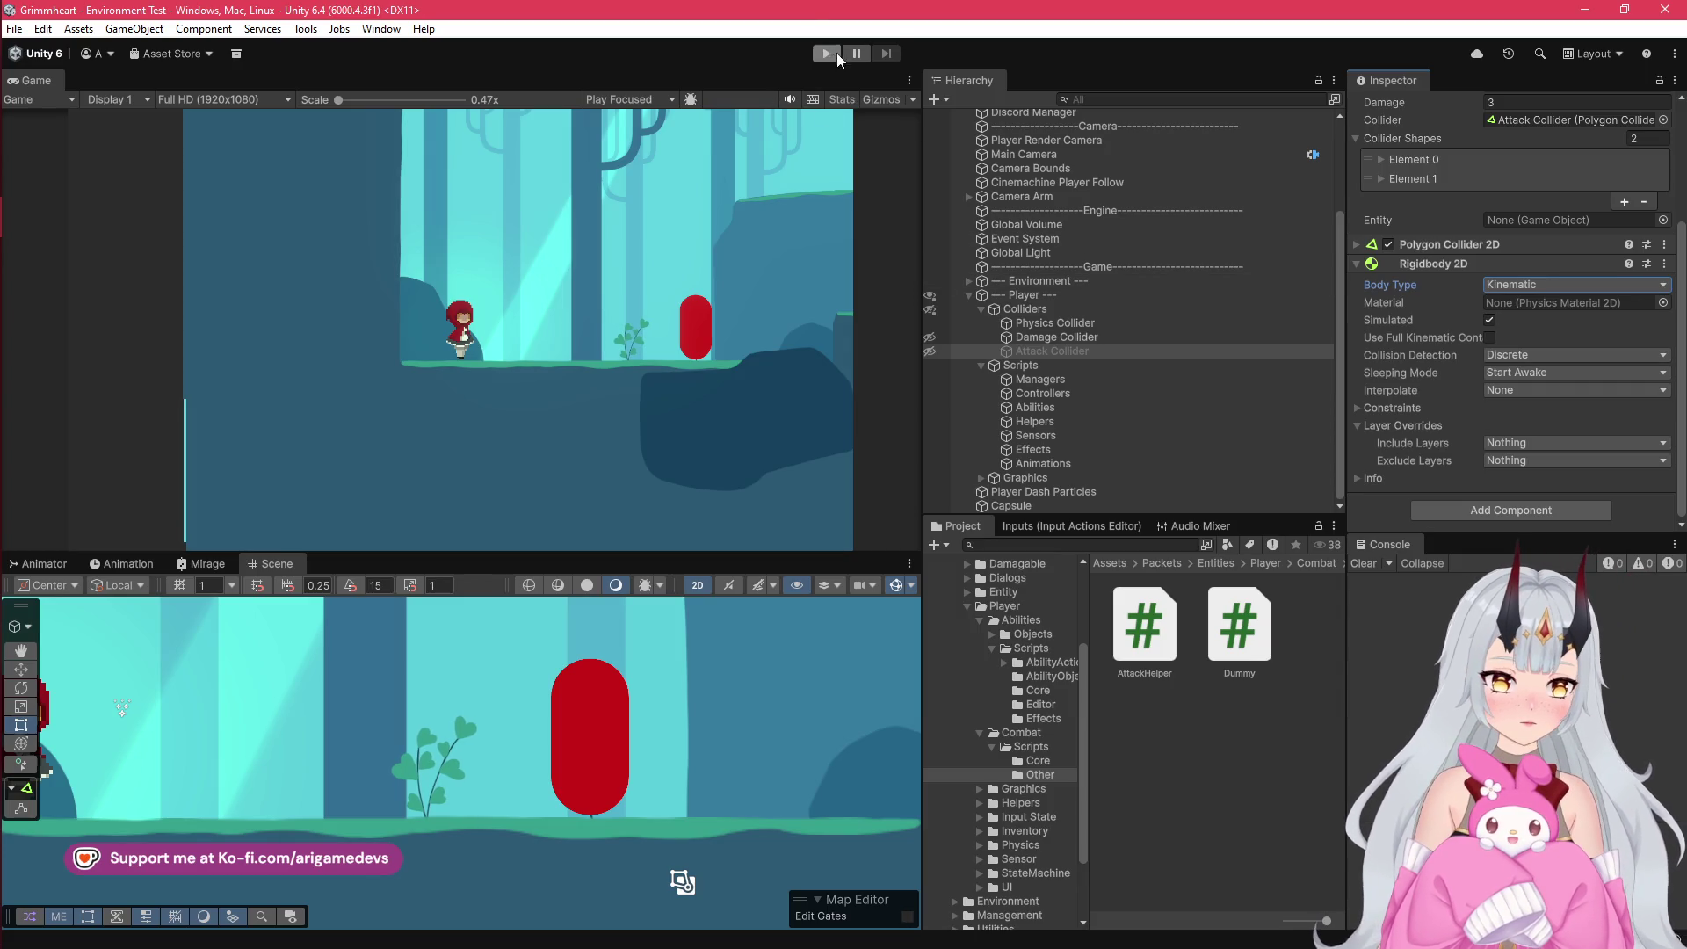
Step: Expand the Attack Collider's Polygon Collider 2D settings in the Inspector
scroll(1468, 338, up, 3)
click(1353, 344)
scroll(1433, 389, down, 3)
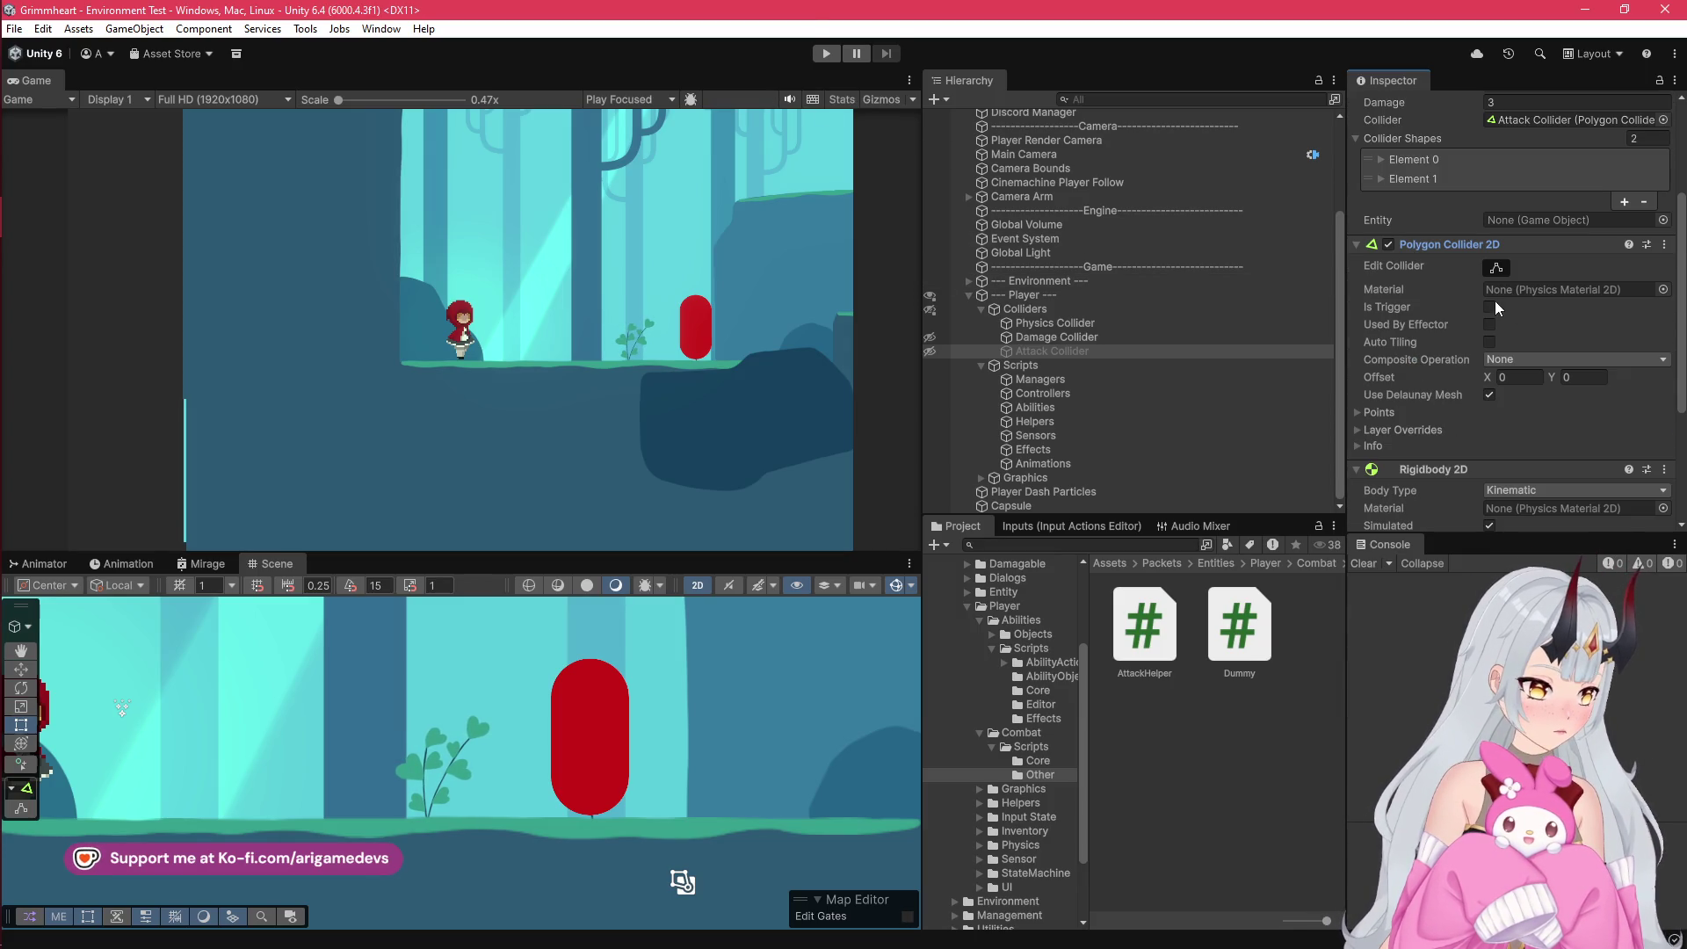
Step: Bring up AttackCollider.cs in VS Code at its OnTriggerEnter2D method
click(28, 134)
key(alt+Left)
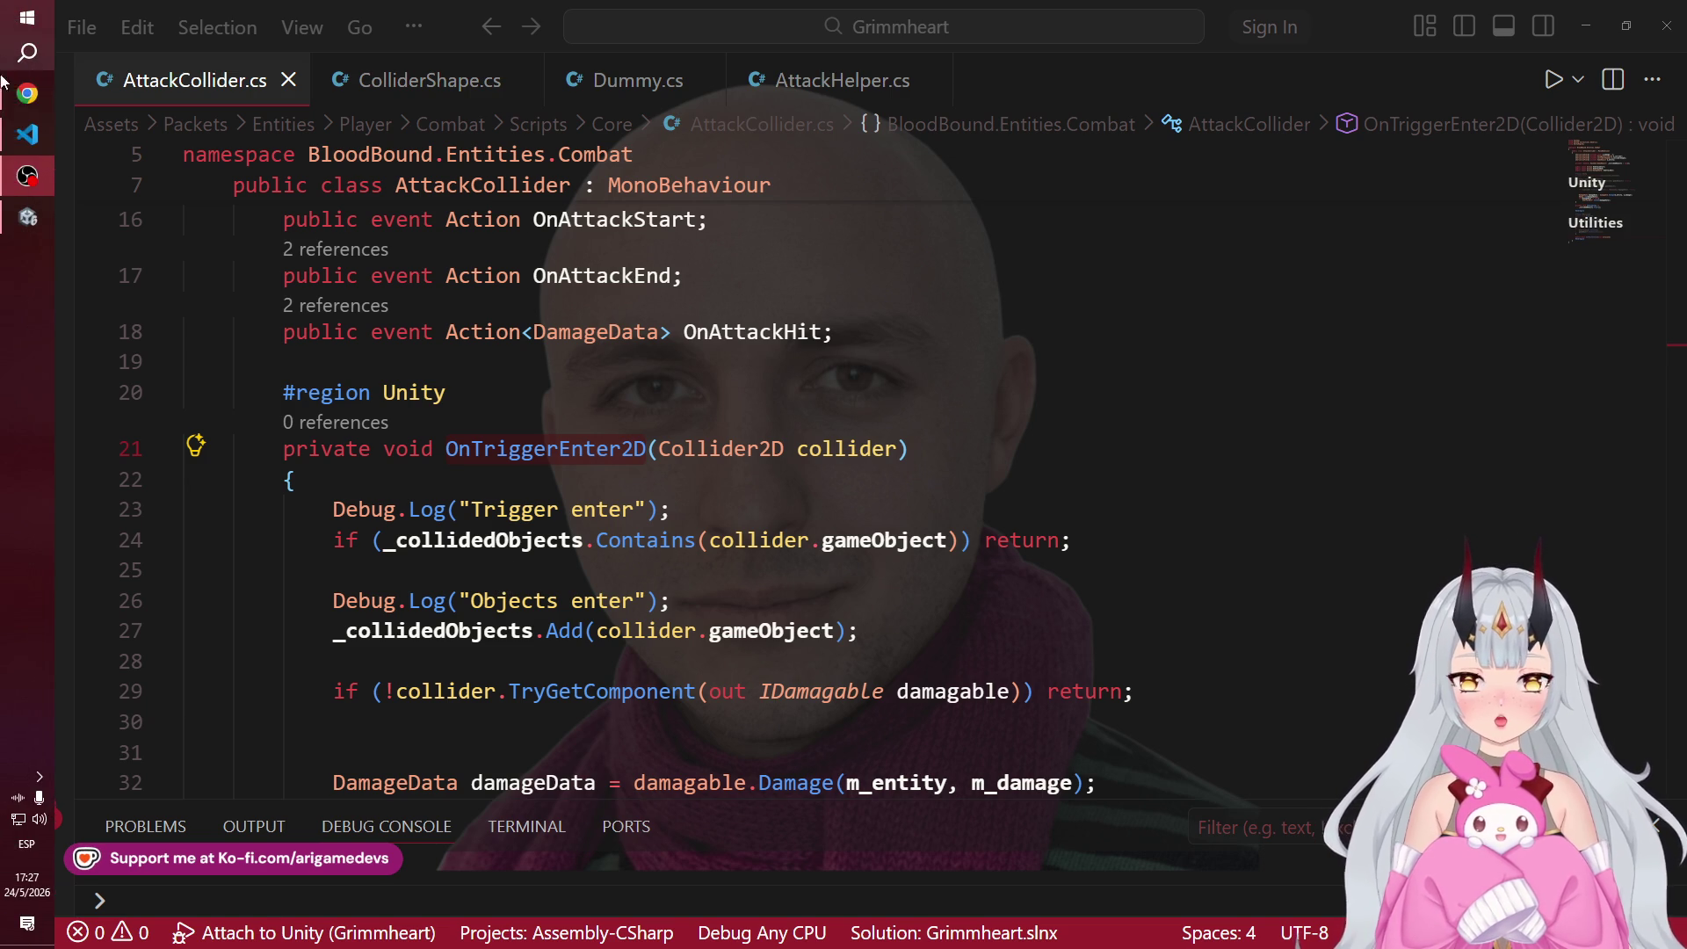
key(alt+Tab)
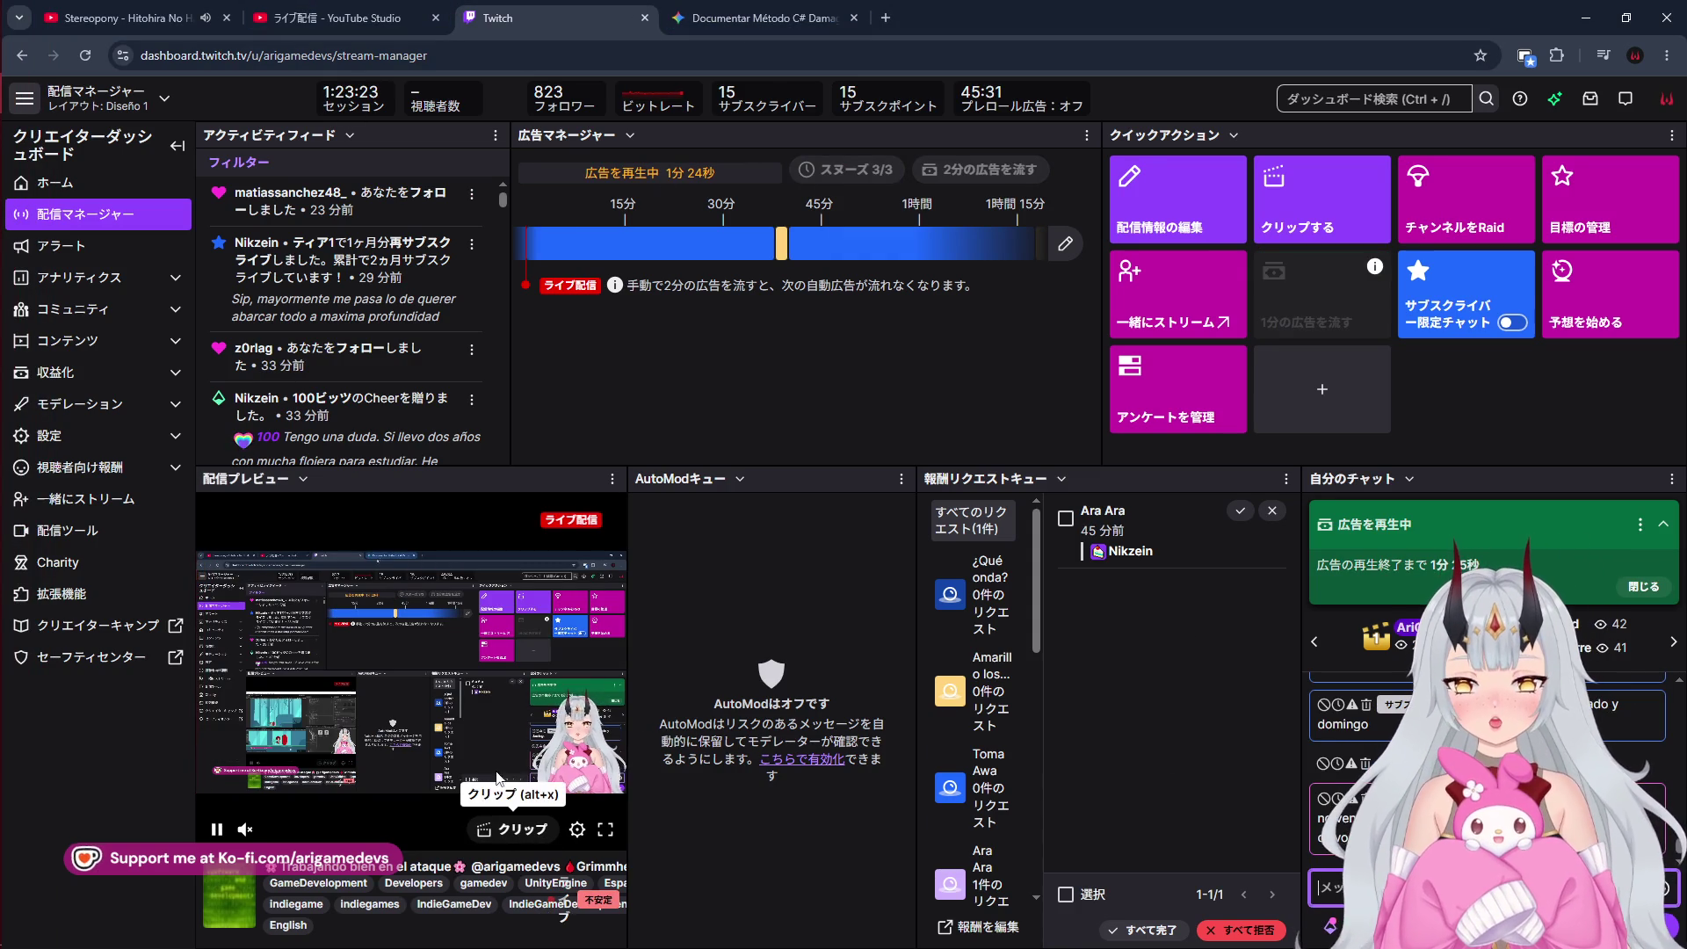
Step: Close the ad-playing notice (閉じる) in the Twitch chat panel and return to Unity
mouse_move(283, 826)
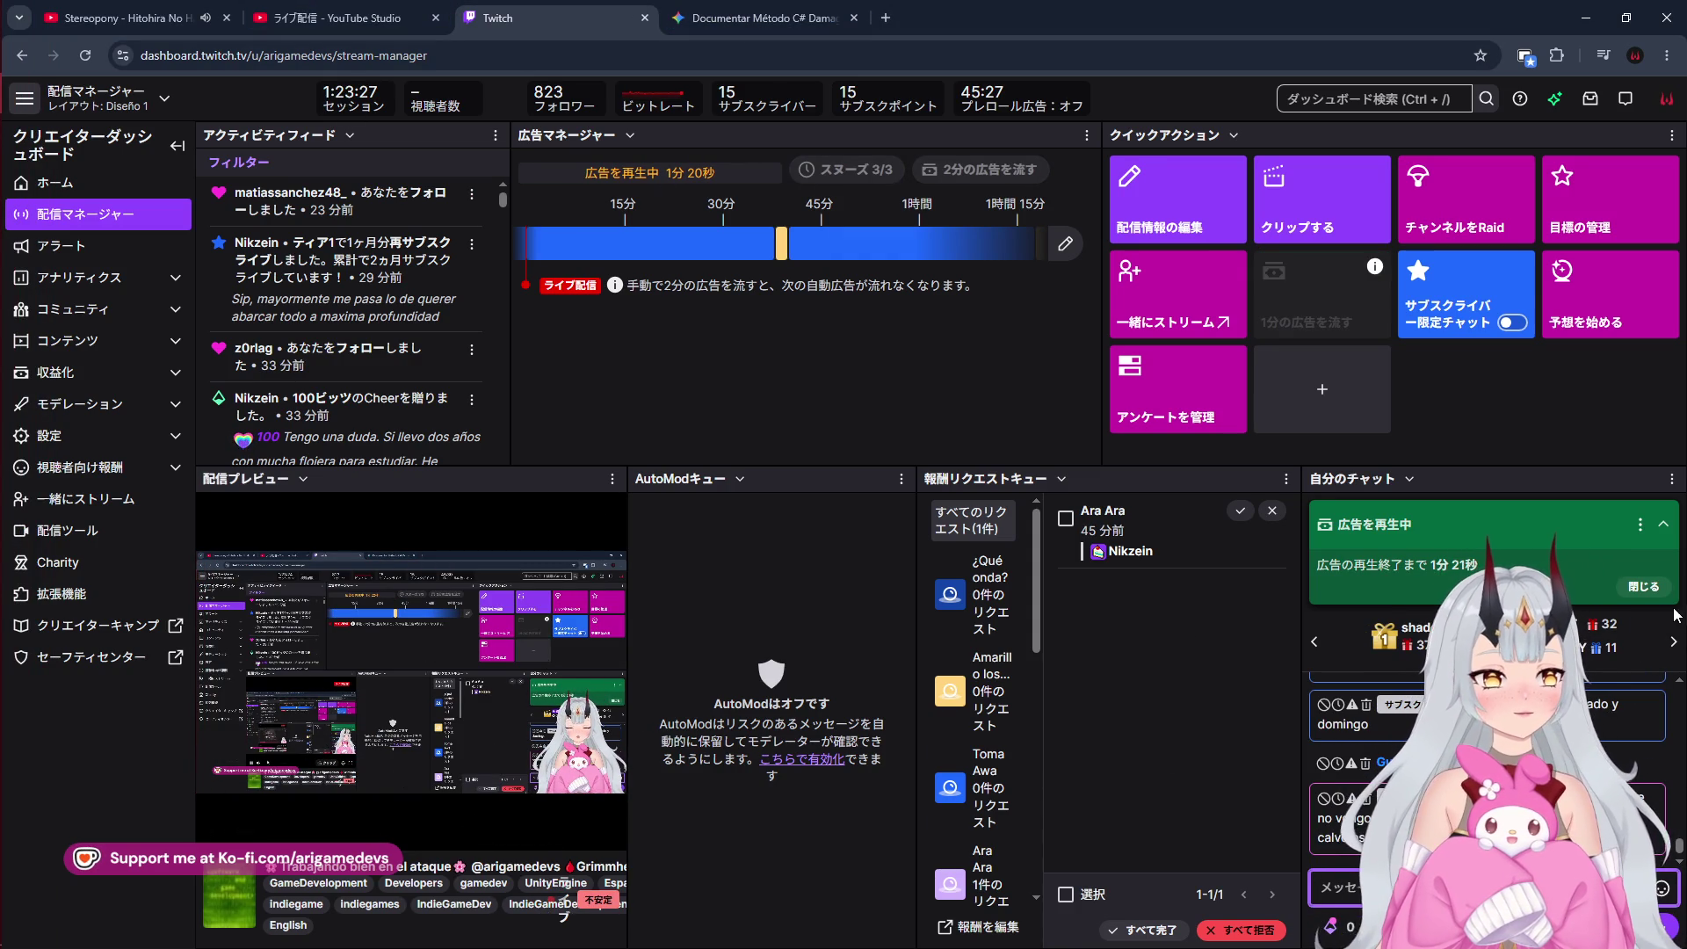
click(1645, 592)
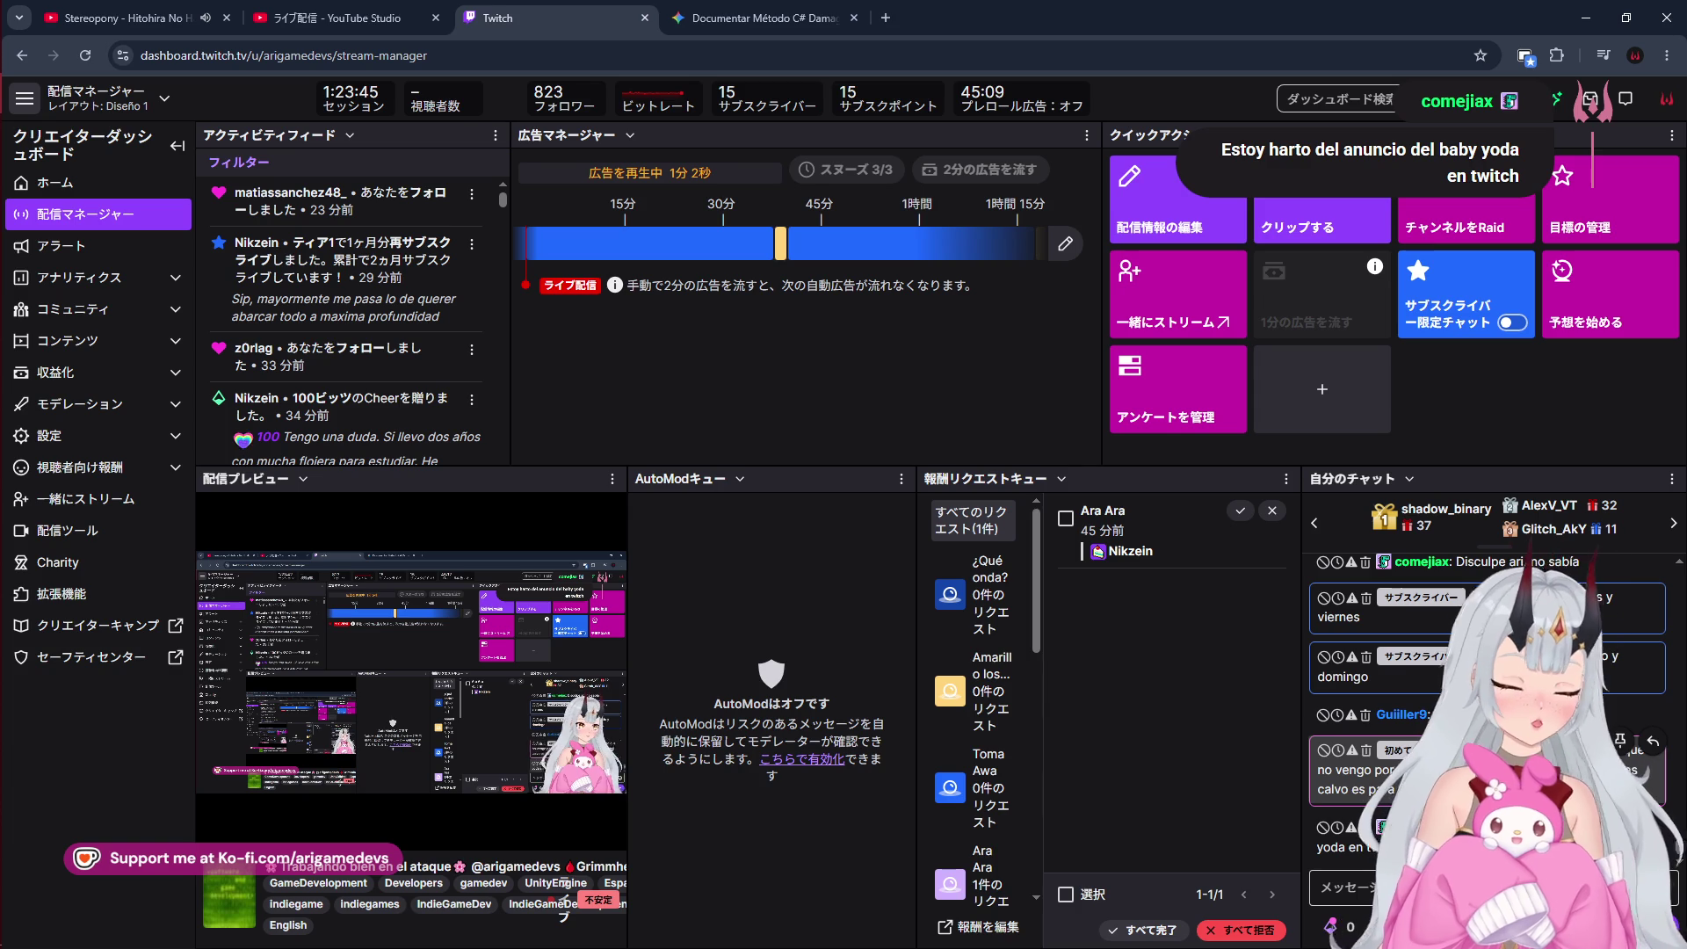
mouse_move(2, 699)
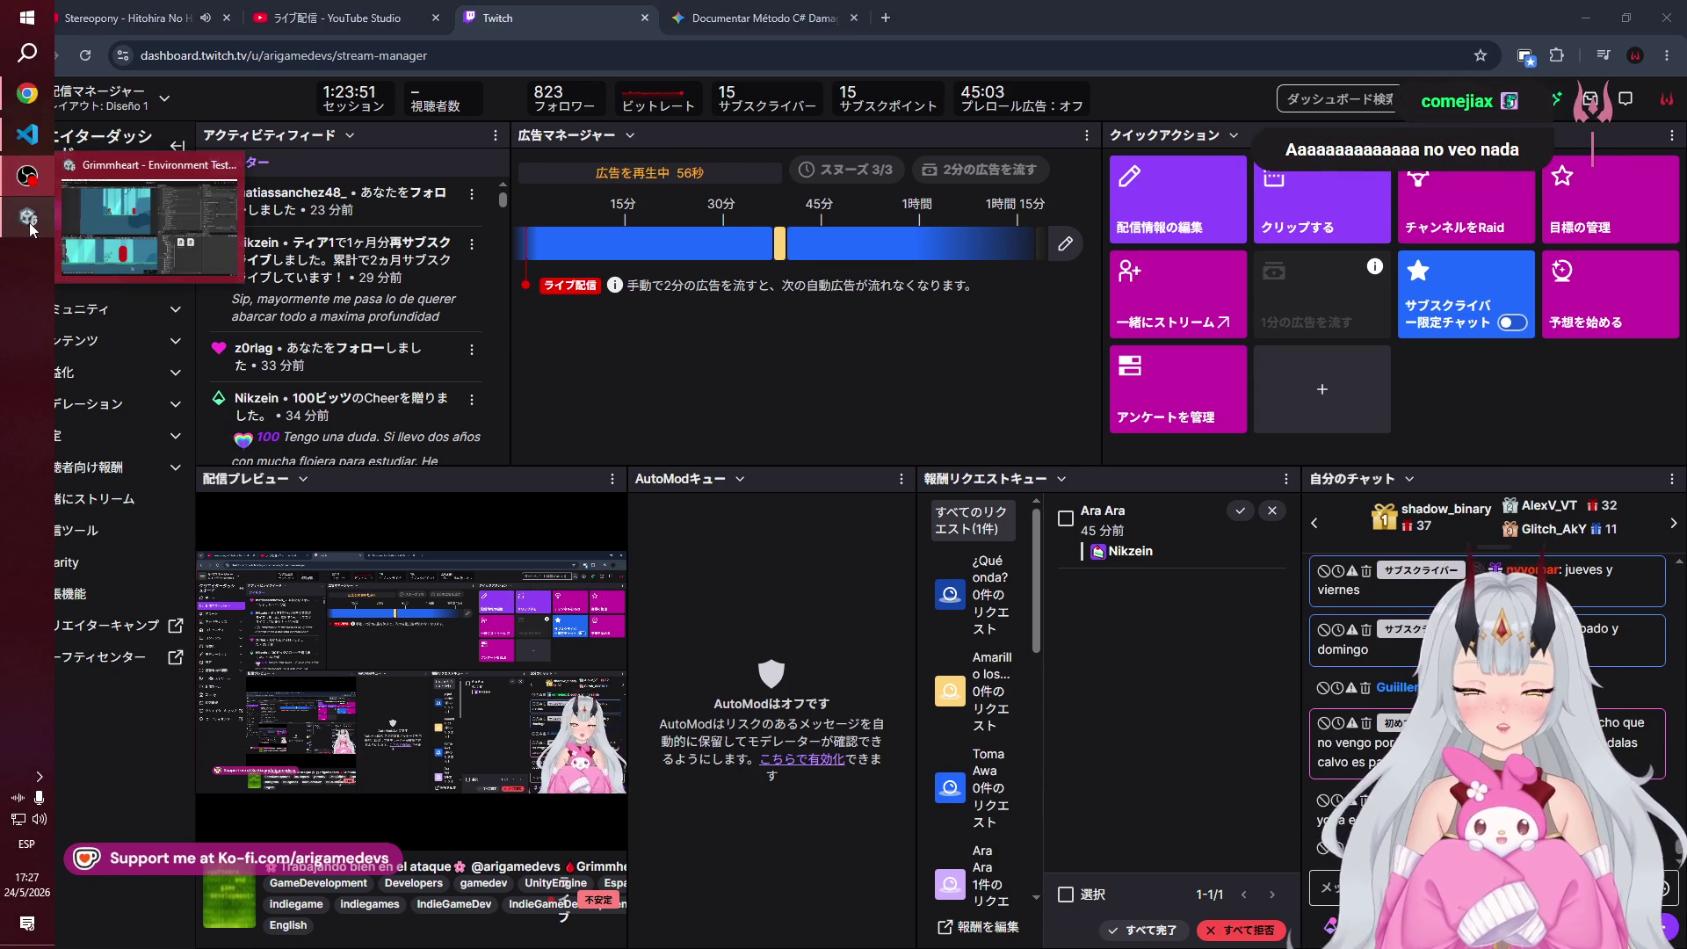
click(30, 229)
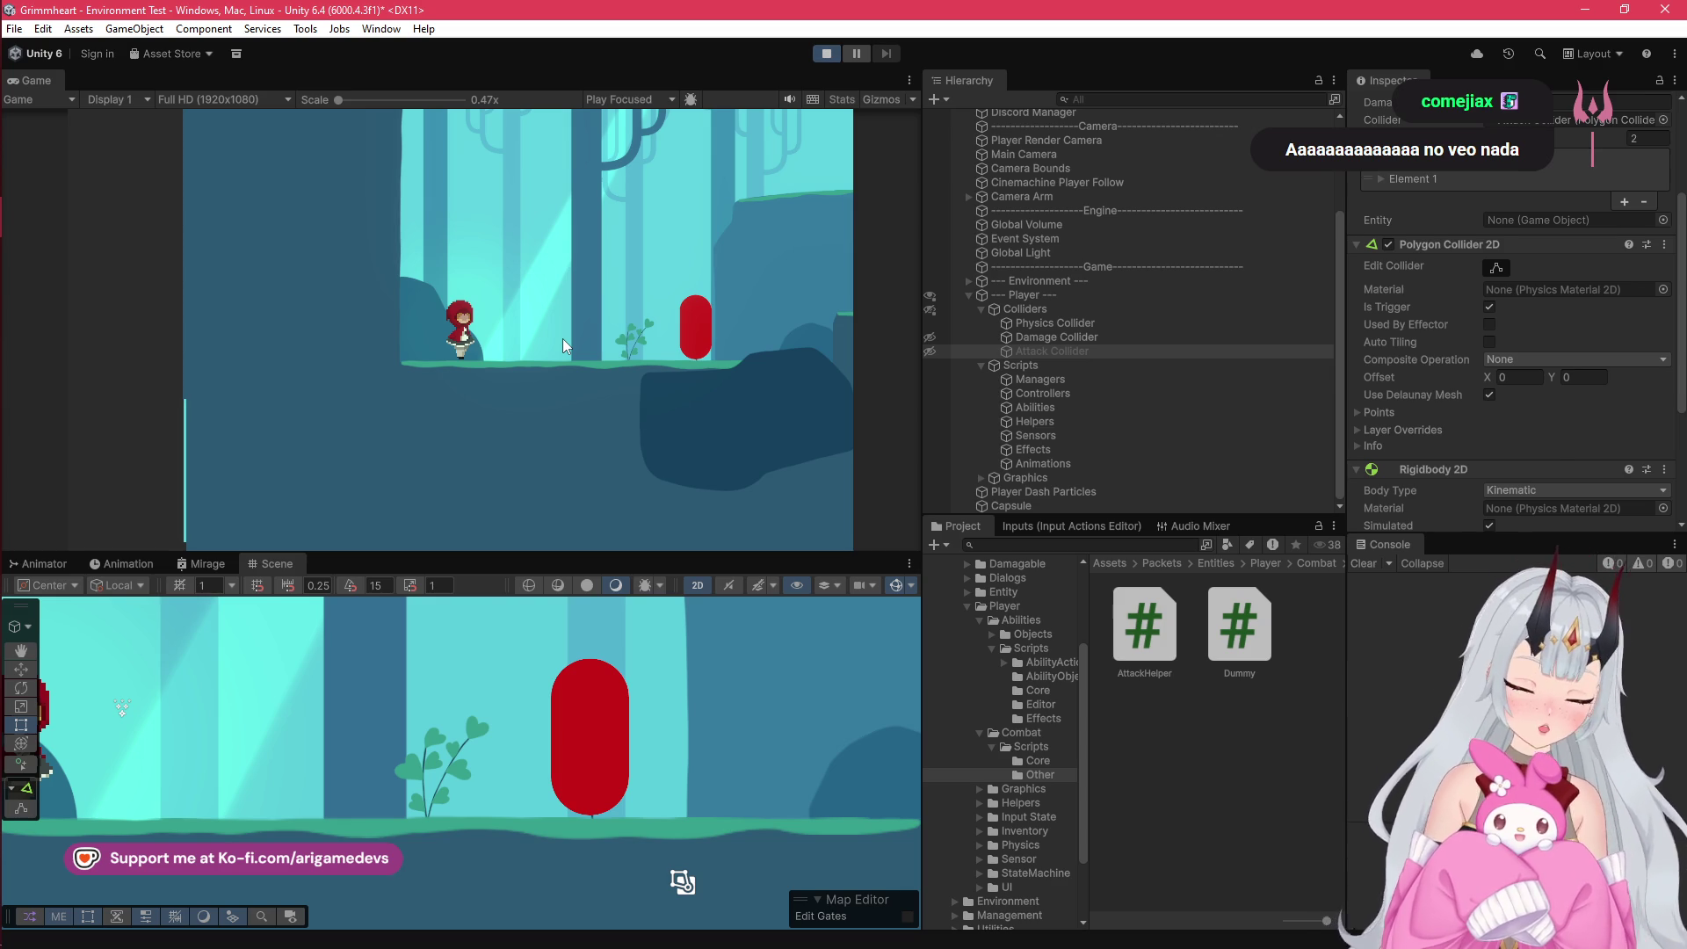
Step: Playtest walking right and attacking the red dummy, then stop and read the second logged message
key(d)
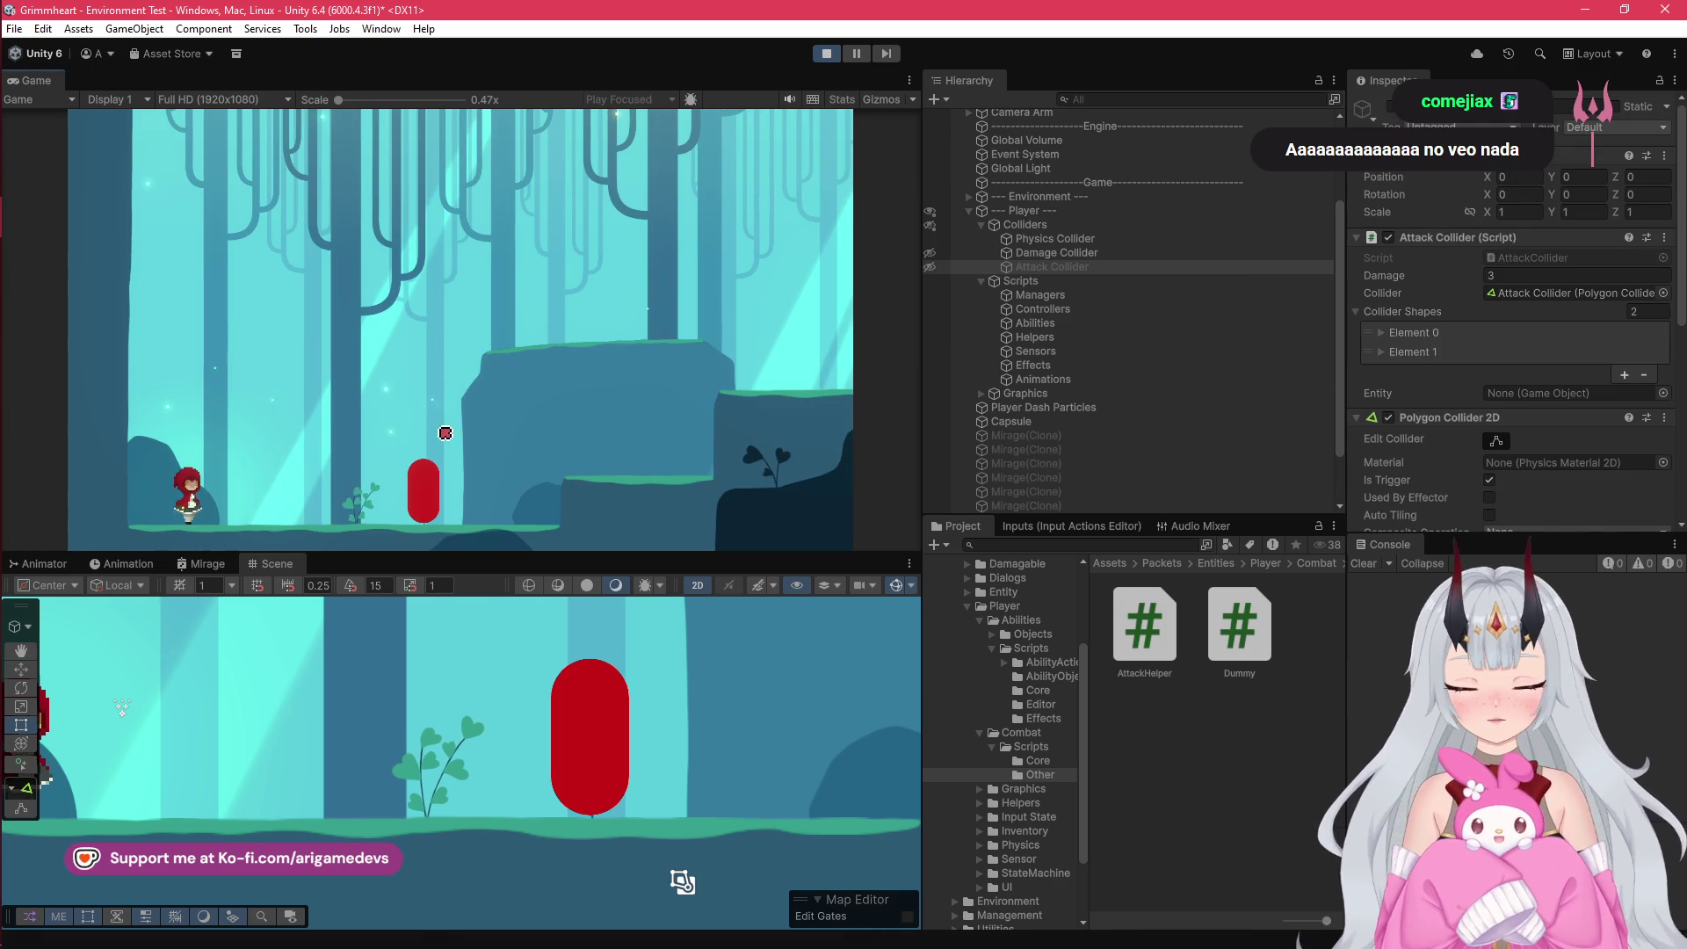
key(j)
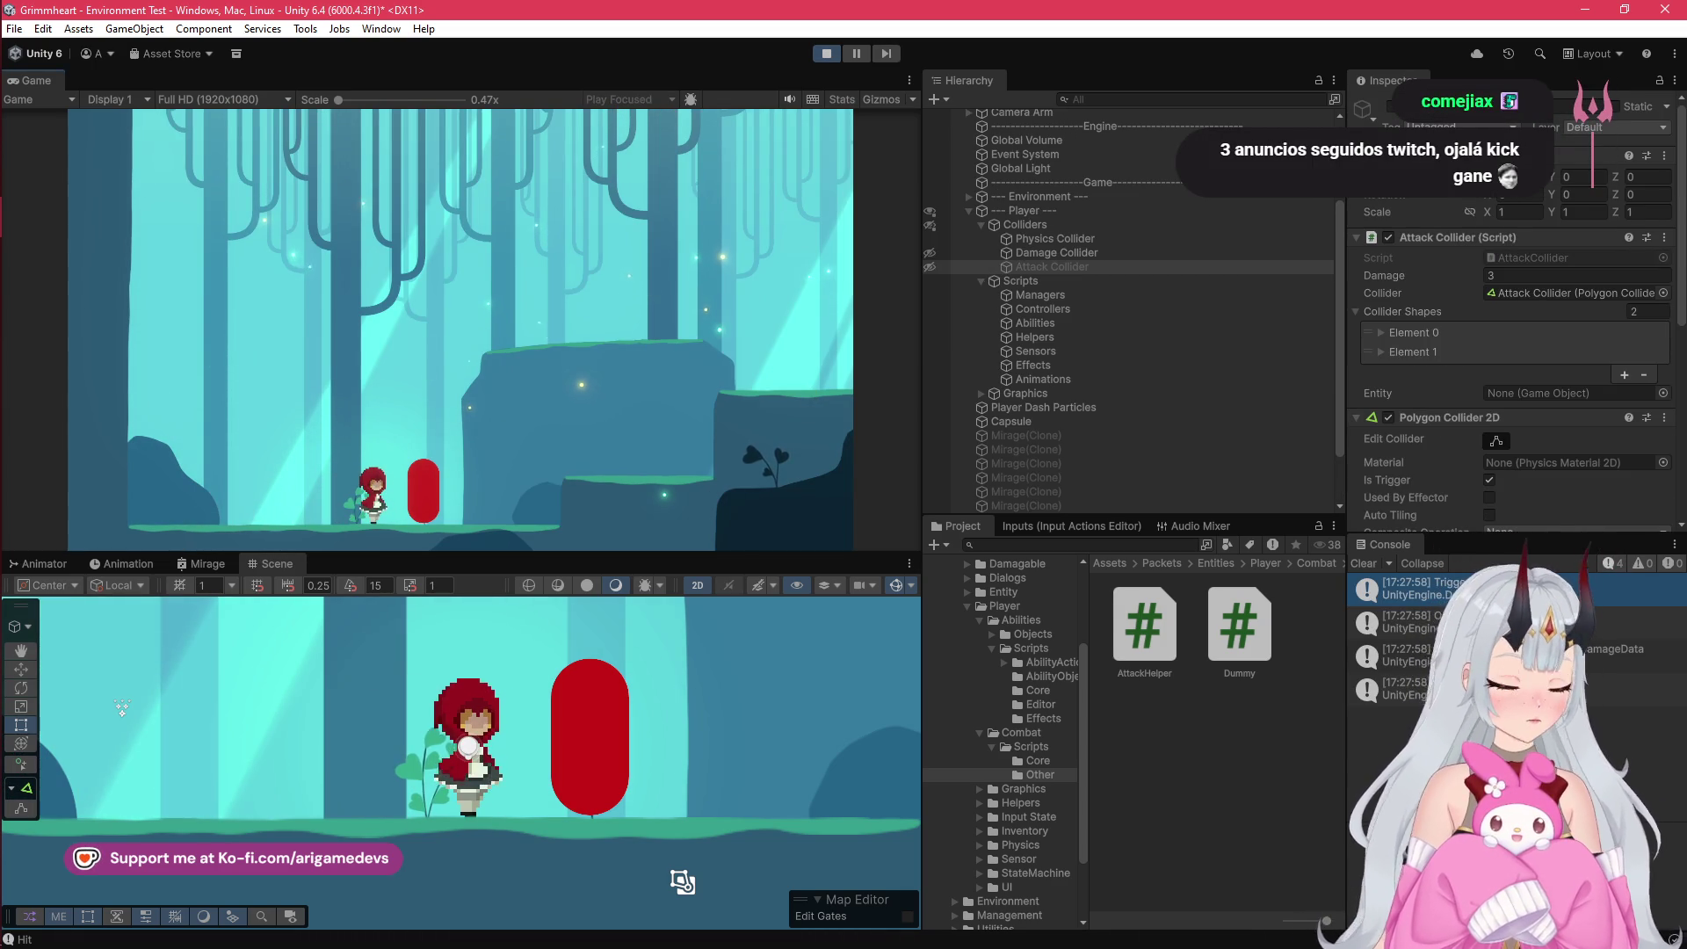
key(ctrl+p)
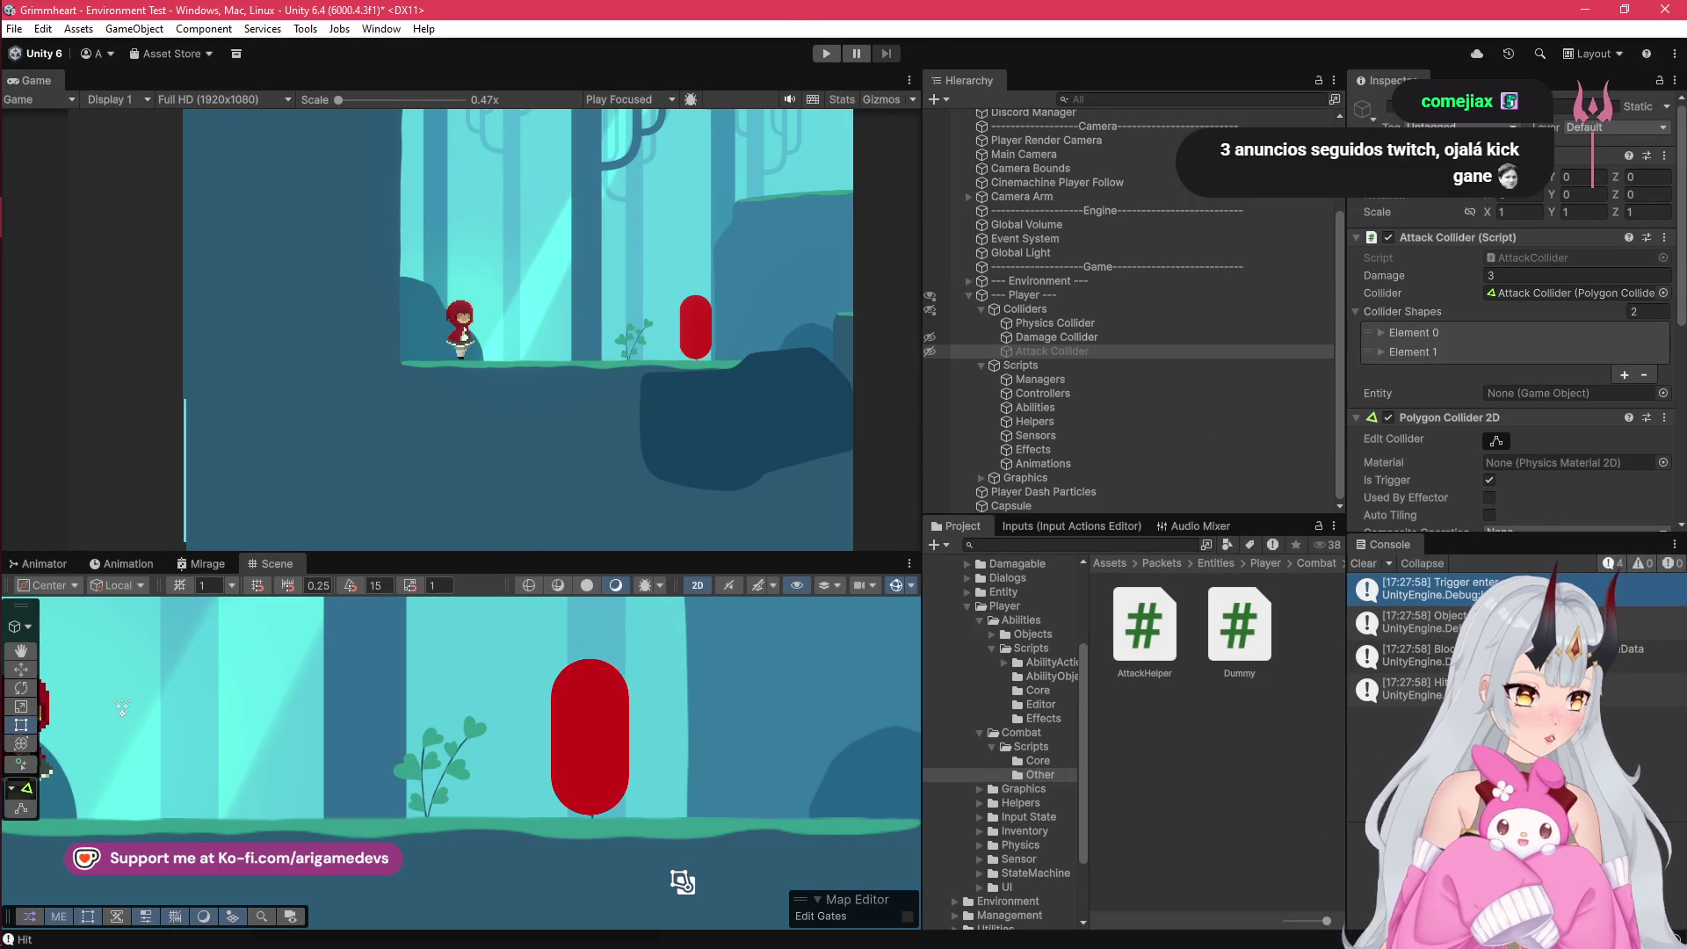
click(1424, 622)
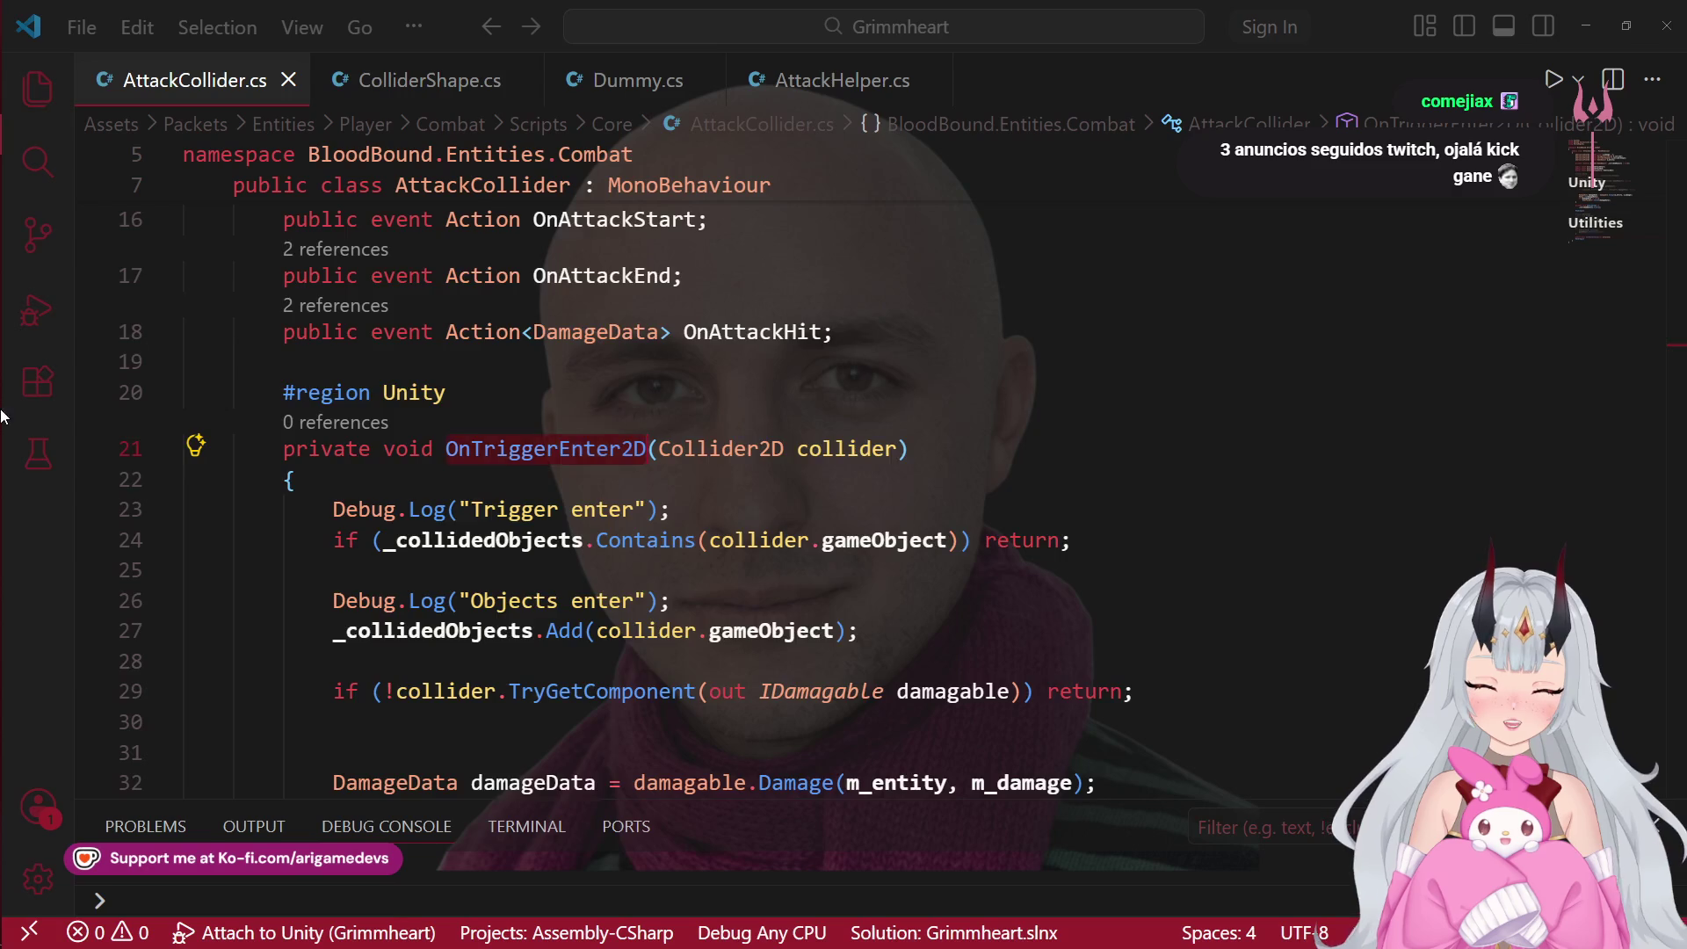
Step: Delete the 'Objects enter' and 'Trigger enter' Debug.Log lines from AttackCollider.cs and save
key(ctrl+shift+k)
click(738, 393)
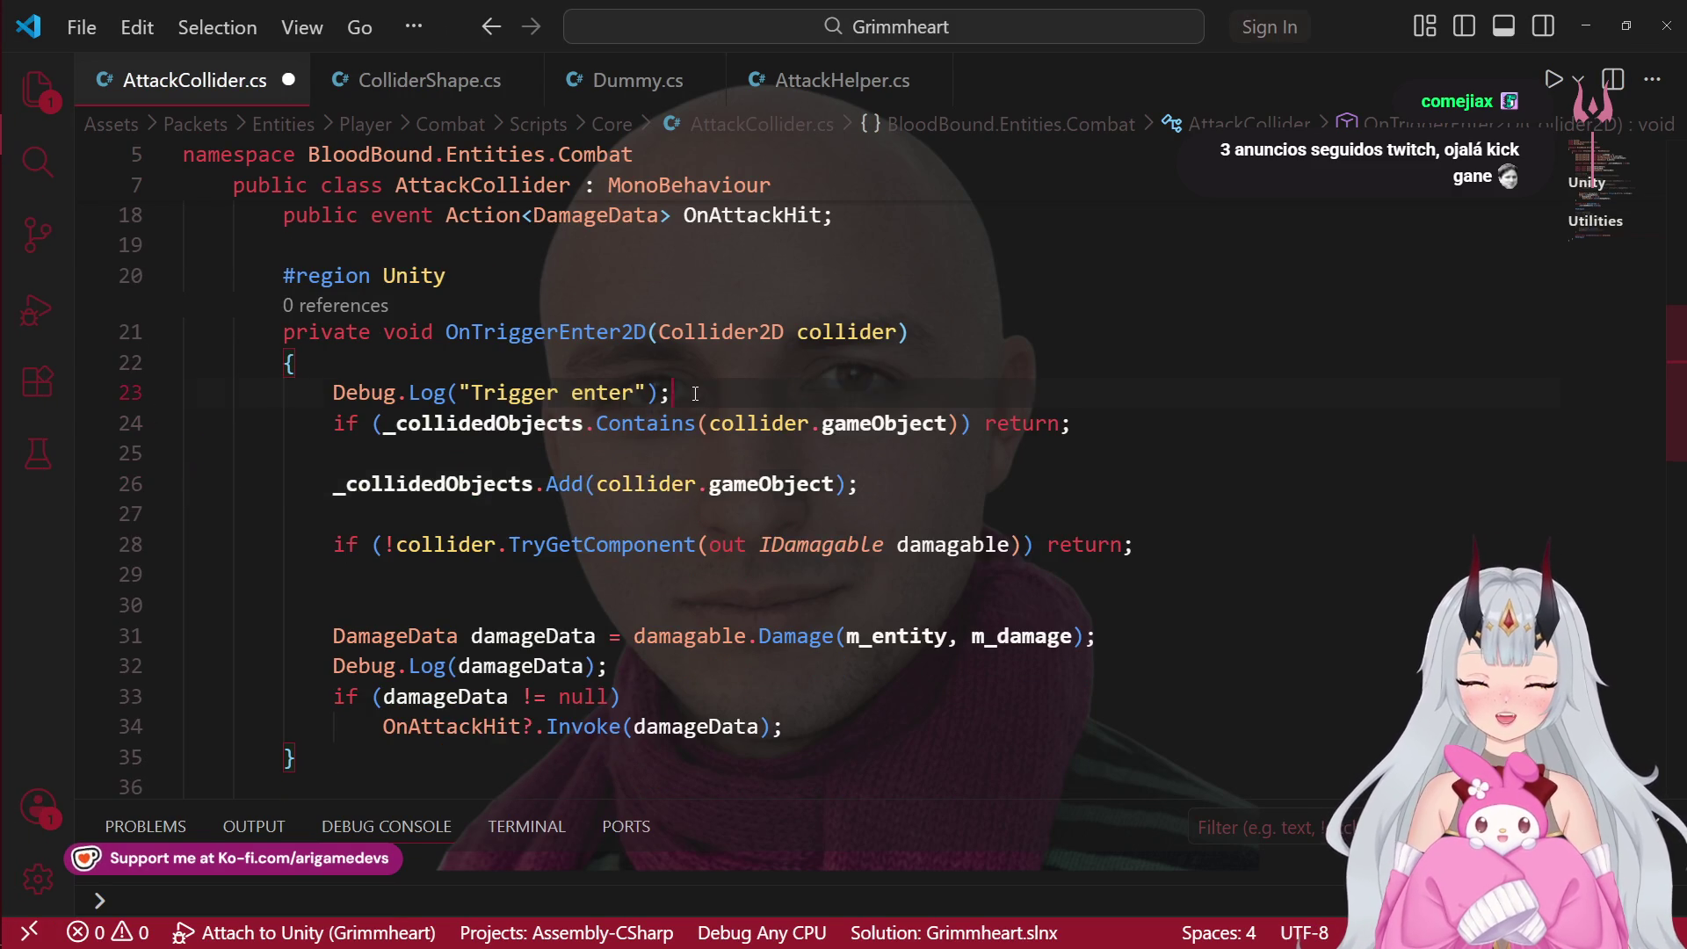
key(ctrl+shift+k)
click(606, 575)
key(ctrl+shift+k)
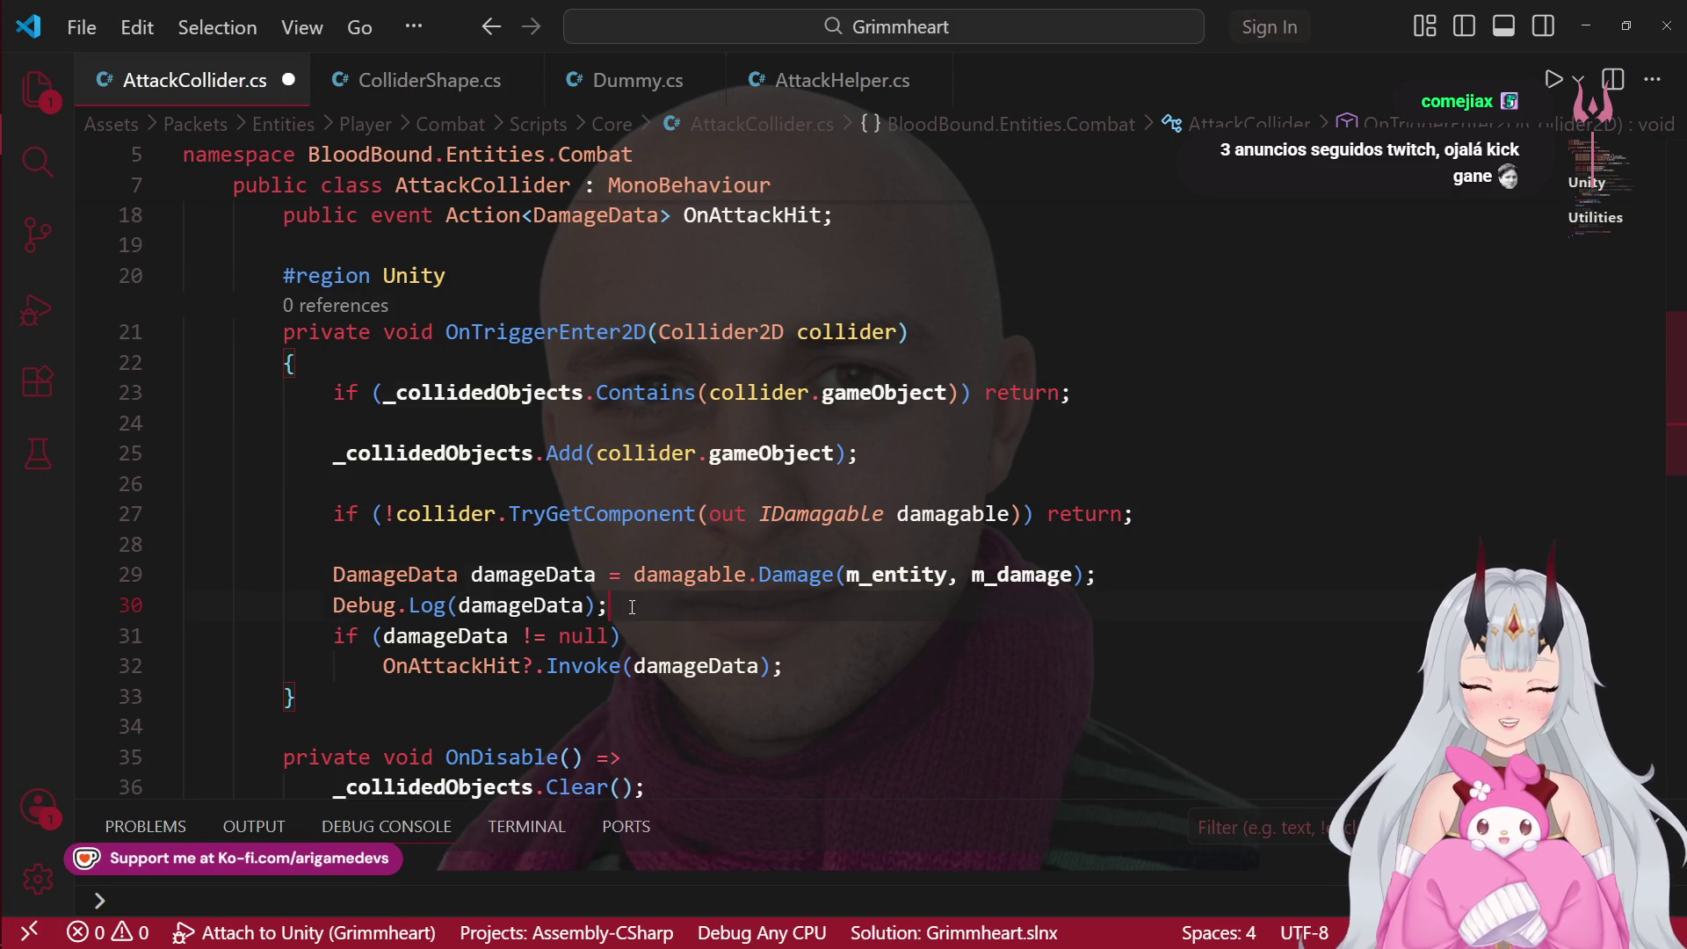
key(ctrl+s)
Step: Open the ColliderShape.cs and AttackHelper.cs tabs, then go back to Unity
click(430, 80)
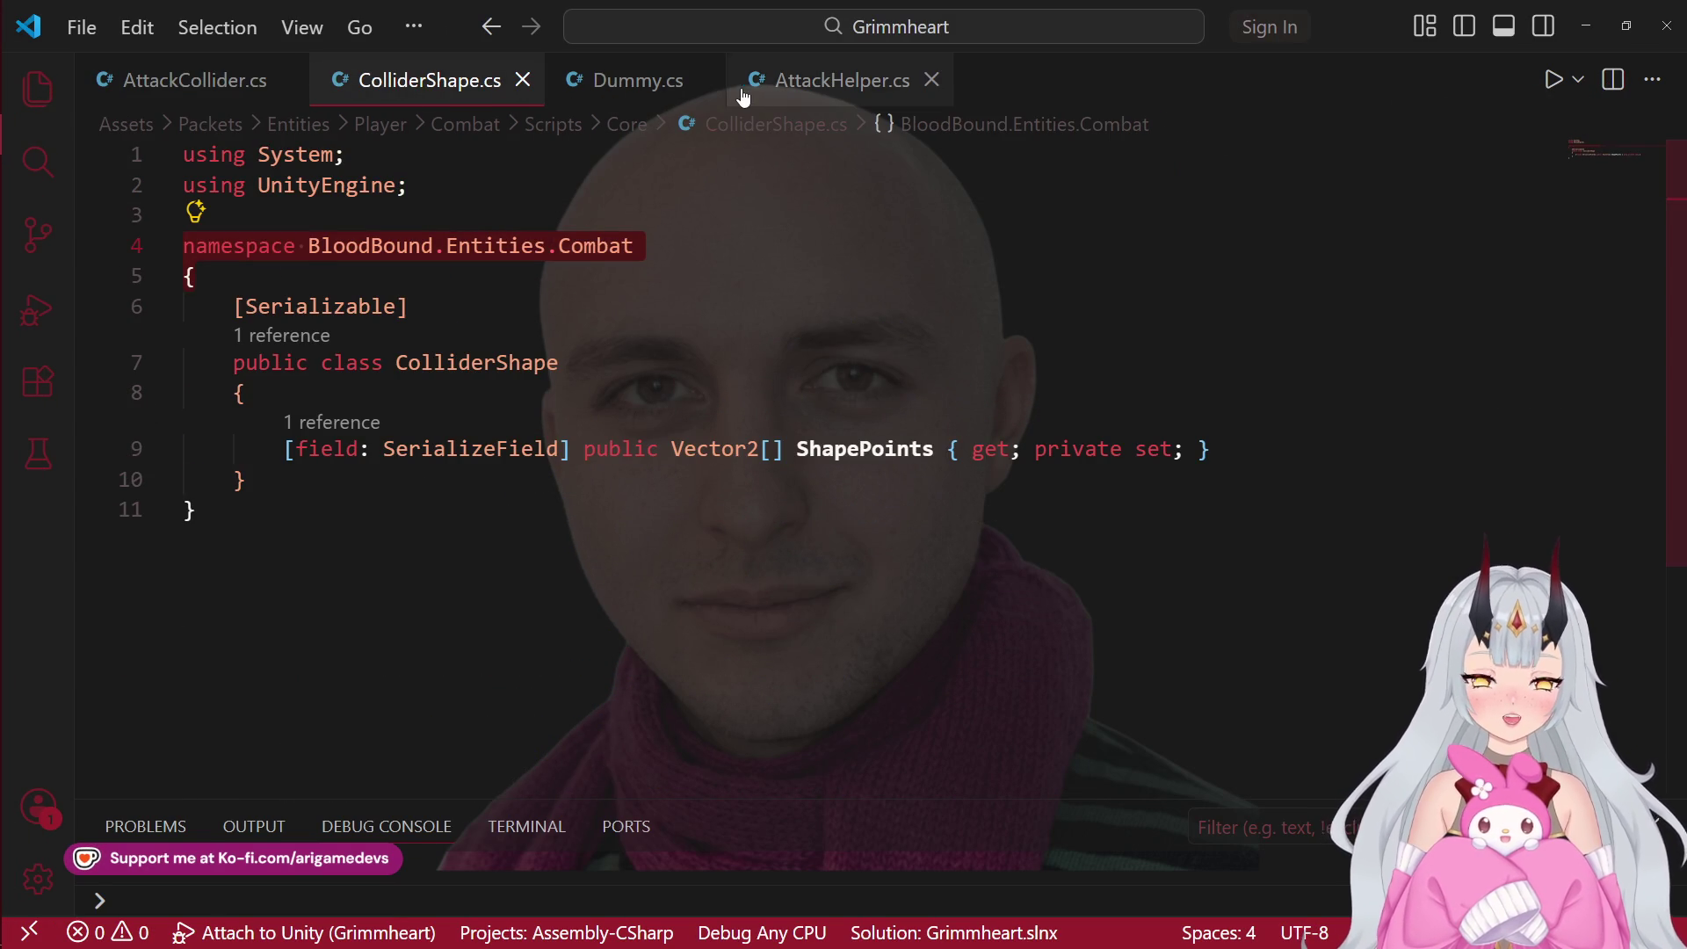
click(841, 80)
scroll(594, 665, down, 2)
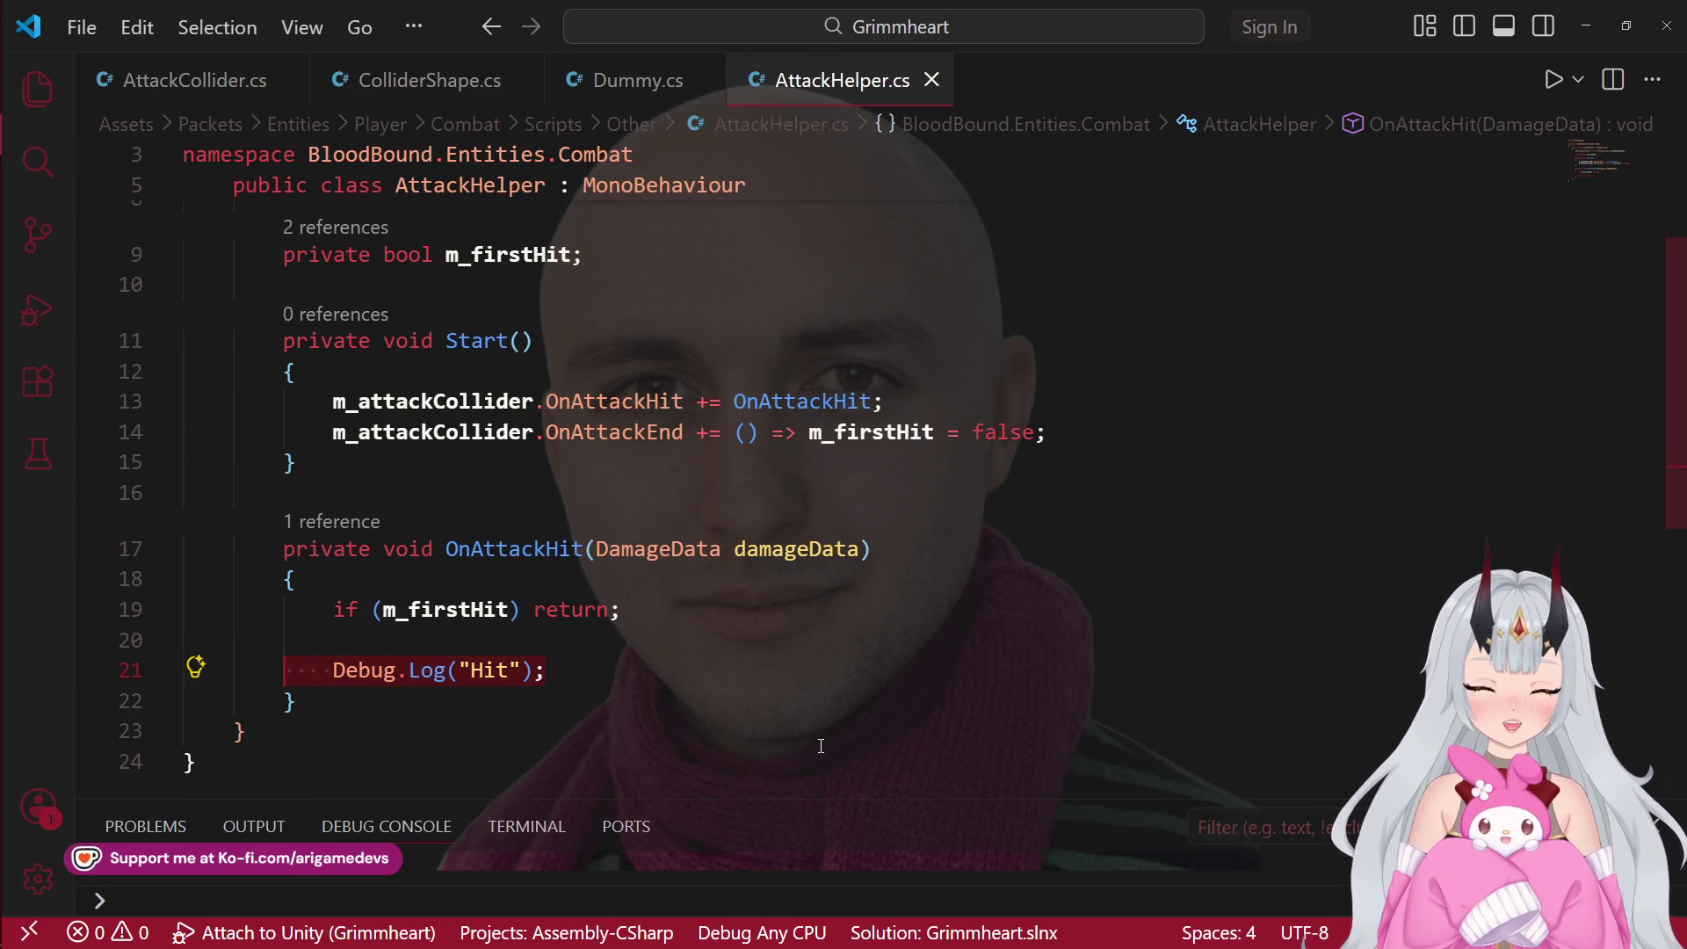
key(alt+Tab)
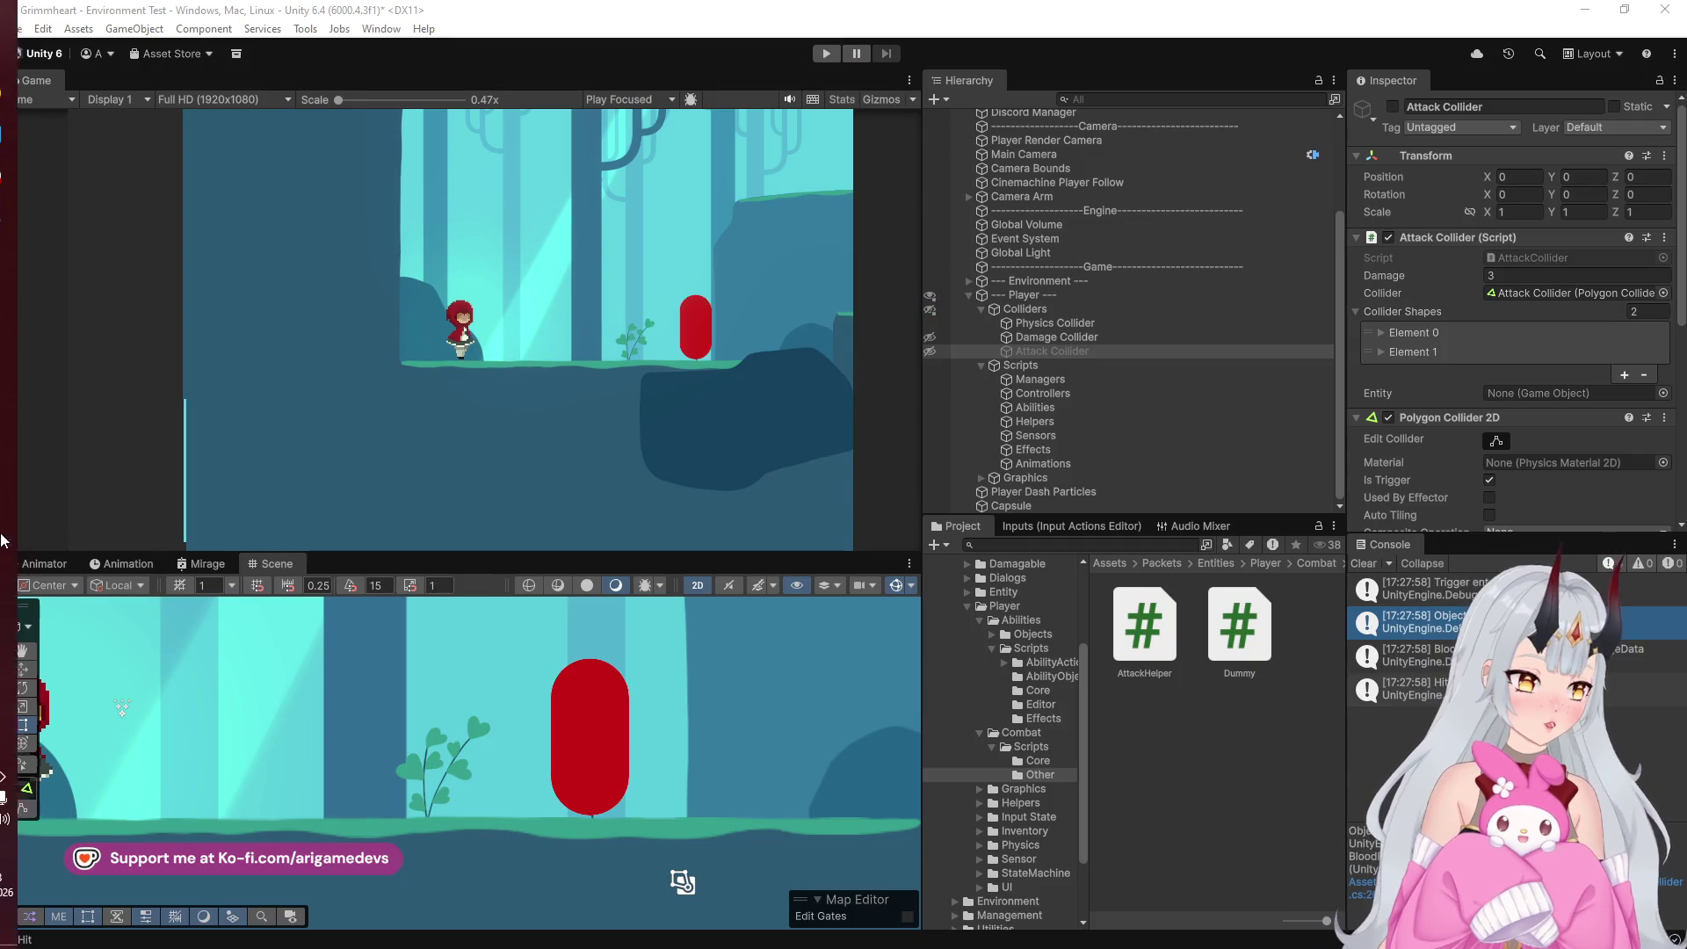
click(27, 133)
Step: Switch from Unity to the Twitch stream dashboard in Chrome
click(29, 98)
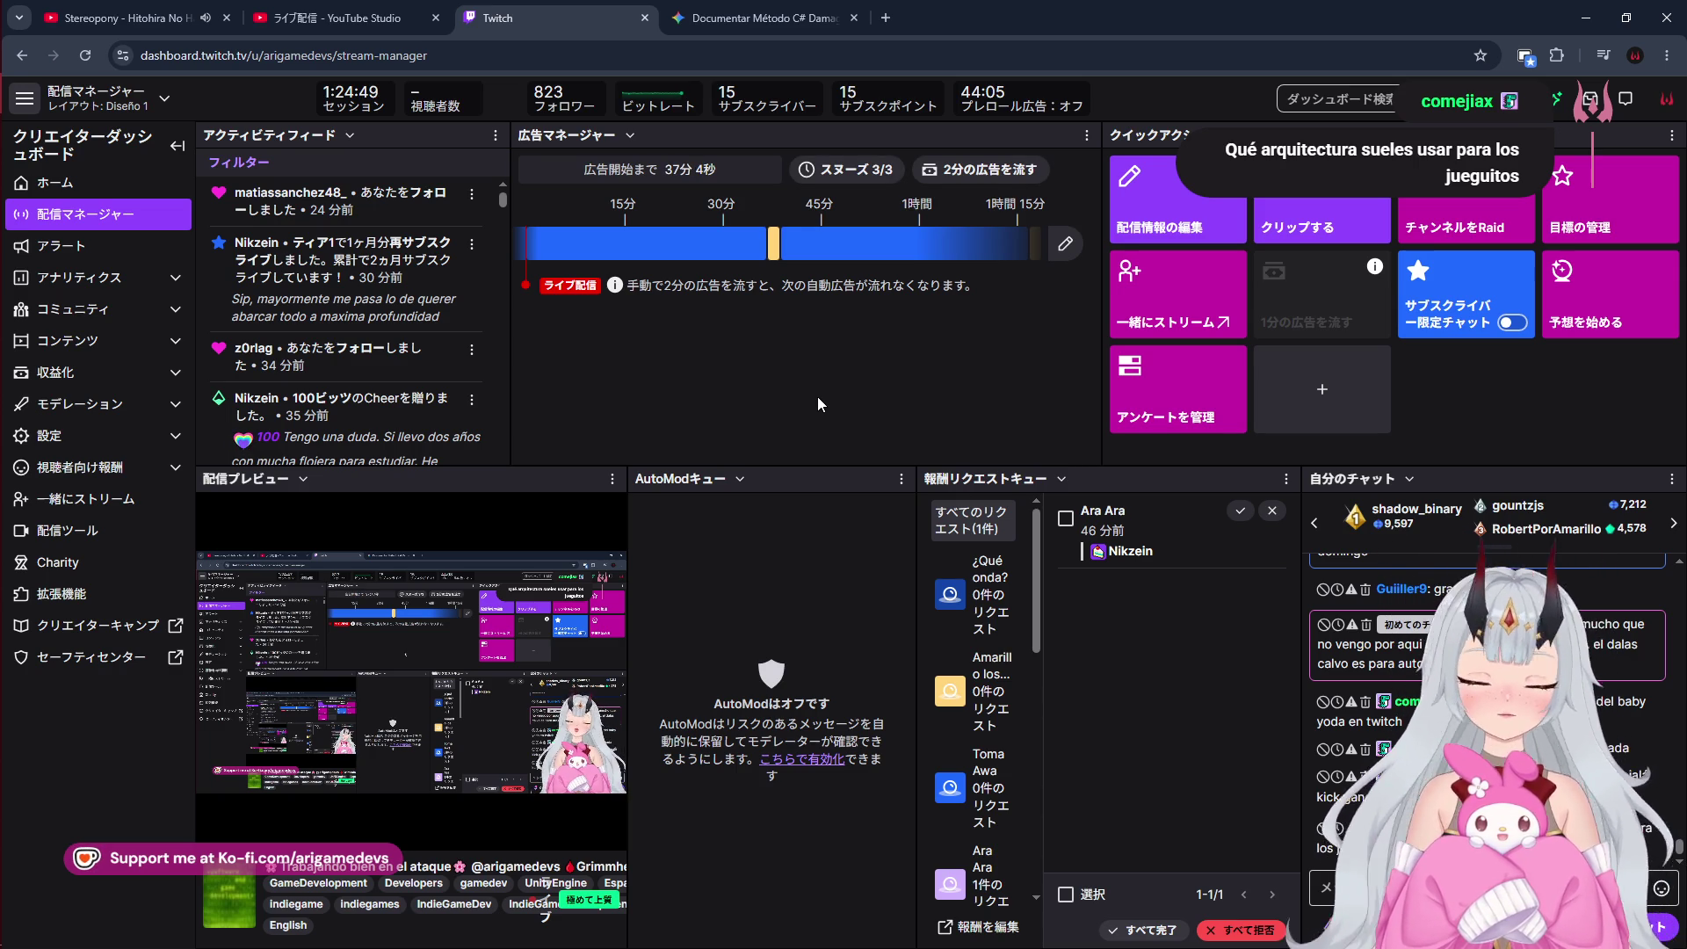
Step: Look over the Twitch stream manager, then return to AttackHelper.cs in VS Code
mouse_move(16, 167)
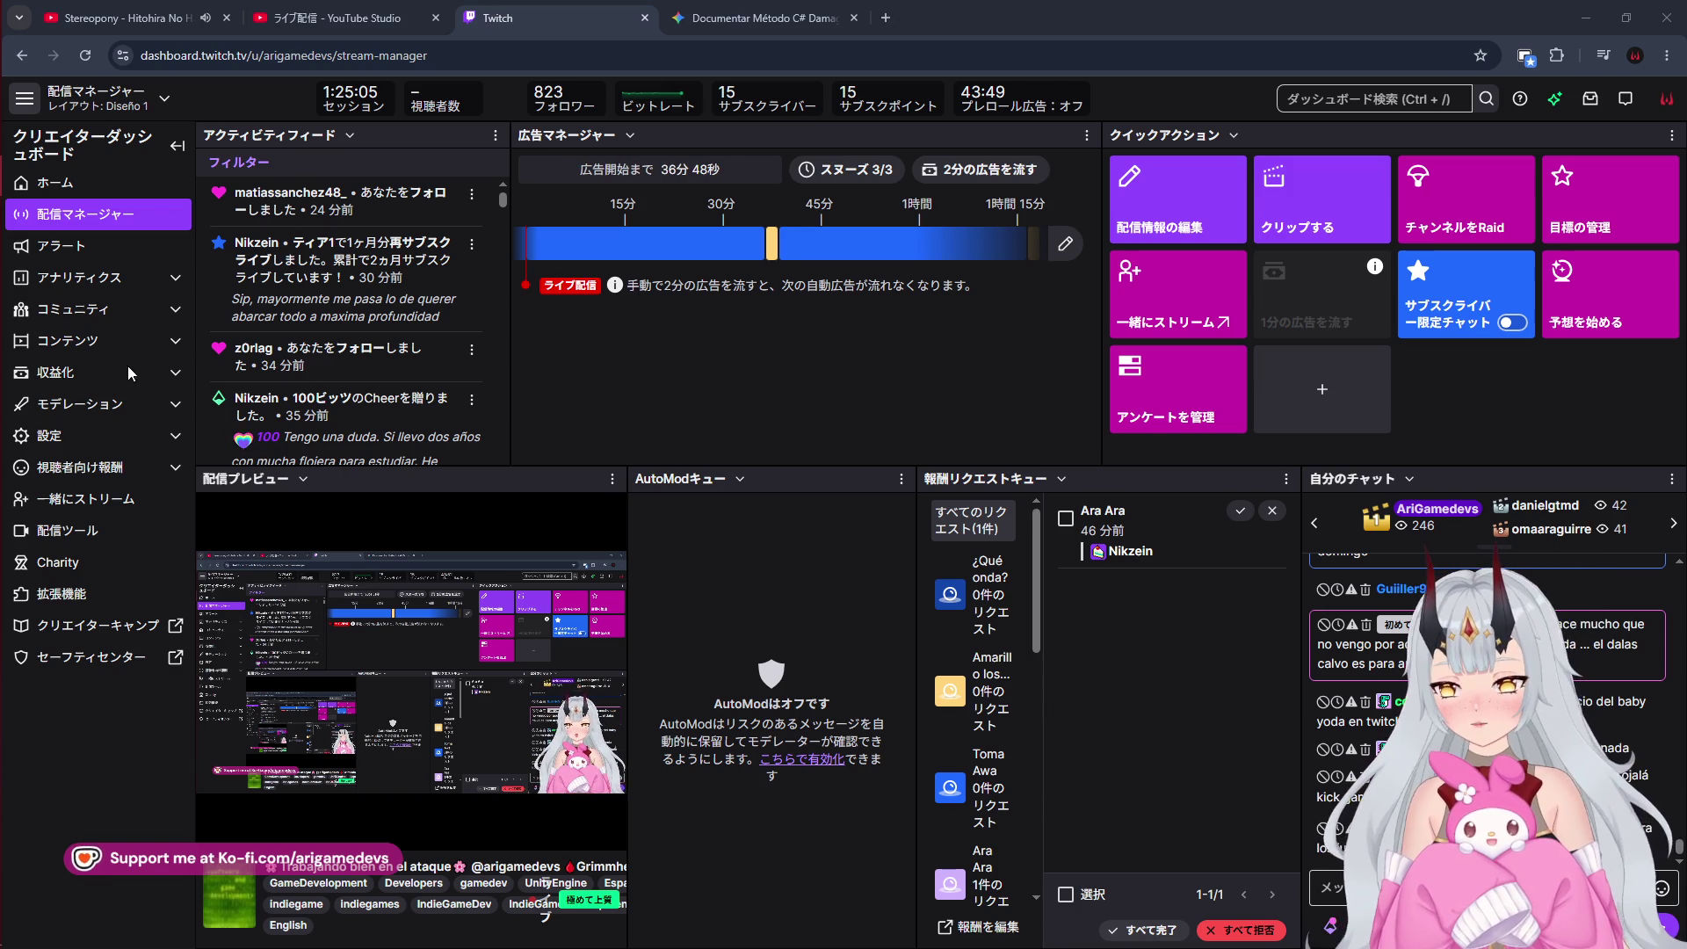
mouse_move(4, 415)
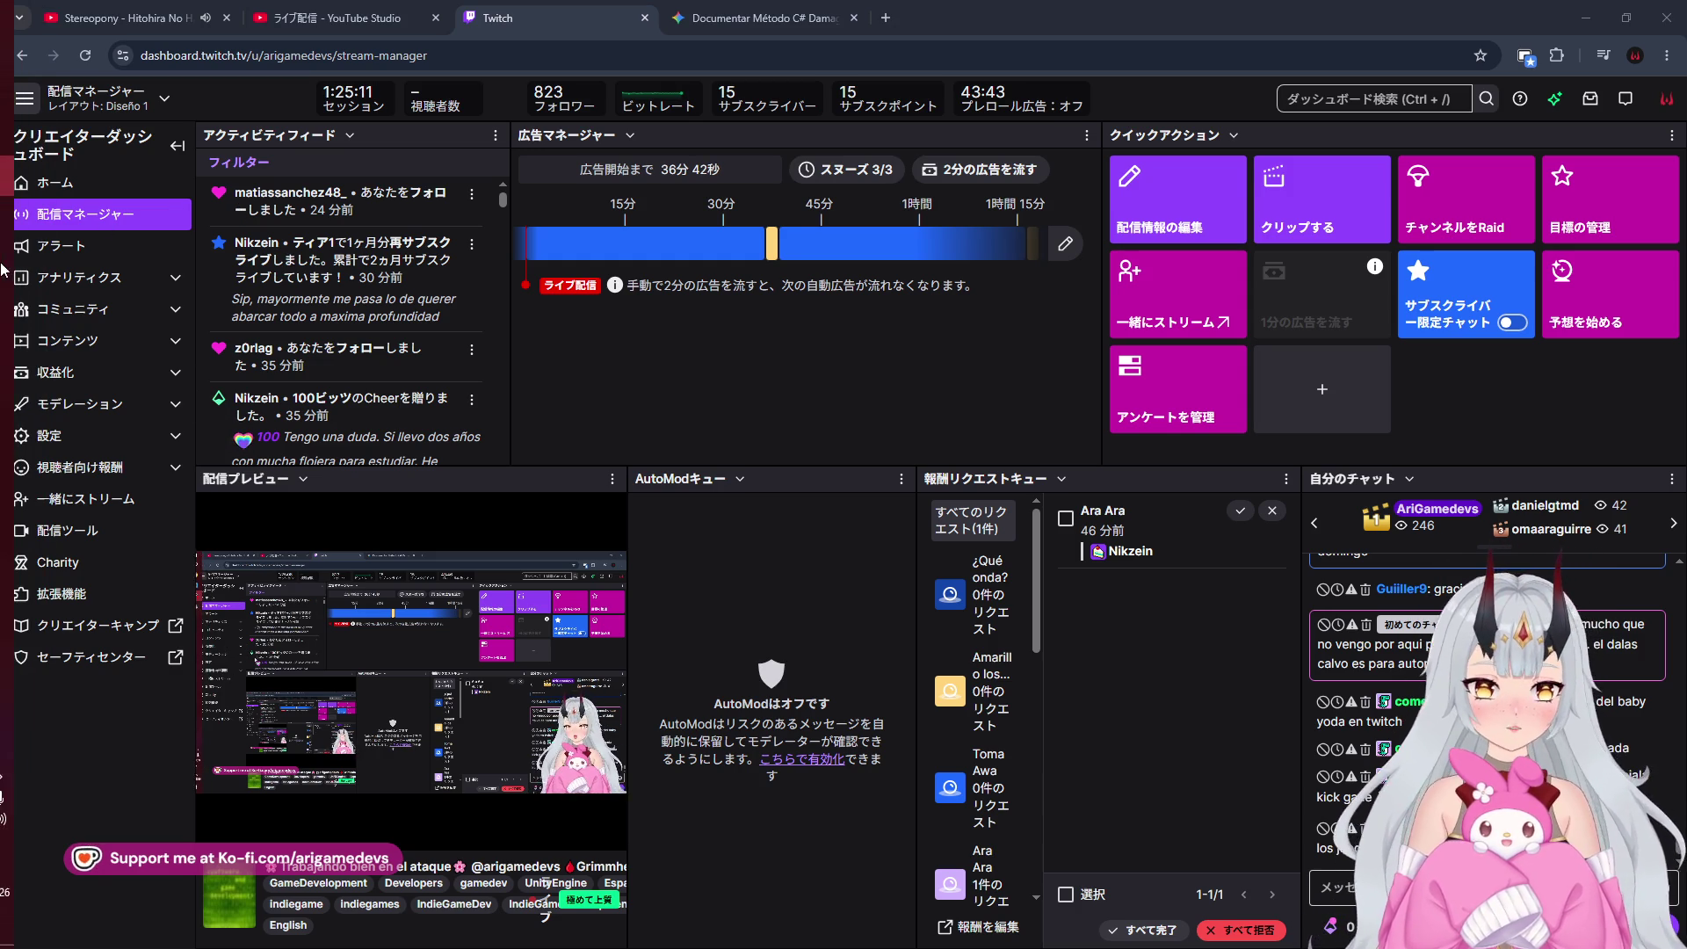
click(26, 145)
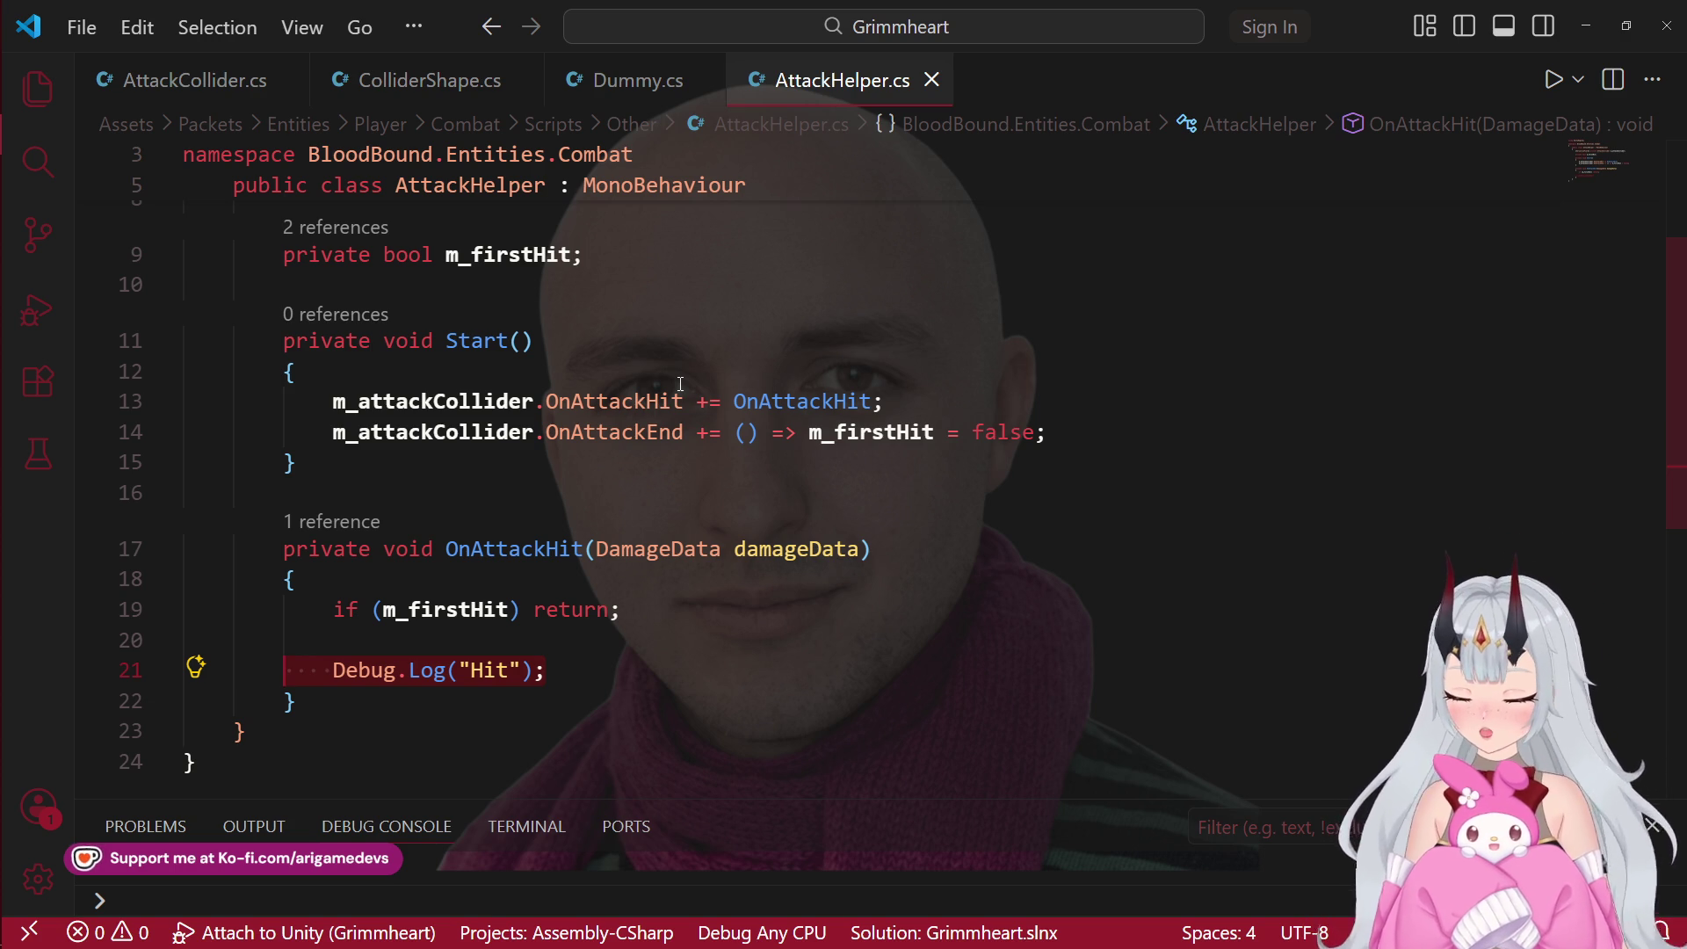
mouse_move(3, 421)
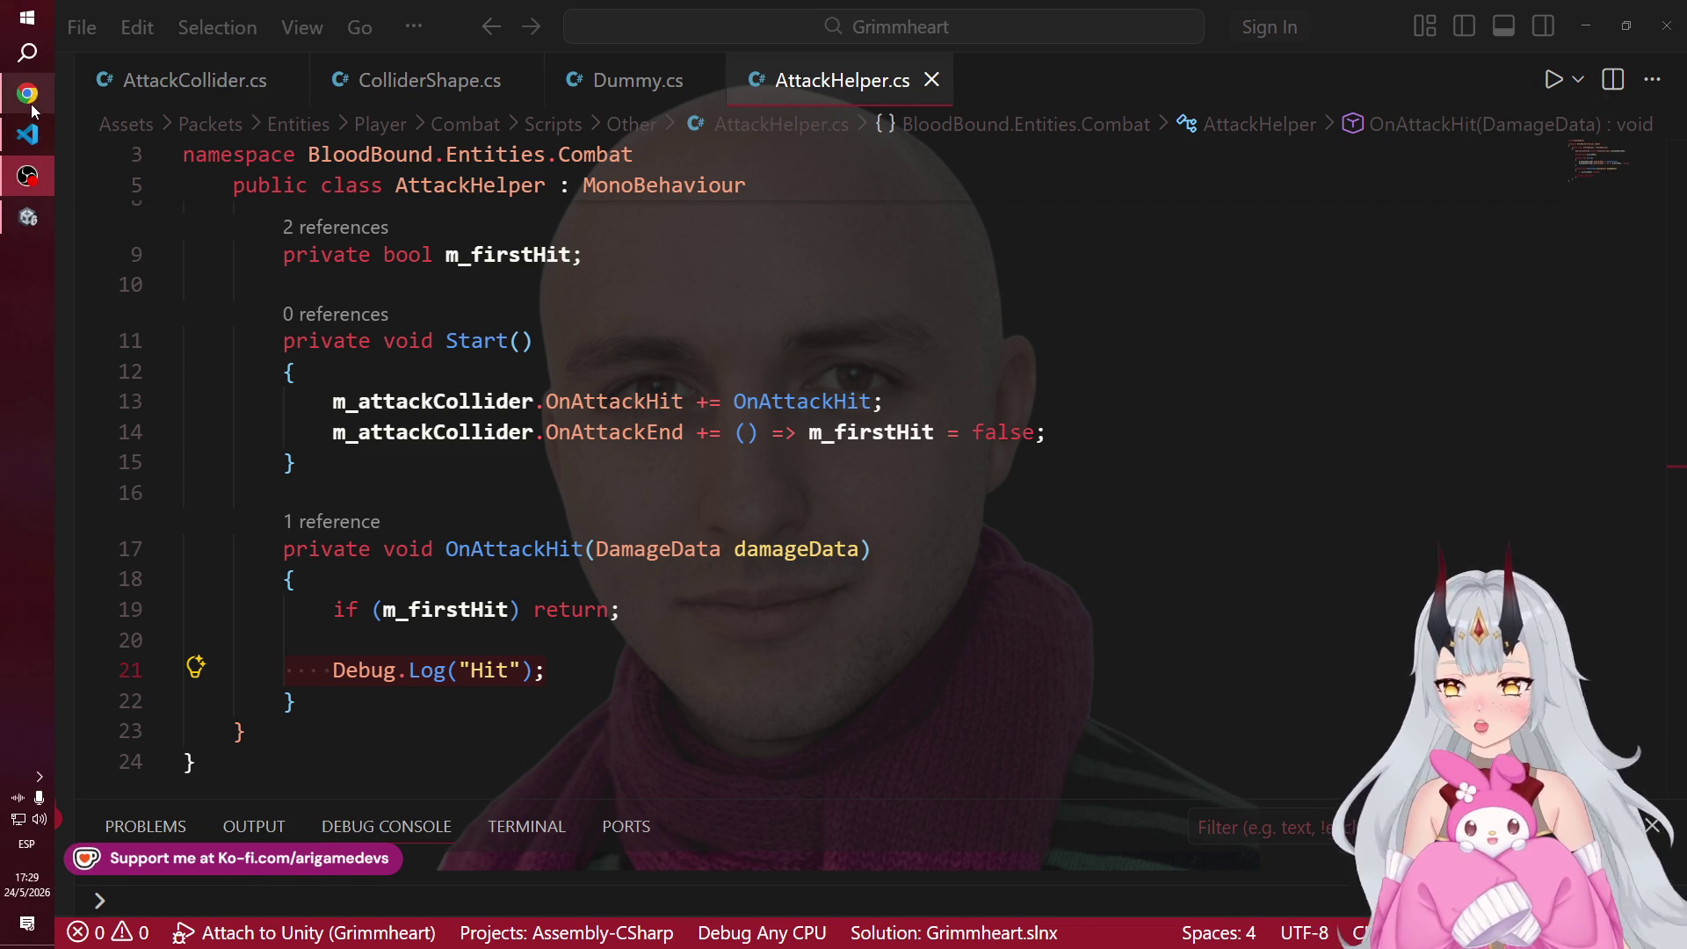
Step: Check the Twitch stream manager and the OBS window, then return to AttackHelper.cs
click(27, 93)
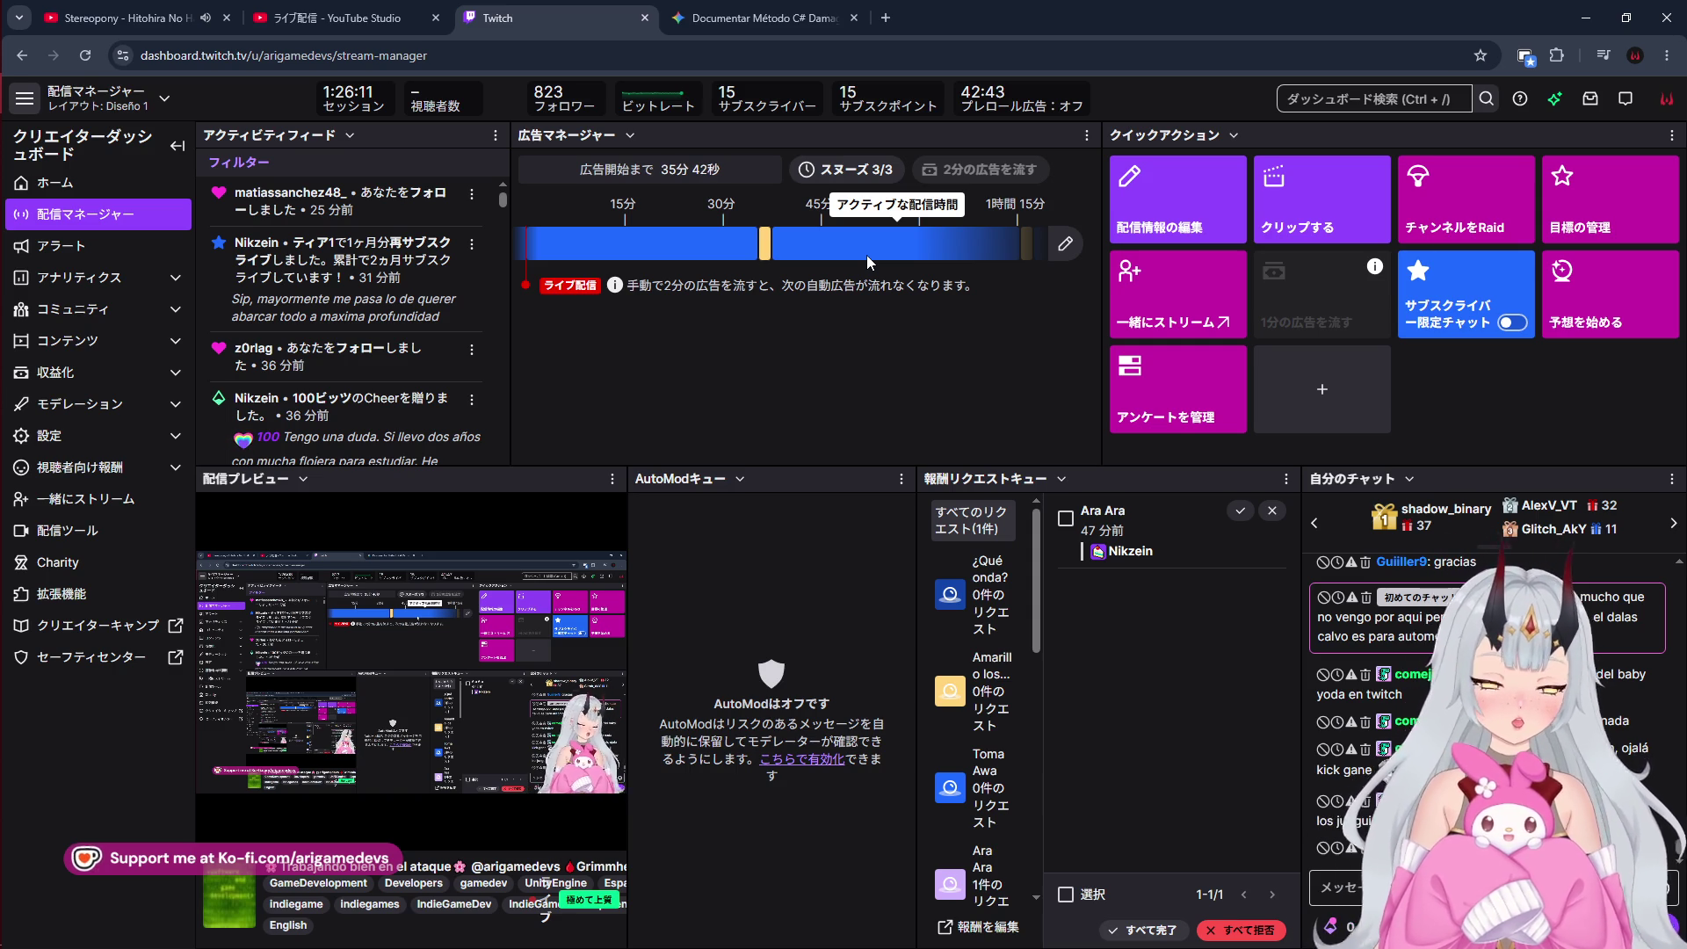
mouse_move(2, 246)
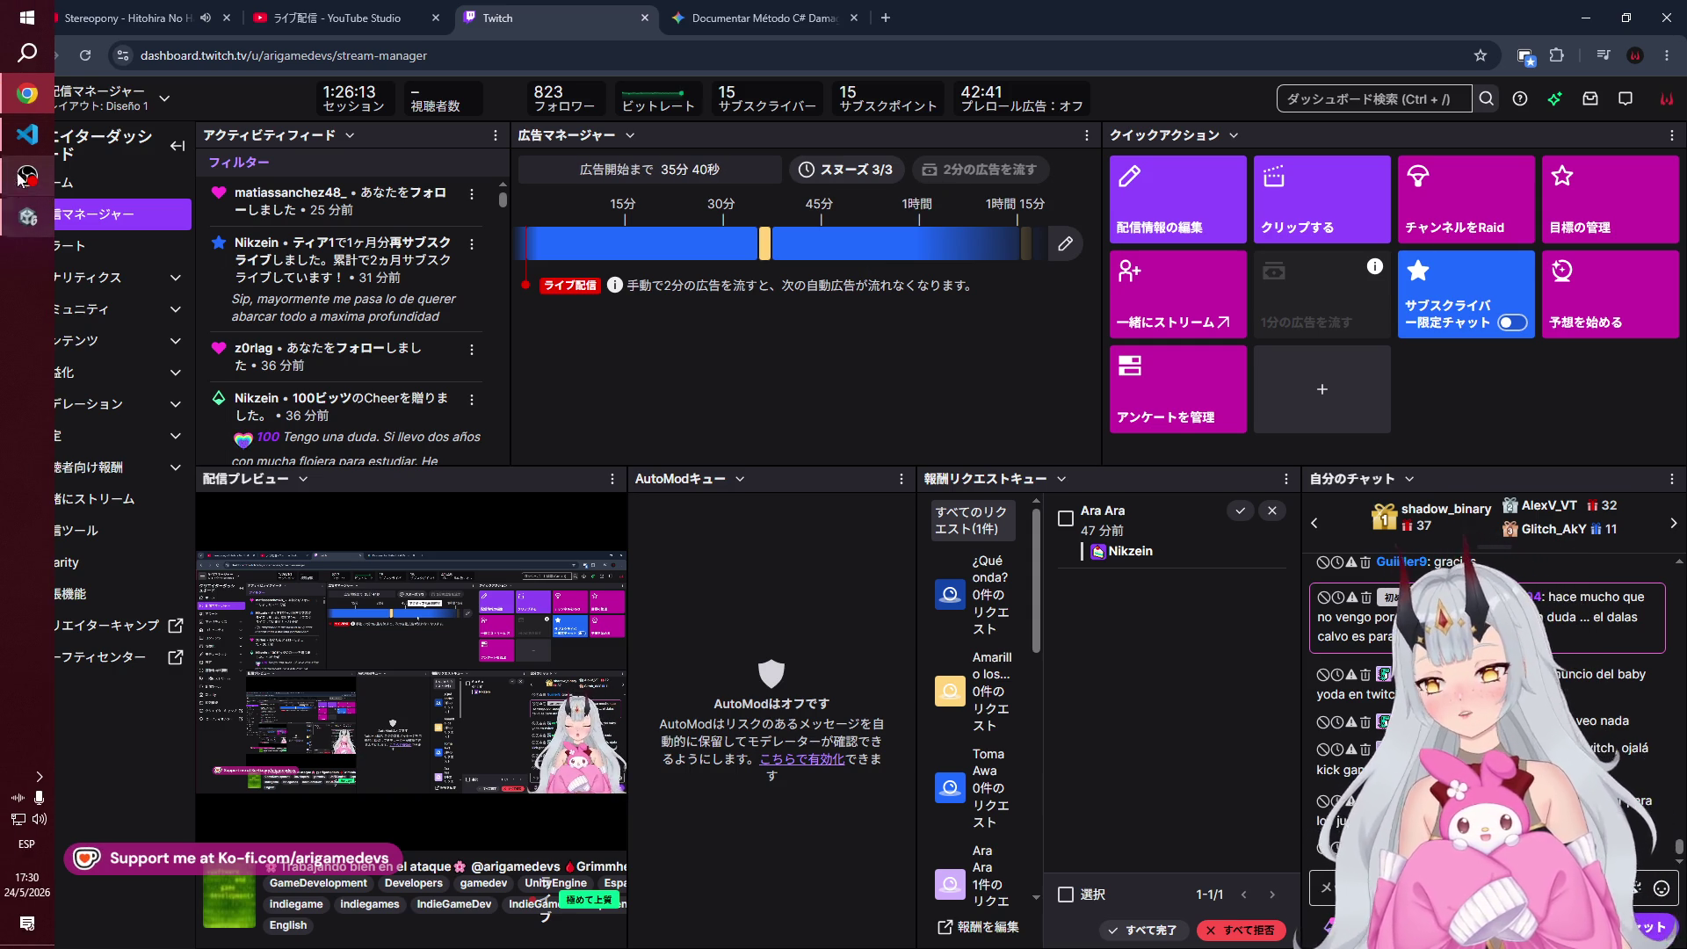
mouse_move(2, 211)
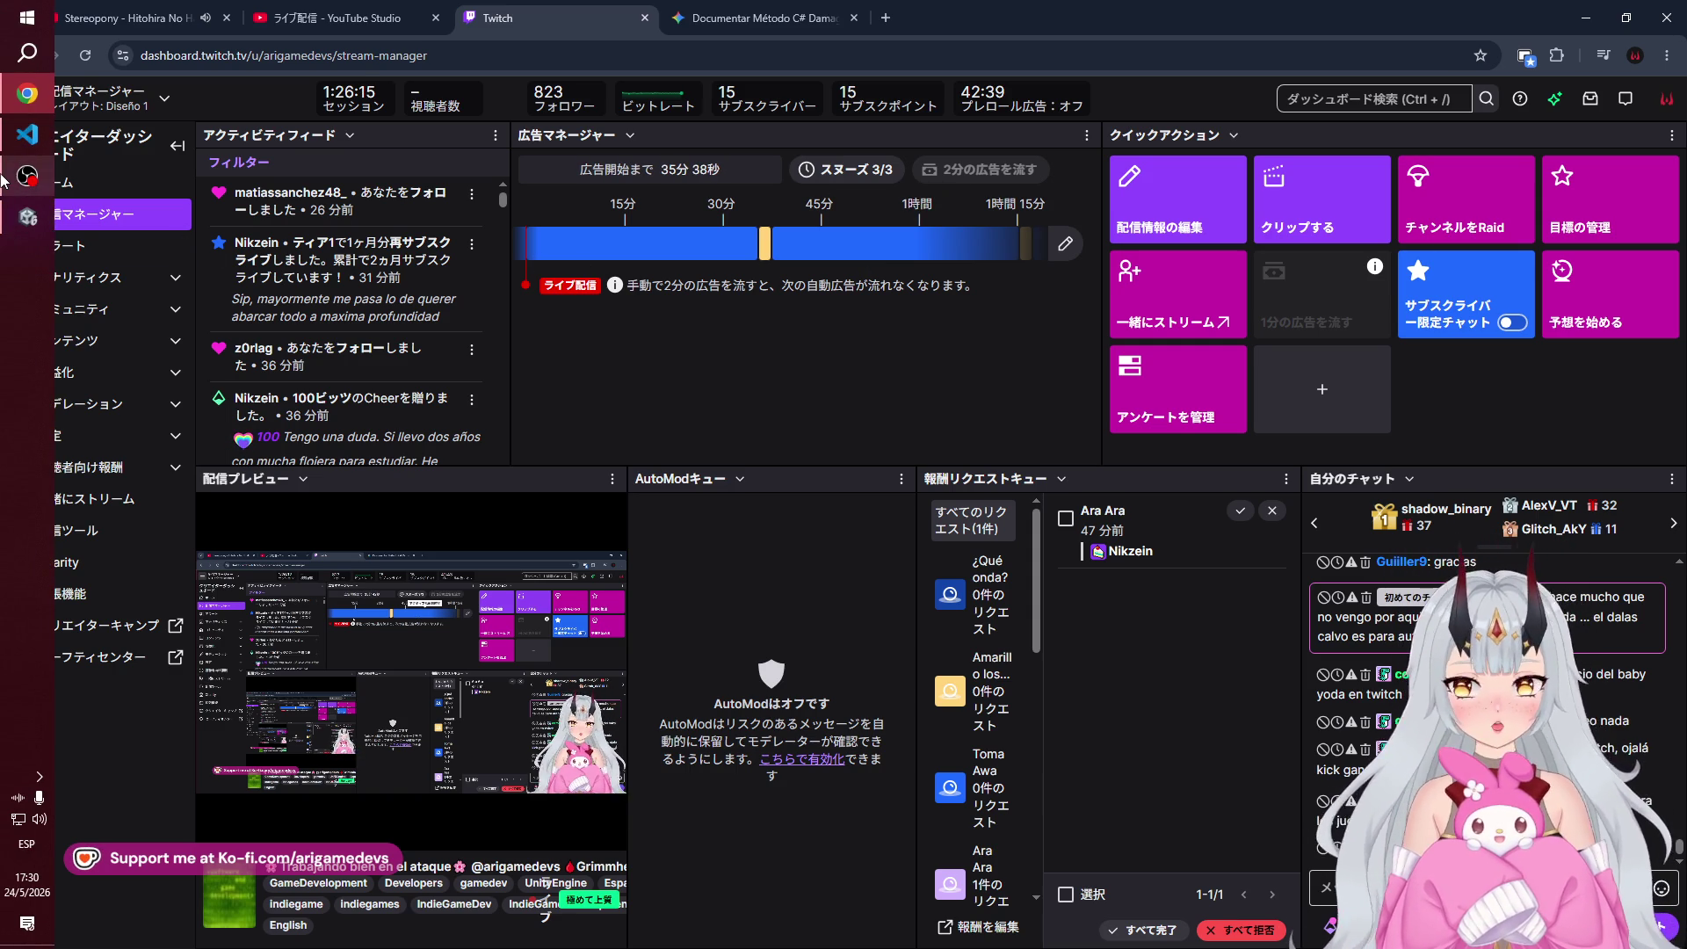
mouse_move(2, 180)
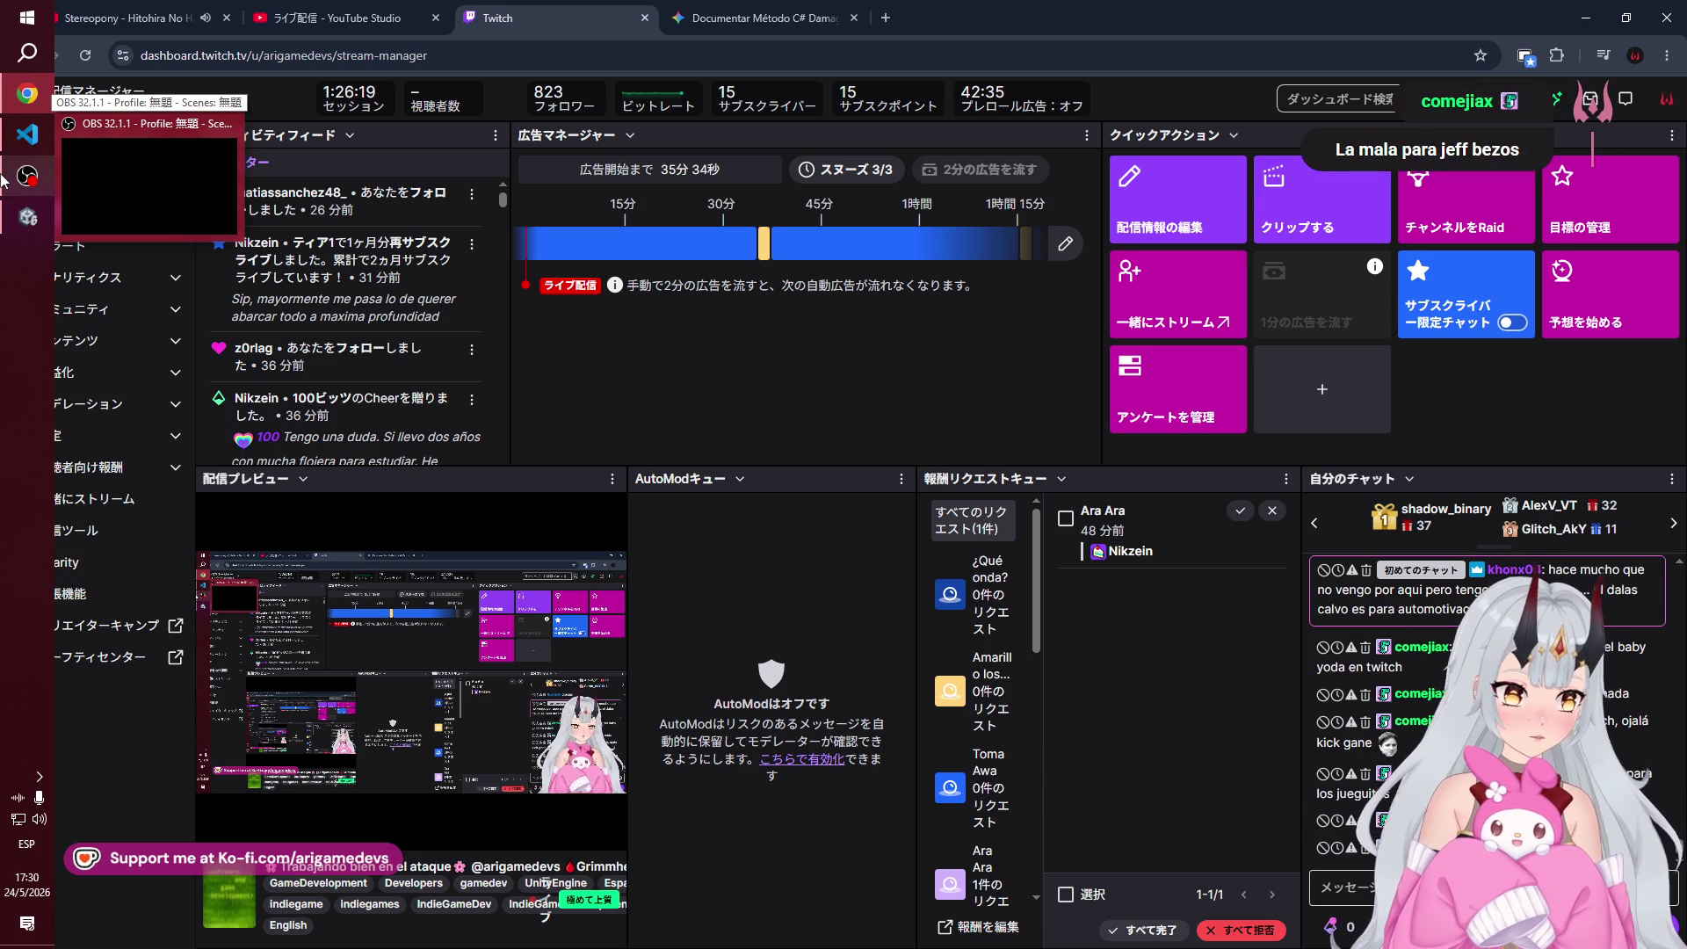
click(24, 176)
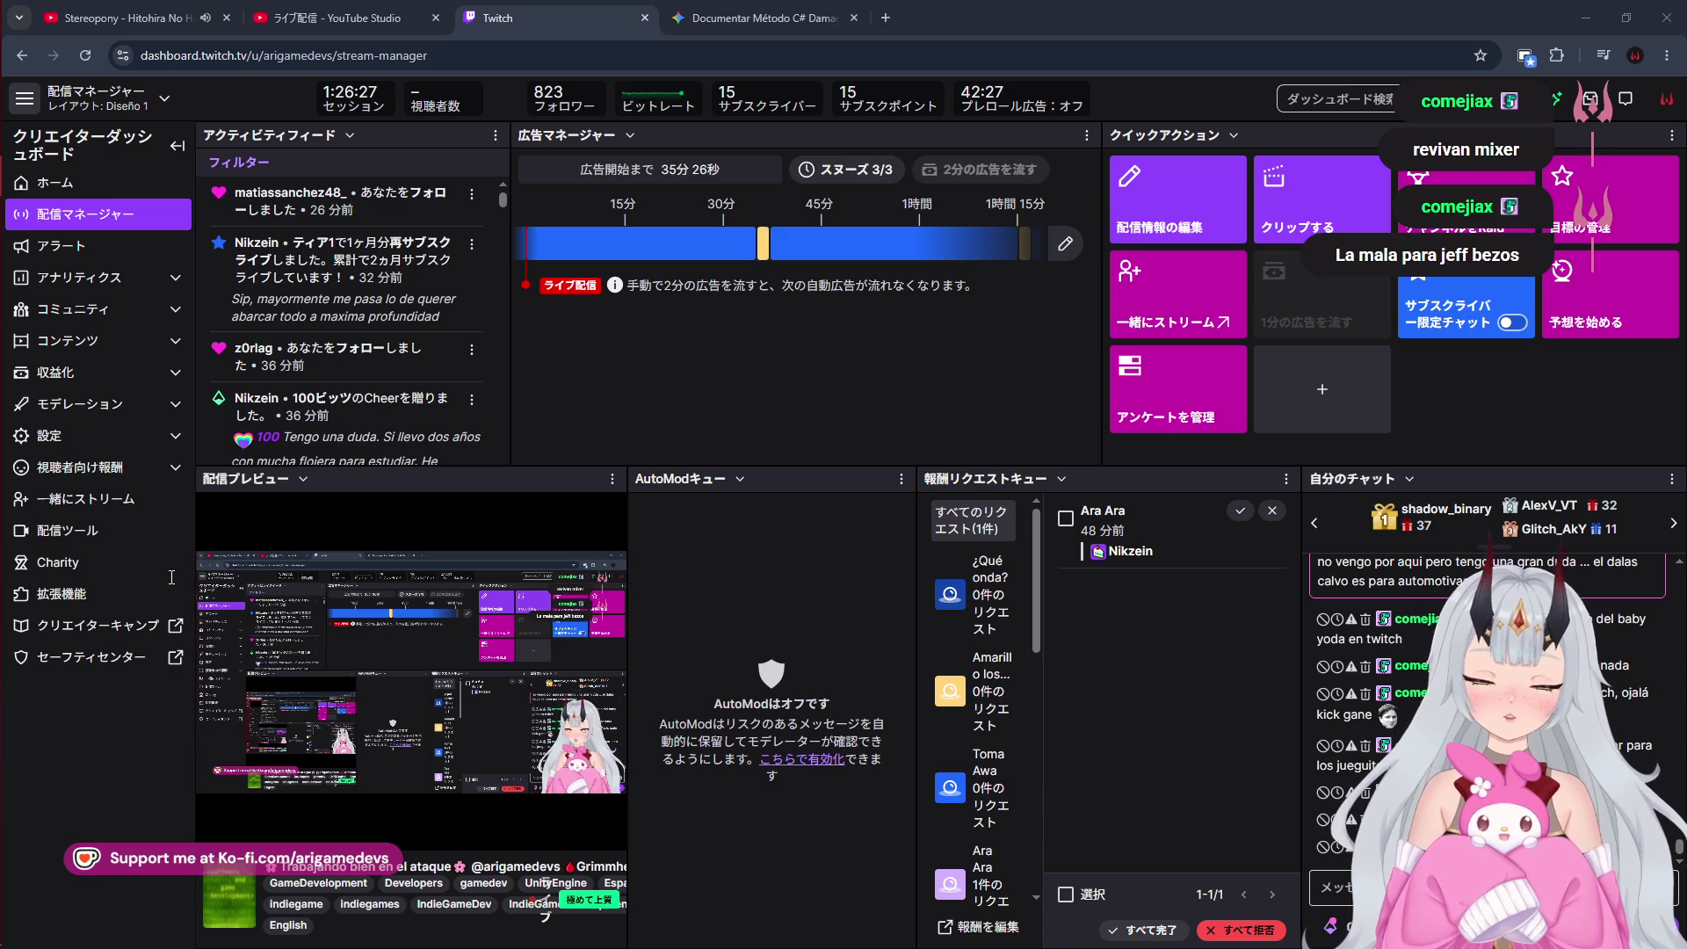
click(13, 149)
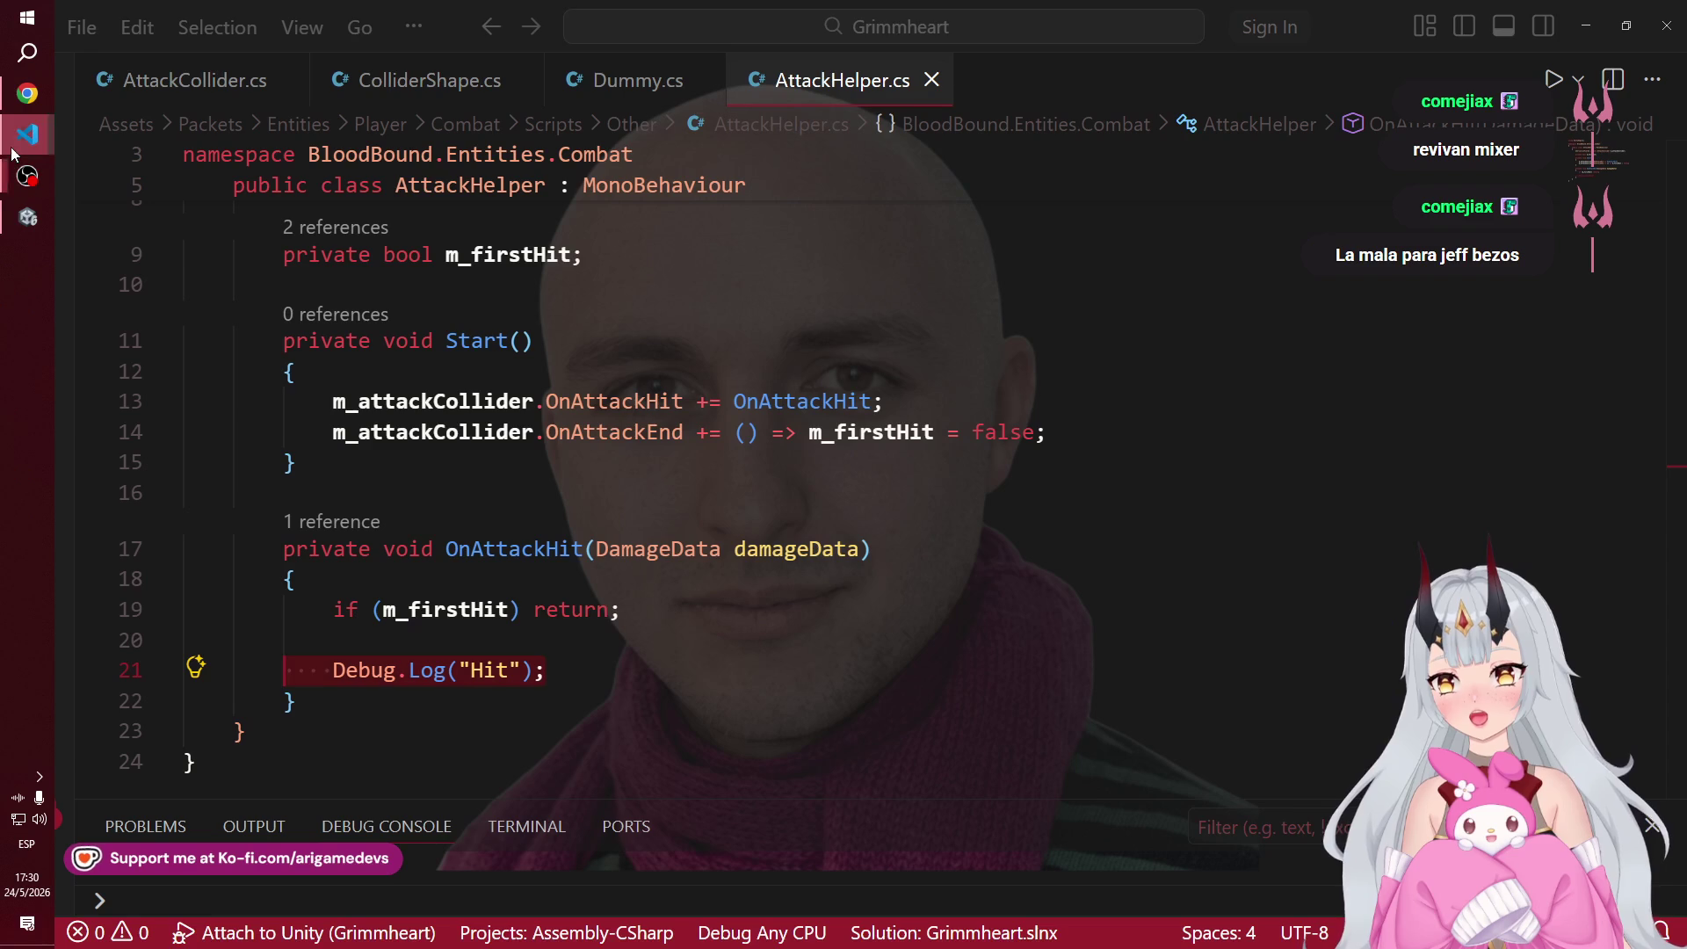
scroll(979, 506, up, 3)
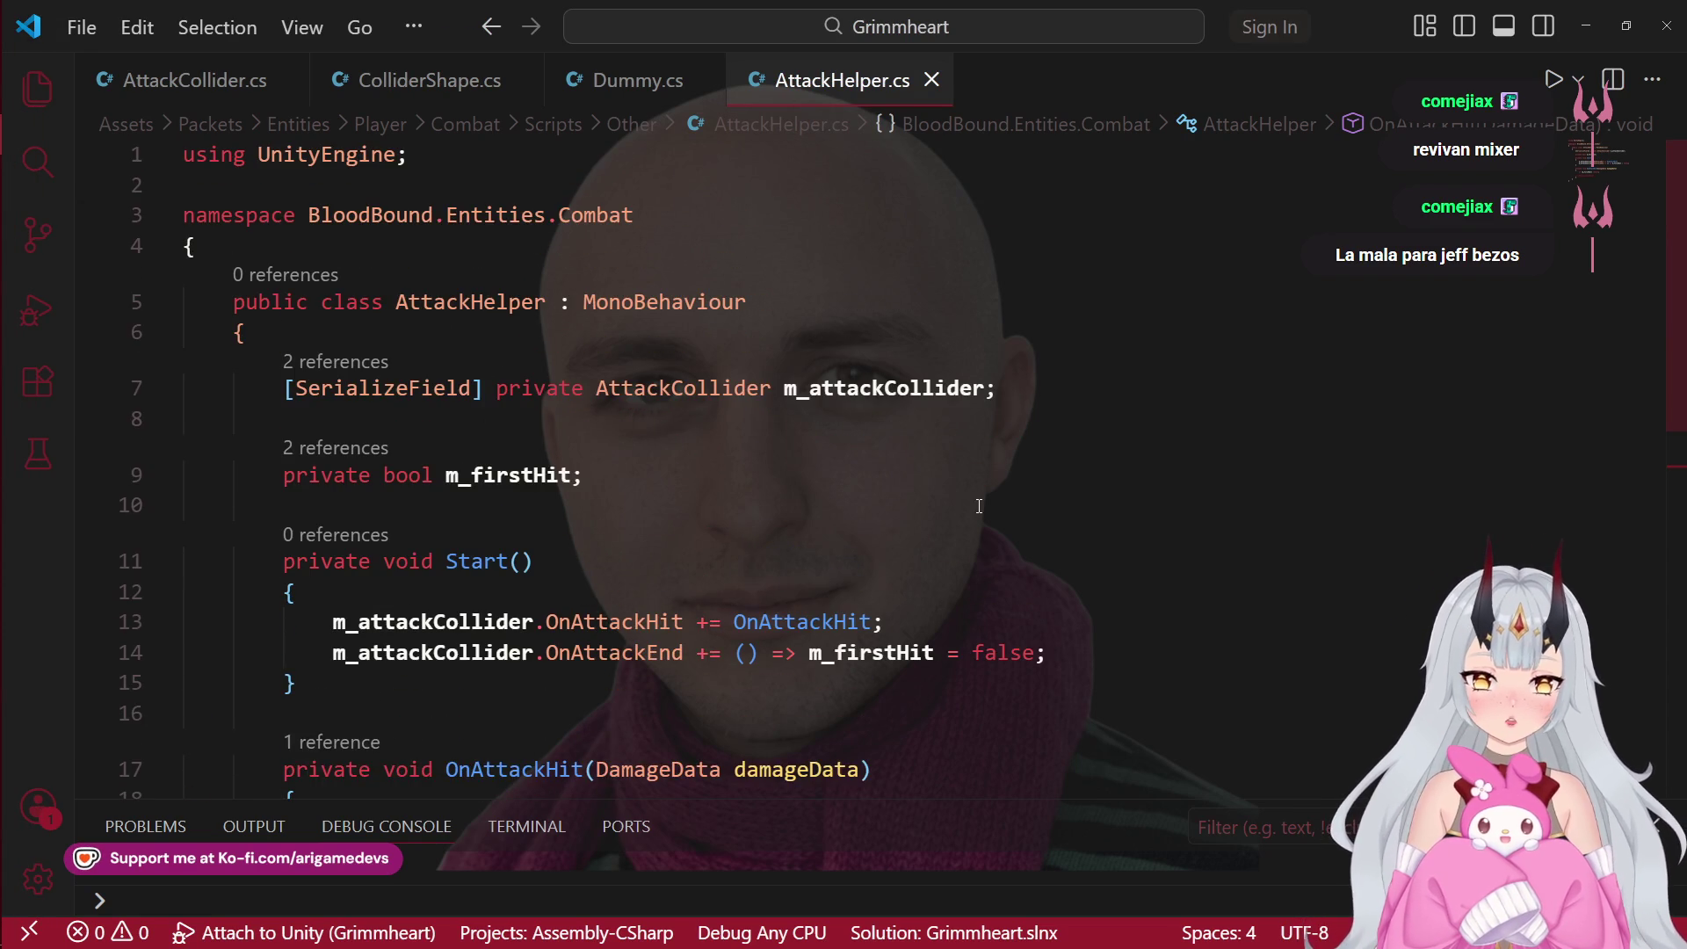
scroll(979, 507, down, 5)
scroll(732, 521, up, 1)
click(731, 517)
click(690, 475)
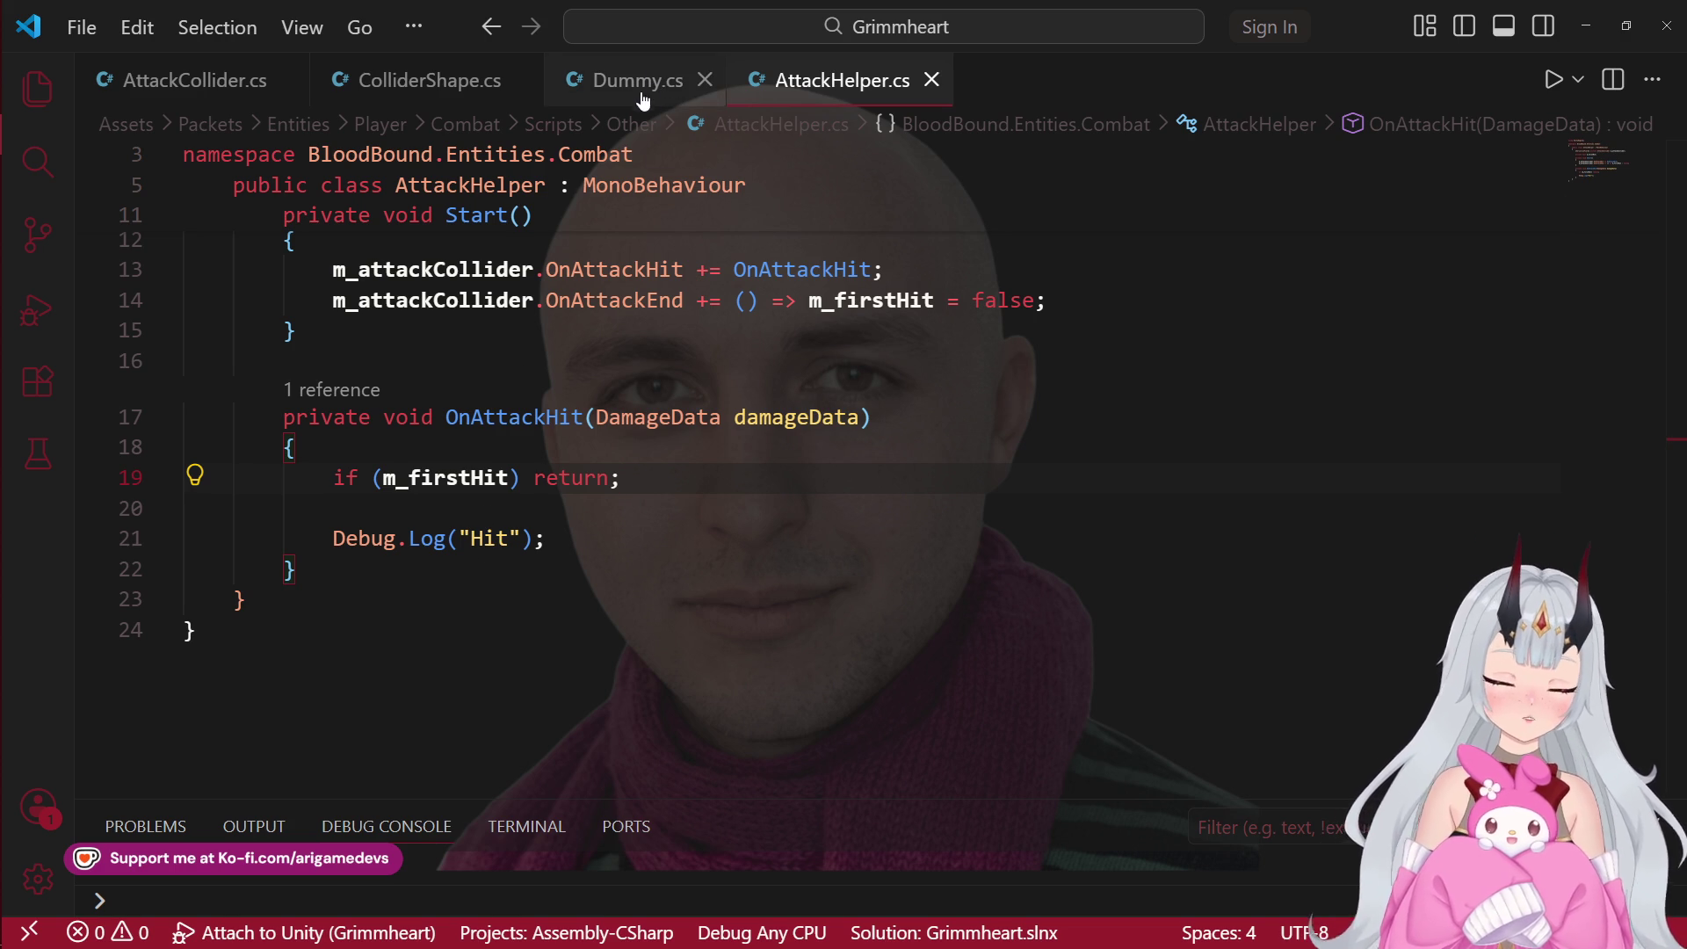
mouse_move(545, 537)
mouse_down()
mouse_move(211, 479)
mouse_move(79, 482)
mouse_up()
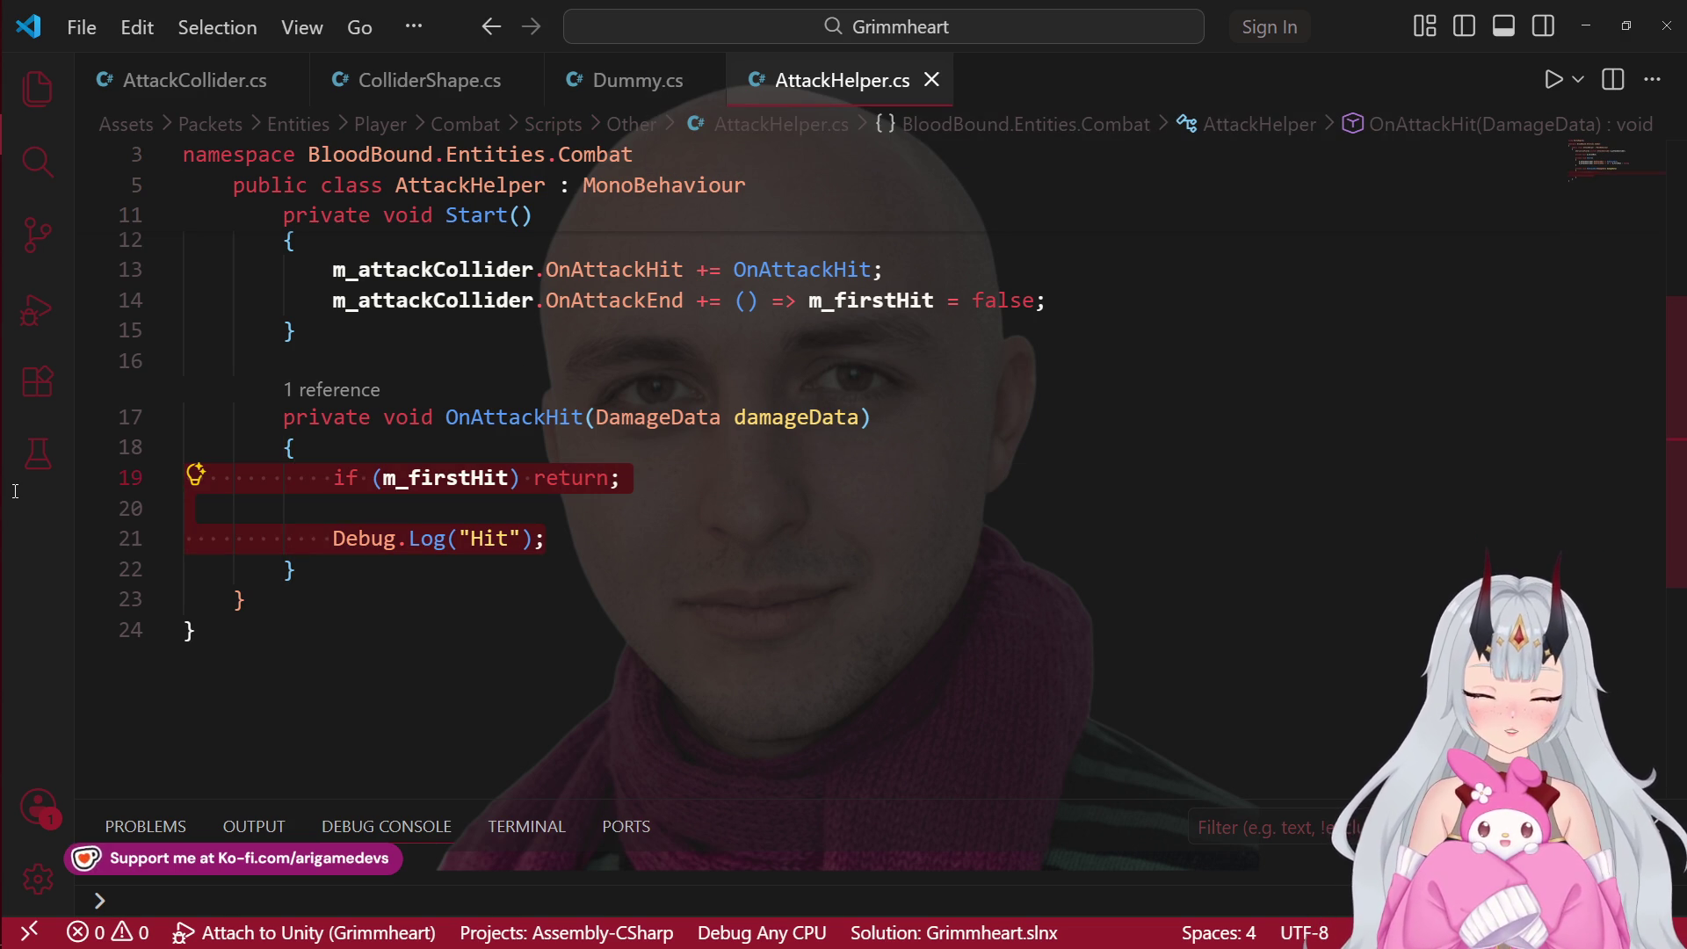
triple_click(623, 538)
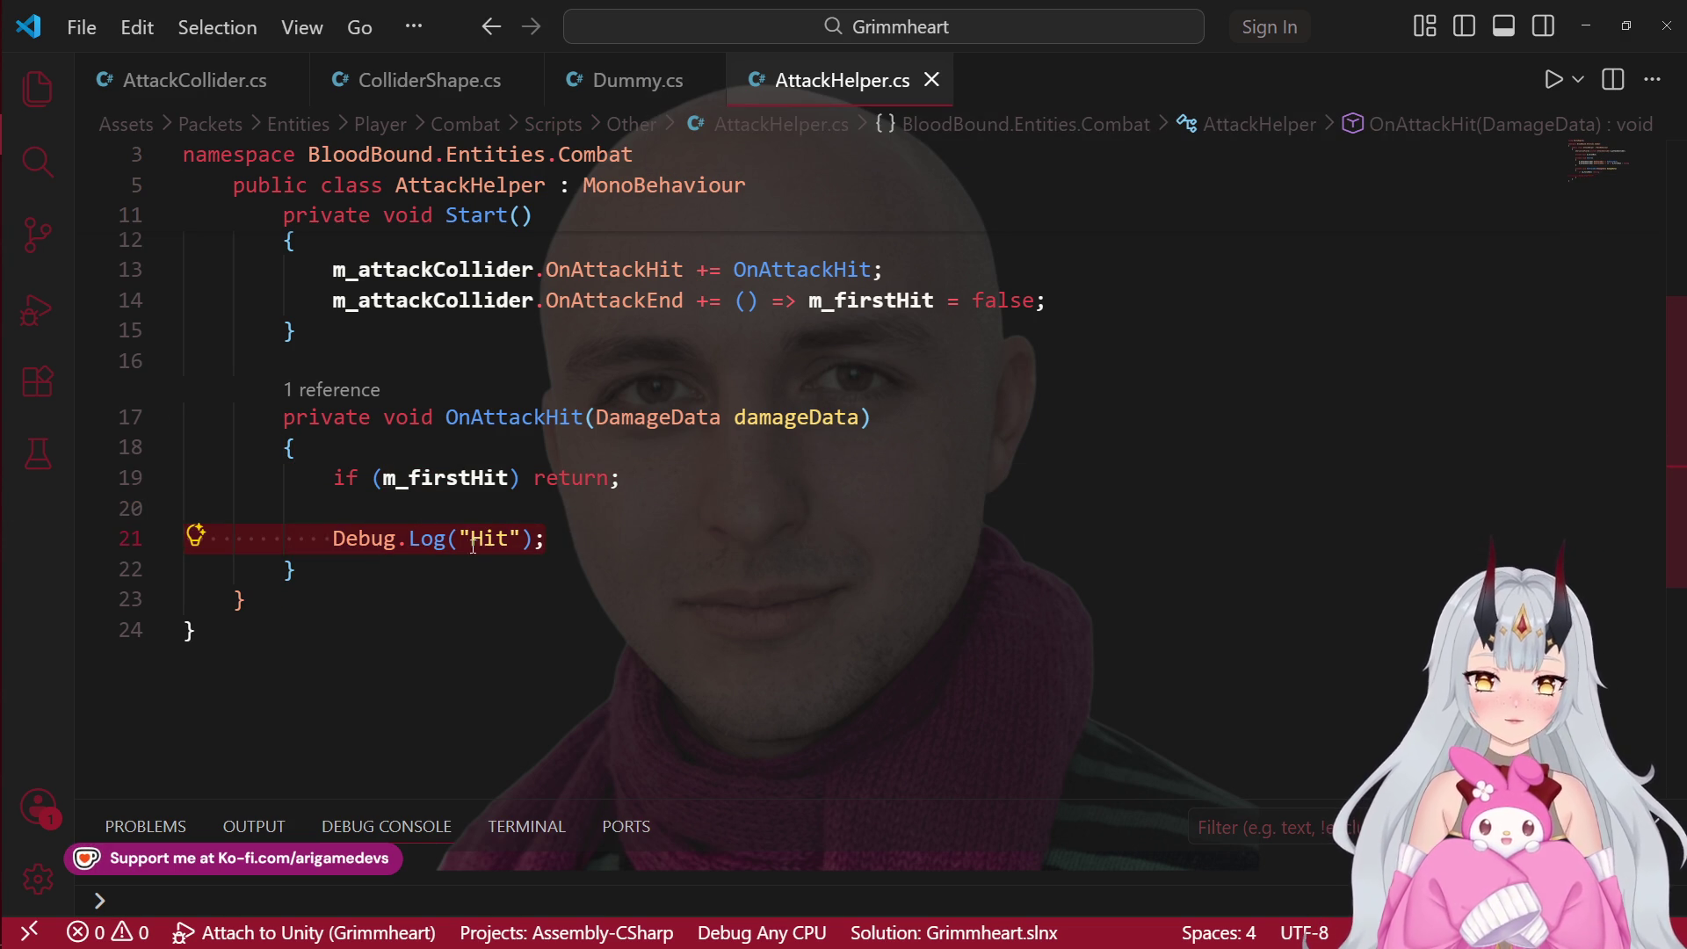
scroll(623, 537, up, 2)
scroll(623, 537, up, 2)
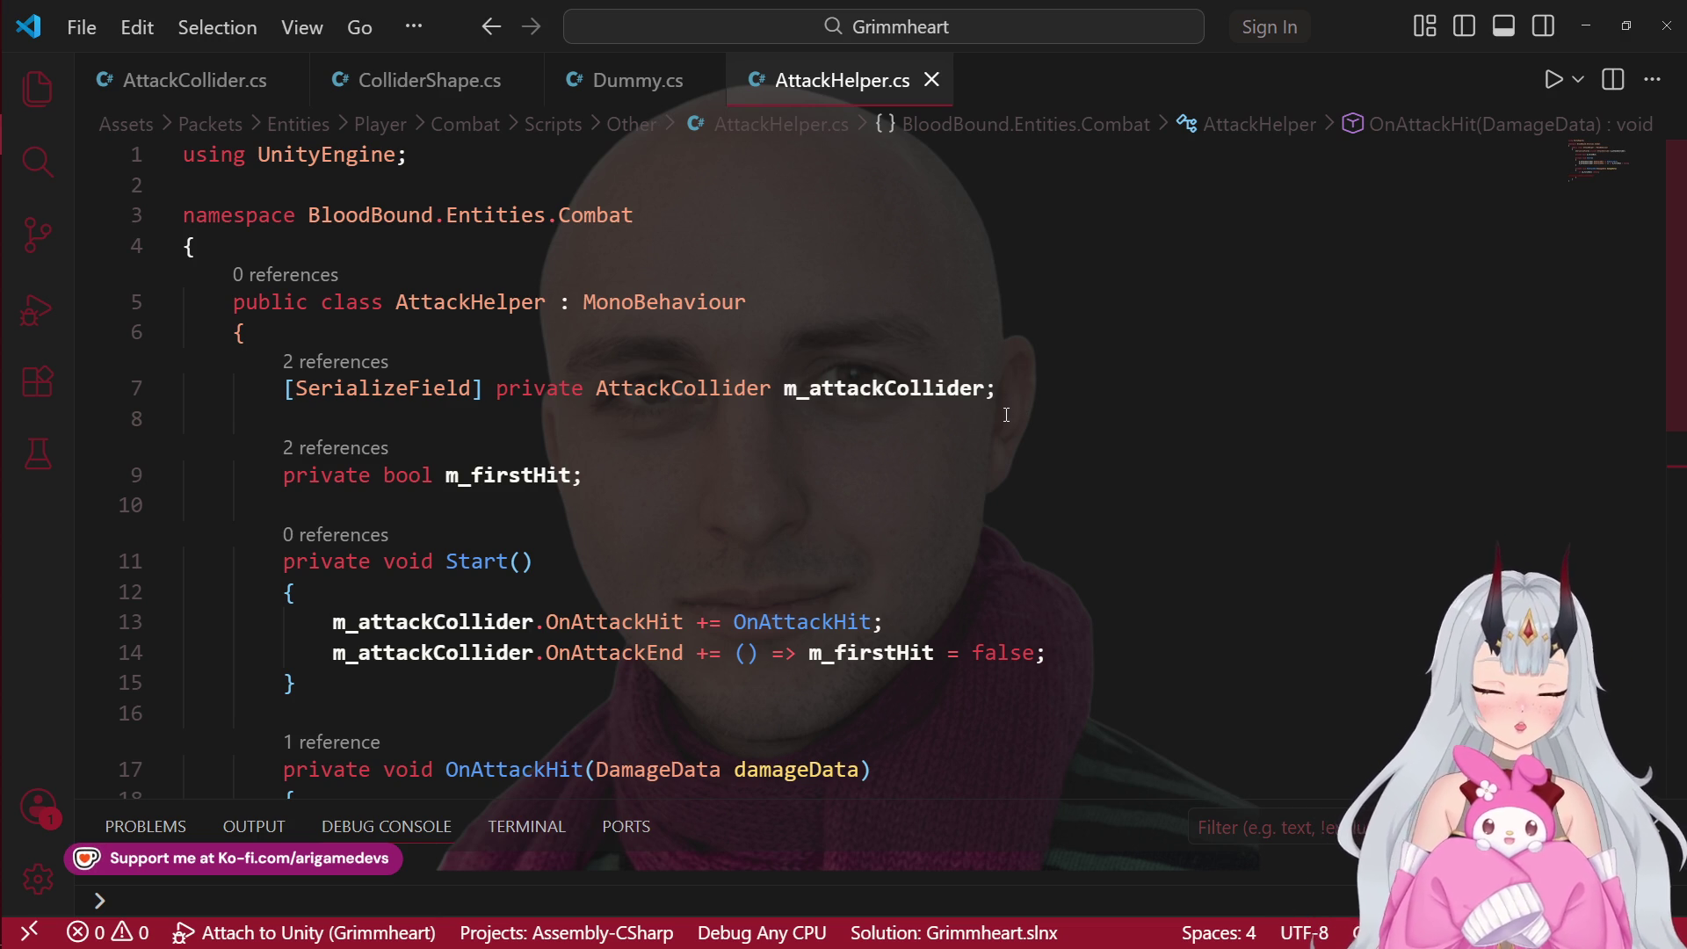
scroll(1007, 415, down, 6)
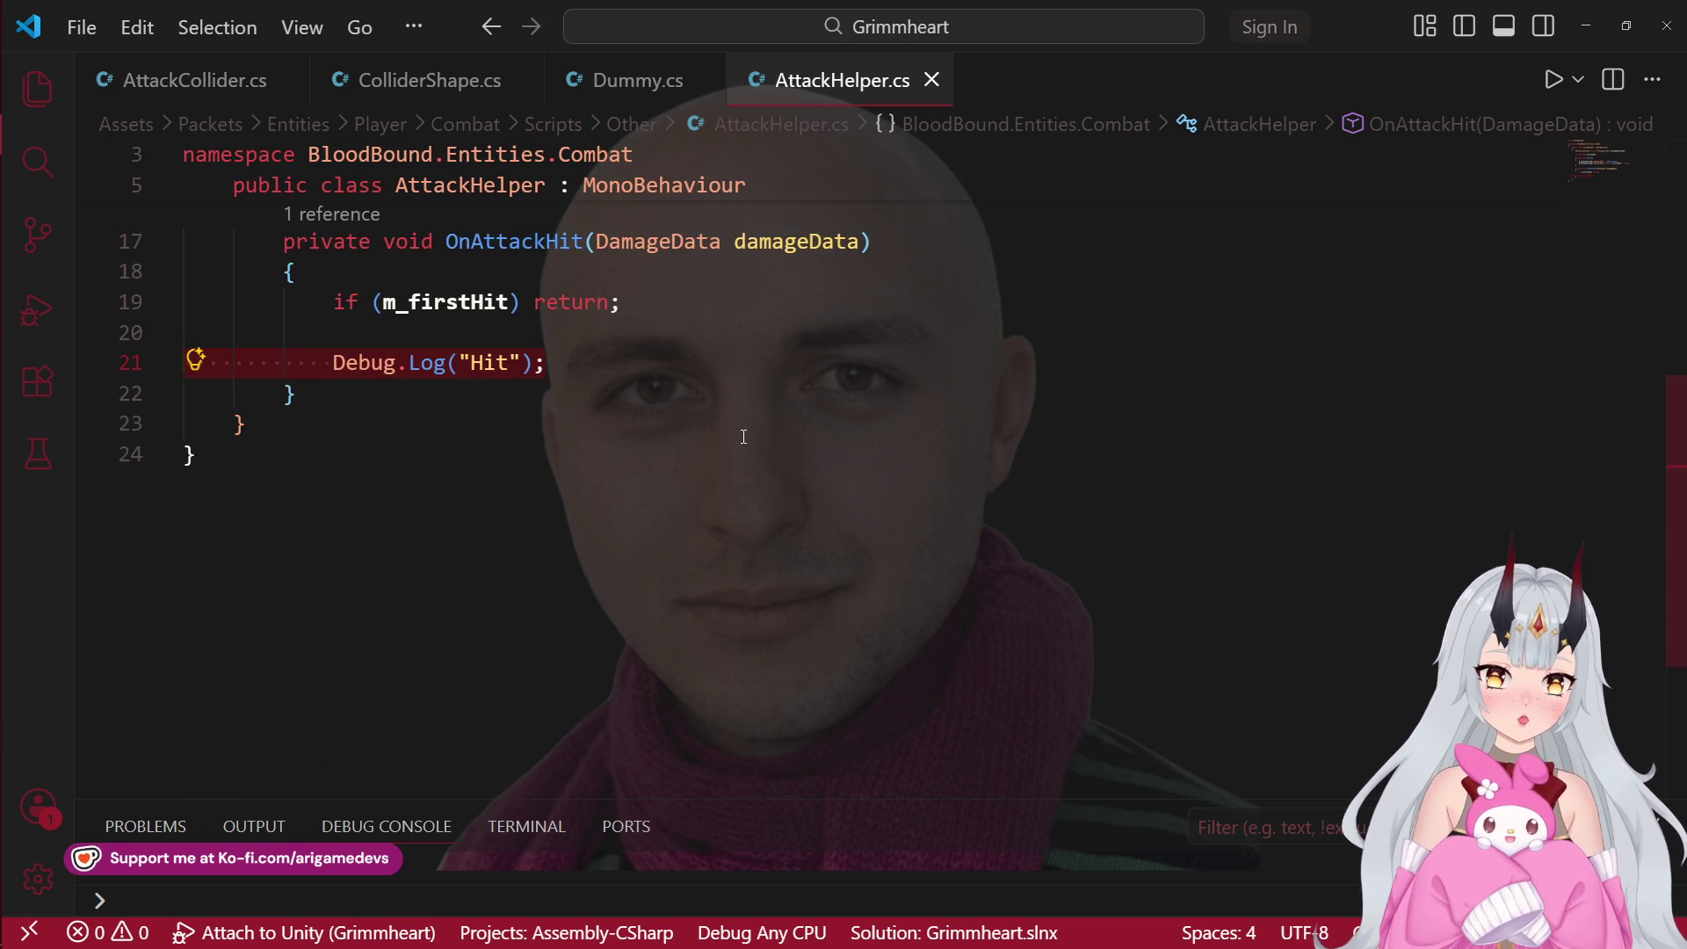
scroll(746, 437, up, 3)
click(525, 582)
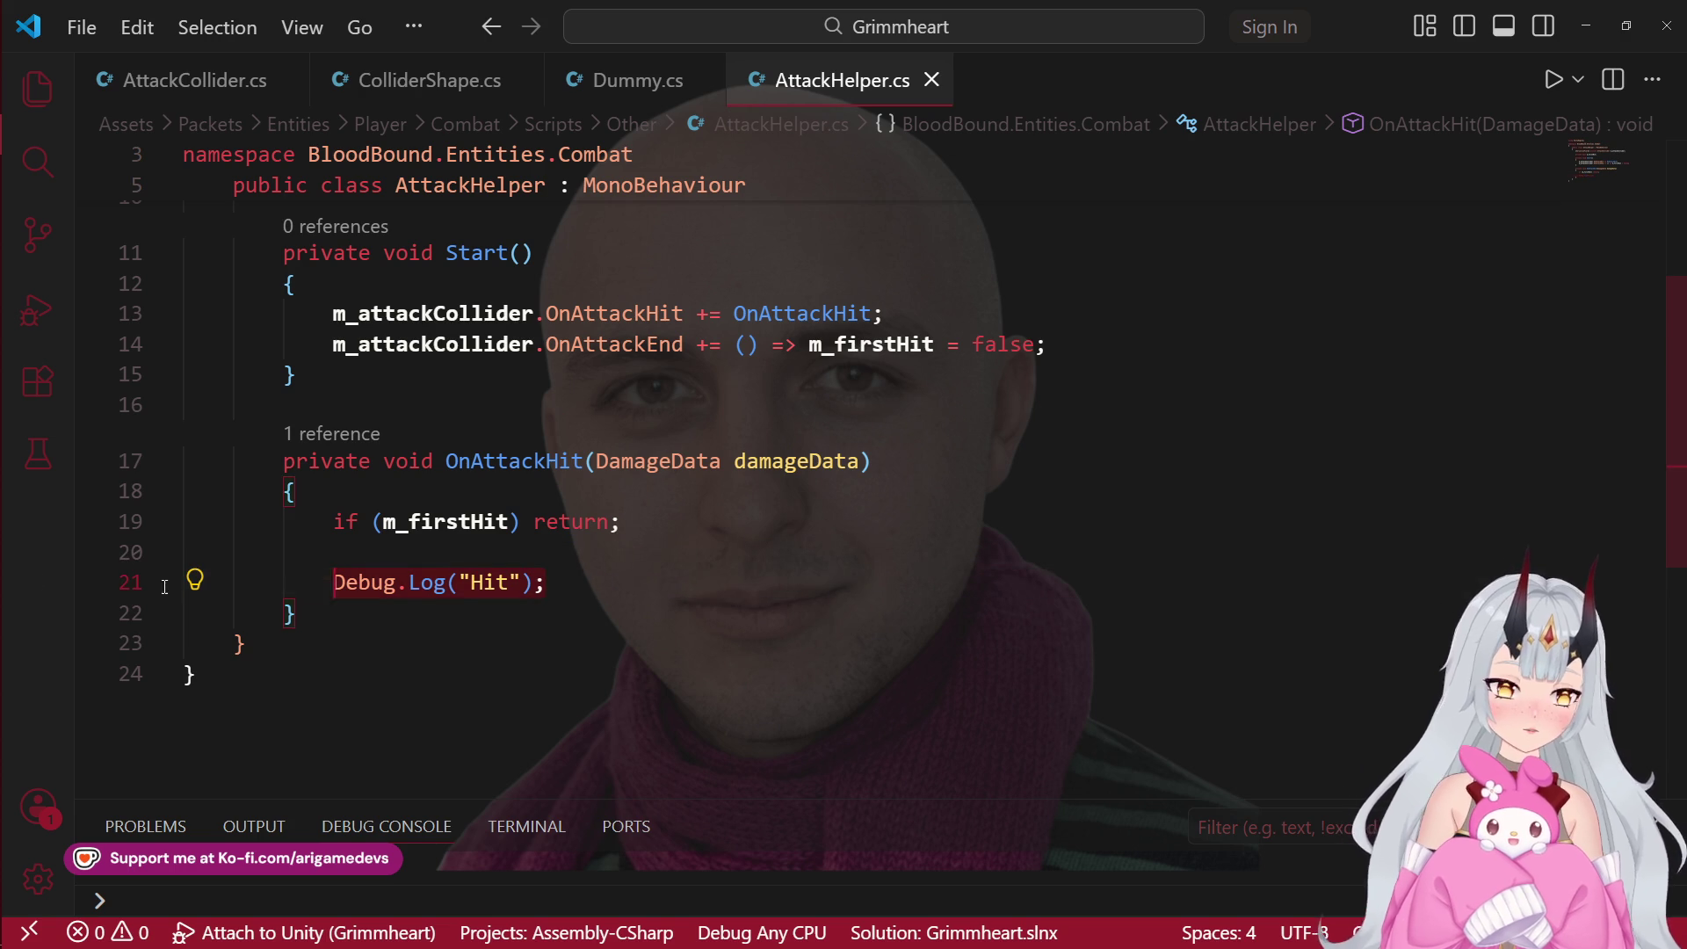
click(130, 581)
mouse_move(4, 587)
key(Up)
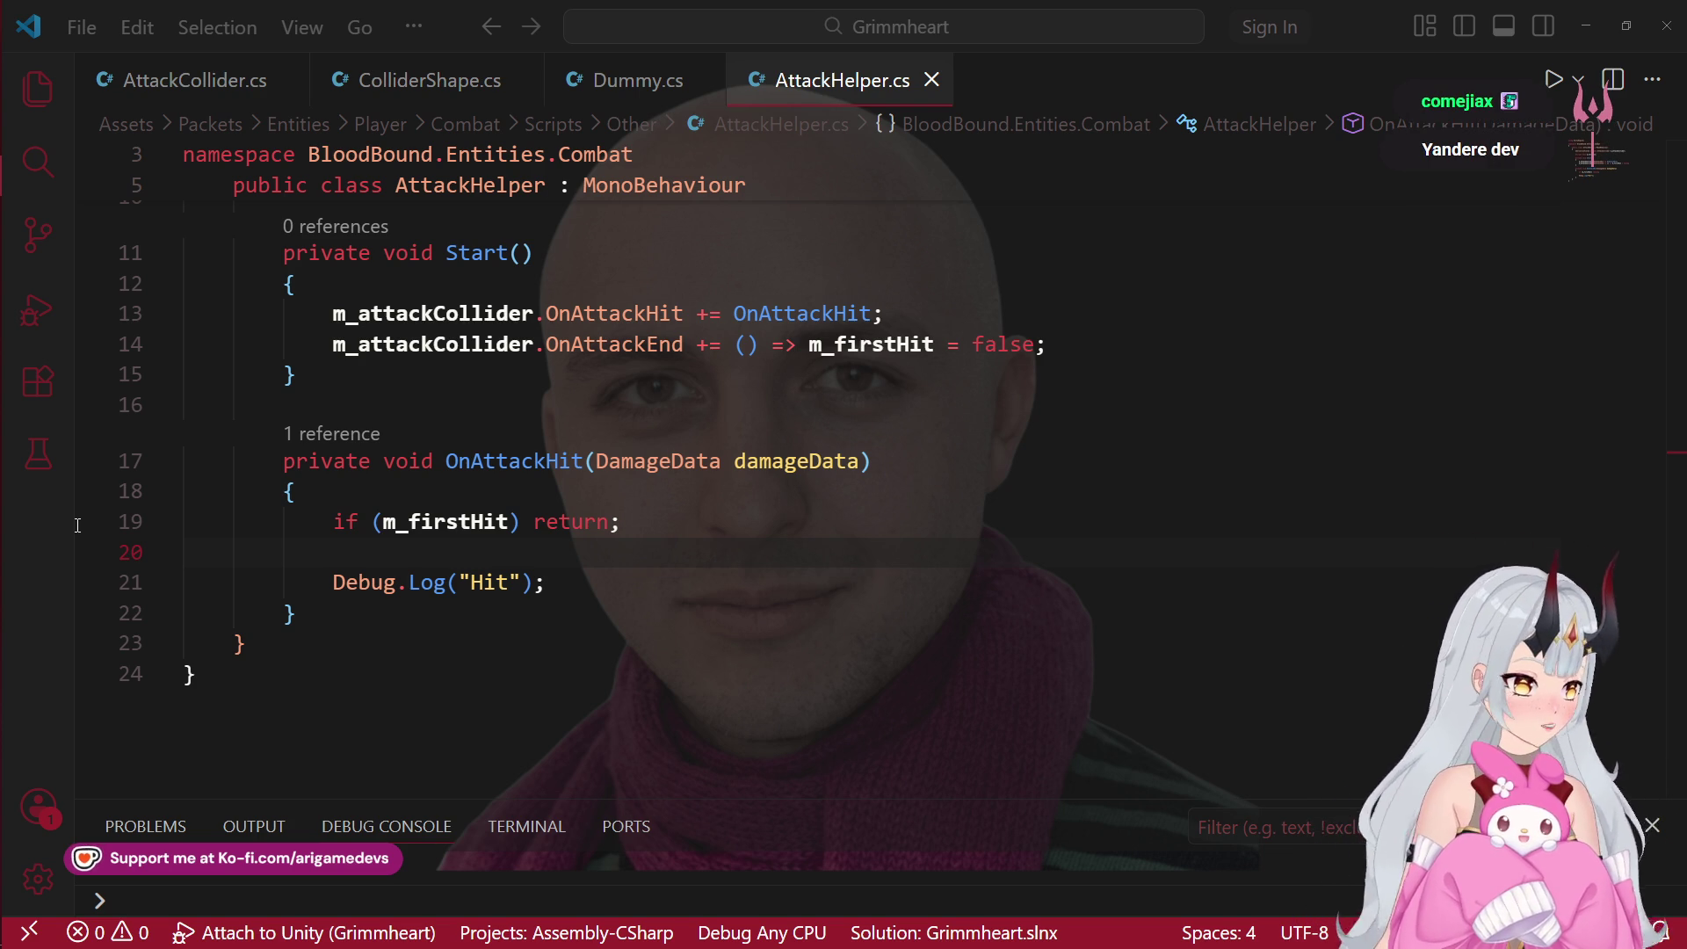
mouse_move(10, 461)
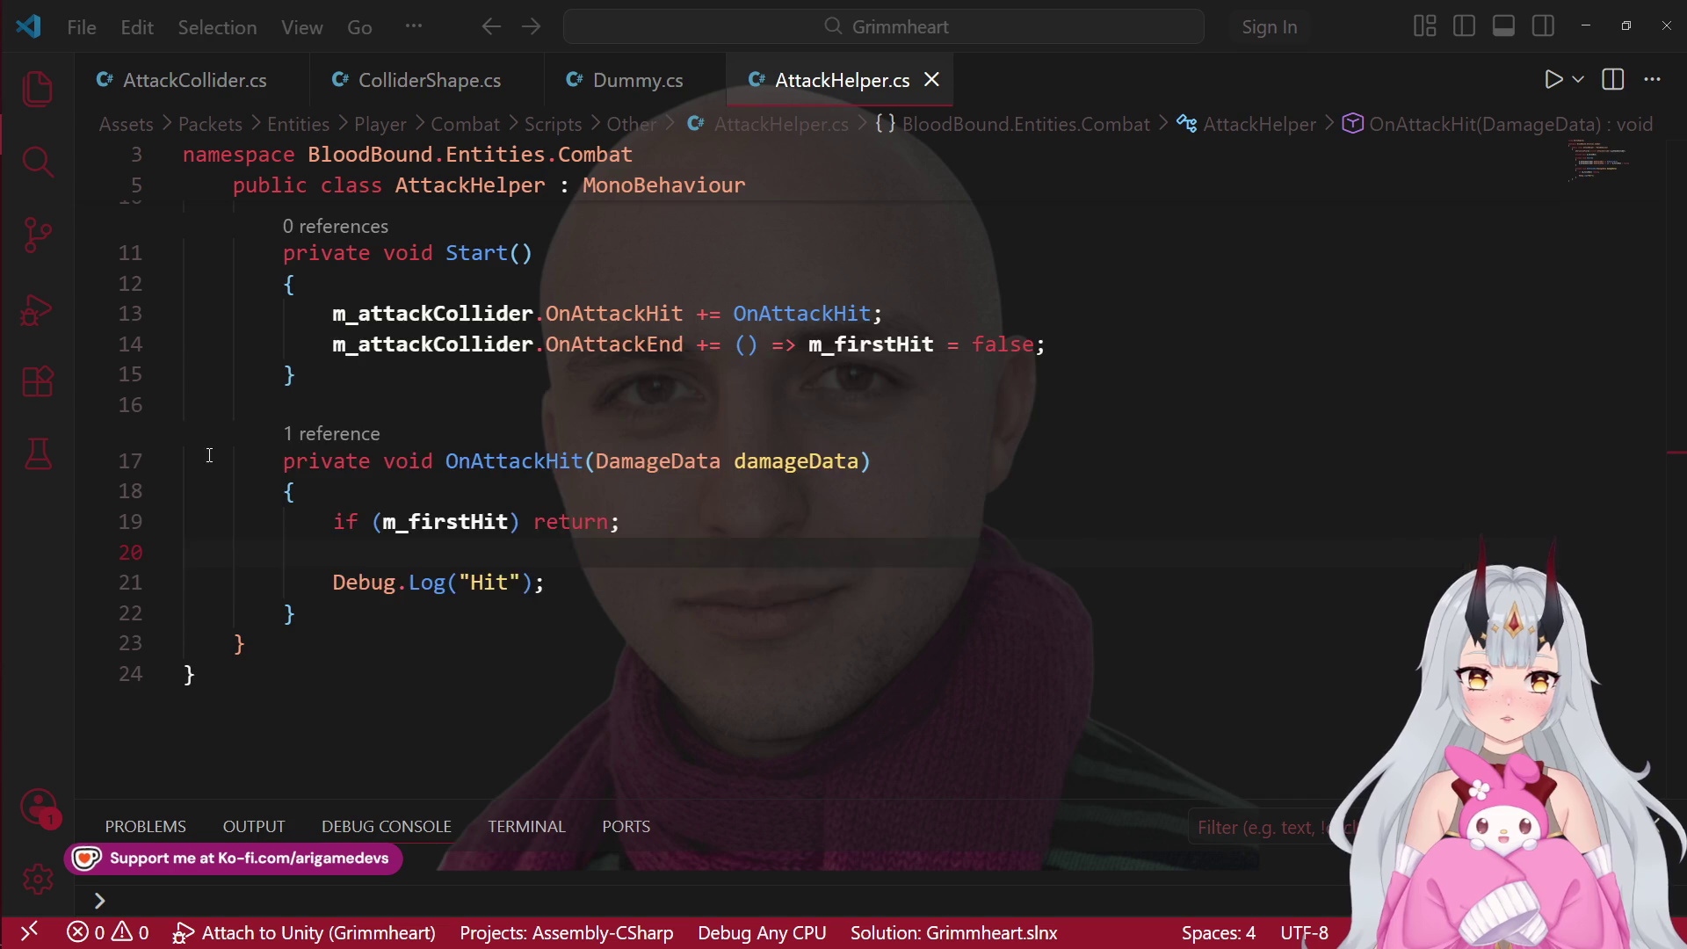
scroll(870, 395, up, 4)
click(874, 388)
key(ctrl+Right)
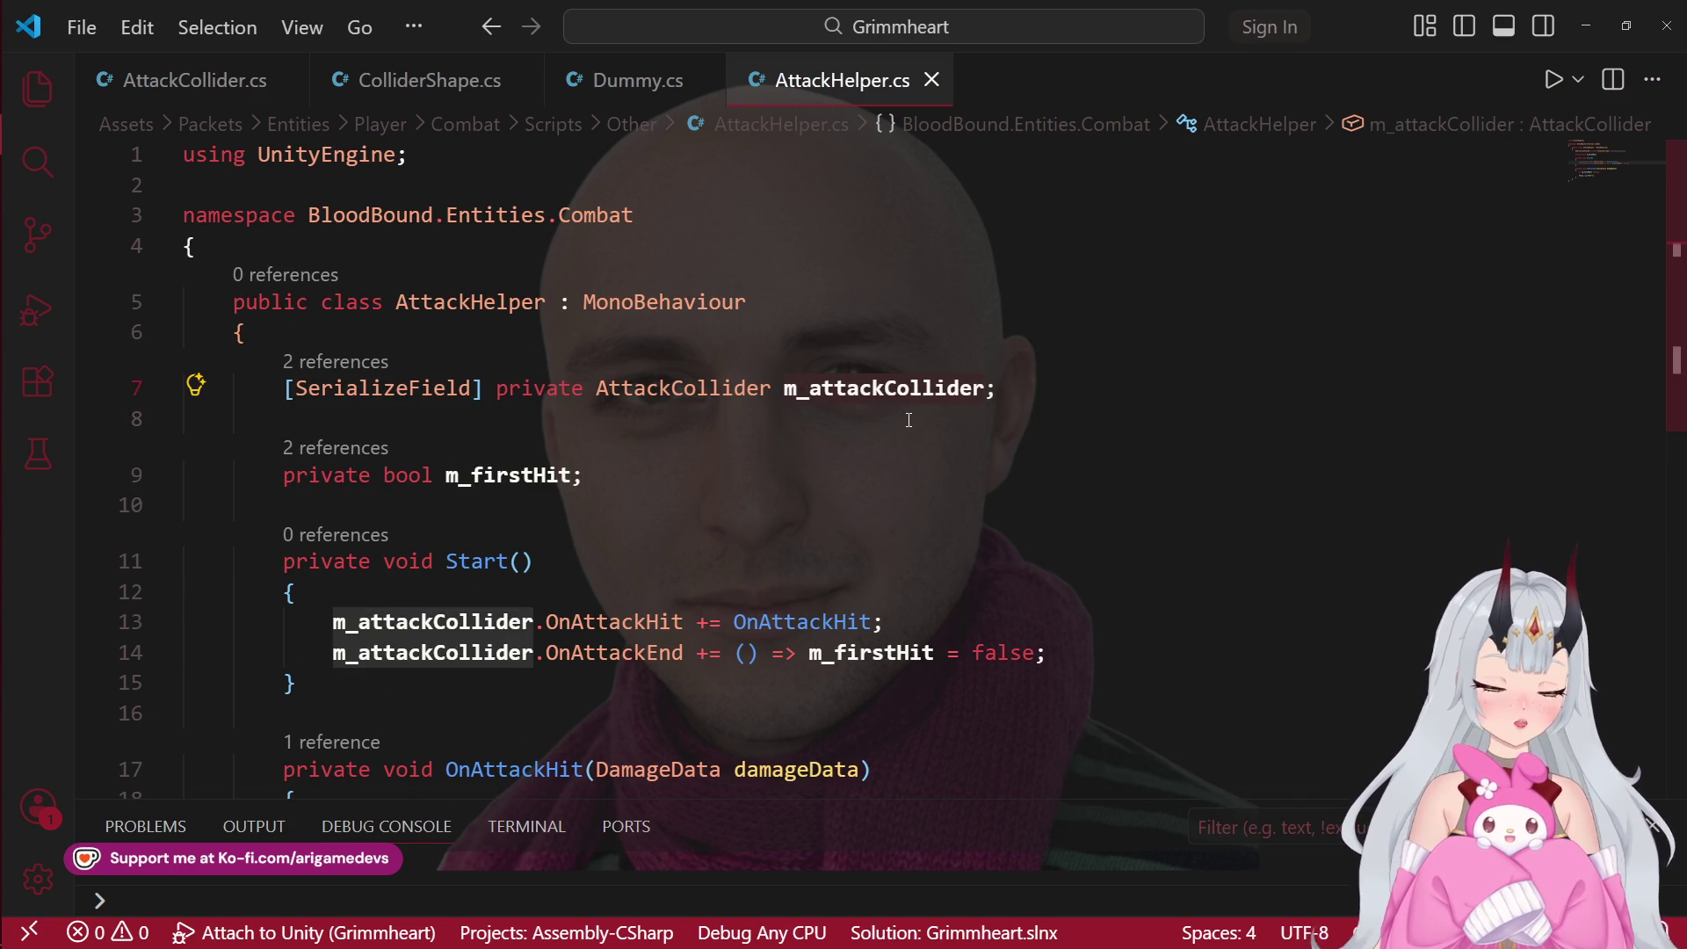
click(555, 387)
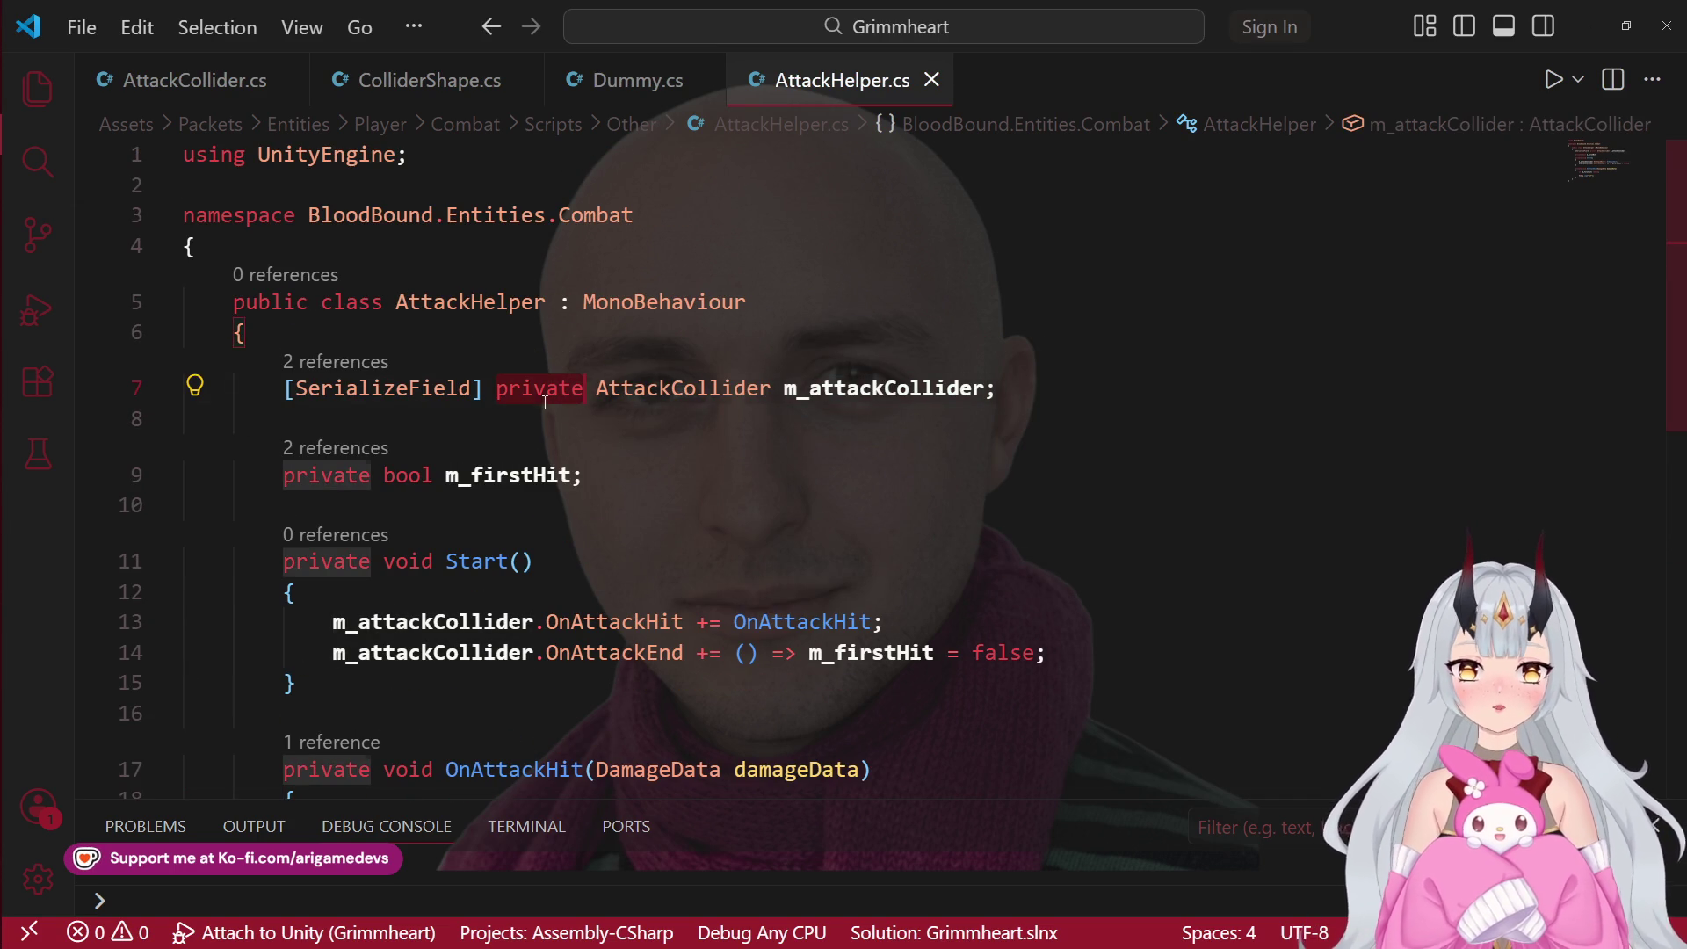
click(865, 387)
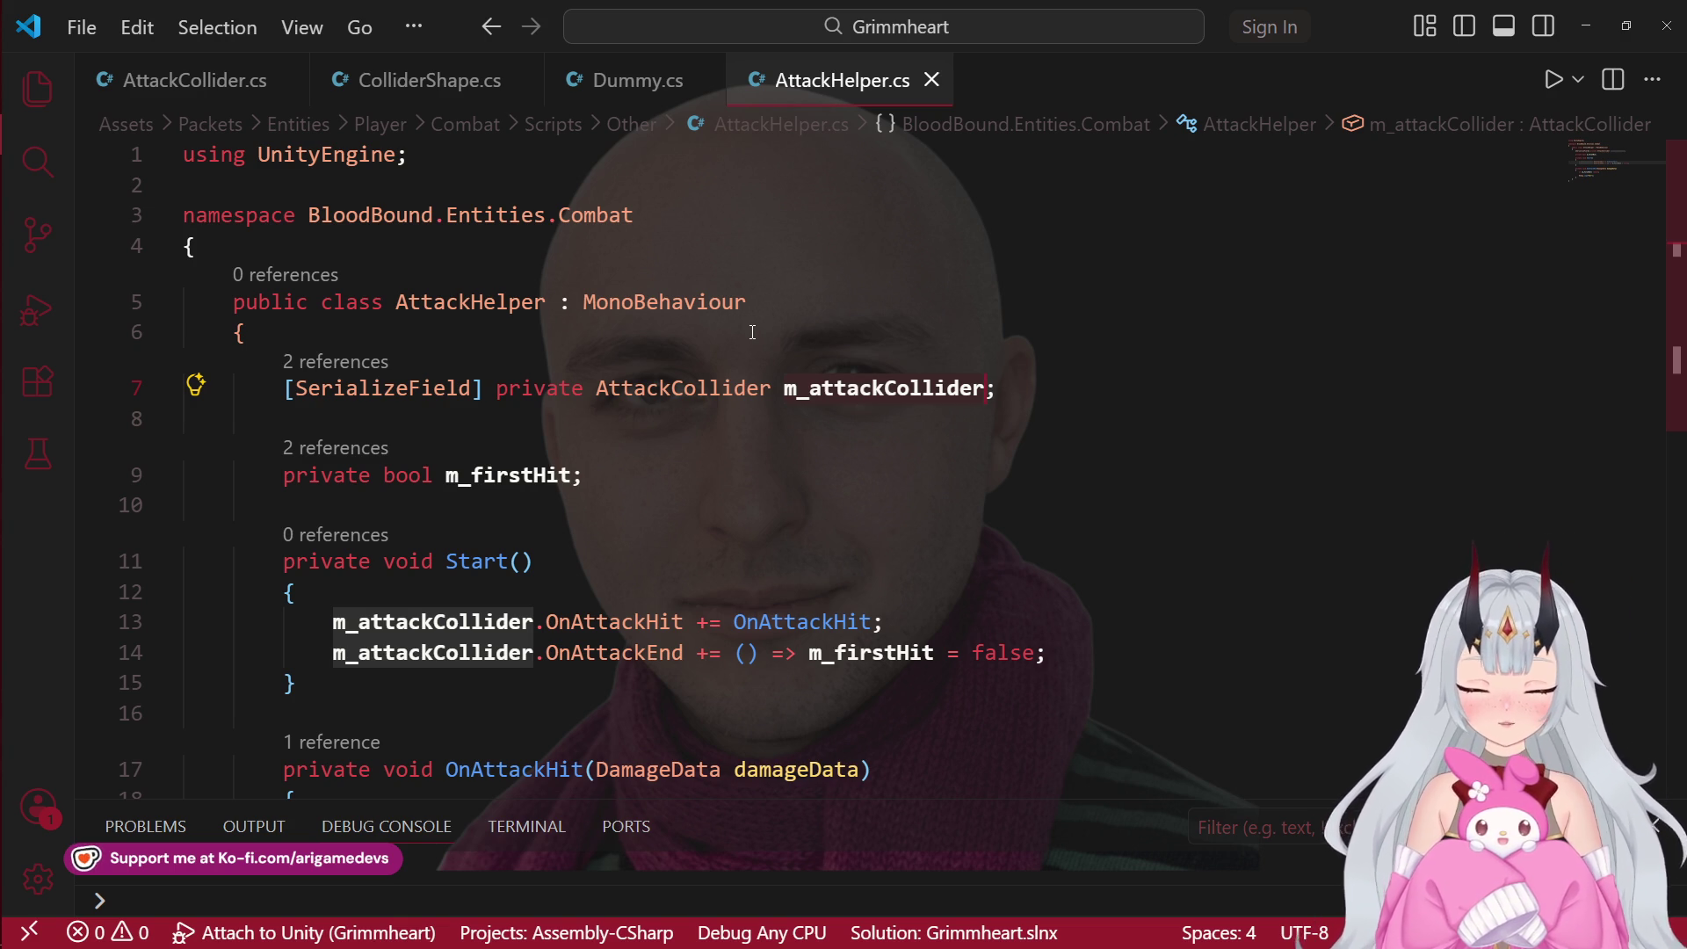
scroll(688, 510, down, 2)
scroll(615, 518, up, 1)
scroll(569, 523, down, 1)
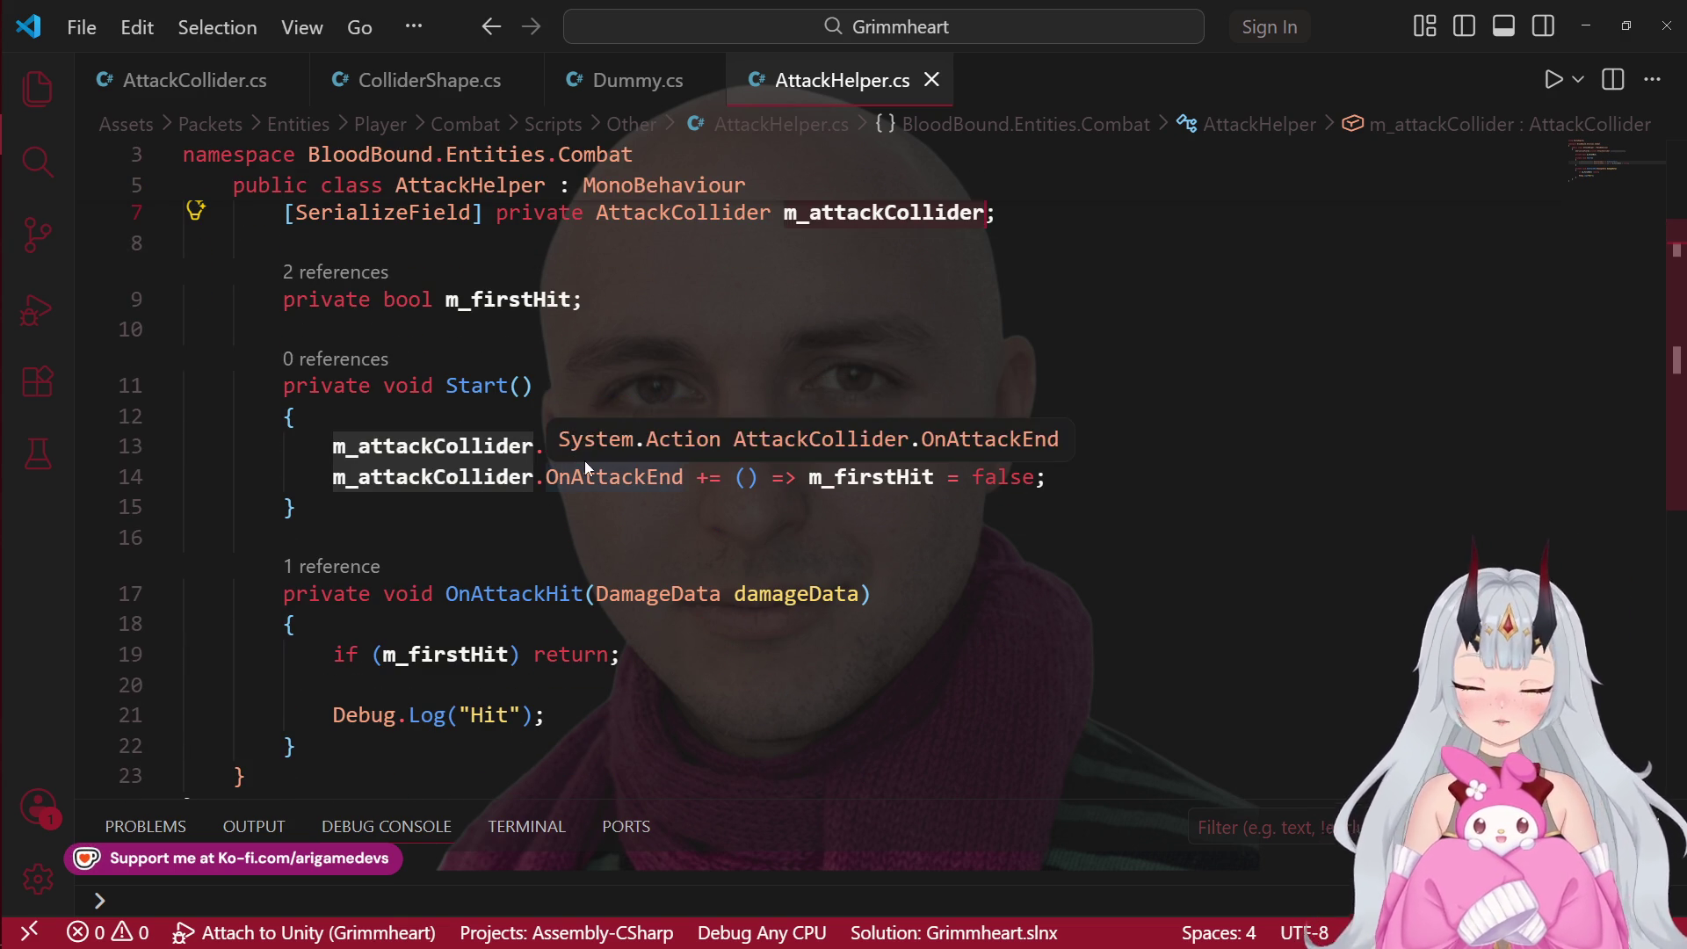
click(698, 305)
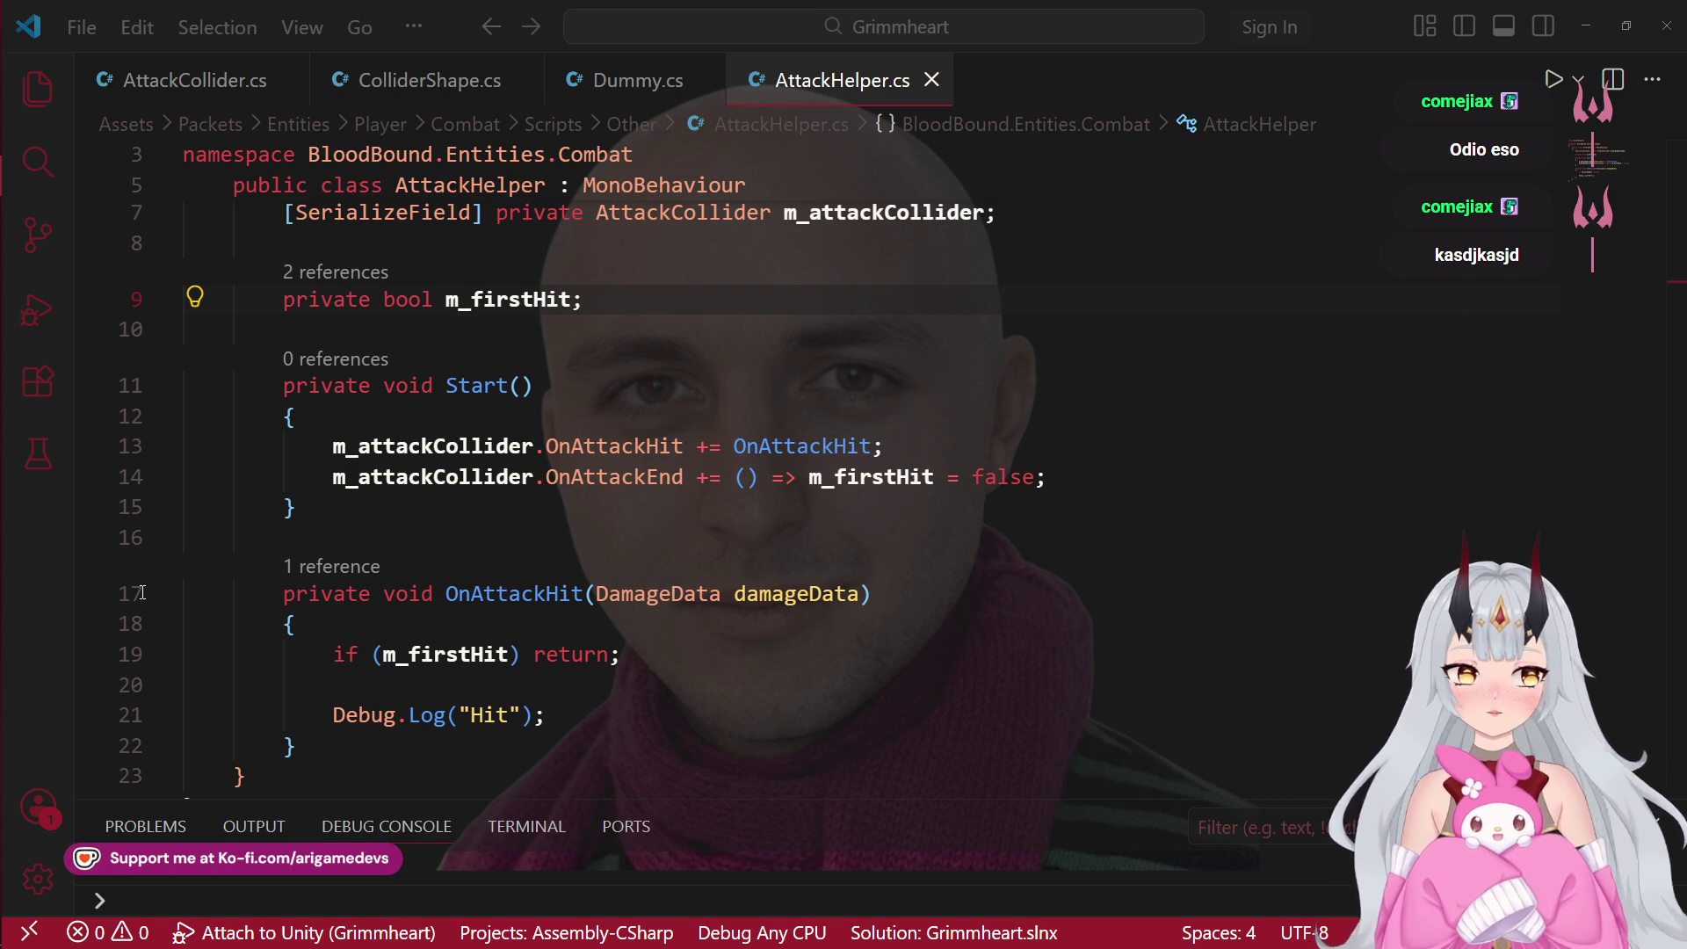
key(alt+Tab)
key(alt+Tab)
key(alt+Tab)
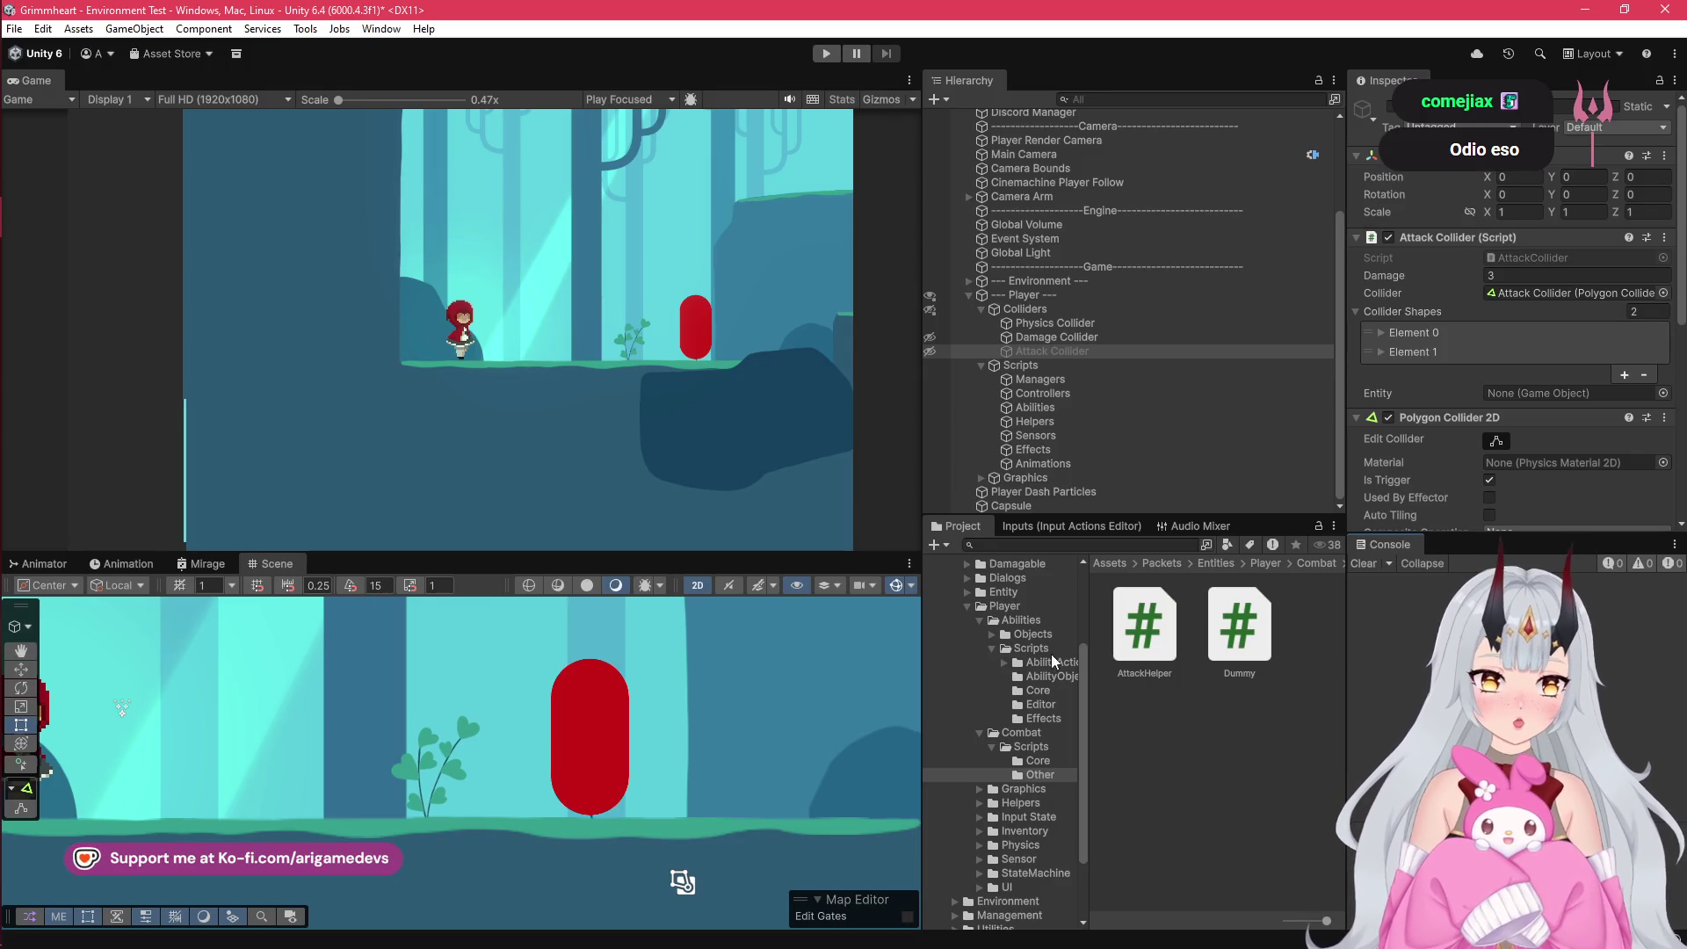
Step: Navigate the Project tree from Packets into the expanded Player folder
scroll(952, 671, up, 3)
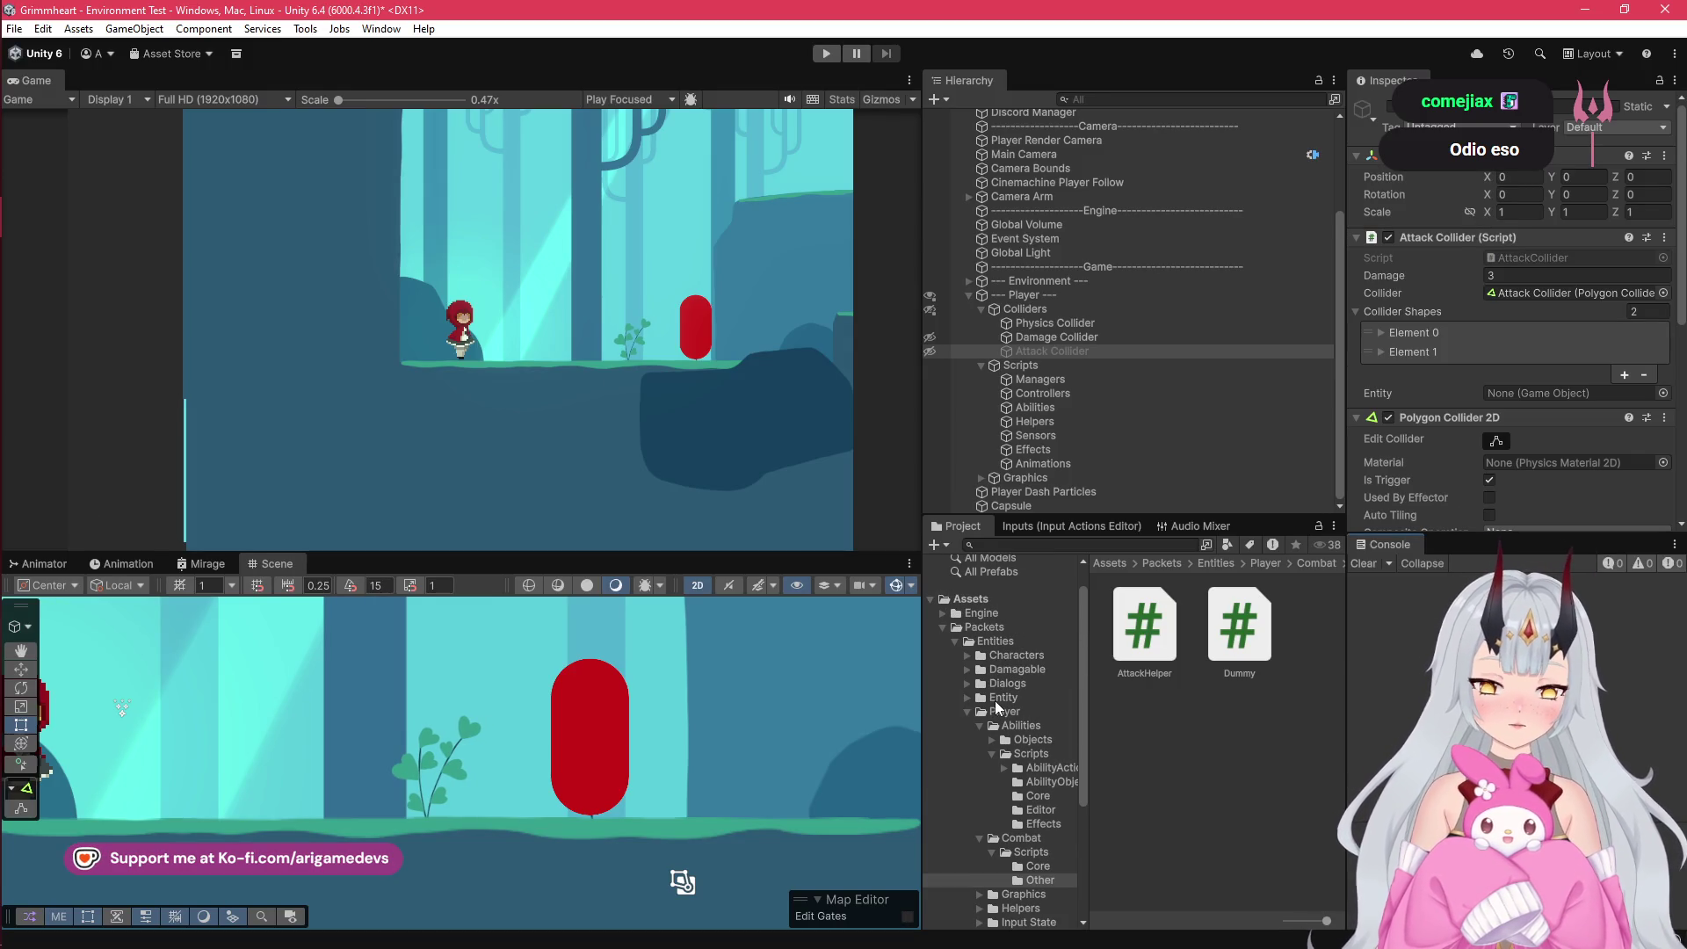
click(989, 629)
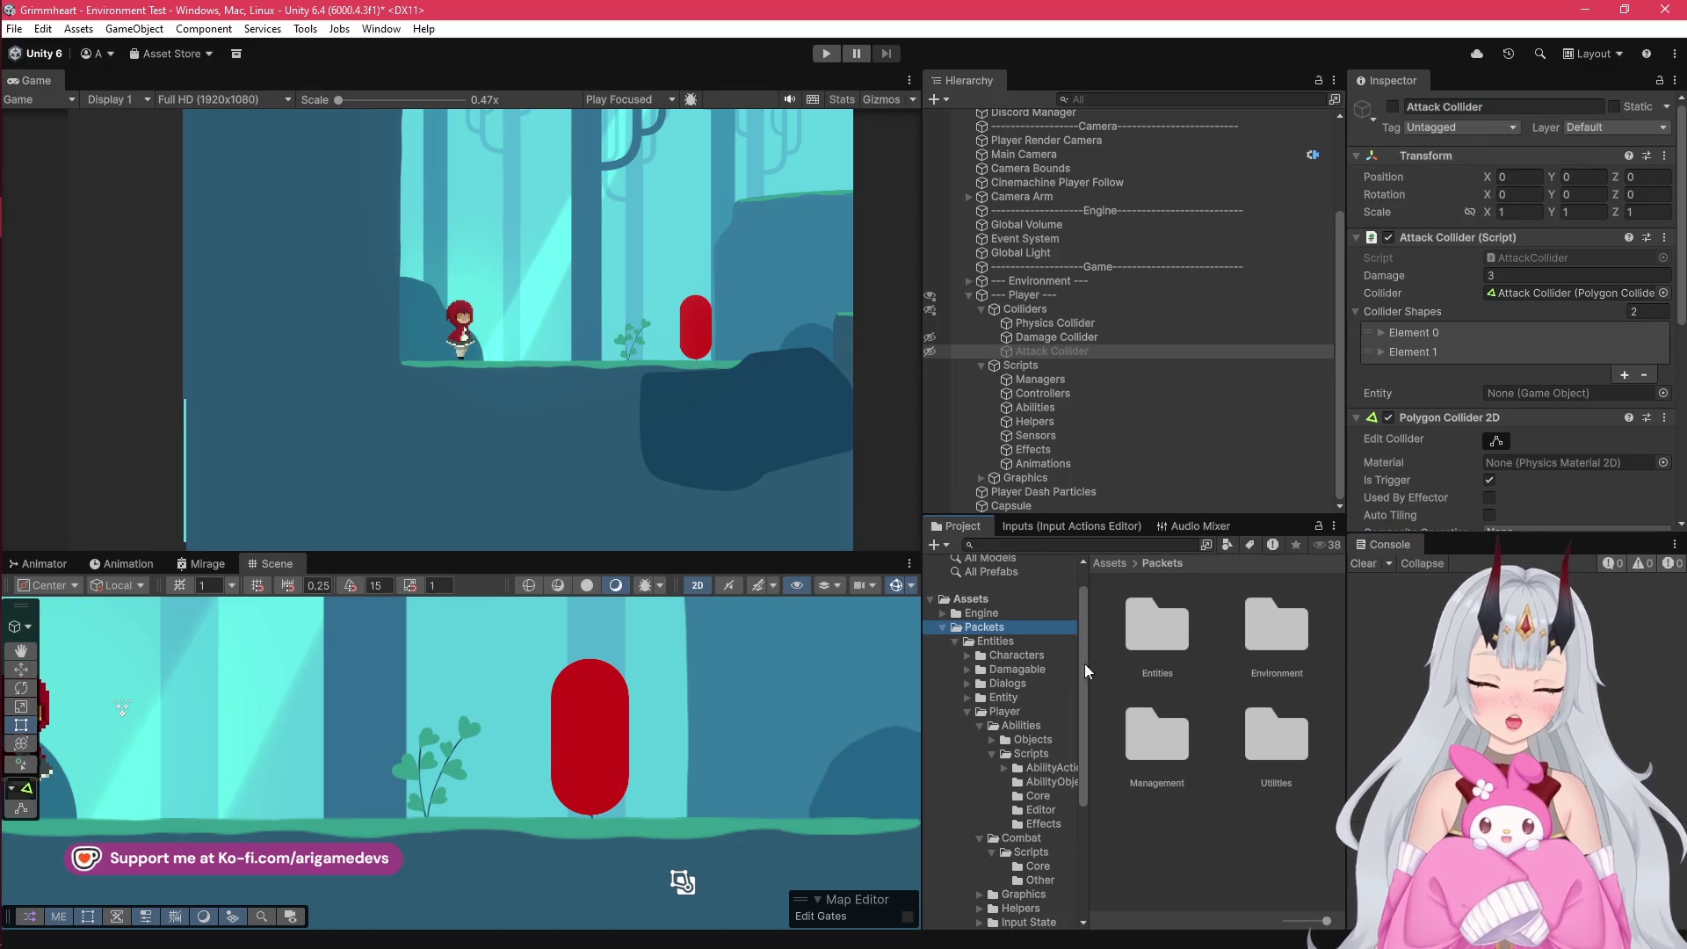
click(965, 711)
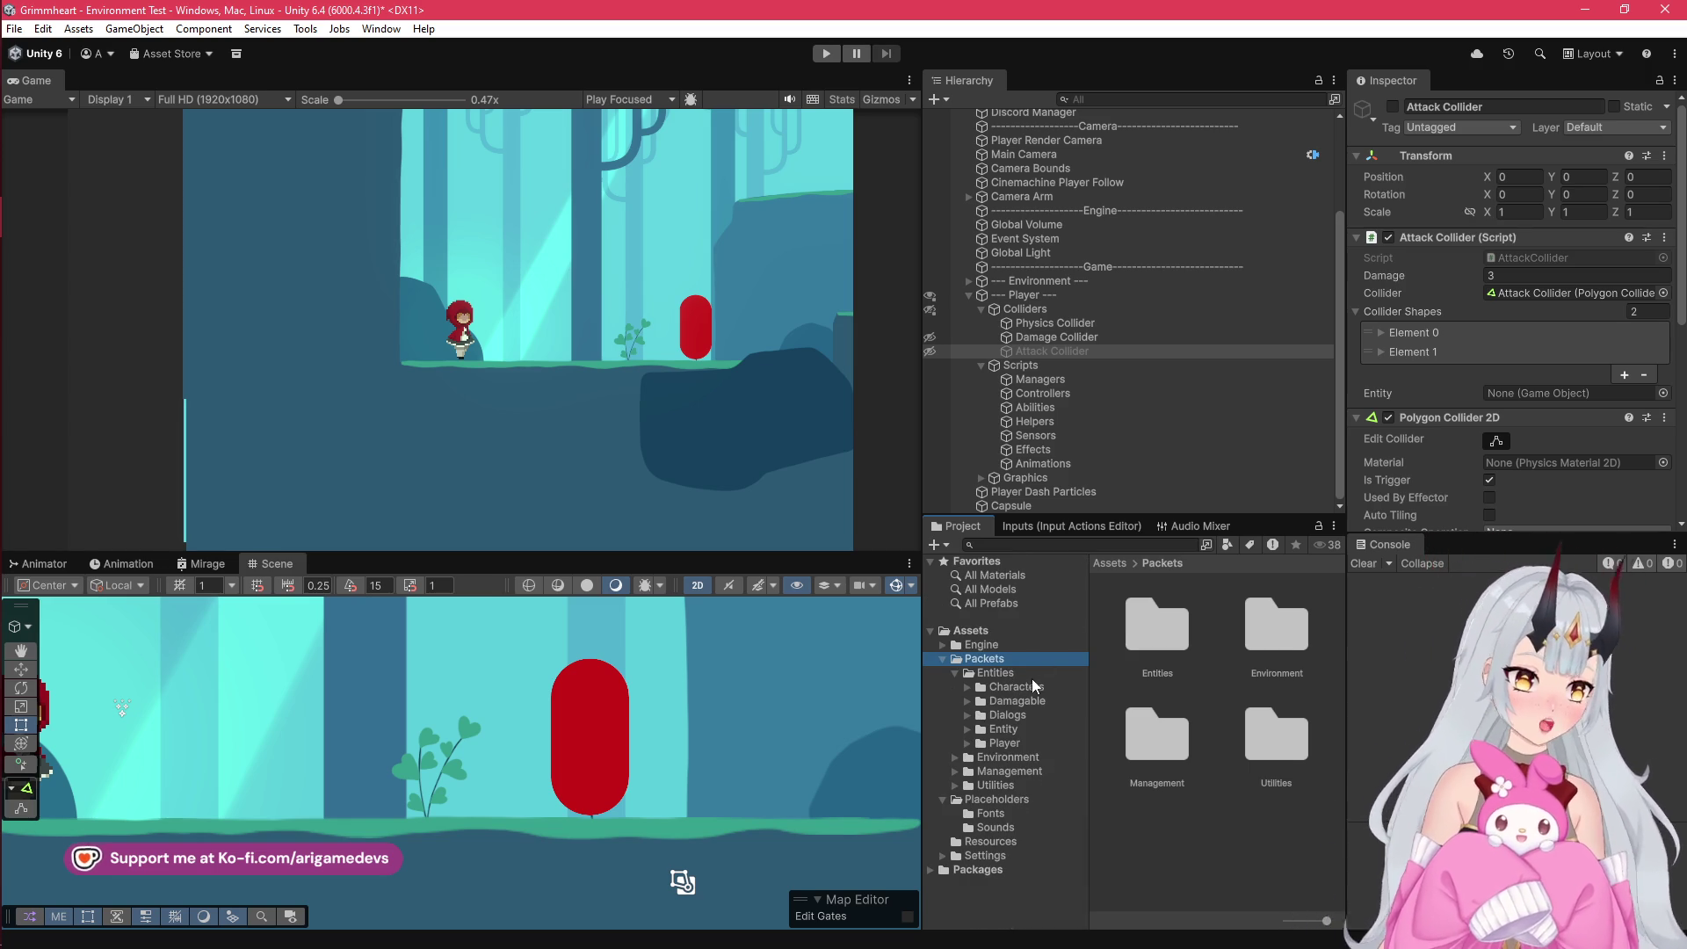
click(1009, 744)
click(967, 743)
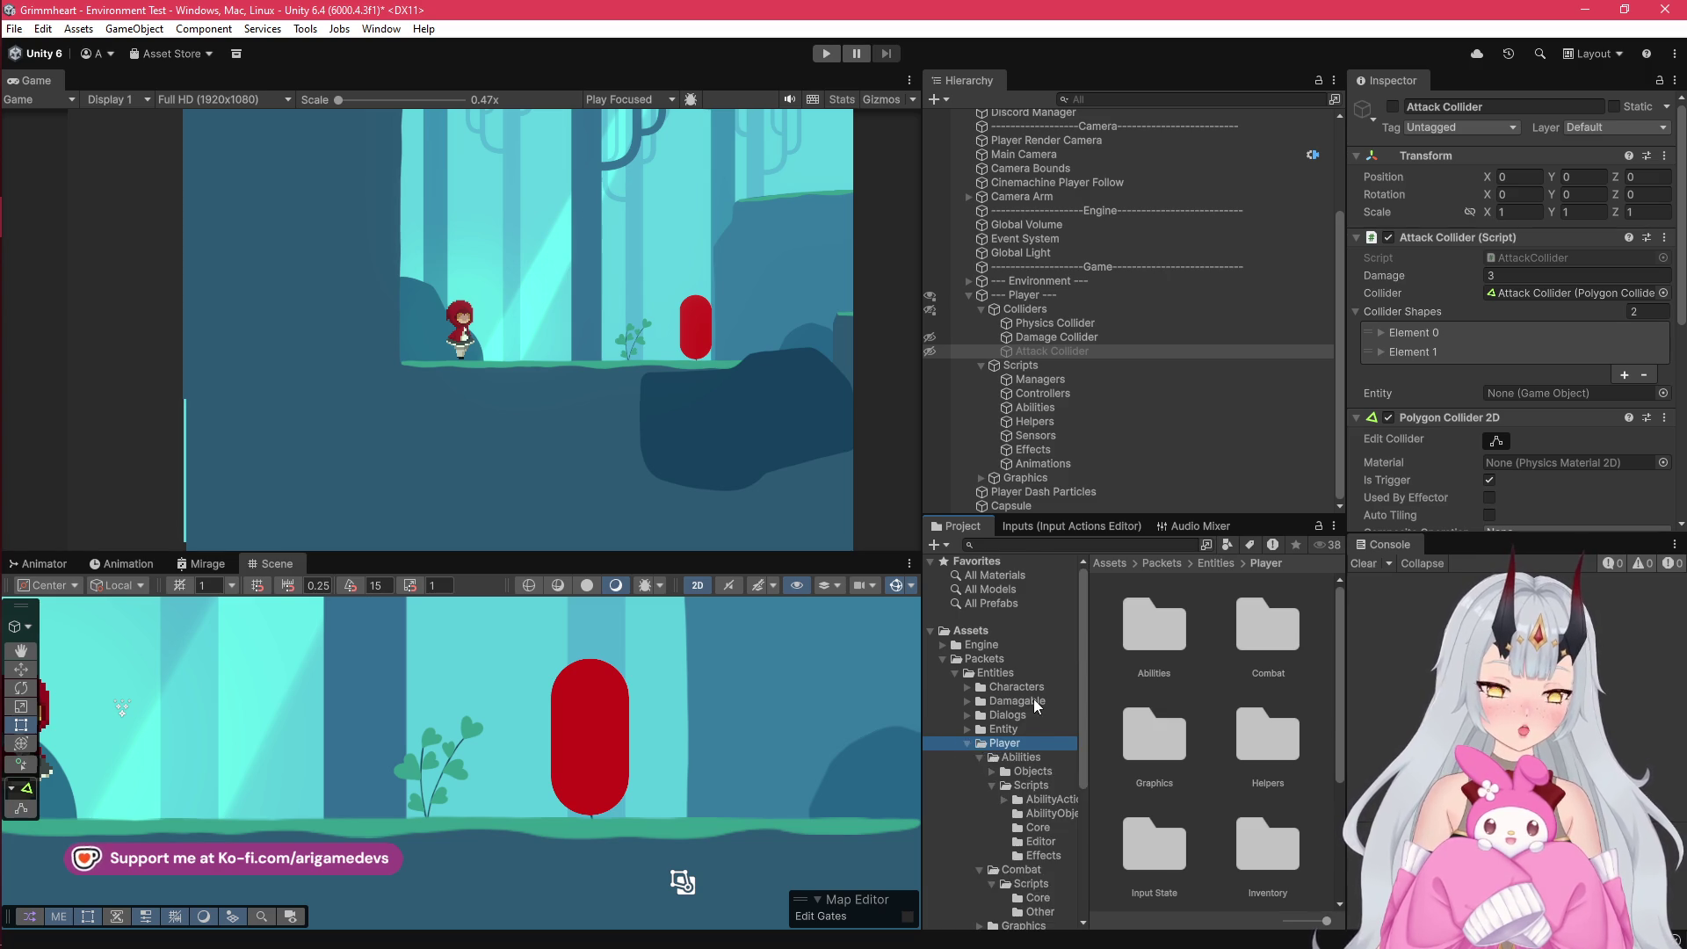
Step: Open Abilities > Scripts > Core to list its scripts and deselect Attack Collider
click(994, 626)
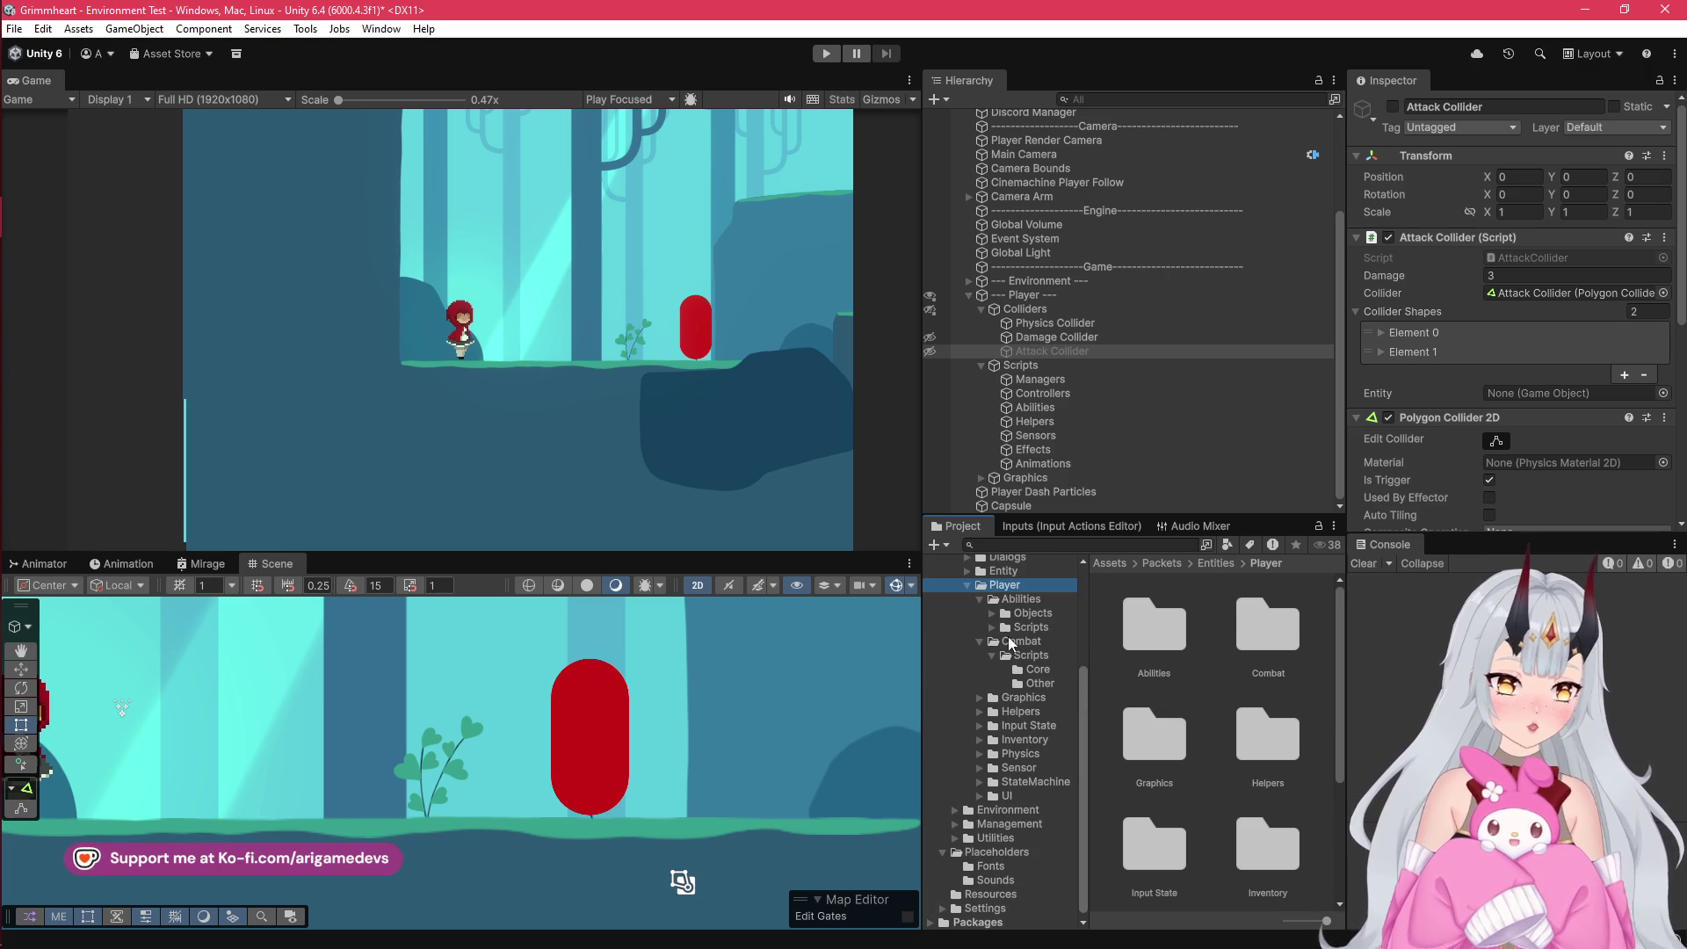
click(1035, 614)
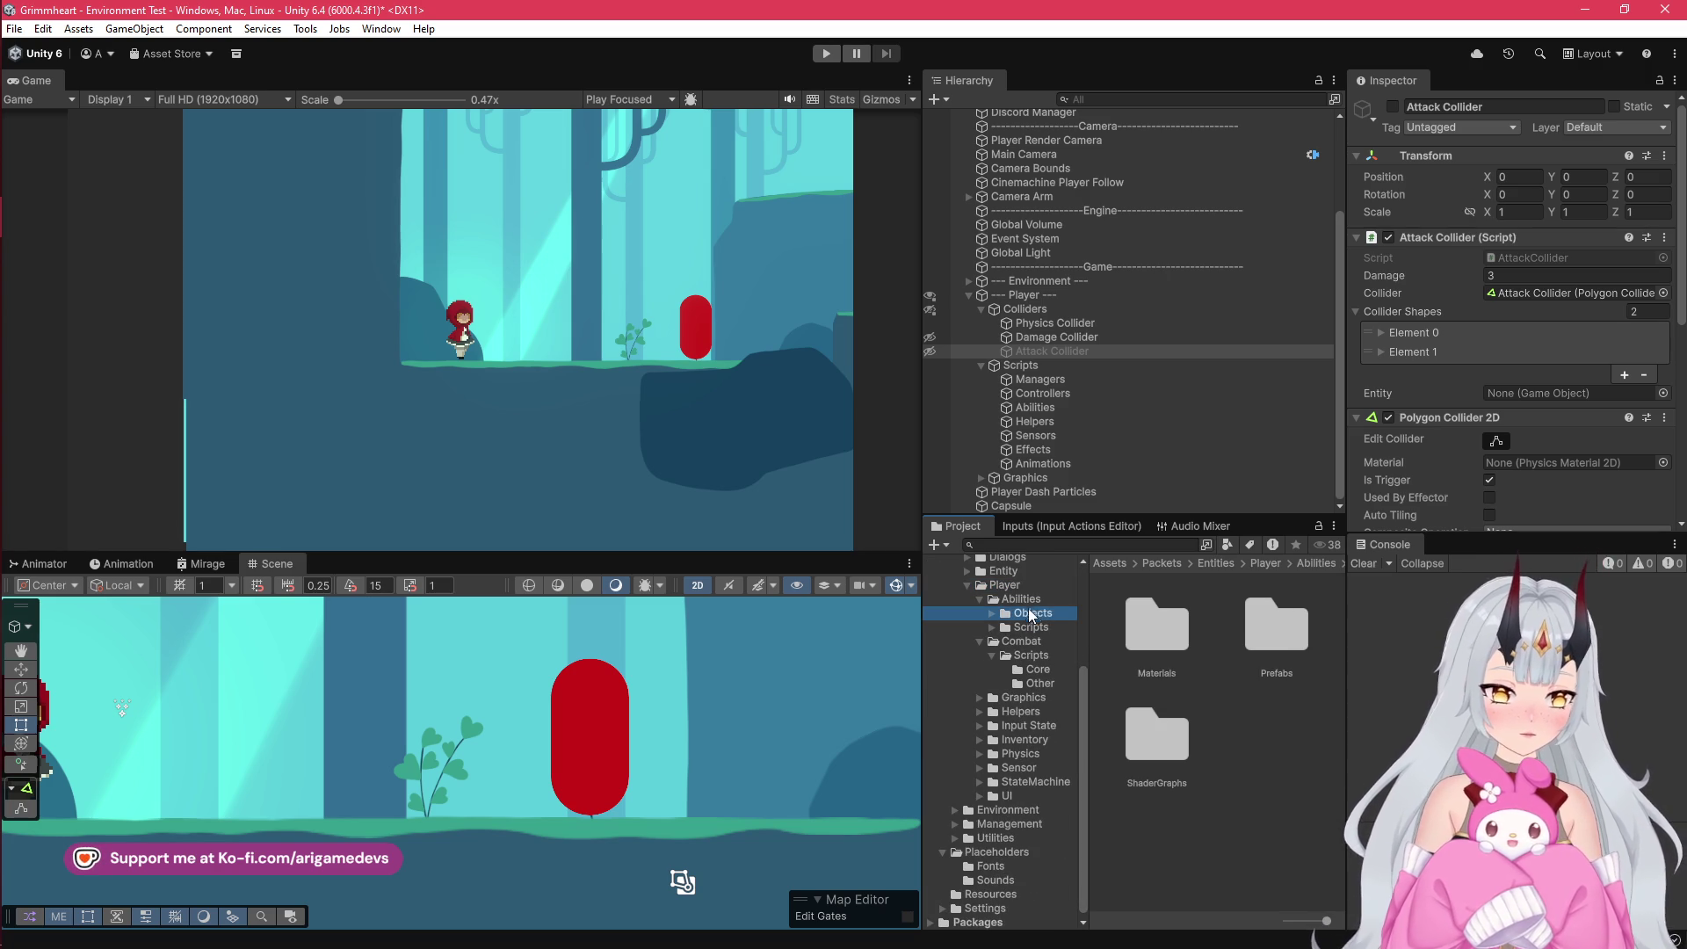
click(1046, 627)
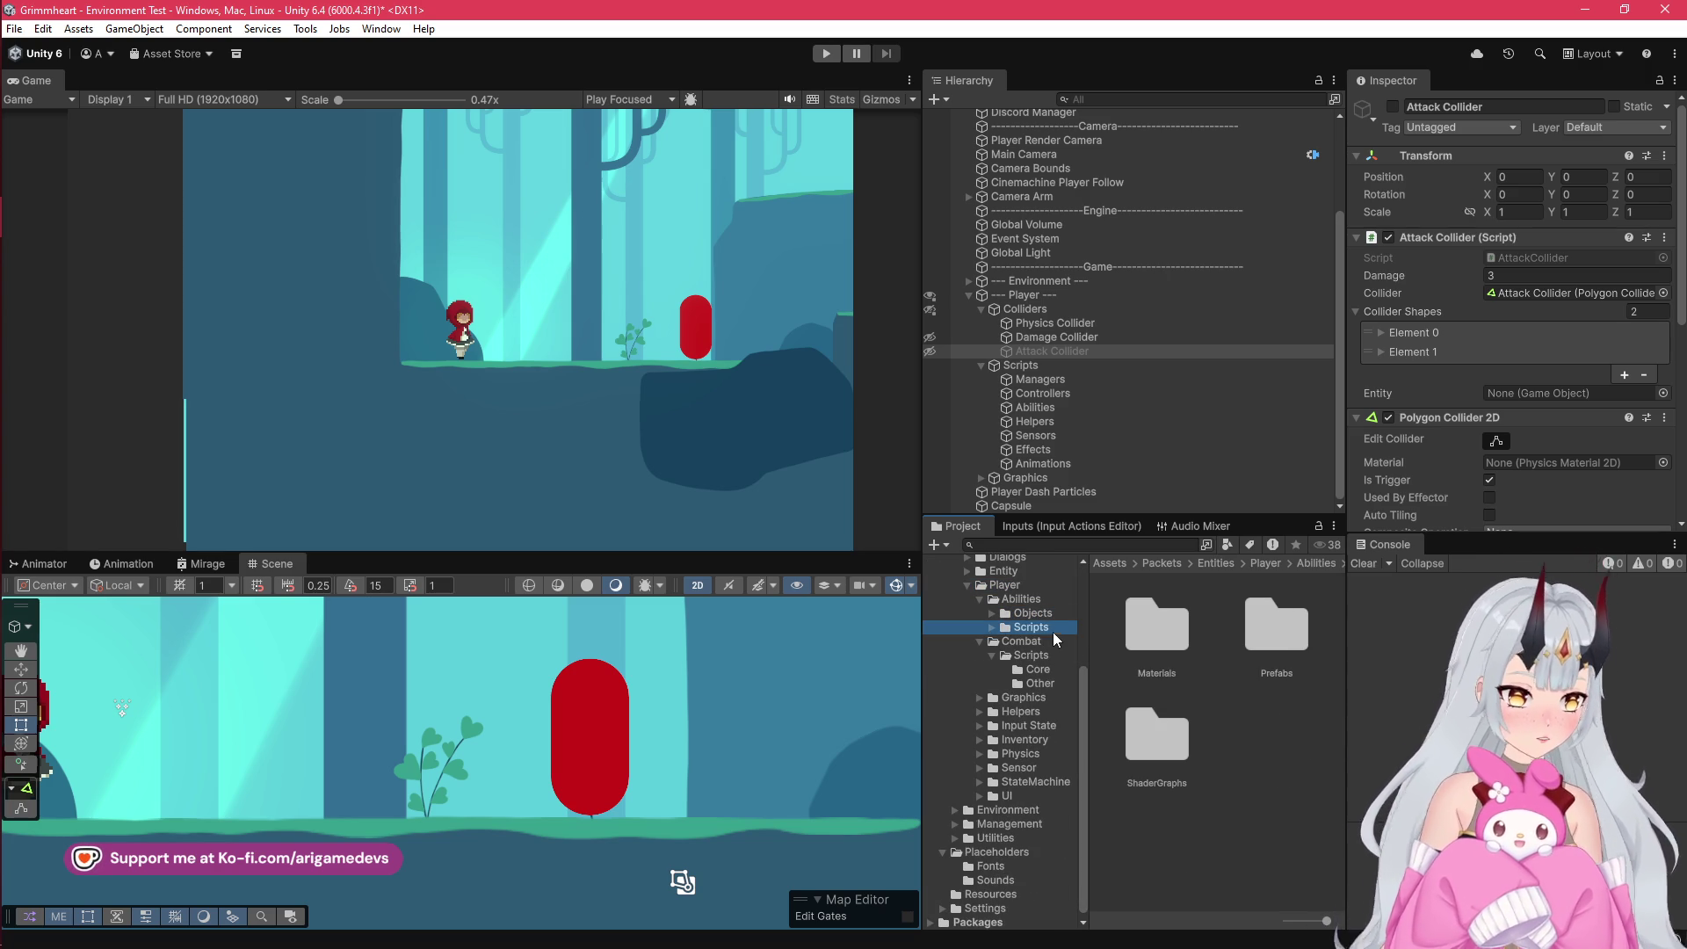
click(991, 626)
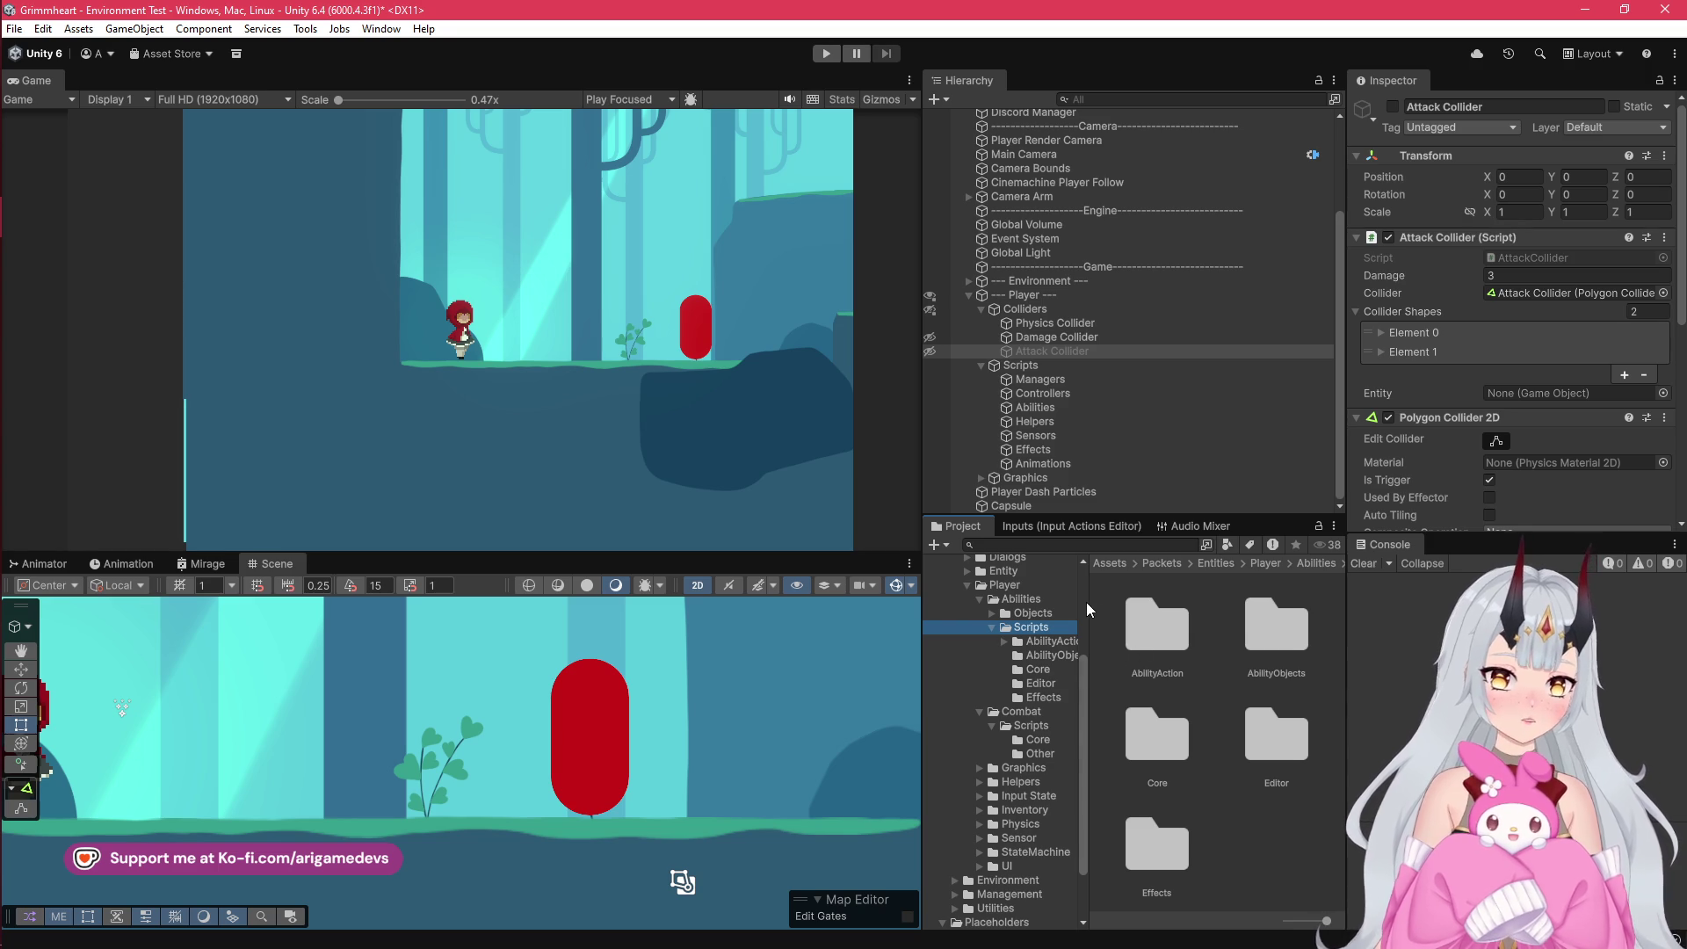
click(1055, 656)
click(1046, 668)
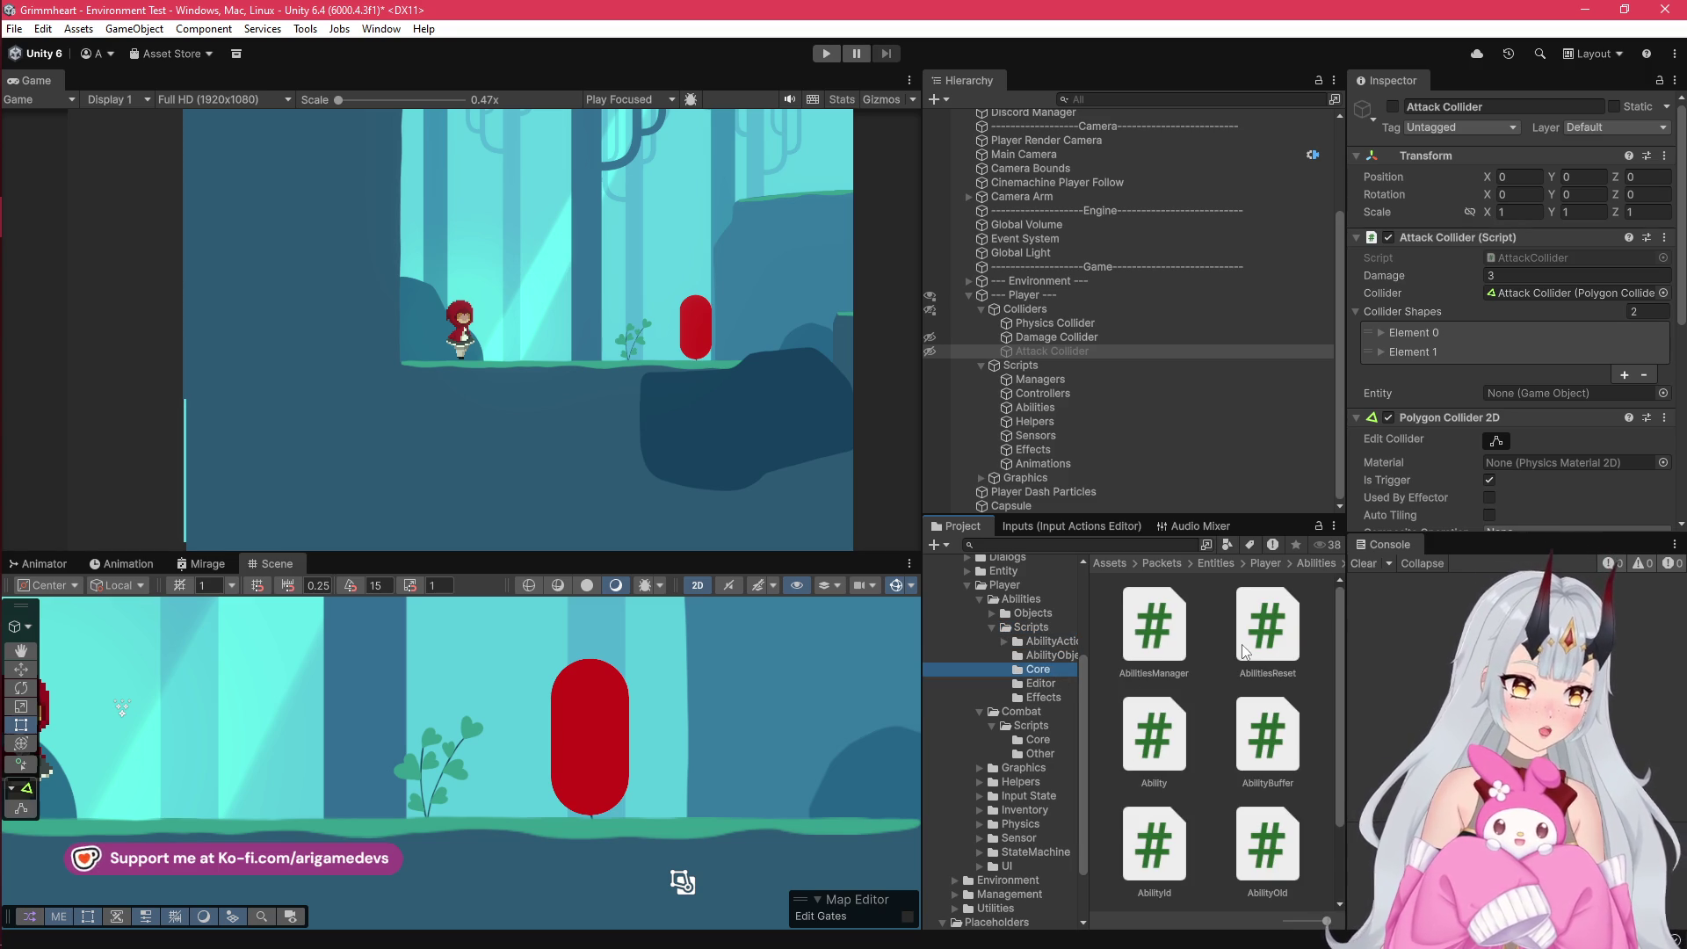
click(1107, 608)
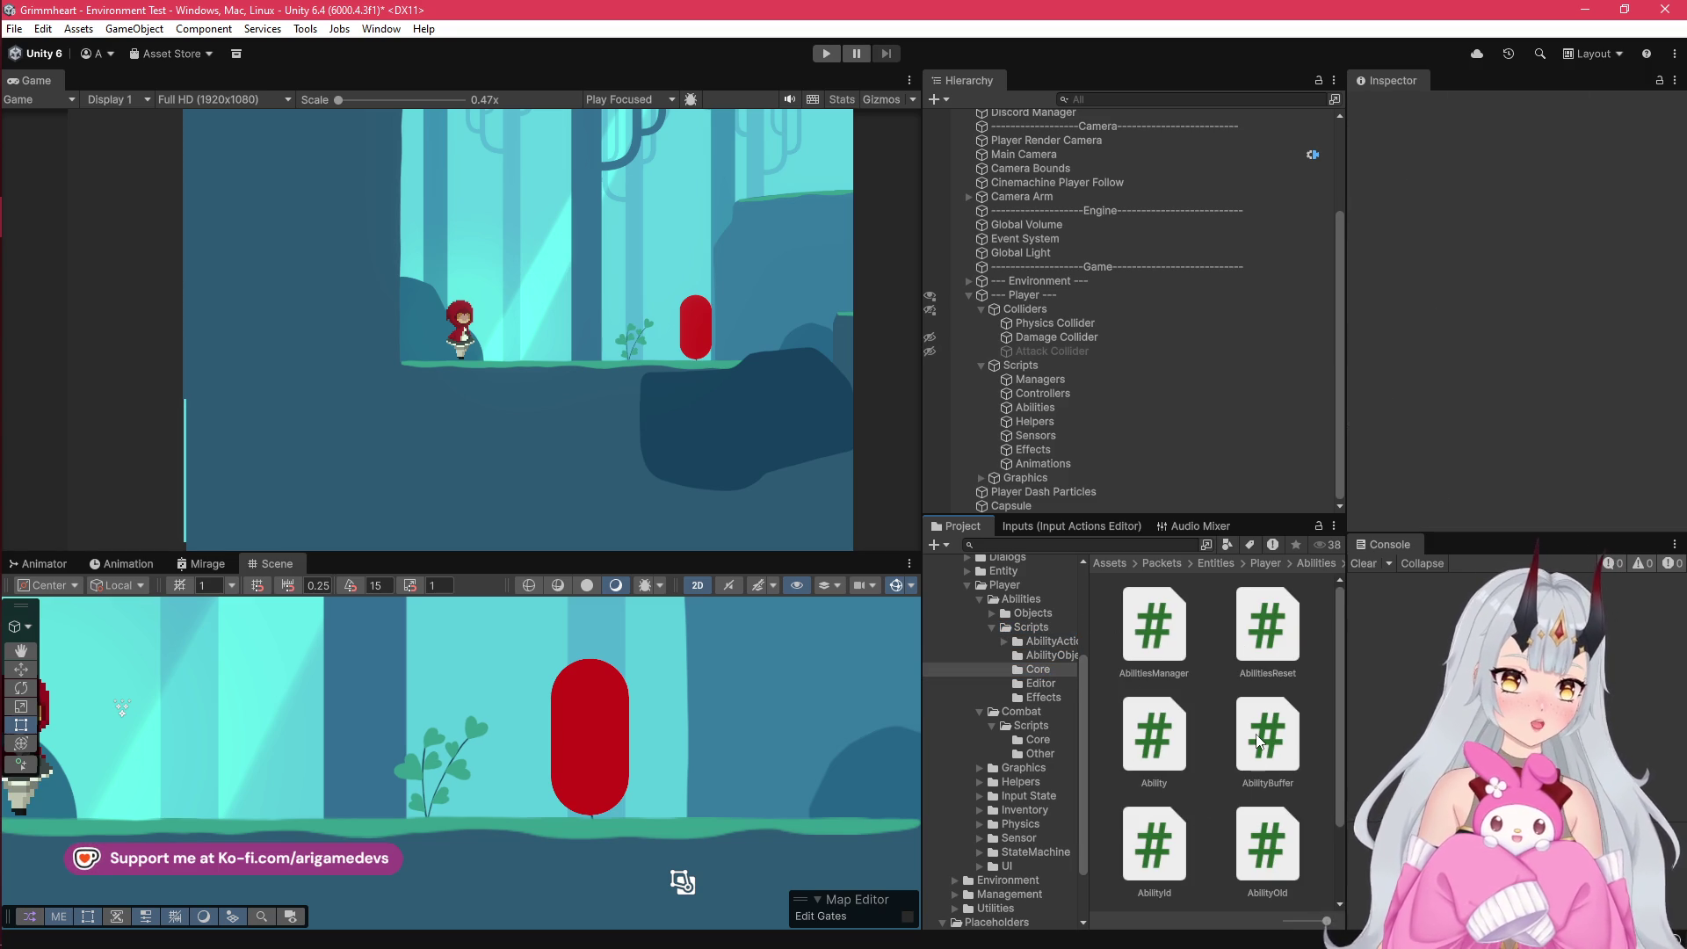
Step: Browse Abilities Objects > Materials and inspect the DashParticles_Mat and Mirage_Mat materials
click(1047, 647)
click(1049, 655)
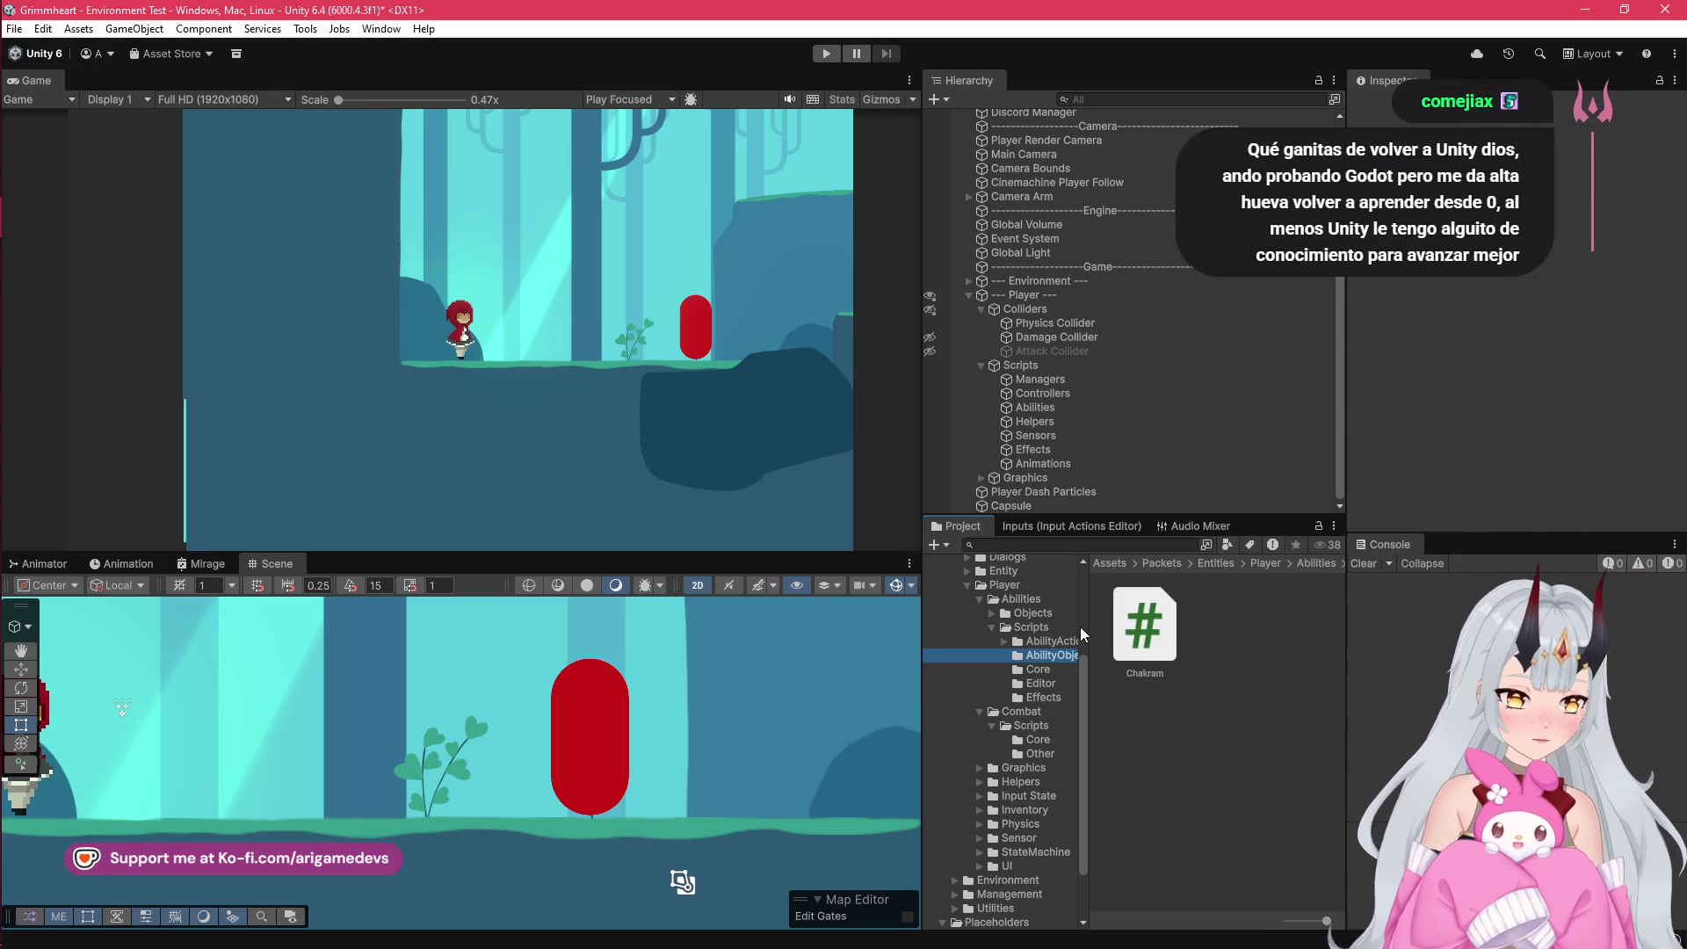
click(993, 614)
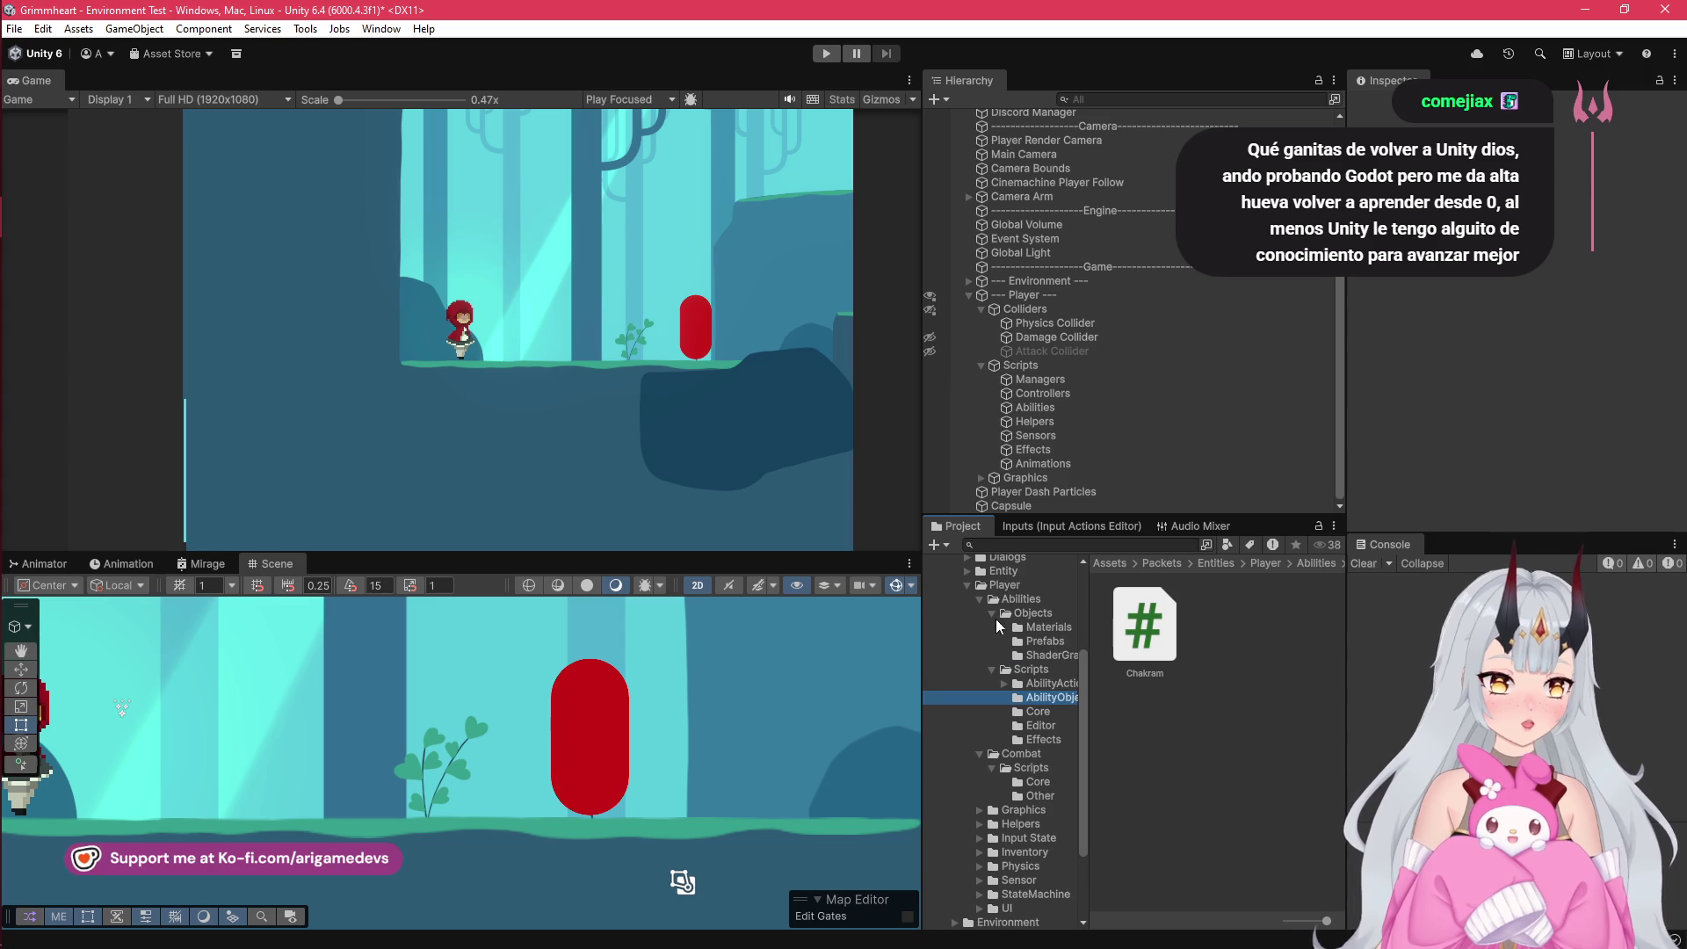
click(1049, 628)
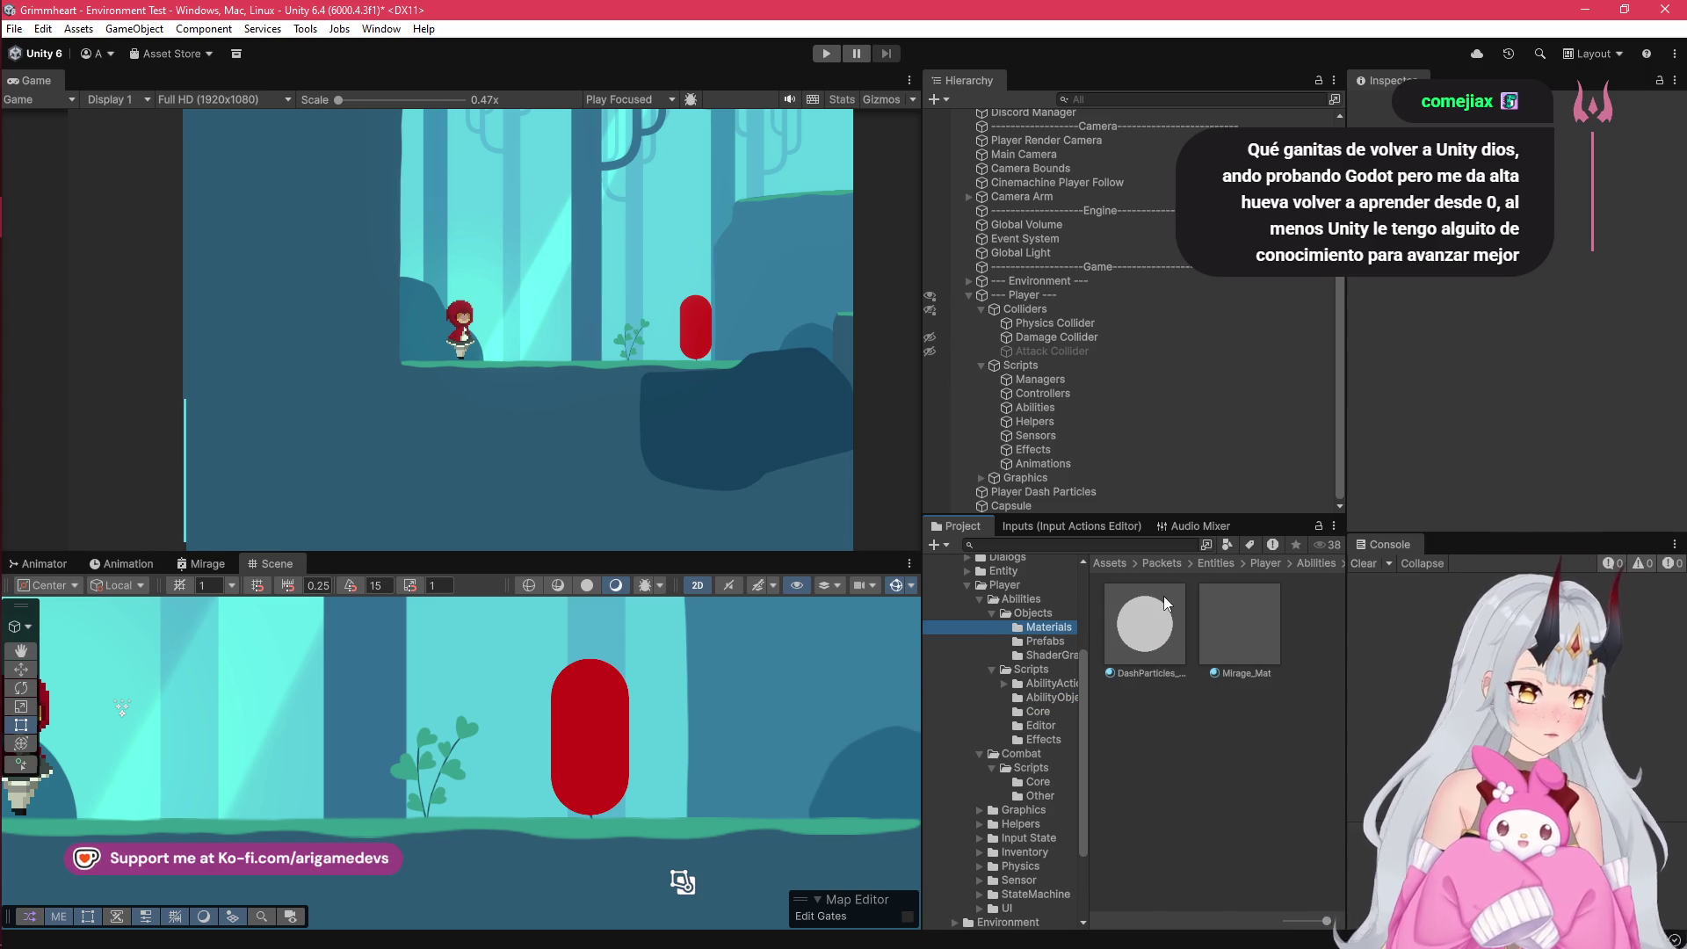
click(1150, 630)
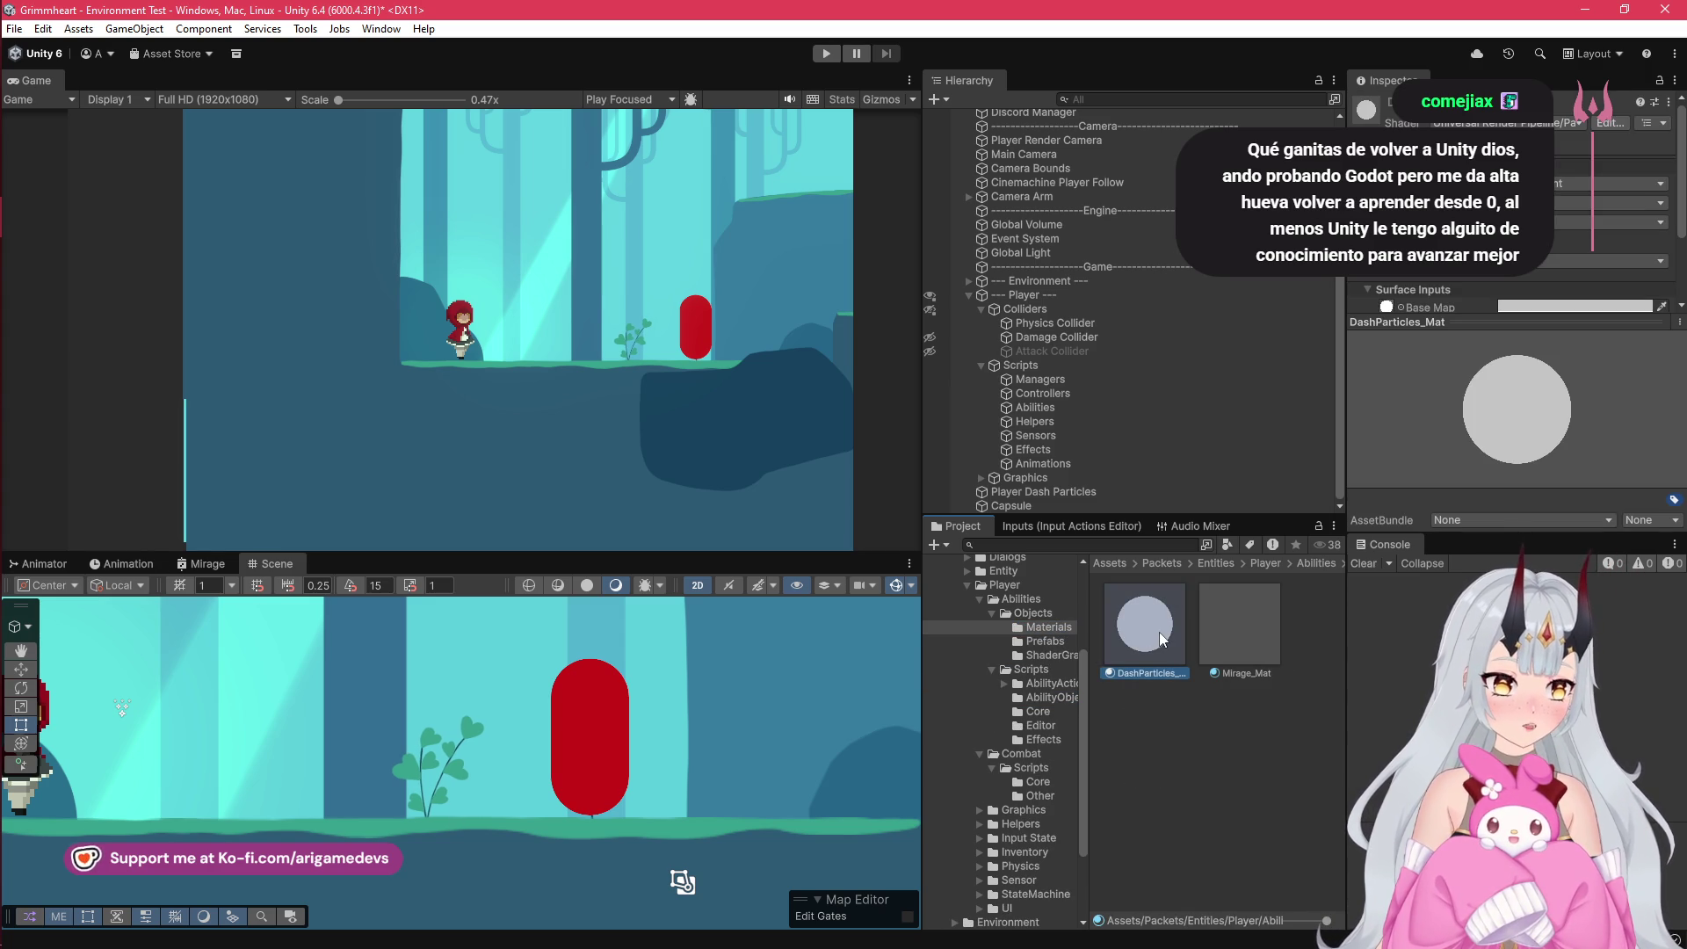
click(1241, 631)
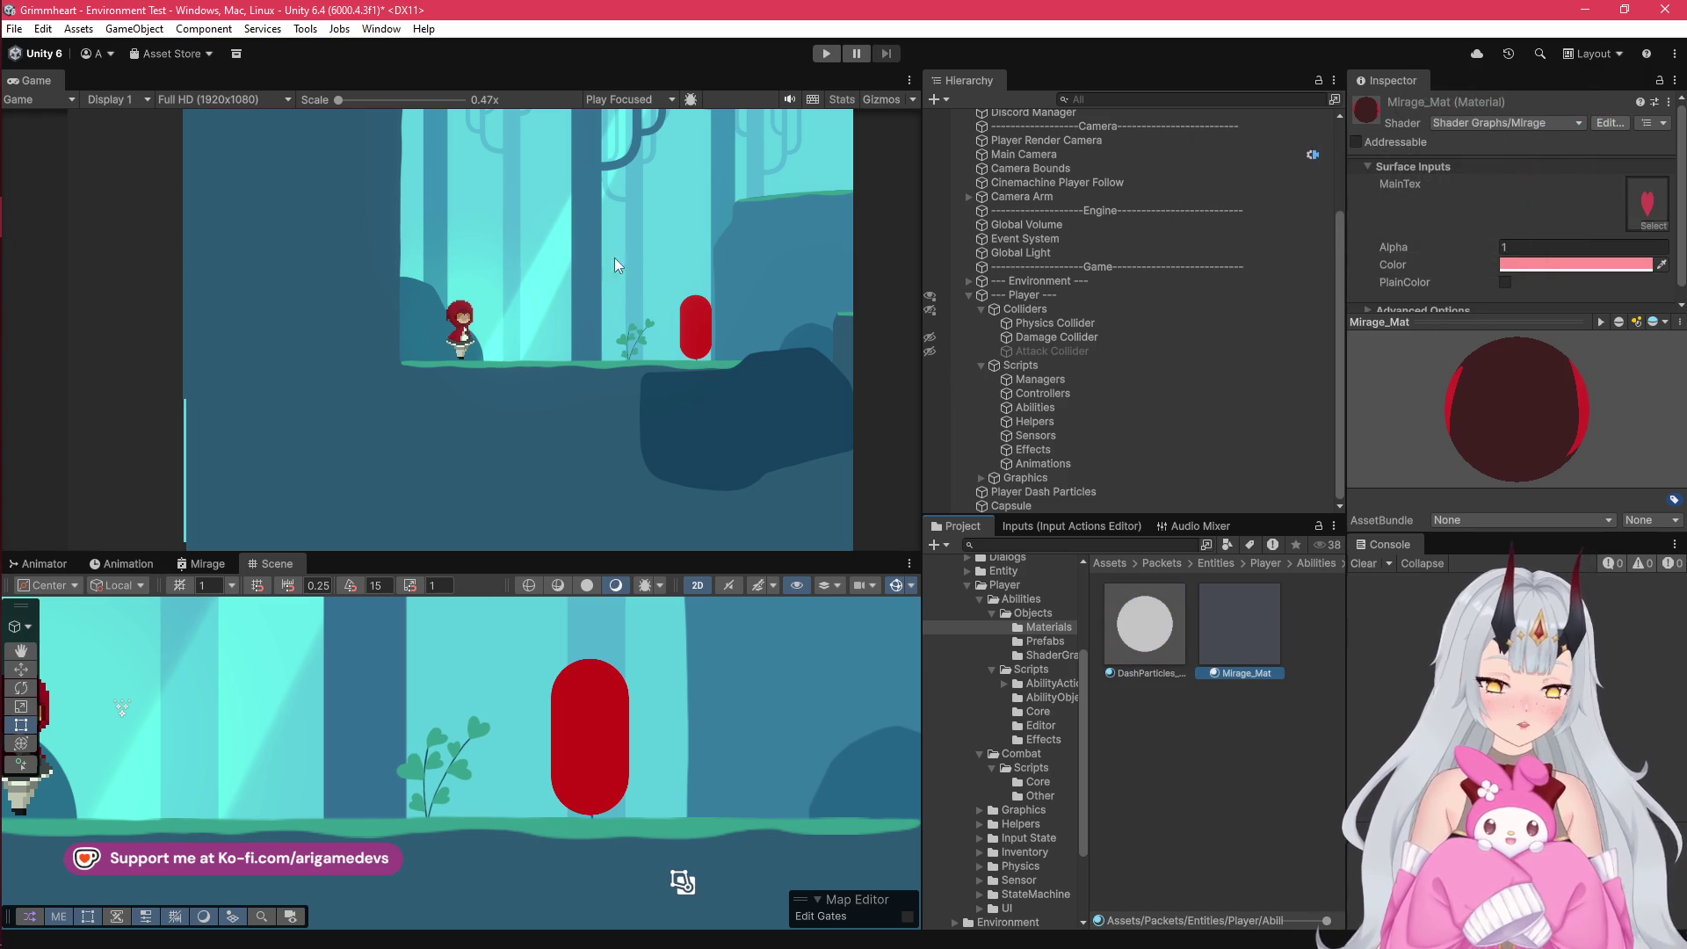
Step: Inspect the Mirage prefab's components and the Mirage shader graph's import settings
click(1042, 641)
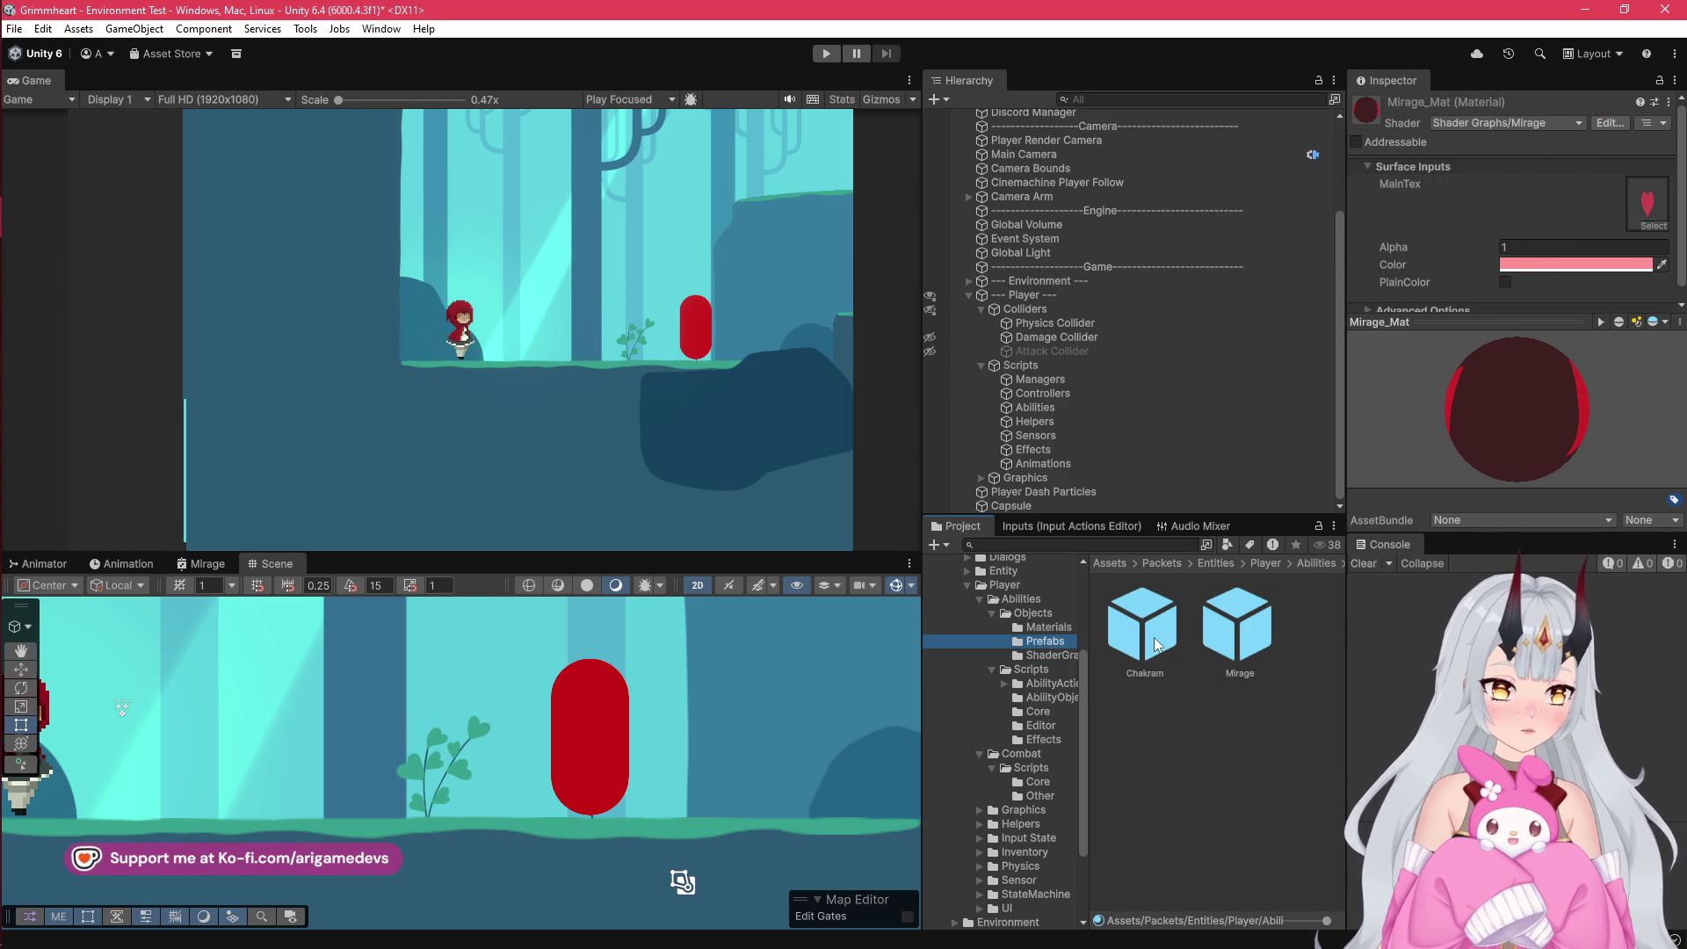
click(1238, 626)
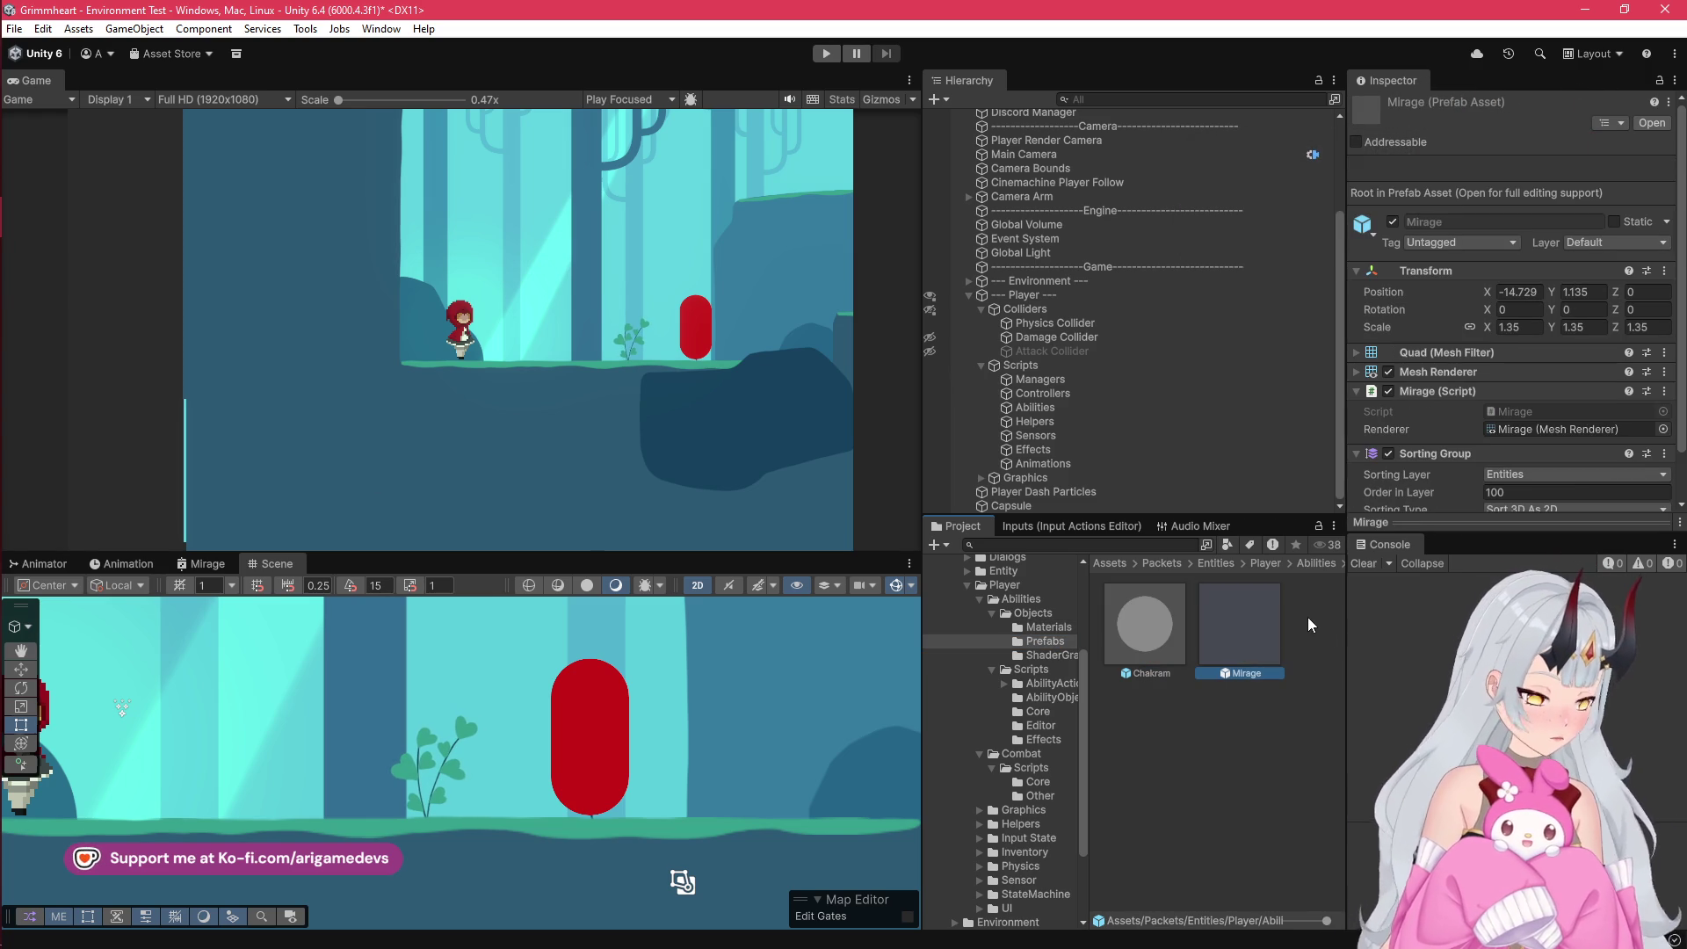
click(1054, 655)
click(1128, 629)
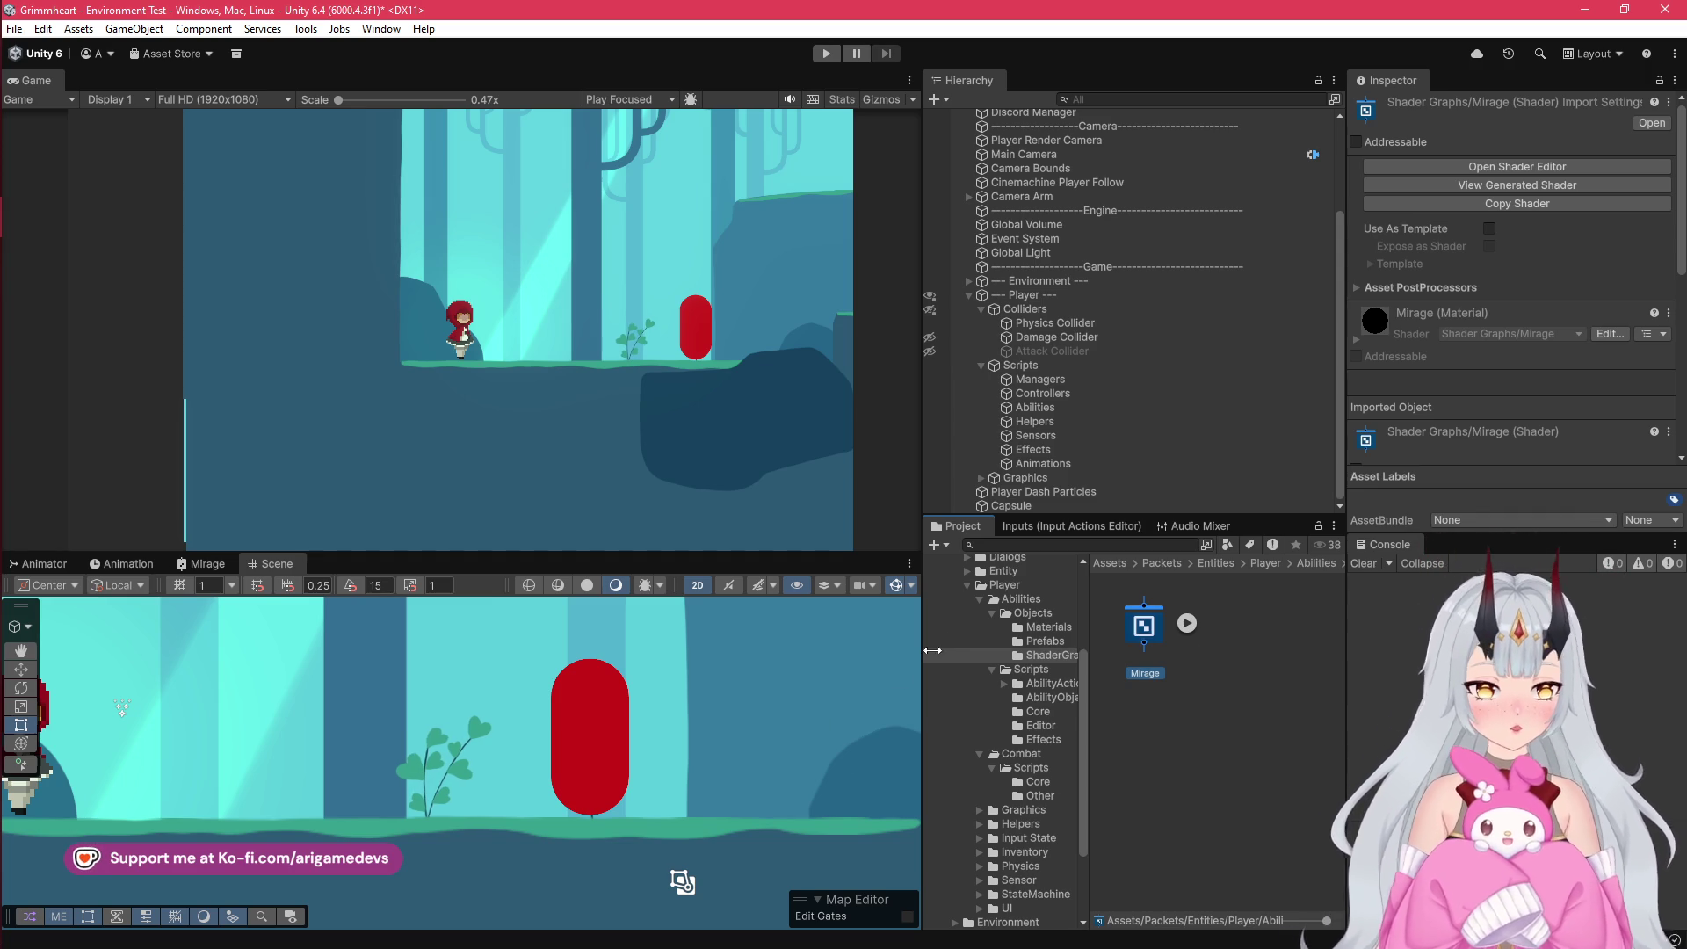
Step: Collapse the Abilities Objects and Scripts folders and the Combat folder
click(992, 613)
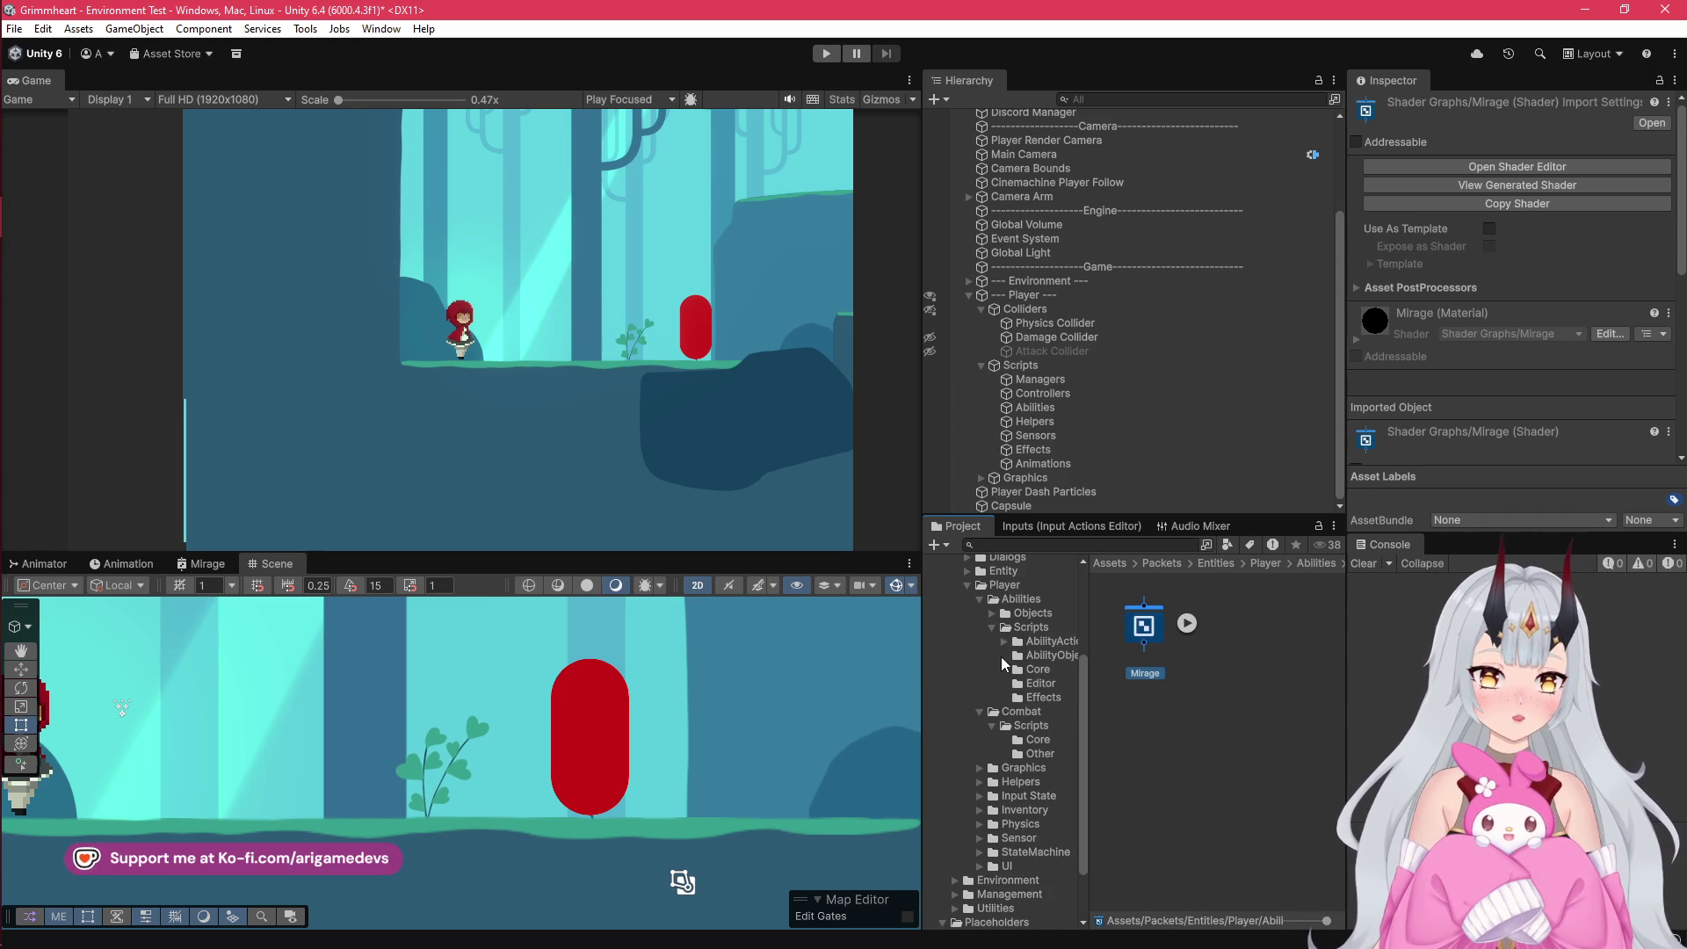
click(993, 628)
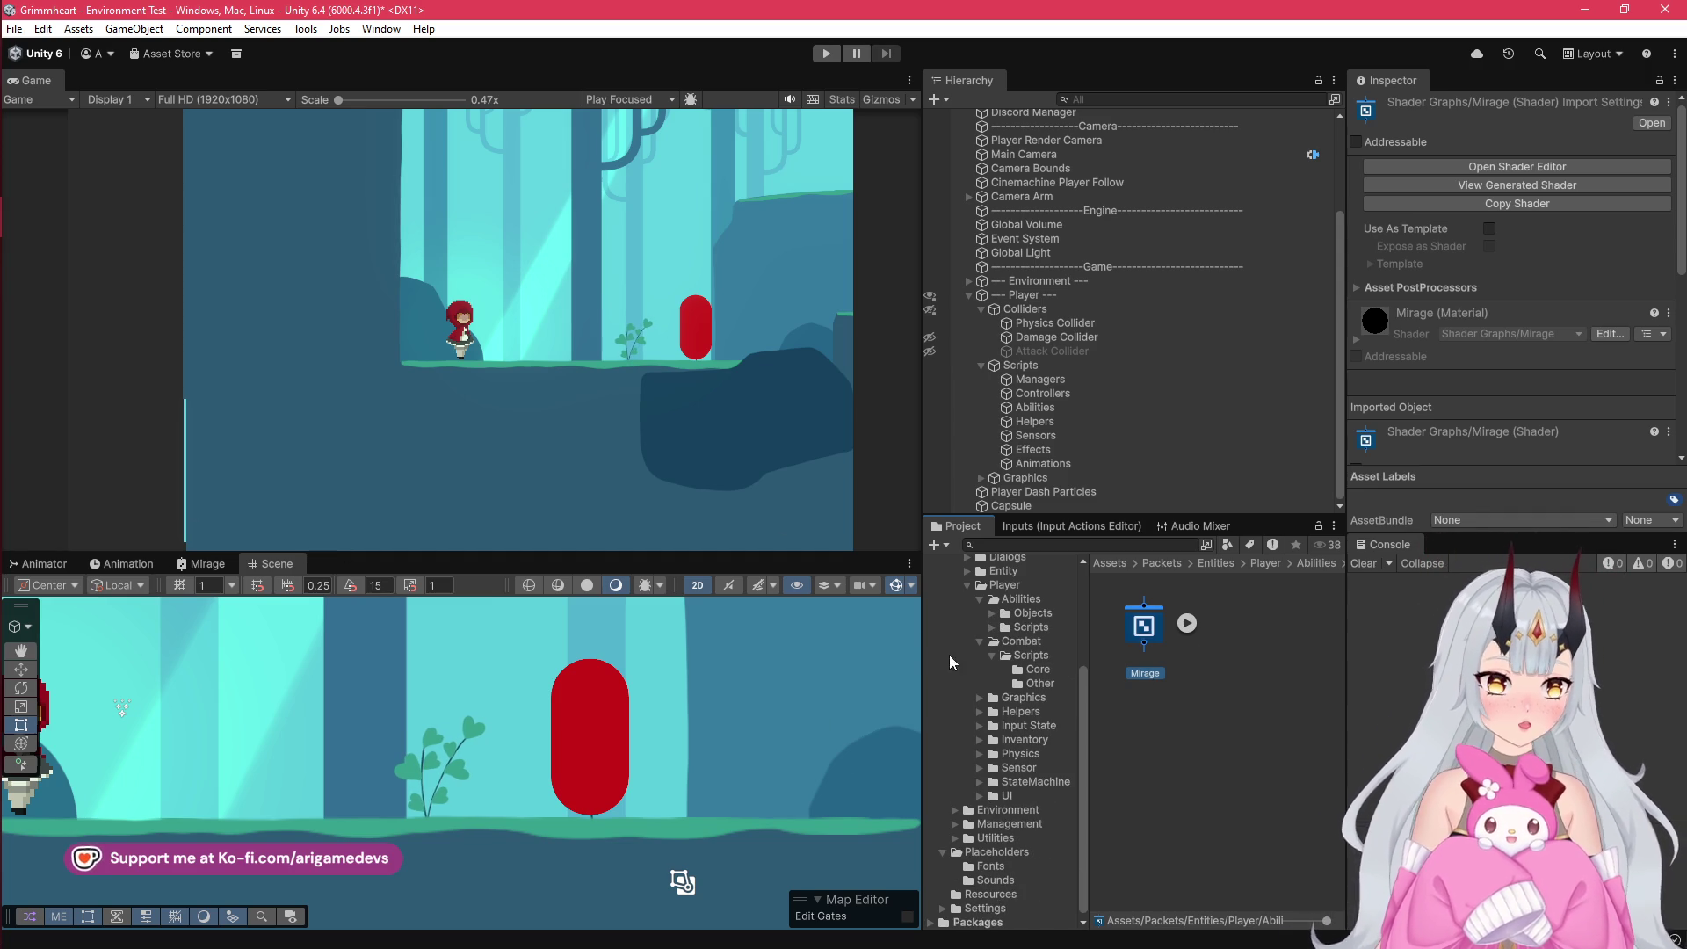
click(991, 655)
click(982, 668)
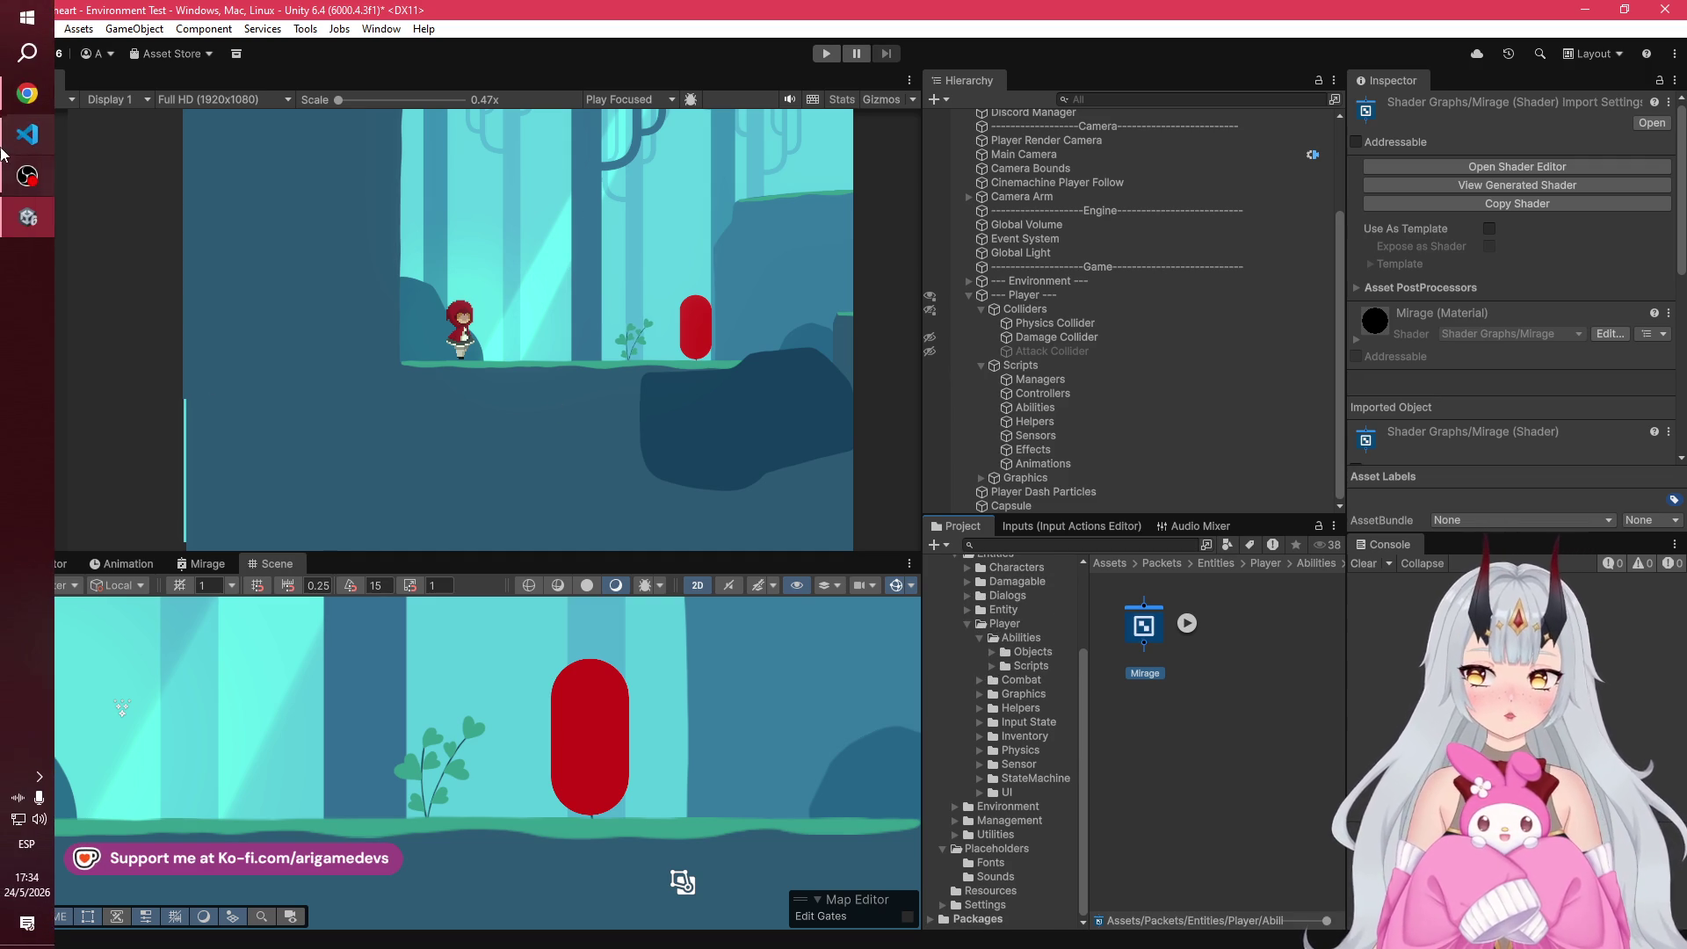
Step: Bring AttackHelper.cs in VS Code to the front and check the system audio volume
click(26, 134)
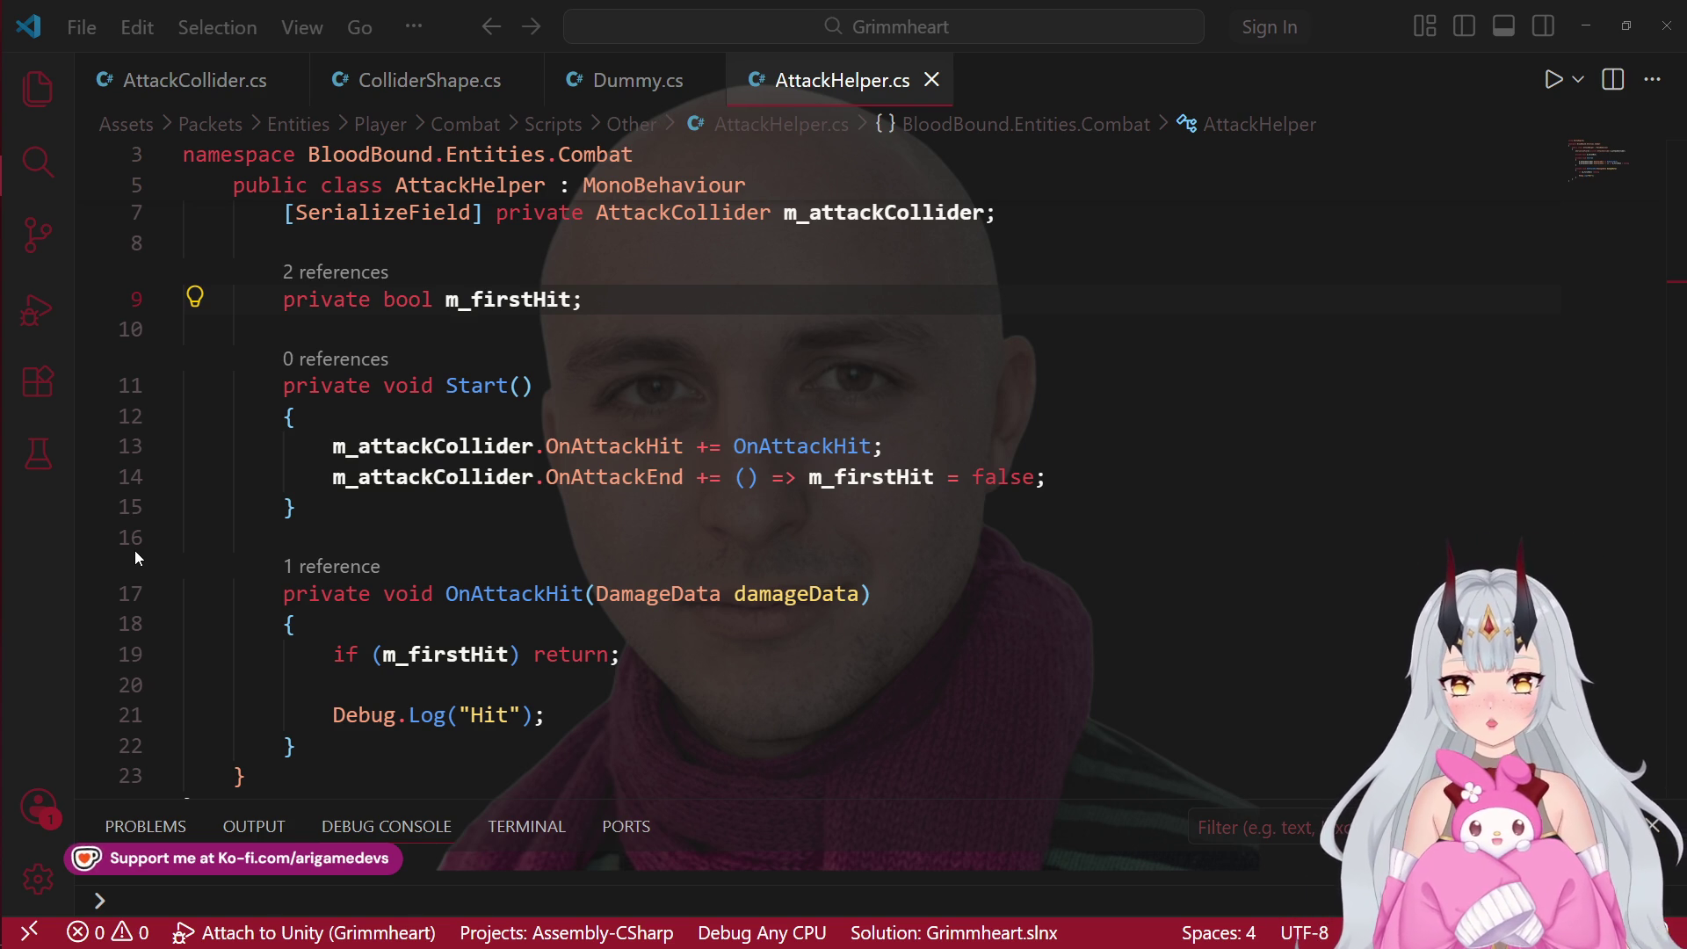
mouse_move(14, 448)
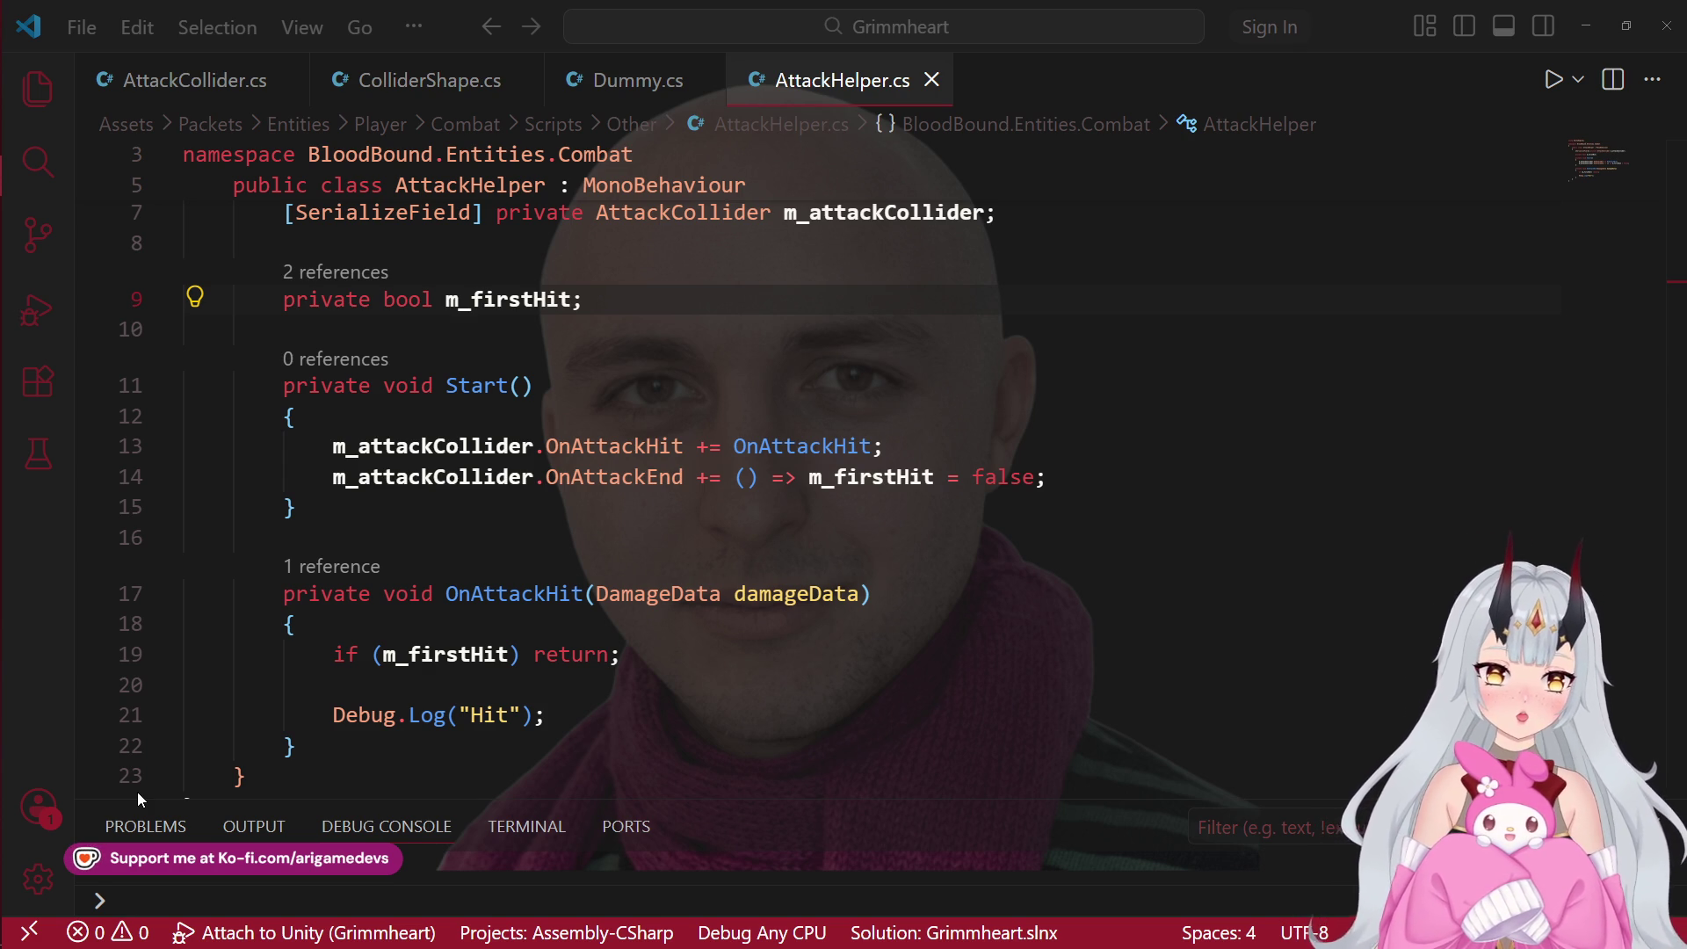
click(44, 821)
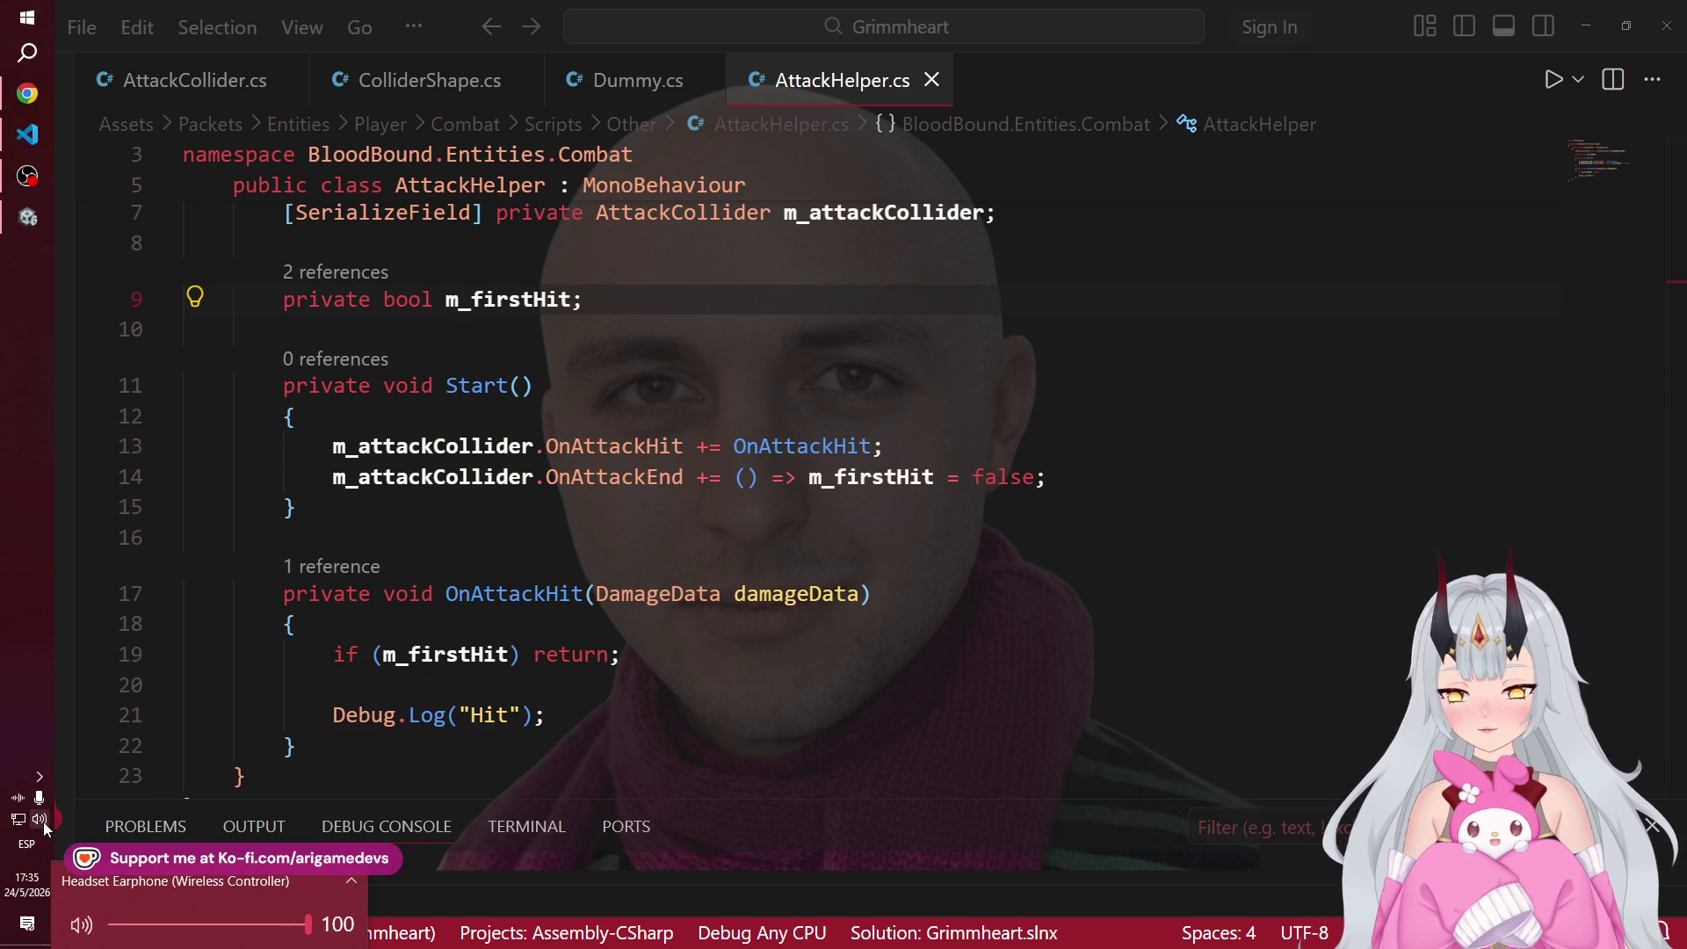
click(125, 886)
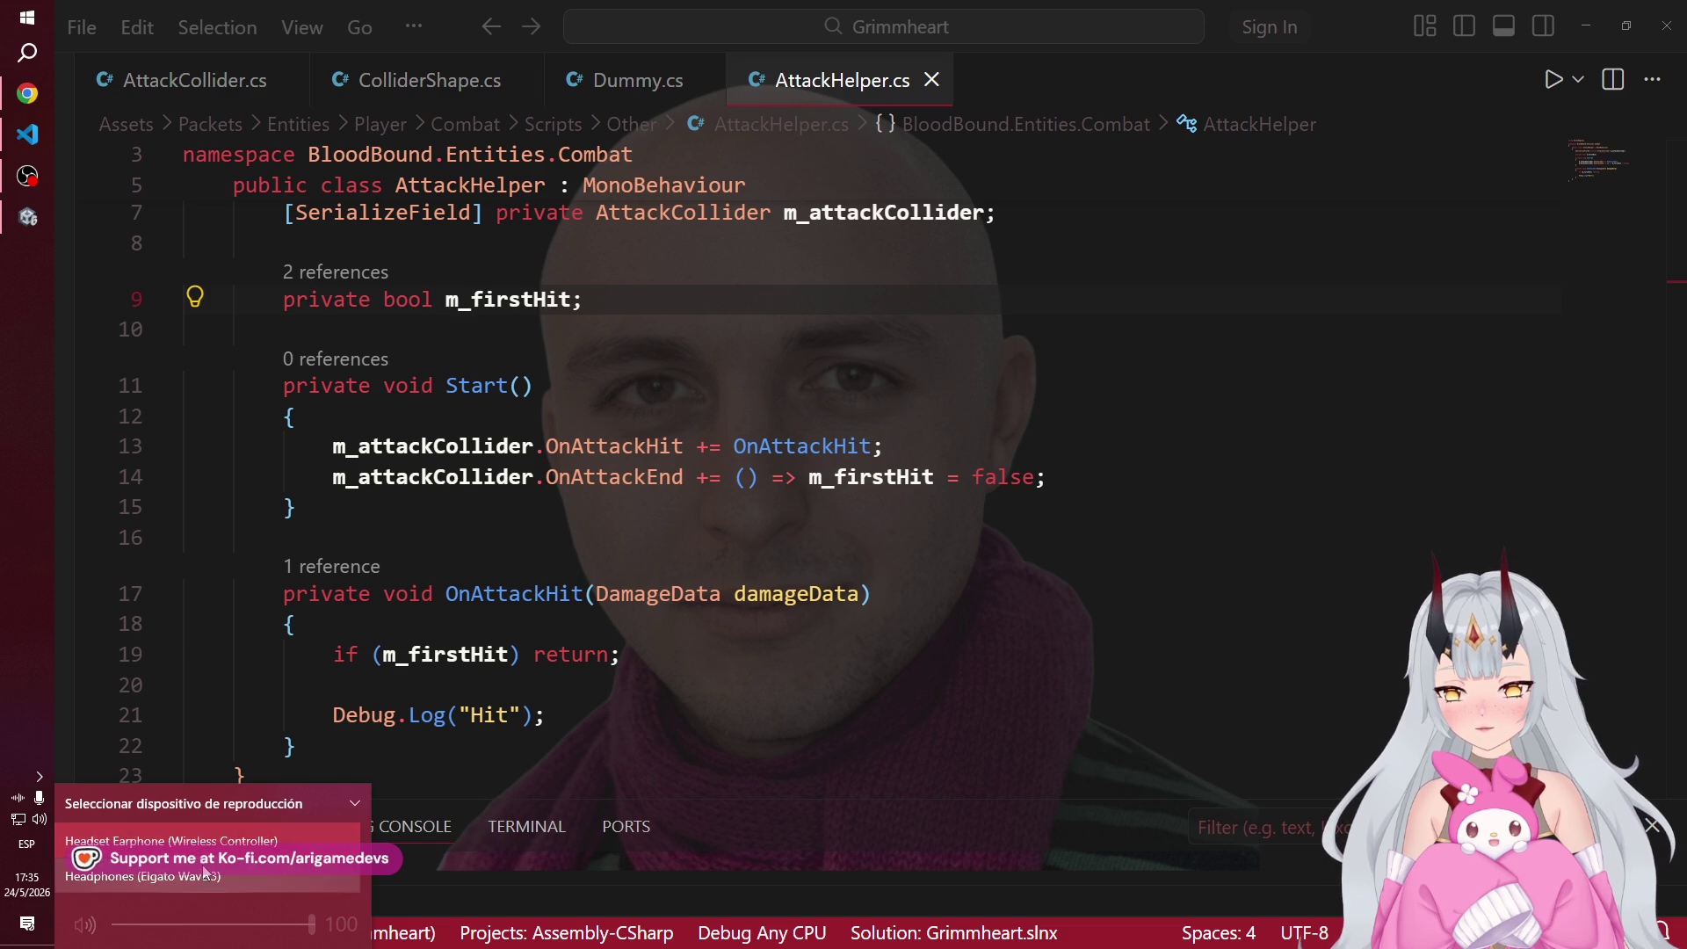
click(167, 841)
click(27, 94)
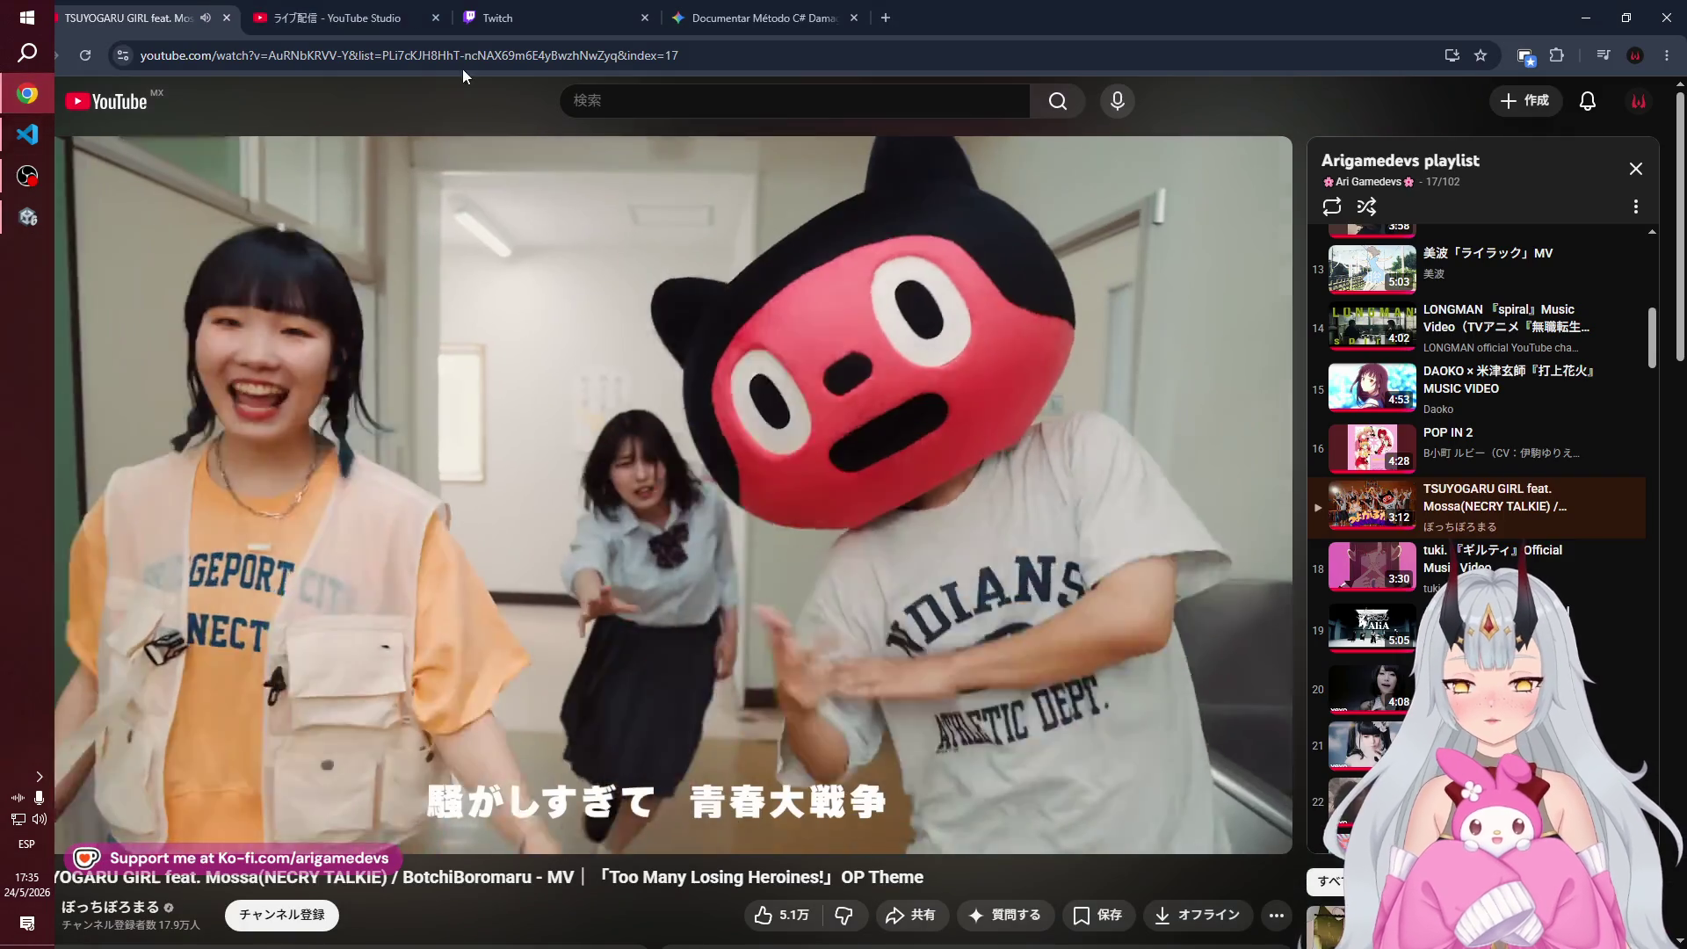
click(22, 148)
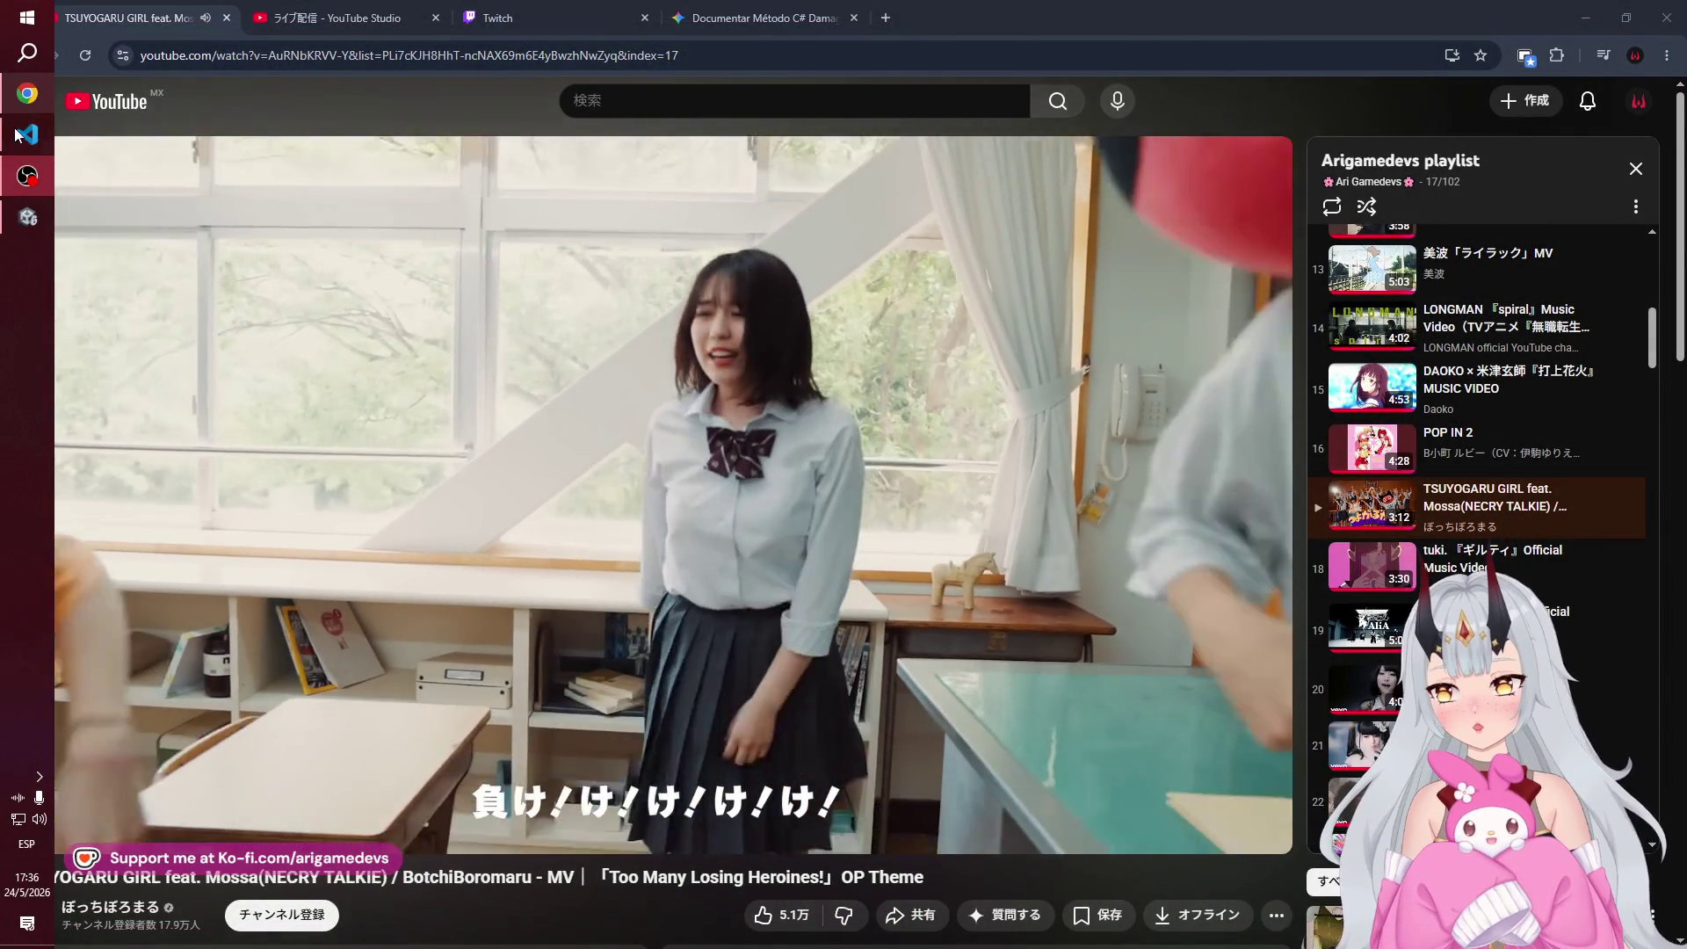
click(26, 140)
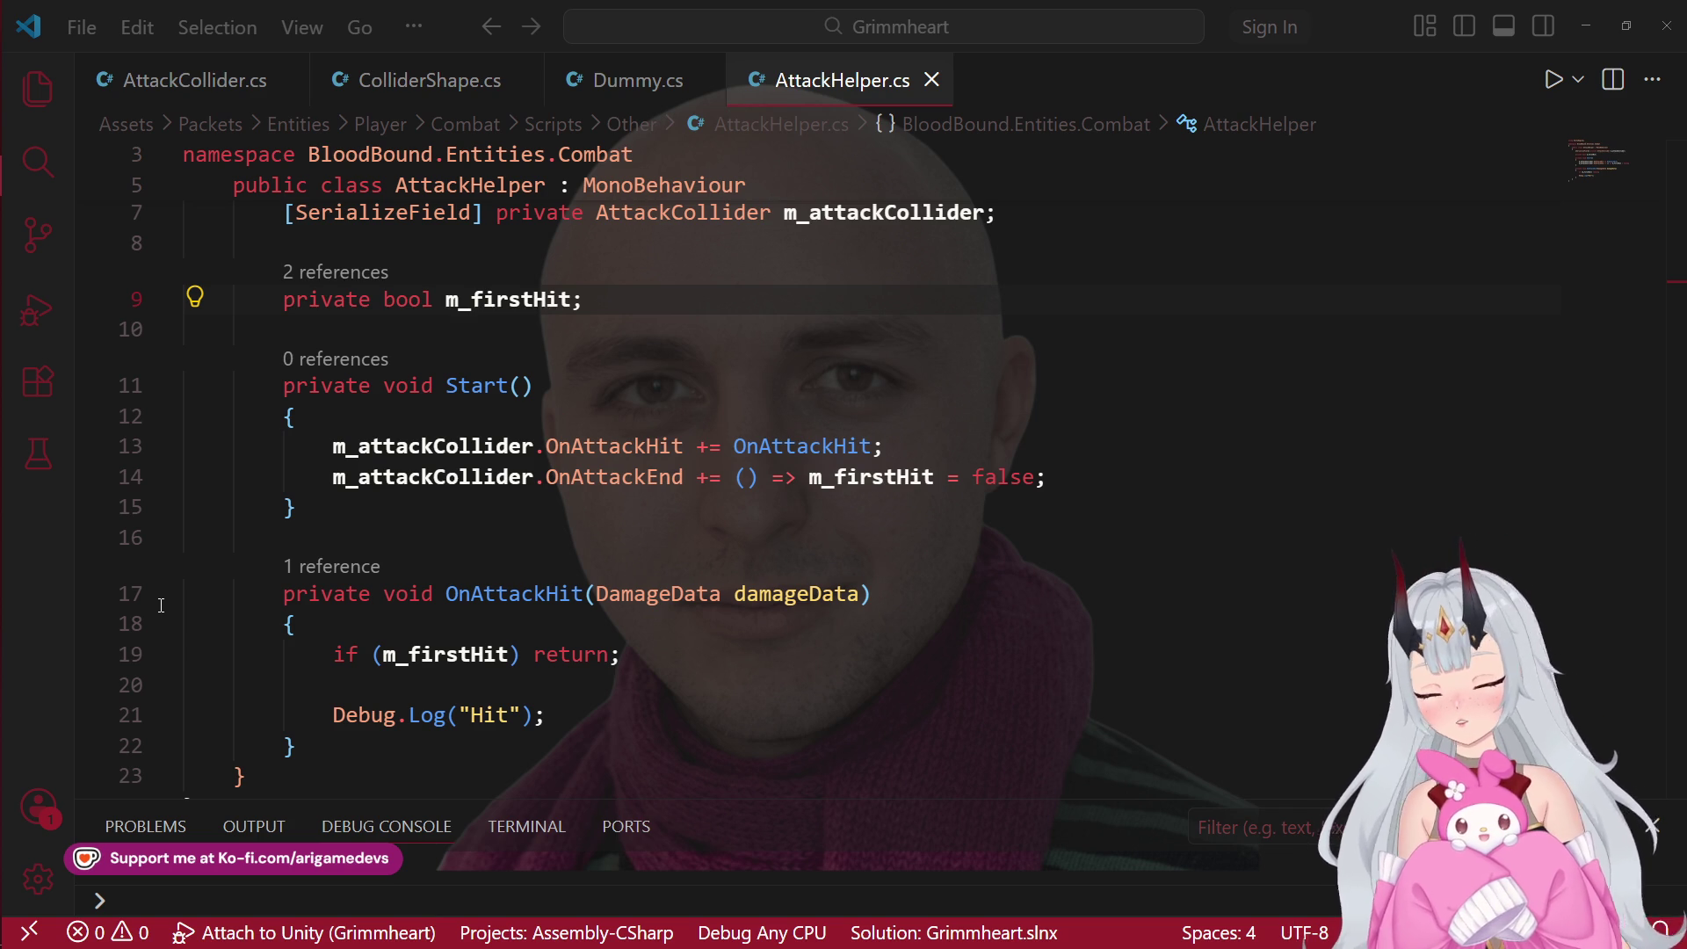
Step: Review the Debug.Log line inside OnAttackHit in the current script
mouse_move(2, 316)
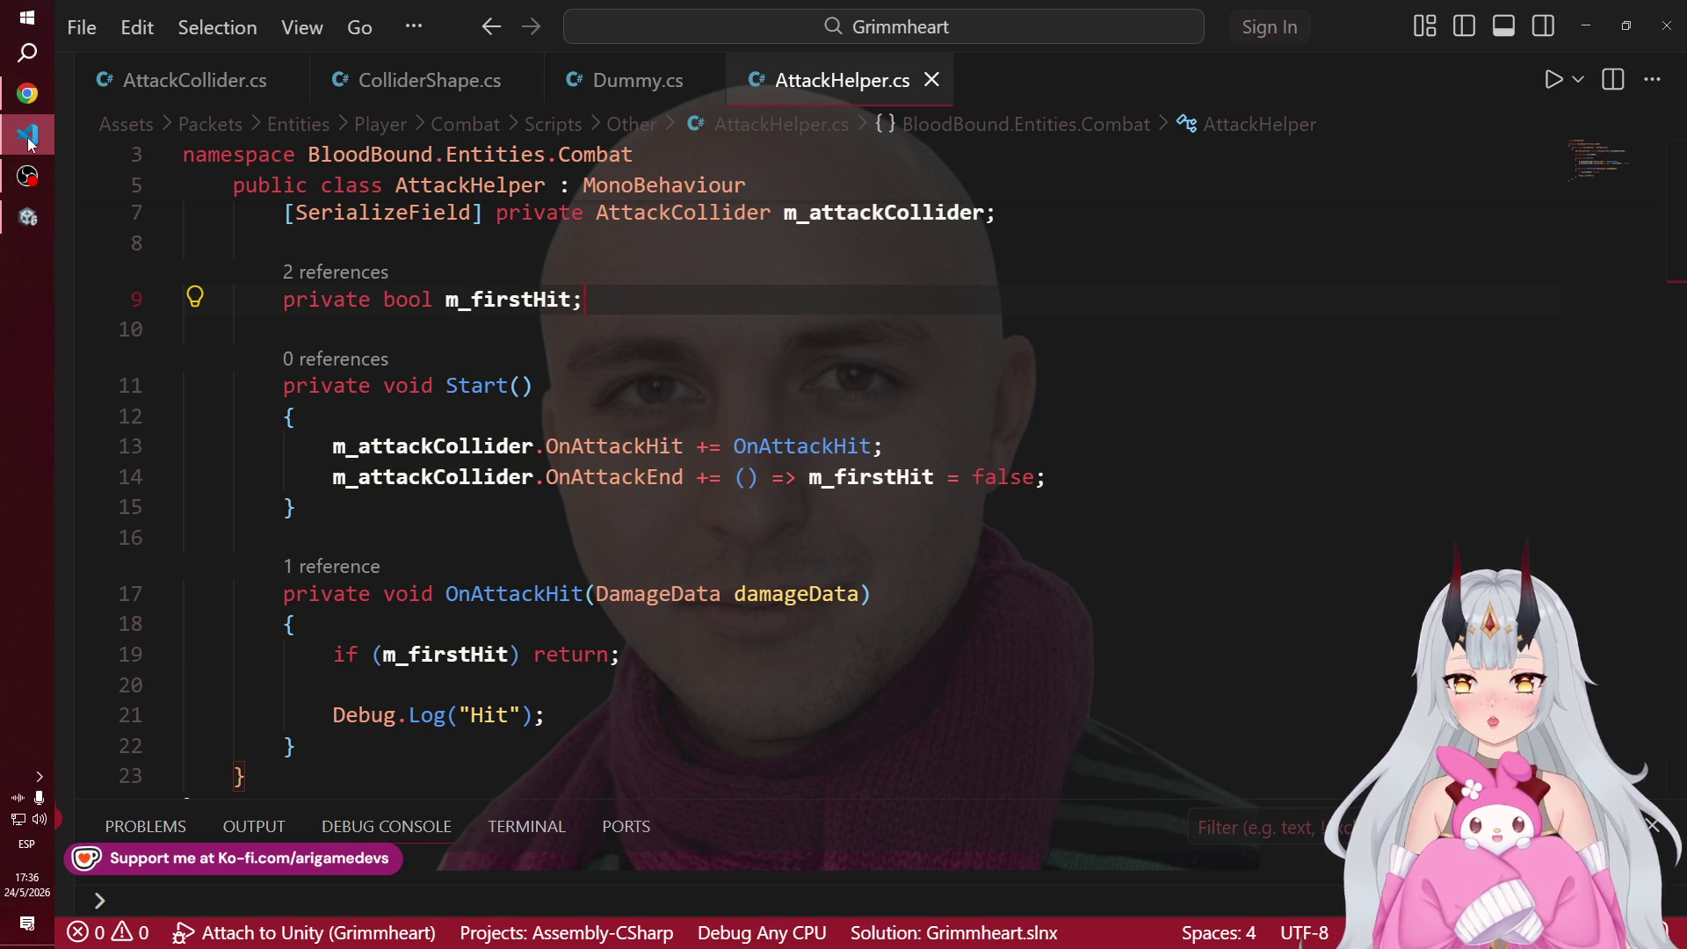
scroll(561, 348, up, 2)
scroll(571, 369, down, 3)
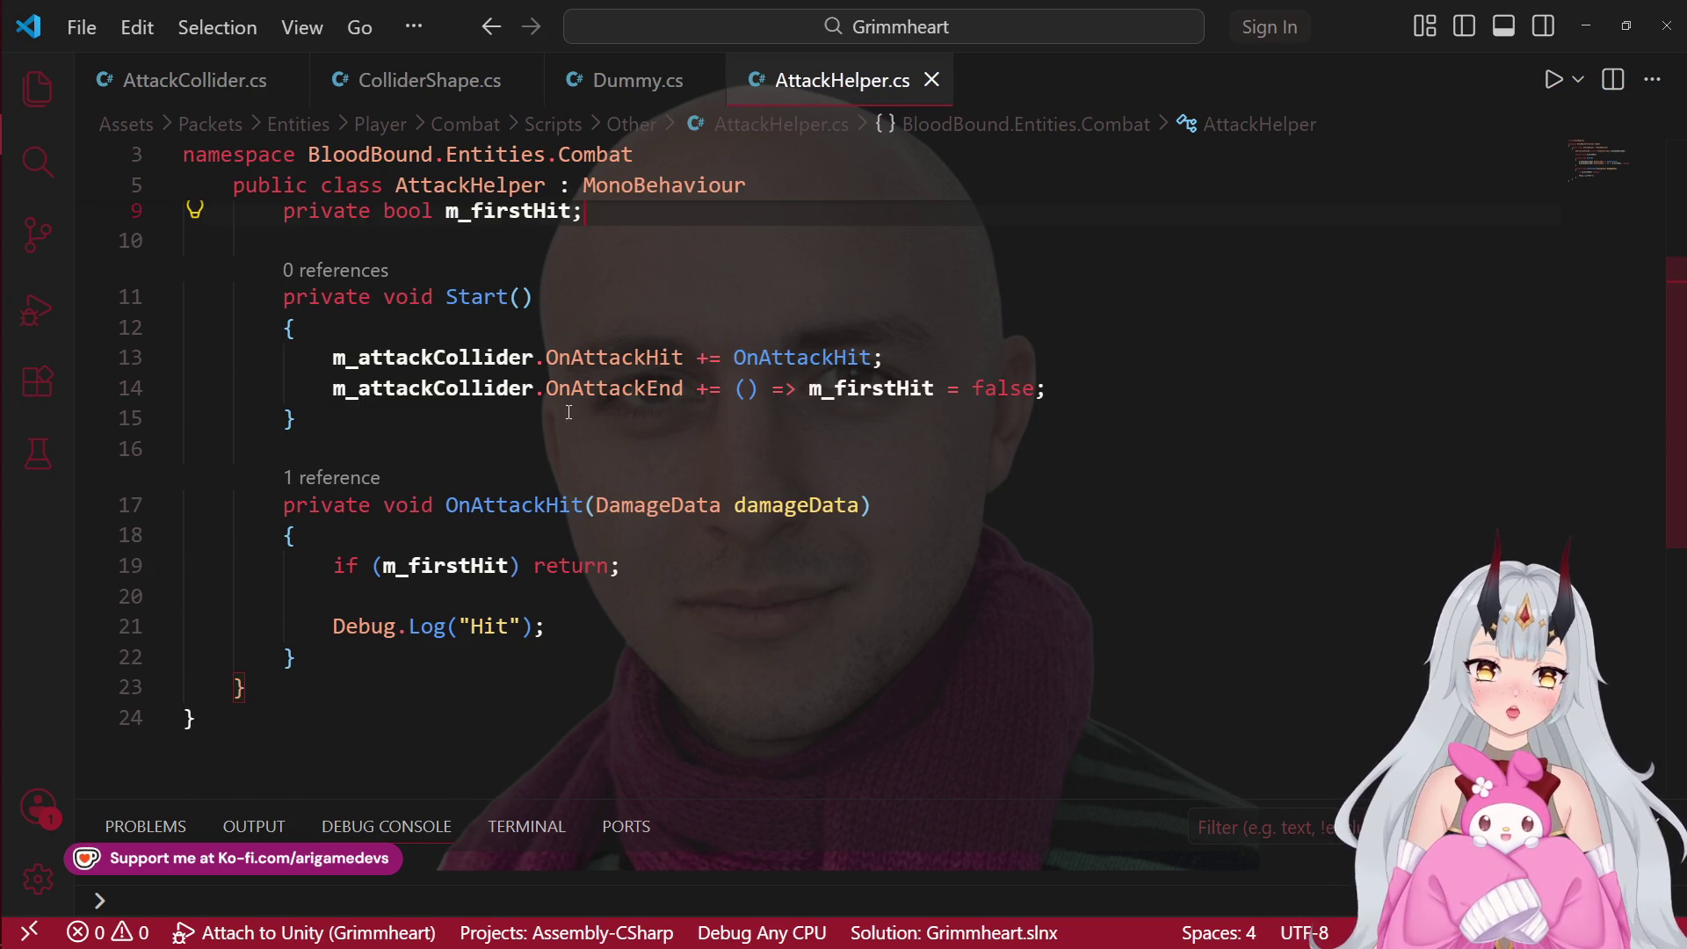
click(592, 626)
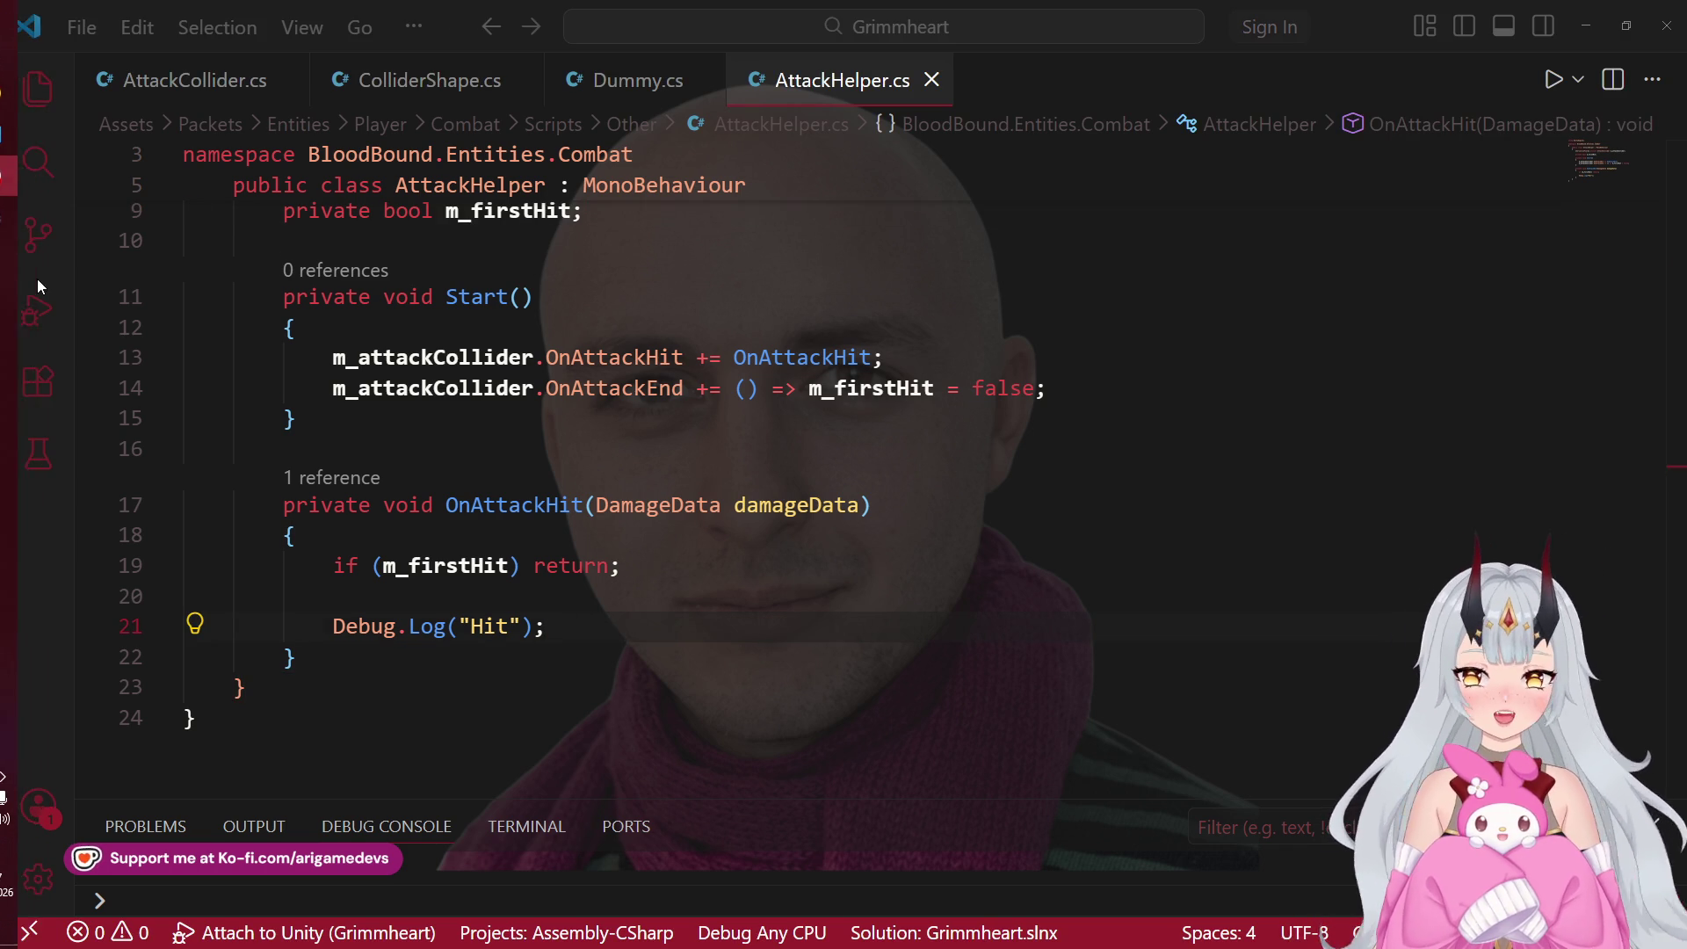
scroll(570, 375, up, 2)
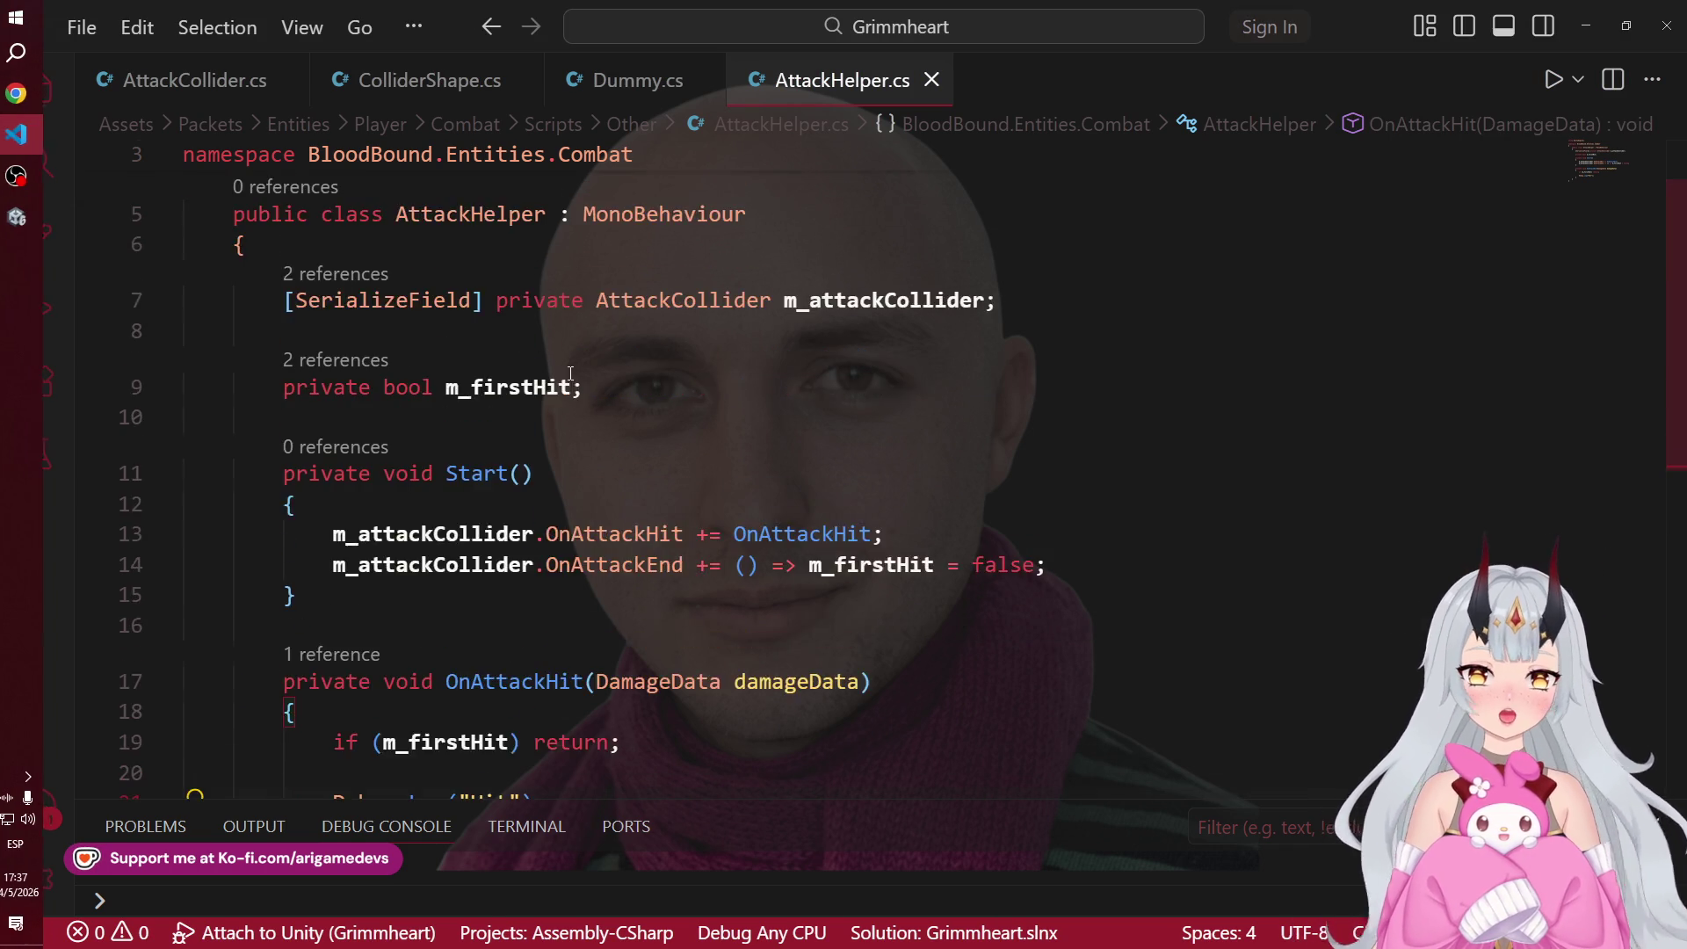
scroll(569, 375, up, 1)
Step: Go from ColliderShape.cs to AttackCollider.cs and look over its class
click(431, 80)
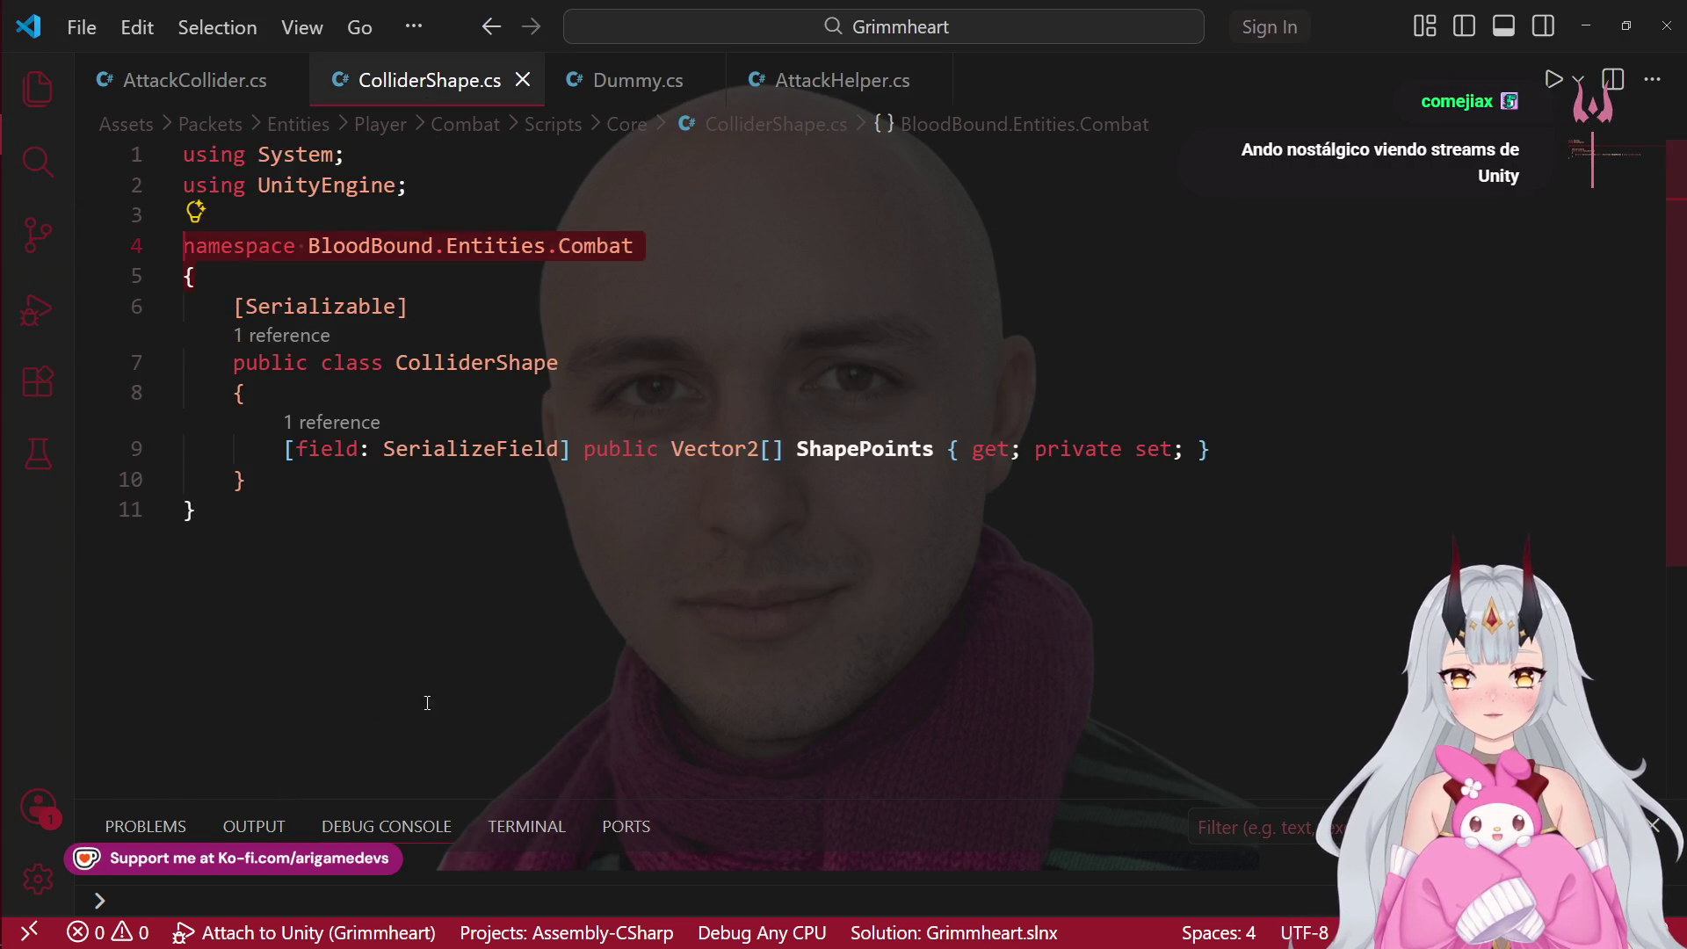
click(193, 80)
scroll(630, 614, down, 6)
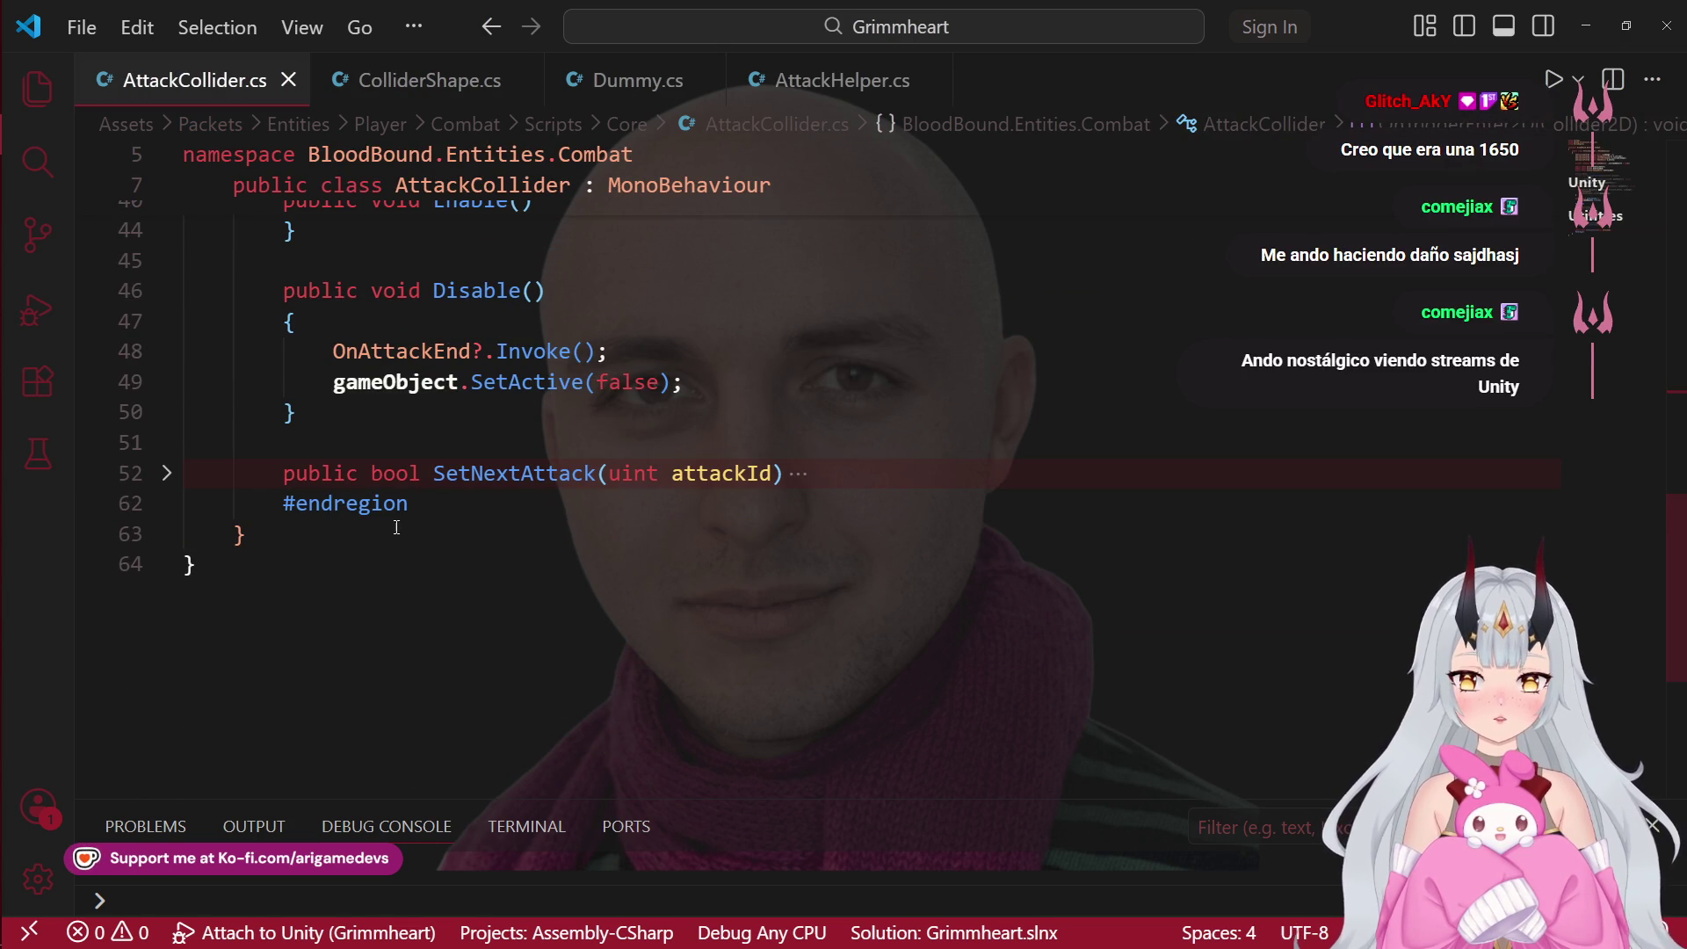
click(490, 587)
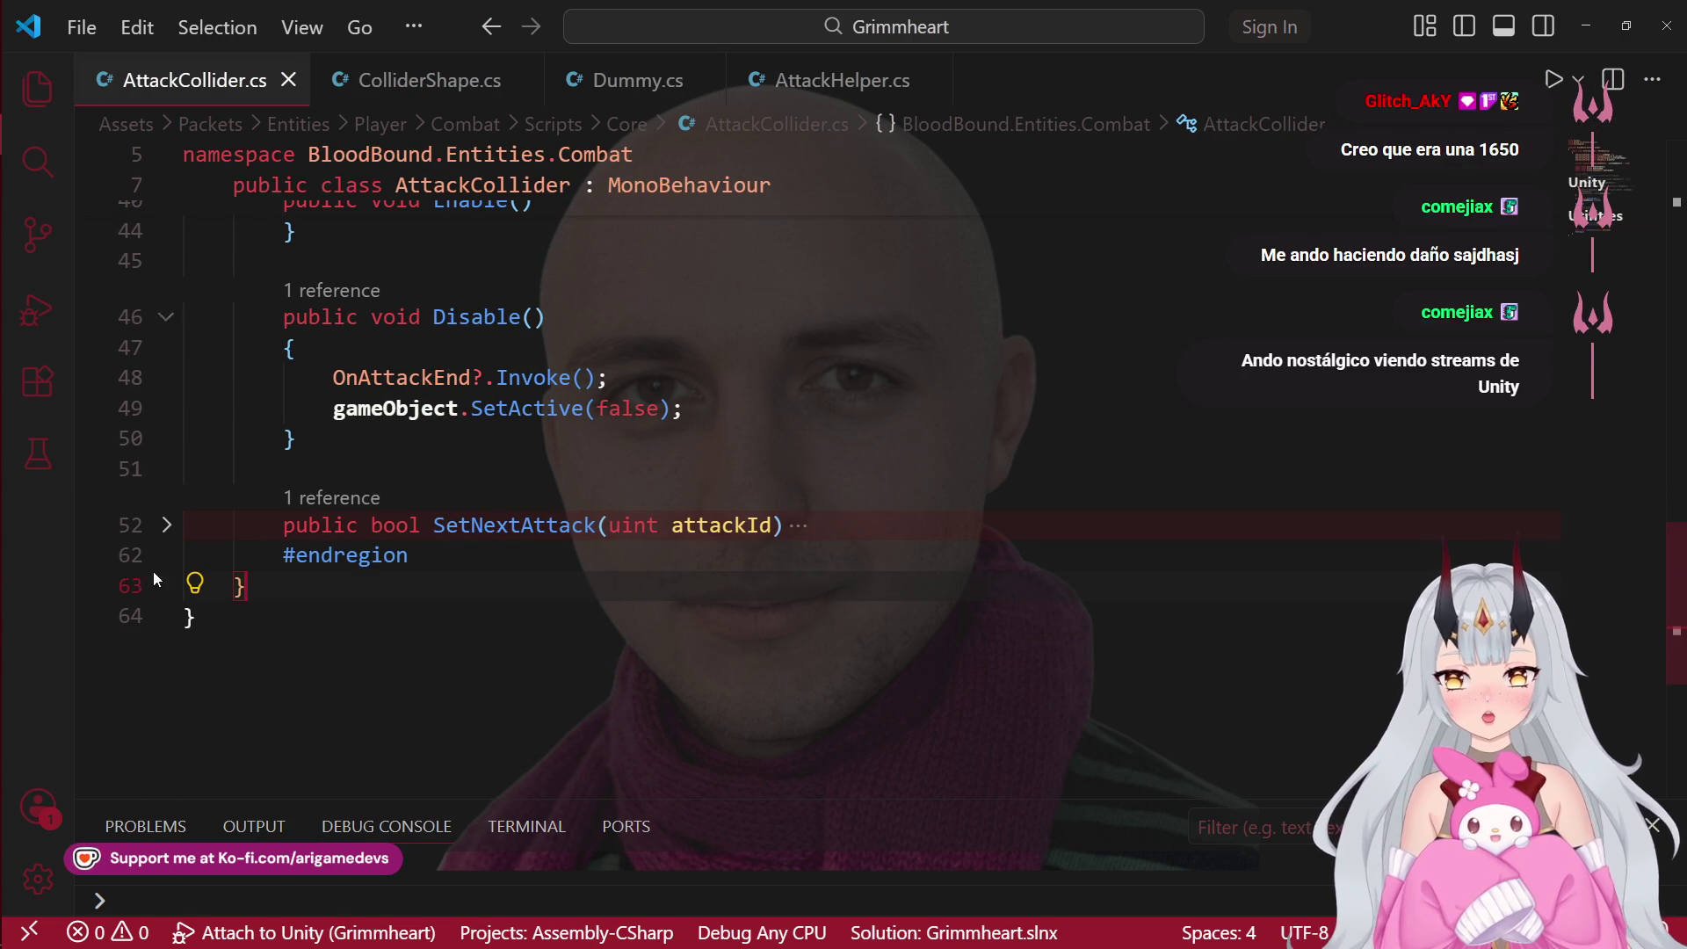
scroll(592, 328, up, 6)
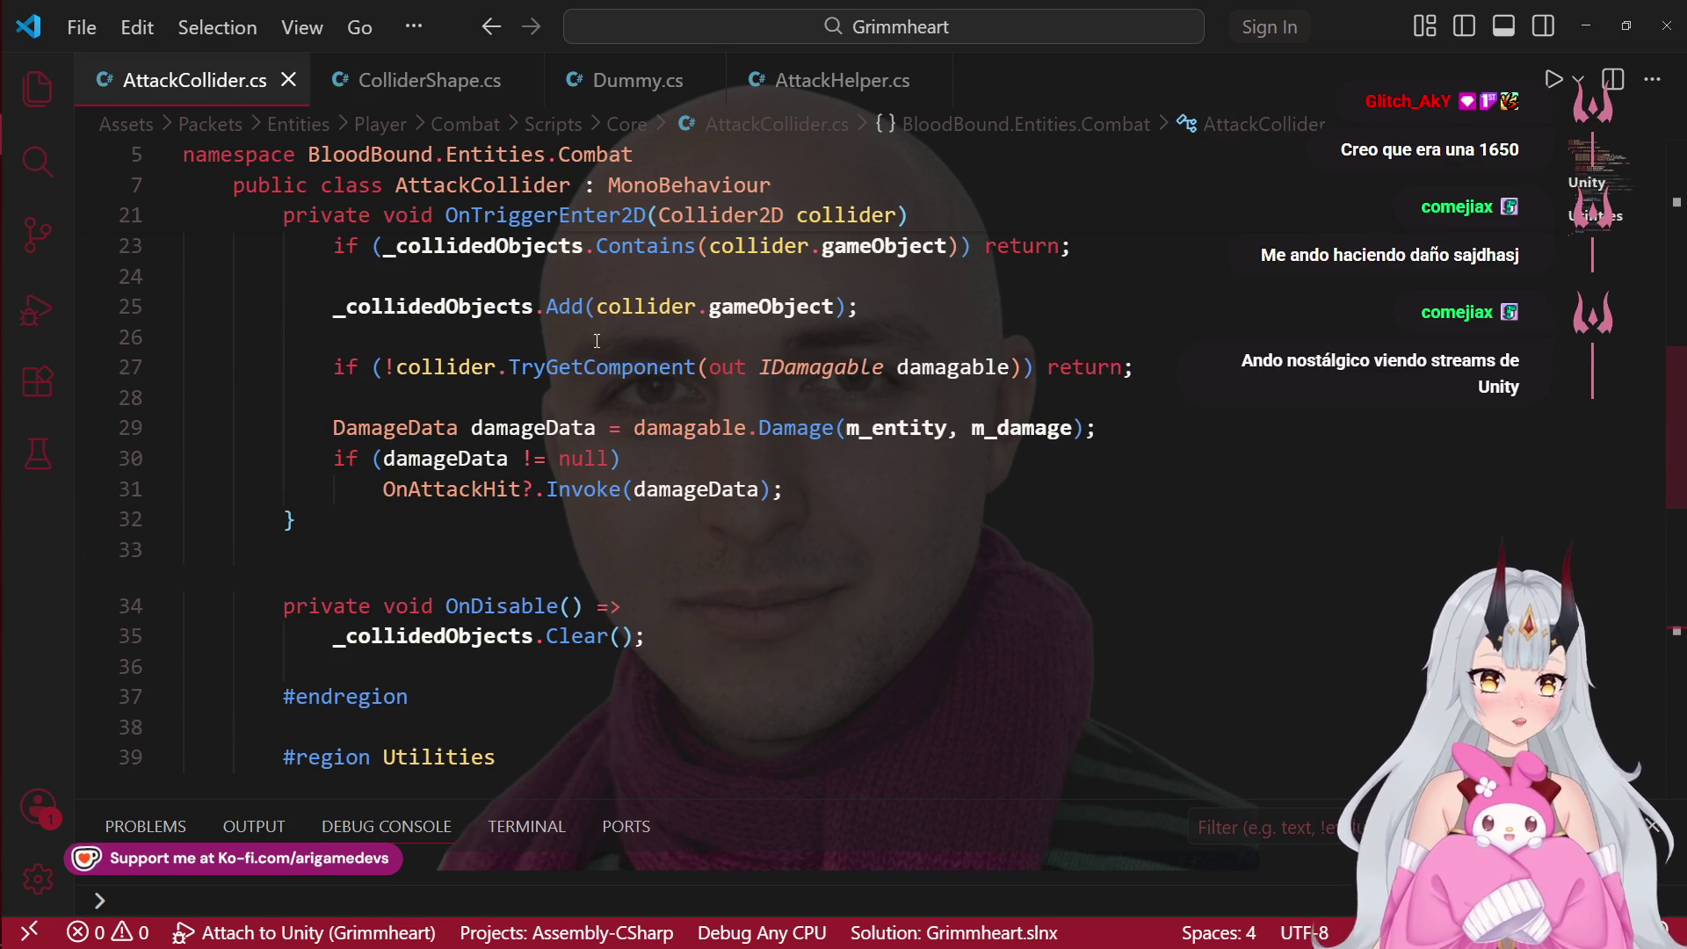
scroll(597, 341, up, 5)
scroll(450, 370, up, 2)
scroll(440, 378, down, 10)
scroll(429, 386, down, 4)
mouse_move(682, 495)
mouse_down()
mouse_move(186, 400)
mouse_move(180, 284)
mouse_up()
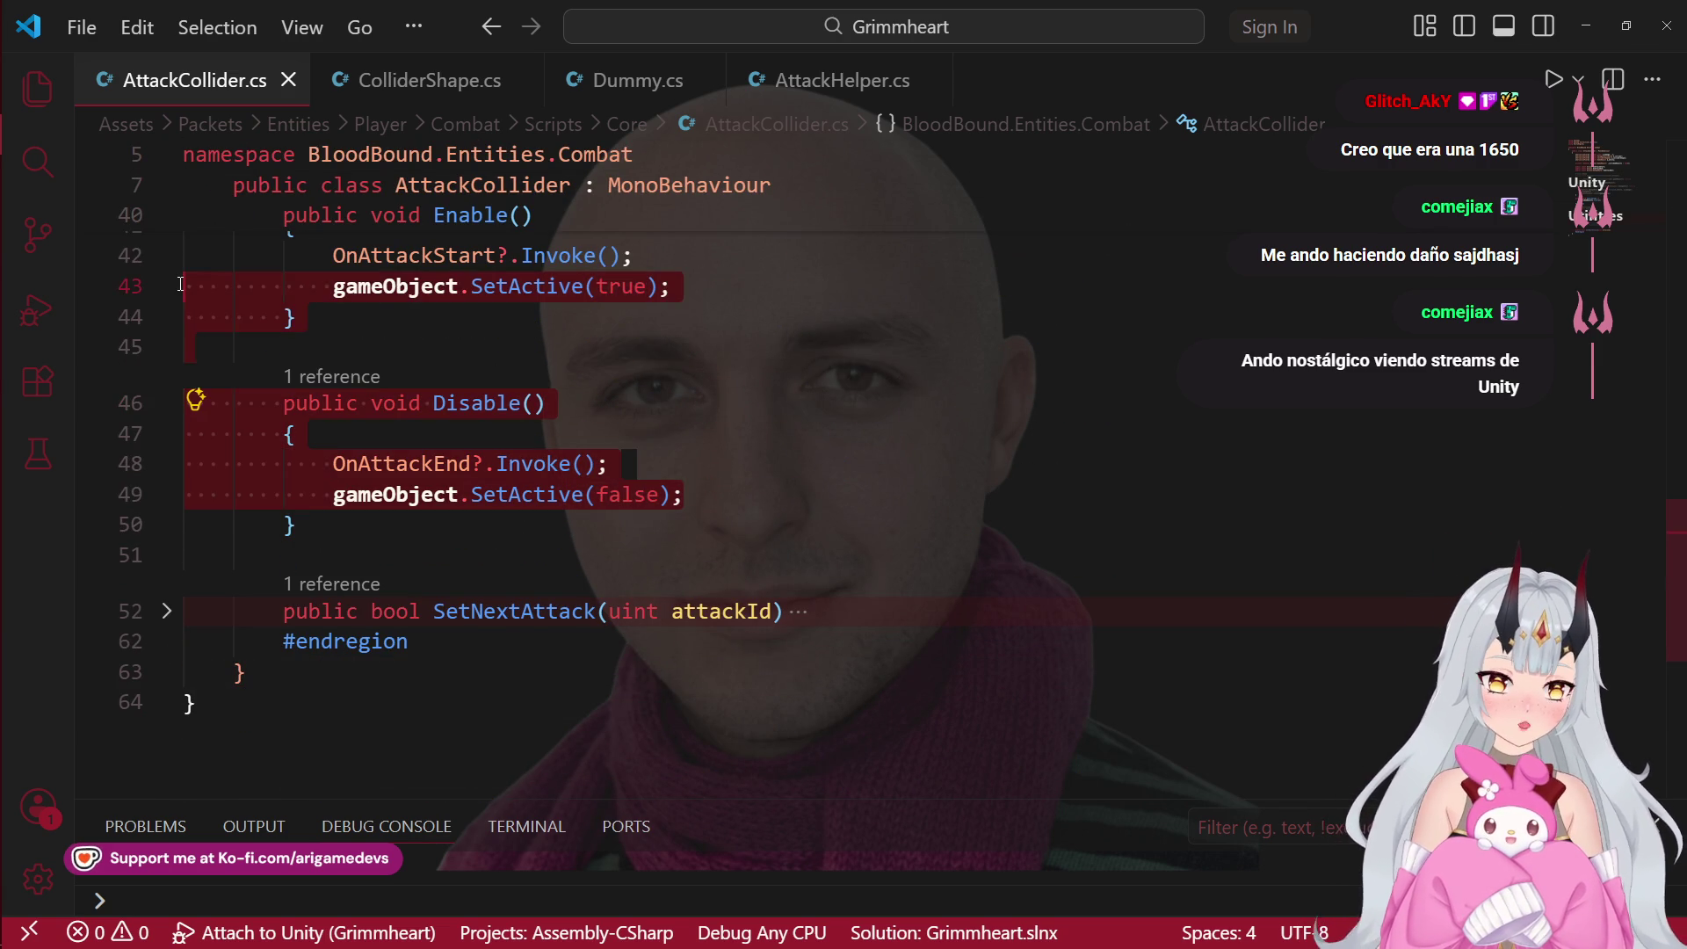
scroll(598, 384, up, 3)
scroll(506, 419, up, 7)
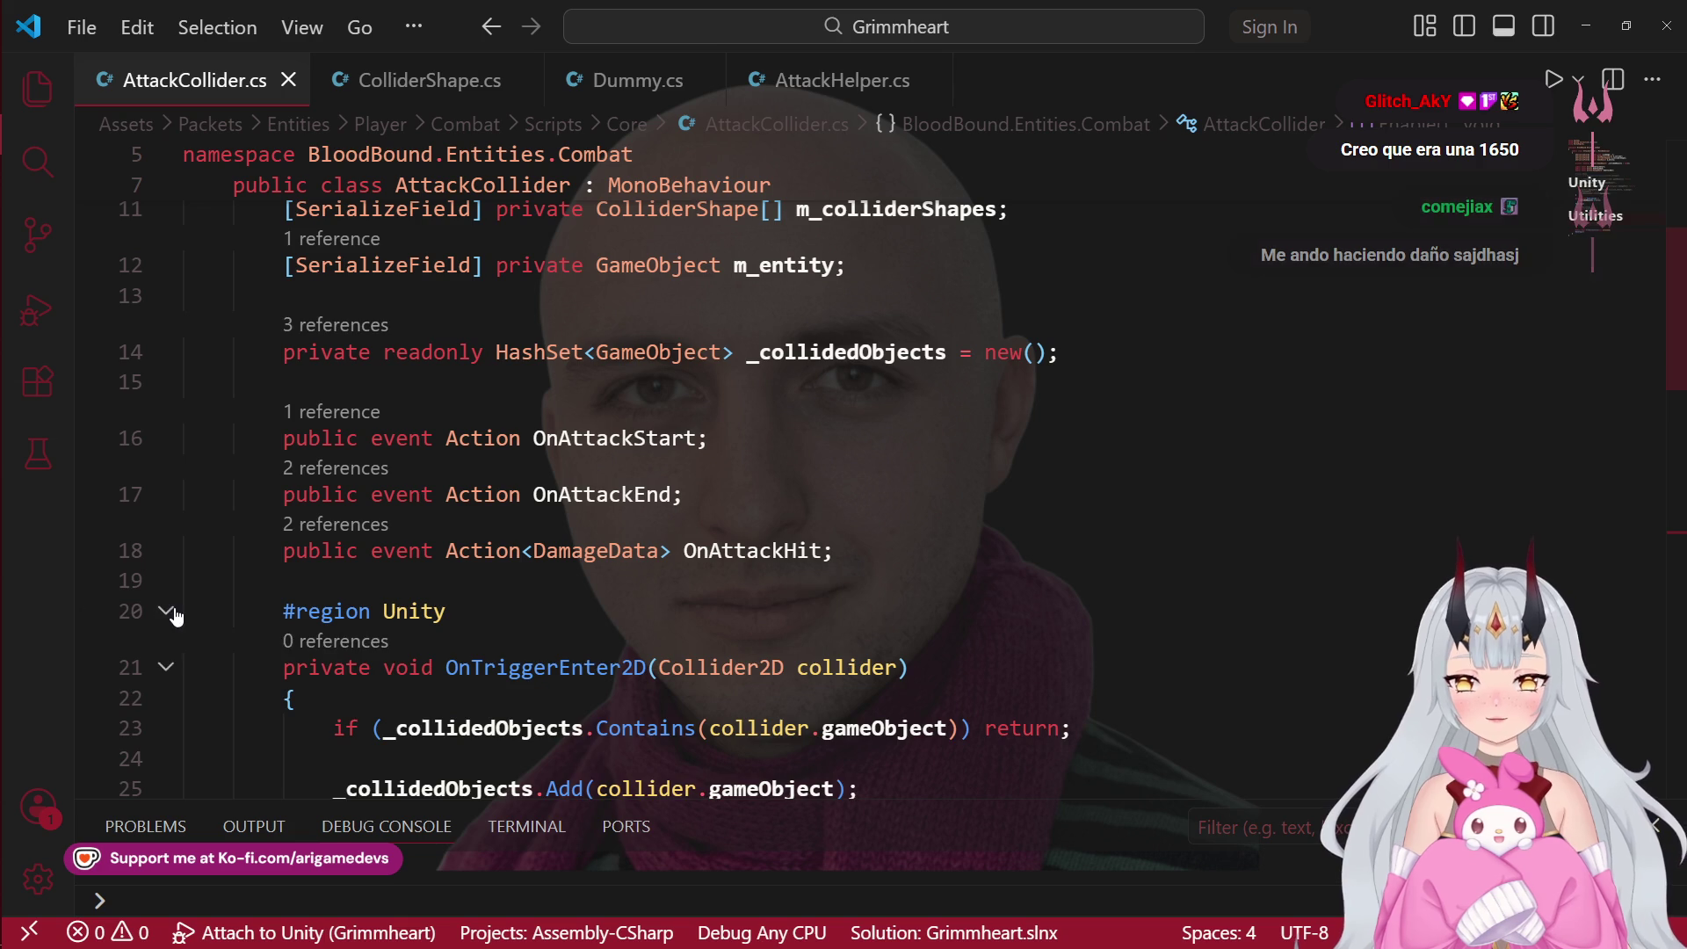
Step: Fold the Unity and Utilities regions of AttackCollider.cs
click(167, 611)
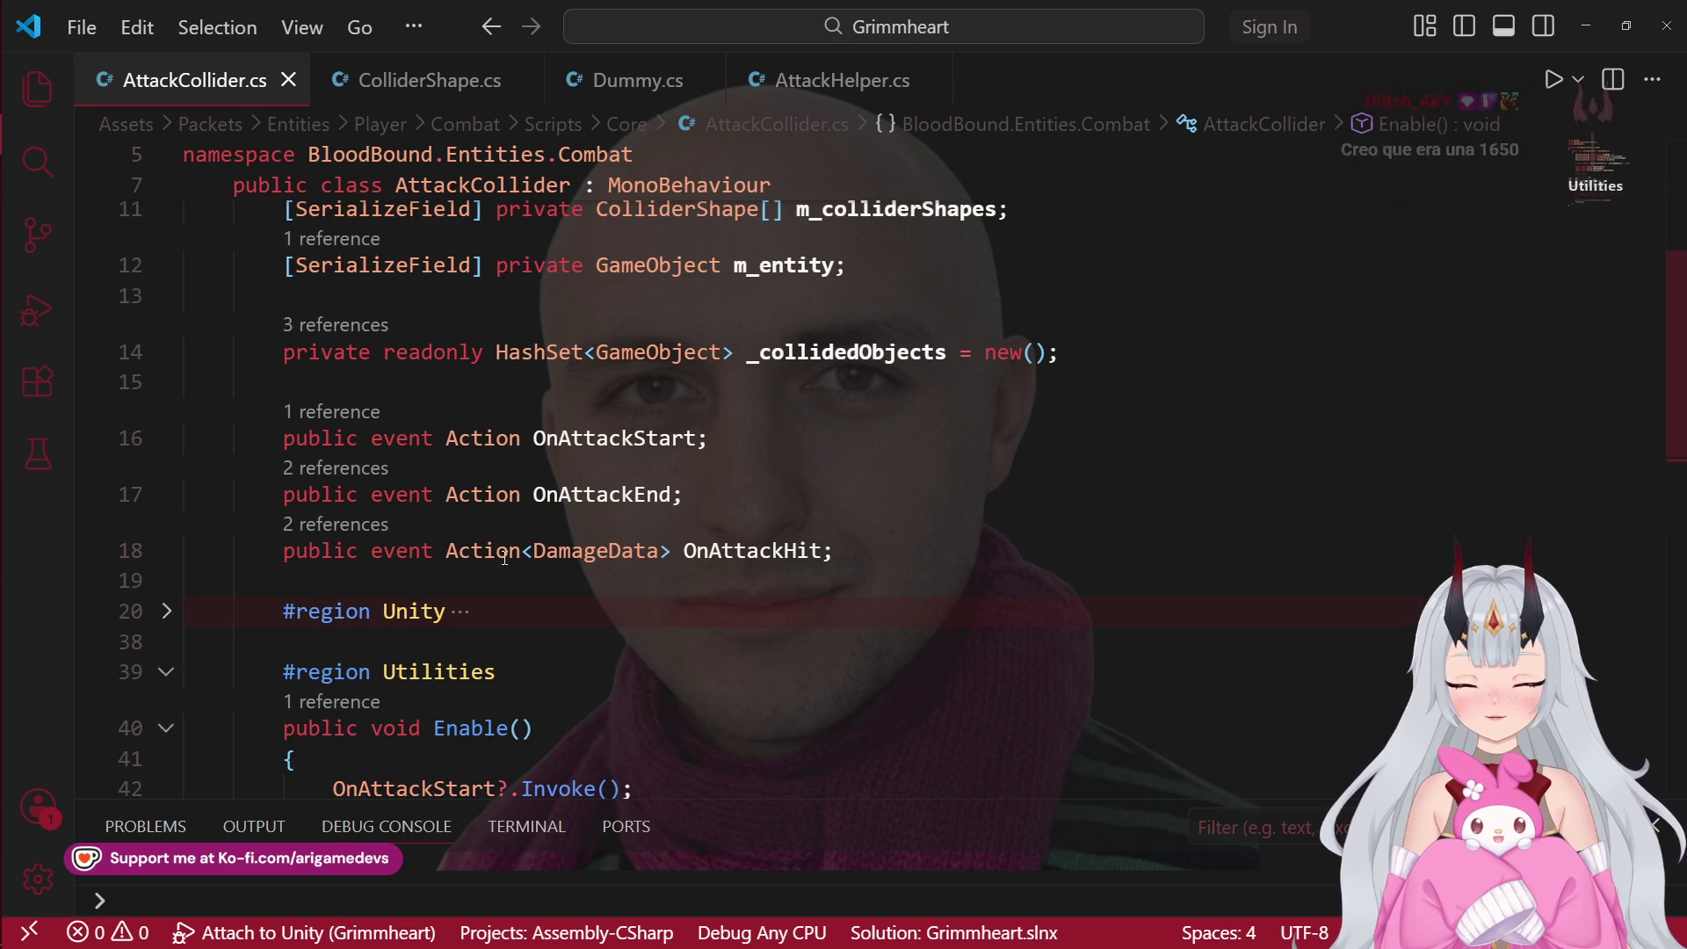
click(167, 673)
scroll(452, 628, down, 3)
scroll(527, 264, up, 2)
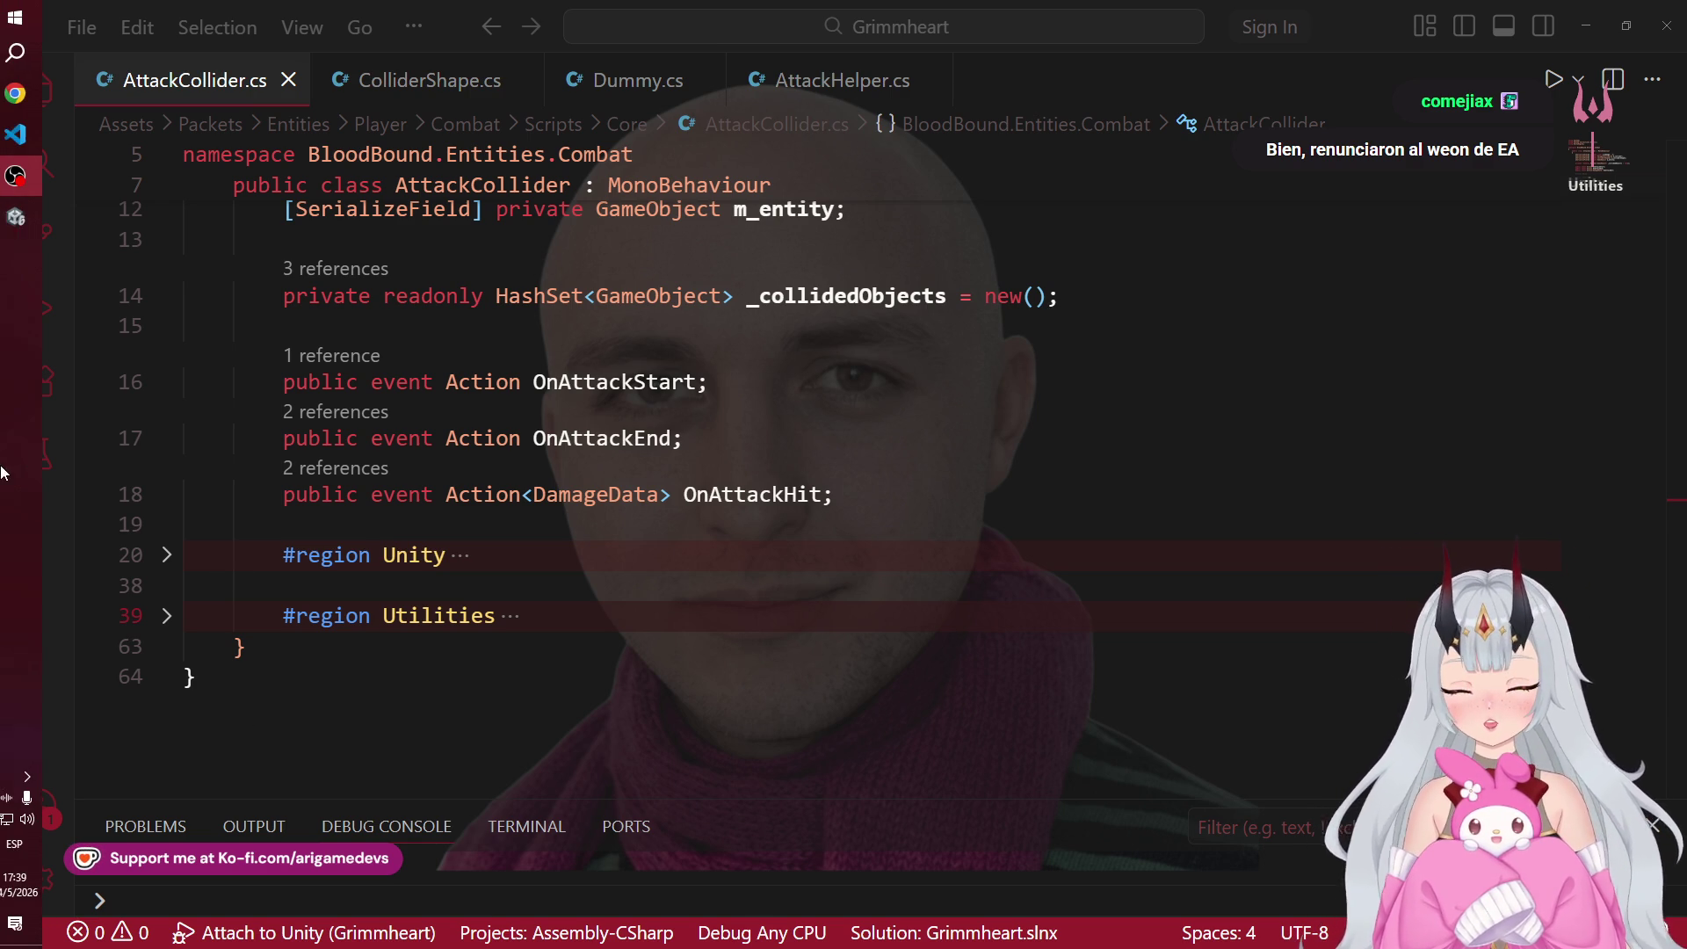
Step: Glance at Unity, then come back to AttackCollider.cs in the code editor
click(7, 224)
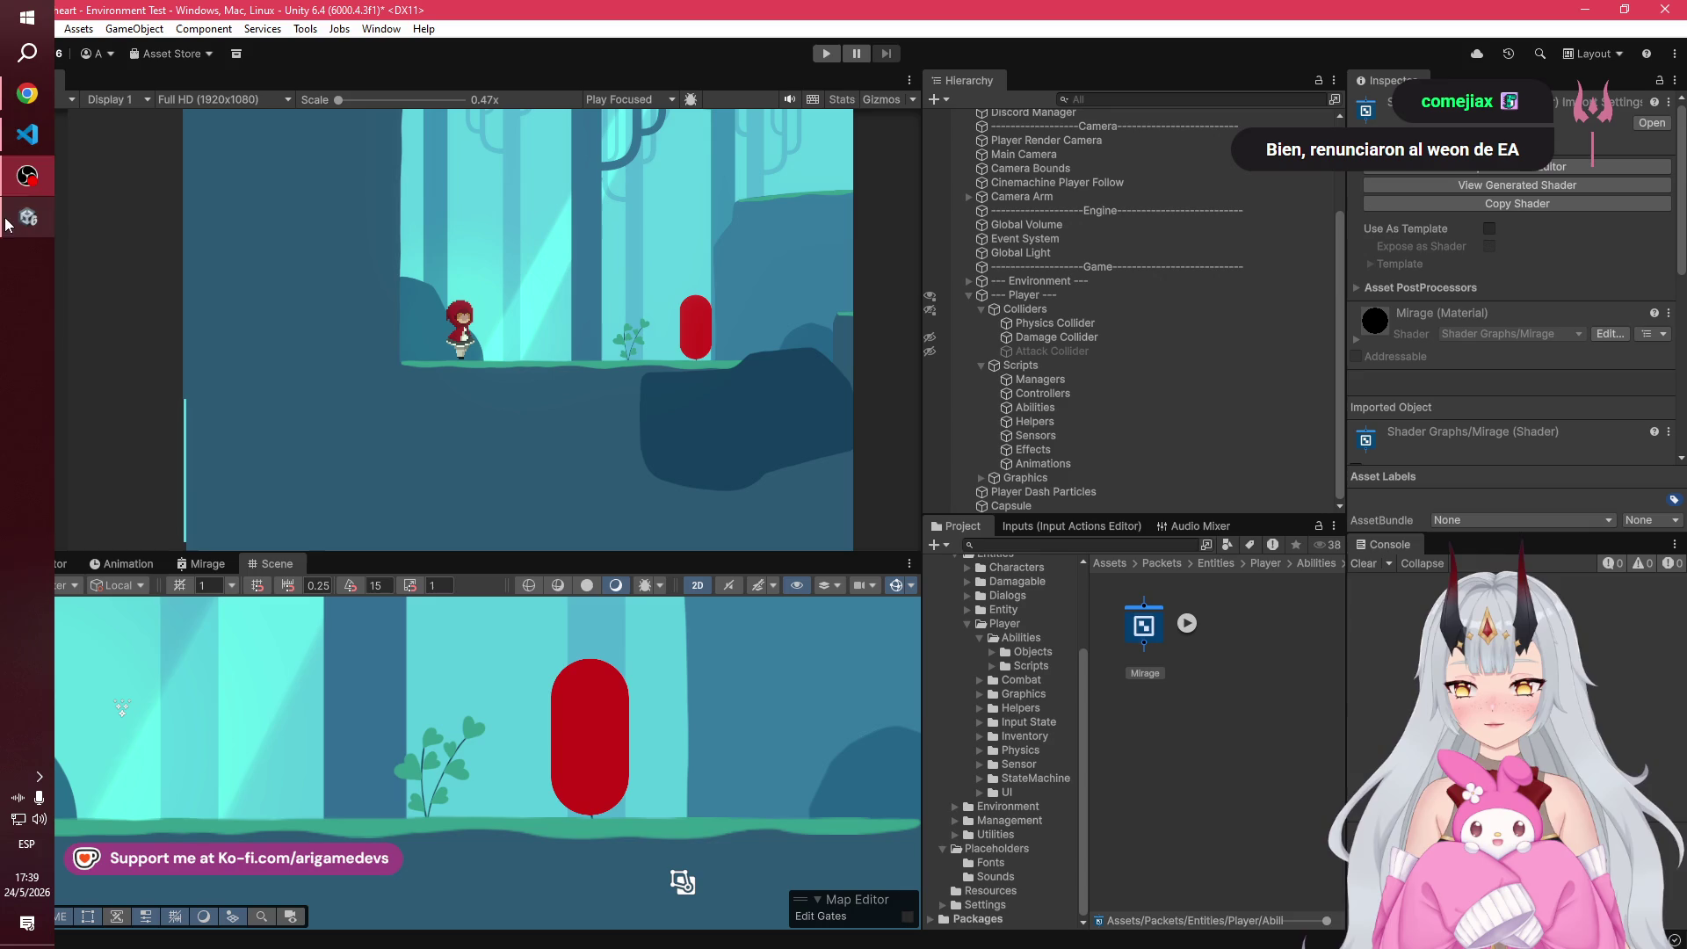
click(27, 134)
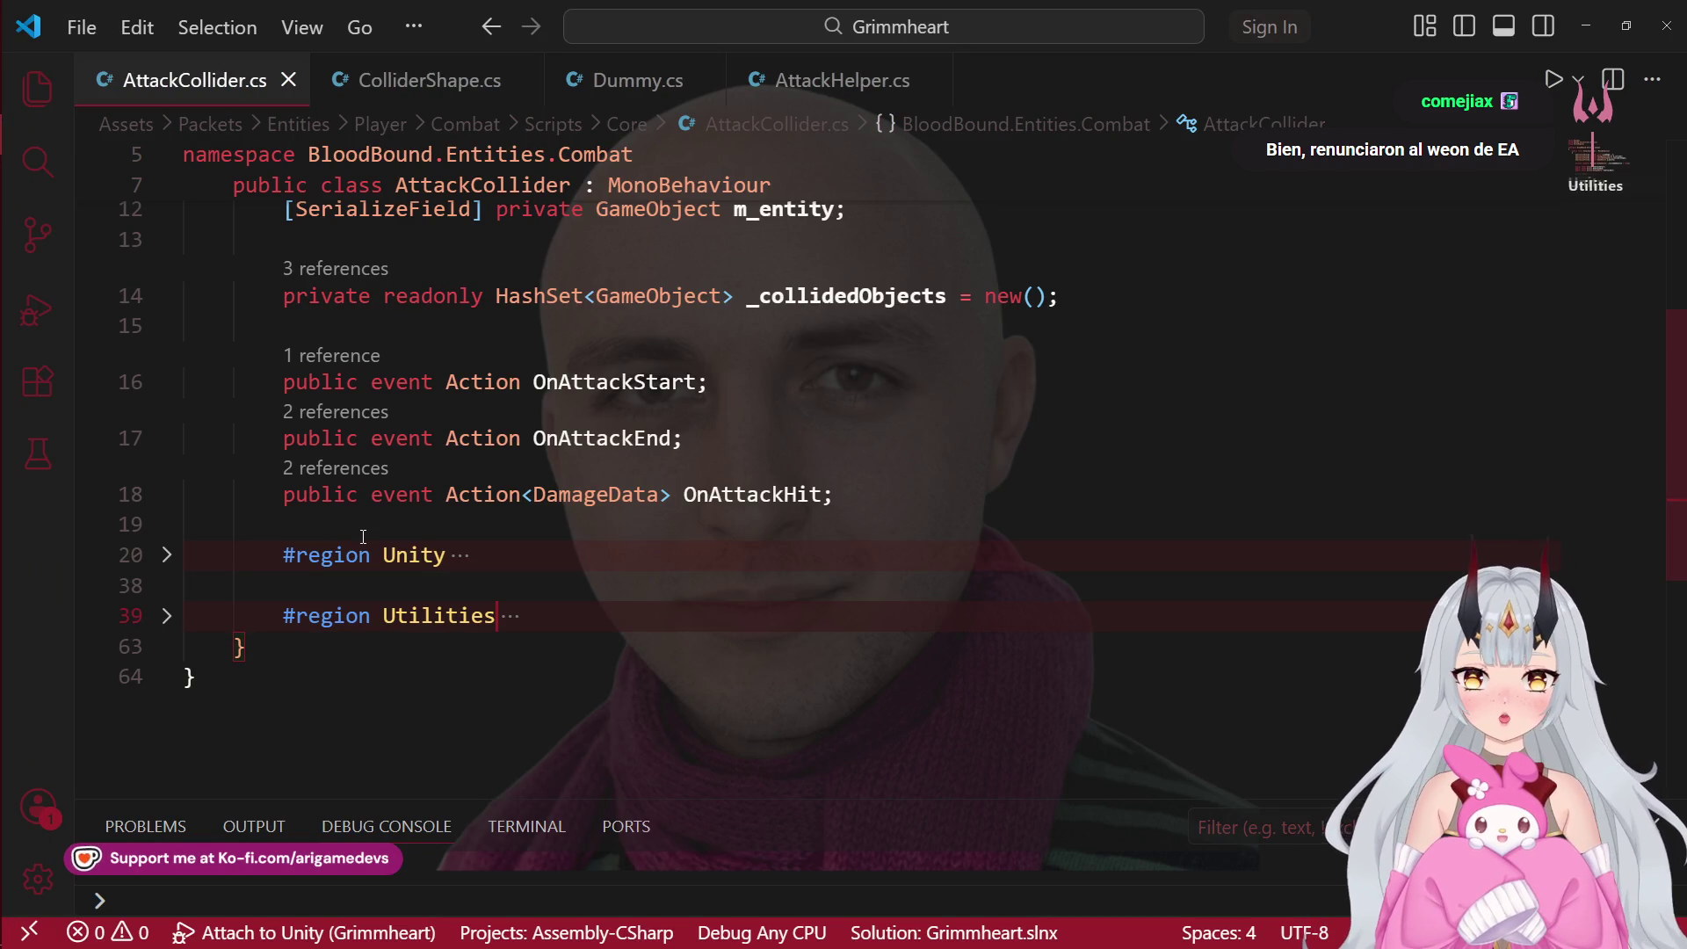
scroll(634, 636, up, 2)
scroll(633, 636, up, 3)
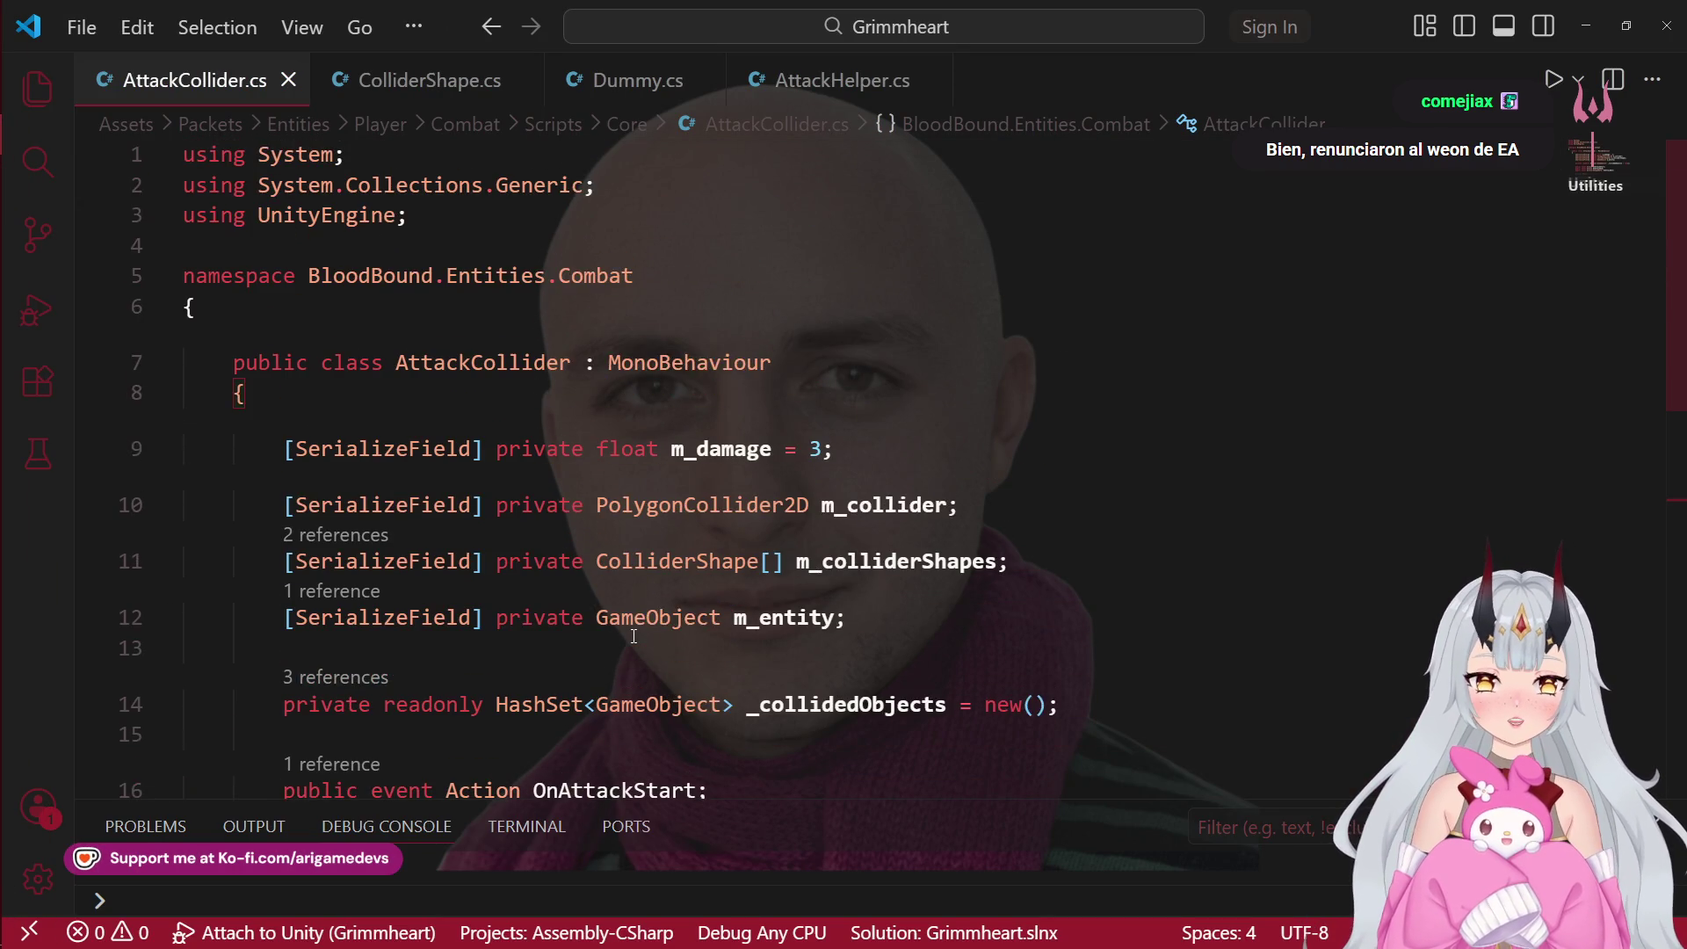
scroll(615, 607, down, 6)
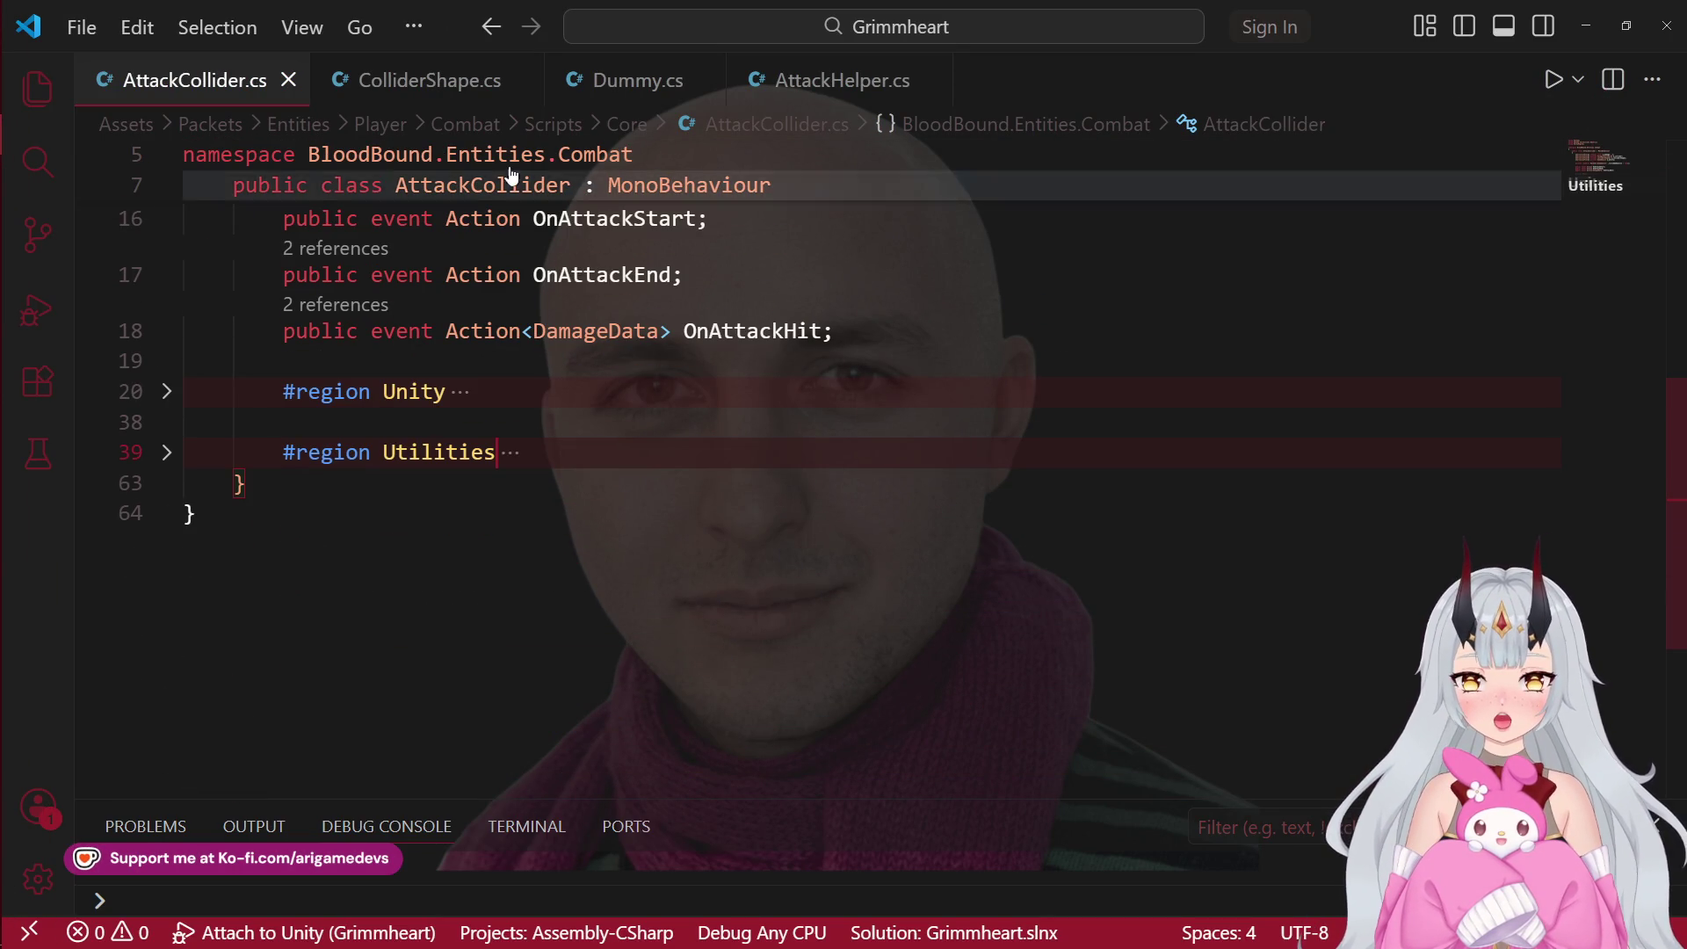
Step: Play the game in Unity, run the player into the red capsule twice to log Hit, then stop
mouse_move(8, 167)
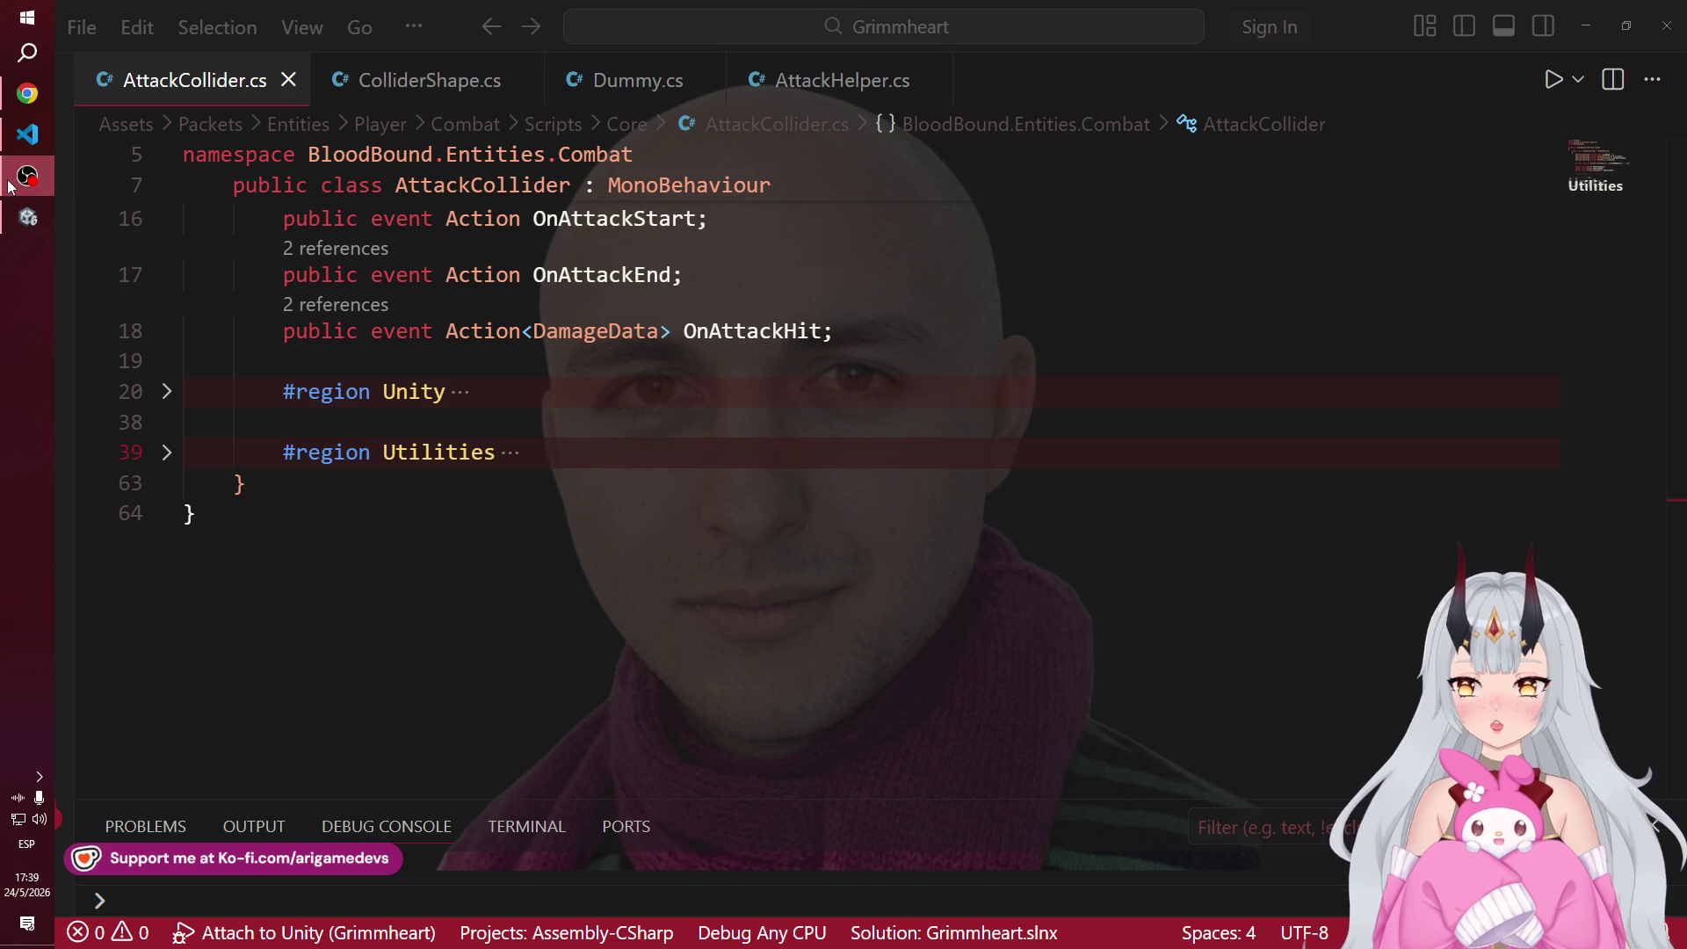
click(27, 217)
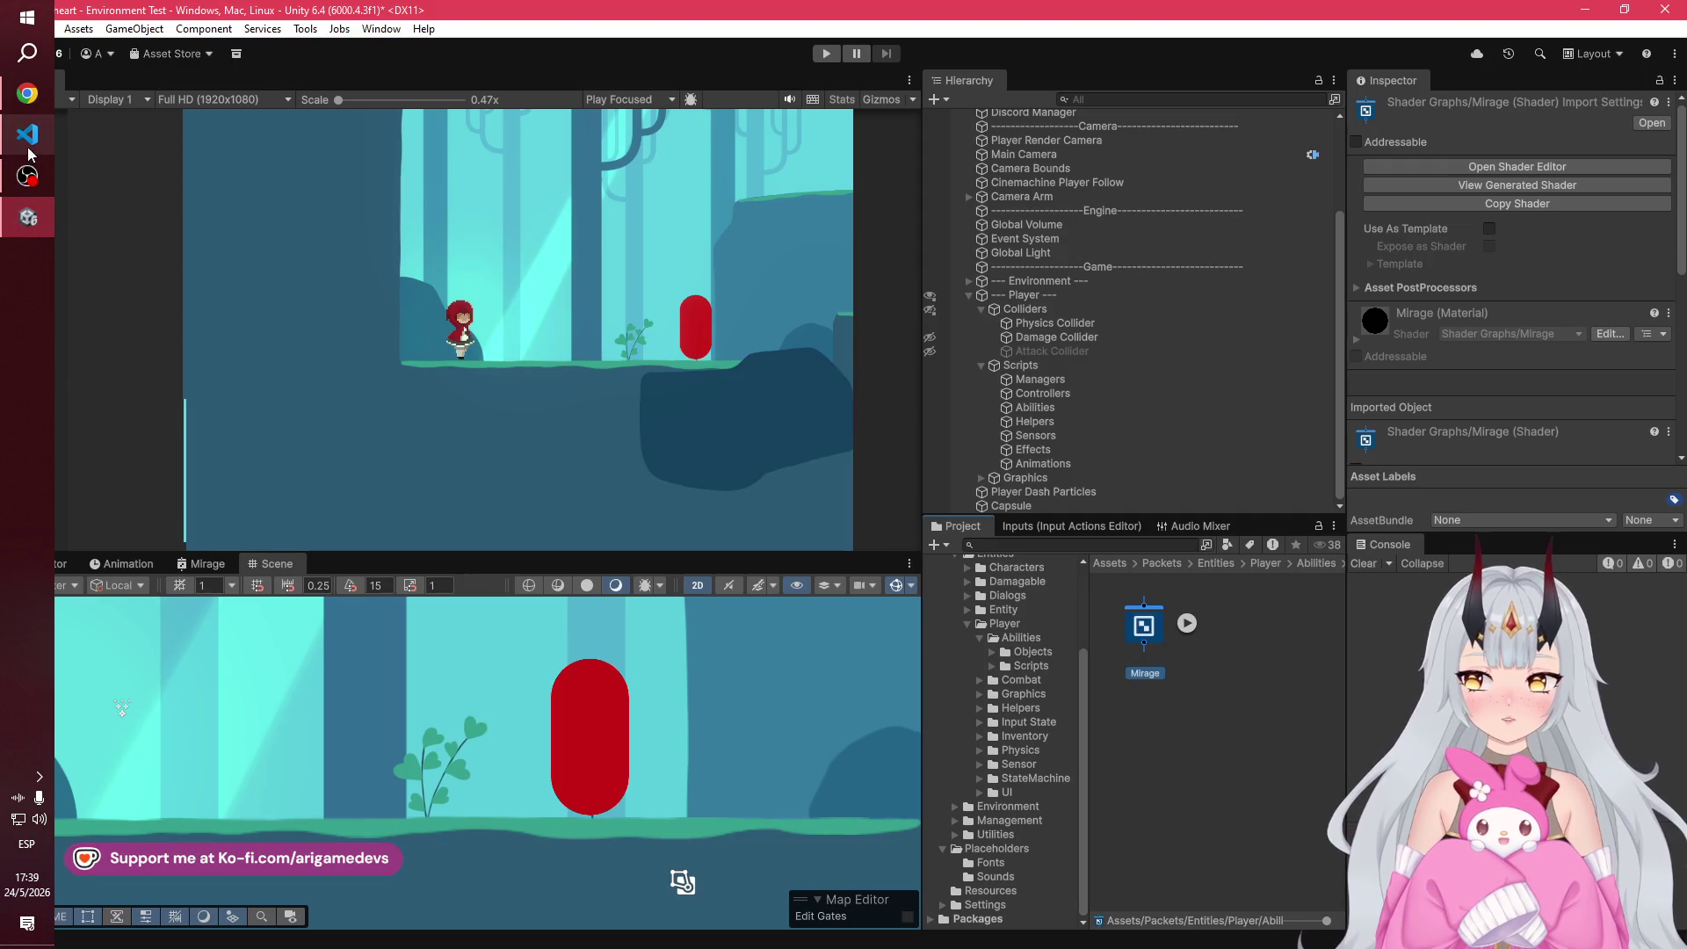
click(826, 54)
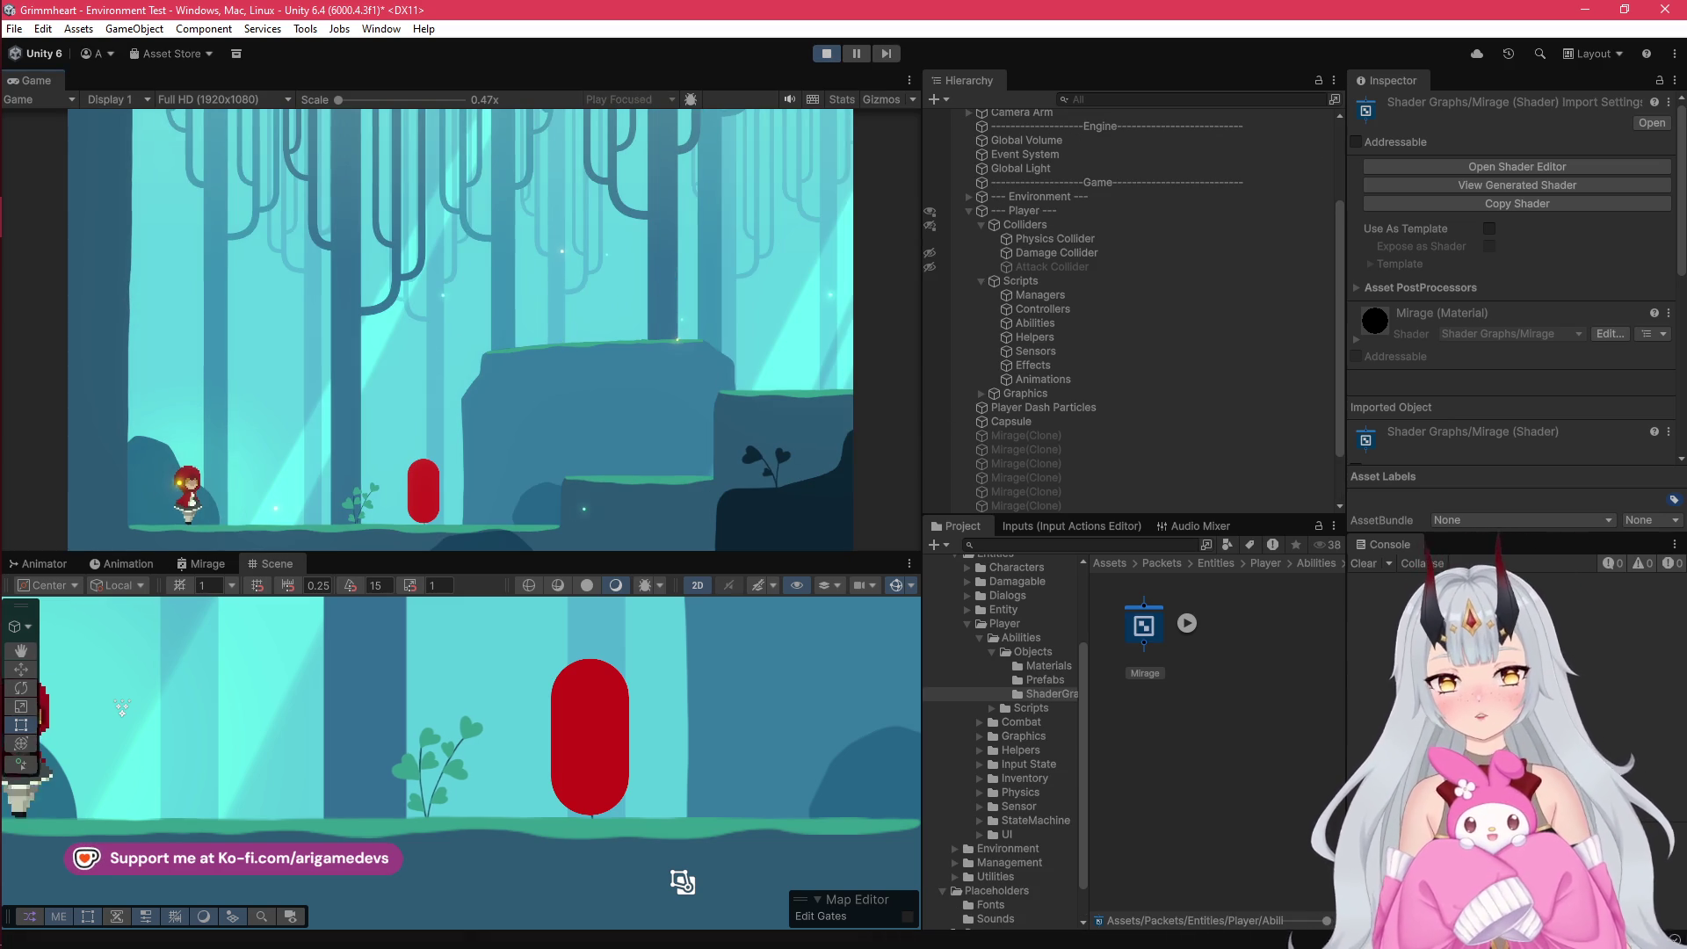
key(d)
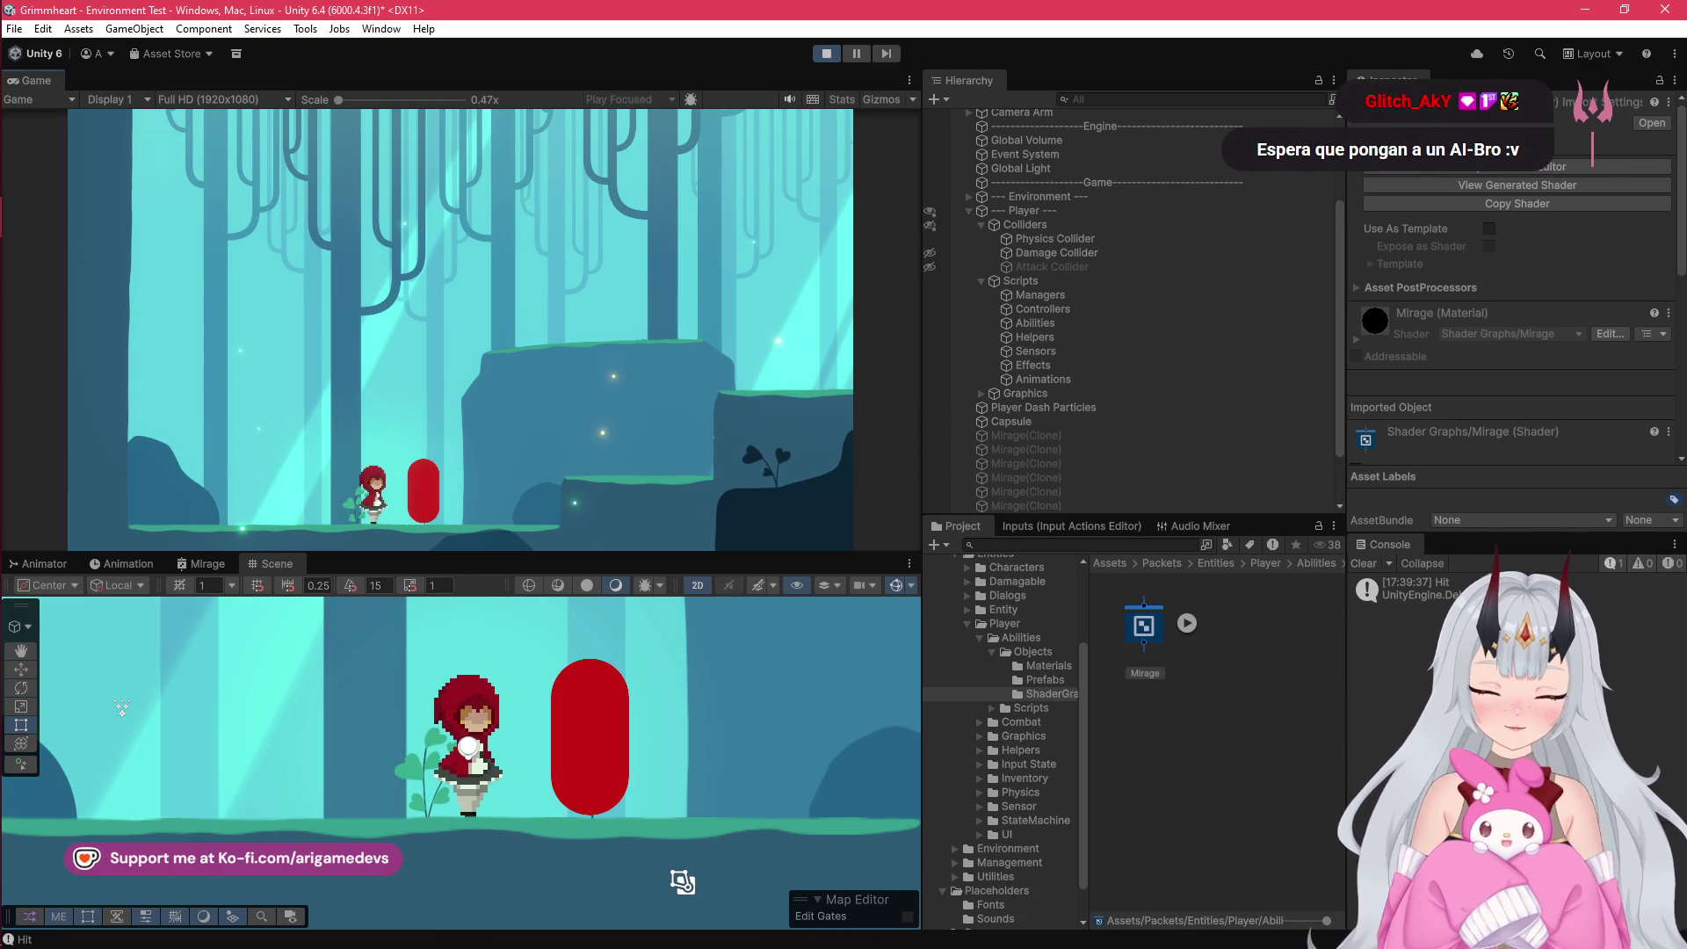
key(a)
key(d)
key(a)
key(d)
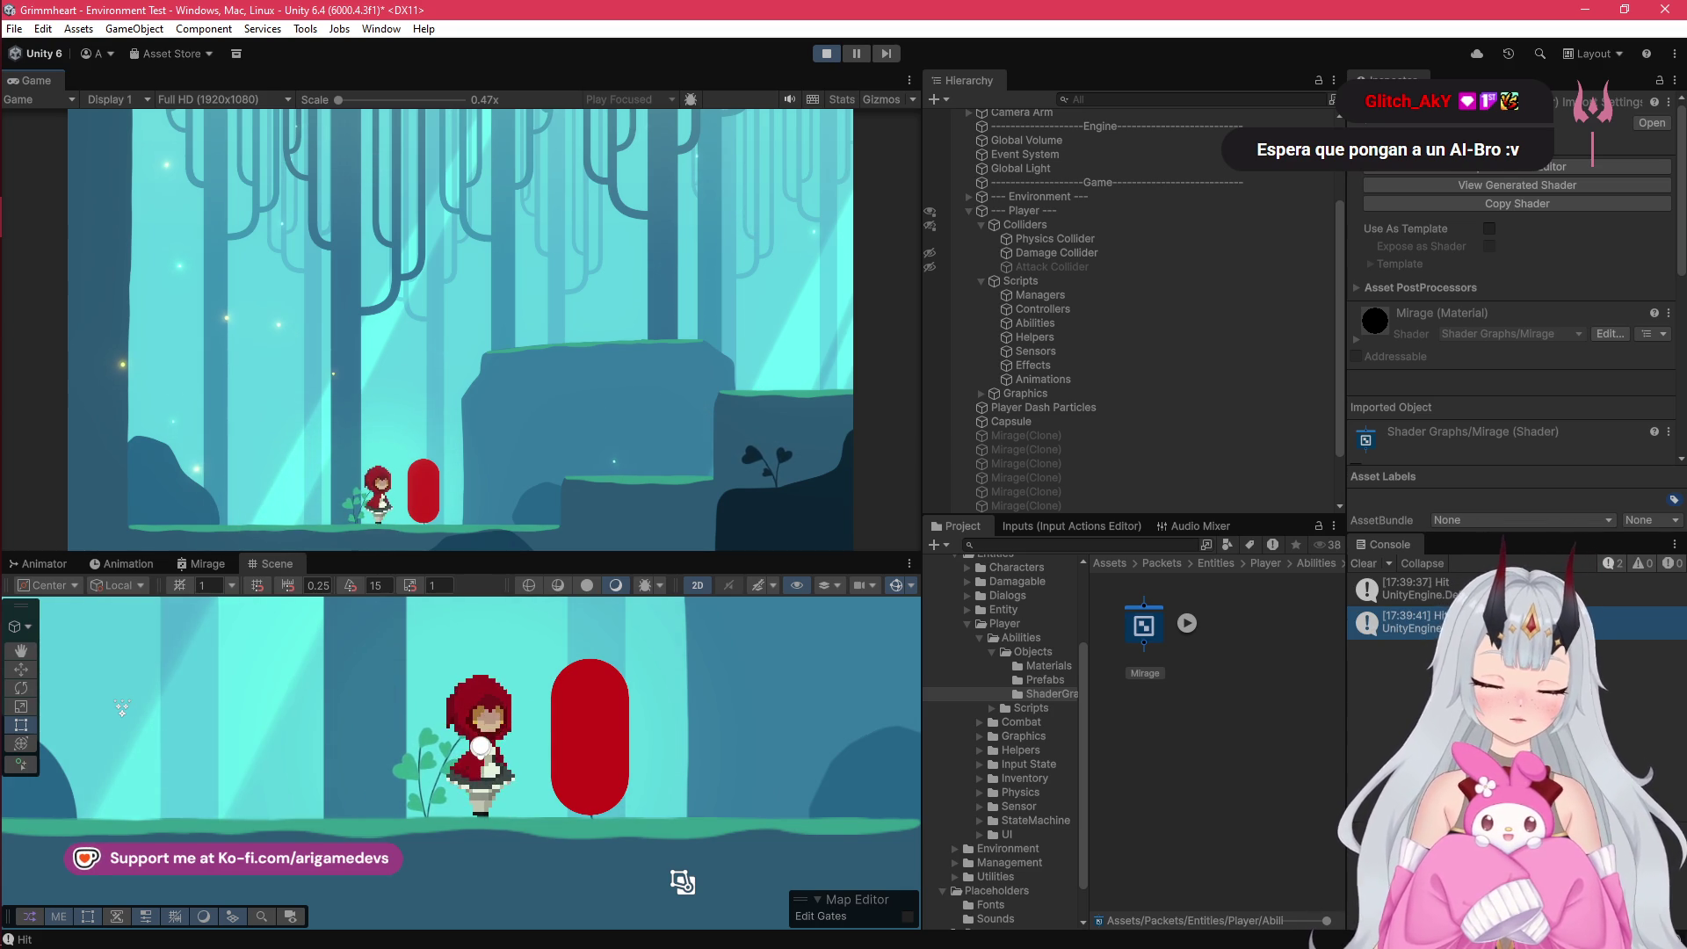
click(828, 53)
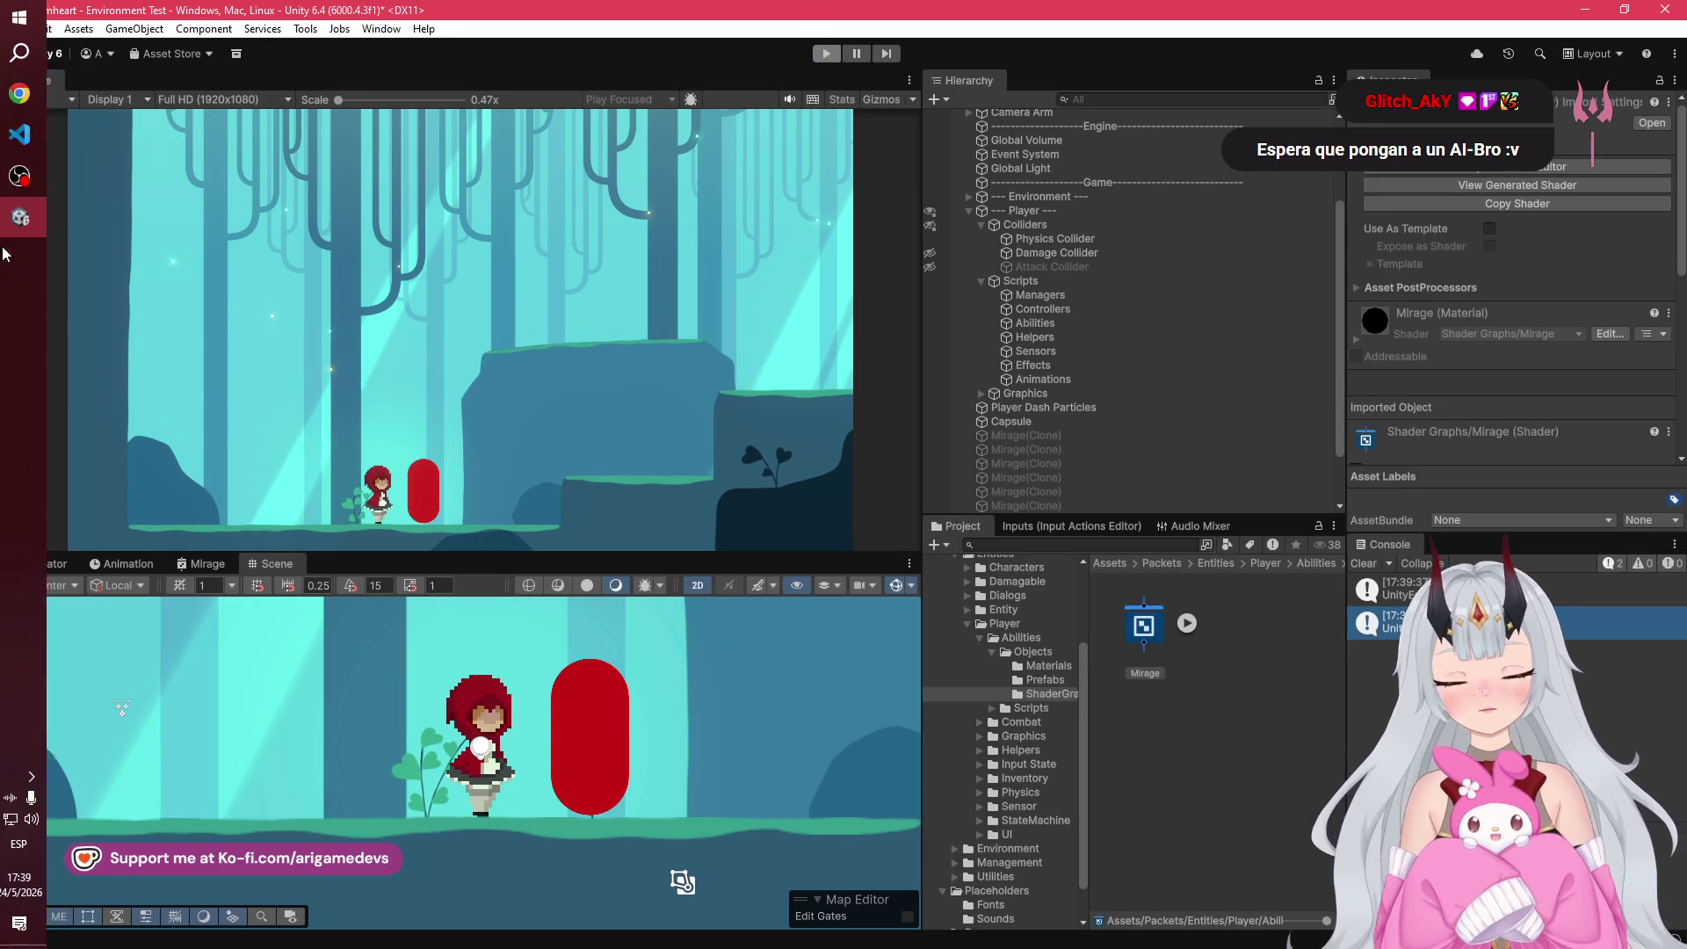
click(27, 134)
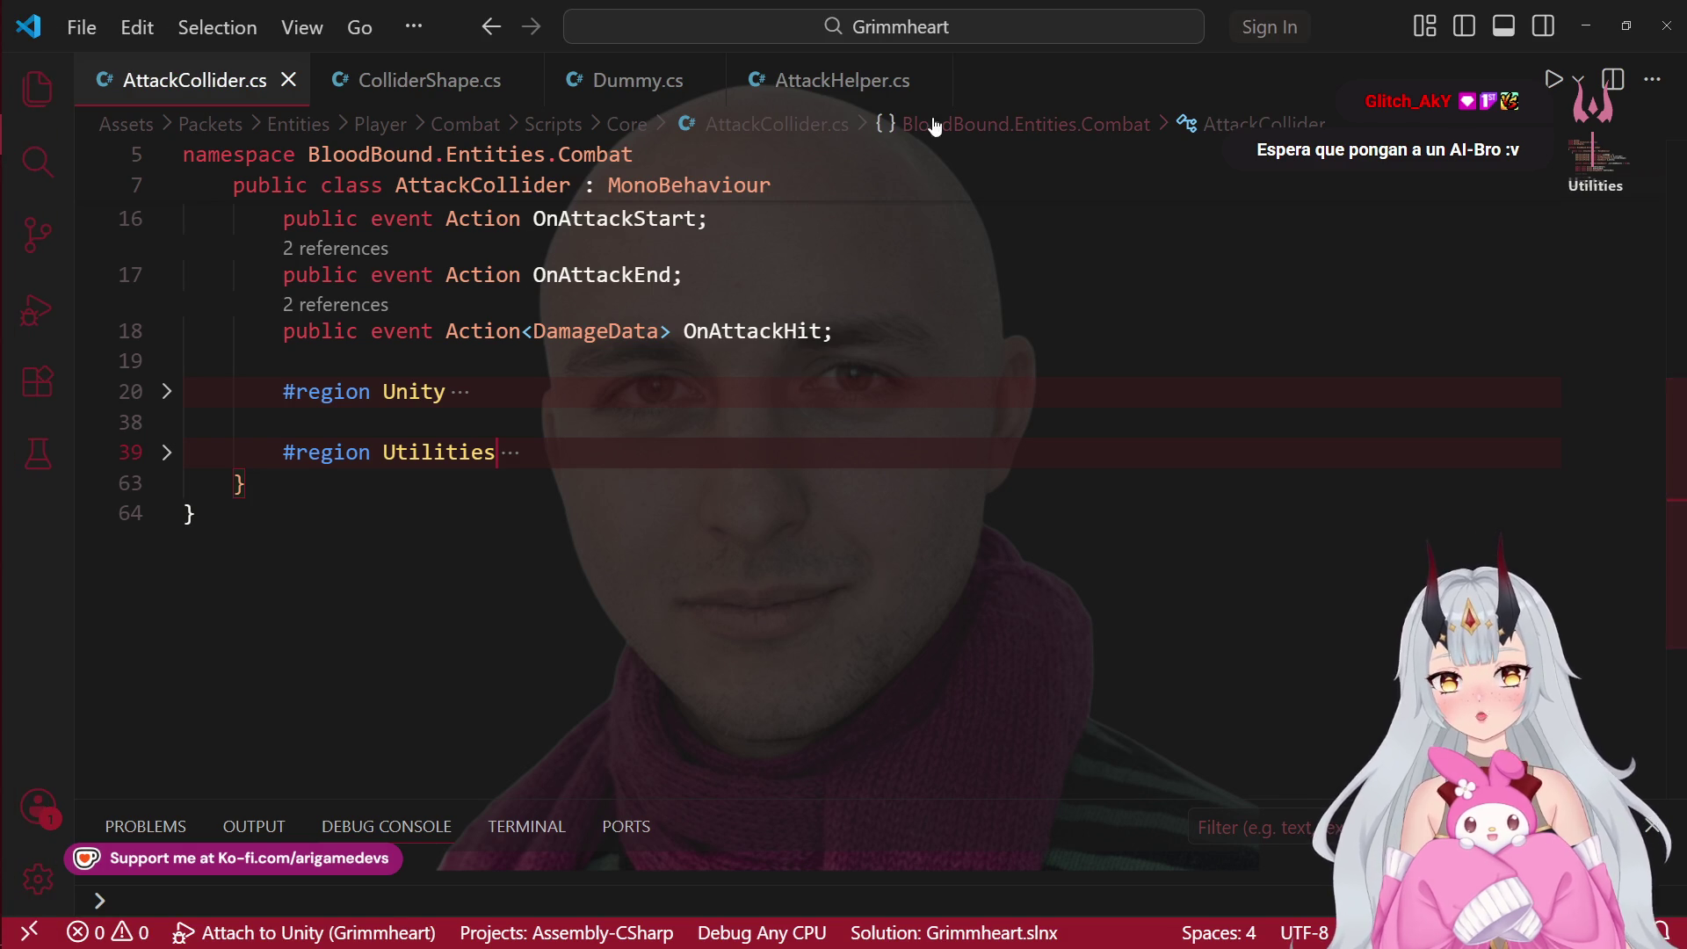
Step: In AttackHelper.cs, append '||' after m_firstHit in OnAttackHit's early-return condition
click(843, 80)
scroll(453, 581, down, 3)
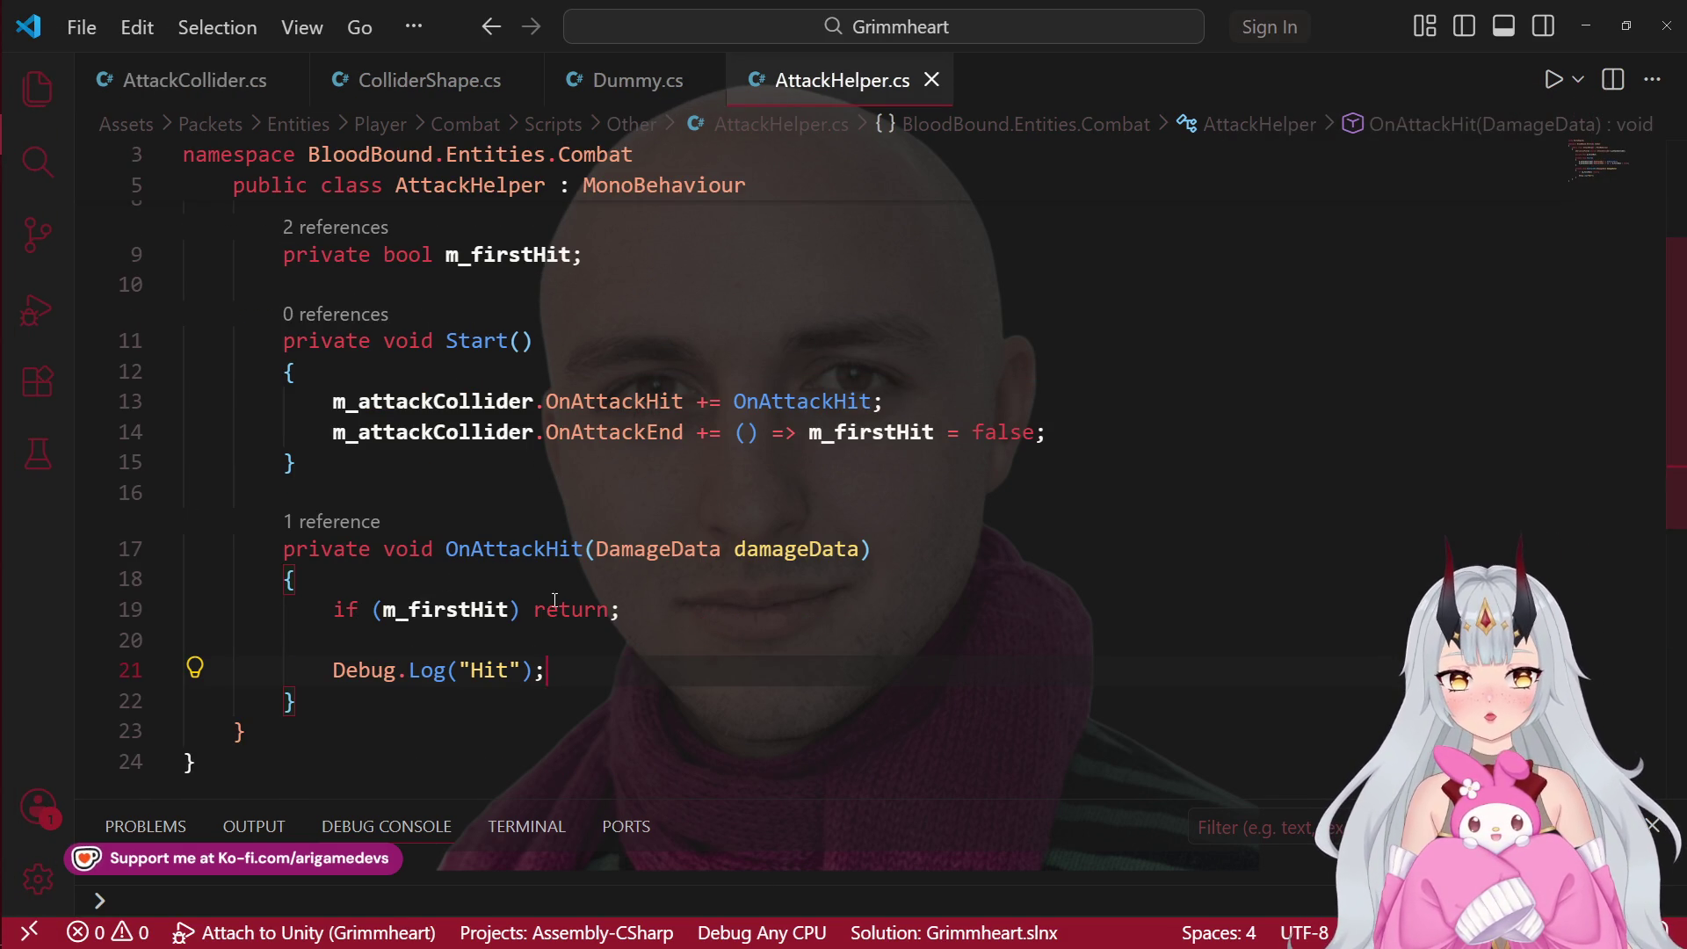
scroll(553, 600, down, 3)
drag(552, 583, 328, 586)
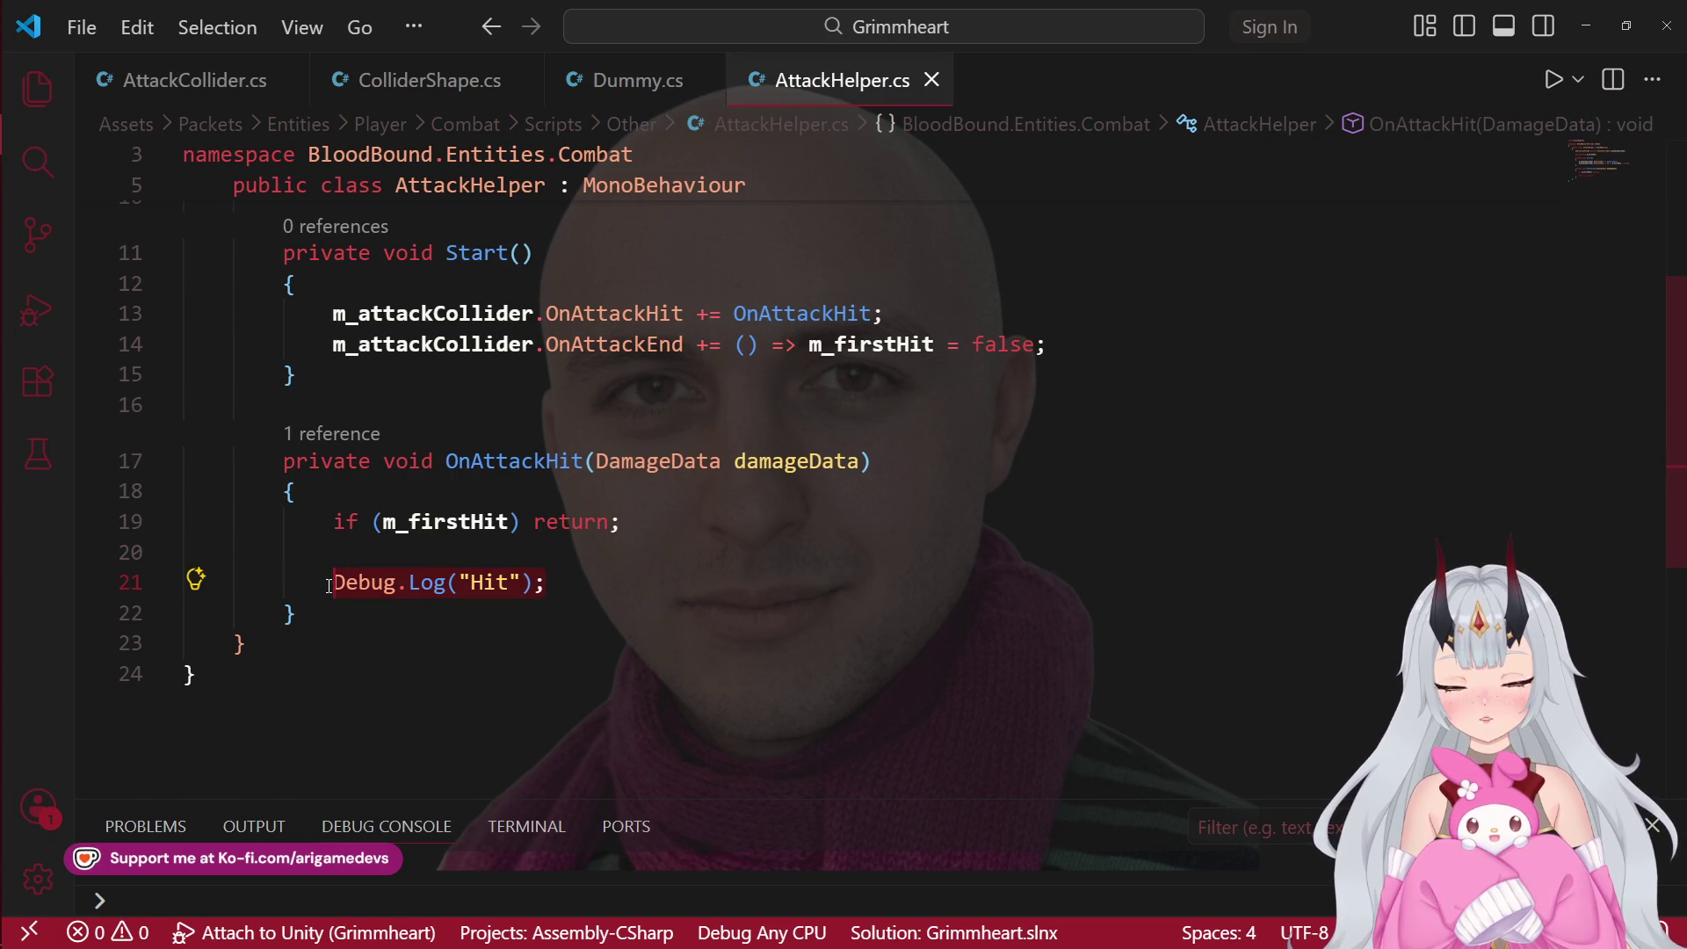
click(516, 524)
scroll(471, 748, up, 3)
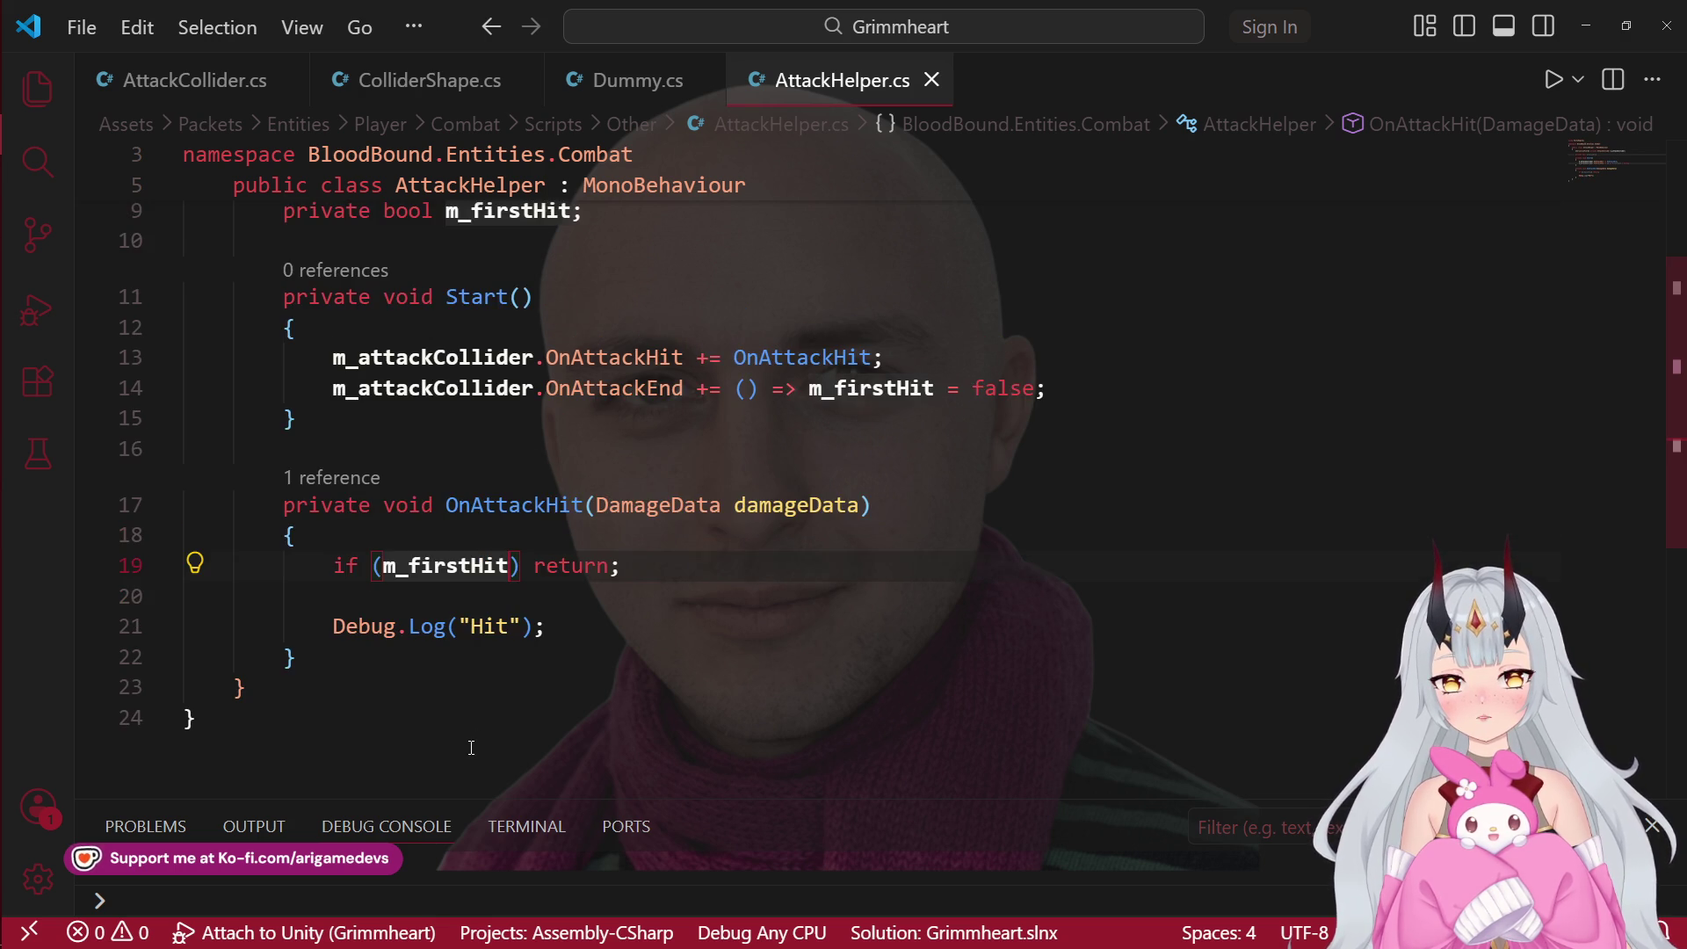
scroll(471, 748, down, 3)
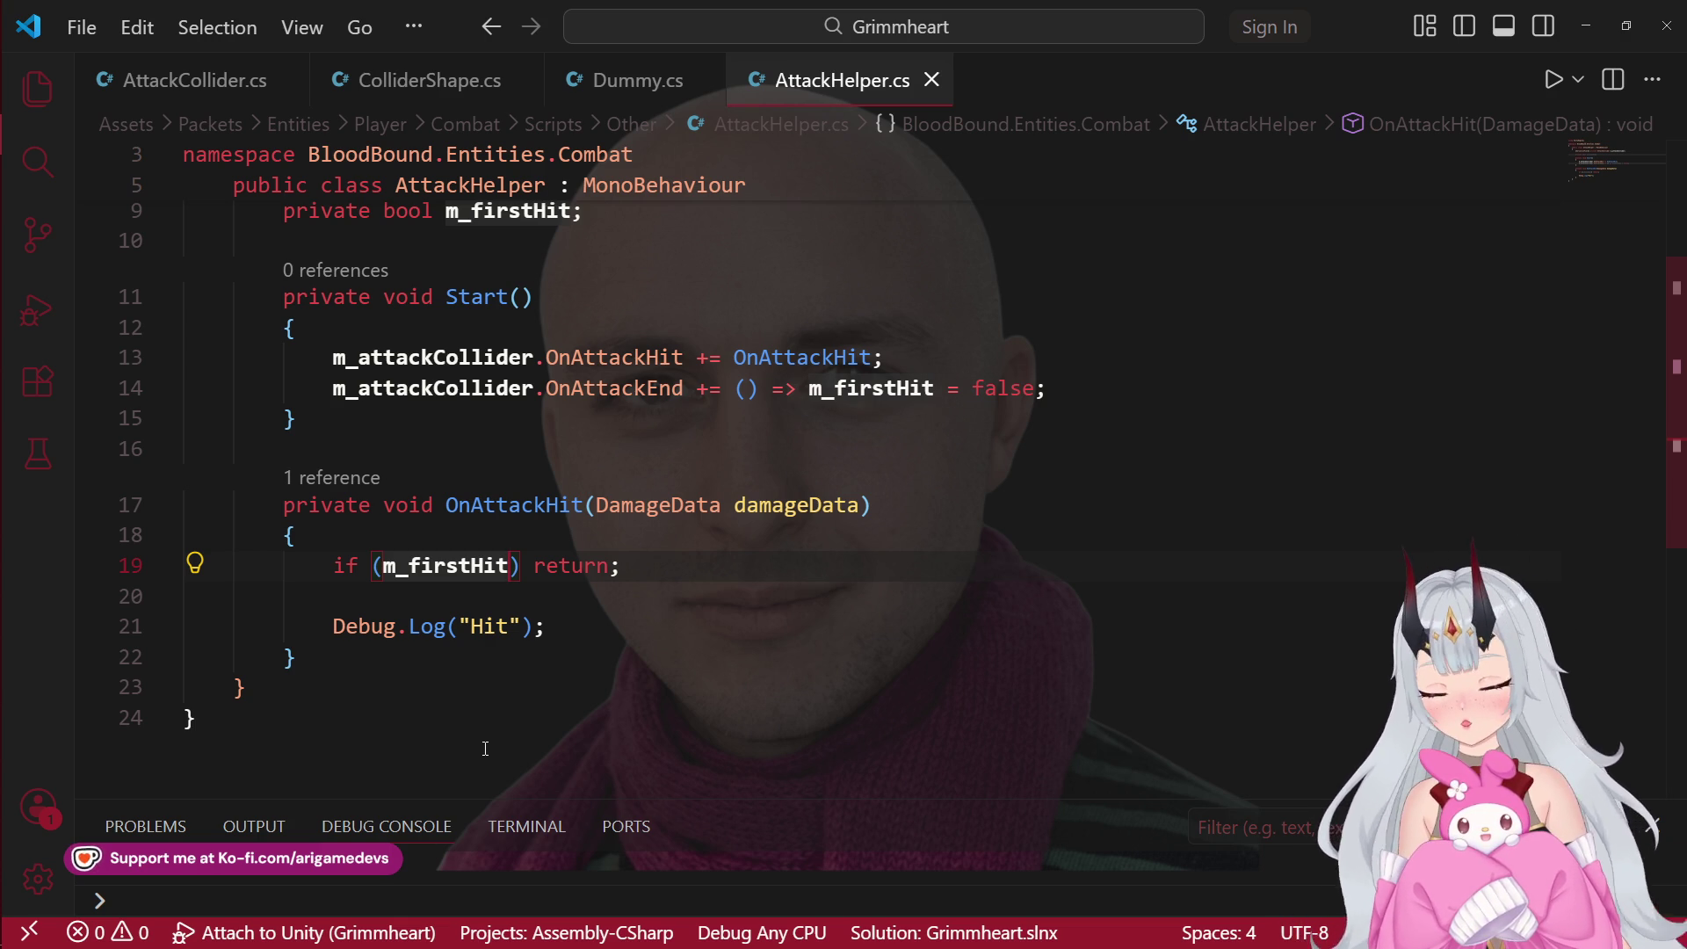
text(||)
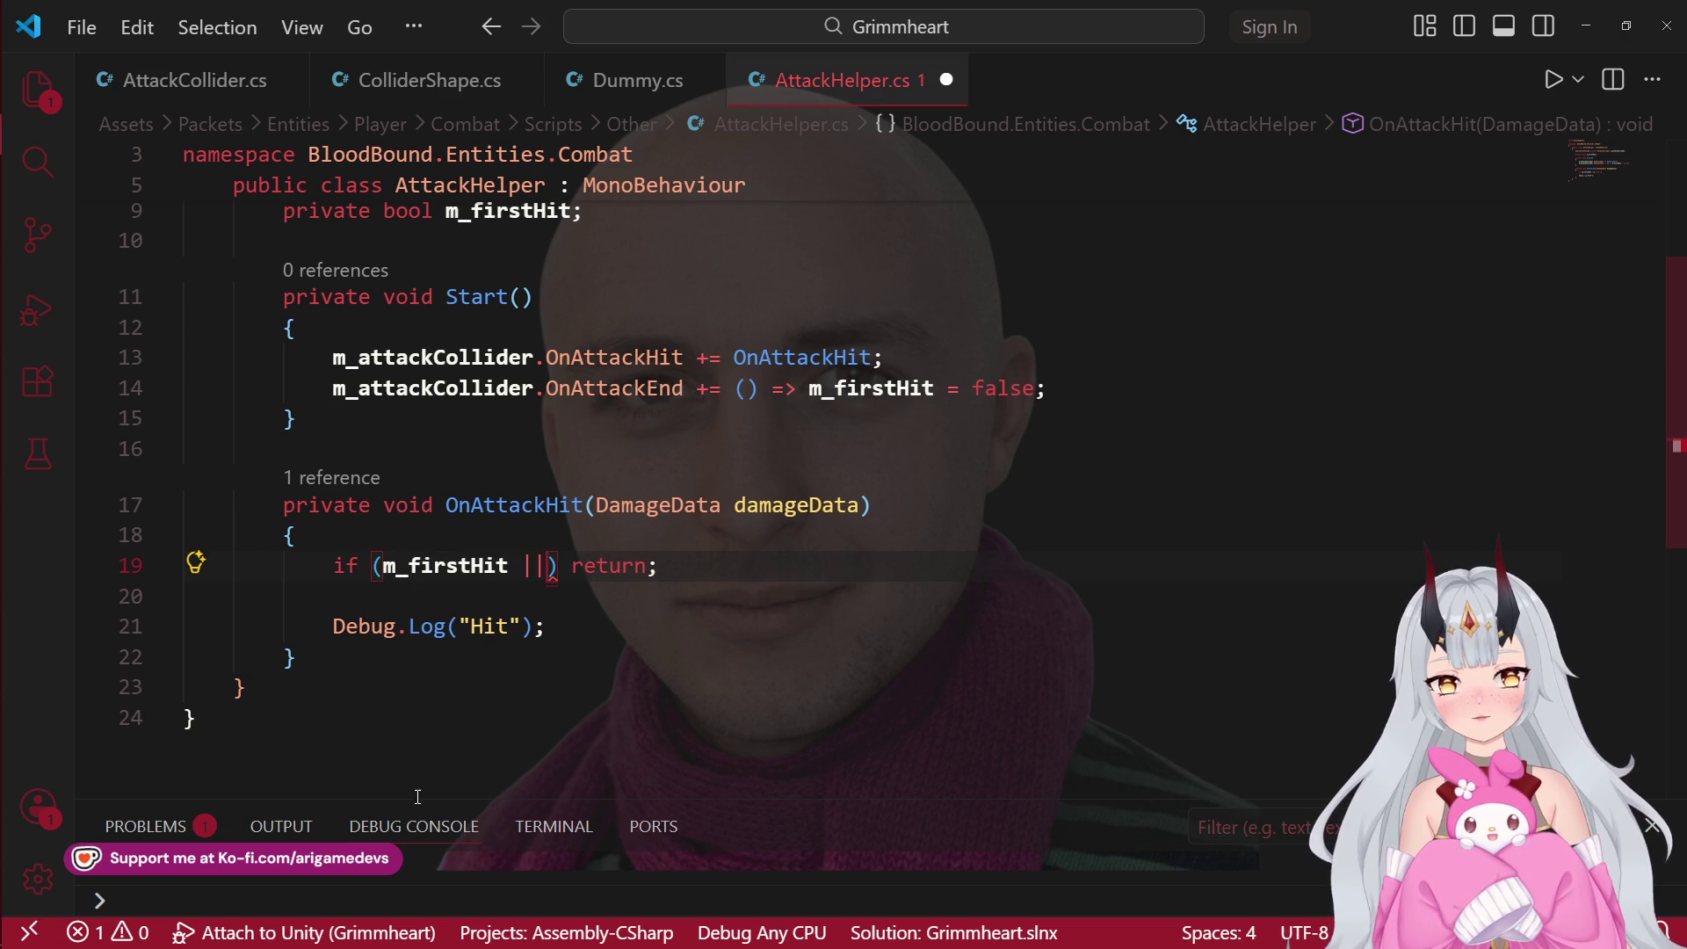
Step: Add 'm_firstHit = true' at the top of Start()
scroll(492, 760, up, 1)
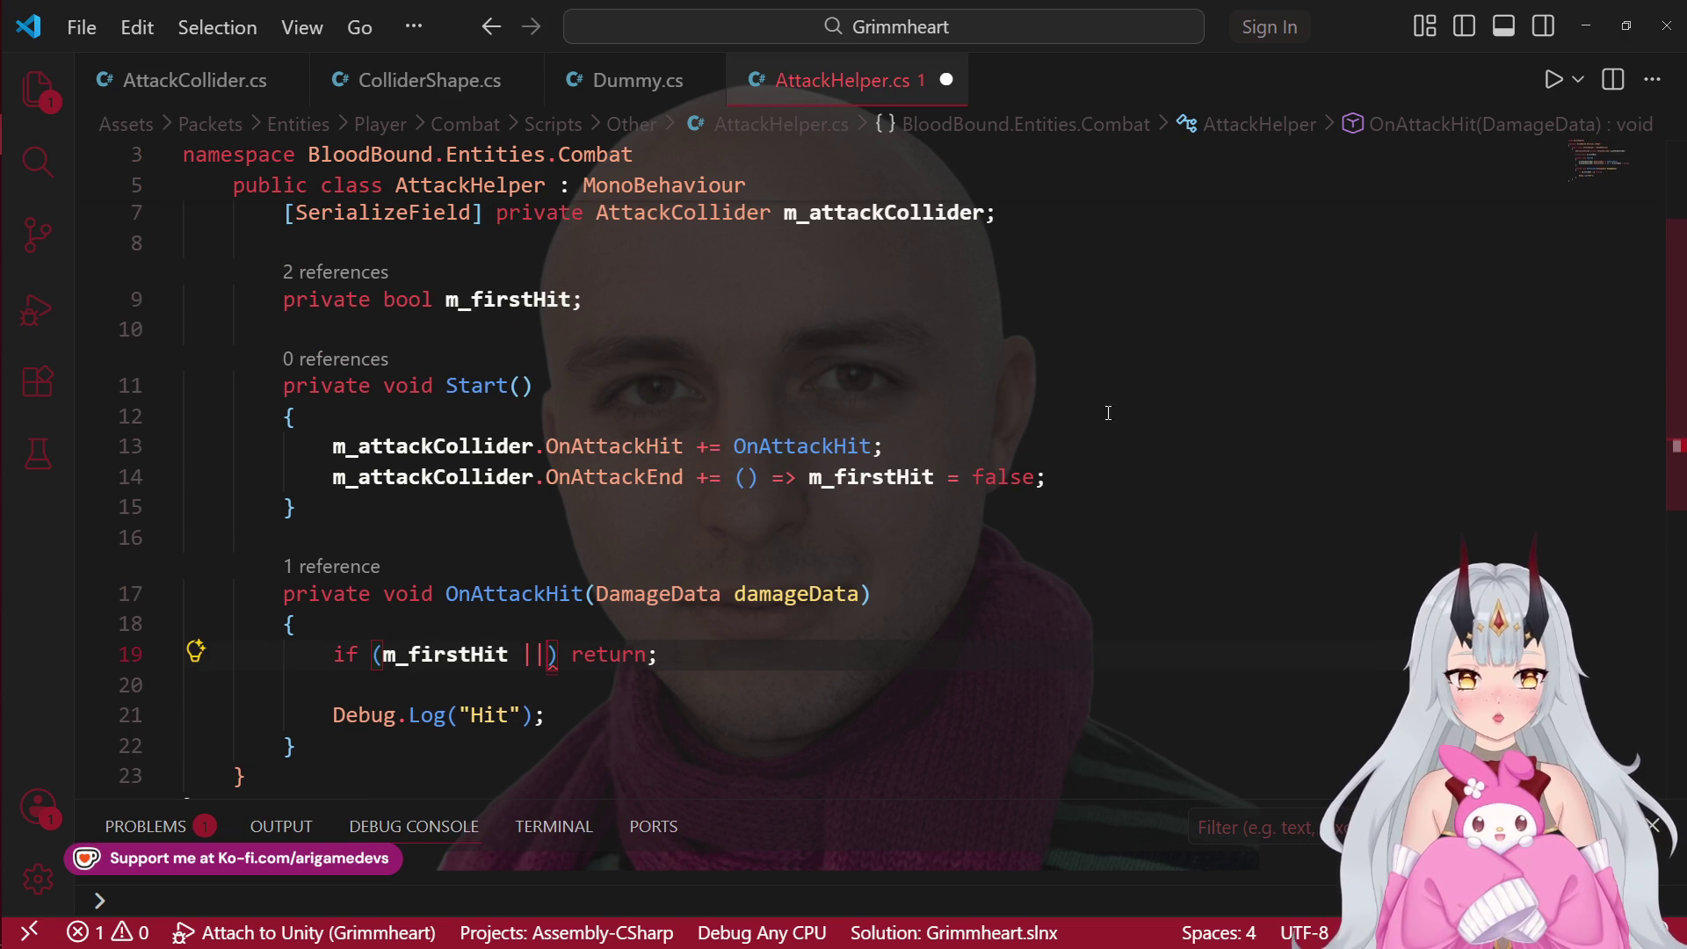
click(458, 416)
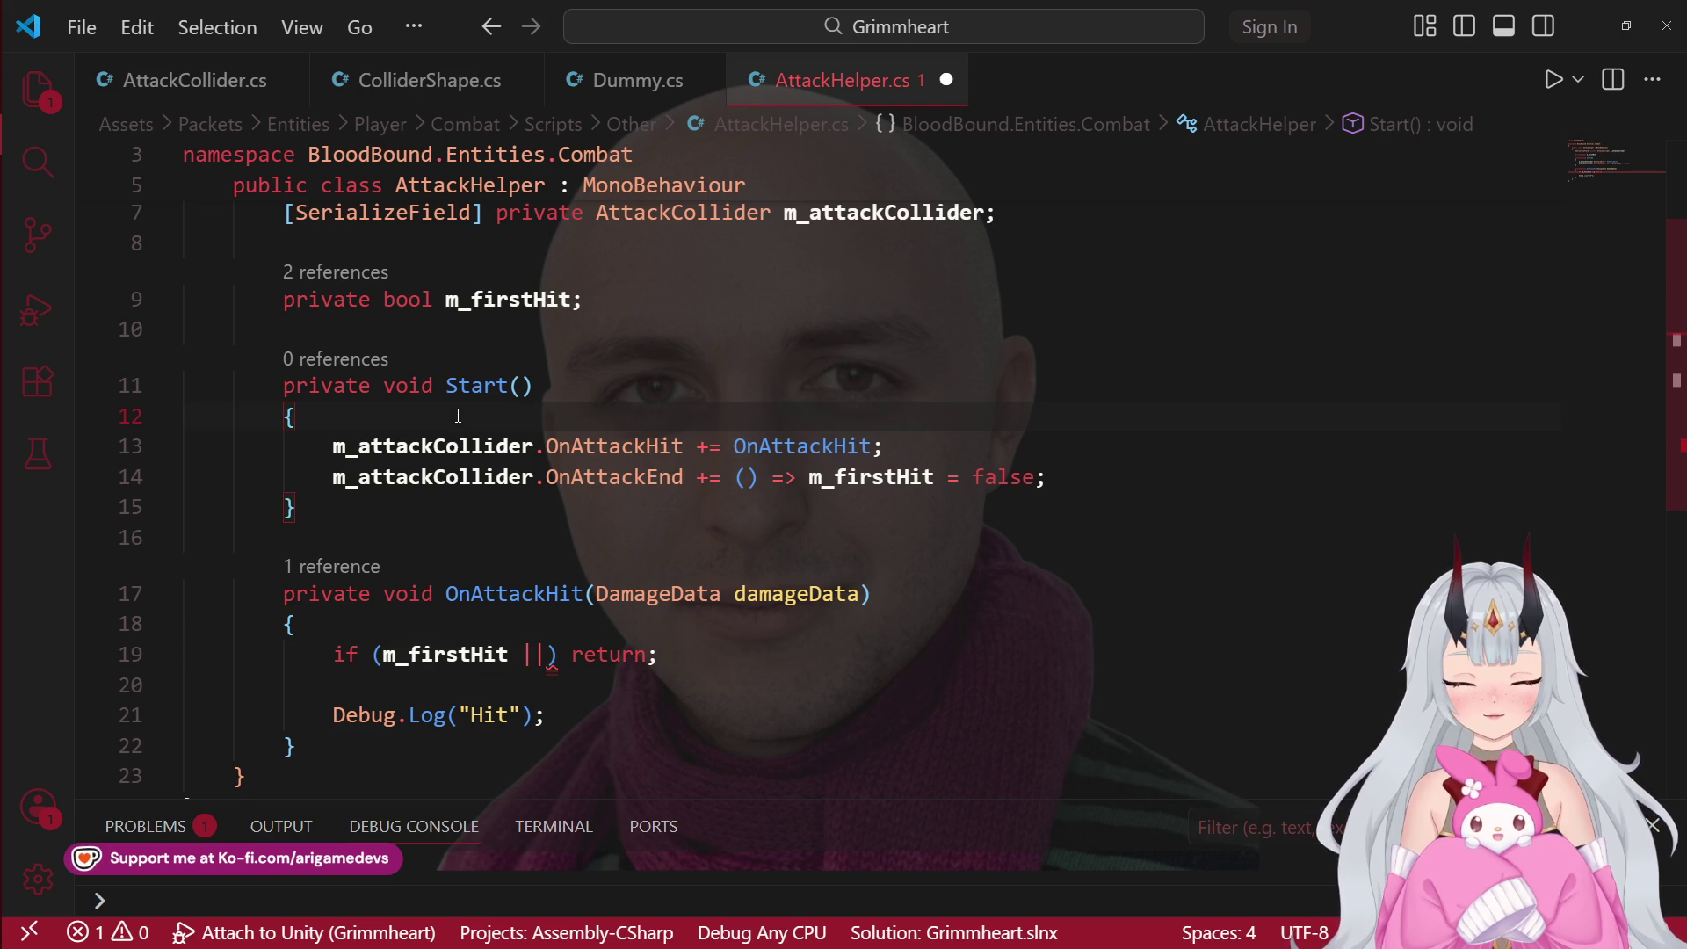
key(Return)
text(m_fir)
key(Tab)
text(= true)
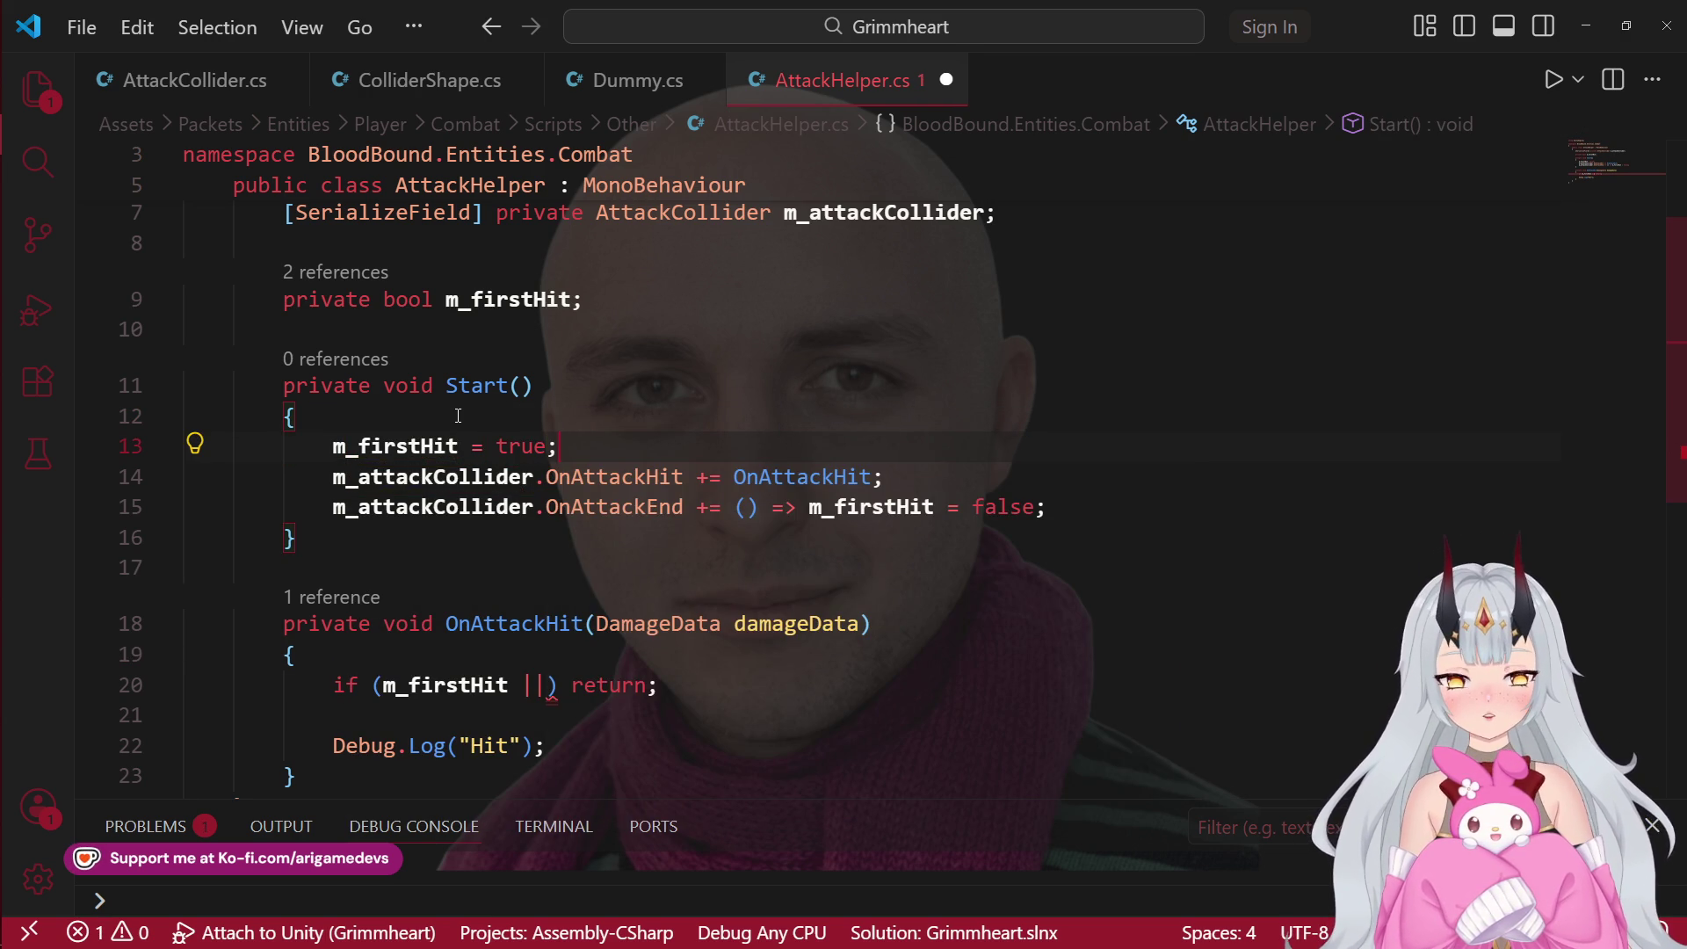
Step: Make the OnAttackEnd handler reset m_firstHit to true instead of false, and save
double_click(1009, 513)
key(BackSpace)
text(true)
key(ctrl+s)
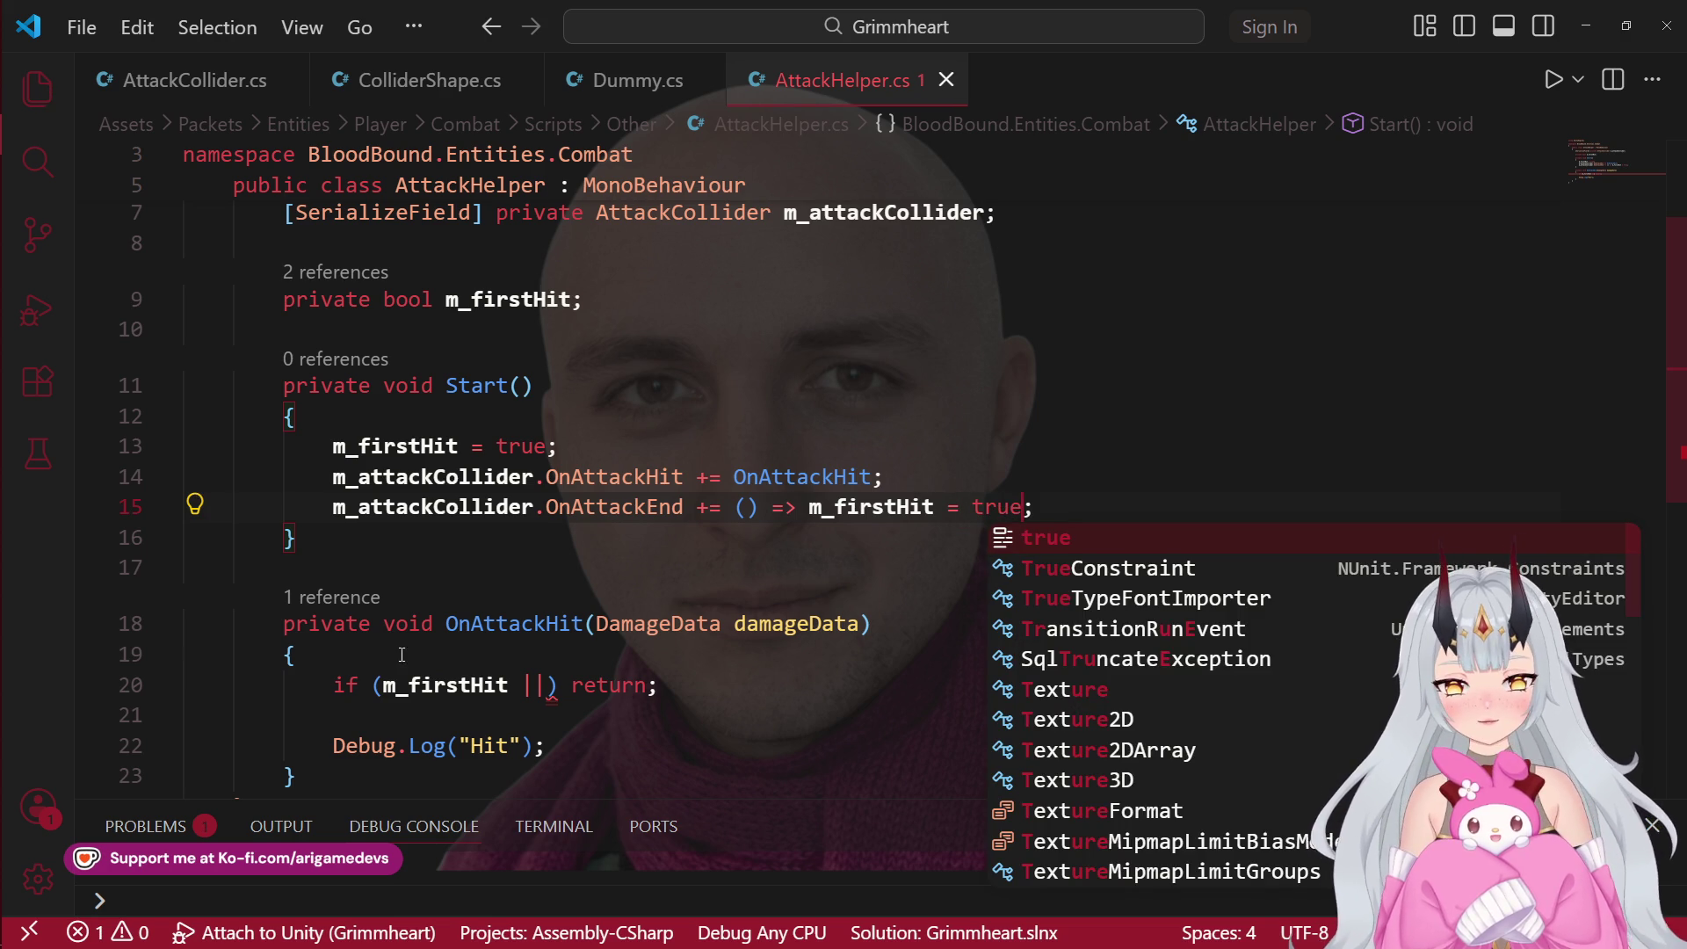
Step: Negate the check to '!m_firstHit' and add 'm_firstHit = false;' before Debug.Log, then save
click(383, 684)
text(!)
scroll(383, 690, down, 1)
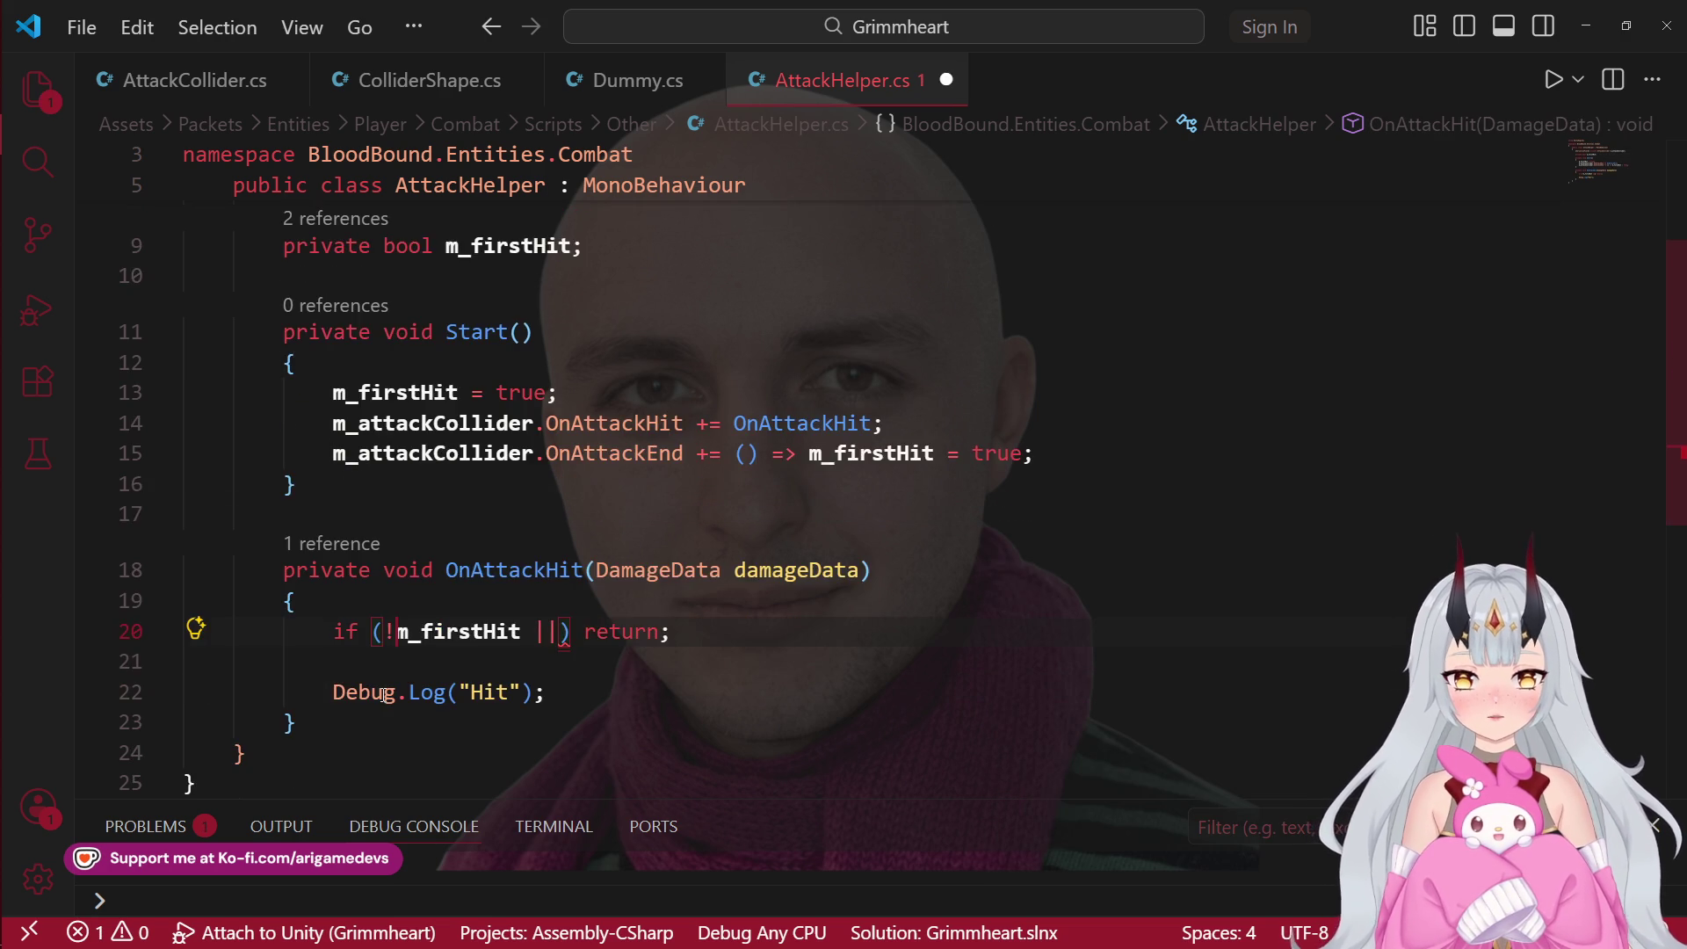
key(Return)
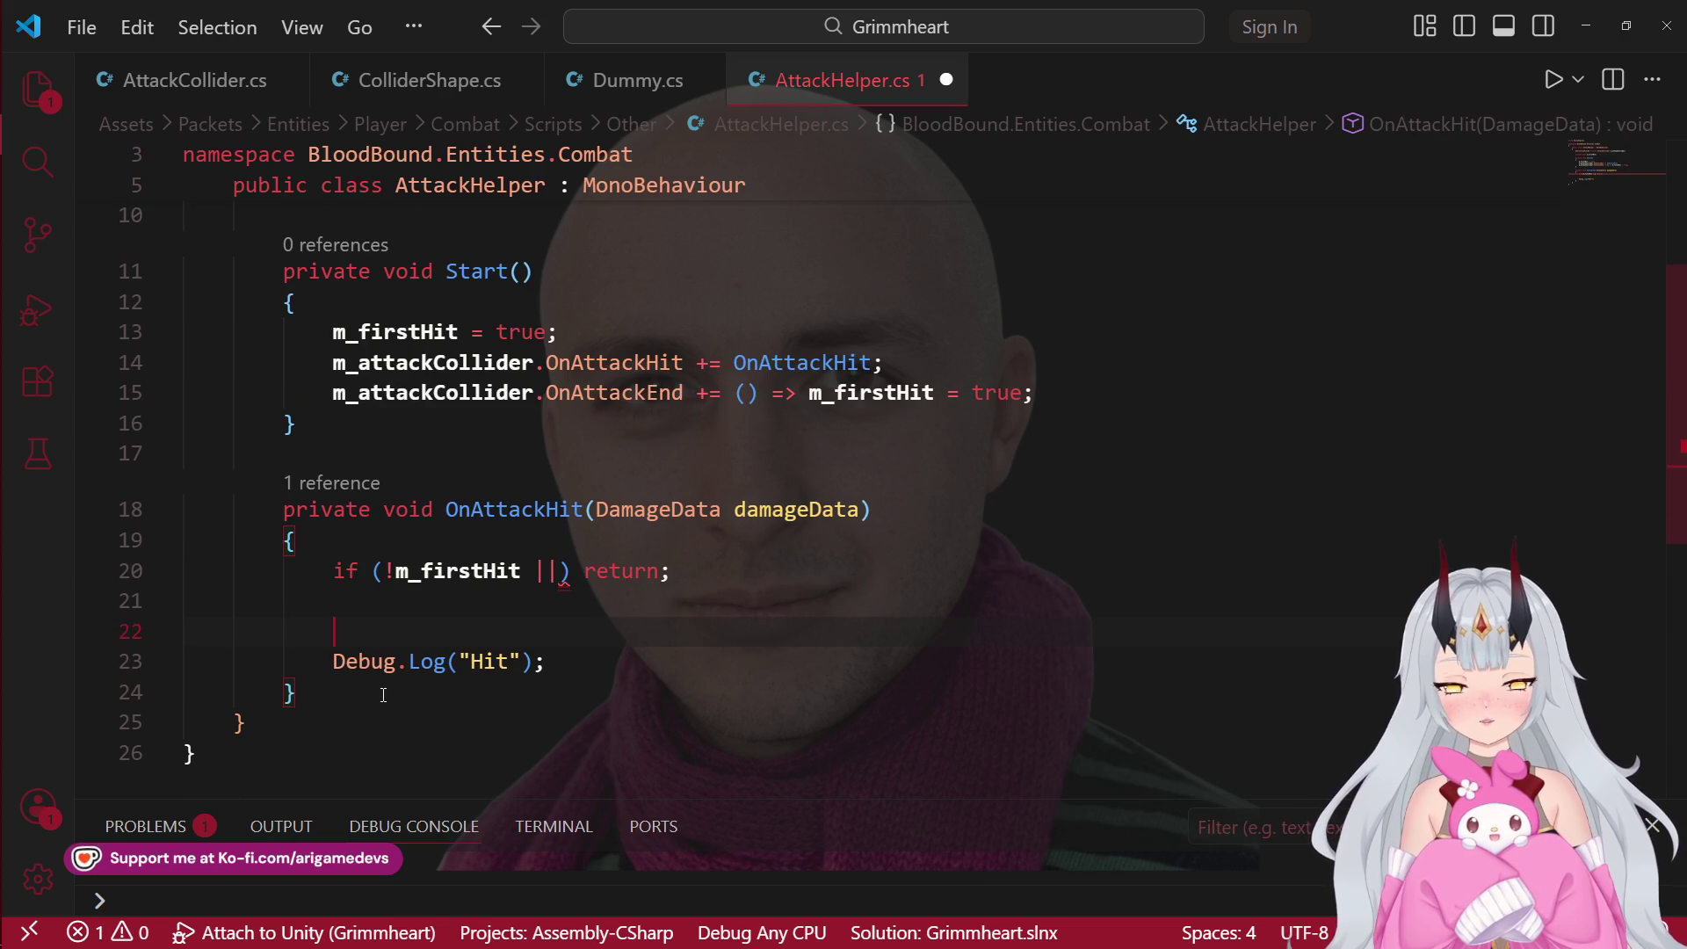
text(m_fir)
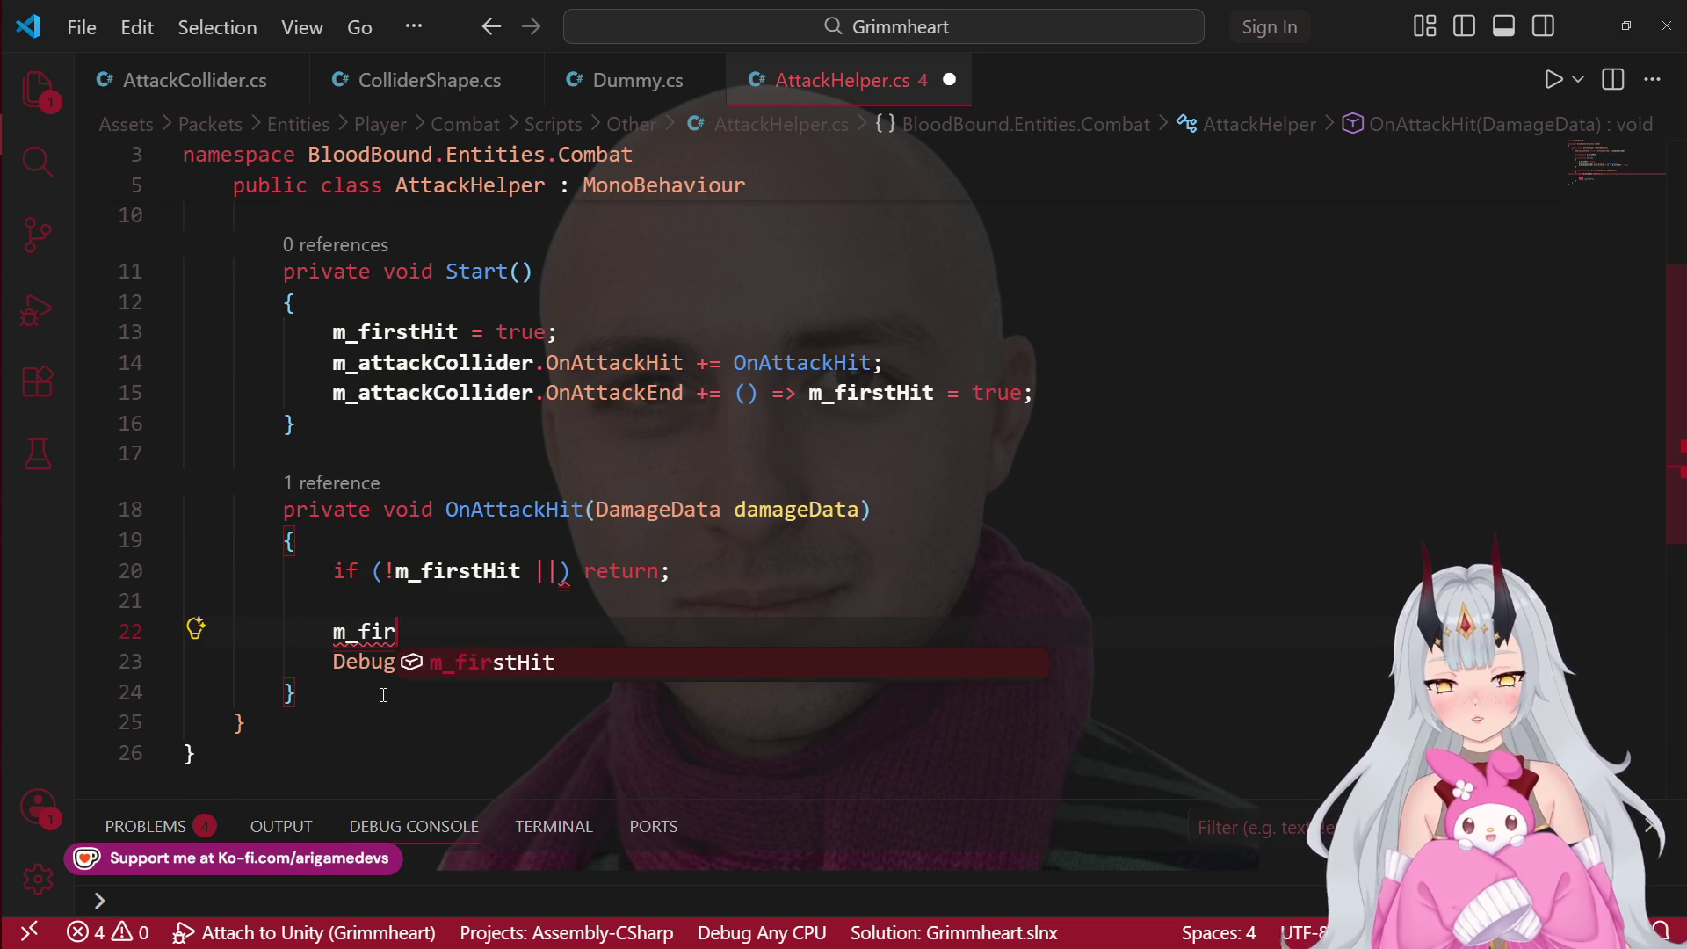
key(Tab)
text(= fa)
key(Tab)
text(;)
key(ctrl+s)
Step: Complete the early-return condition with damageData
scroll(553, 703, up, 2)
text(dam)
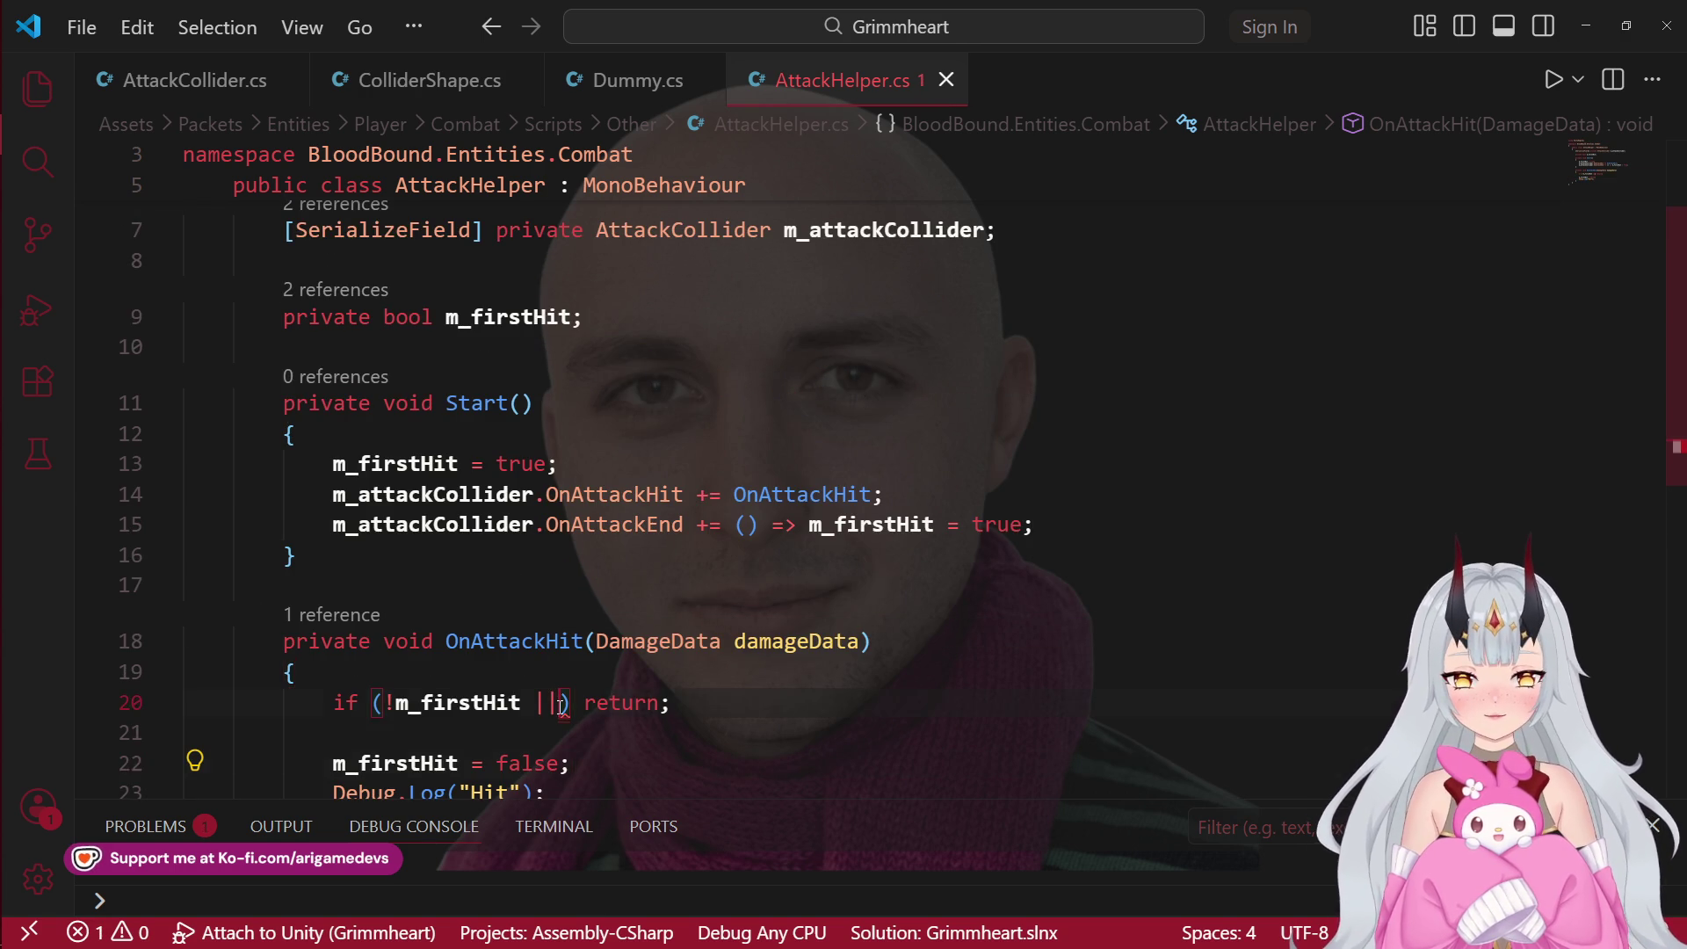
scroll(553, 703, down, 1)
key(Tab)
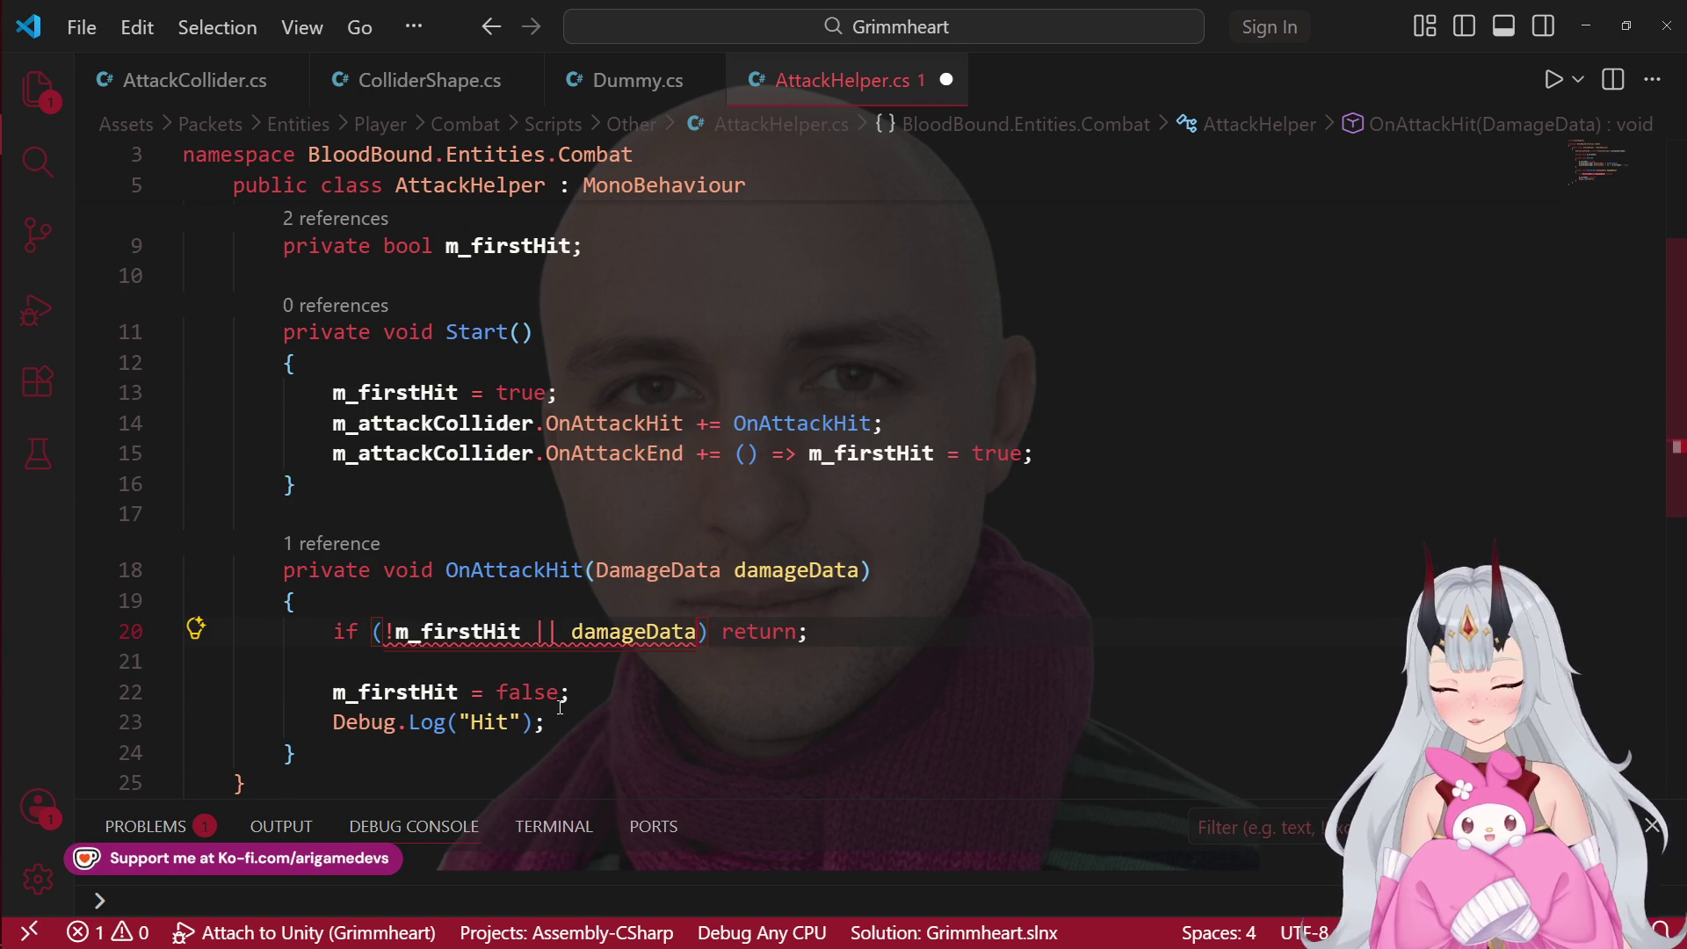
text(.)
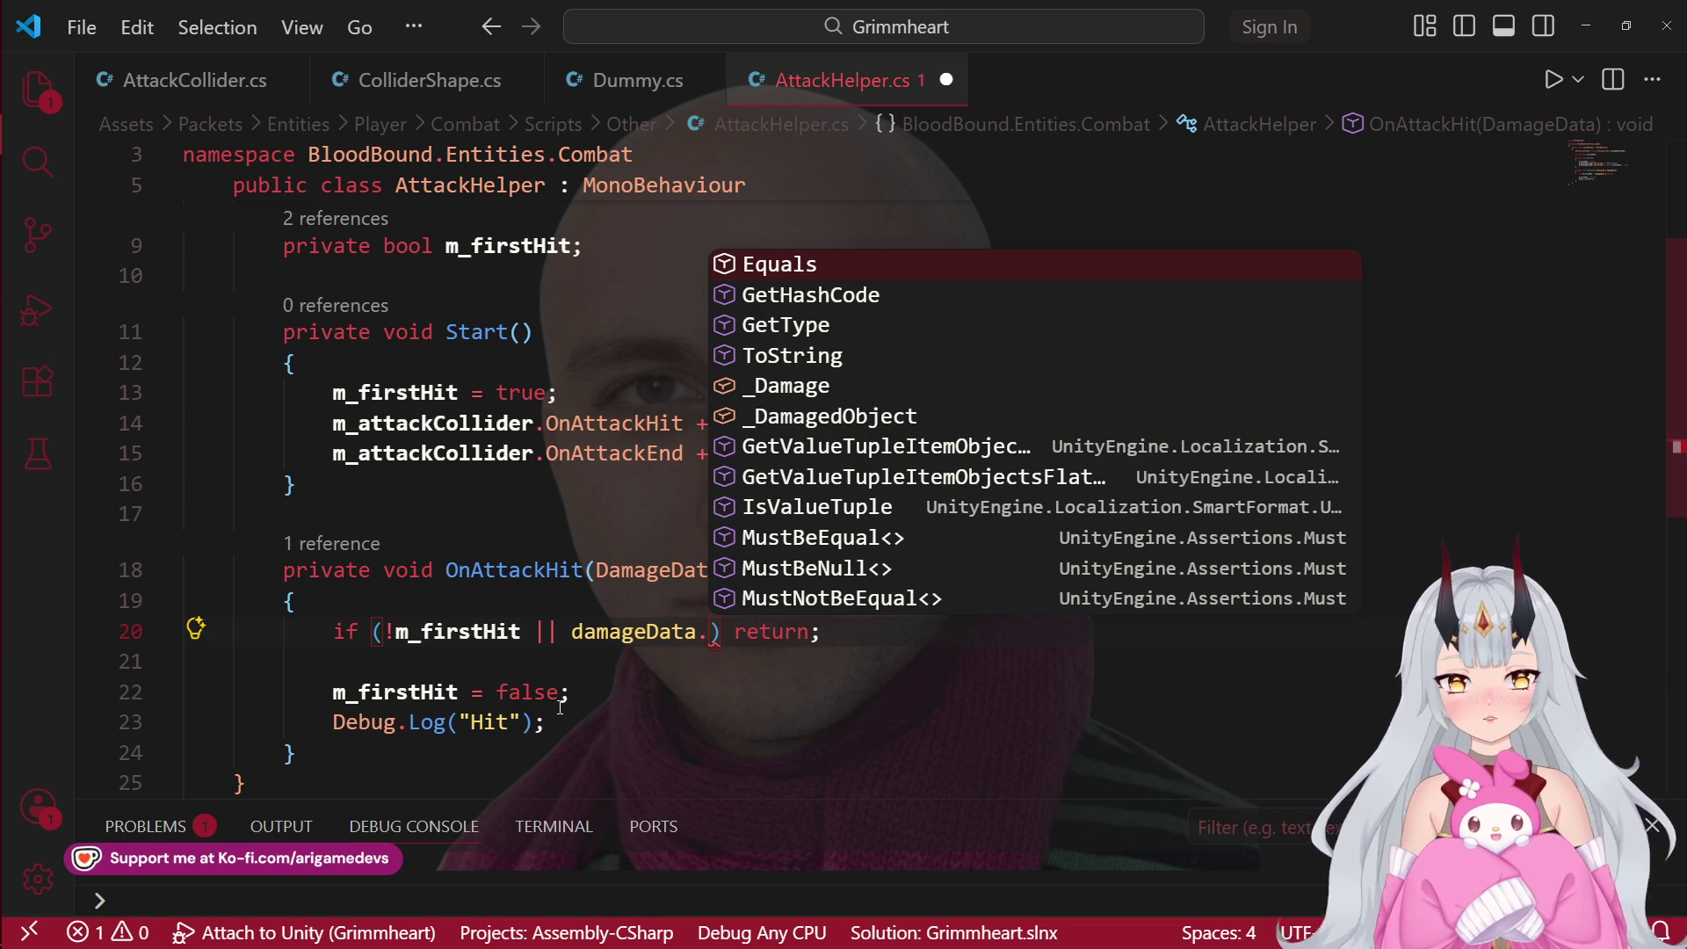
key(Escape)
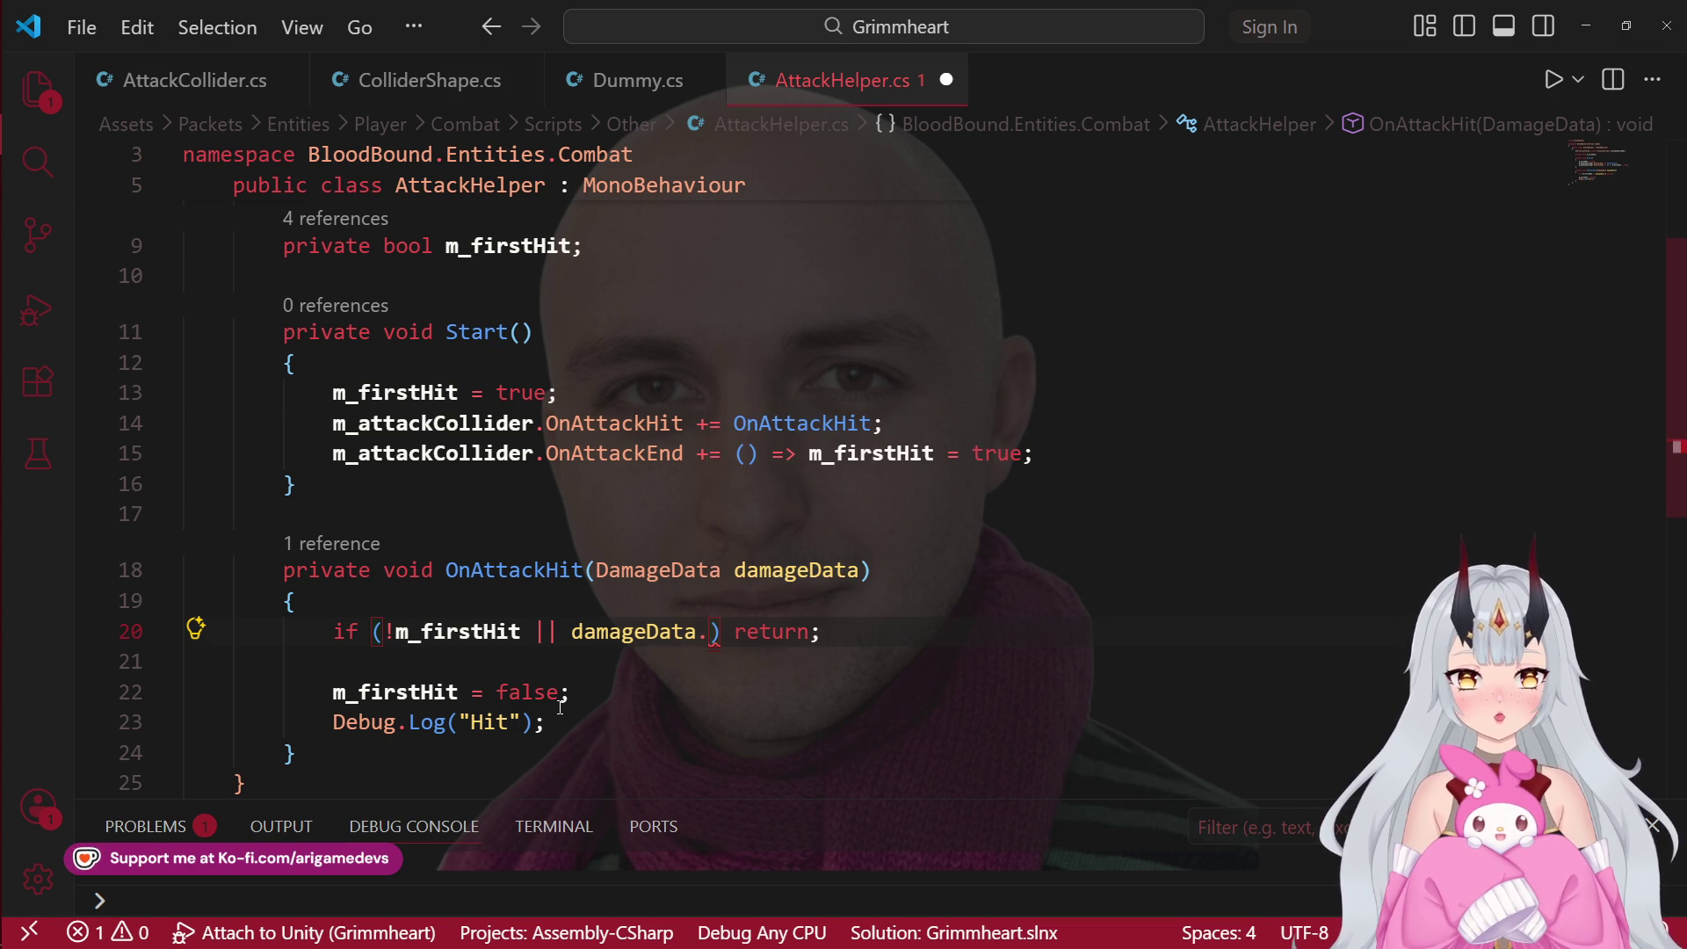
text(_Da)
key(Tab)
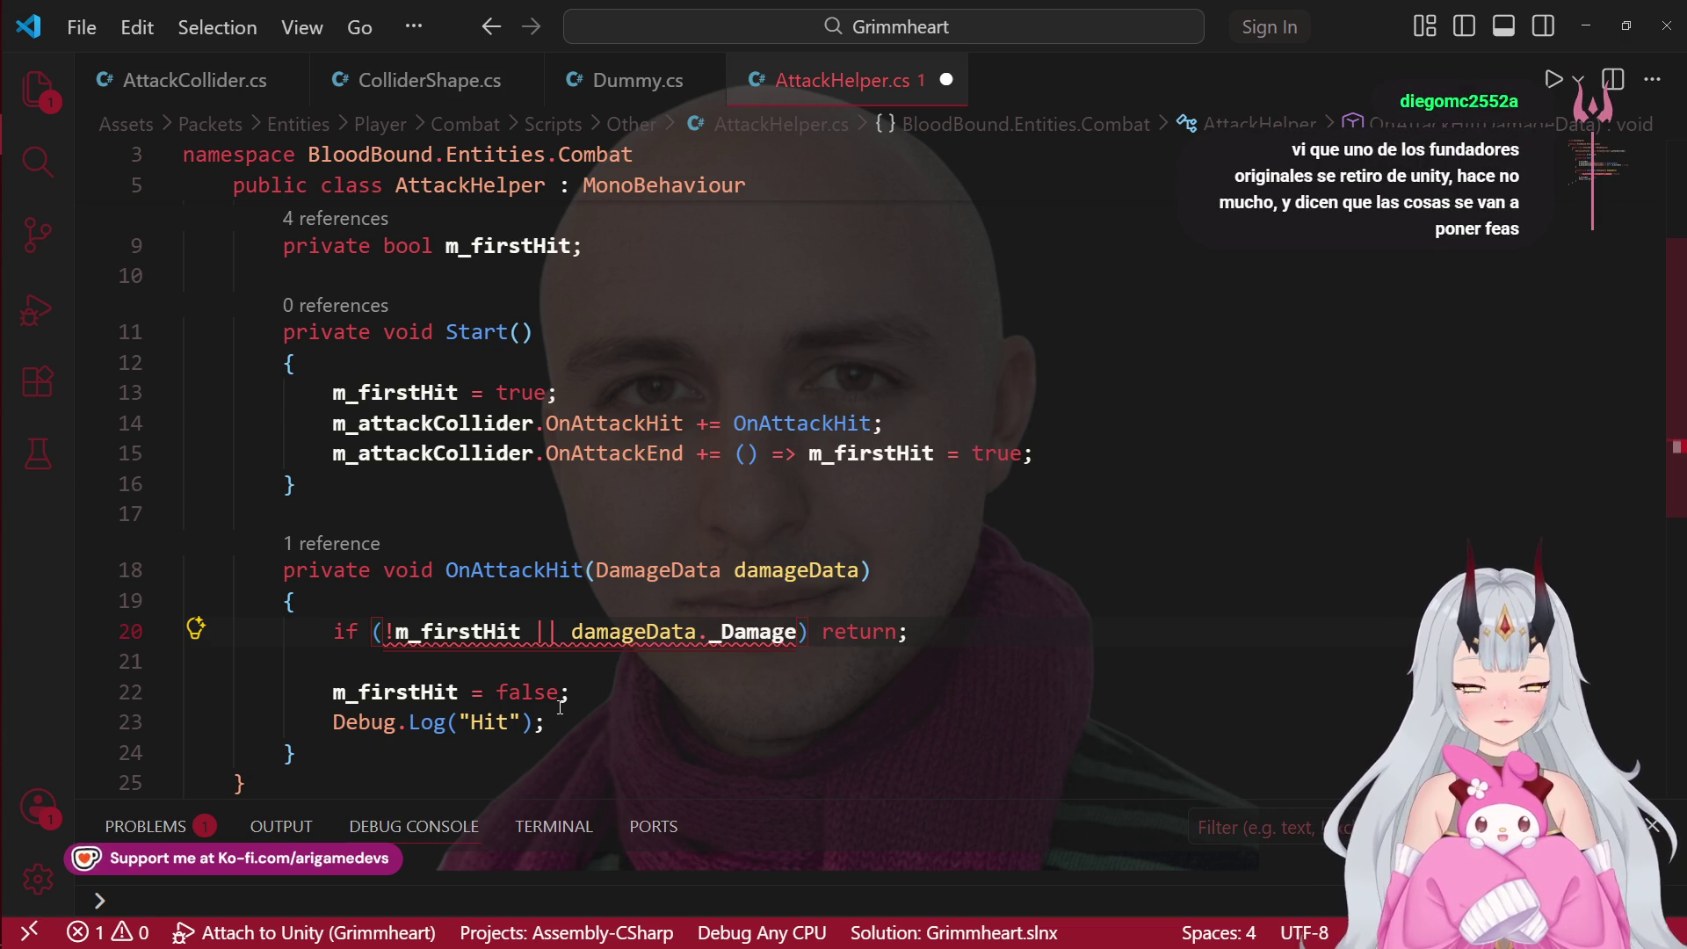
text(=)
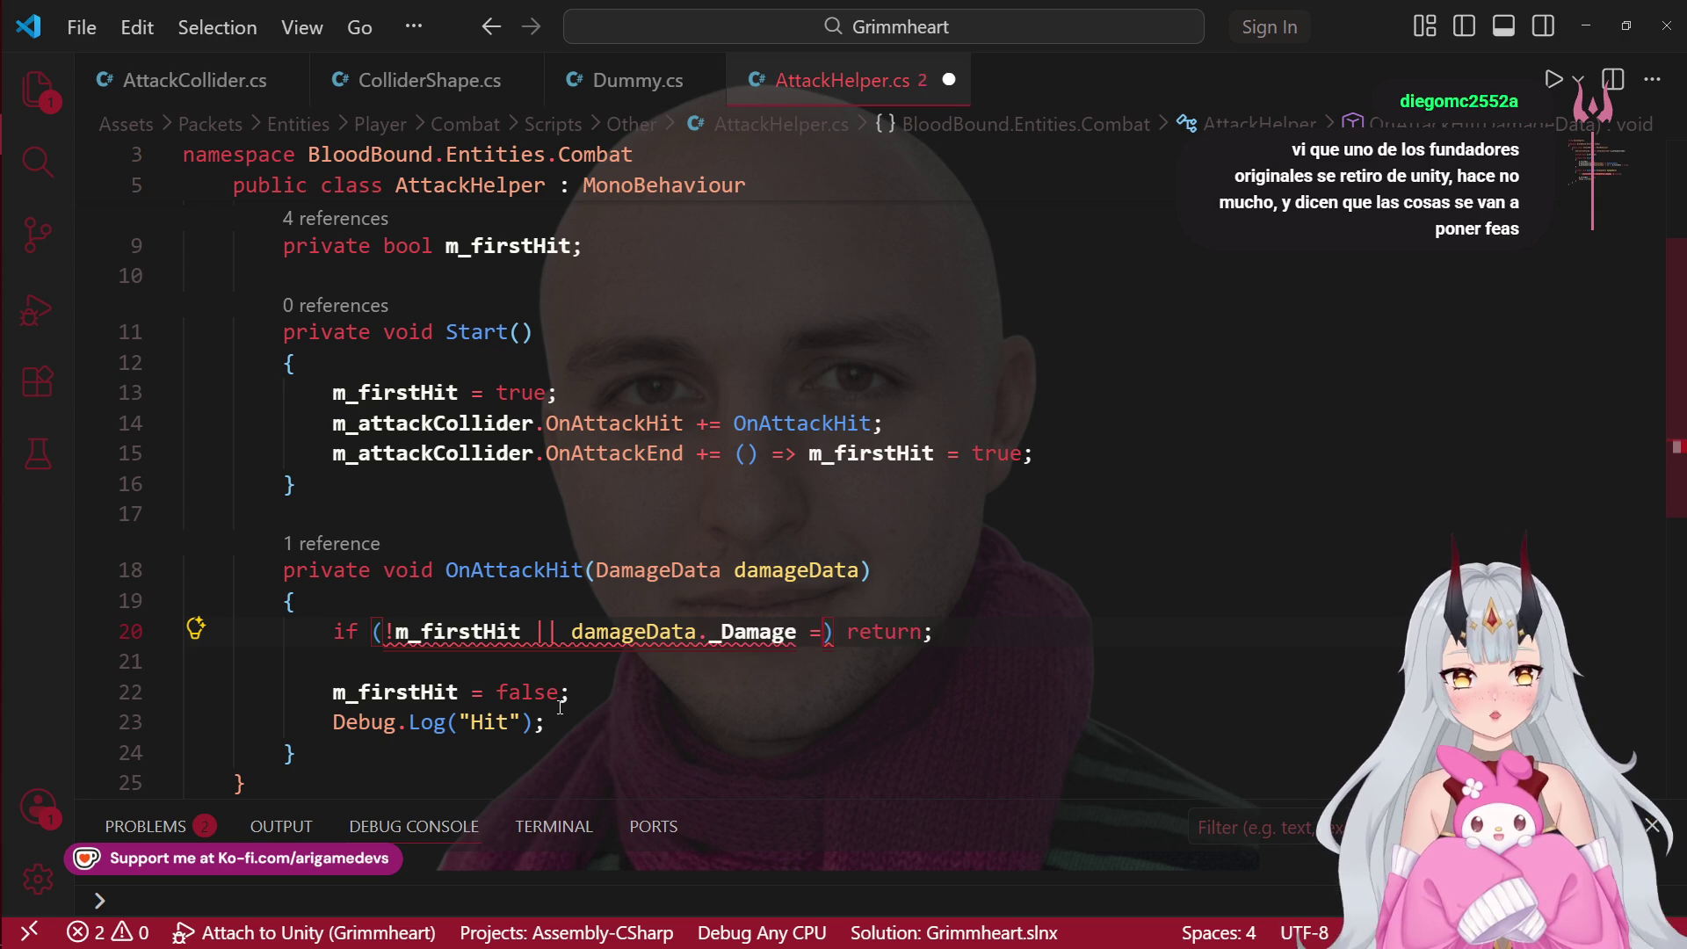
key(BackSpace)
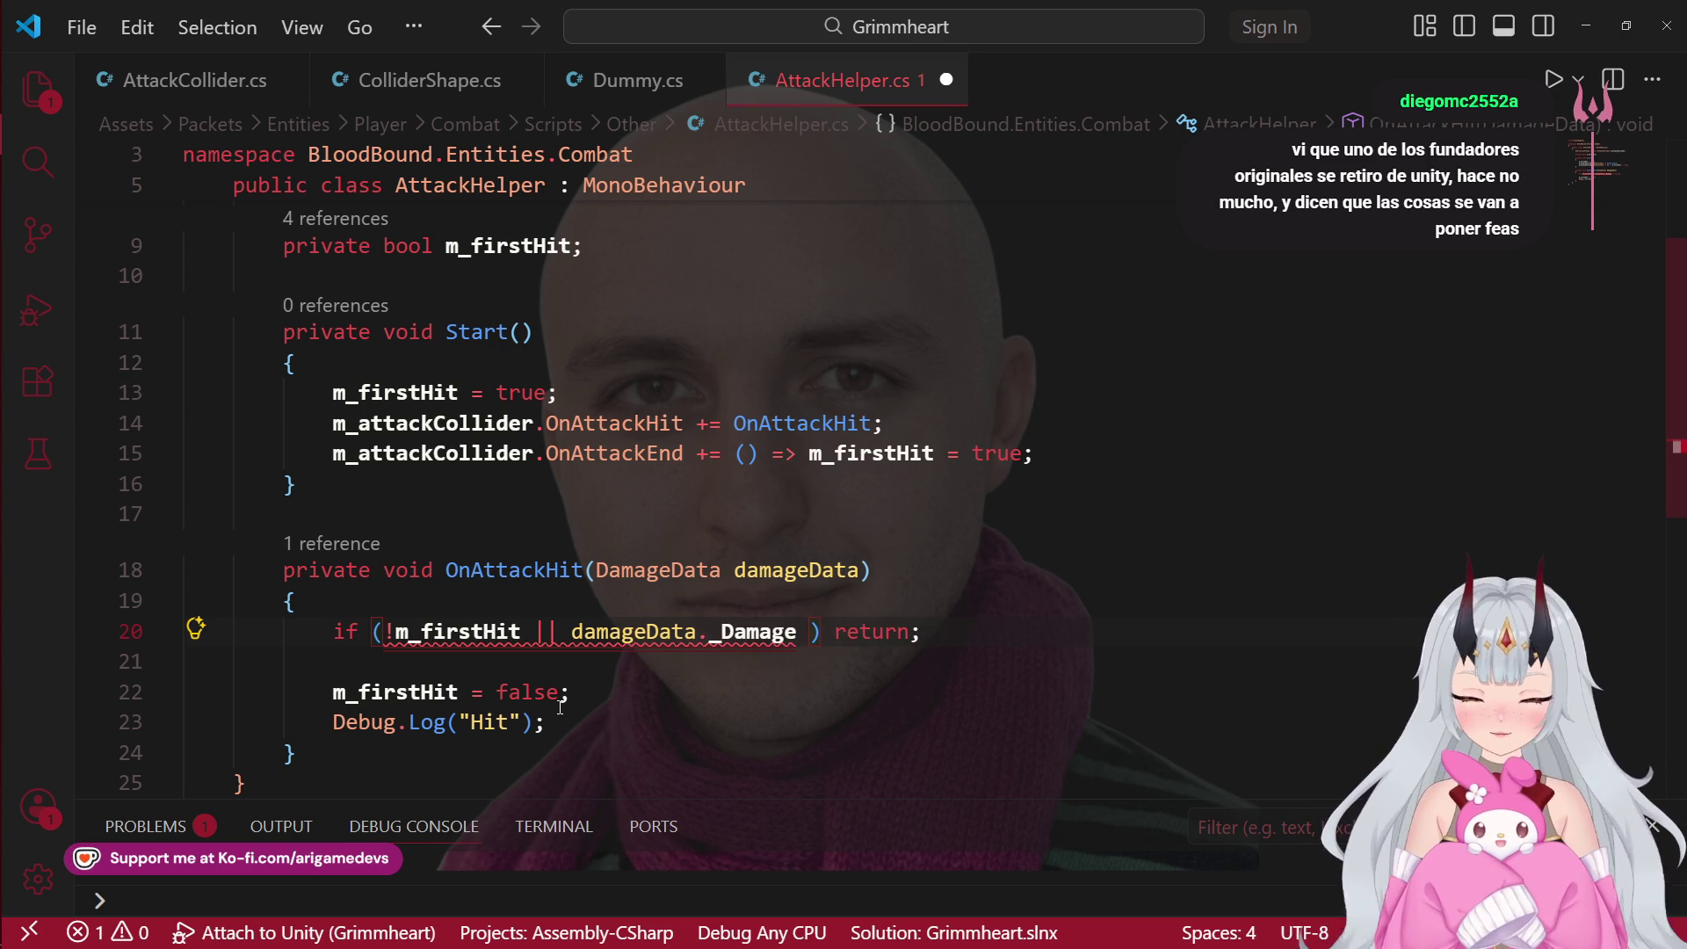
text(== 0)
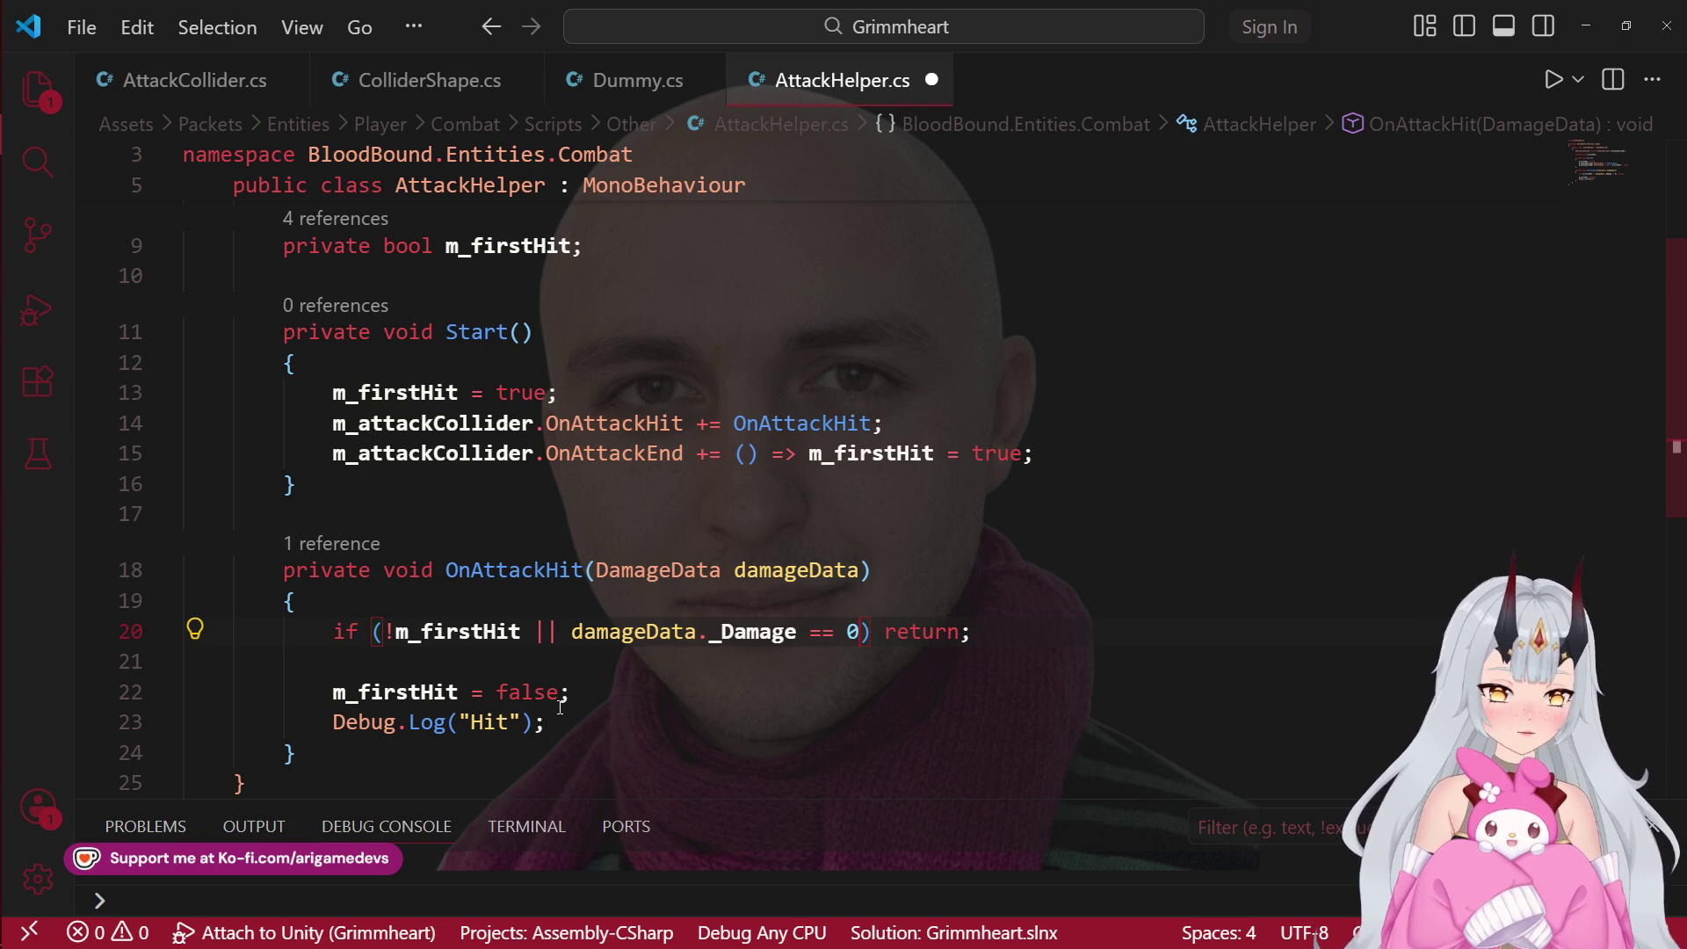
key(BackSpace)
key(BackSpace)
key(BackSpace)
text(< 0.1f)
key(ctrl+s)
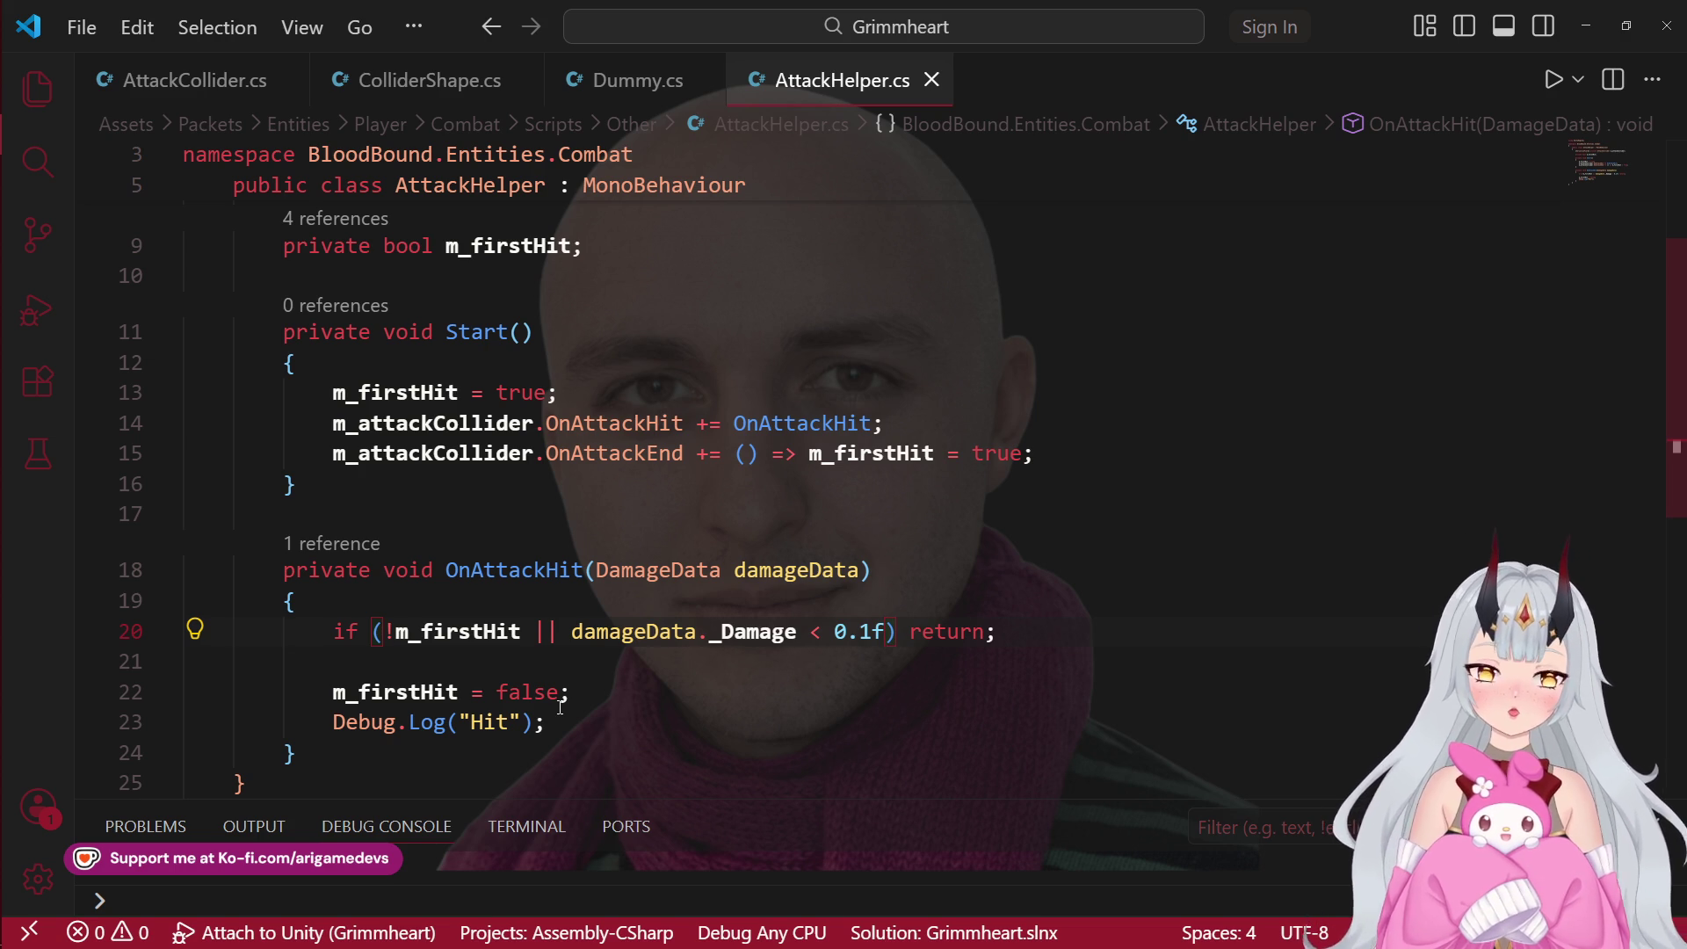
click(703, 706)
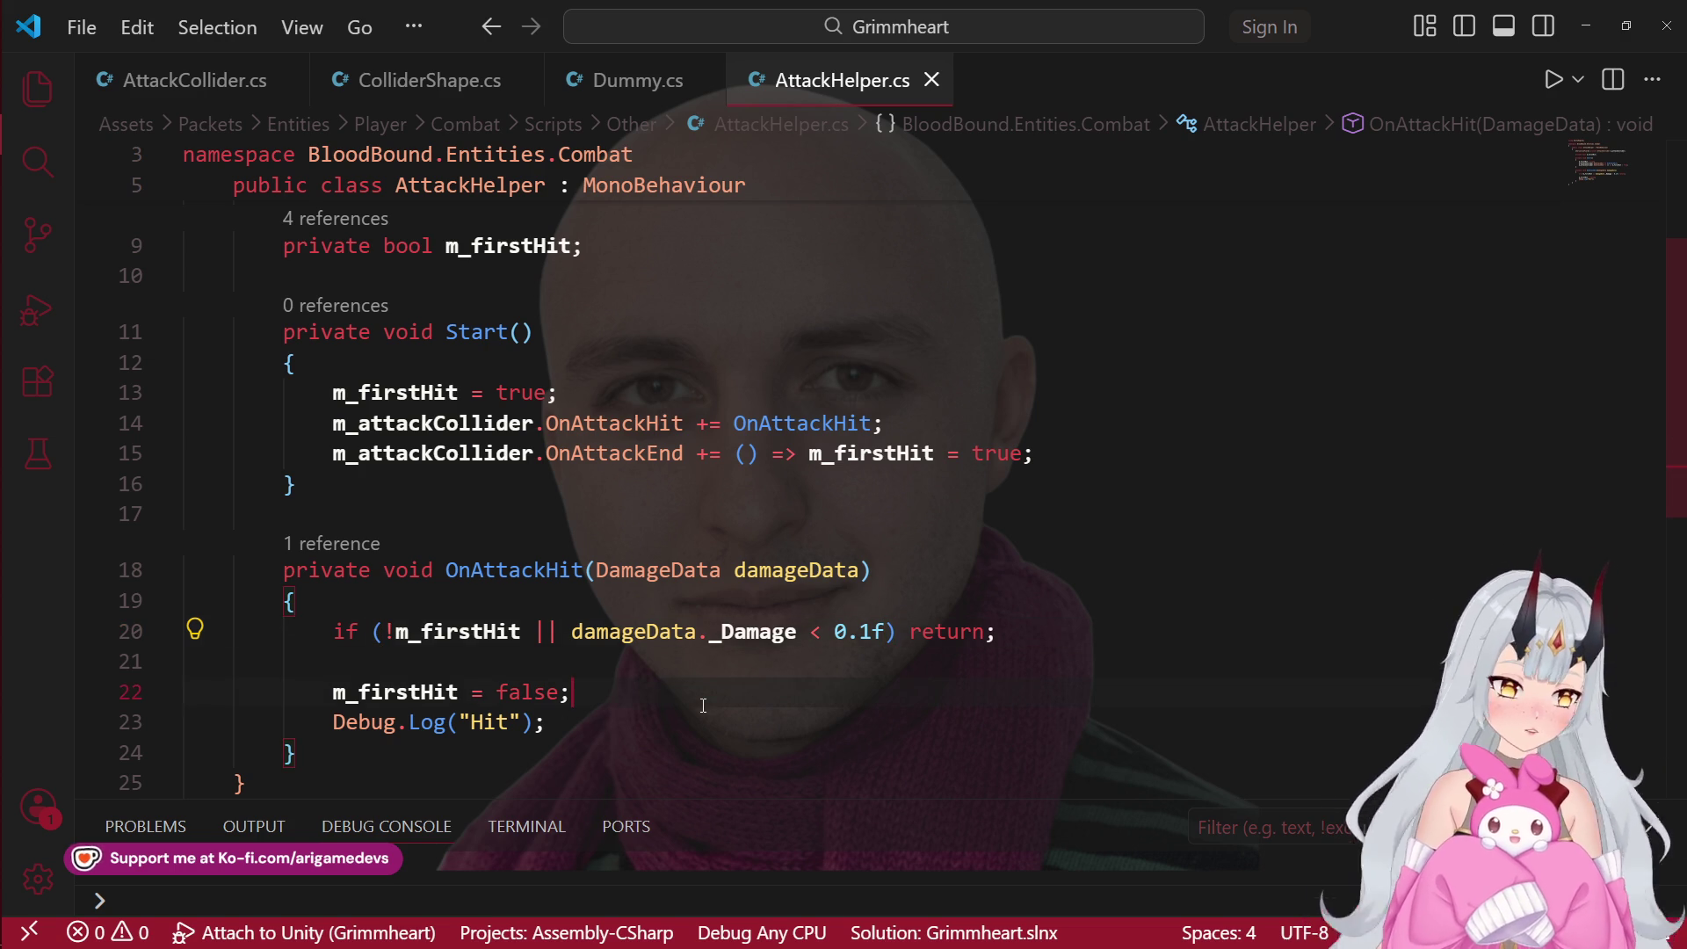
mouse_move(609, 724)
mouse_down()
mouse_move(259, 693)
mouse_move(322, 690)
mouse_up()
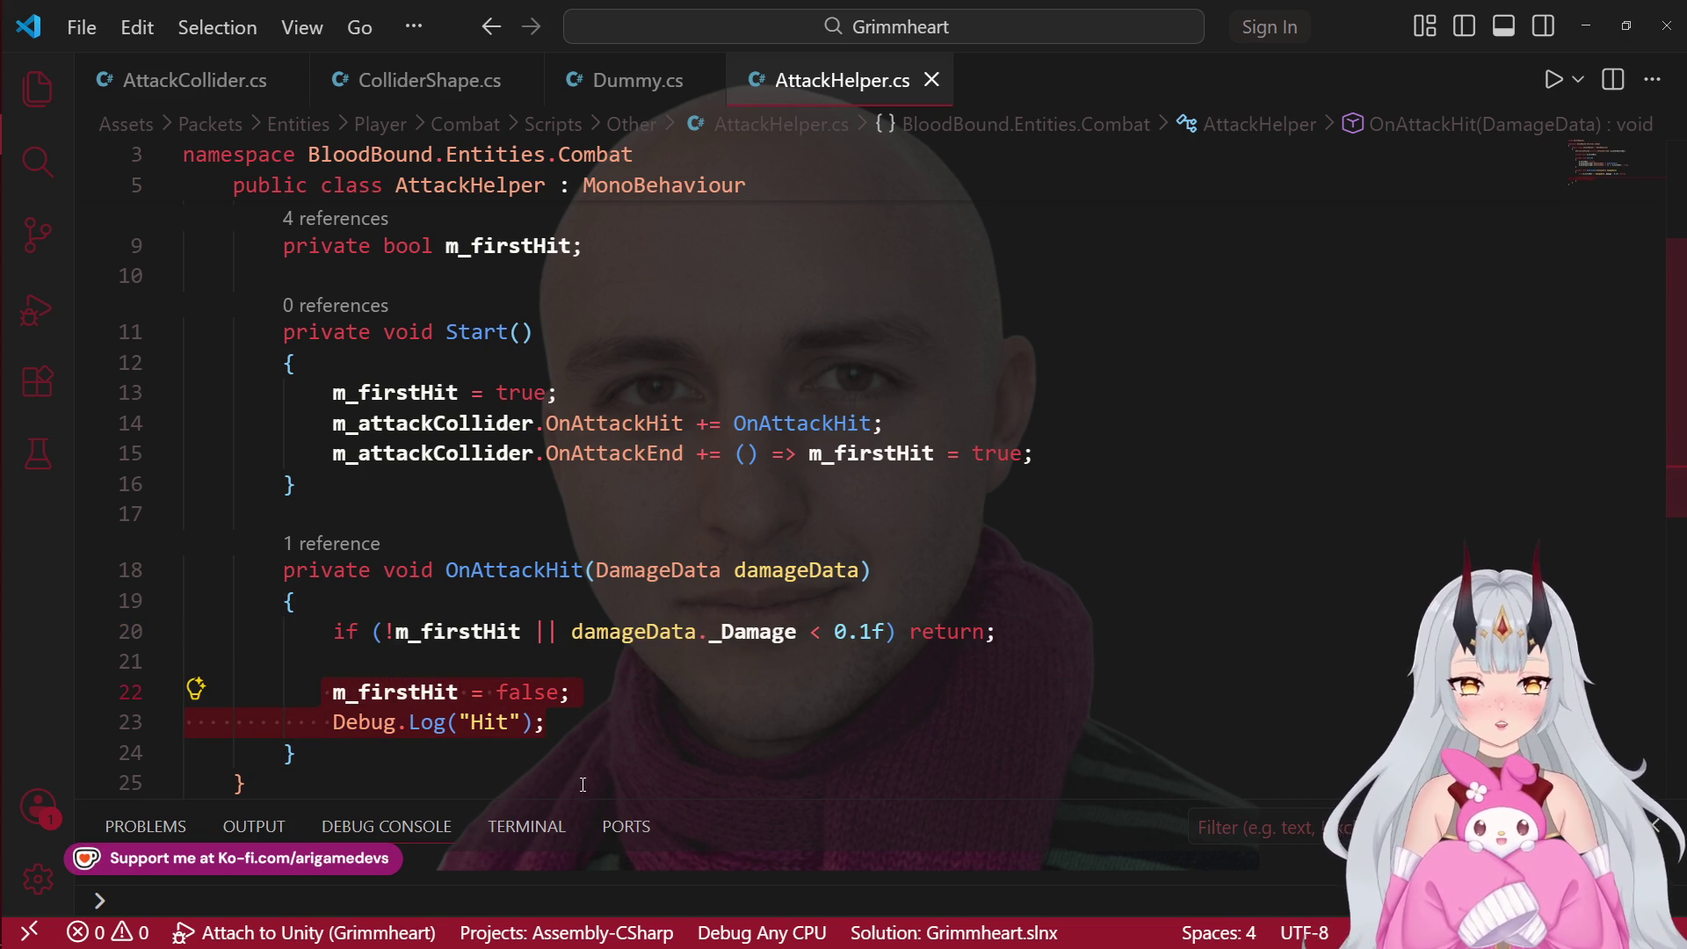
click(610, 721)
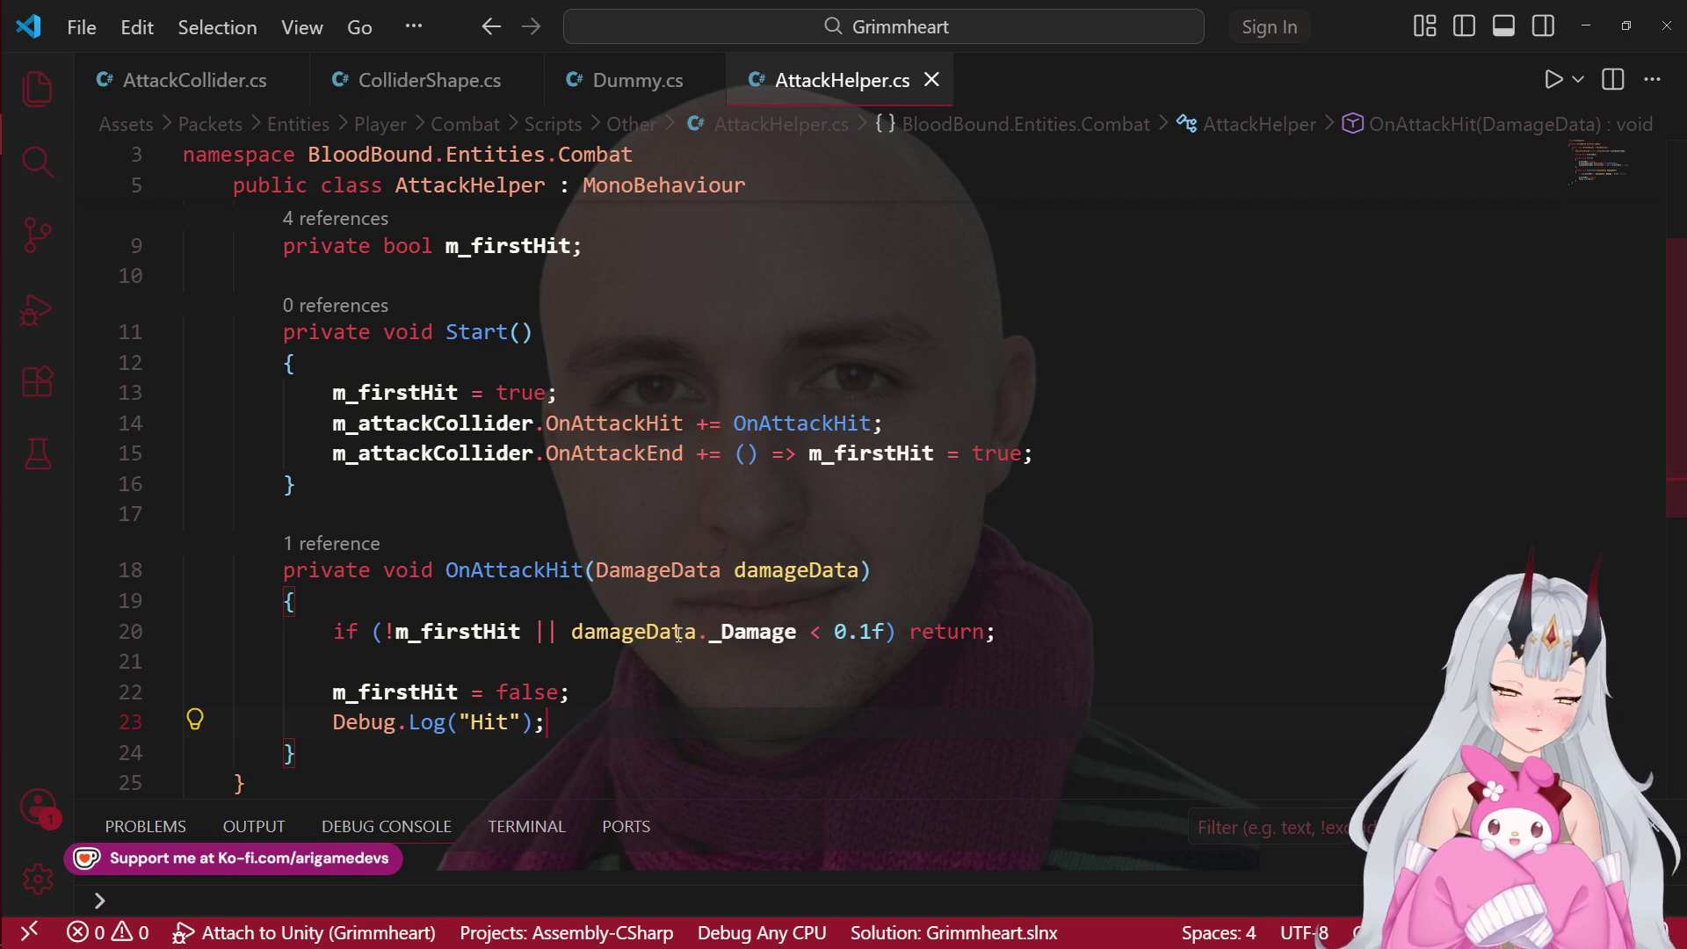
Step: Duplicate the m_attackCollider field and turn the copy into float m_attackJump
scroll(577, 724, up, 3)
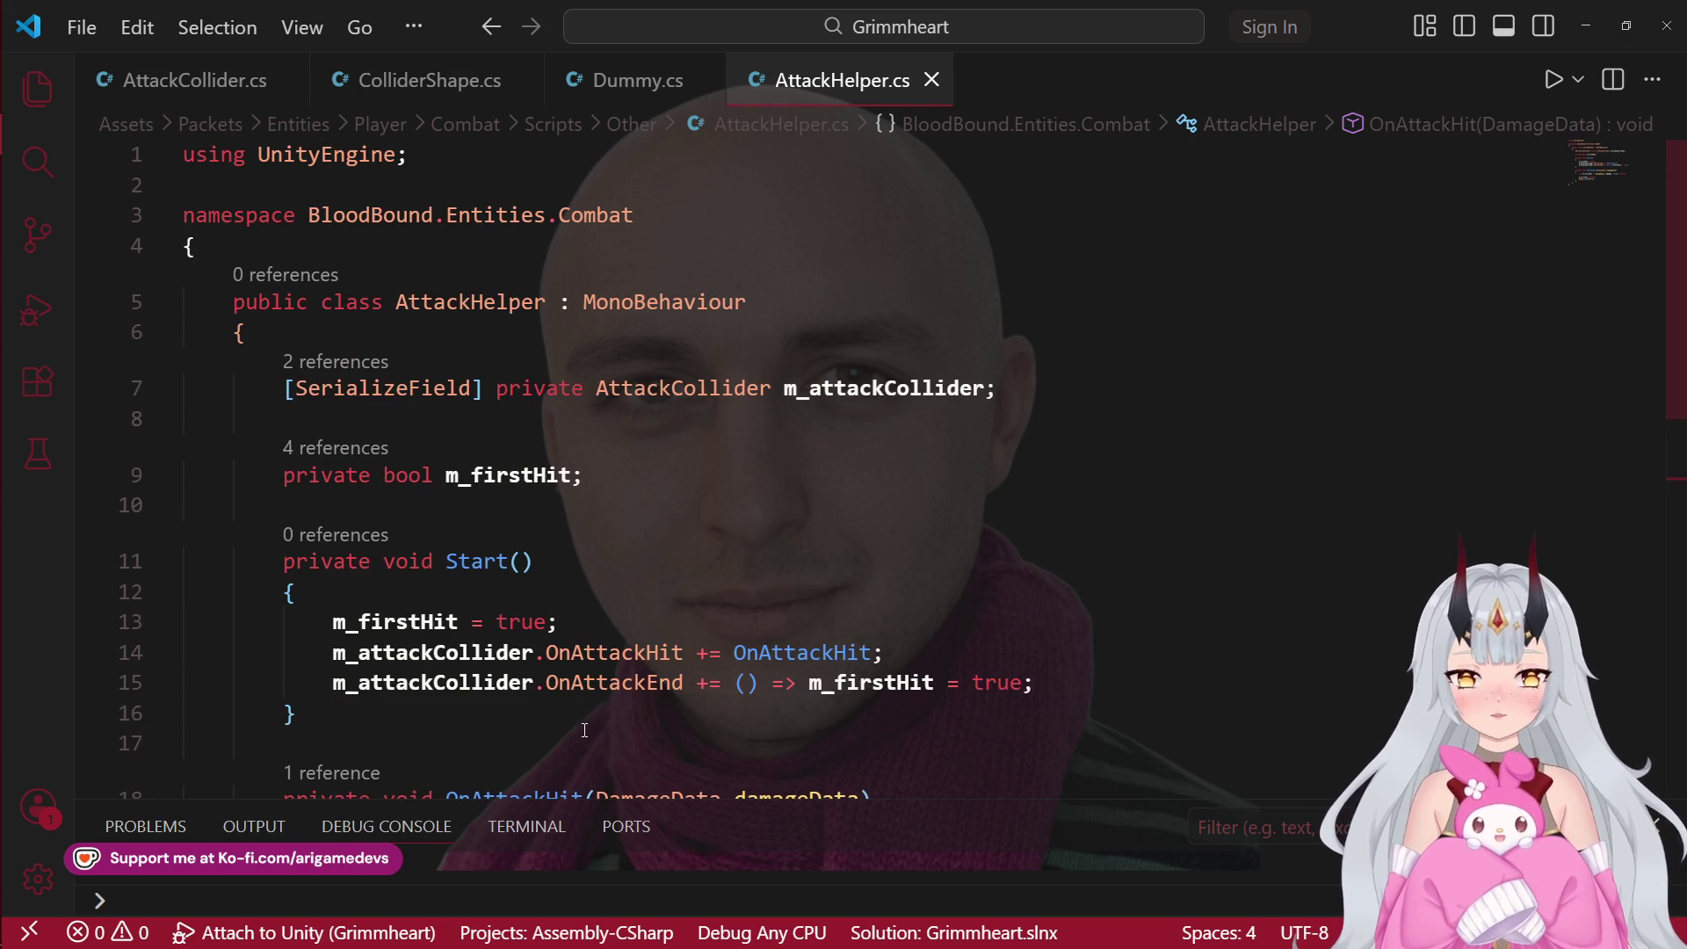
scroll(817, 659, down, 3)
click(562, 602)
scroll(952, 518, up, 3)
click(1018, 400)
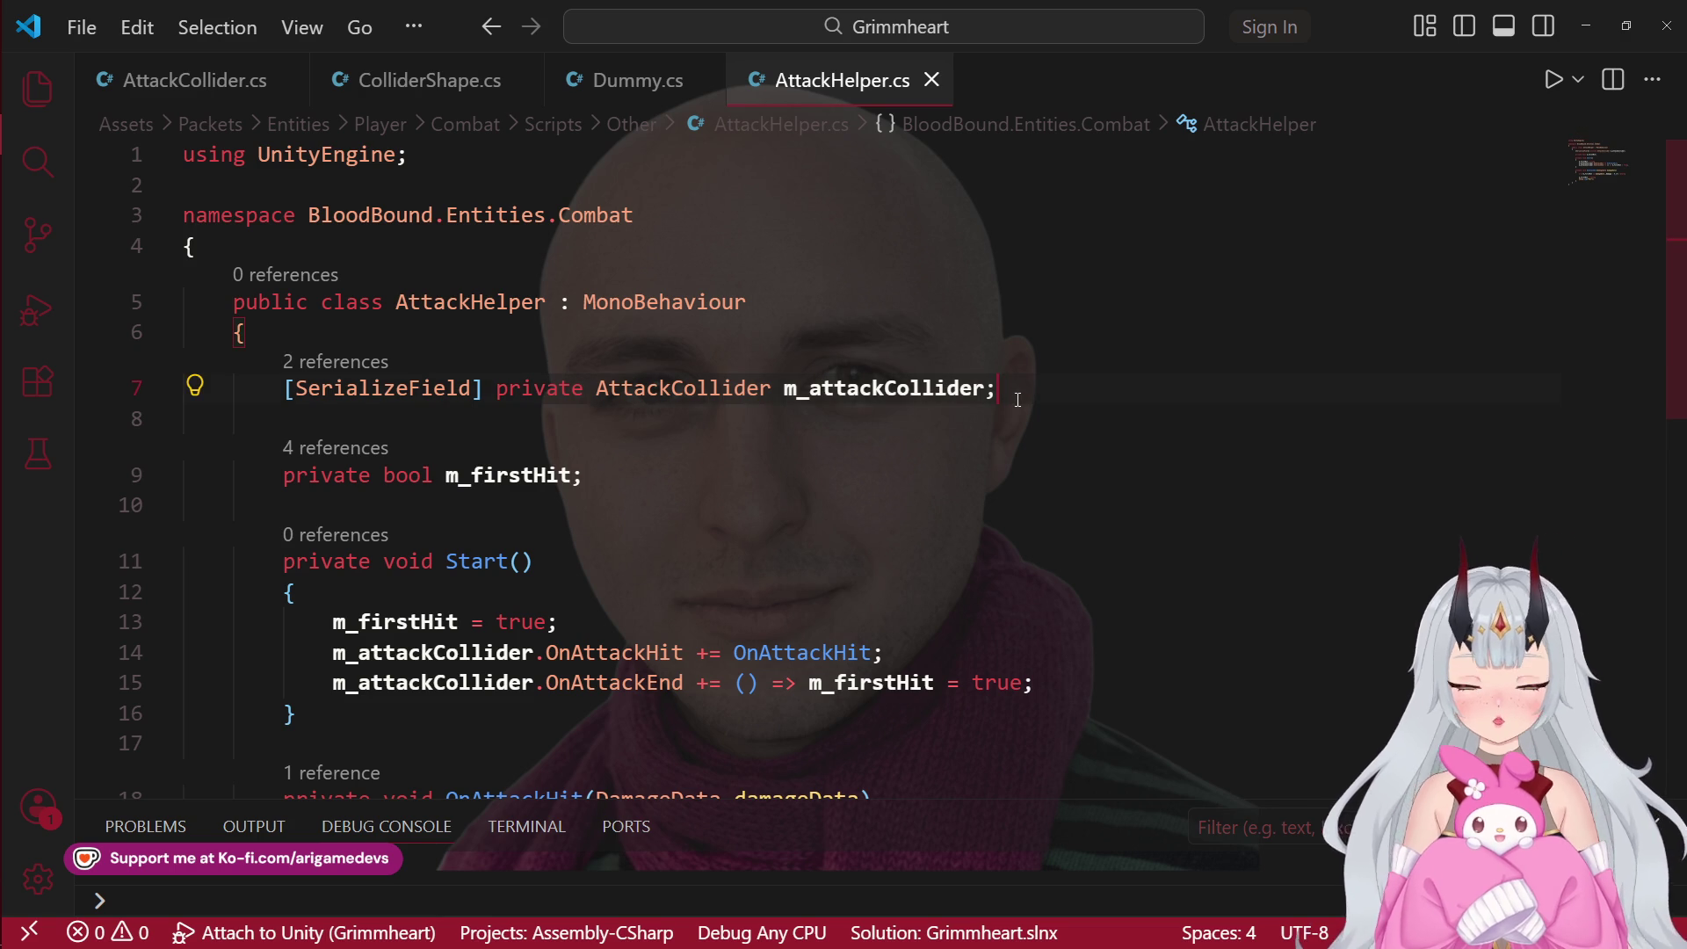
key(shift+alt+Down)
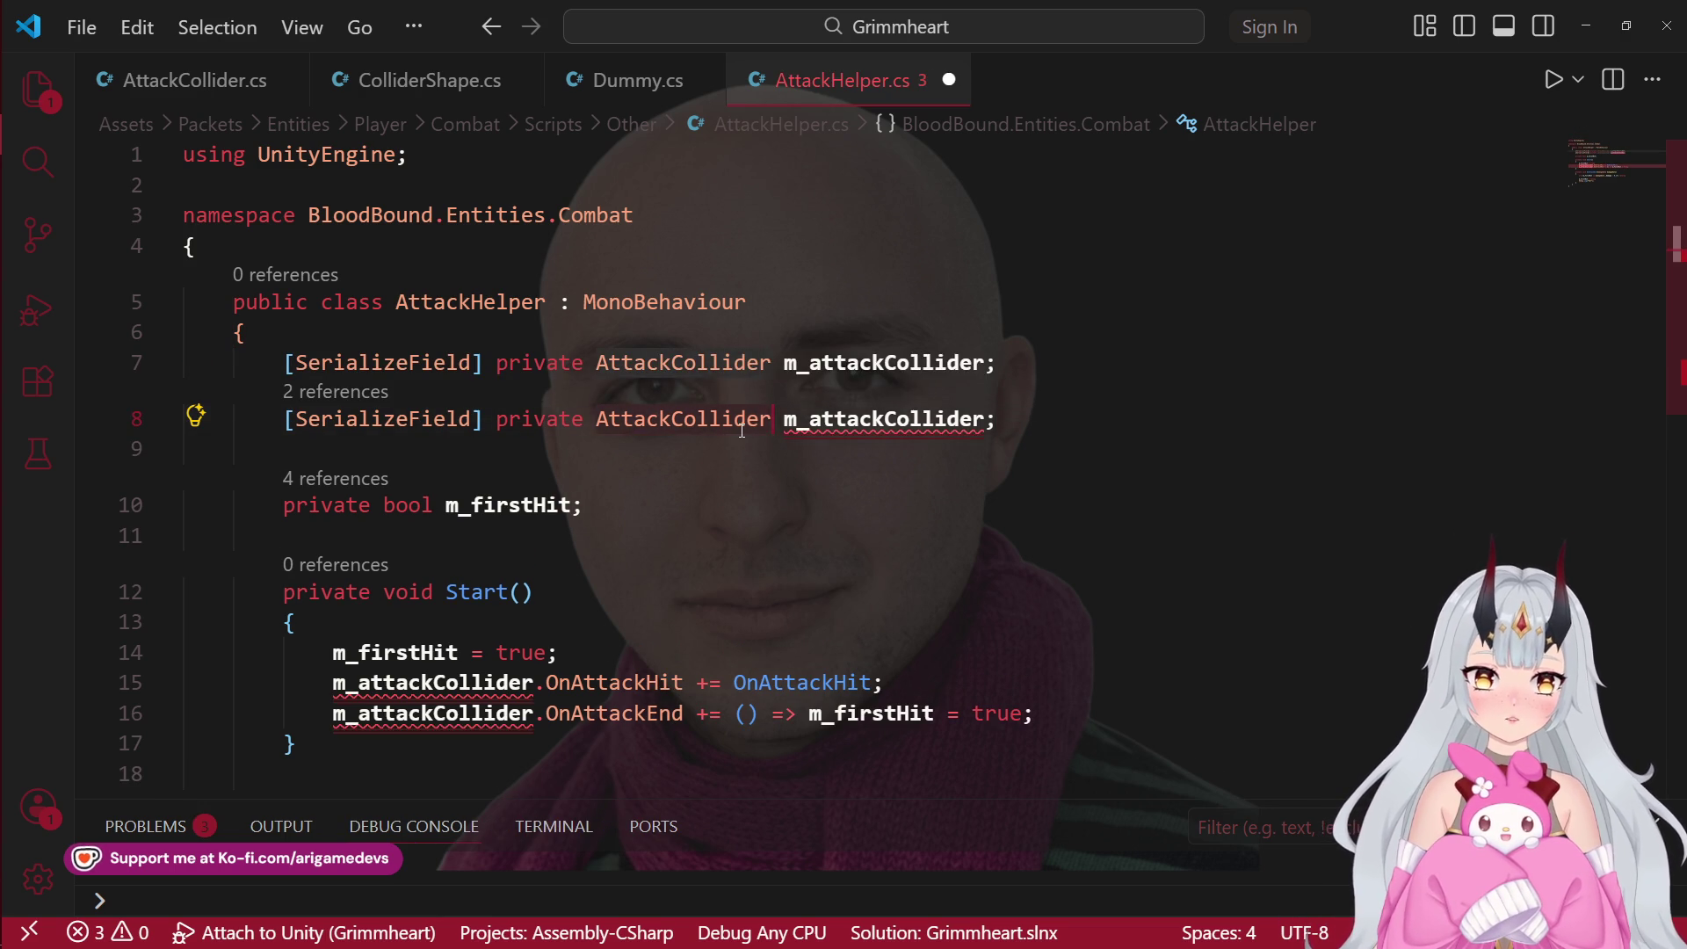
double_click(744, 422)
text(float)
key(Right)
key(Right)
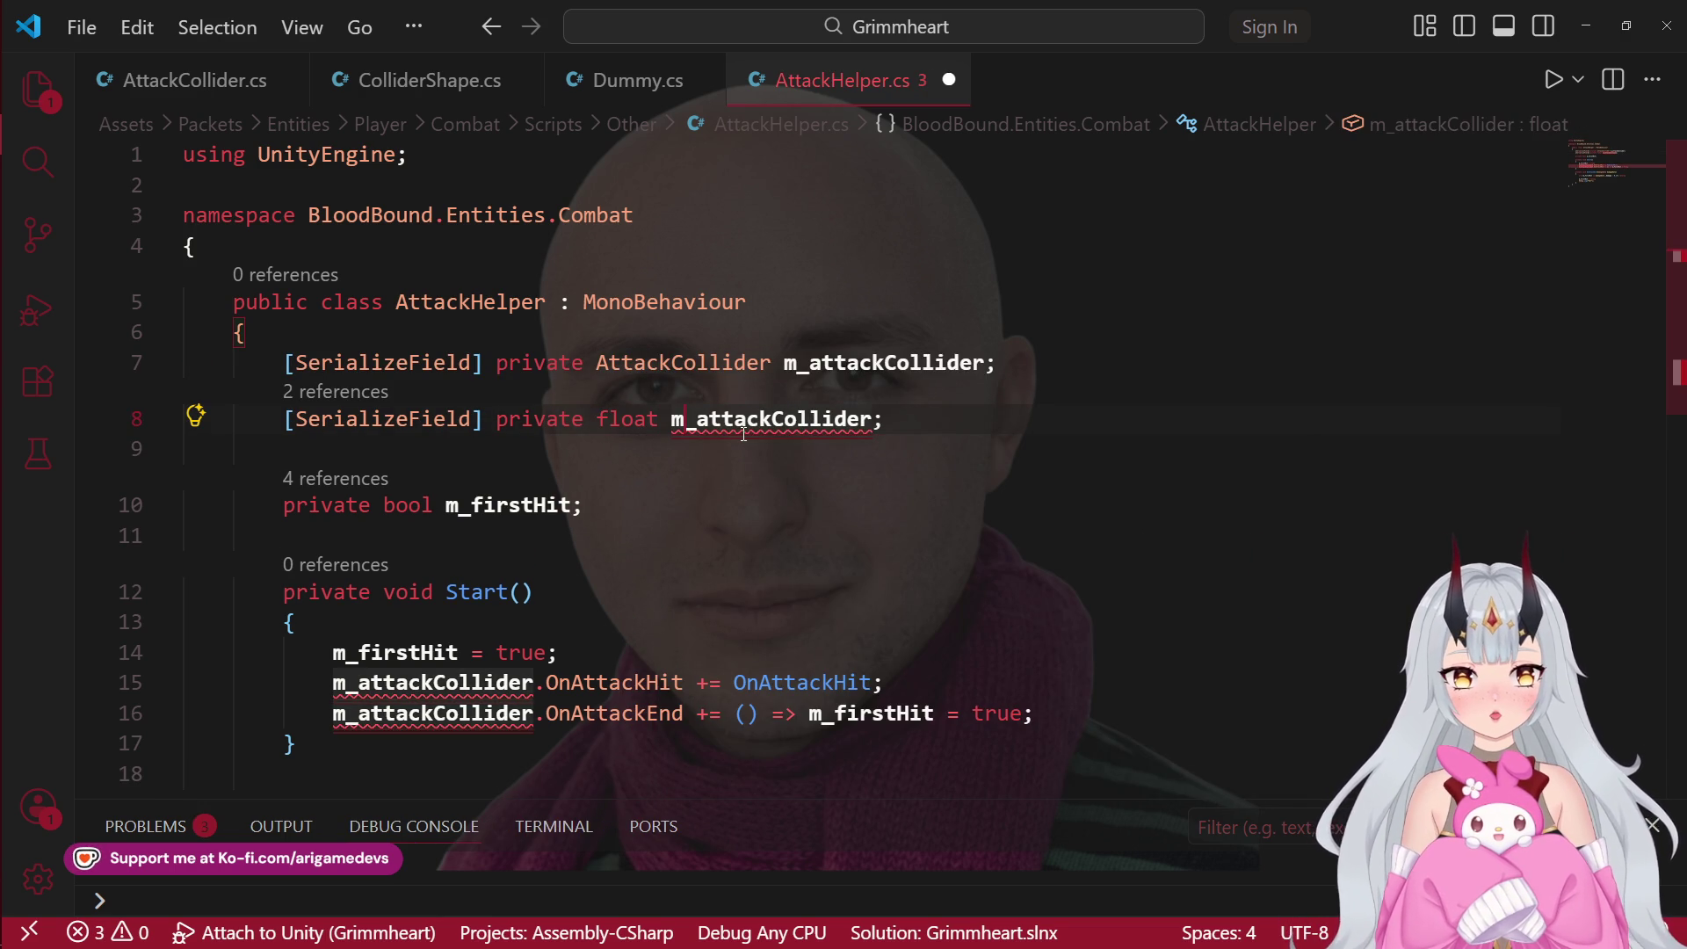
key(ctrl+Delete)
key(BackSpace)
key(BackSpace)
key(BackSpace)
text(attack)
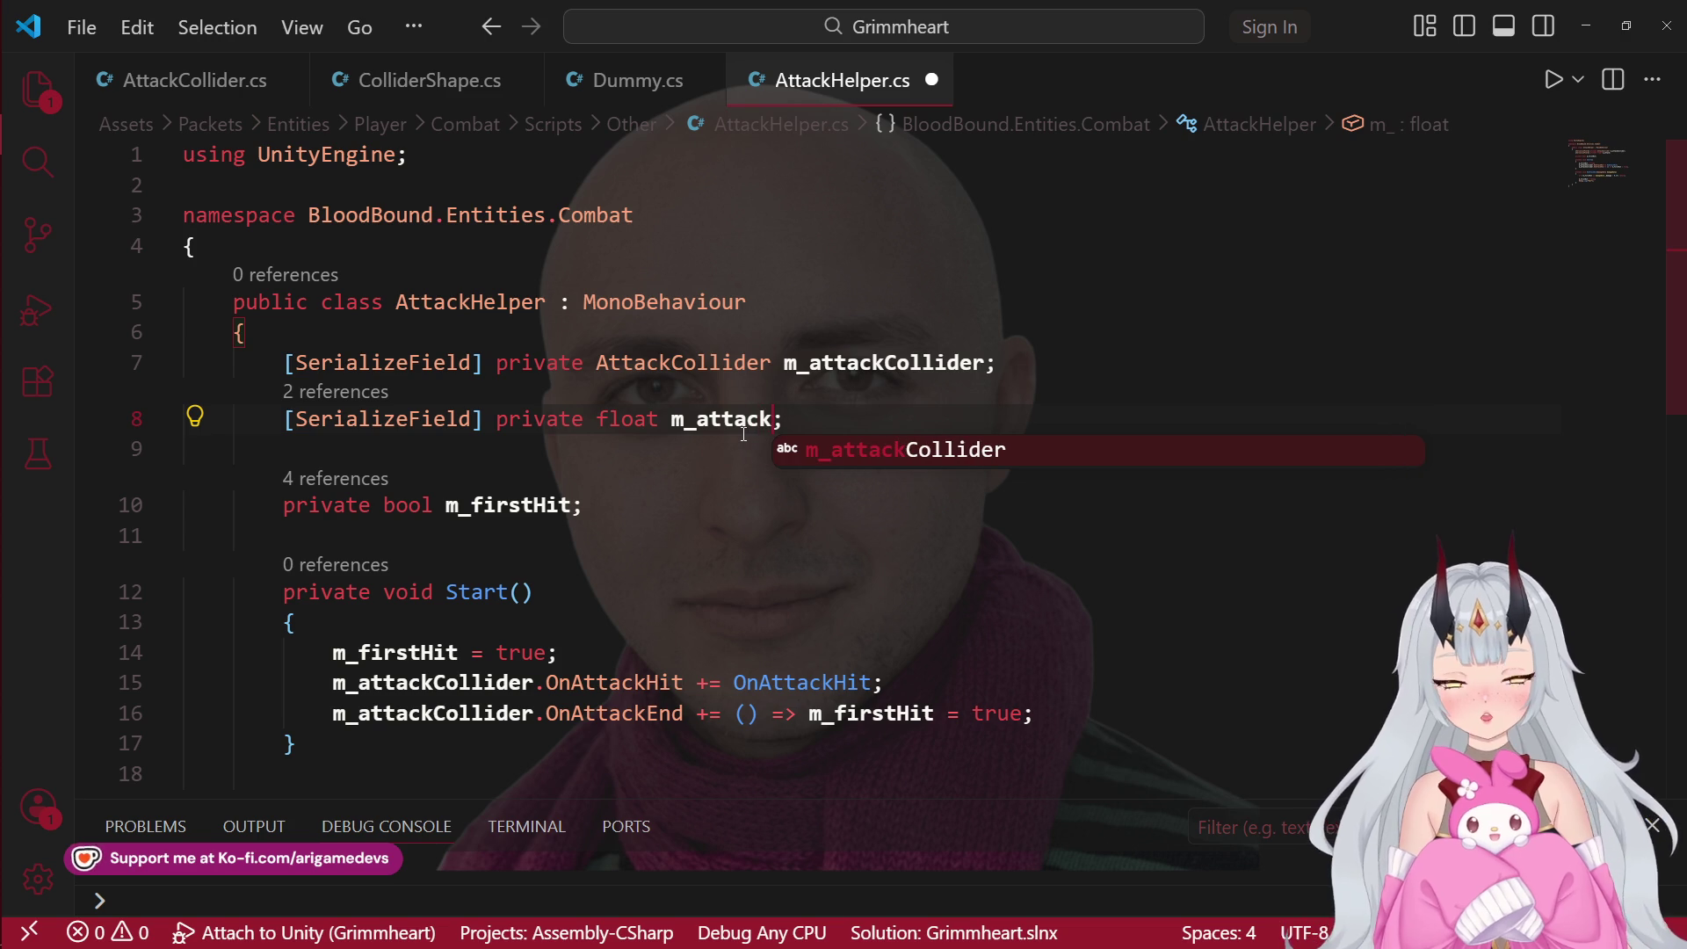
text(Jump)
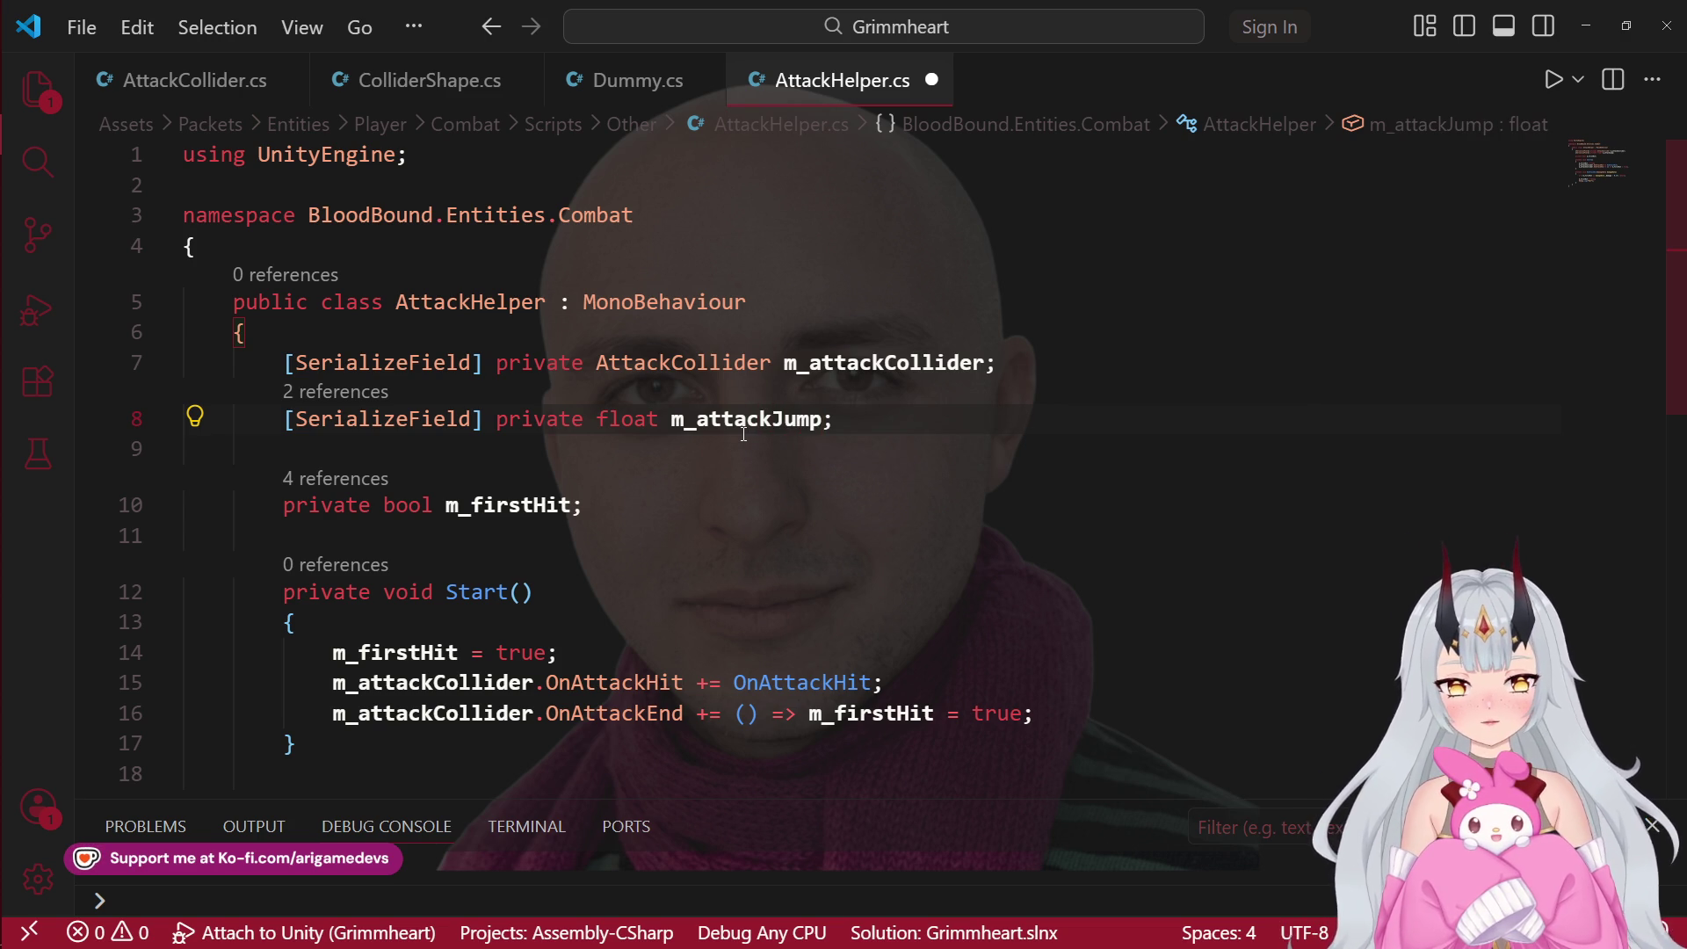
Step: Add another copy as an EntityPhysics m_physics field and save AttackHelper.cs
key(Up)
key(shift+alt+Down)
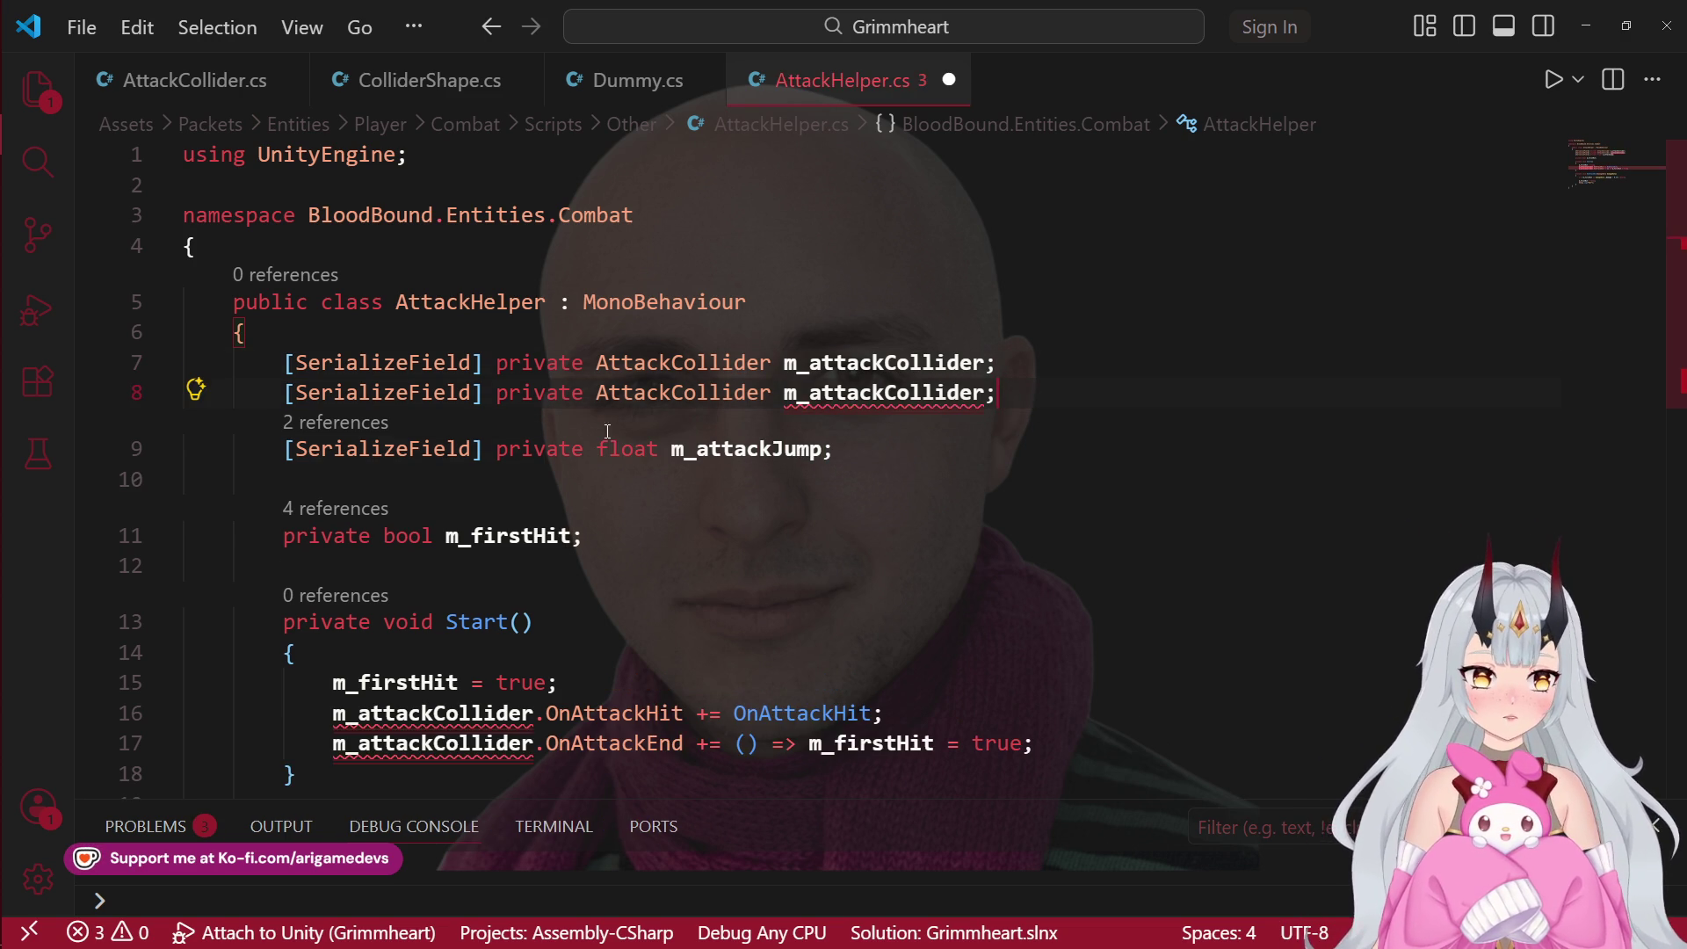
click(773, 393)
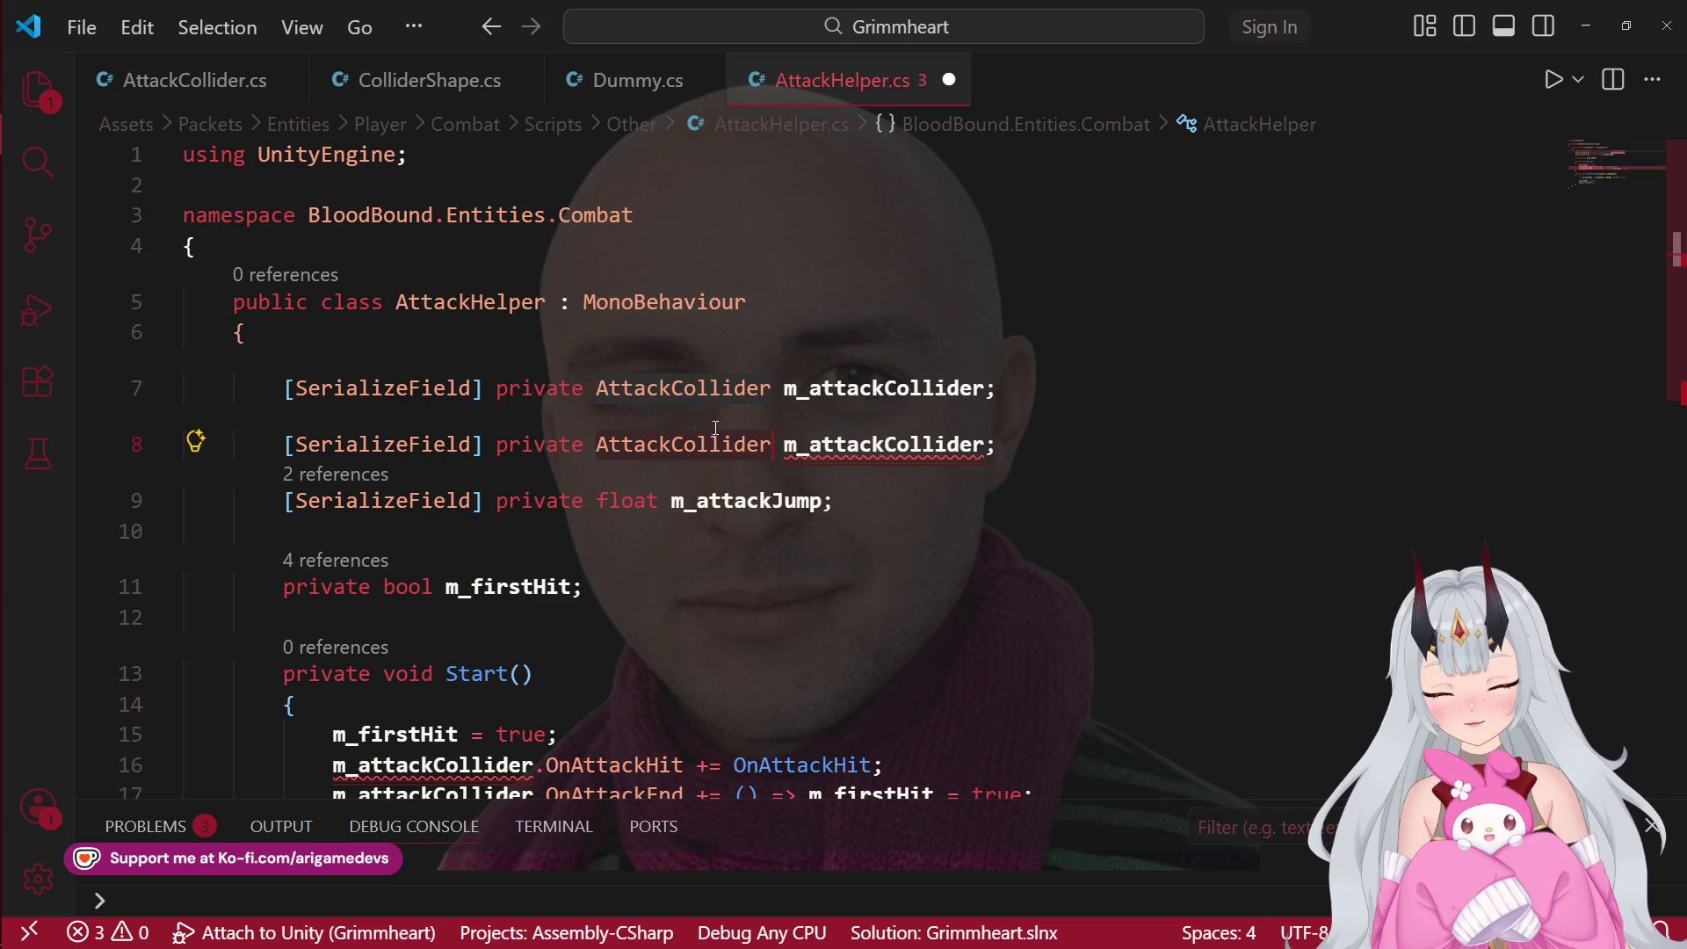
key(ctrl+BackSpace)
text(PlayerP)
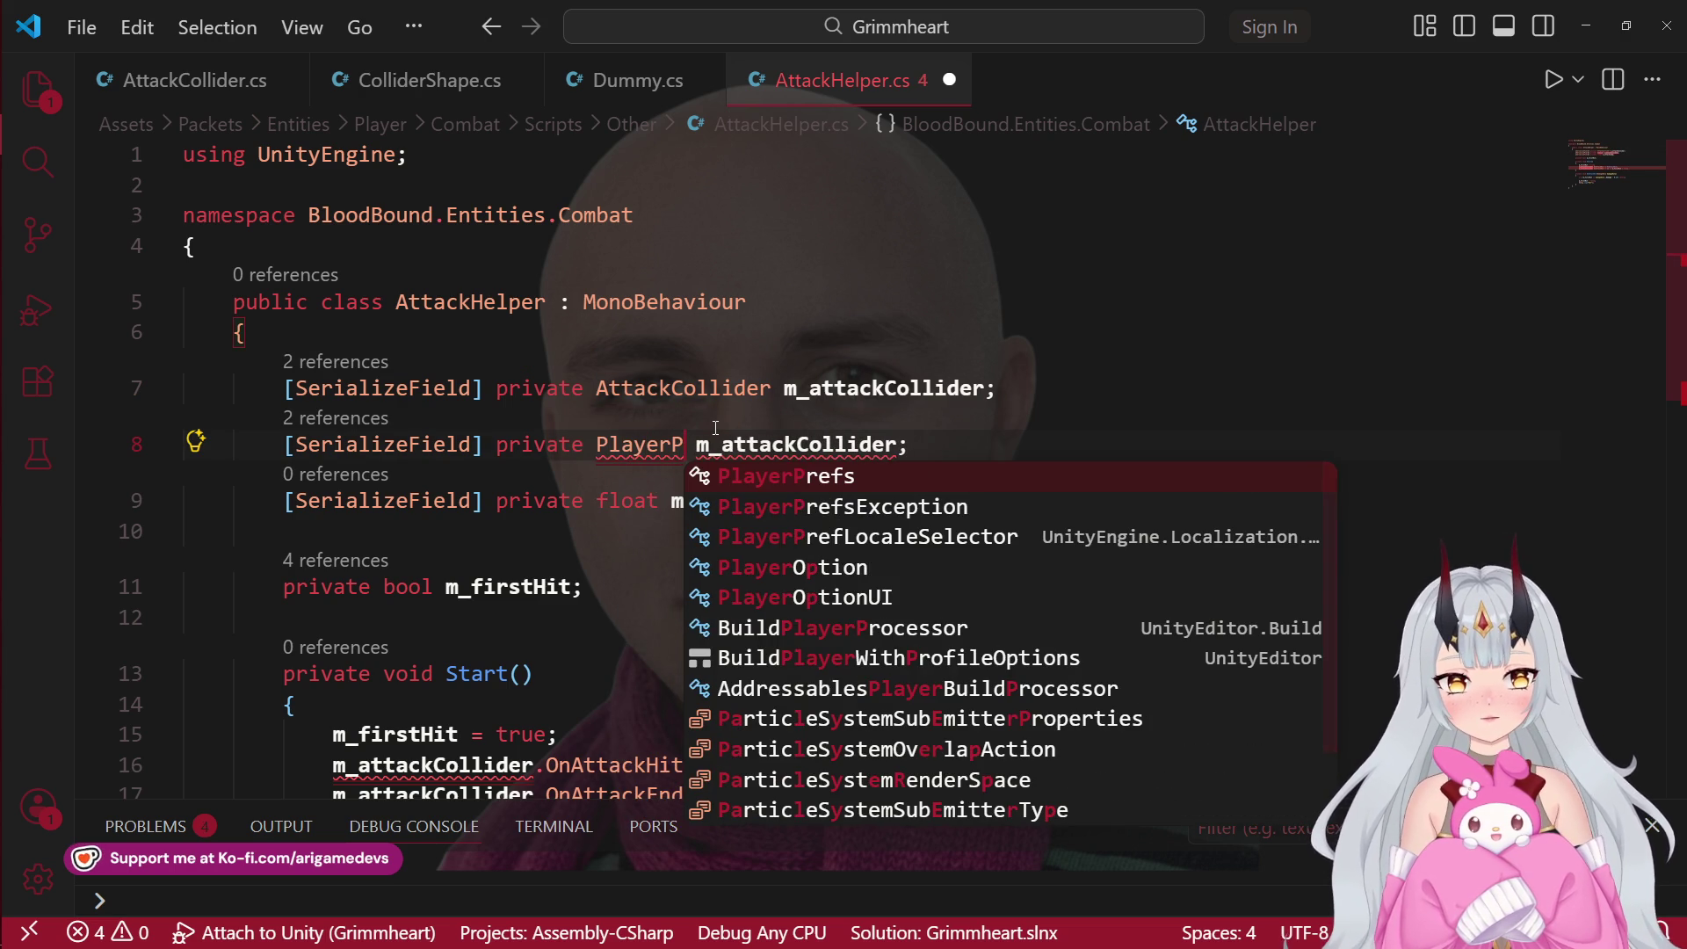
key(ctrl+BackSpace)
text(Enity)
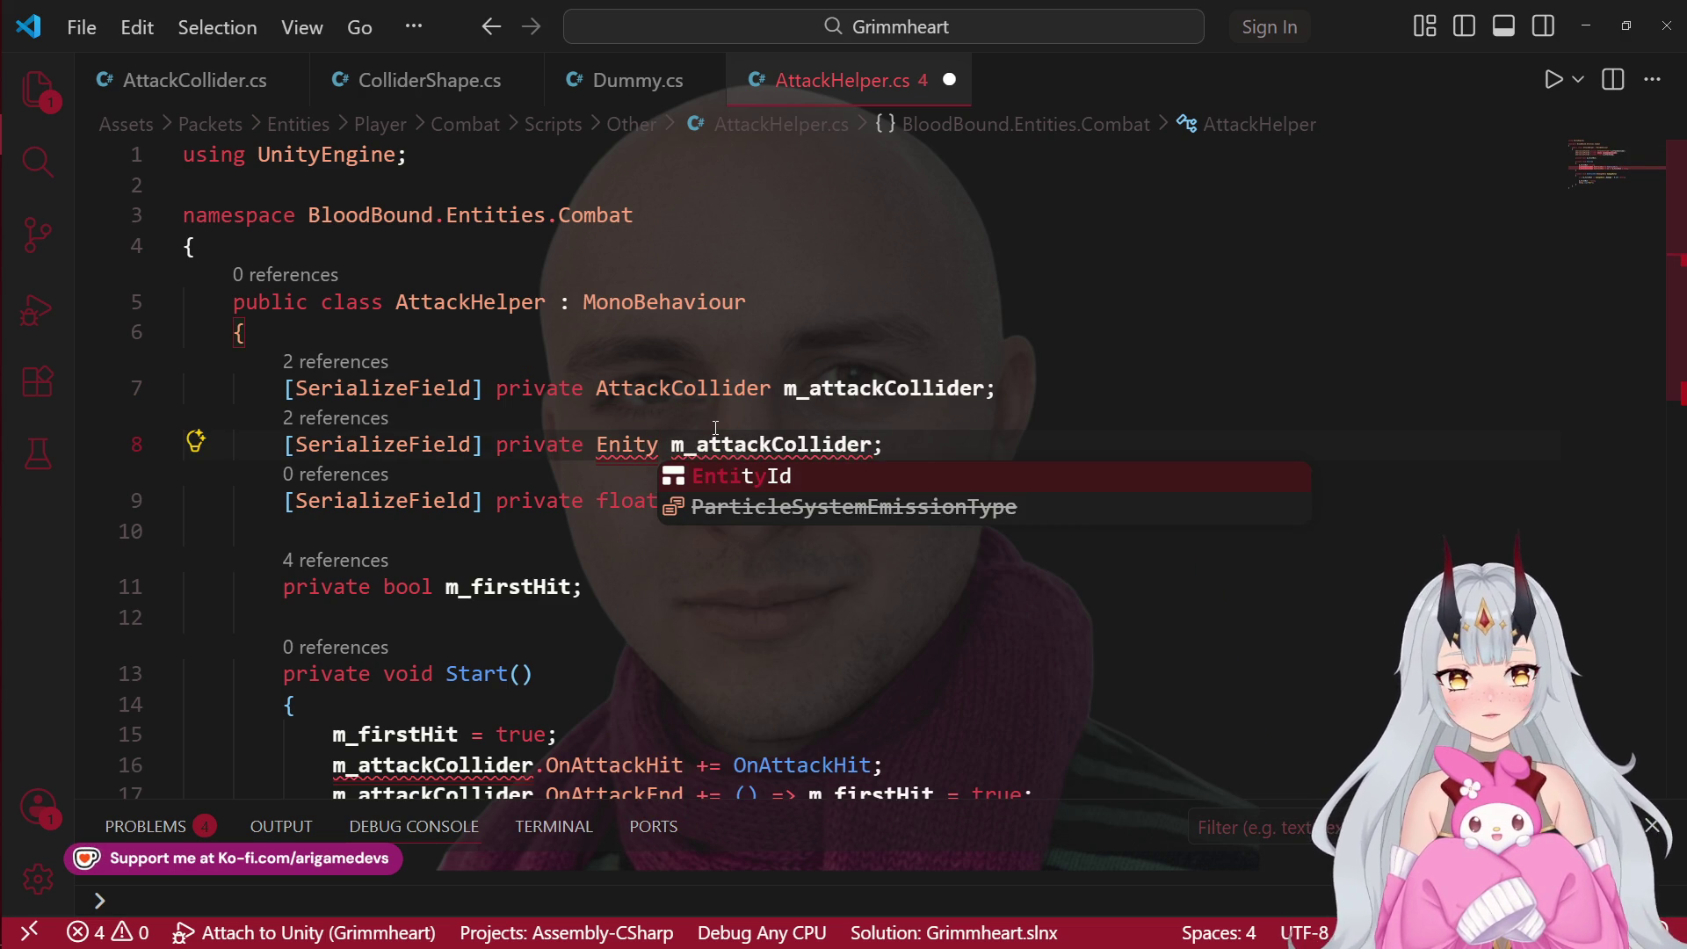
key(ctrl+BackSpace)
text(Entity)
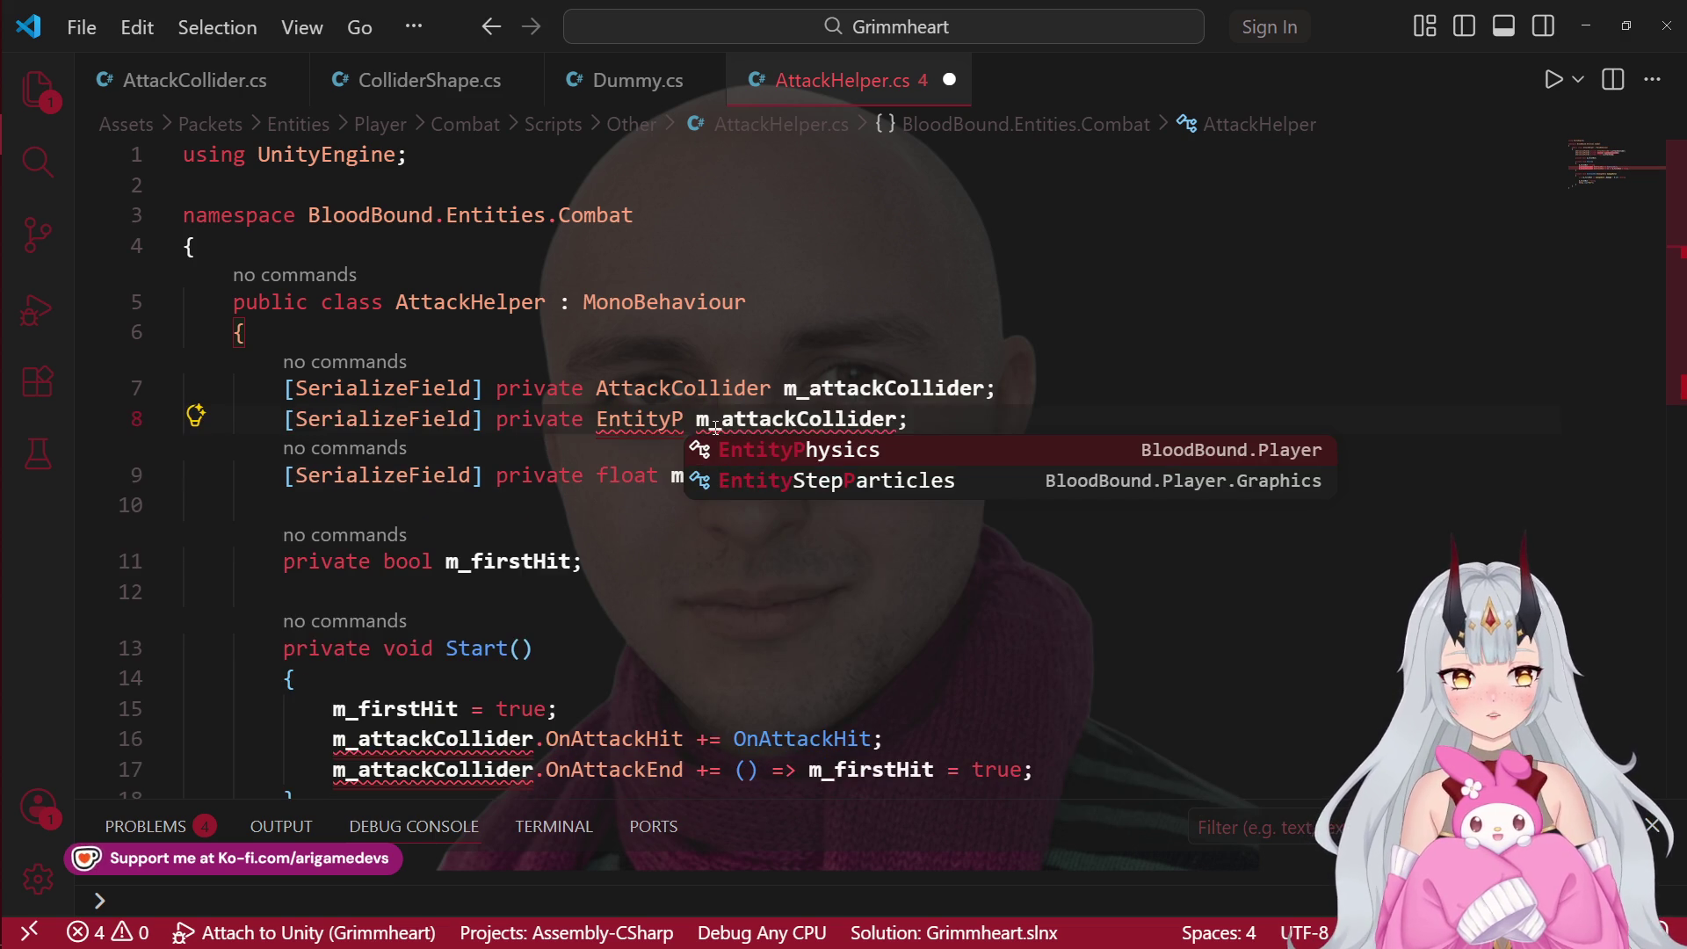
key(Tab)
key(Right)
key(Right)
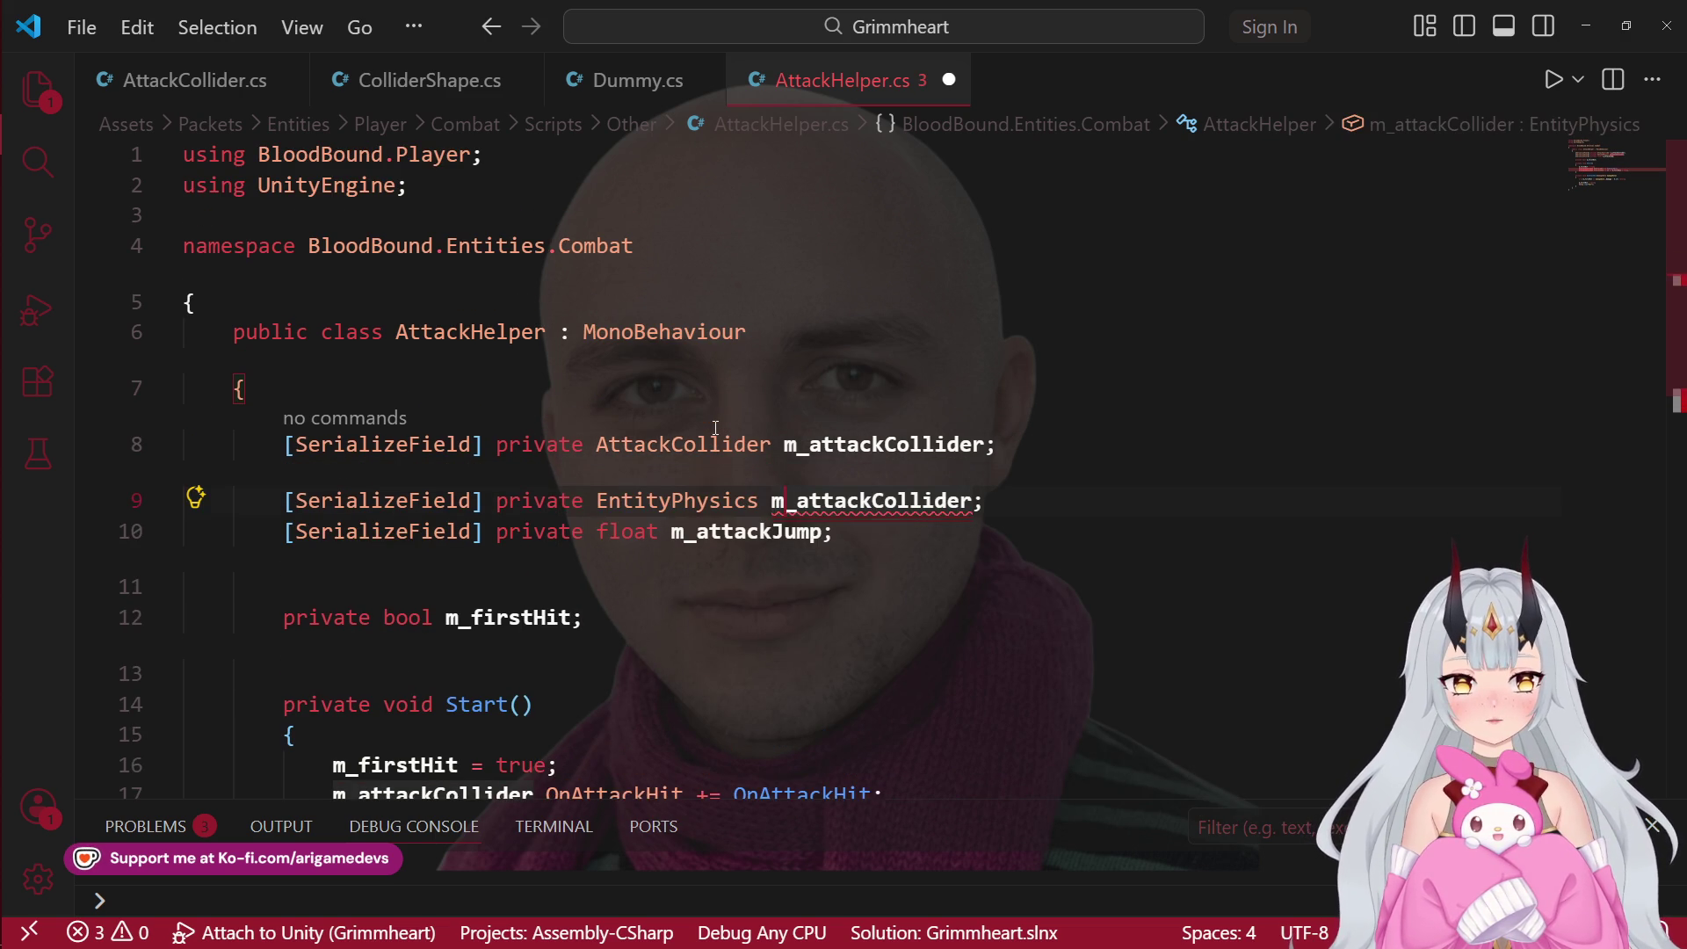
key(ctrl+Delete)
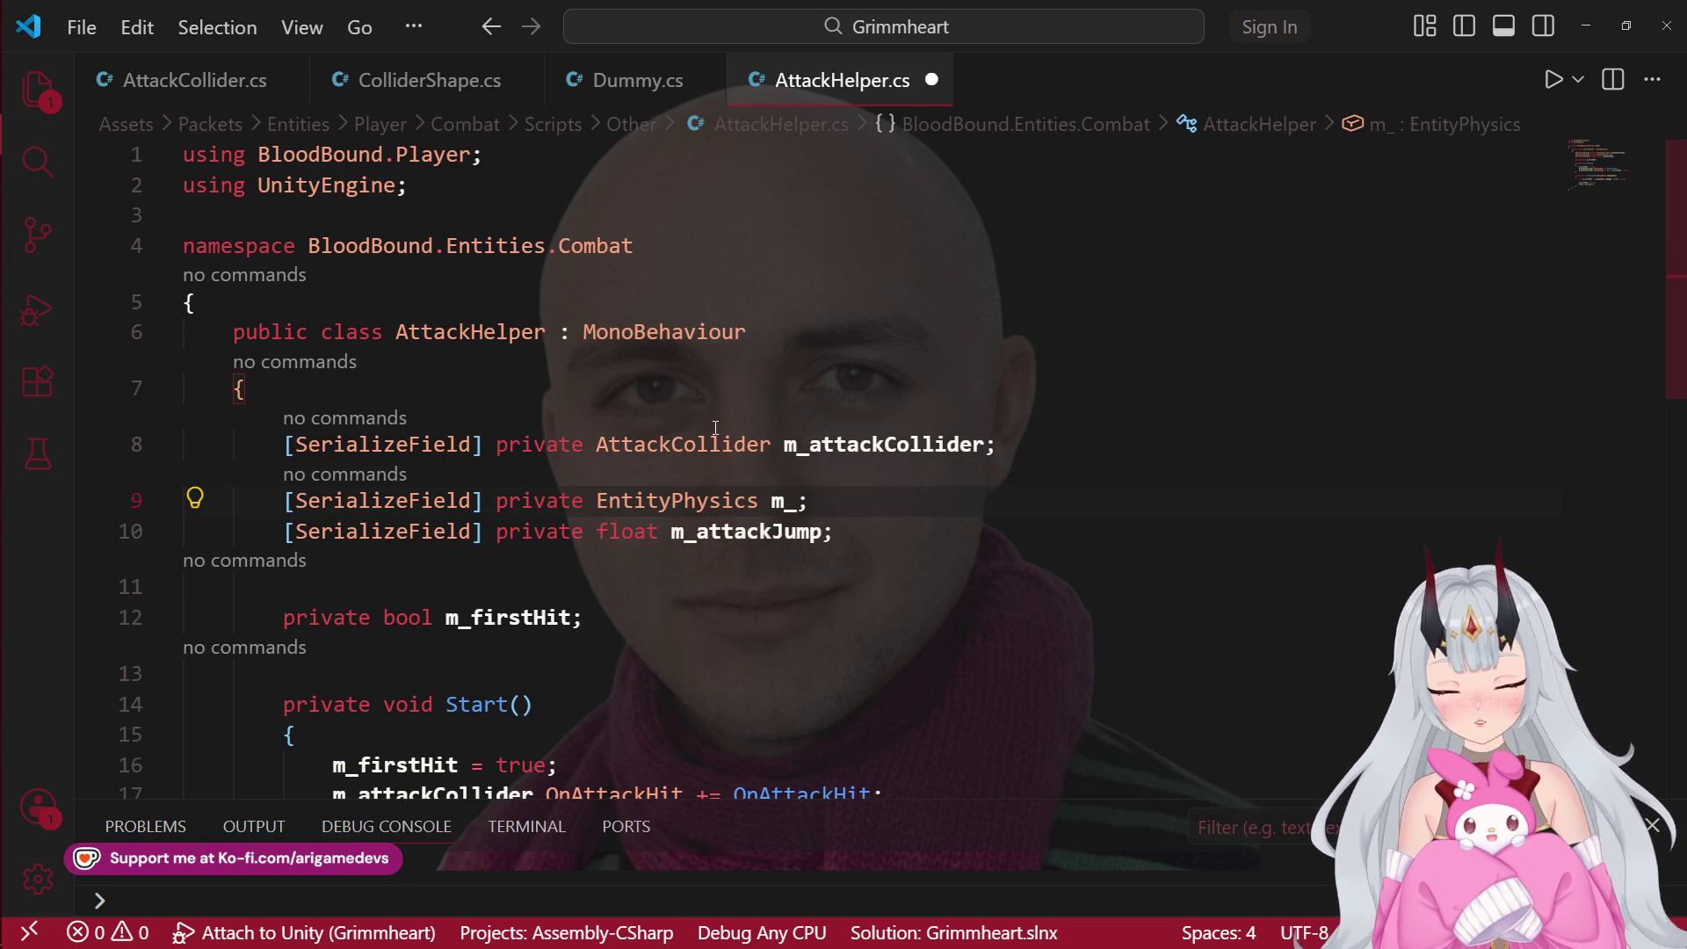
text(physics)
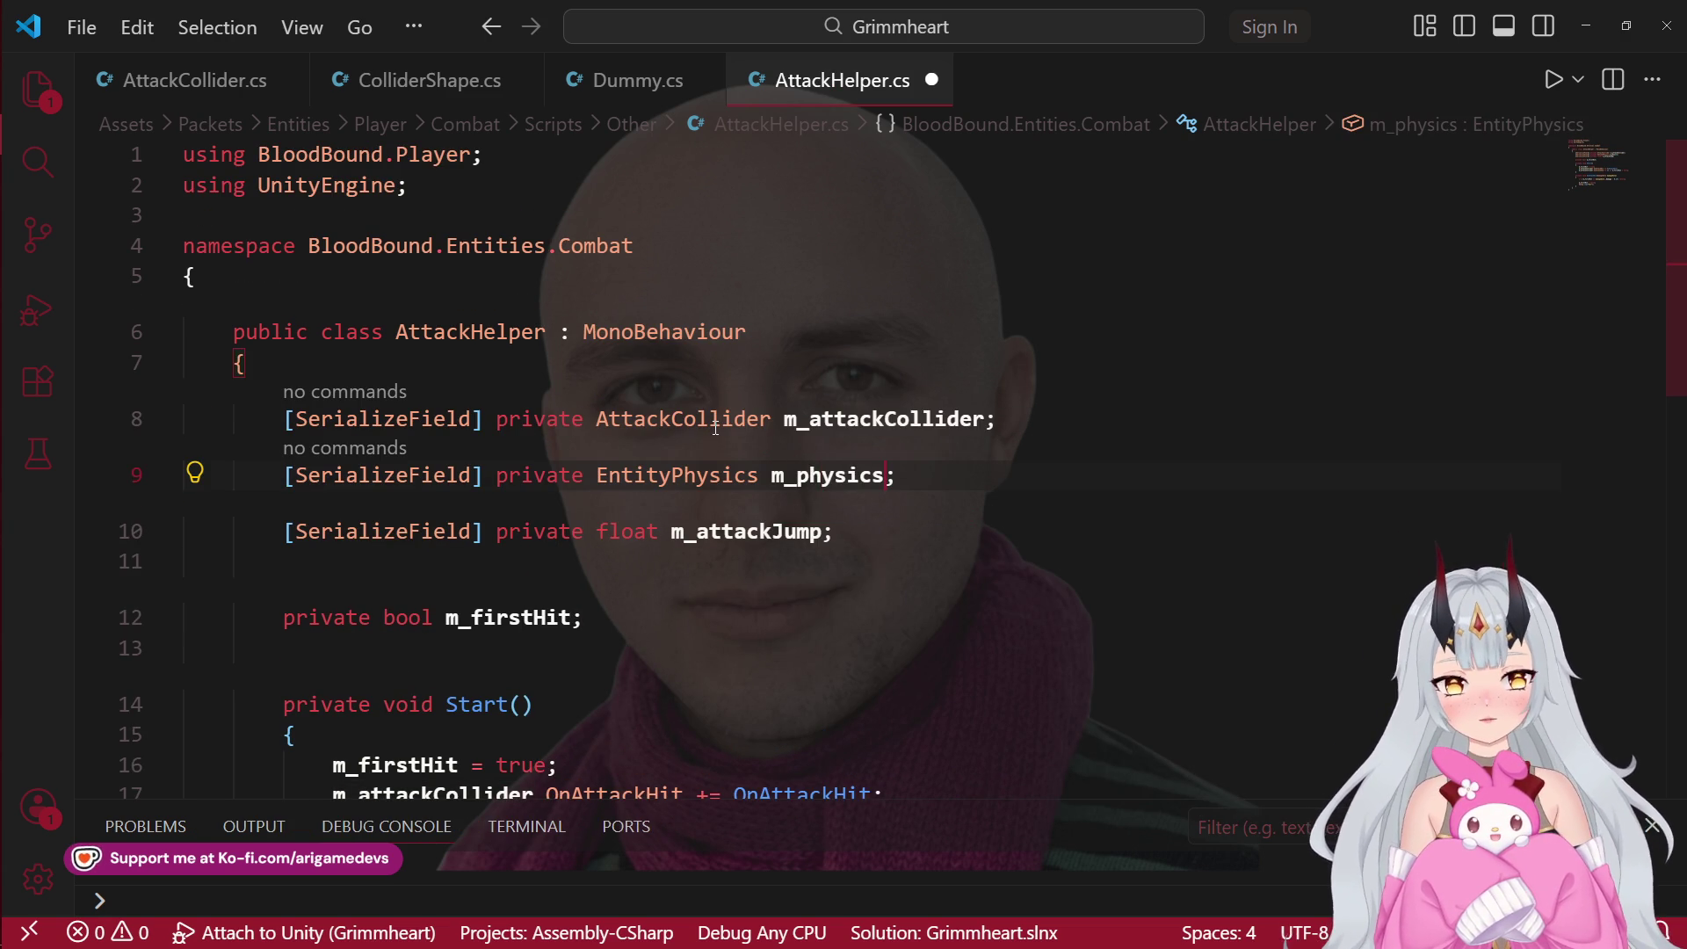
key(ctrl+s)
scroll(908, 592, down, 4)
scroll(768, 546, up, 5)
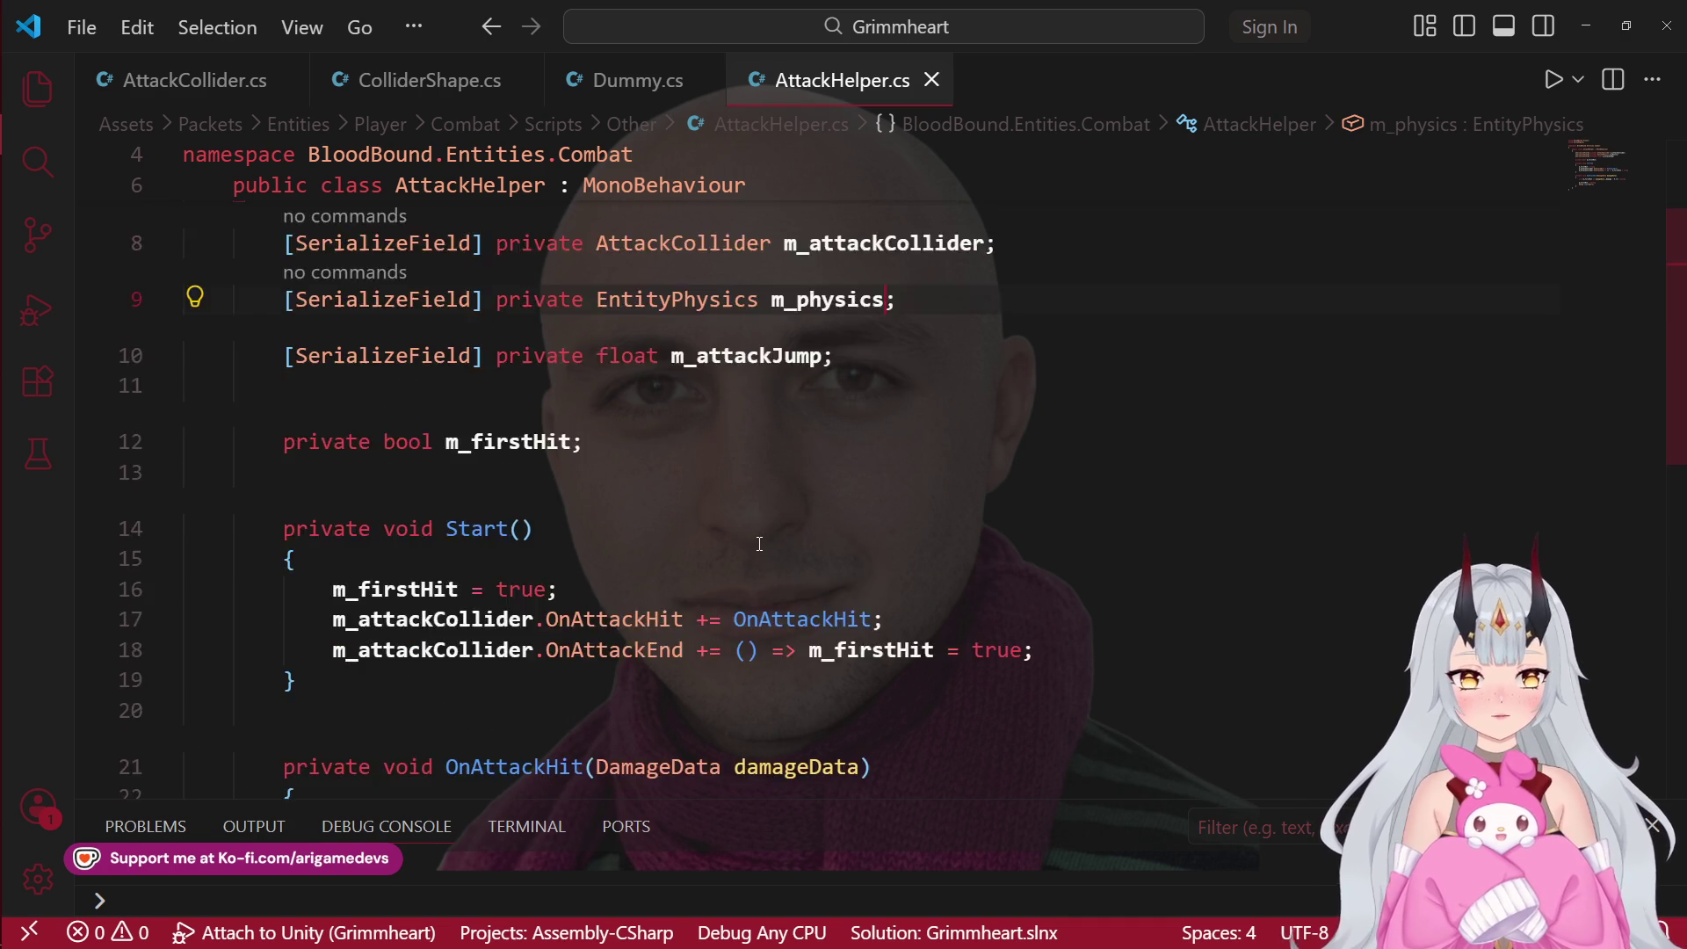
Step: Replace the Debug.Log("Hit") line with a m_physics.Gravity.Jump( call after m_firstHit = false
scroll(759, 544, down, 4)
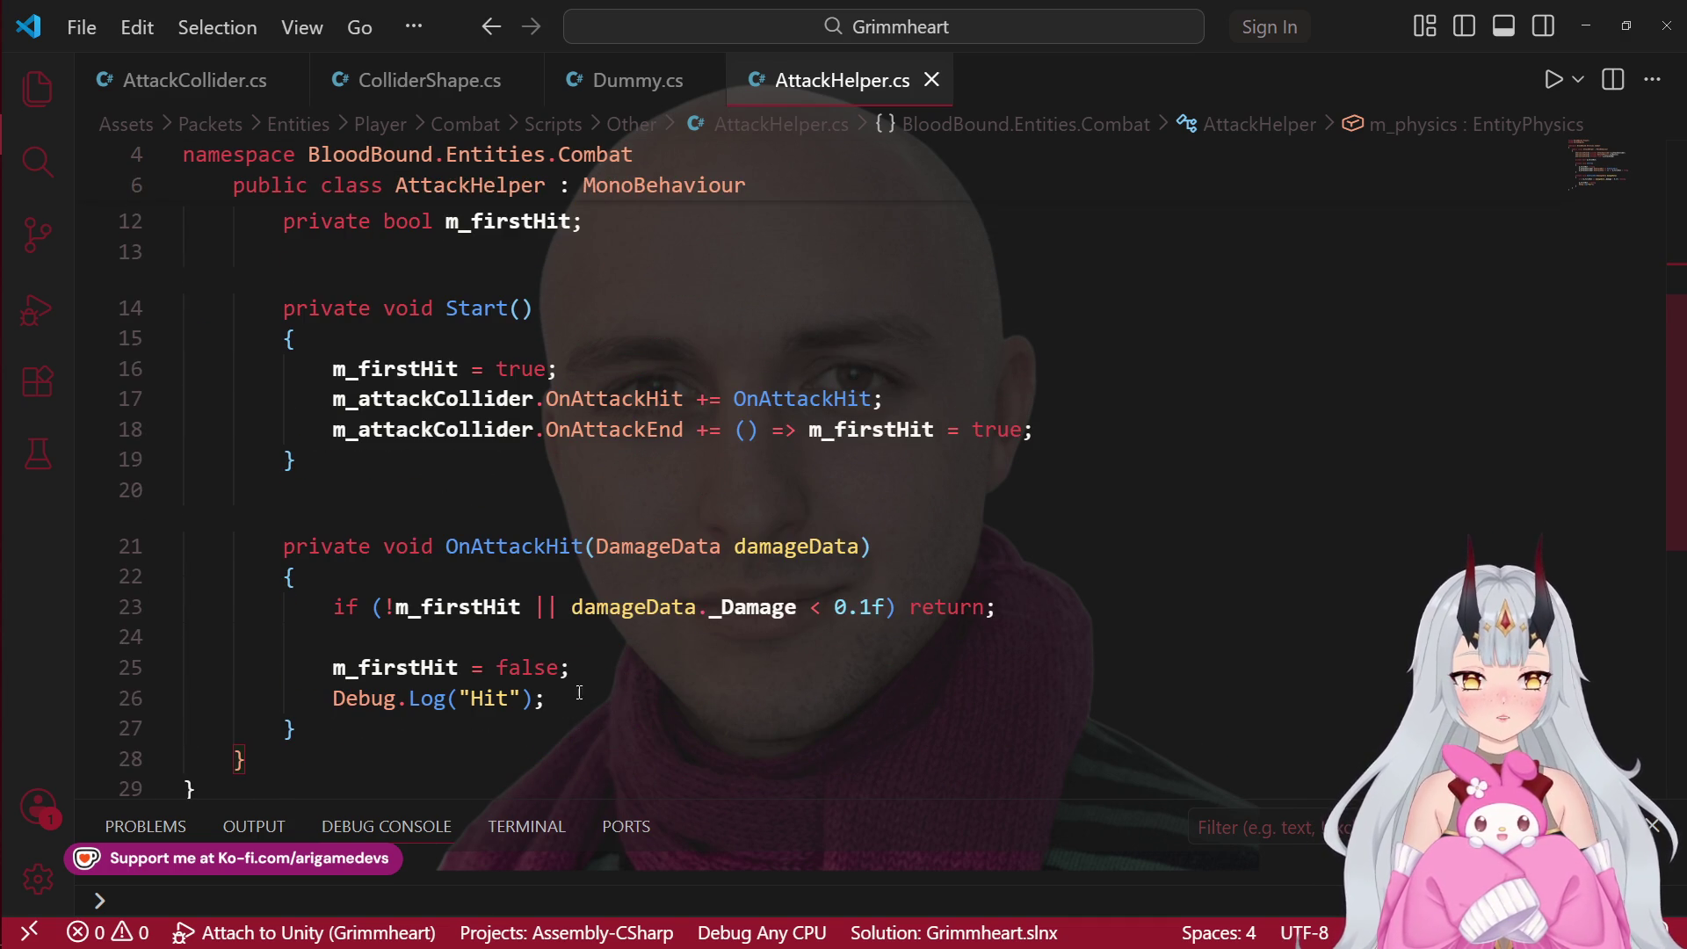
click(583, 697)
key(ctrl+shift+k)
click(621, 608)
key(Return)
text(m_phy)
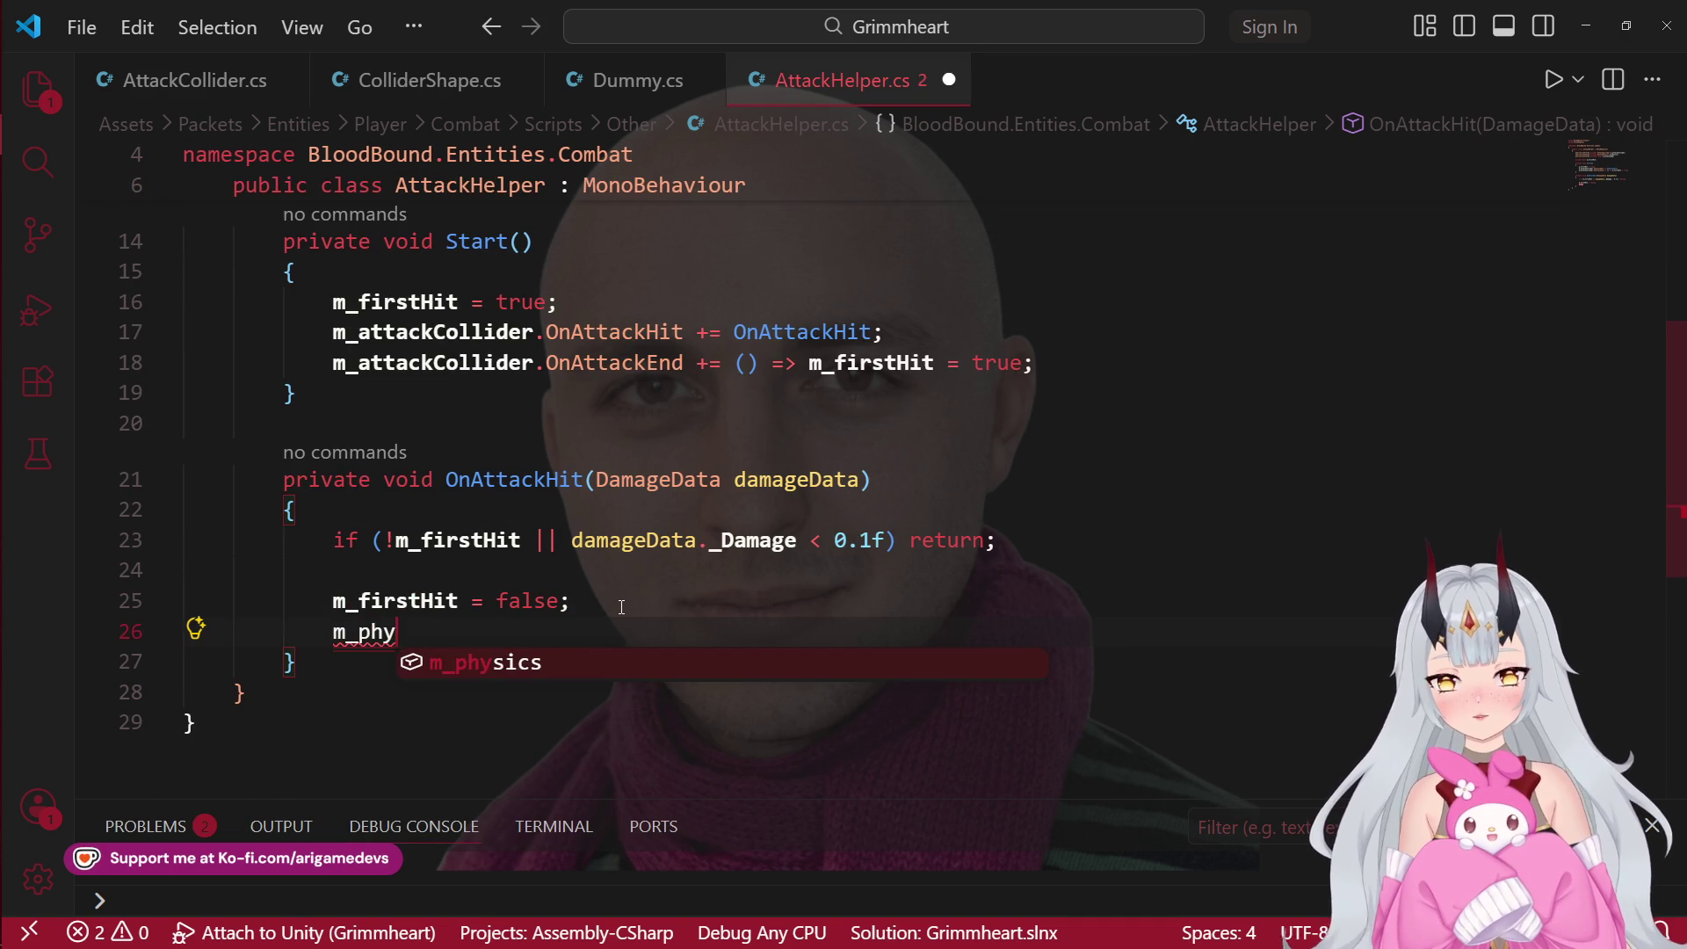
key(Tab)
text(.grav)
key(Tab)
text(.ju)
key(Tab)
text(()
key(Escape)
Step: Rename m_attackJump to m_attackJumpHeight, pass it to Jump, and save
scroll(633, 632, up, 3)
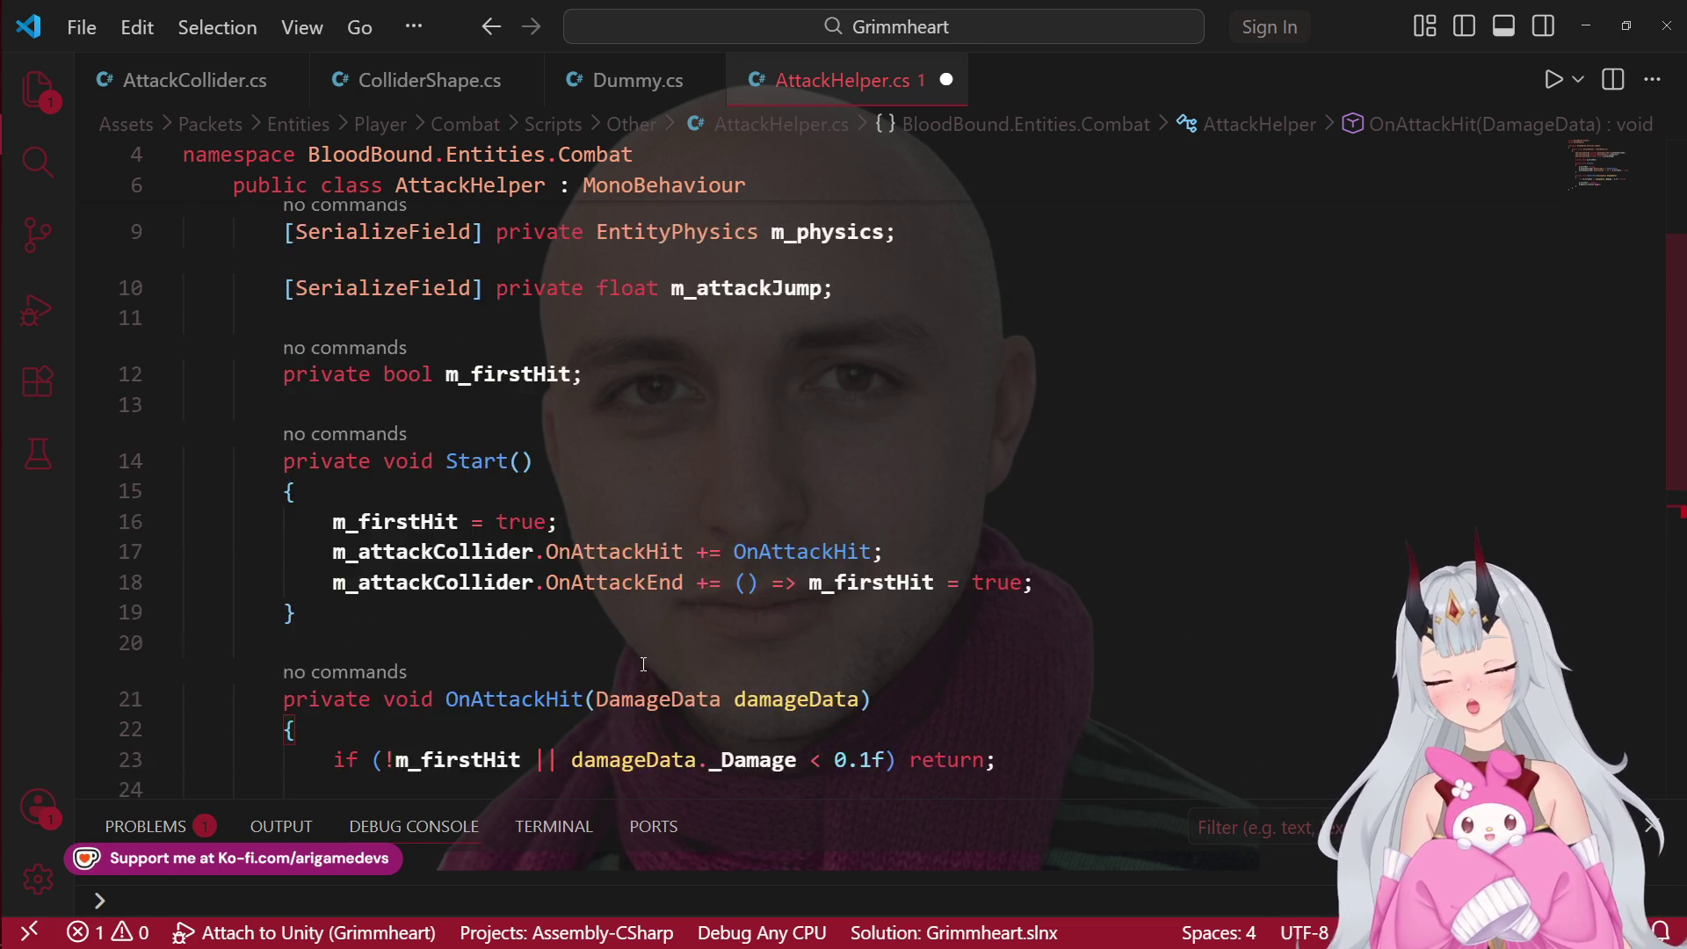
scroll(636, 657, up, 2)
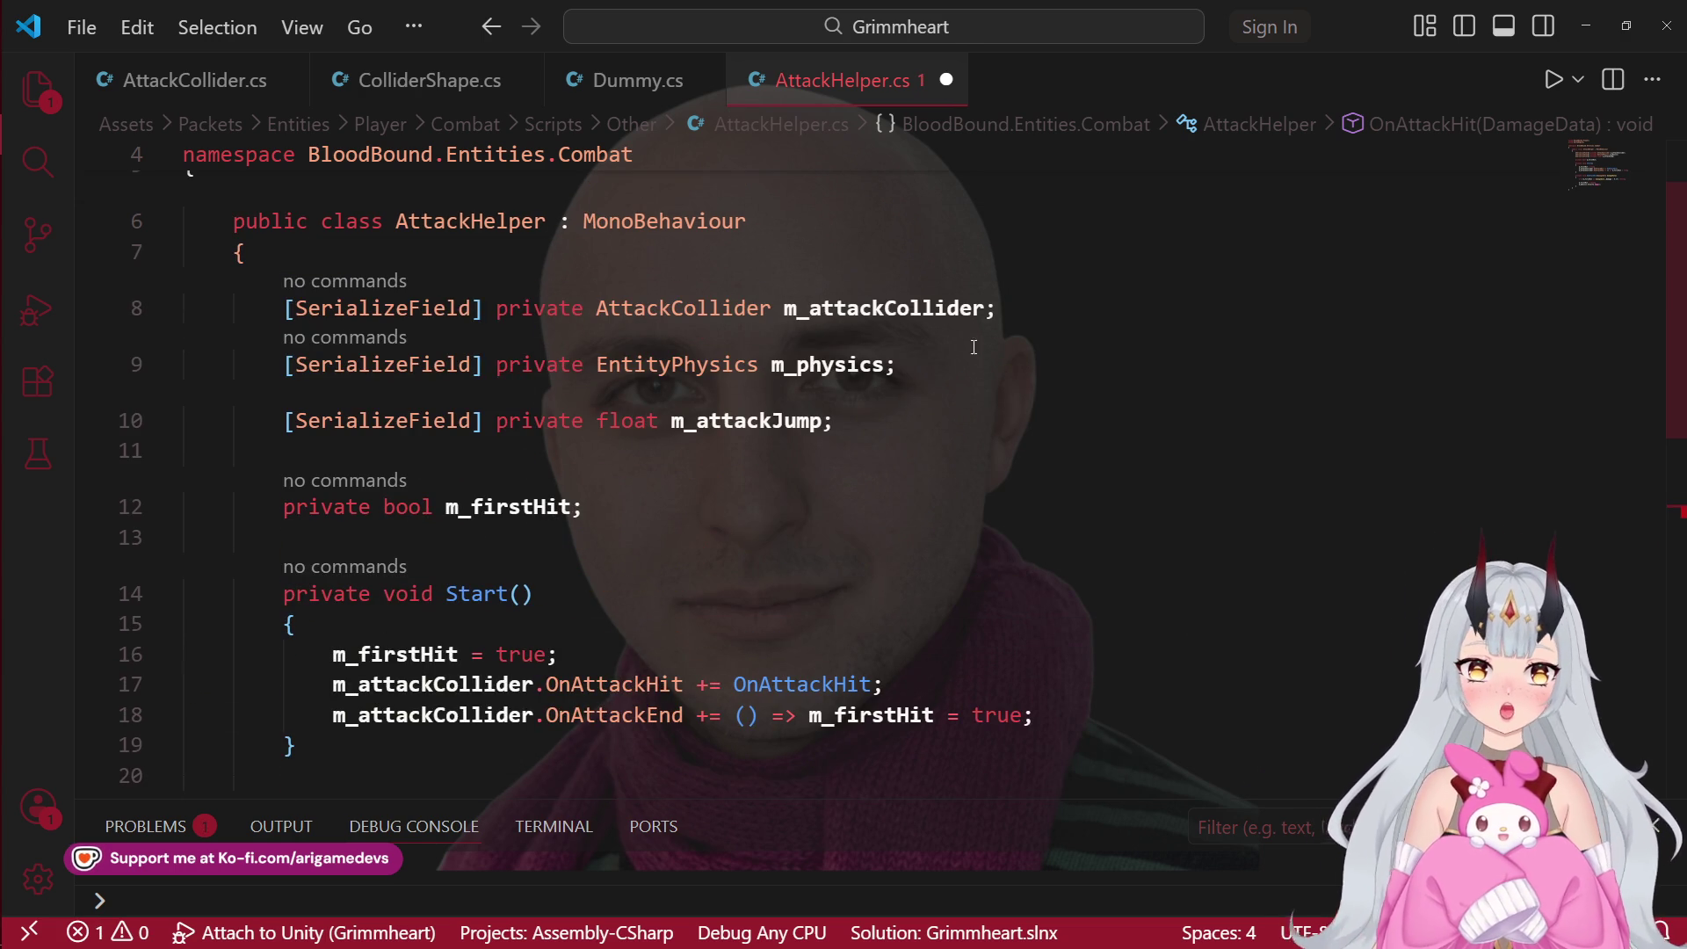
click(773, 421)
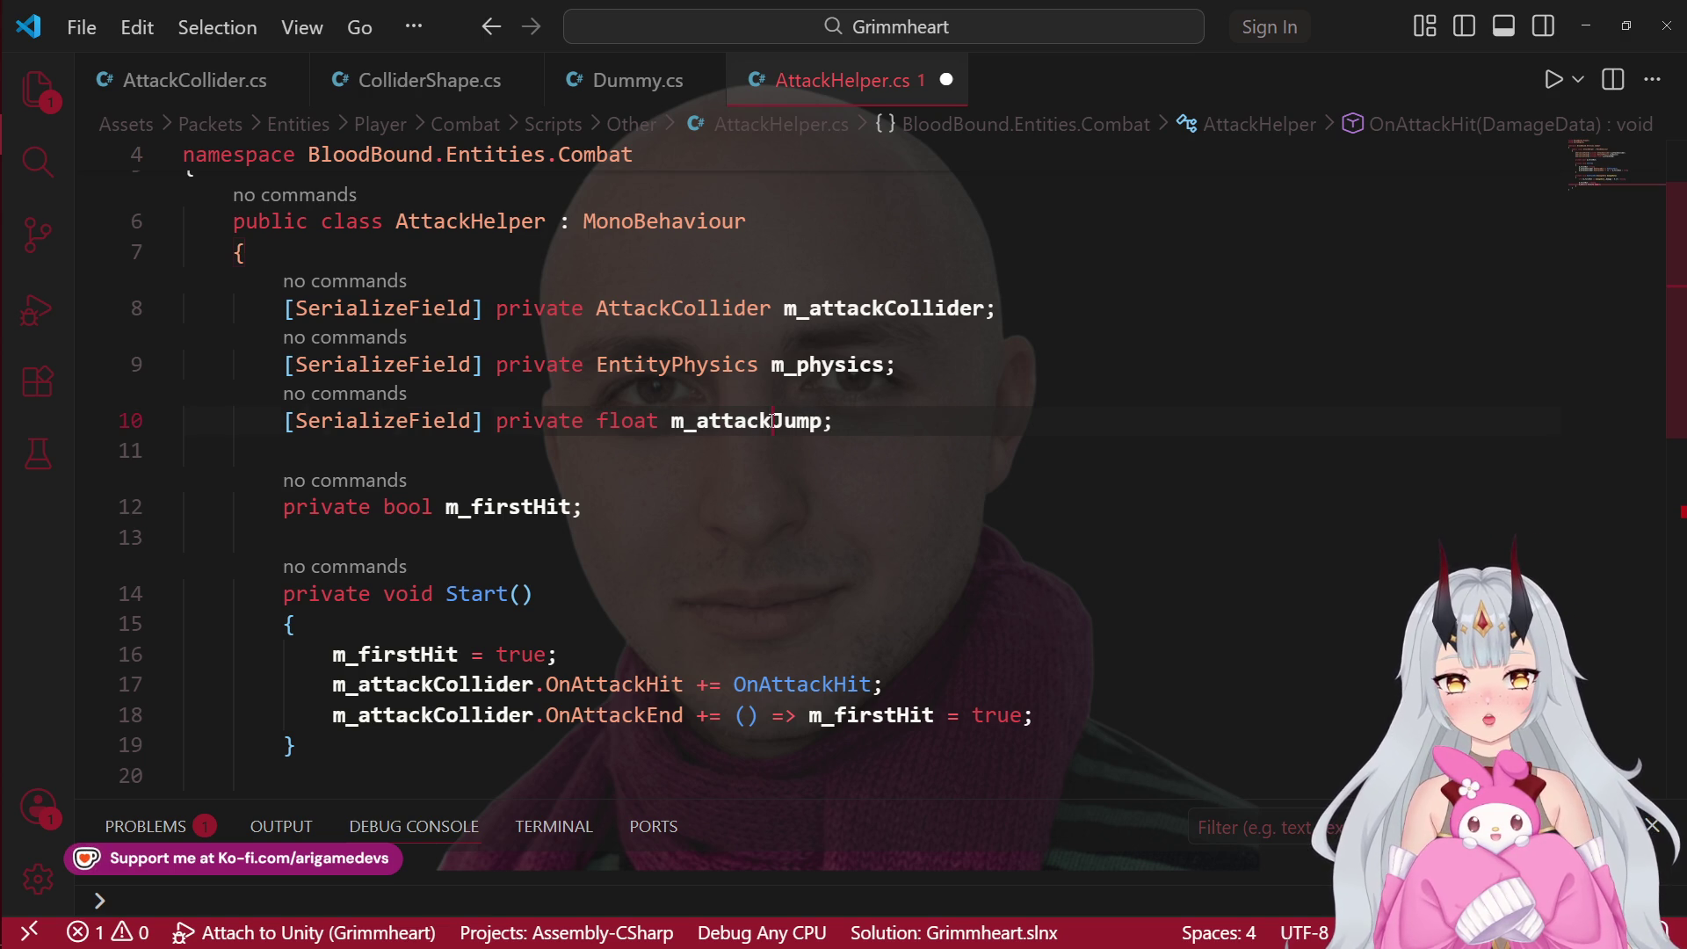
click(823, 421)
text(Height)
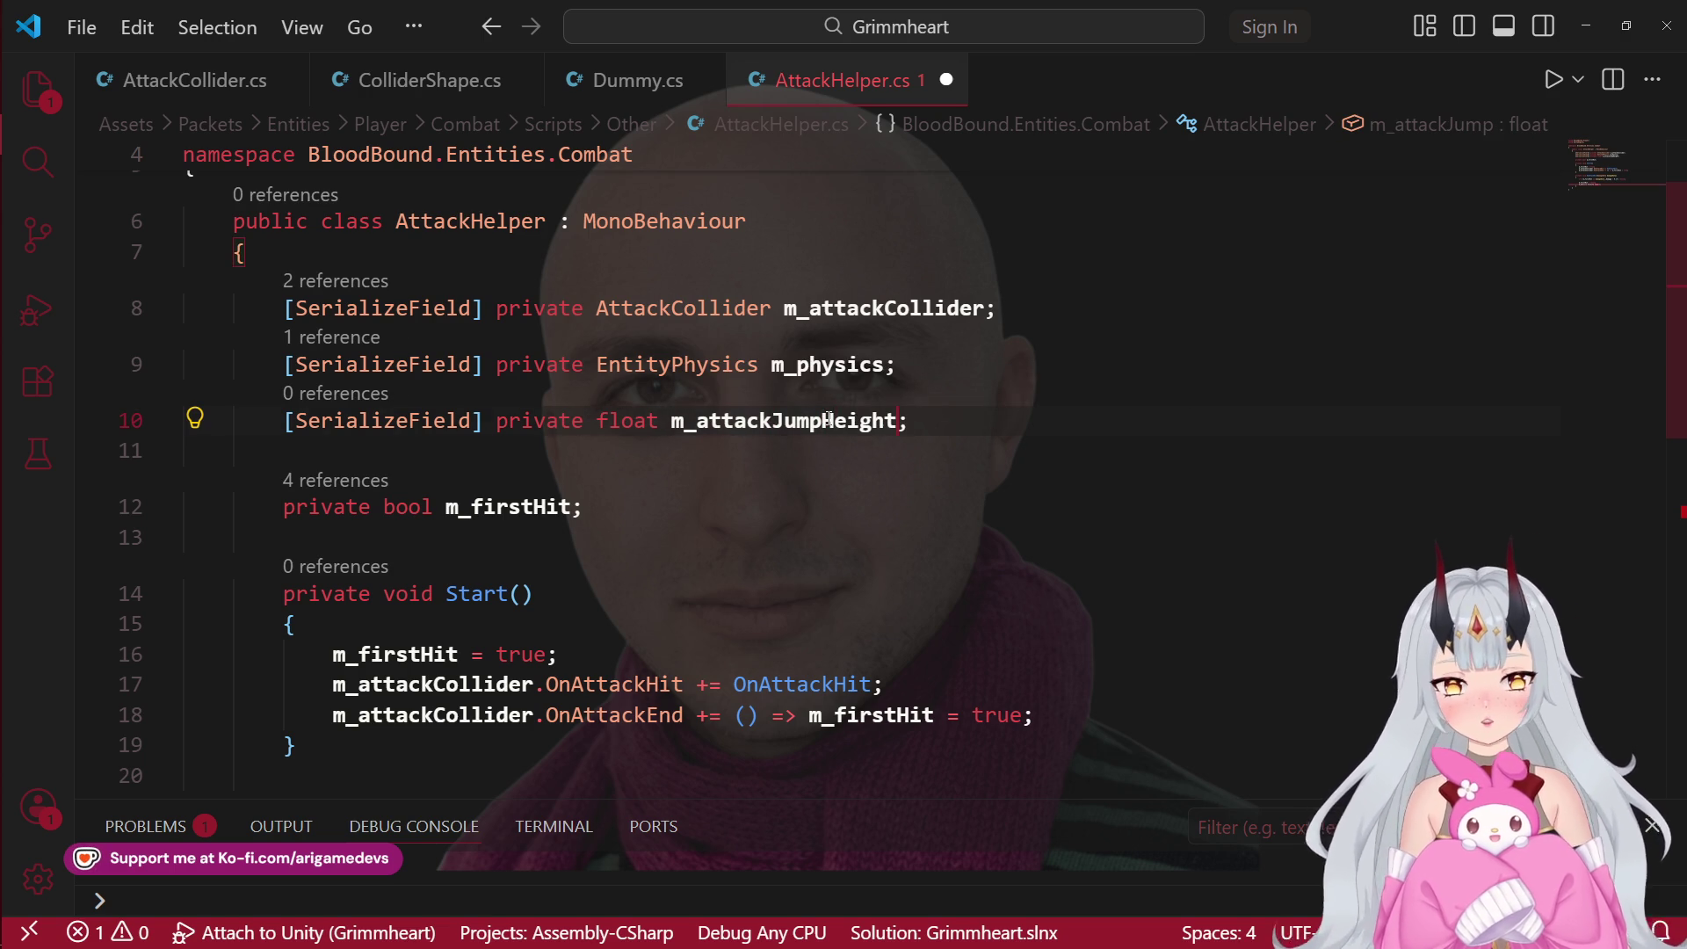
scroll(891, 644, down, 4)
scroll(890, 644, down, 1)
click(614, 499)
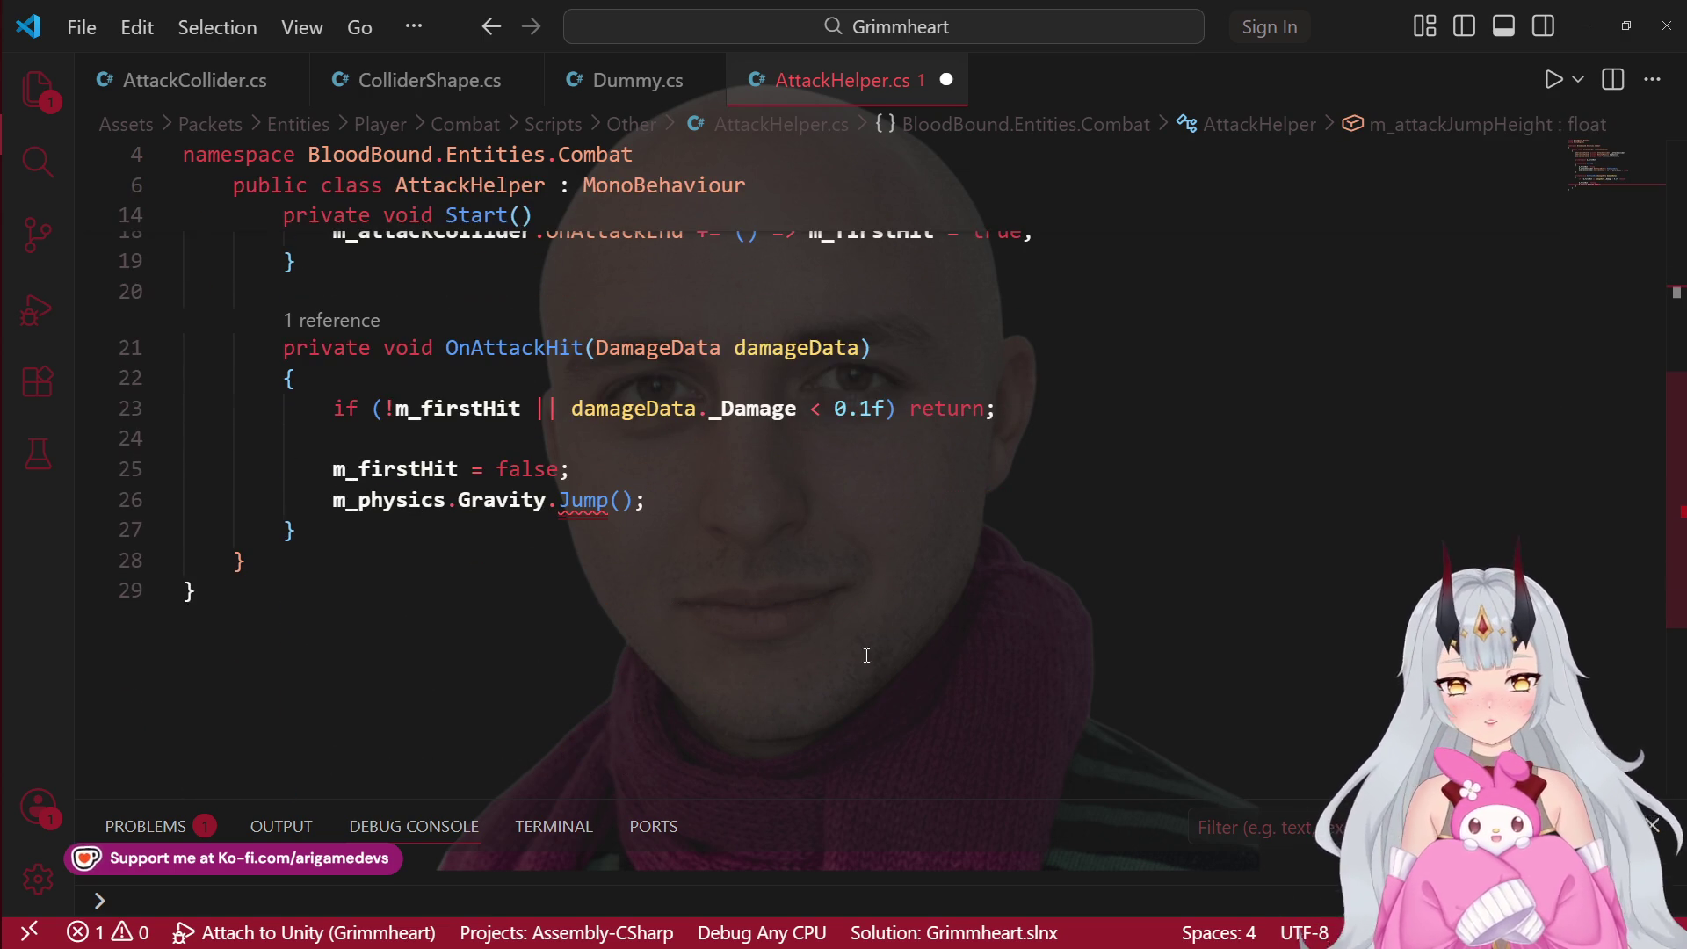
text(m_attackJumpHeight)
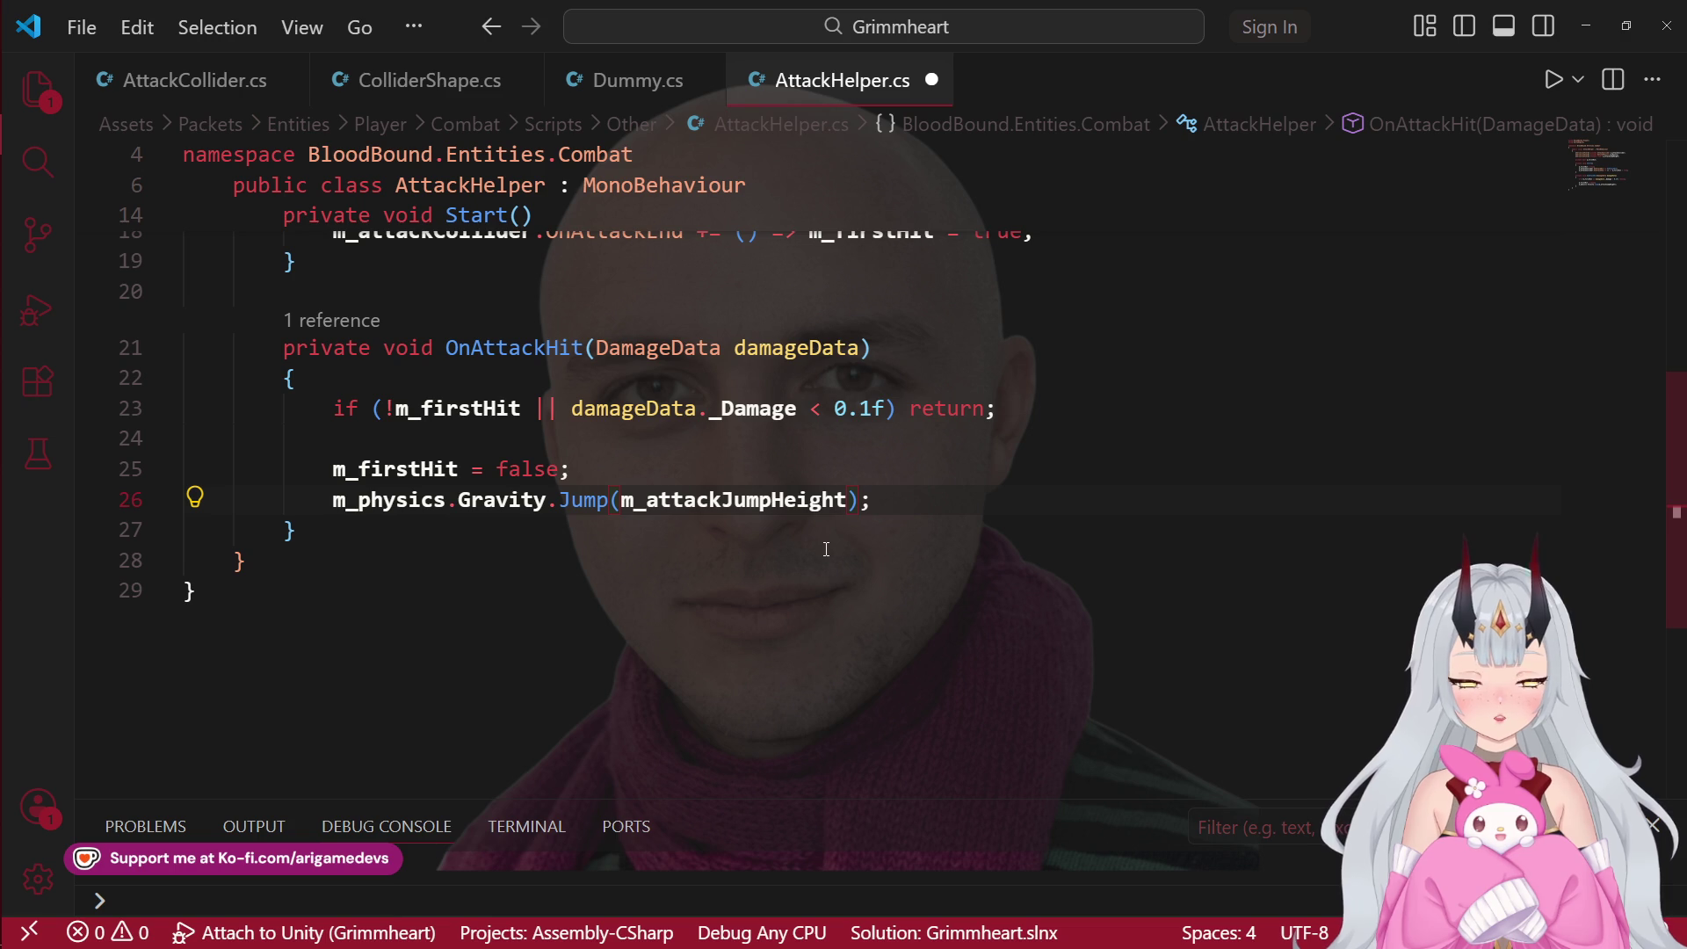
key(ctrl+s)
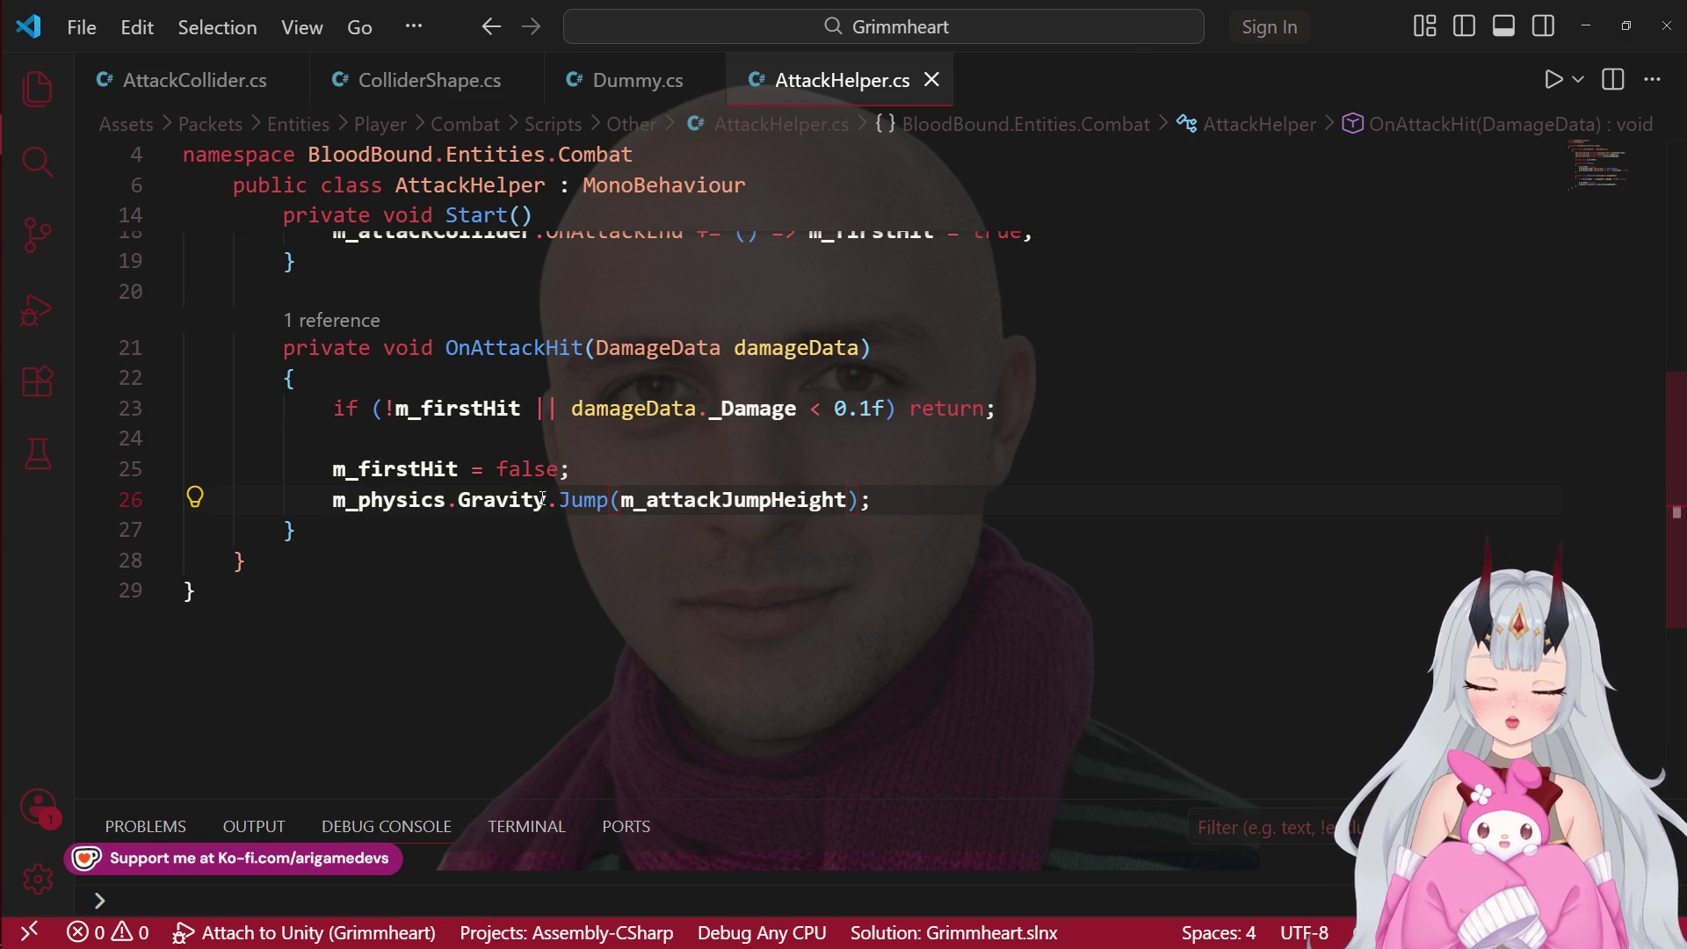
click(22, 178)
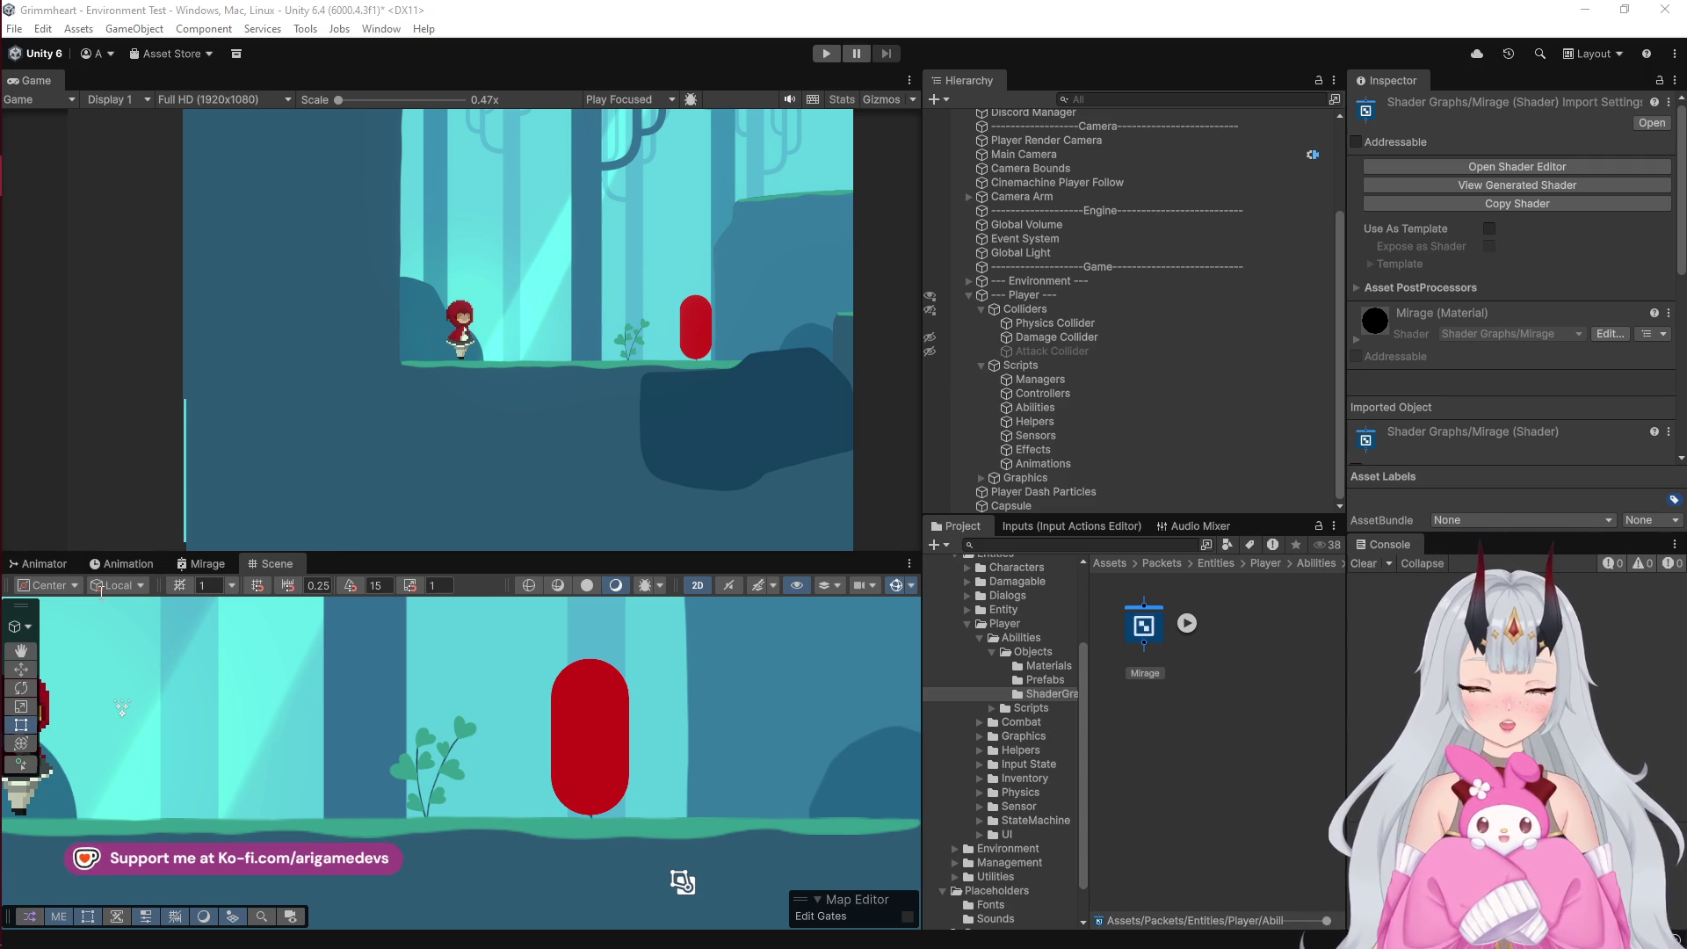
Step: In Unity, enlarge the Hierarchy and select the player's Animations object
click(28, 93)
click(10, 227)
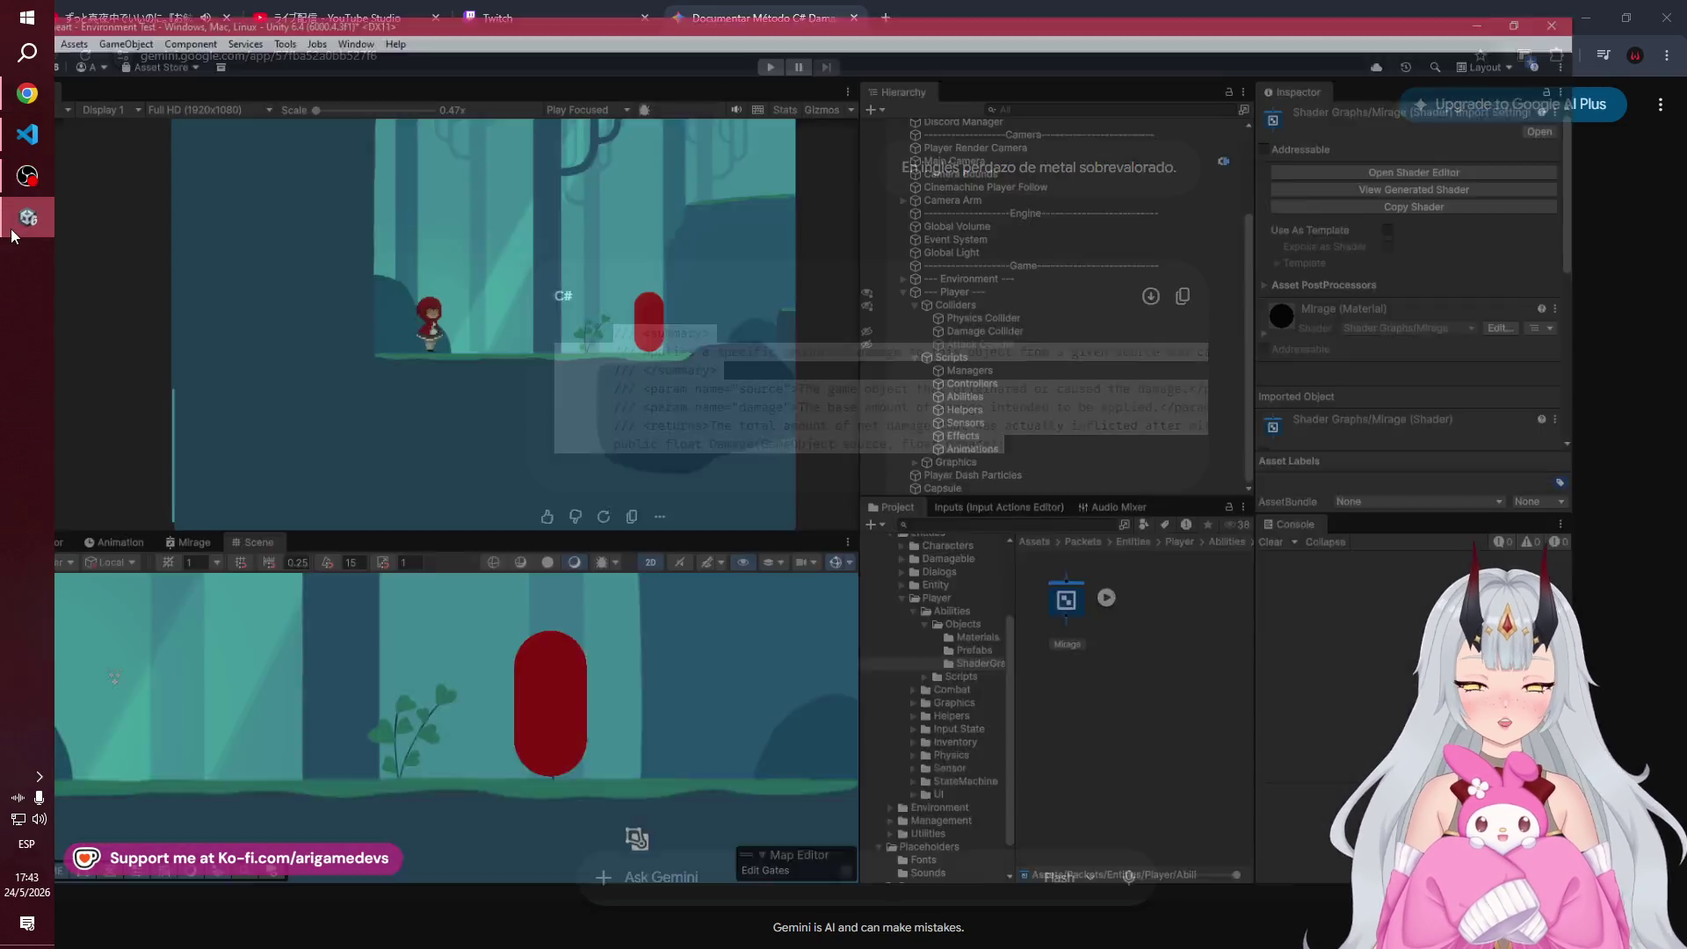
click(27, 134)
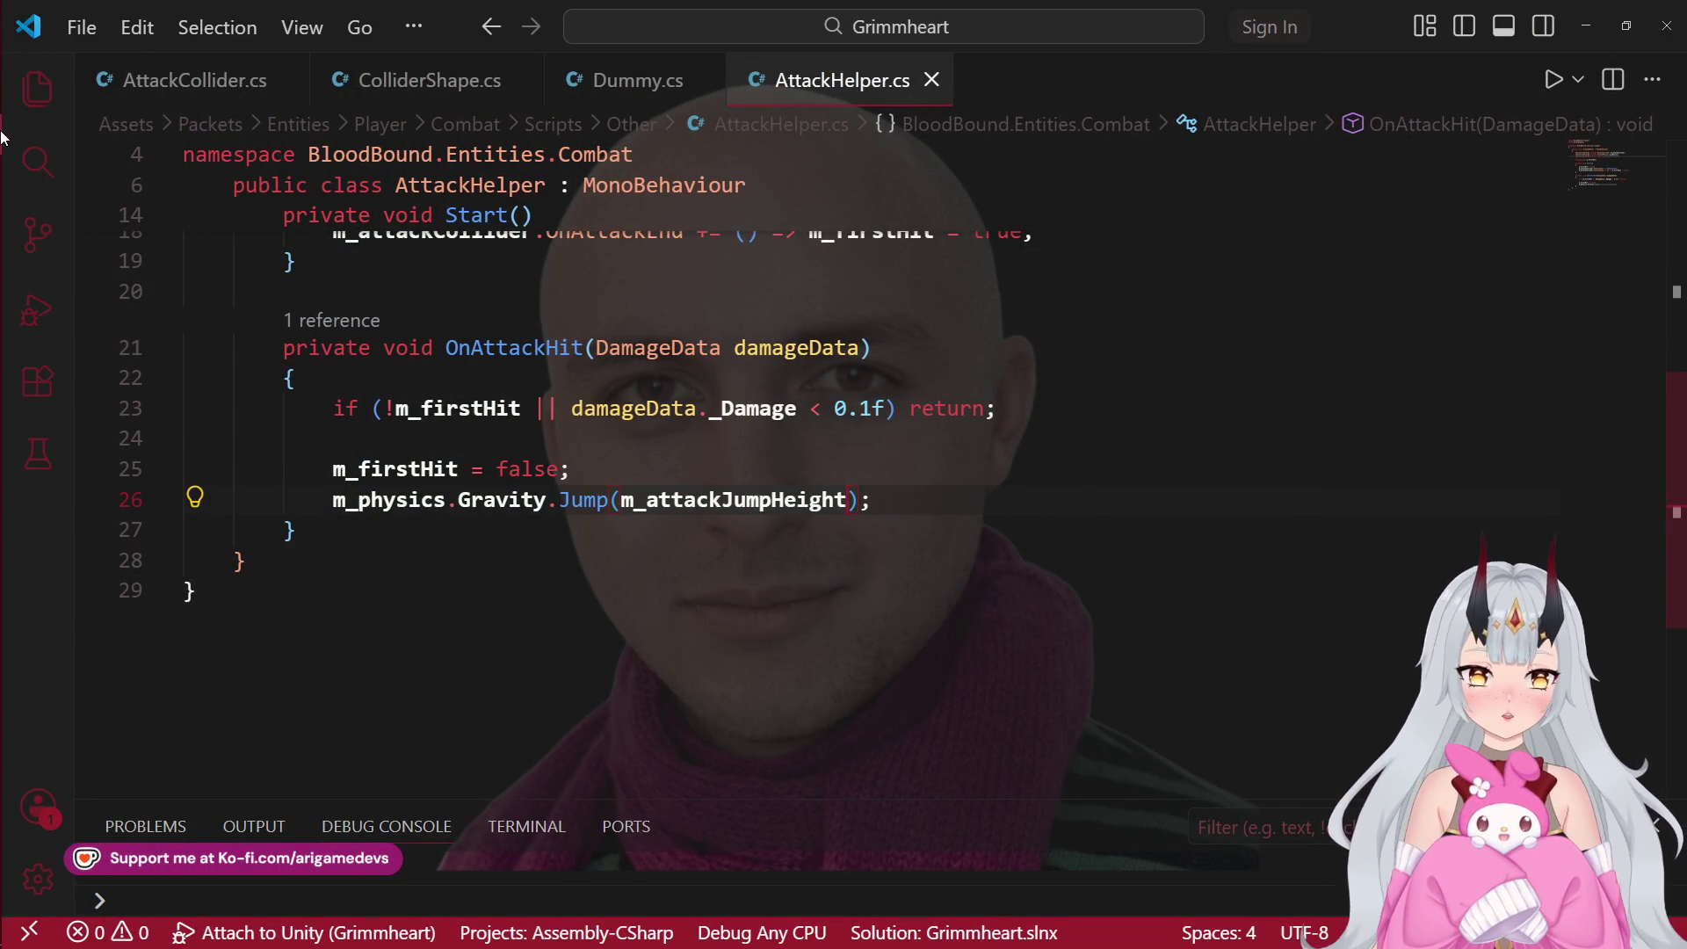
click(12, 217)
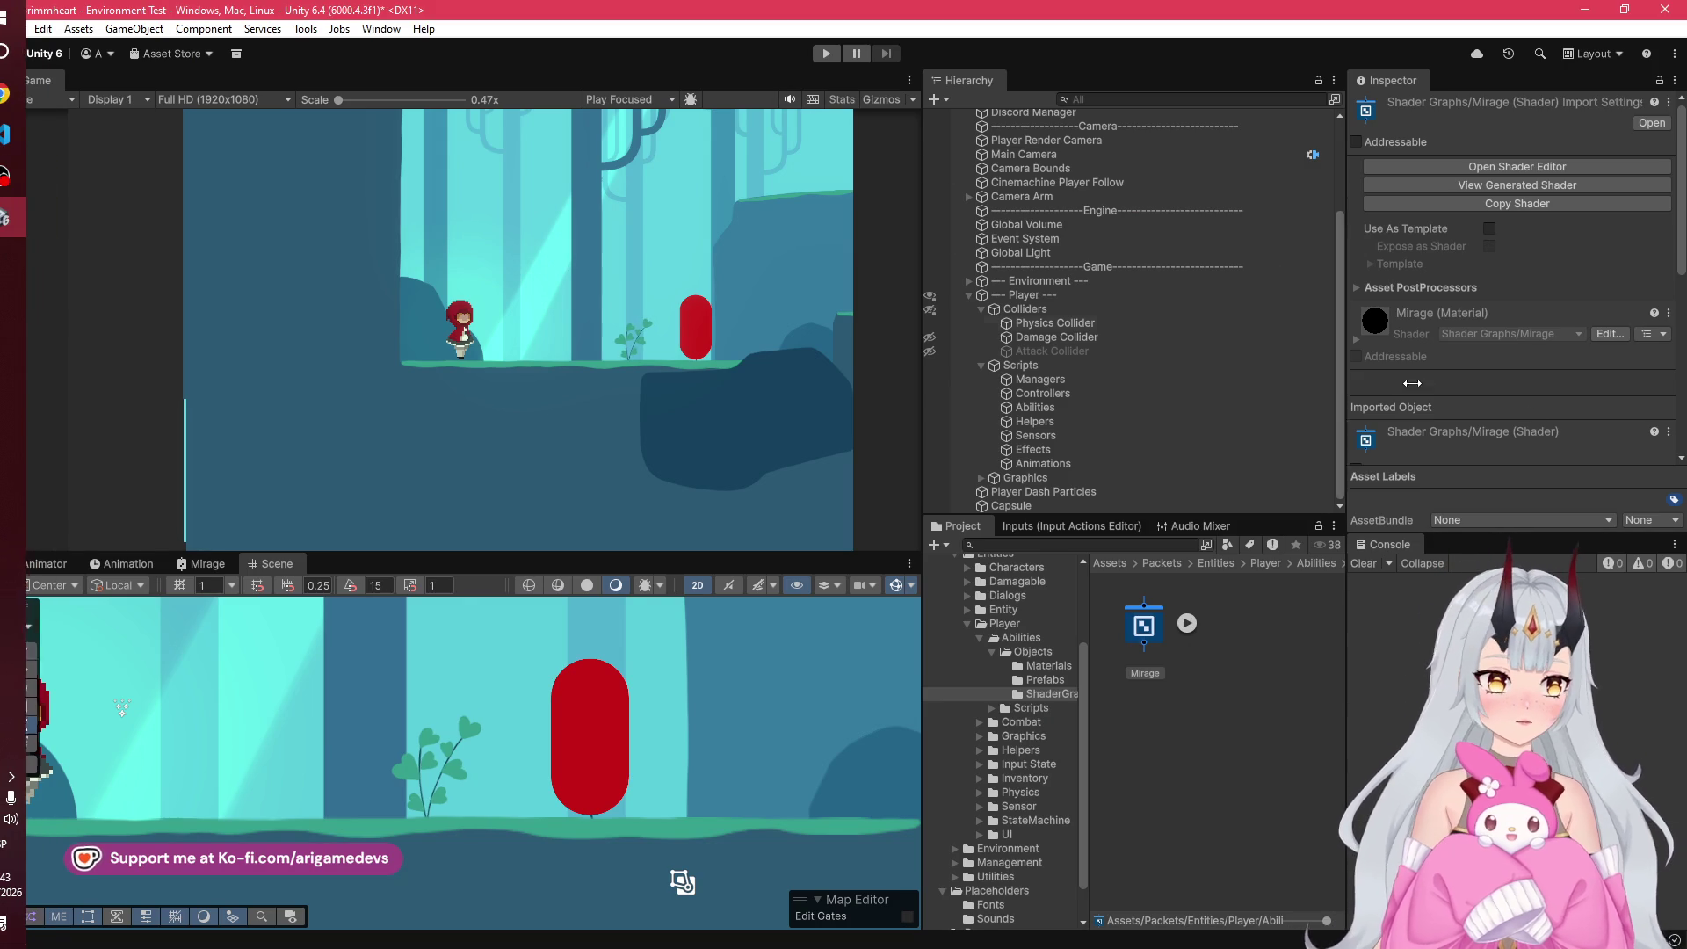
drag(1257, 516, 1260, 610)
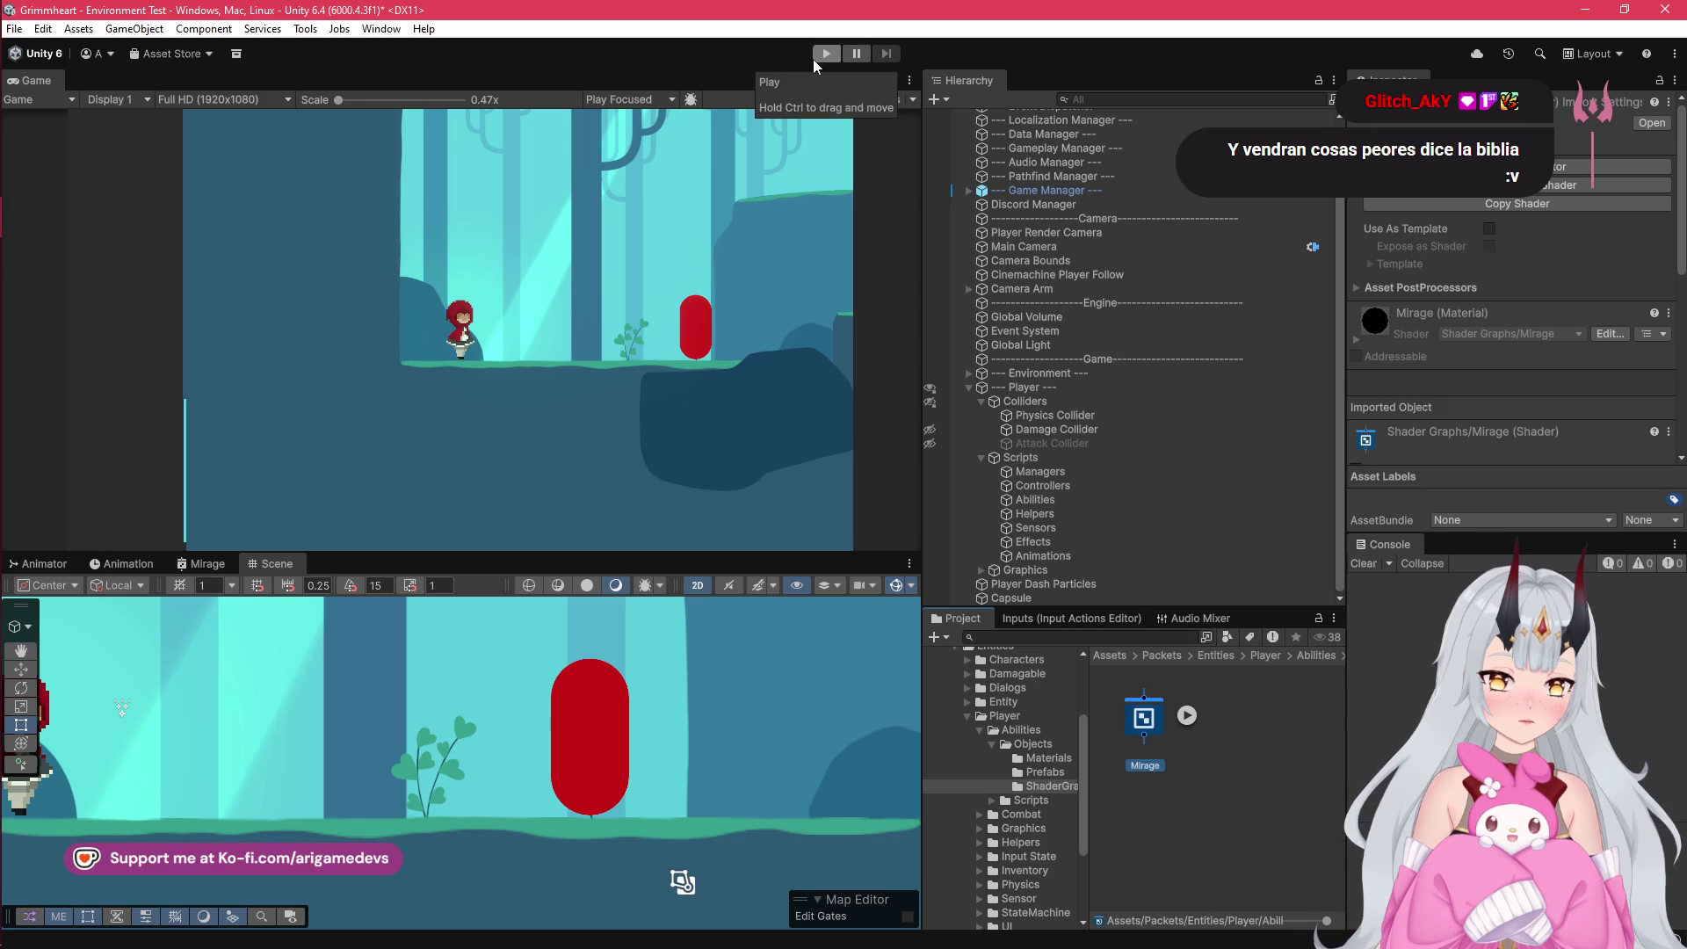
click(1082, 543)
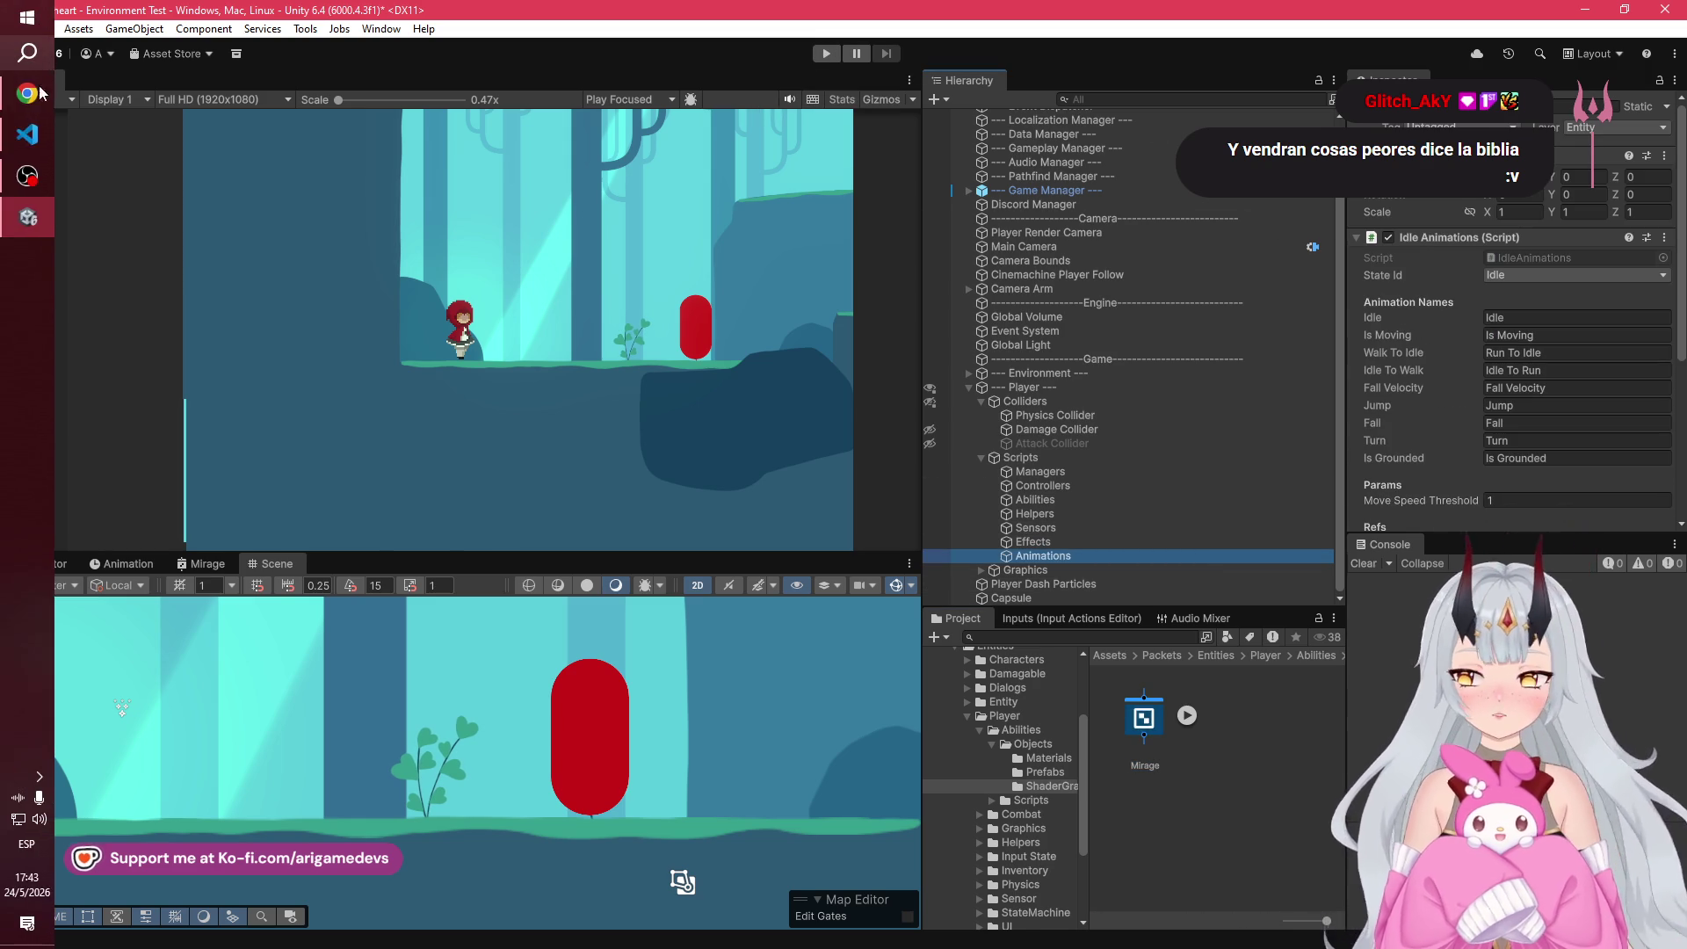
Step: Return to AttackHelper.cs at the OnAttackHit code on line 25
click(27, 134)
scroll(627, 439, down, 1)
scroll(626, 440, up, 2)
click(627, 508)
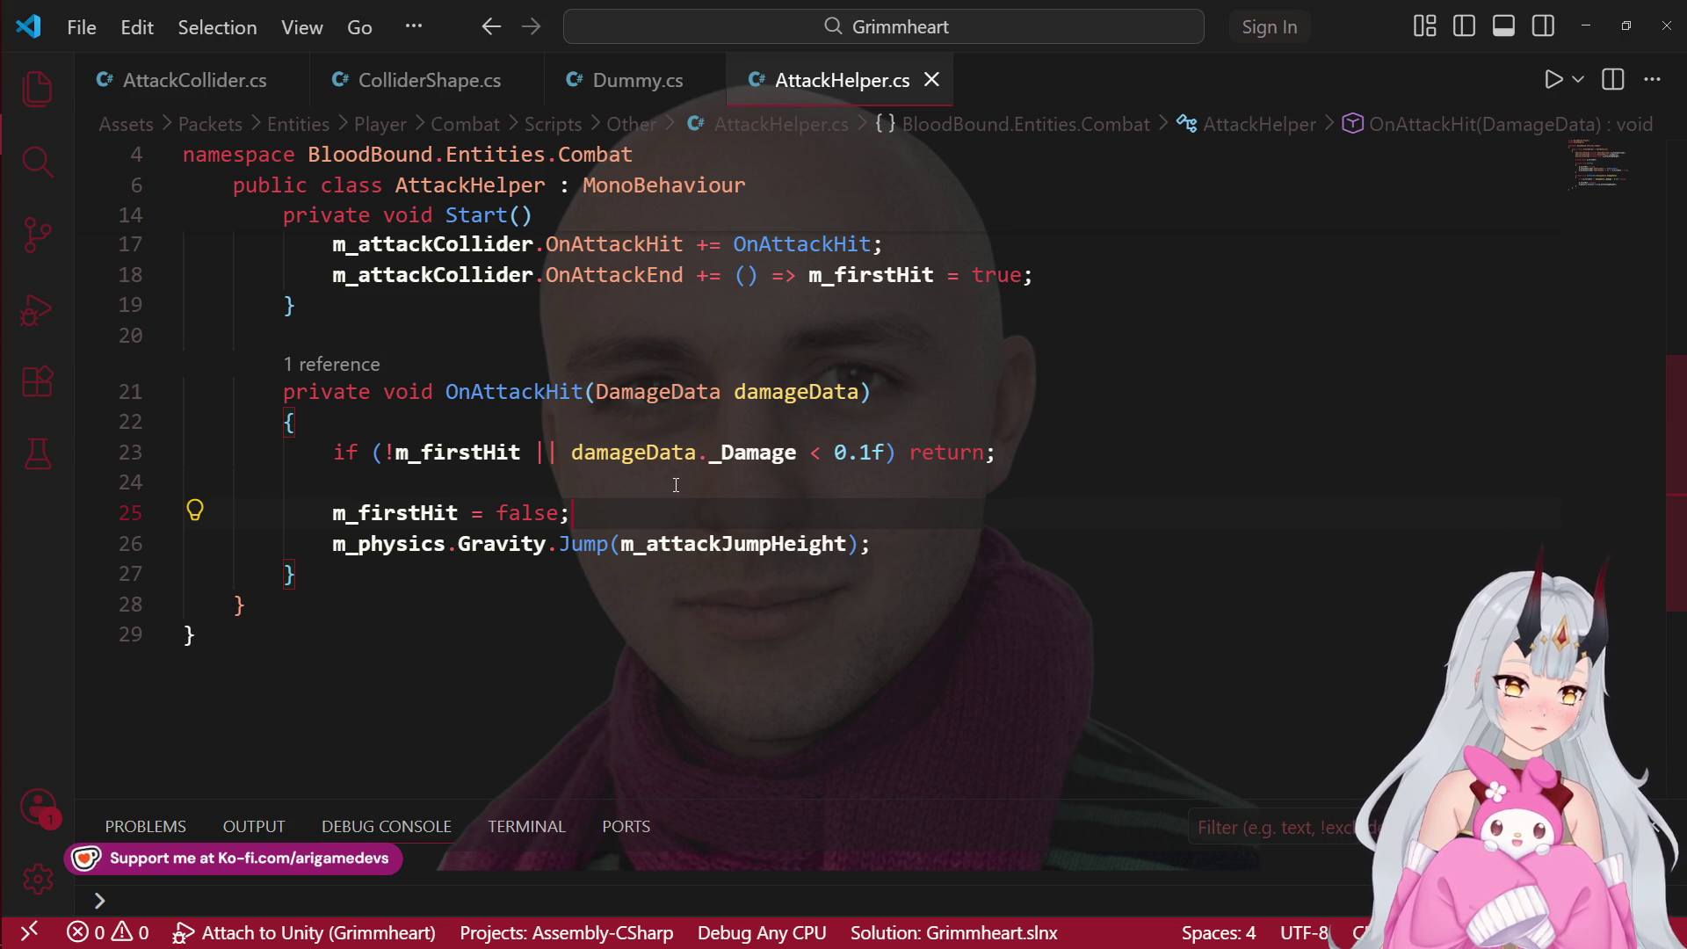
Step: Rename the m_firstHit field to m_hasJumped throughout AttackHelper.cs with F2
scroll(502, 293, up, 3)
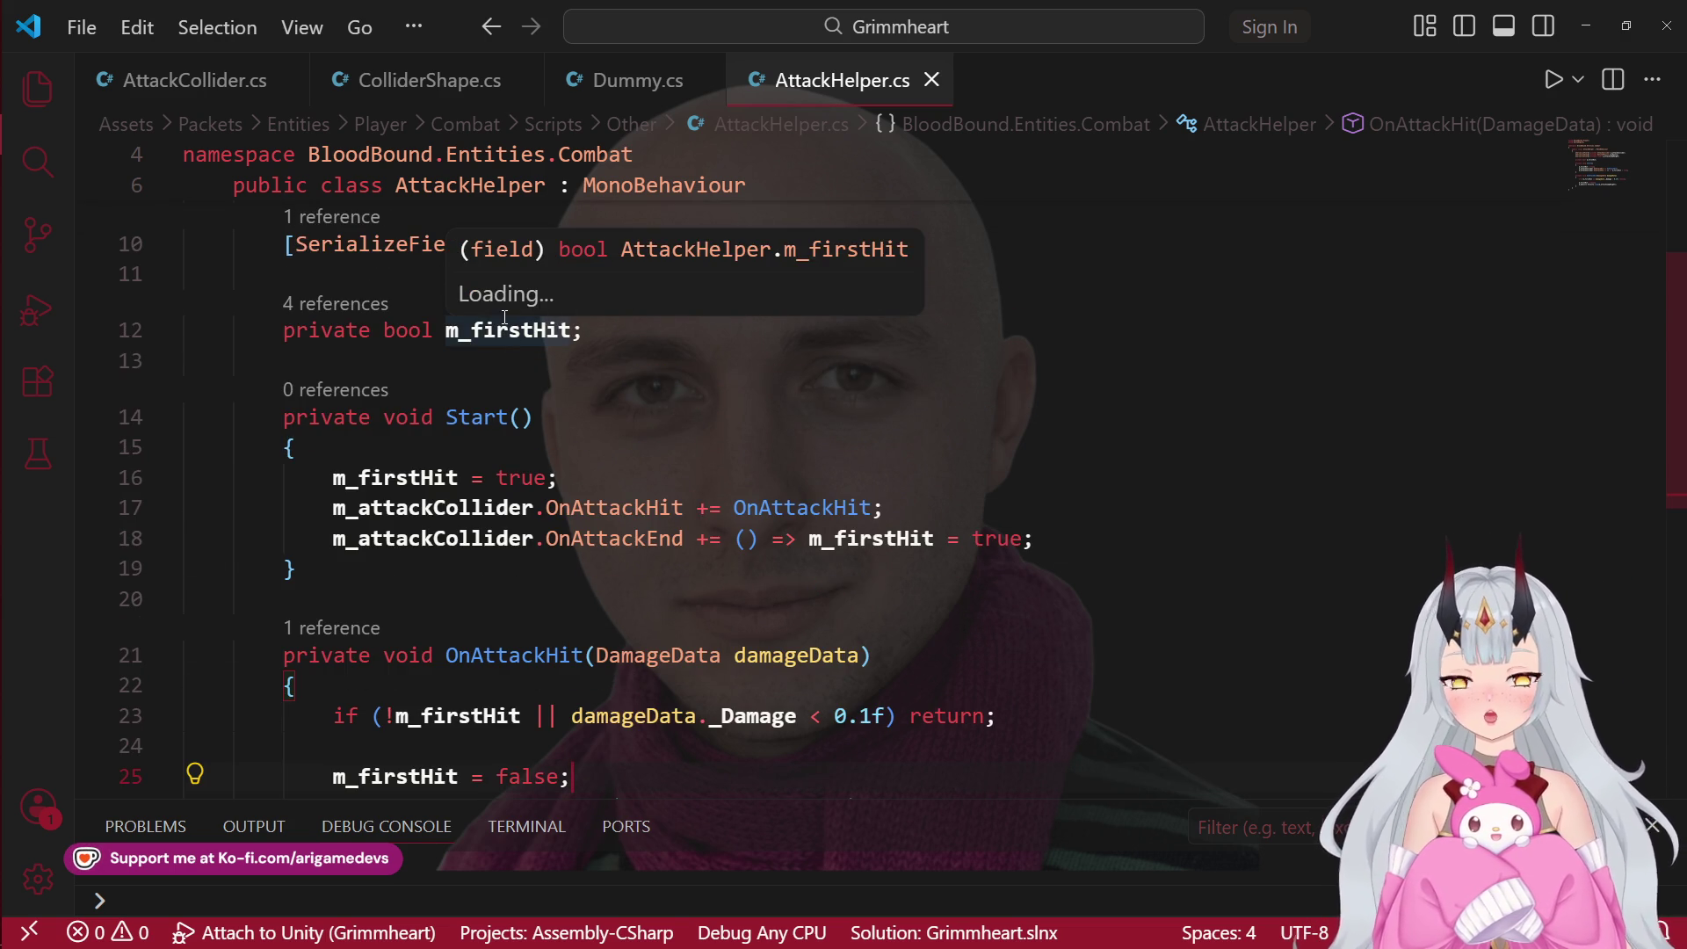
click(494, 332)
double_click(494, 332)
text(m)
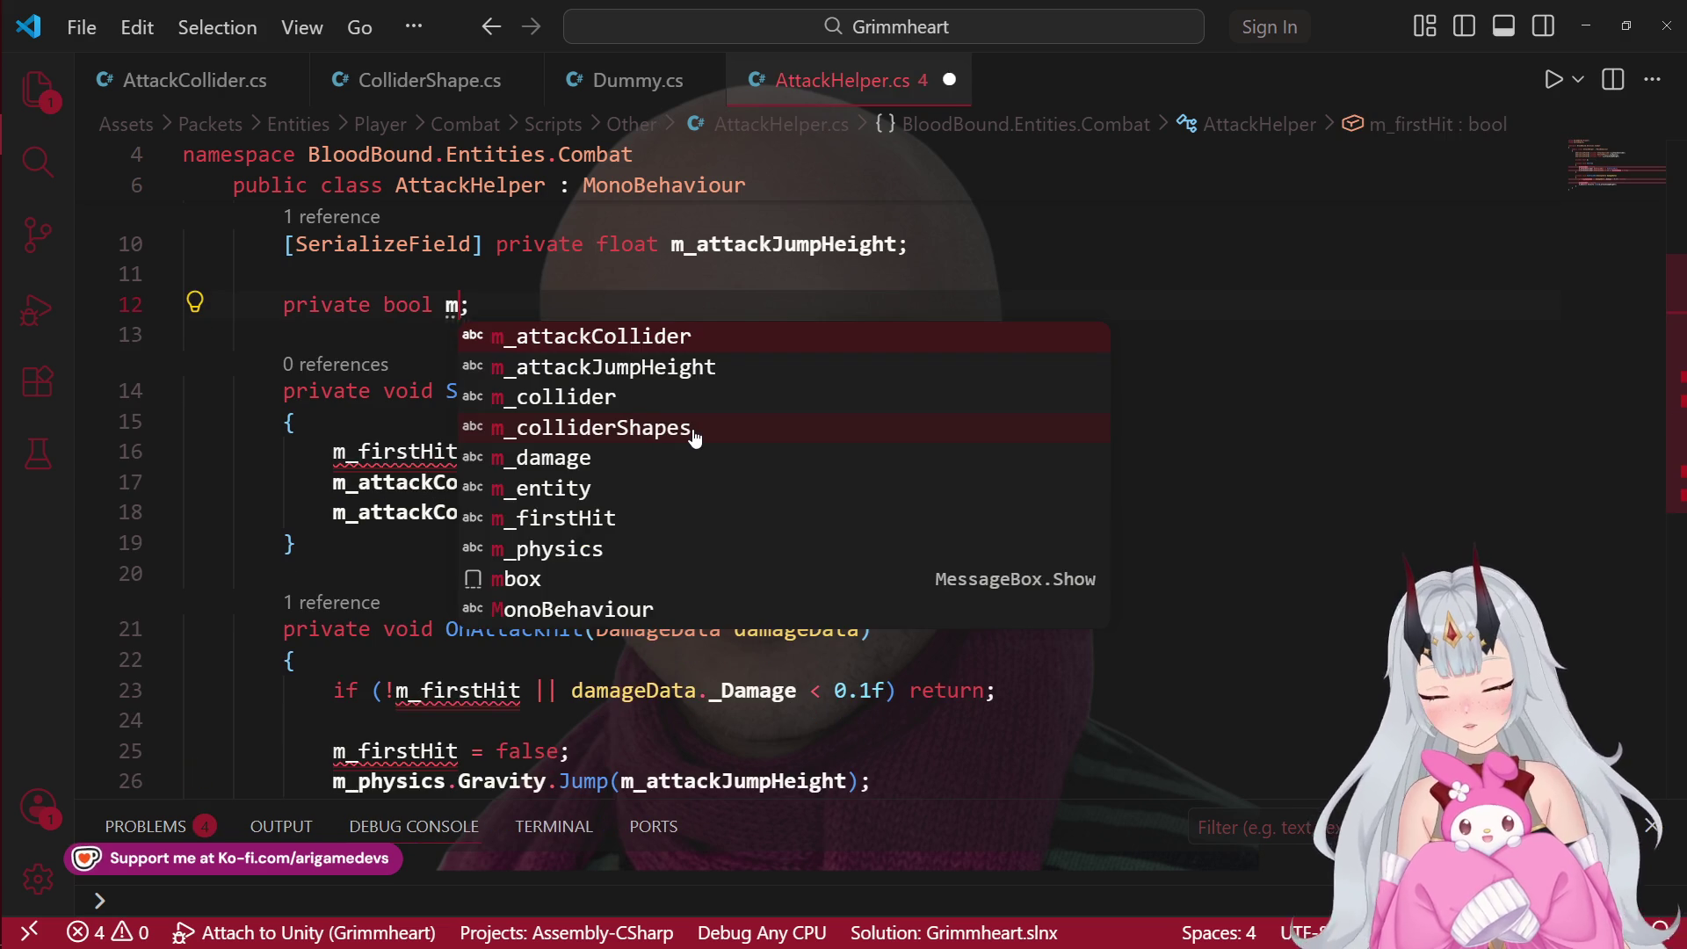
key(ctrl+z)
key(F2)
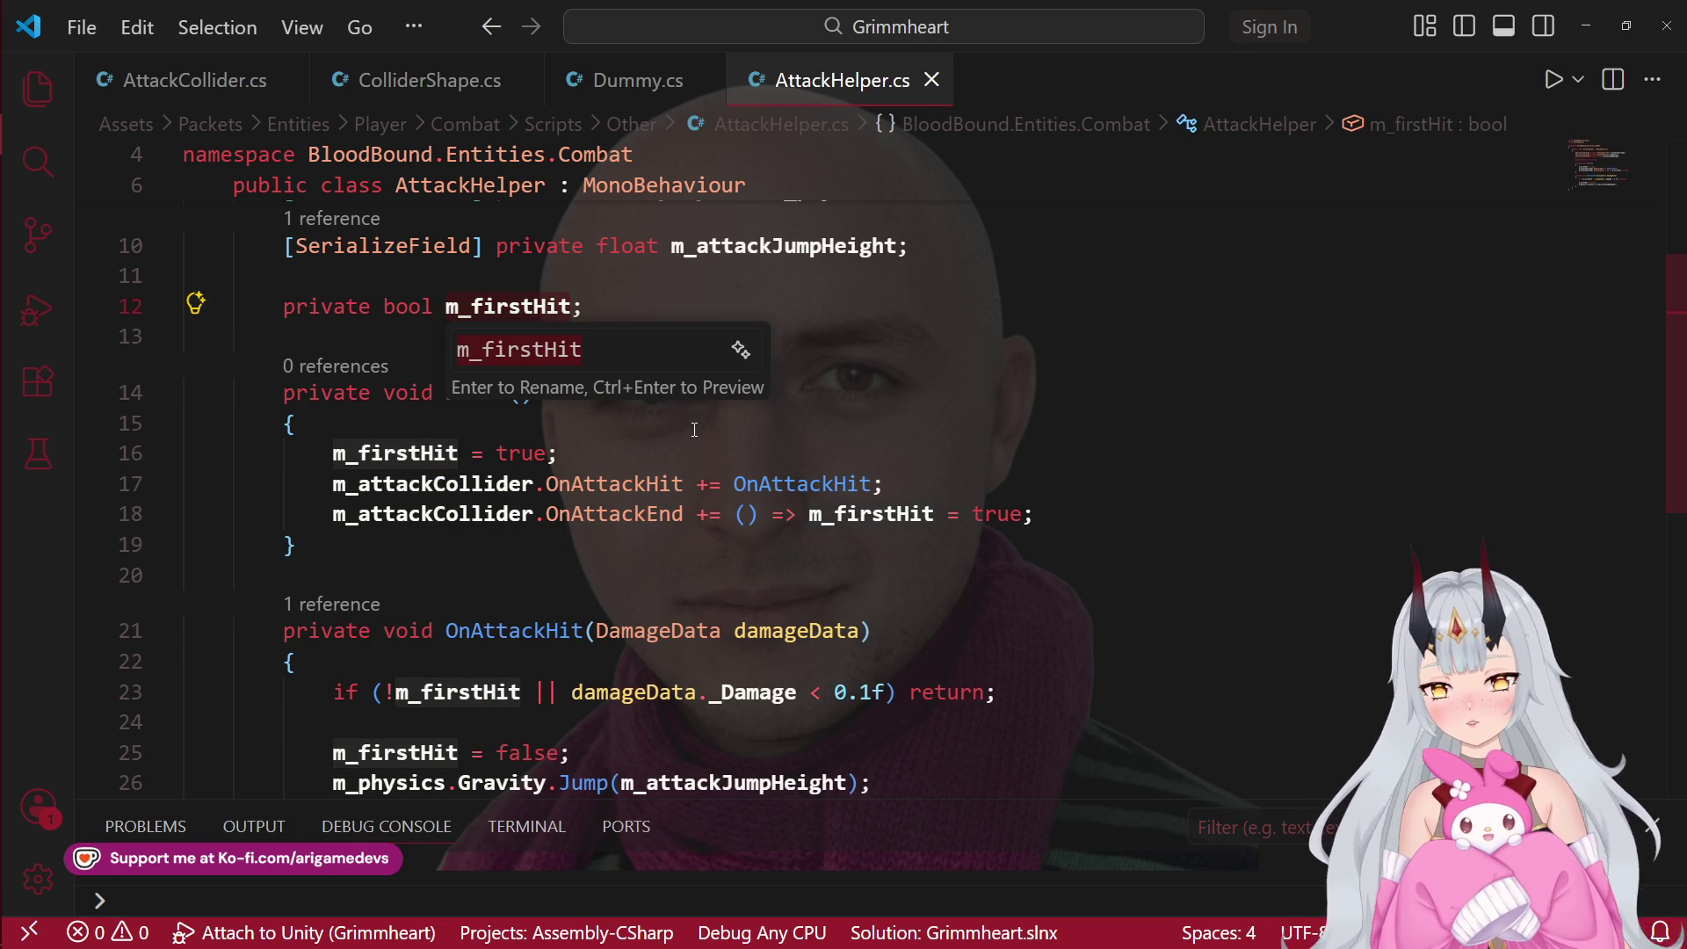
text(m_hasJumped)
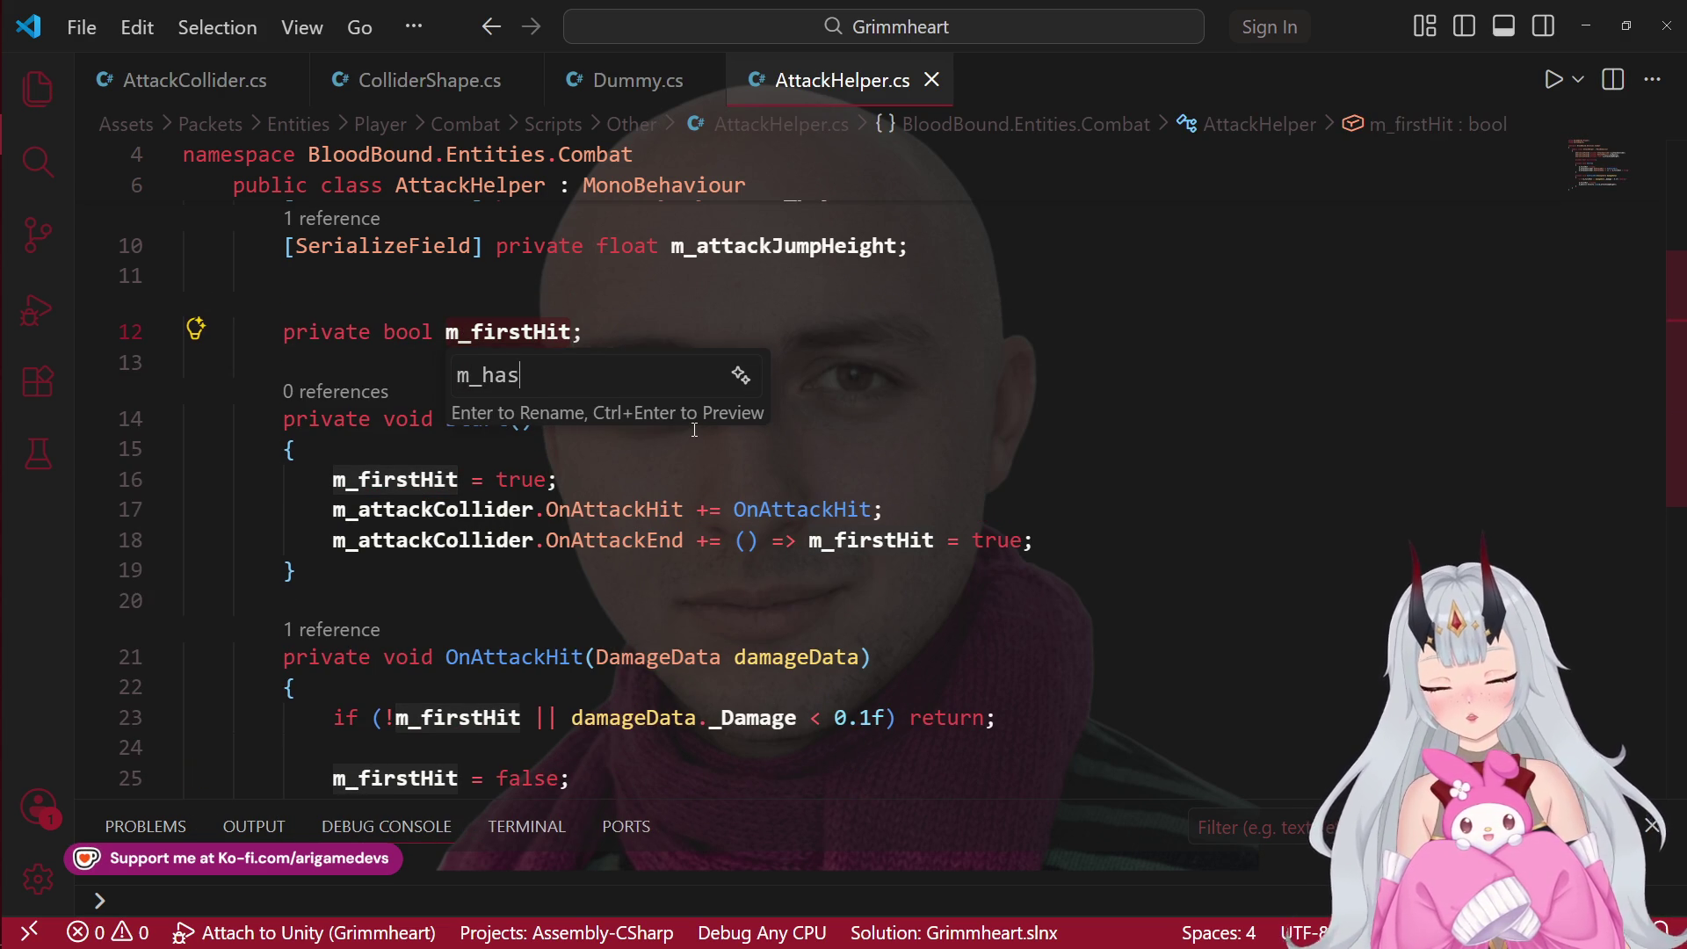
key(Return)
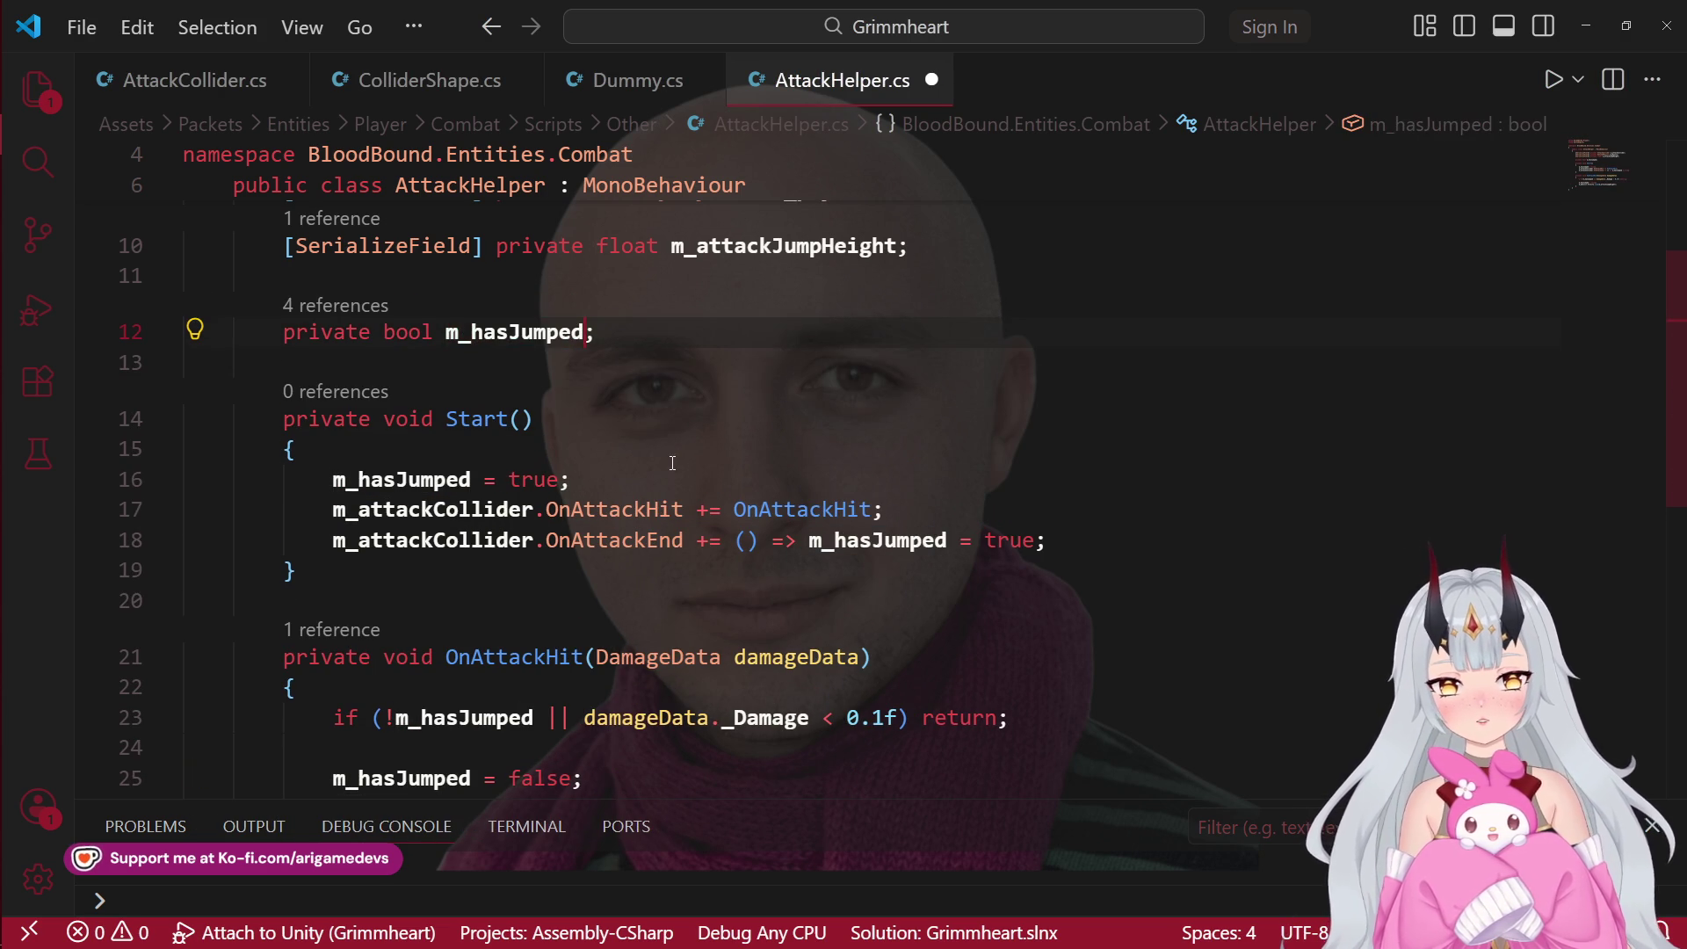
key(Down)
key(Down)
key(Down)
Step: Change the two true assignments on lines 16 and 18 to false
double_click(533, 481)
text(false)
key(Escape)
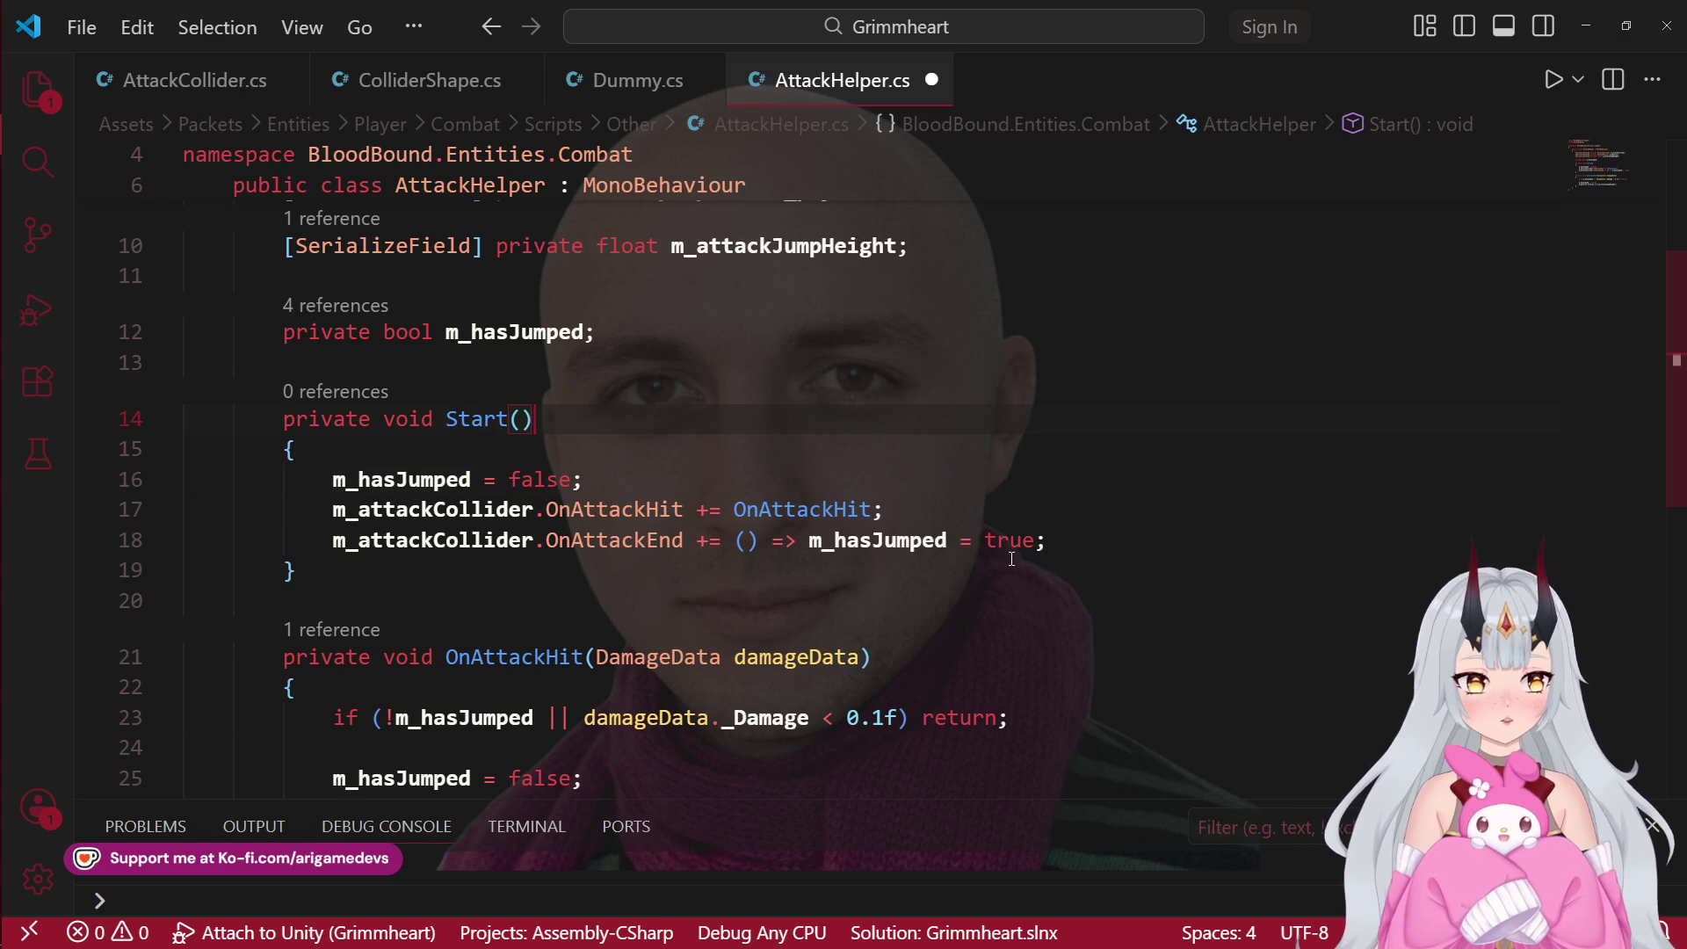
key(Down)
key(Down)
key(End)
key(Left)
key(ctrl+shift+Left)
text(false)
key(Escape)
Step: Remove the '!' before m_hasJumped in the early-return check on line 23 and save
click(394, 721)
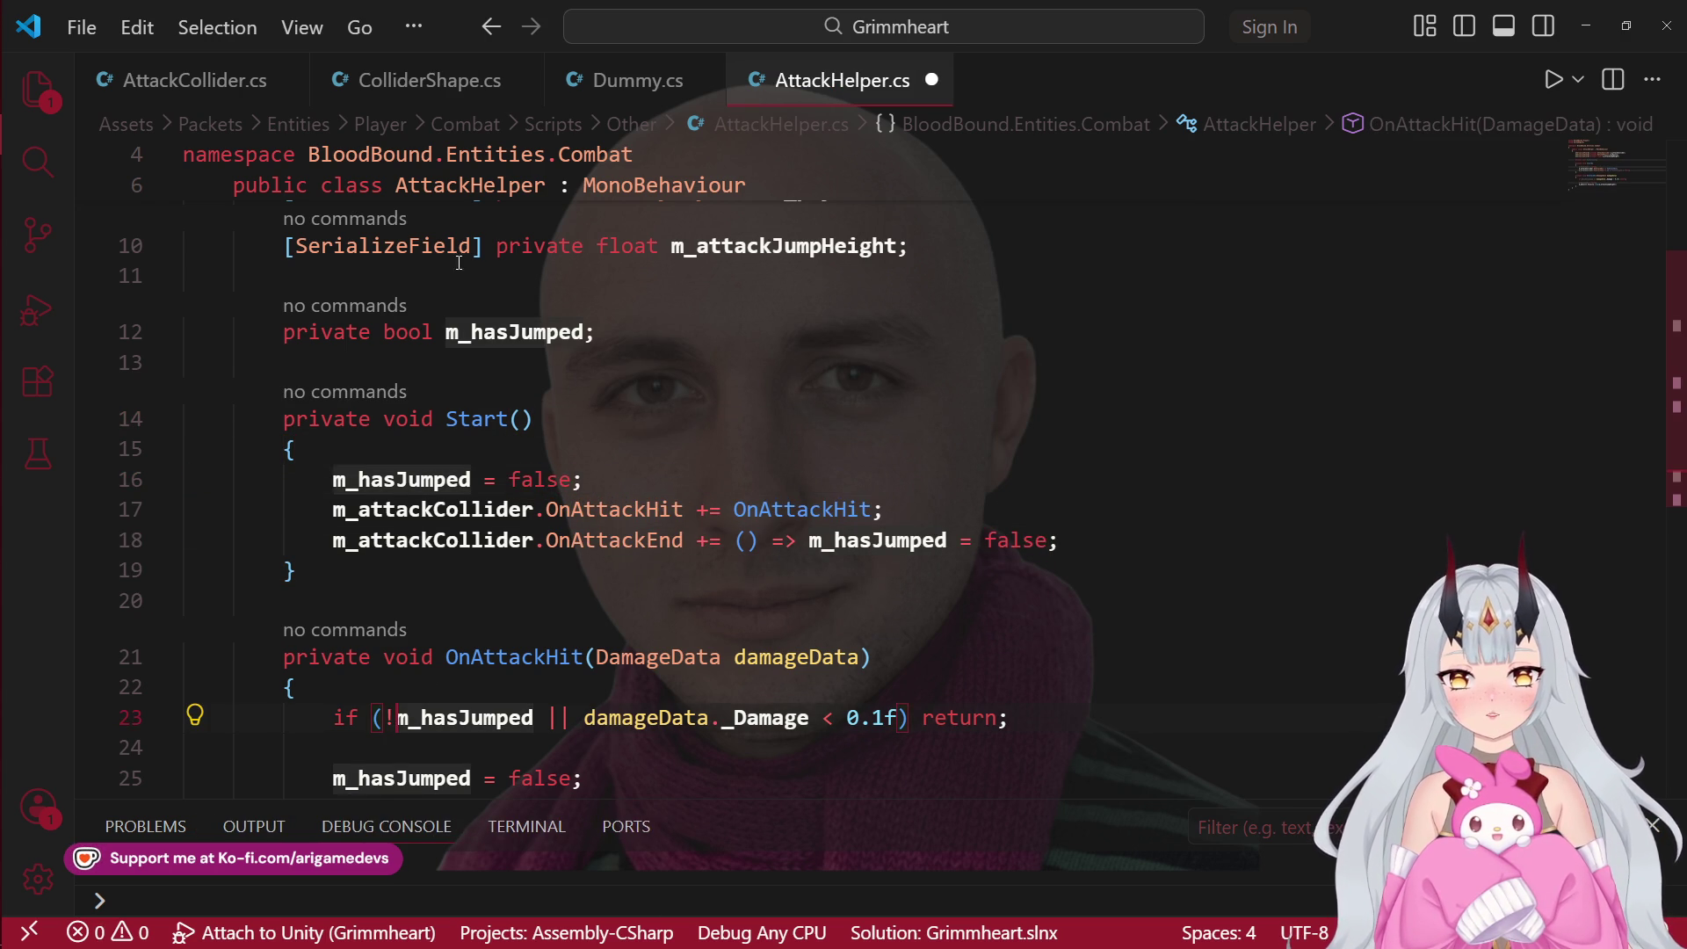
click(539, 323)
drag(187, 719, 594, 779)
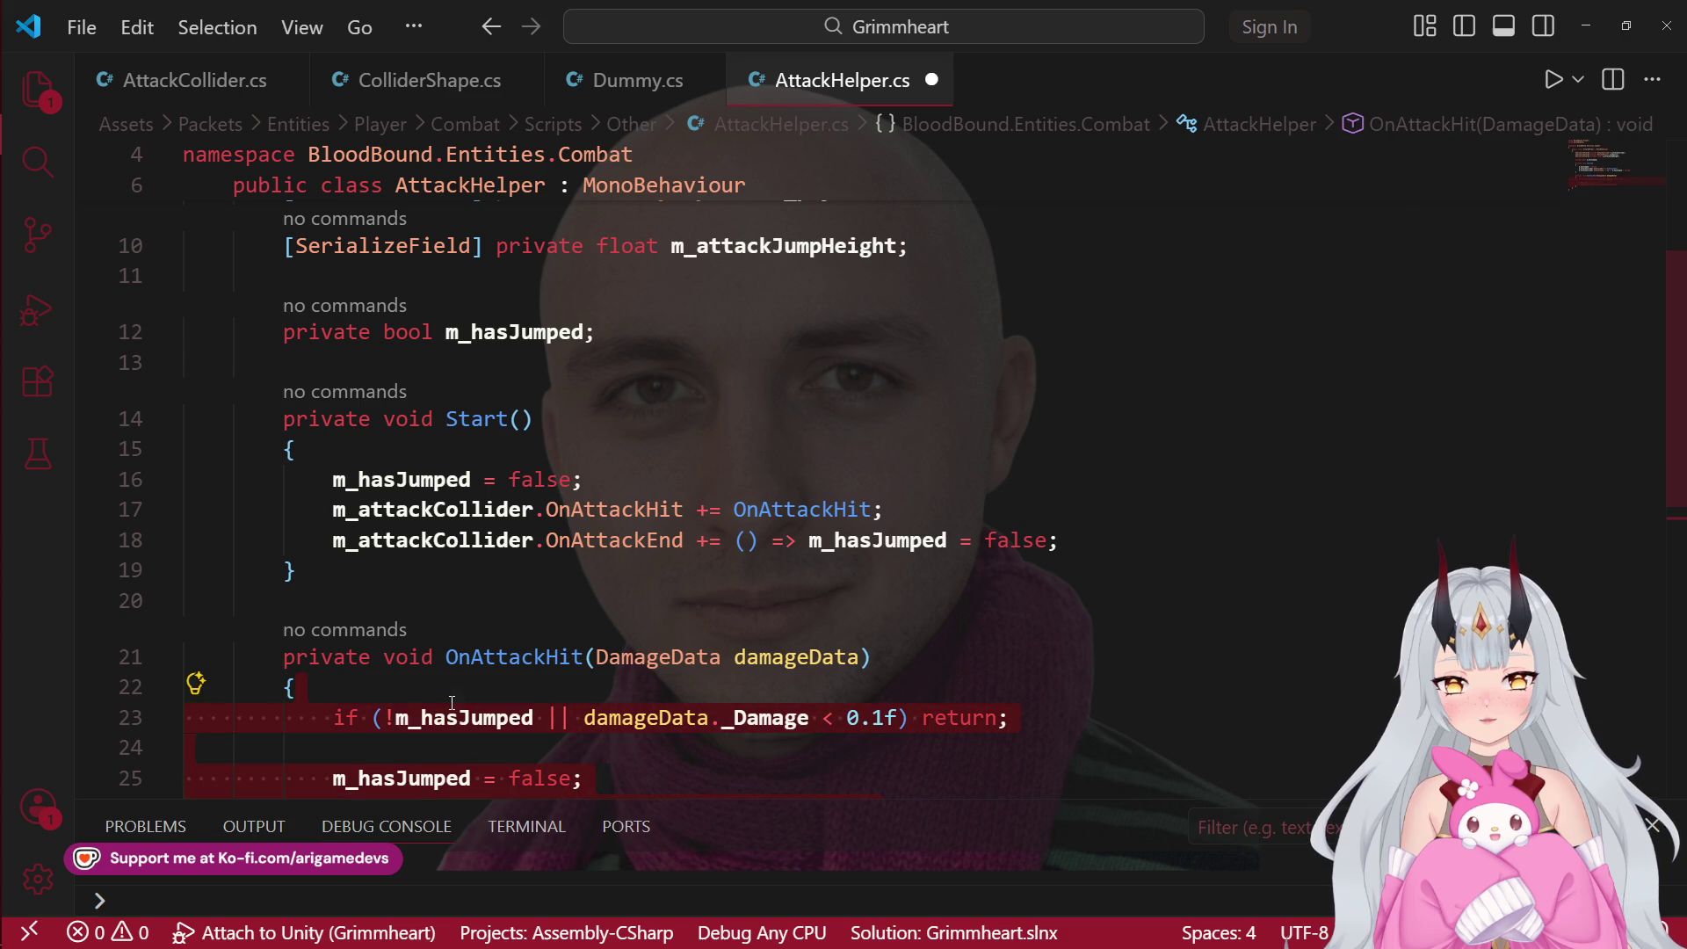
click(464, 719)
scroll(464, 719, down, 1)
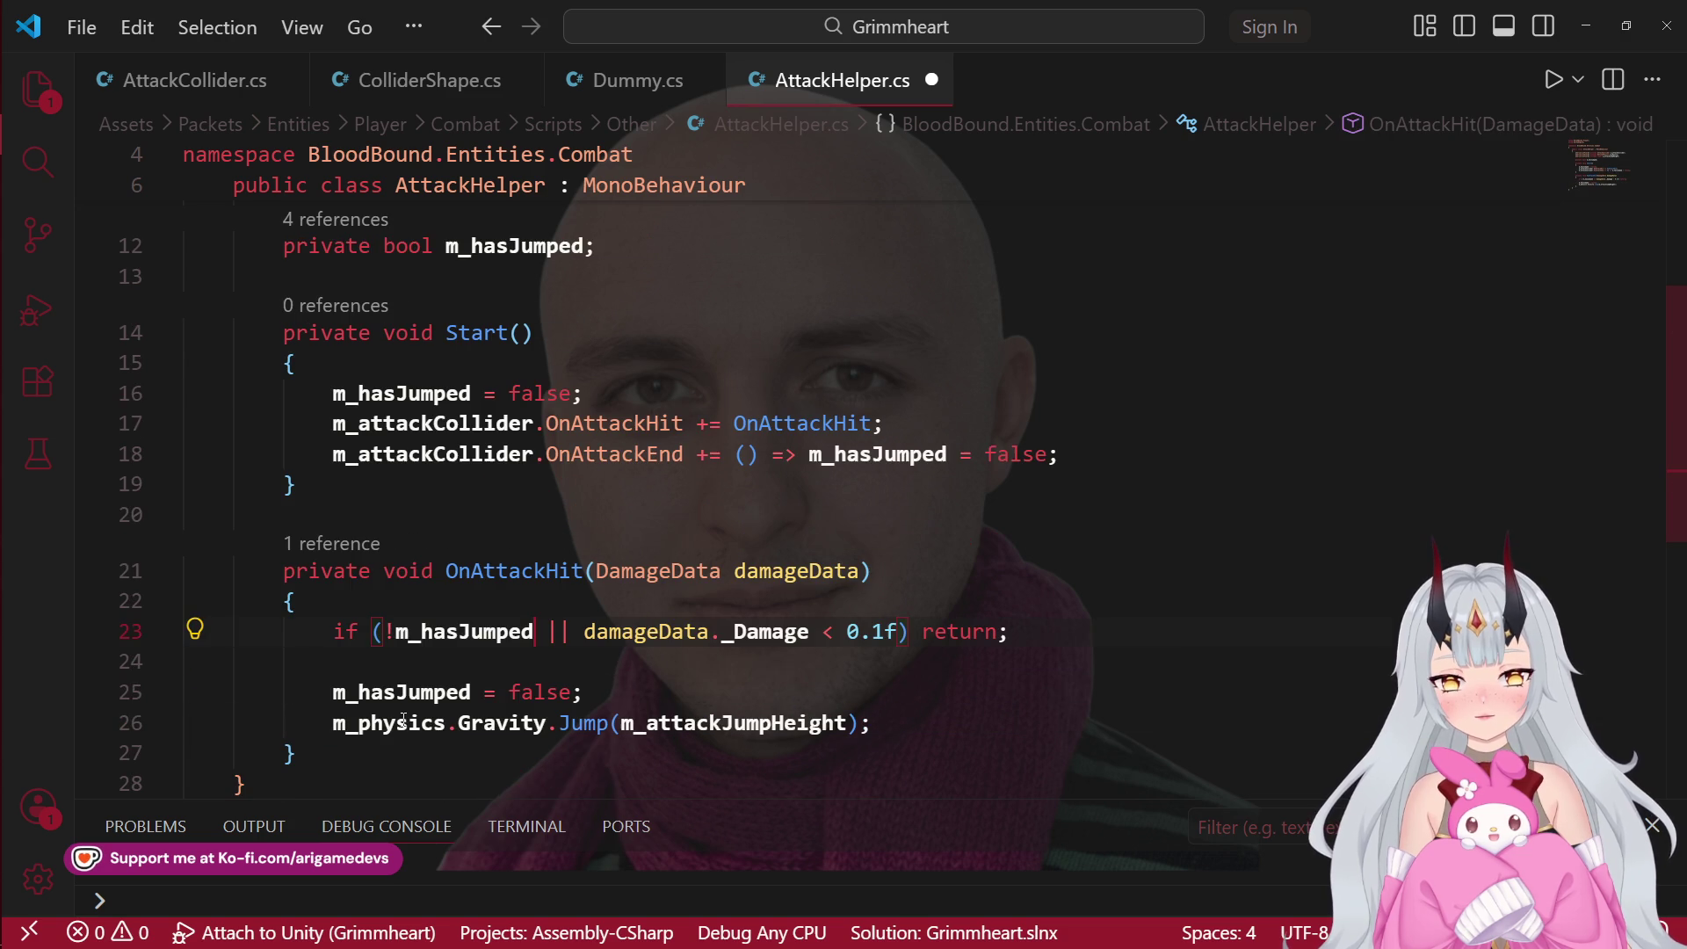
click(397, 631)
key(BackSpace)
key(ctrl+s)
Step: Append '|| m_physics.Gravity.IsGrounded' to the return condition and save the file
click(591, 675)
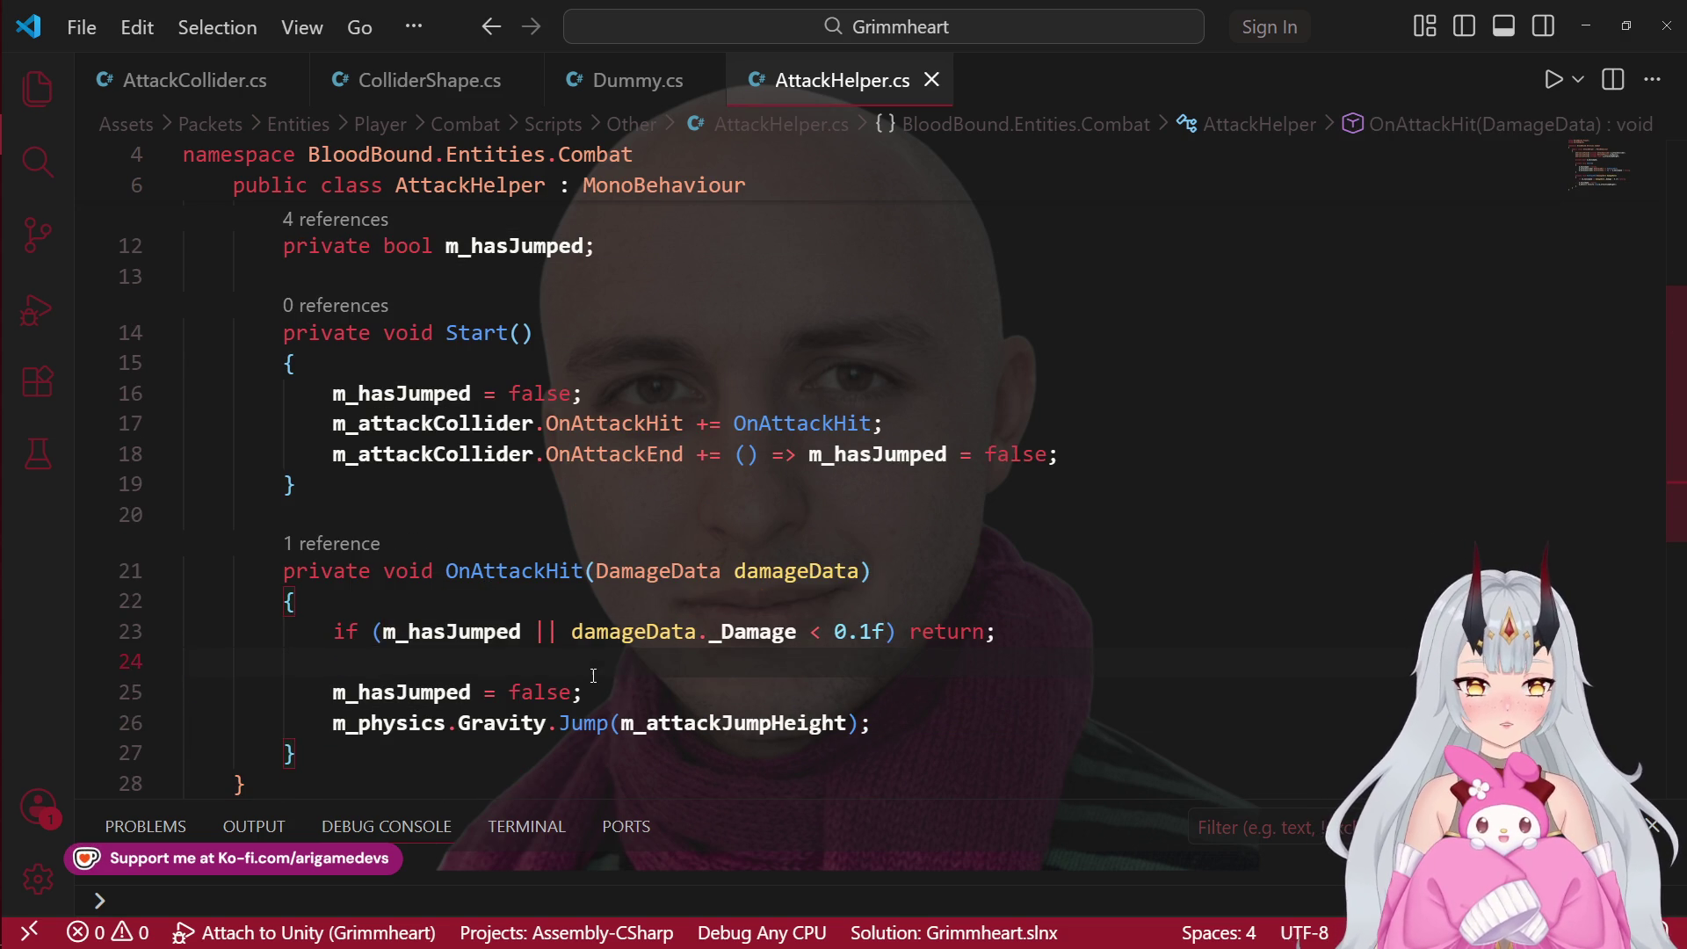
click(885, 634)
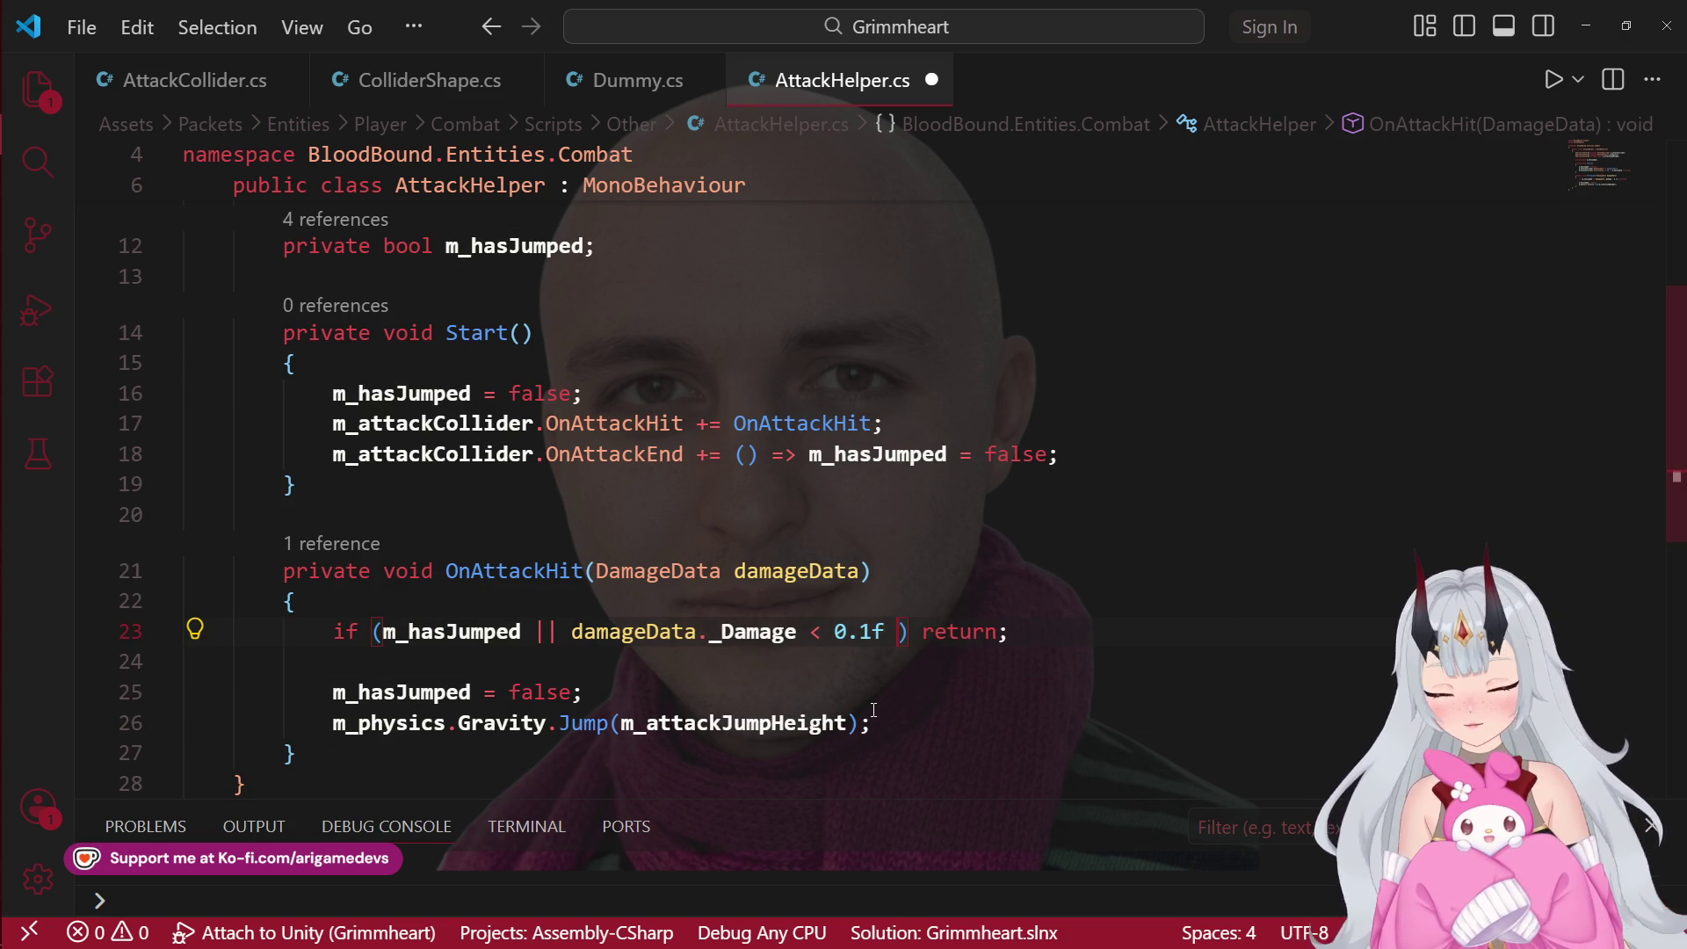
text(||)
scroll(747, 614, up, 3)
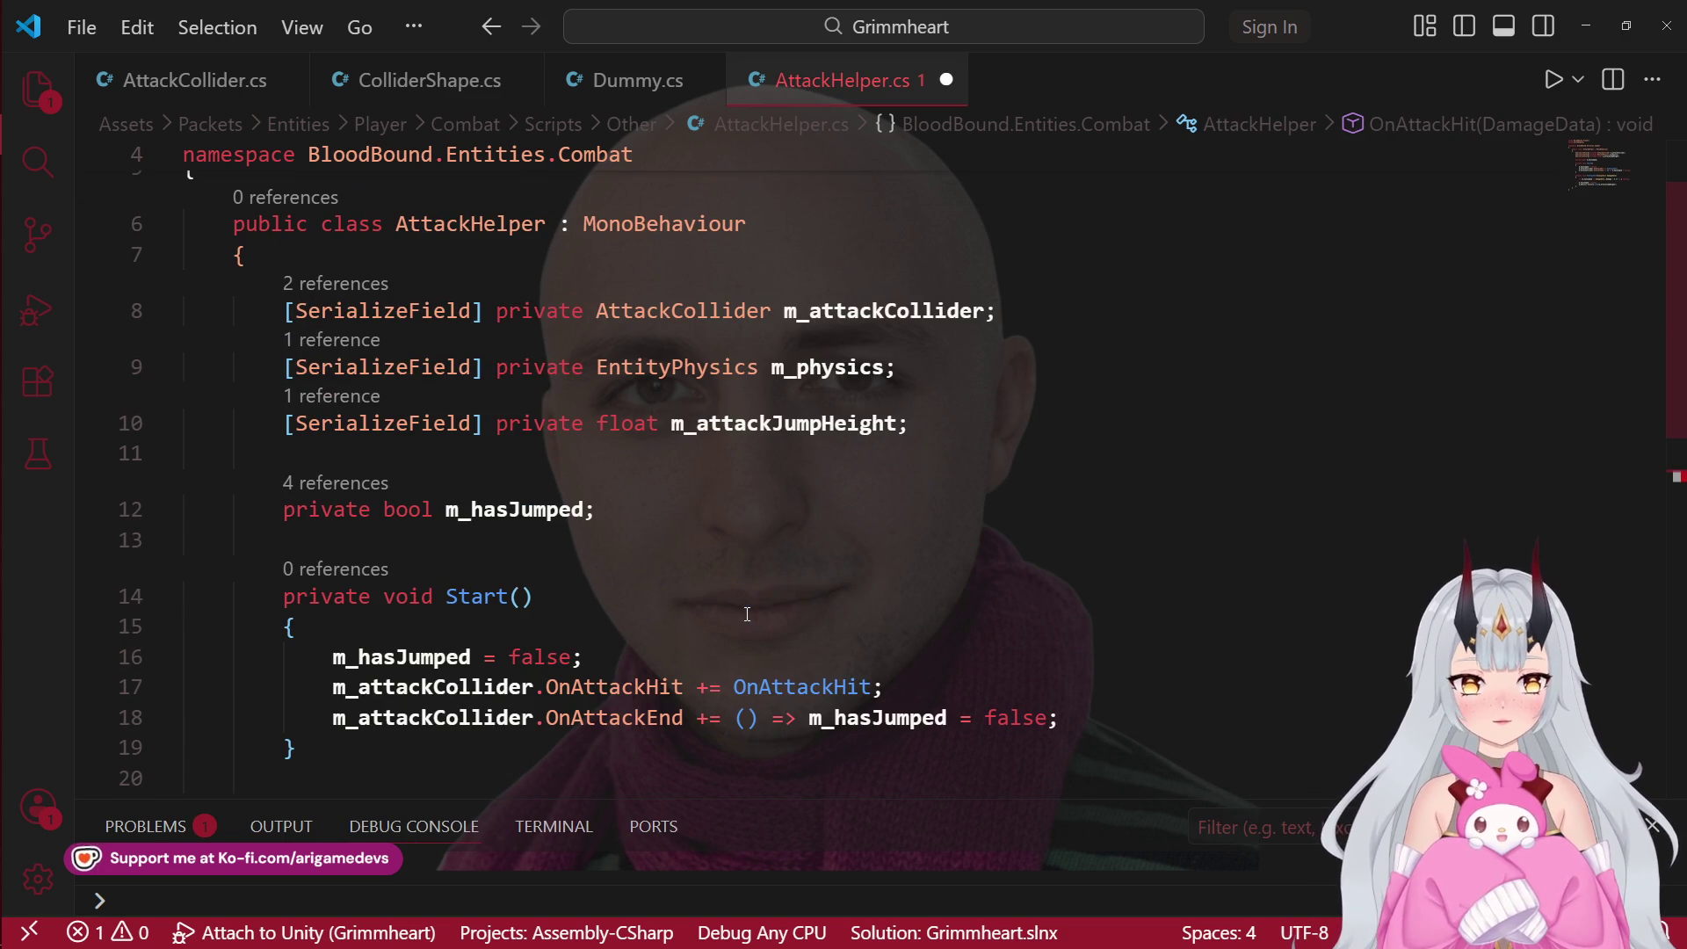
scroll(747, 614, down, 3)
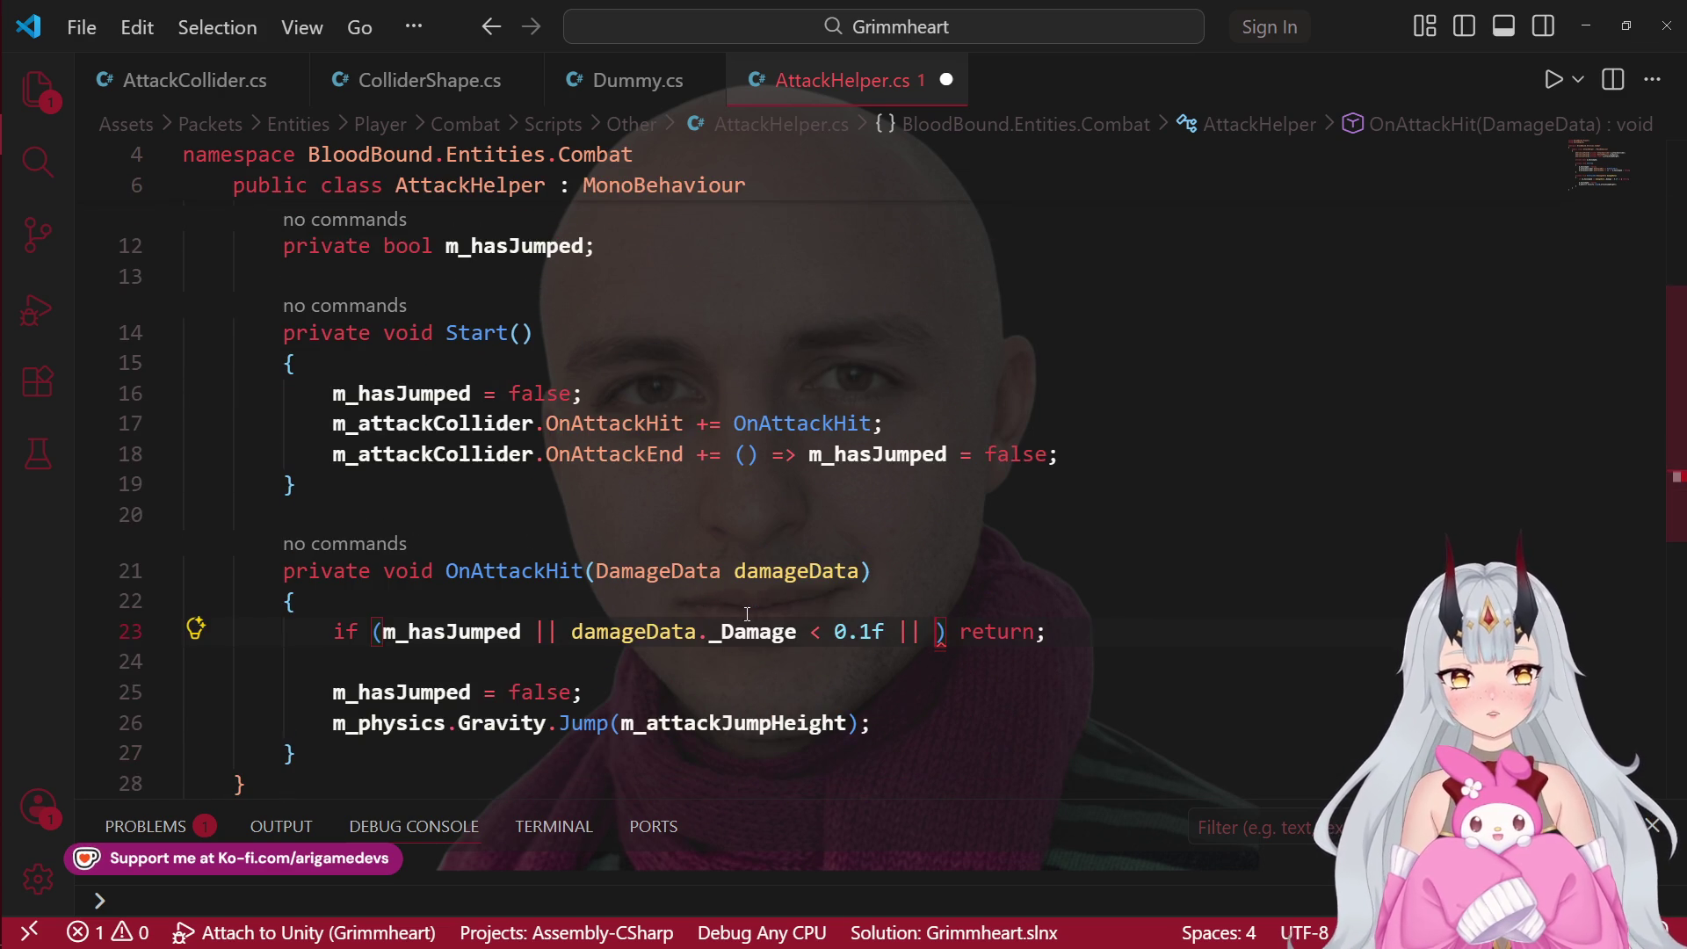
text(m_physics.)
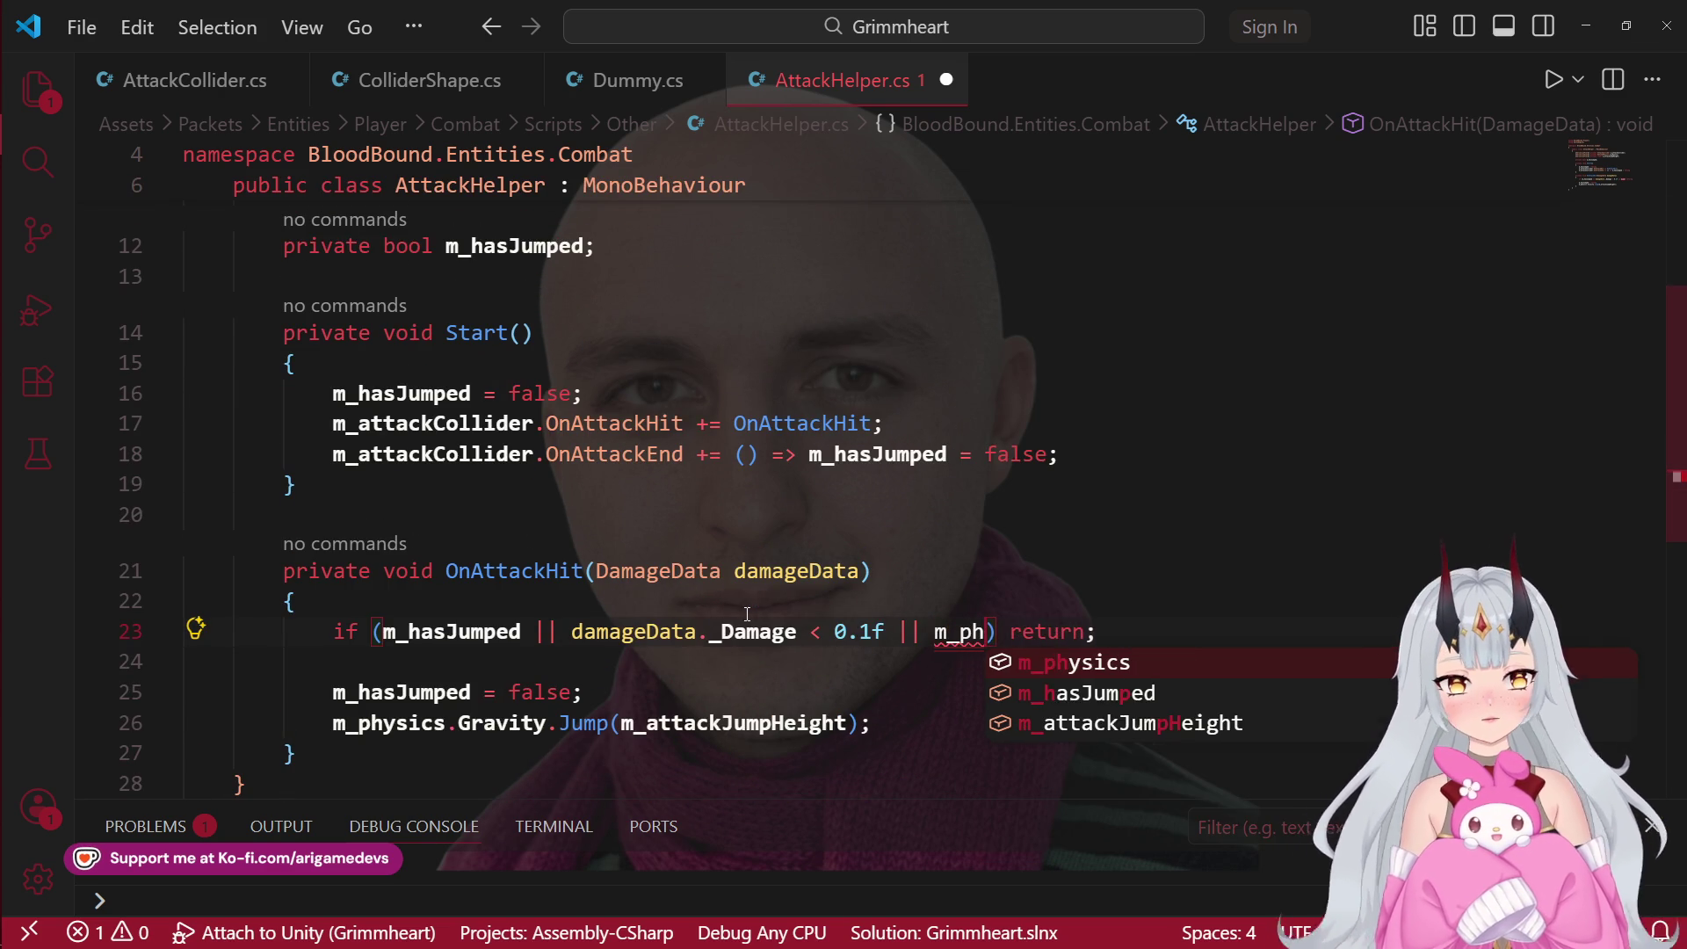
text(gra)
key(Tab)
text(.is)
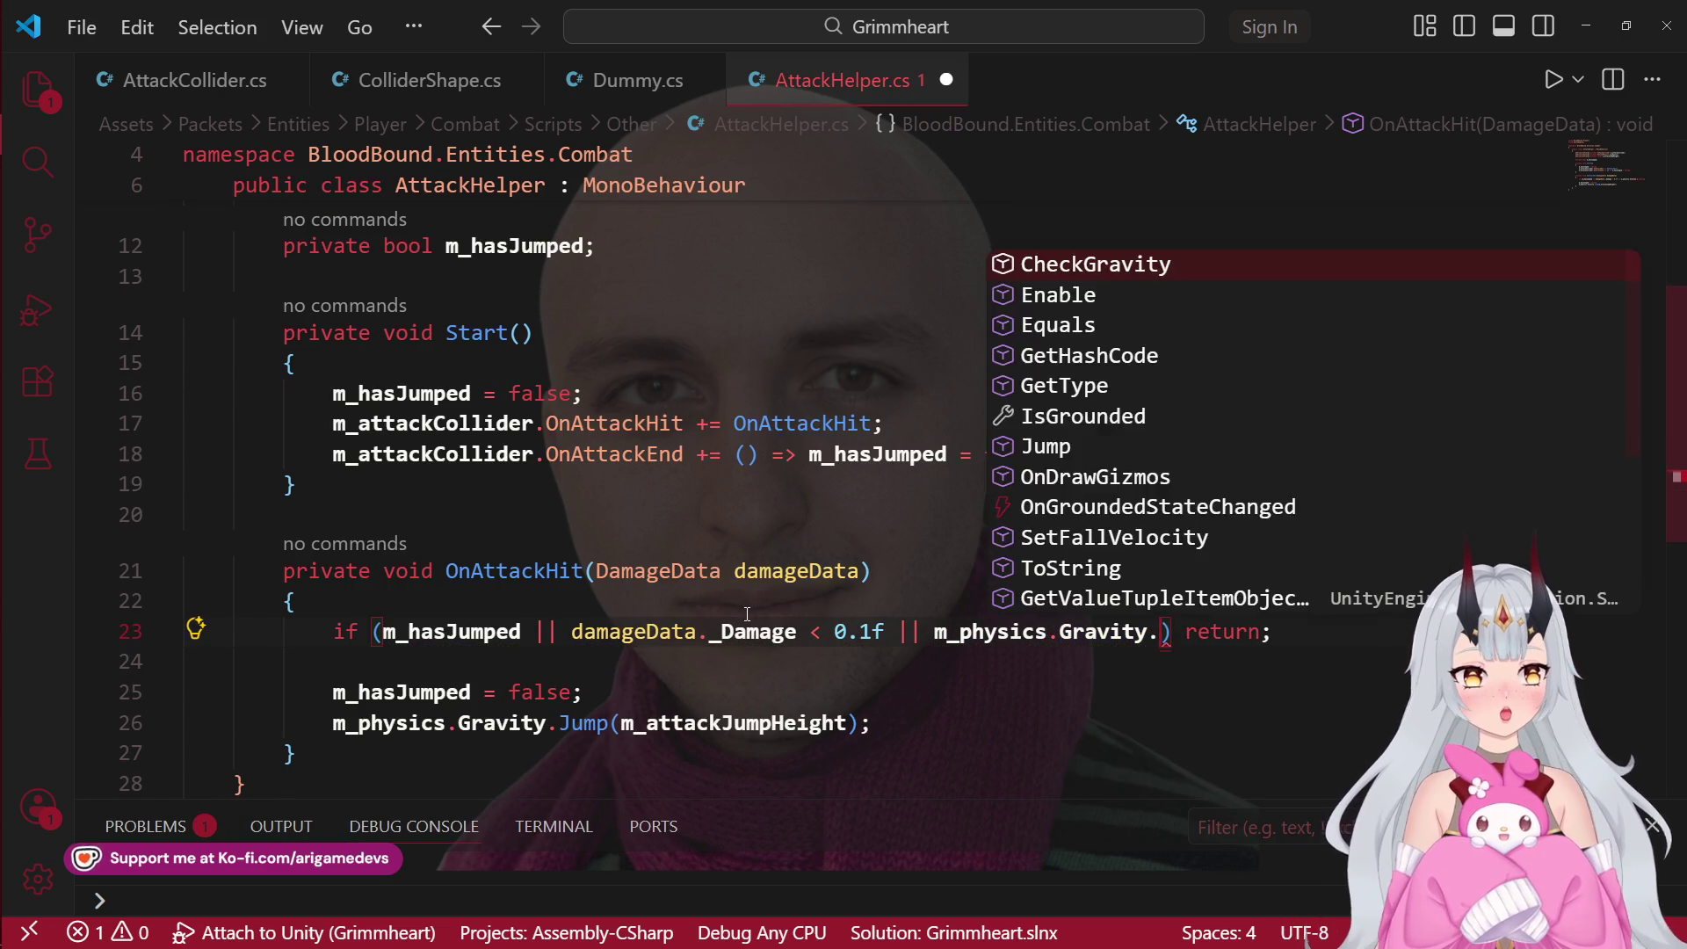
key(Tab)
key(ctrl+s)
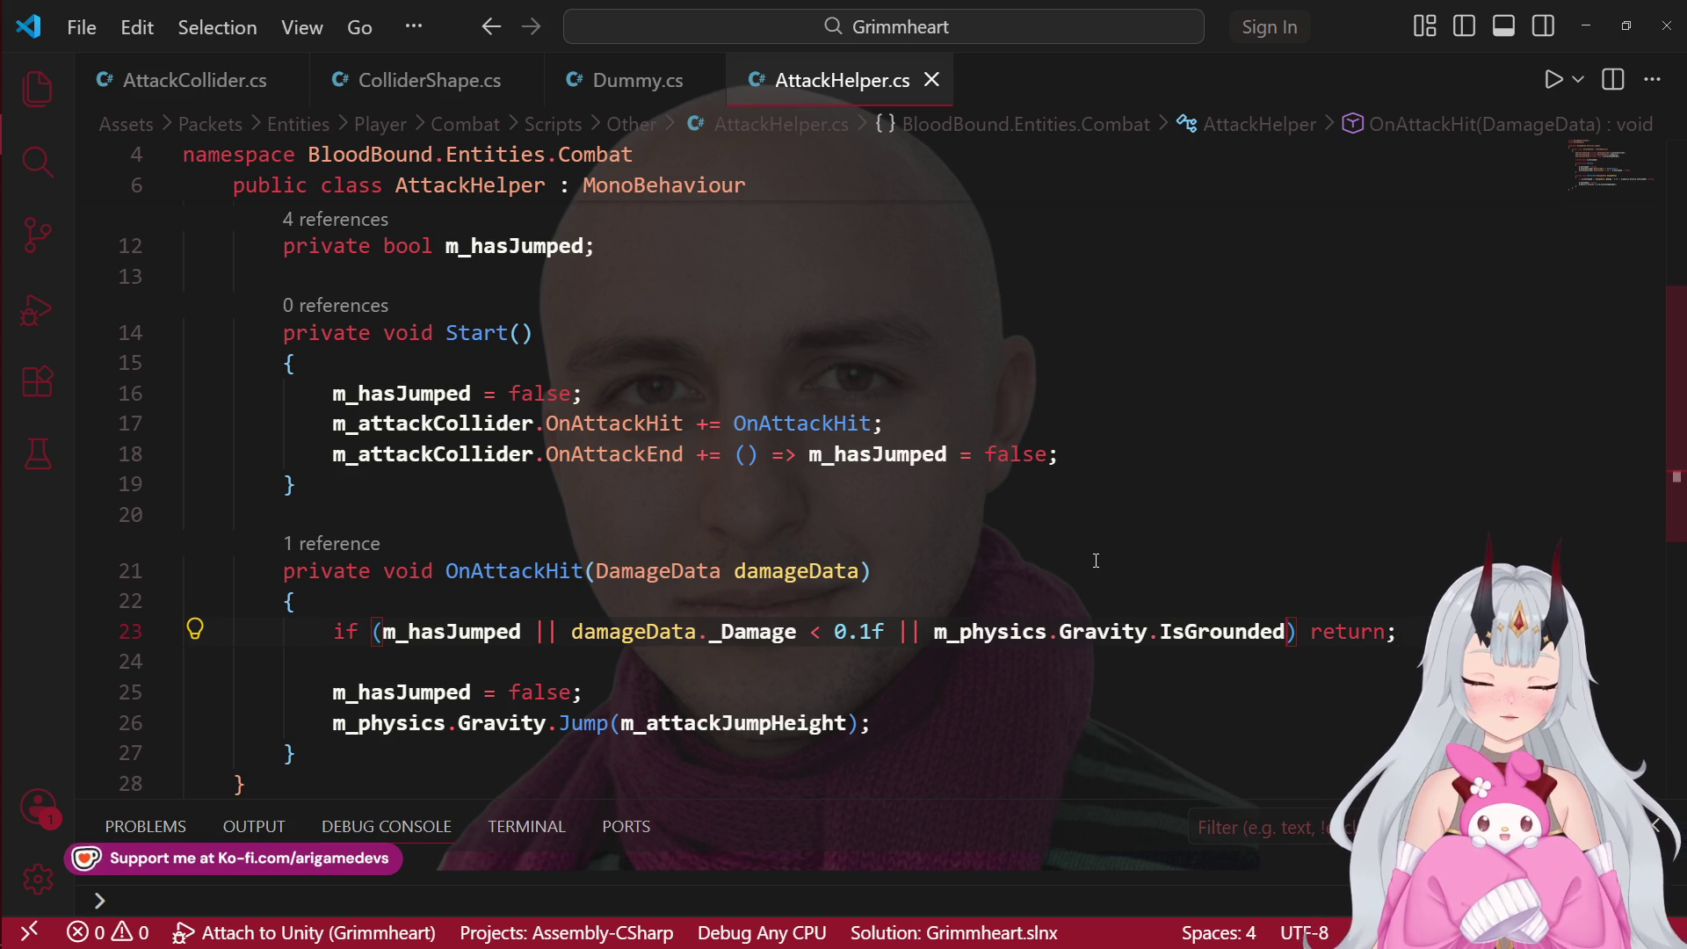
mouse_move(24, 157)
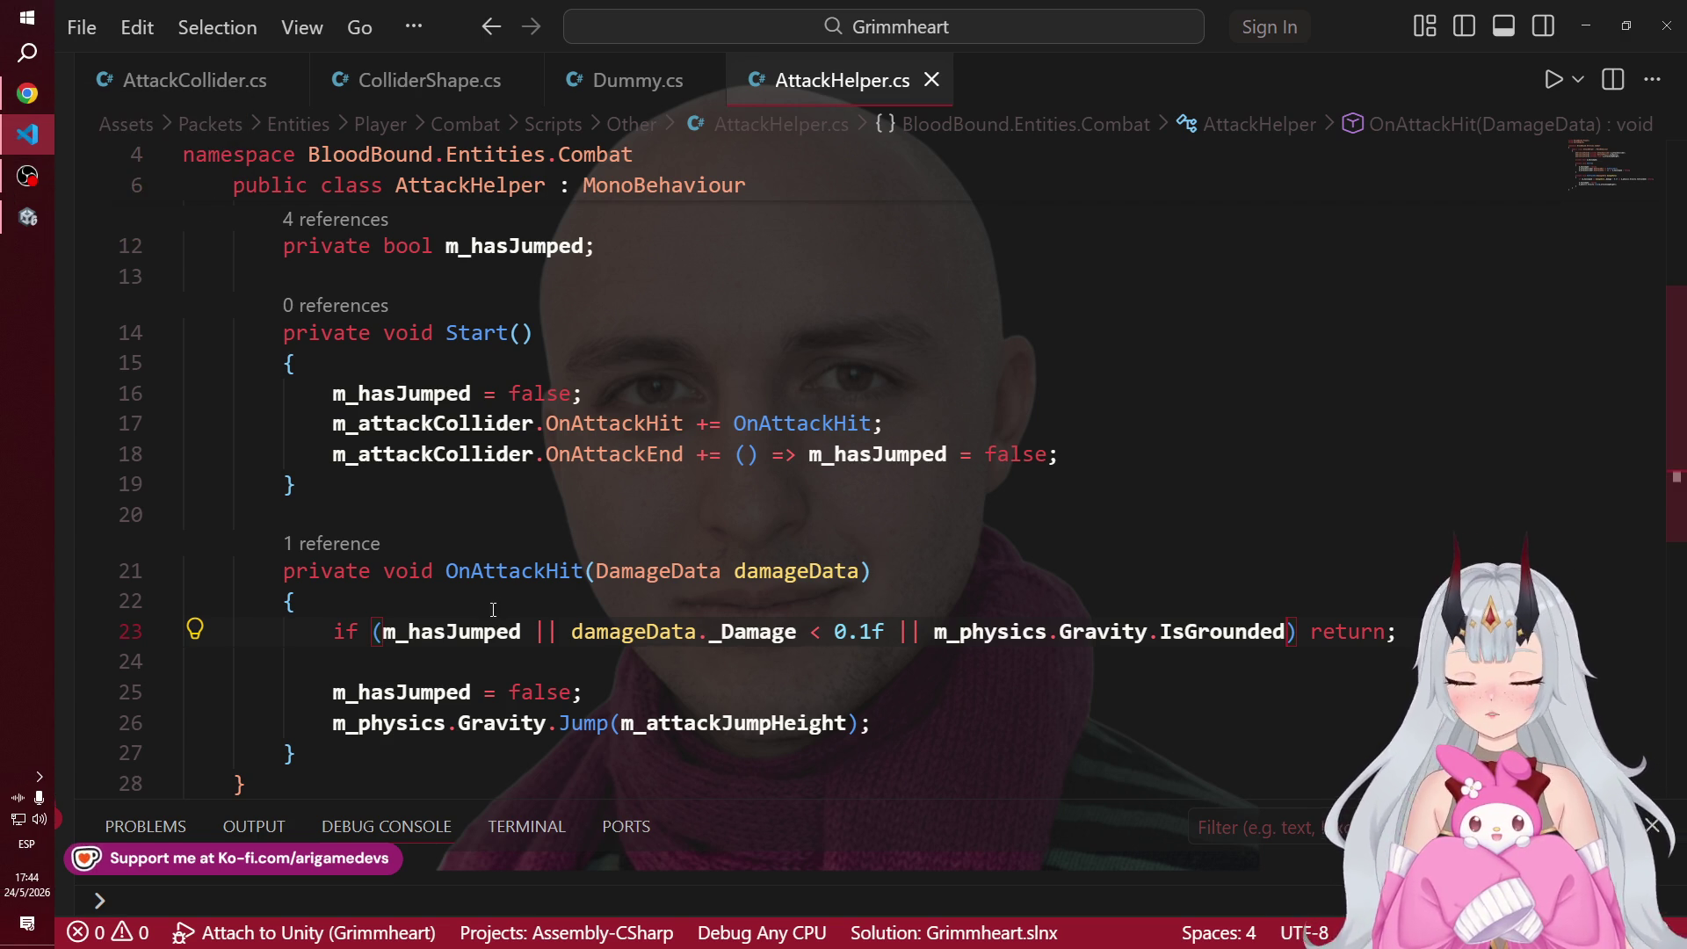
Step: Change line 25 to set m_hasJumped to true when the attack jump fires
click(502, 640)
double_click(539, 692)
text(true)
scroll(545, 527, down, 1)
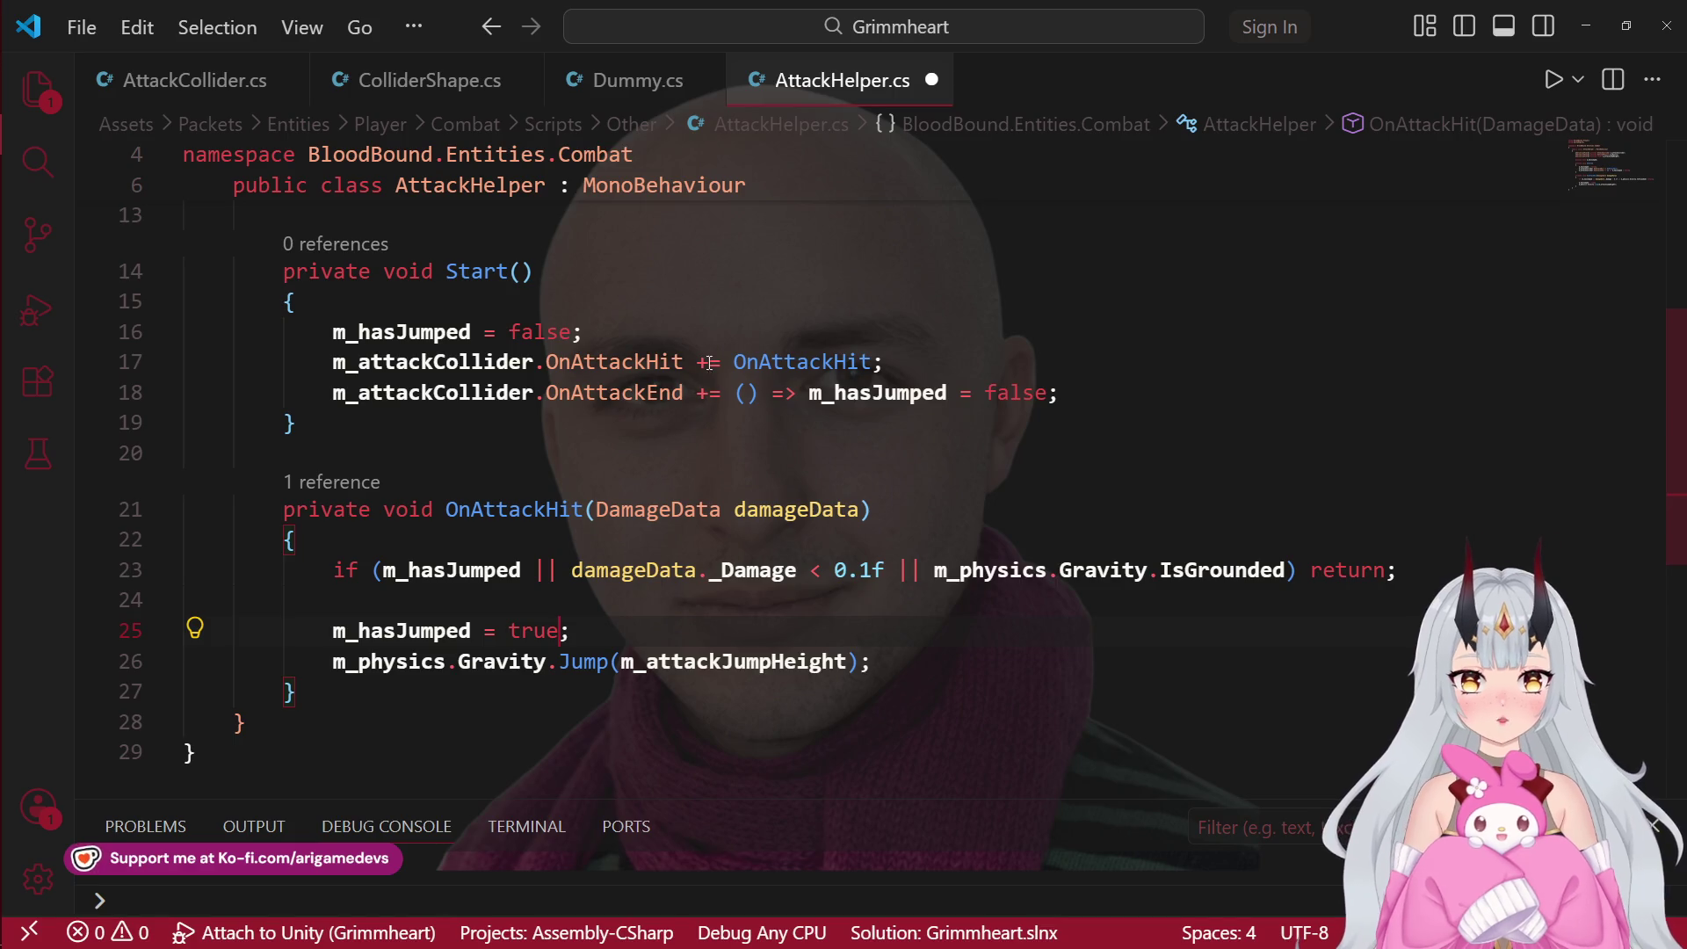
Step: Review the m_hasJumped reset and OnAttackHit conditions, then switch back to Unity
click(670, 392)
drag(1059, 393, 796, 392)
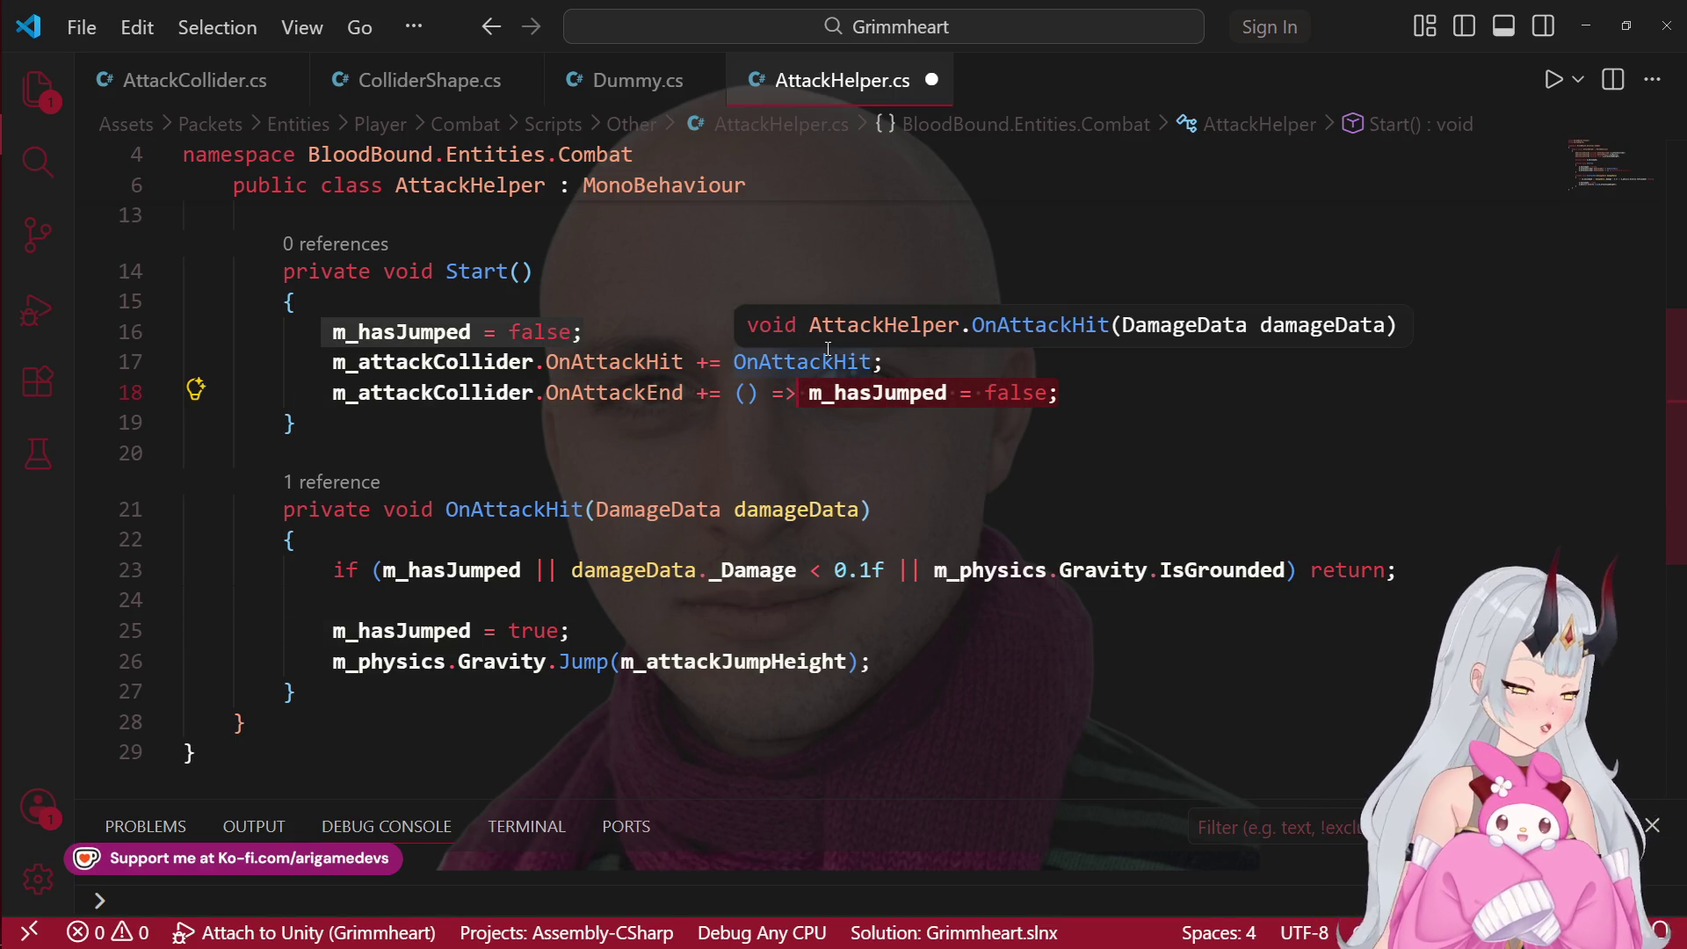
click(1285, 571)
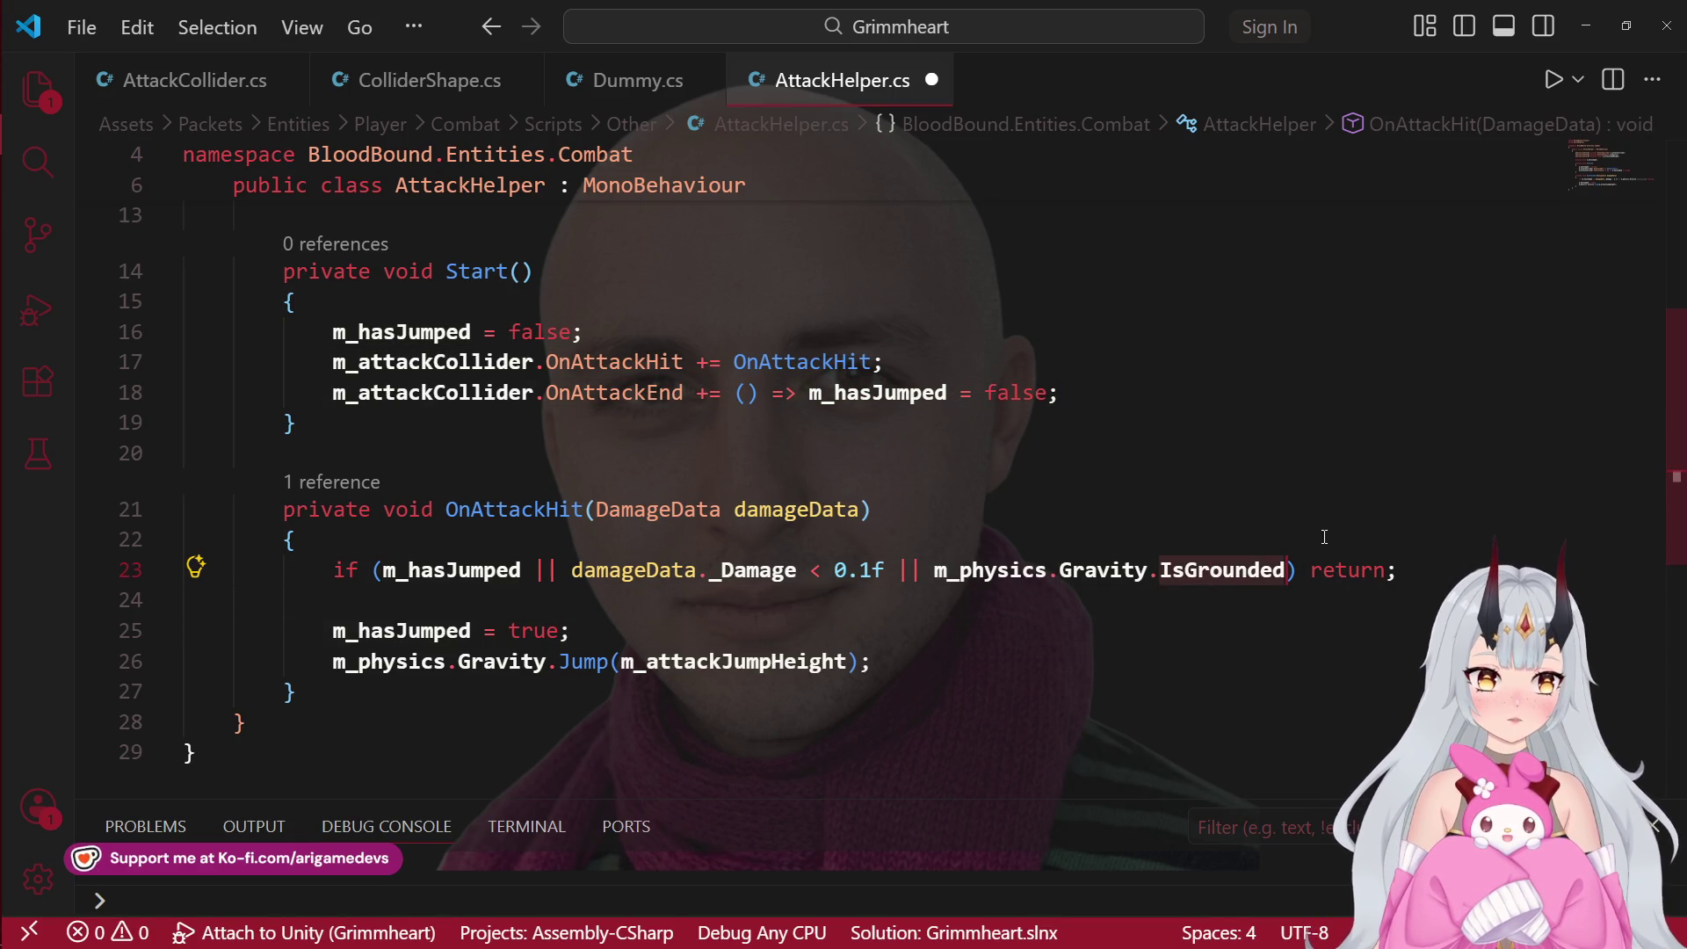
double_click(455, 573)
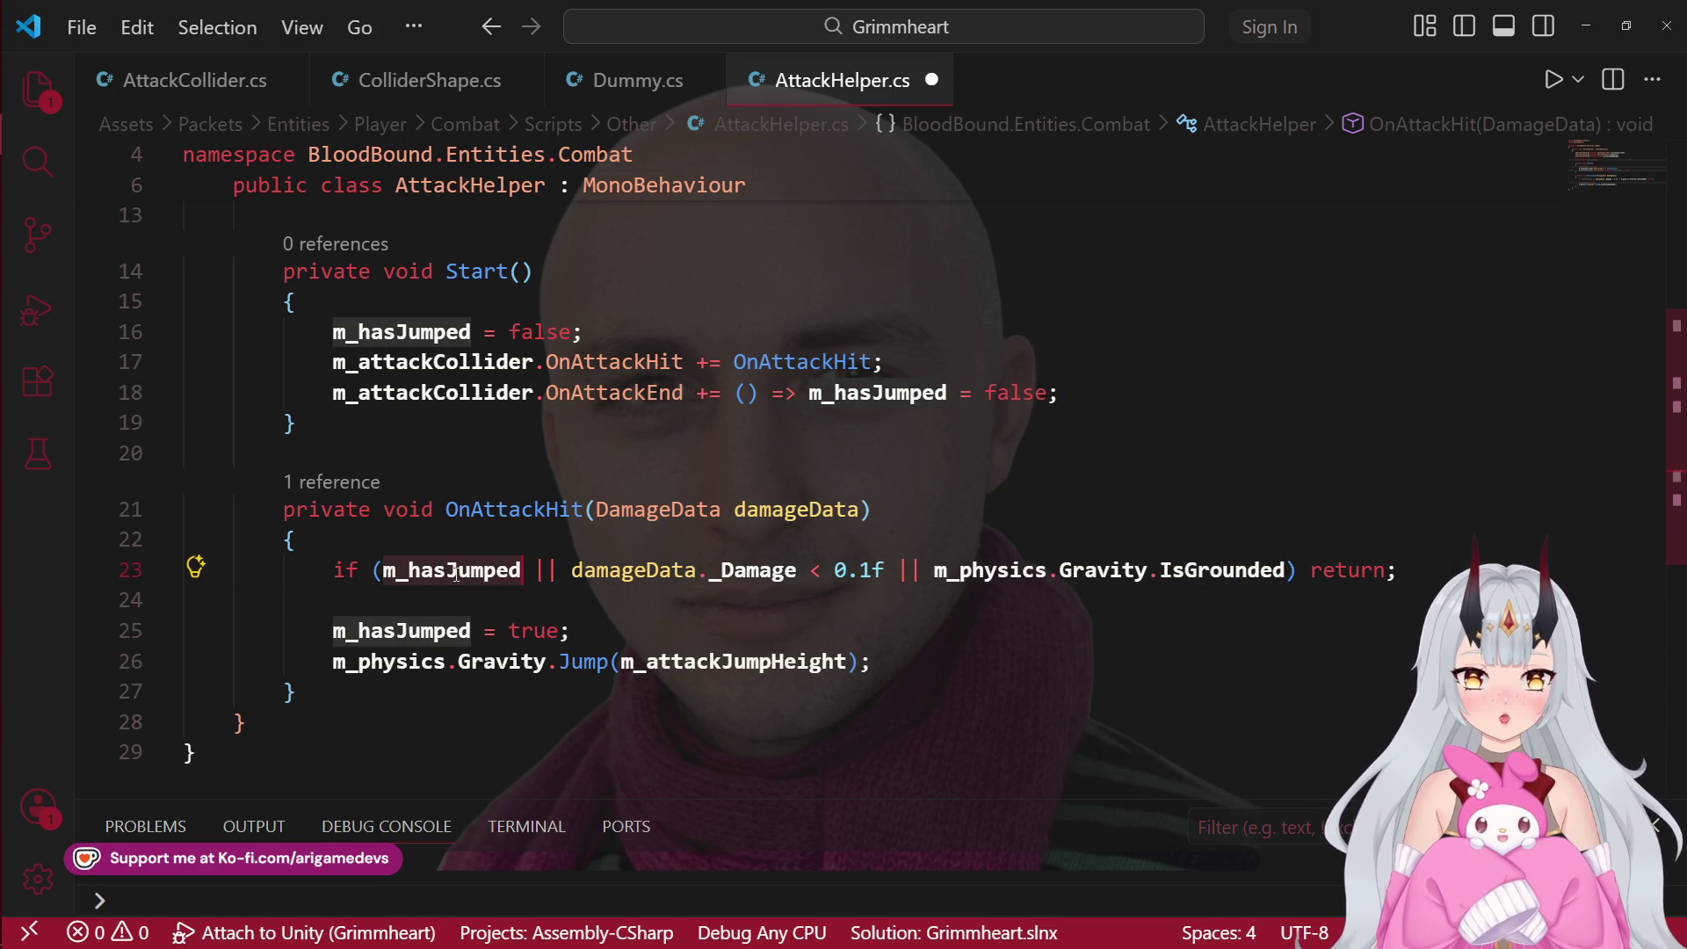
click(573, 573)
shift+click(893, 569)
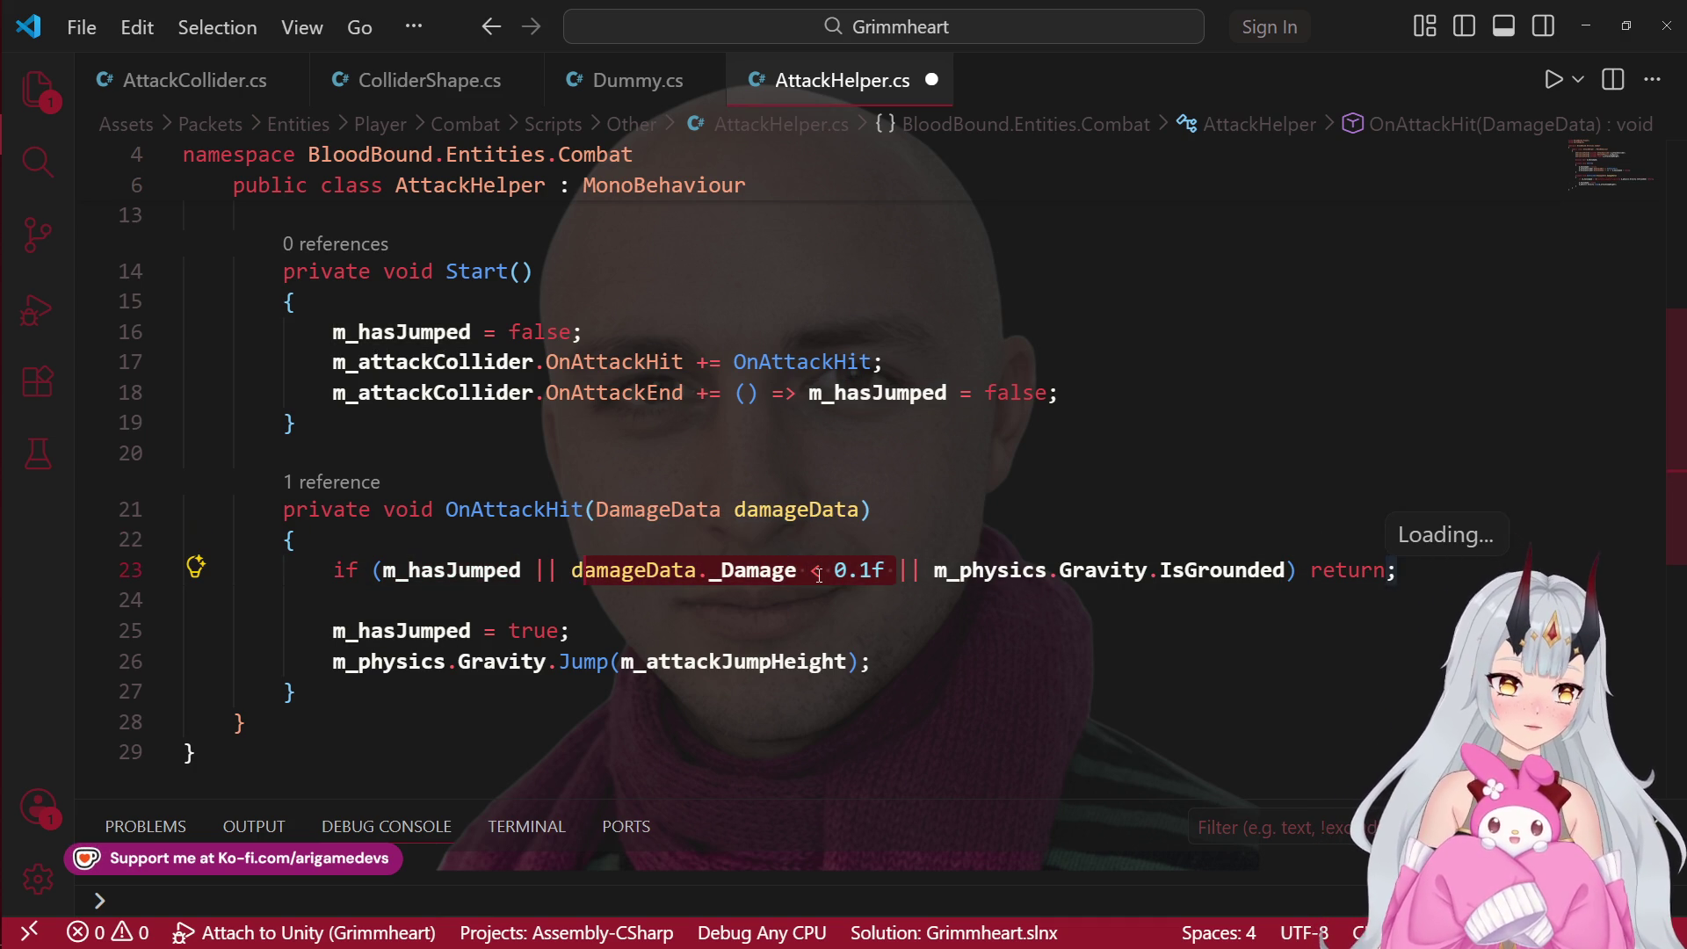
click(1263, 570)
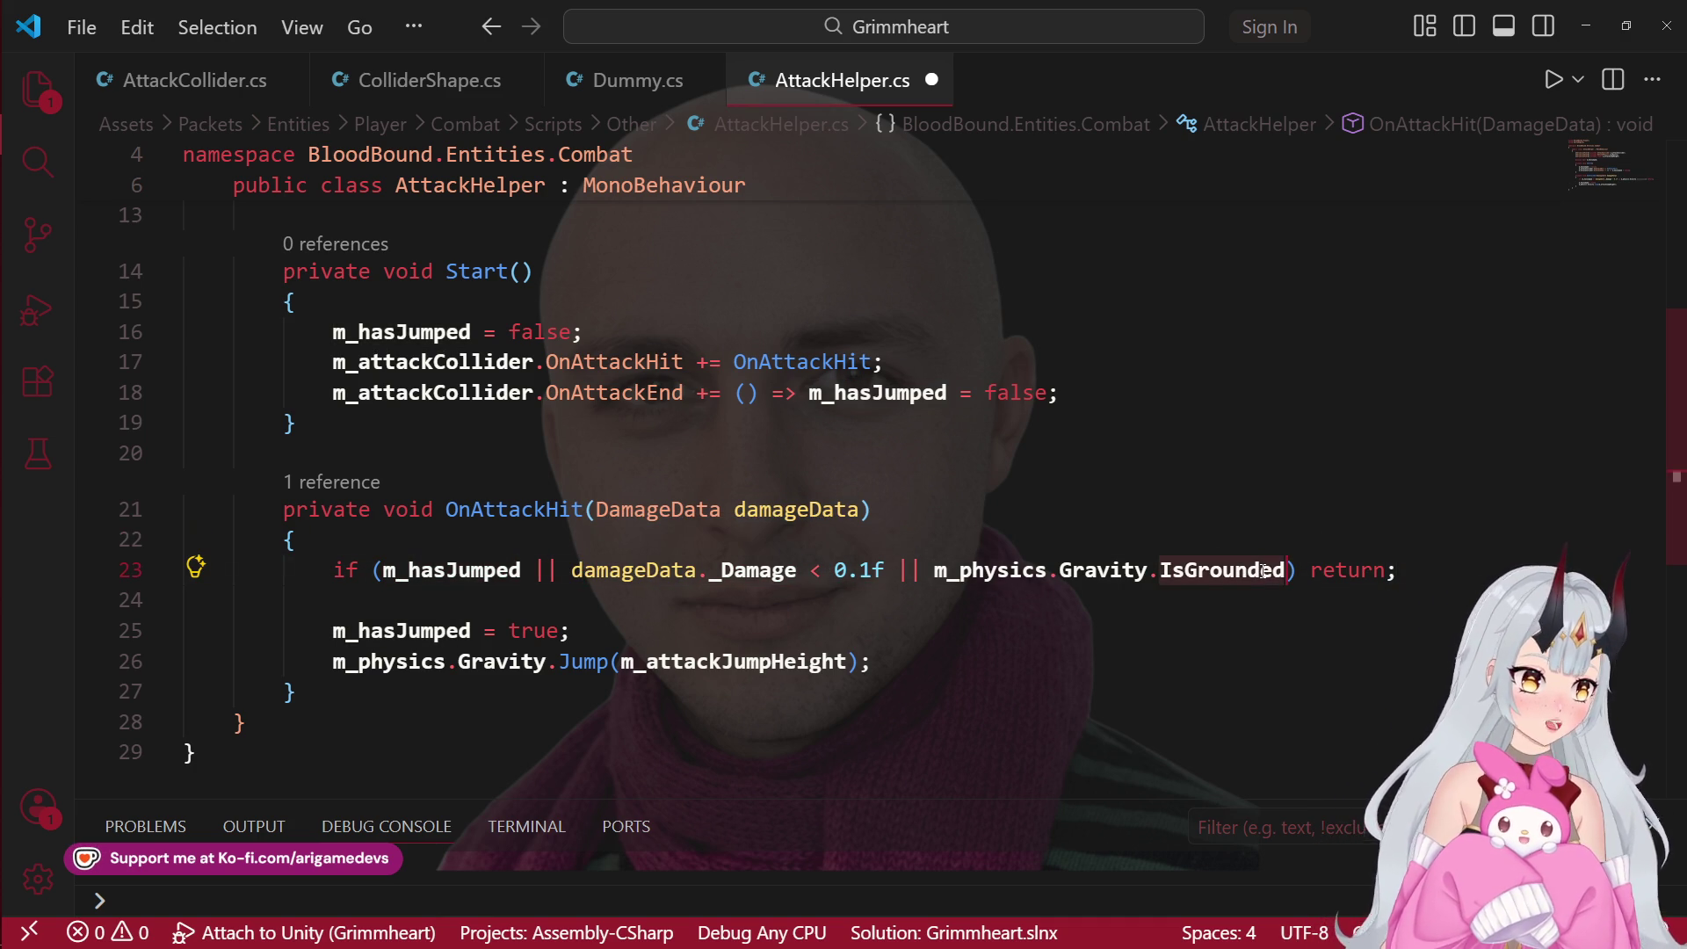
drag(874, 662, 263, 605)
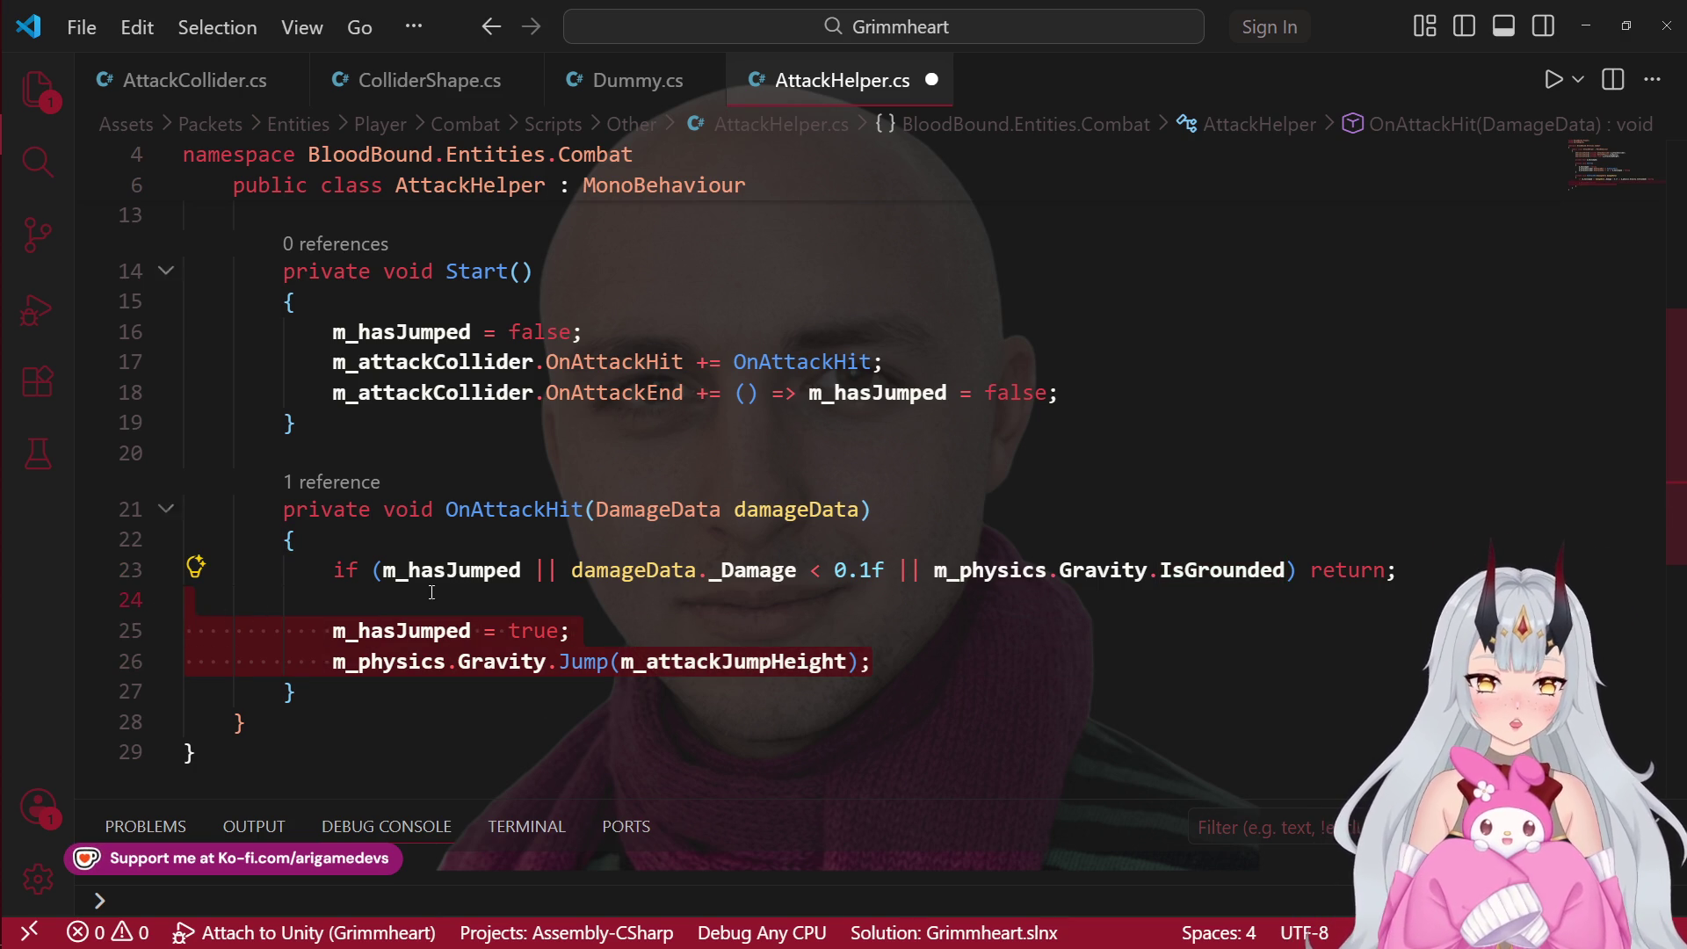
click(941, 665)
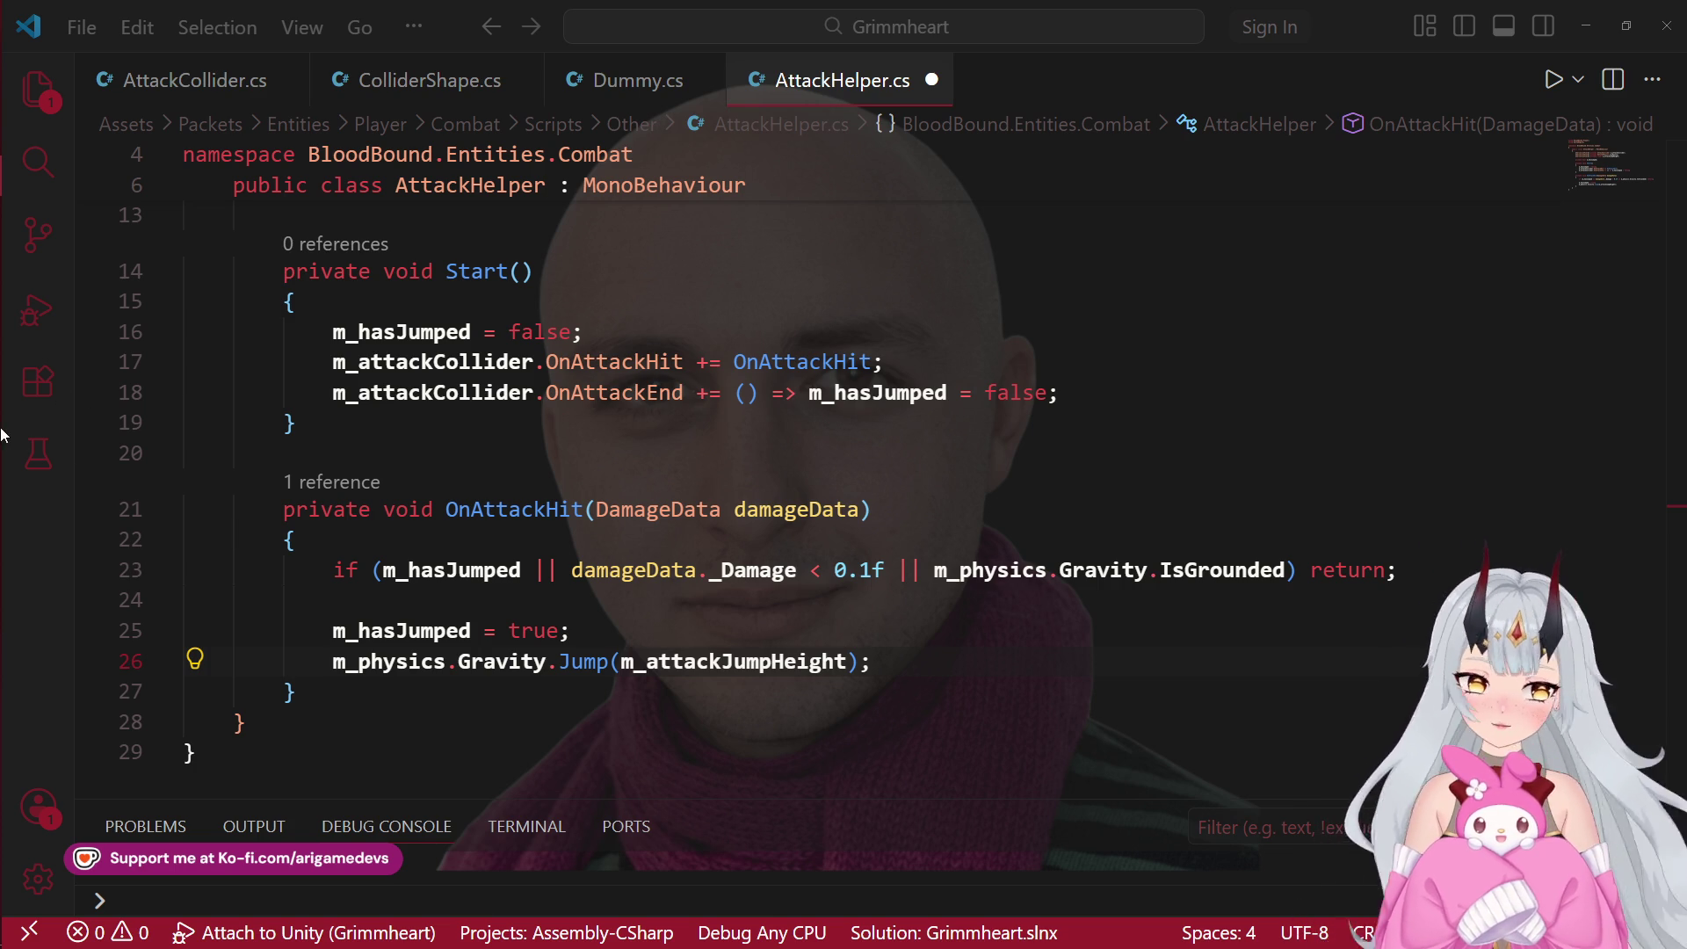
click(22, 222)
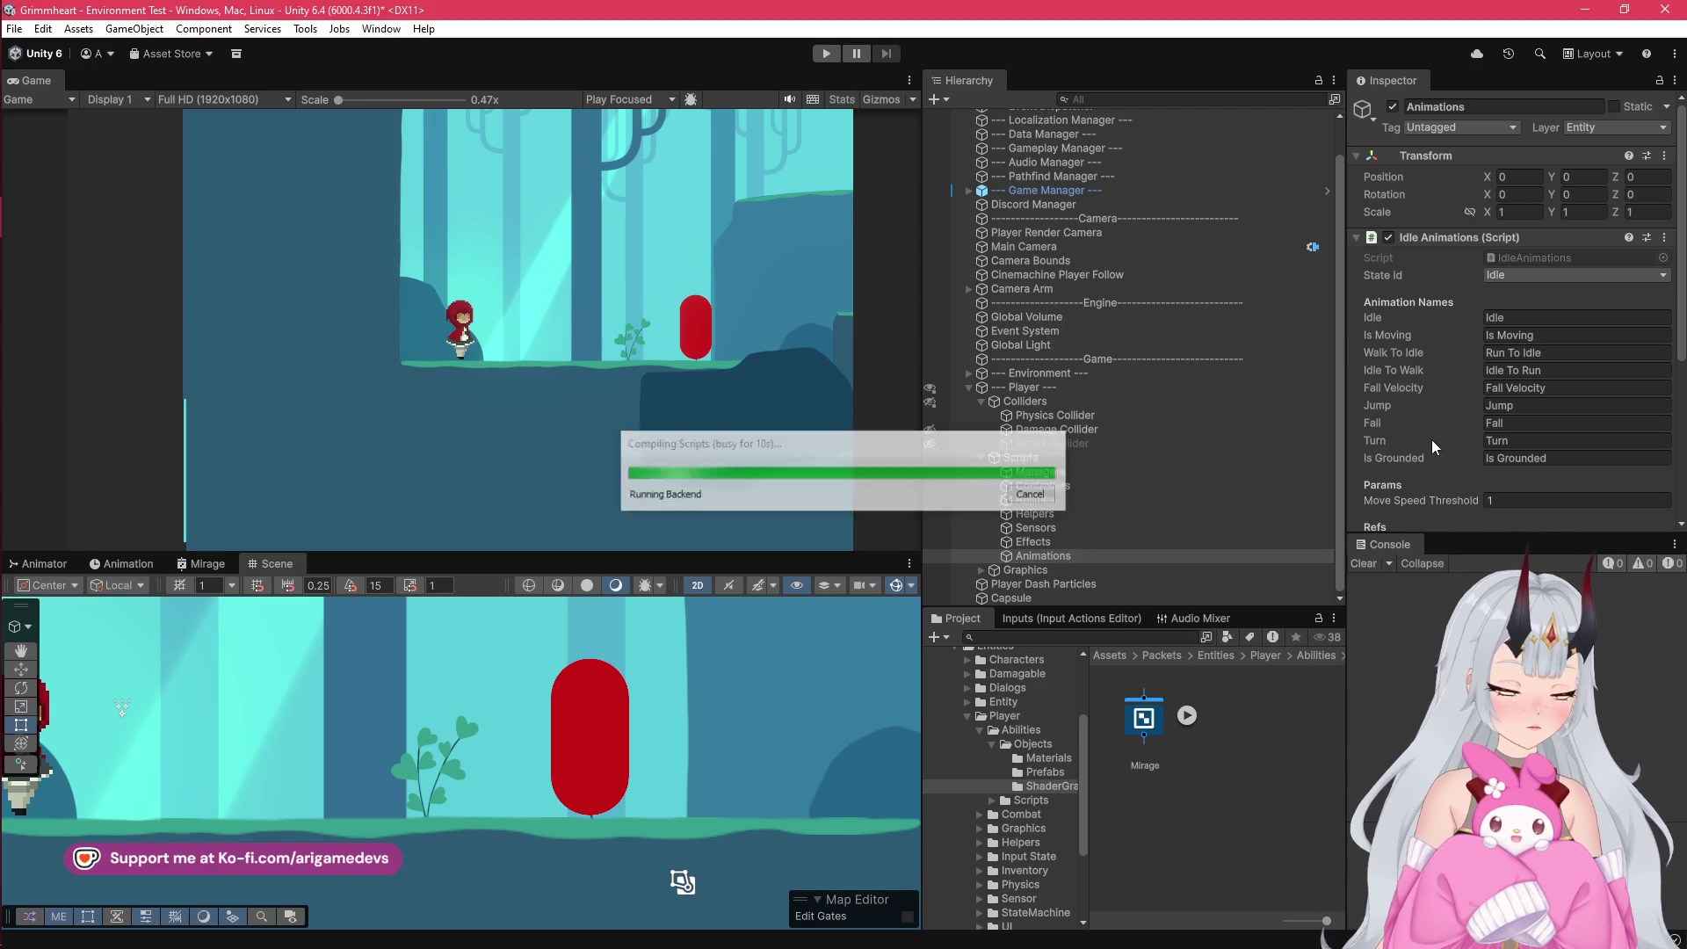
Step: Select Helpers and assign the Player as the Attack Helper's Physics reference
click(1053, 541)
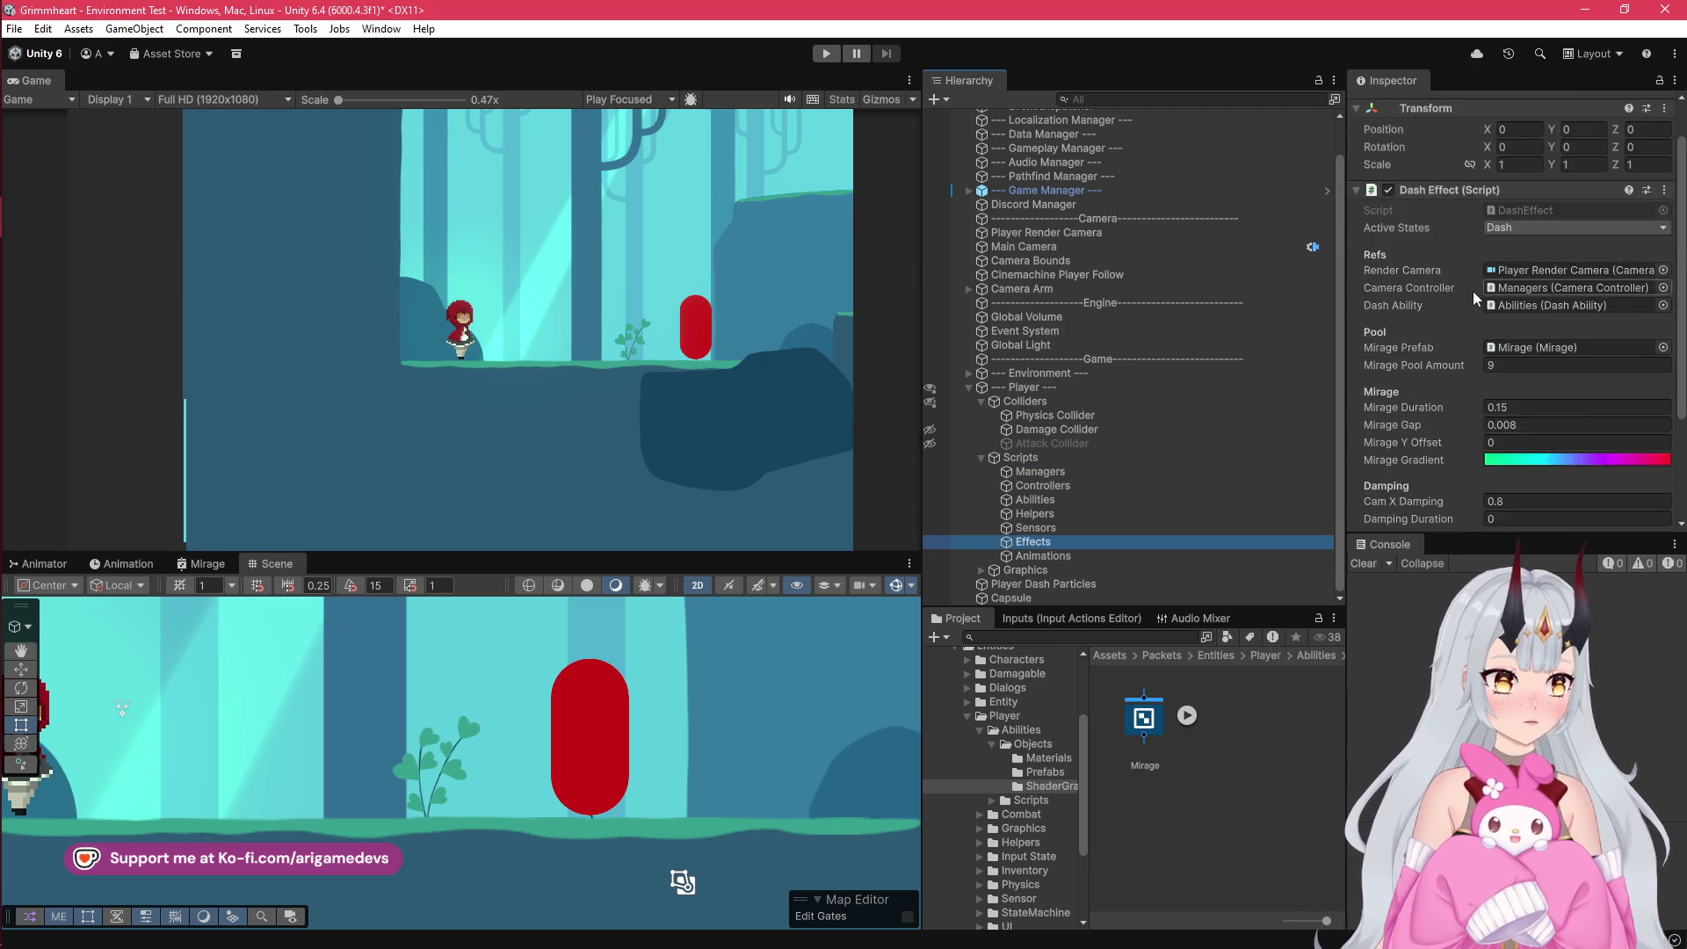
click(1352, 237)
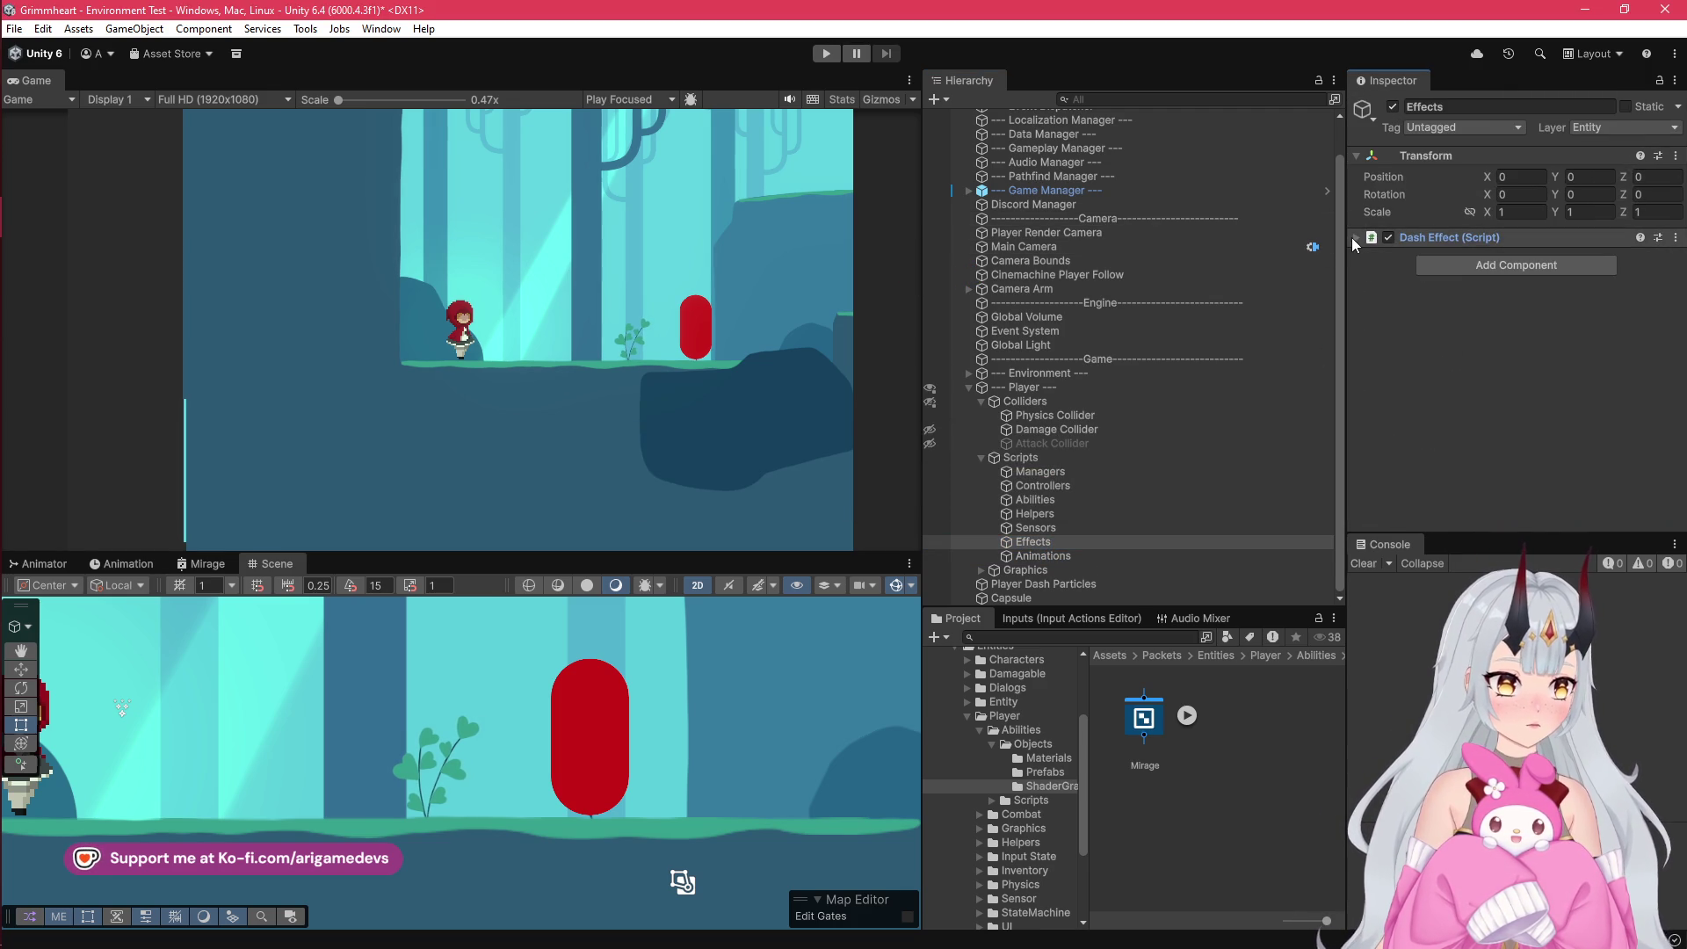
click(1067, 511)
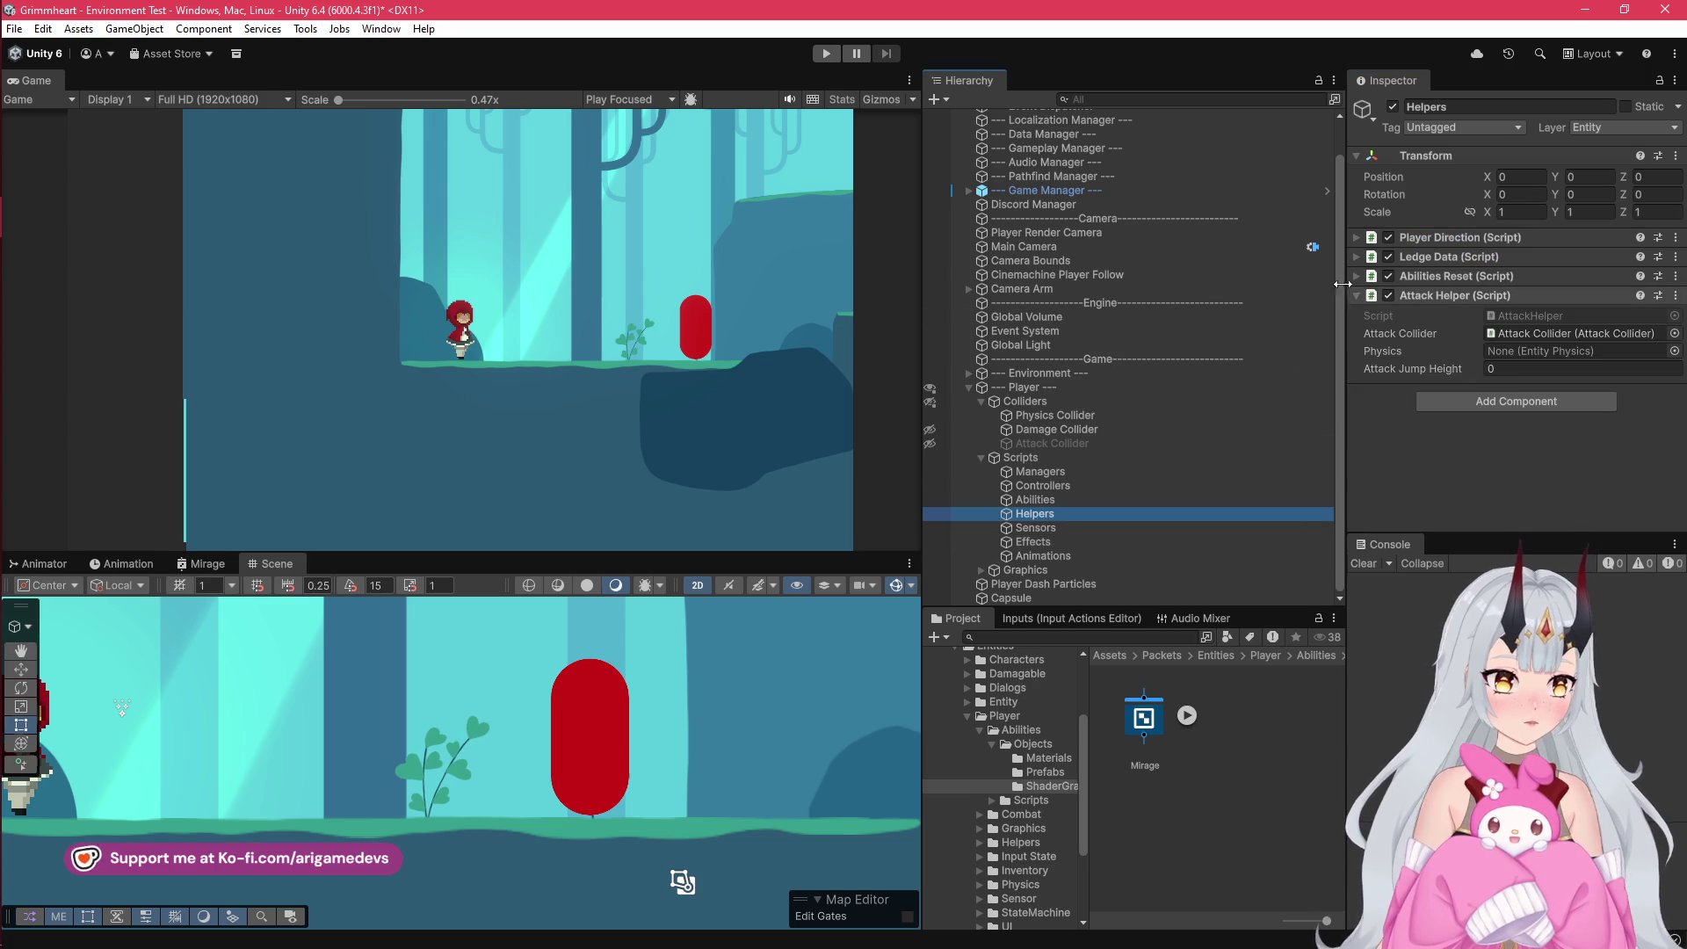
click(1675, 351)
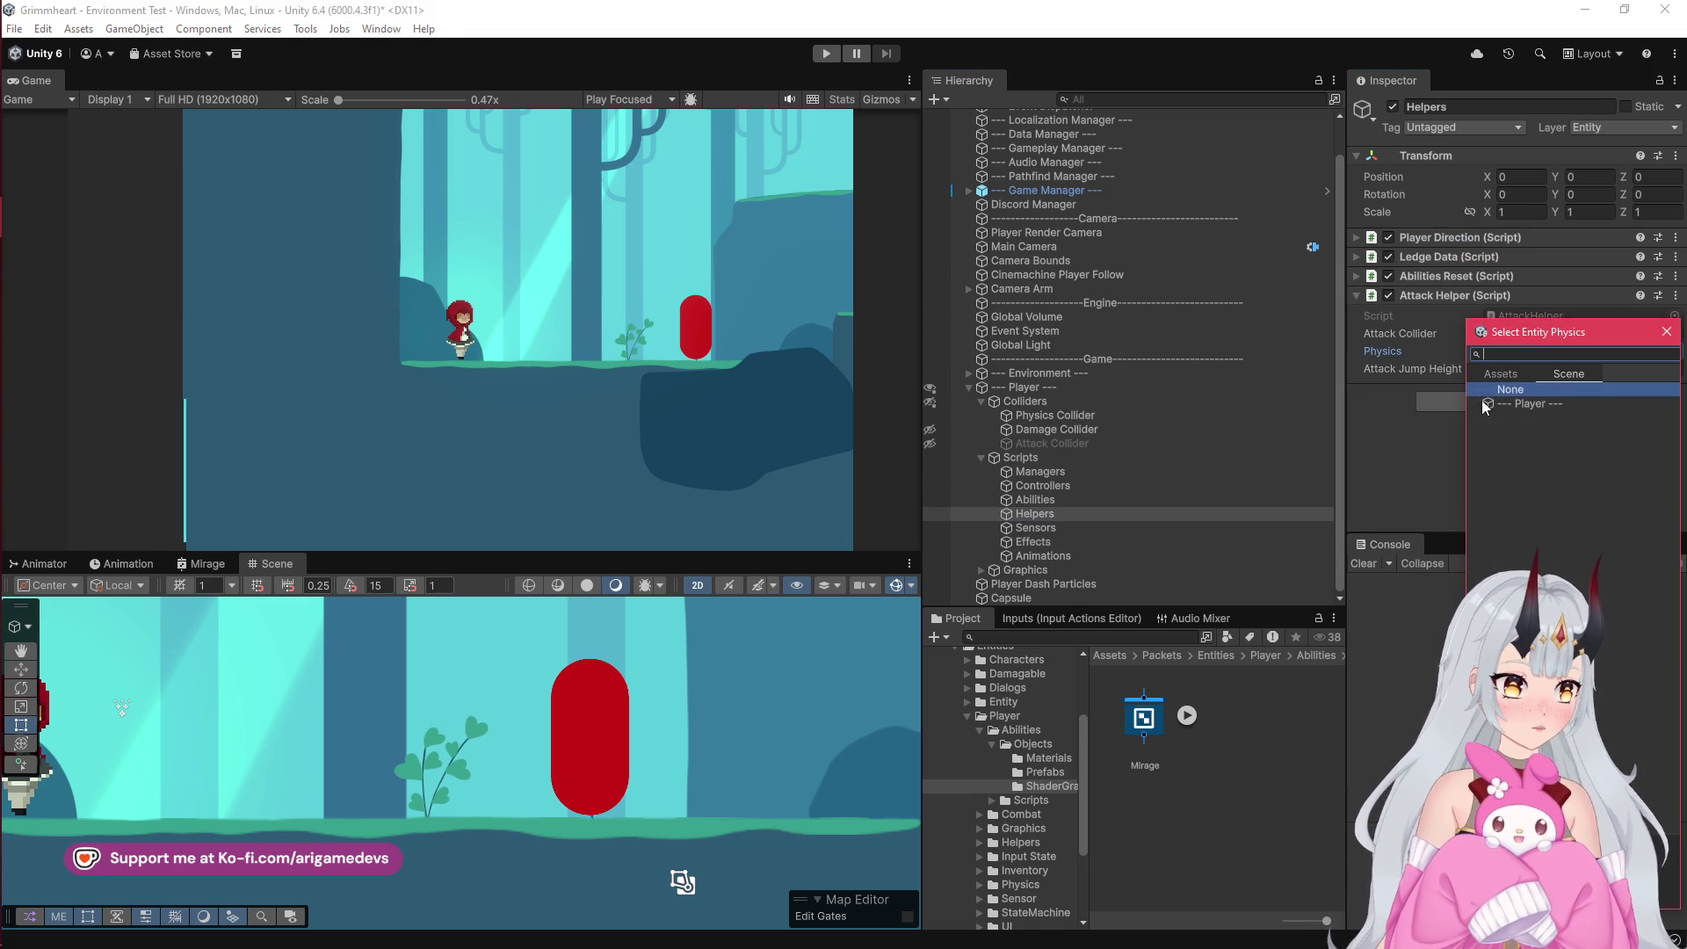
double_click(1519, 409)
Step: Set the Attack Helper's Attack Jump Height to 0.5 and enlarge the Scene view
click(1522, 369)
text(0)
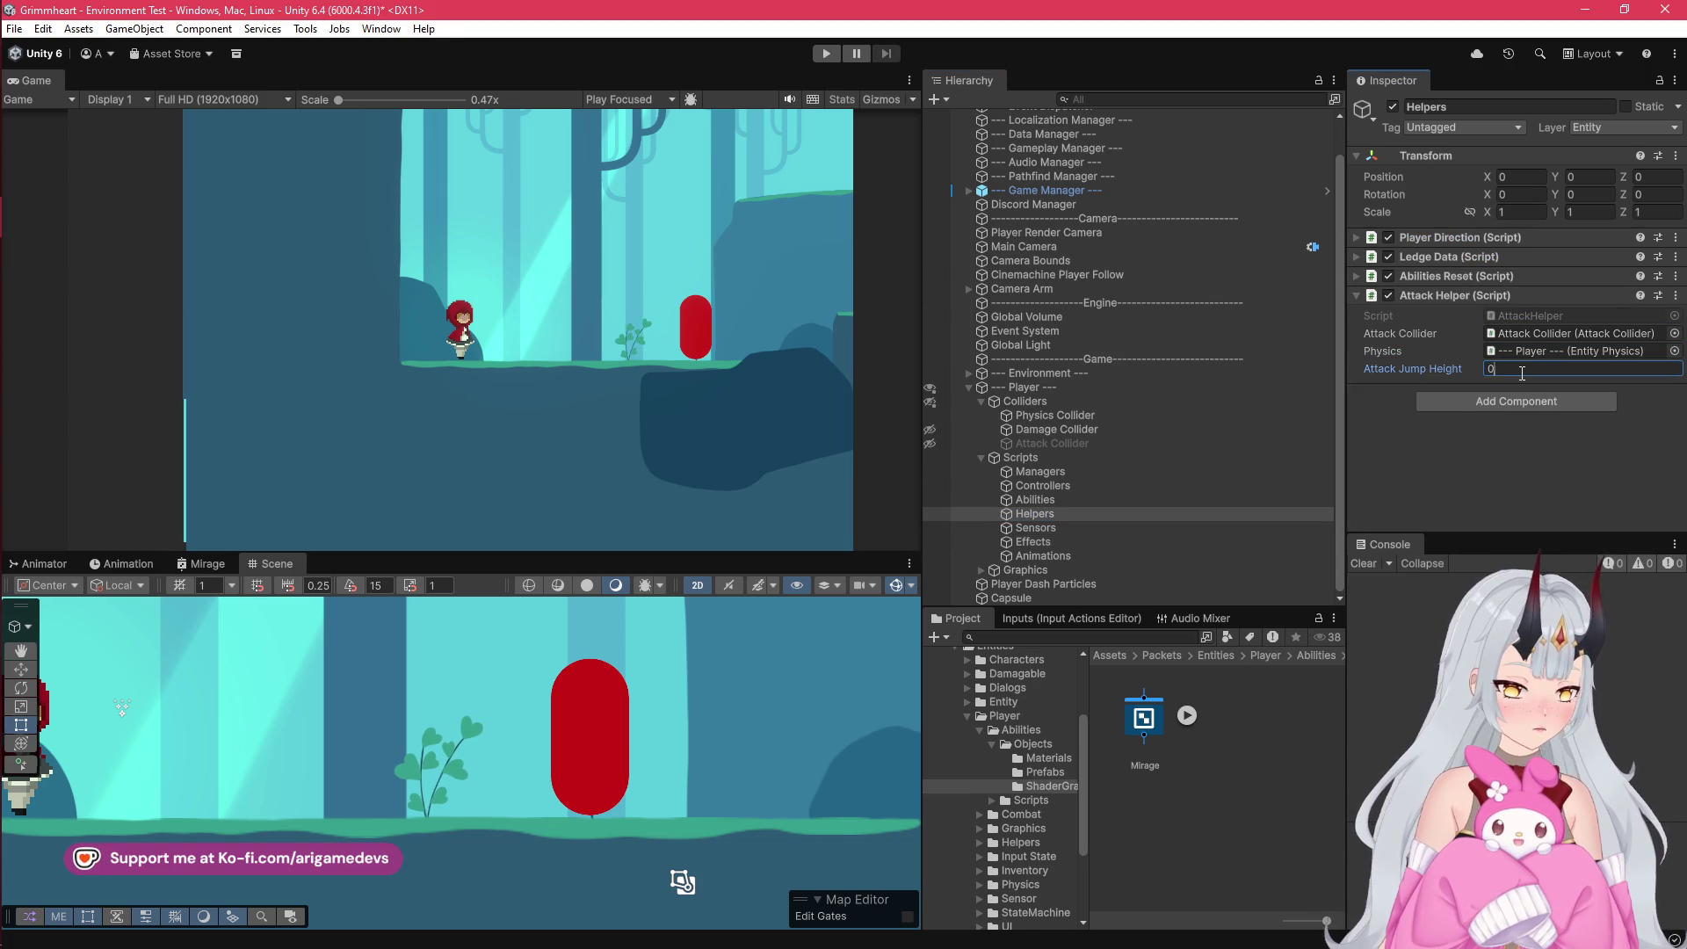
text(.5f)
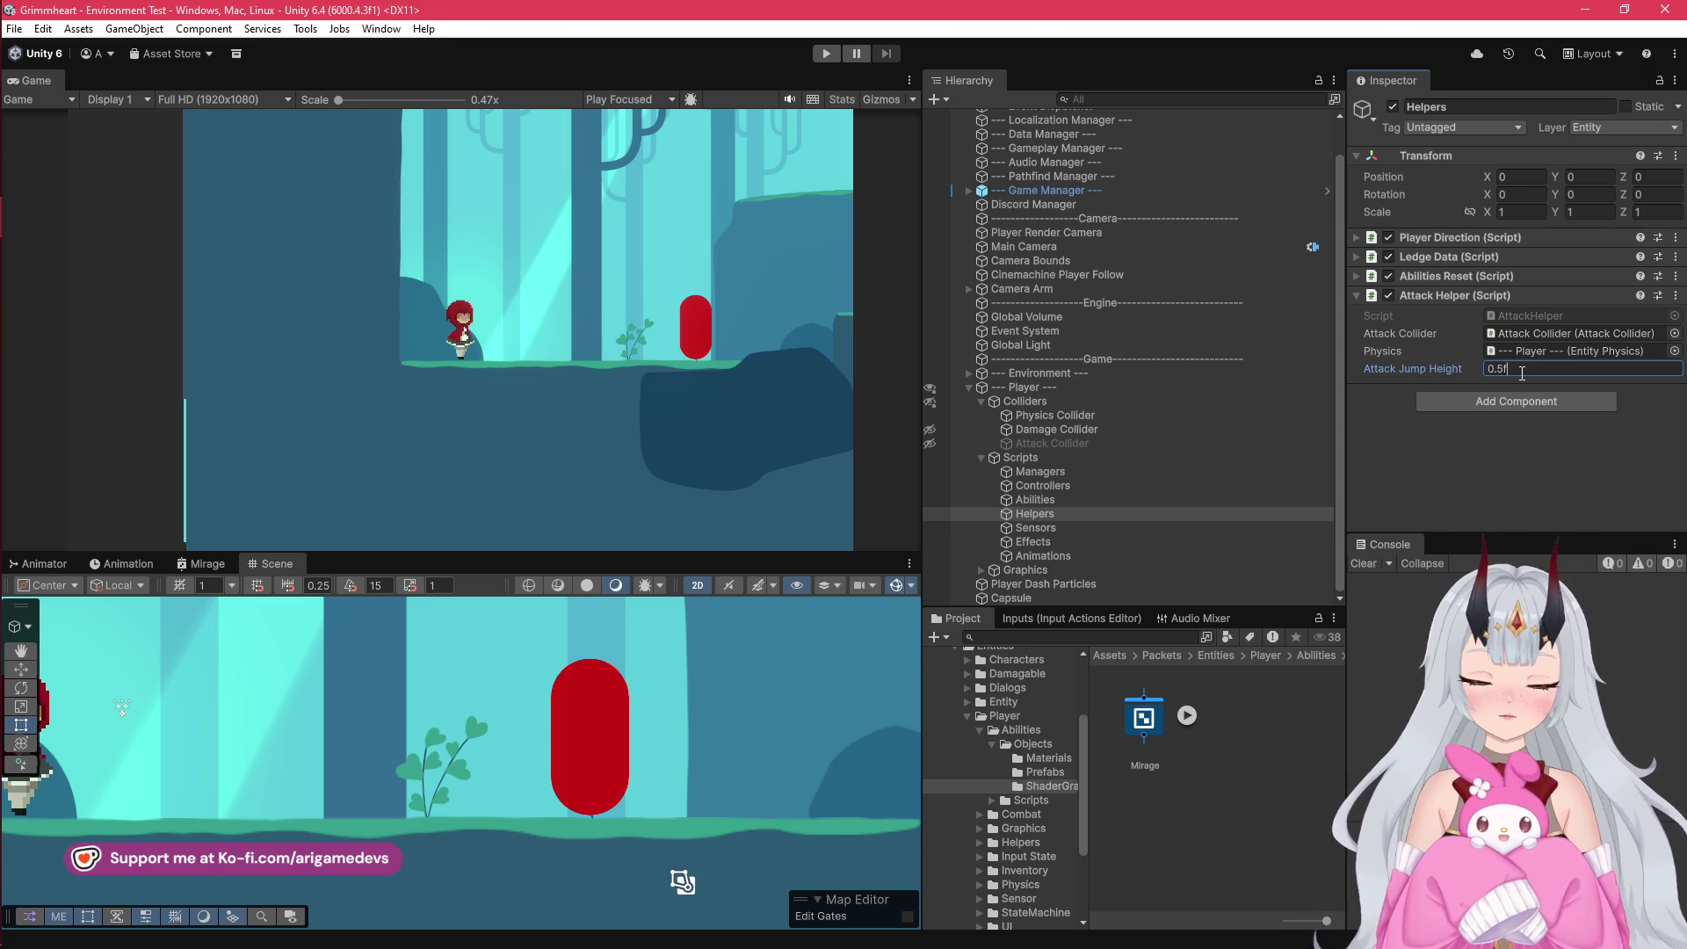
drag(601, 553, 600, 383)
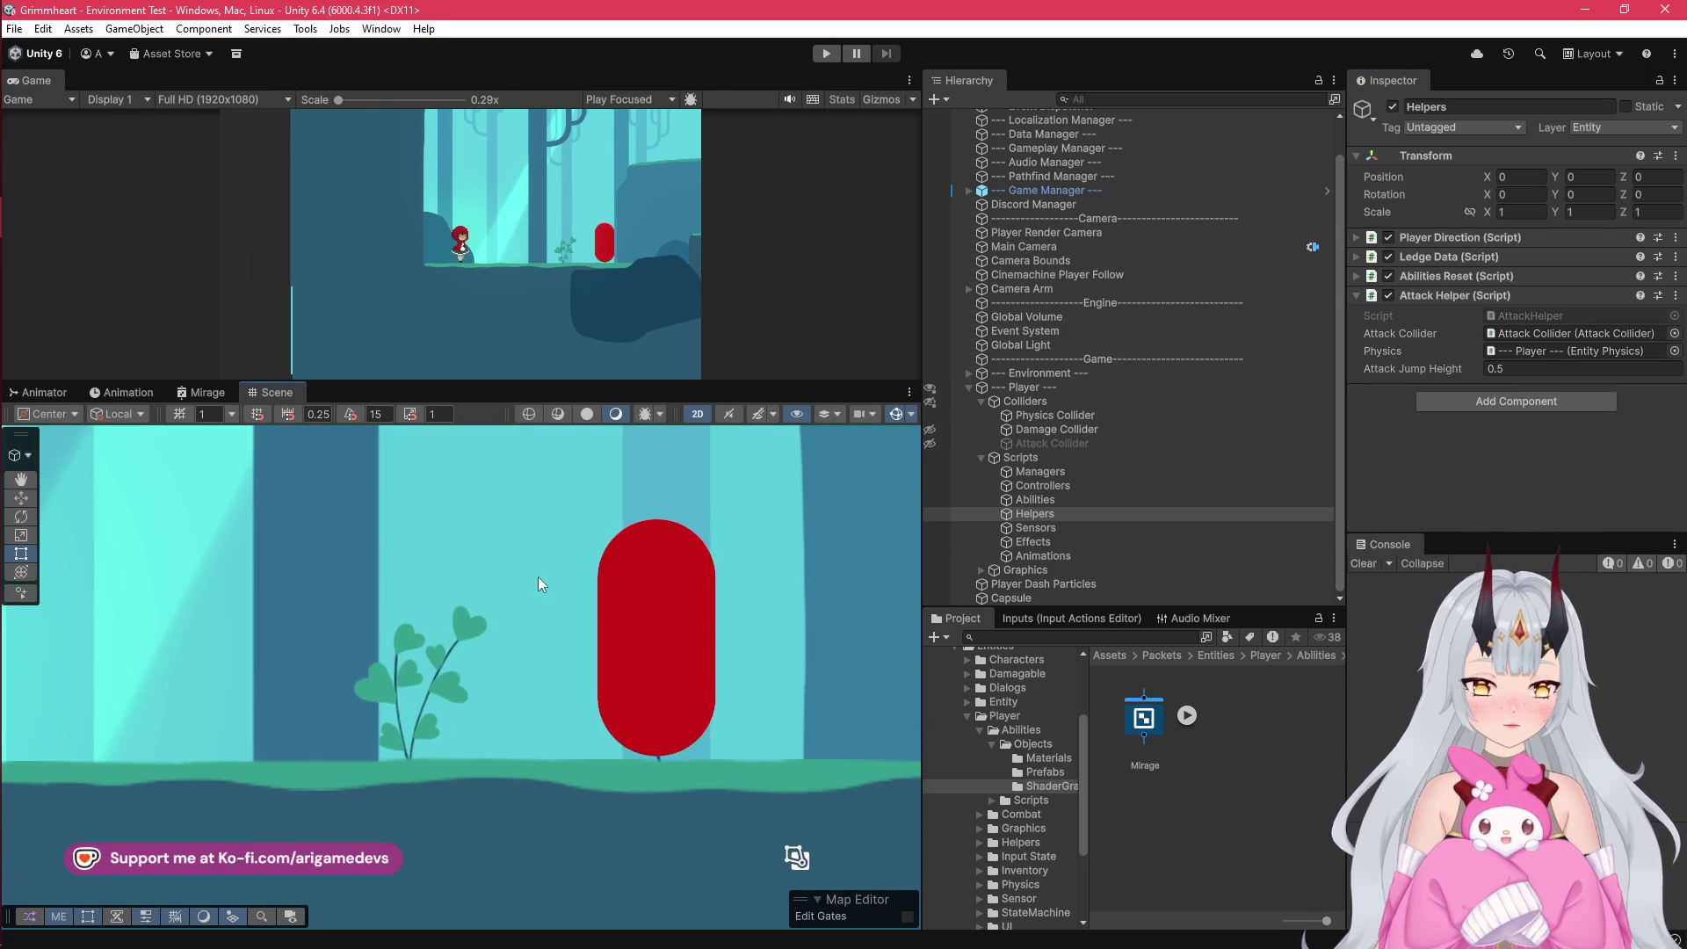
Step: Raise the red capsule dummy to about Y 5.06 with the Rect tool, then return to AttackHelper.cs
scroll(539, 577, down, 3)
scroll(649, 726, up, 3)
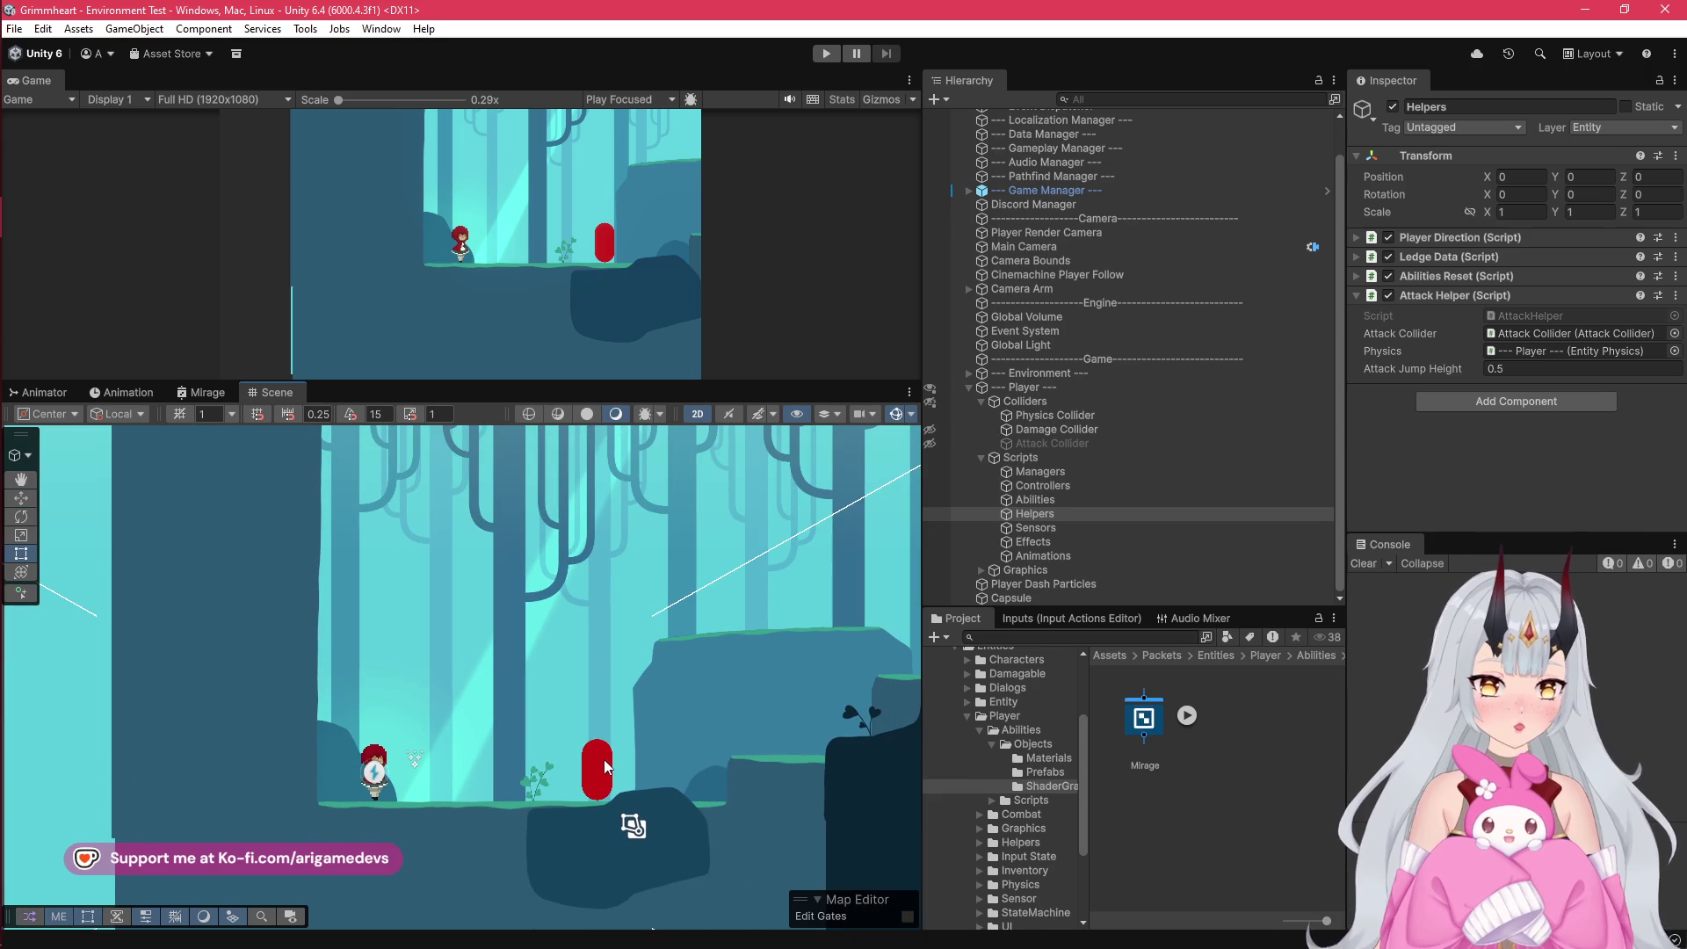
click(603, 760)
key(t)
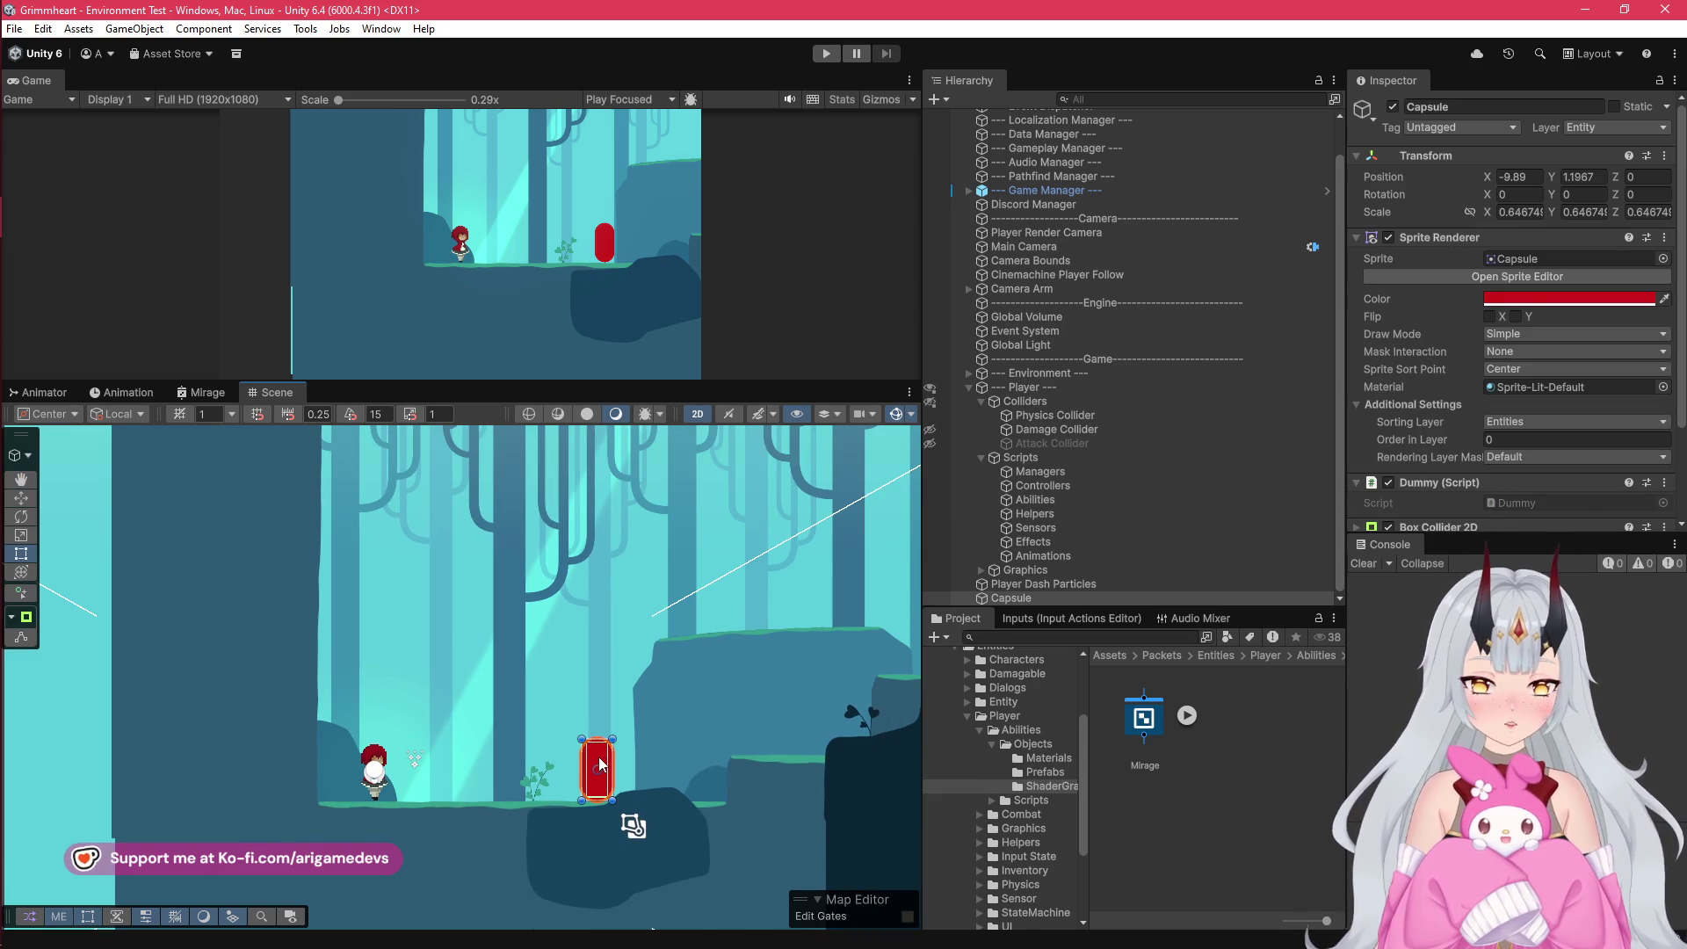
drag(603, 754, 626, 571)
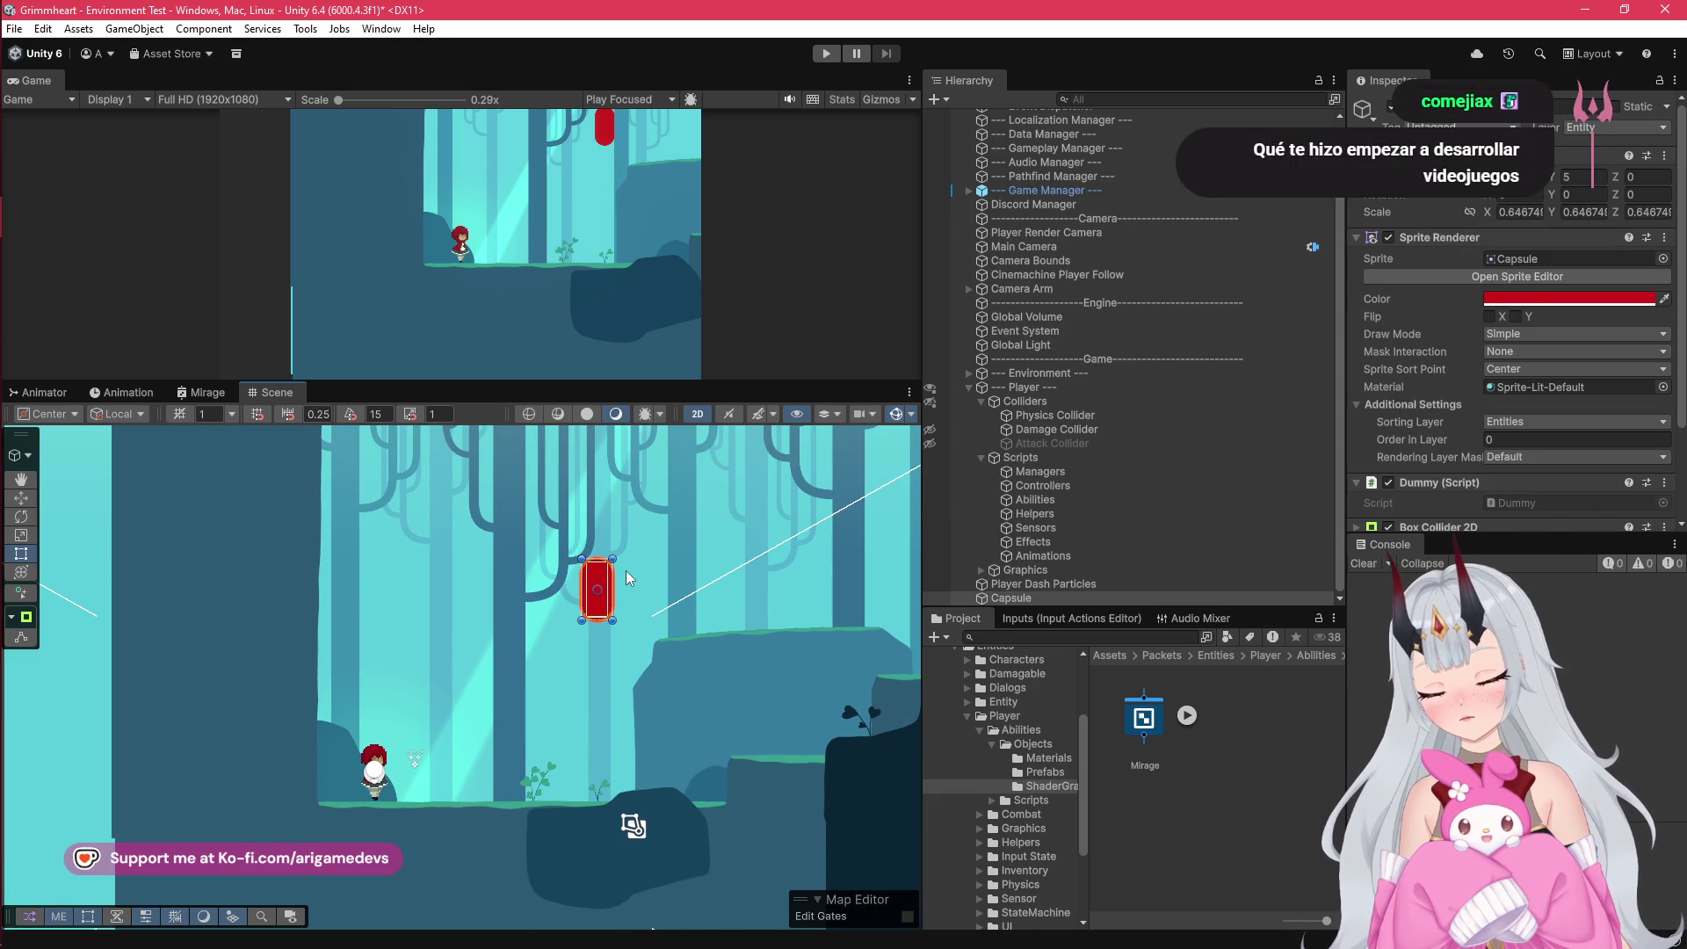
drag(626, 571, 629, 567)
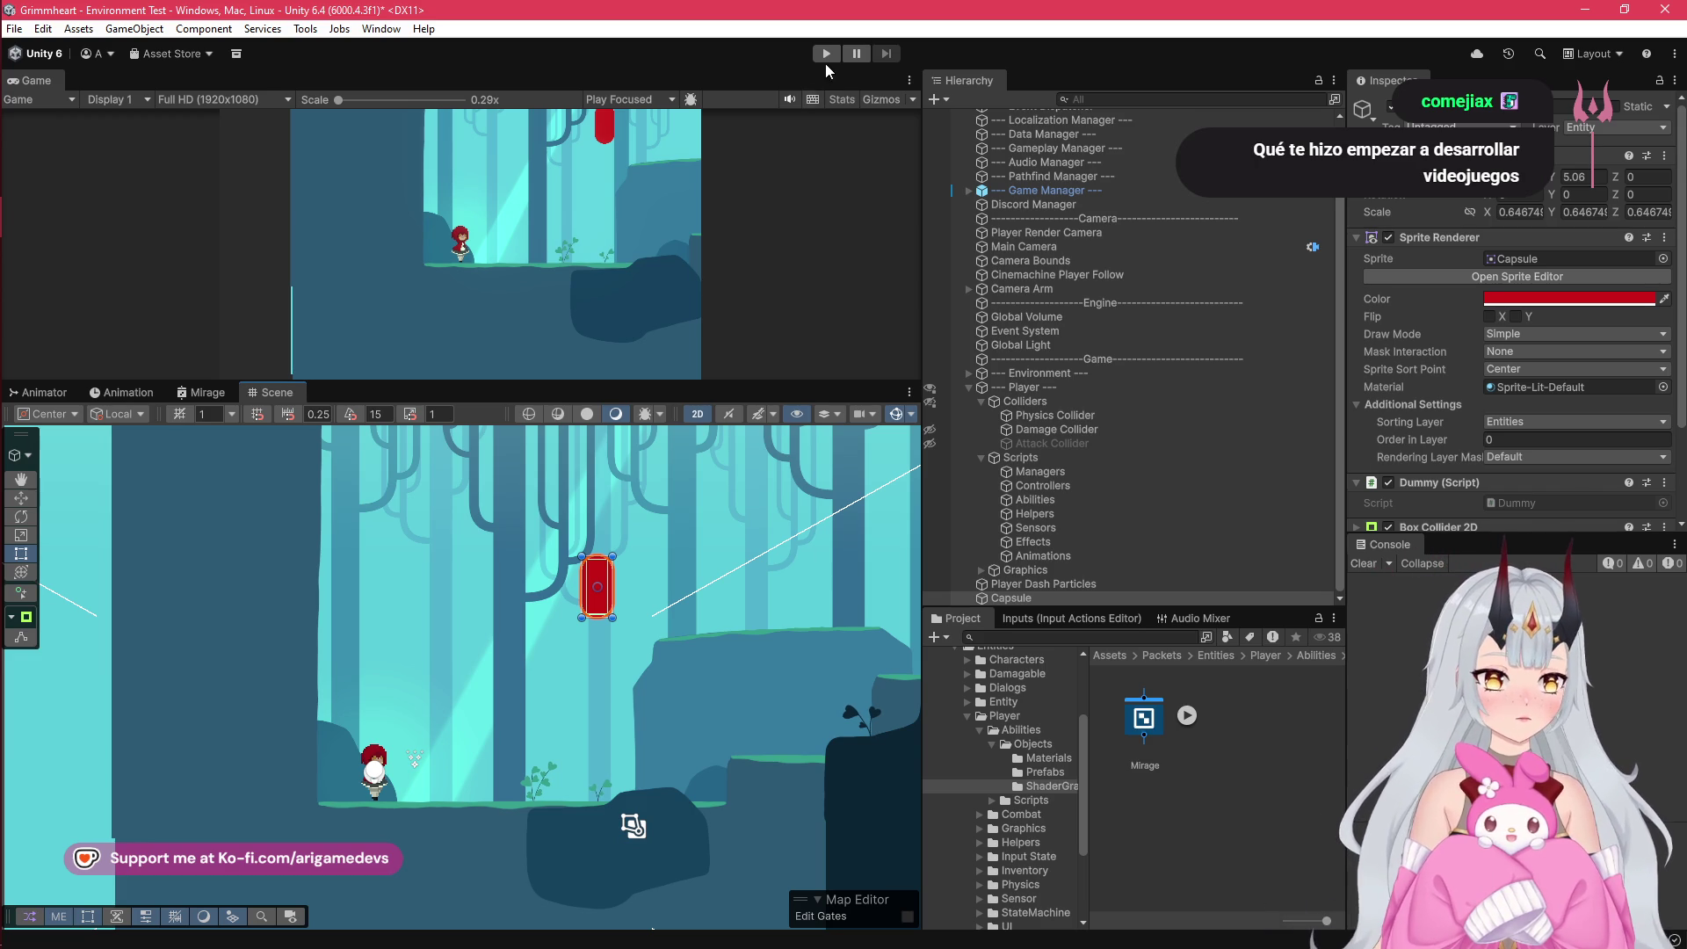
mouse_move(12, 192)
click(28, 134)
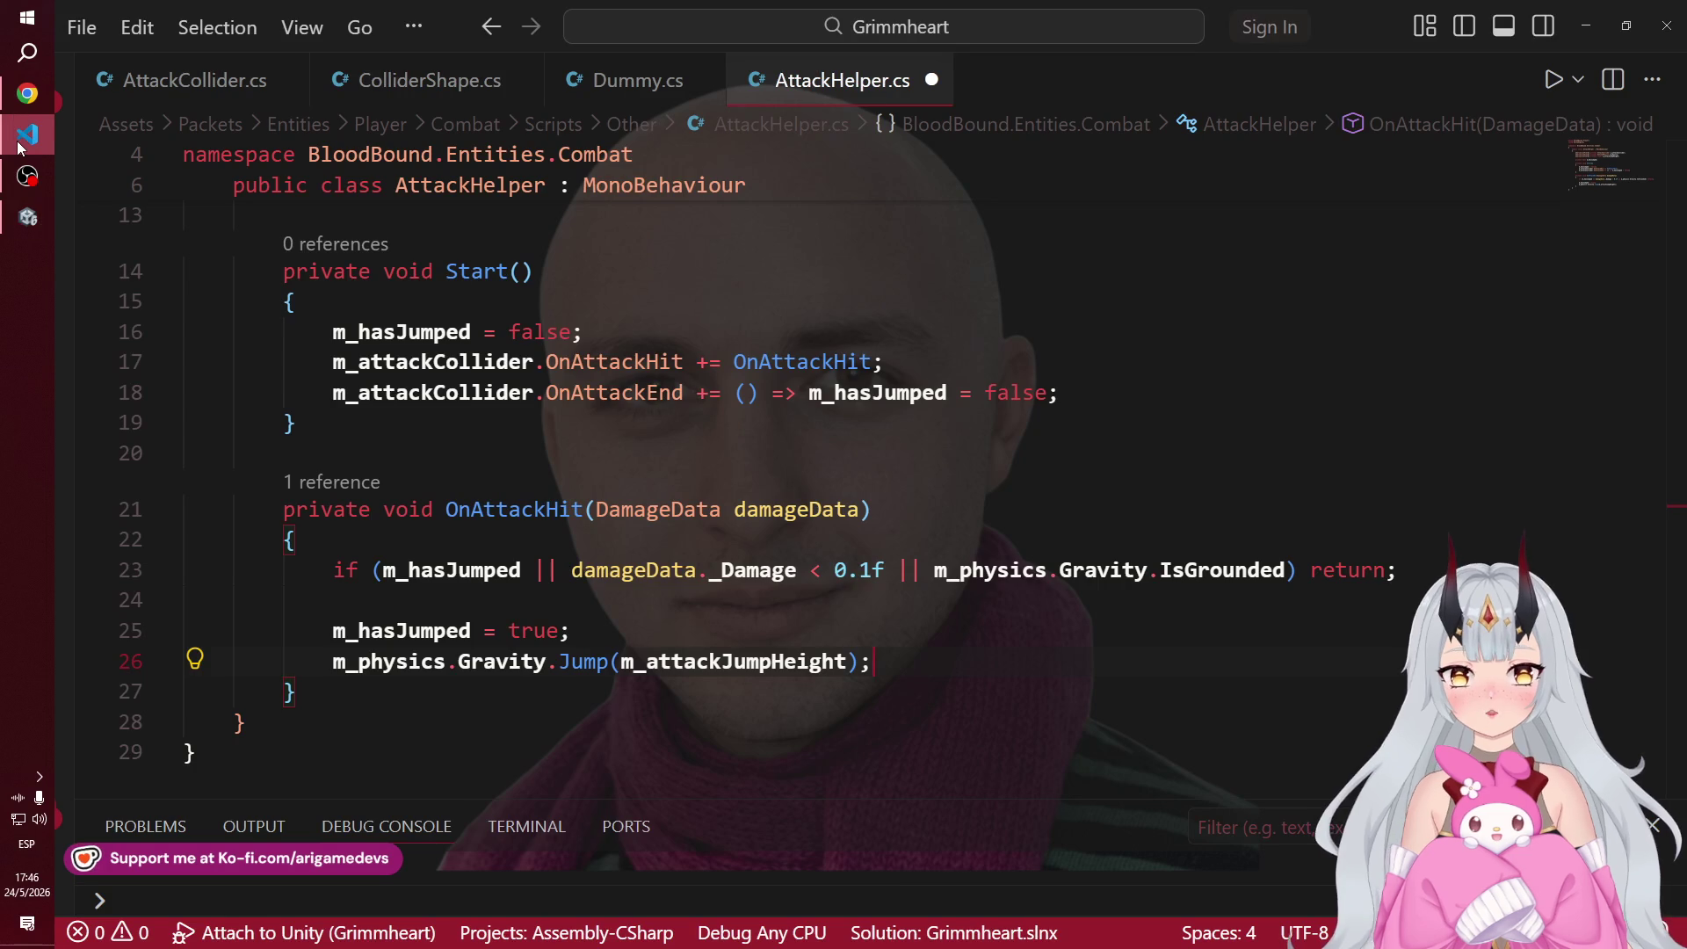
Step: Delete the m_attackJumpHeight field declaration
scroll(970, 560, up, 5)
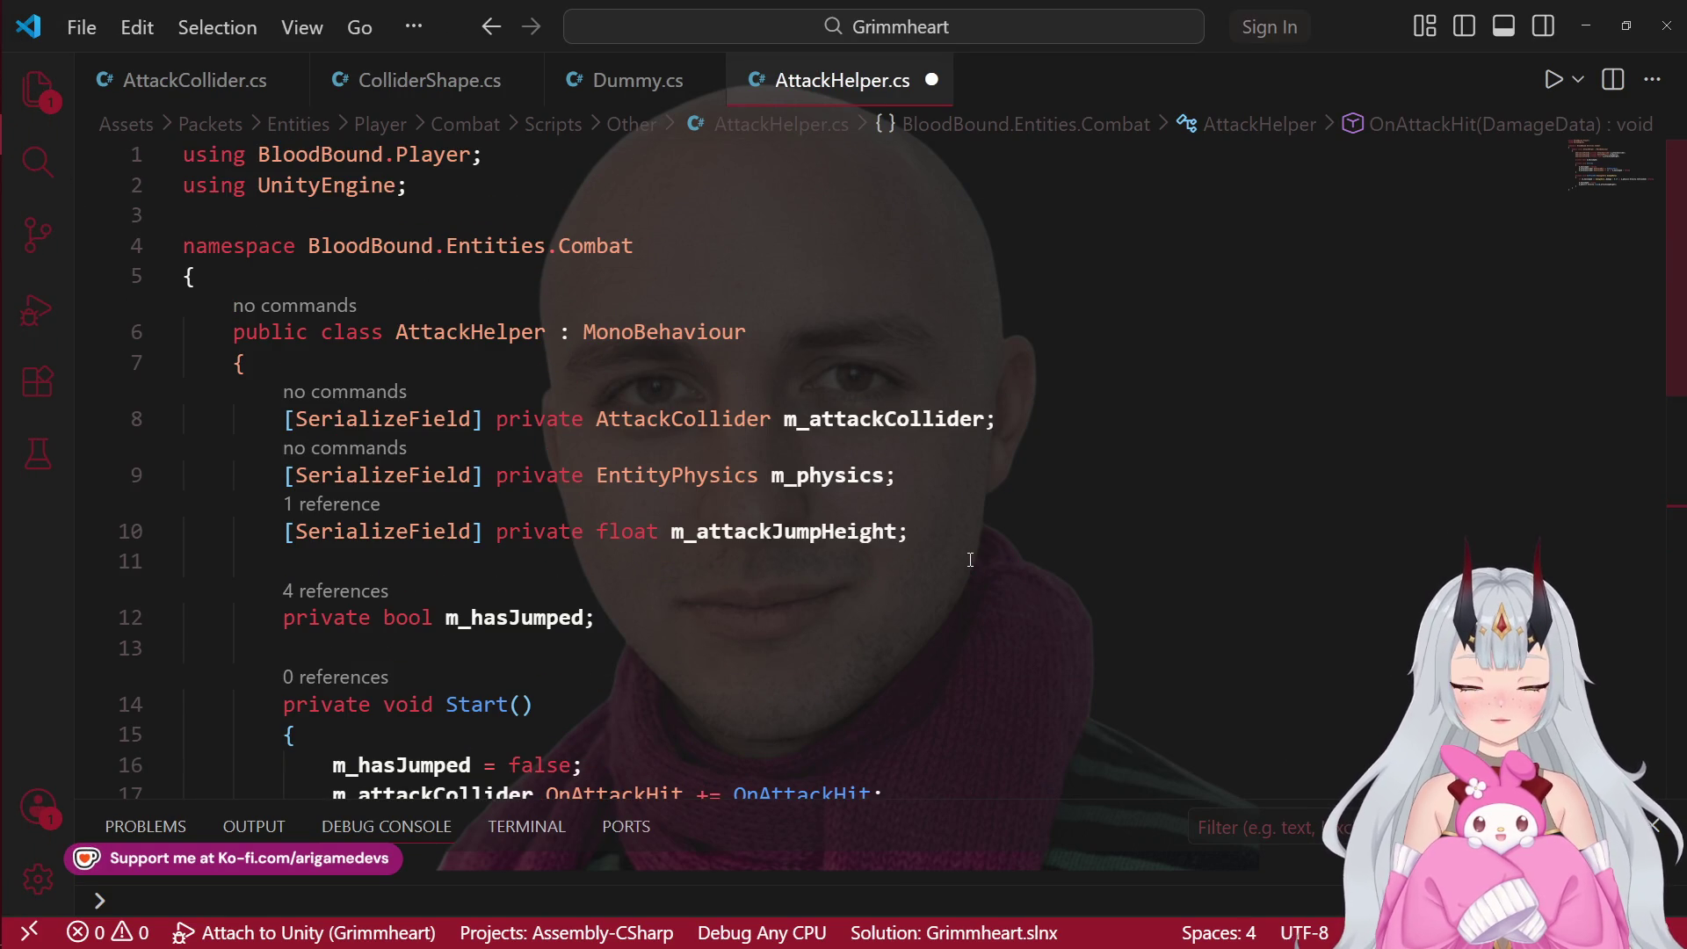
triple_click(935, 531)
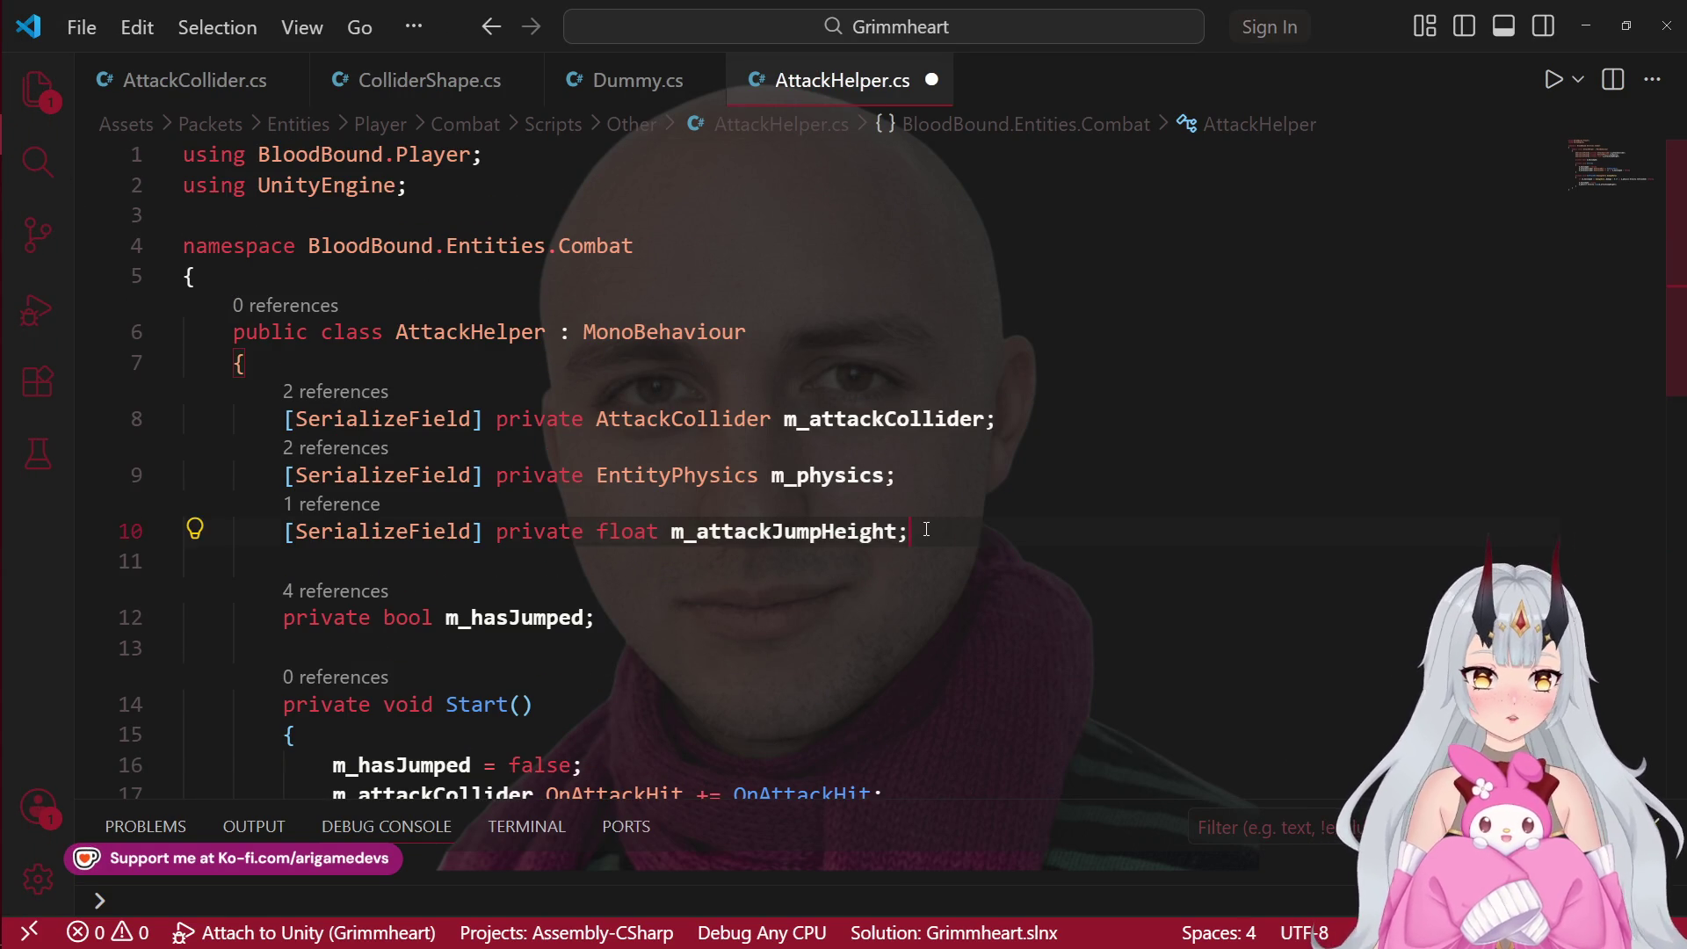
key(Delete)
Step: Add a local 'float jumpHeight' in OnAttackHit and pass jumpHeight to Gravity.Jump
scroll(646, 514, down, 5)
click(628, 462)
key(Return)
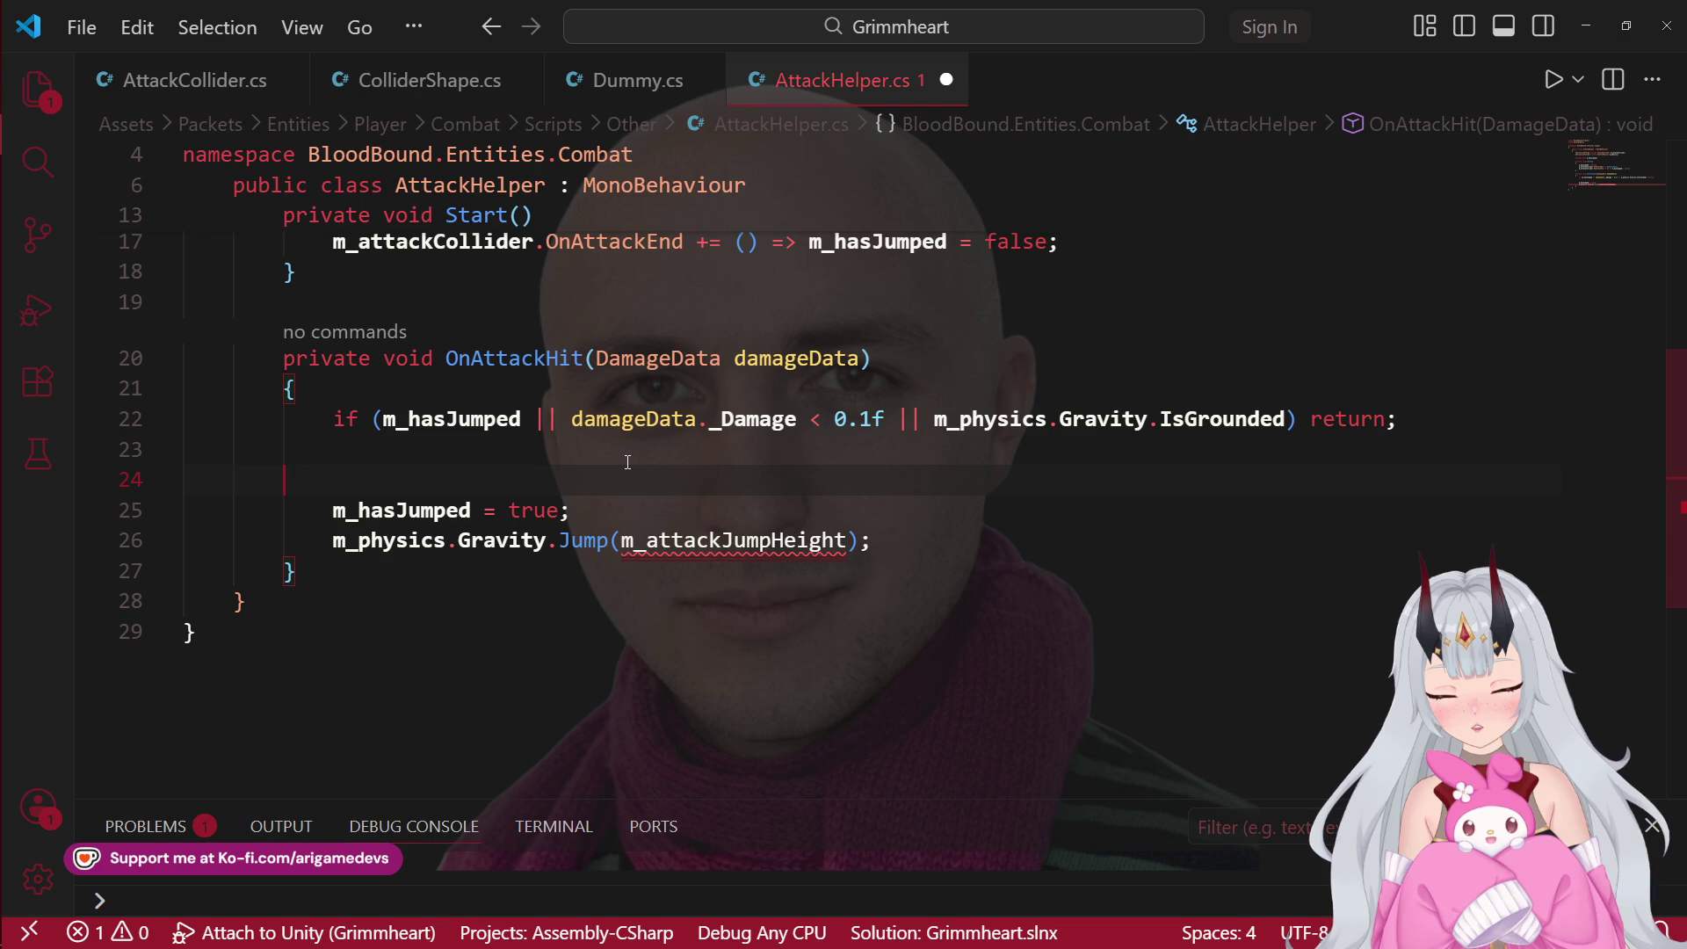
text(float)
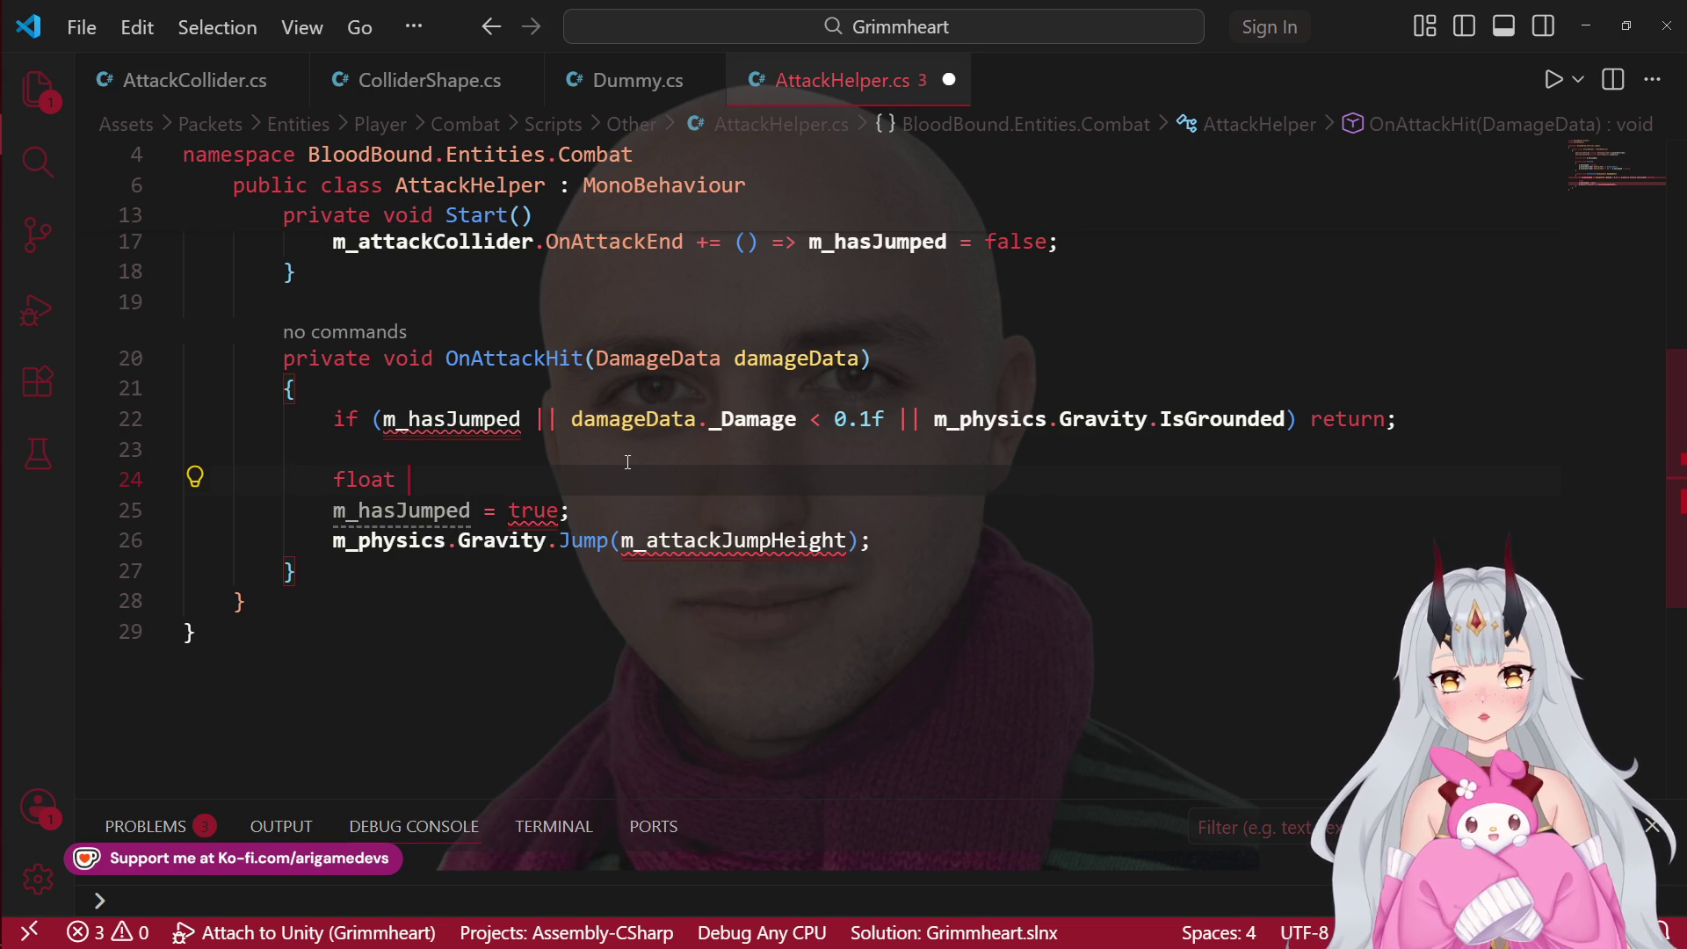
text( m_jump)
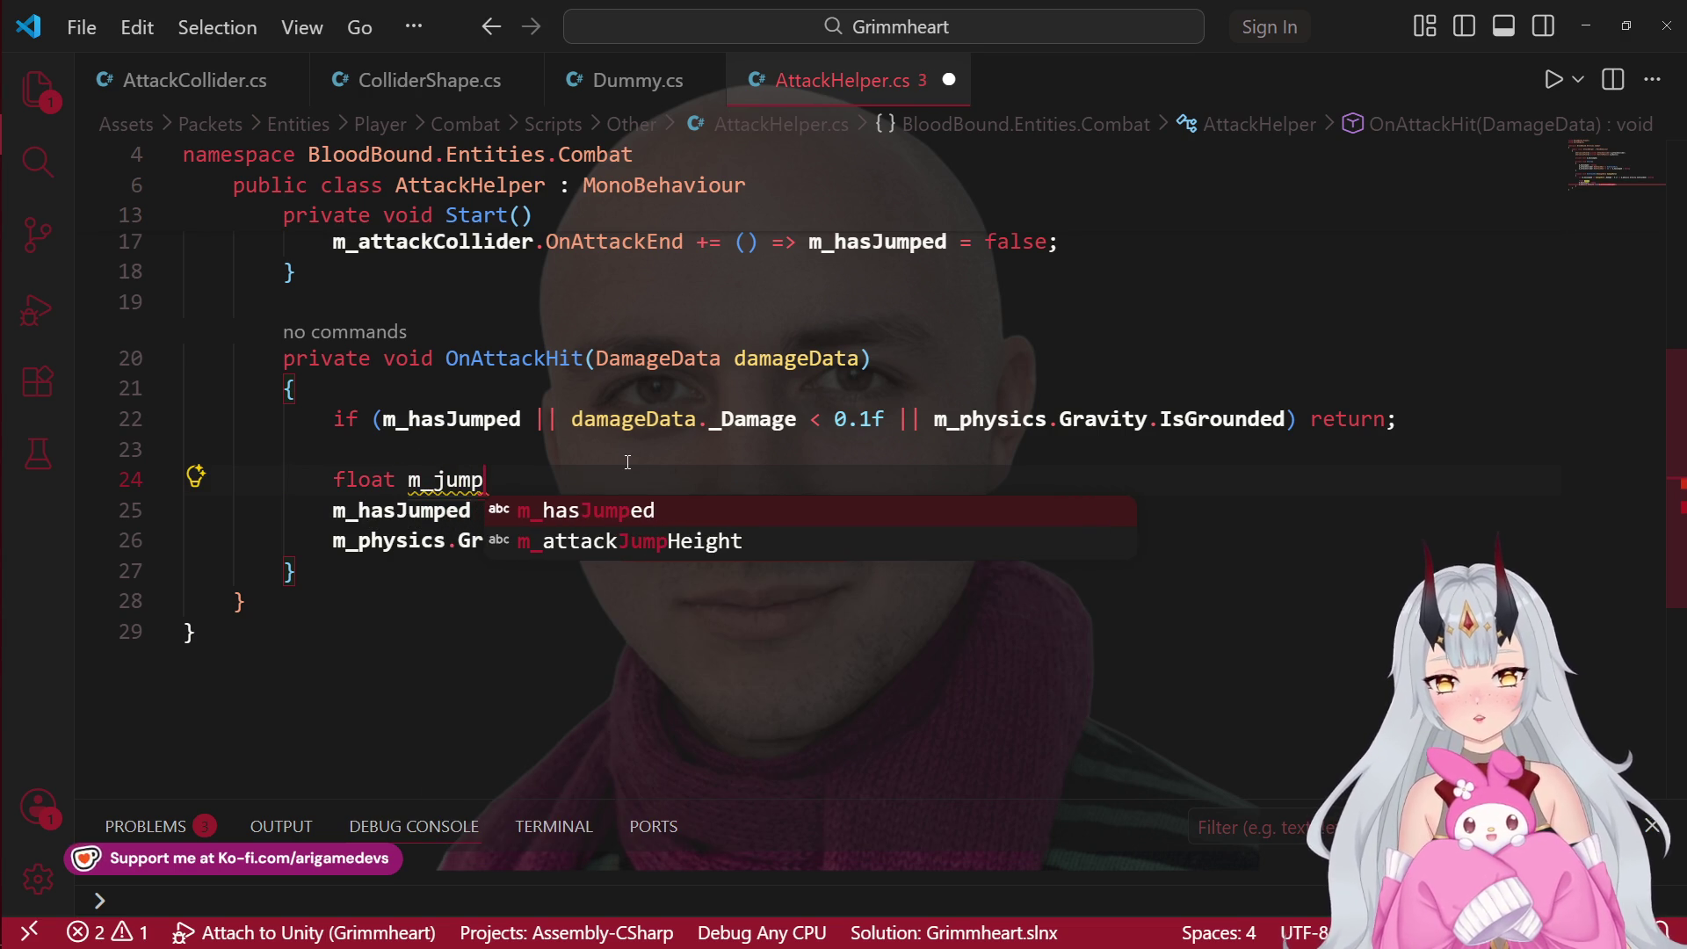
key(ctrl+BackSpace)
text(m)
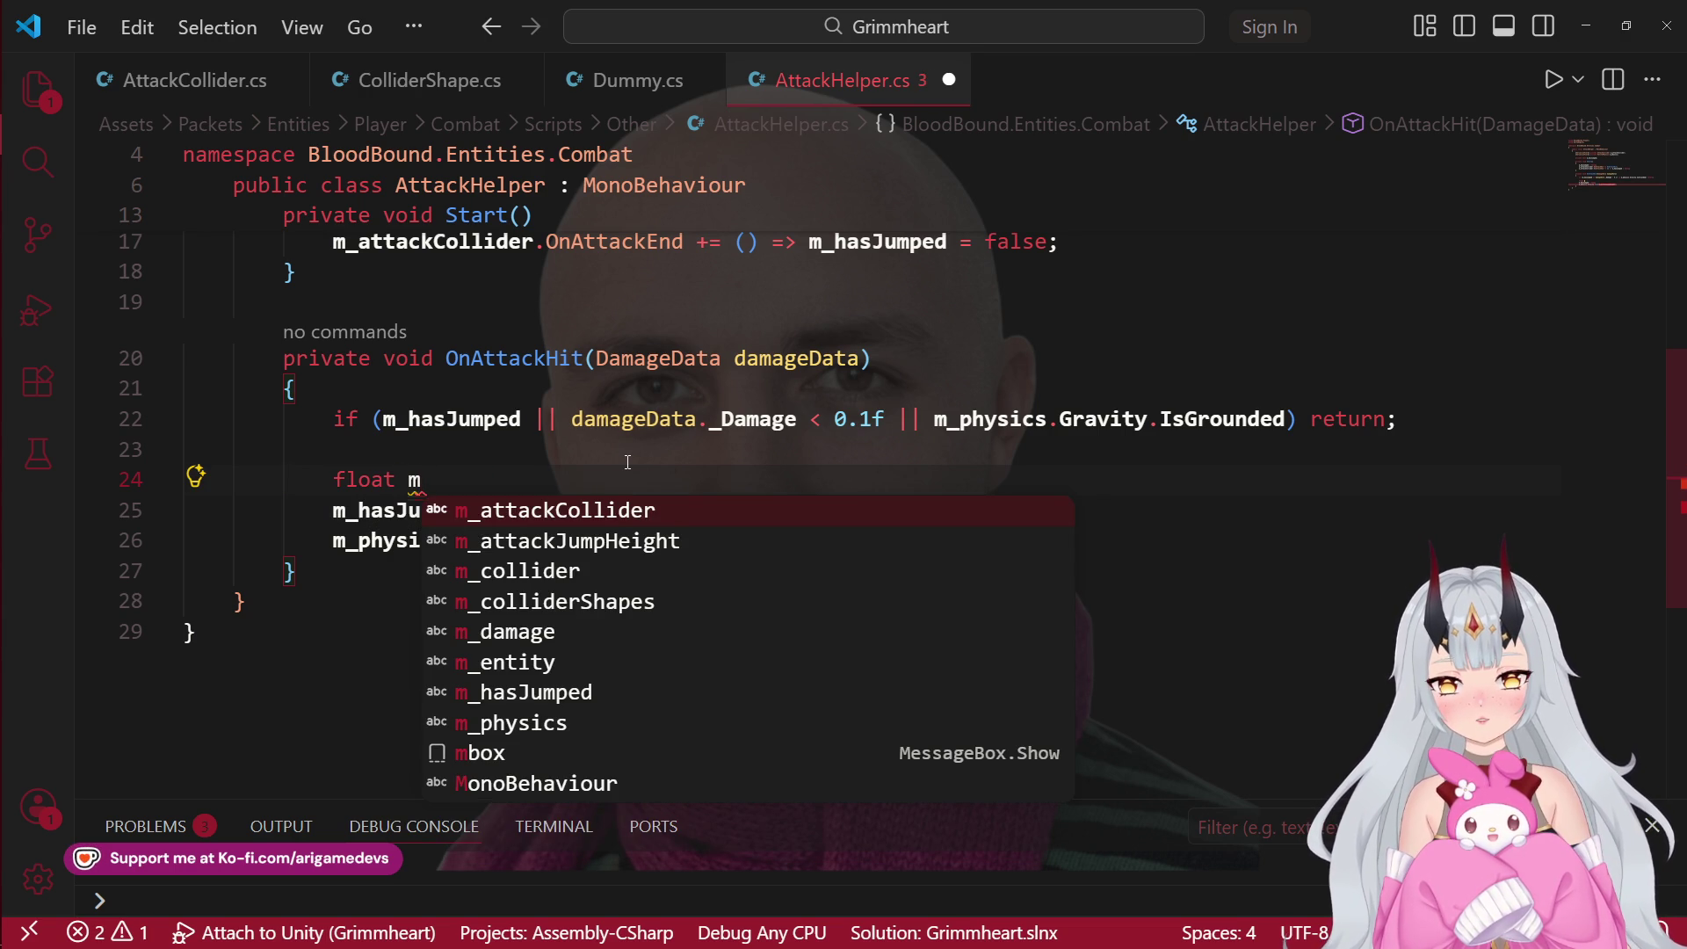
key(BackSpace)
text(jump)
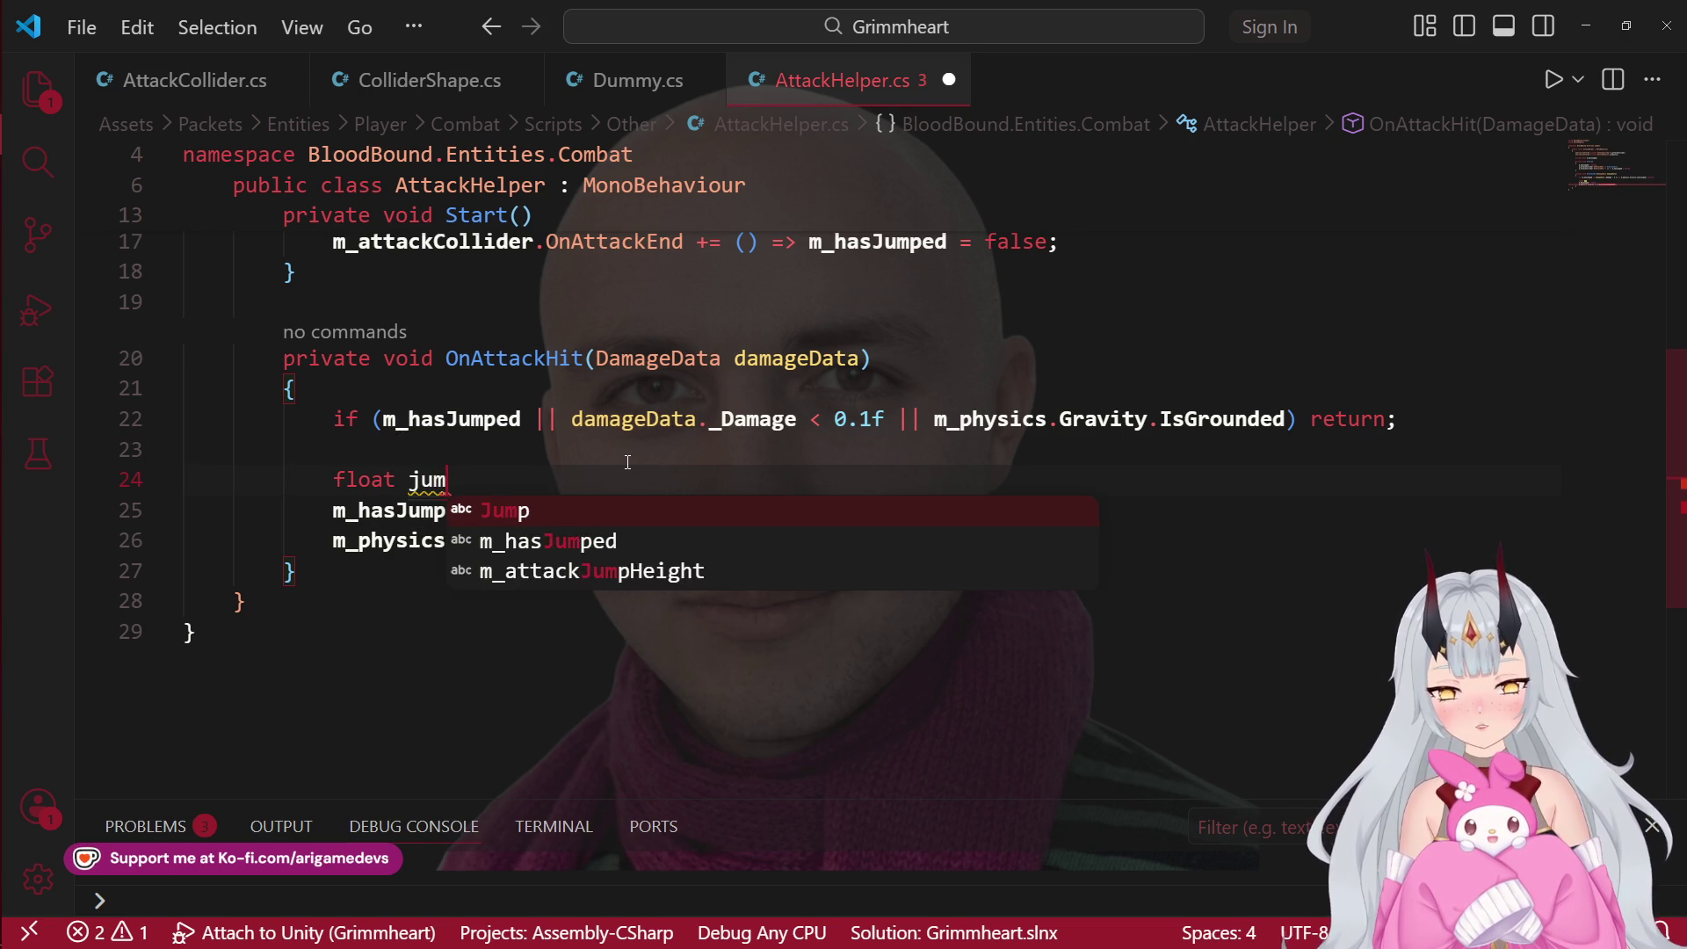
text(Height =)
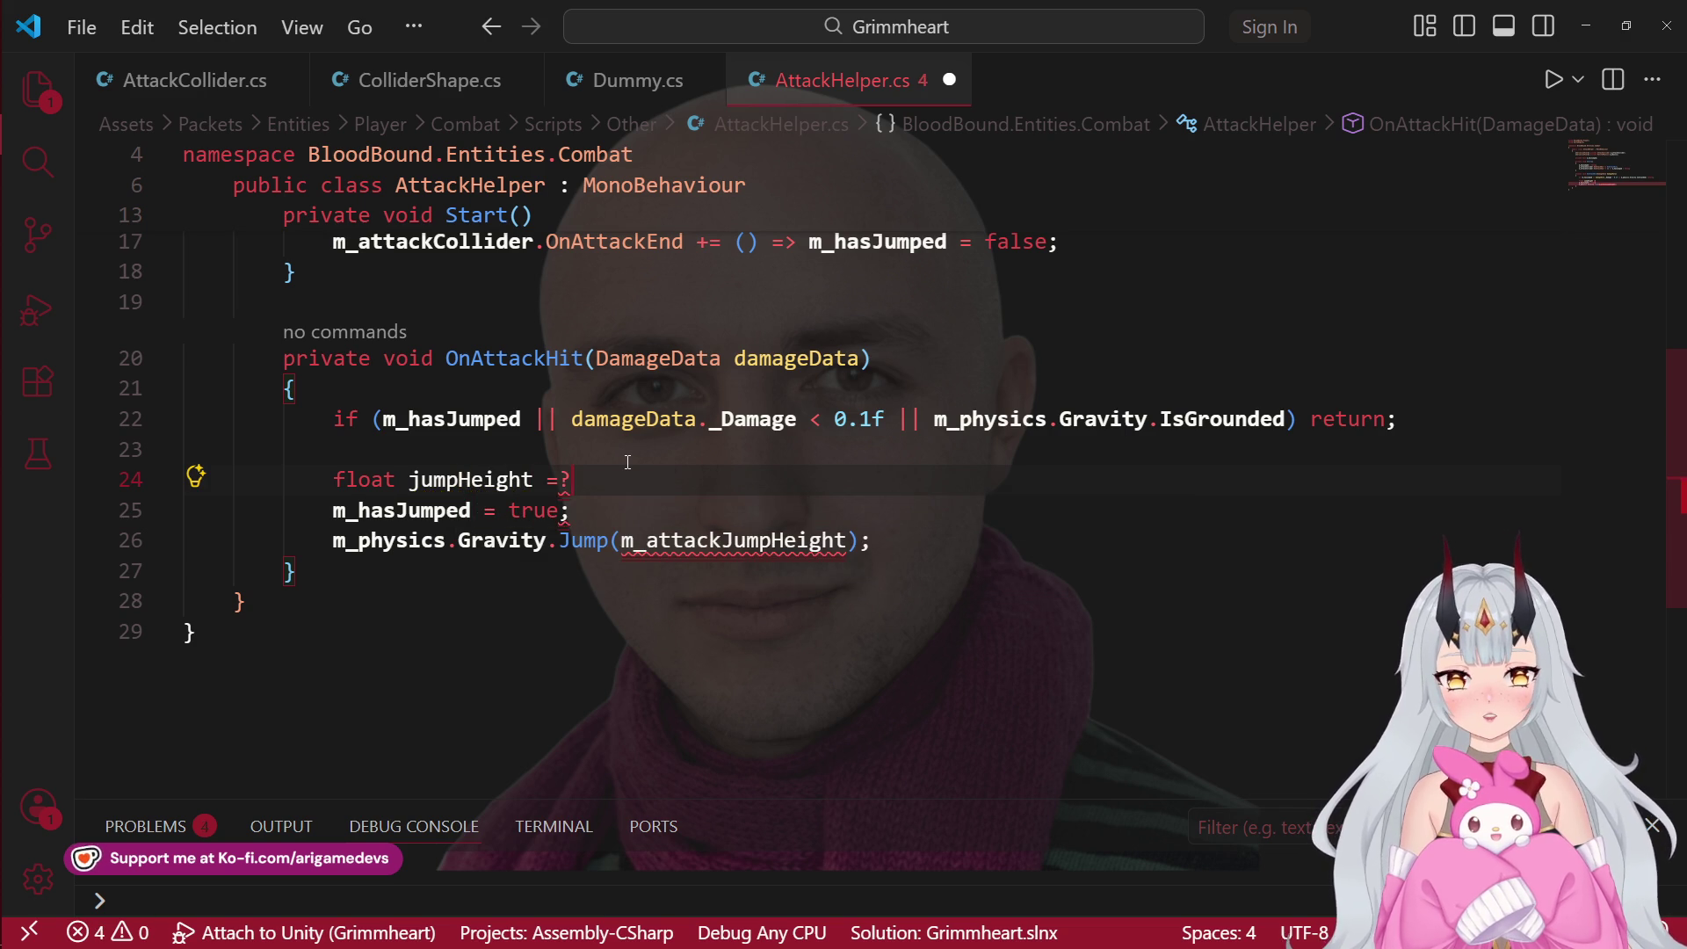
text(;)
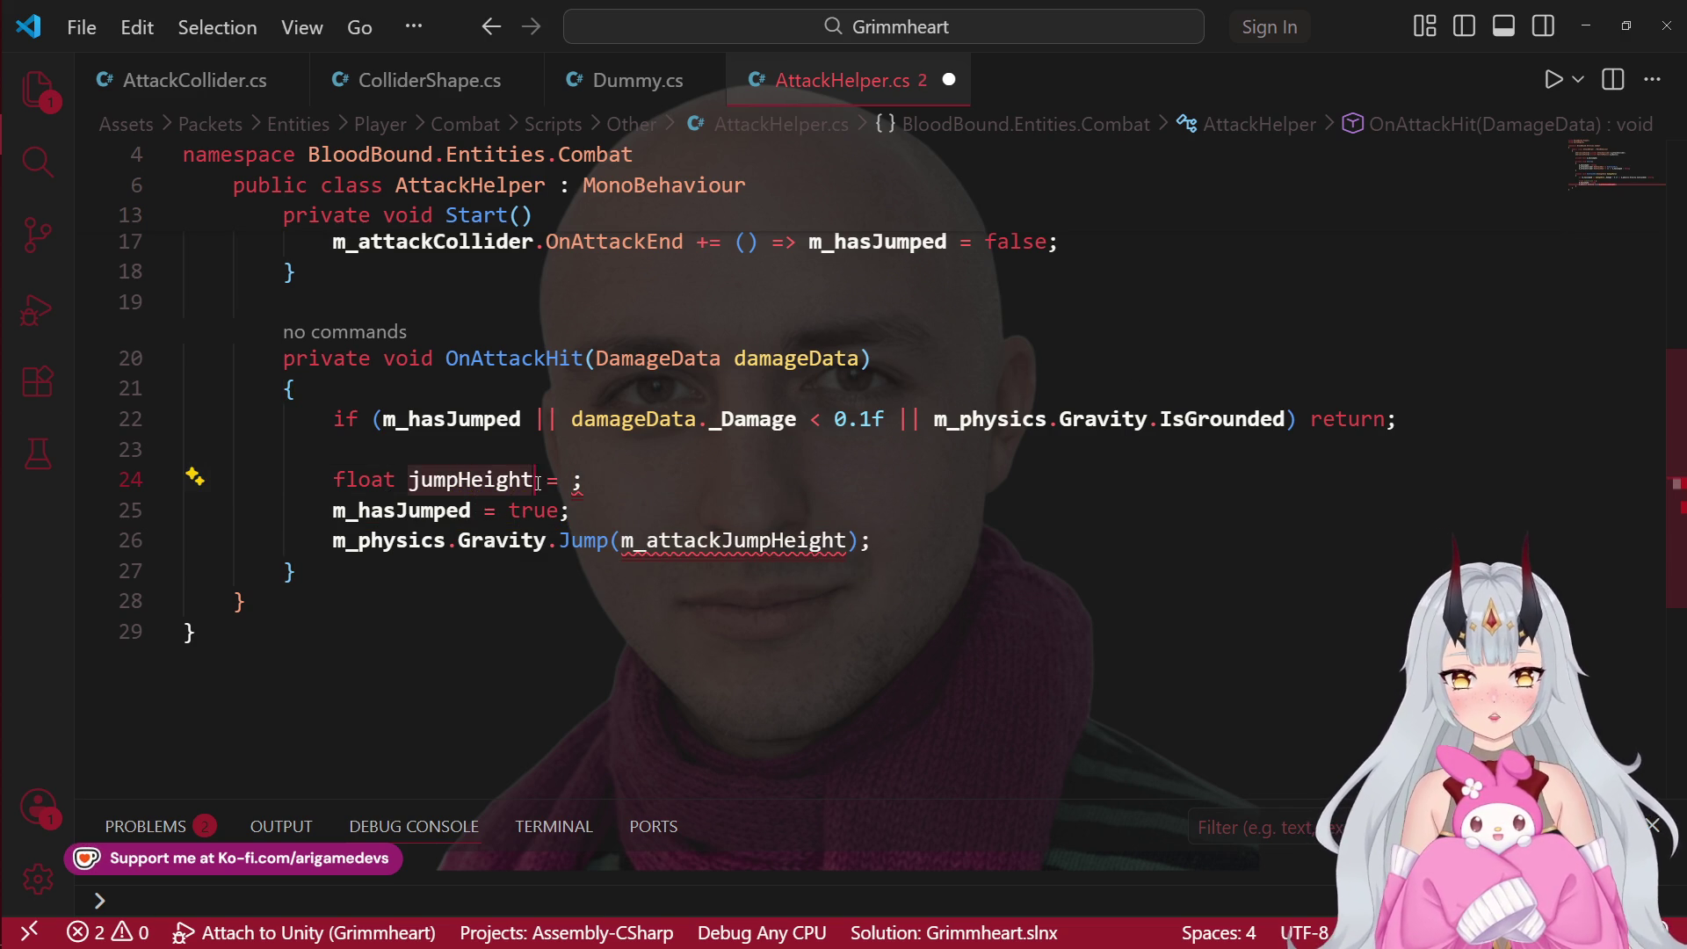
key(Tab)
Step: Initialize jumpHeight to m_physics.Position.y
click(564, 491)
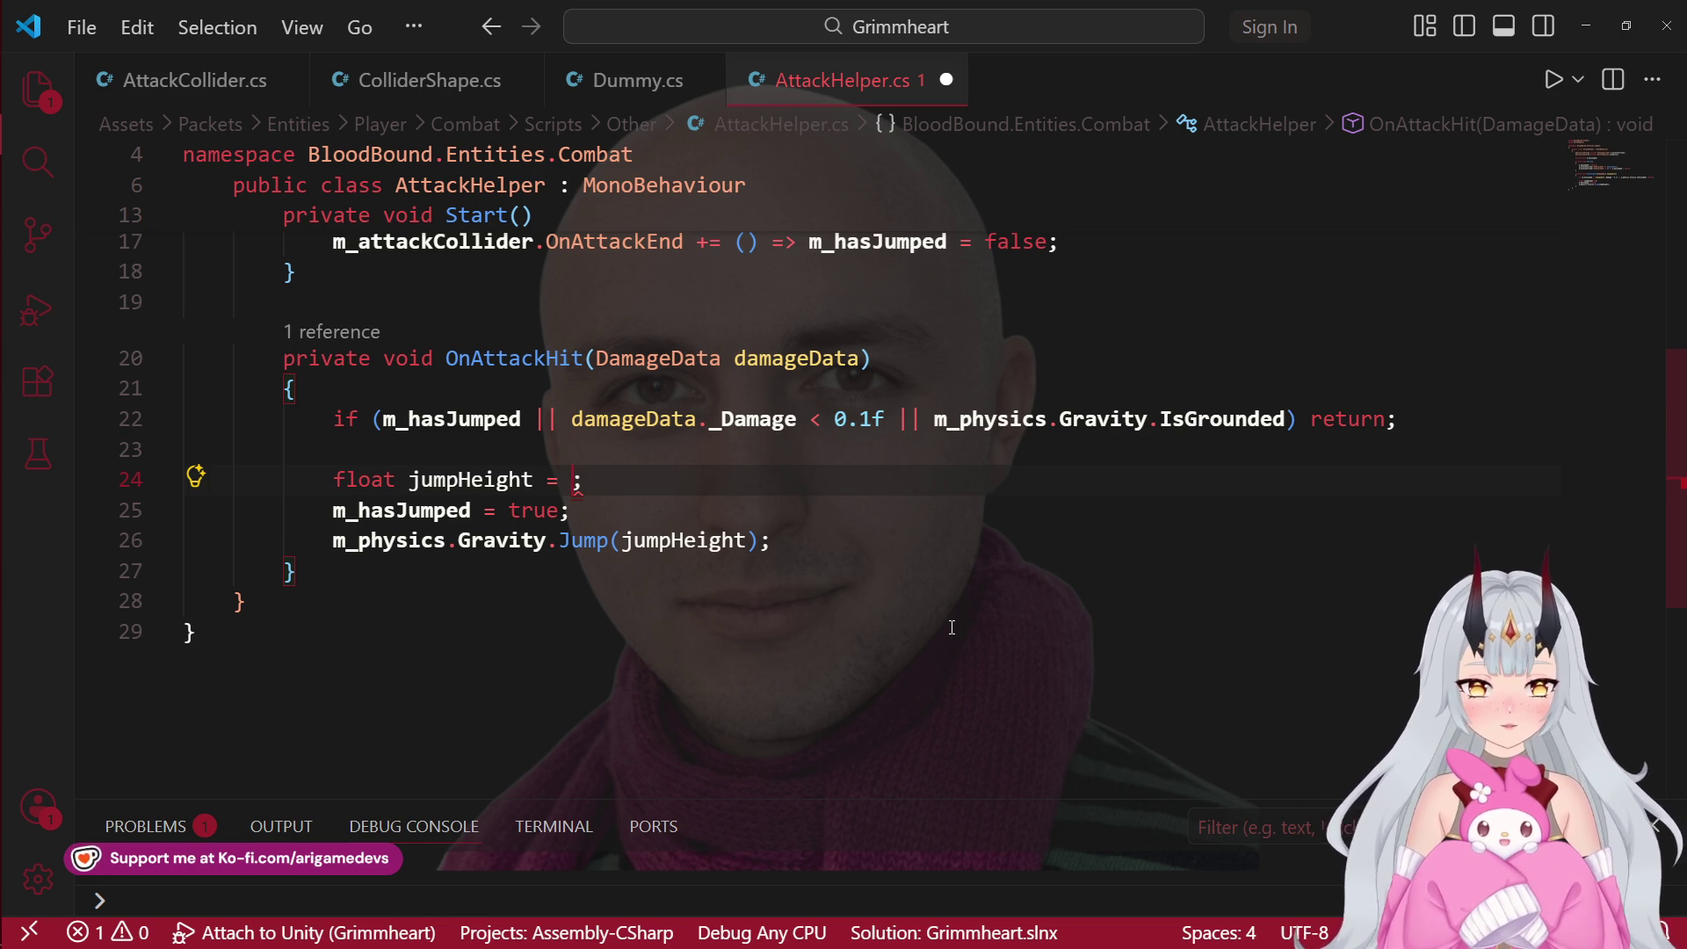
text(m_p)
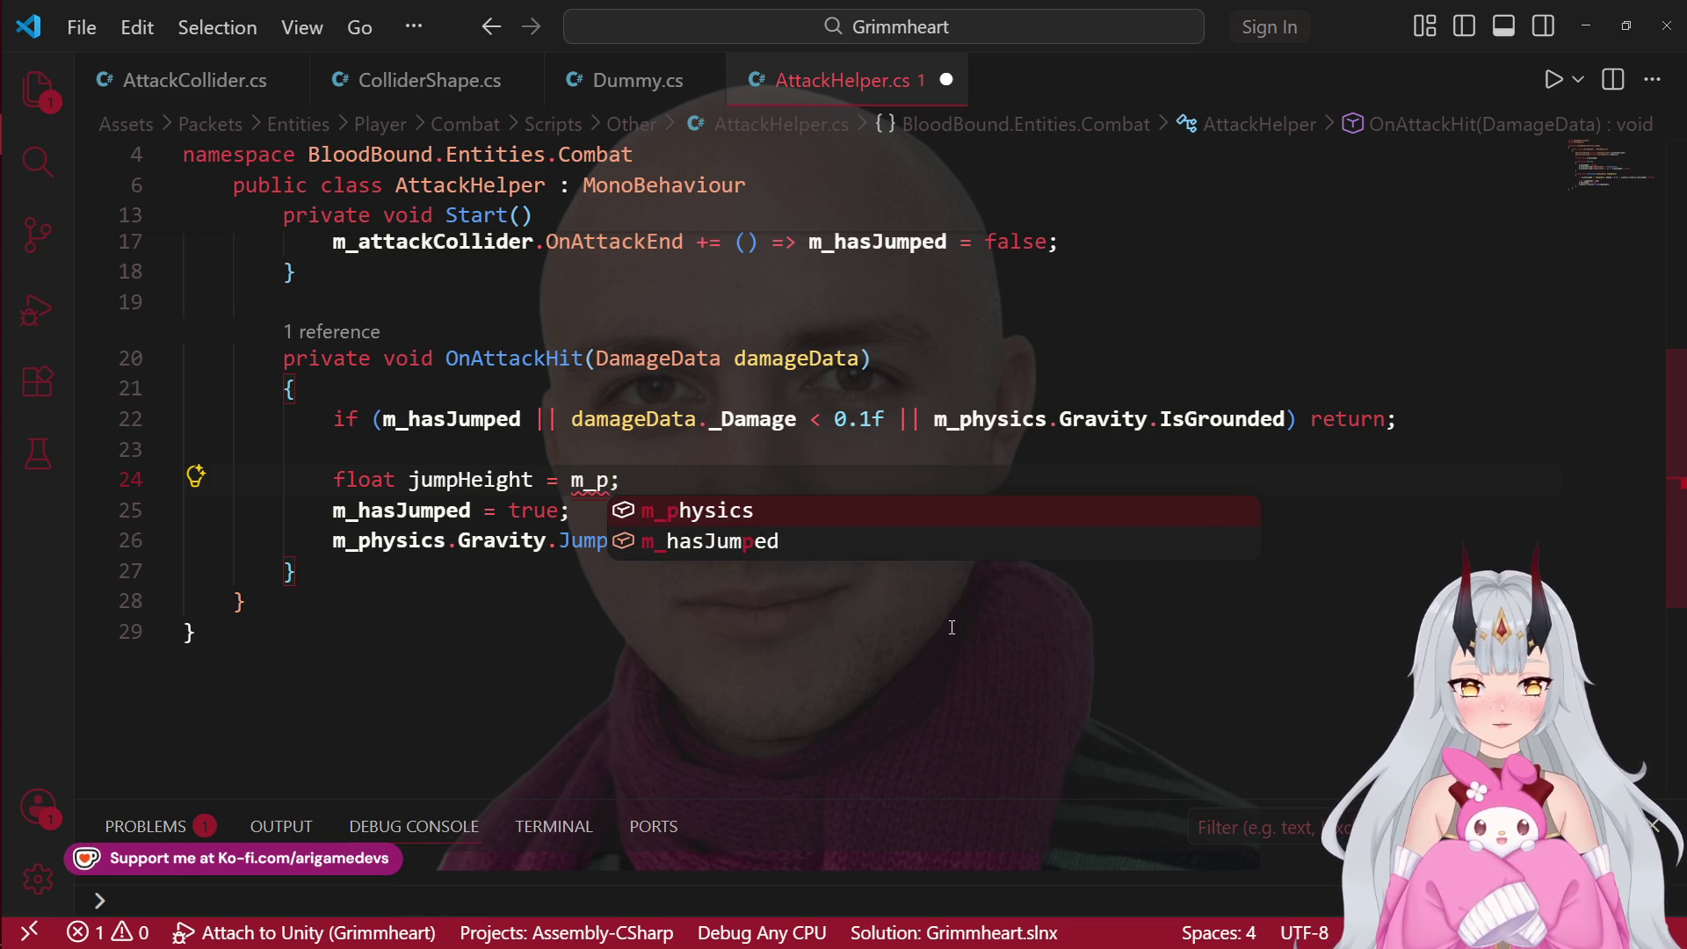
key(Tab)
text(.po)
key(Tab)
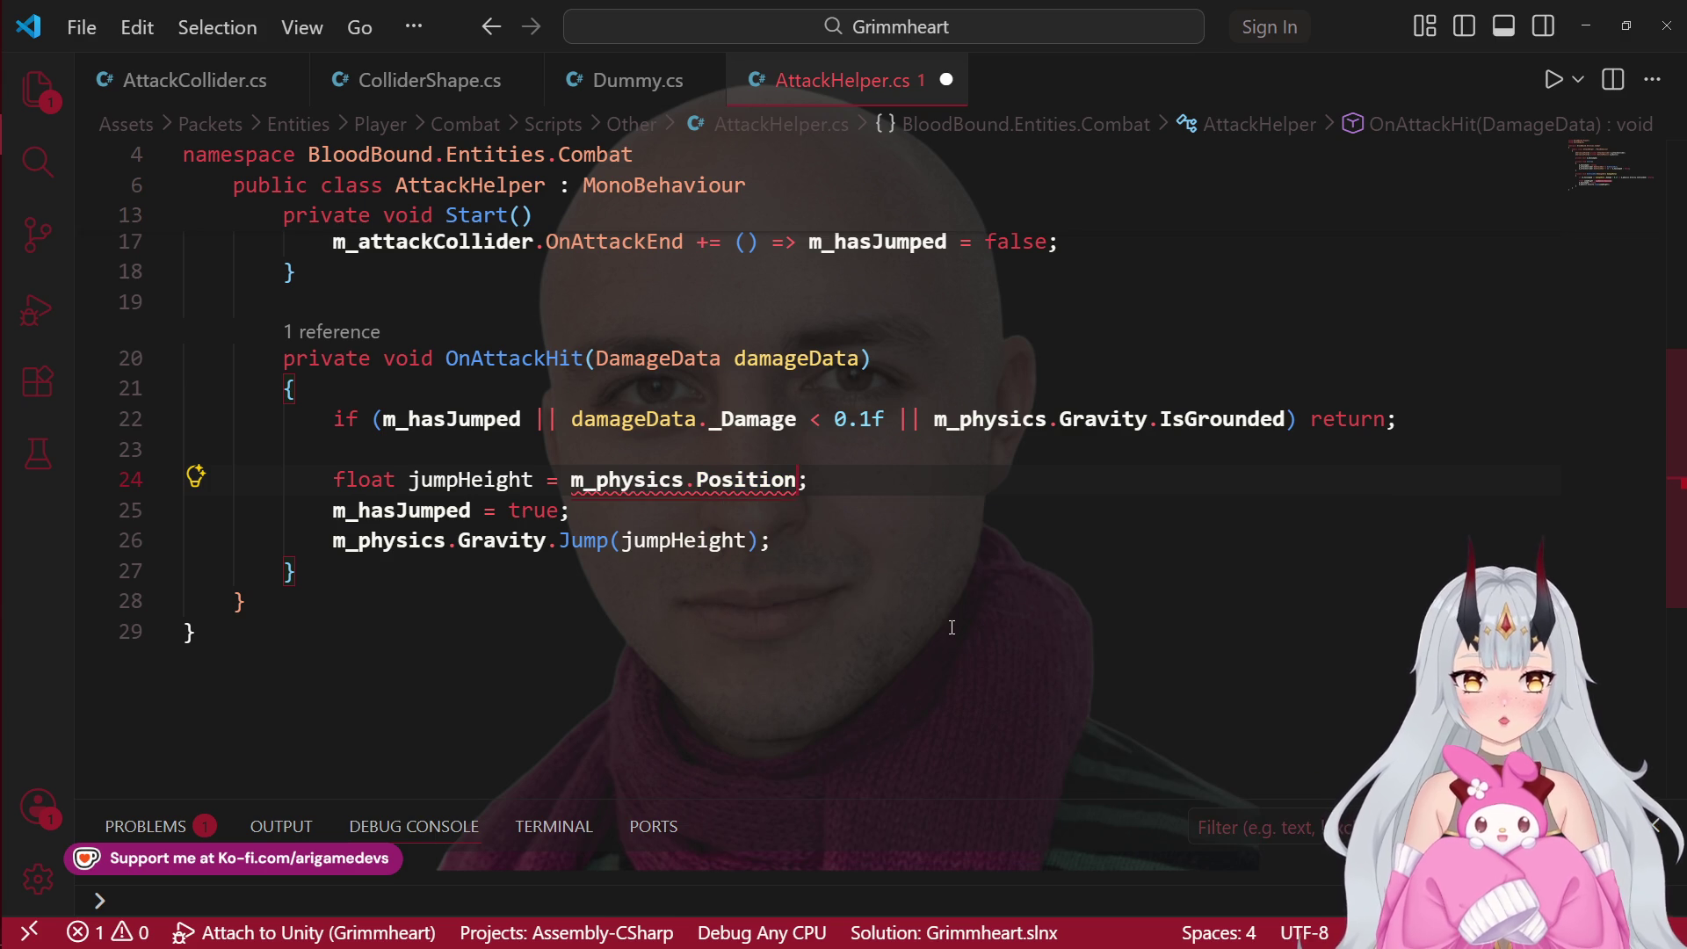
text(.y)
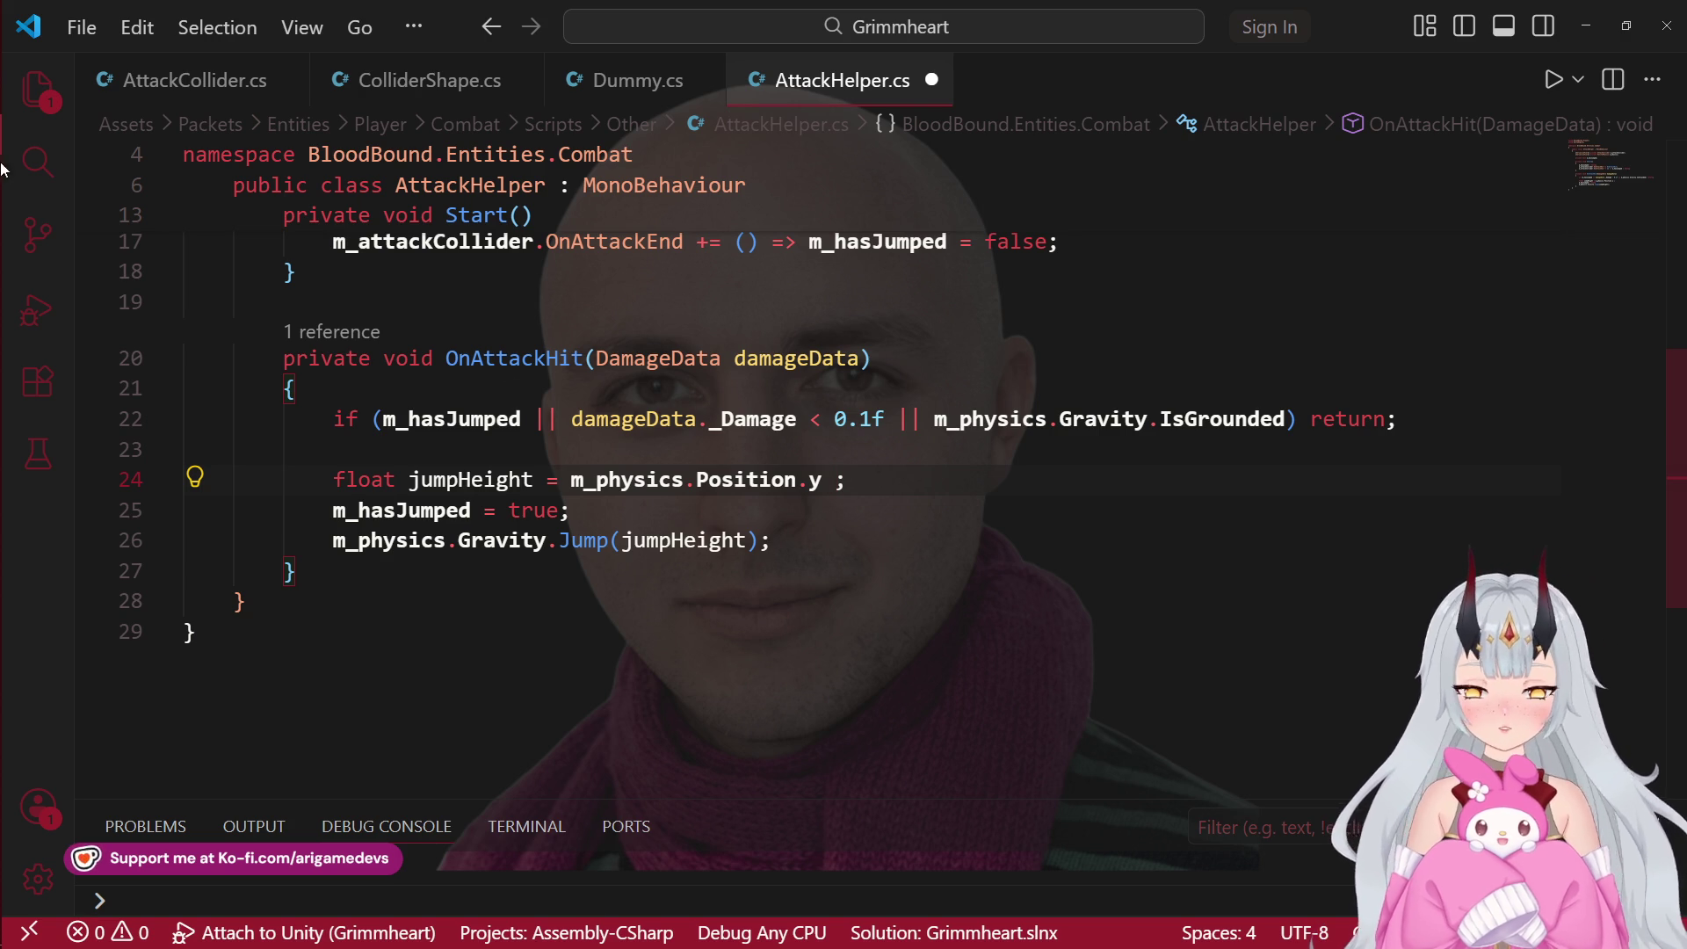
mouse_move(5, 187)
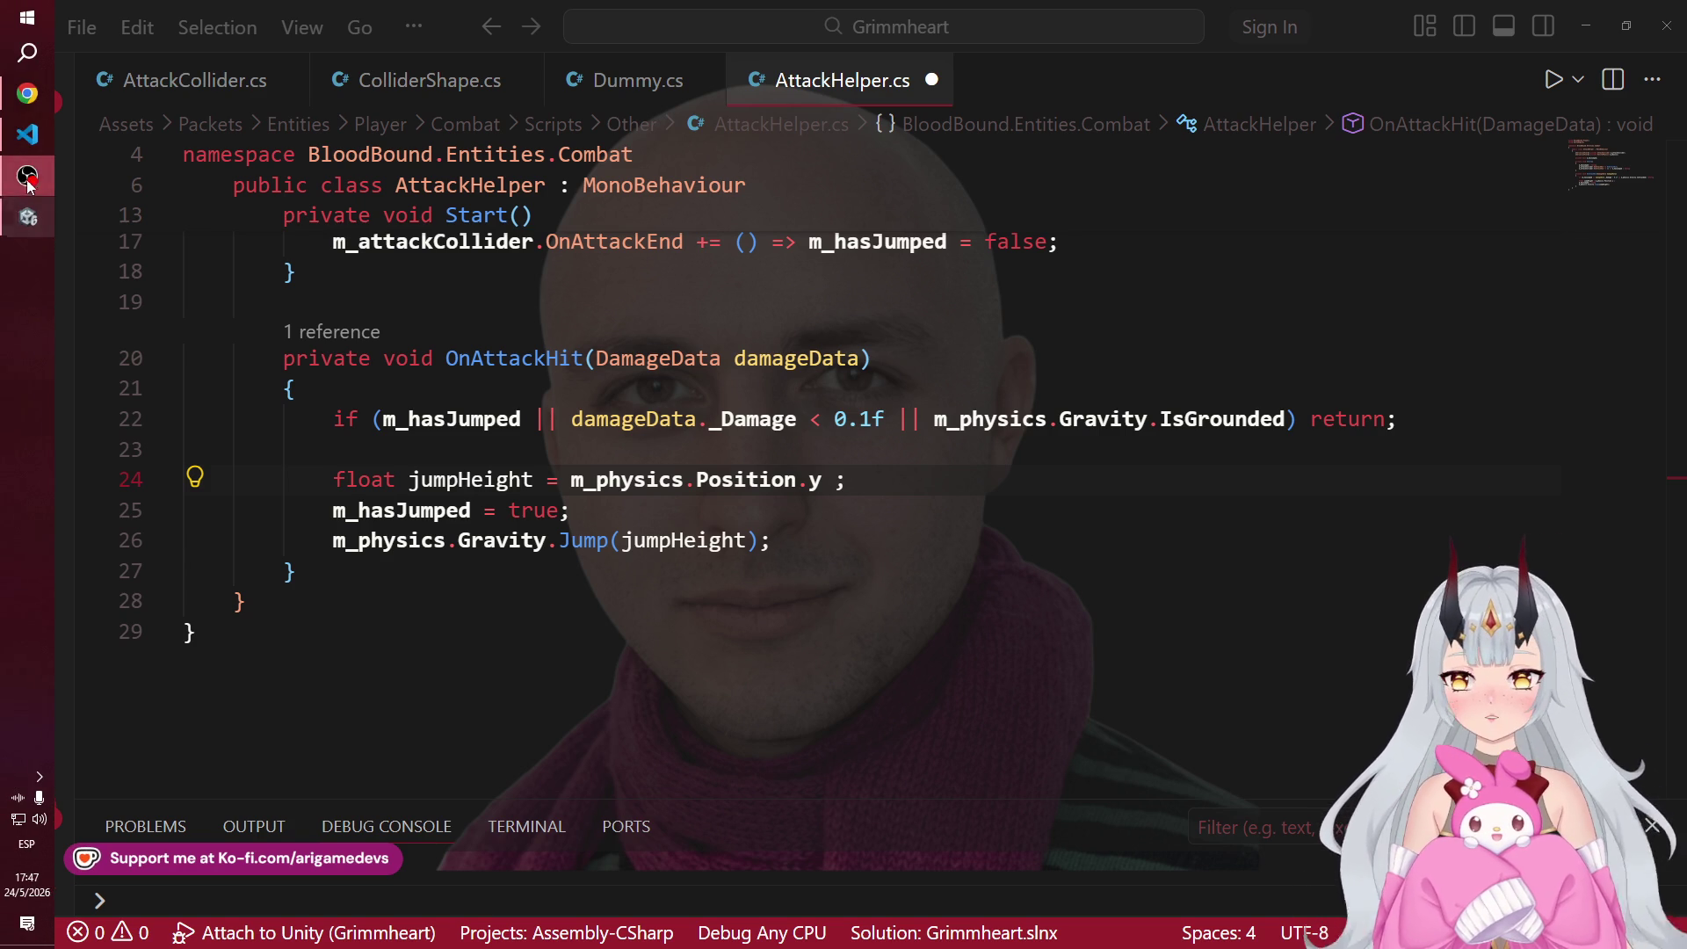
Step: In Unity, move the red capsule lower-left and collapse Player's Colliders and Scripts groups
click(7, 217)
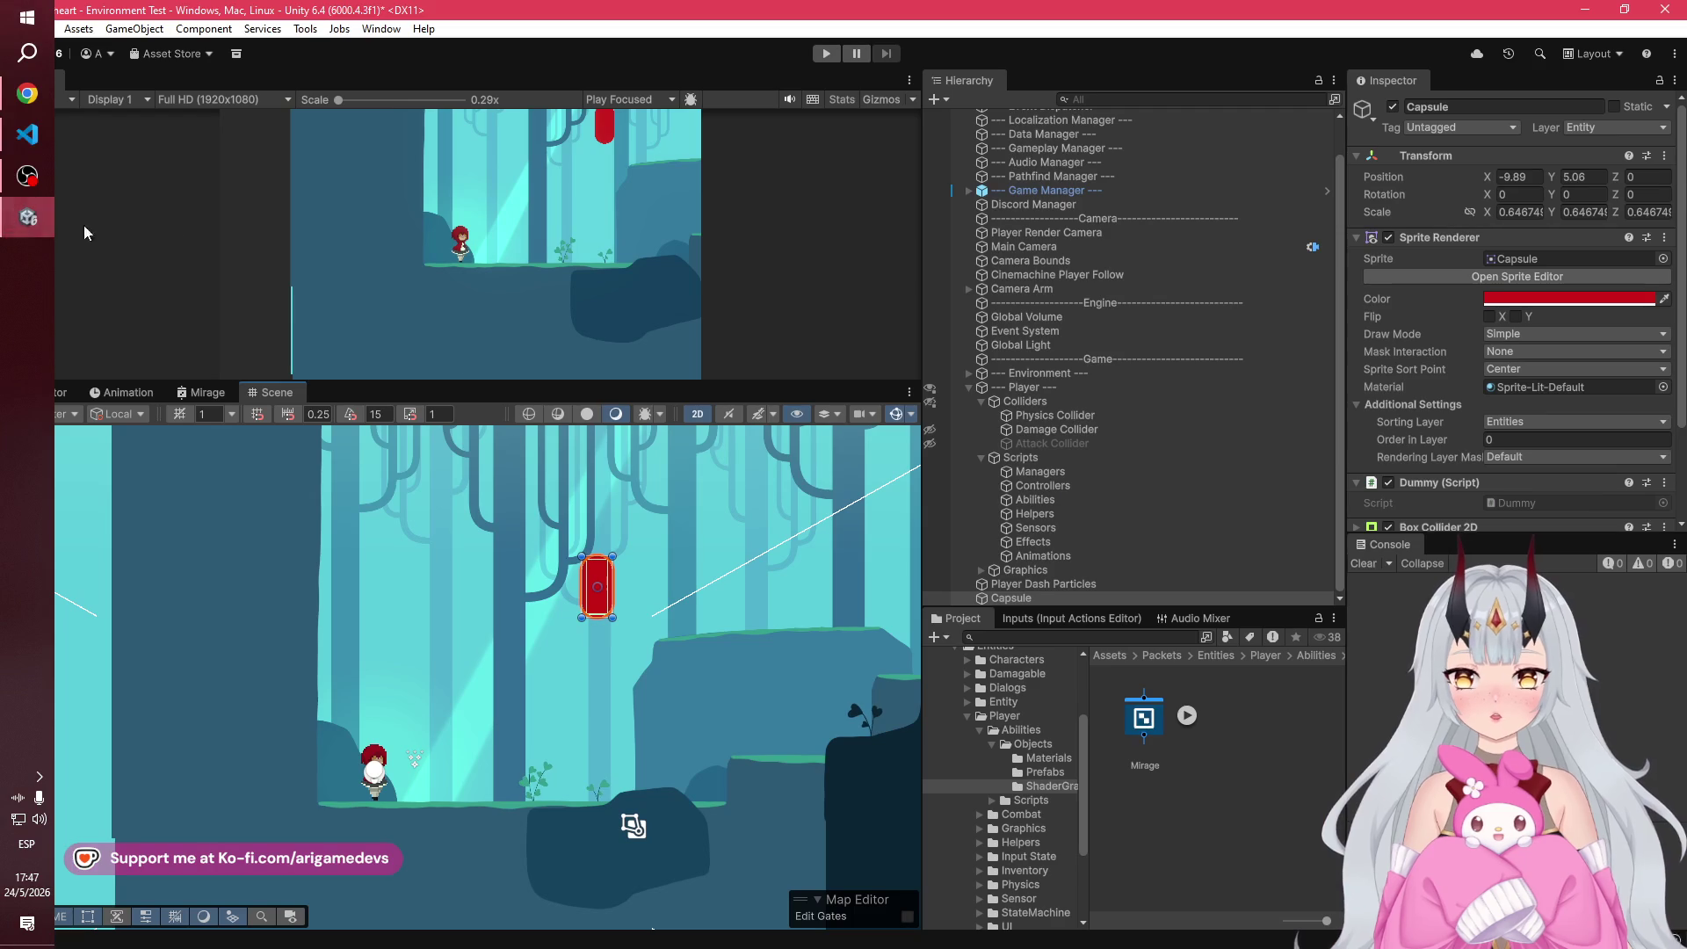
mouse_move(559, 677)
mouse_down()
mouse_move(525, 743)
mouse_move(437, 726)
mouse_up()
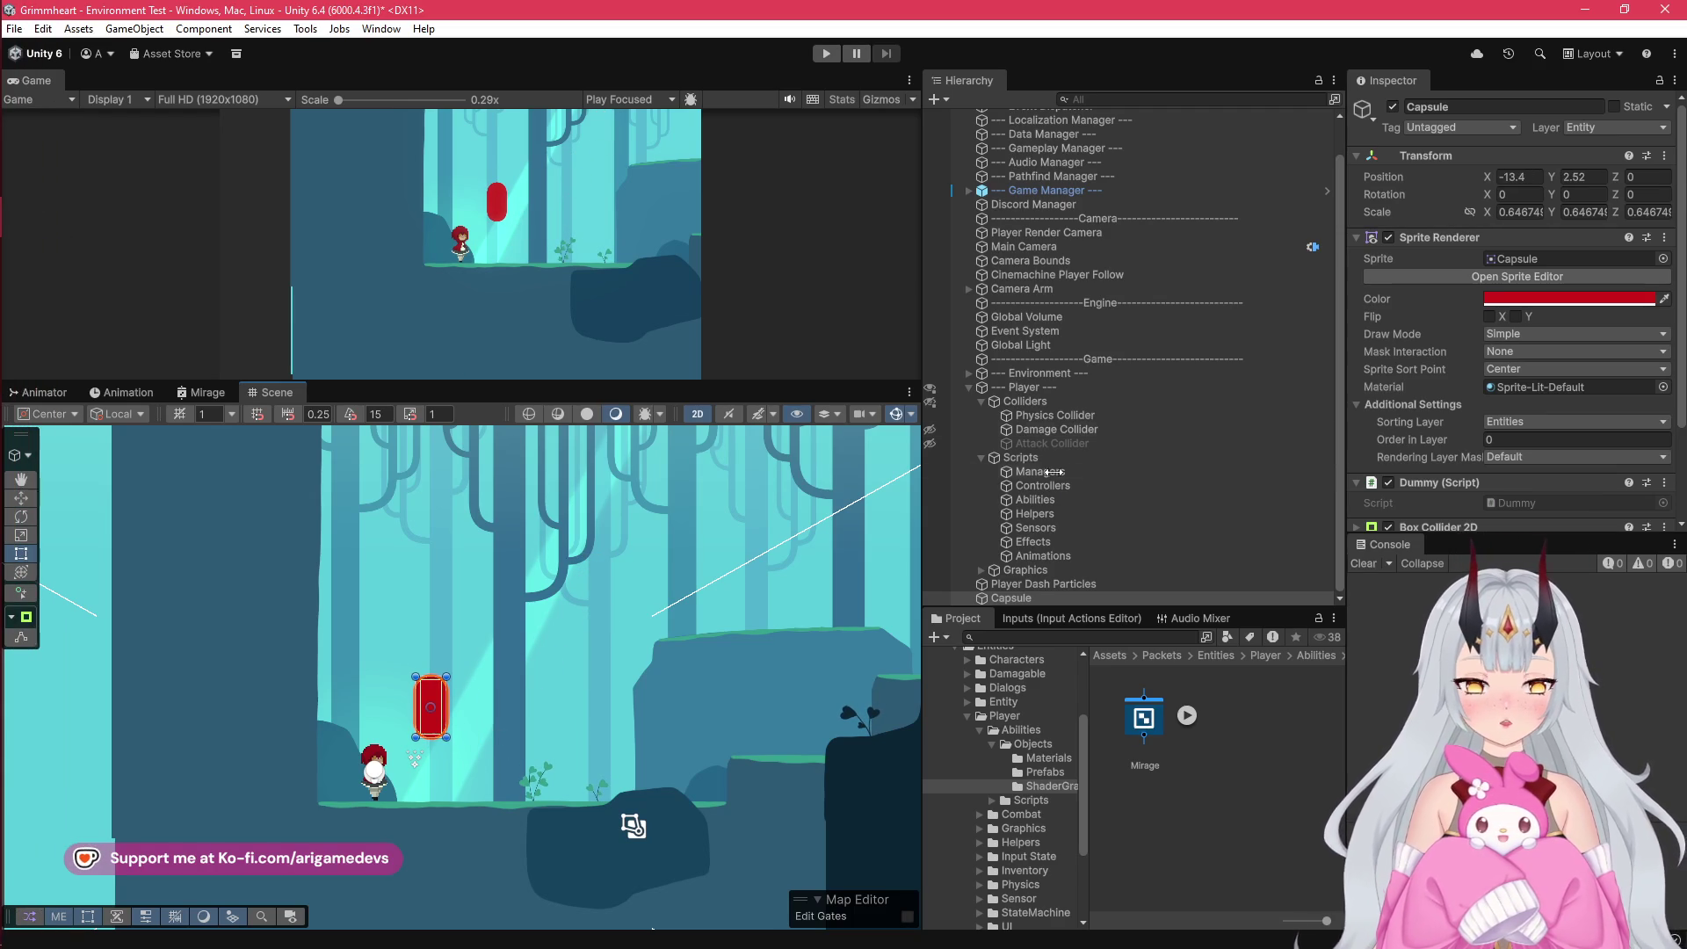
click(978, 402)
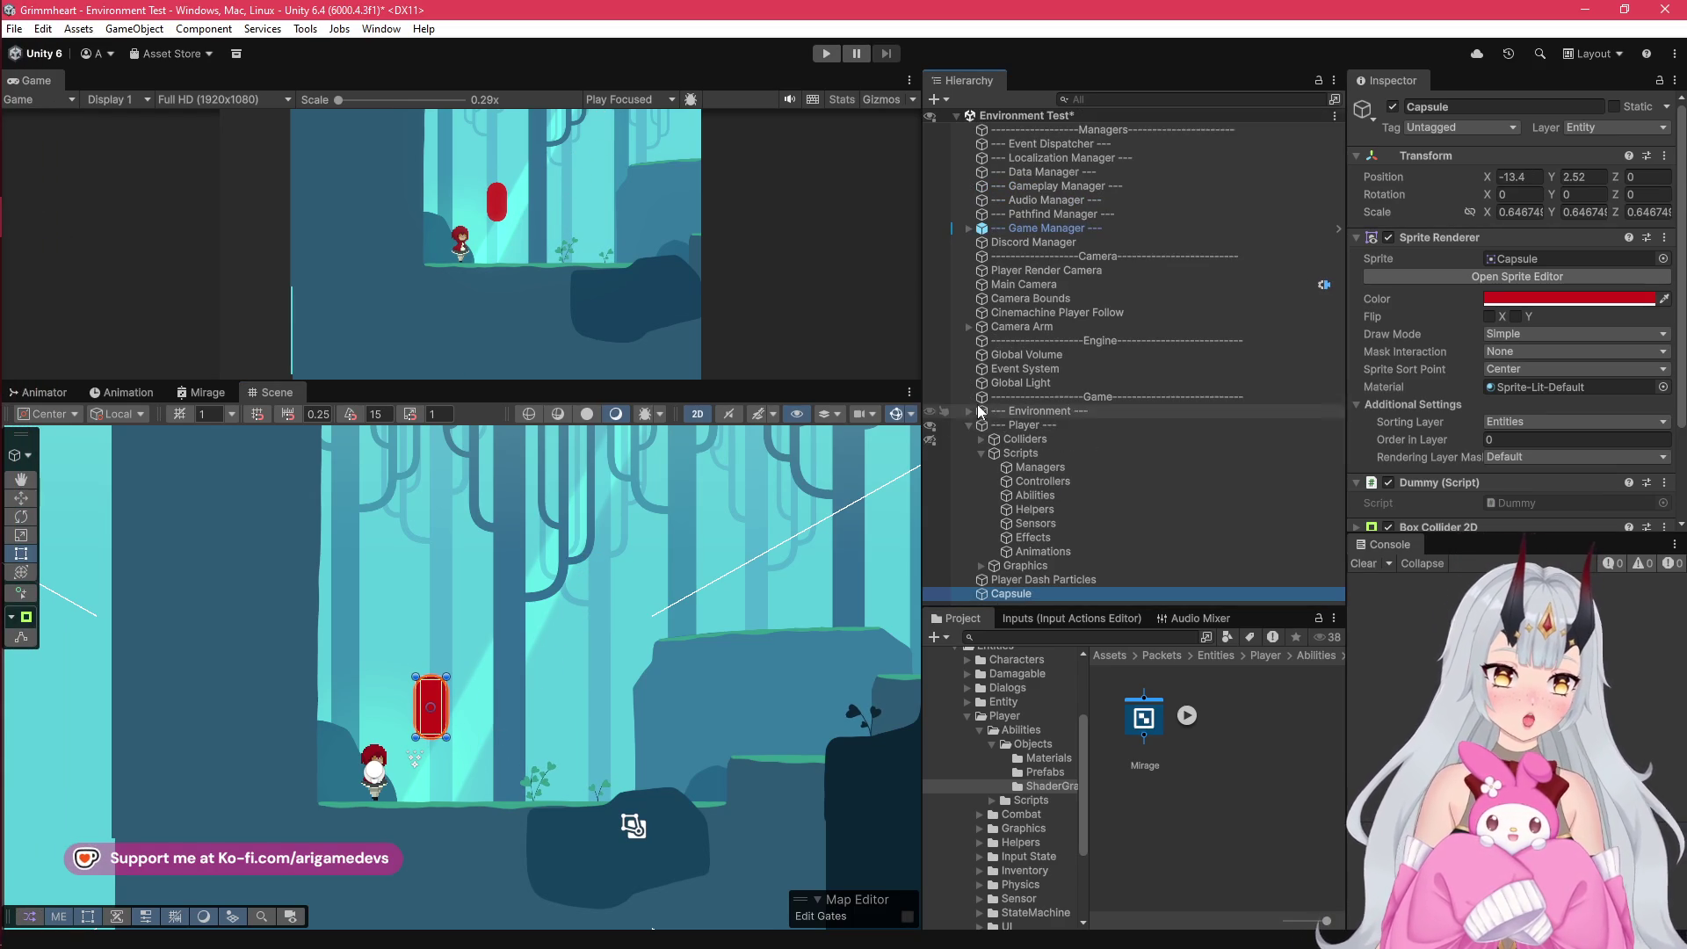
click(981, 452)
Step: Frame the Player and lift it beside the red capsule, then return to the code
click(1019, 425)
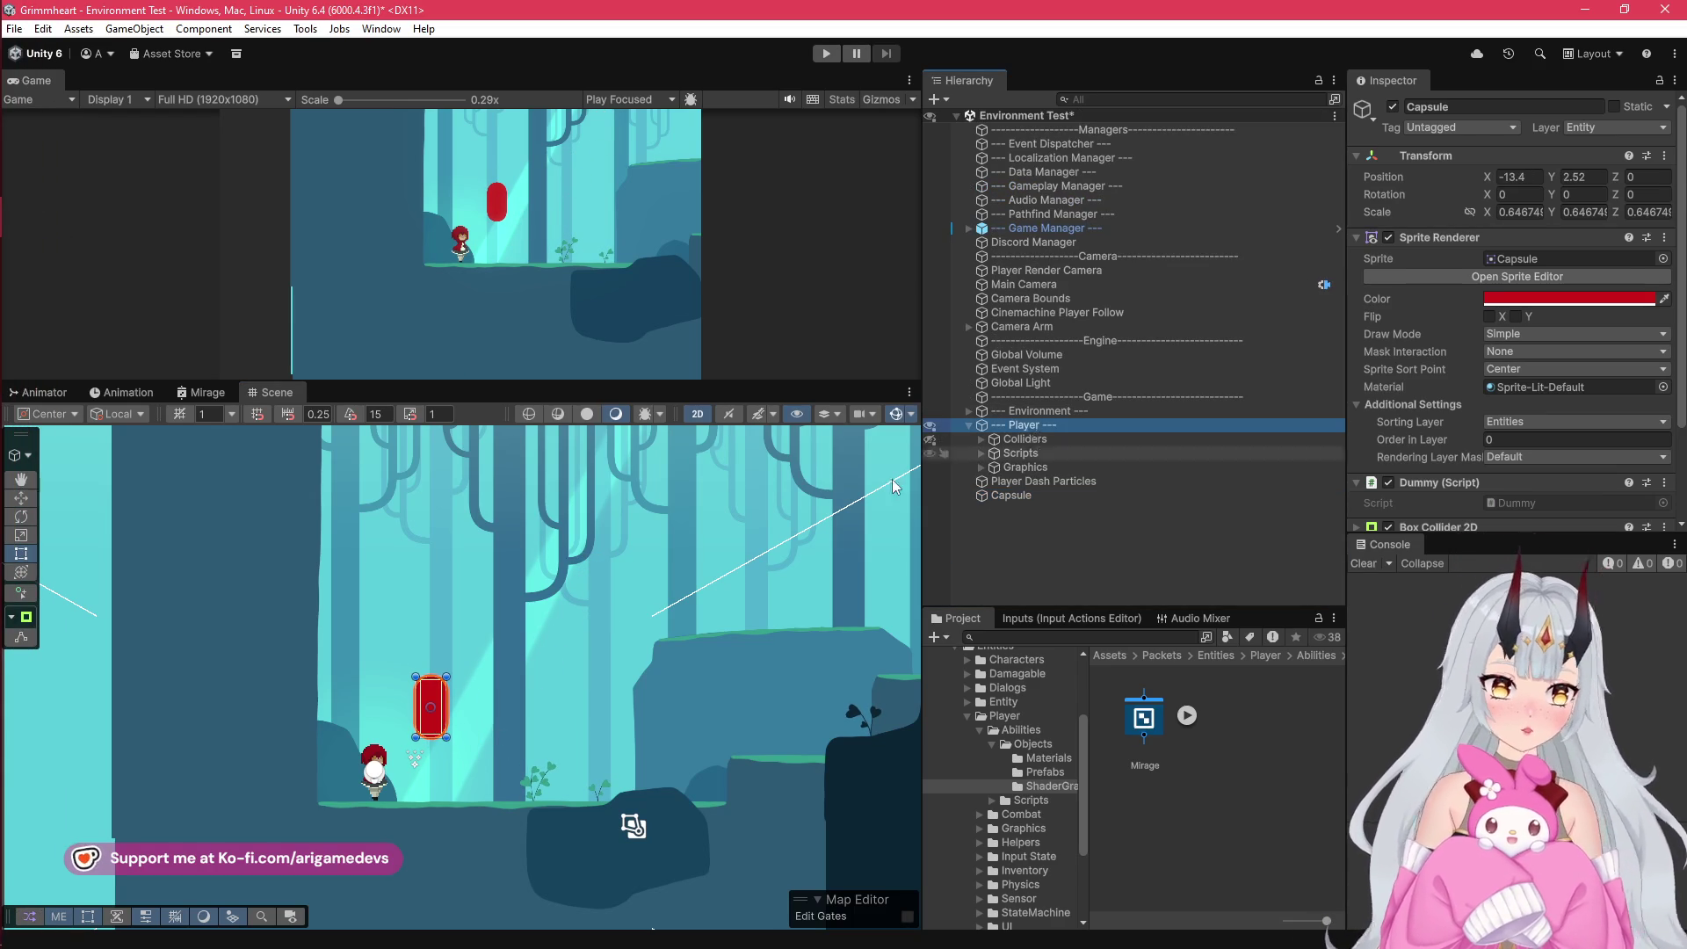
key(f)
click(22, 498)
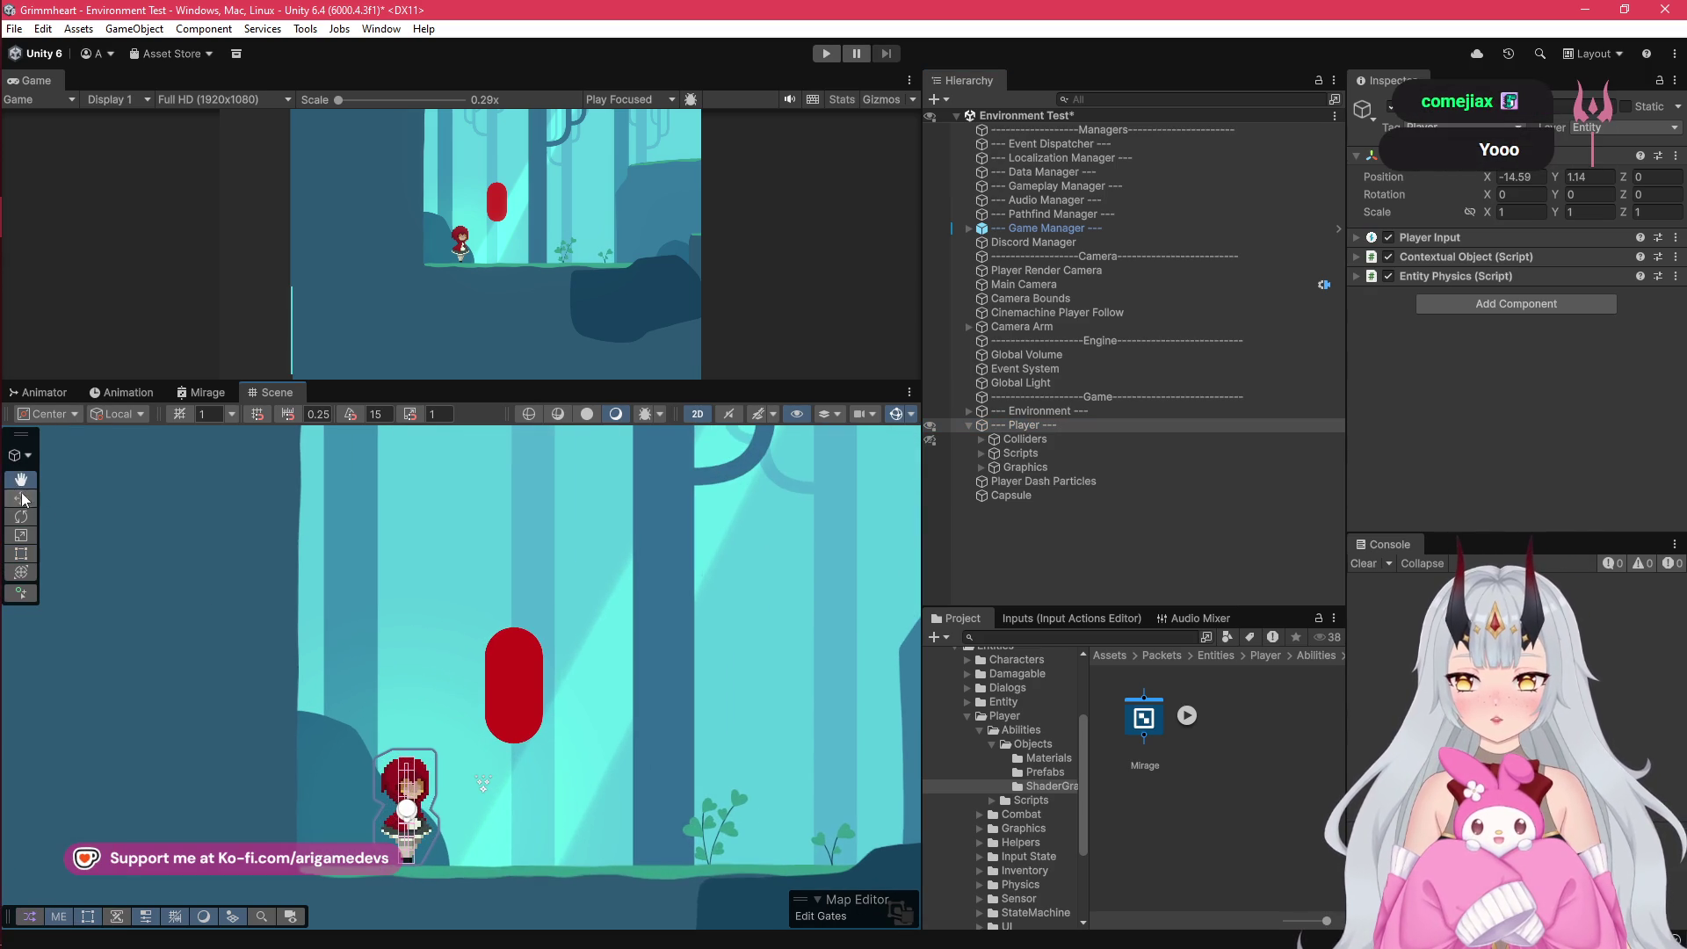
mouse_move(422, 749)
mouse_down()
mouse_move(438, 676)
mouse_move(453, 681)
mouse_up()
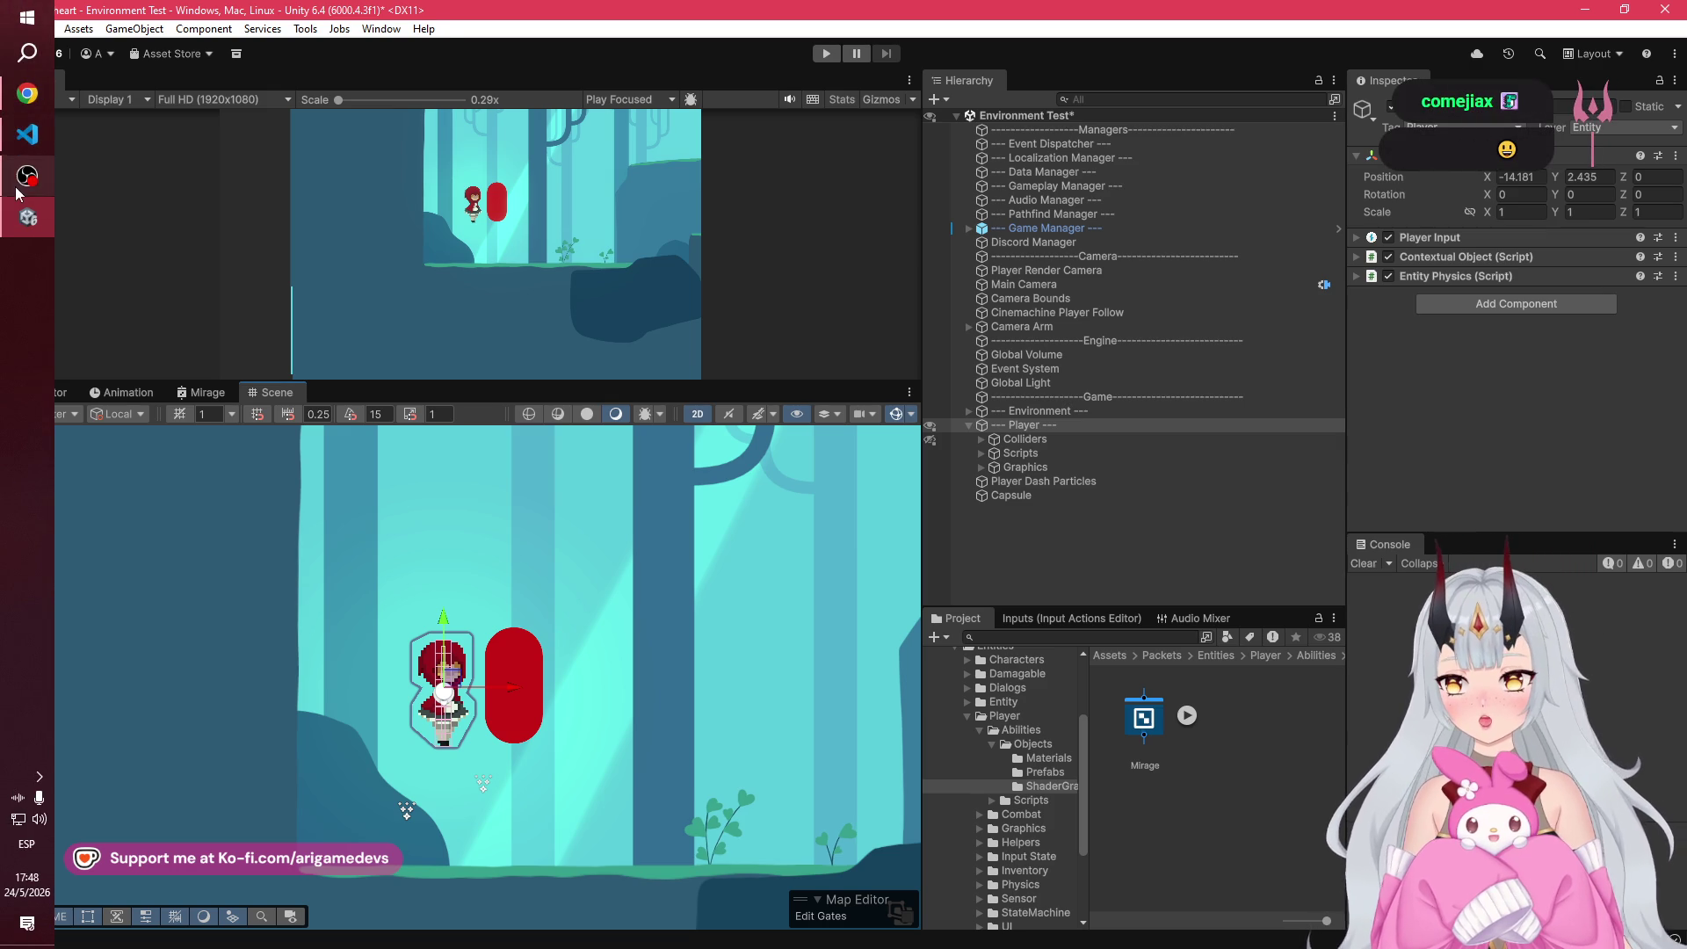
mouse_move(16, 254)
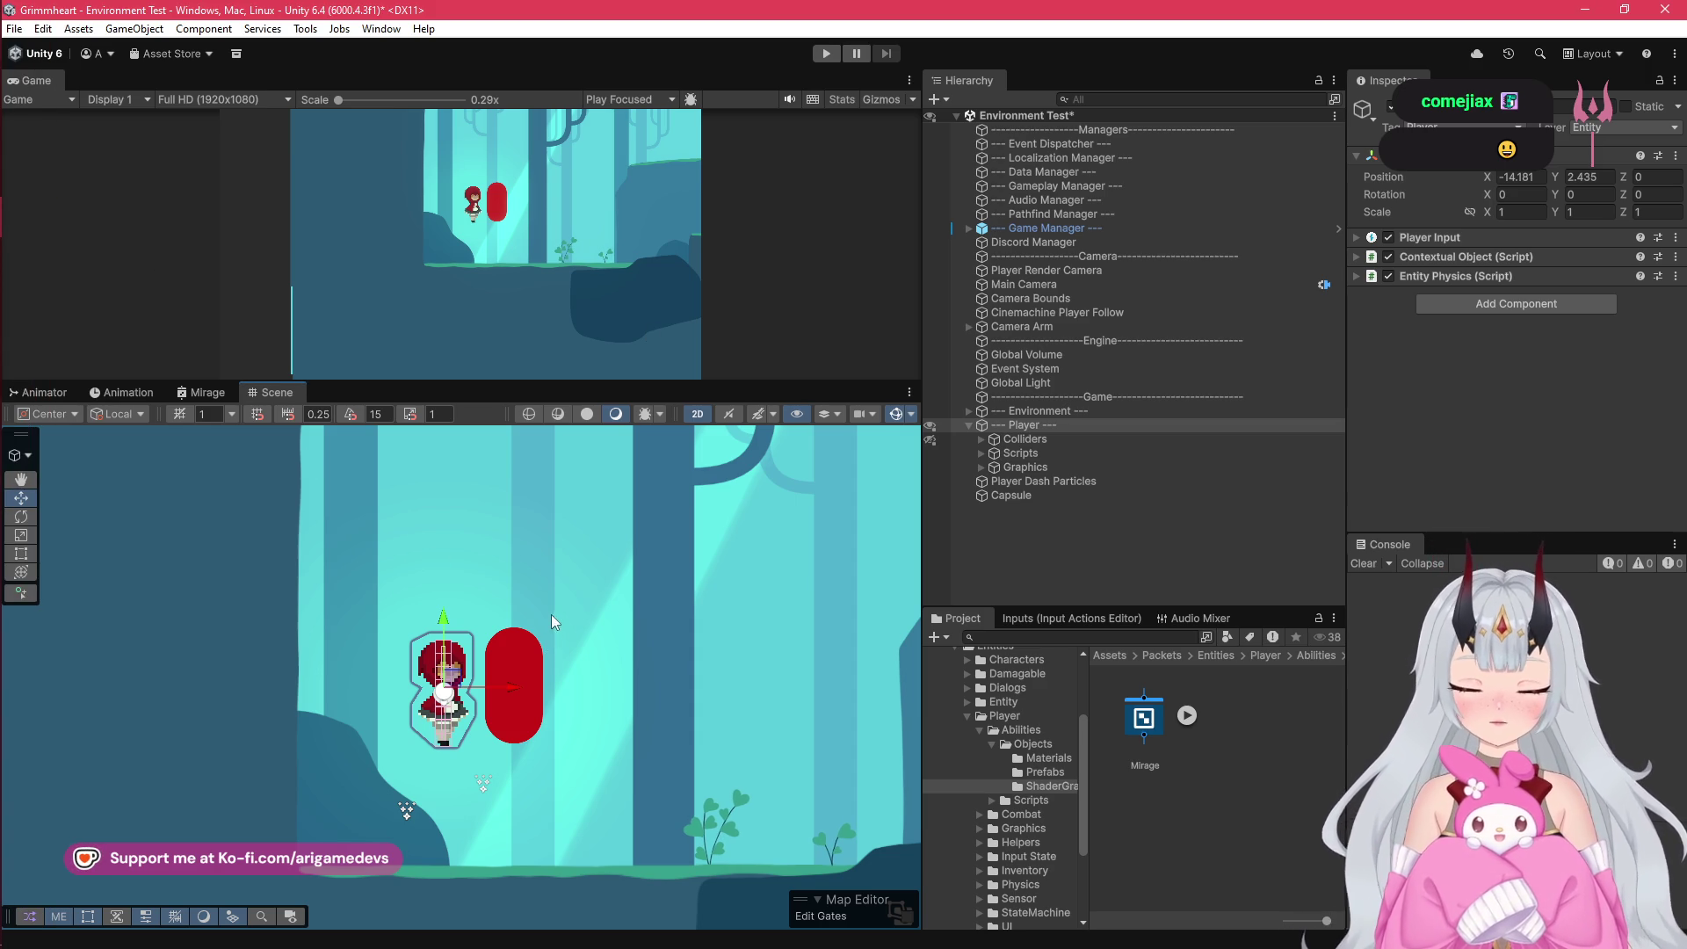
mouse_move(444, 622)
mouse_down()
mouse_move(444, 595)
mouse_move(455, 646)
mouse_move(510, 593)
mouse_up()
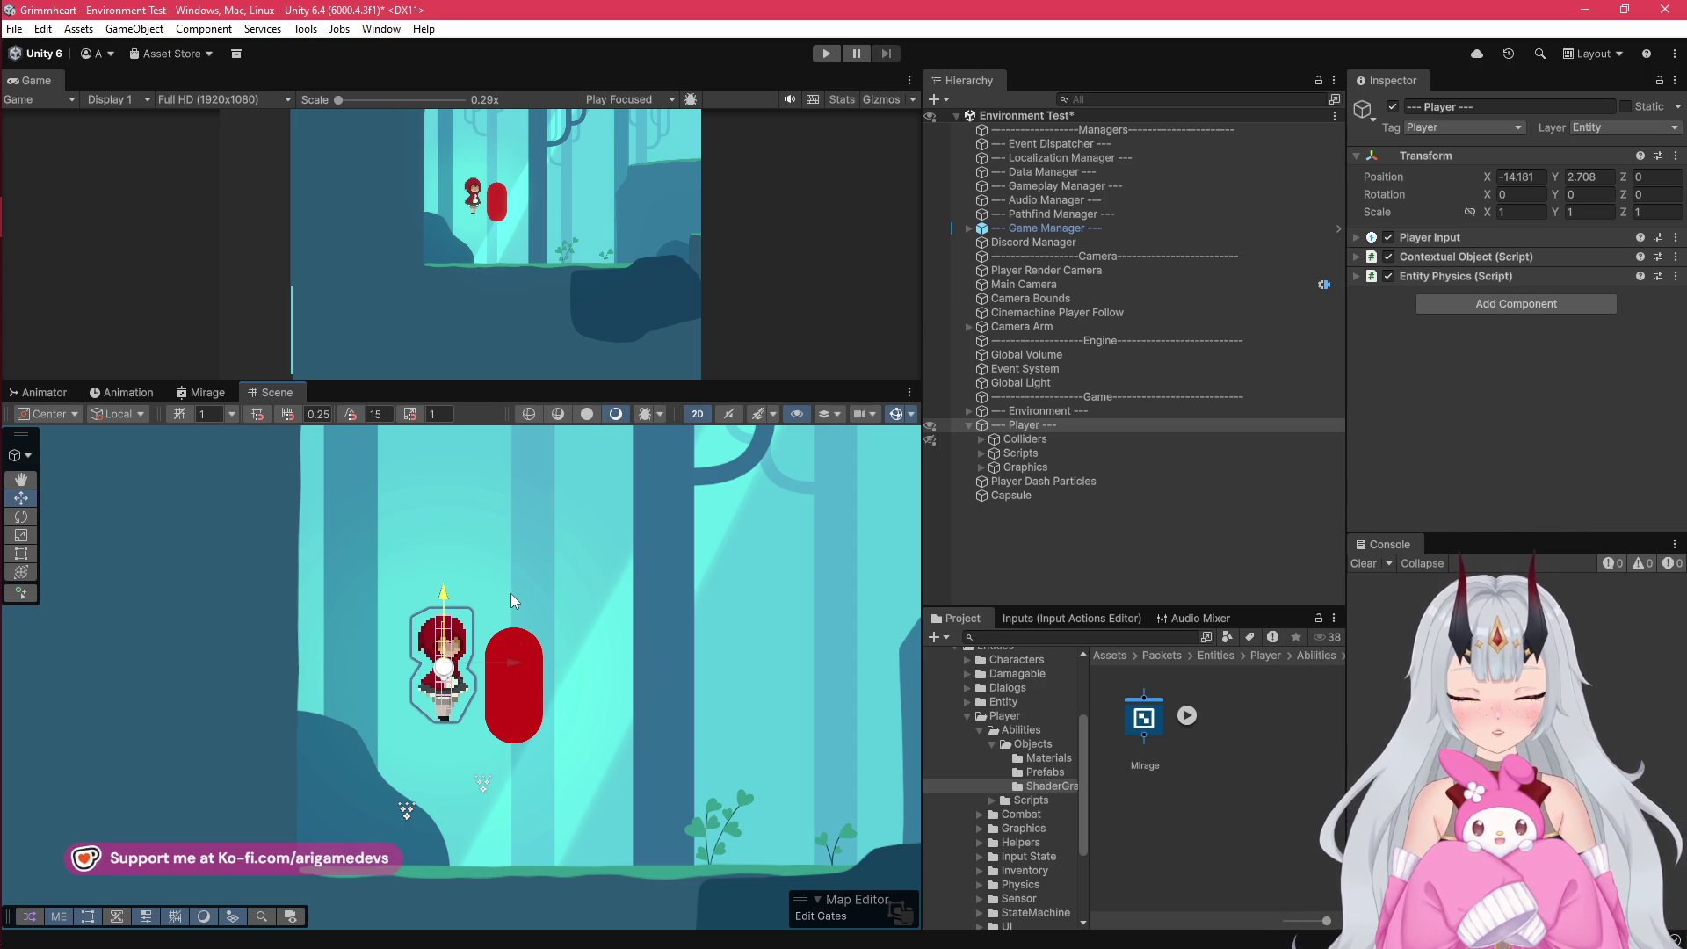
mouse_move(511, 594)
mouse_down()
mouse_move(498, 600)
mouse_move(502, 573)
mouse_move(494, 606)
mouse_move(459, 626)
mouse_up()
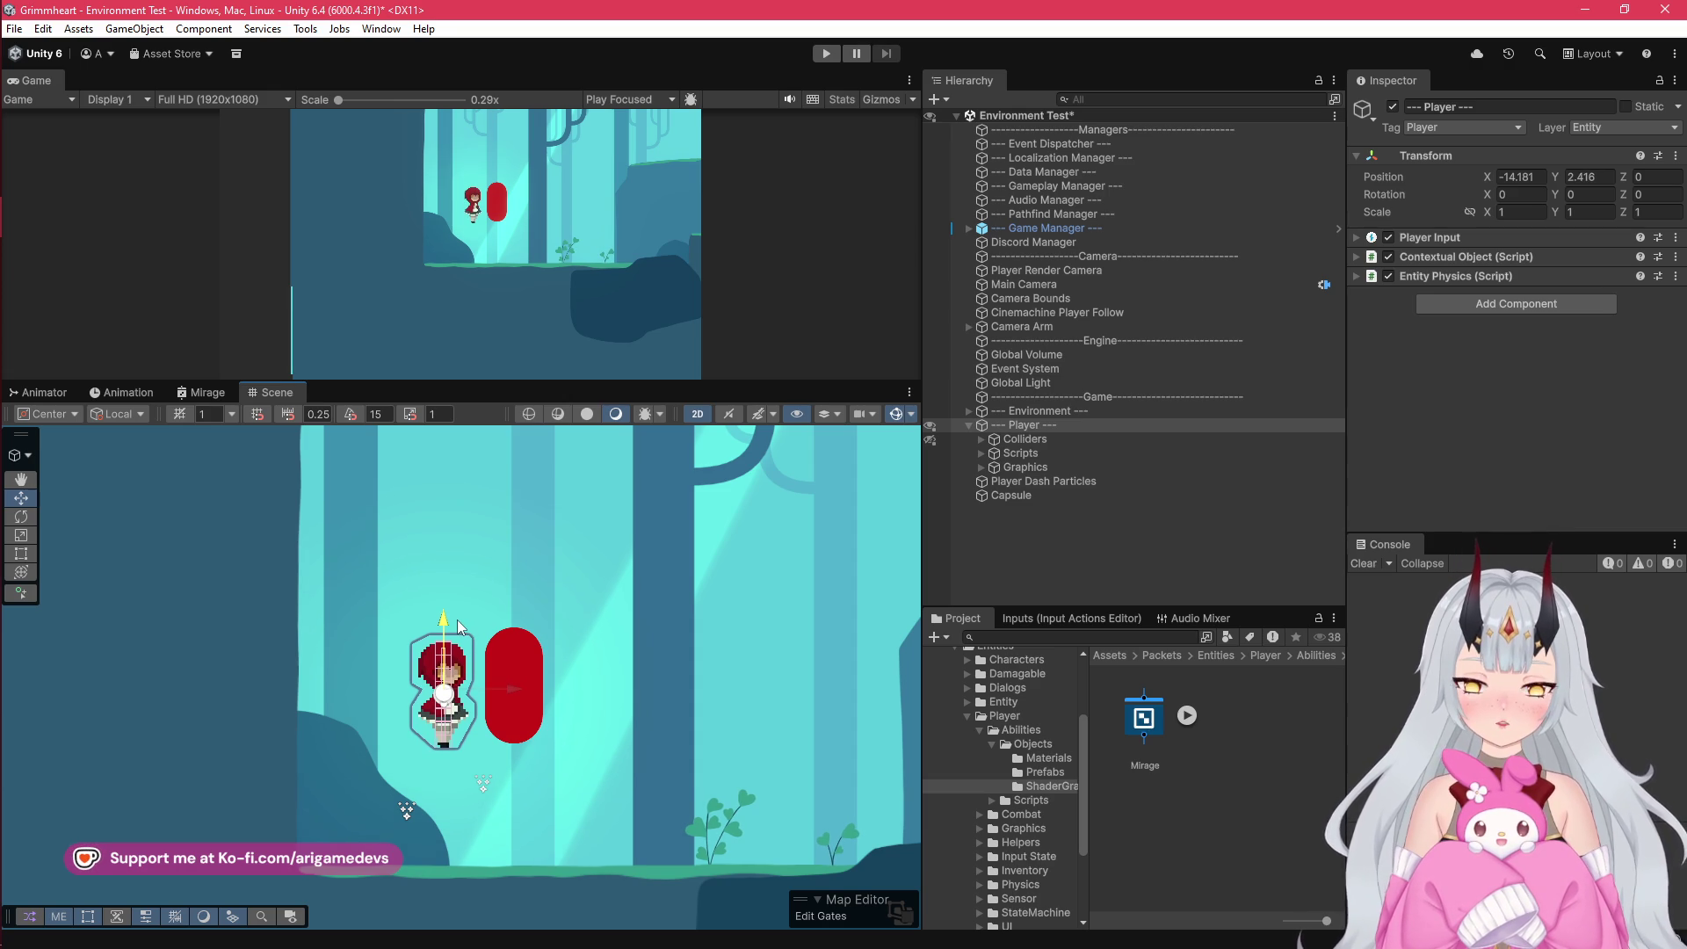
drag(459, 625, 459, 623)
click(27, 125)
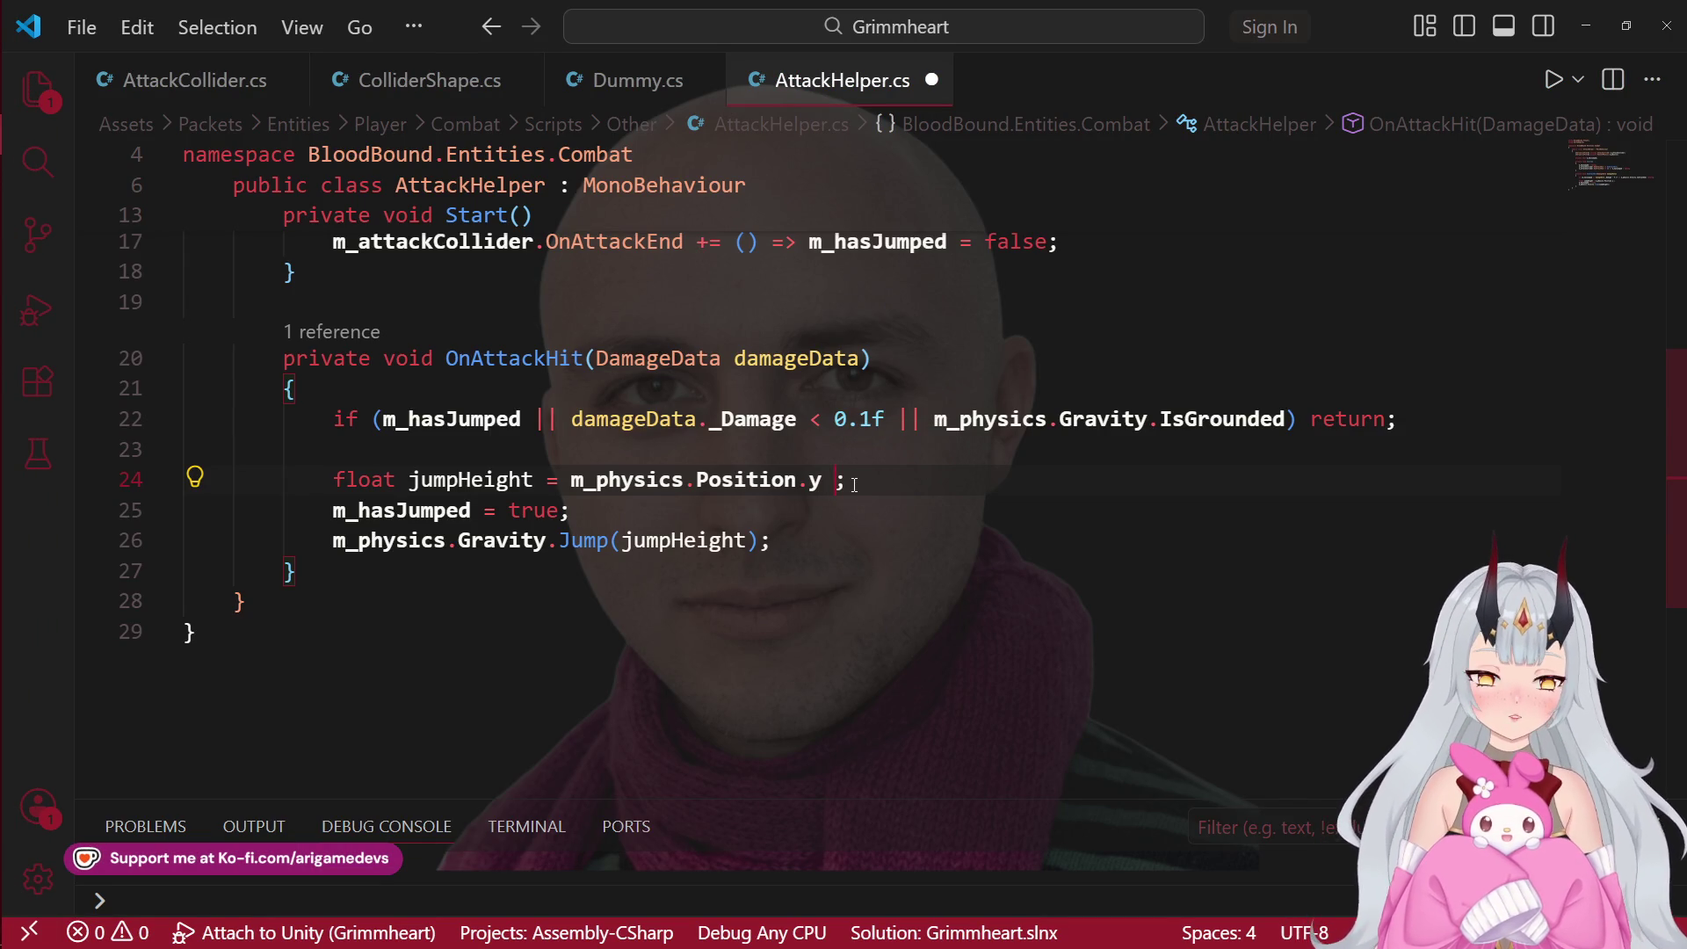
Step: Set jumpHeight to damageData._DamagedObject.transform.position.y - m_physics.Position.y and save AttackHelper.cs
key(ctrl+Left)
text(dama)
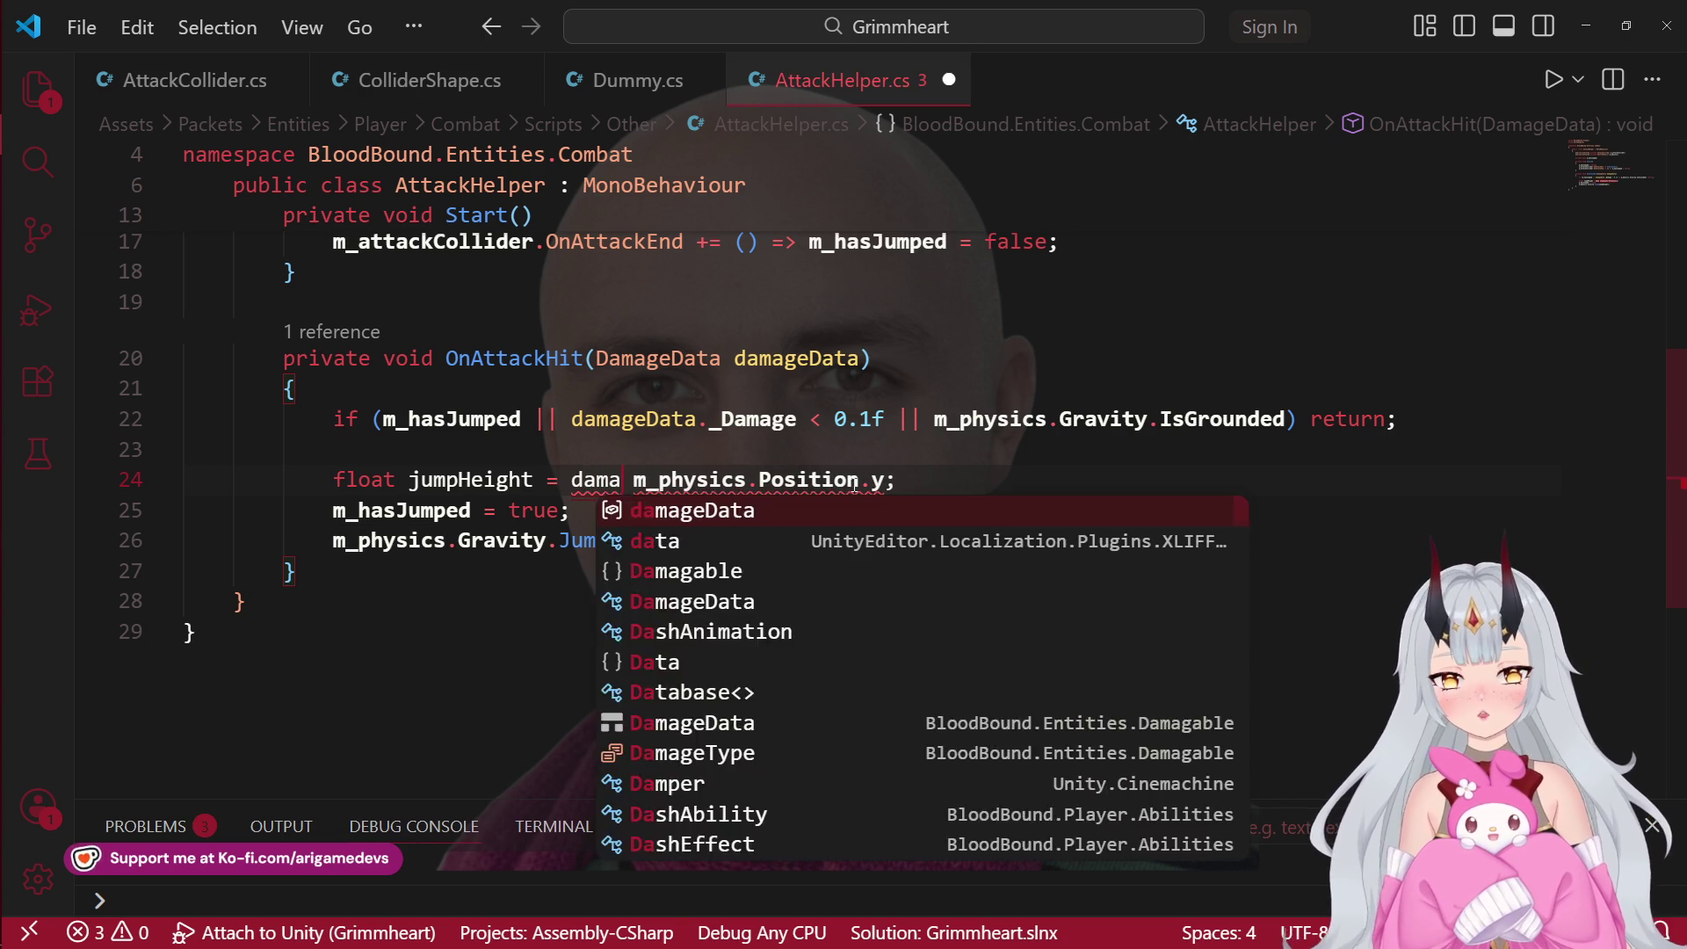
key(Tab)
text(.)
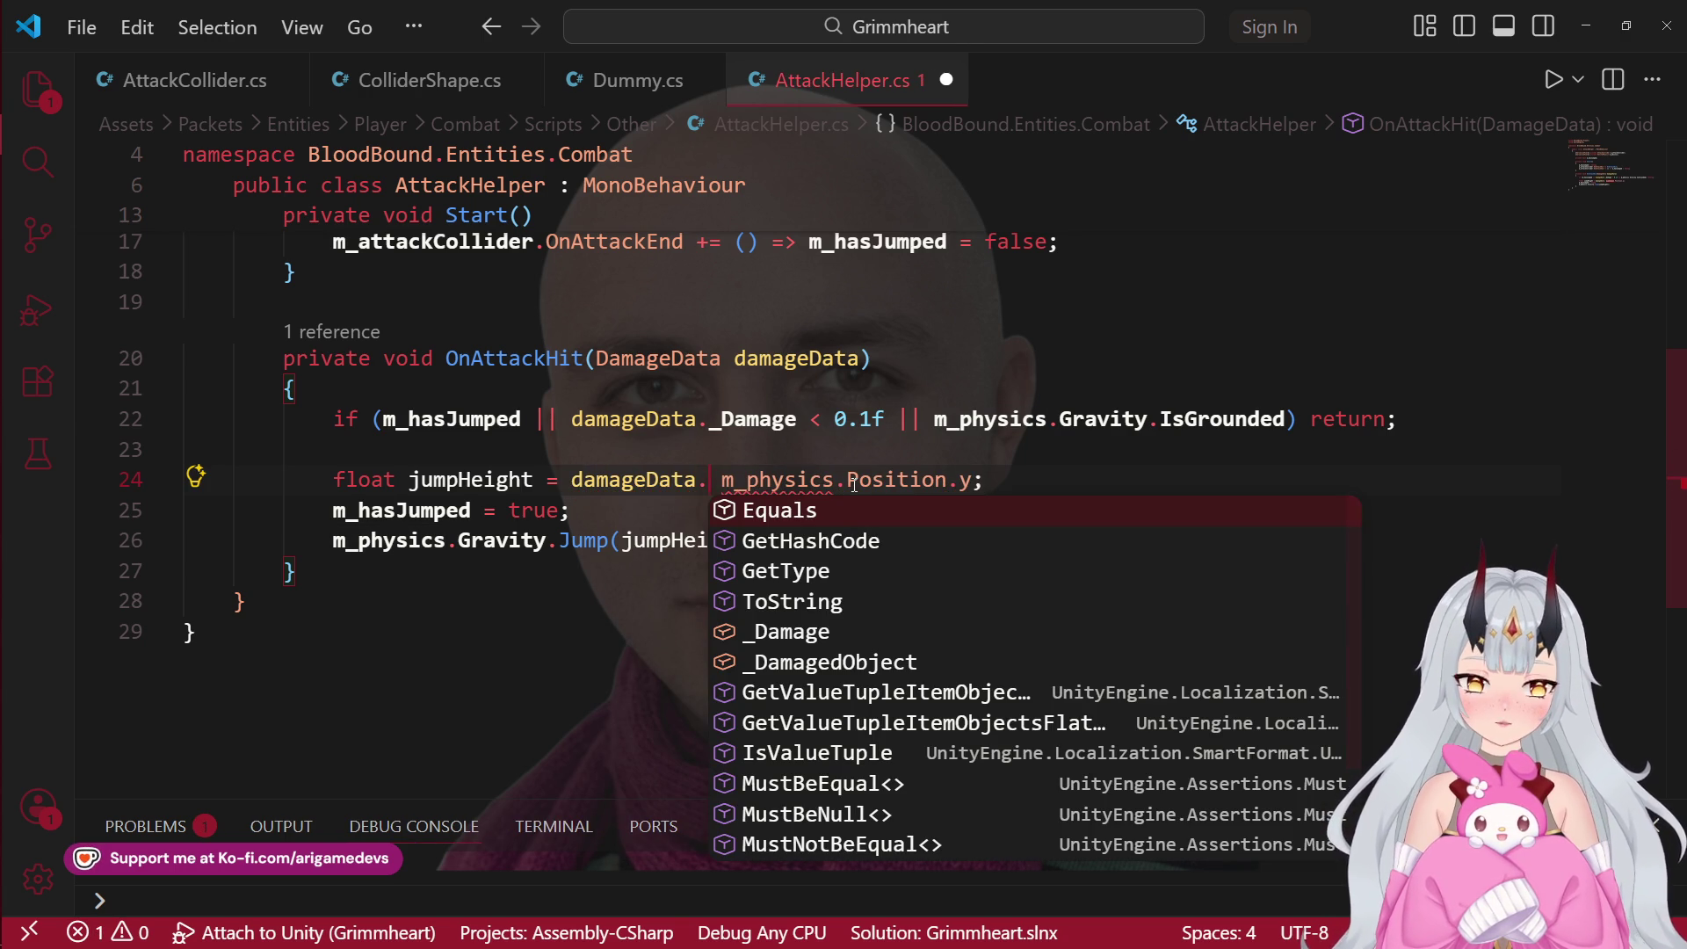
text(ga)
key(BackSpace)
key(BackSpace)
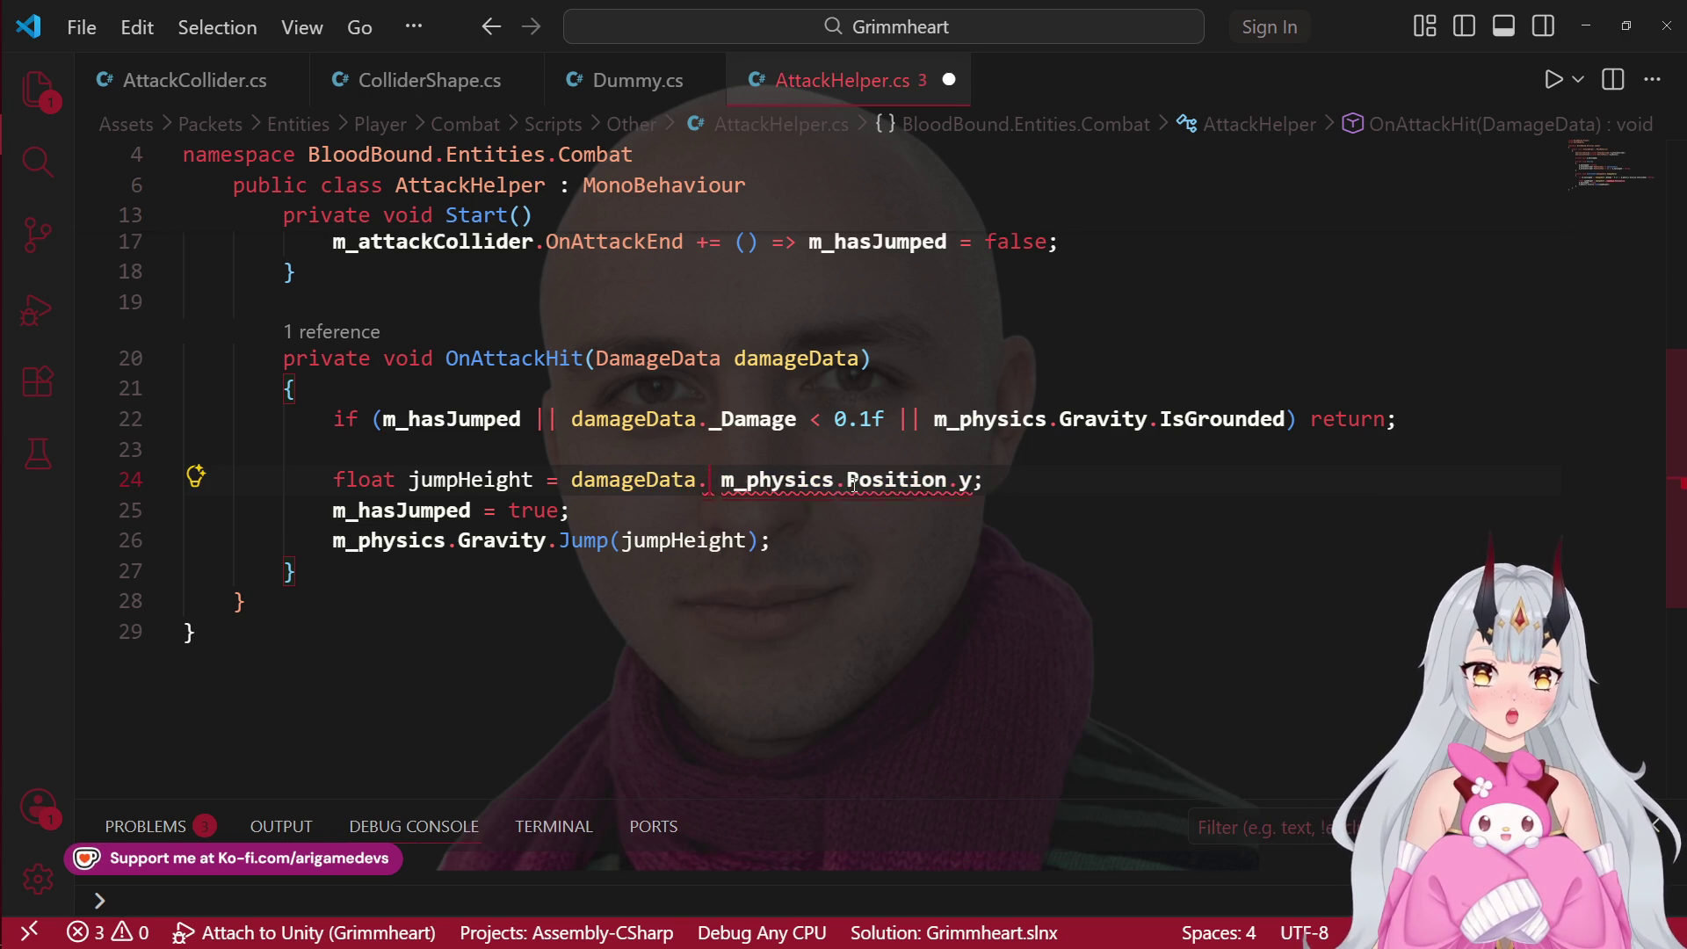
text(dam)
key(Down)
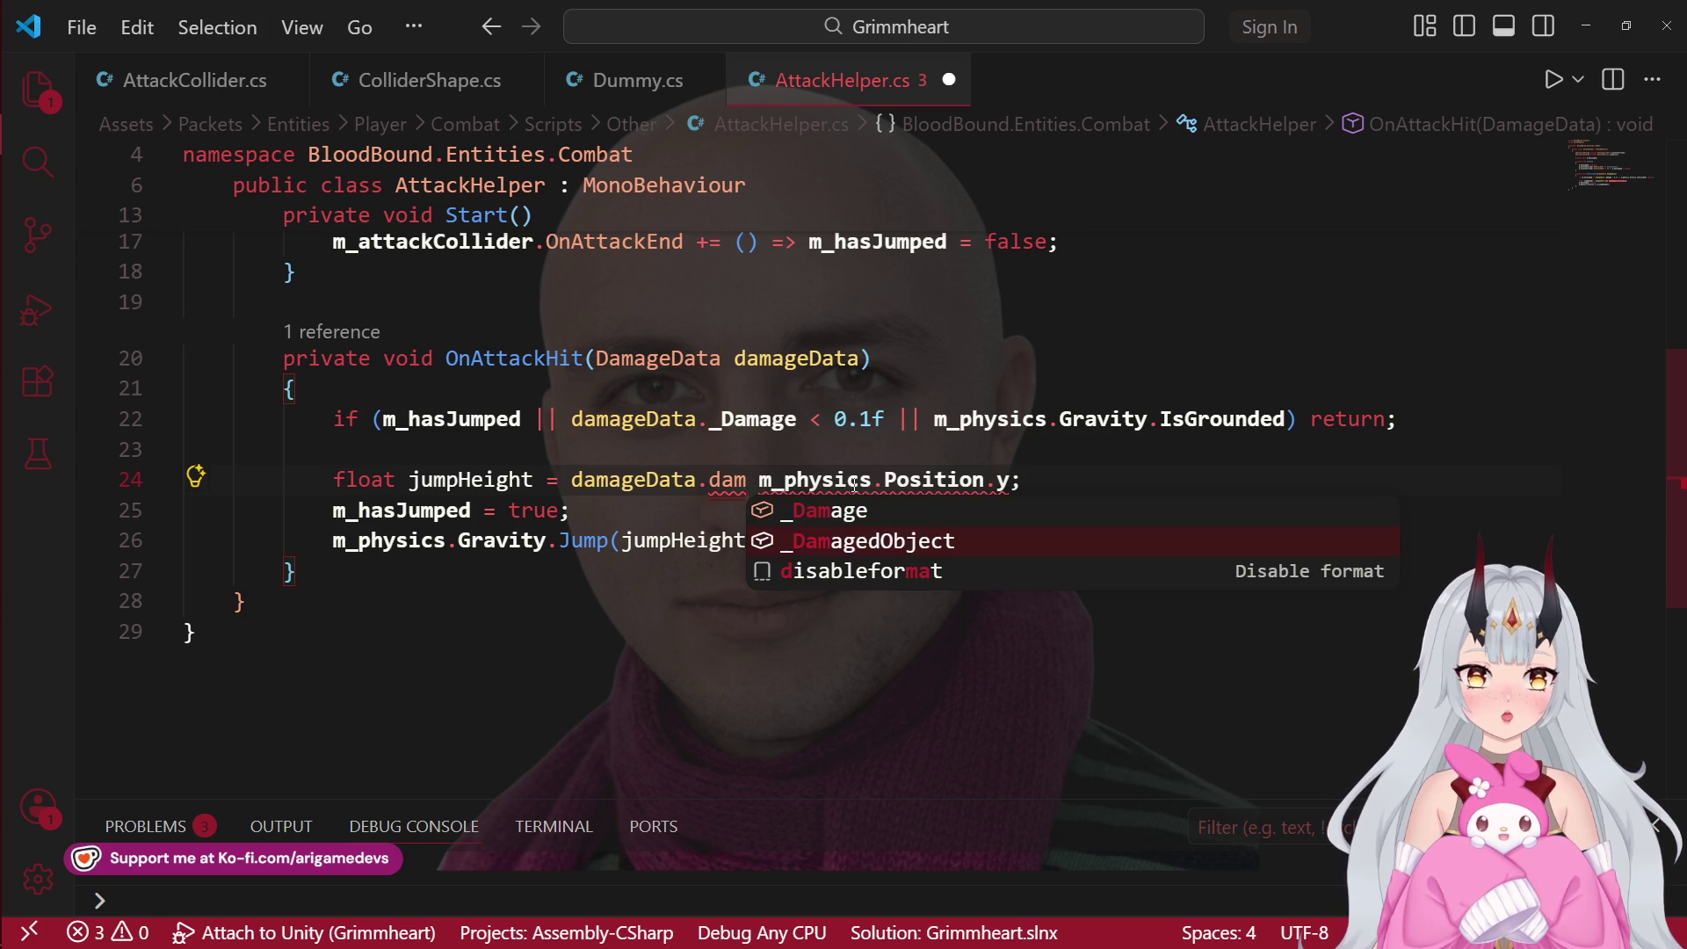
key(Tab)
text(.t)
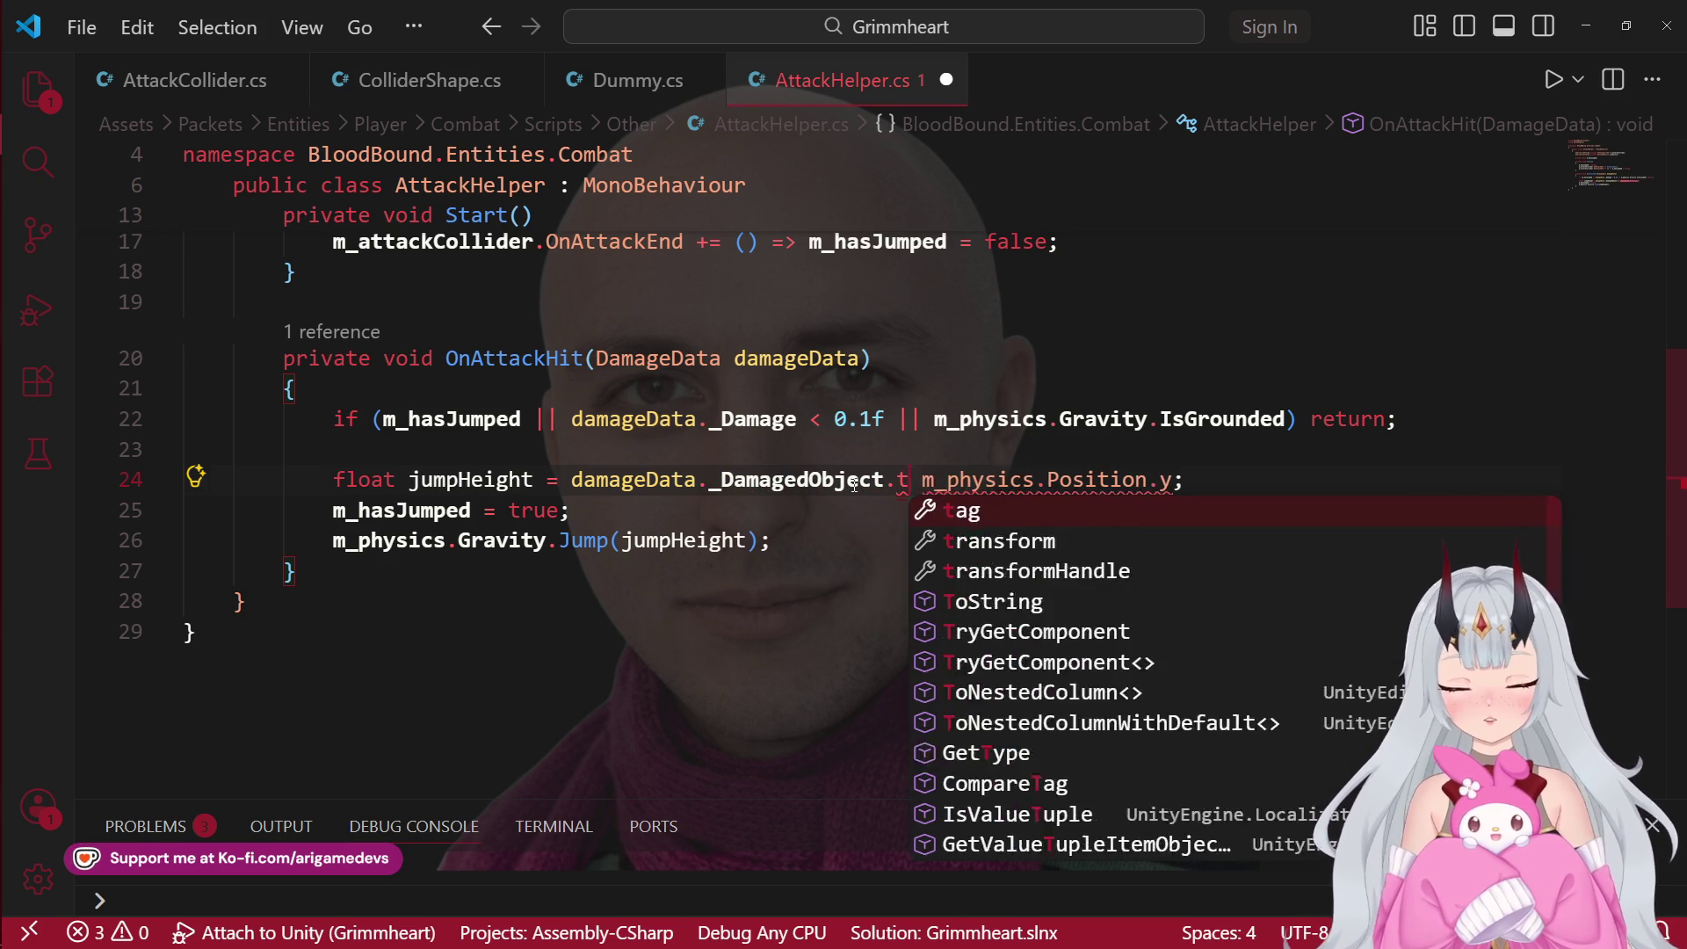
key(Tab)
text(.po)
key(Tab)
text(.y -)
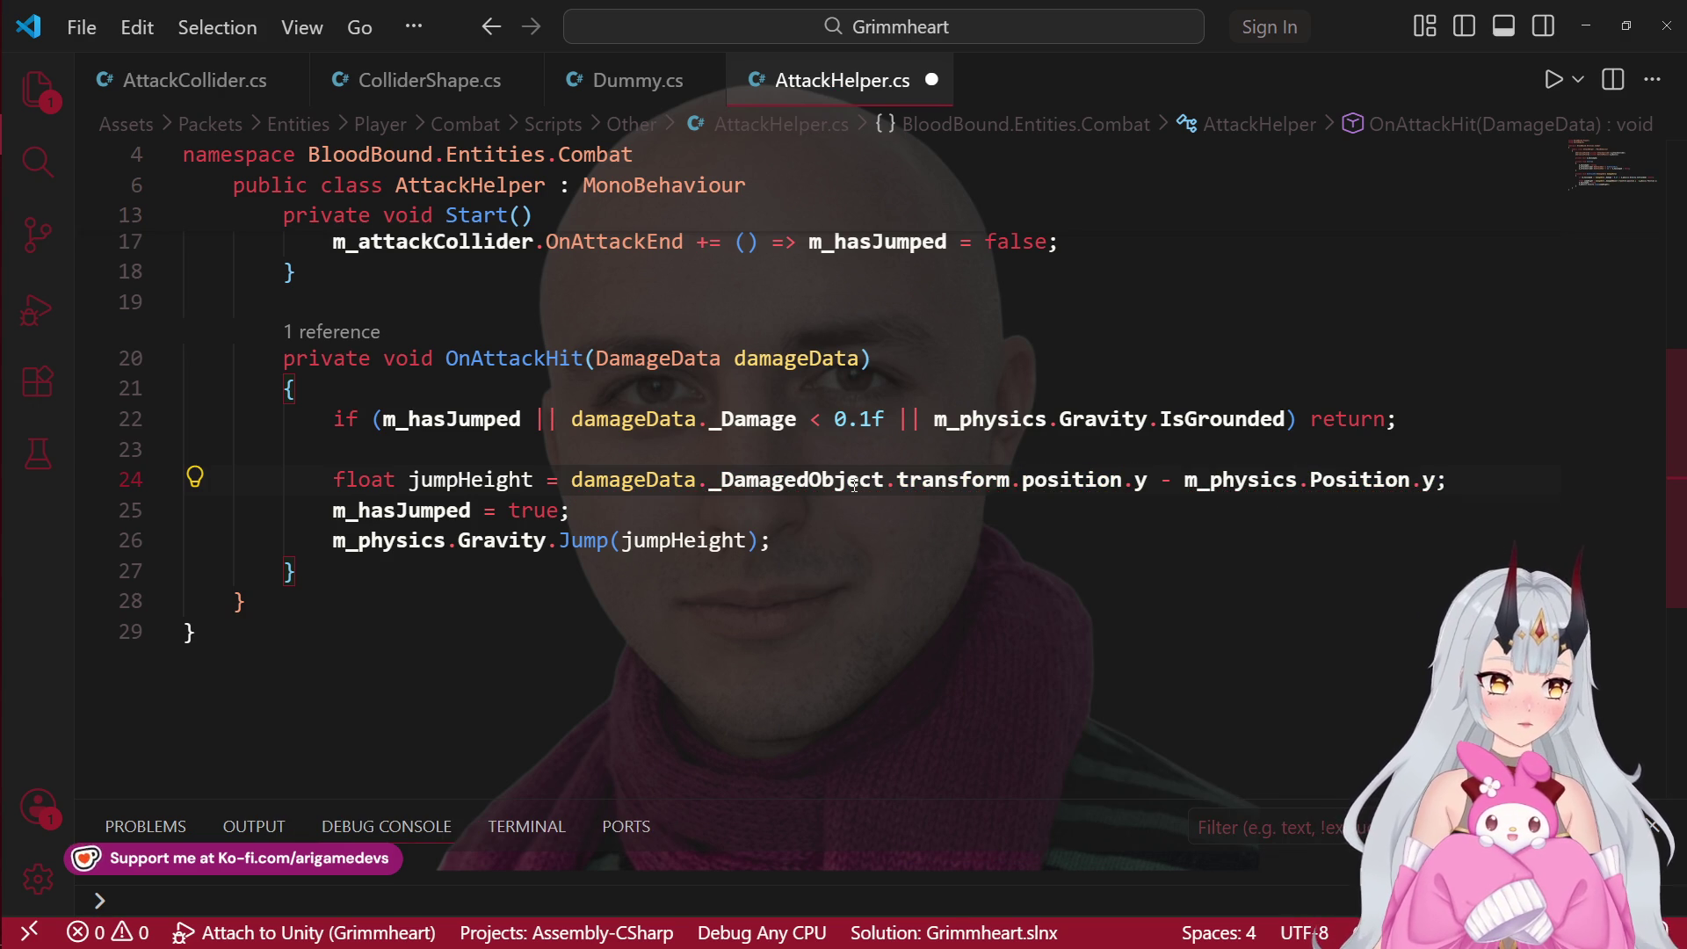
key(ctrl+s)
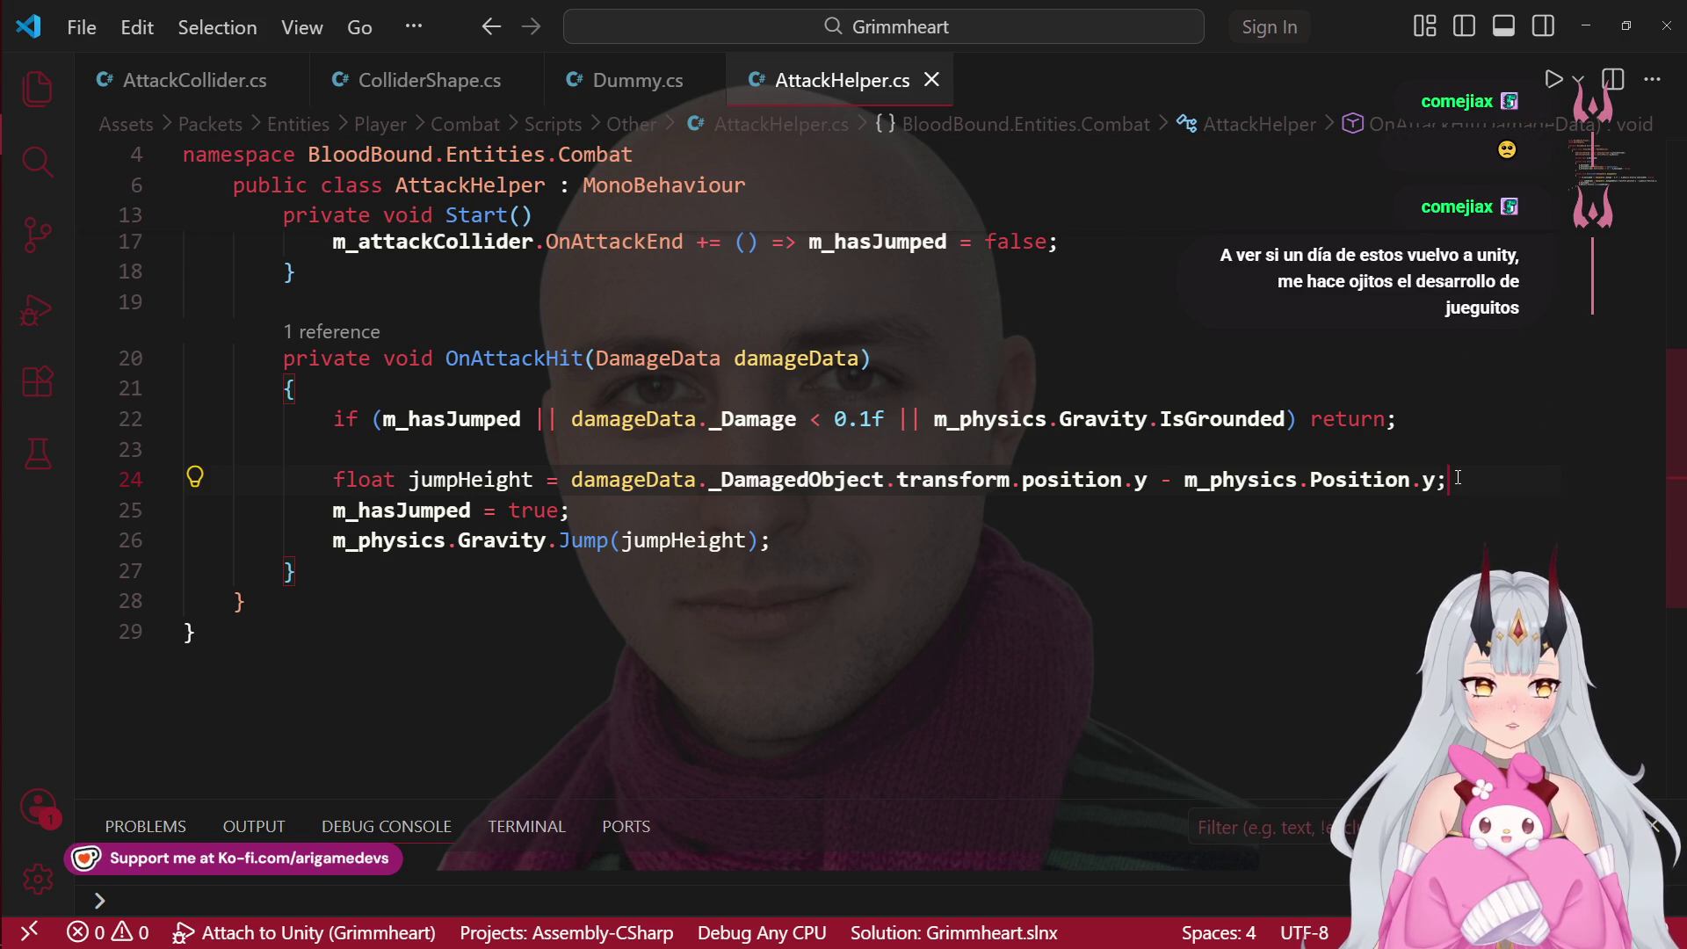
Step: Add an if (jumpHeight > 0) block below the jumpHeight calculation
key(Return)
text(i)
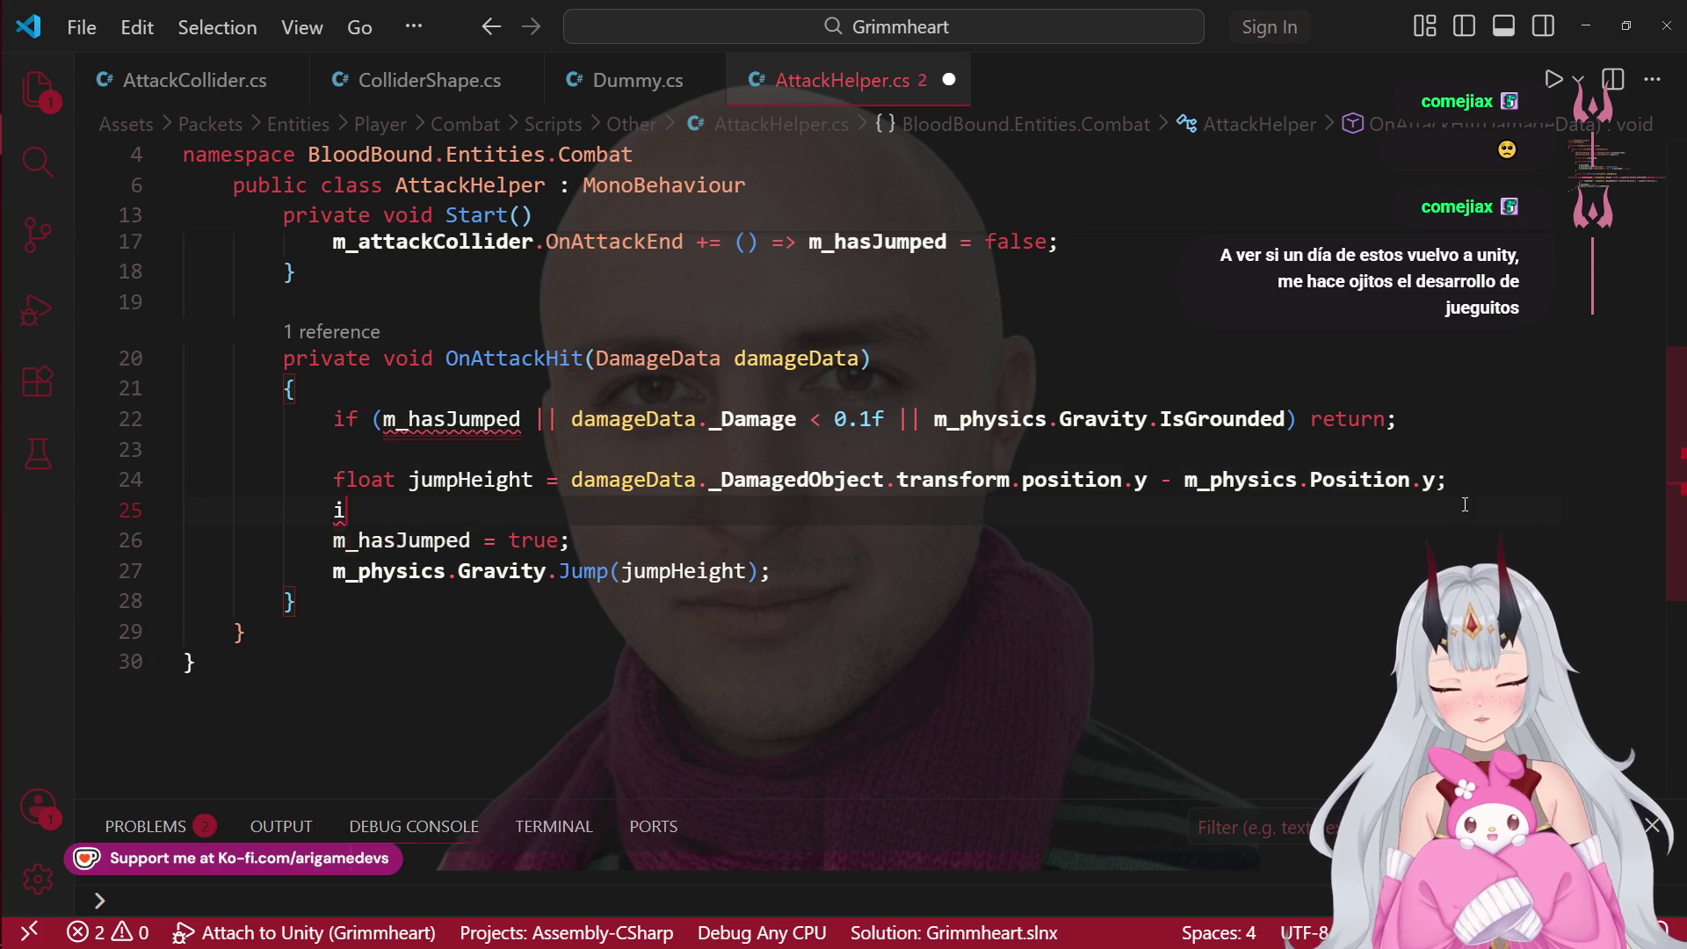
text(f (jum)
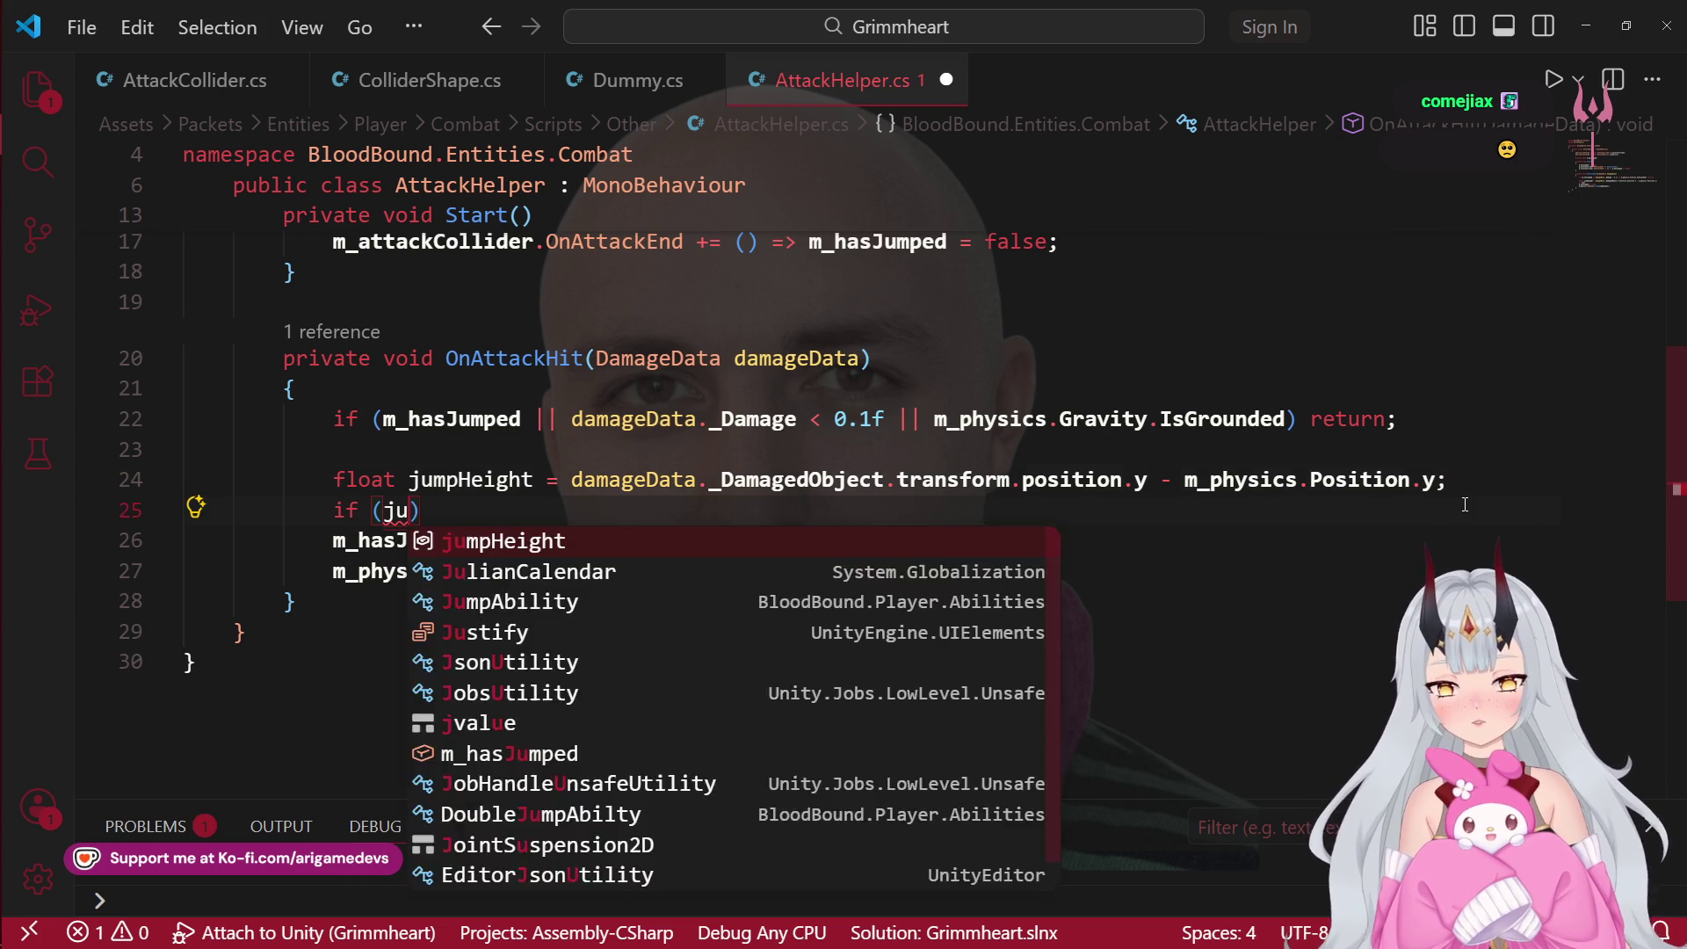
key(Tab)
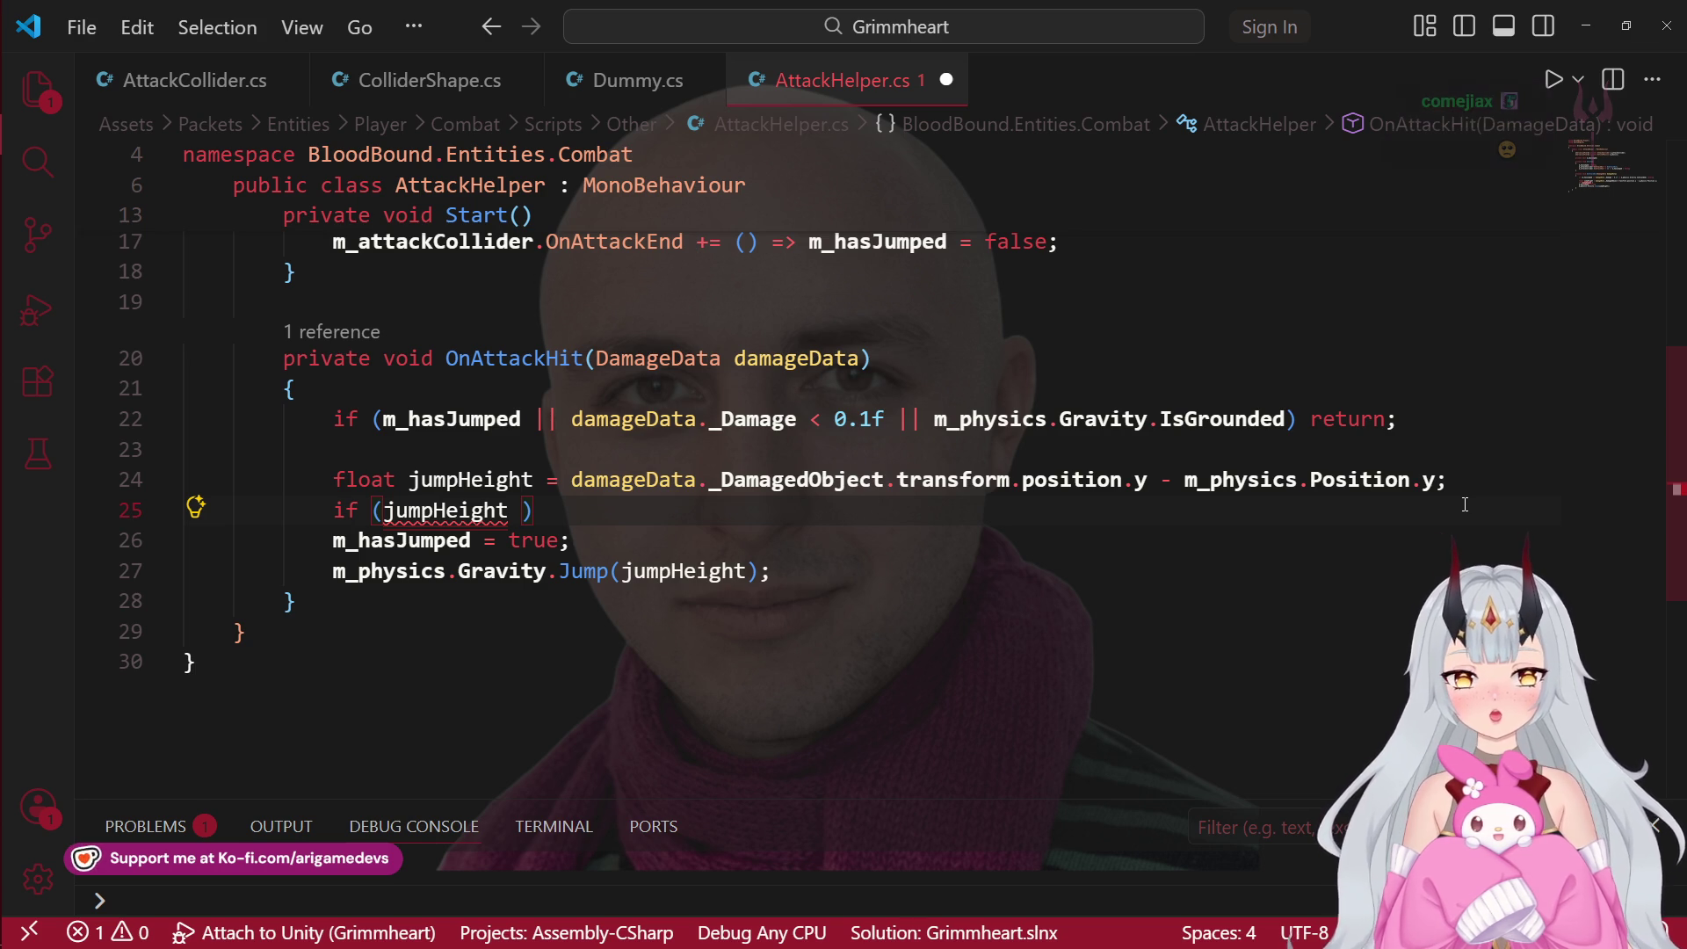
text(> 0)
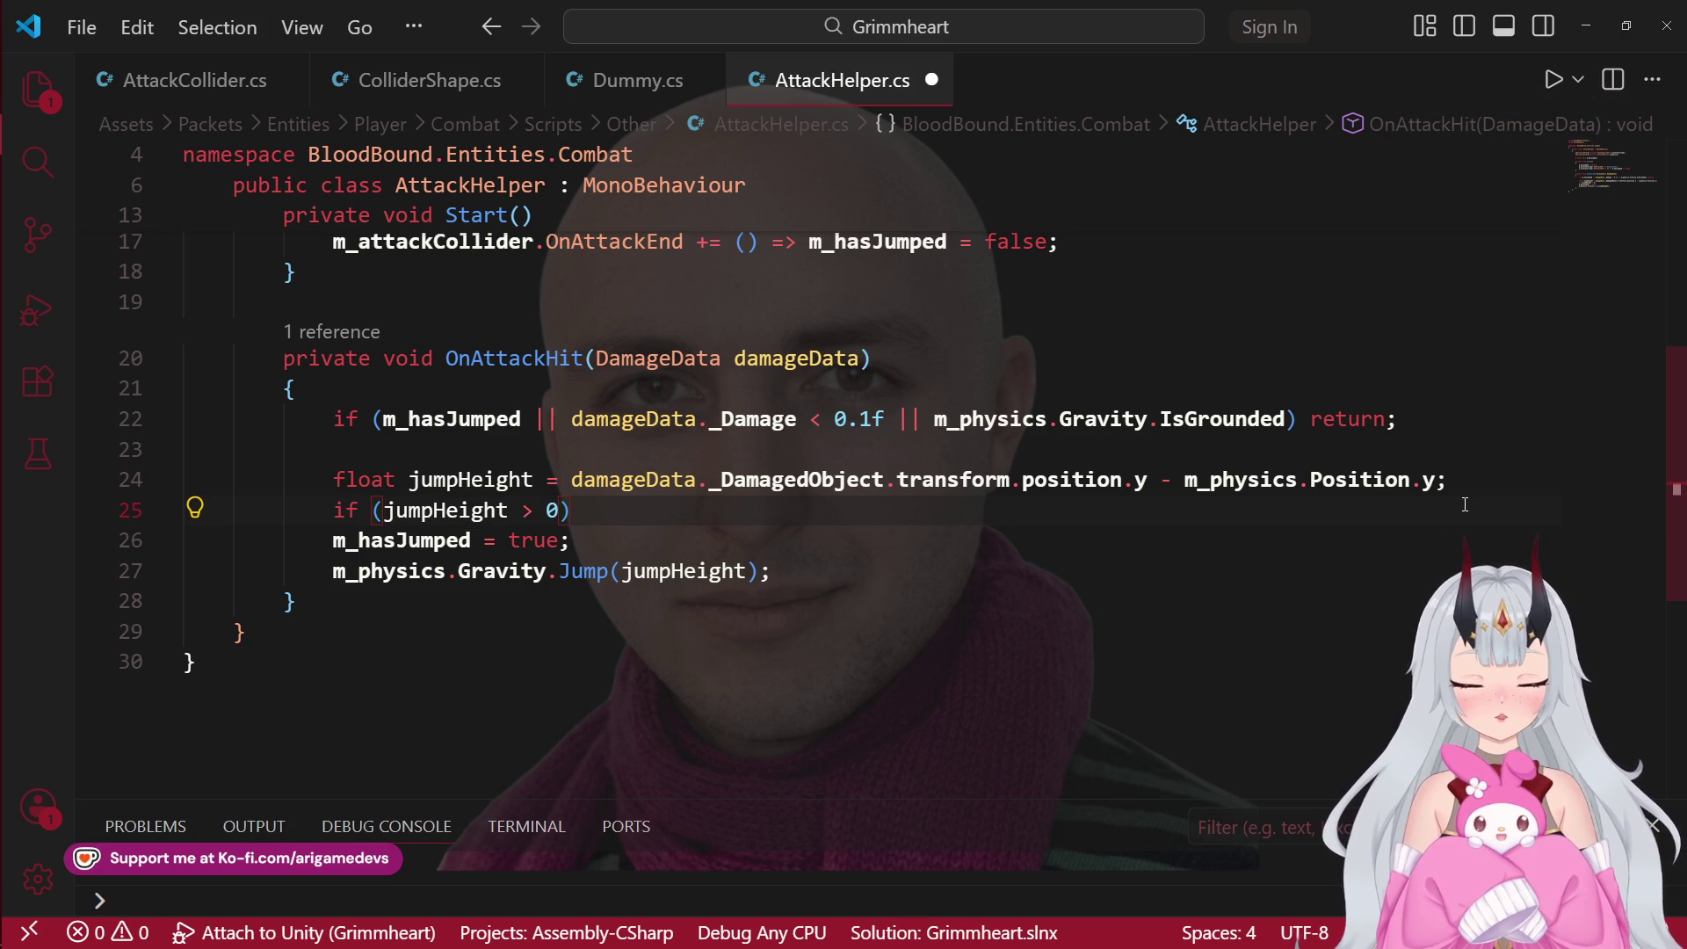
key(Return)
text({)
key(Return)
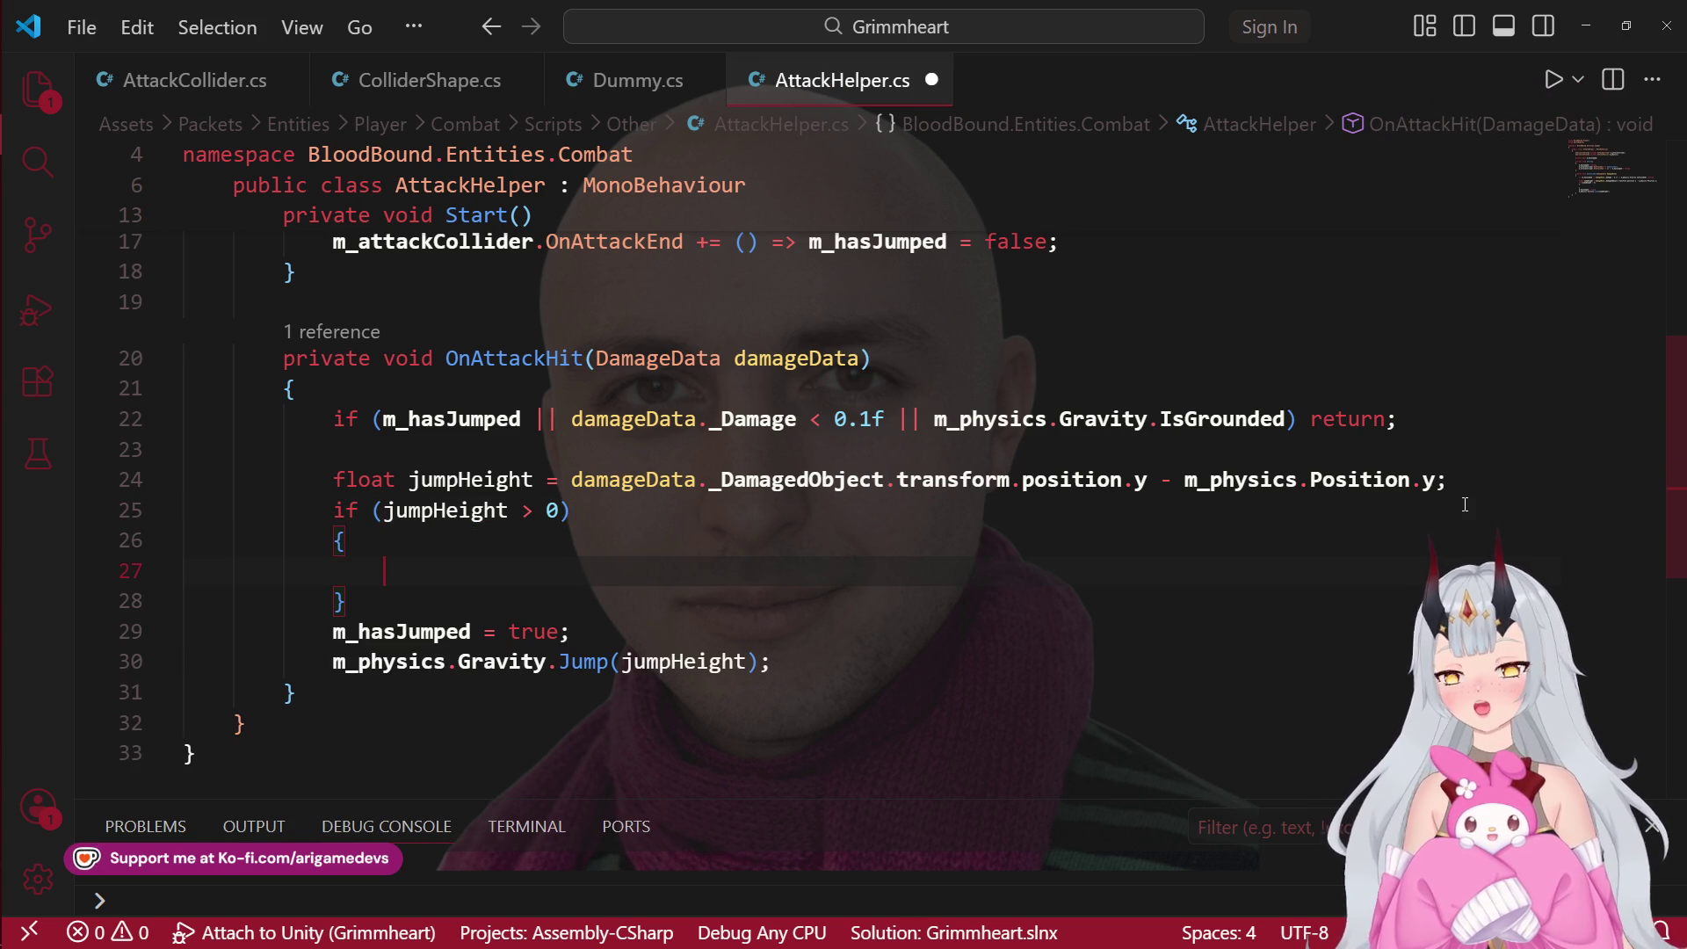
Step: Move the Jump call up into the if block and indent it
click(812, 657)
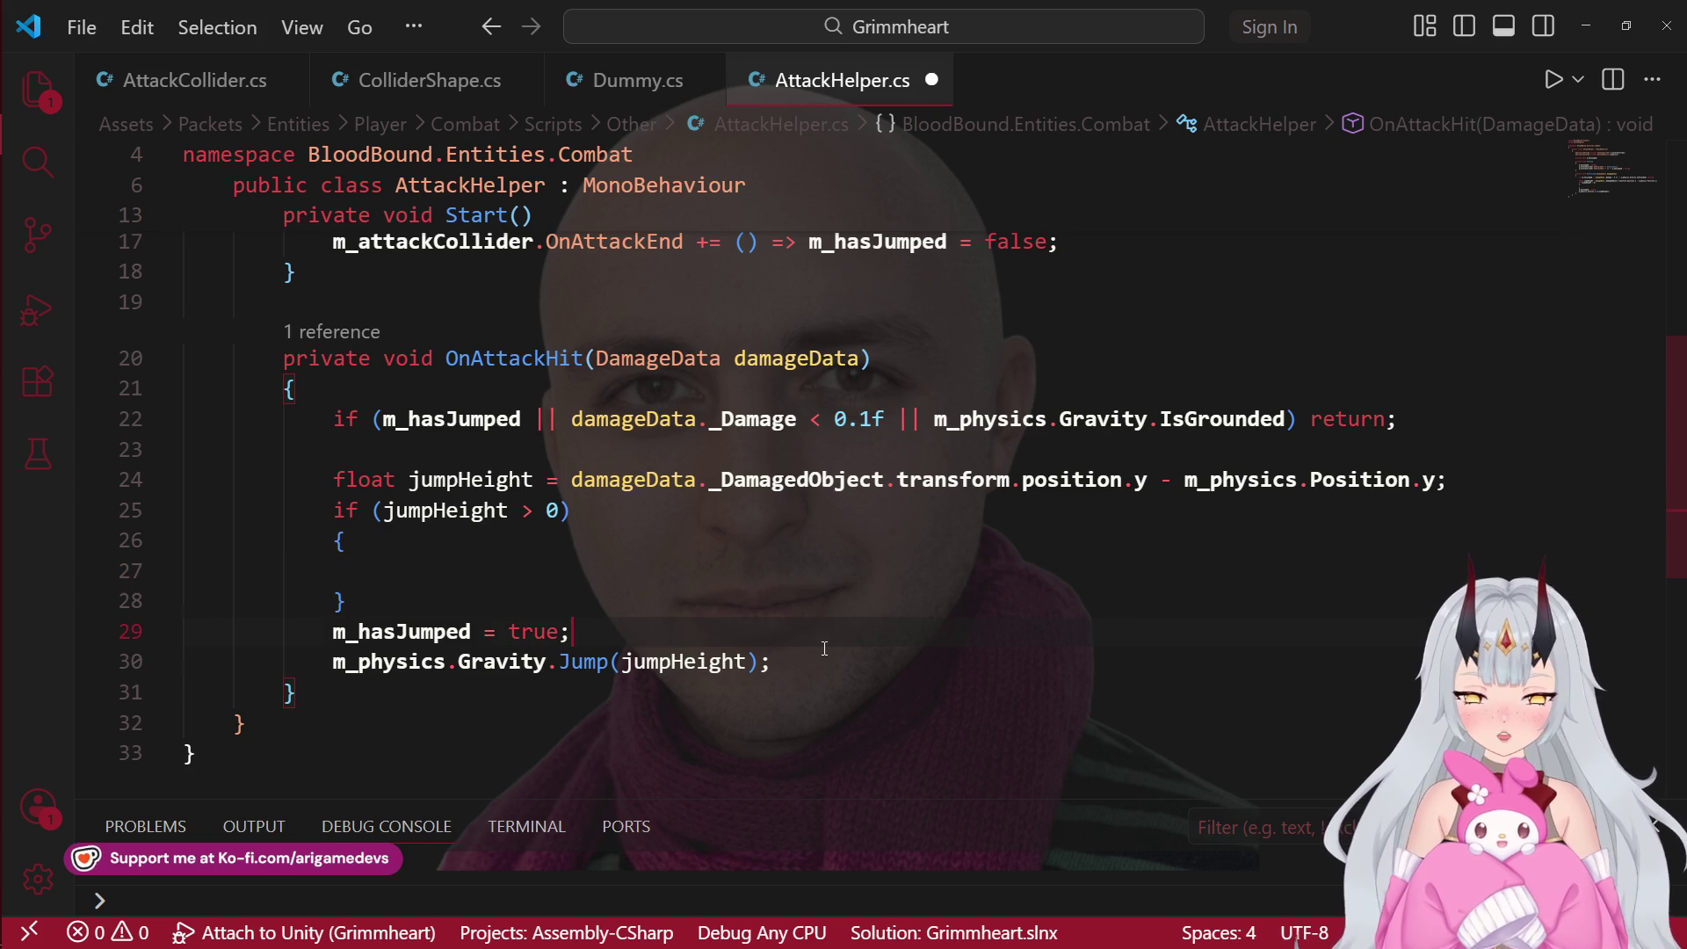
key(alt+Up)
key(alt+Up)
key(alt+Up)
key(Home)
key(Tab)
key(Down)
key(Delete)
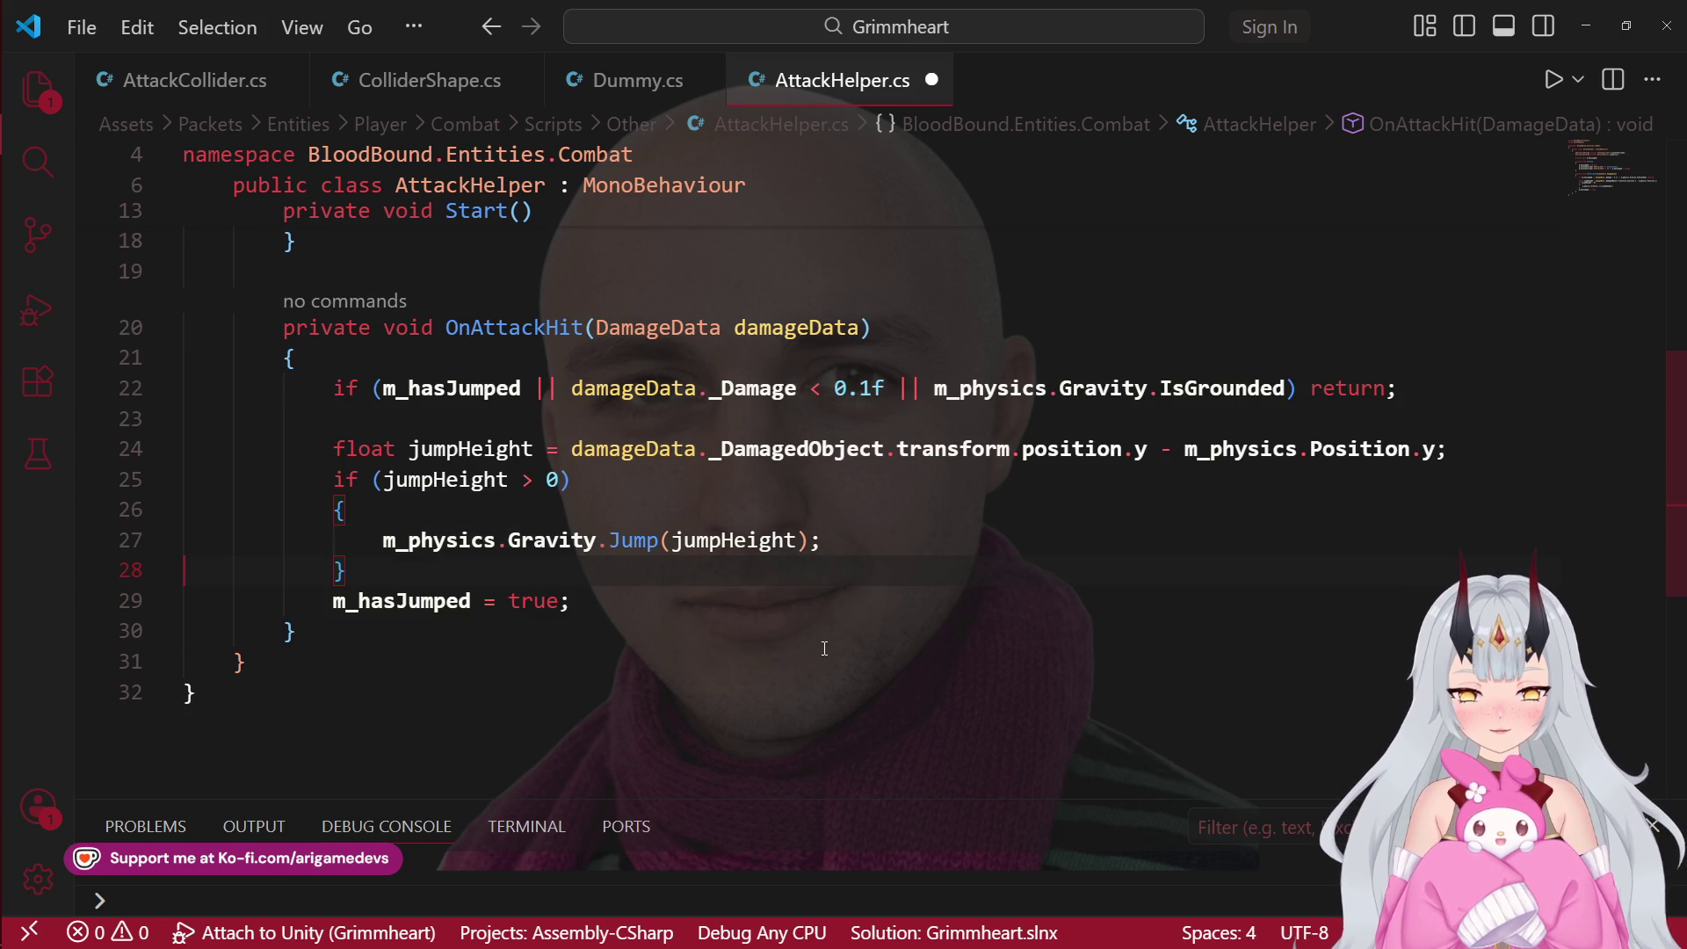
Step: Remove the if block's braces and add blank lines above m_hasJumped for an else branch
key(Down)
key(Return)
key(Up)
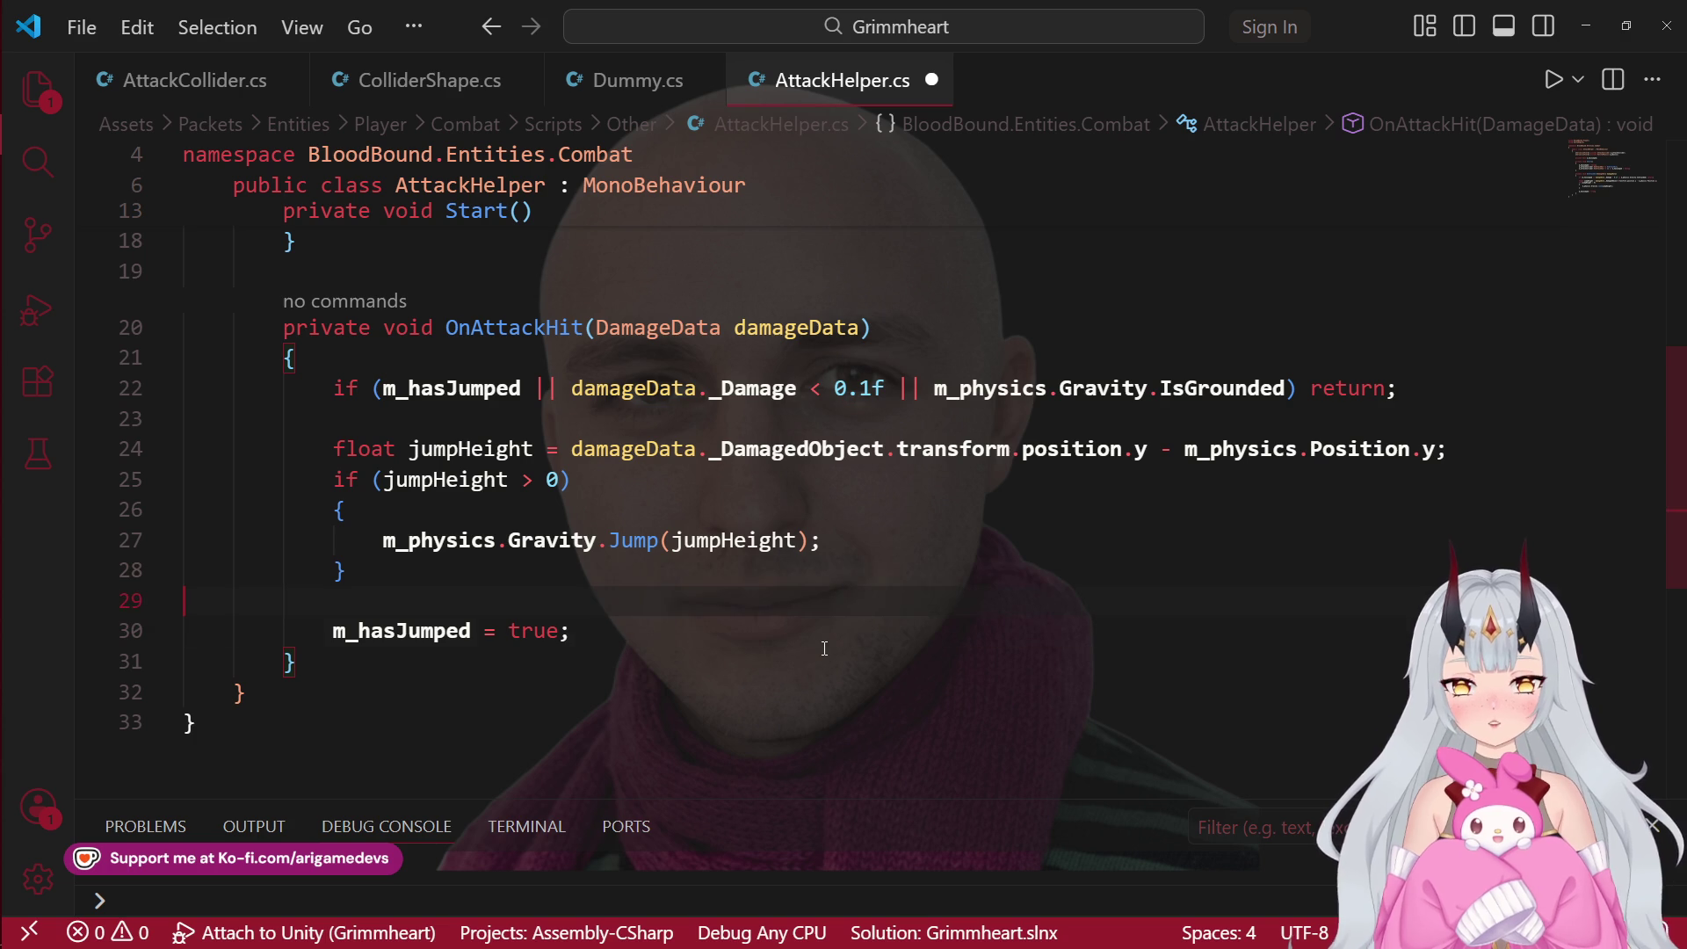
key(Return)
key(Up)
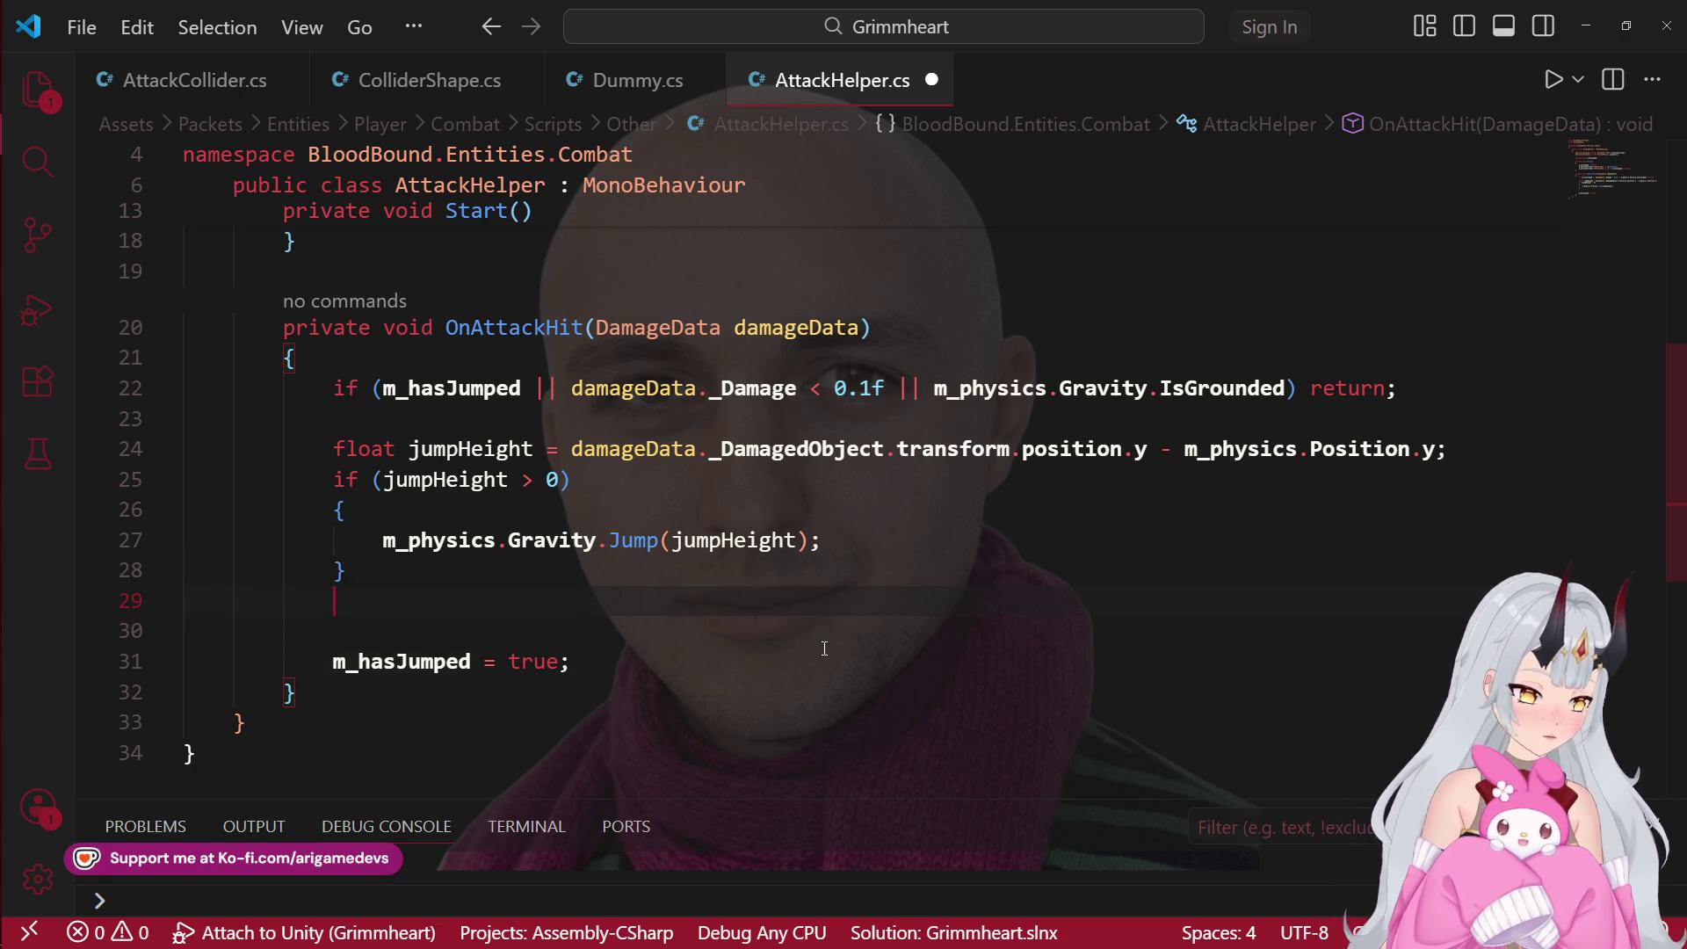
click(418, 513)
key(ctrl+shift+k)
click(420, 545)
key(ctrl+shift+k)
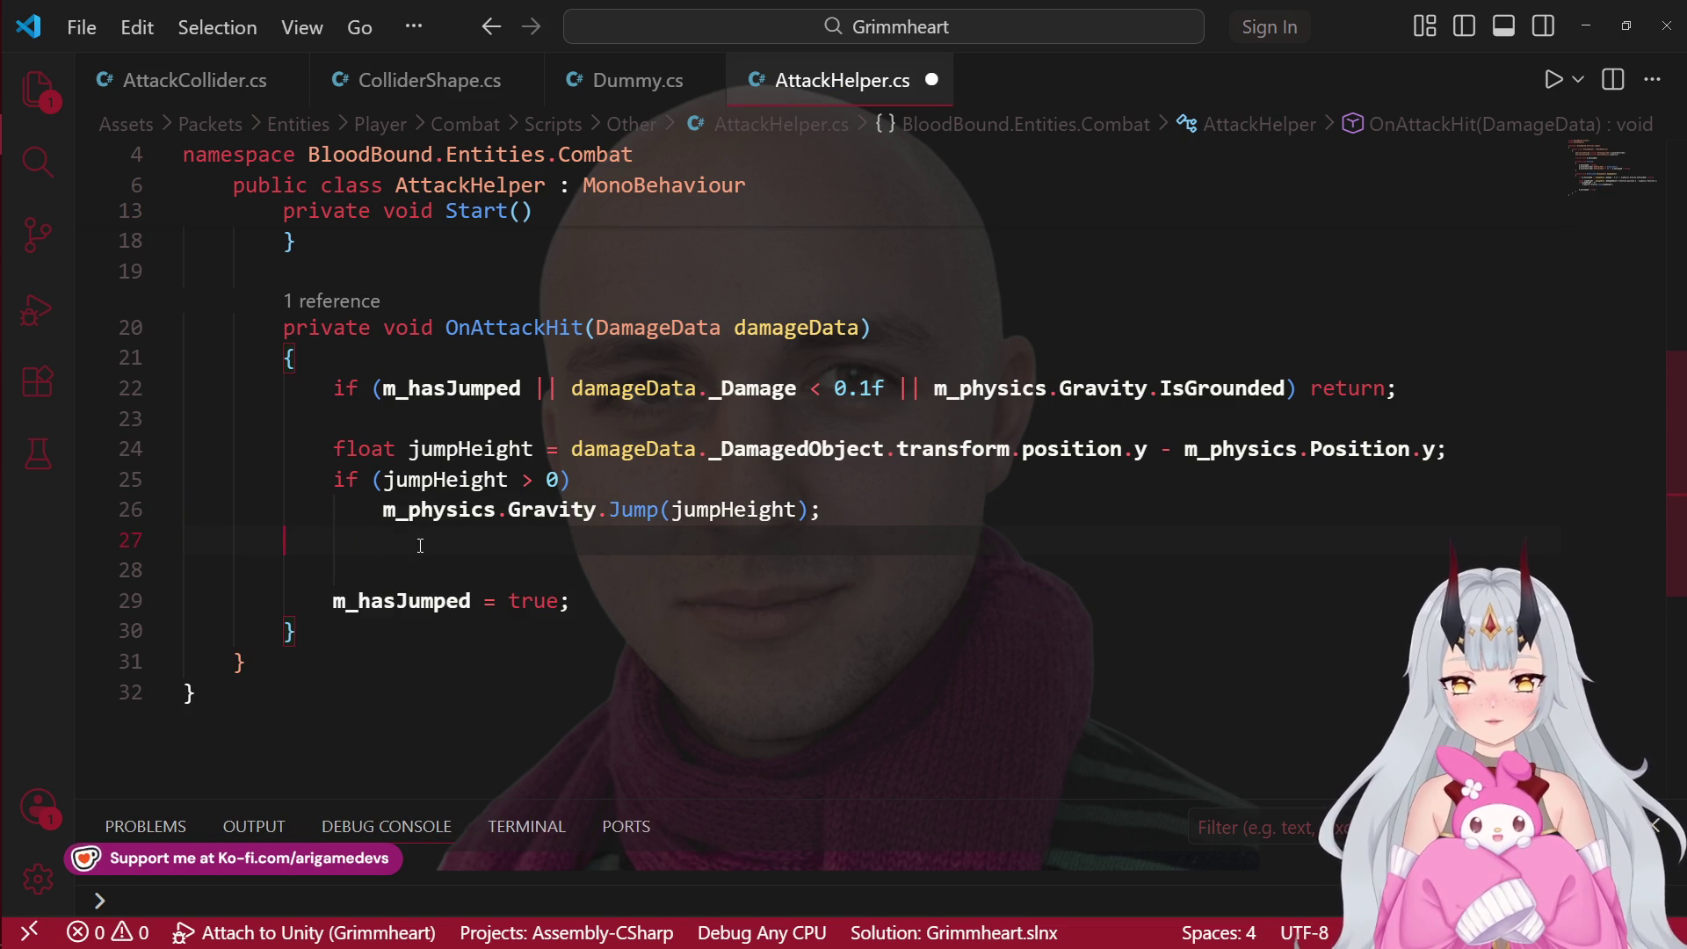
Step: Add an else branch calling m_physics.Gravity.SetFallVelocity(0); and save AttackHelper.cs
key(Tab)
text(lese)
key(BackSpace)
key(BackSpace)
key(BackSpace)
text(el)
key(Tab)
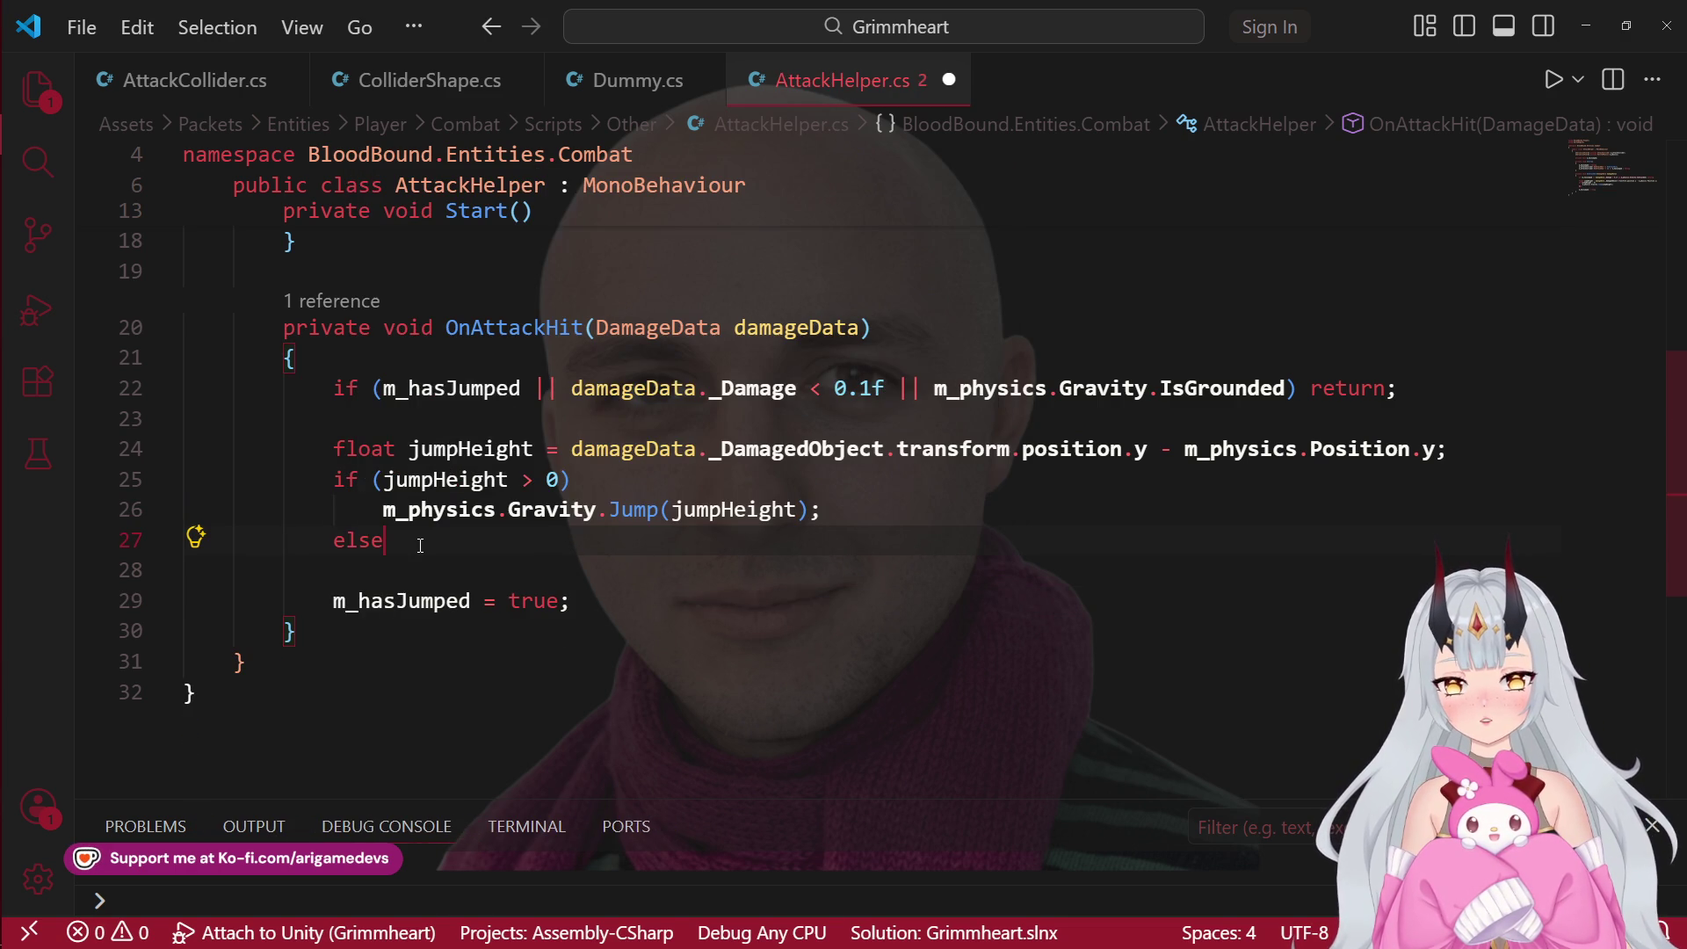
key(Return)
text(m_ph)
key(Tab)
text(.Gra)
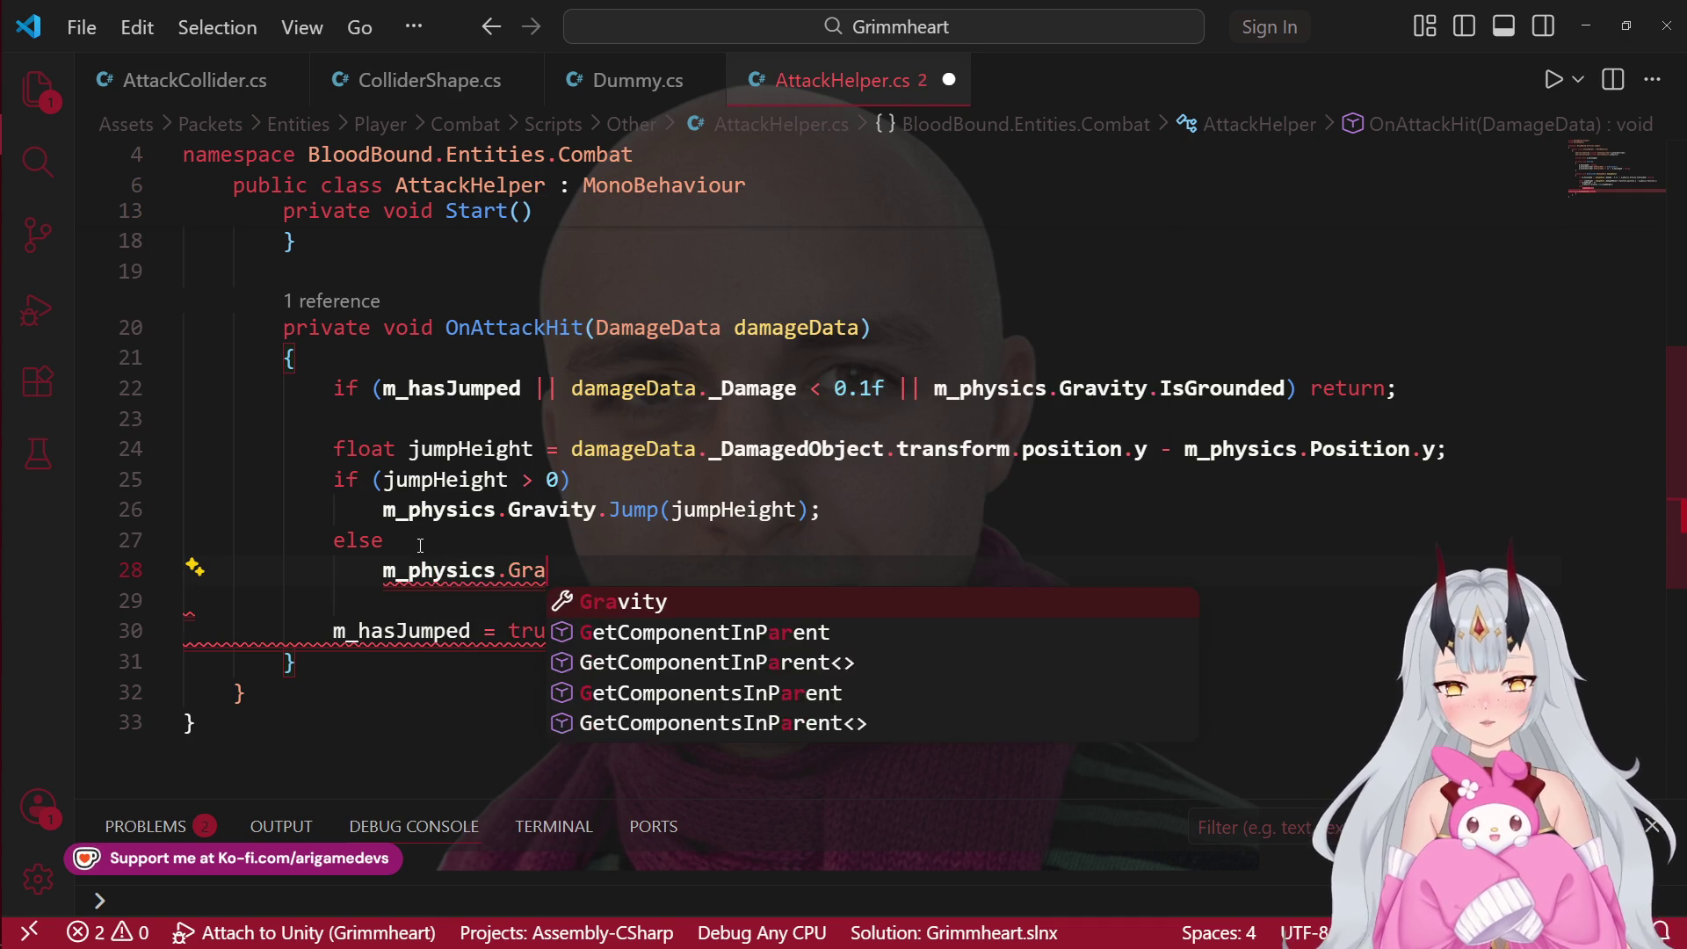
key(Tab)
text(.set)
key(Tab)
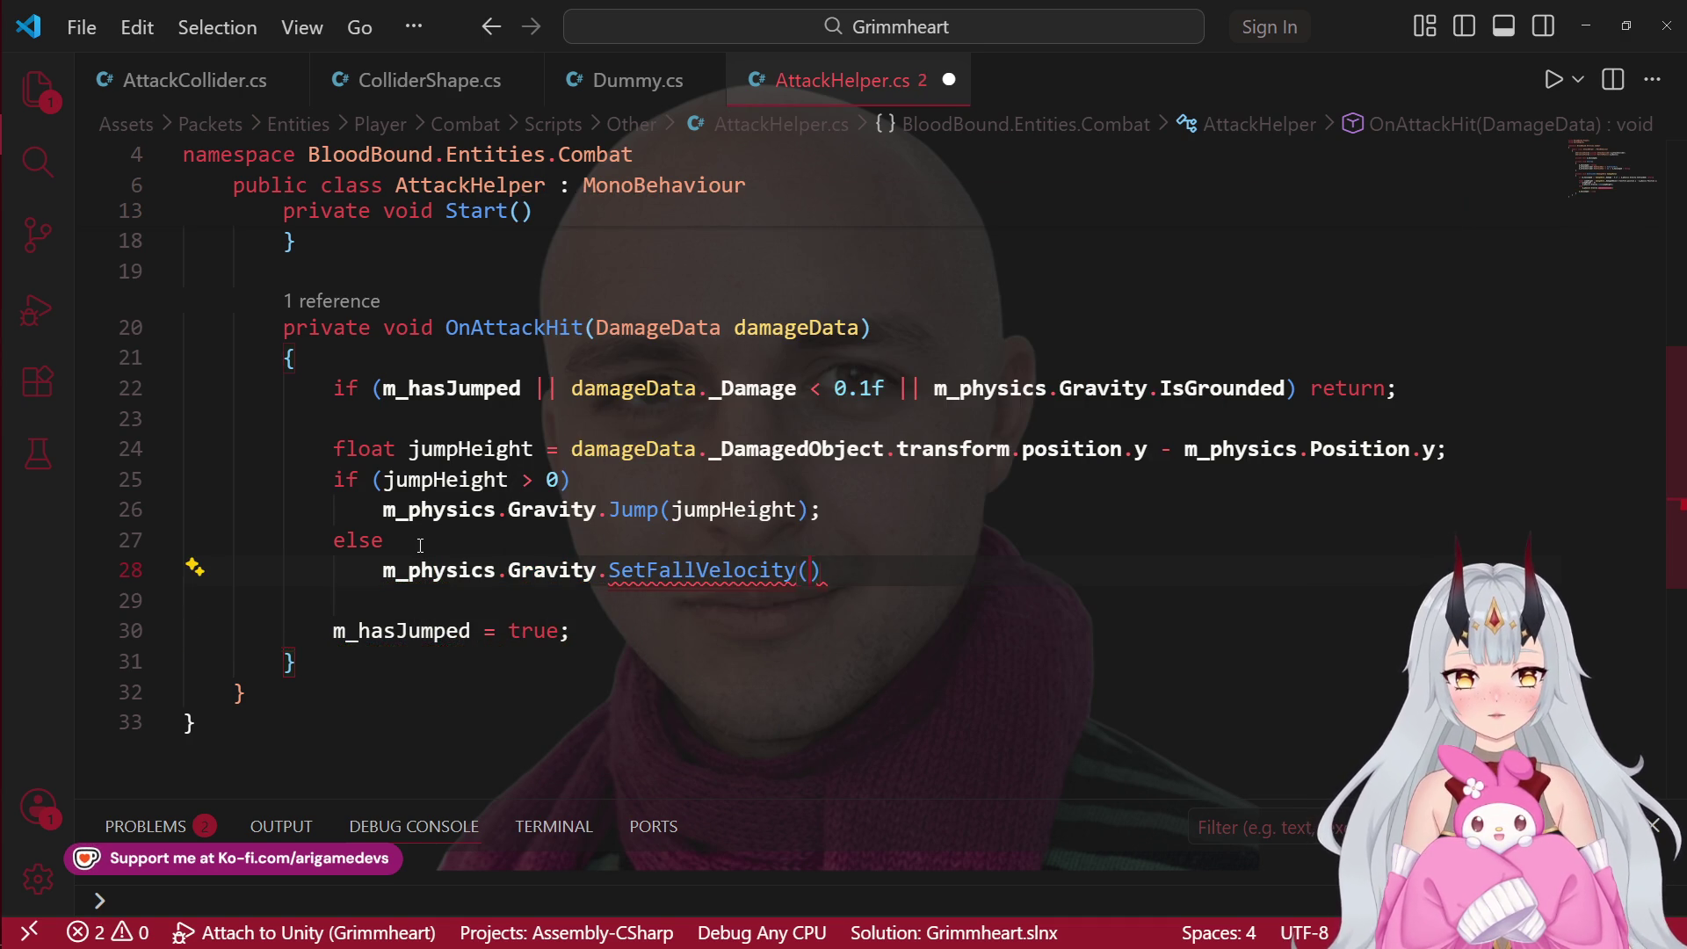
text((0);)
key(ctrl+s)
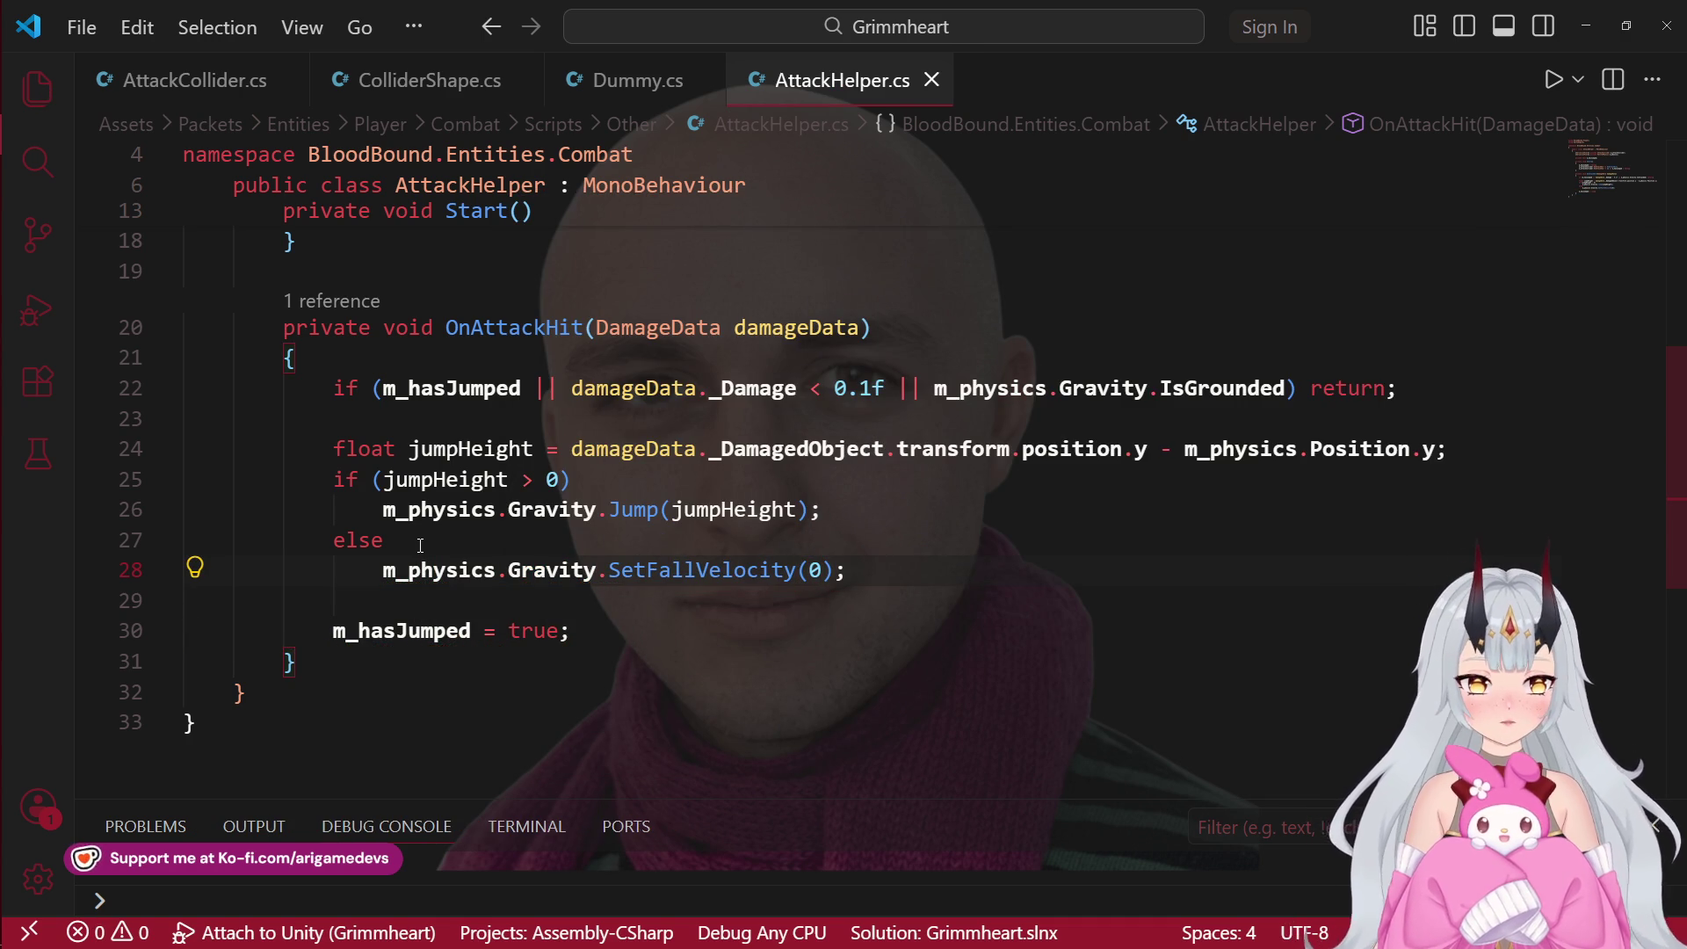
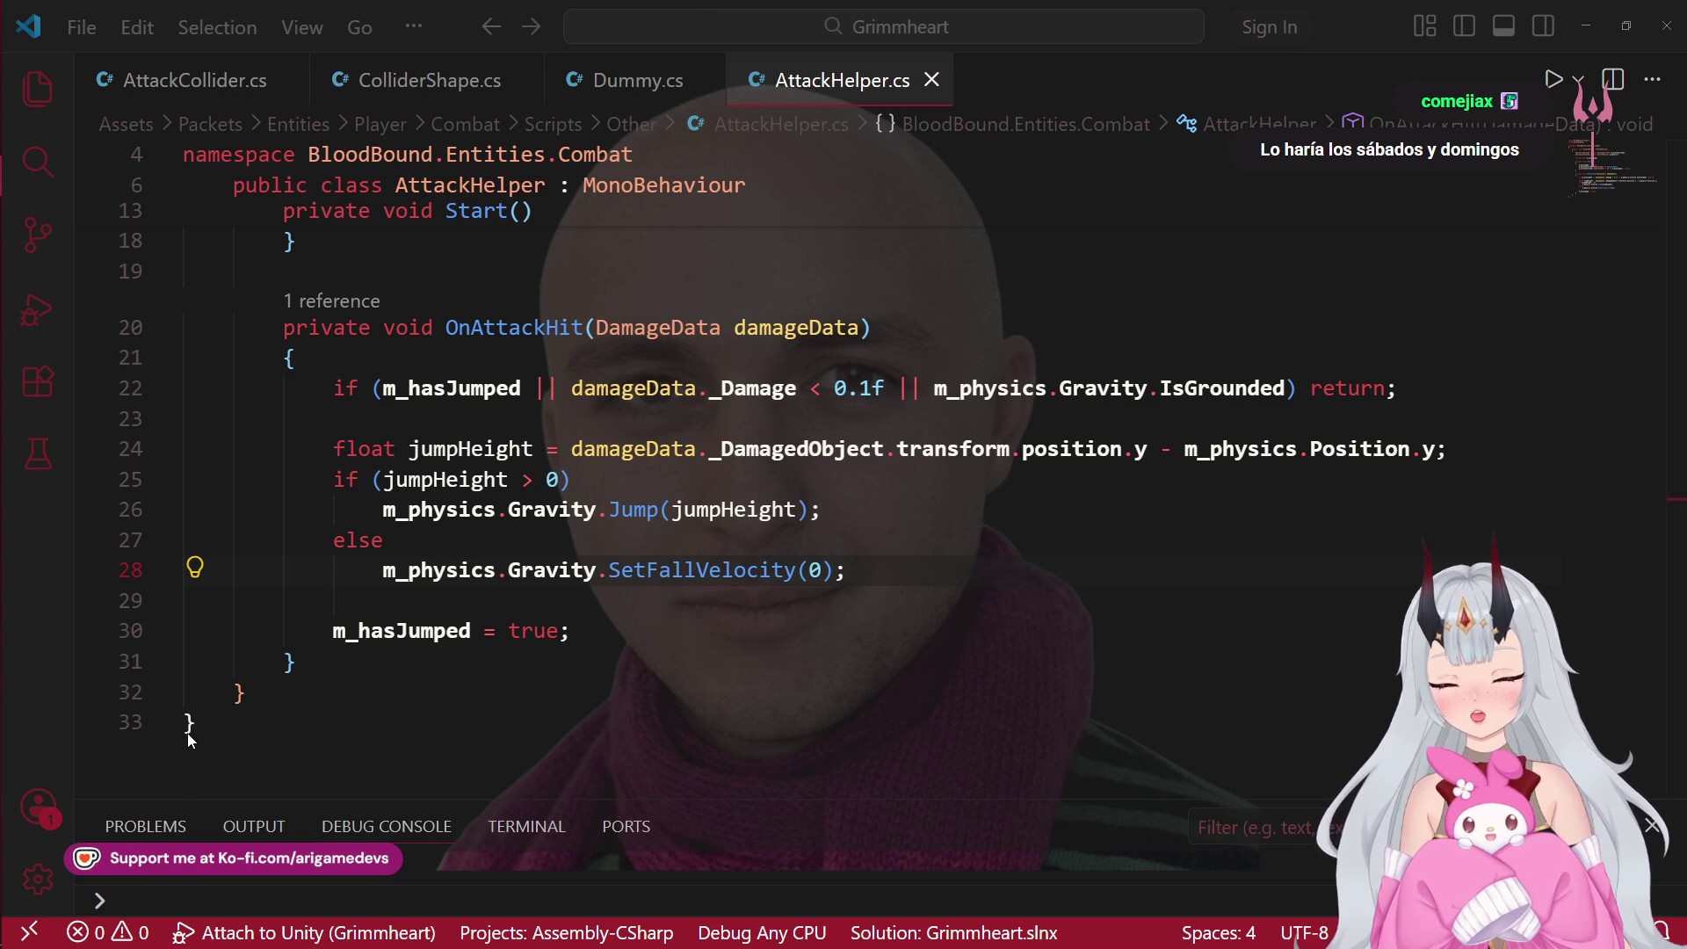
Step: In Unity, drag the red capsule target further to the right of the player
mouse_move(4, 492)
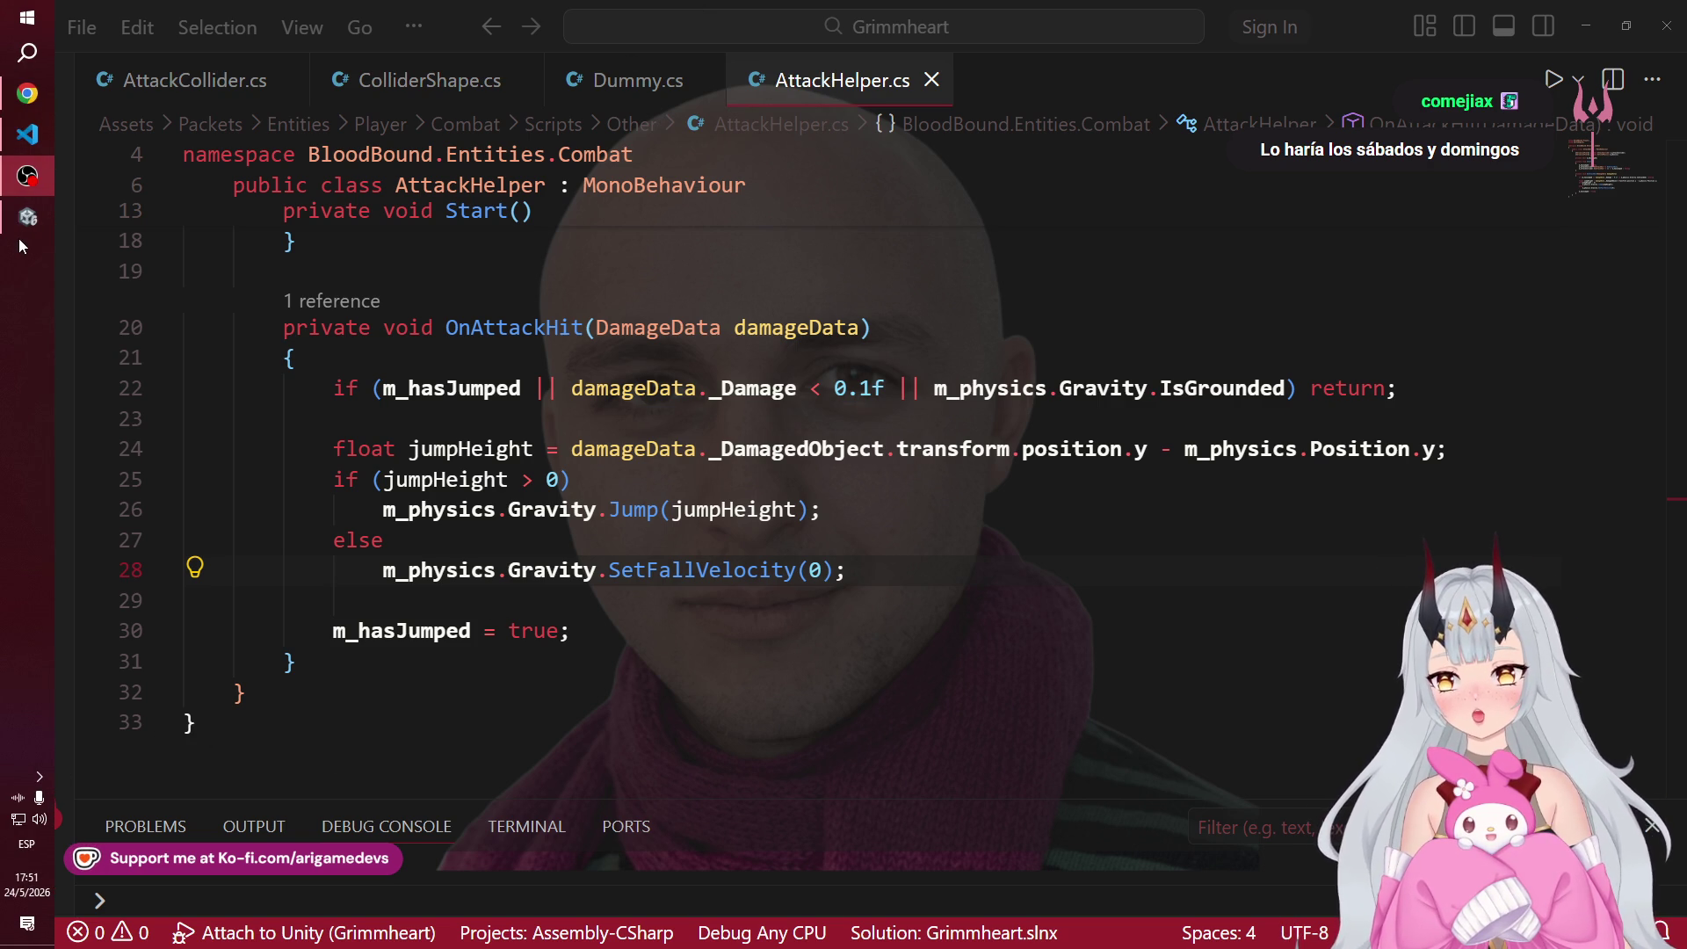
click(25, 219)
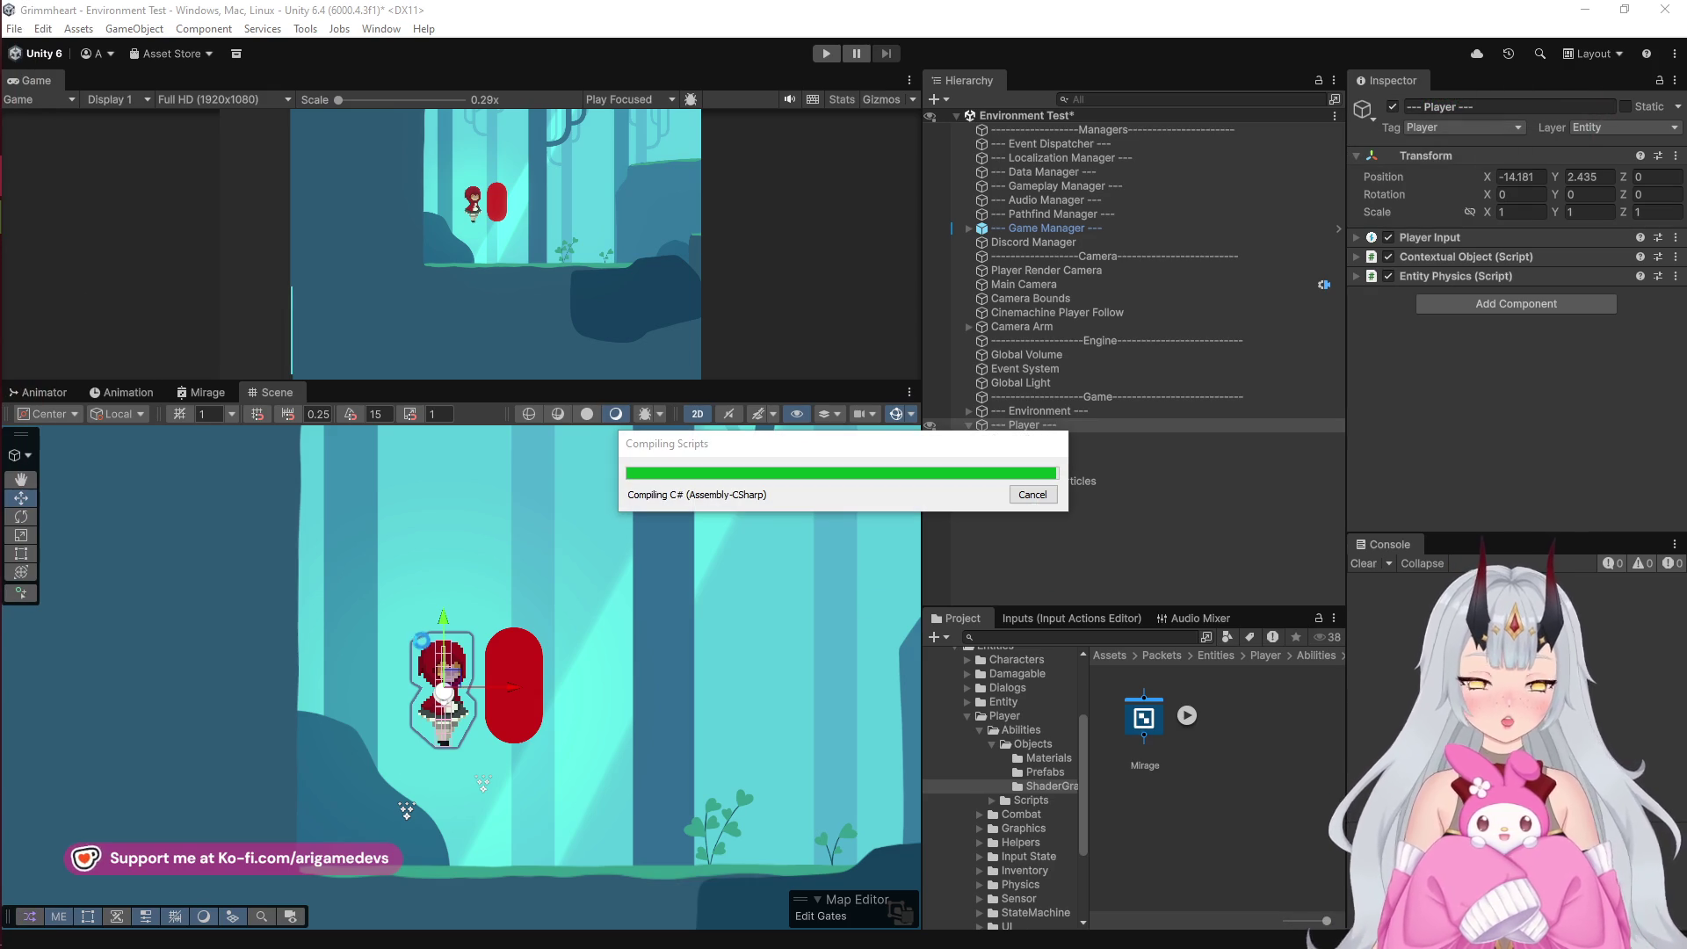
mouse_move(3, 123)
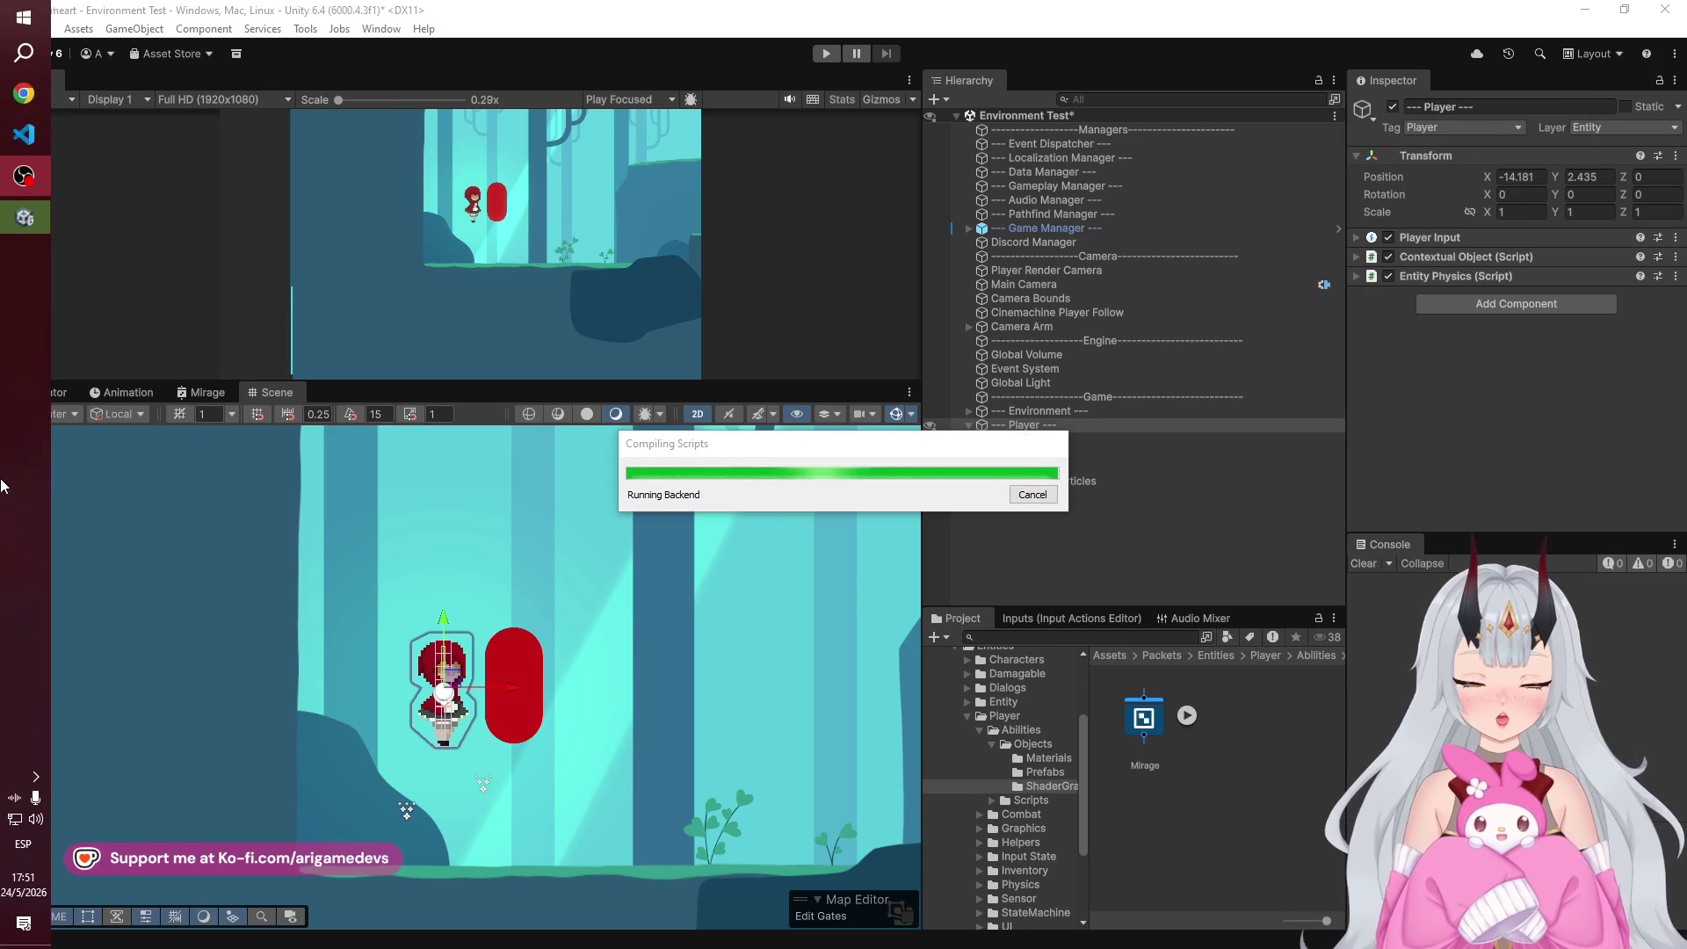
mouse_move(40, 158)
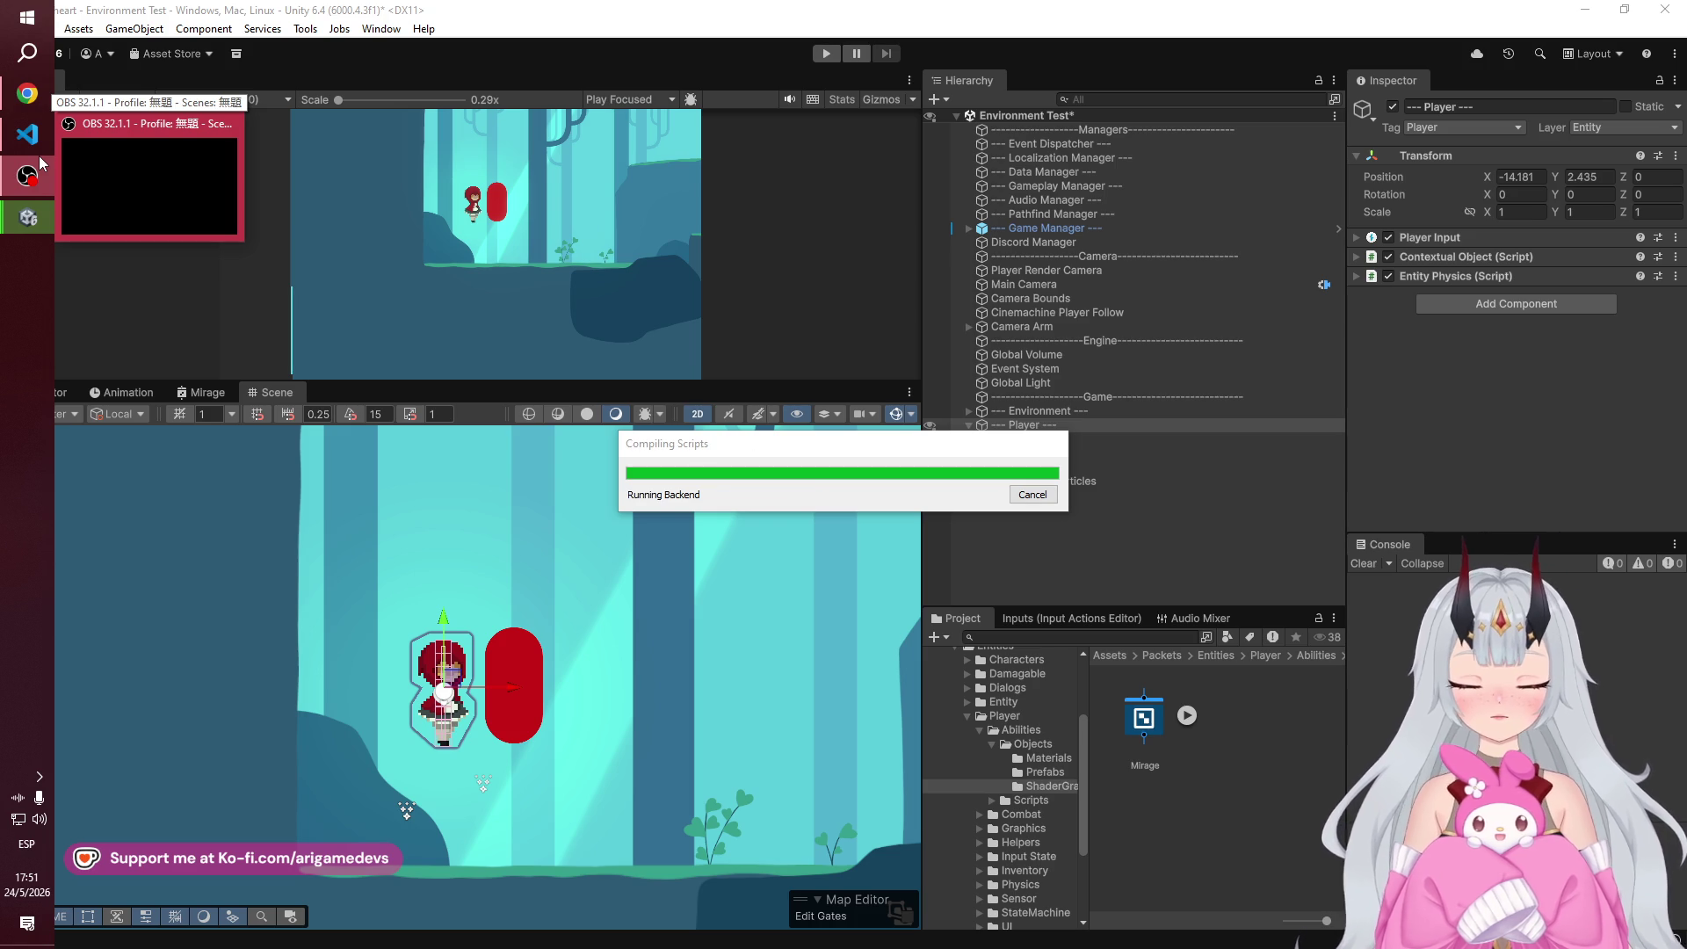
click(517, 662)
mouse_move(517, 662)
mouse_down()
mouse_move(566, 652)
mouse_move(659, 672)
mouse_move(639, 683)
mouse_move(658, 657)
mouse_up()
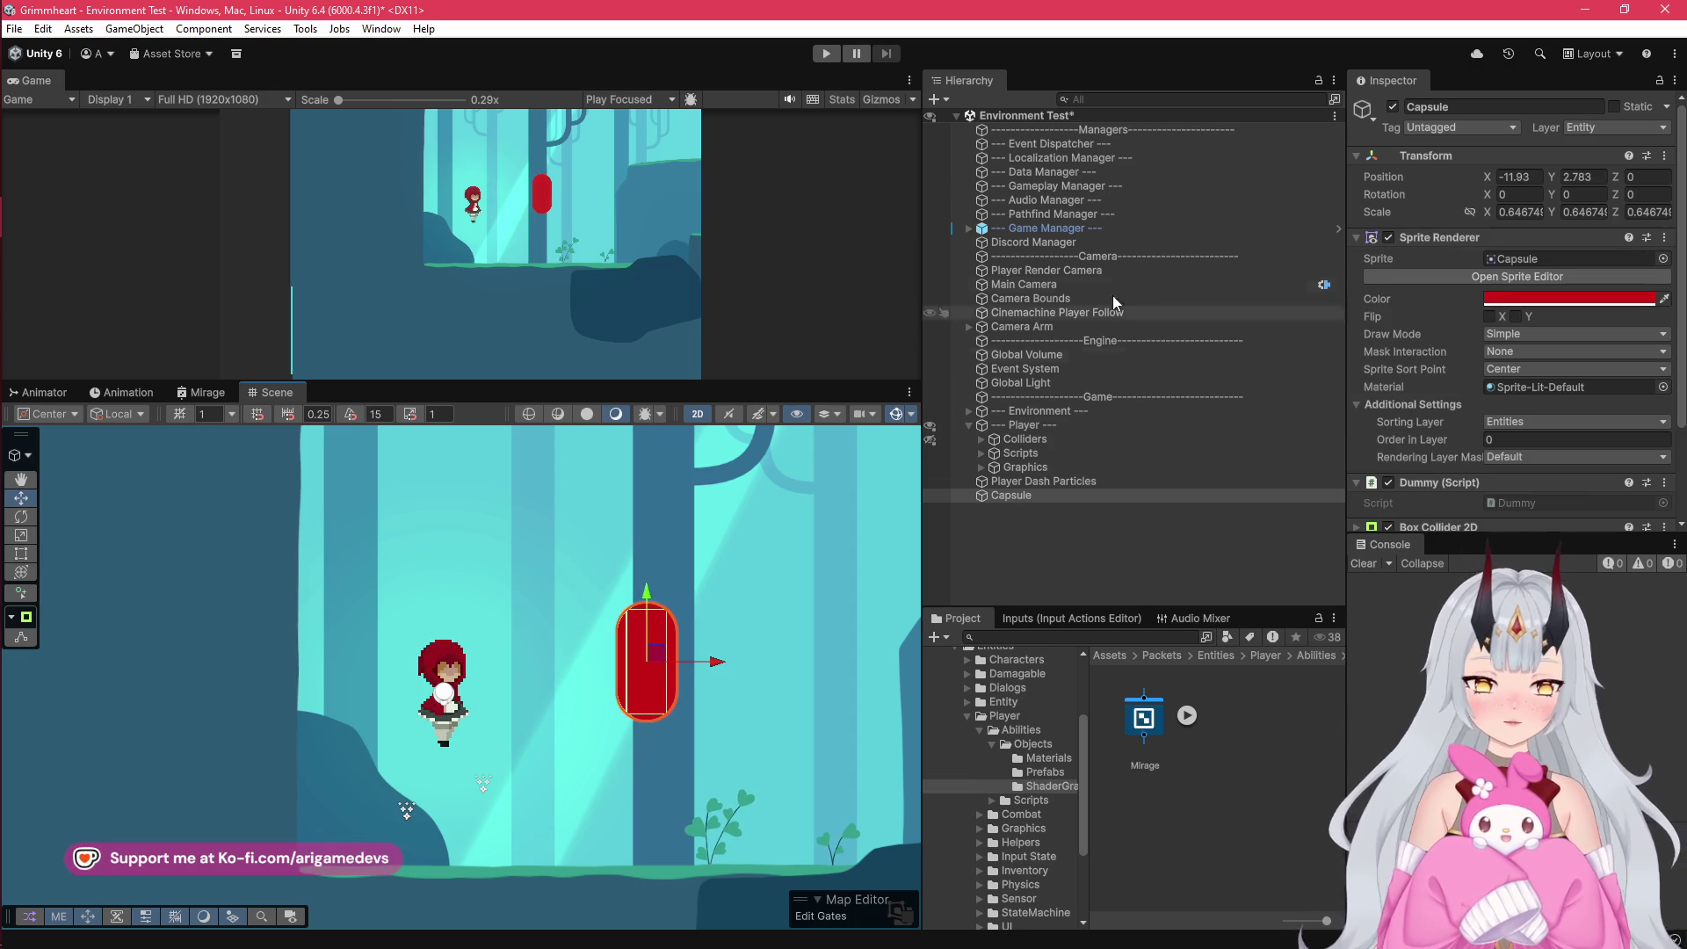
Step: Select the Player, start Play mode, and go back to AttackHelper.cs
click(1004, 428)
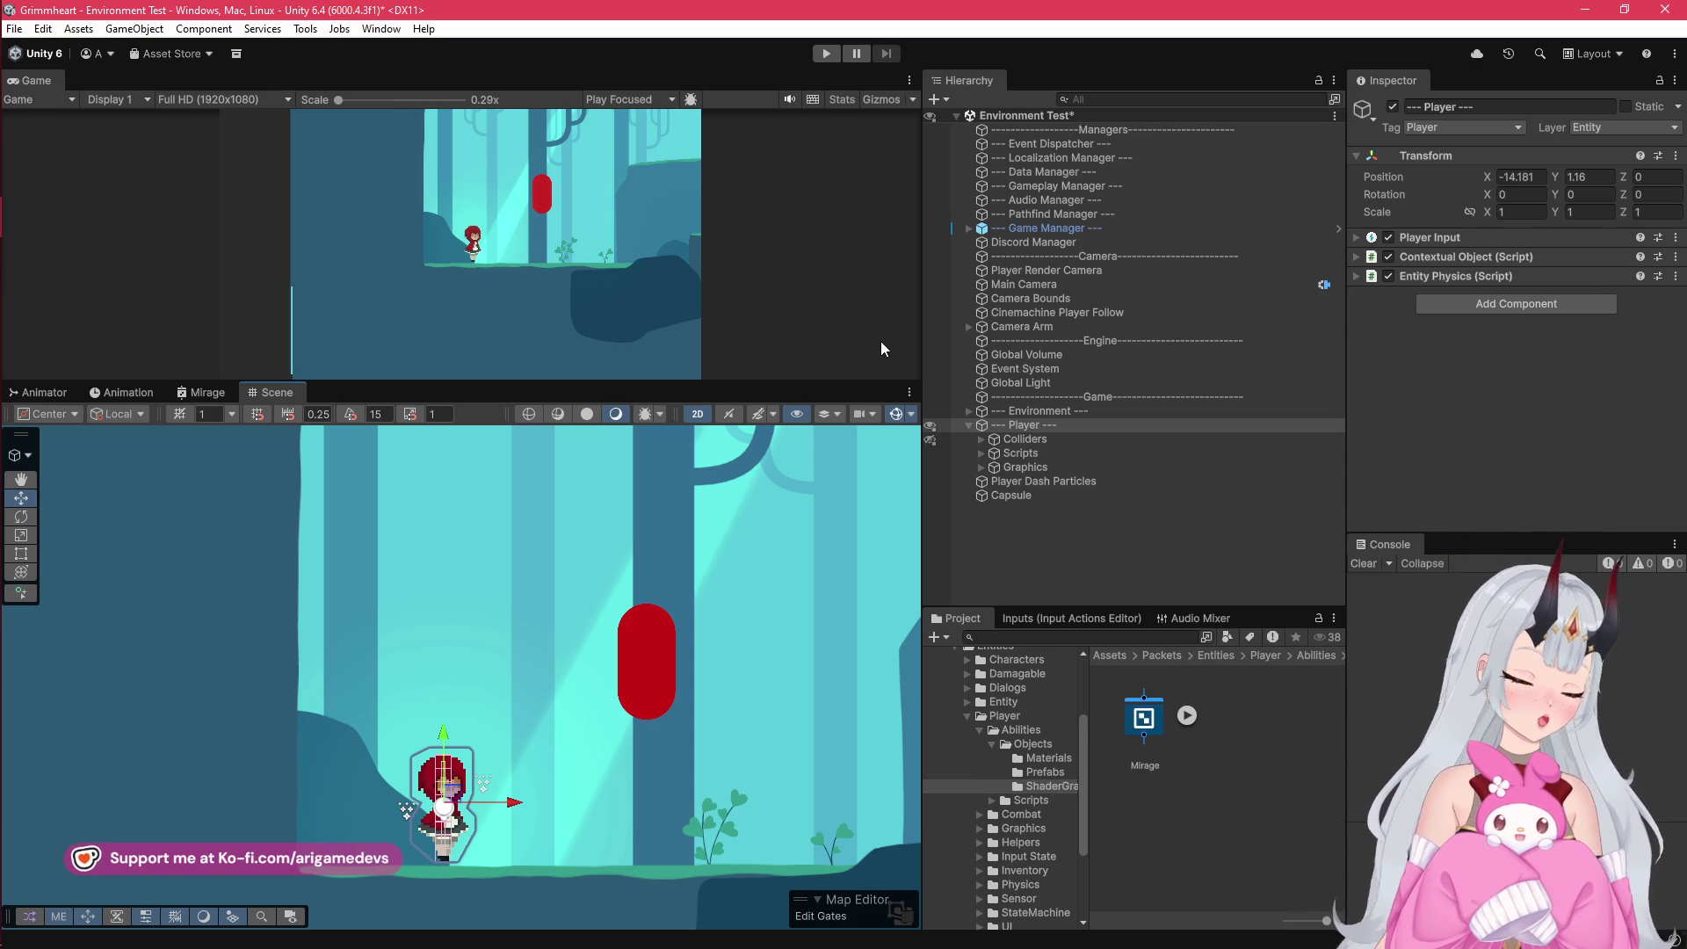
click(830, 55)
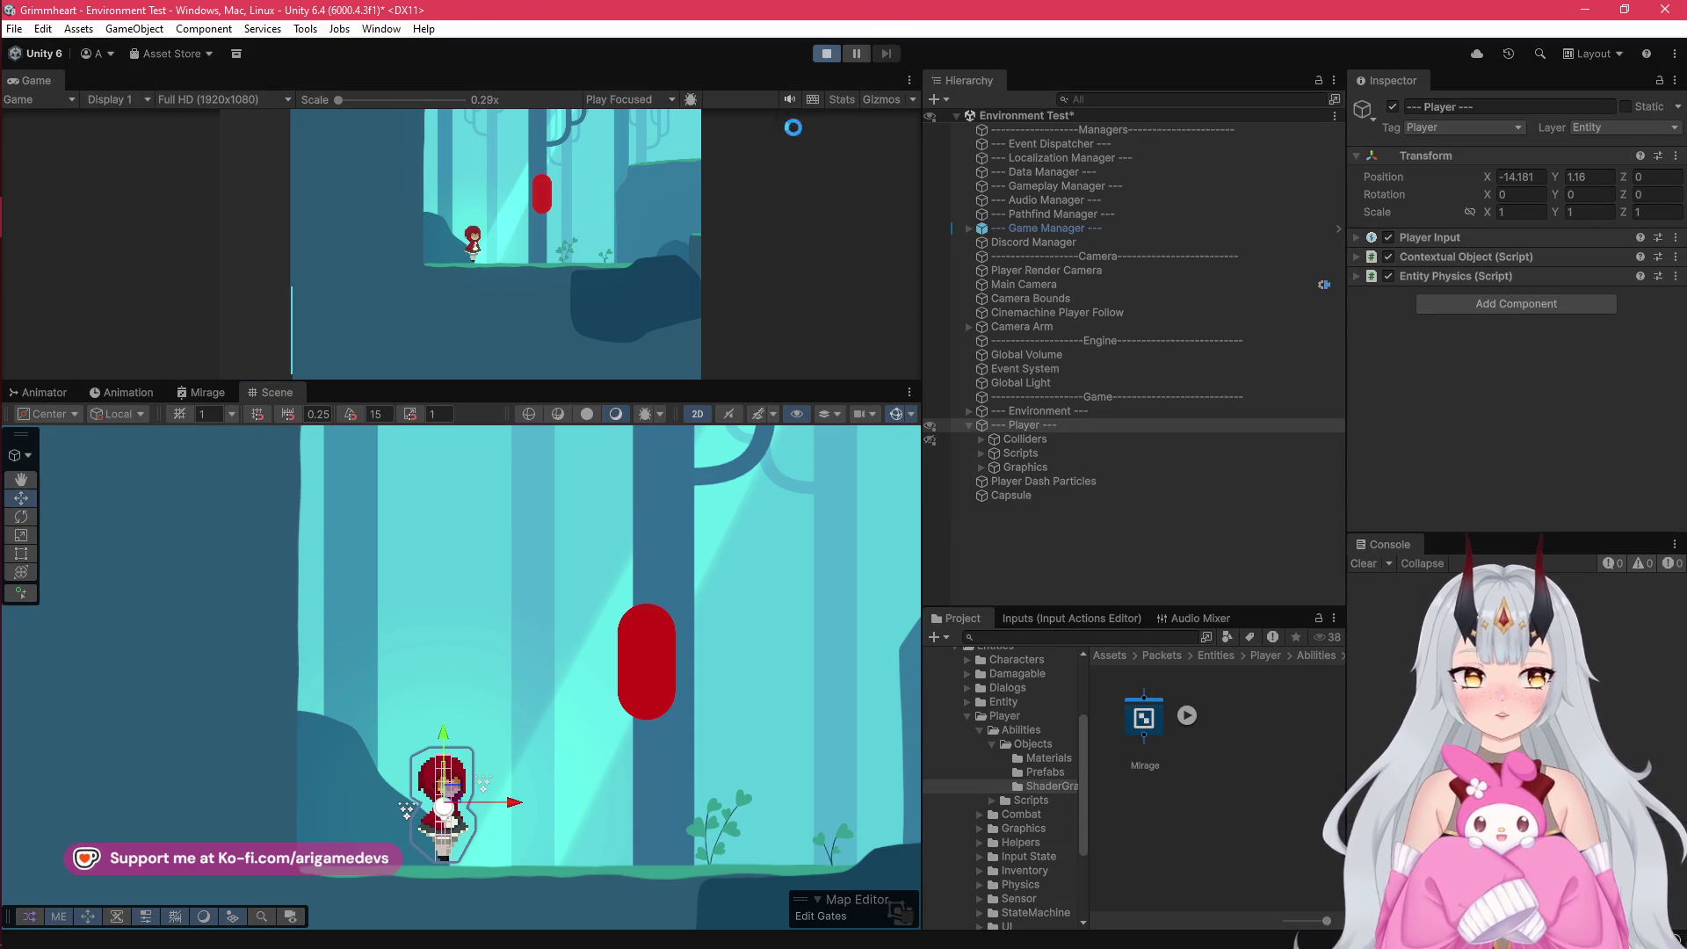
mouse_move(27, 216)
click(27, 133)
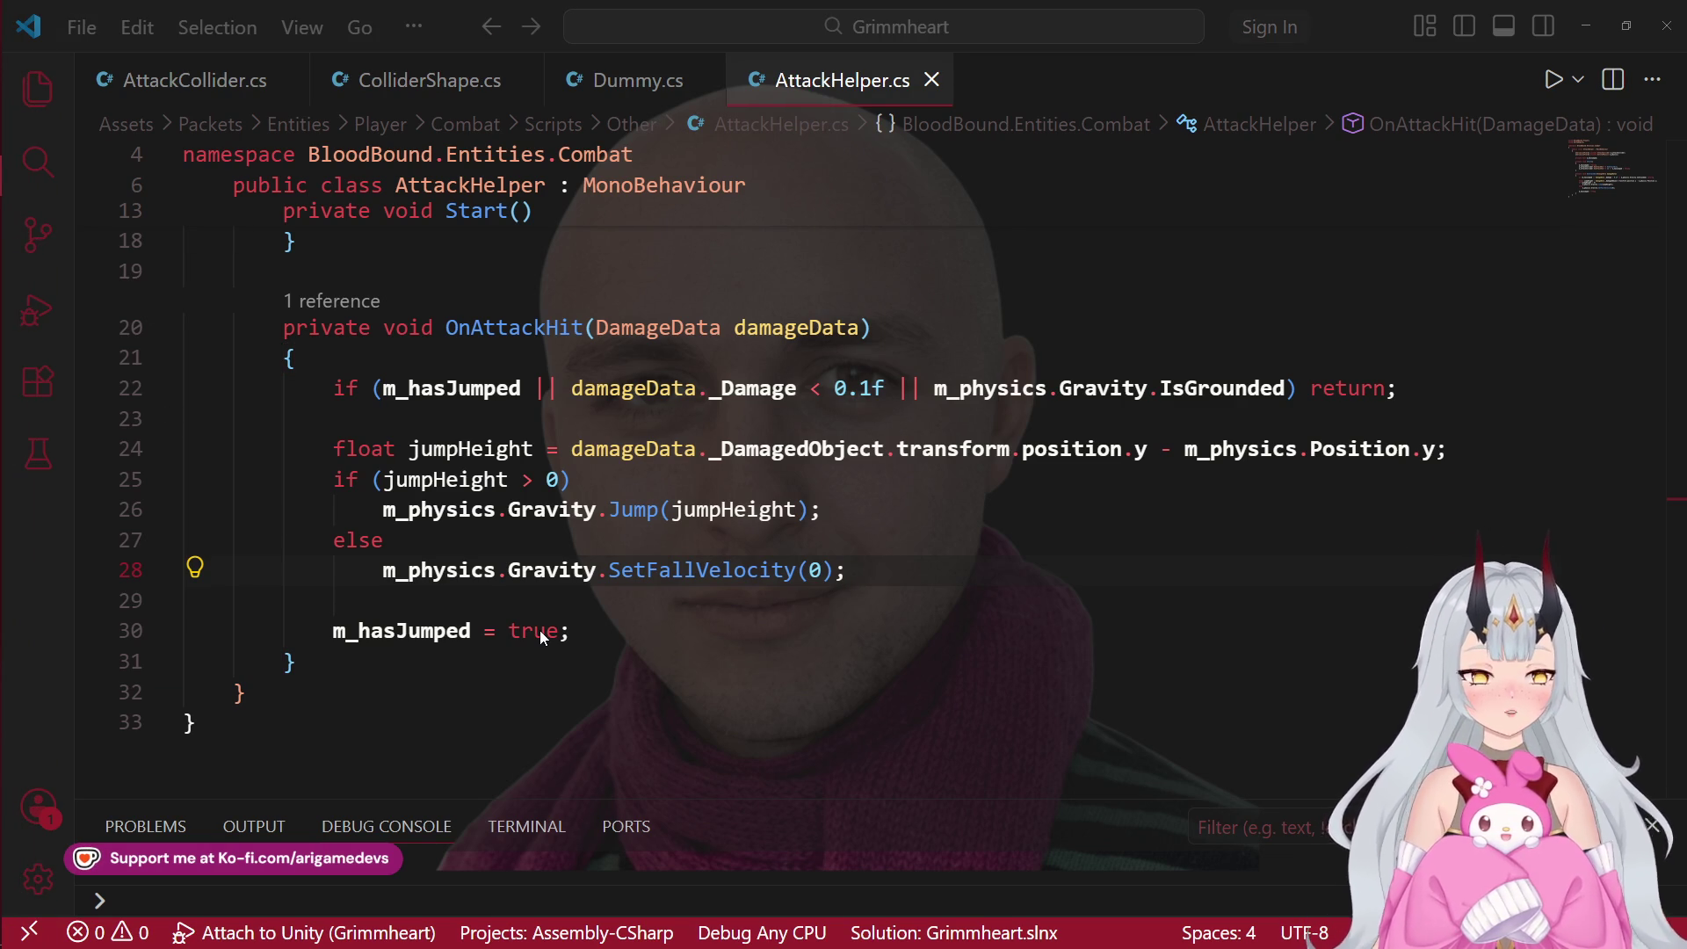
Step: Playtest by walking the player with D/A and jumping with Space into the red capsule
mouse_move(2, 200)
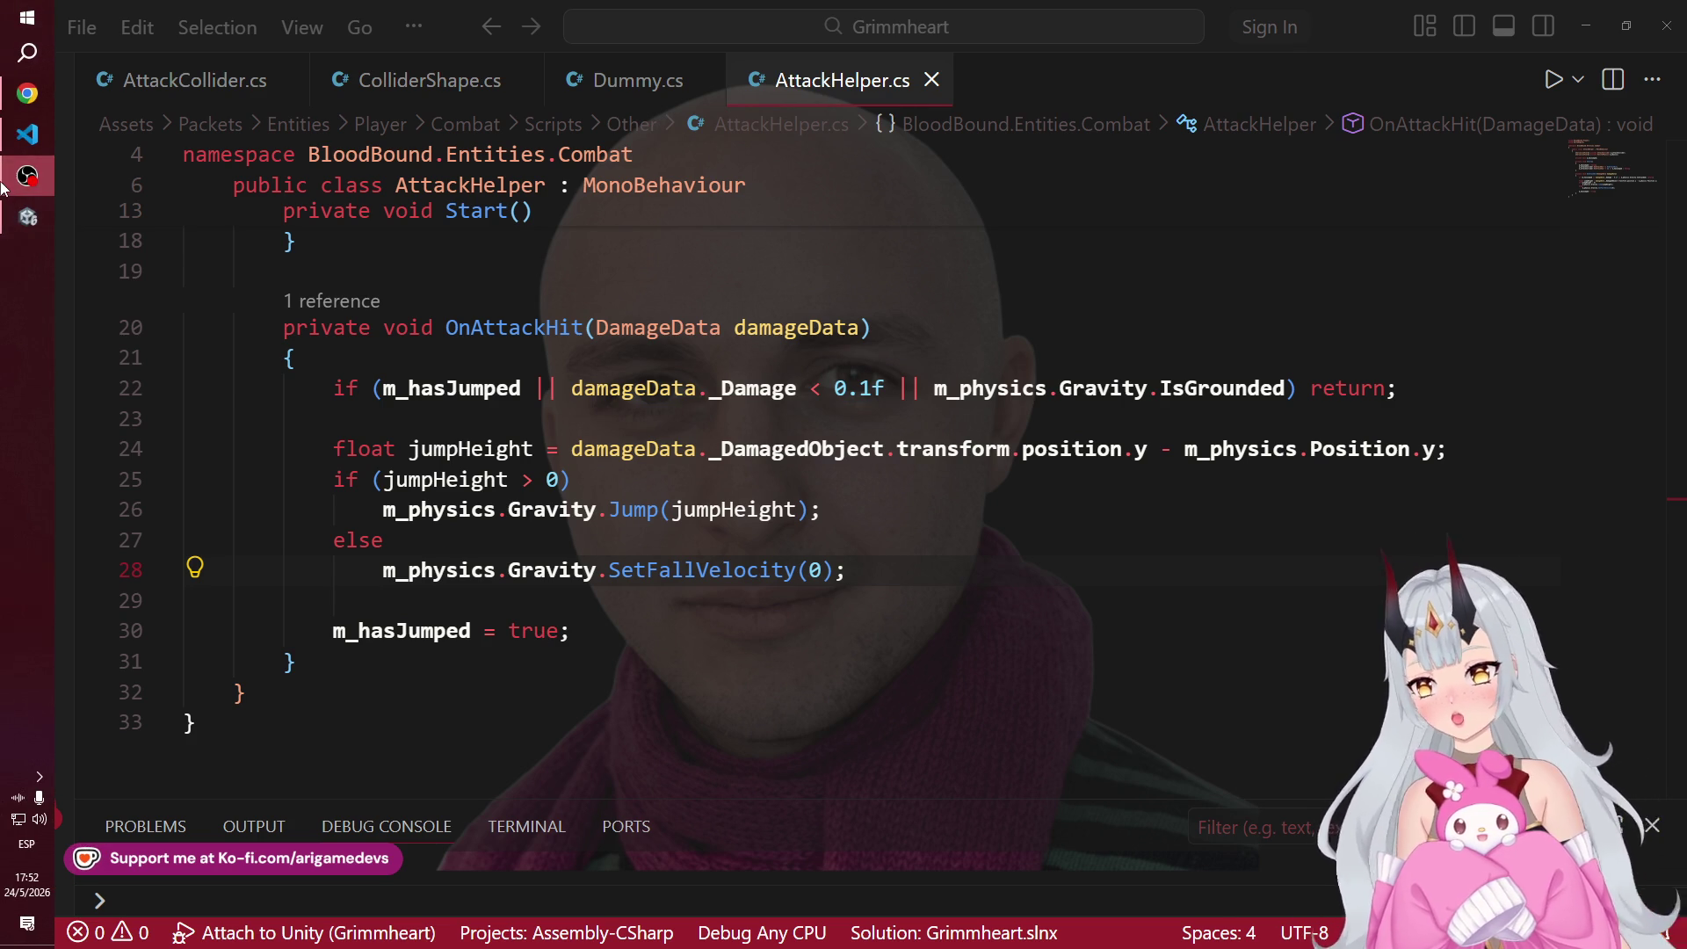
click(27, 217)
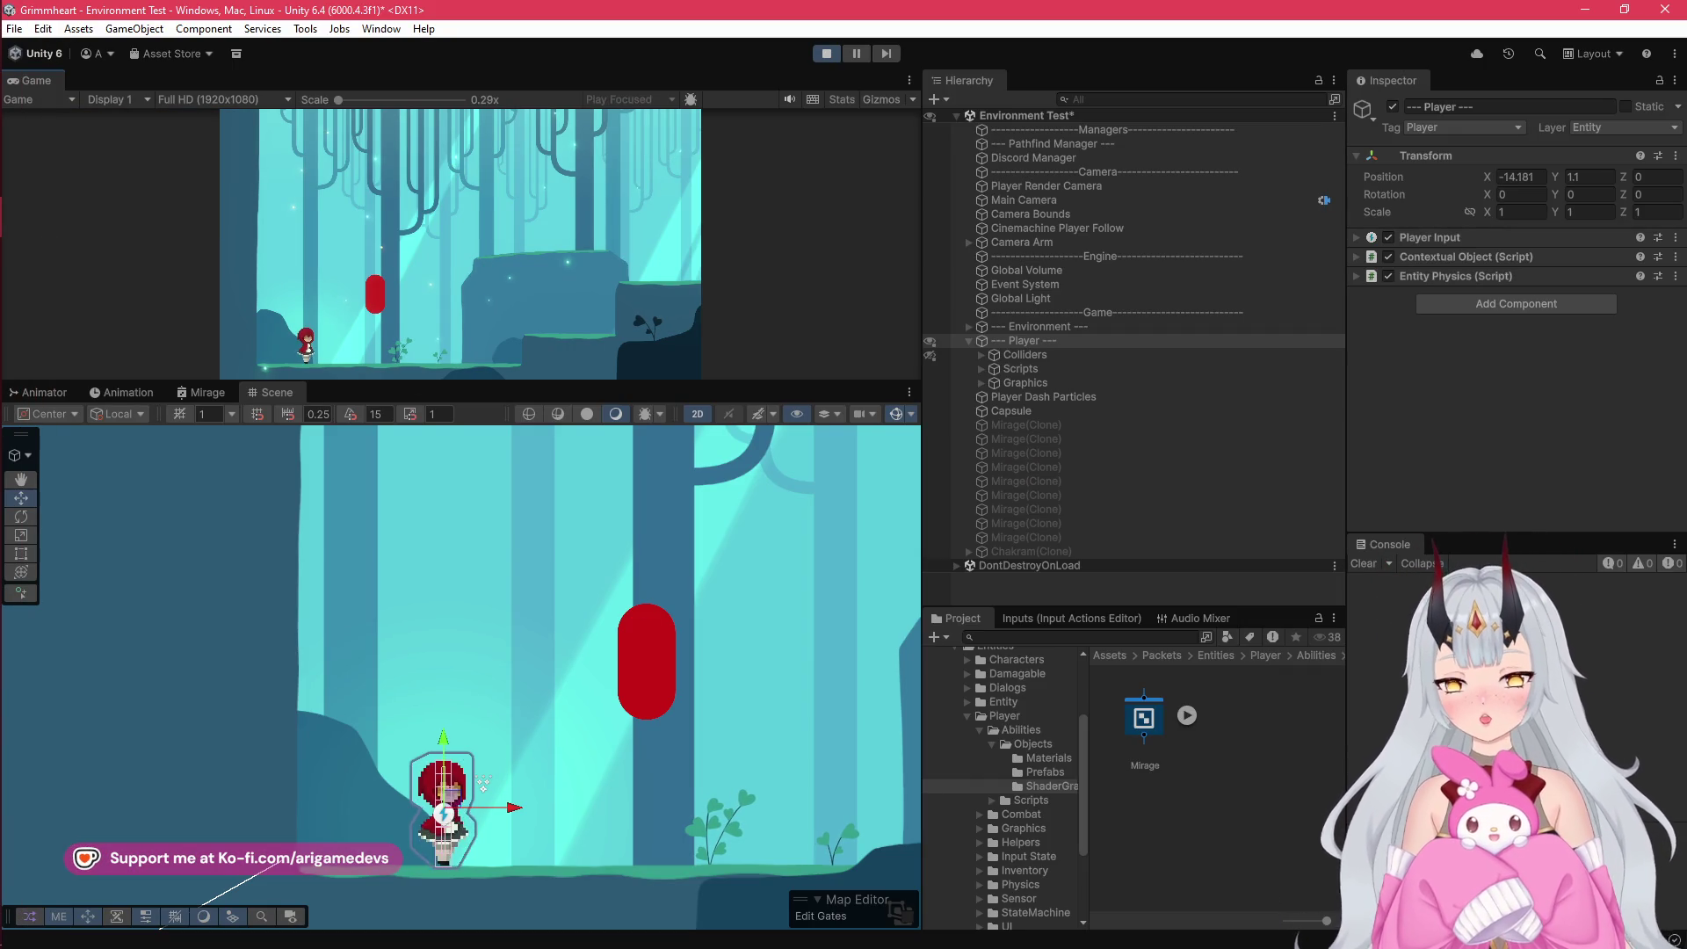
key(d)
key(space)
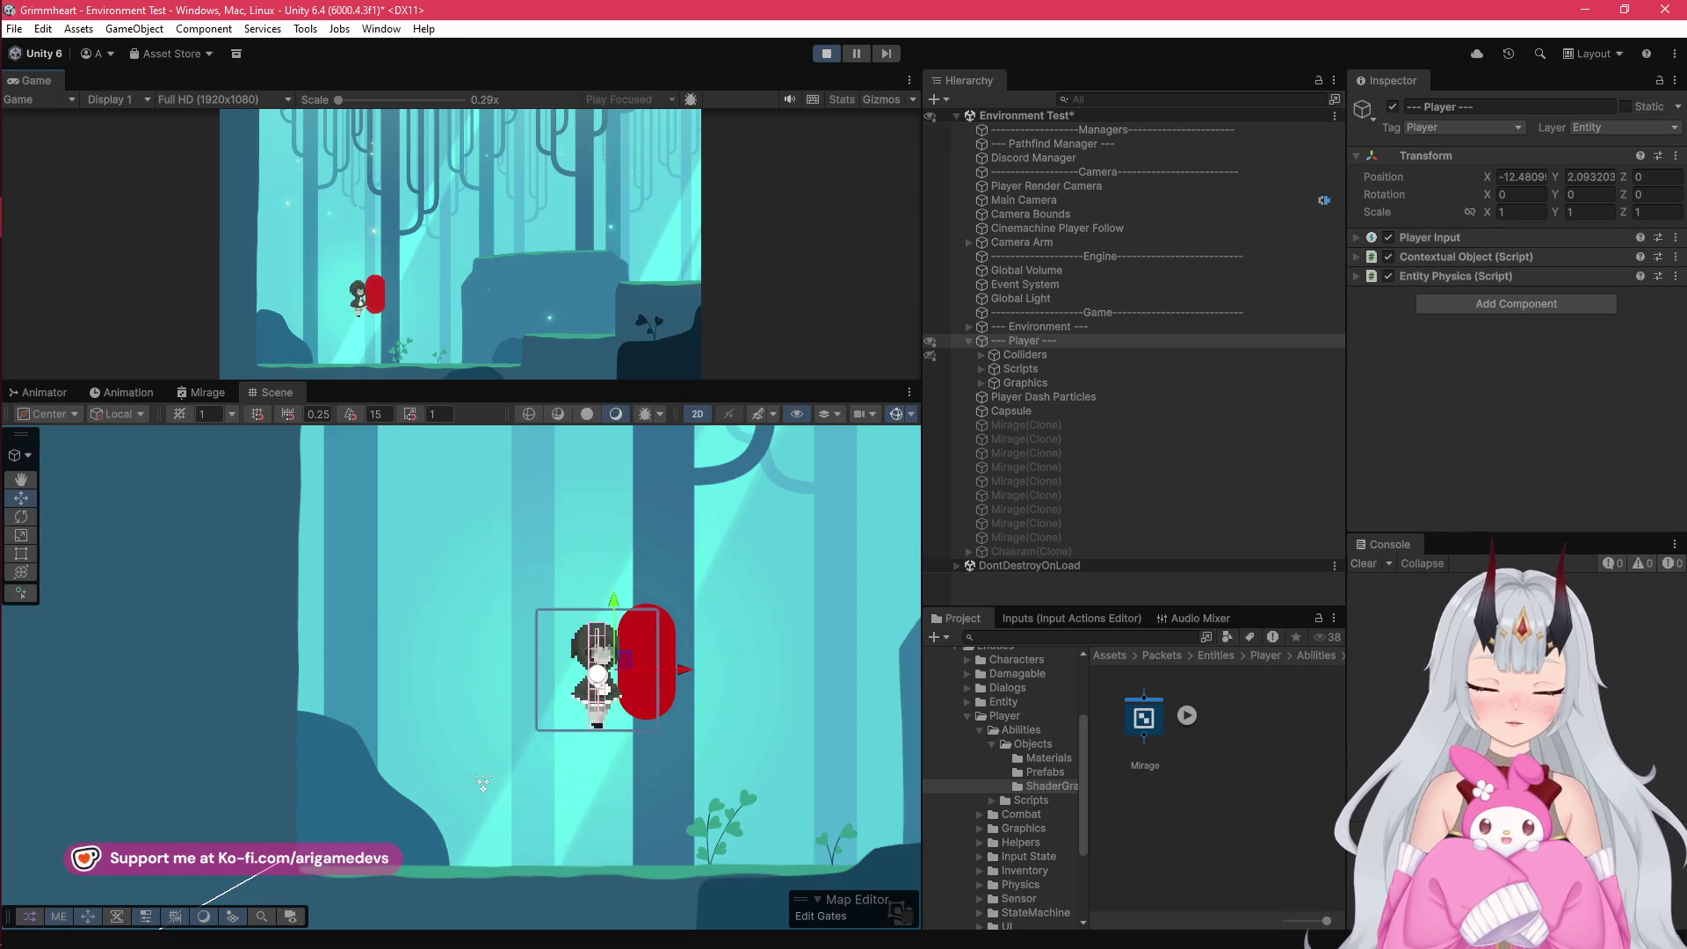
key(a)
key(d)
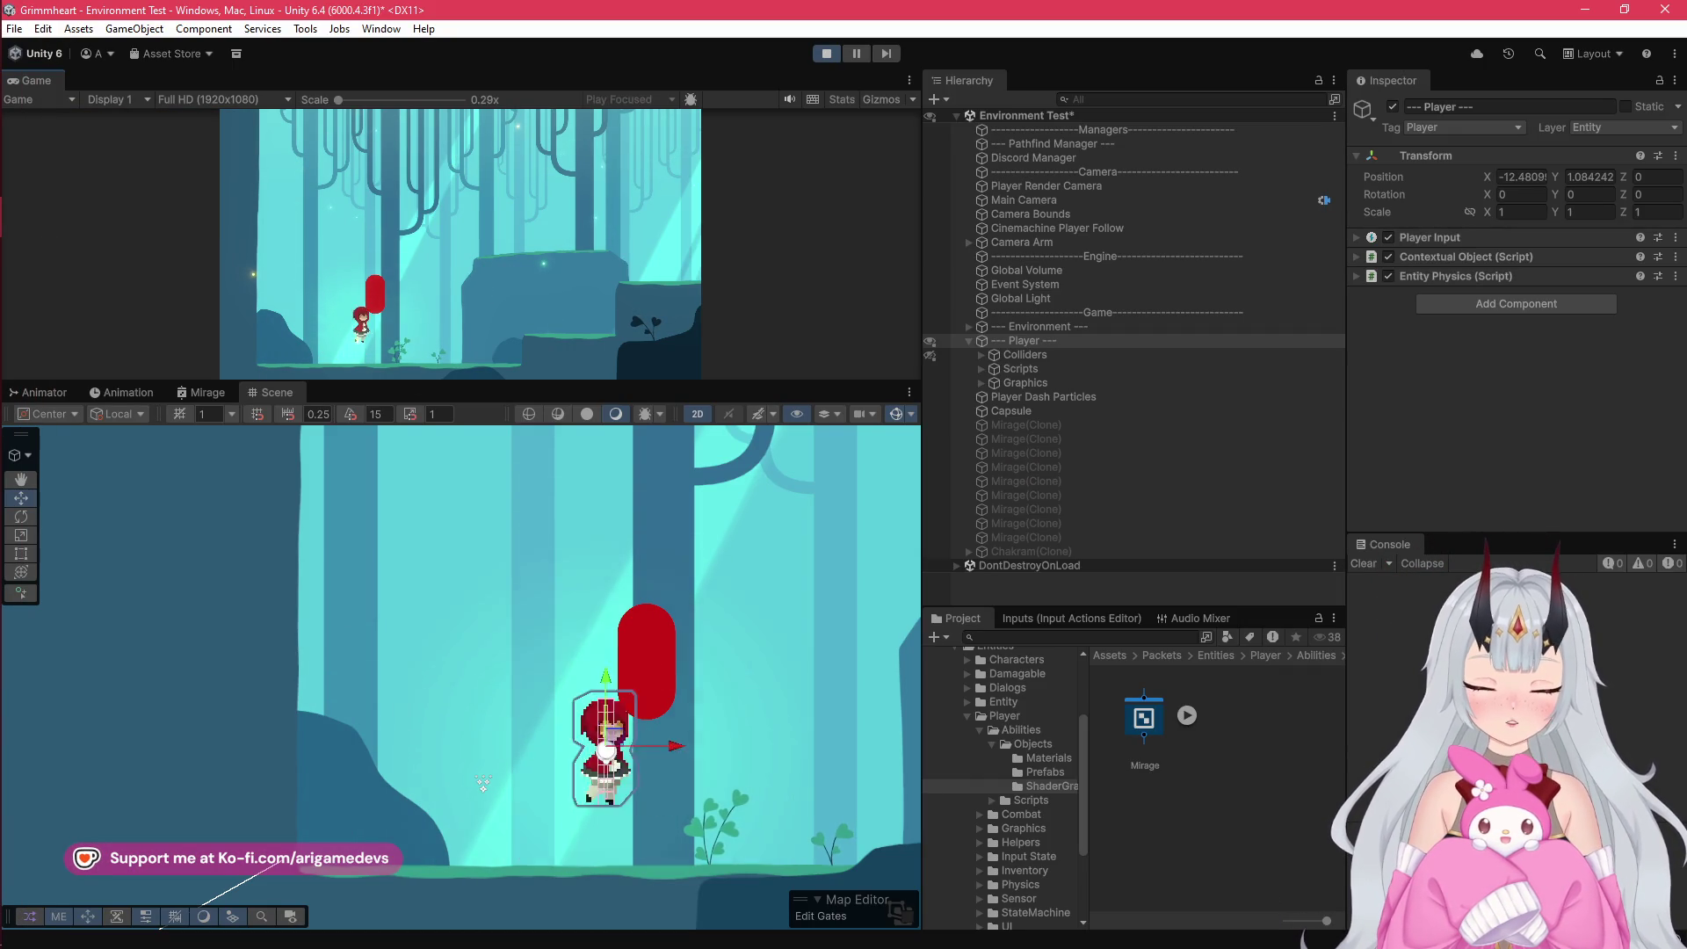
key(a)
key(a)
key(d)
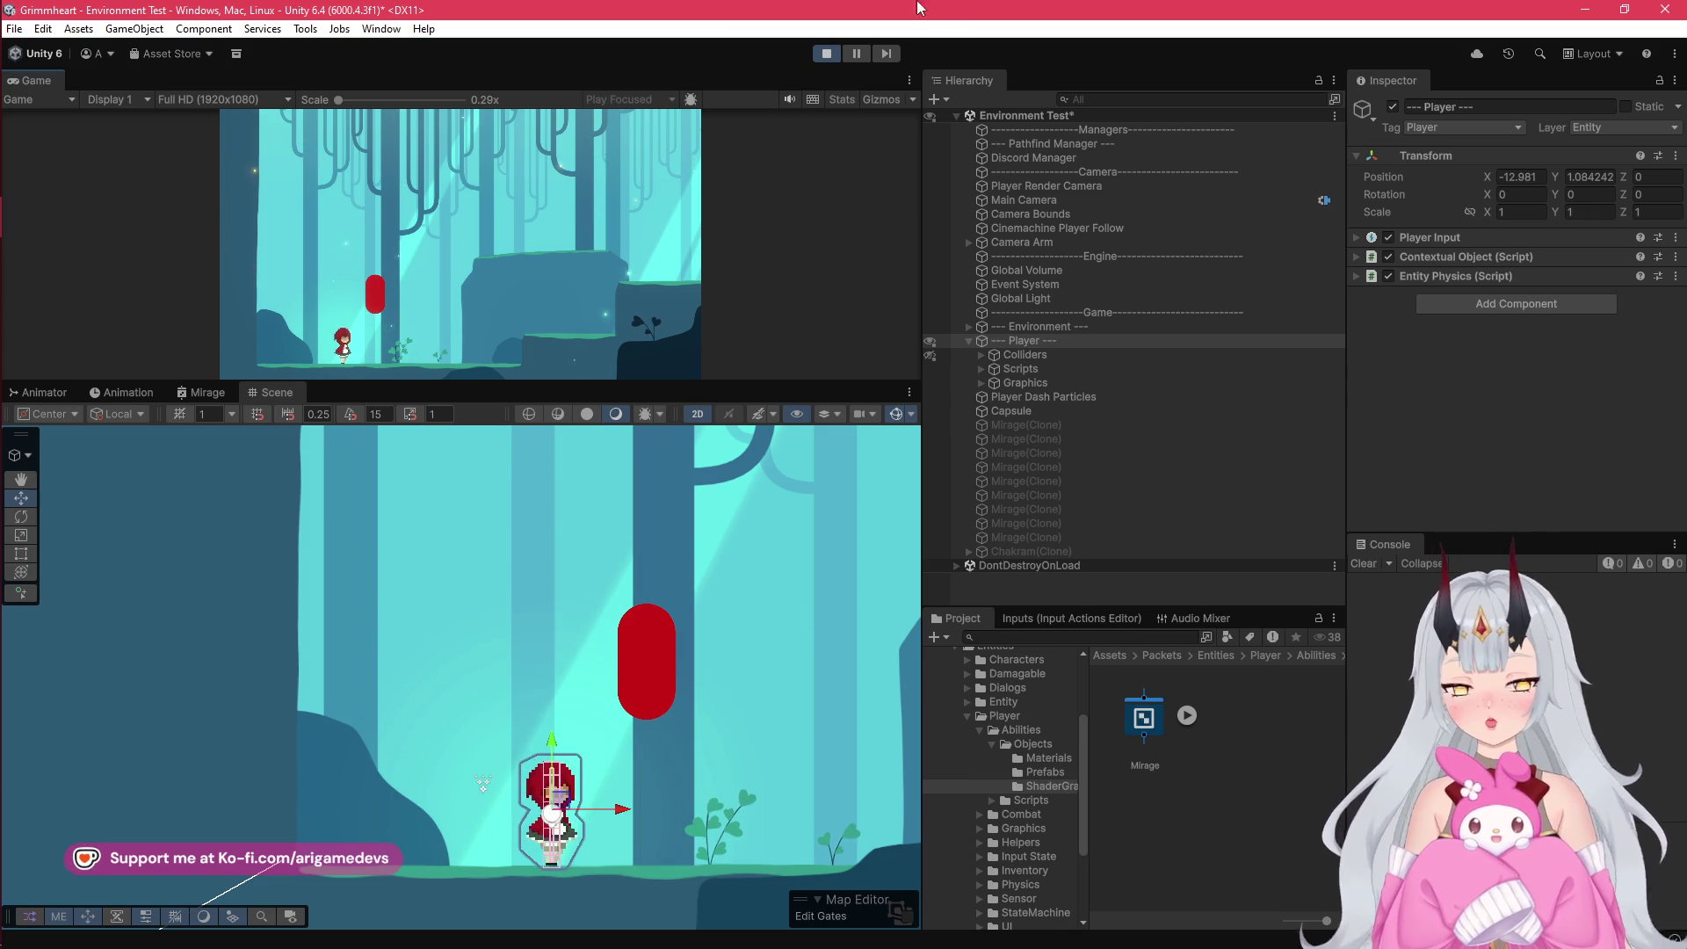
Step: Stop the game and bring up AttackCollider.cs in VS Code
click(826, 54)
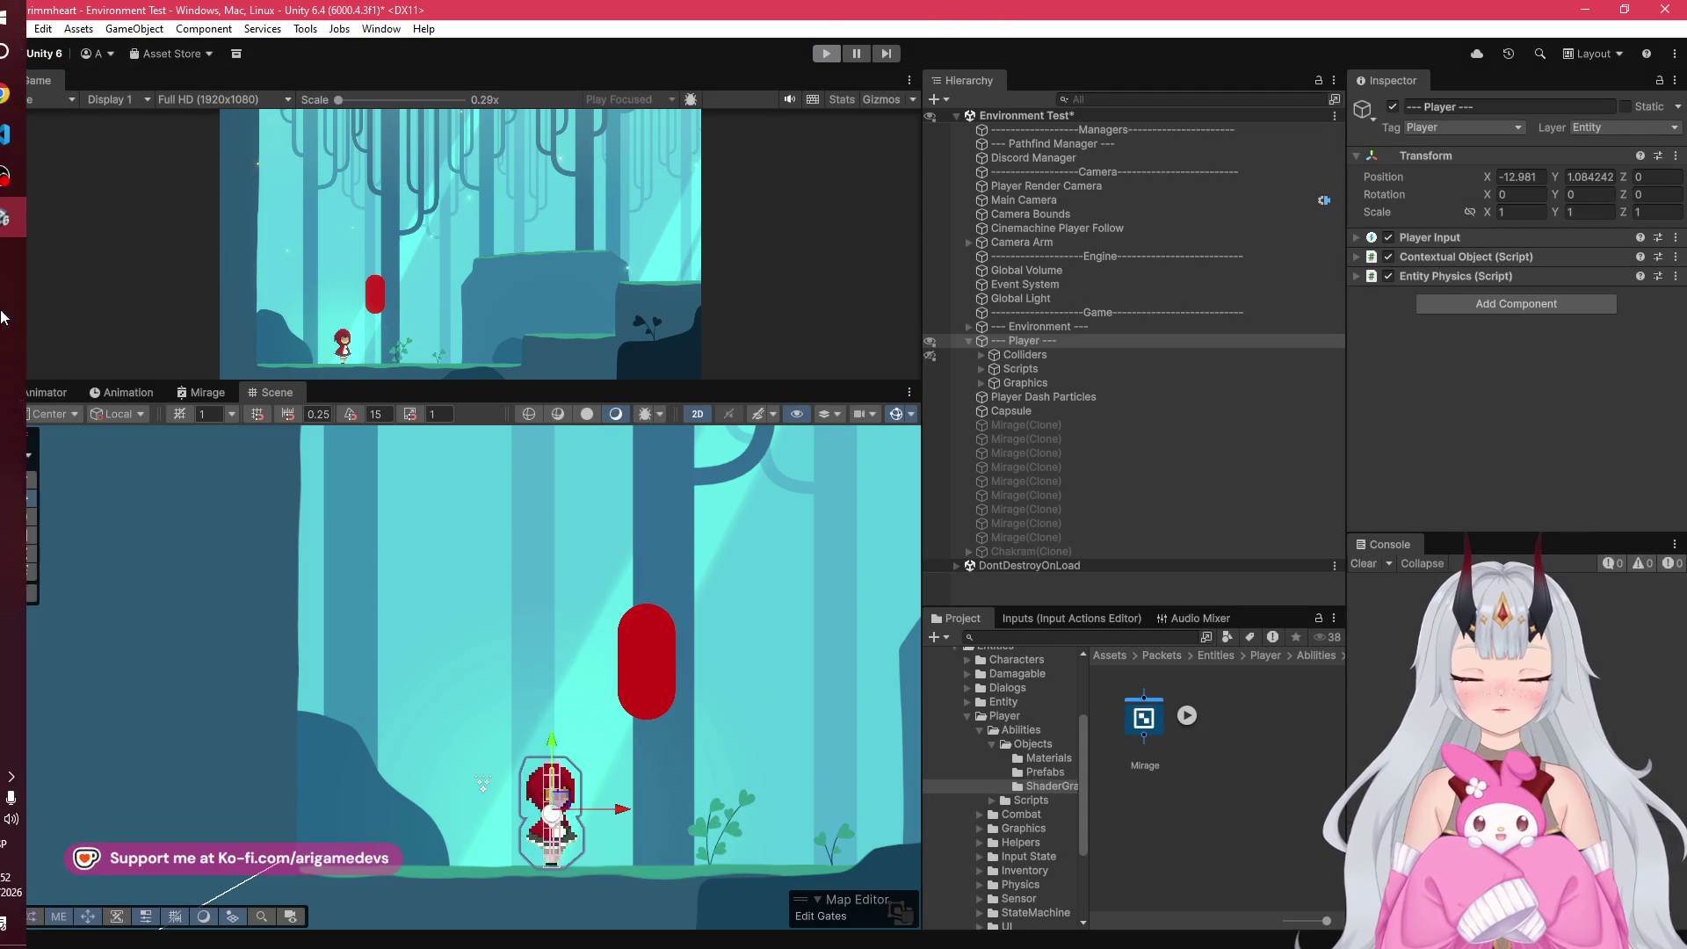
click(26, 282)
click(154, 80)
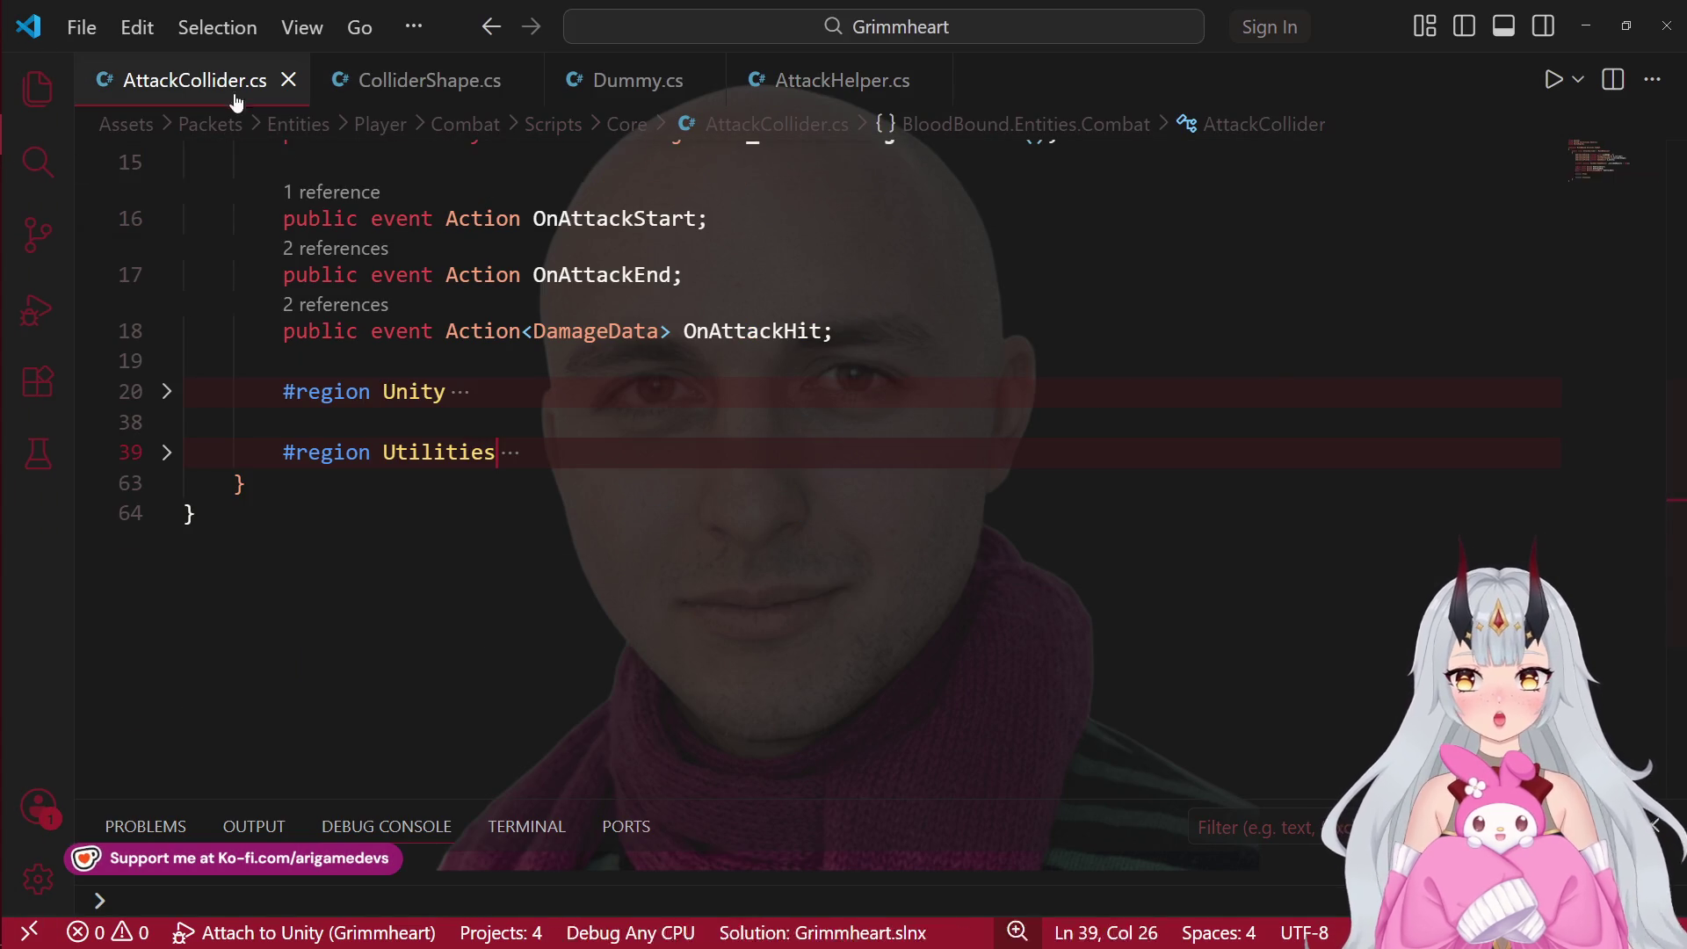
Step: Expand the Utilities region of AttackCollider.cs and select a line inside it
click(161, 451)
scroll(160, 447, down, 4)
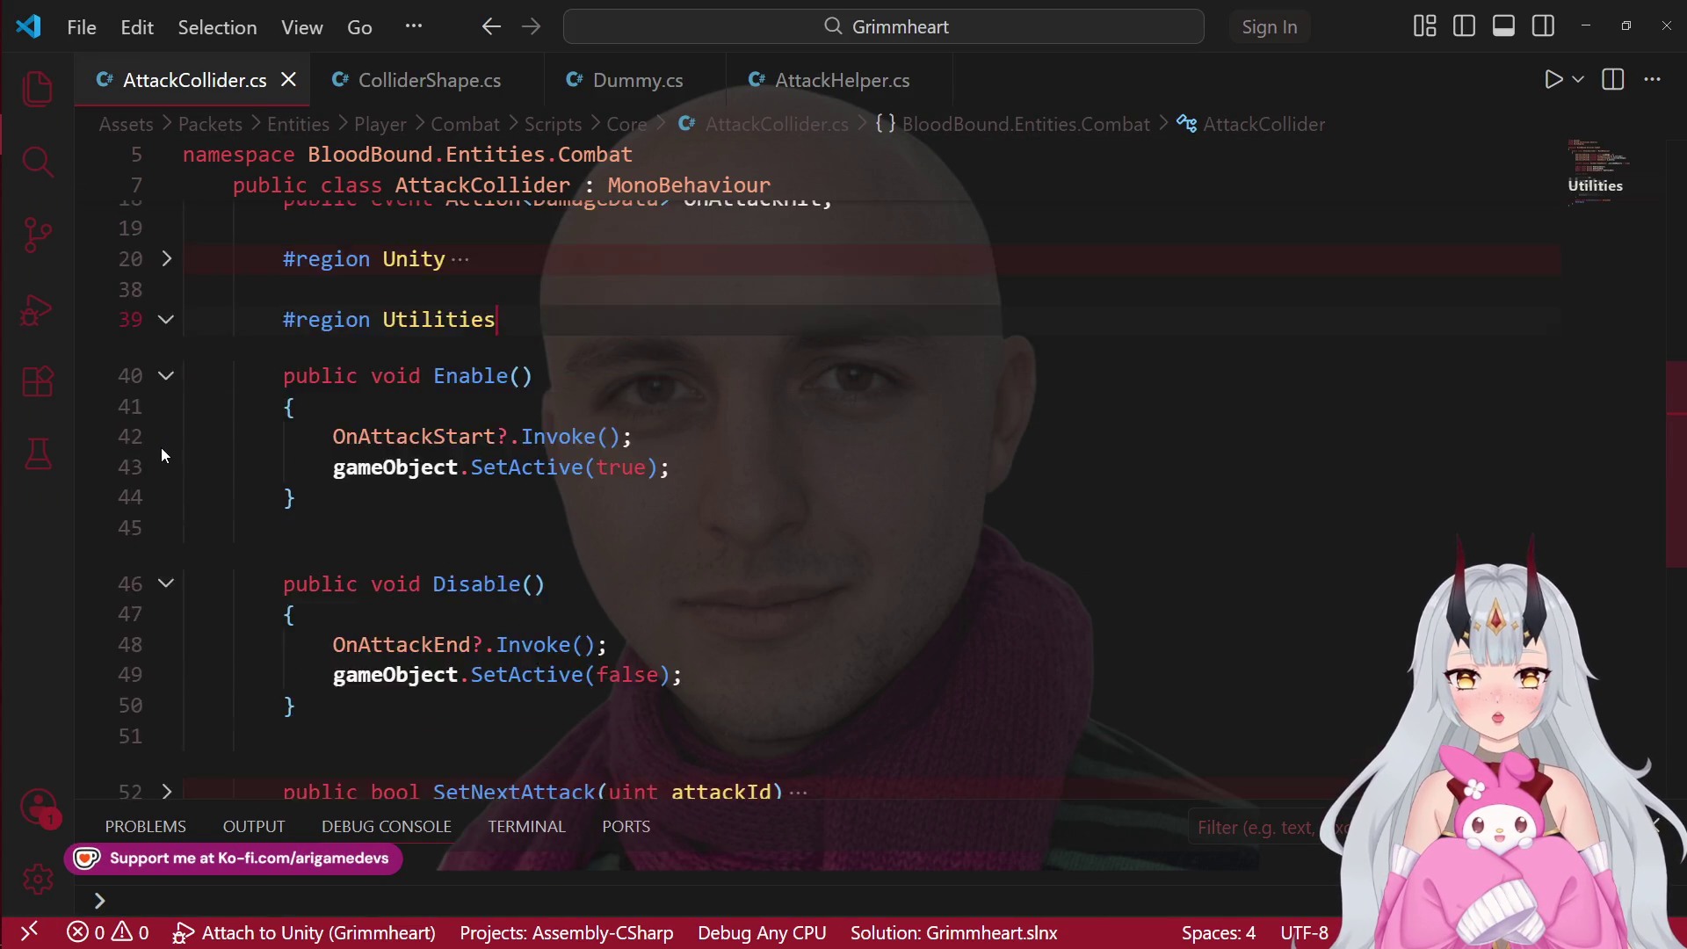
scroll(176, 508, up, 2)
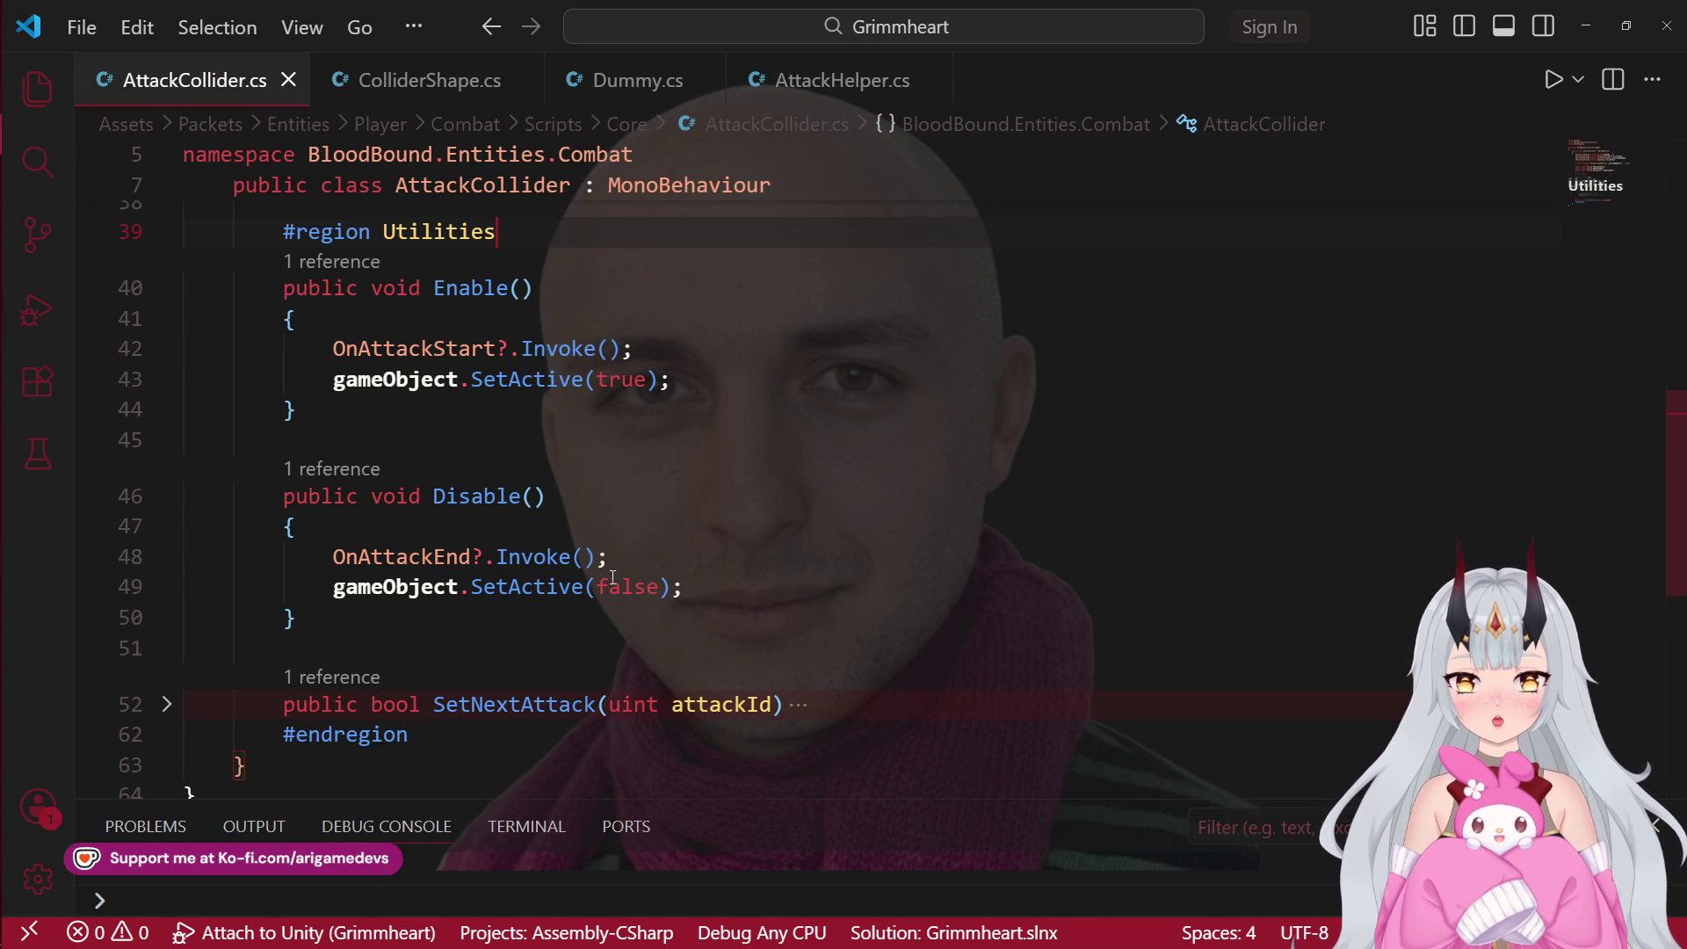
drag(607, 556, 334, 557)
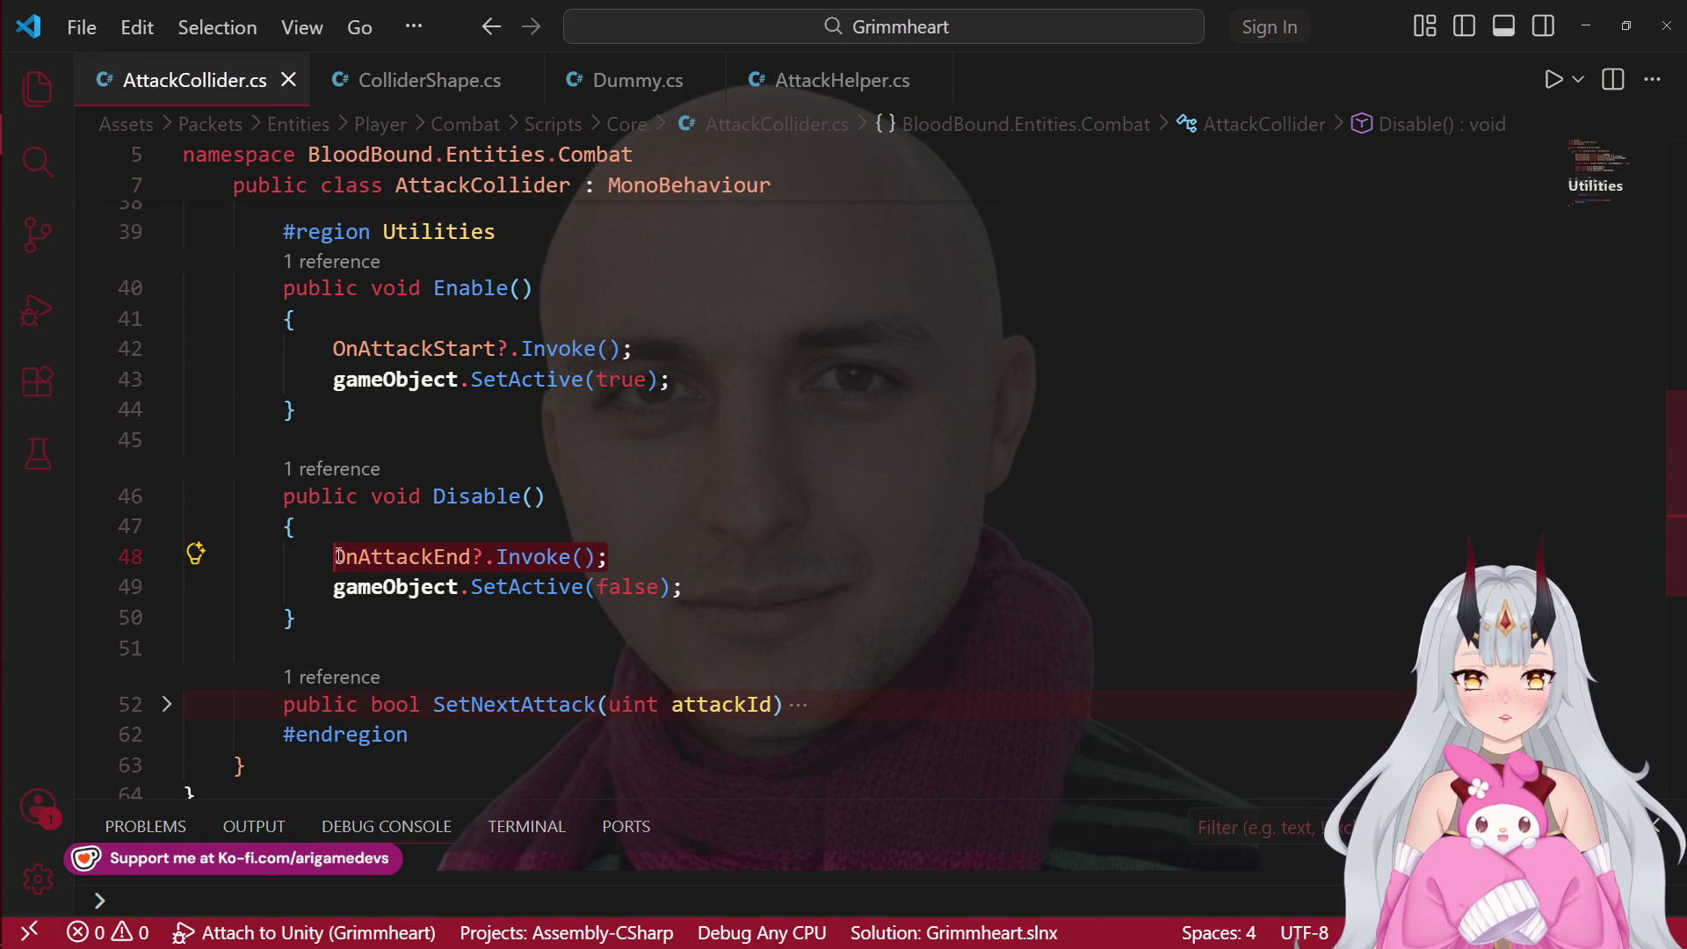
Step: Compare the OnAttackEnd subscription in AttackHelper's Start() with AttackCollider's OnAttackEnd invoke line
click(875, 80)
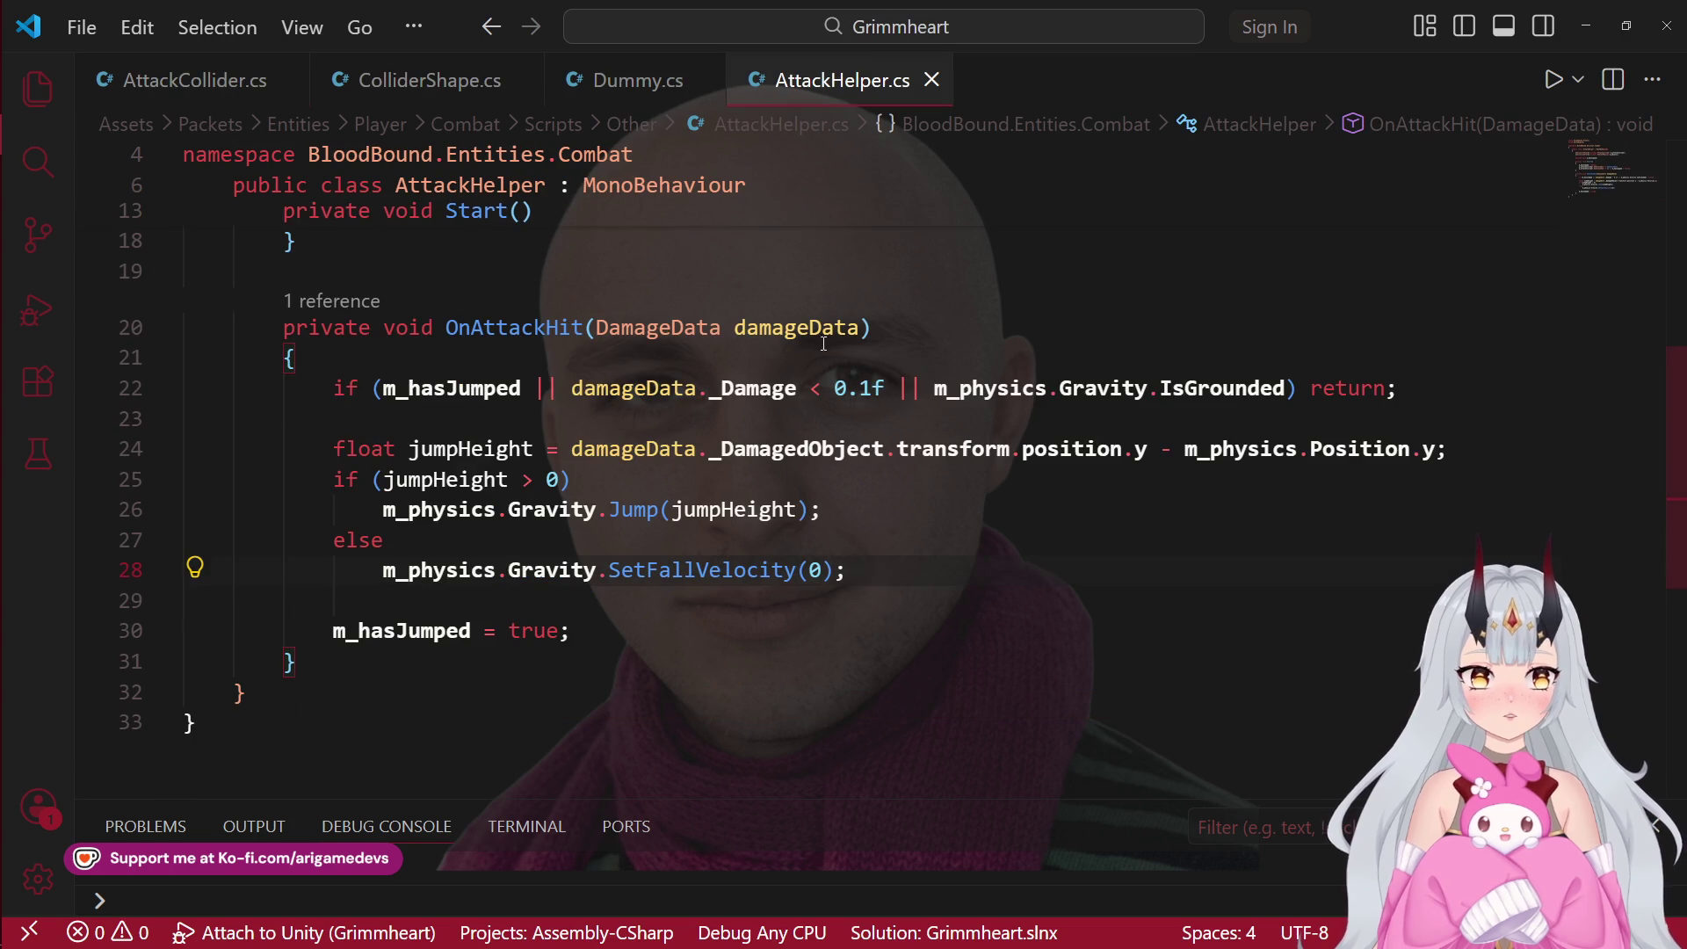
scroll(775, 387, up, 3)
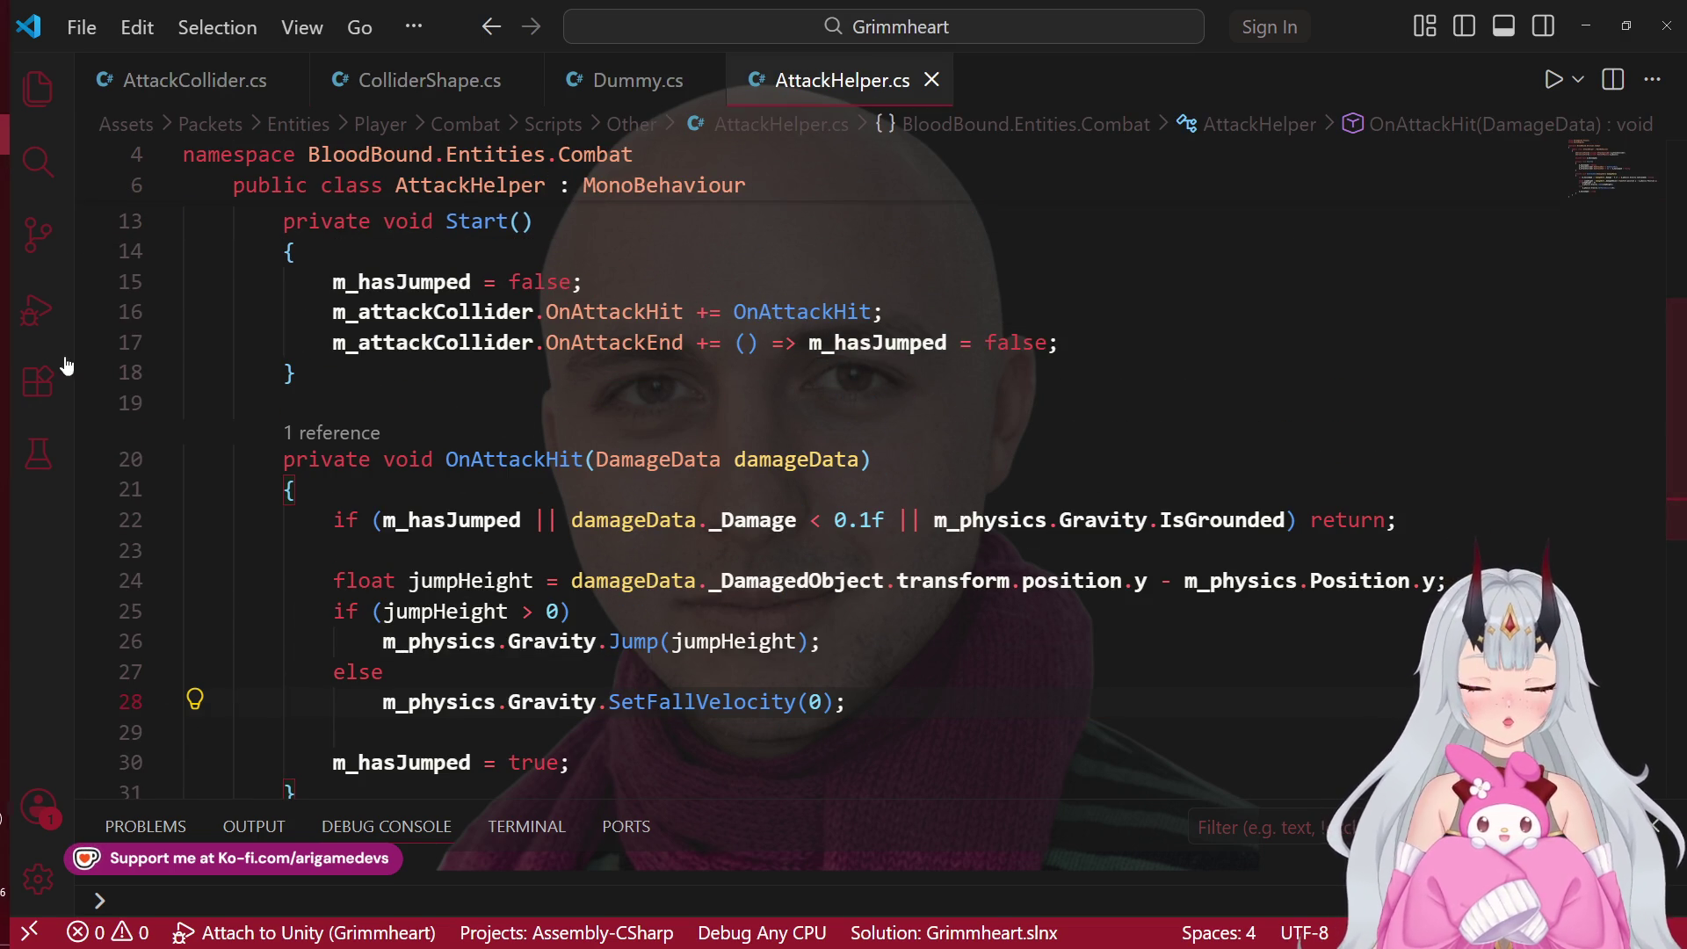
click(27, 216)
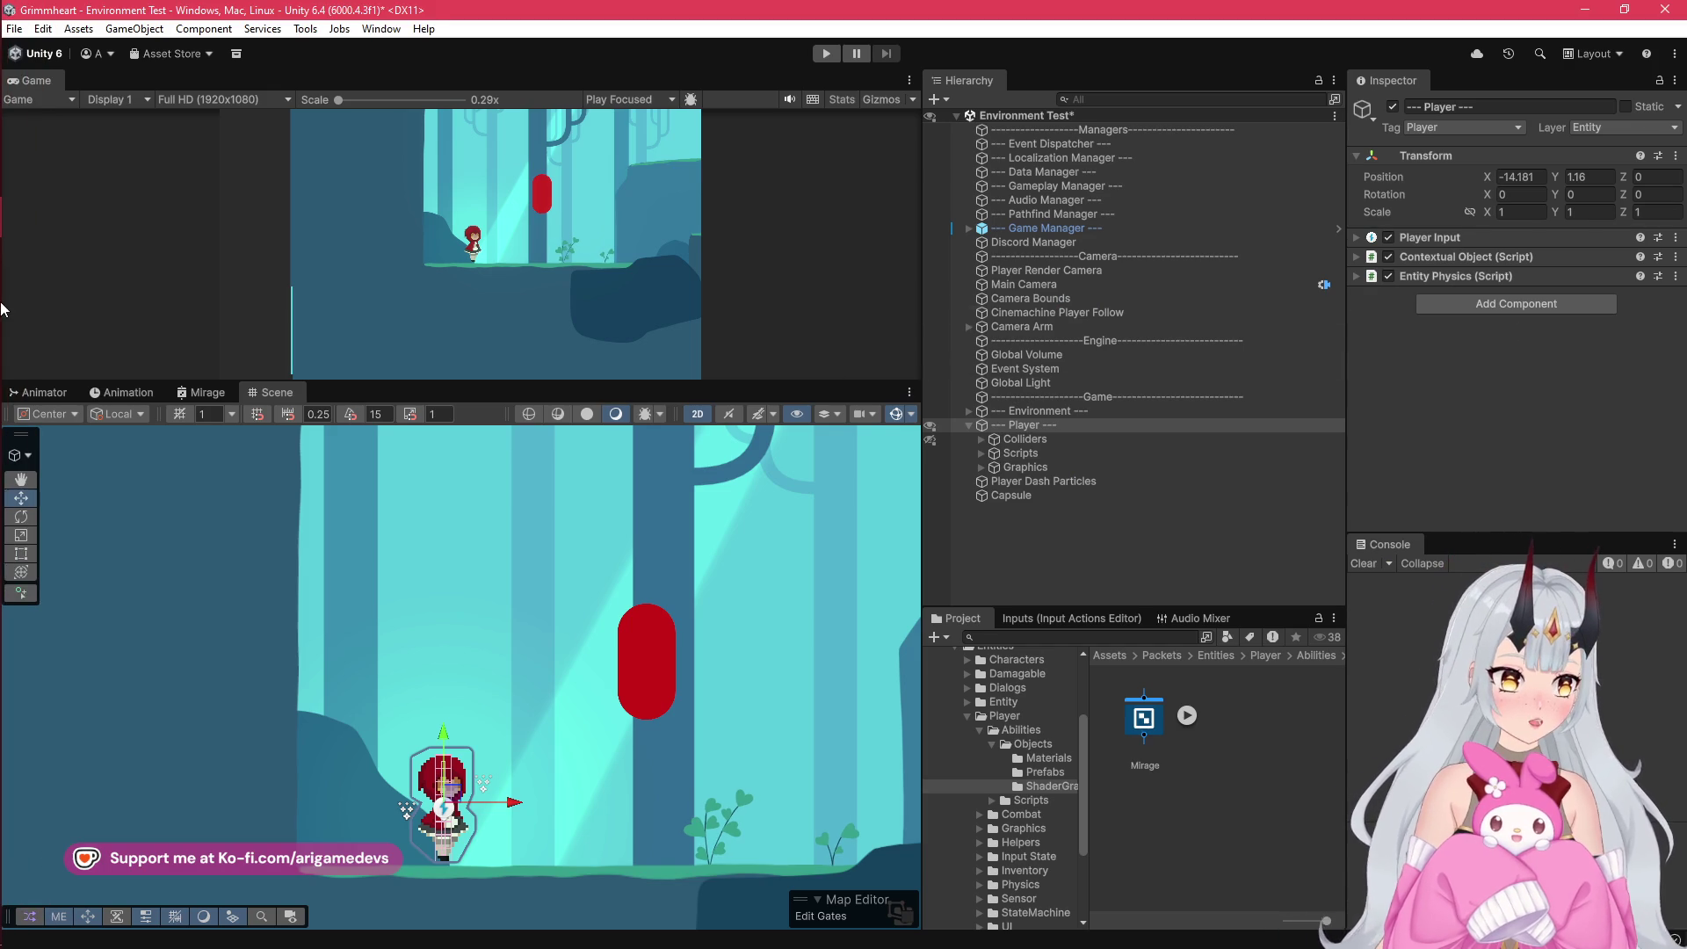
click(24, 149)
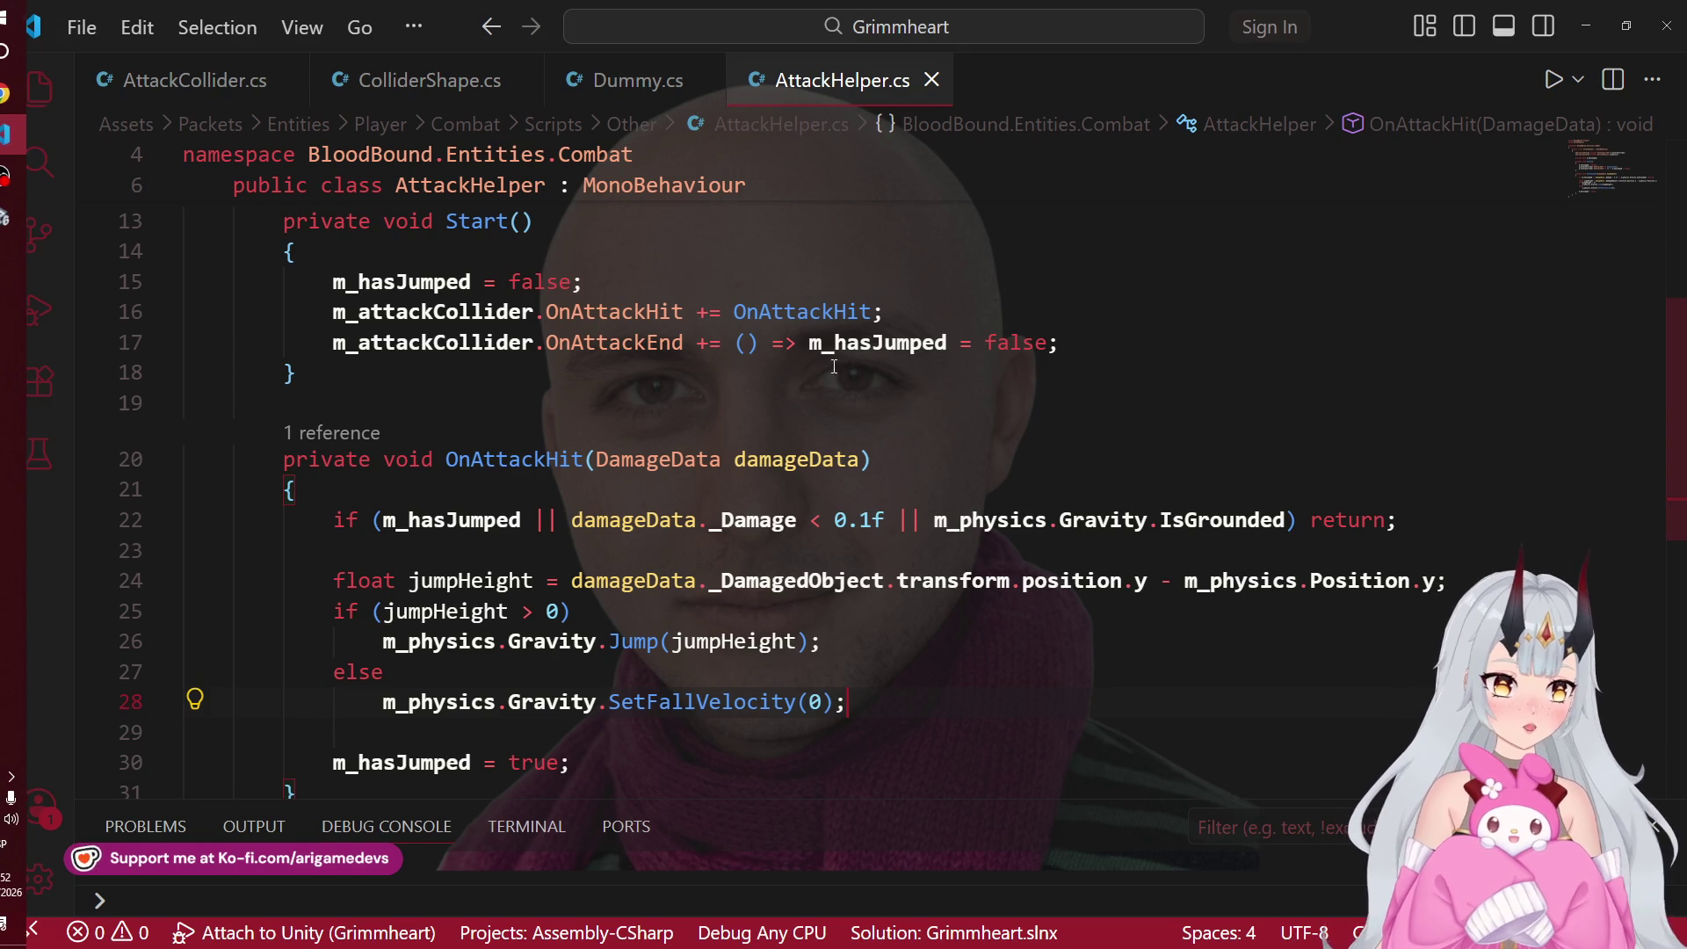
click(879, 342)
drag(1059, 342, 456, 341)
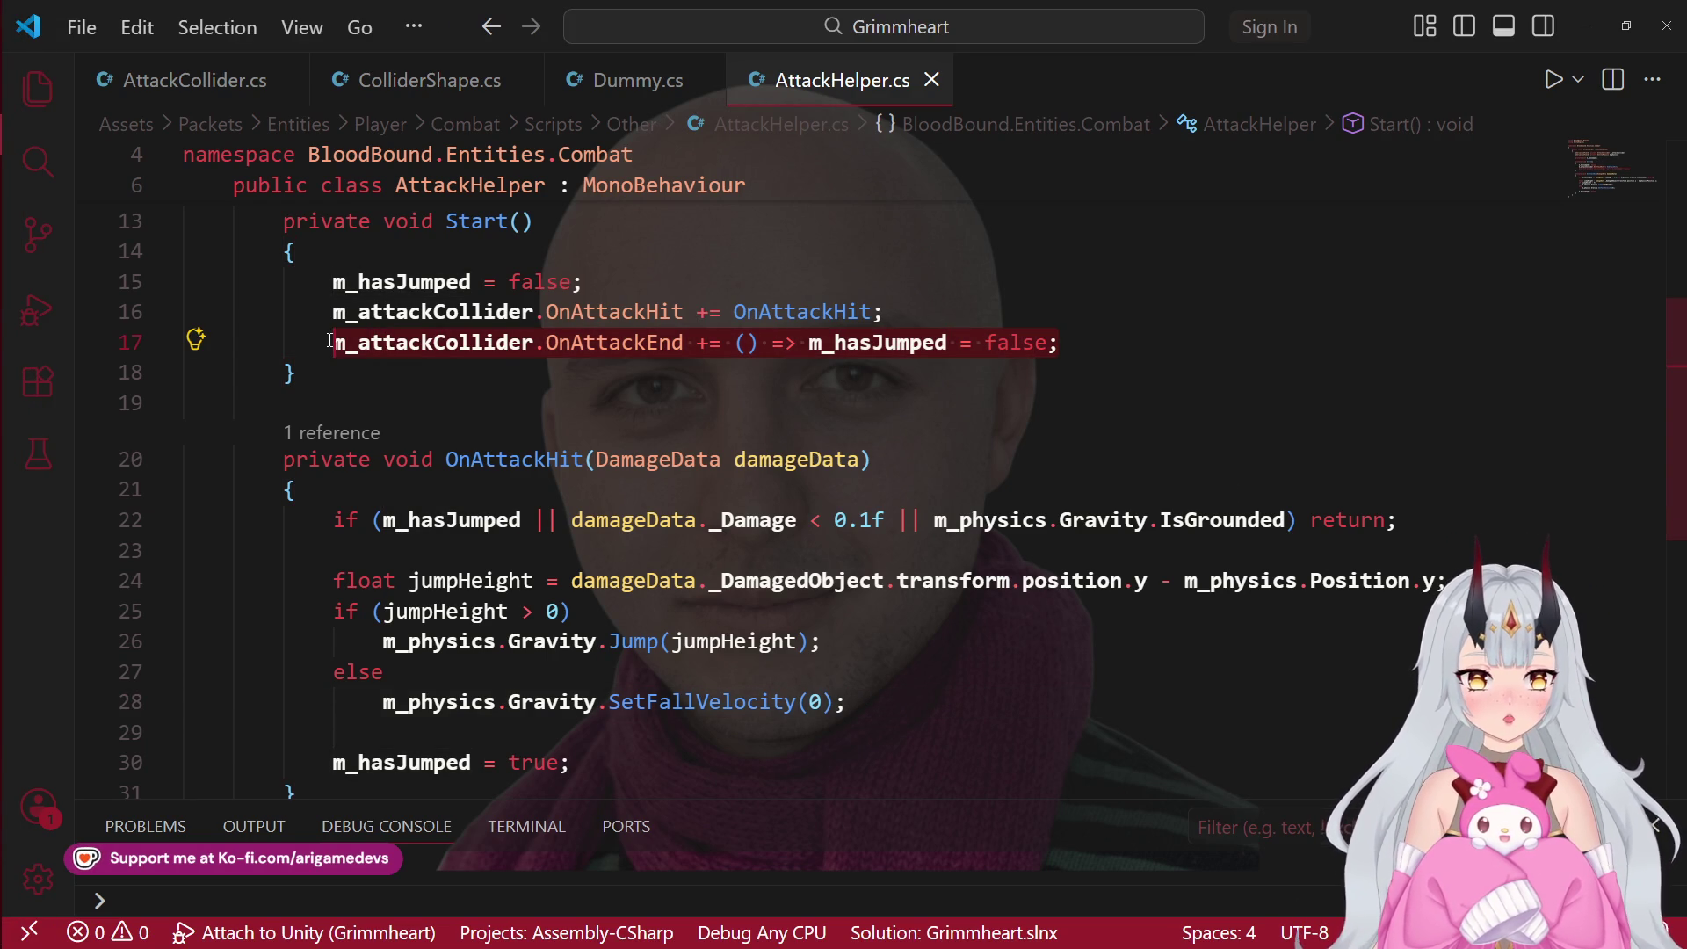
click(181, 67)
click(731, 584)
drag(615, 557, 331, 557)
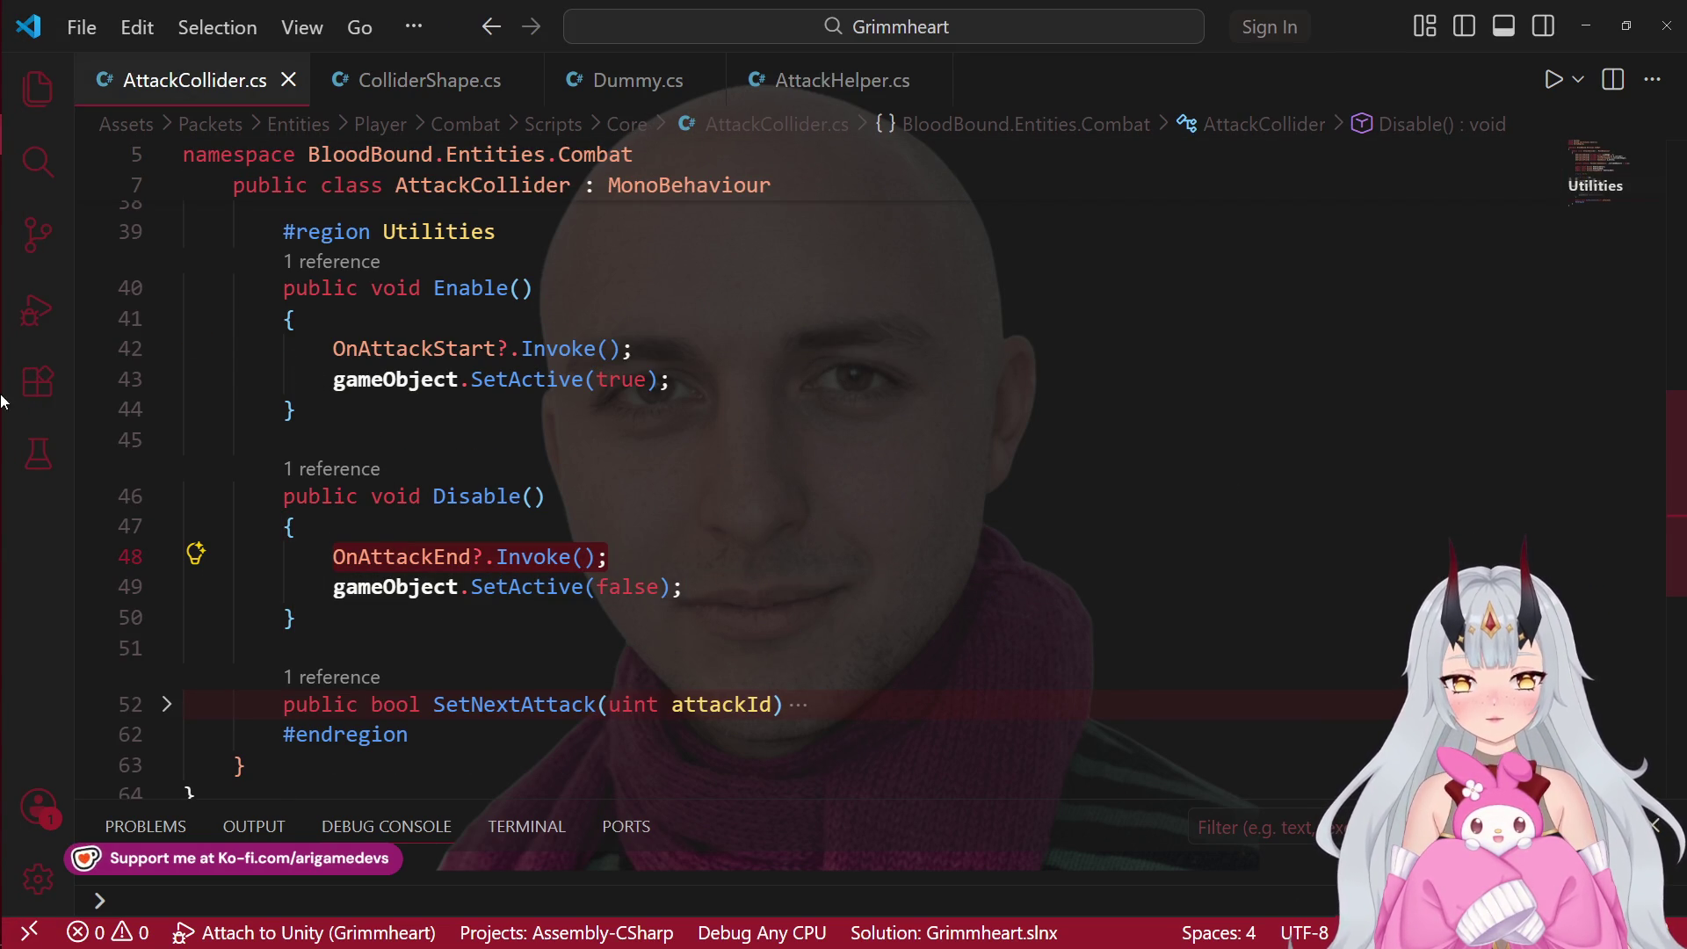
Step: In Unity's Hierarchy, check the player's Colliders object and the Environment group
click(28, 217)
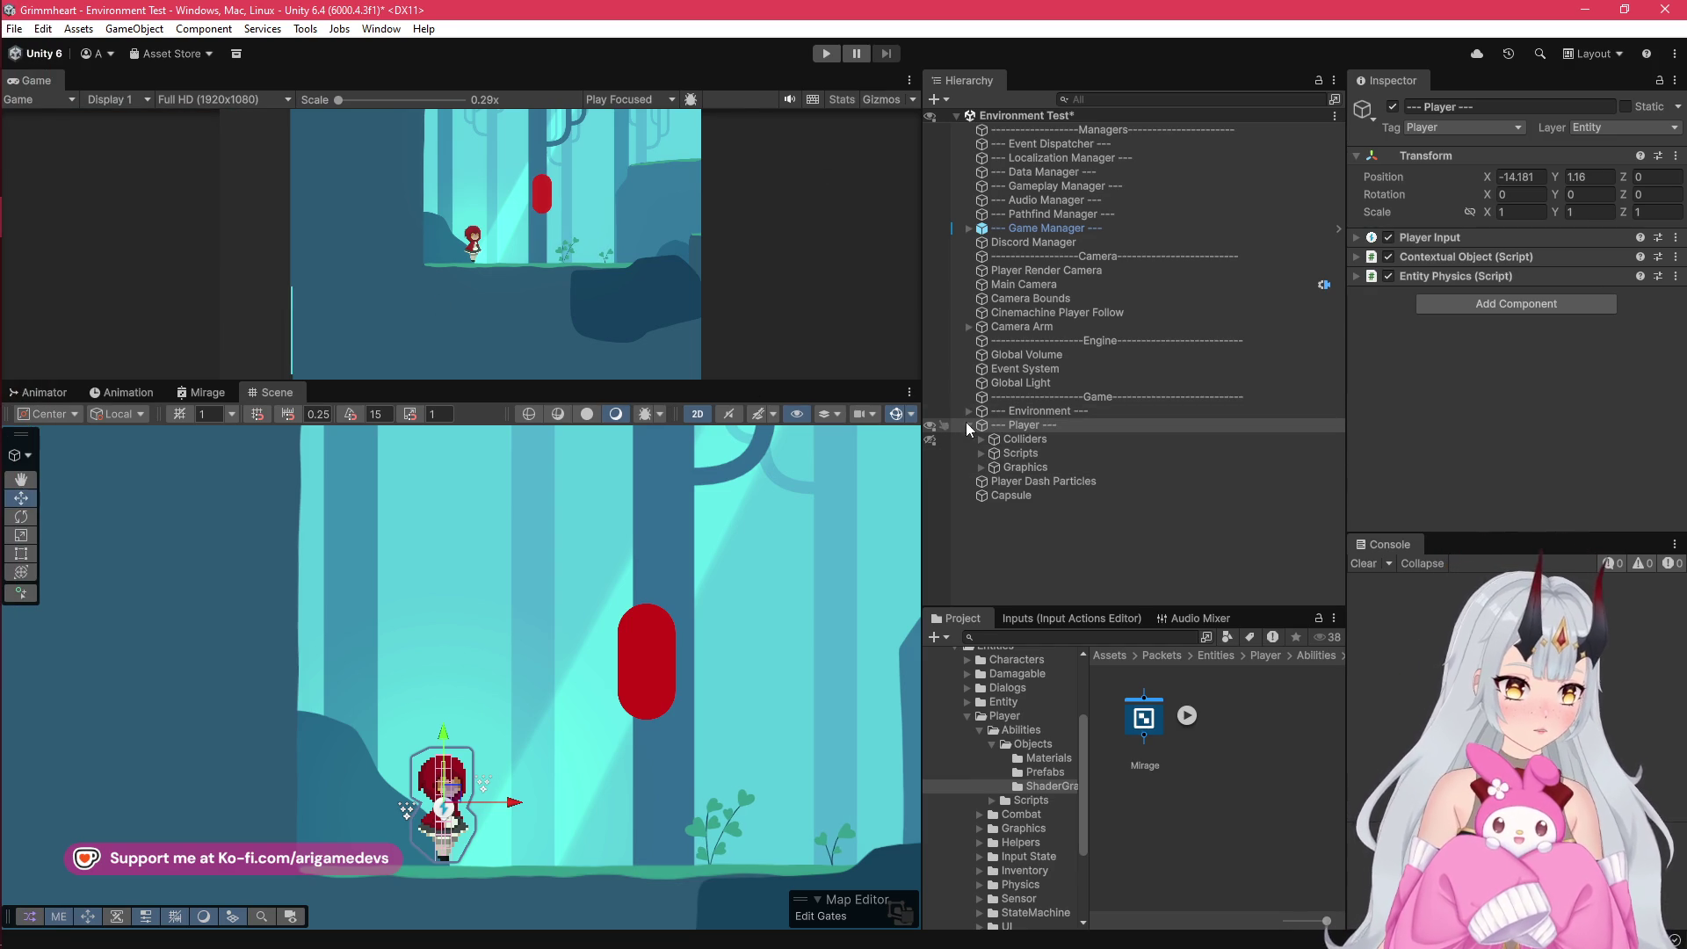
click(985, 438)
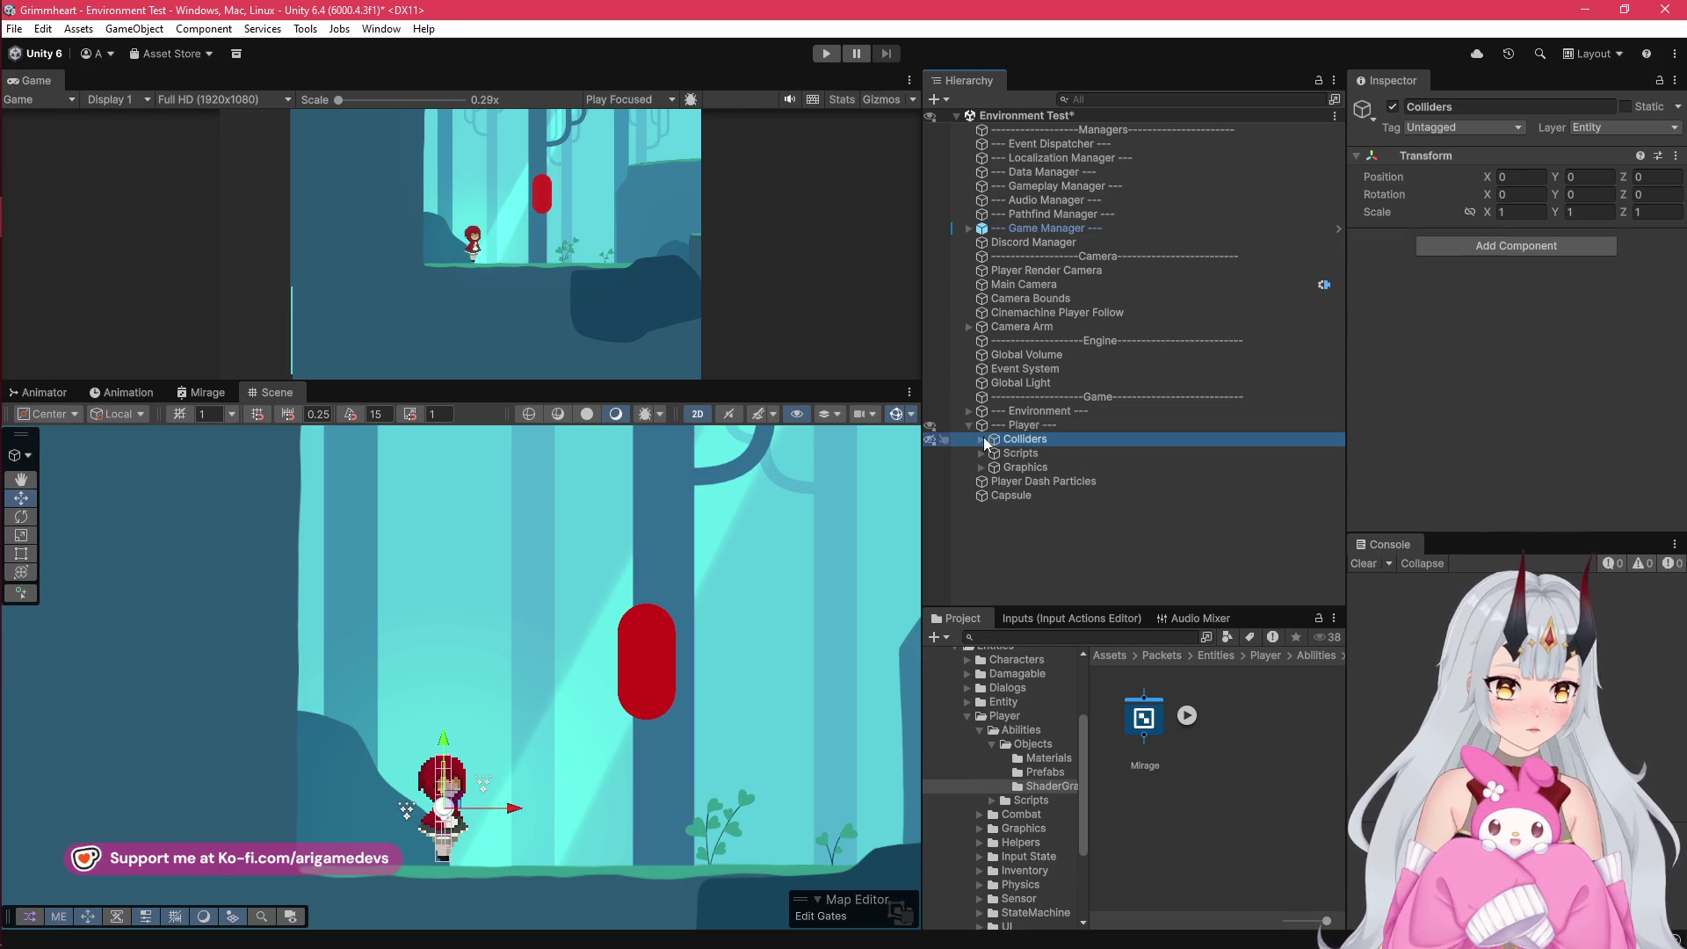
click(969, 411)
click(970, 411)
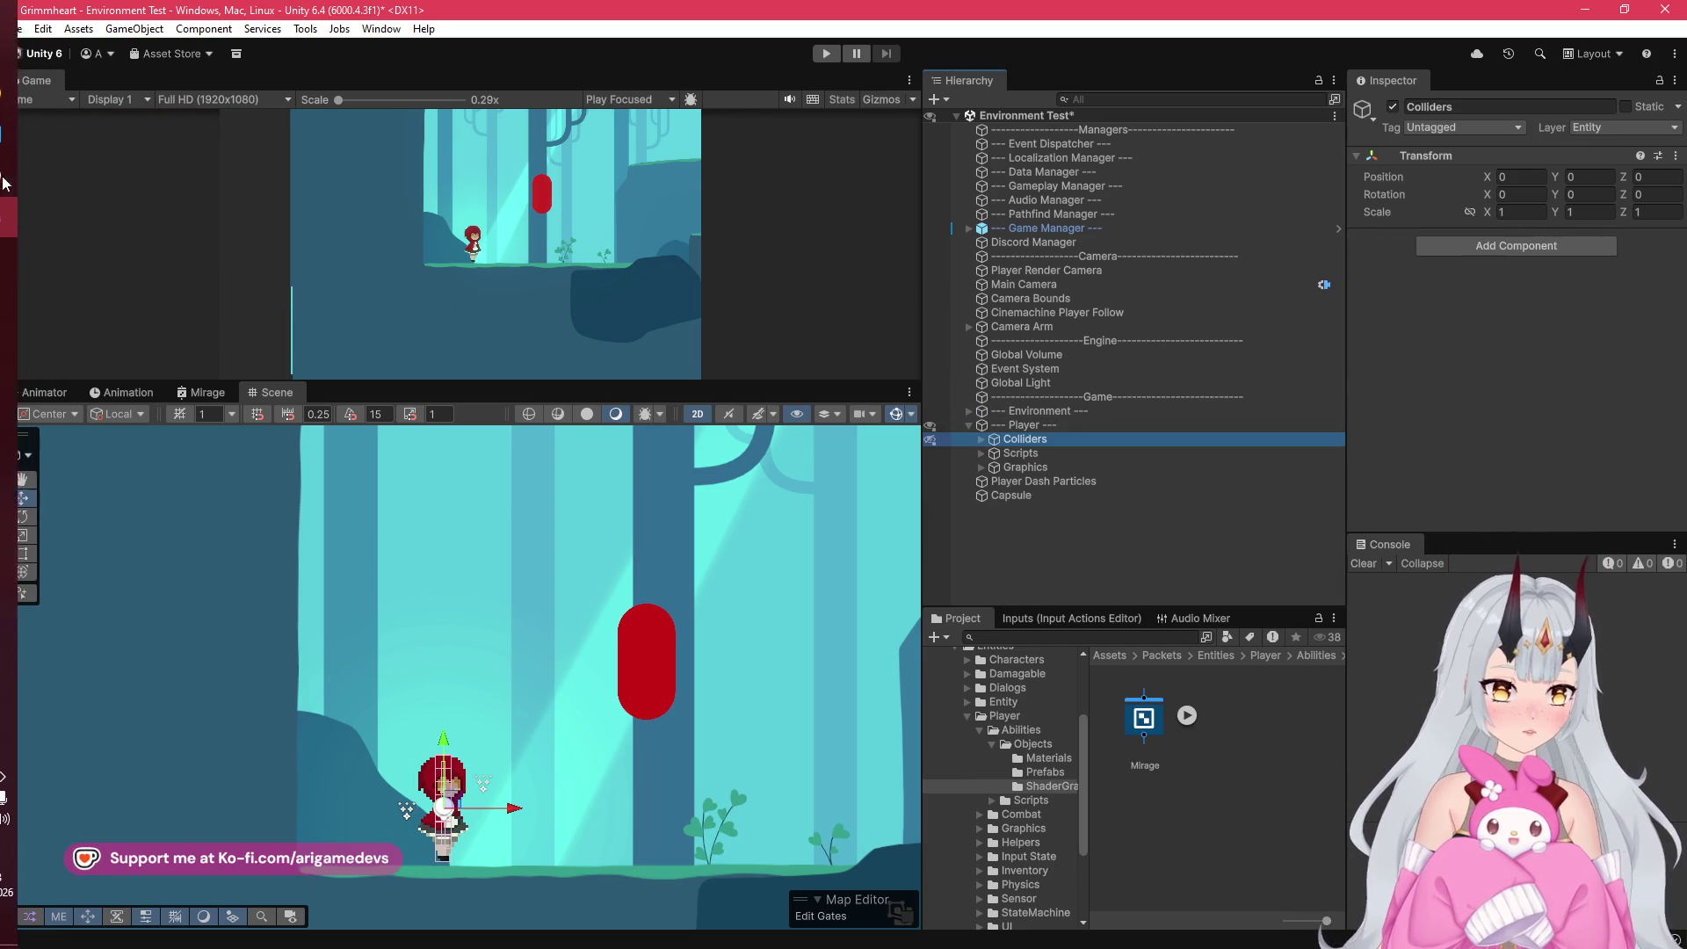
click(42, 145)
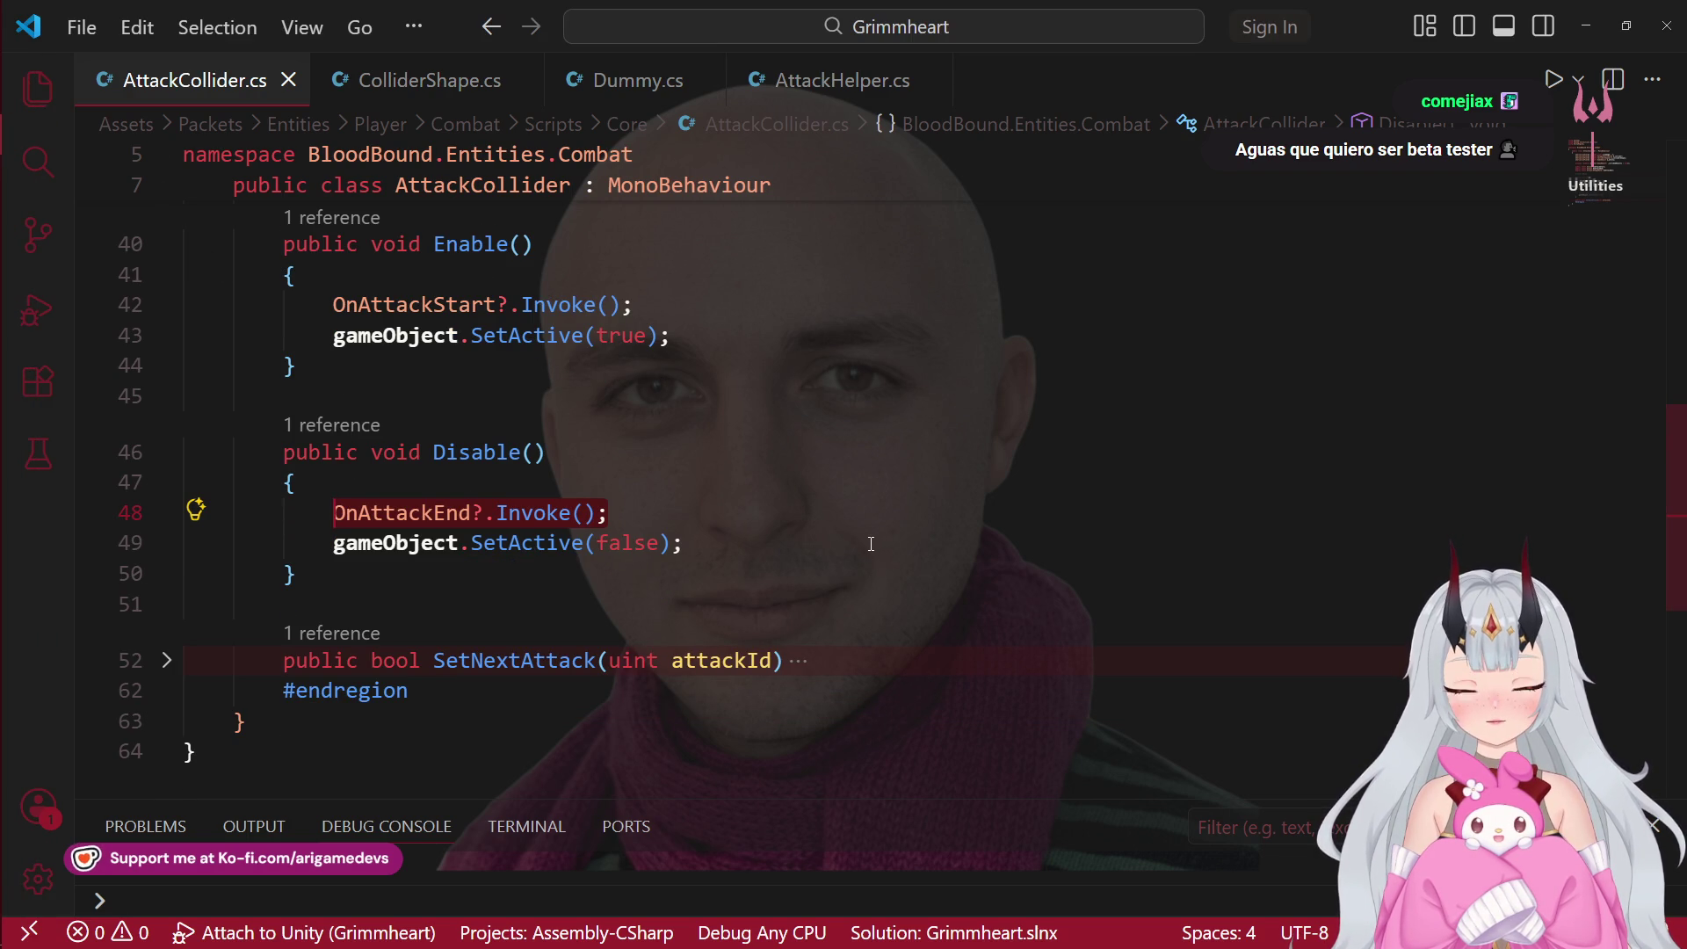
Step: Expand the Unity region of AttackCollider.cs and fold the OnTriggerEnter2D method
scroll(871, 544, up, 2)
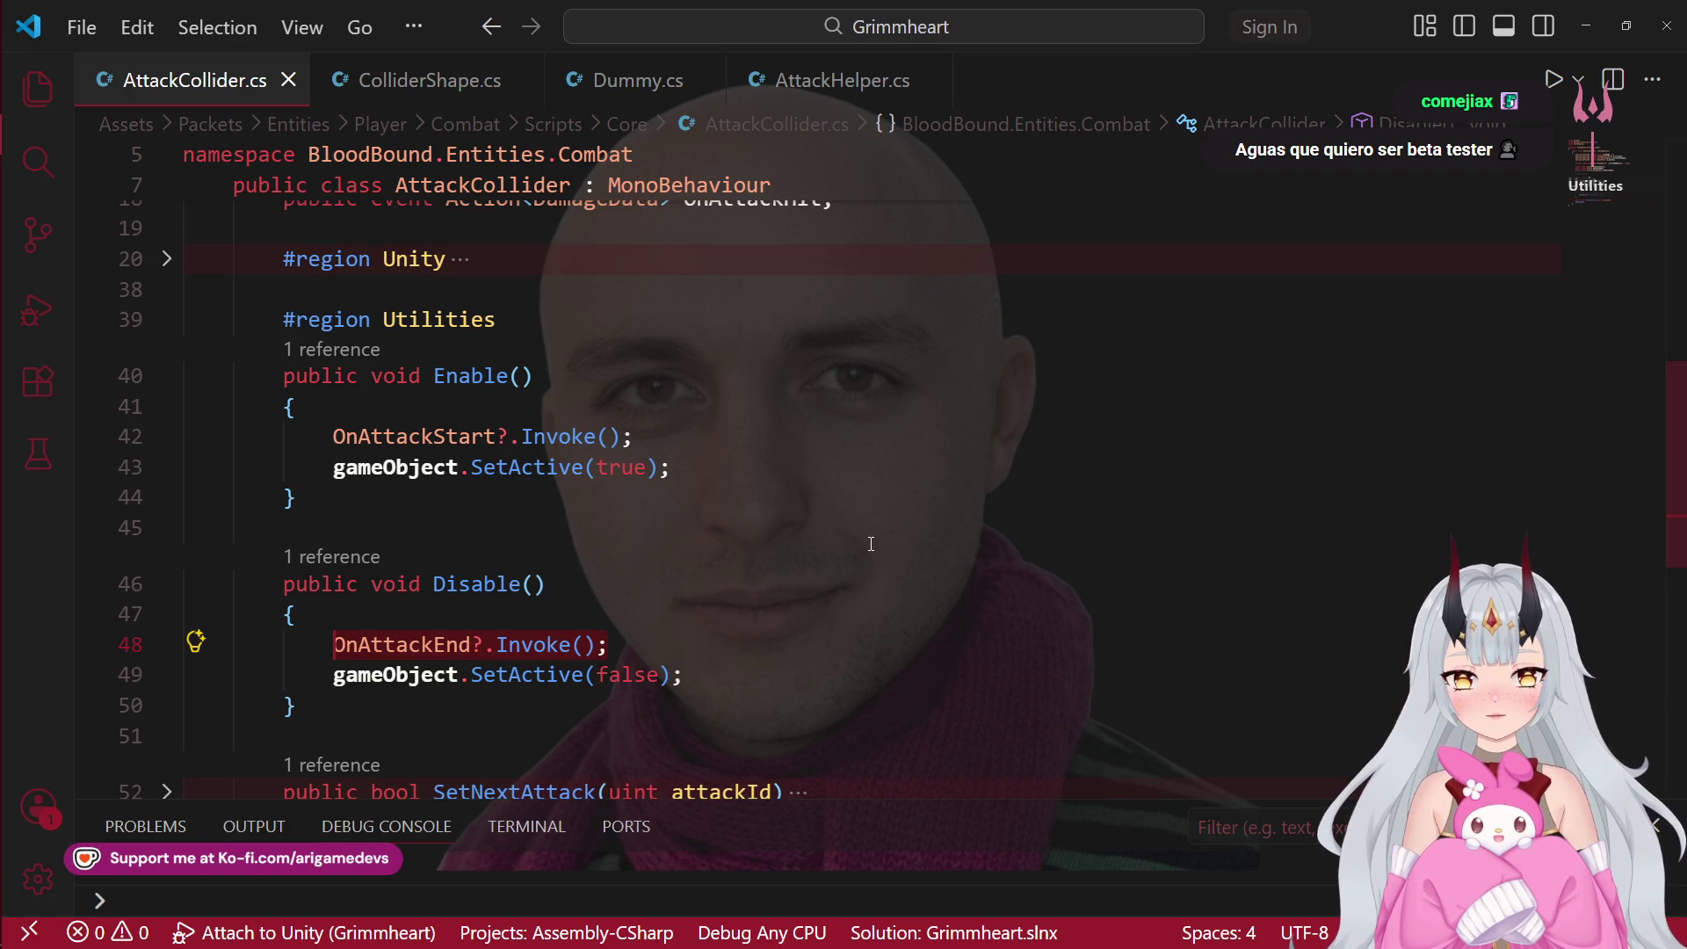
scroll(870, 544, down, 2)
scroll(372, 414, up, 1)
scroll(372, 414, down, 1)
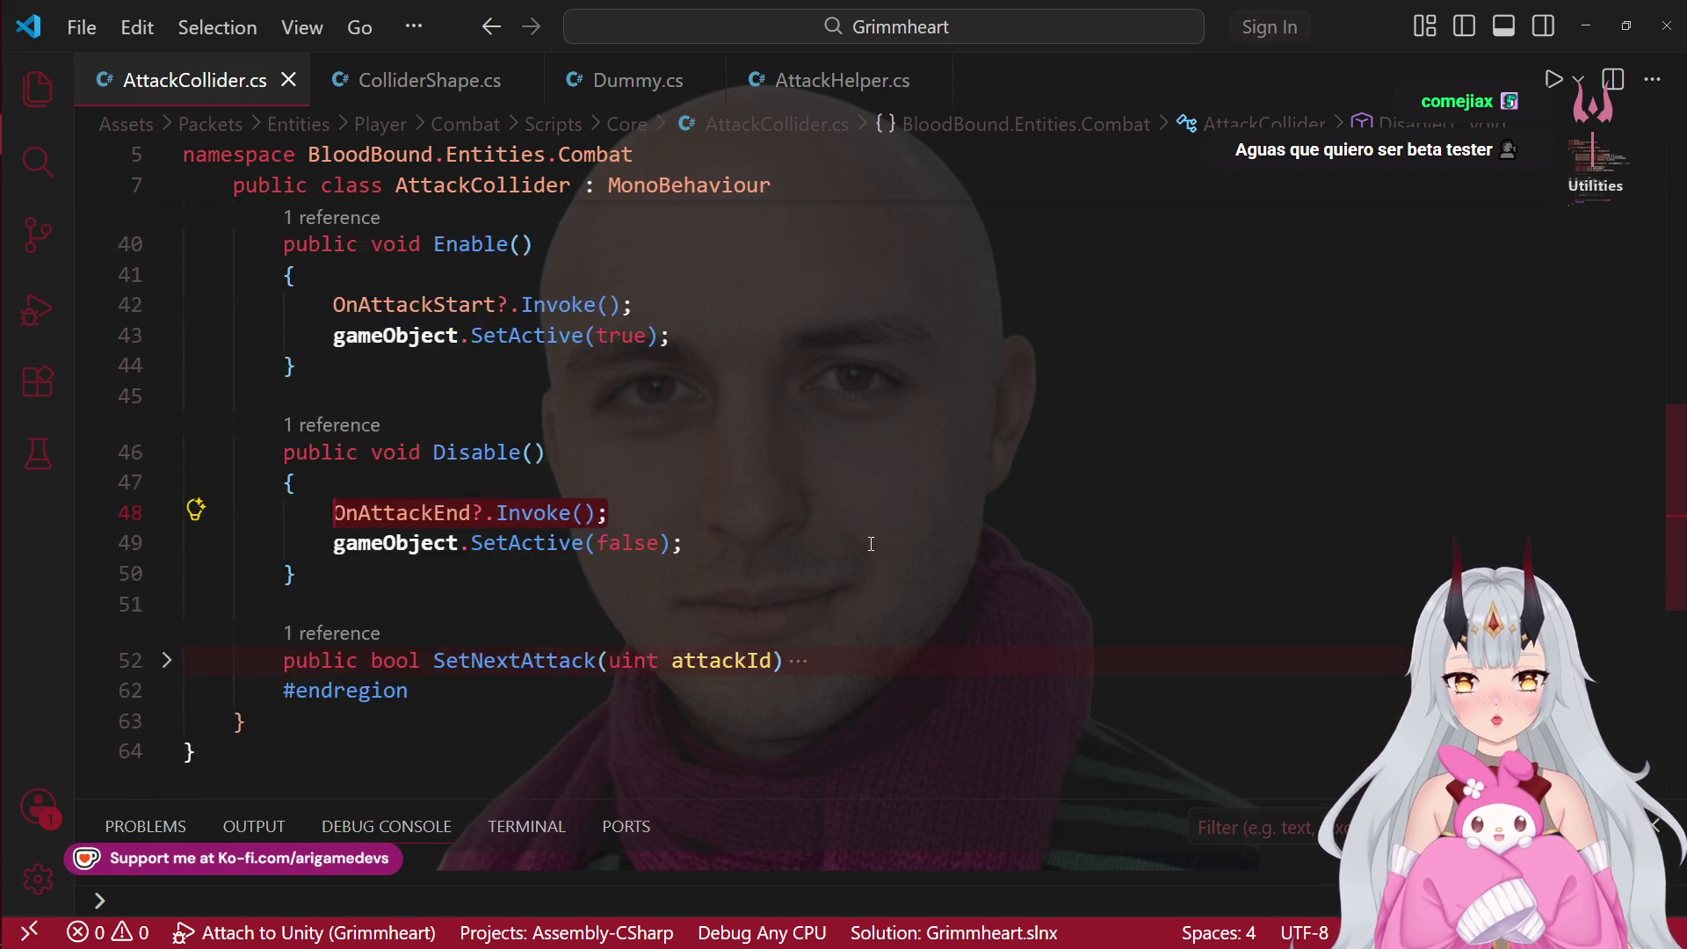
scroll(373, 414, up, 3)
click(164, 308)
scroll(163, 316, up, 2)
scroll(172, 370, down, 2)
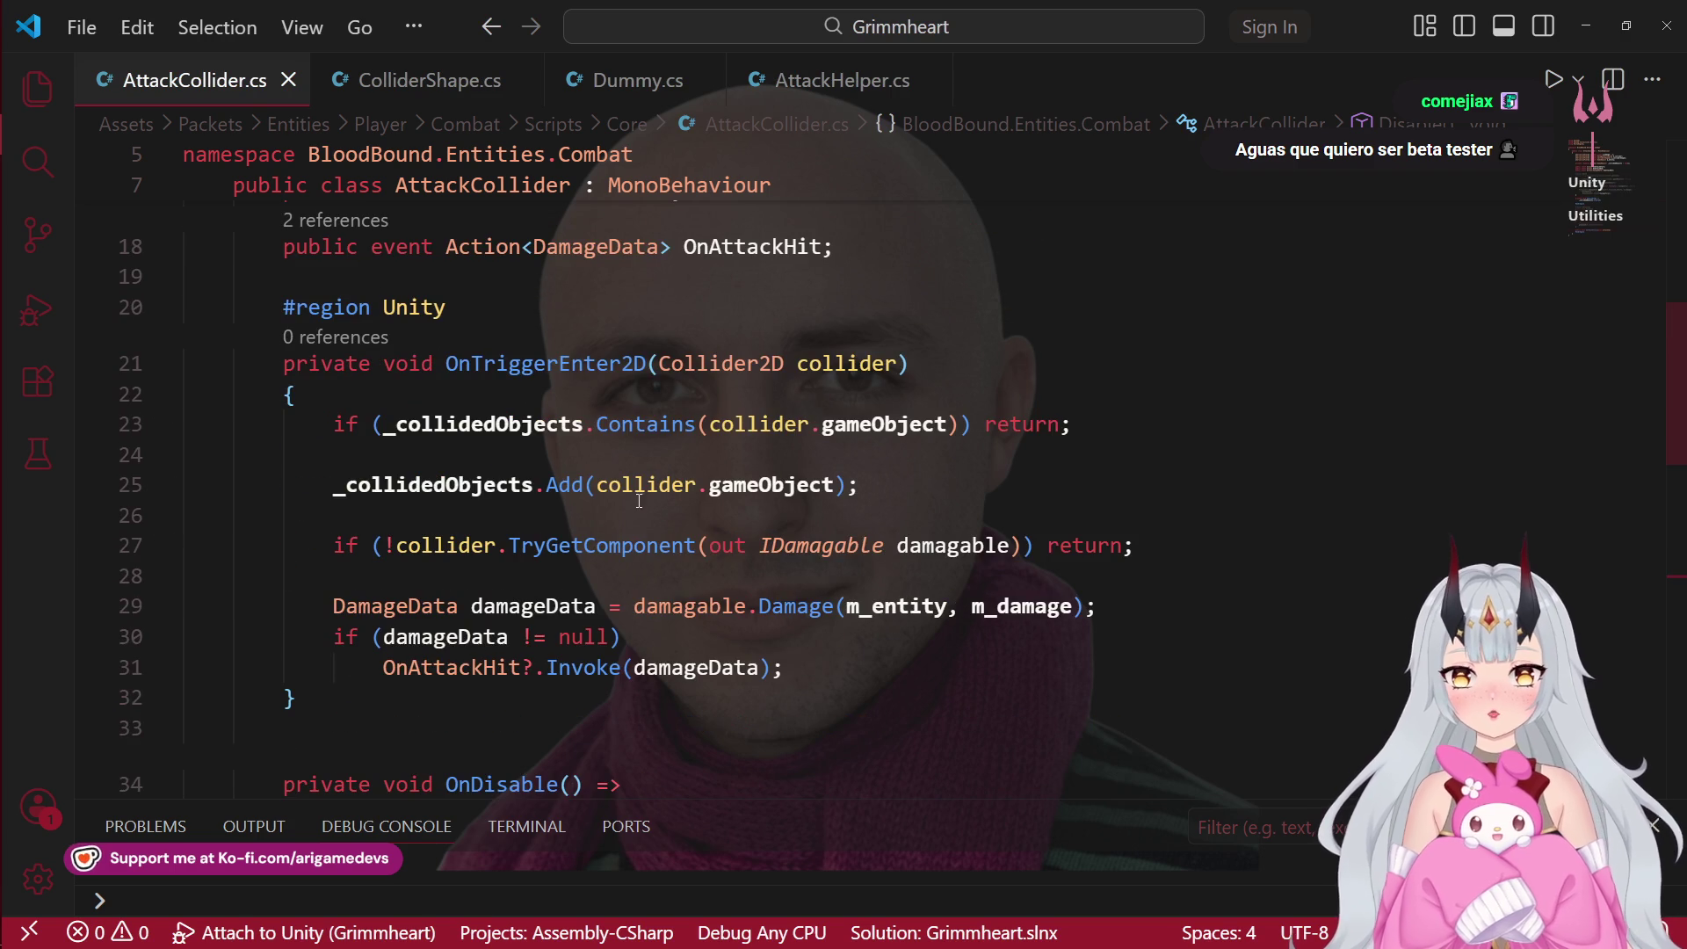
click(166, 363)
scroll(178, 373, down, 3)
scroll(771, 451, up, 2)
Step: Turn OnDisable into a braced block body with an empty line above the Clear() call
click(596, 361)
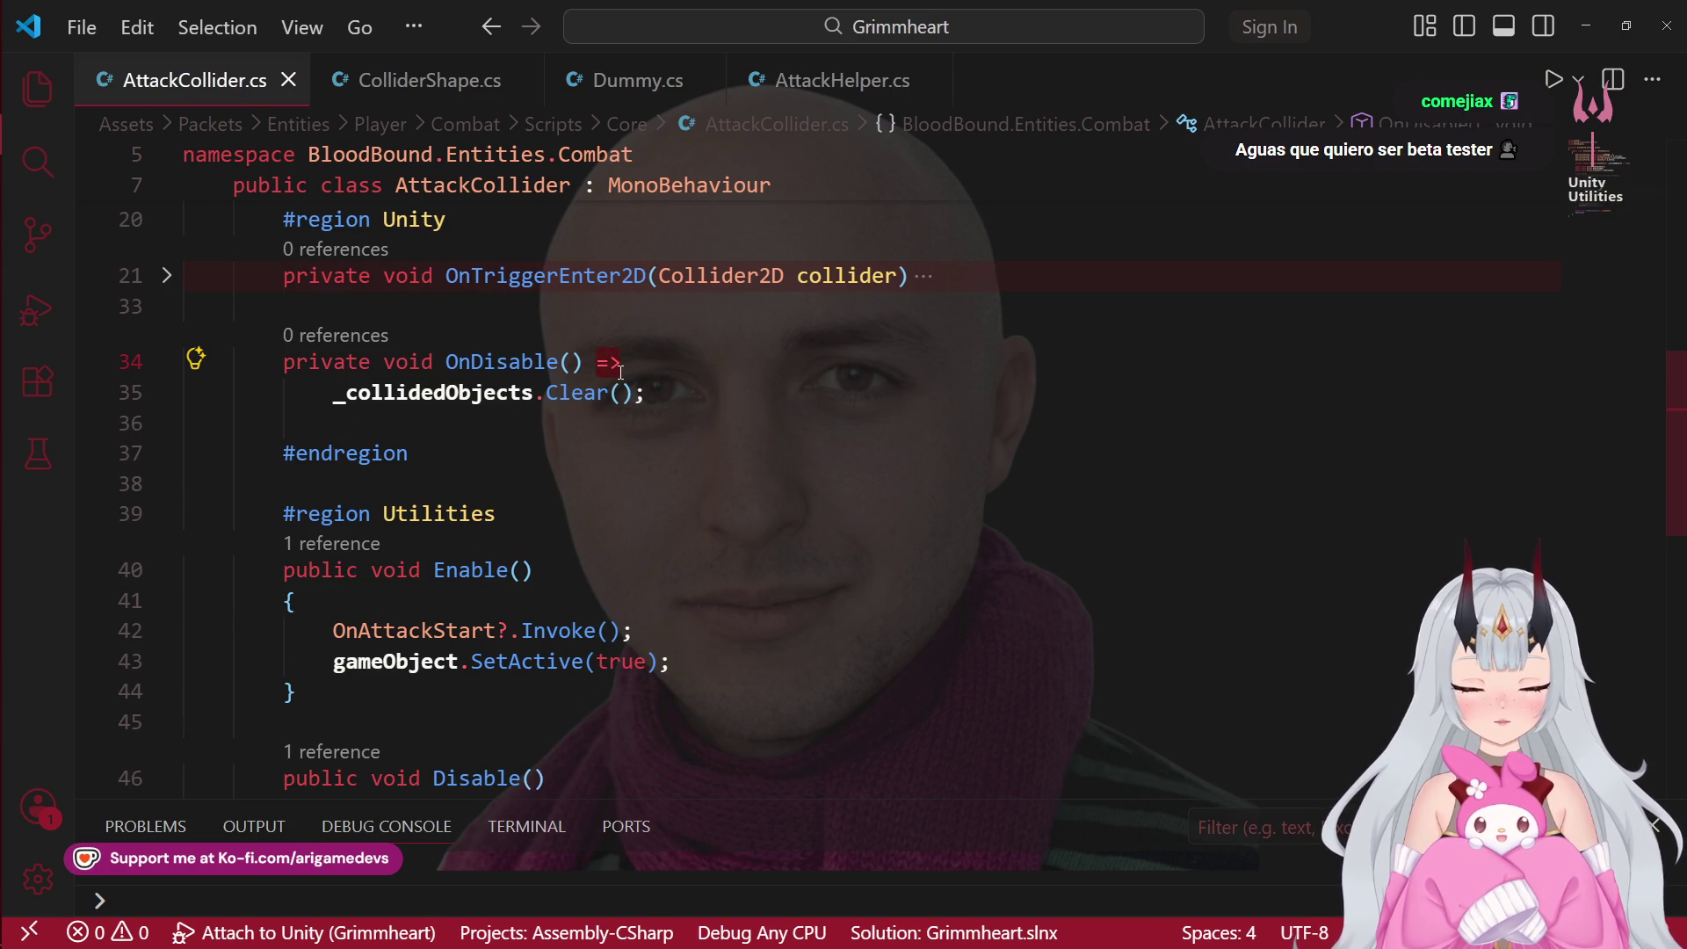
key(BackSpace)
key(BackSpace)
key(BackSpace)
key(Return)
text({)
key(Return)
key(Down)
key(Down)
key(alt+Up)
key(alt+Up)
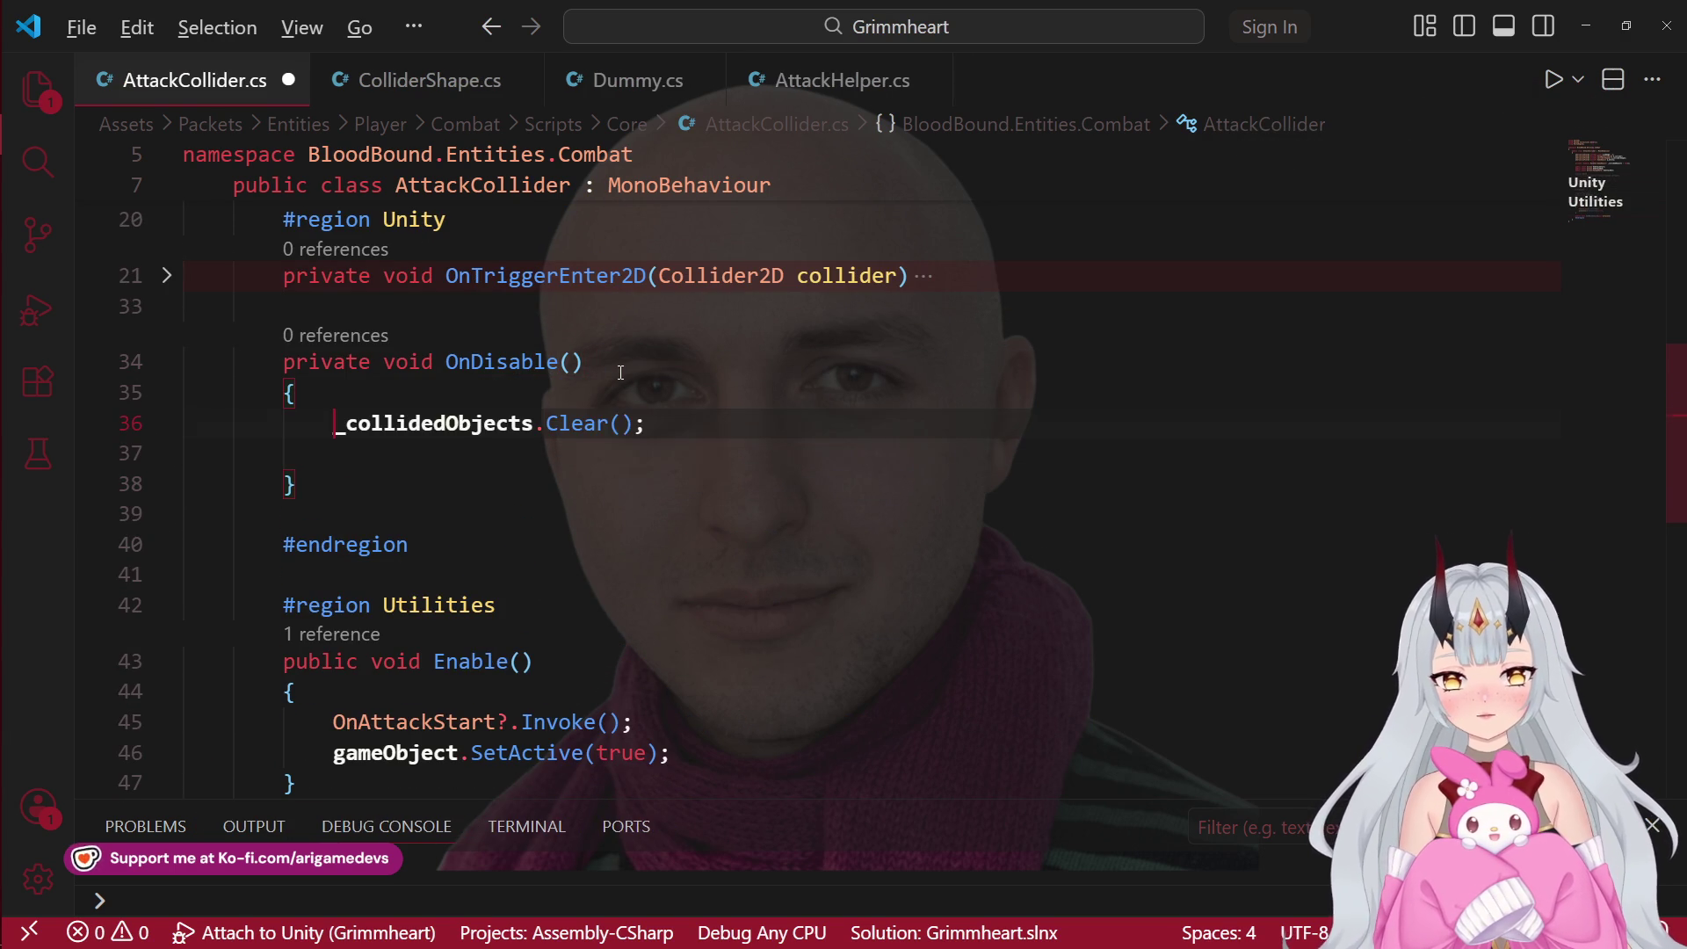
key(alt+Down)
key(Up)
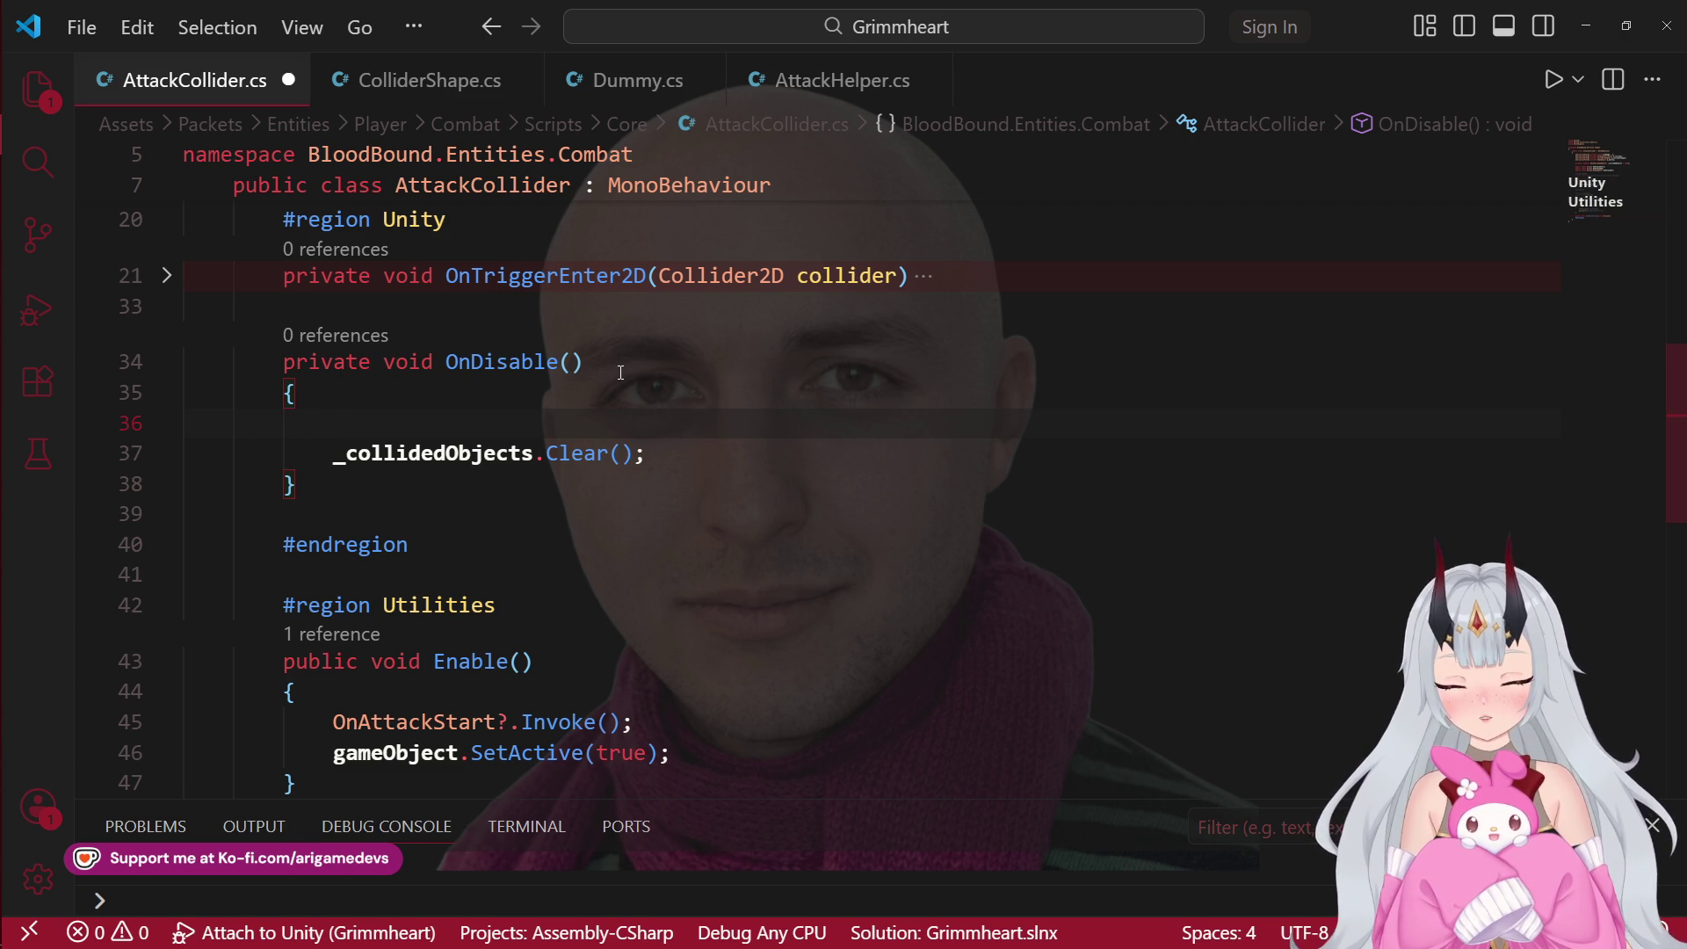
Step: Move the OnAttackEnd?.Invoke() call from Disable() into OnDisable
scroll(608, 767, down, 5)
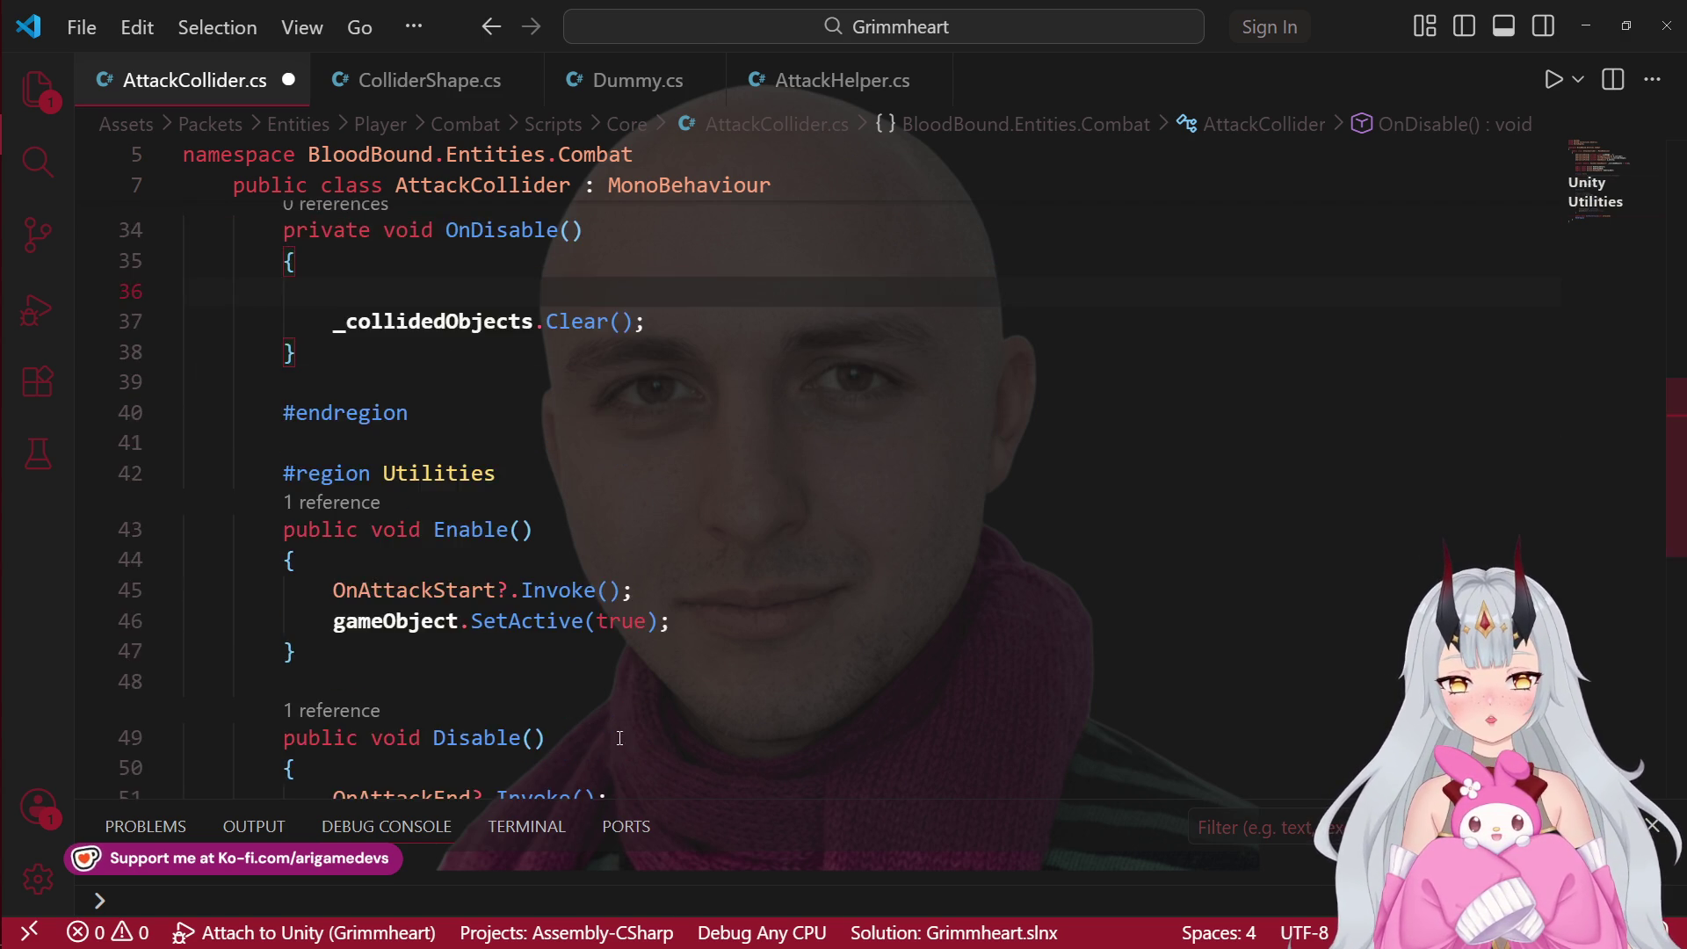
click(430, 668)
scroll(429, 415, up, 4)
click(440, 343)
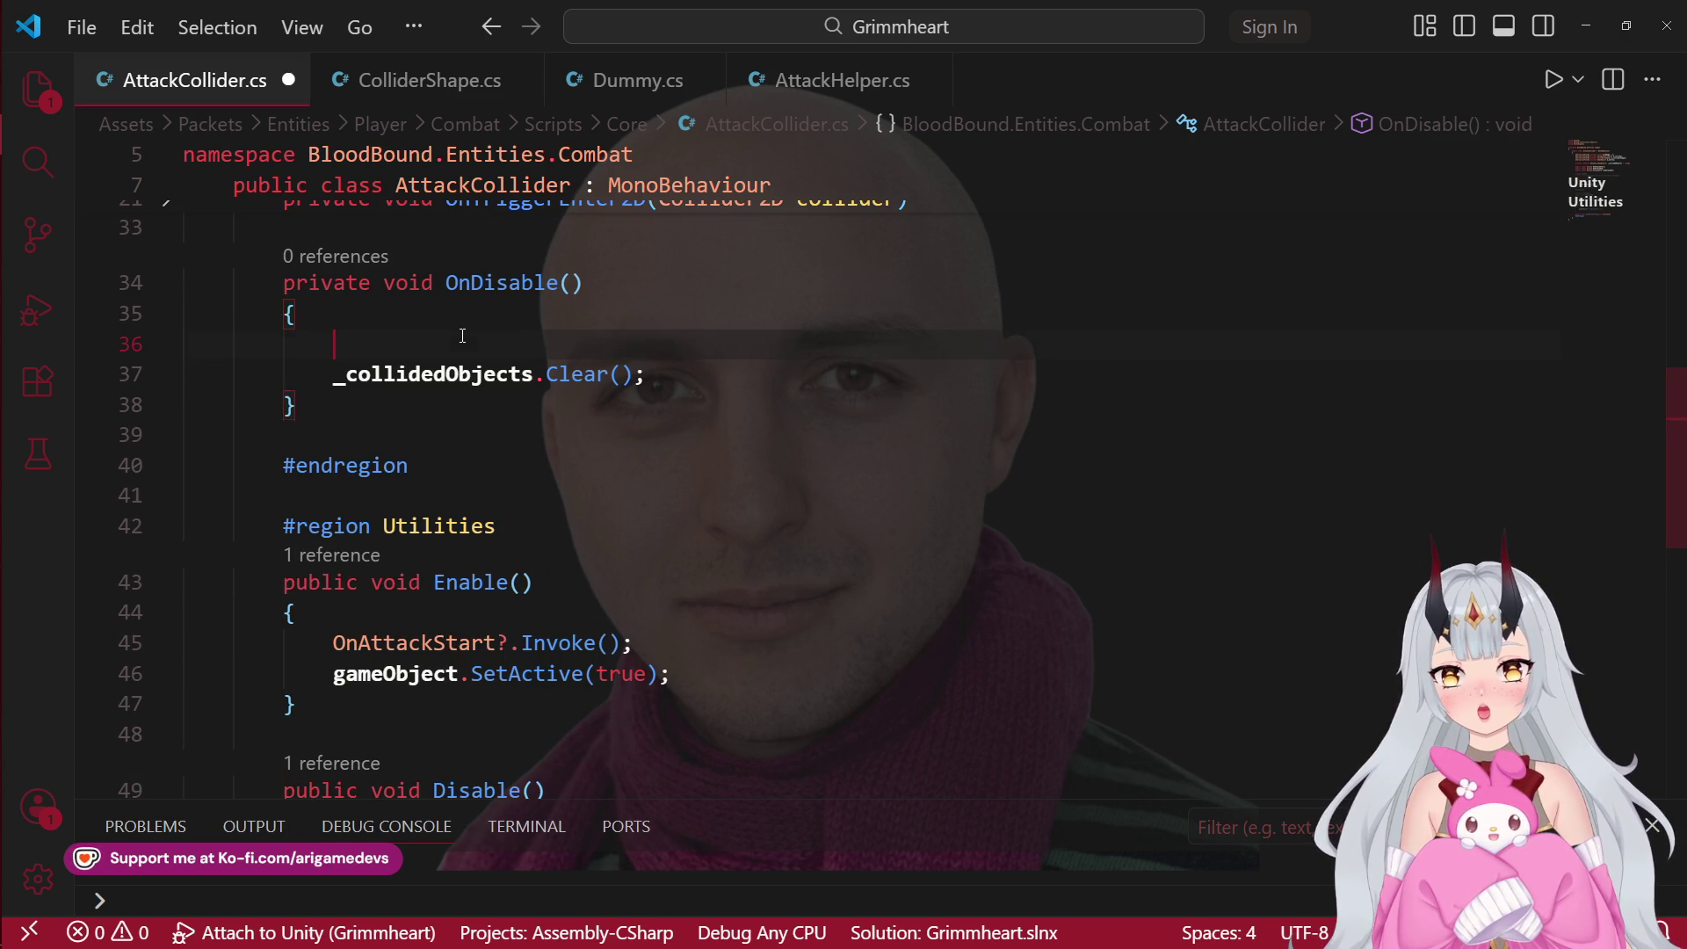
text(OnAttackEnd?.Invoke();)
key(ctrl+shift+k)
Step: Add a new private void OnEnable method above OnDisable
click(412, 264)
scroll(412, 268, up, 1)
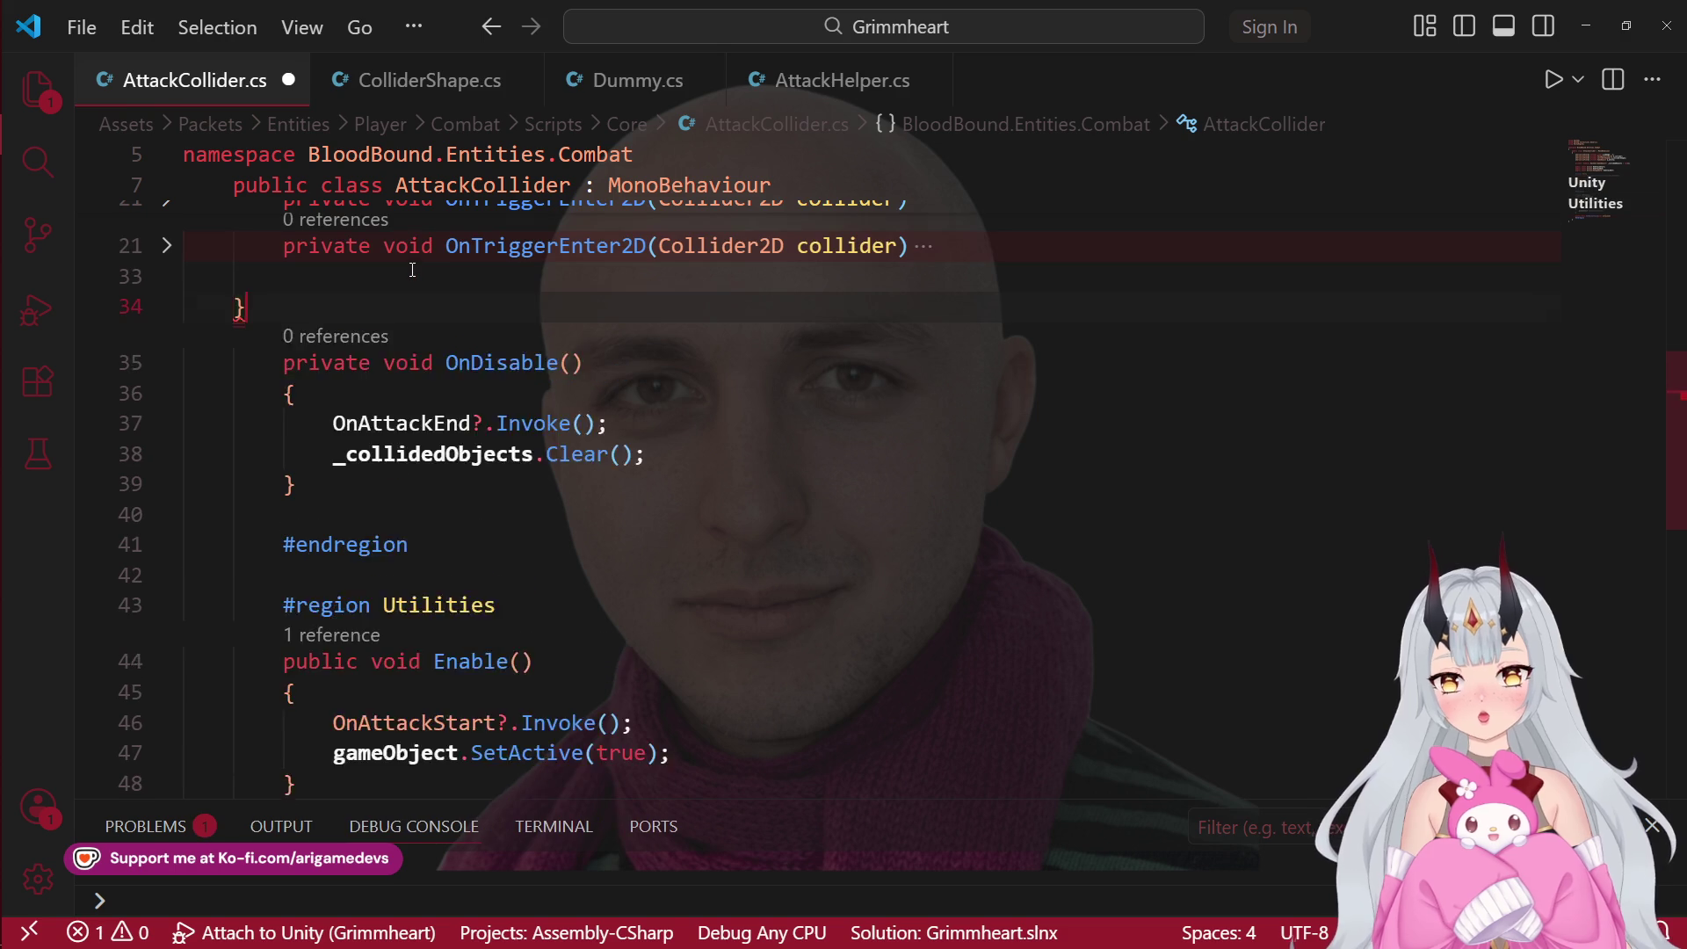
key(Down)
key(Return)
key(Return)
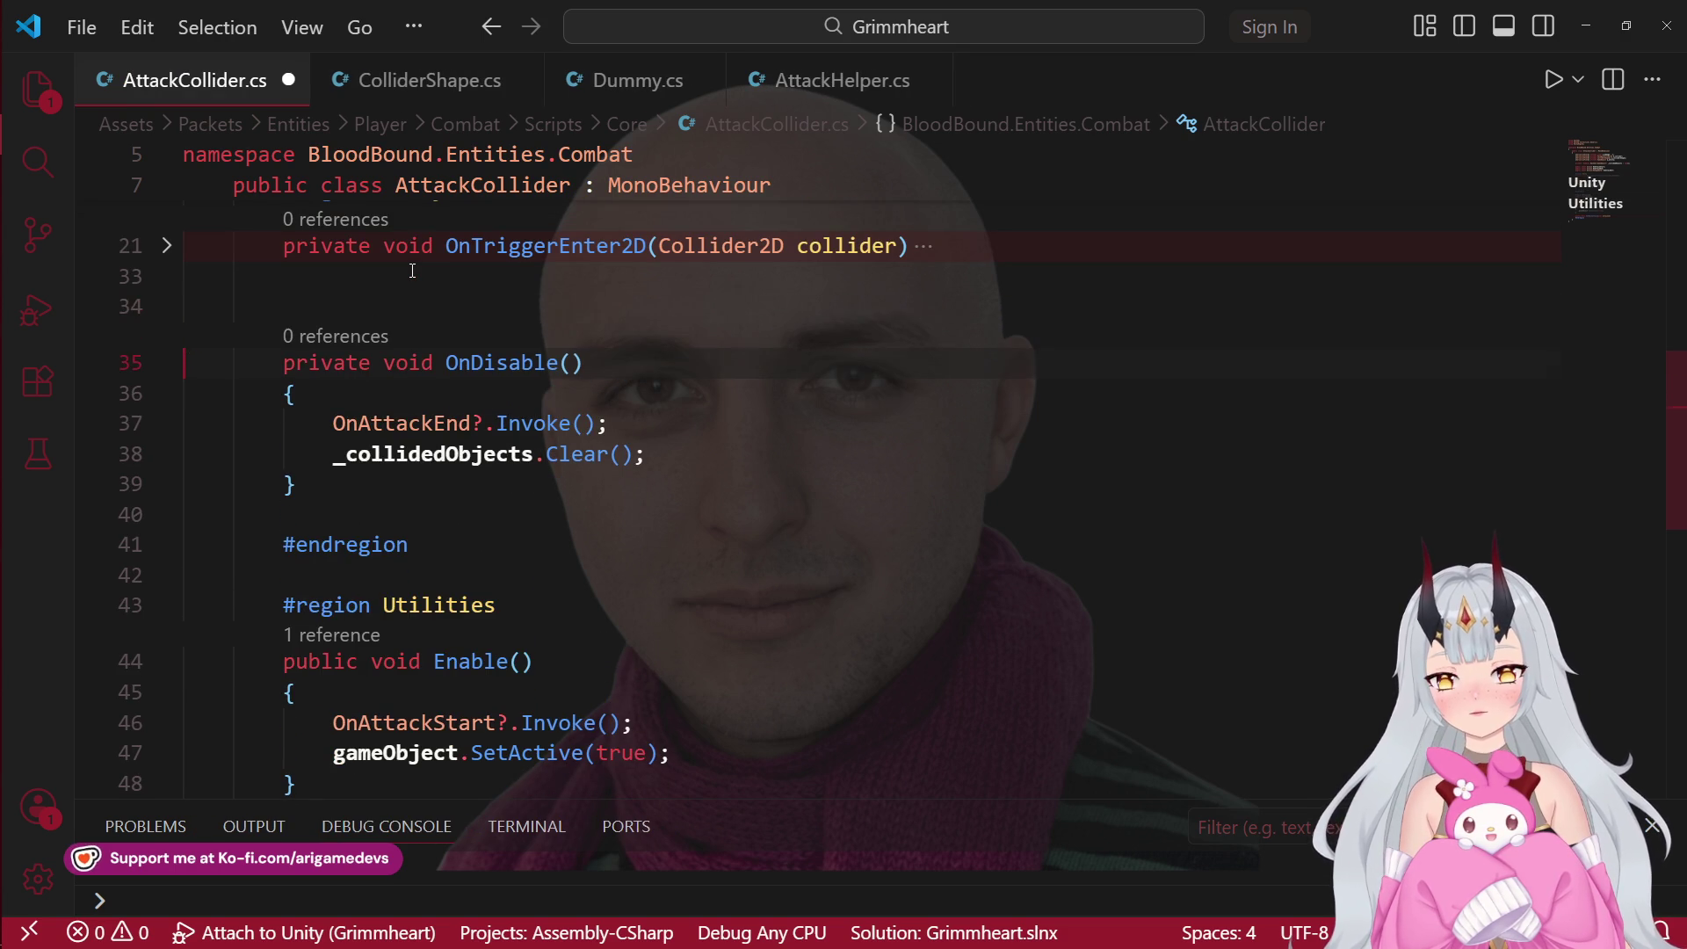
key(Up)
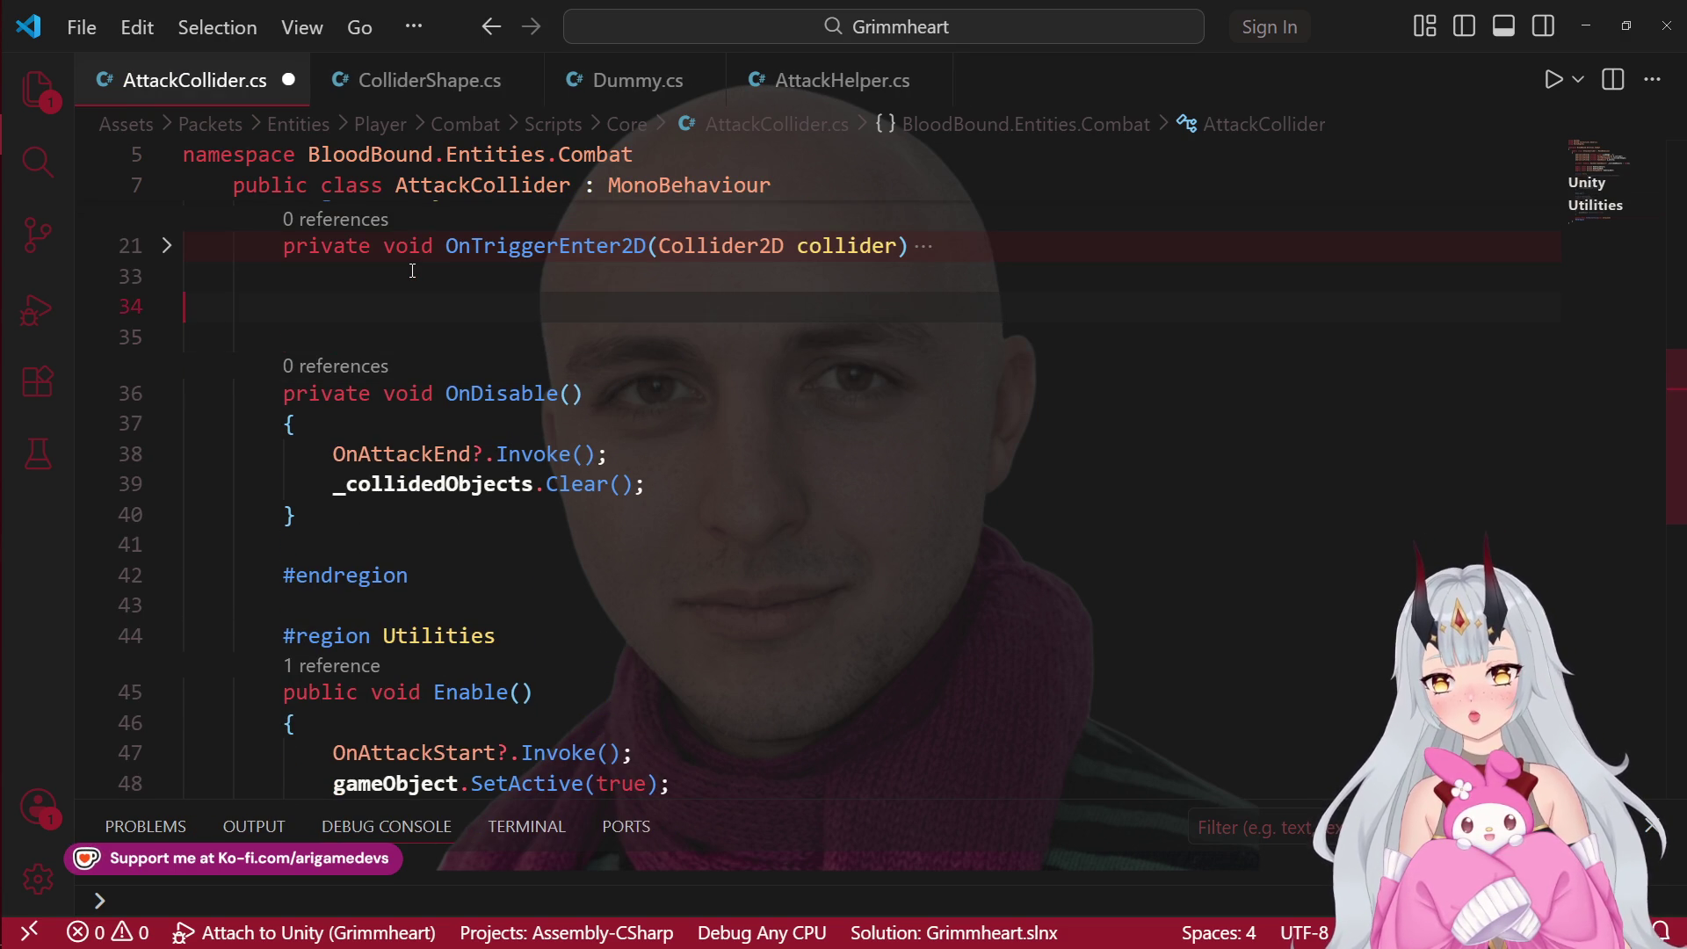
text(pri)
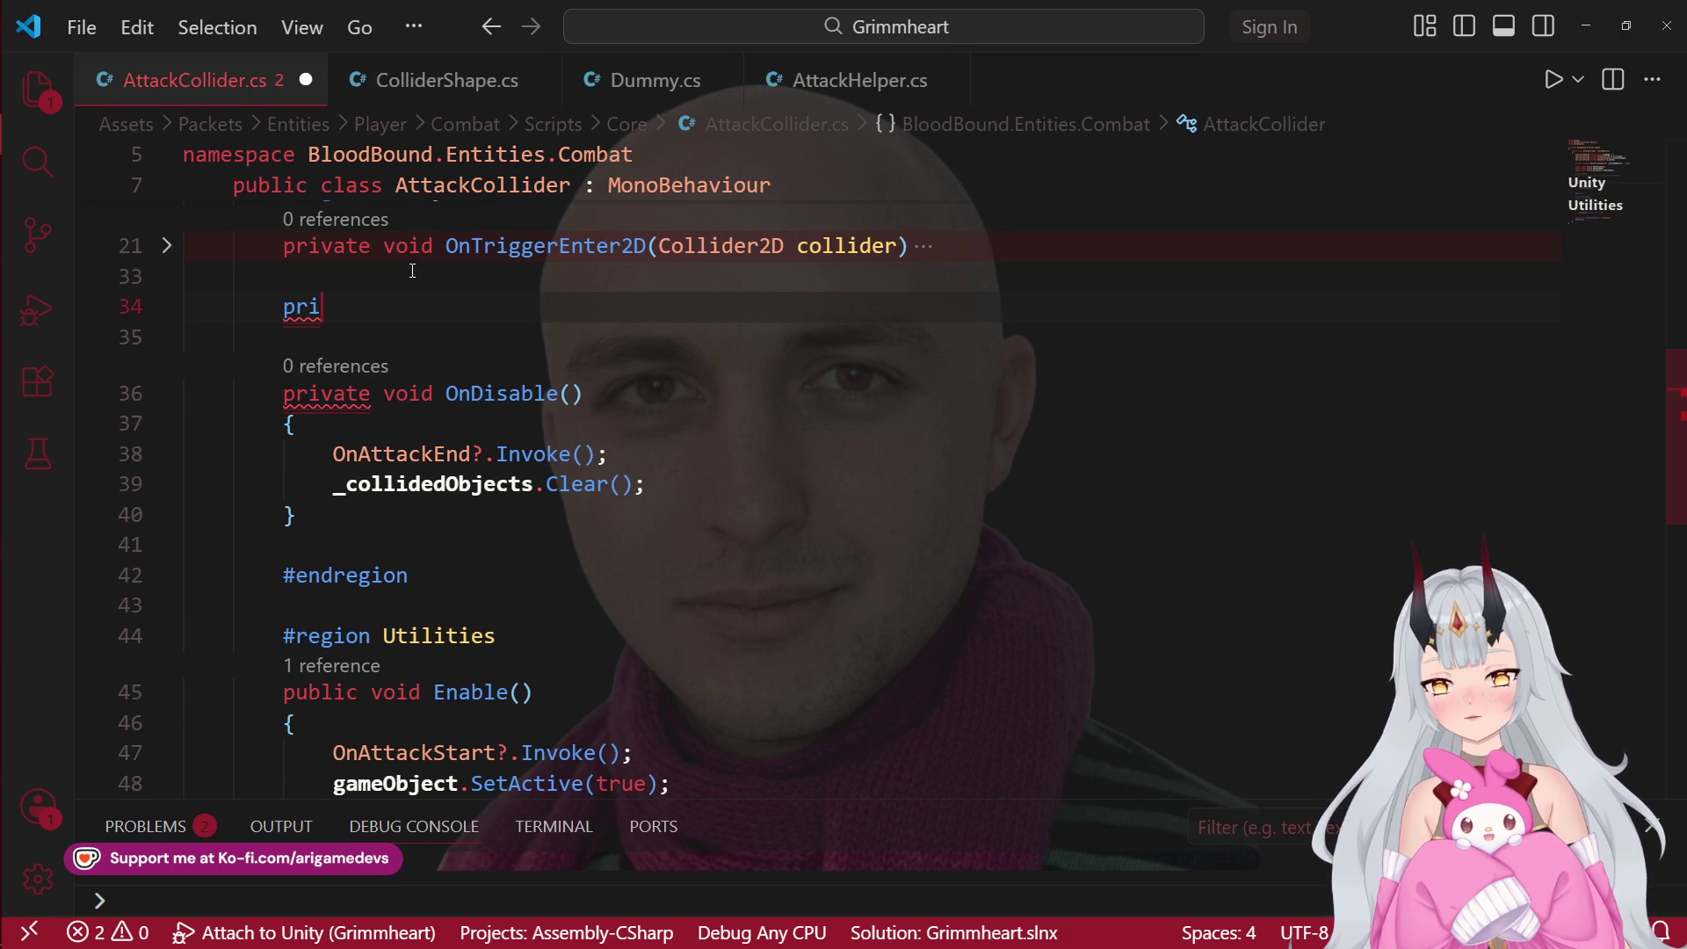
text(vate void OnEn)
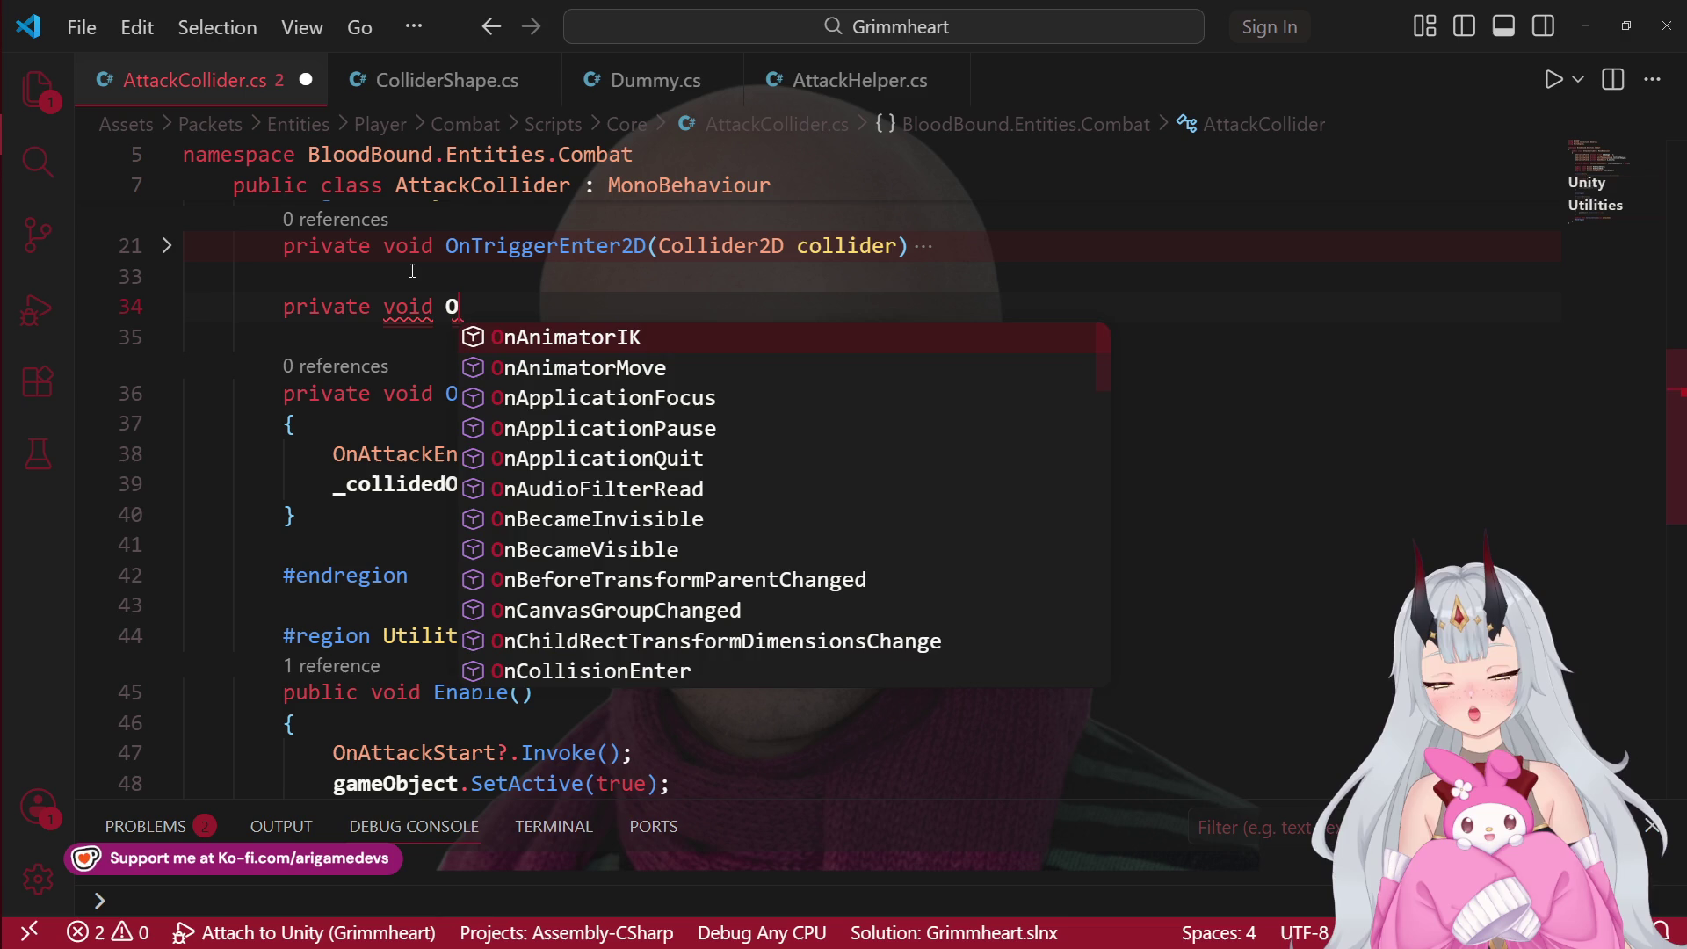
key(Return)
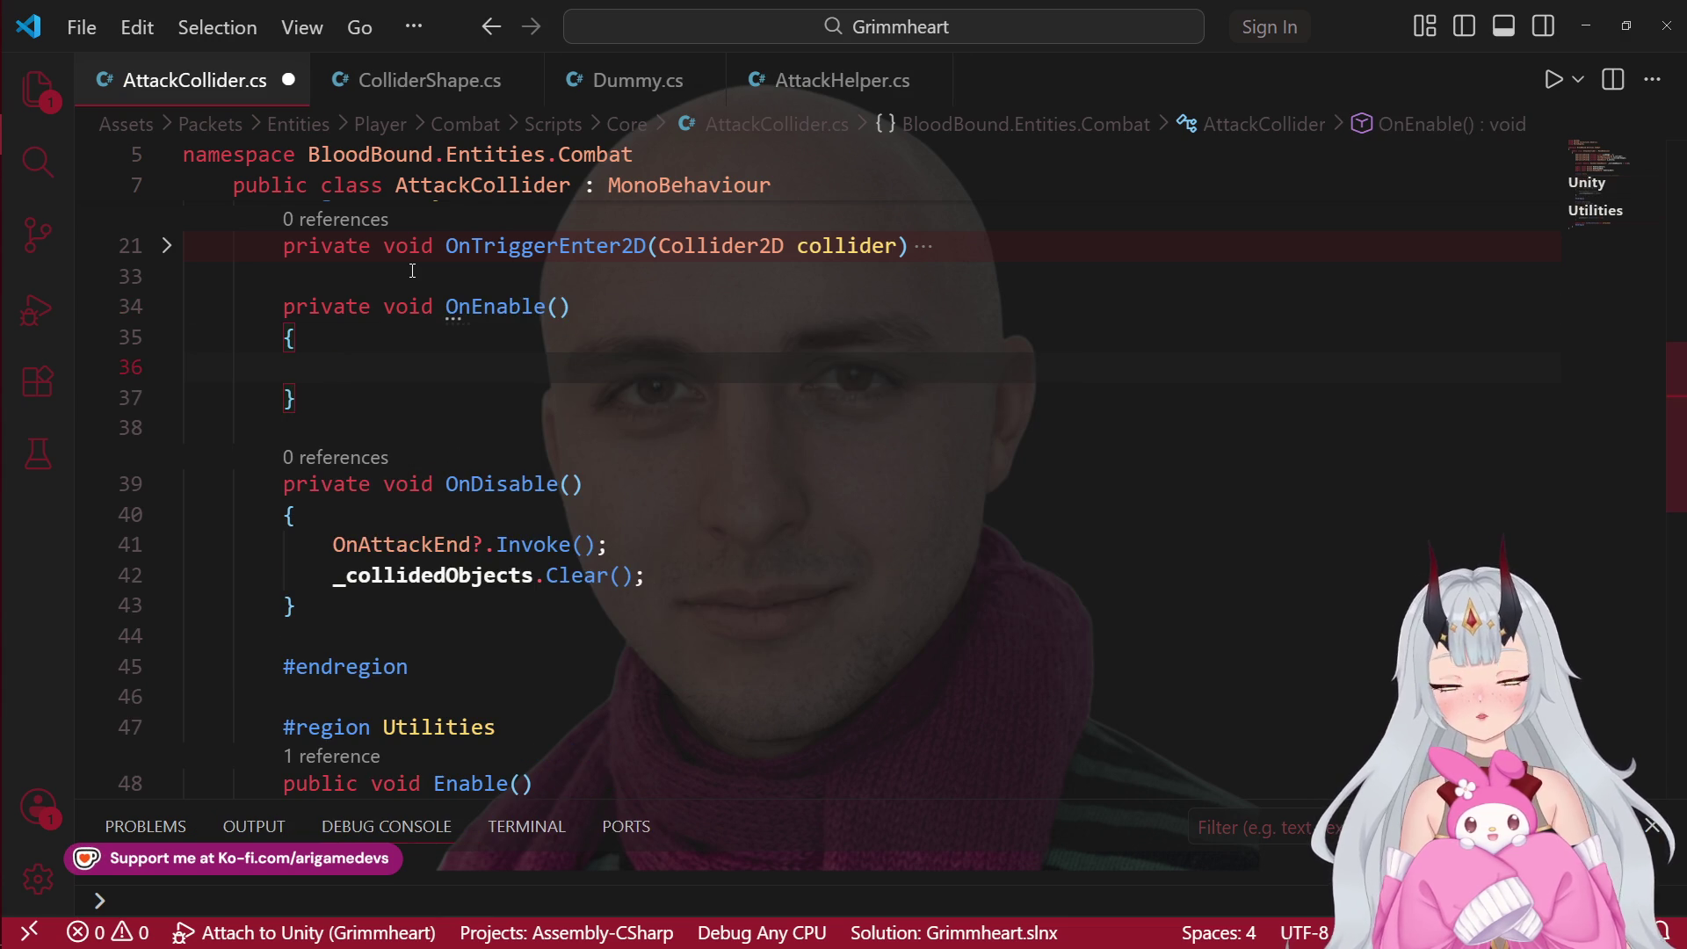
Step: Move the OnAttackStart?.Invoke() call from Enable() into OnEnable
scroll(643, 614, down, 7)
scroll(644, 615, down, 2)
scroll(643, 614, up, 3)
click(667, 448)
key(ctrl+shift+k)
scroll(477, 478, up, 3)
click(455, 281)
text(OnAttackStart?.Invoke();)
Step: Make OnEnable an expression-bodied one-liner using =>
scroll(455, 319, up, 5)
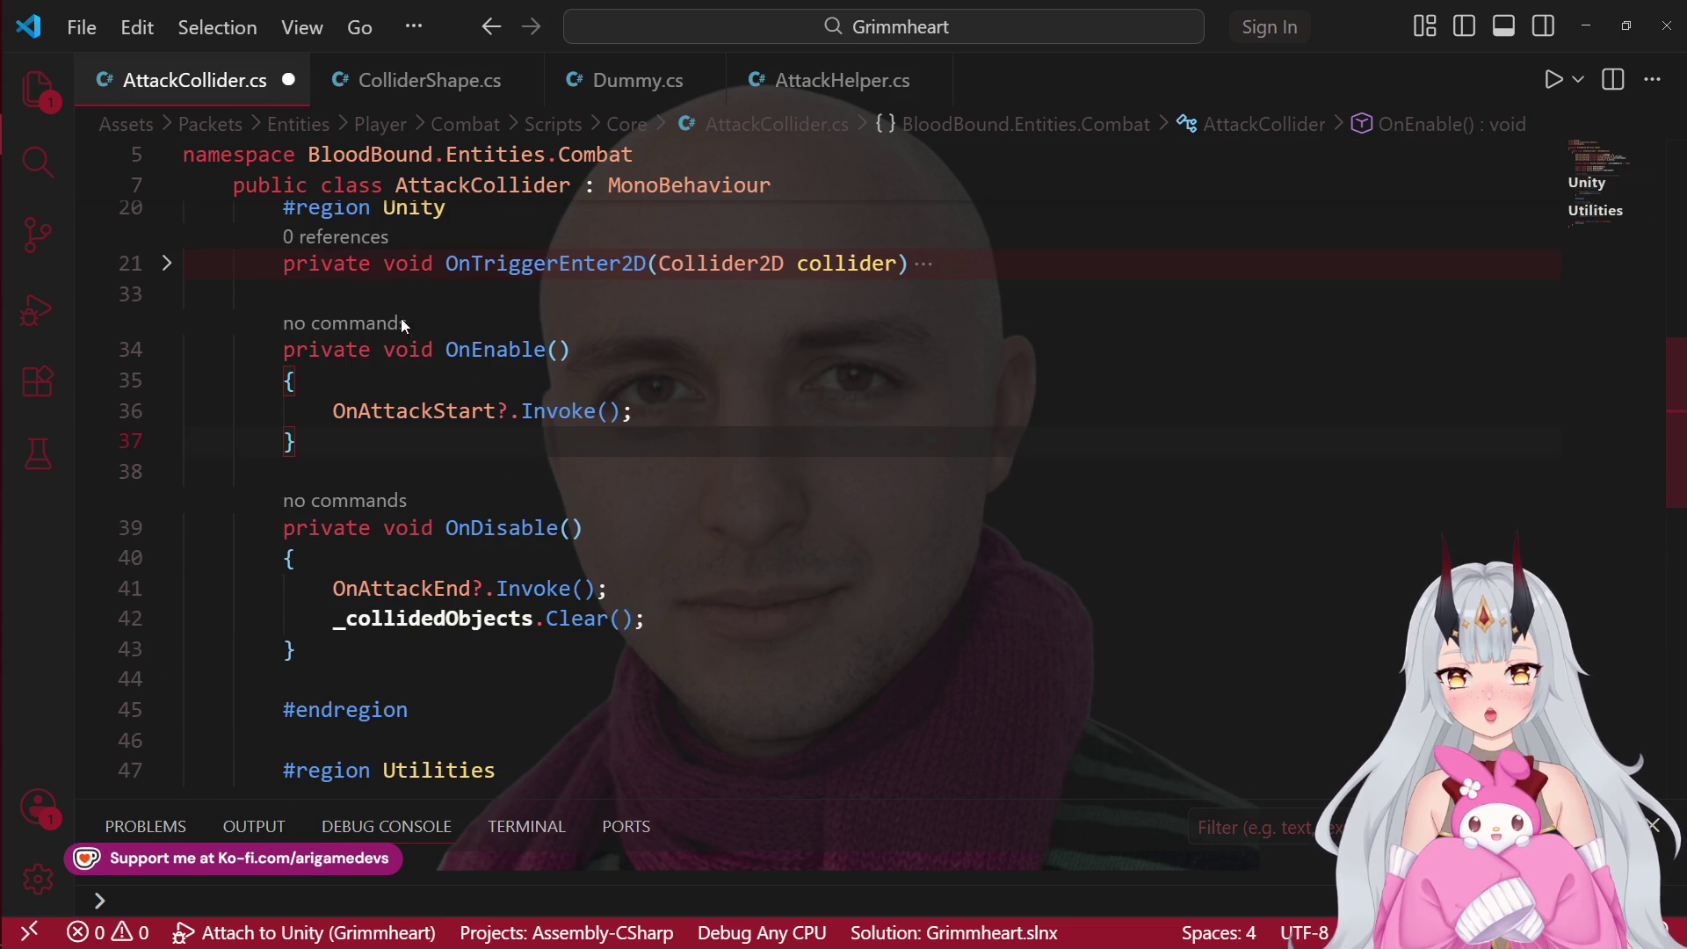
click(769, 348)
key(ctrl+Delete)
key(ctrl+Delete)
text(=>)
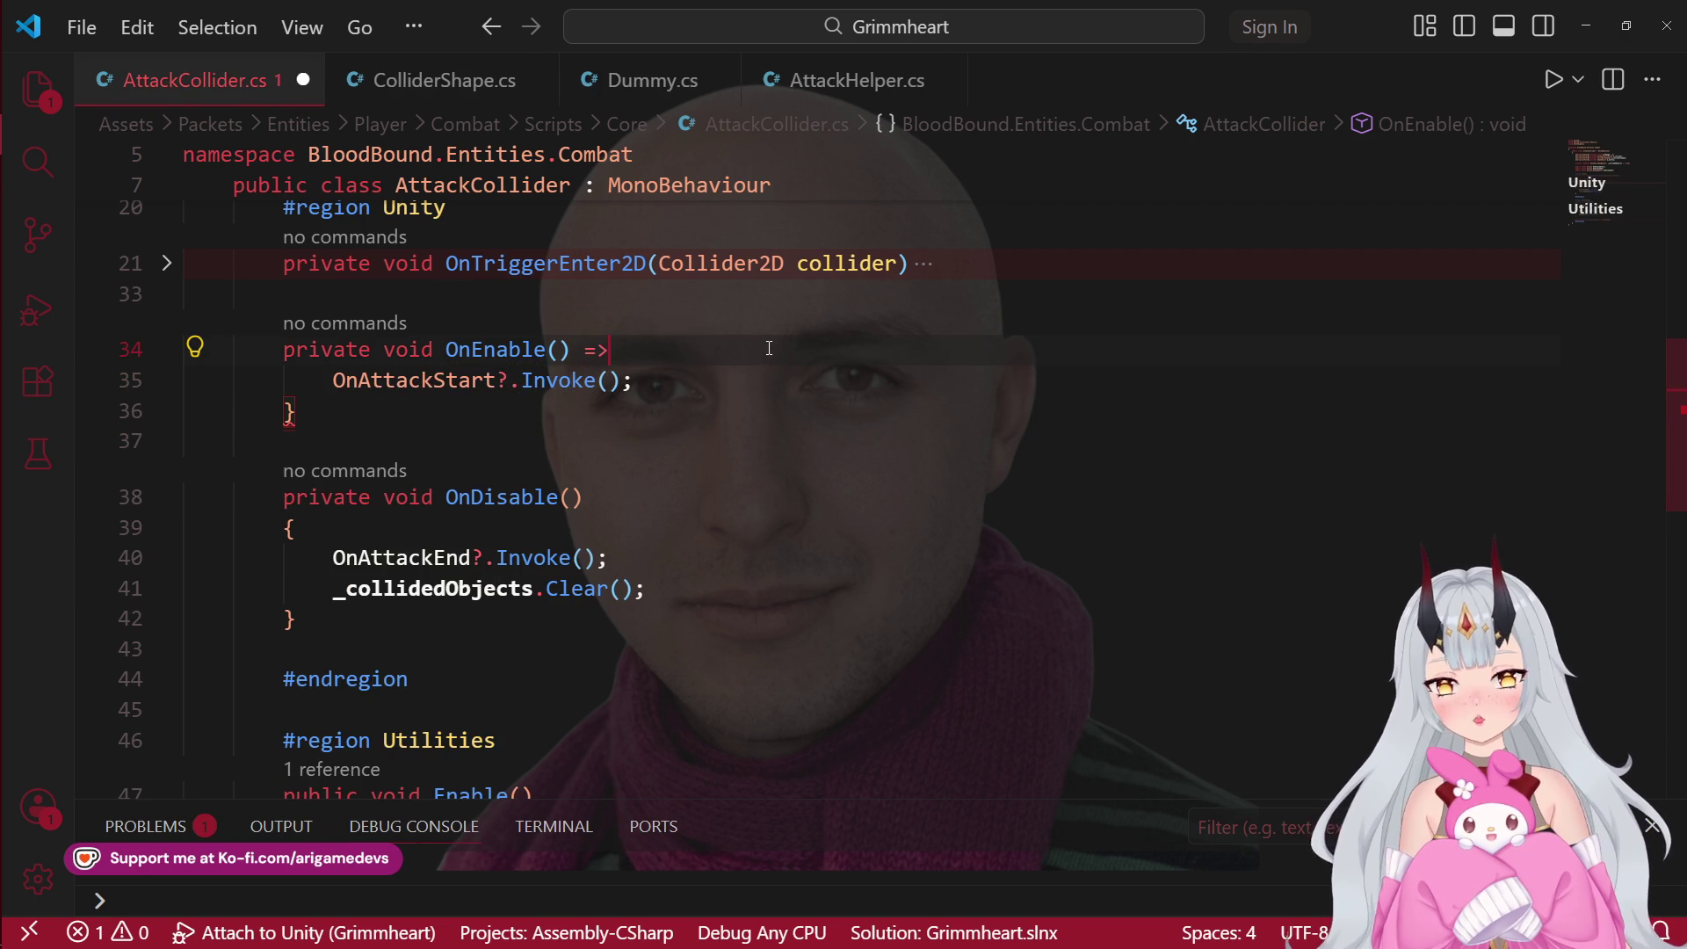
key(Down)
key(Down)
key(ctrl+shift+k)
Step: Make Enable() an expression-bodied one-liner using =>
scroll(498, 402, down, 6)
click(644, 282)
text(=>)
key(Down)
key(ctrl+shift+k)
key(Down)
key(ctrl+shift+k)
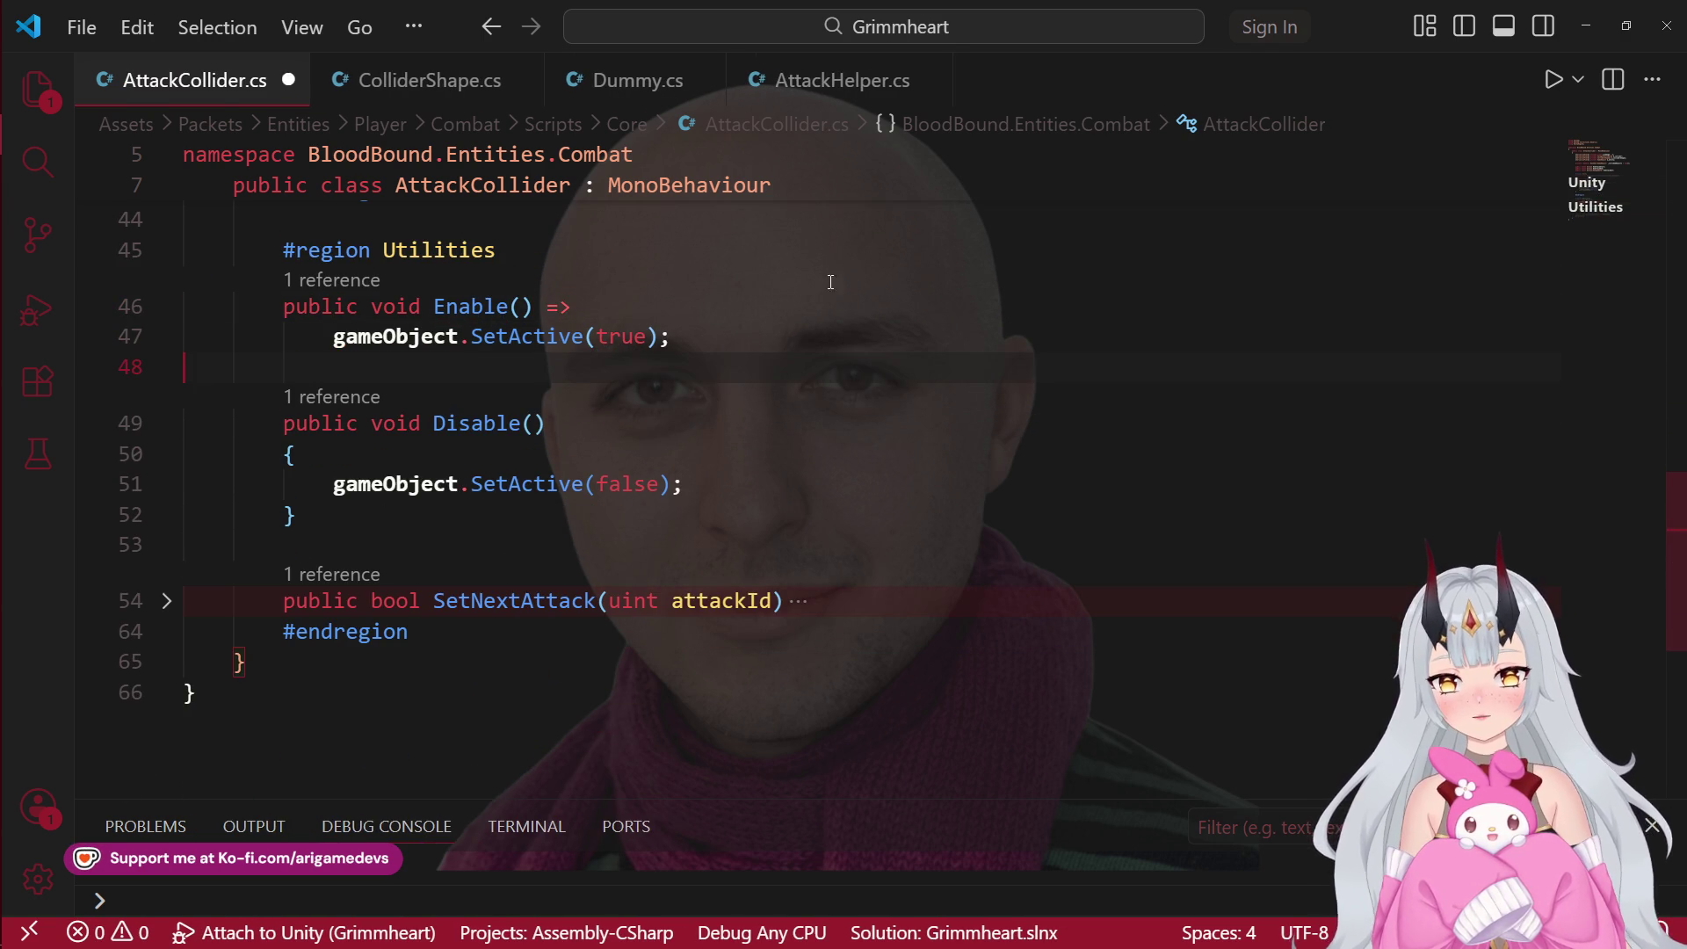
Step: Make Disable() an expression-bodied one-liner and save AttackCollider.cs
shift+click(458, 484)
click(602, 431)
key(Down)
key(ctrl+shift+k)
key(Up)
key(End)
text(=>)
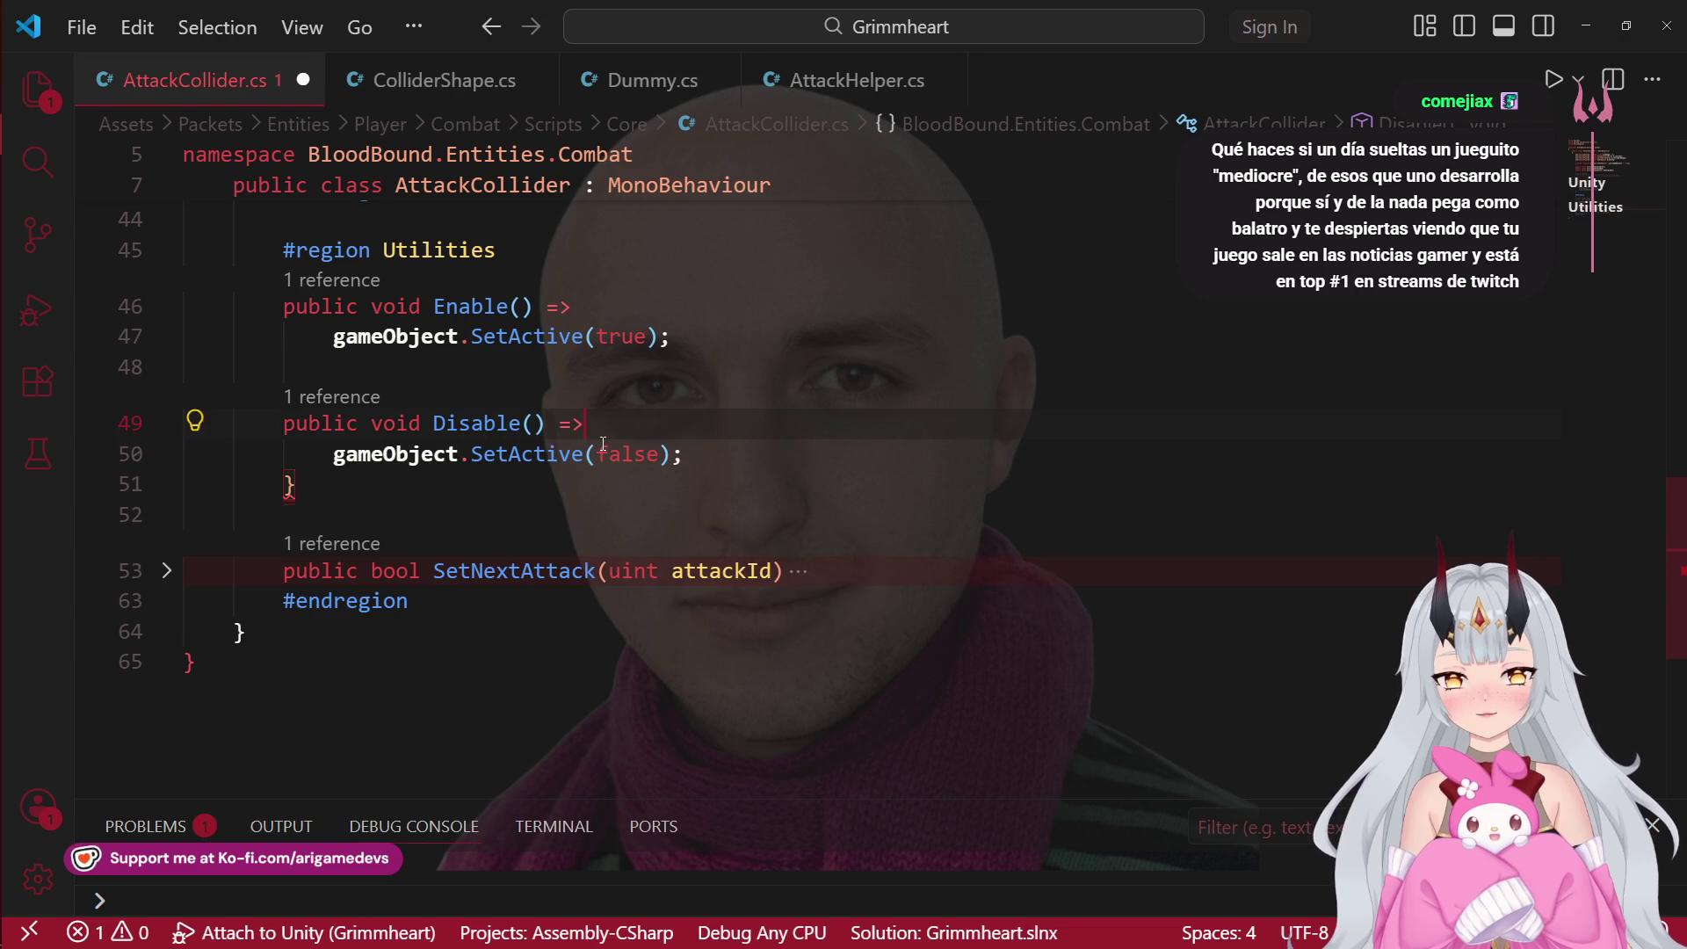
key(Down)
key(Down)
key(ctrl+shift+k)
key(ctrl+s)
scroll(615, 395, up, 6)
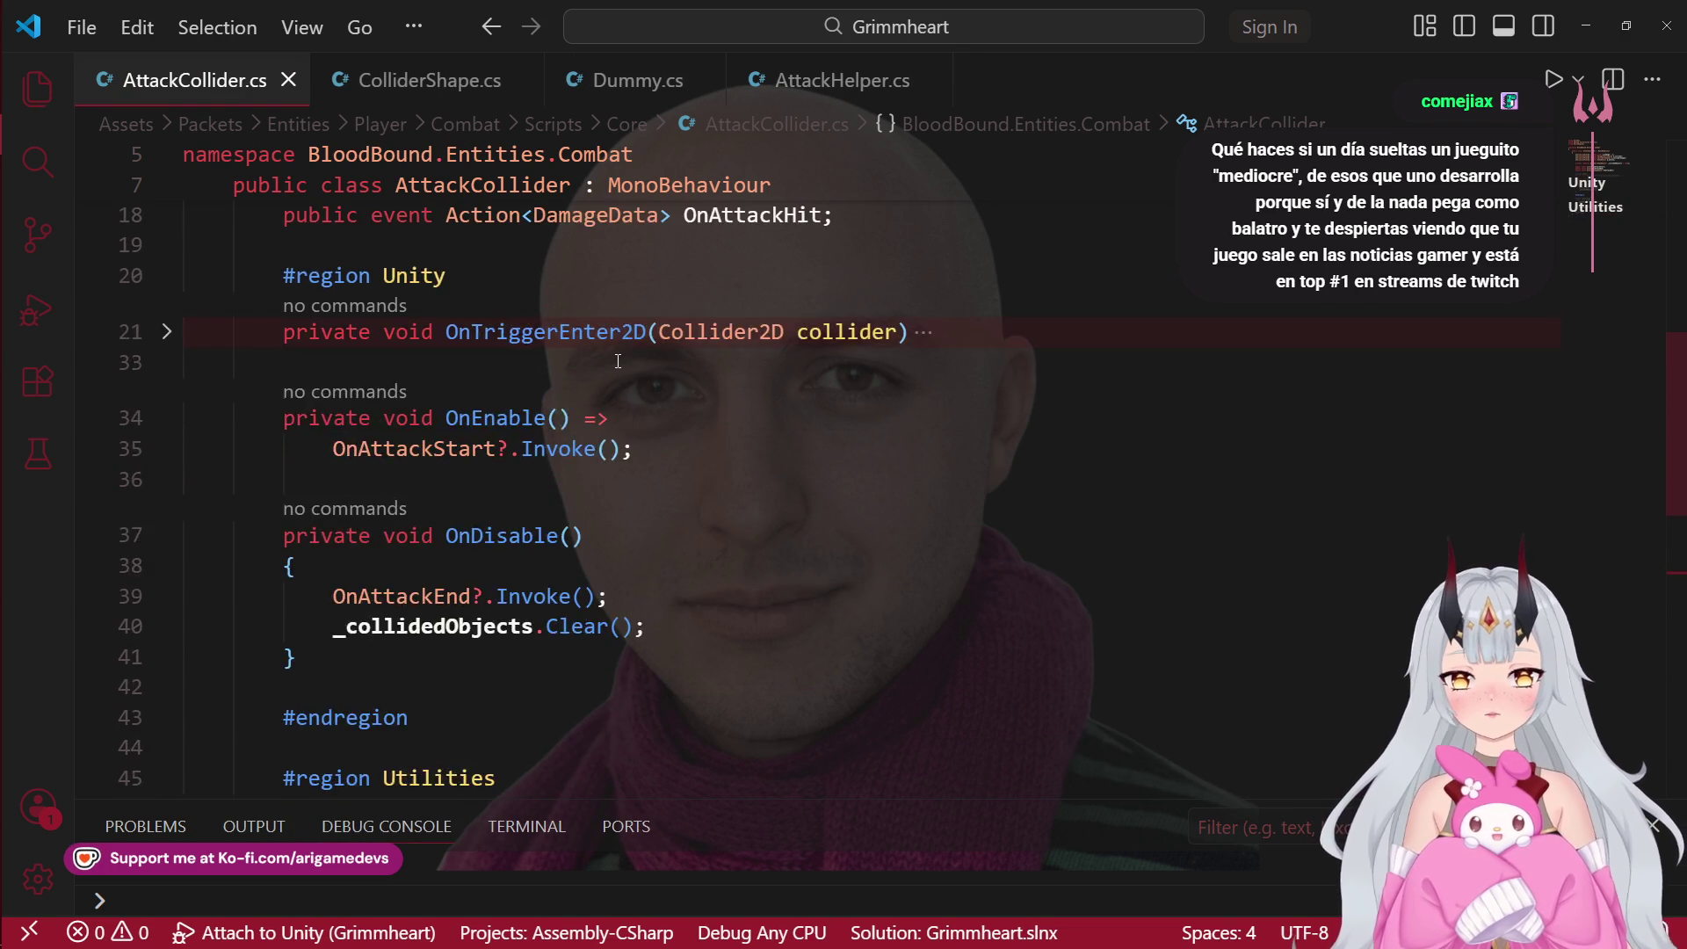
mouse_move(7, 194)
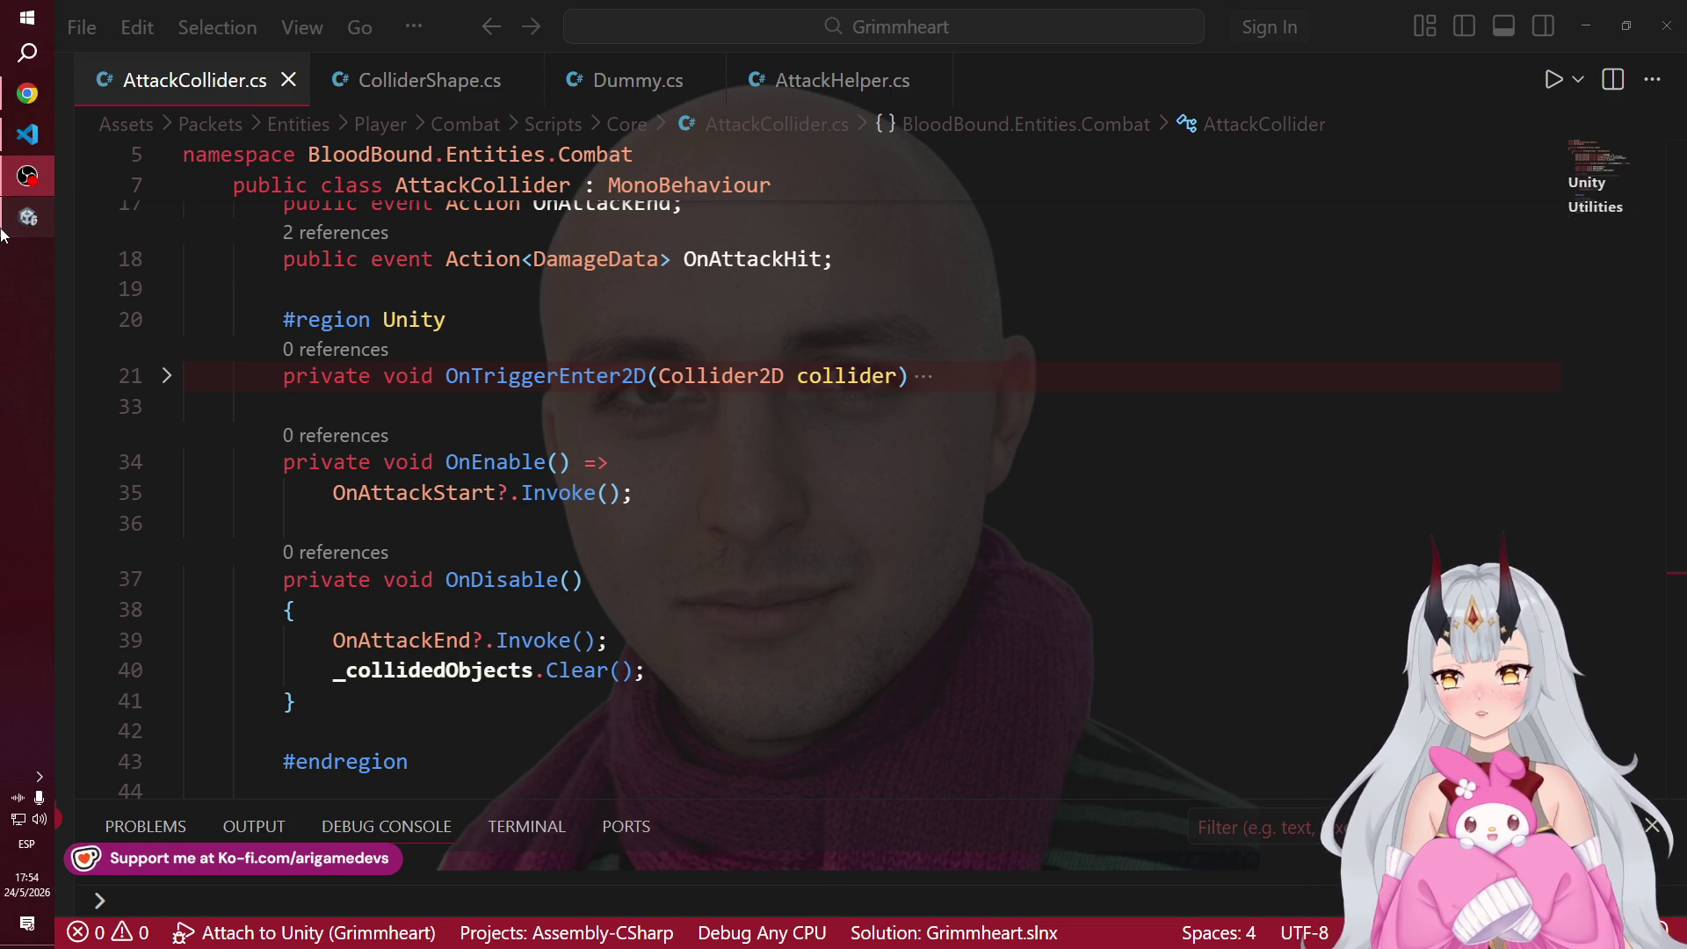
Step: In Unity's Hierarchy, inspect the player's Scripts and Graphics objects and their children
click(2, 233)
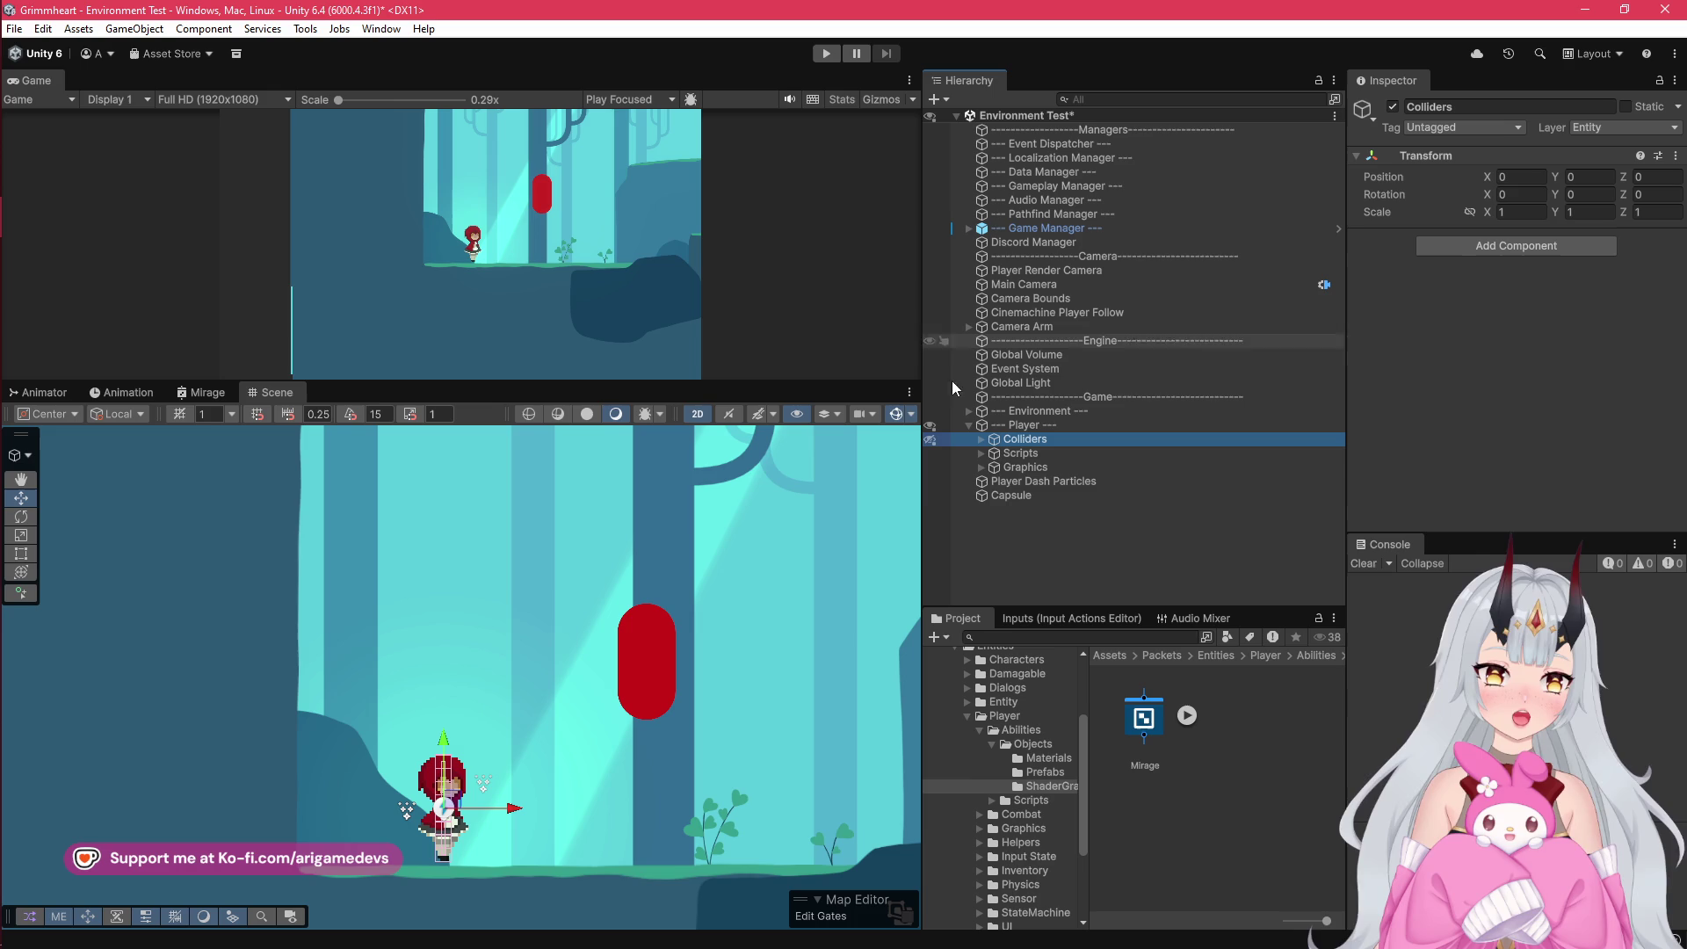
click(1049, 454)
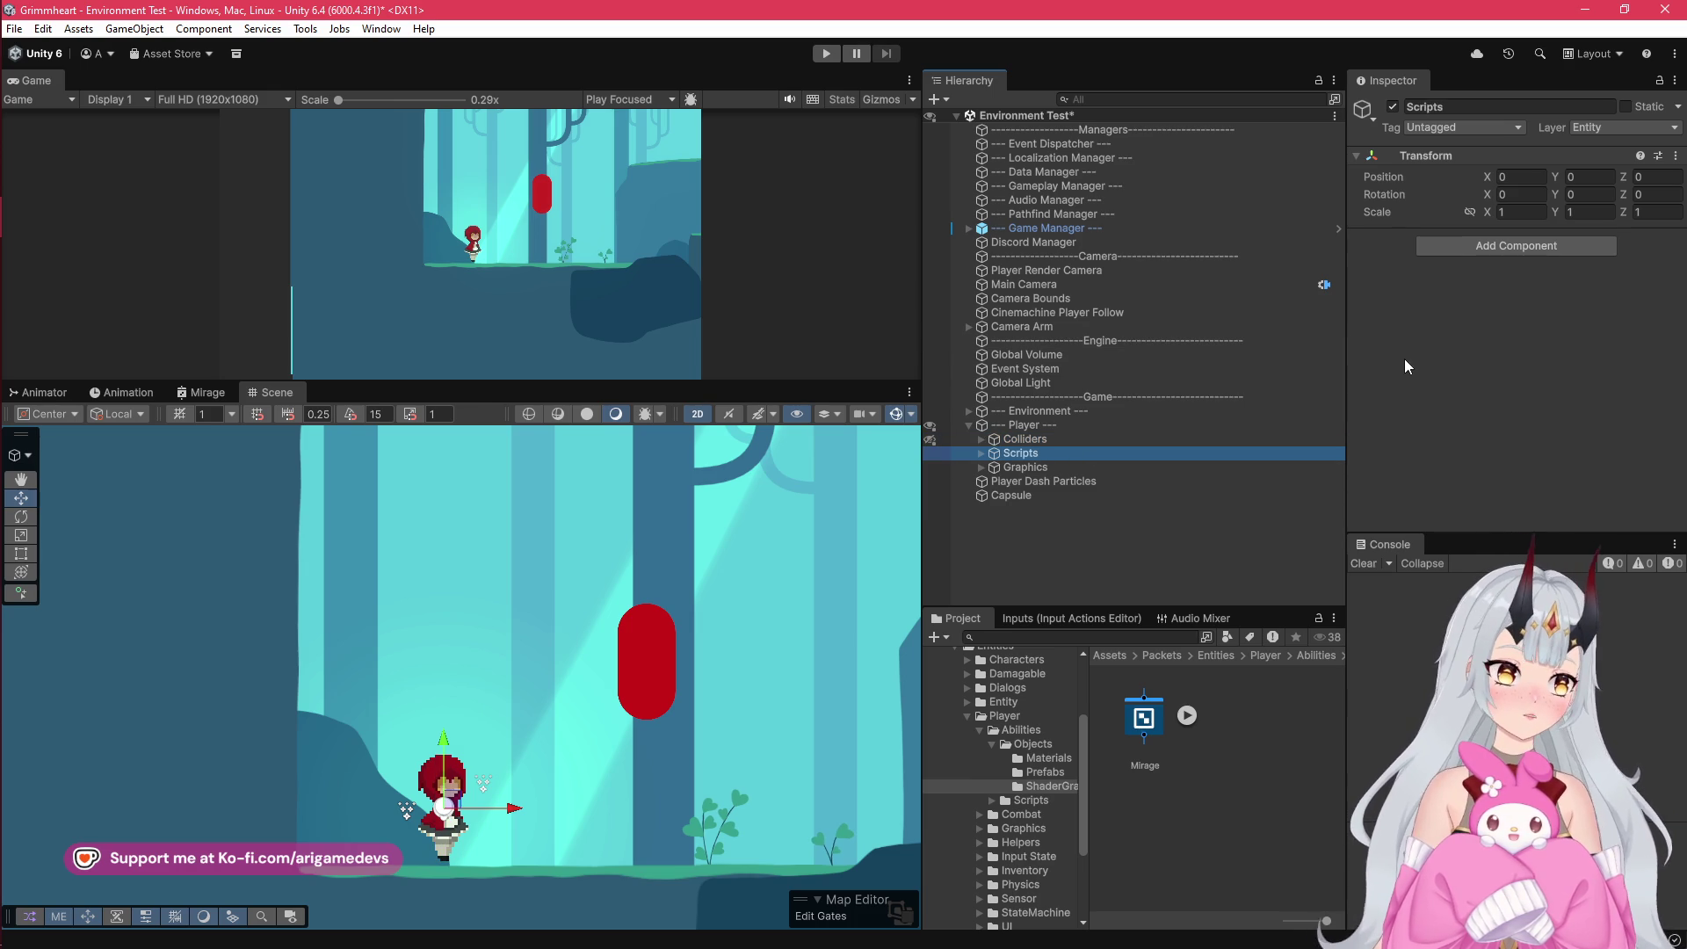
click(1065, 467)
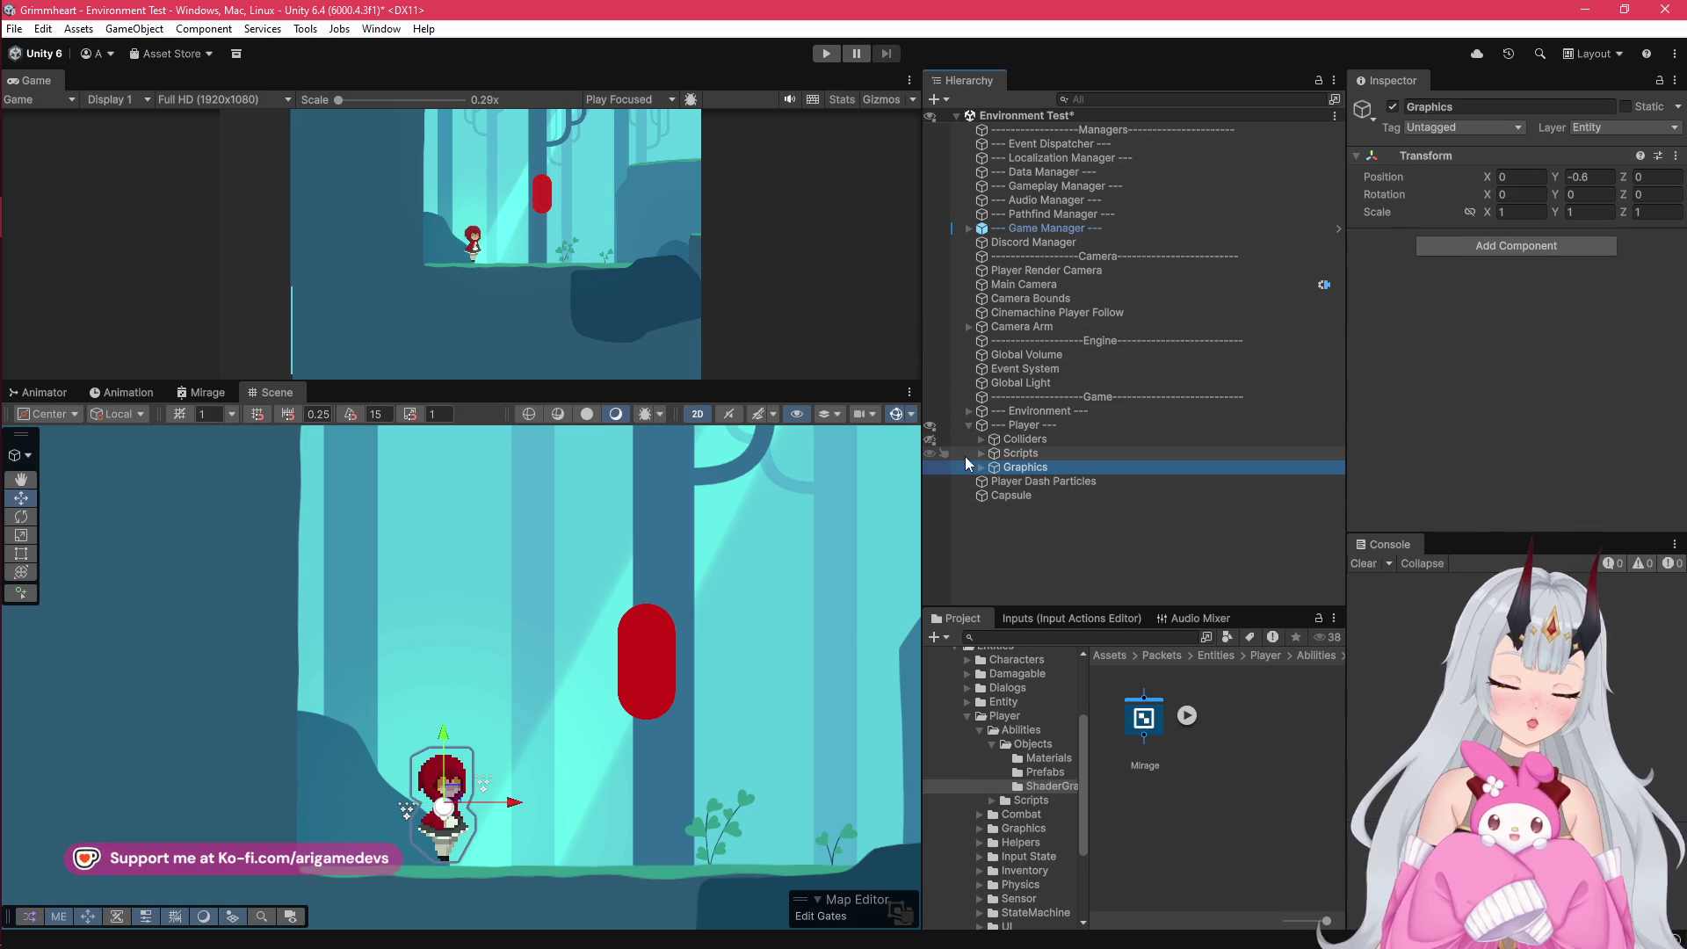
click(981, 466)
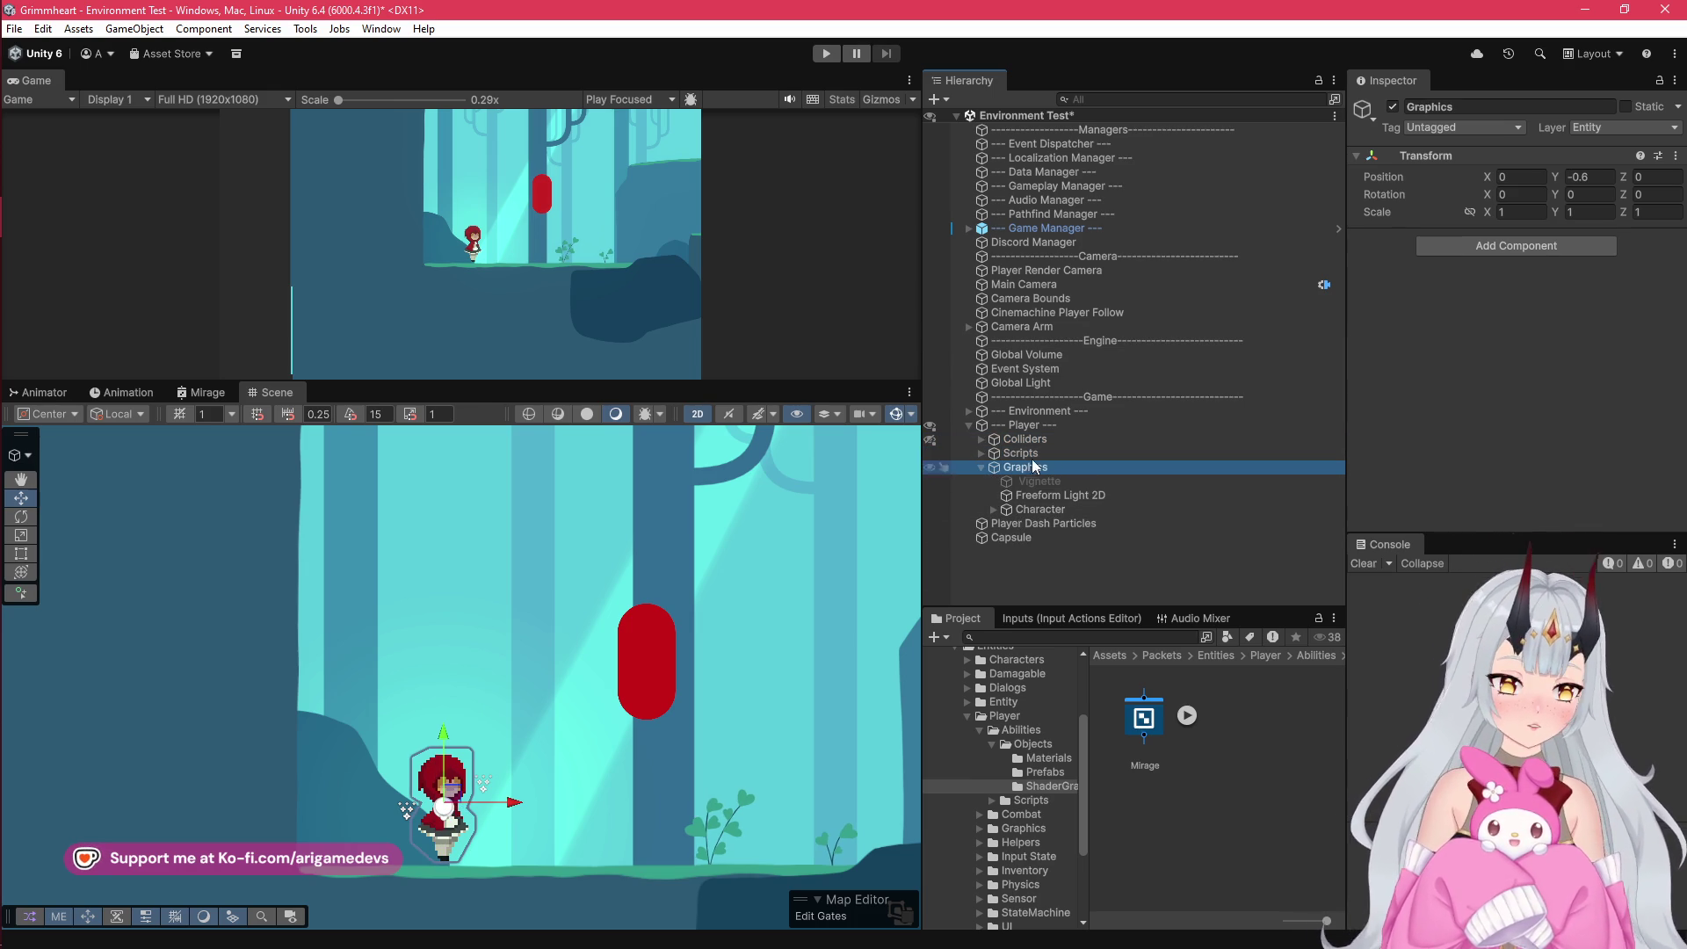
click(981, 467)
click(981, 453)
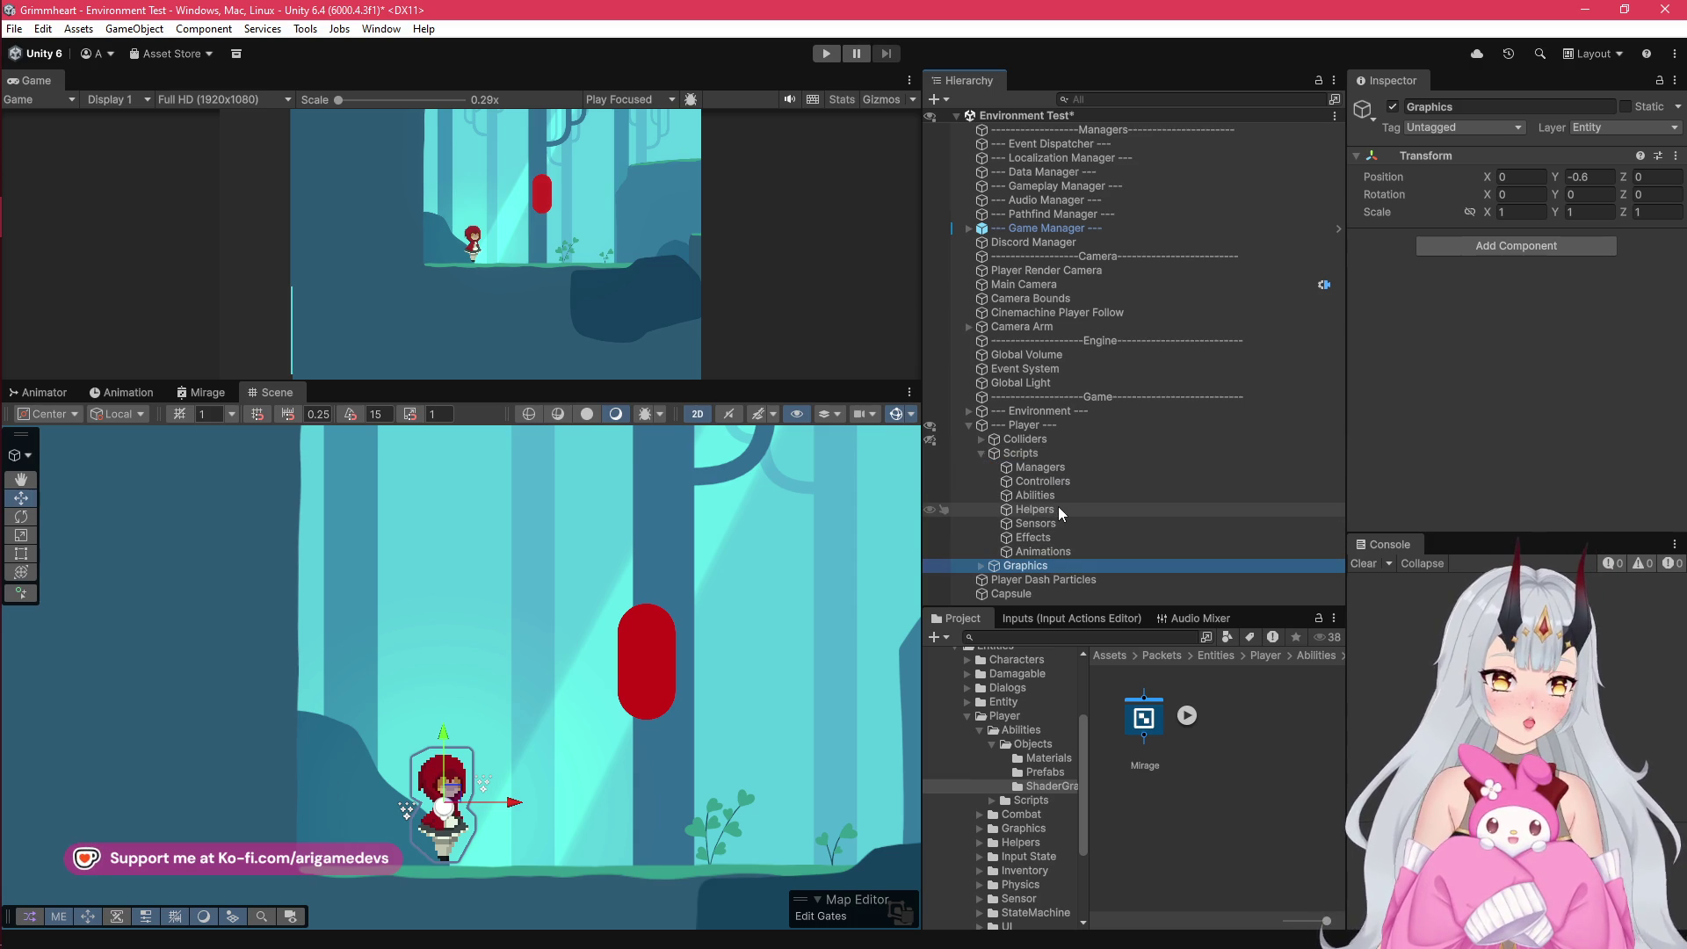
click(981, 453)
Step: Inspect the Attack Collider object, then select Helpers to review its Attack Helper references
click(980, 439)
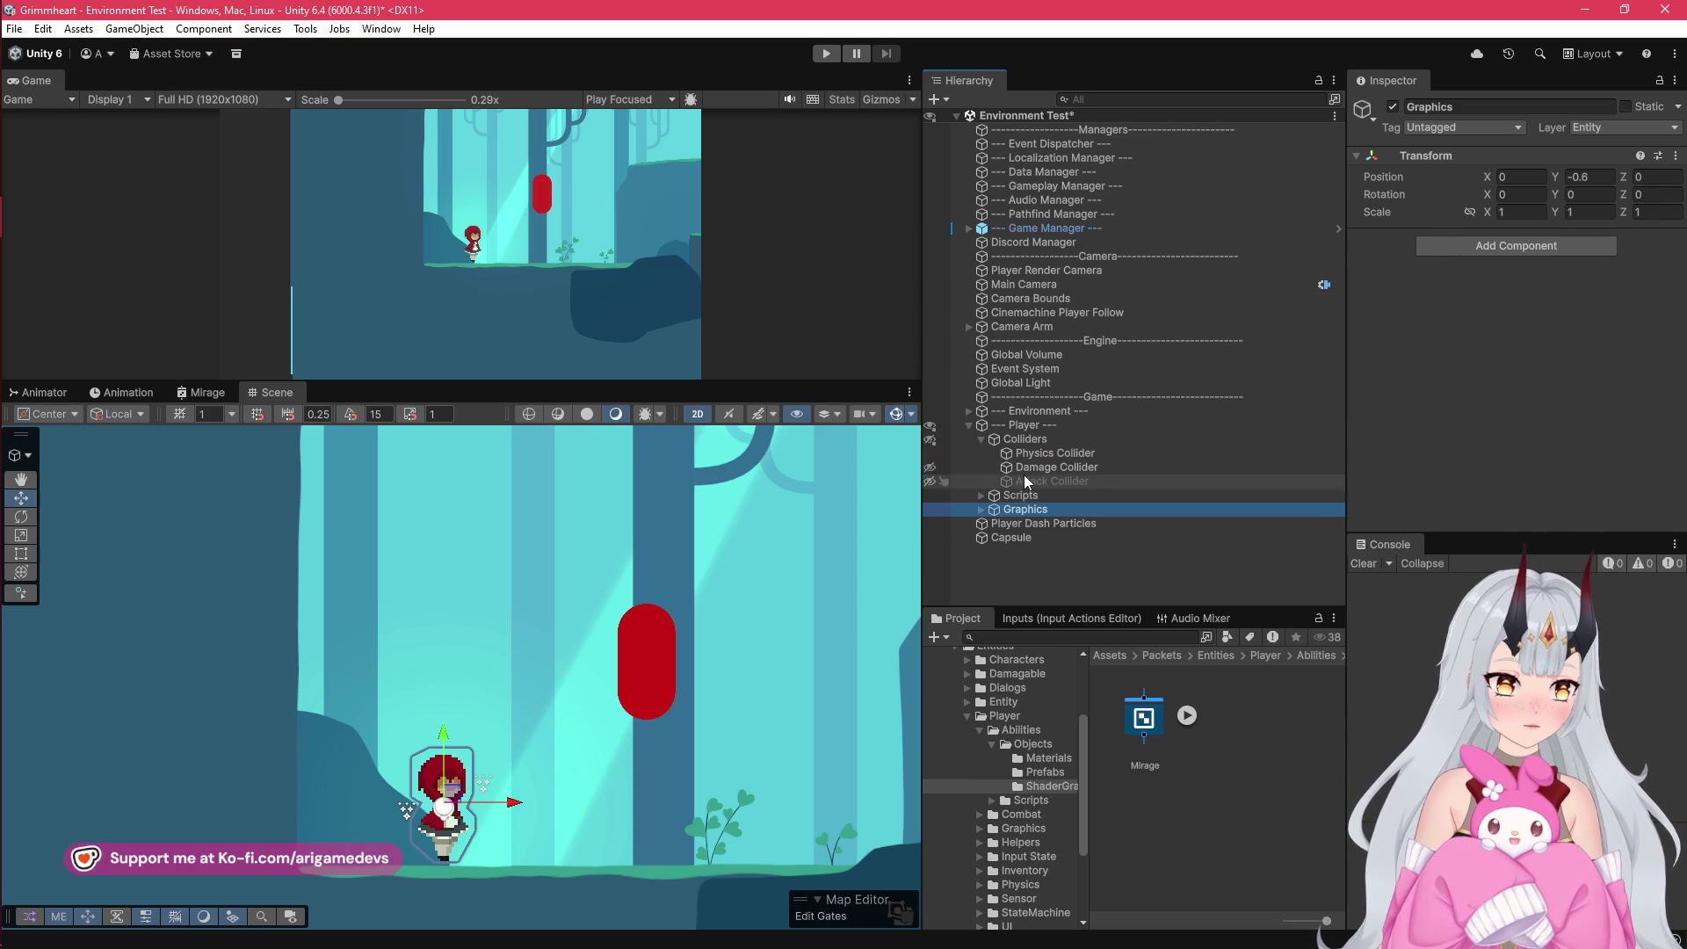
click(1052, 481)
scroll(1412, 355, down, 8)
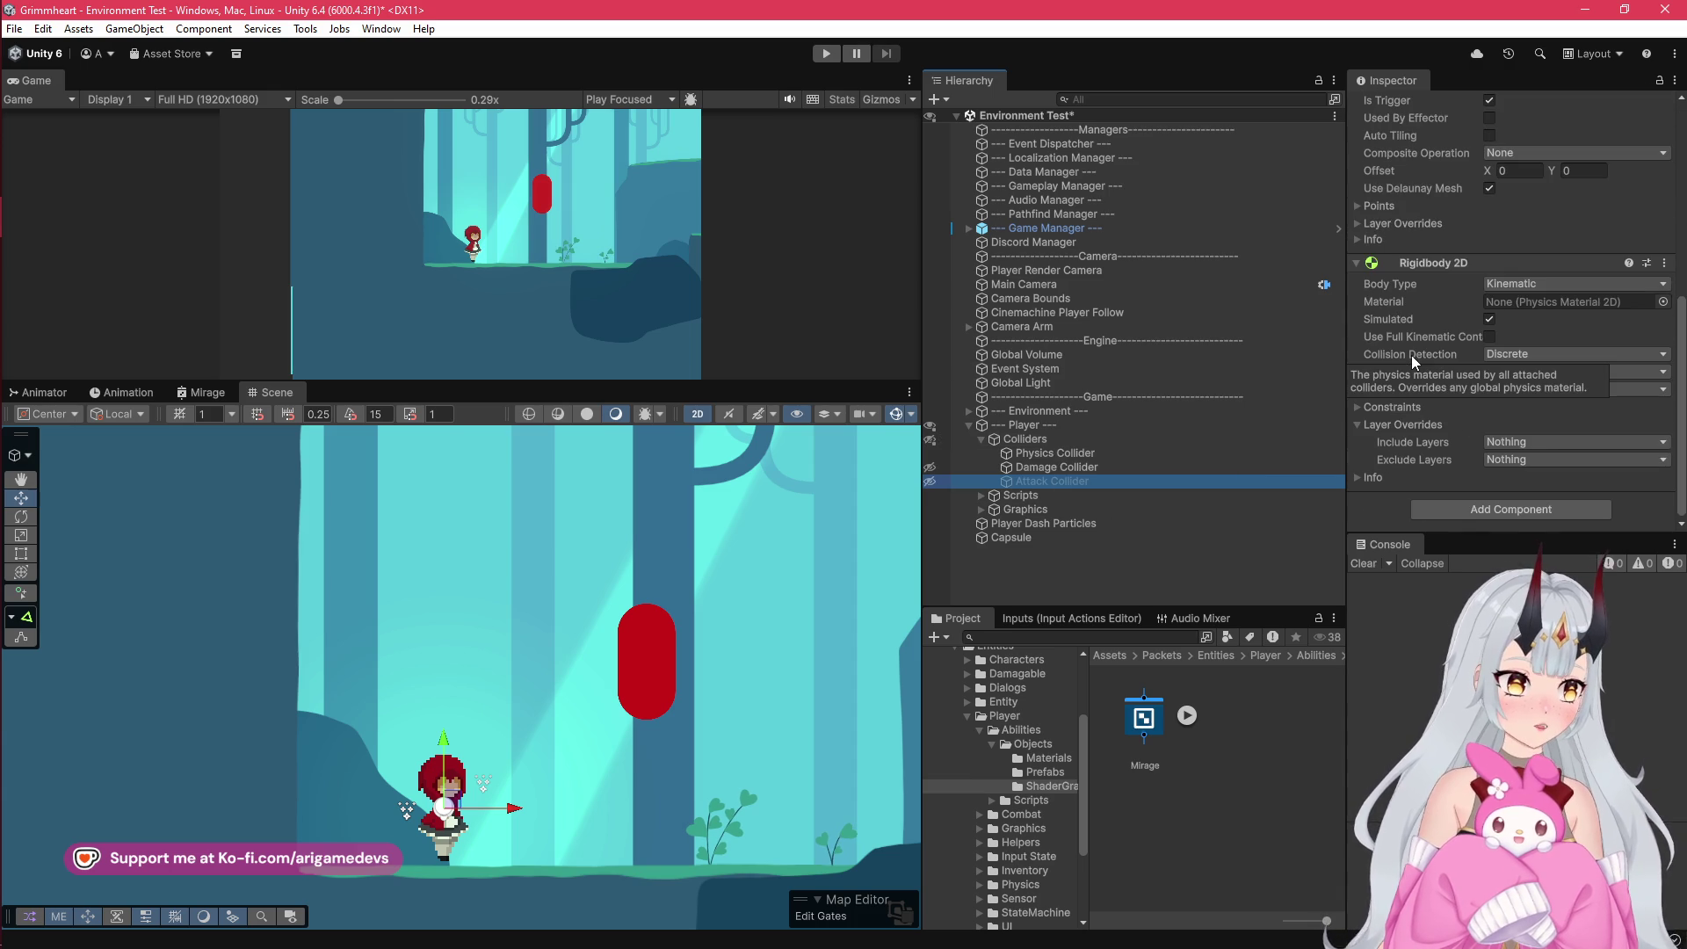
click(981, 439)
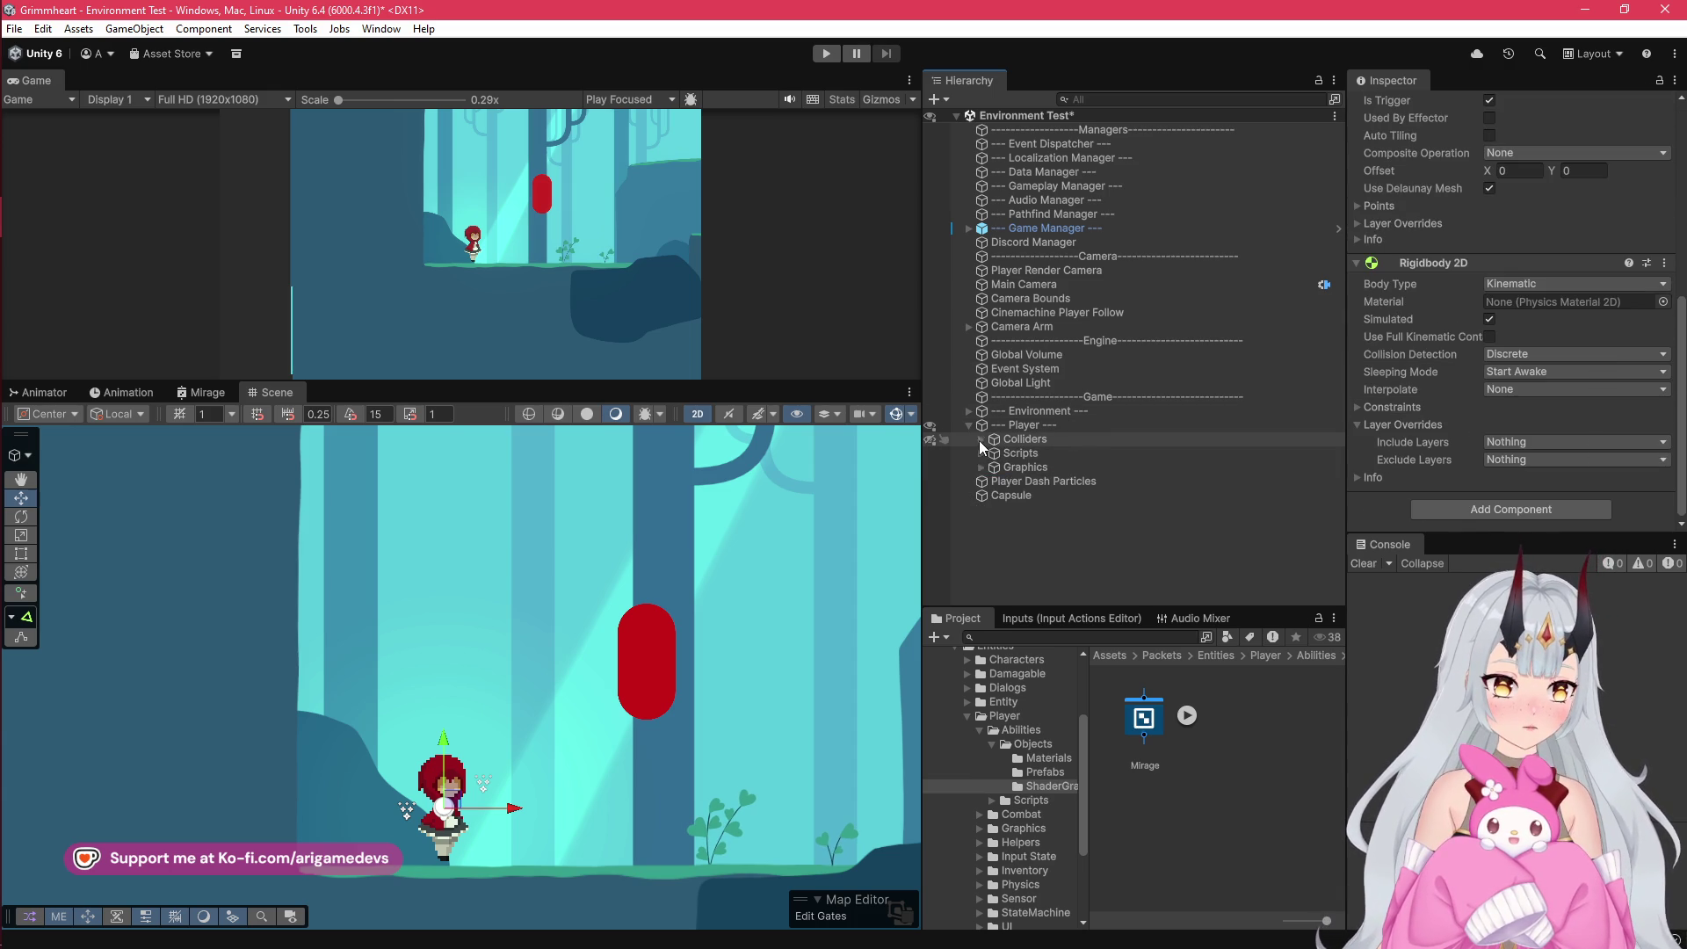
click(982, 452)
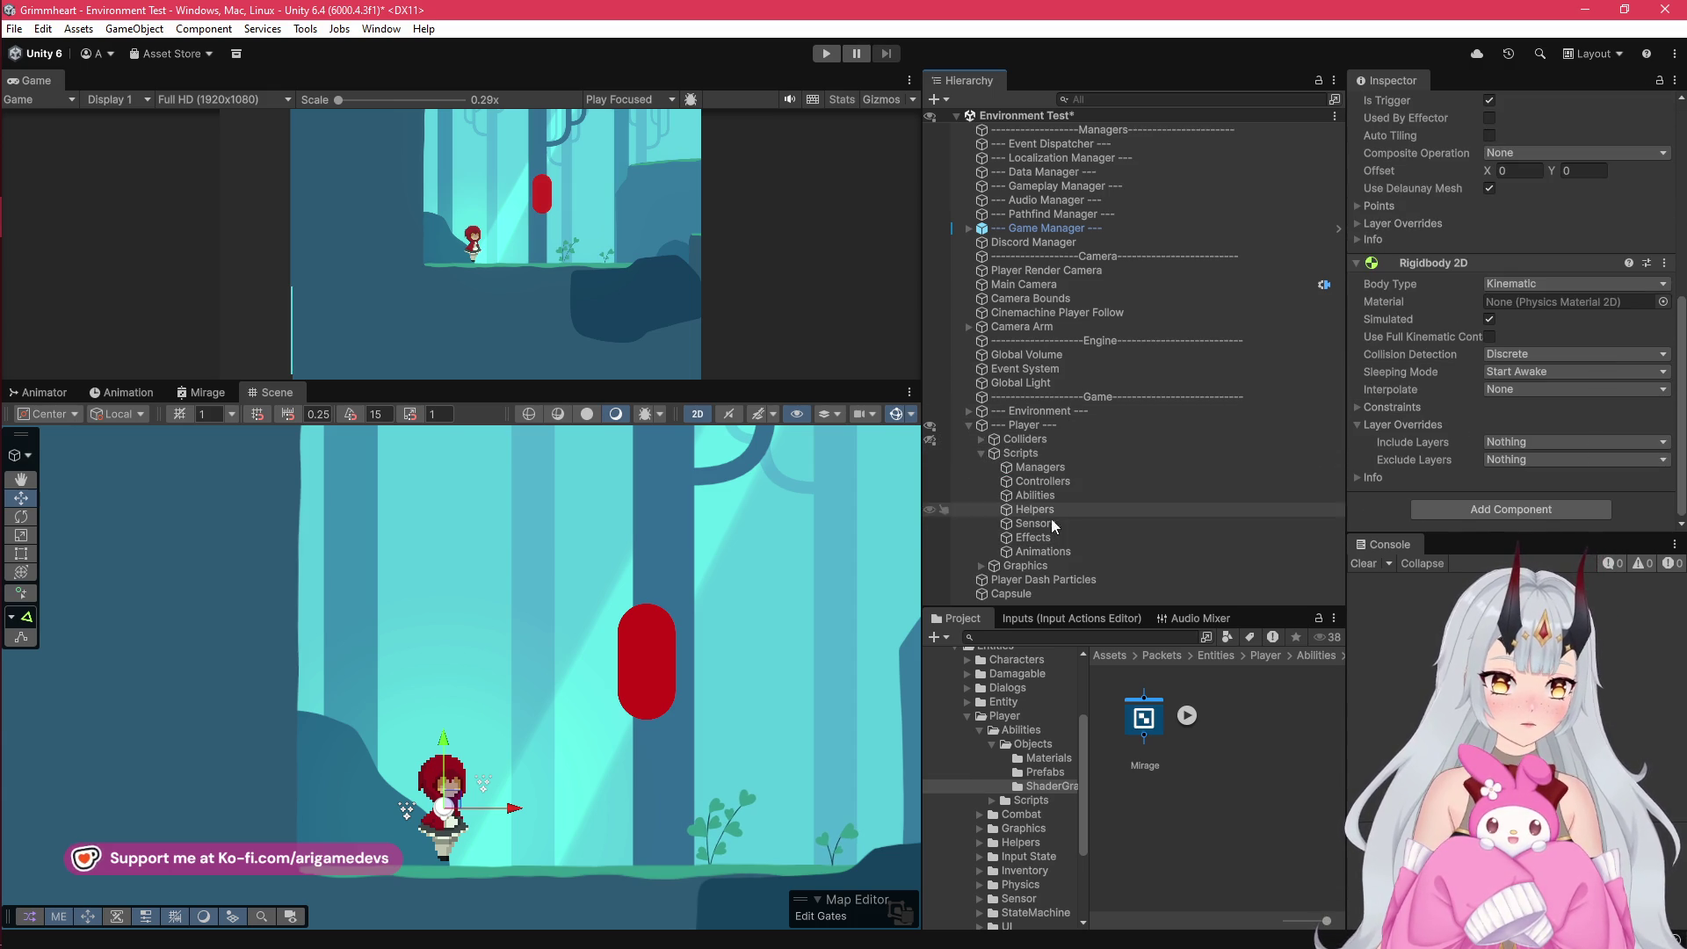
click(1041, 523)
click(1037, 510)
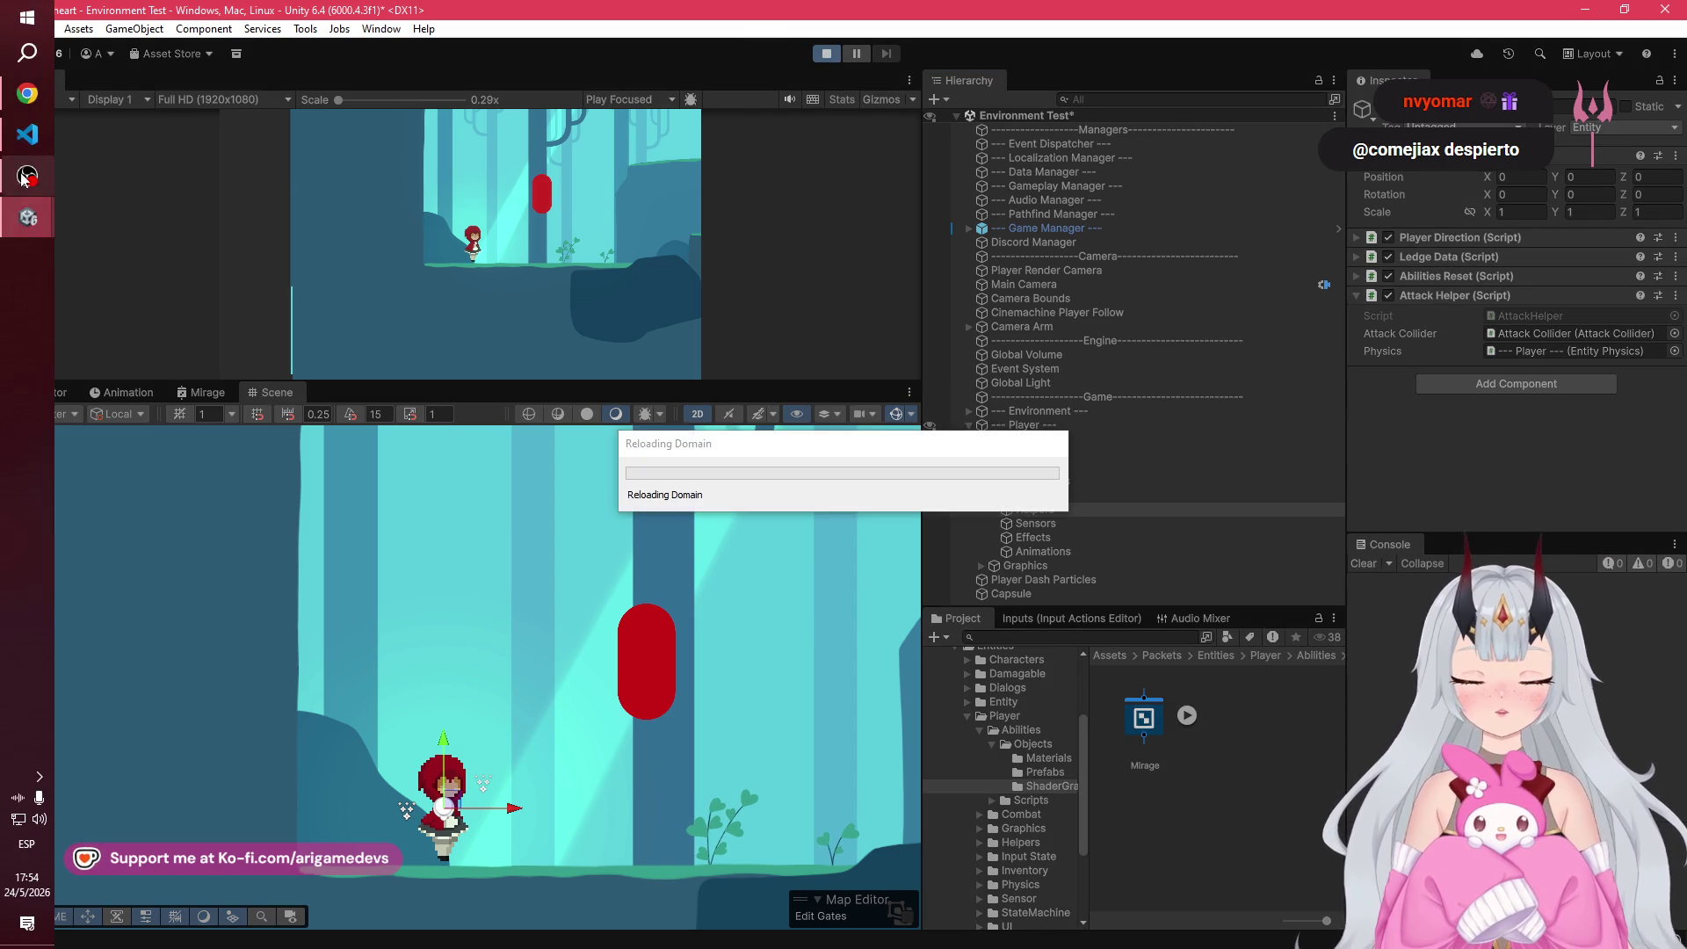
Step: Glance over AttackCollider.cs in VS Code, then return to Unity
click(25, 141)
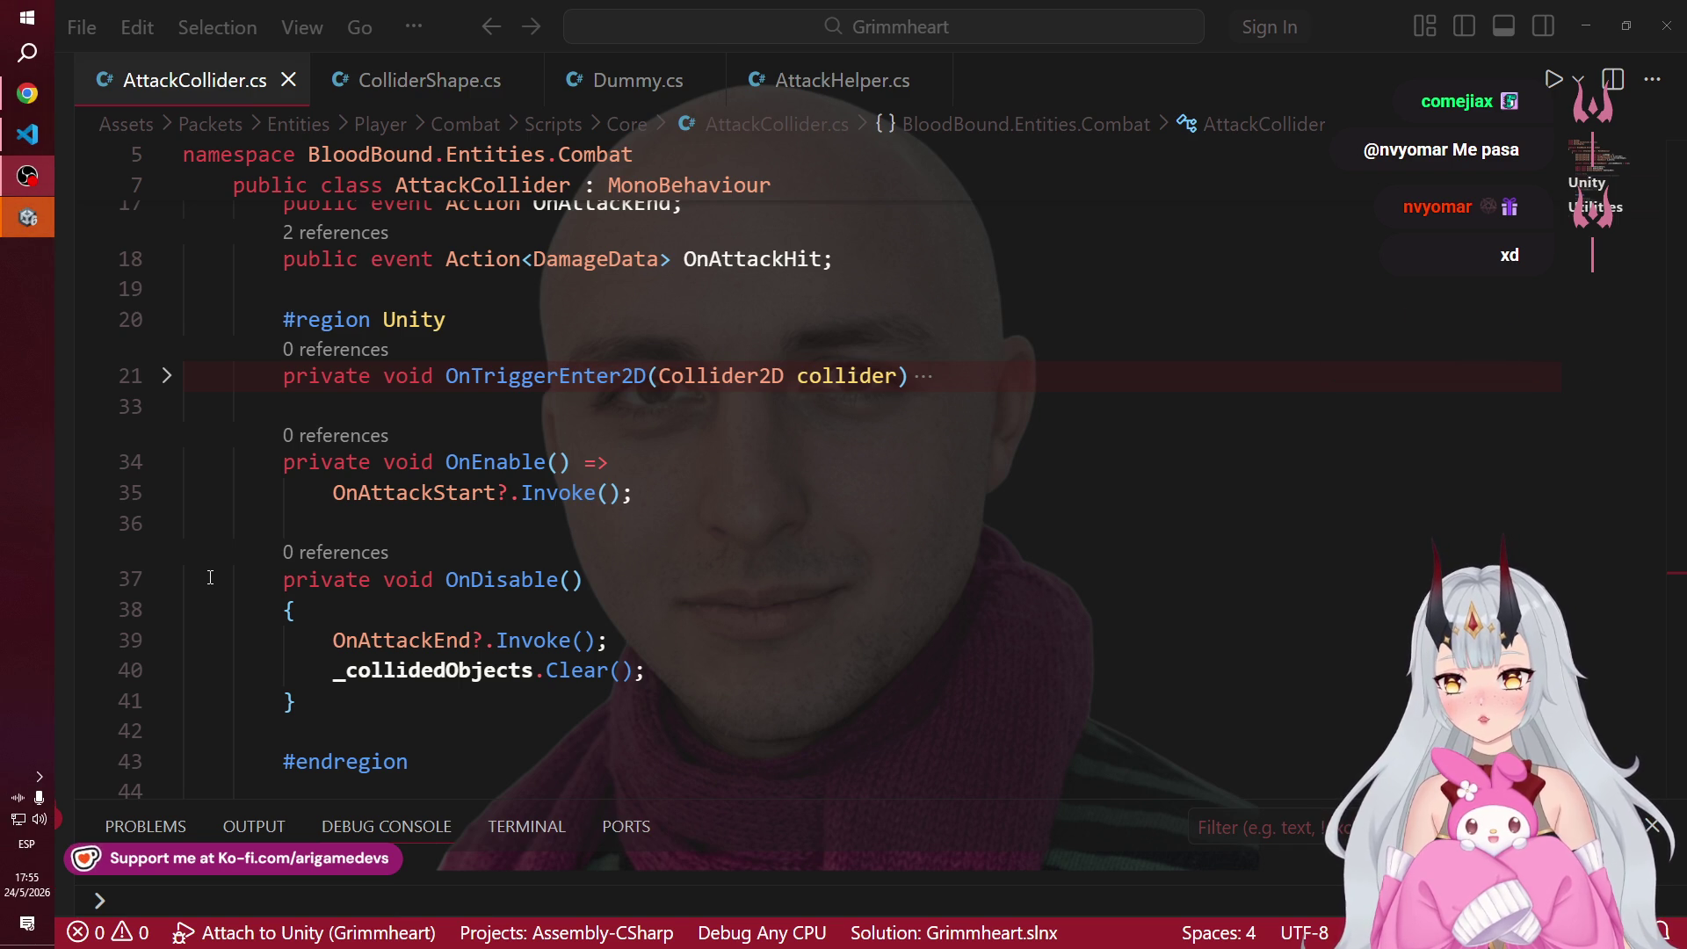
click(29, 176)
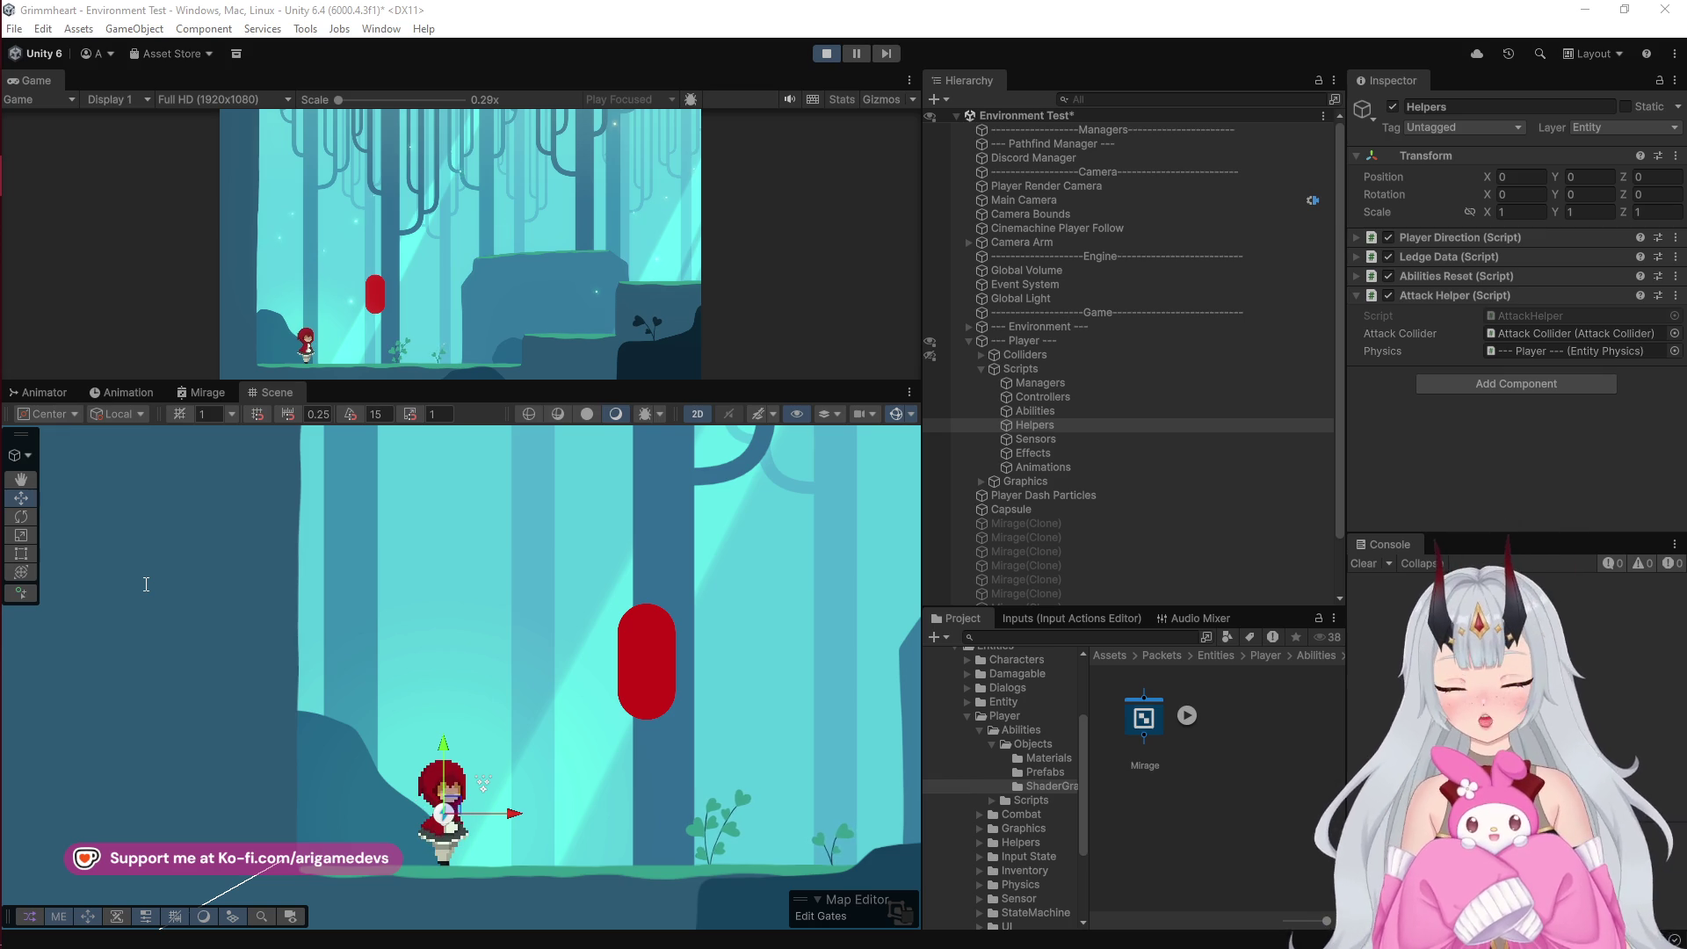
Step: Playtest by running the player right and jumping repeatedly beside the red capsule
click(148, 591)
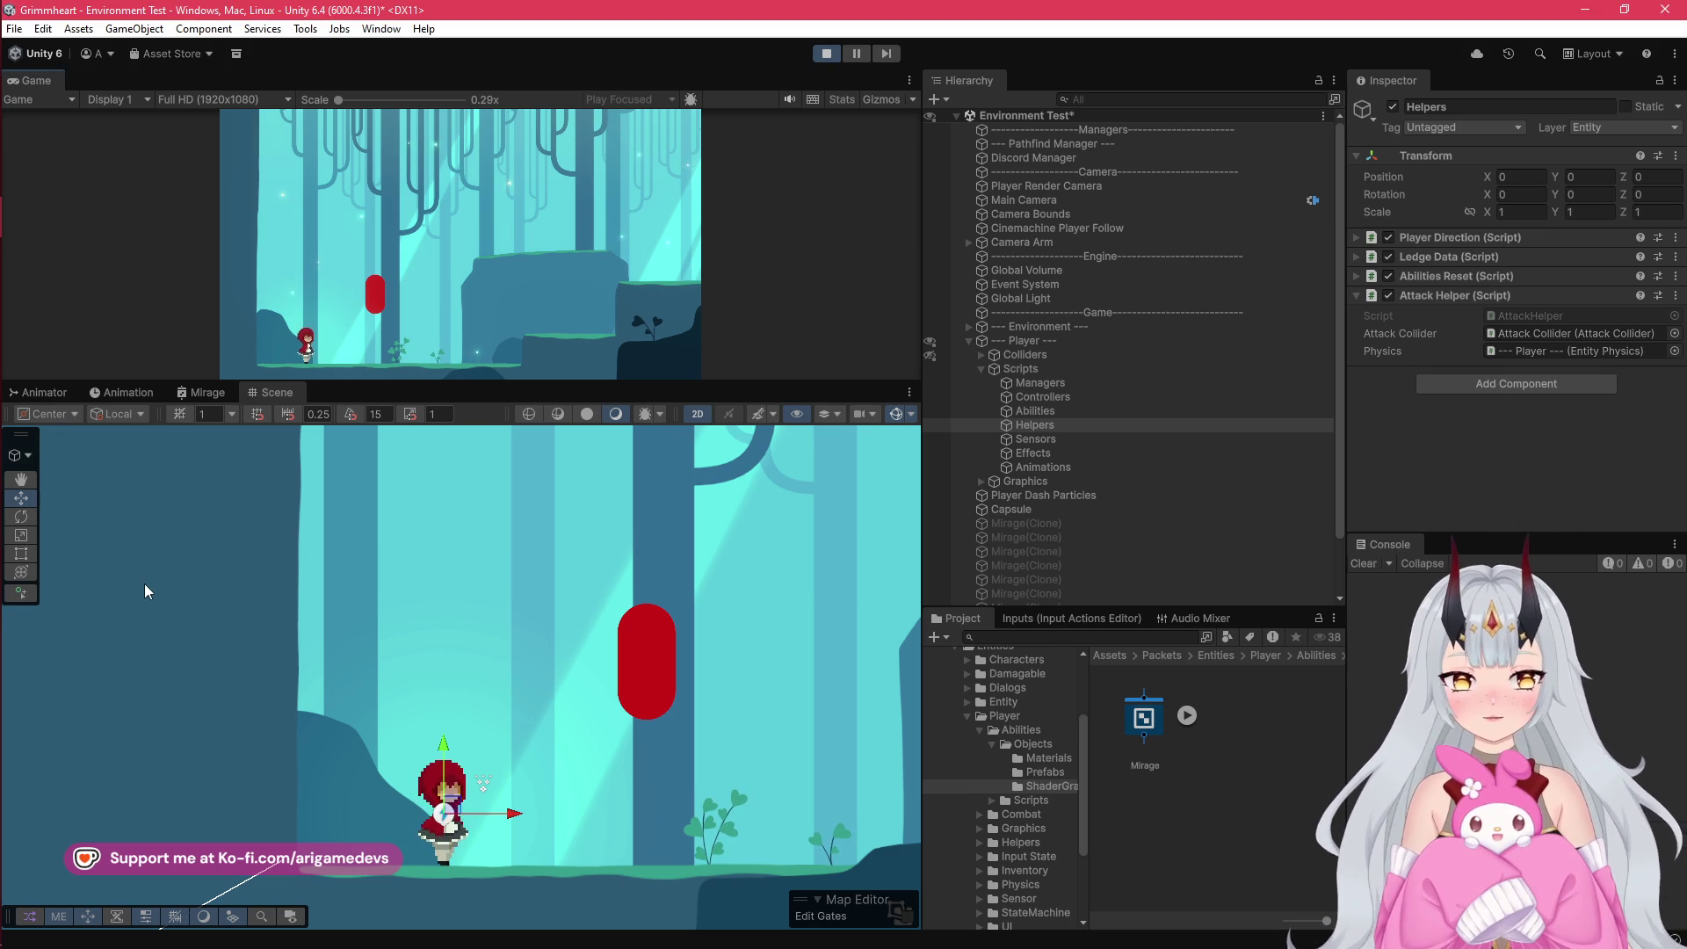
key(d)
key(space)
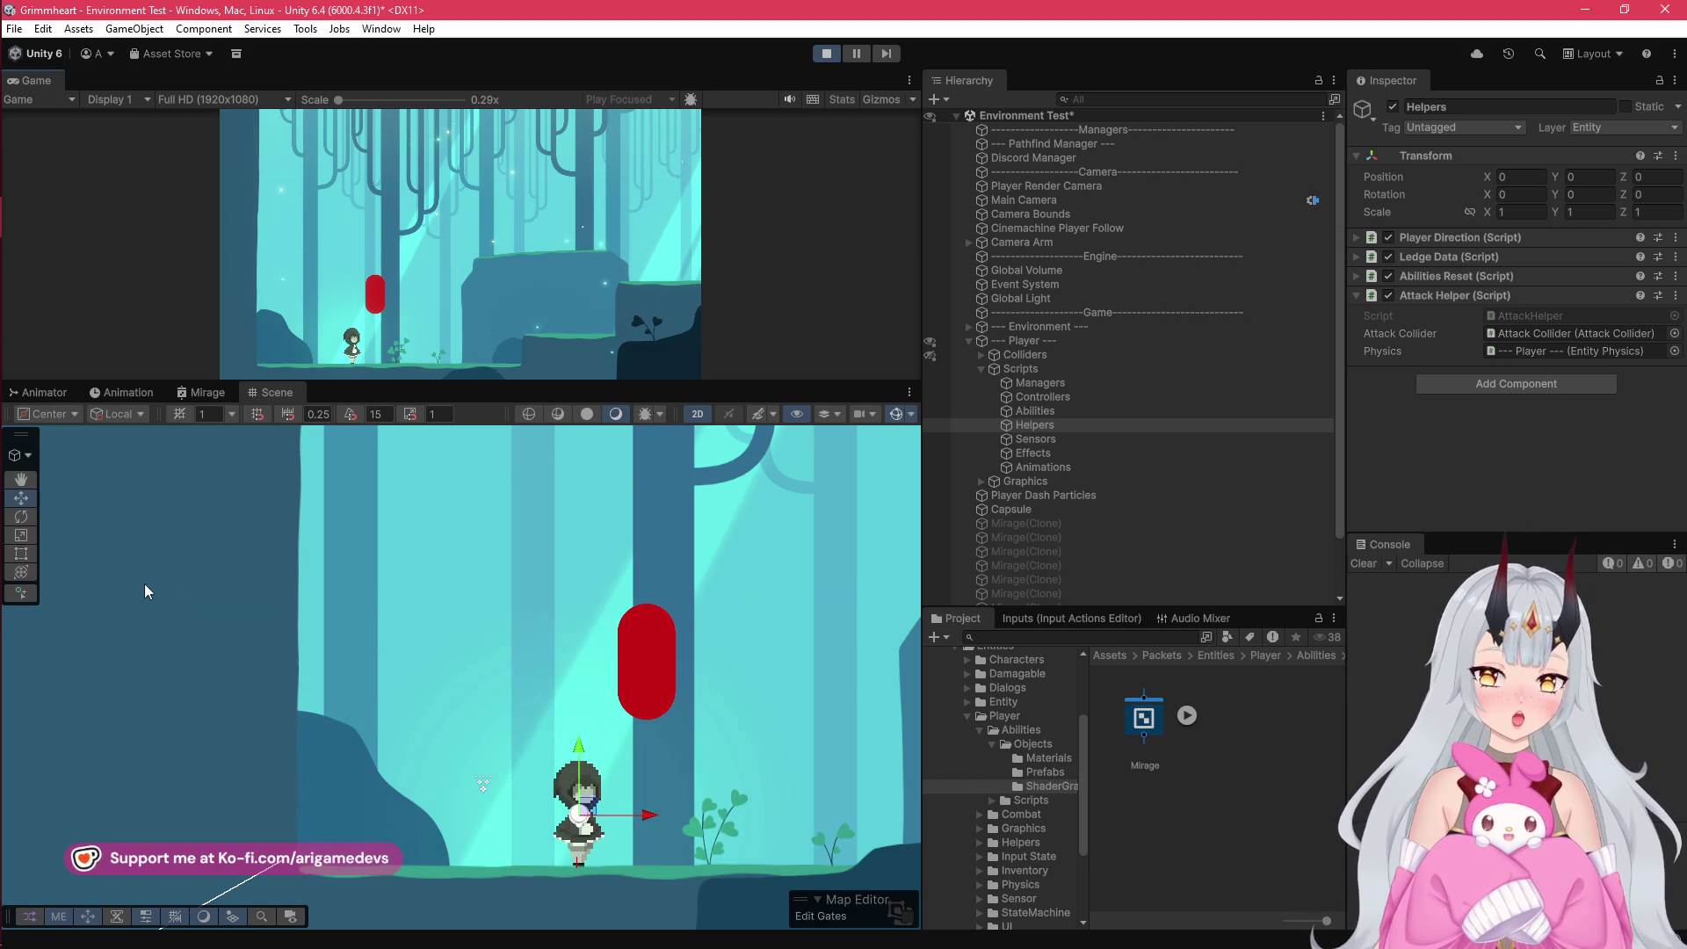
key(space)
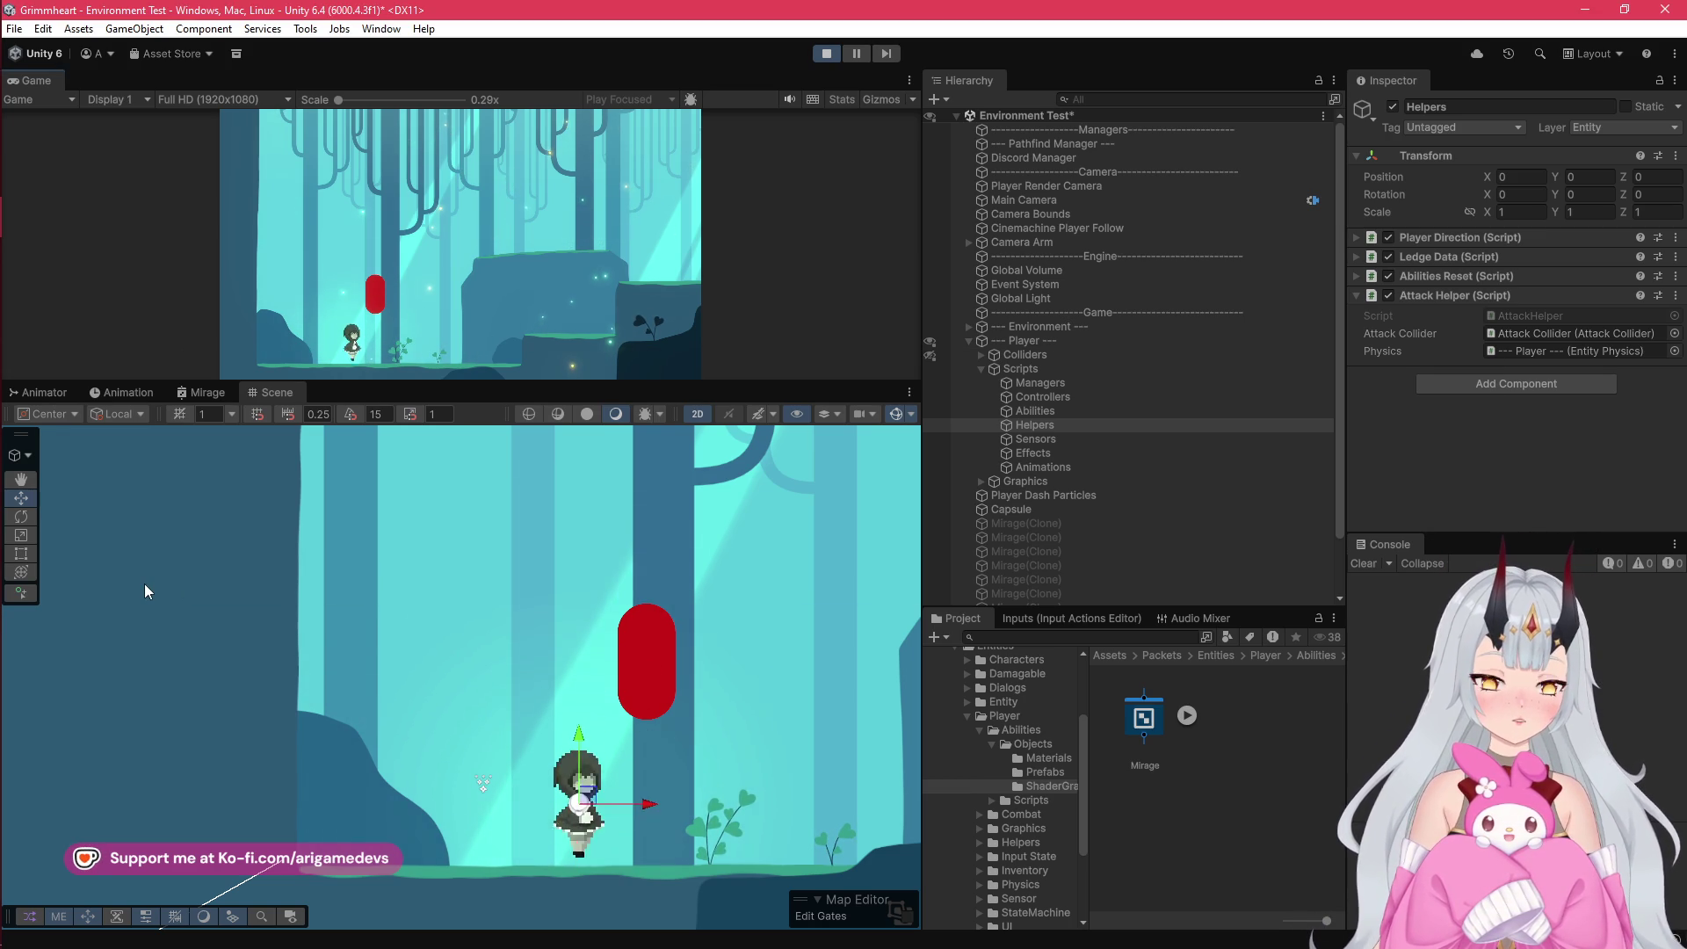
key(space)
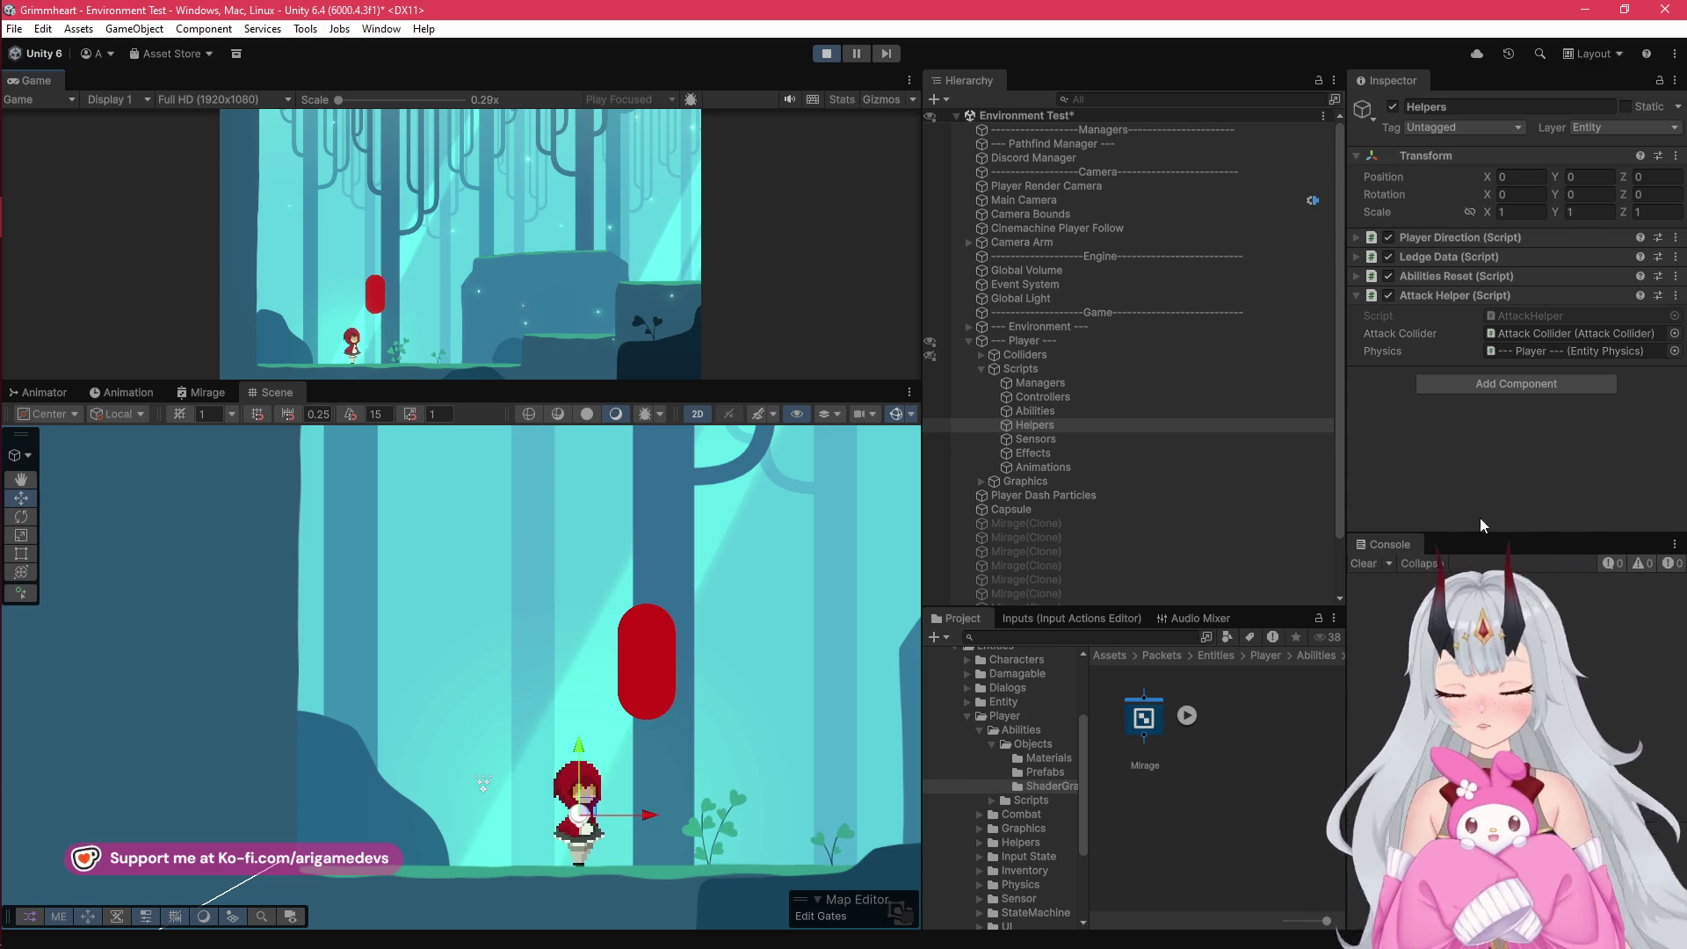
Step: Switch the Inspector to Debug mode and select the player's Animations object to view Attack Animations
click(1675, 80)
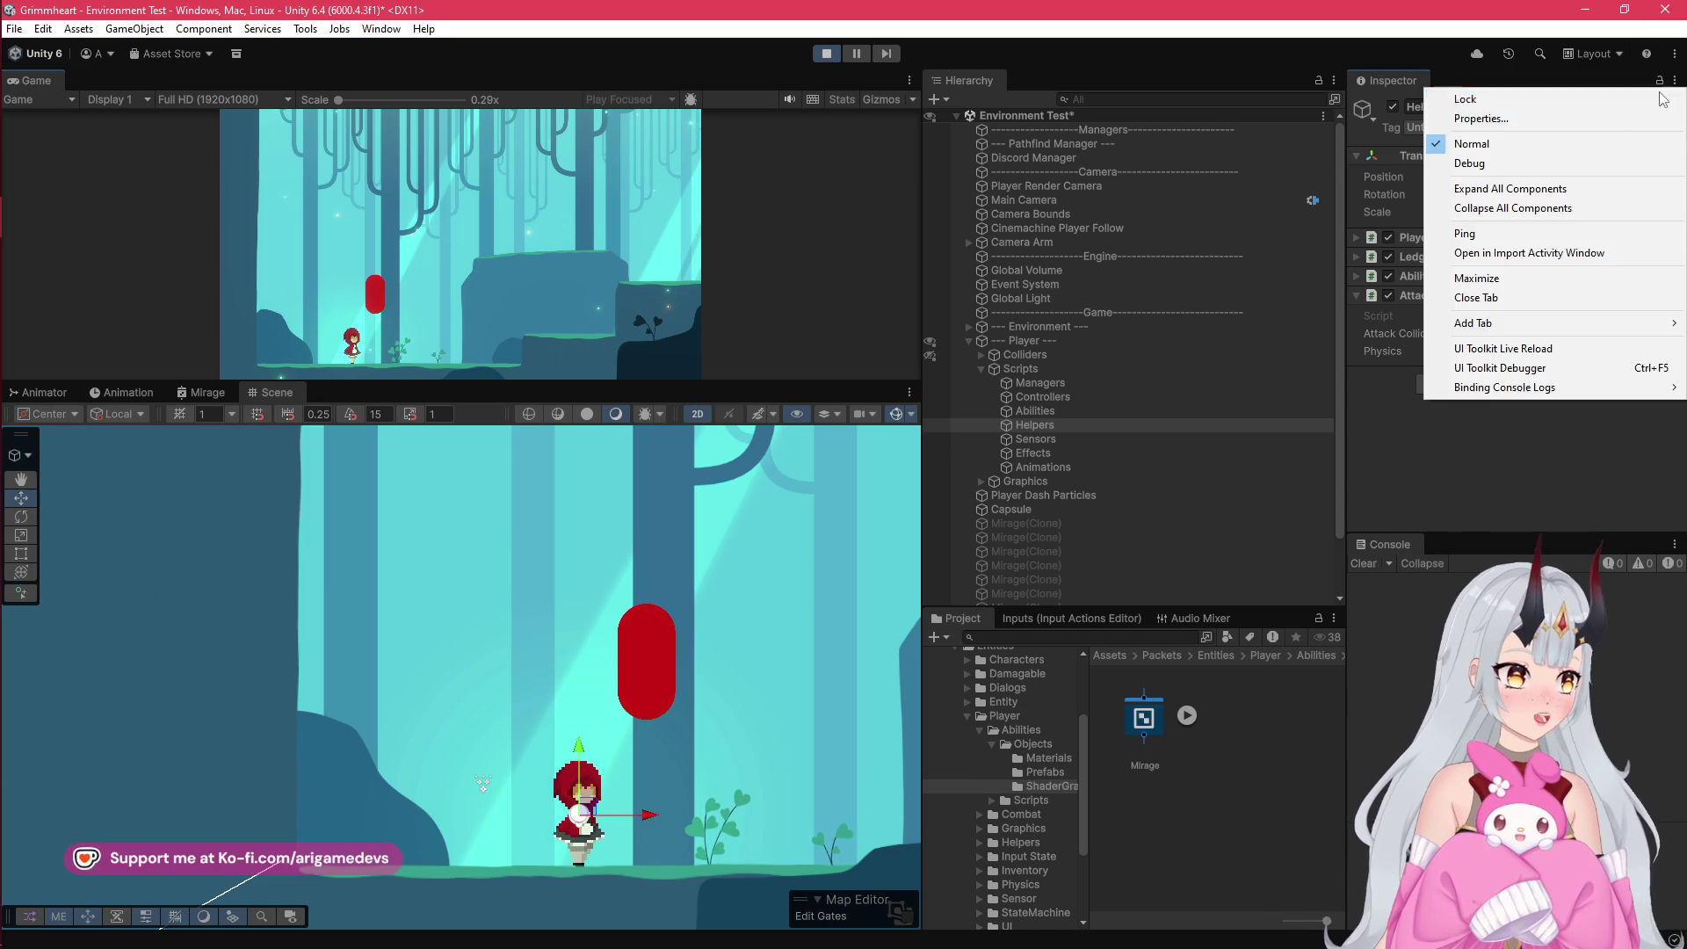
click(1505, 163)
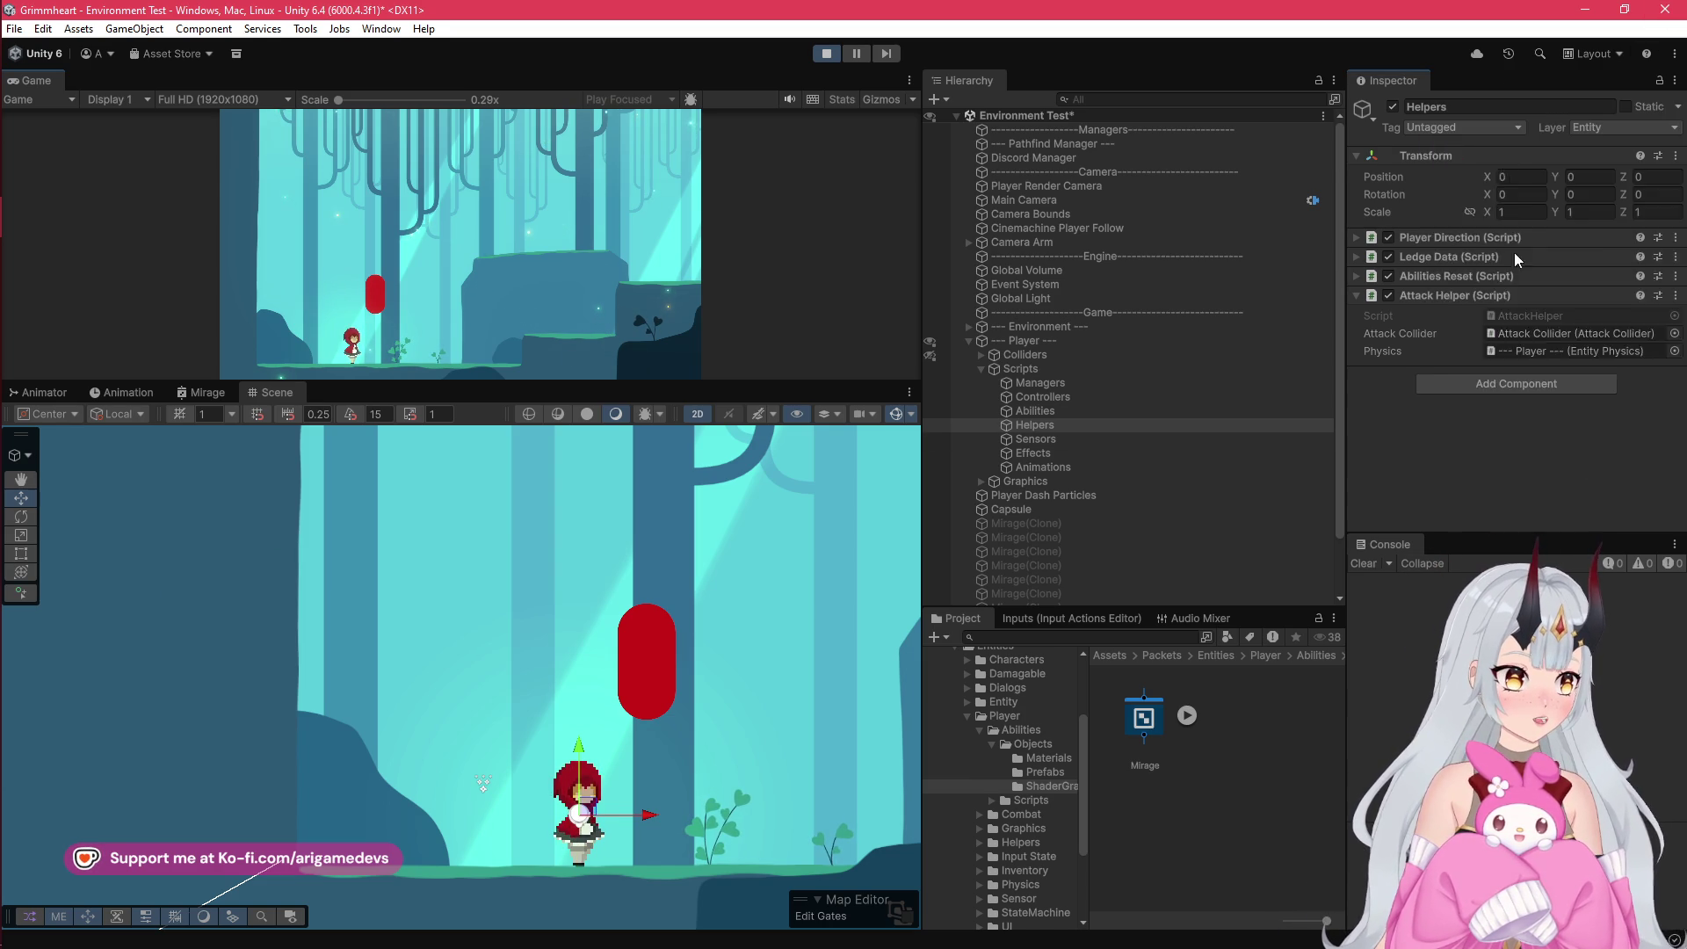
click(721, 596)
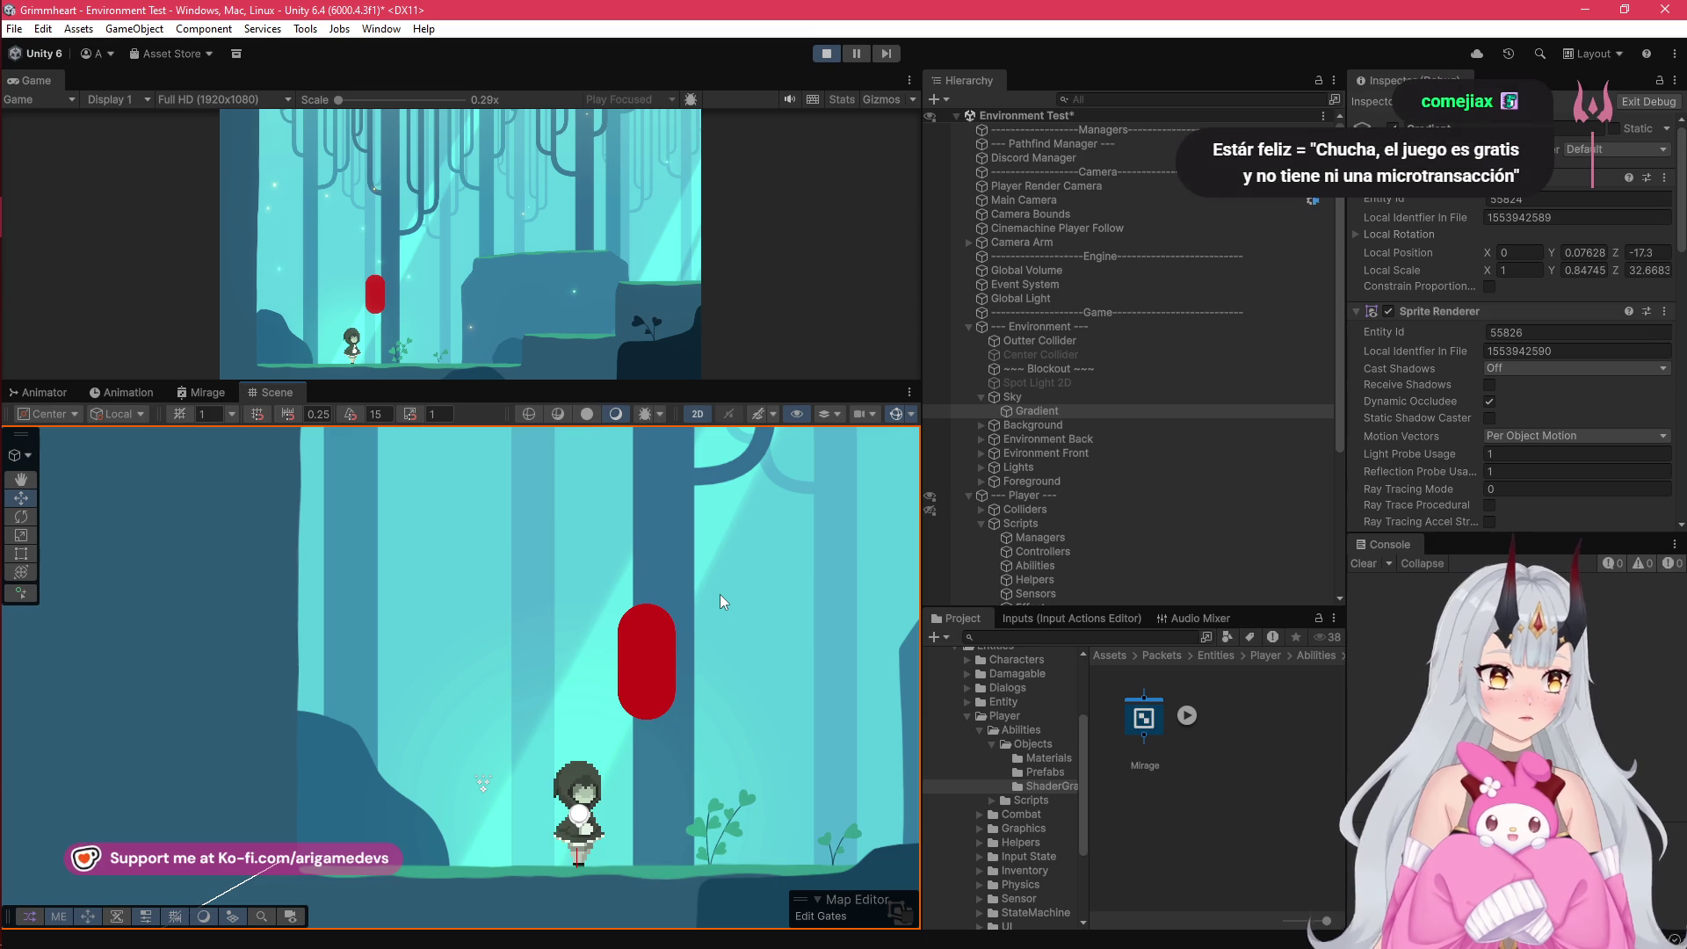
scroll(1512, 413, down, 5)
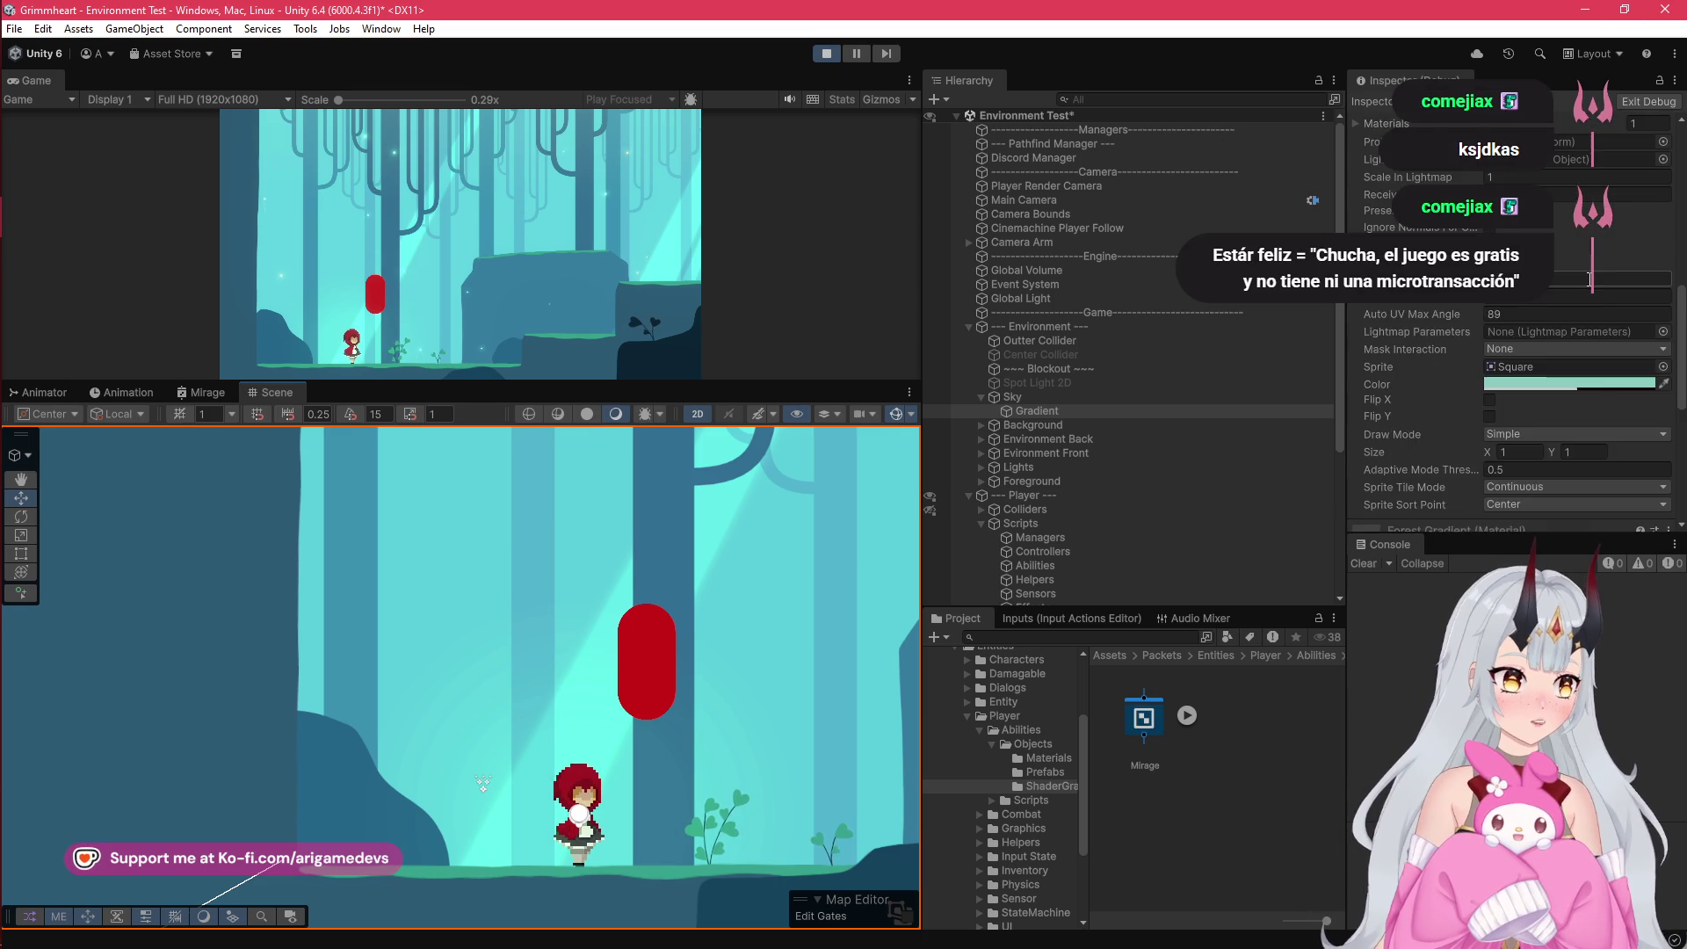
scroll(1010, 525, down, 3)
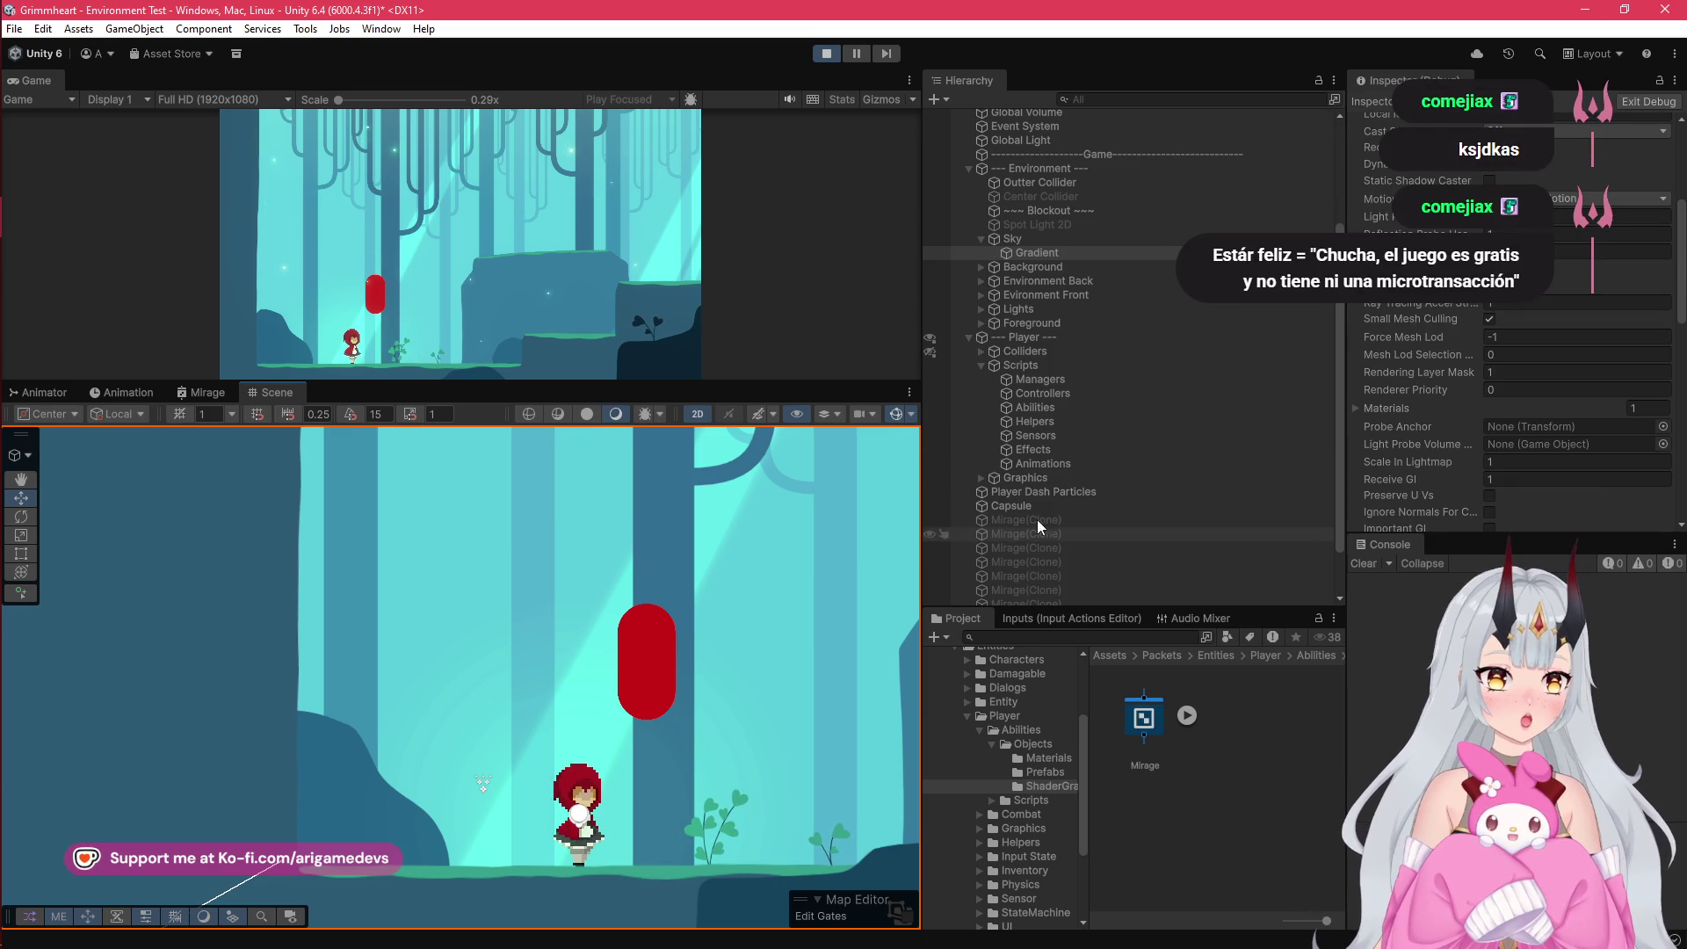
click(1039, 465)
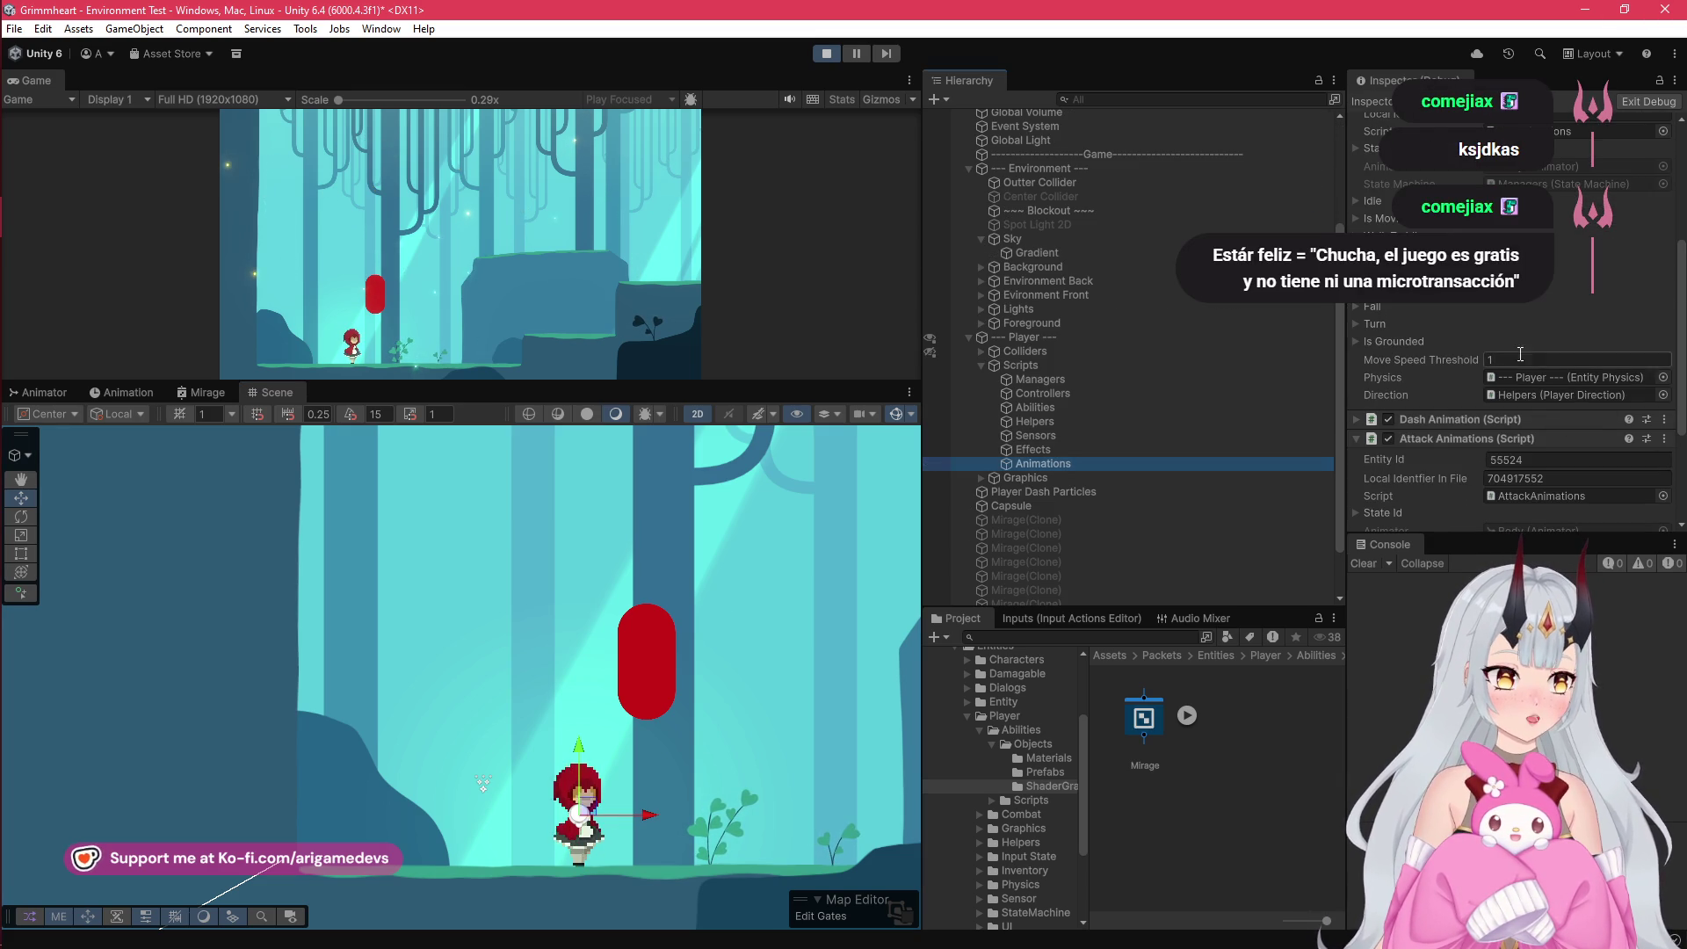
scroll(1481, 395, down, 3)
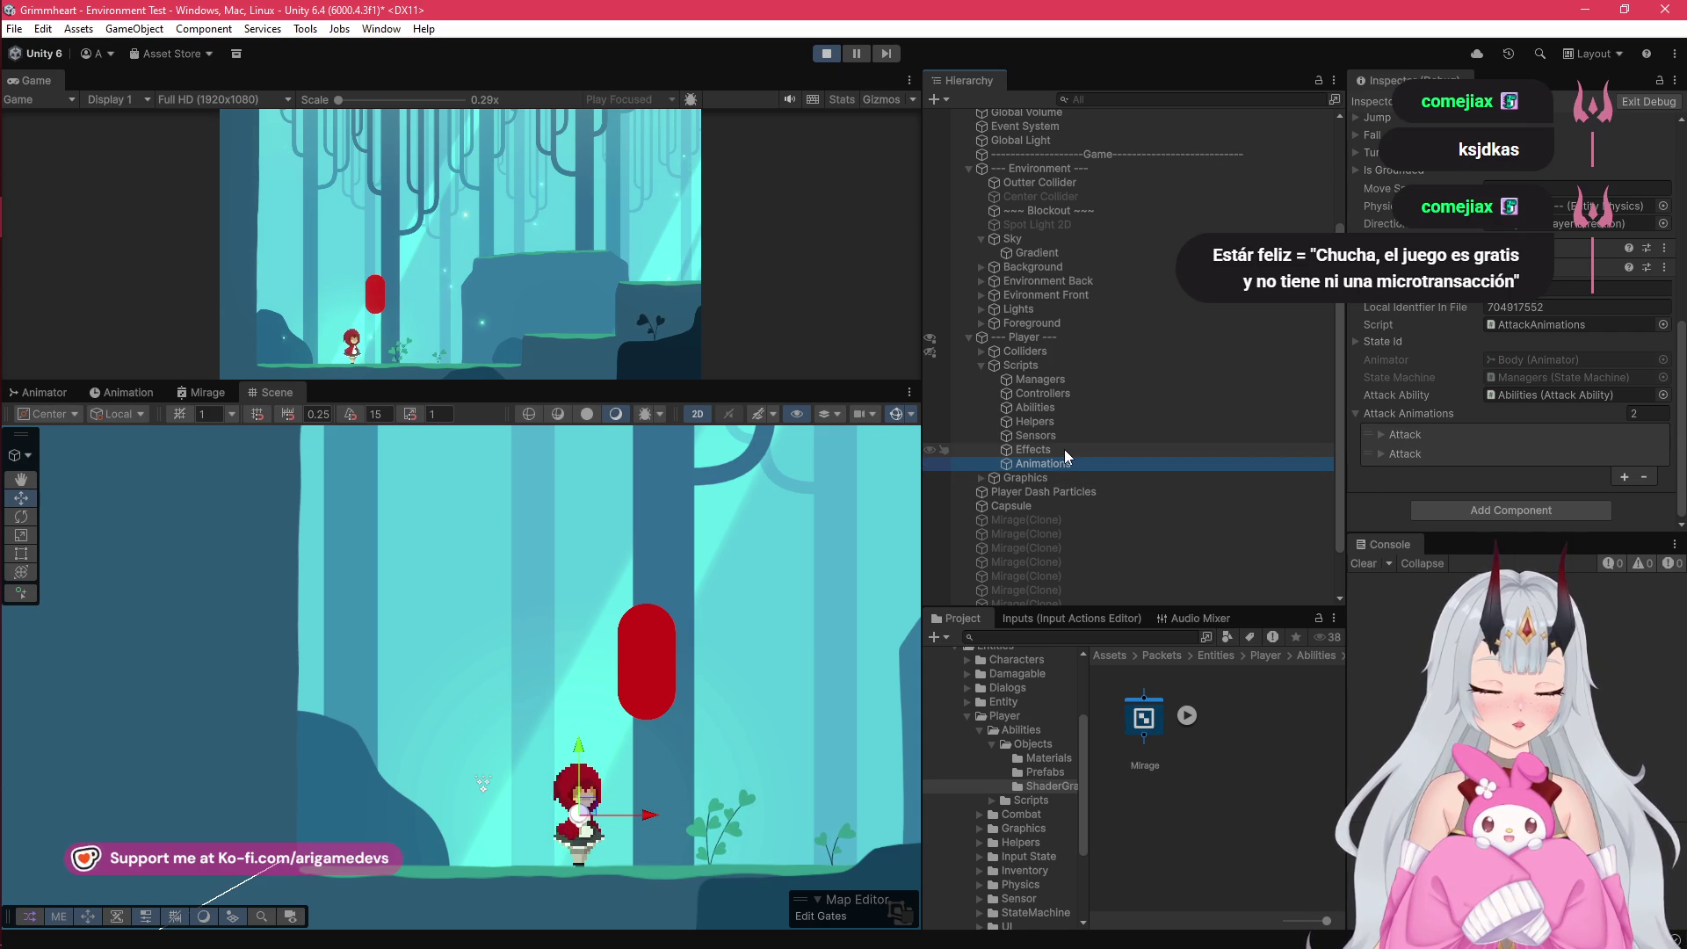
mouse_move(9, 153)
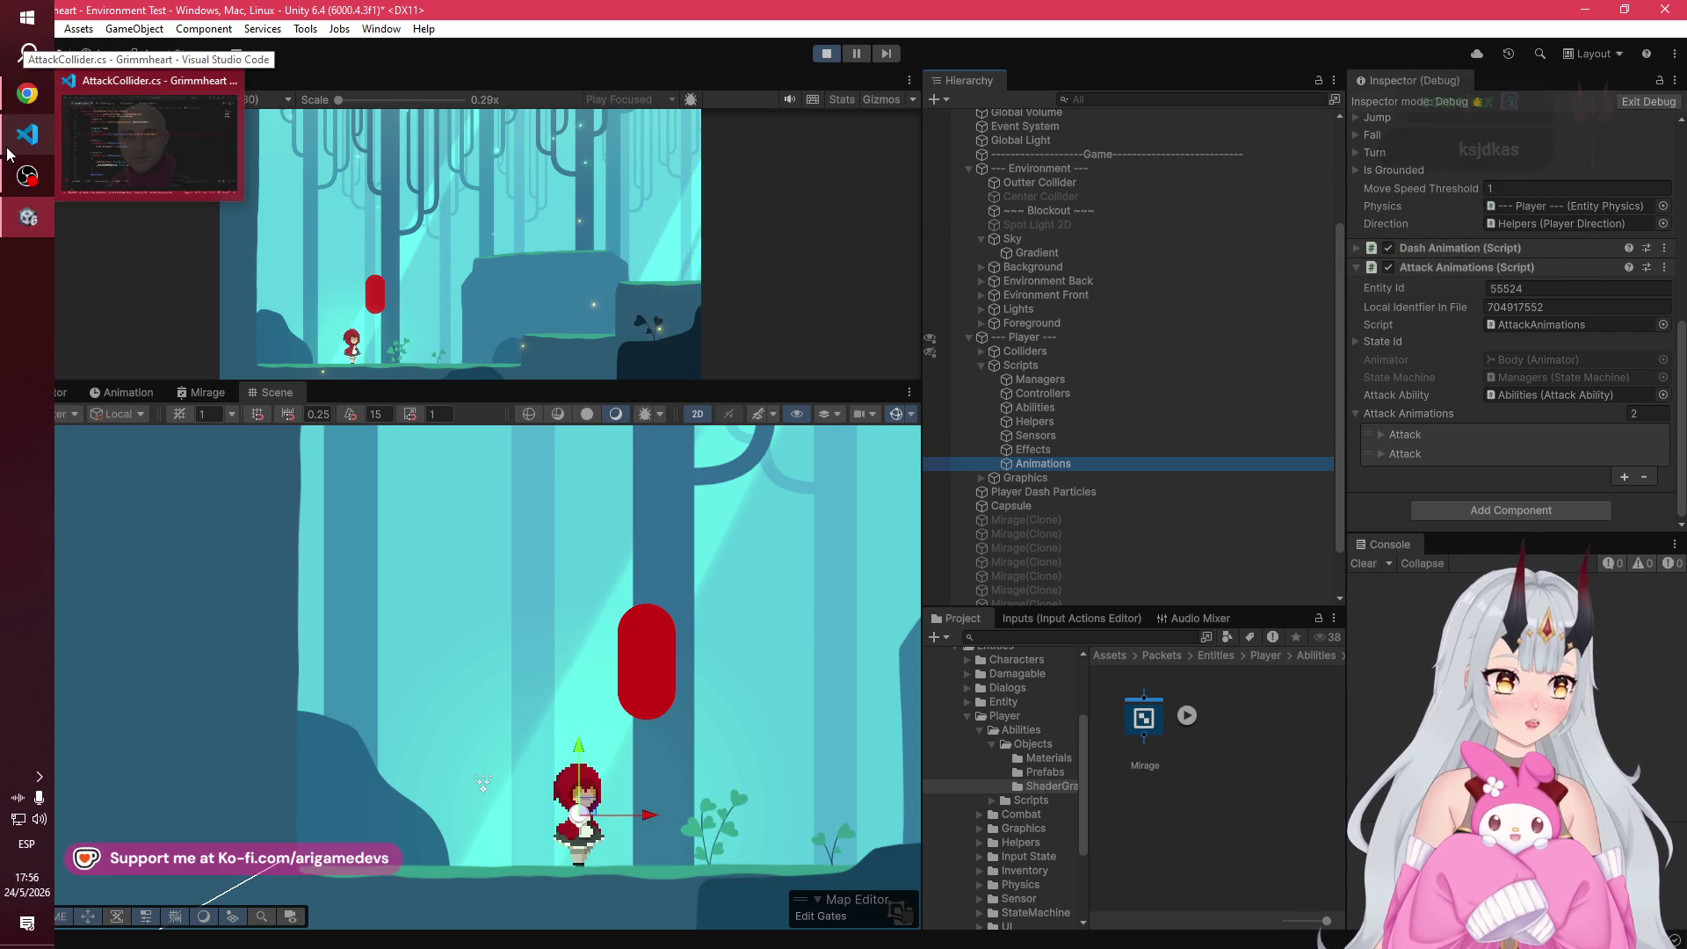
Step: Glance at AttackCollider.cs in VS Code, then return to Unity and stop the running game
click(46, 146)
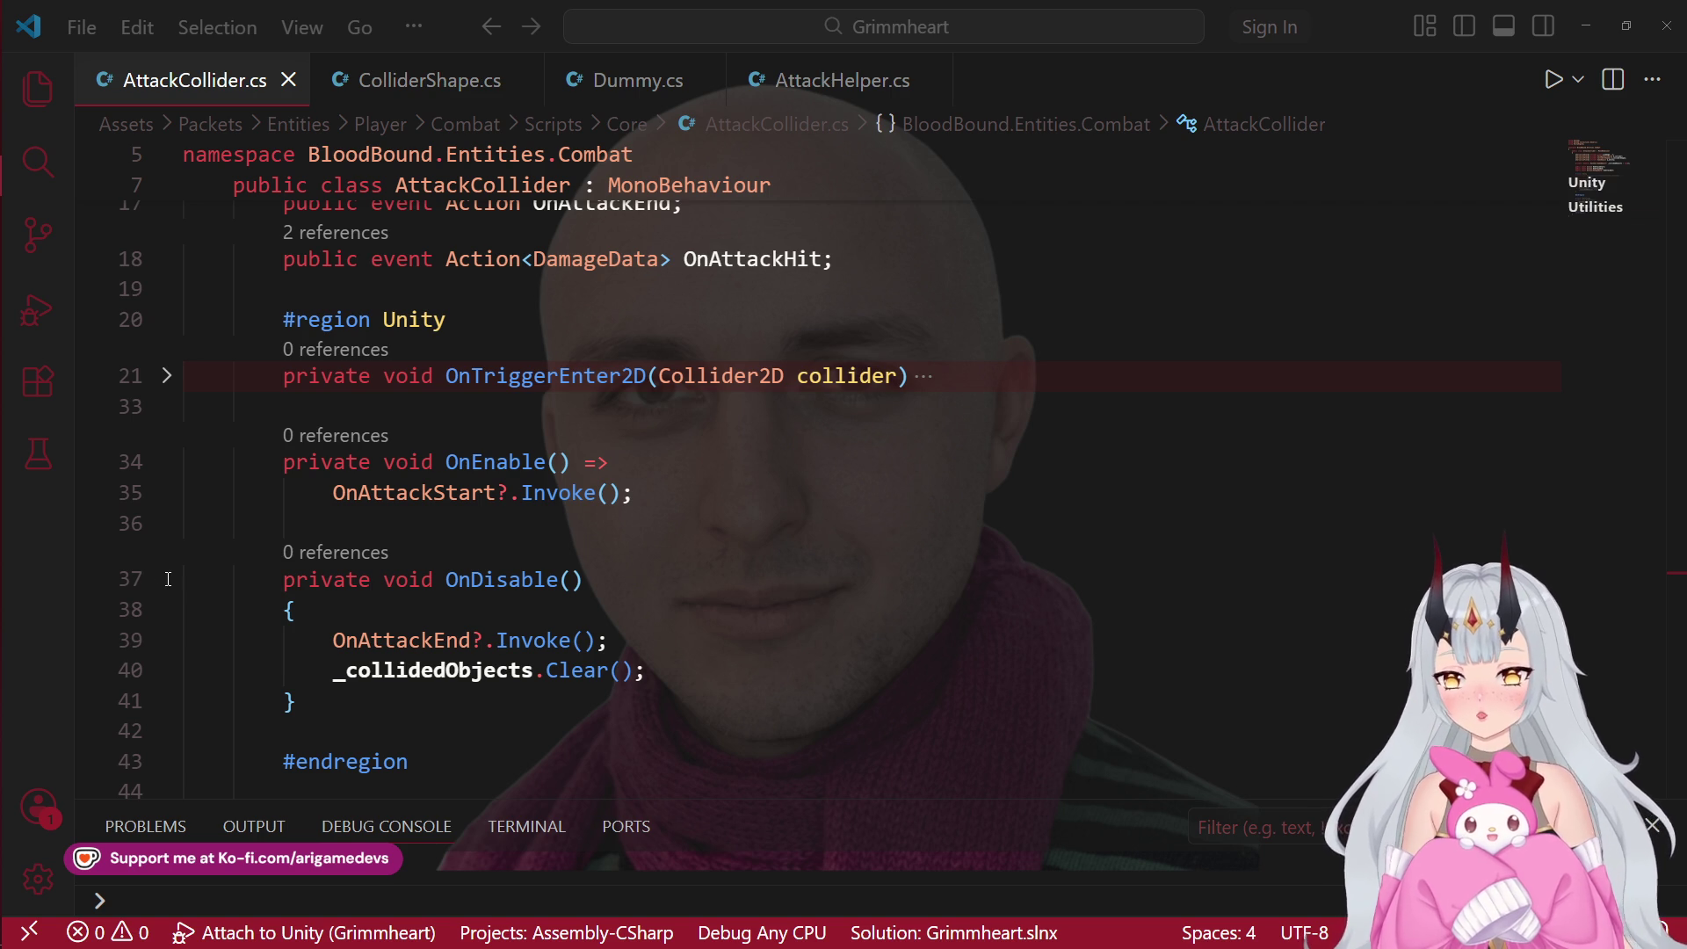
mouse_move(3, 52)
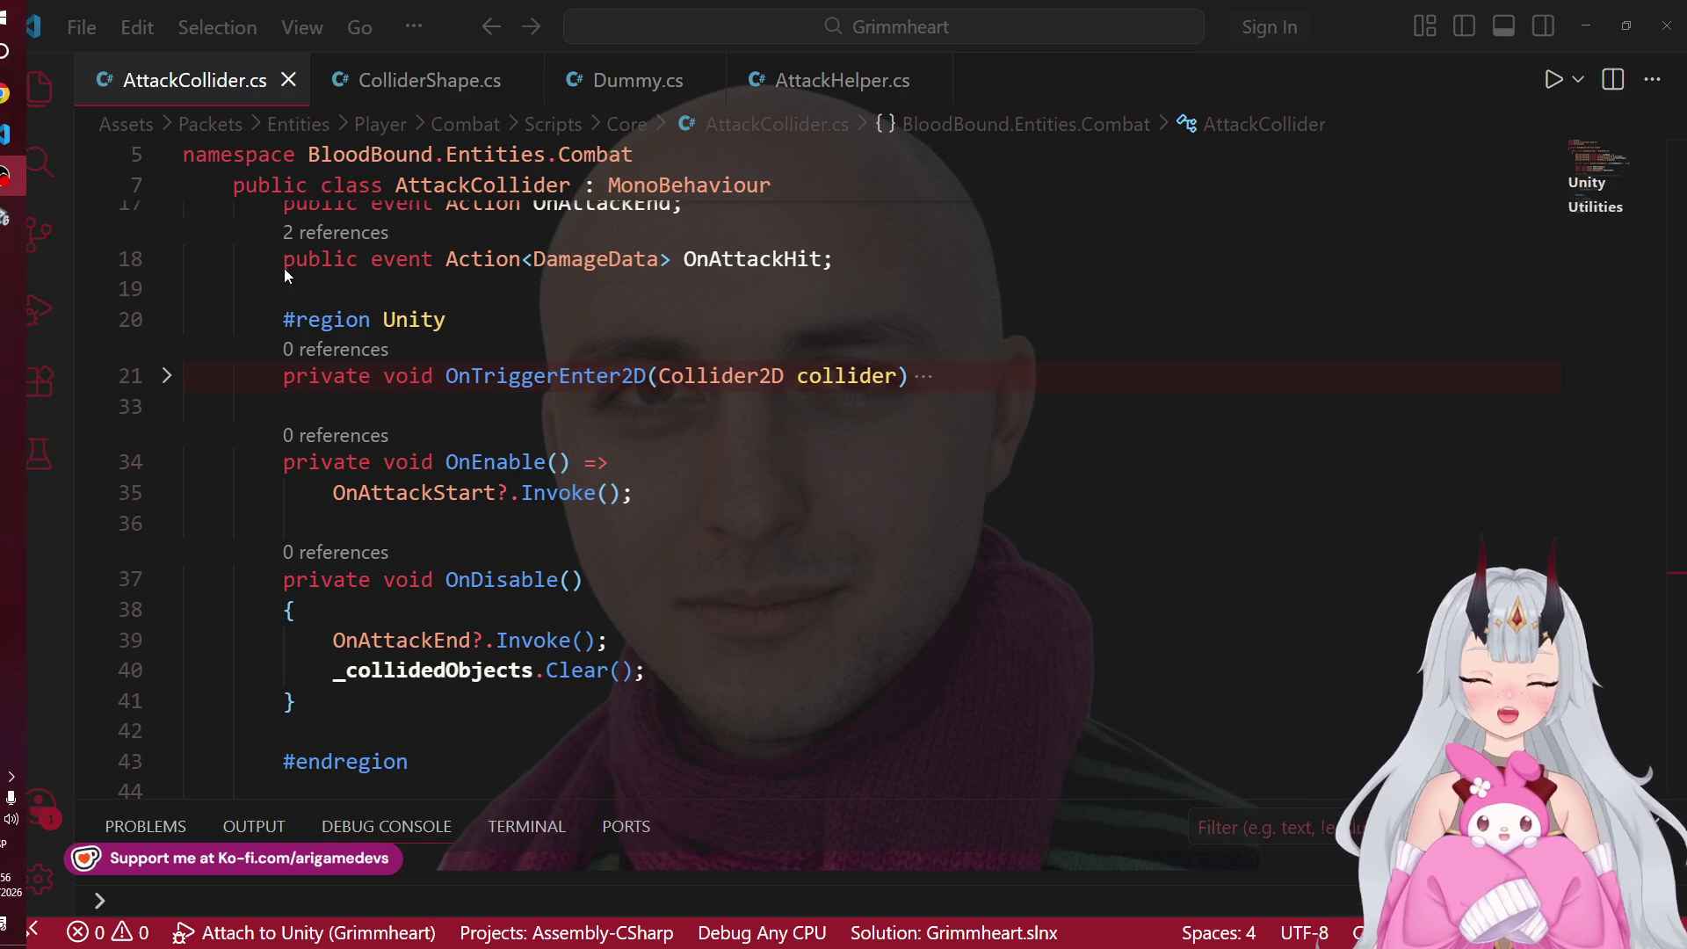
click(7, 185)
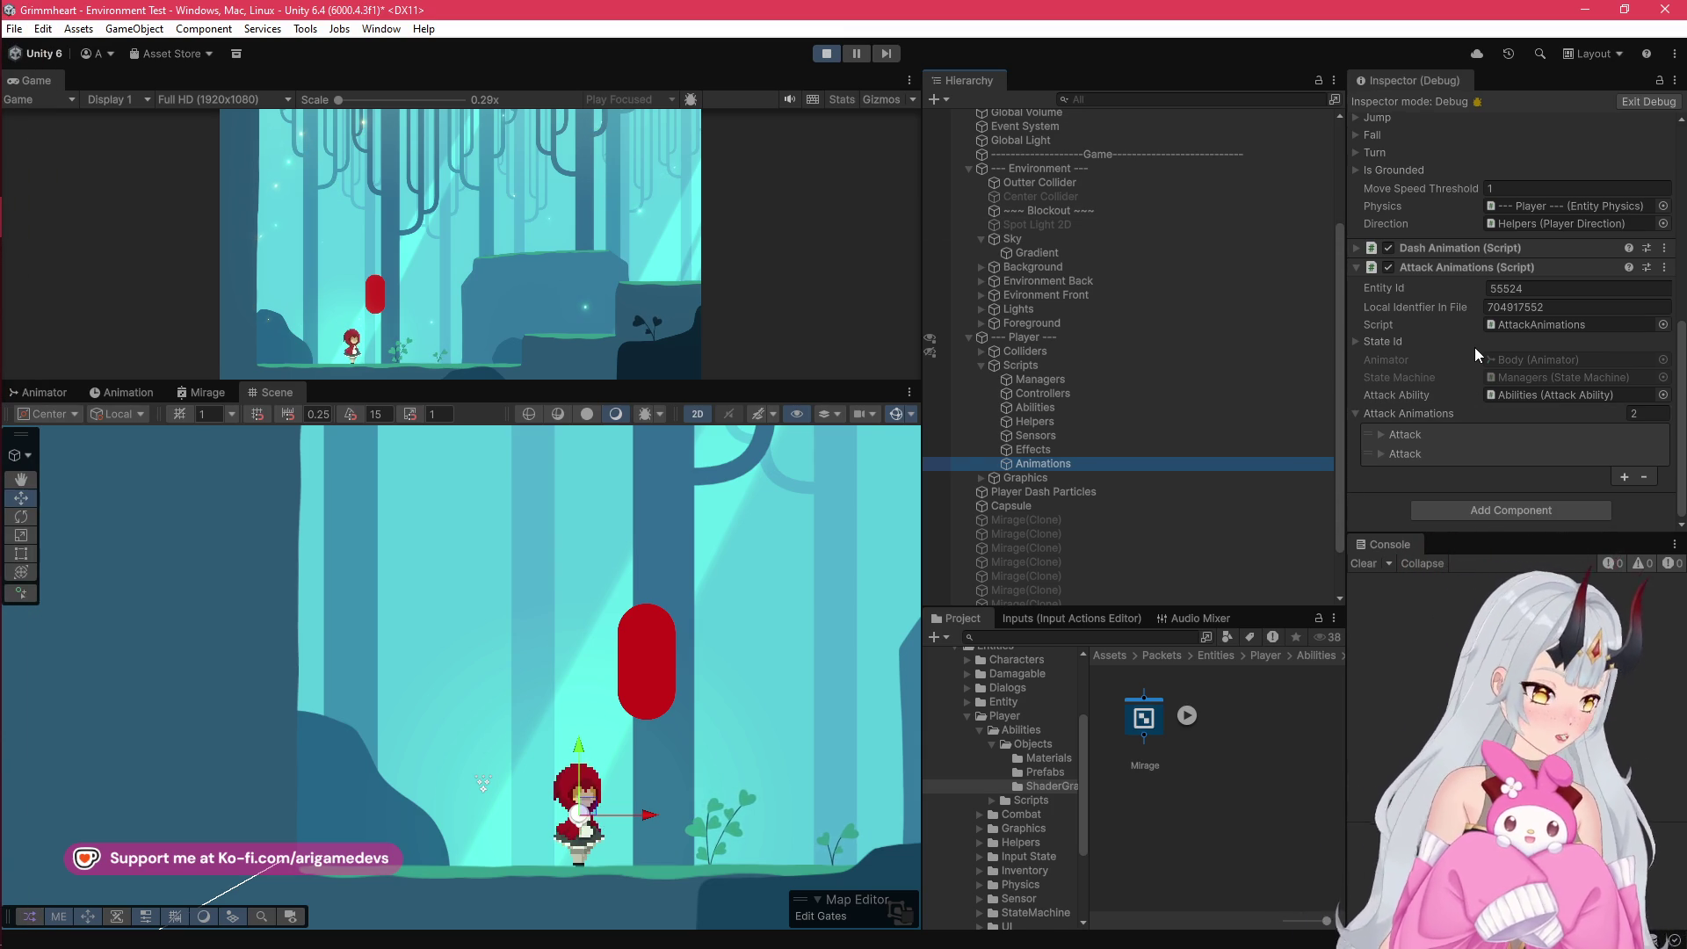
click(826, 54)
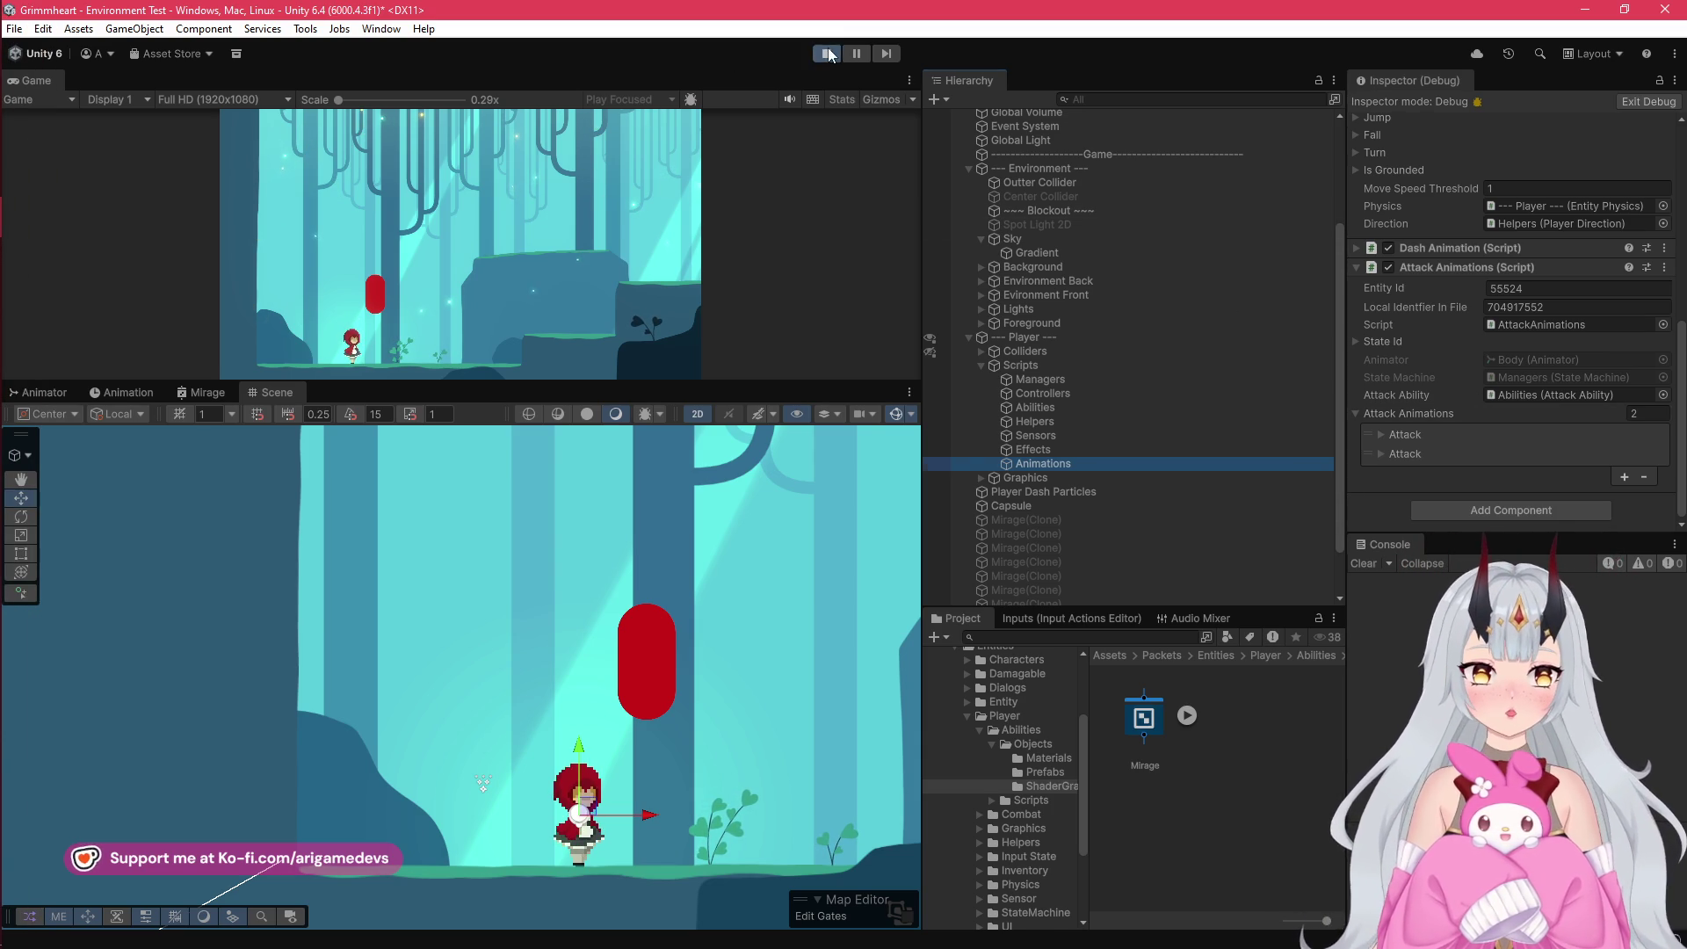
Step: Back in VS Code, inspect AttackCollider's OnDisable and select its _collidedObjects.Clear() statement
click(18, 139)
scroll(394, 464, down, 3)
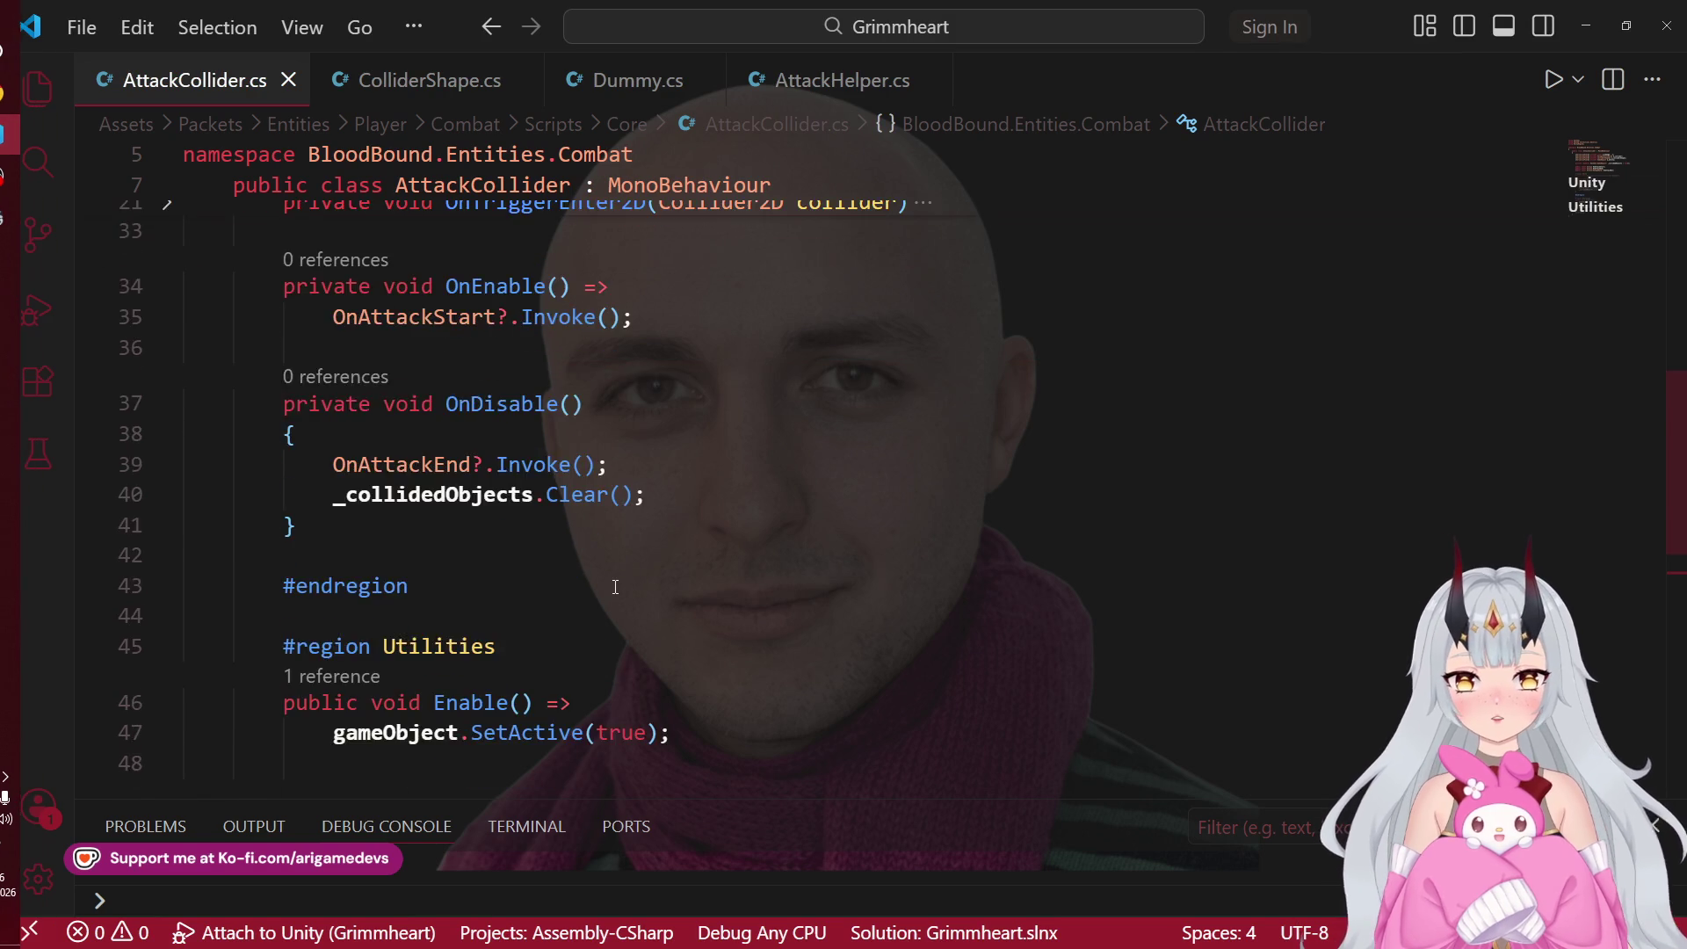
scroll(394, 464, up, 1)
click(360, 551)
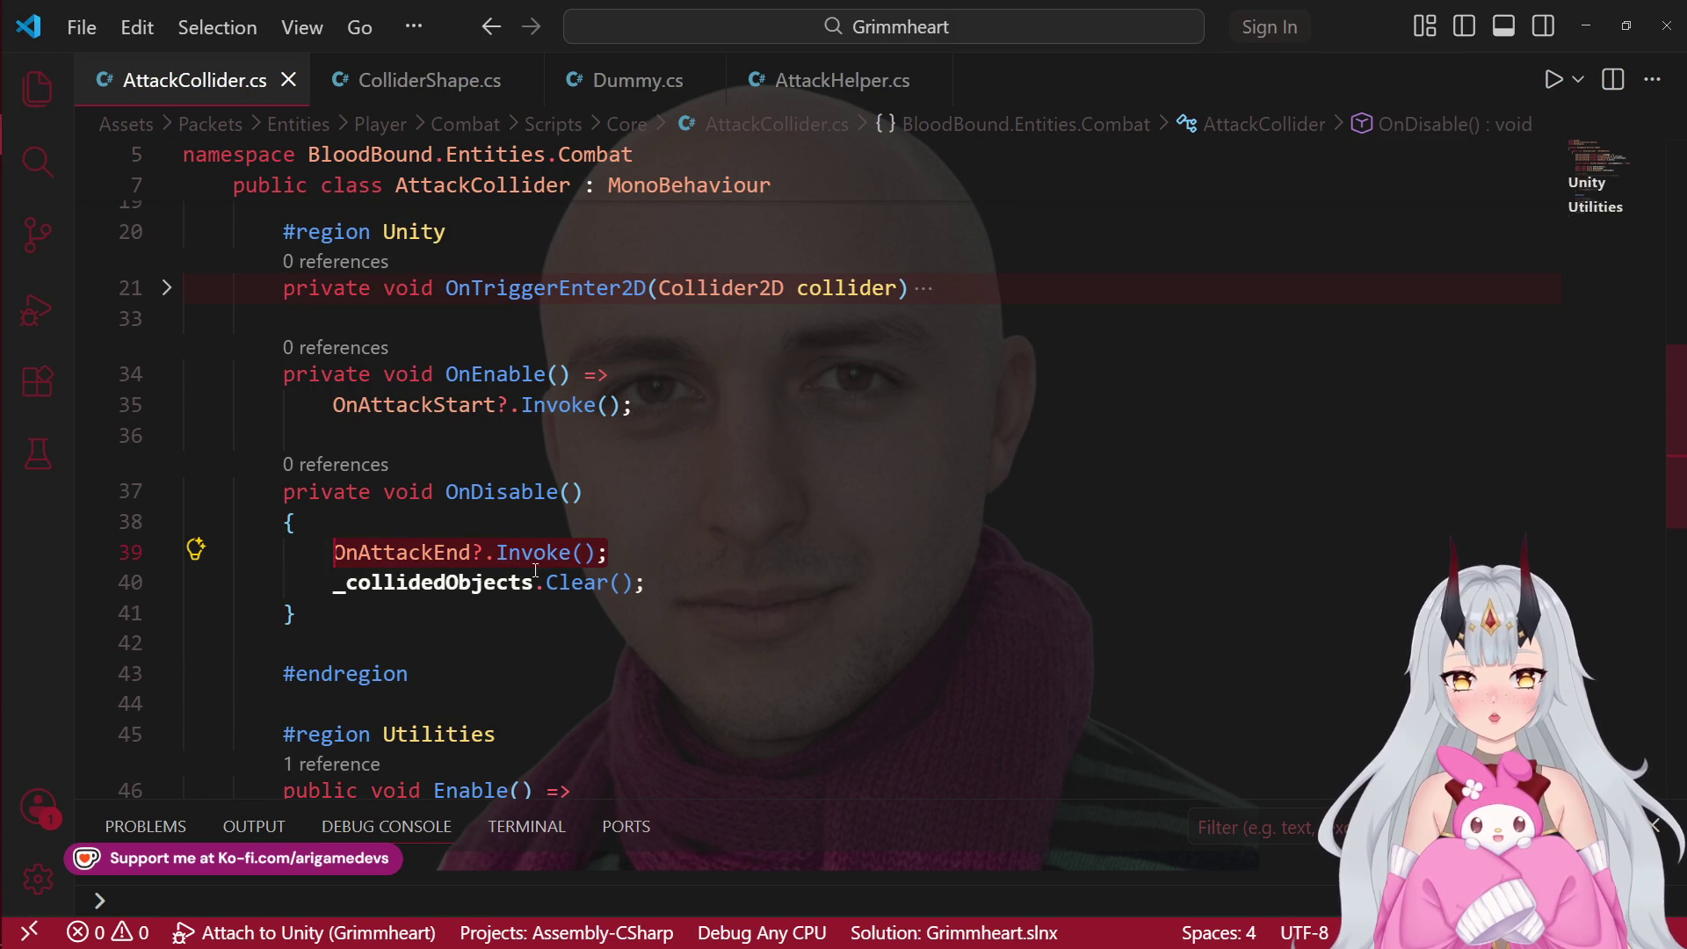
drag(678, 584, 341, 595)
text(_)
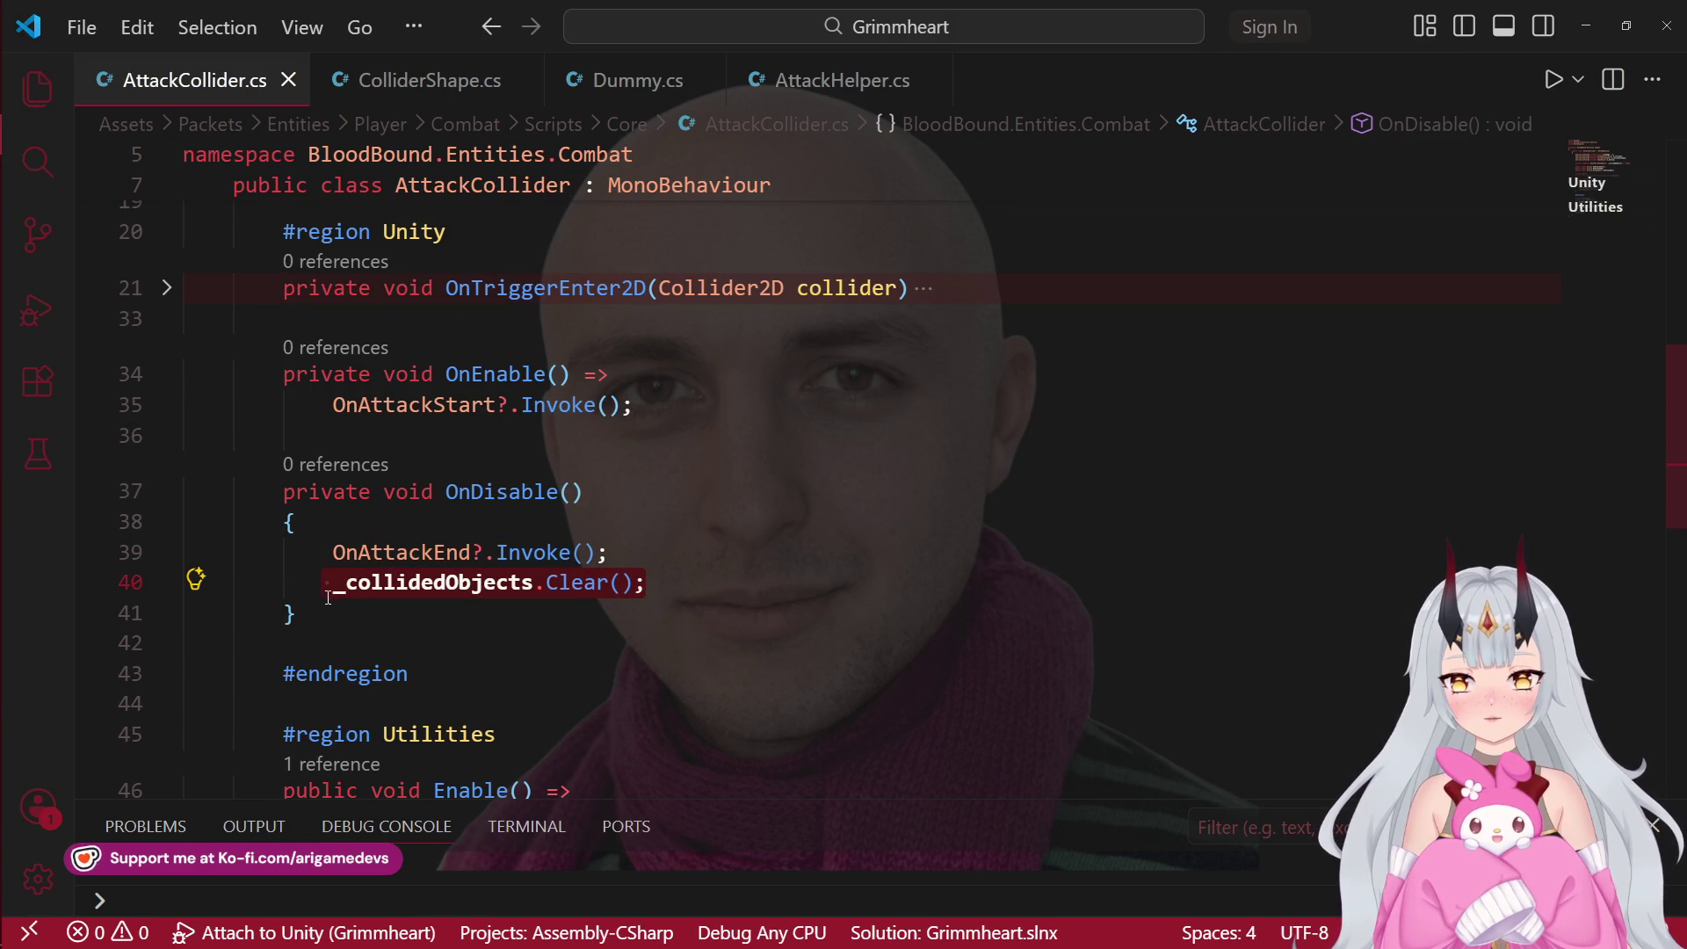
click(40, 183)
Step: Review the OnTriggerEnter2D hit logic, selecting the damage calculation on line 29
click(33, 223)
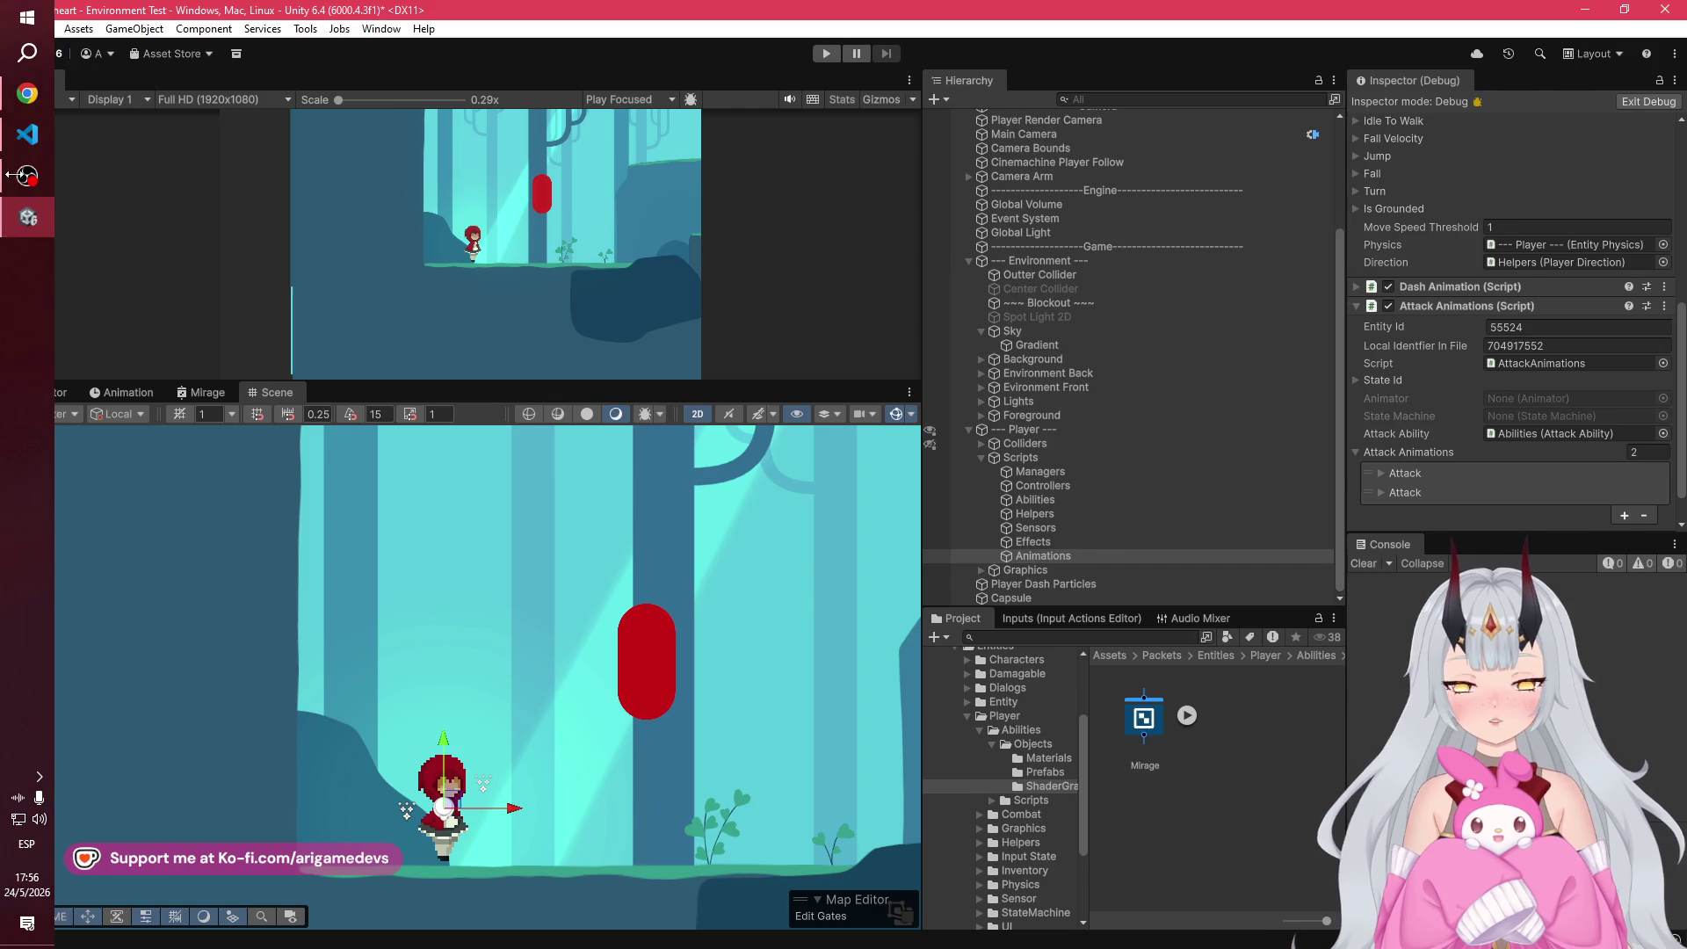
click(29, 218)
scroll(455, 552, down, 8)
scroll(542, 343, up, 6)
scroll(541, 342, up, 6)
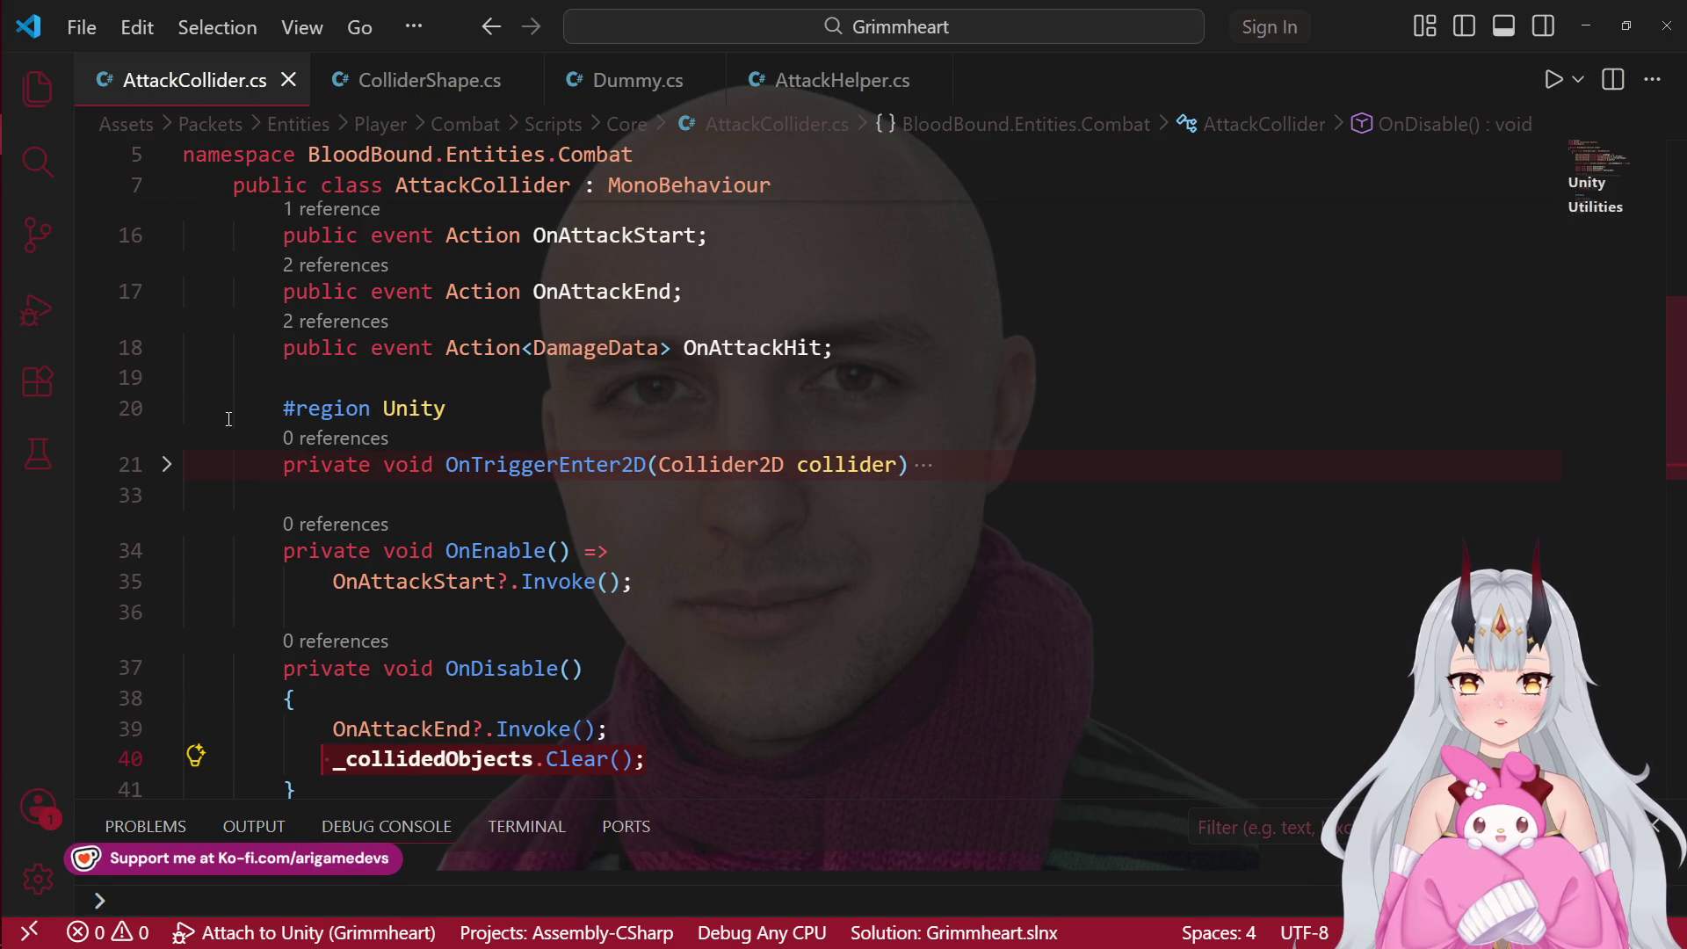
scroll(747, 430, down, 3)
scroll(747, 430, up, 1)
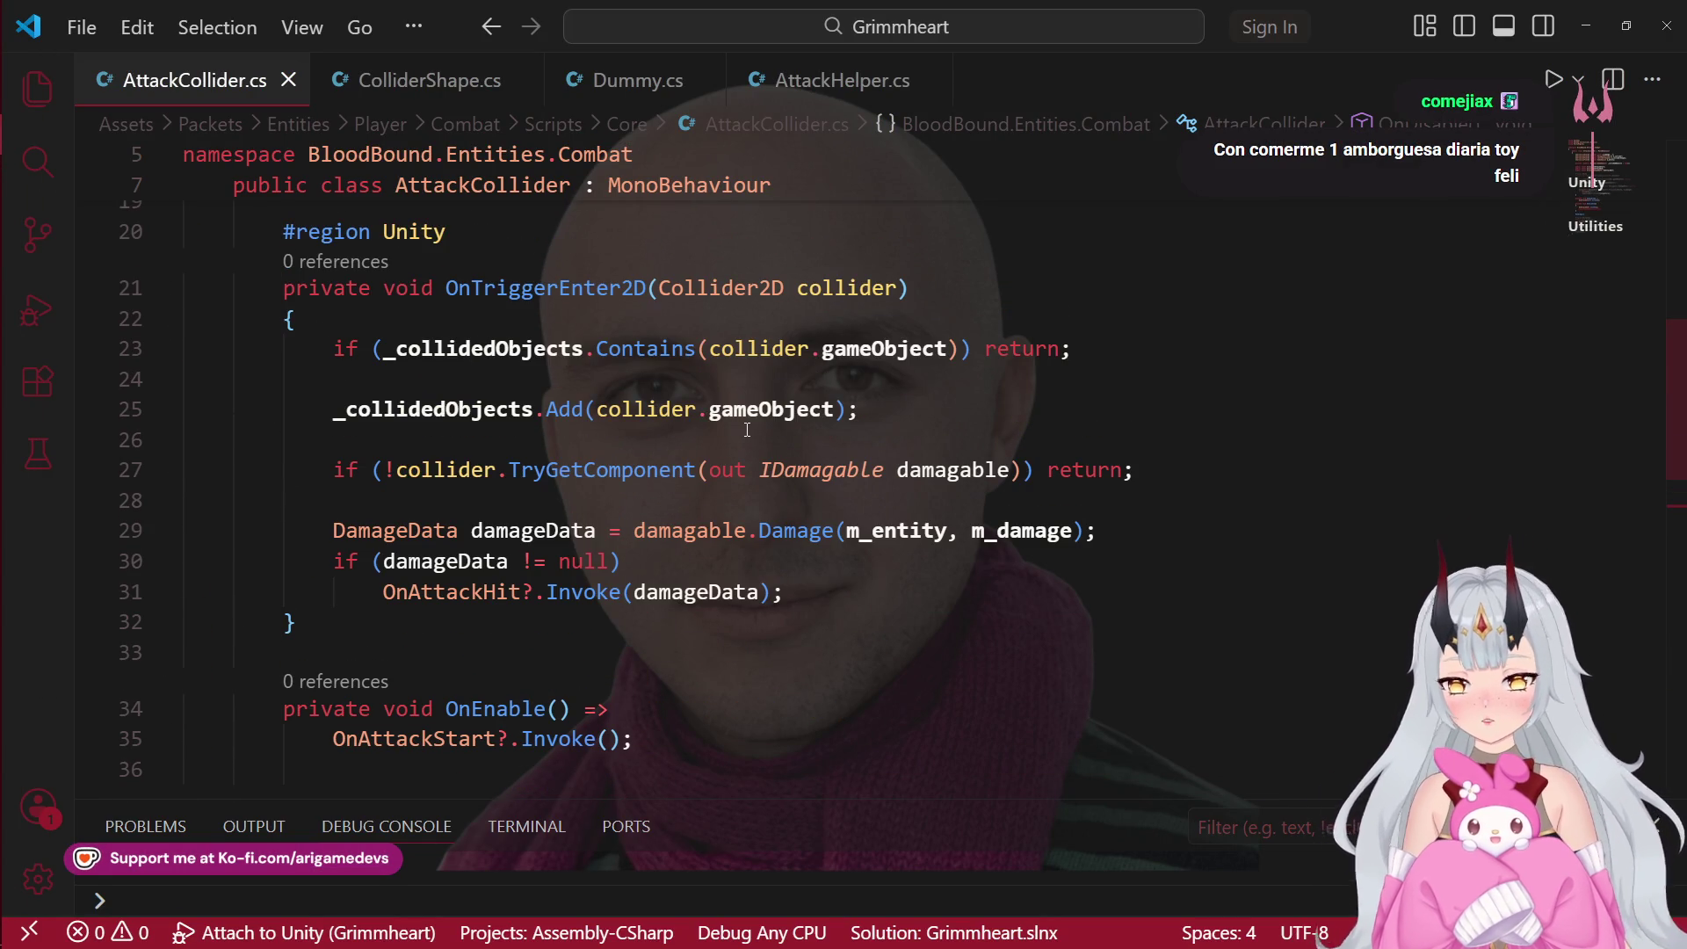
mouse_move(763, 424)
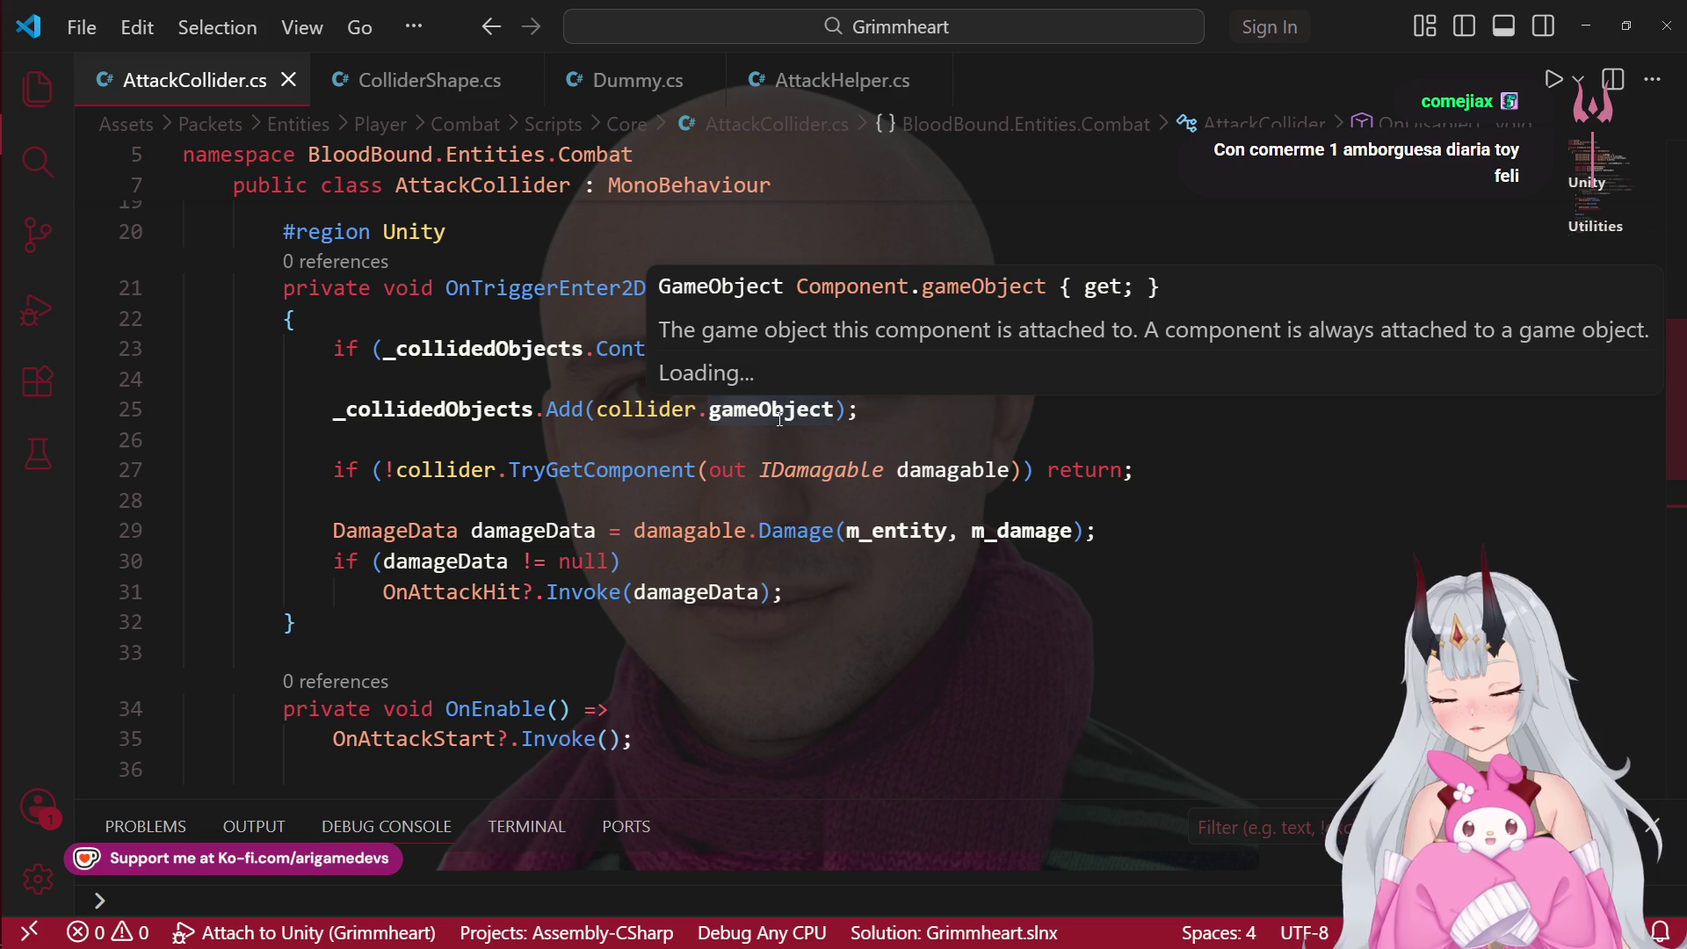
click(1173, 467)
drag(1169, 521, 332, 530)
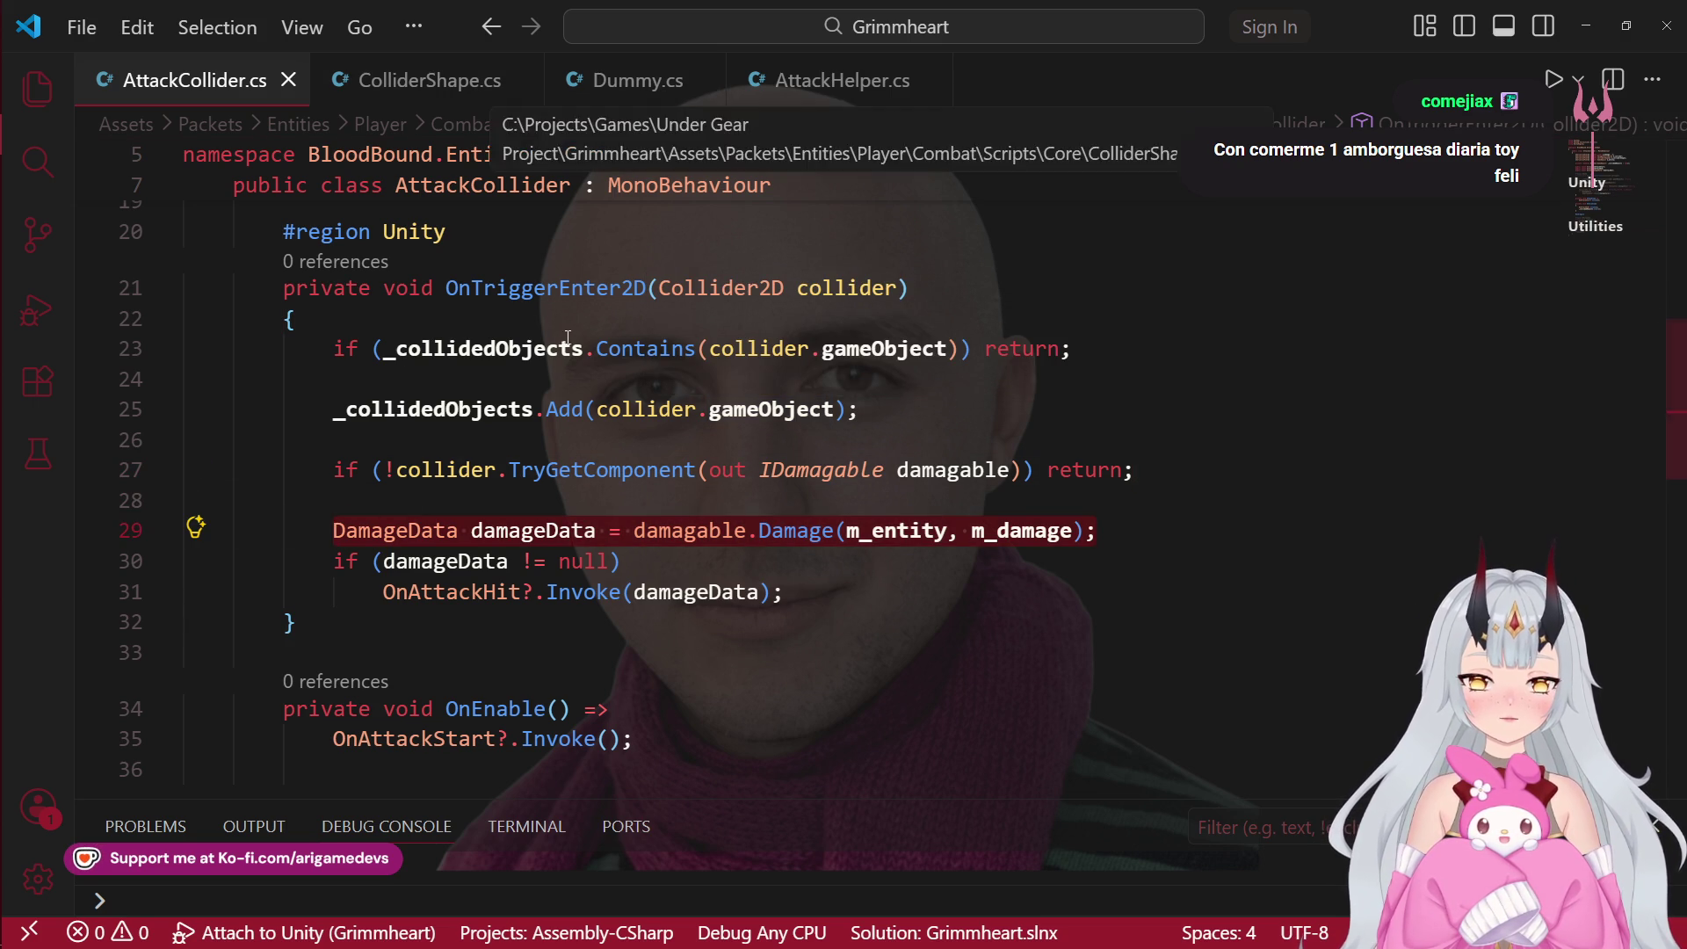
Step: Open AttackHelper.cs and place the cursor on the OnAttackHit method
click(844, 98)
scroll(396, 527, down, 4)
scroll(440, 440, up, 3)
click(475, 376)
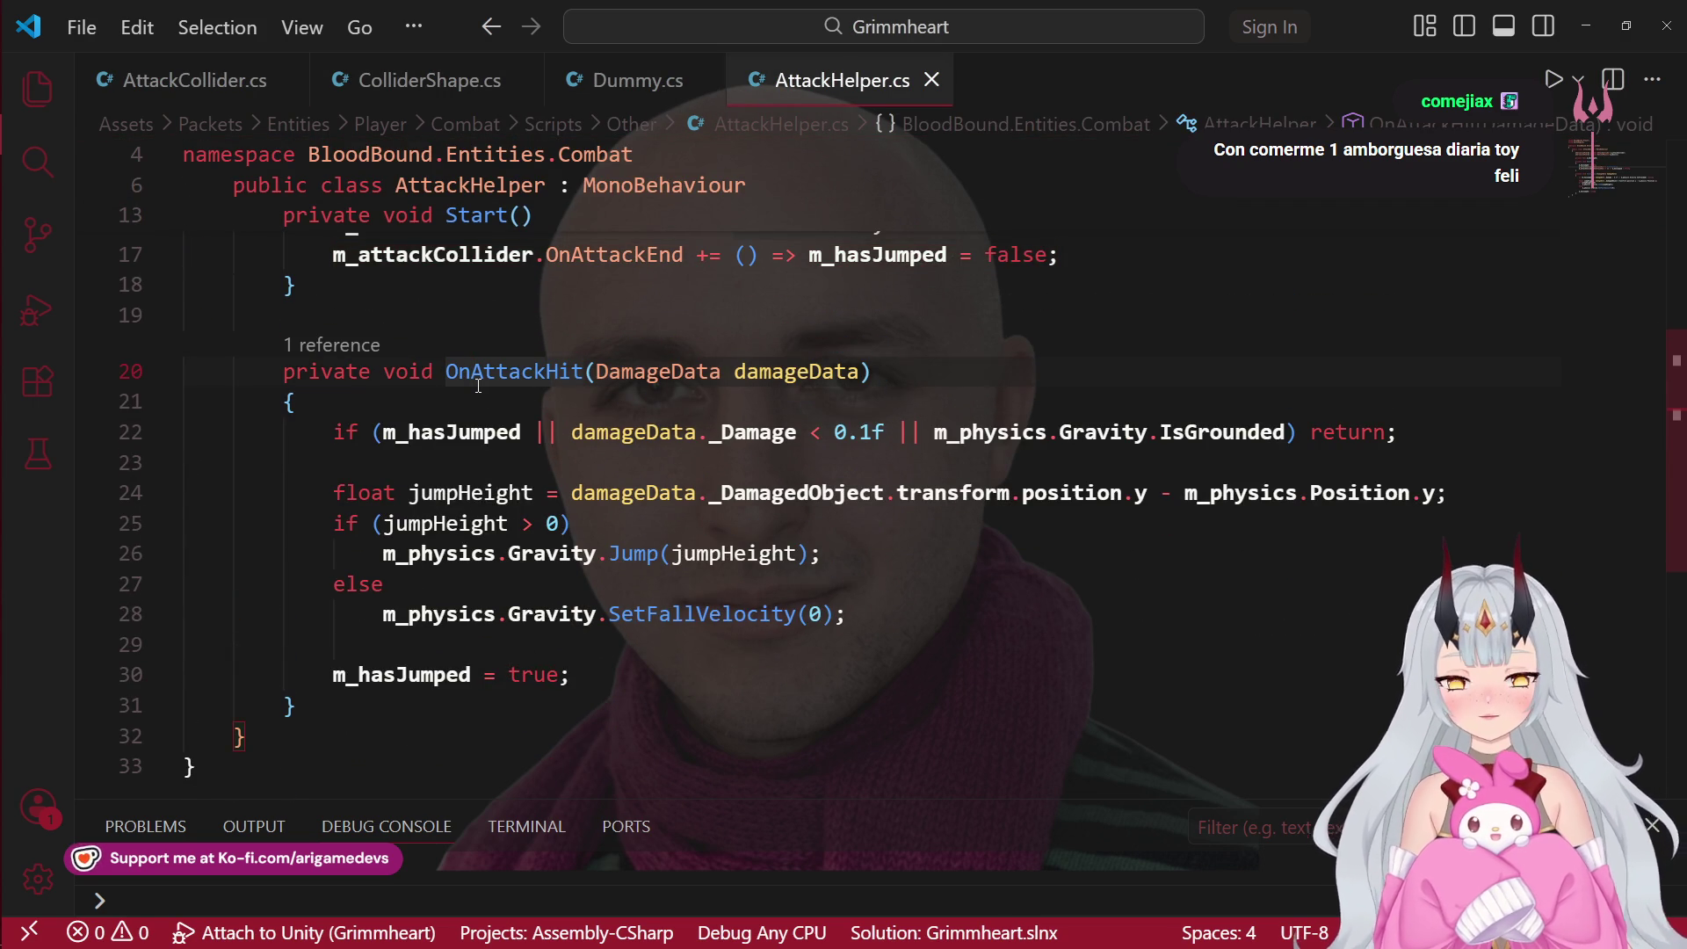
Step: Insert Debug.Log("Attack"); as the first line of OnAttackHit and save AttackHelper.cs
click(478, 387)
key(Return)
text(Debug.Log)
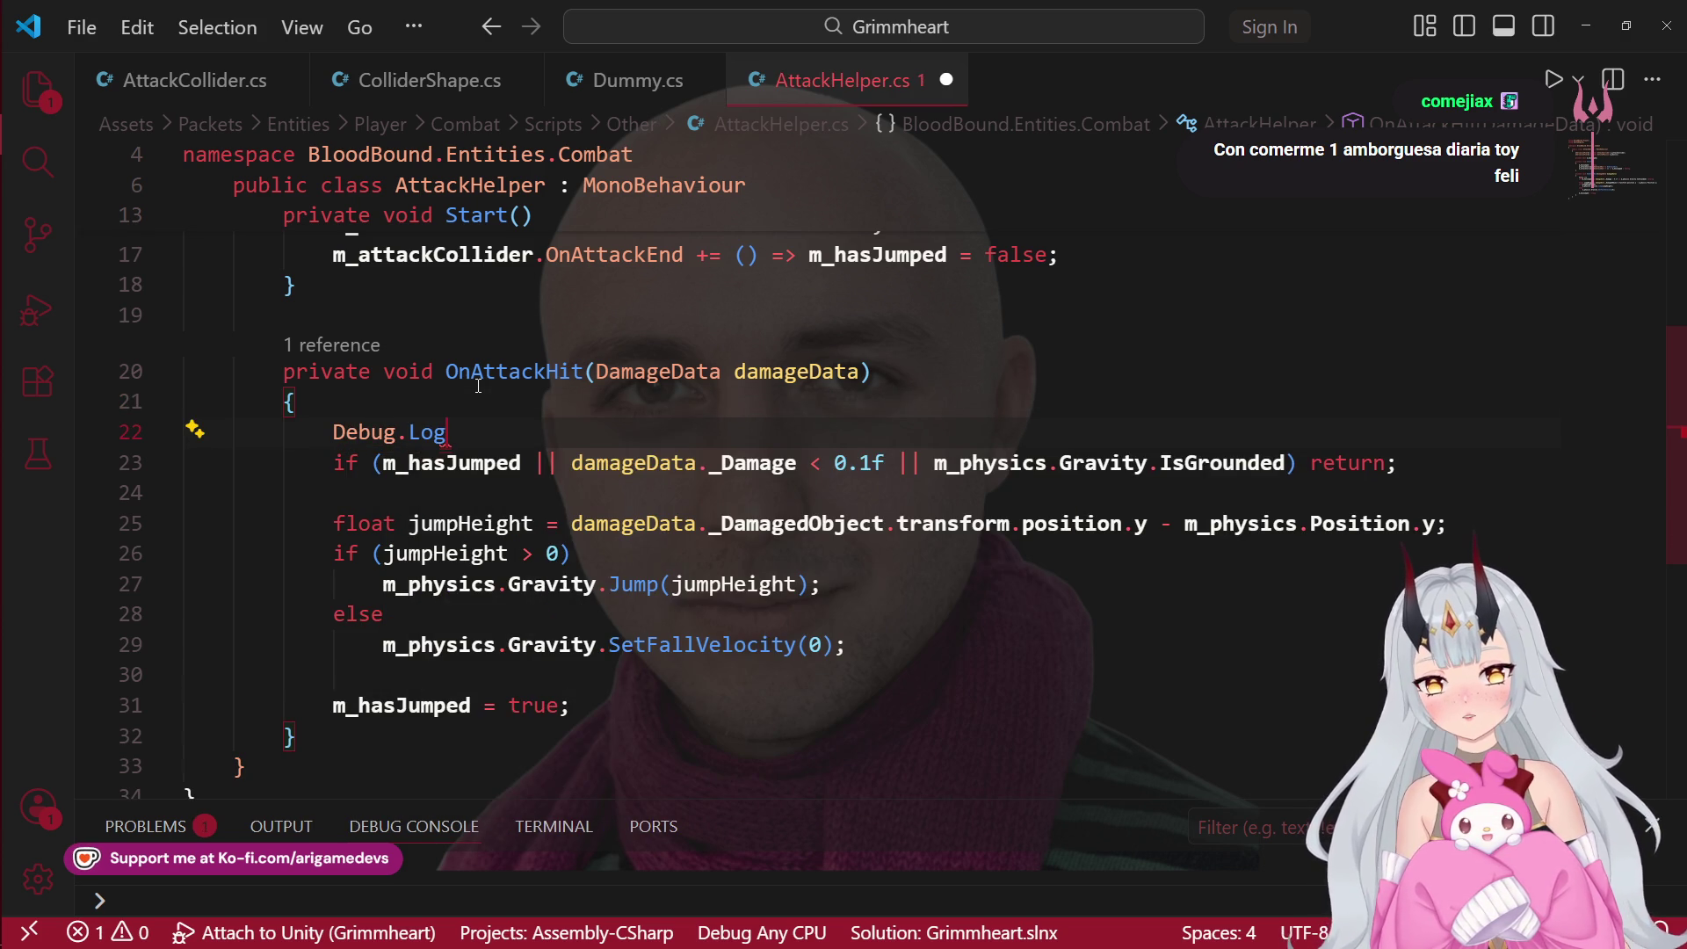
text(("Attac)
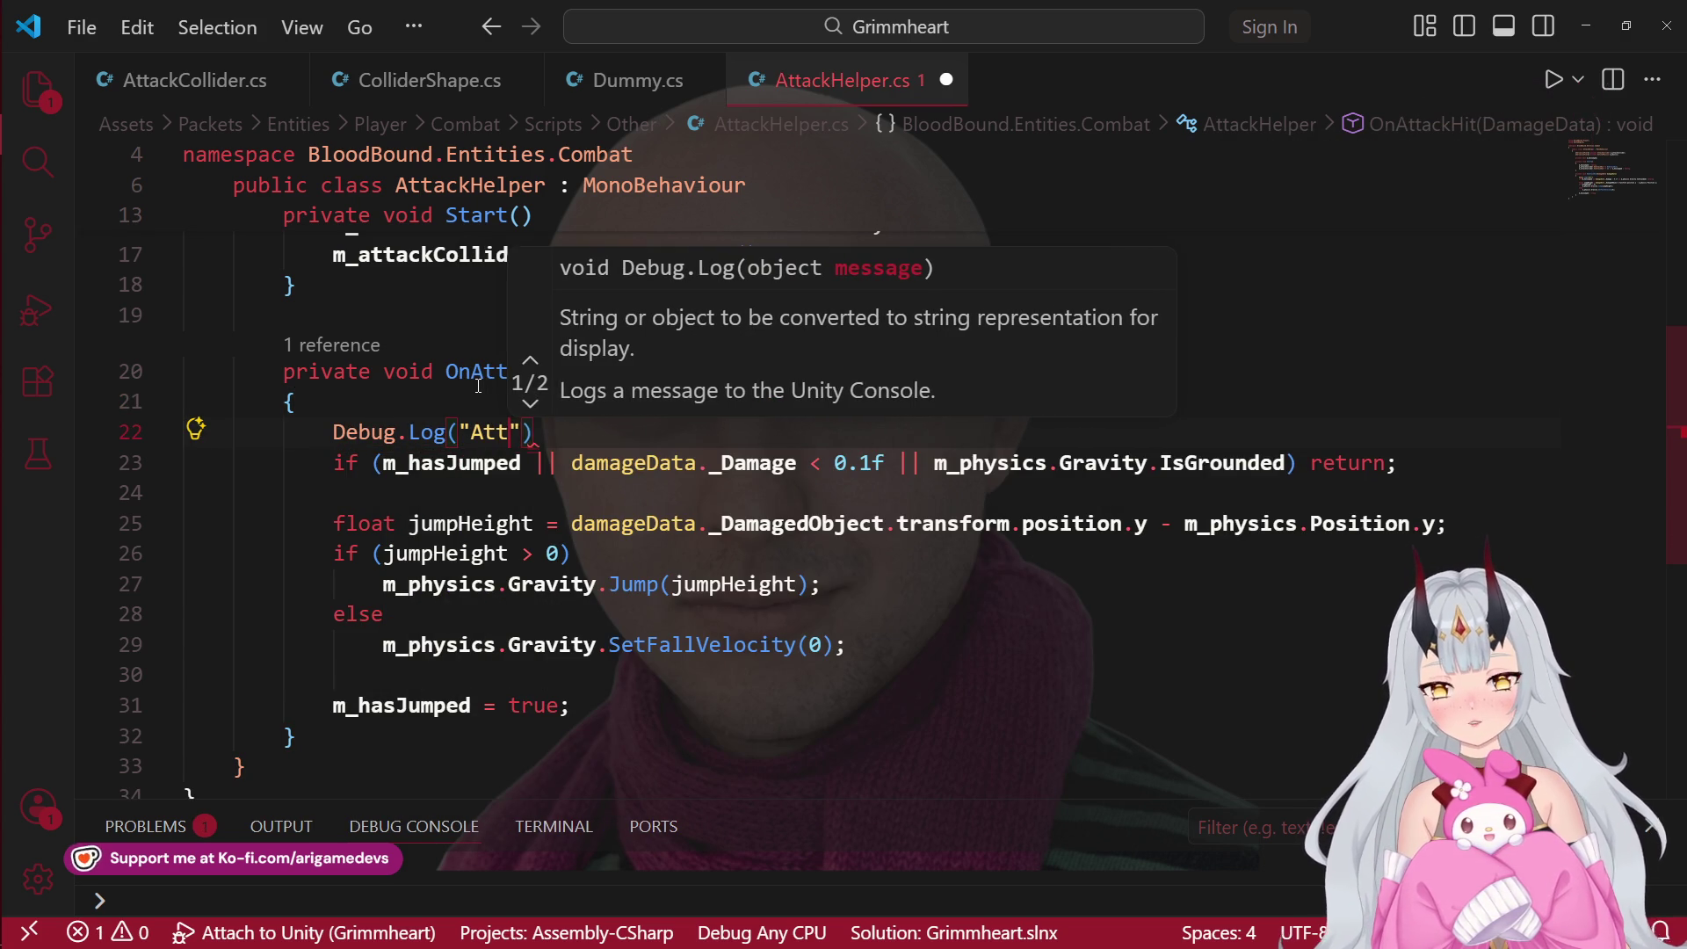
text(k");)
key(ctrl+s)
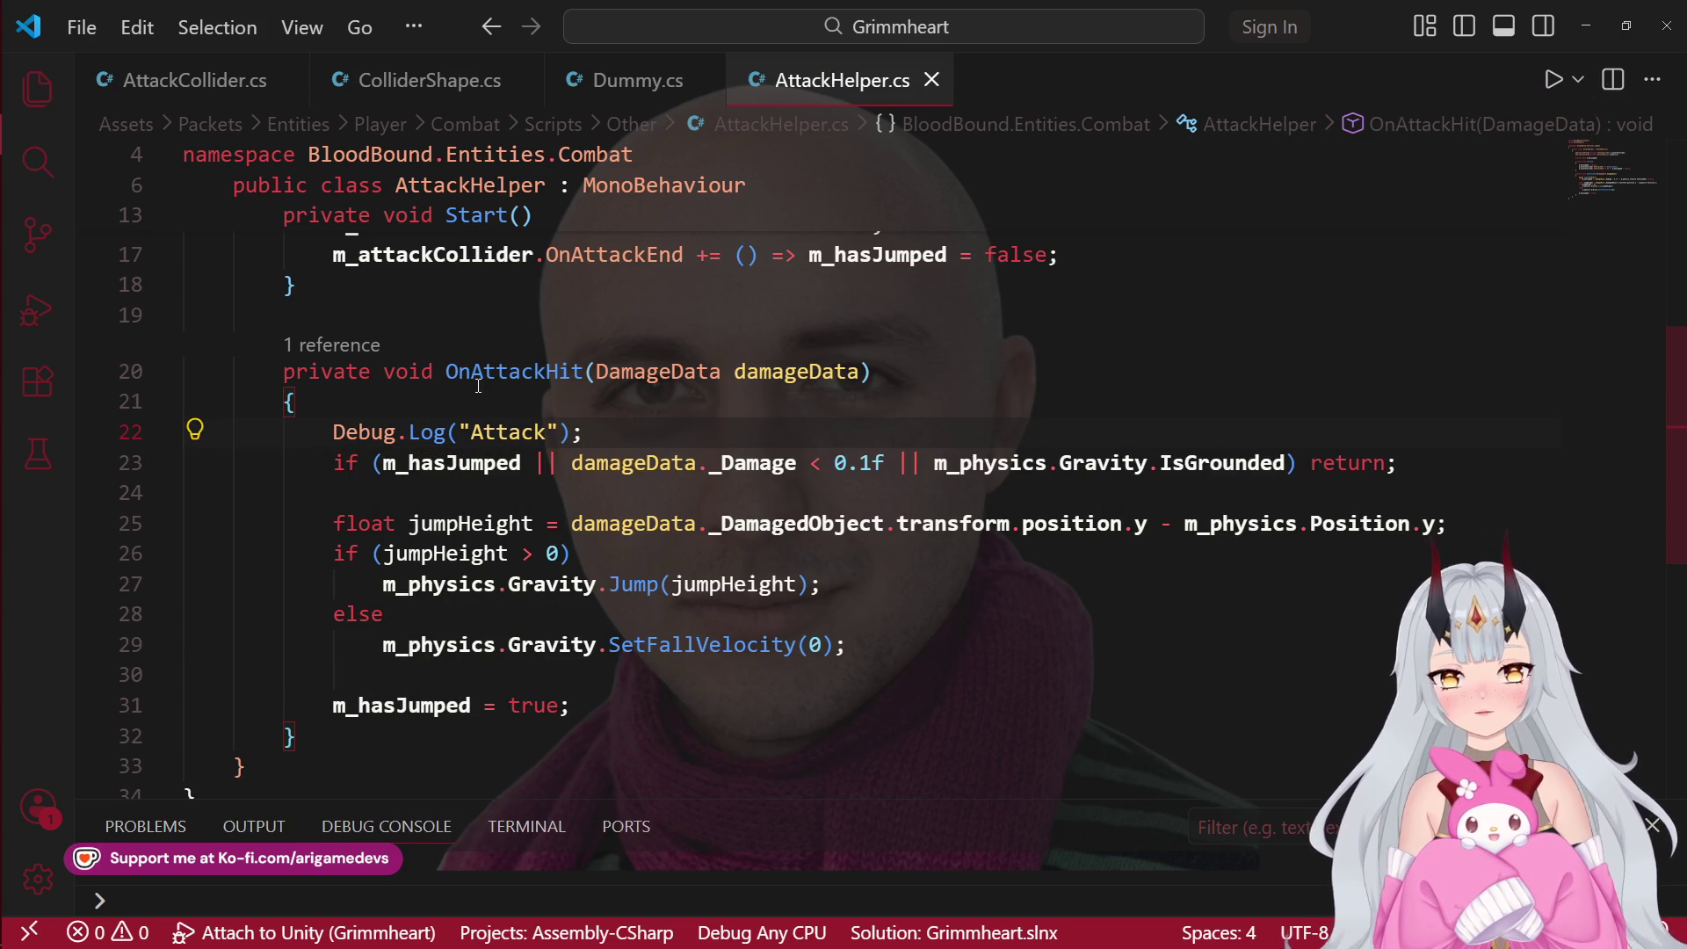
mouse_move(16, 167)
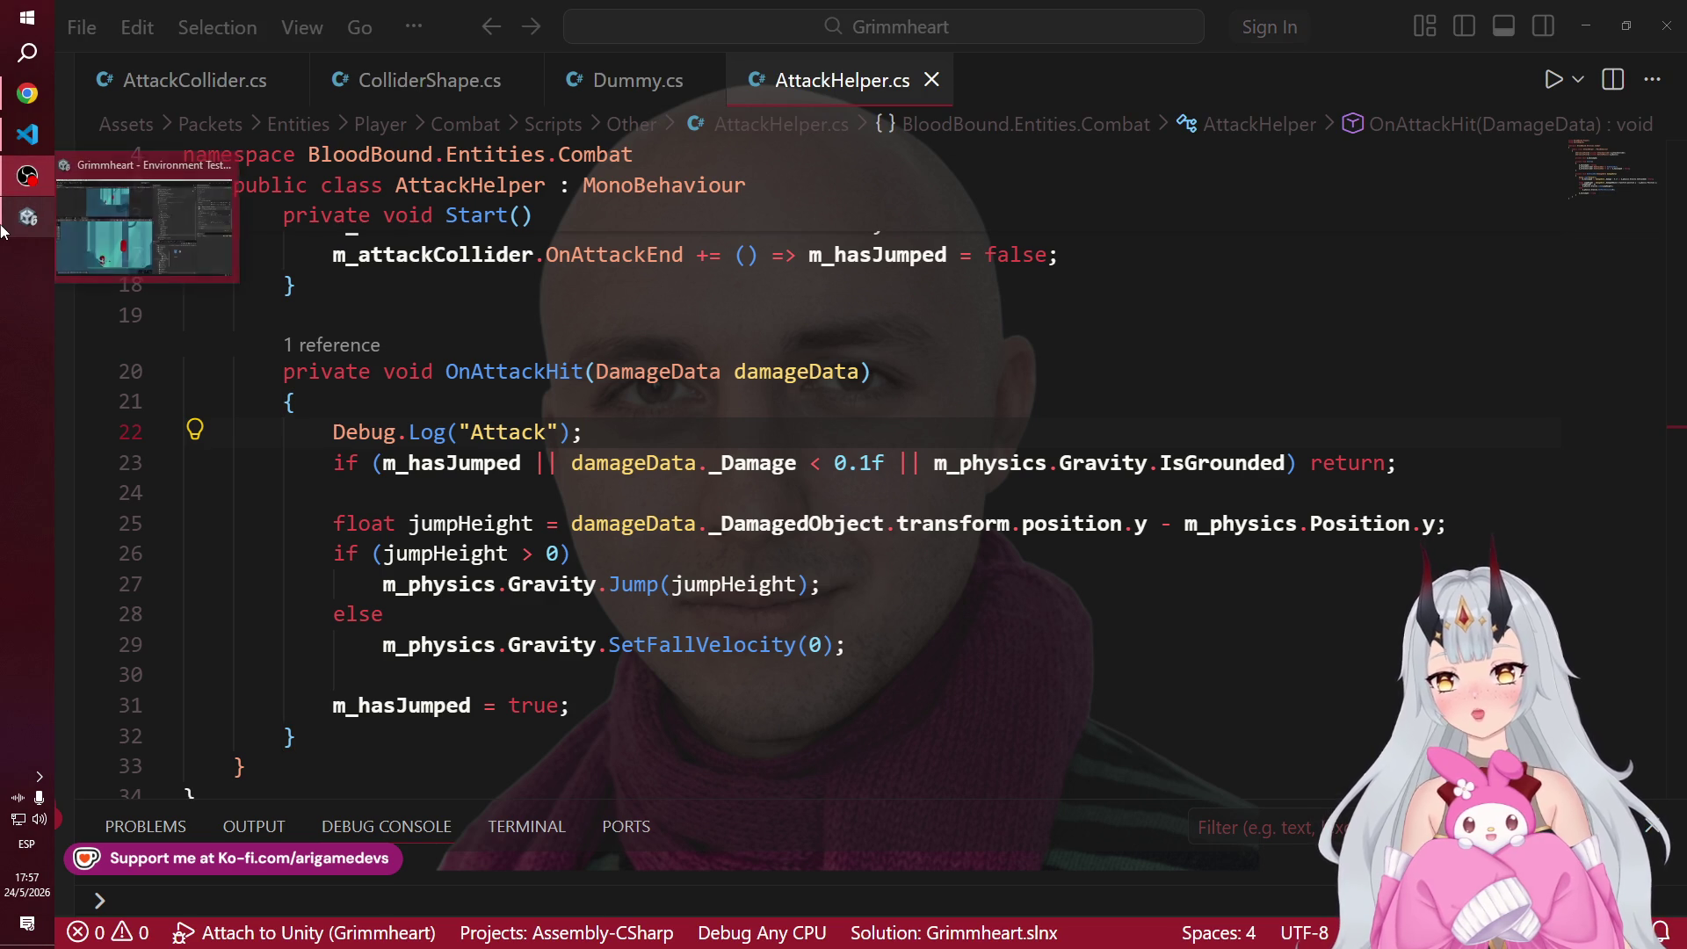
click(24, 175)
click(4, 186)
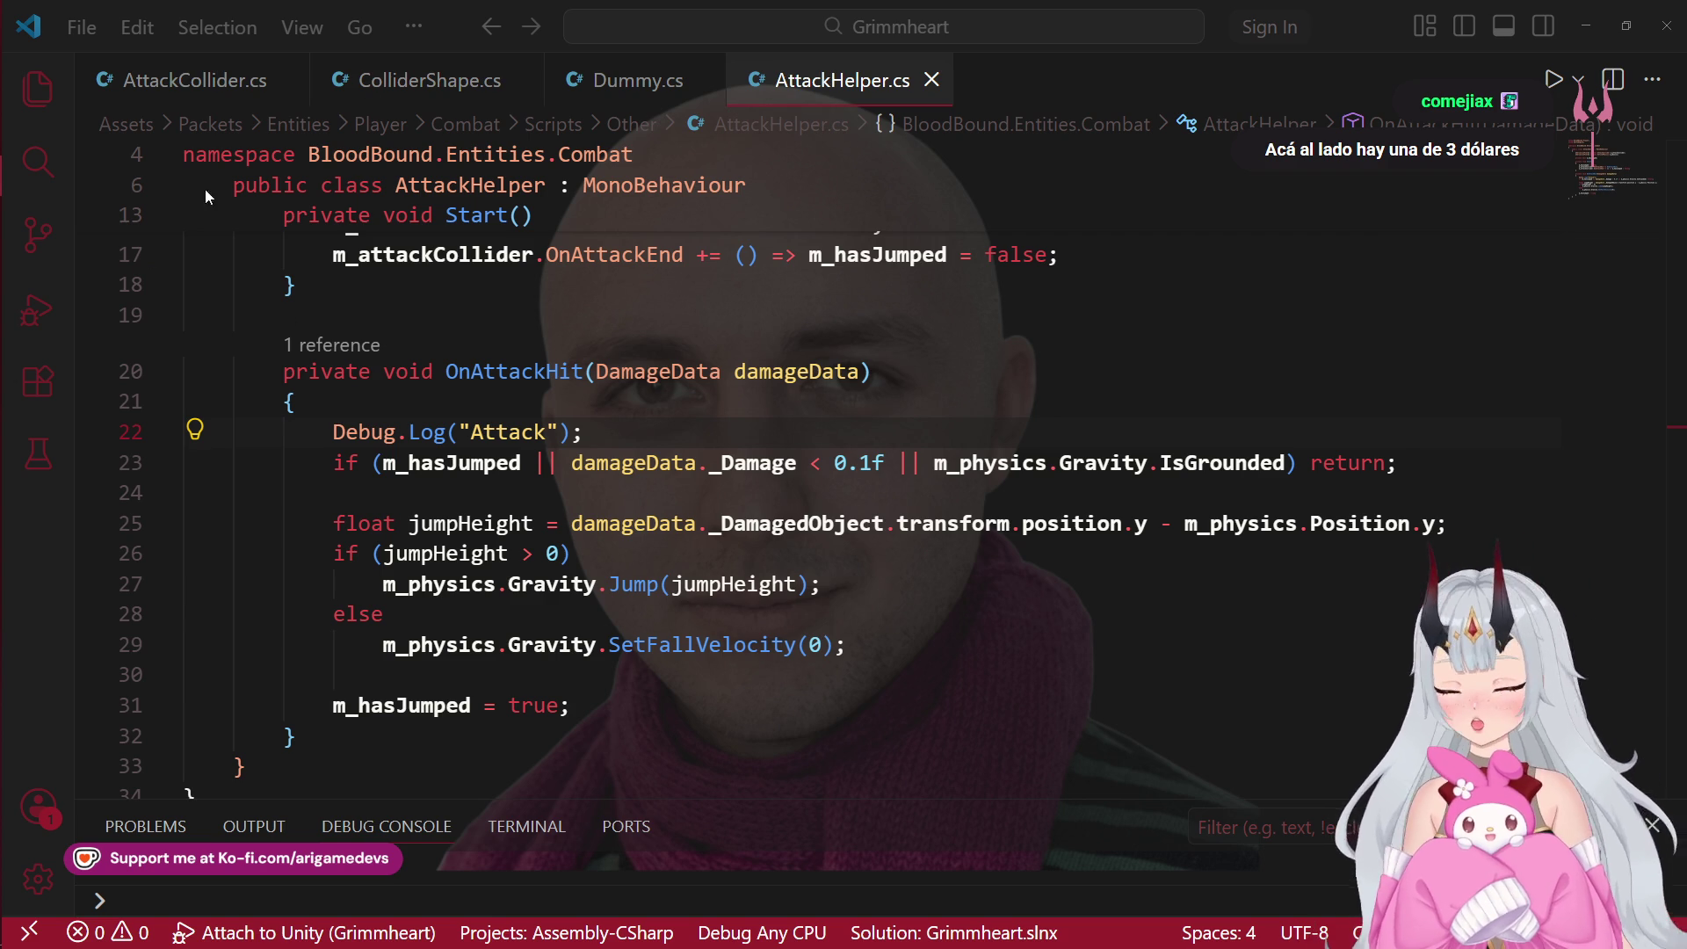
Step: Return to Unity and start play mode to test the updated script
click(27, 217)
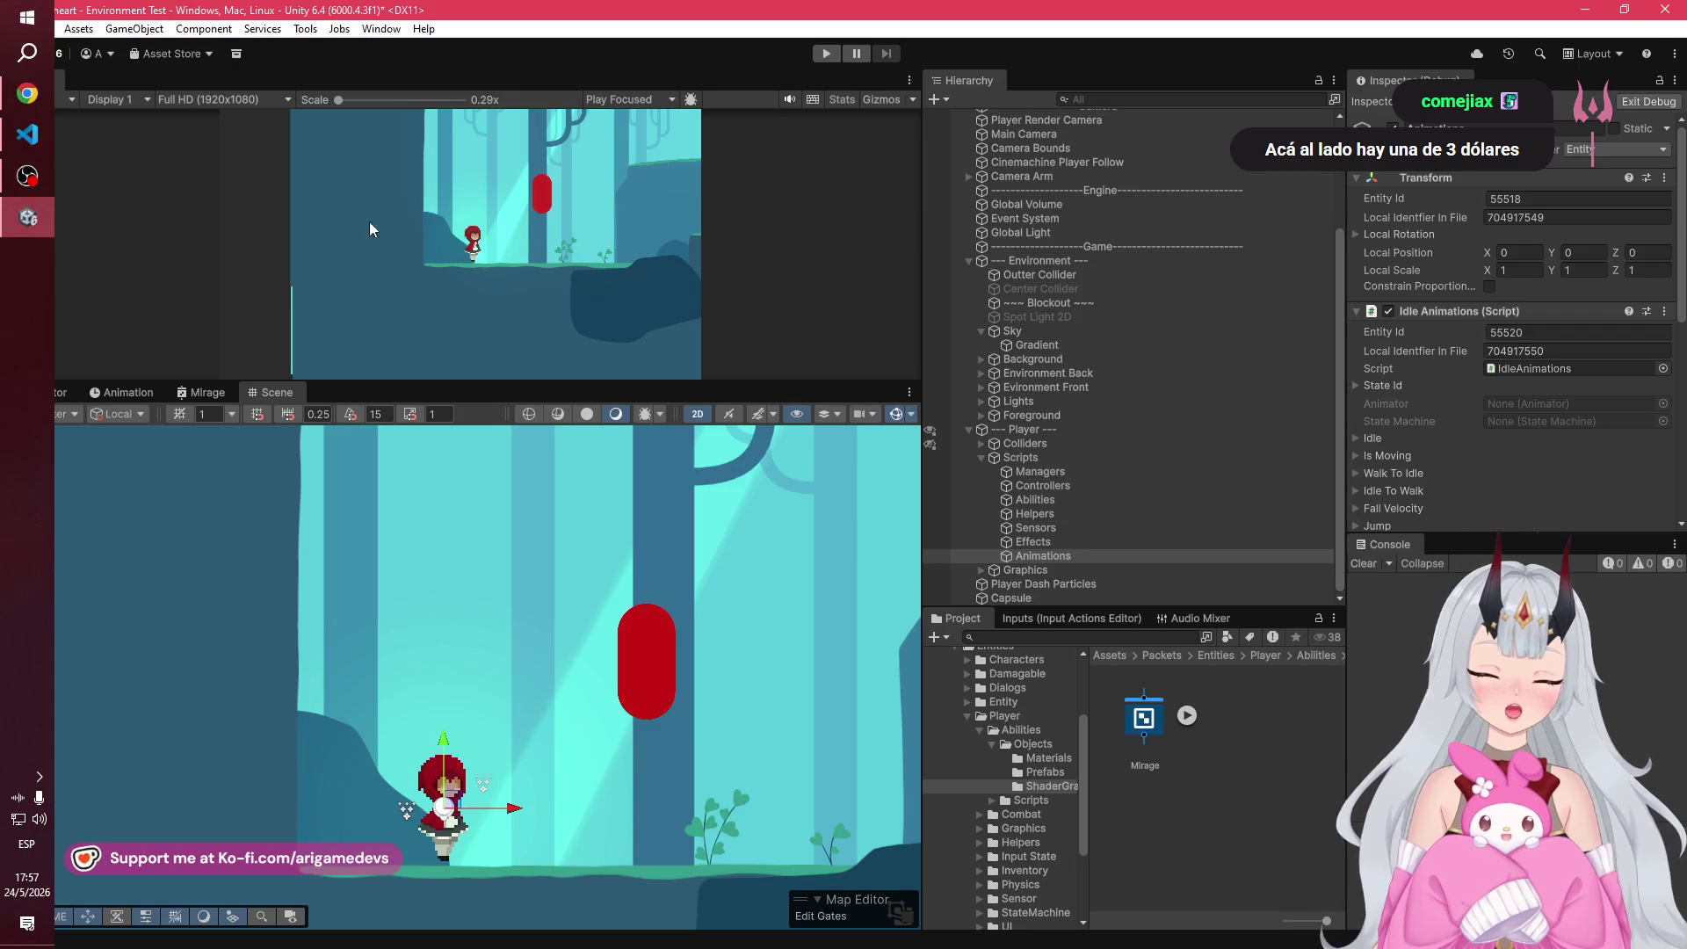
scroll(1509, 313, down, 3)
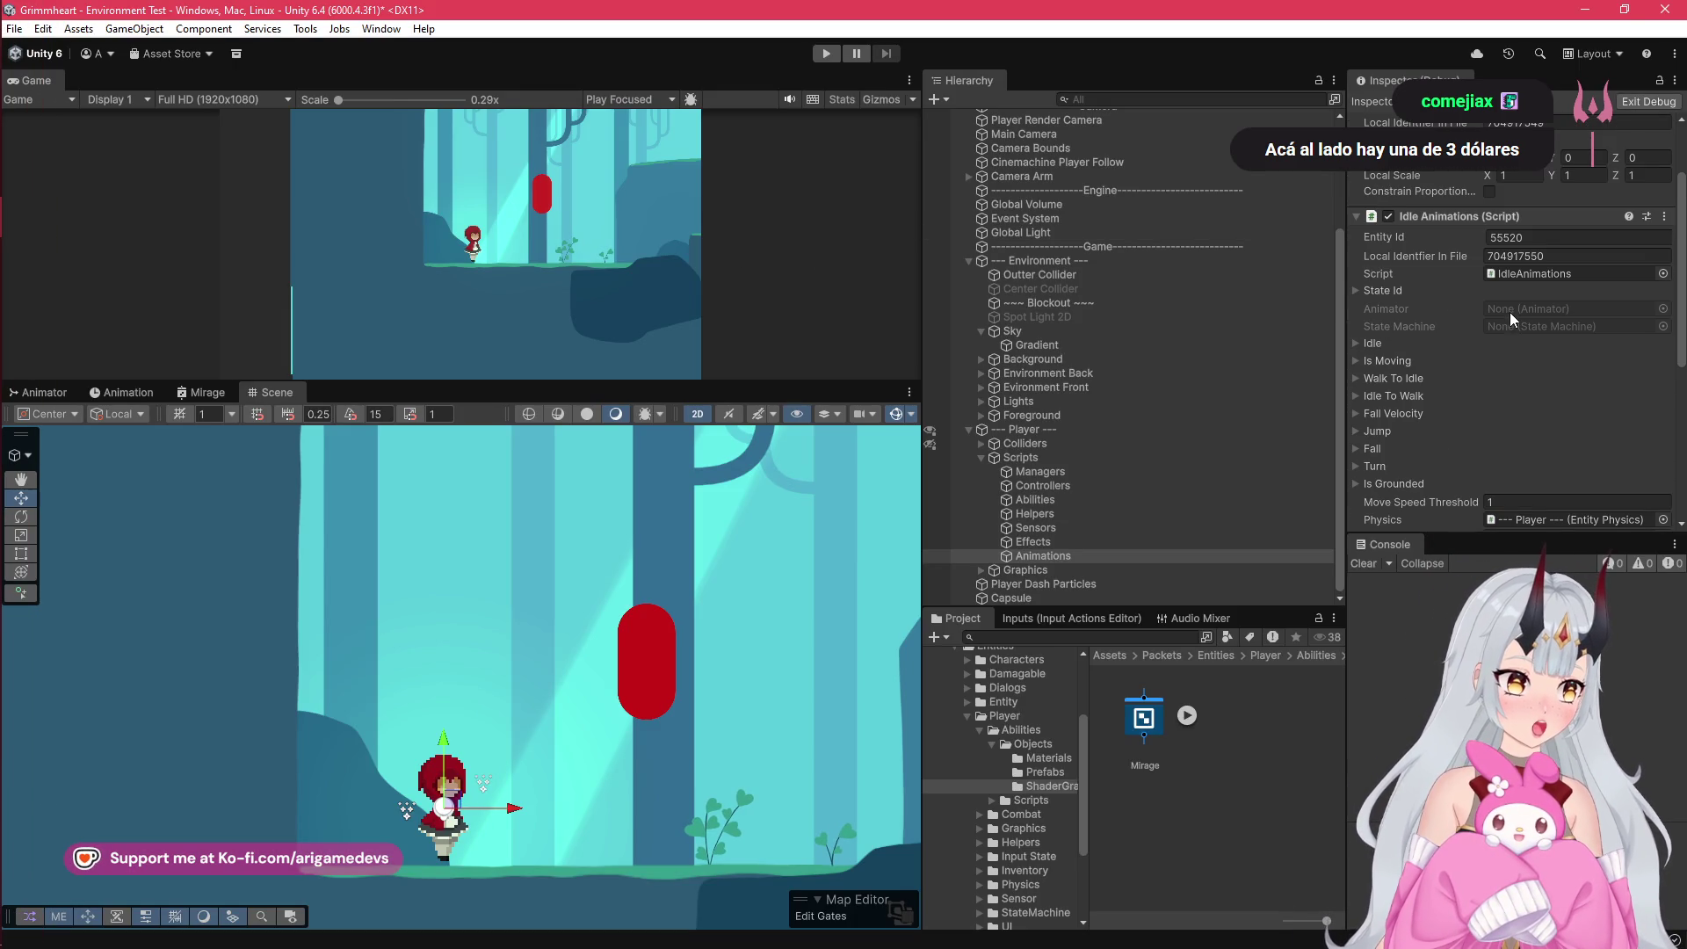
click(824, 54)
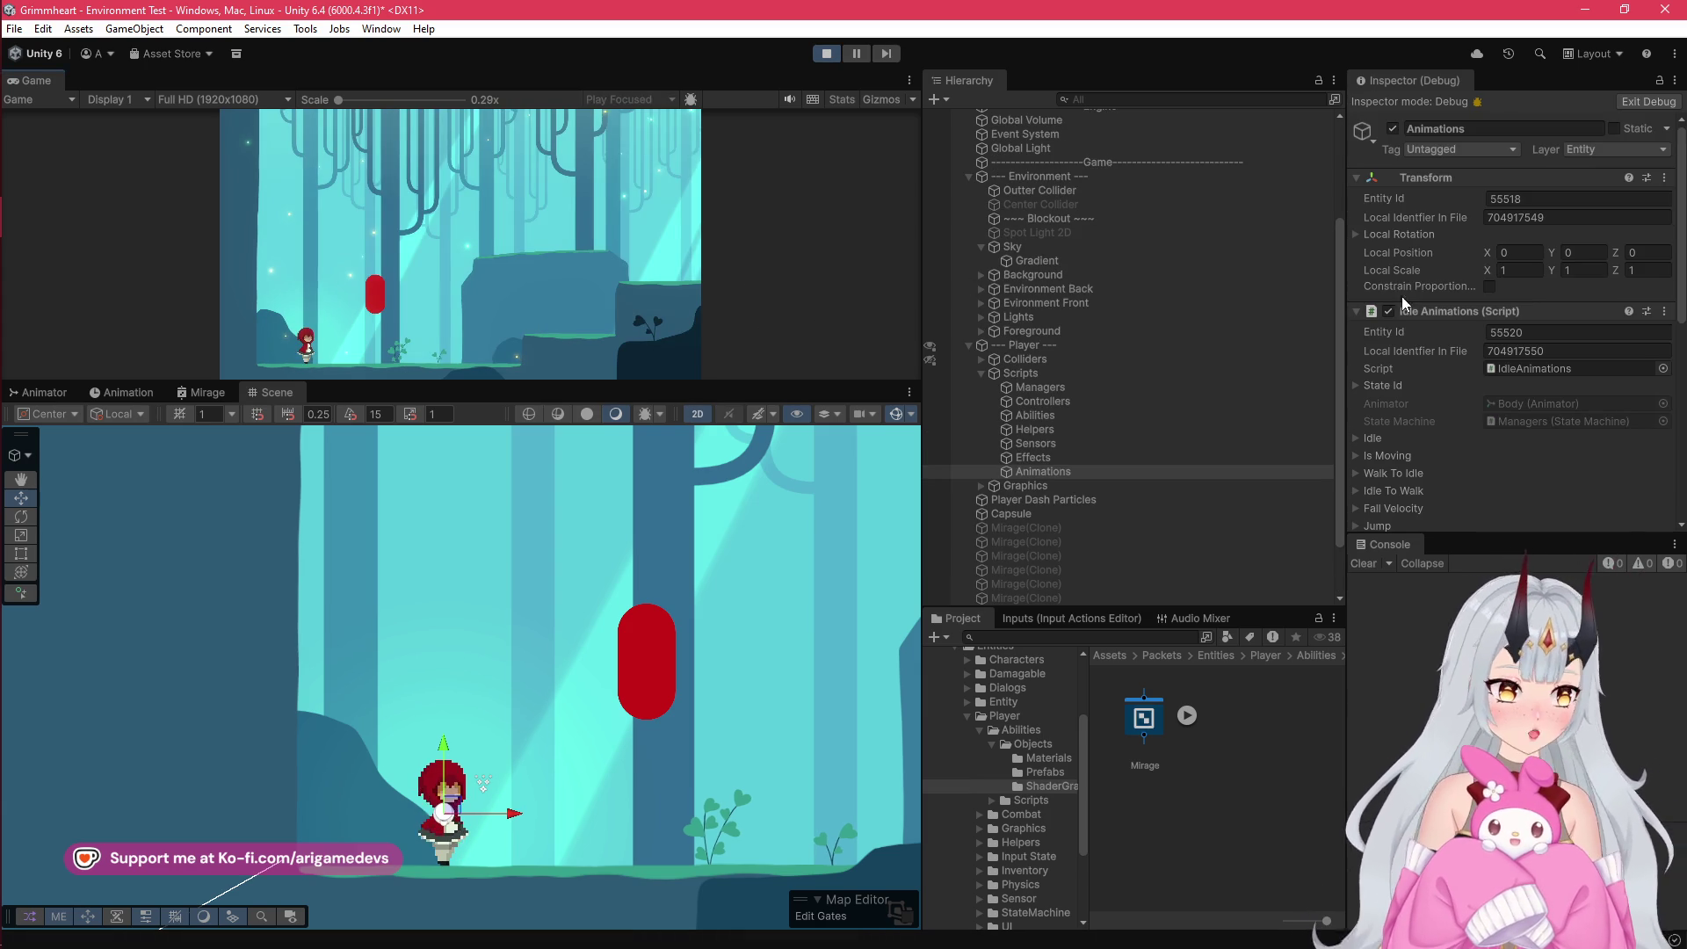
Step: Collapse the Transform and Attack Animations components, then select the player's Helpers object
scroll(1431, 302, down, 10)
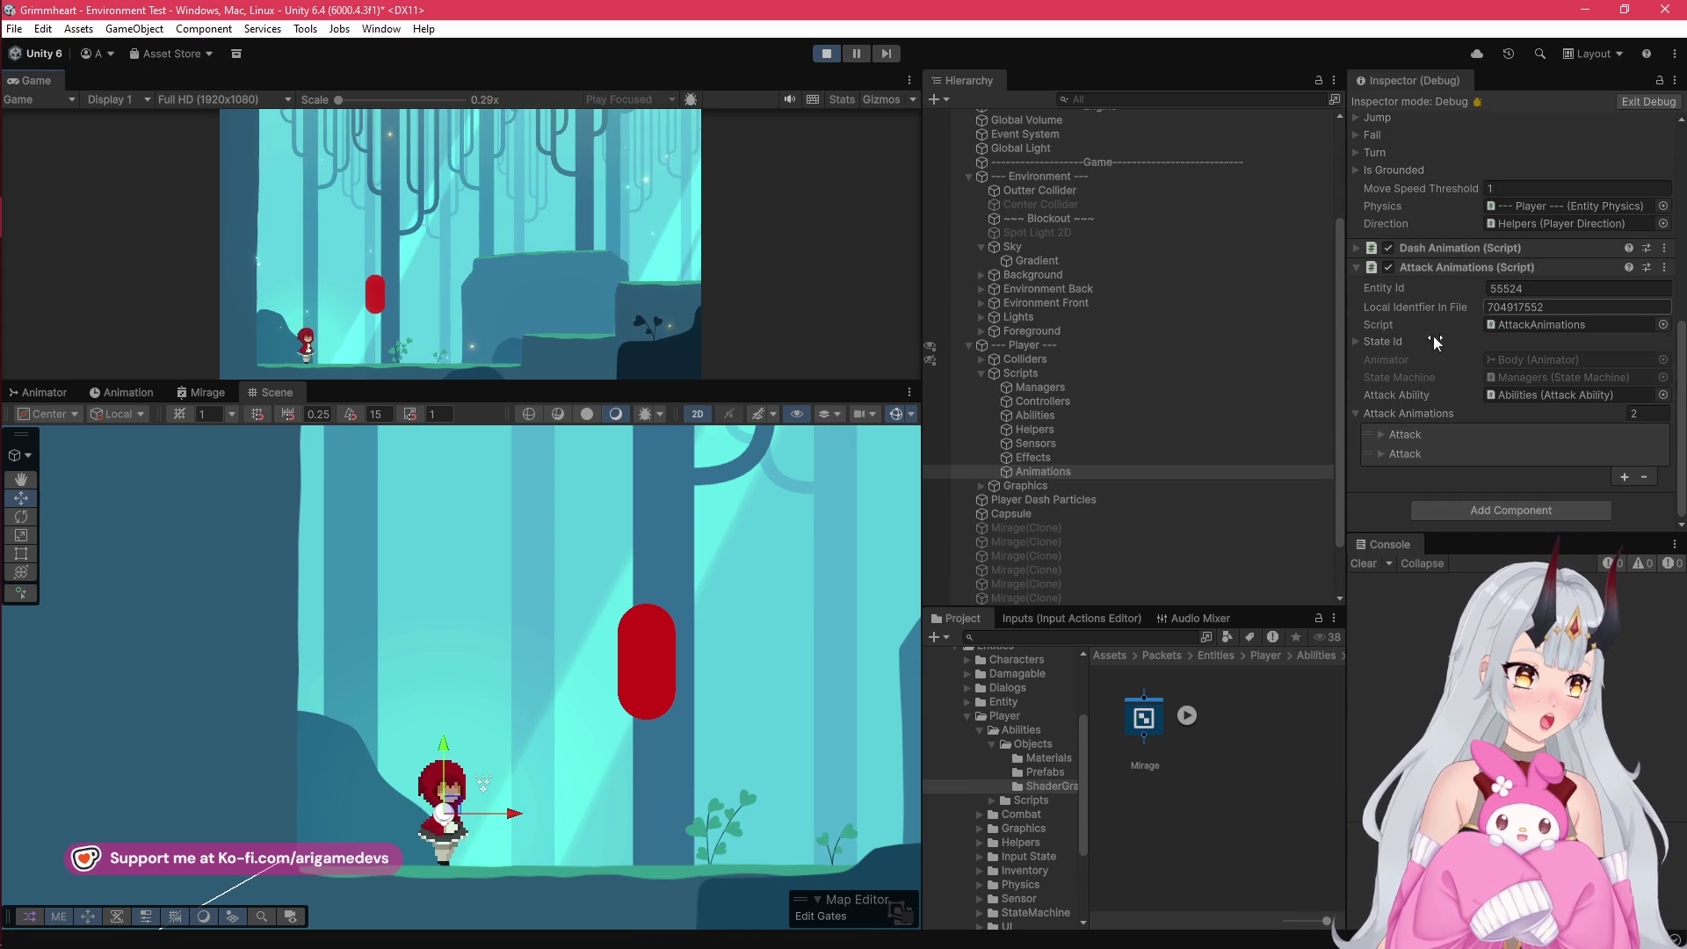
scroll(1464, 320, up, 5)
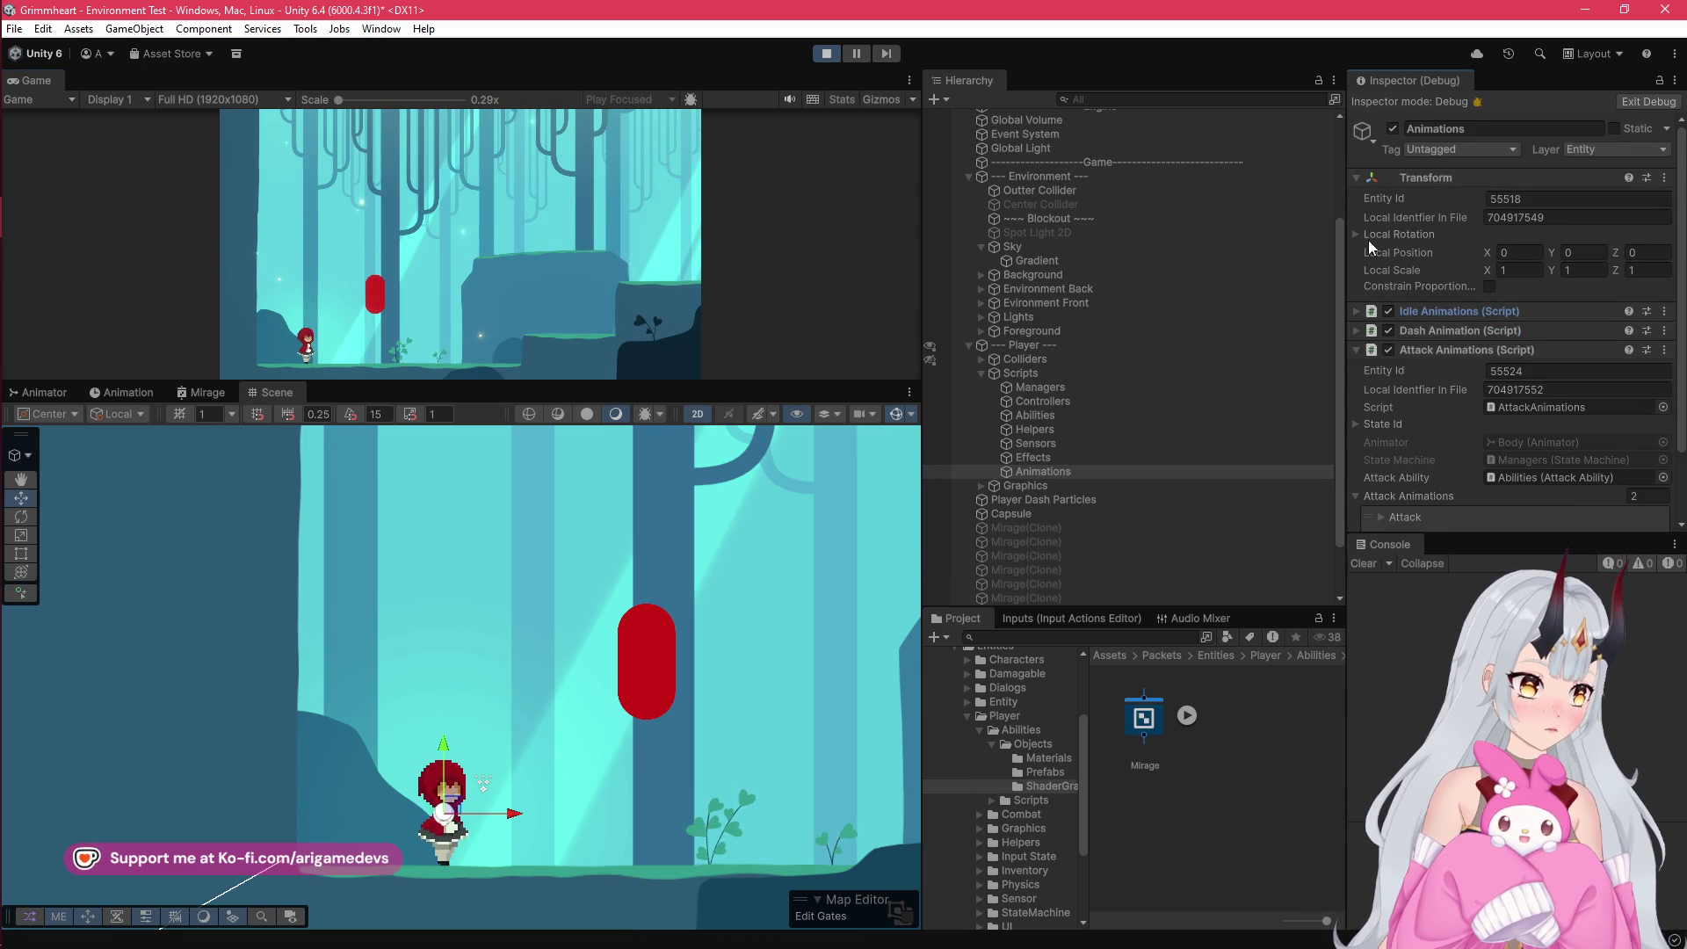
click(1358, 177)
click(1357, 235)
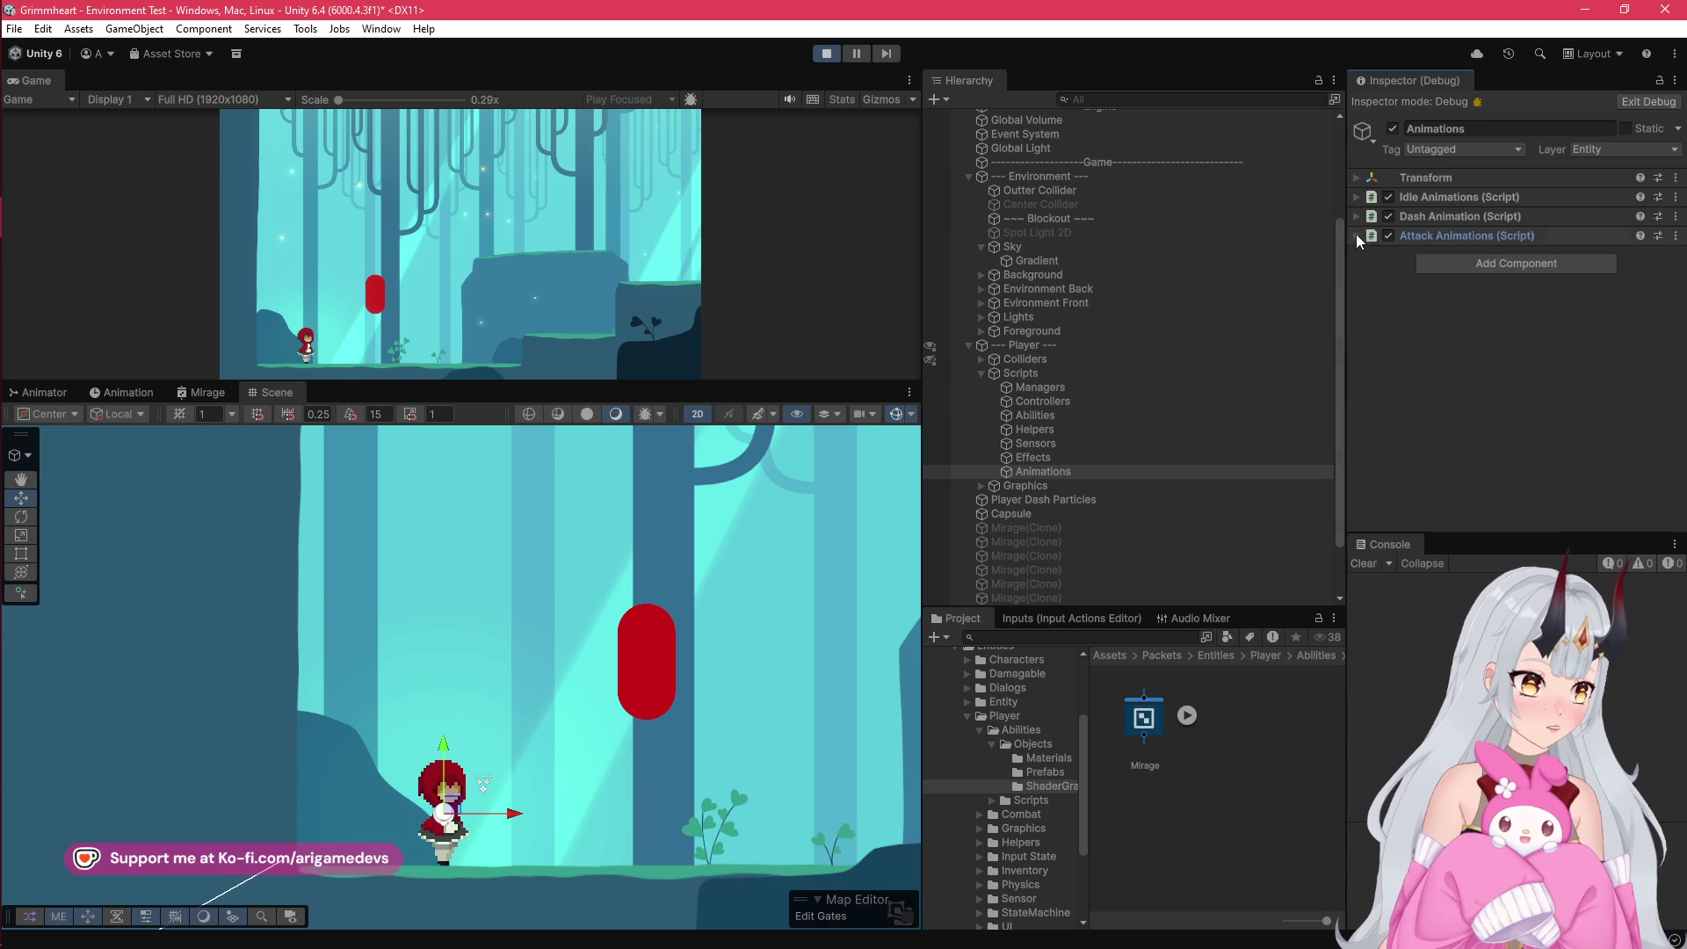
click(1049, 432)
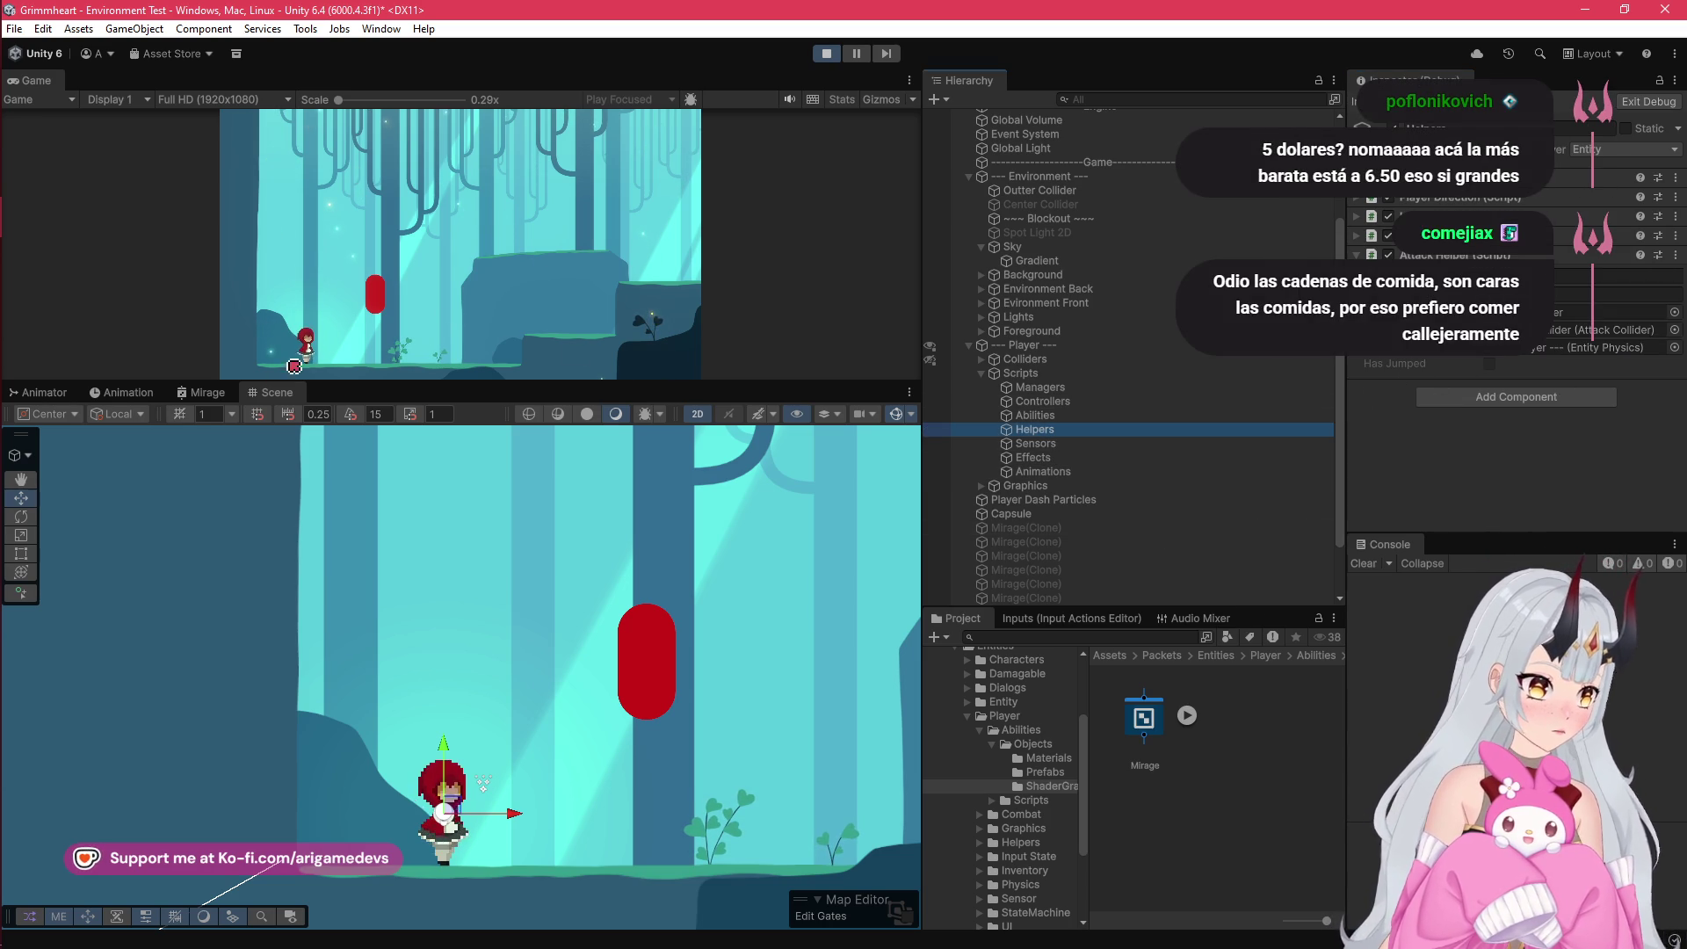
Step: Attack the red capsule repeatedly on the ground and mid-jump, watching for Attack logs, then stop
key(d)
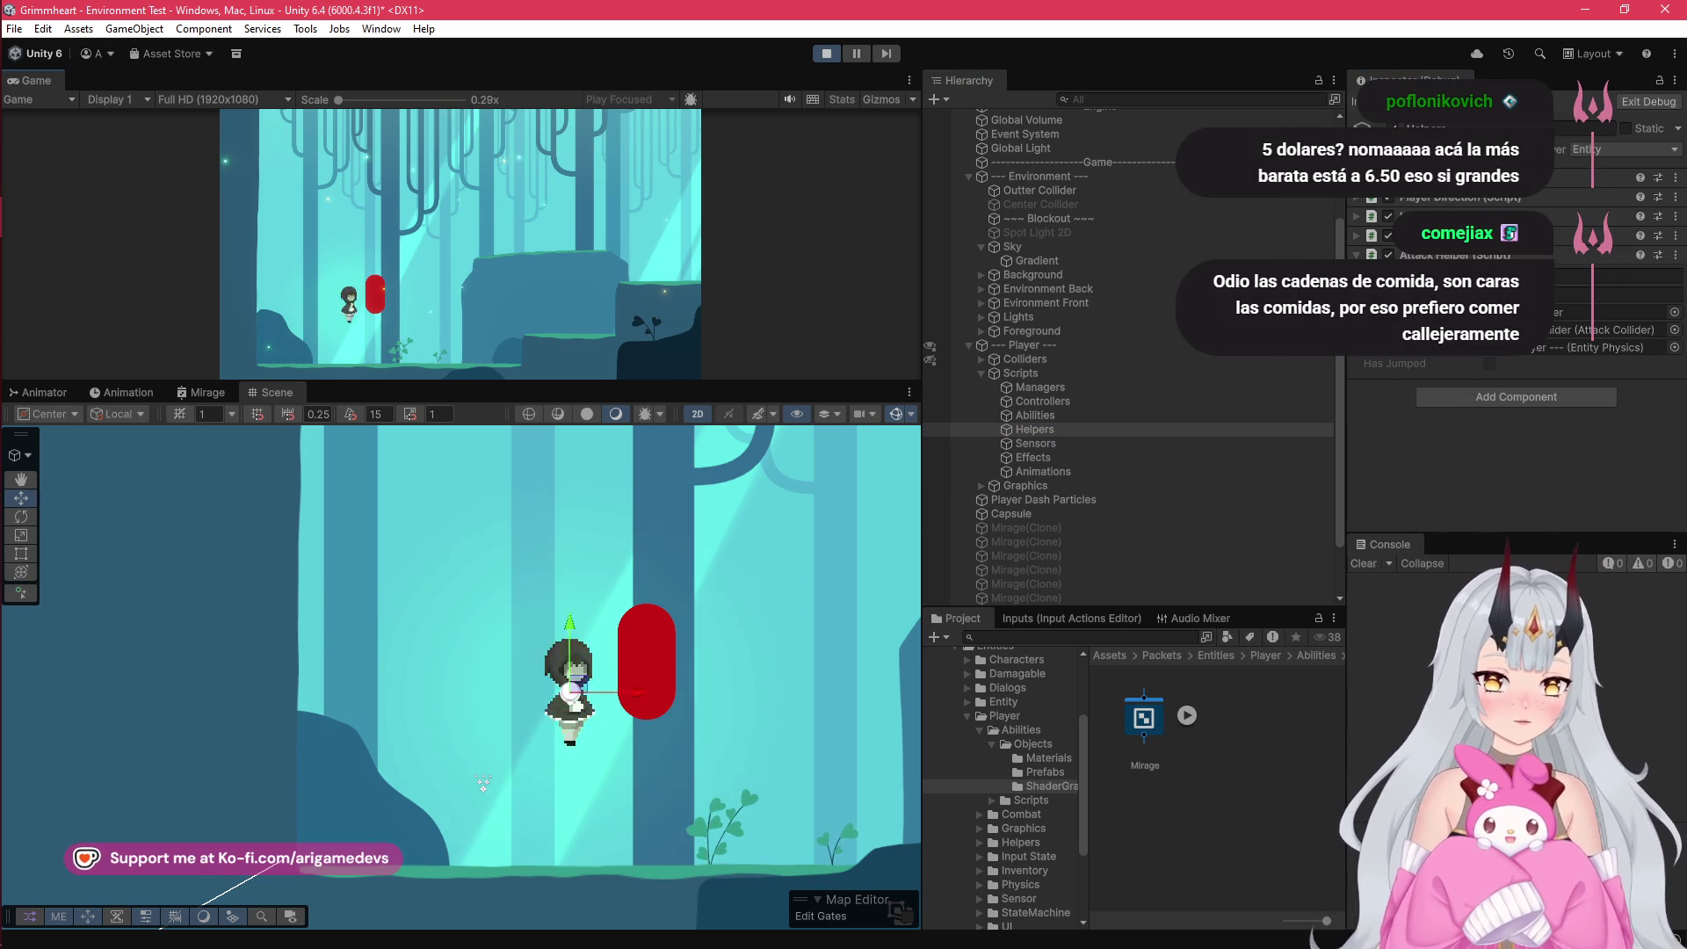
key(j)
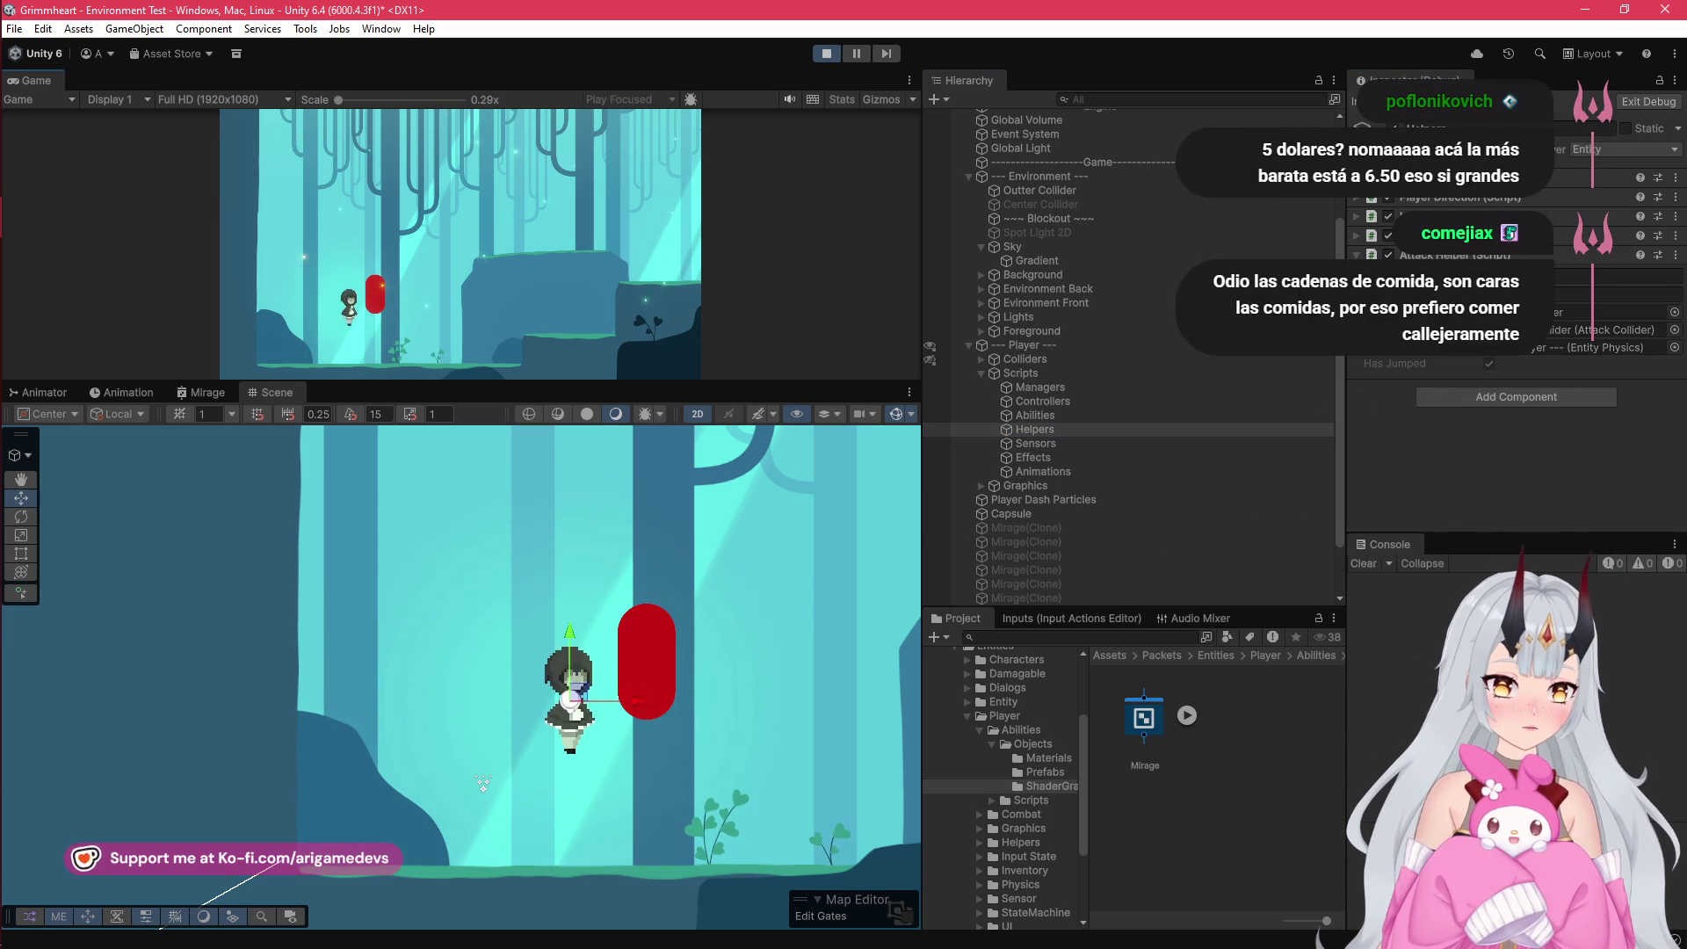
key(j)
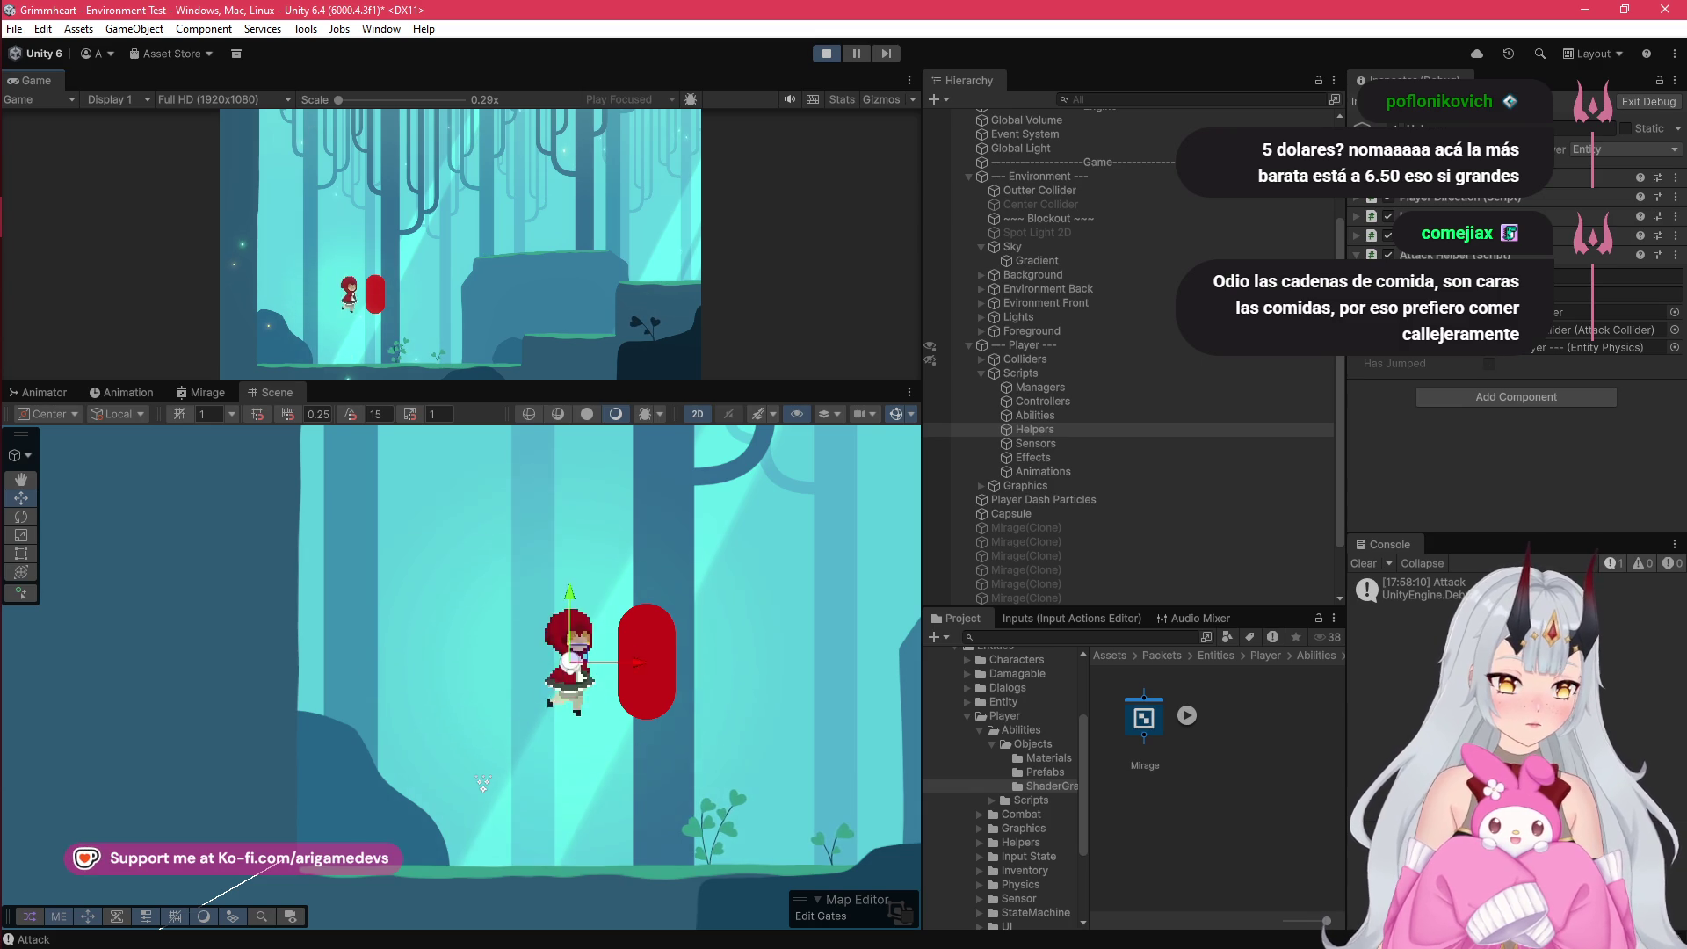
key(j)
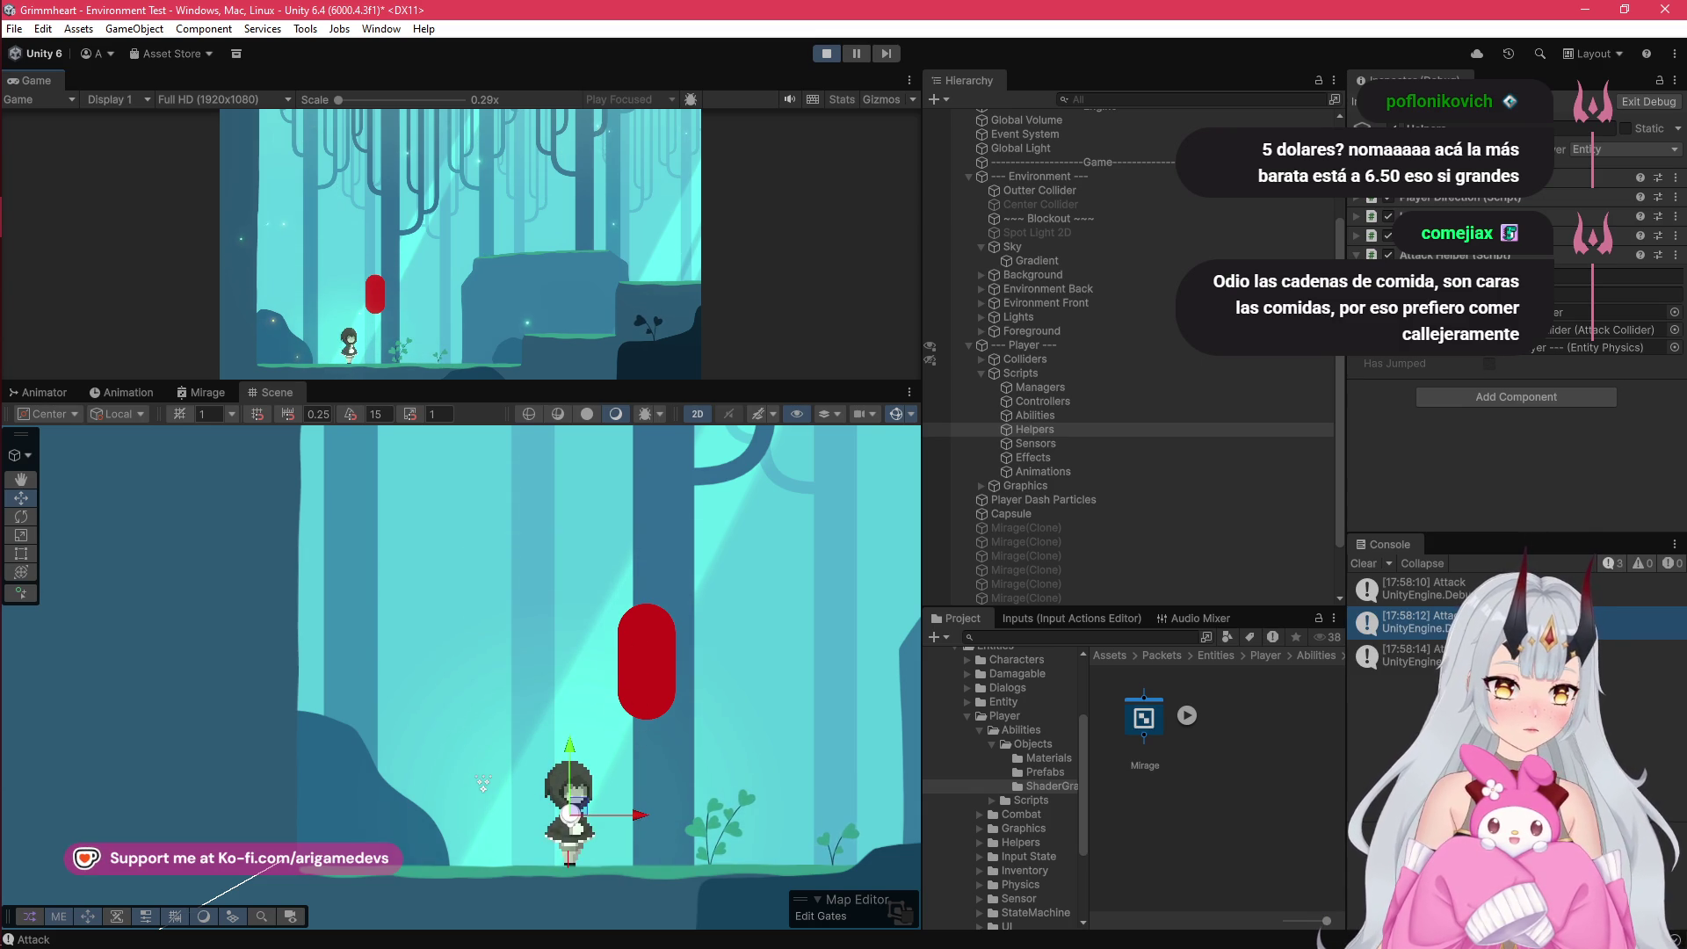
key(j)
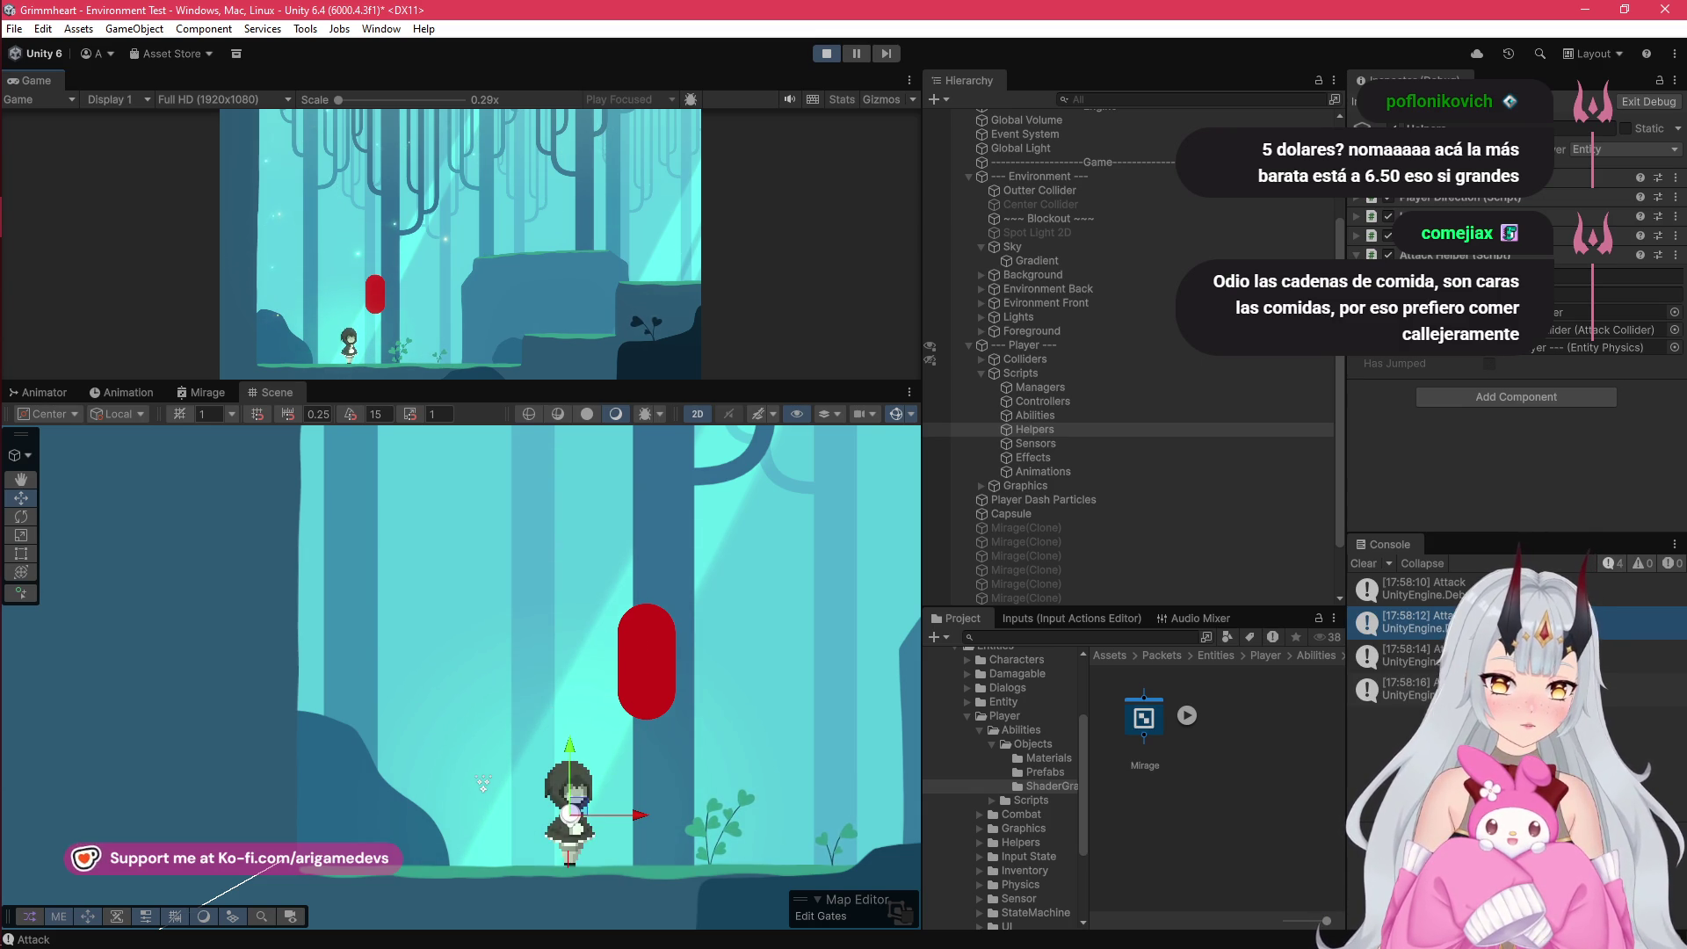
key(j)
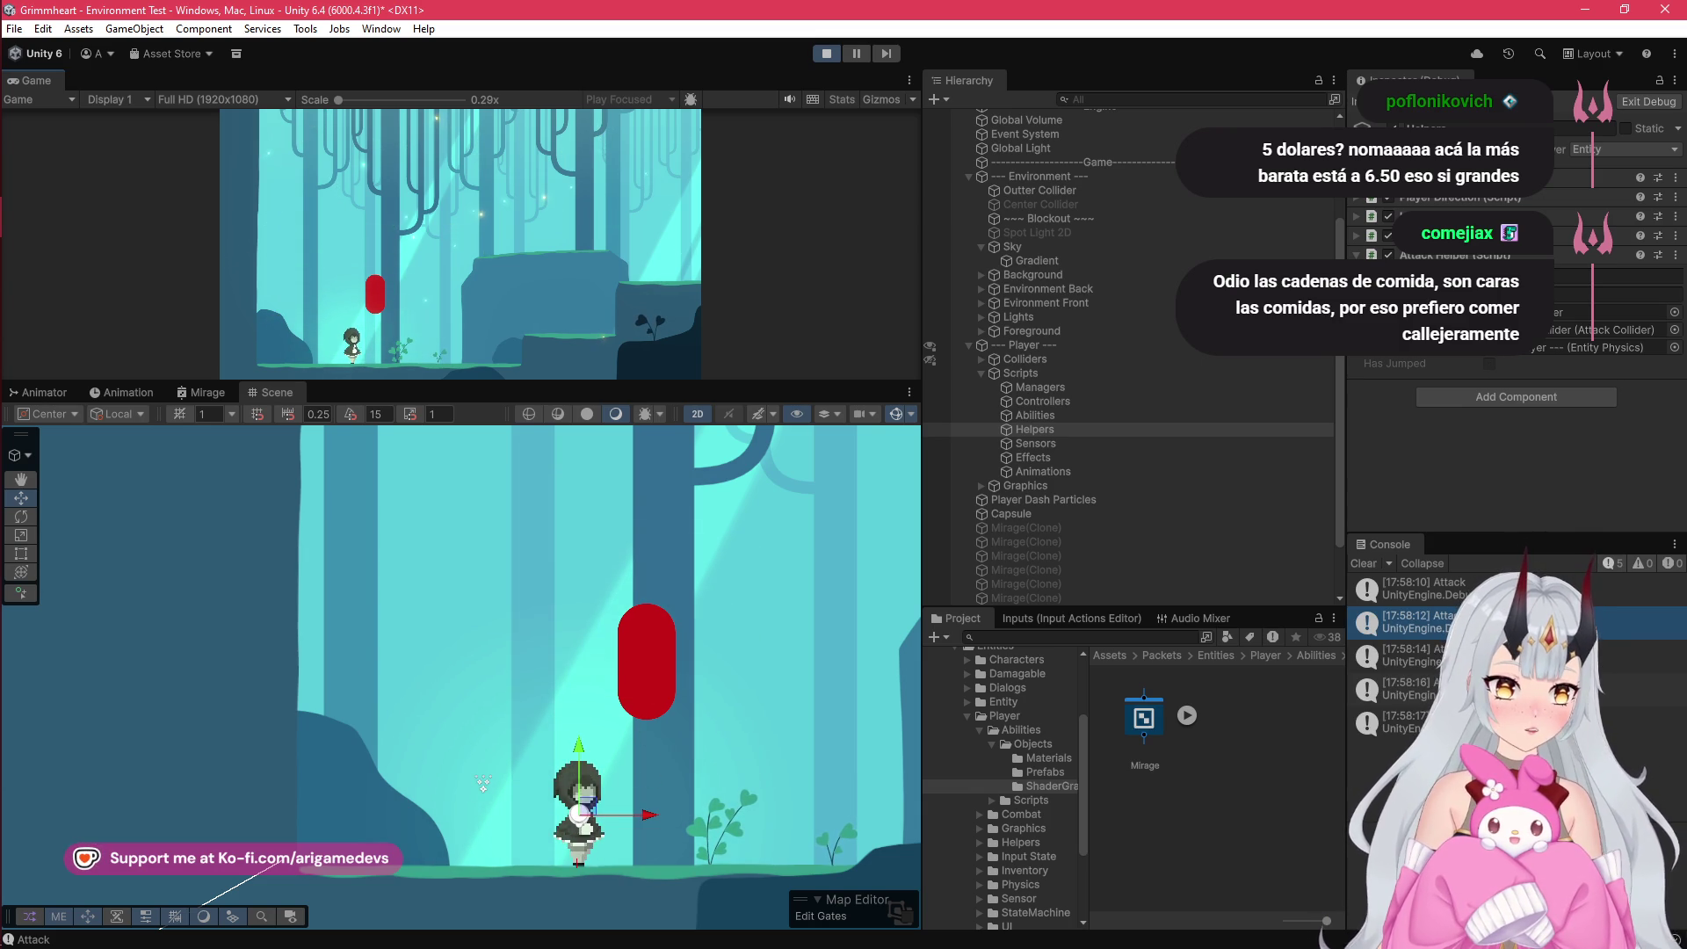
key(space)
key(j)
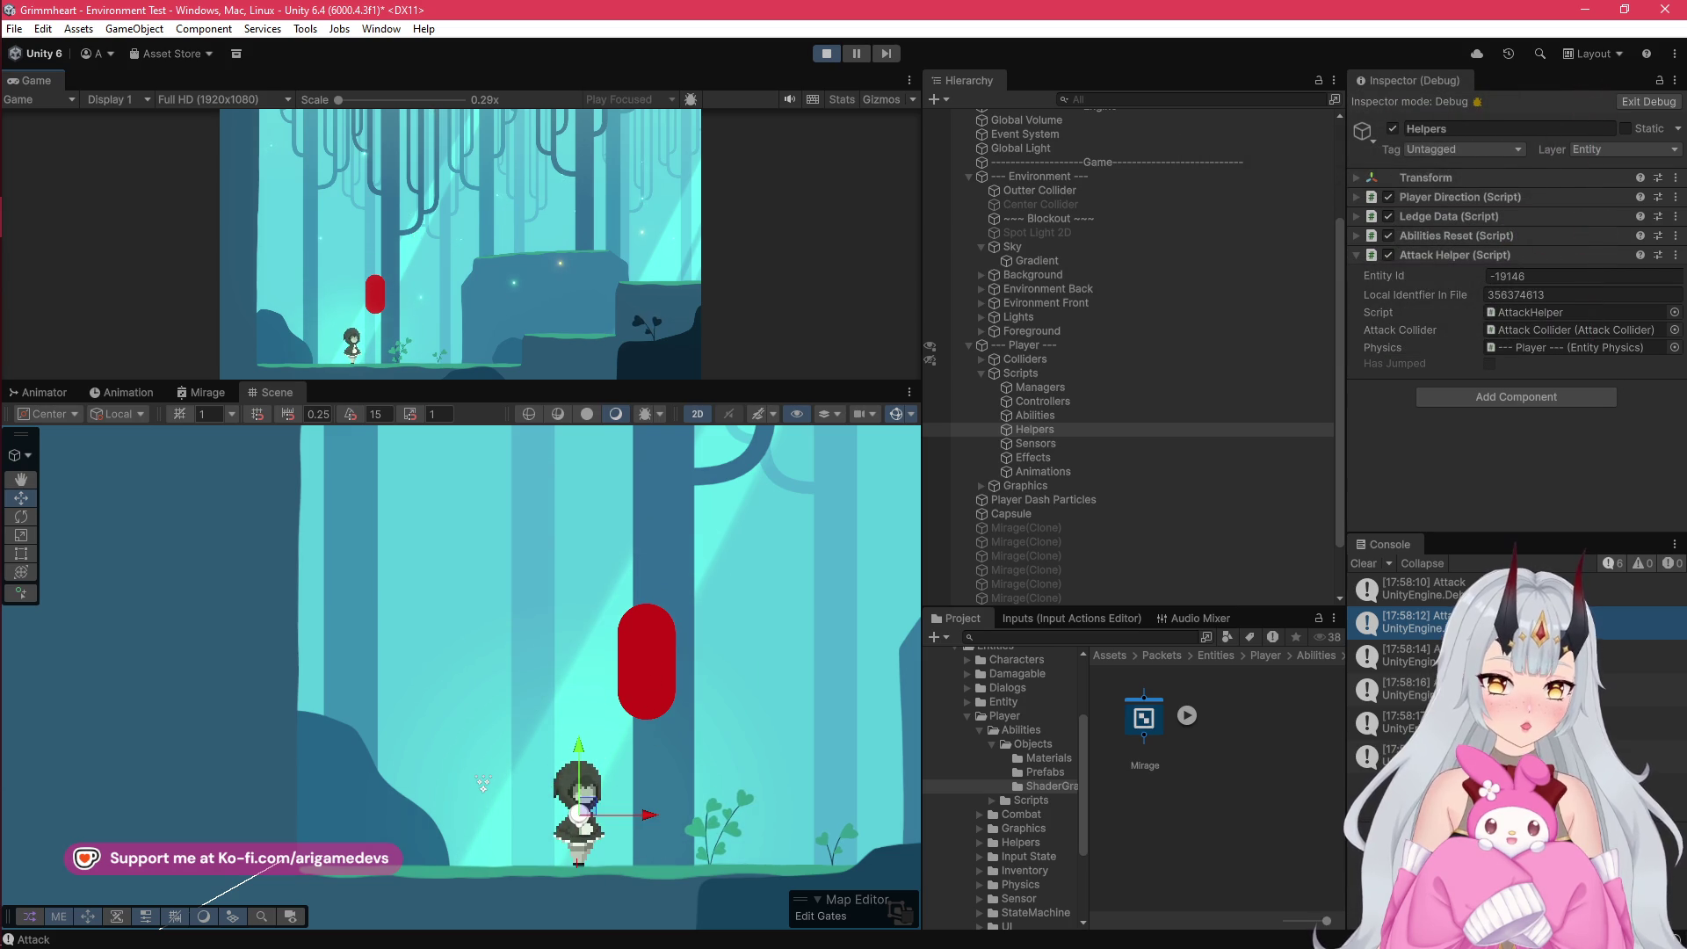
key(j)
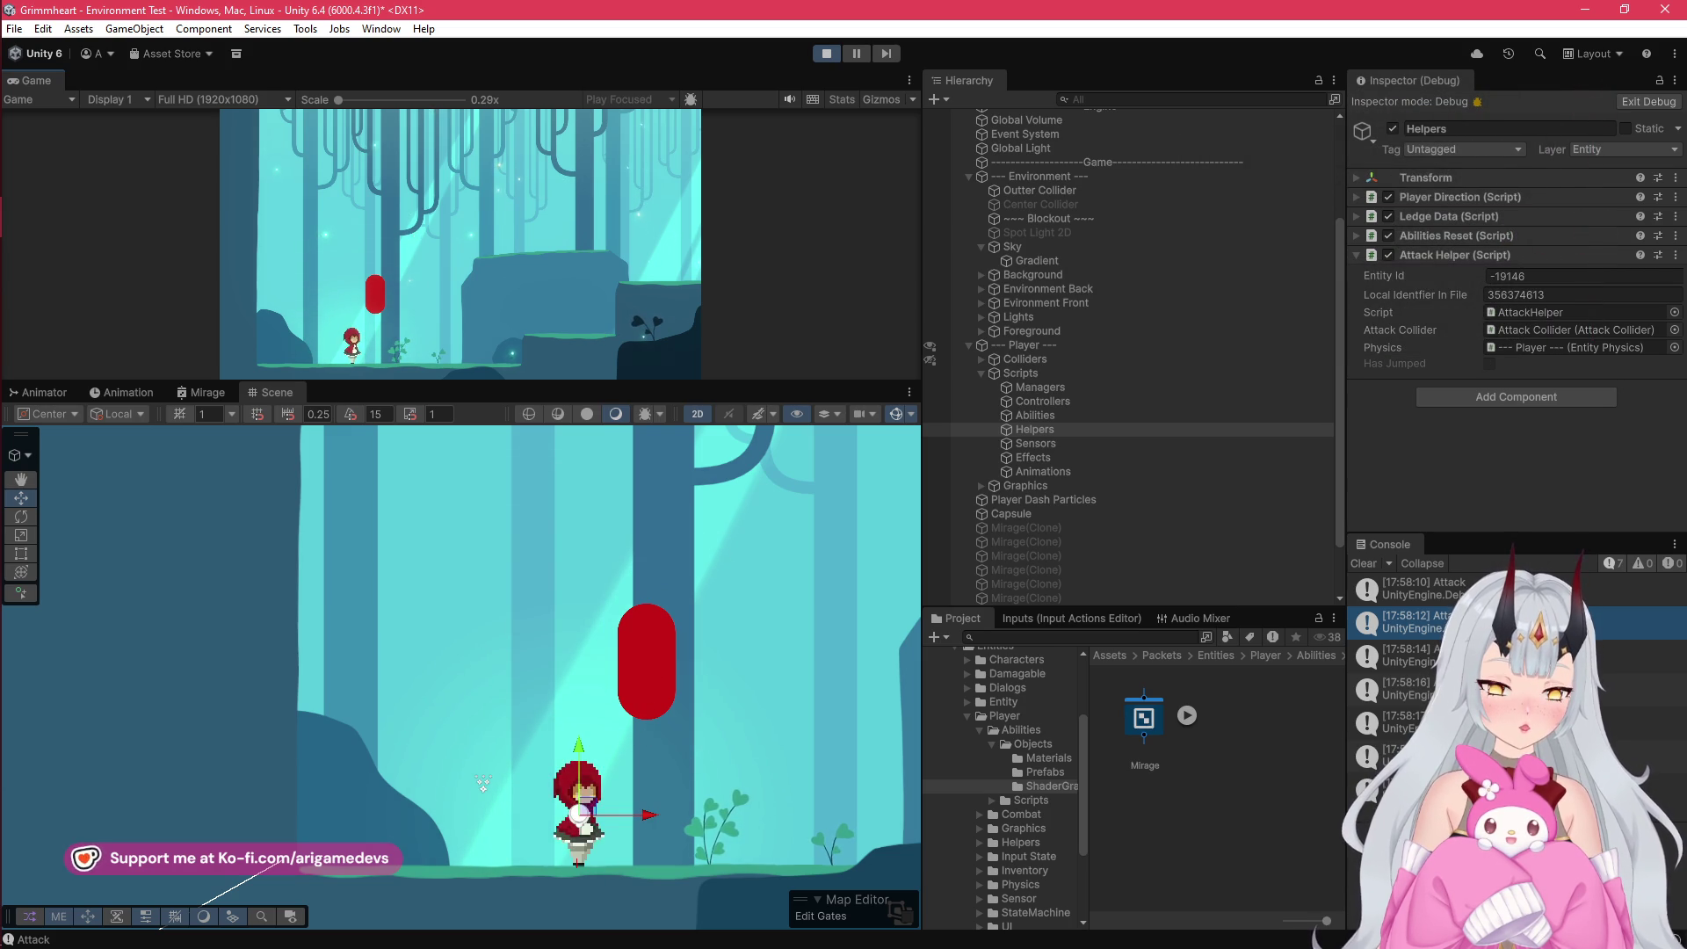
key(space)
key(j)
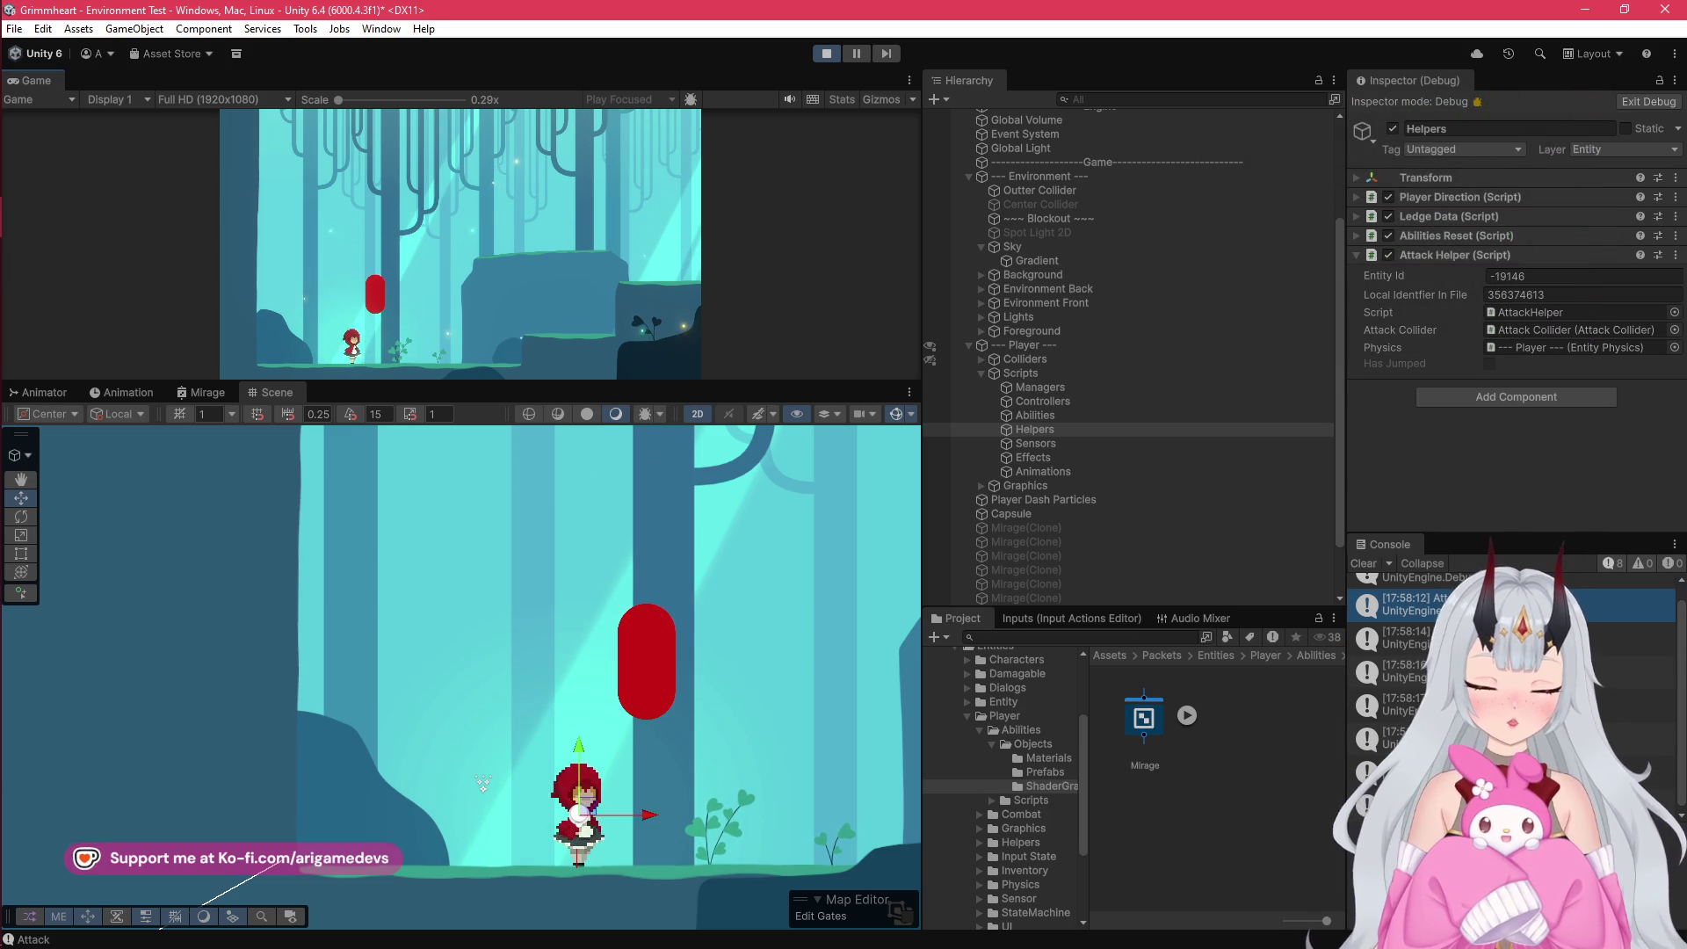
key(j)
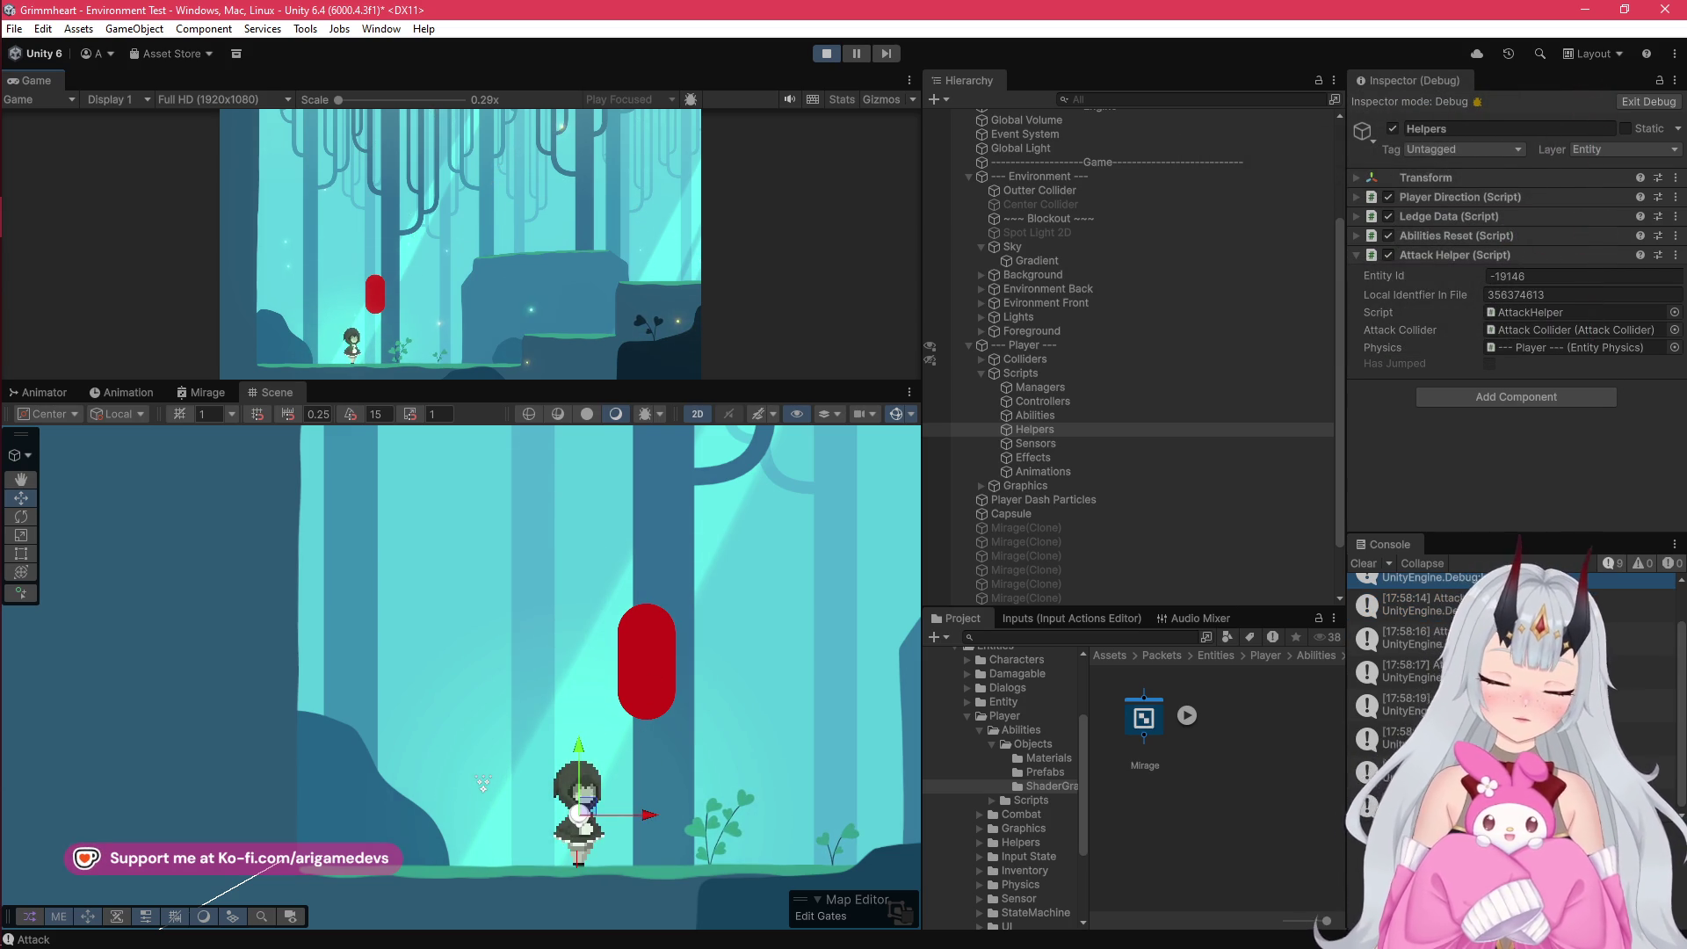
key(space)
key(j)
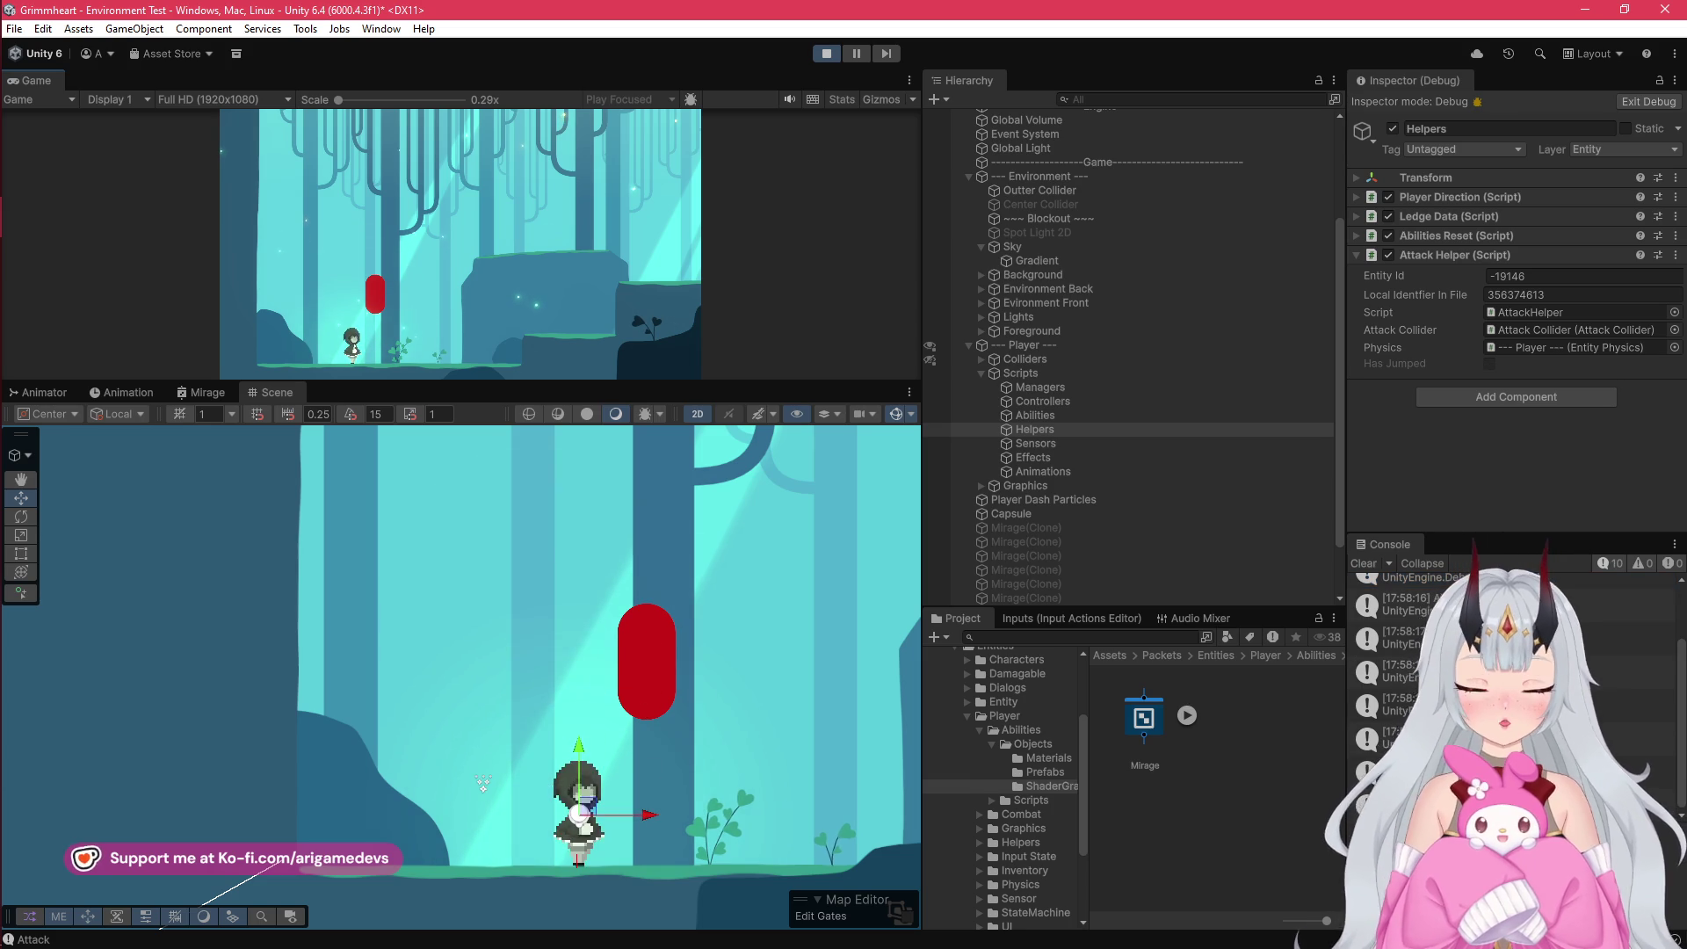
key(space)
key(j)
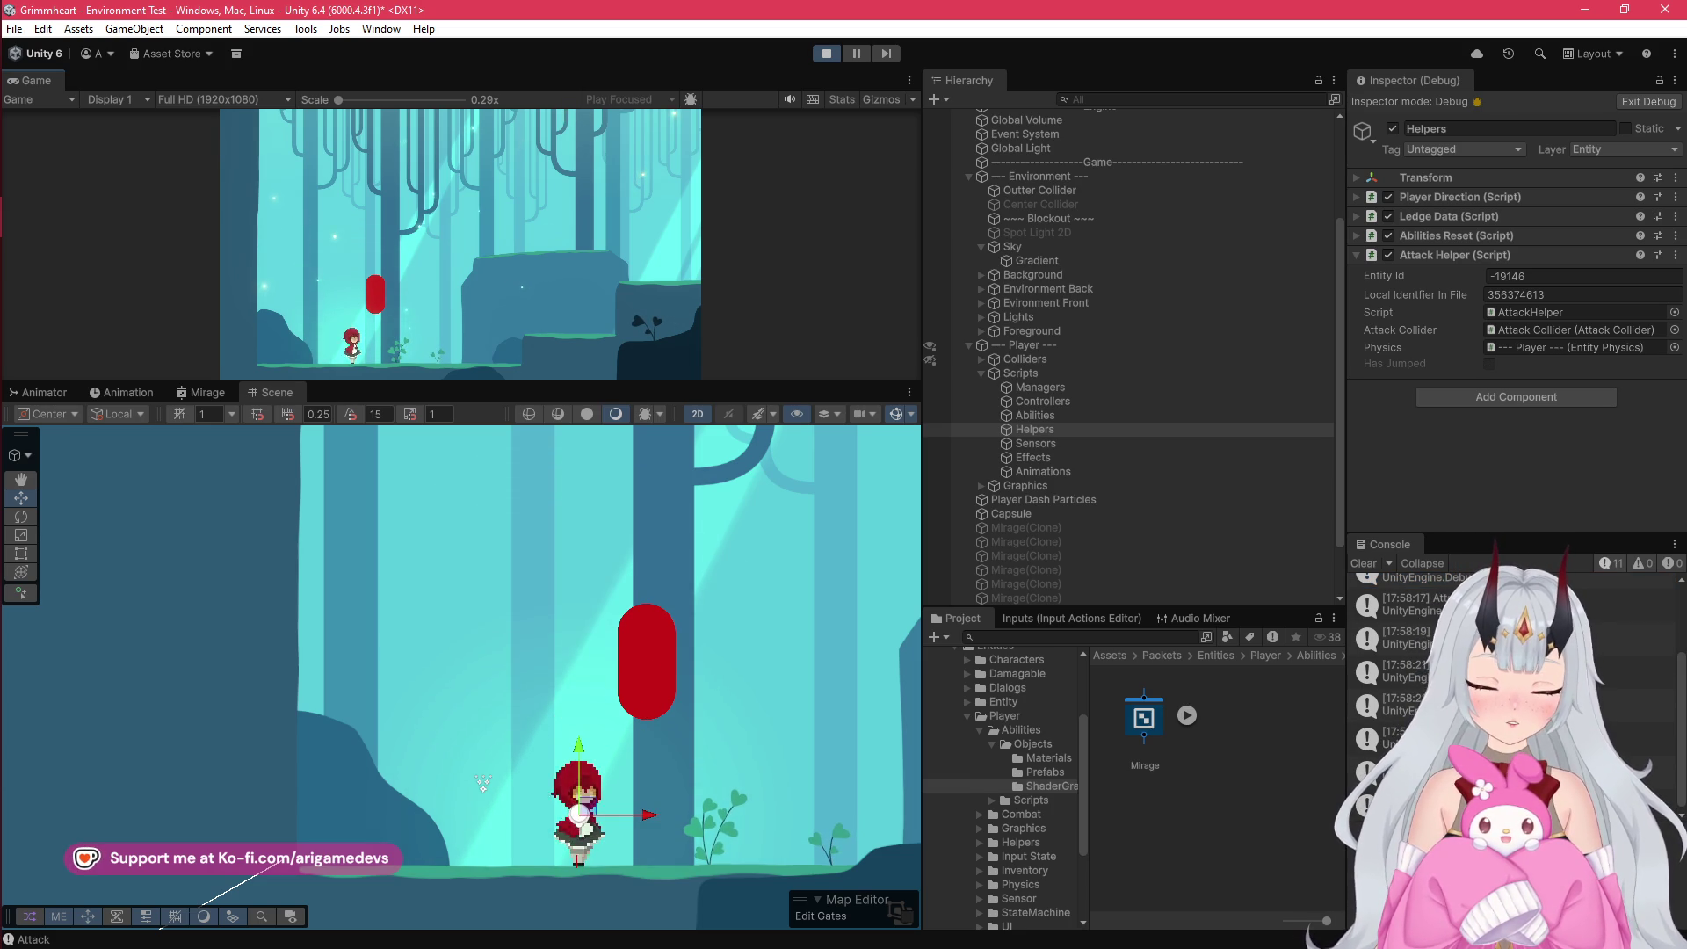
key(j)
key(j)
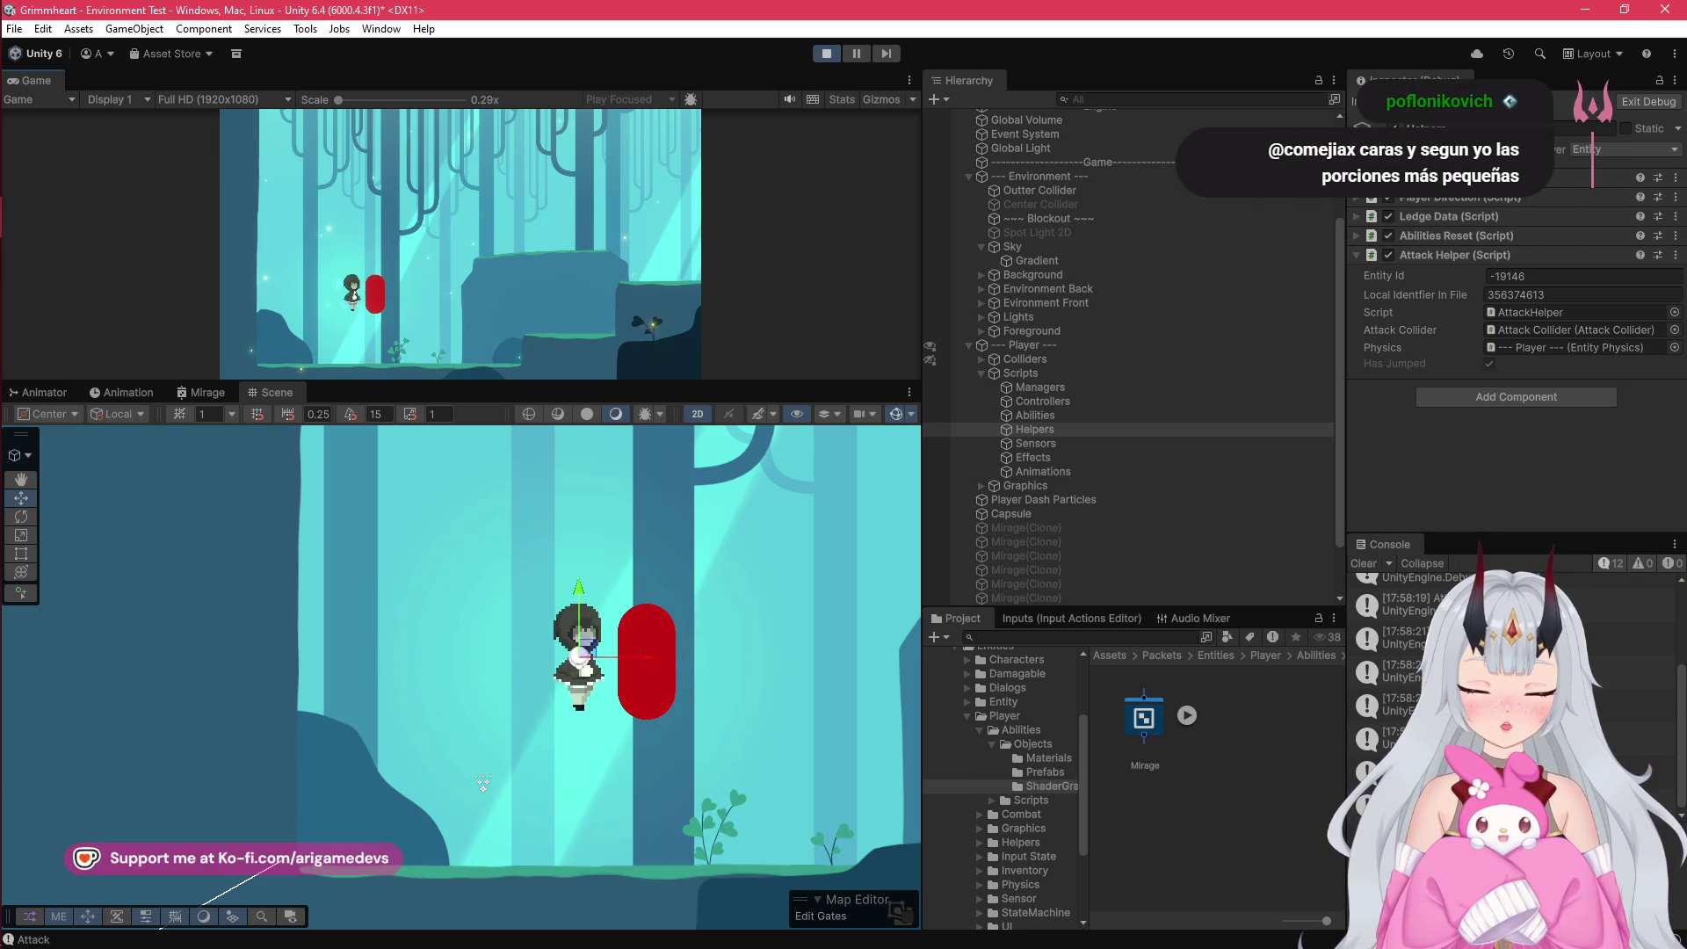
key(space)
key(j)
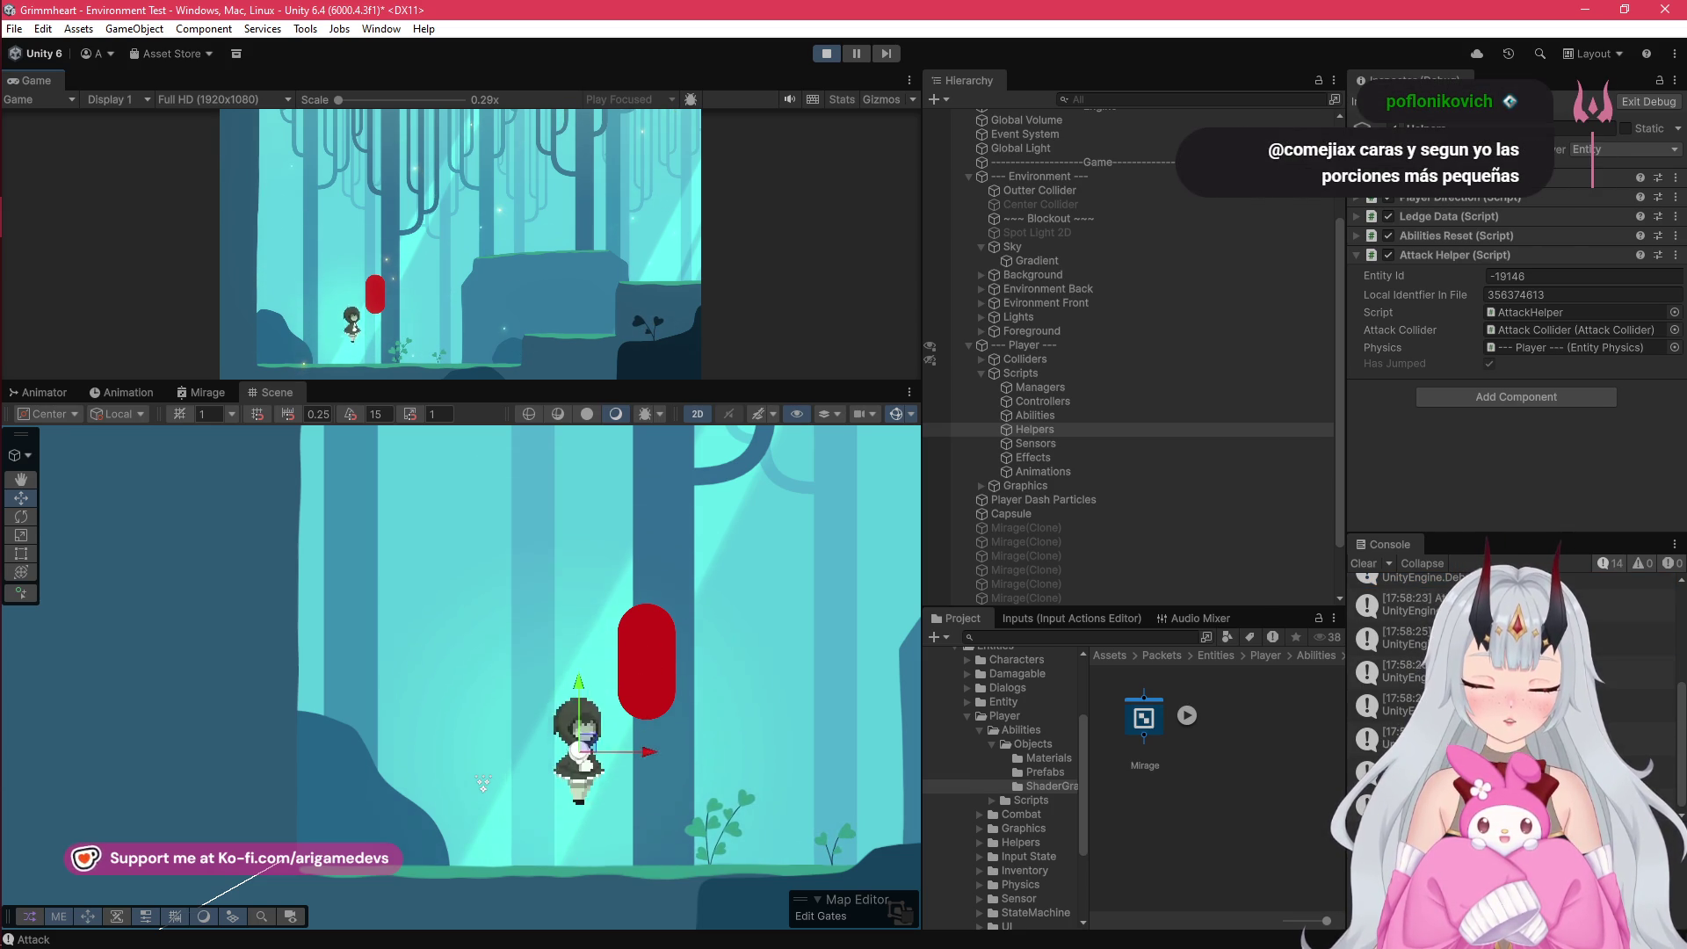
key(space)
key(j)
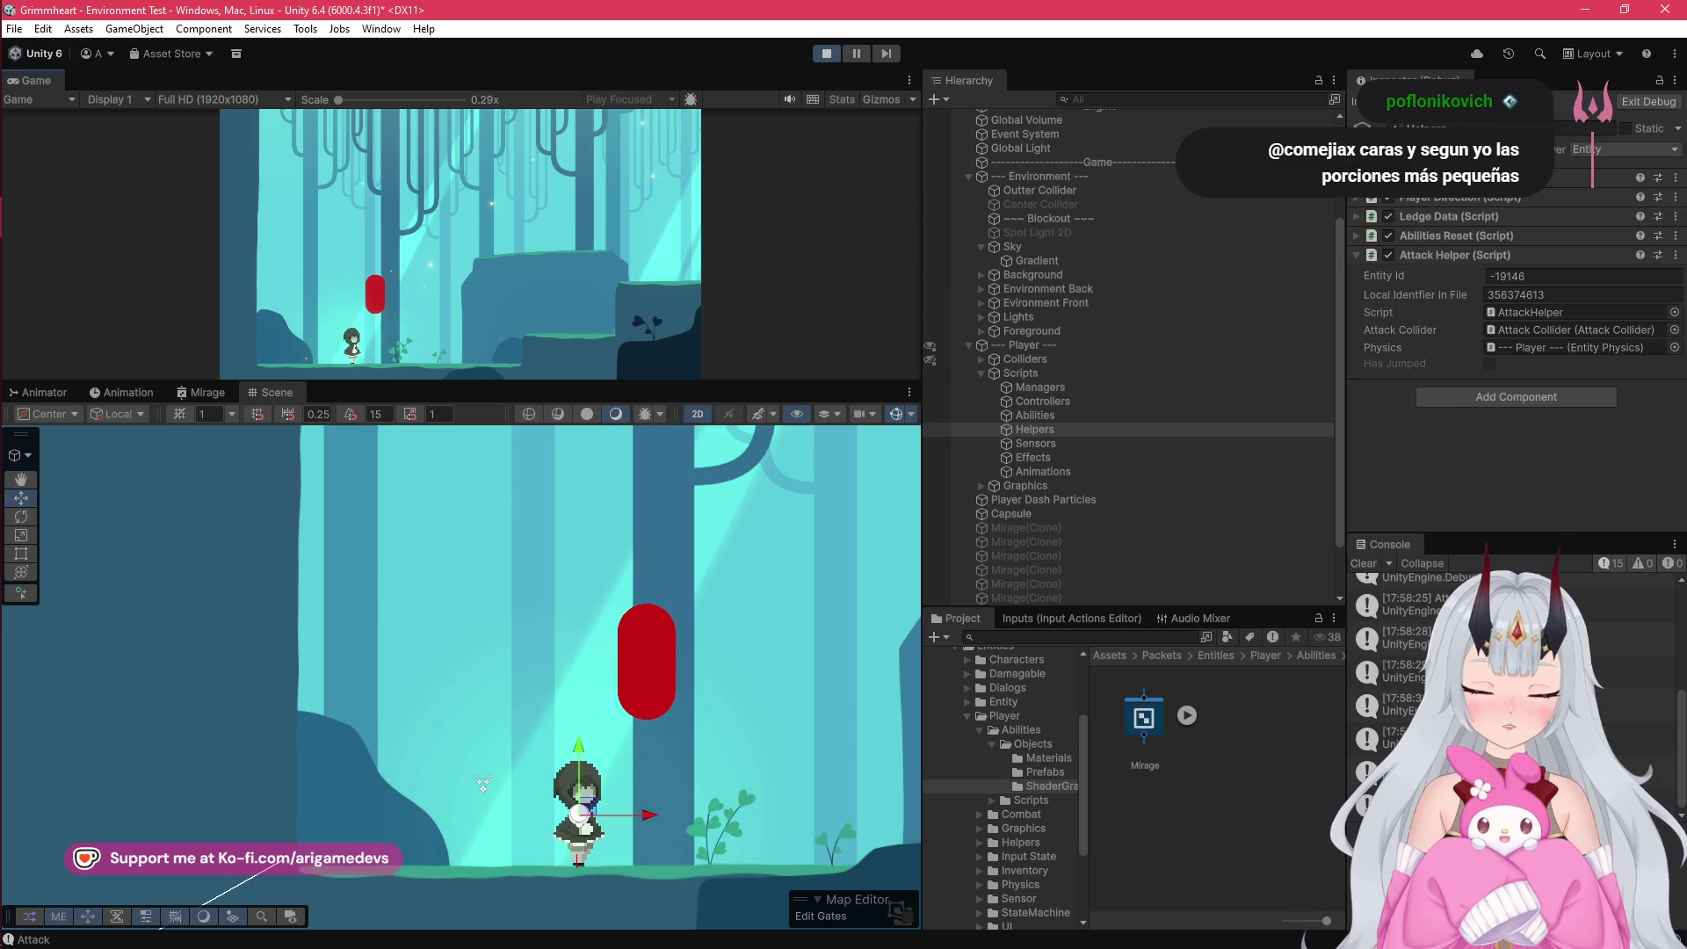
key(space)
key(j)
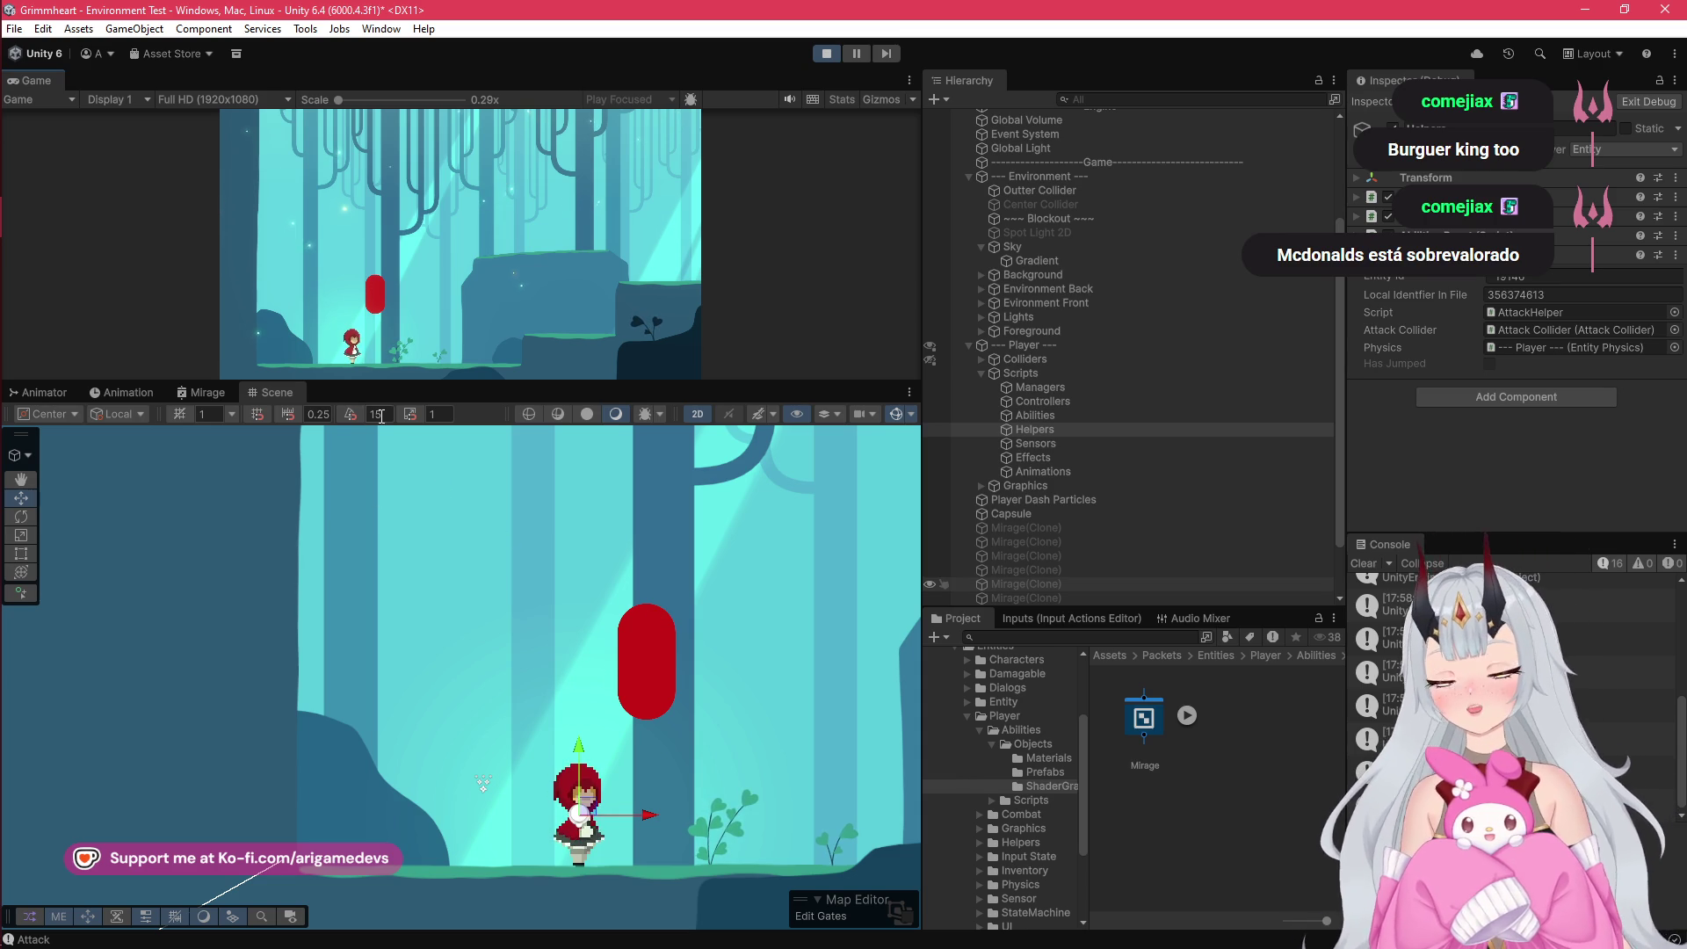
click(829, 53)
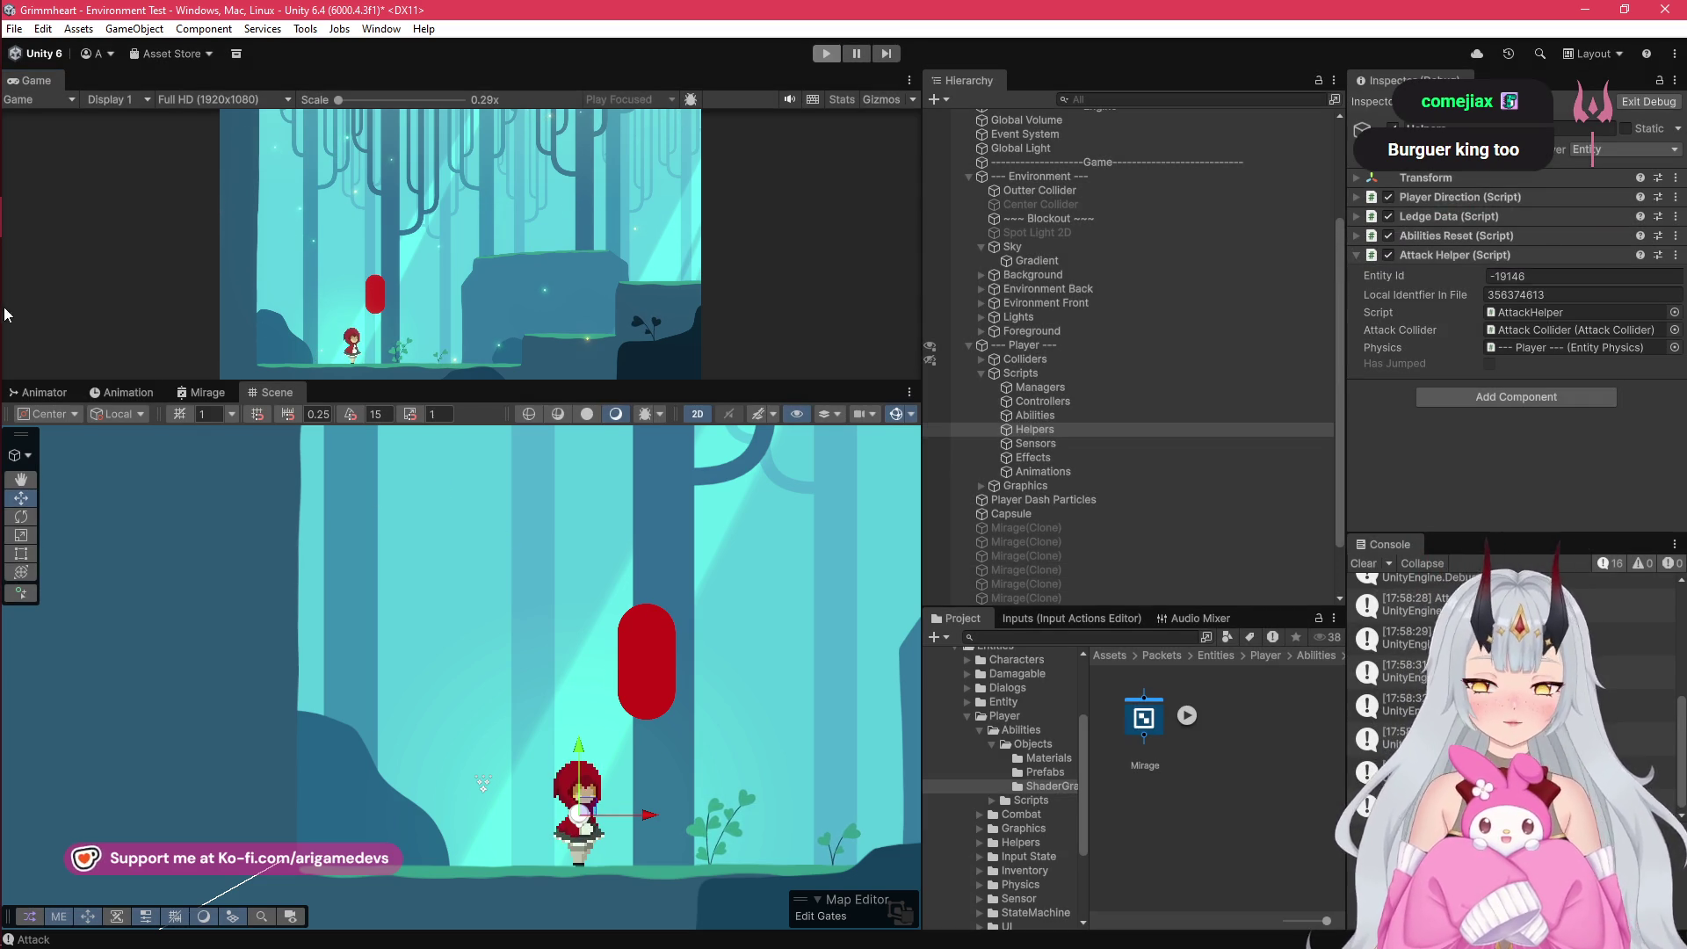
Step: Switch to Visual Studio Code showing AttackHelper.cs at OnAttackHit
click(19, 137)
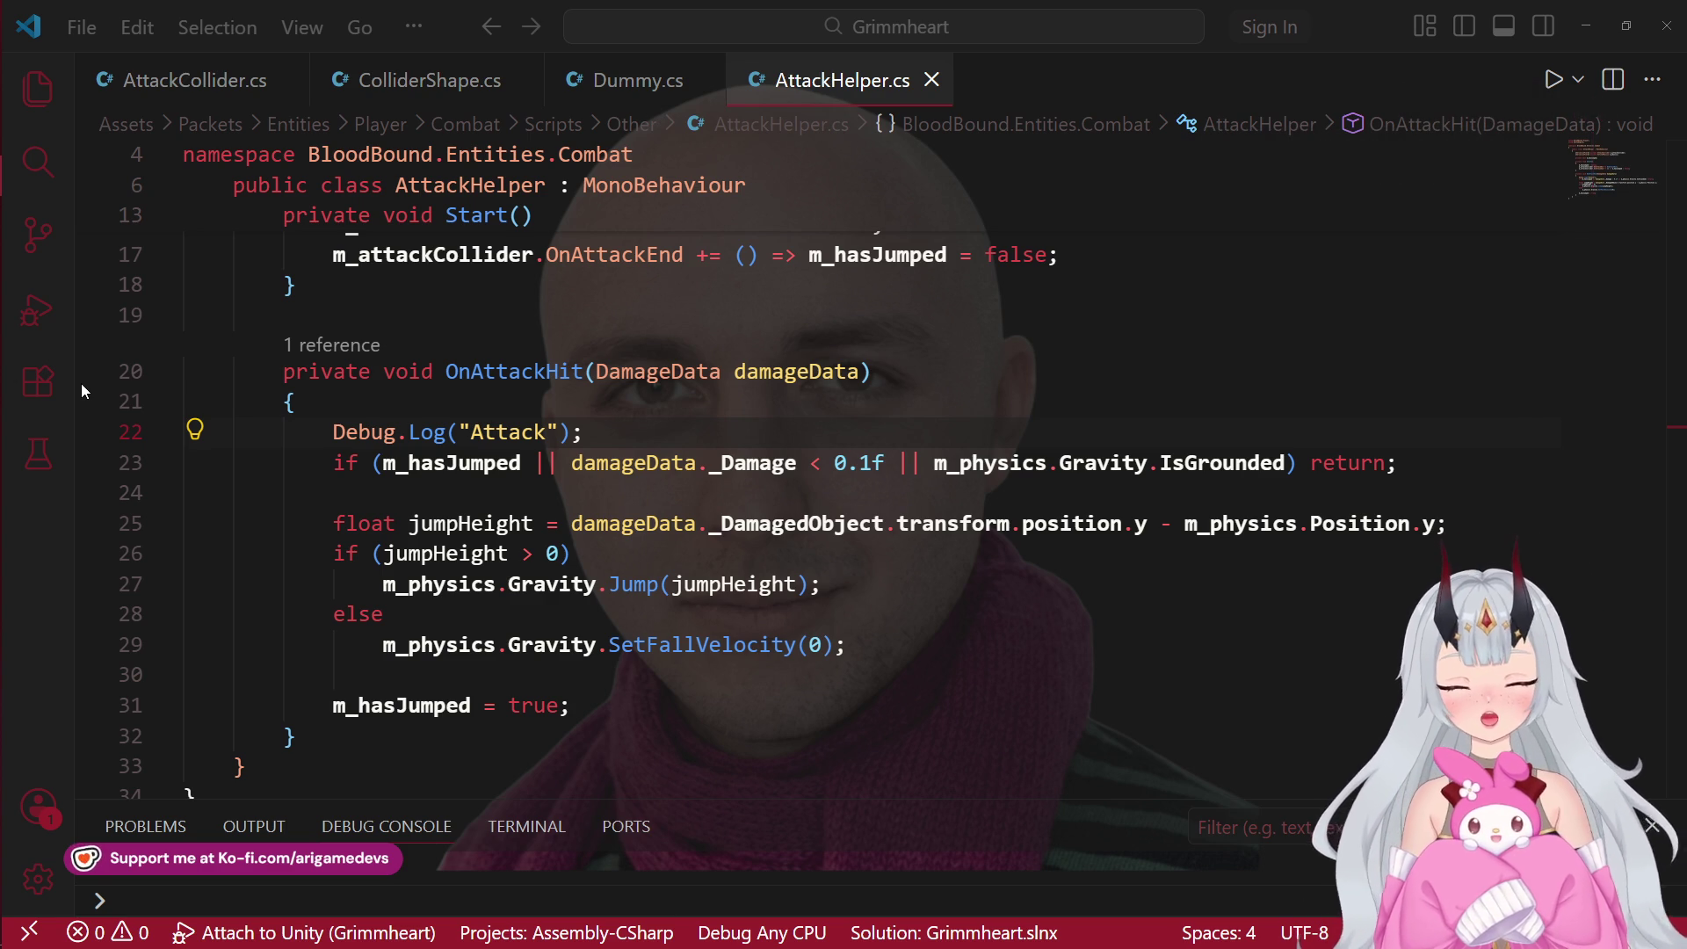
Step: Bring Unity back to the front and clear the Console's Attack entries
mouse_move(2, 227)
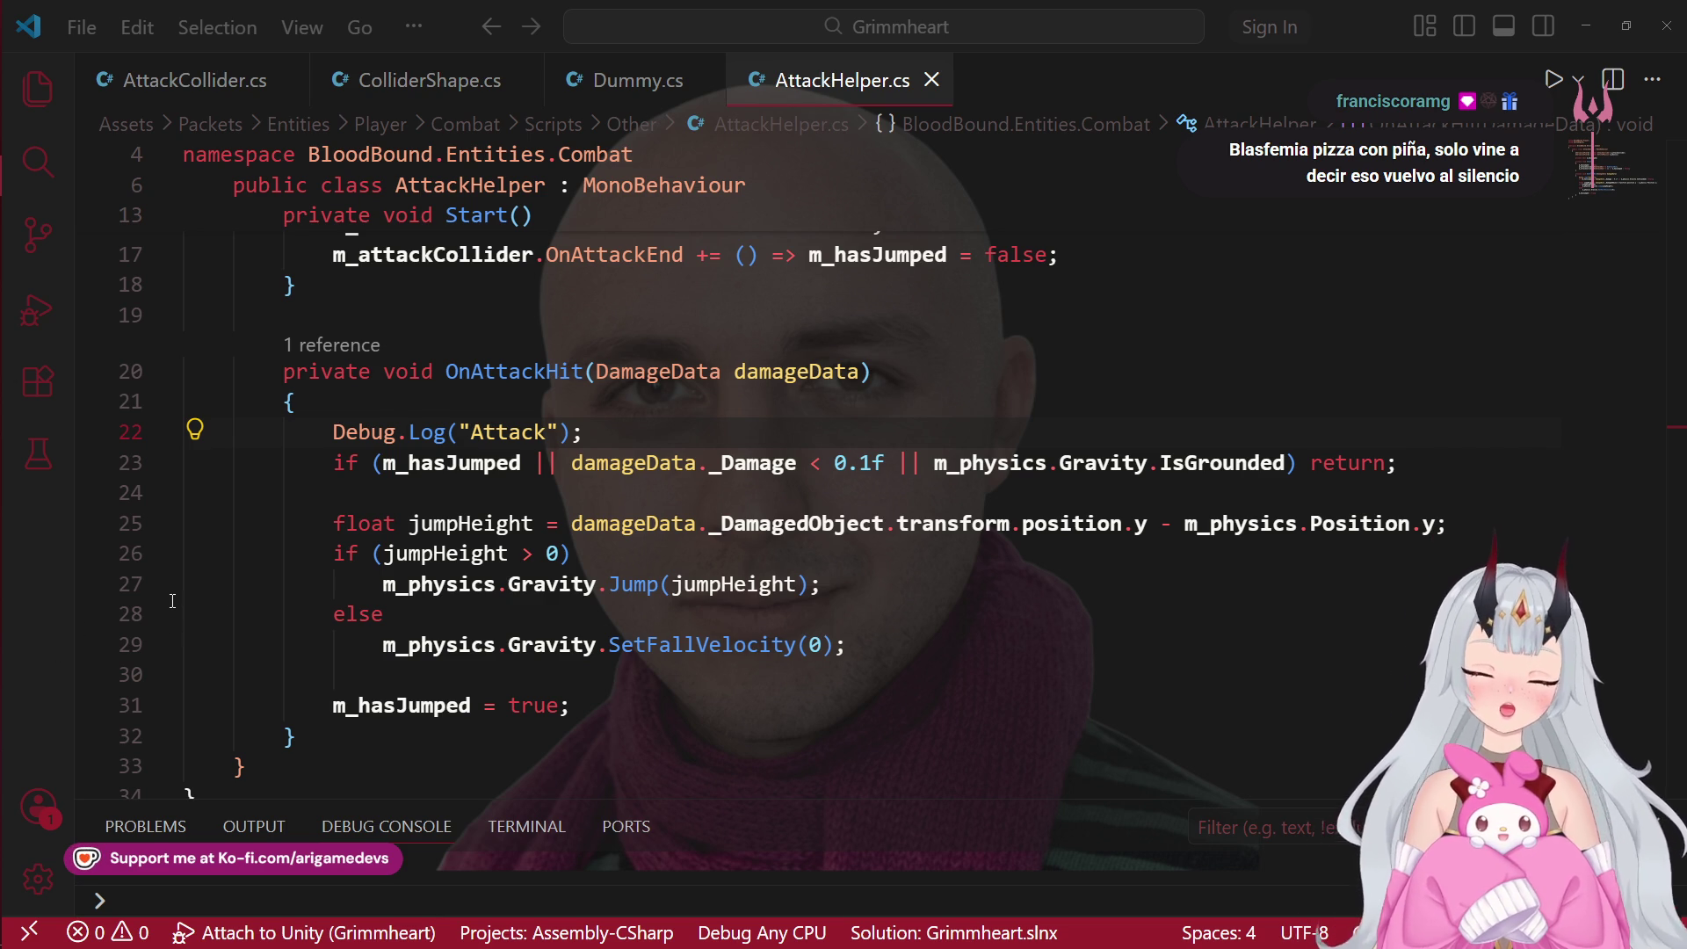
mouse_move(3, 308)
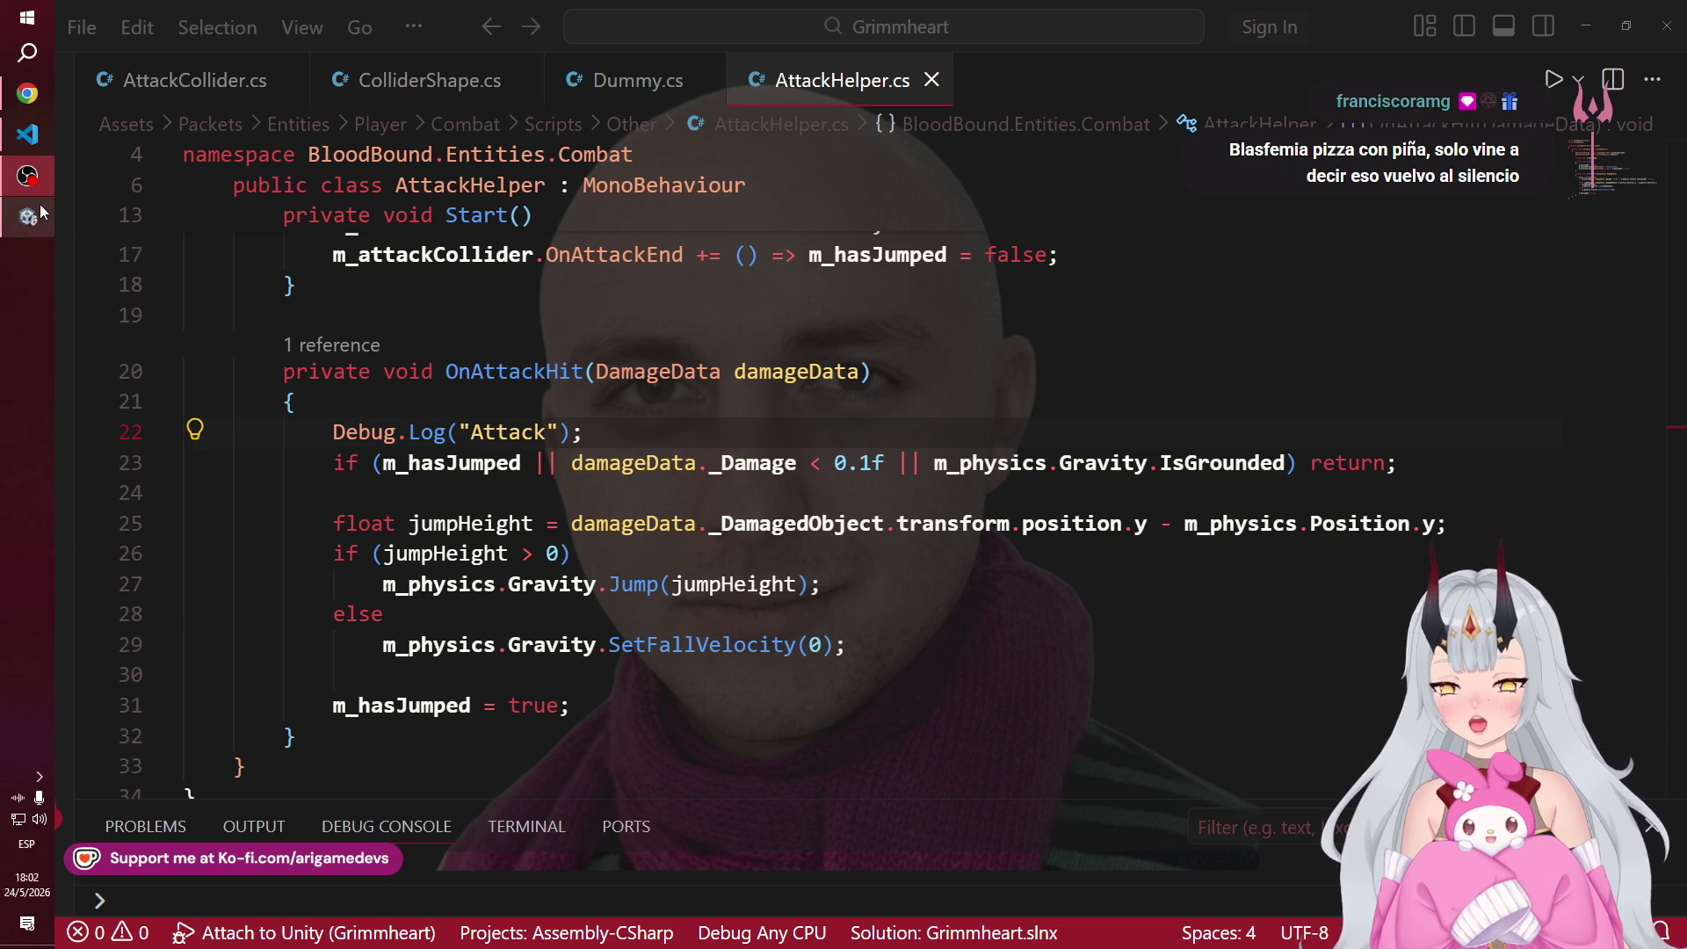
click(39, 206)
mouse_move(29, 160)
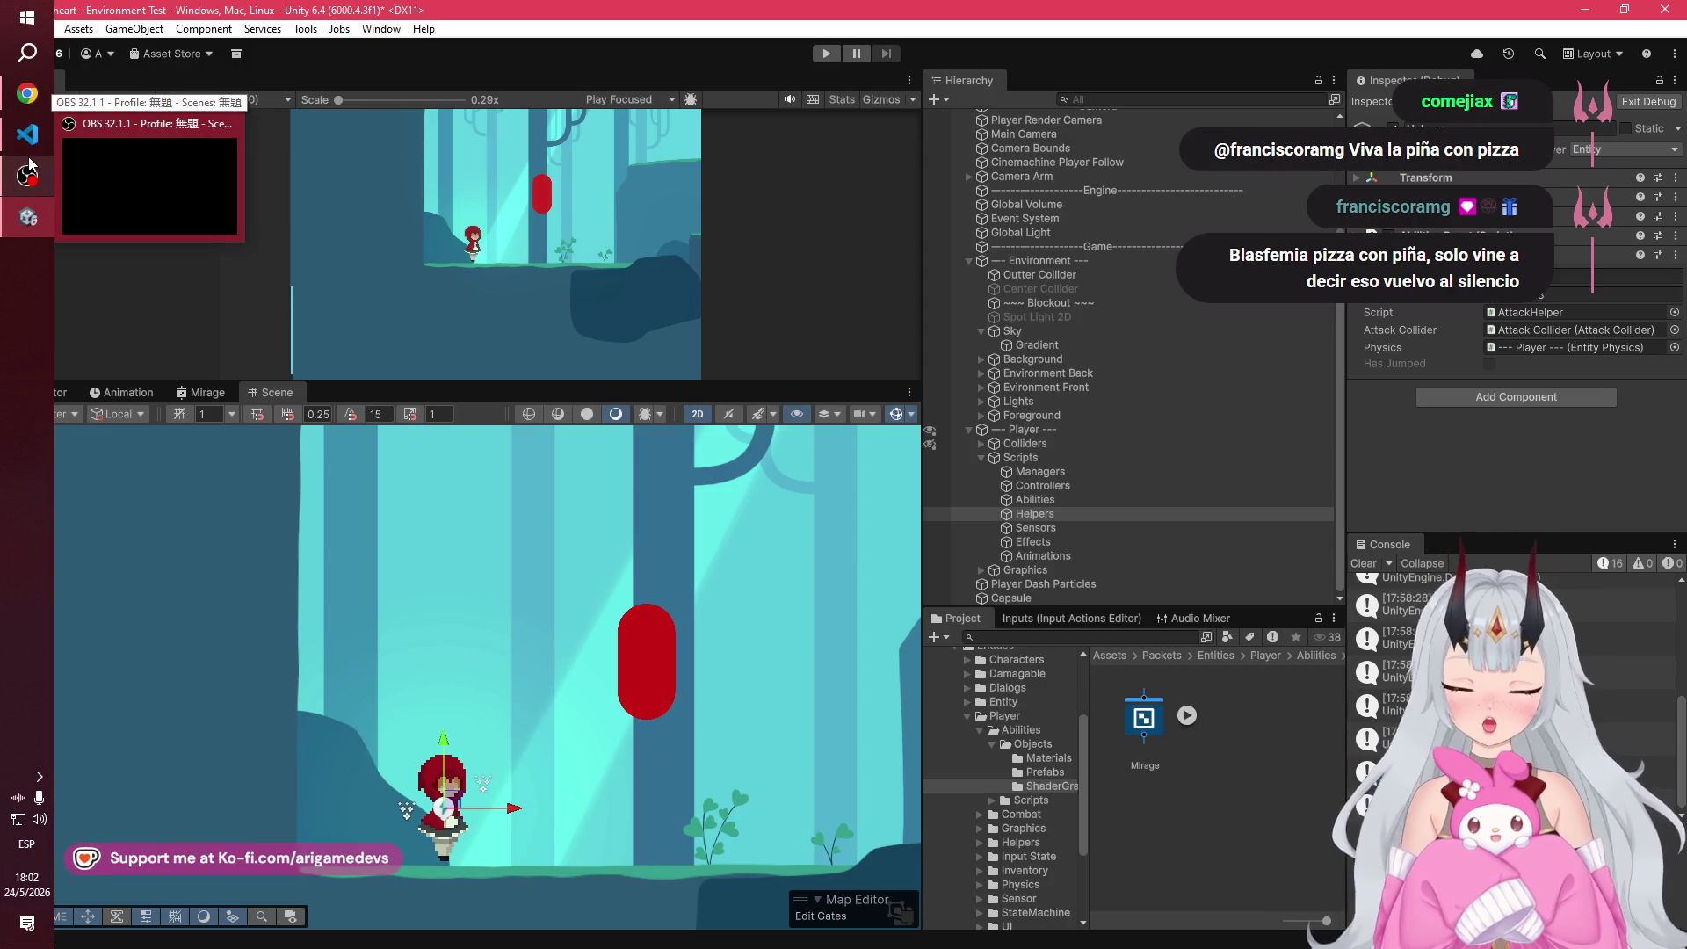
click(1364, 563)
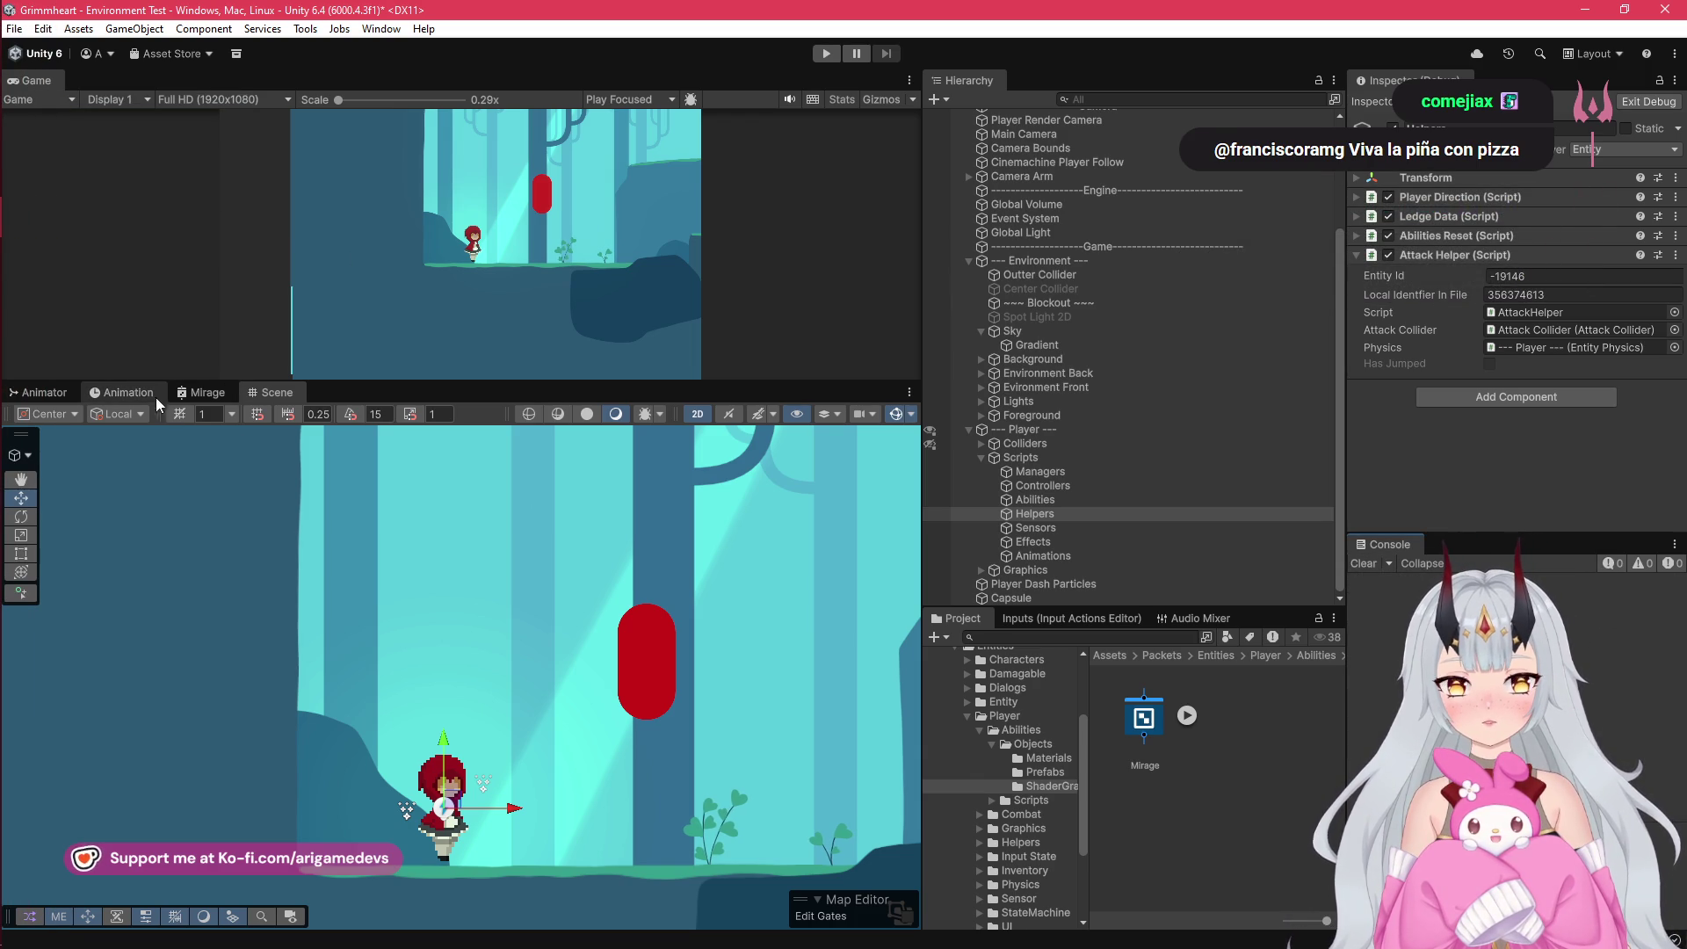
Step: Open the Animation view and expand Player > Graphics > Character in the Hierarchy to select Body
click(128, 392)
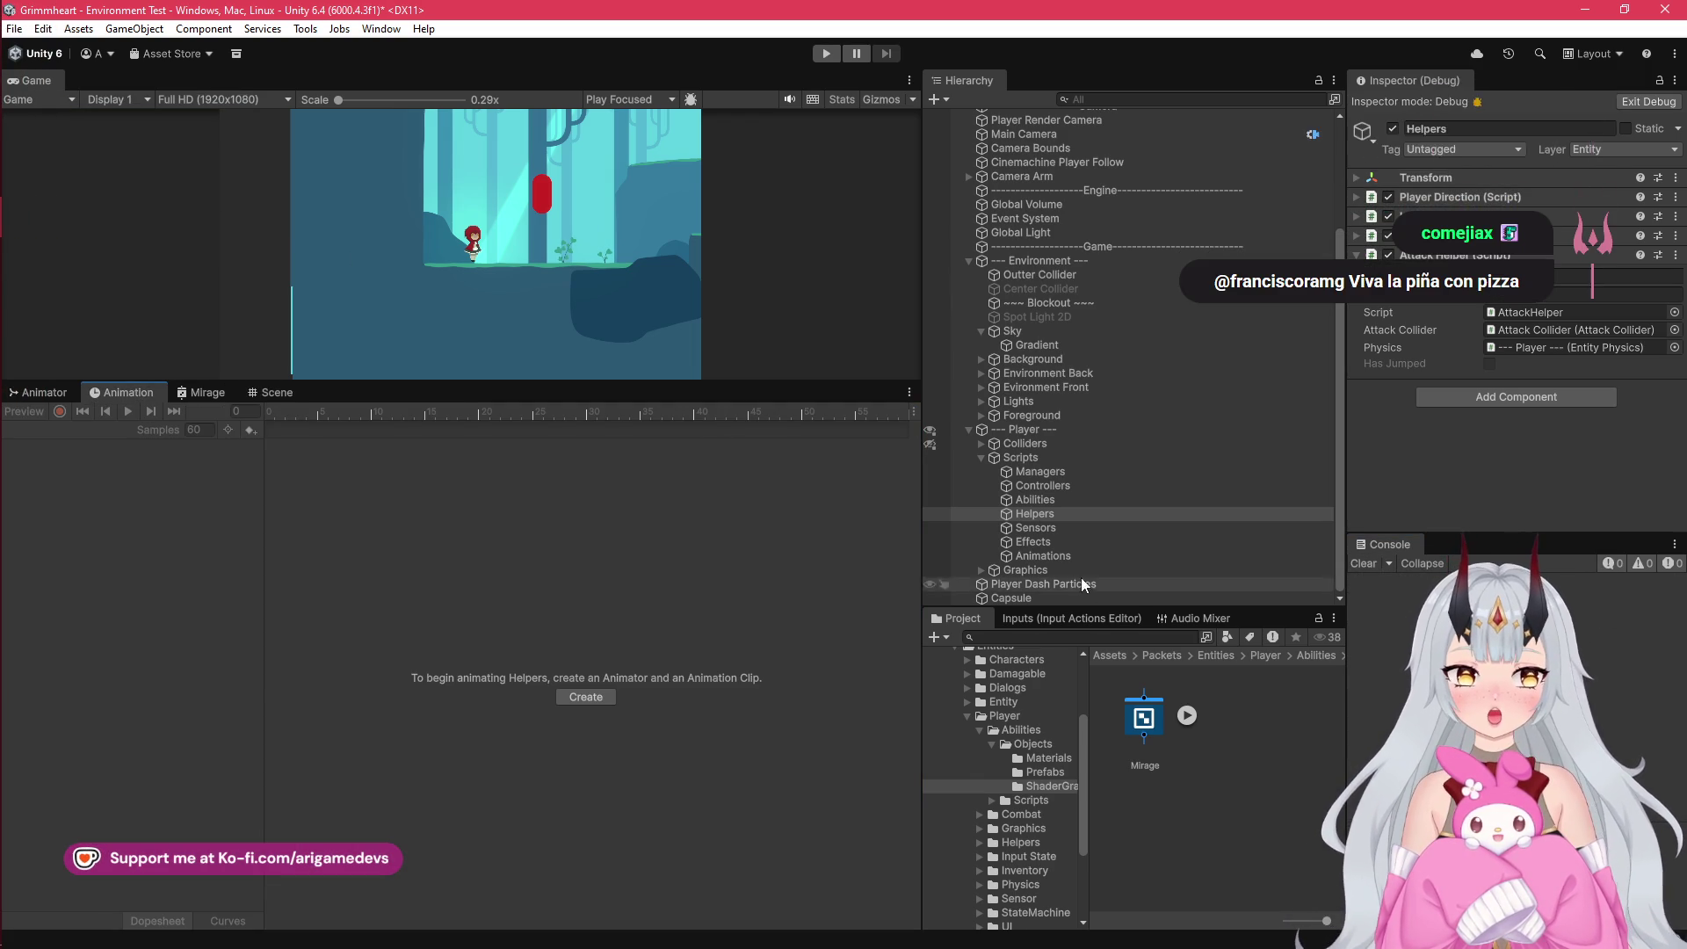
click(1062, 557)
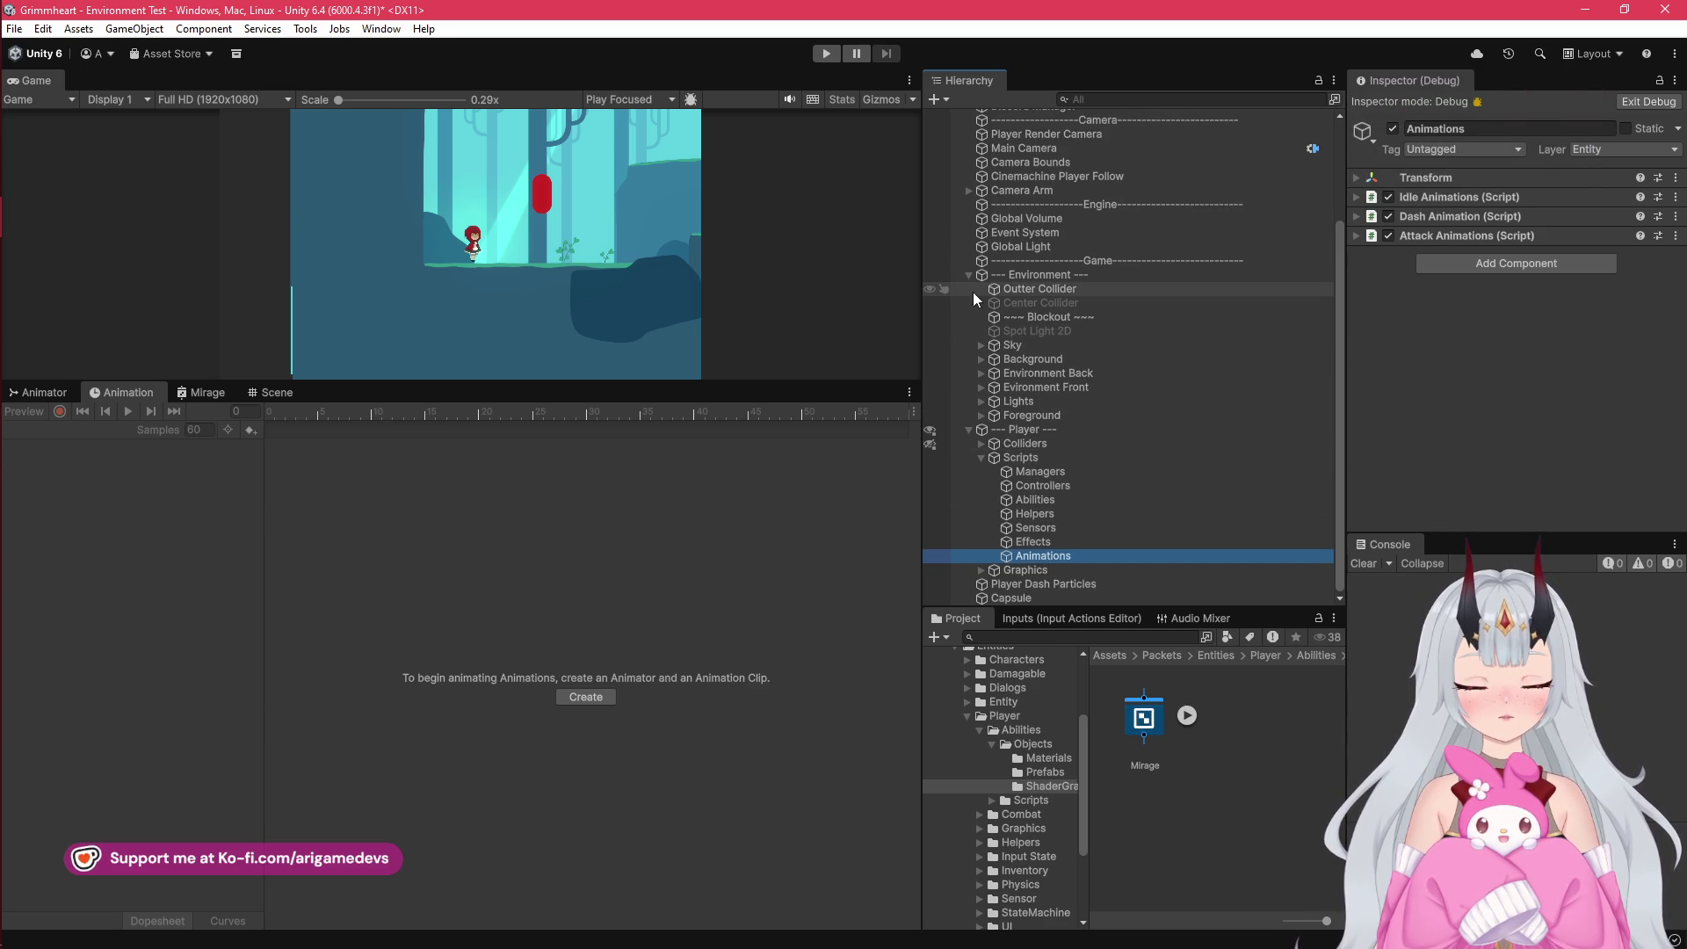
click(969, 261)
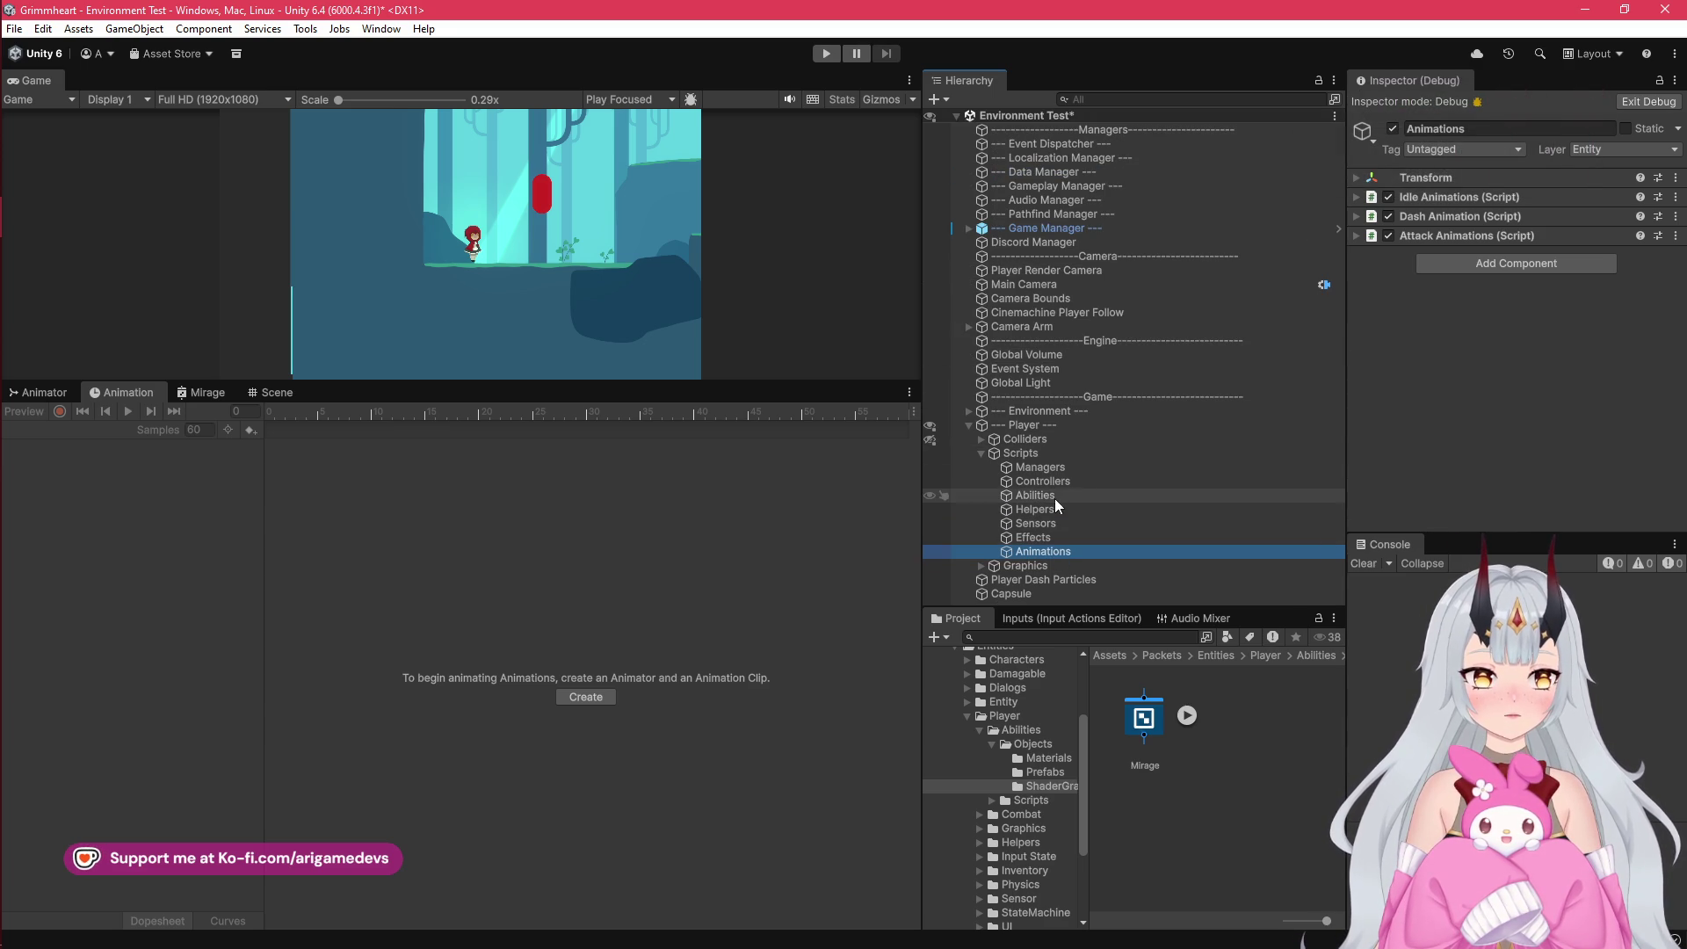
click(981, 453)
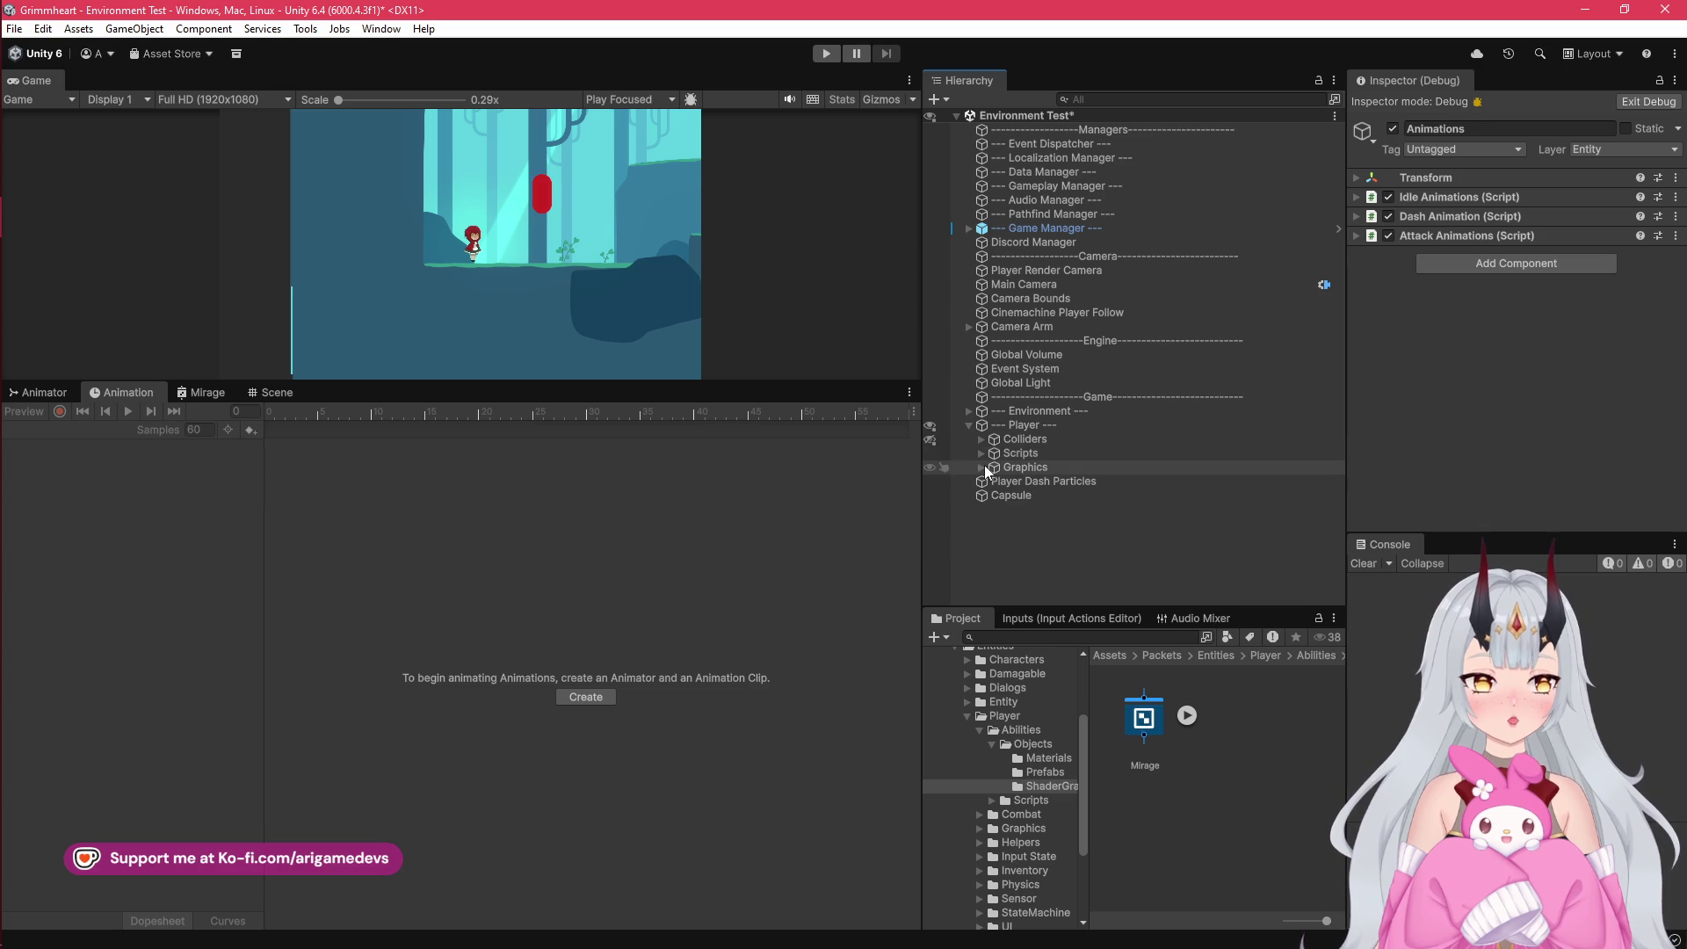
click(981, 471)
click(981, 468)
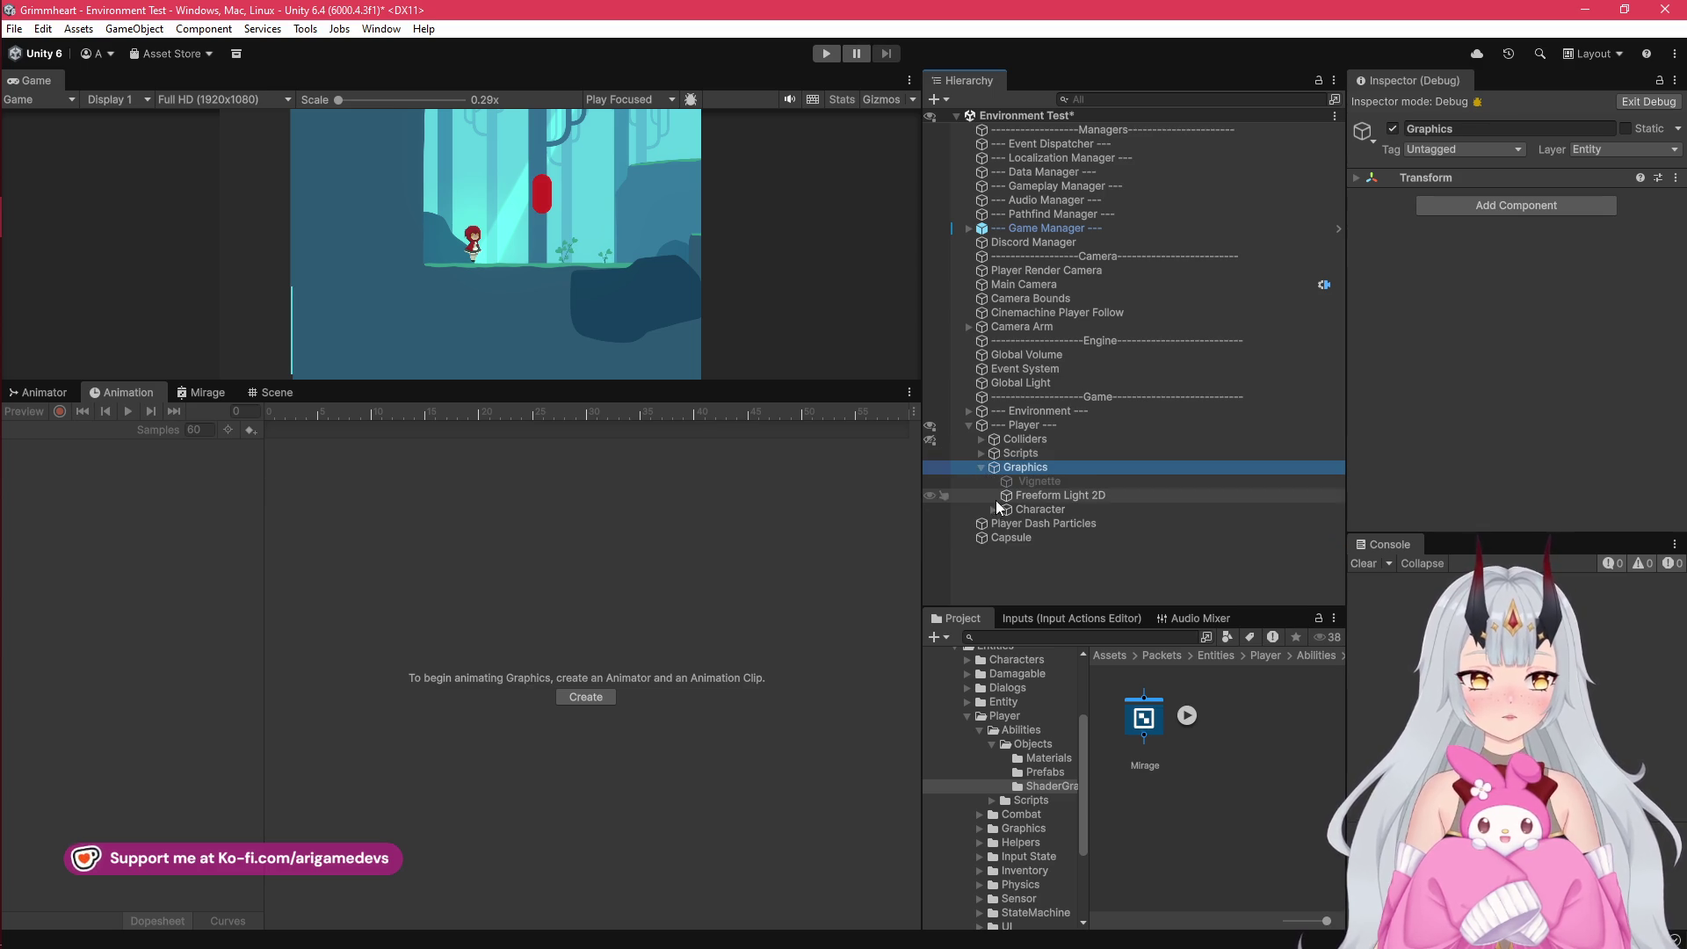
click(994, 510)
click(1008, 539)
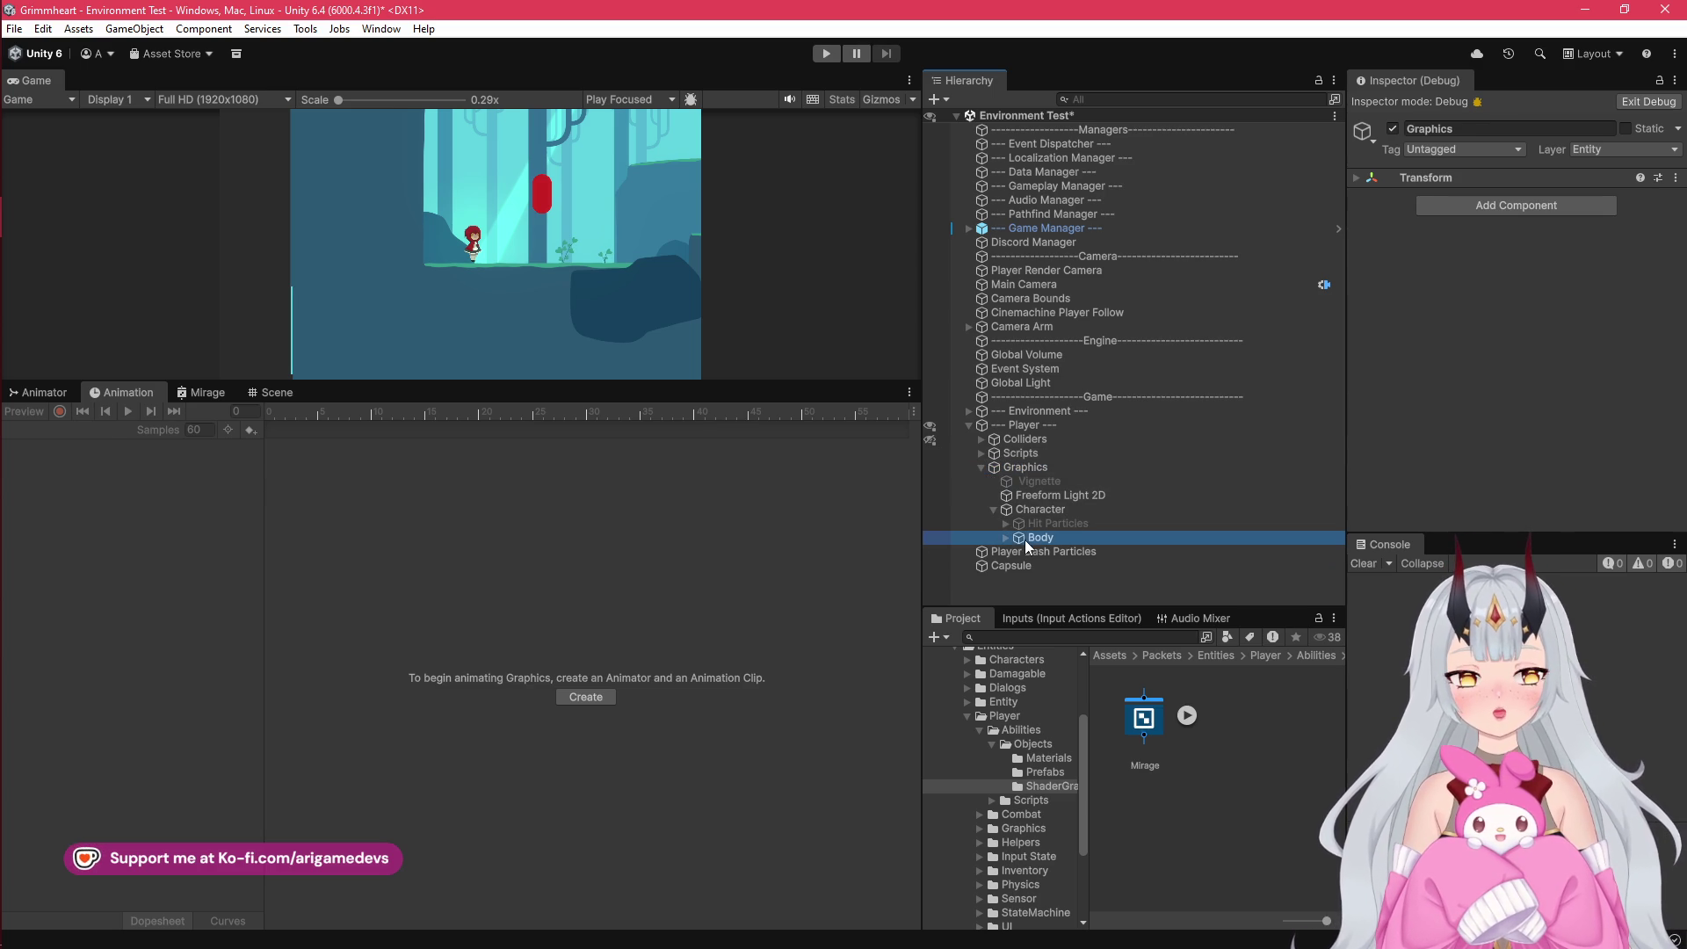
Step: Compare Body's Attack and Dash clips in the timeline, ending on Attack
click(65, 431)
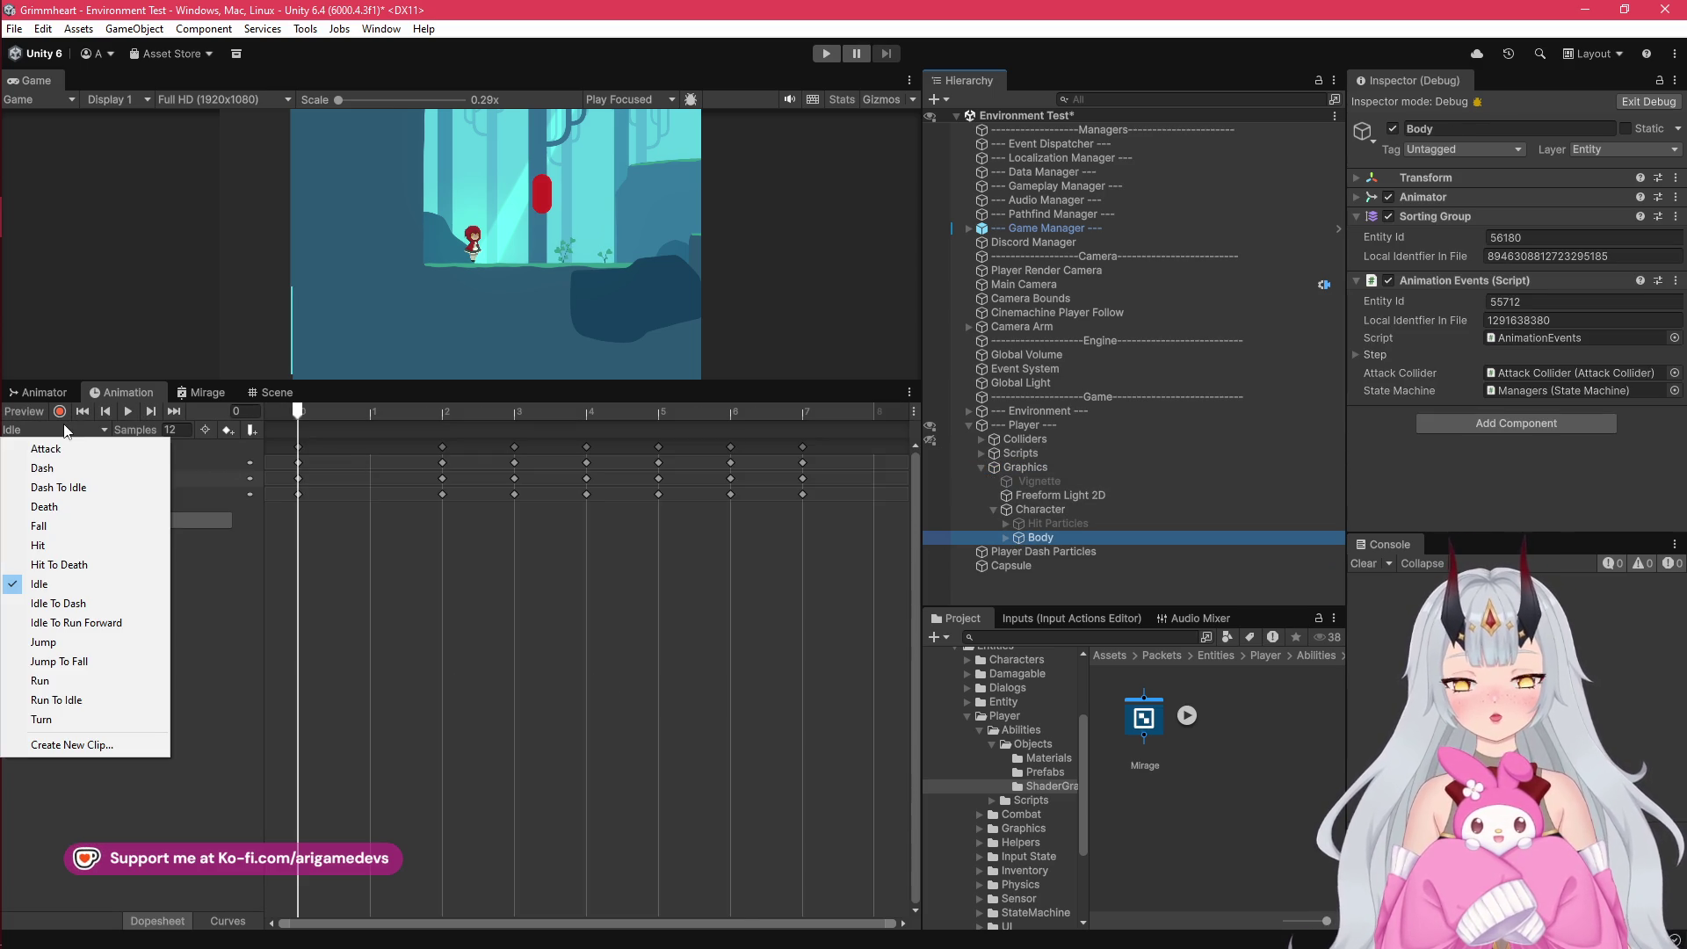
click(71, 446)
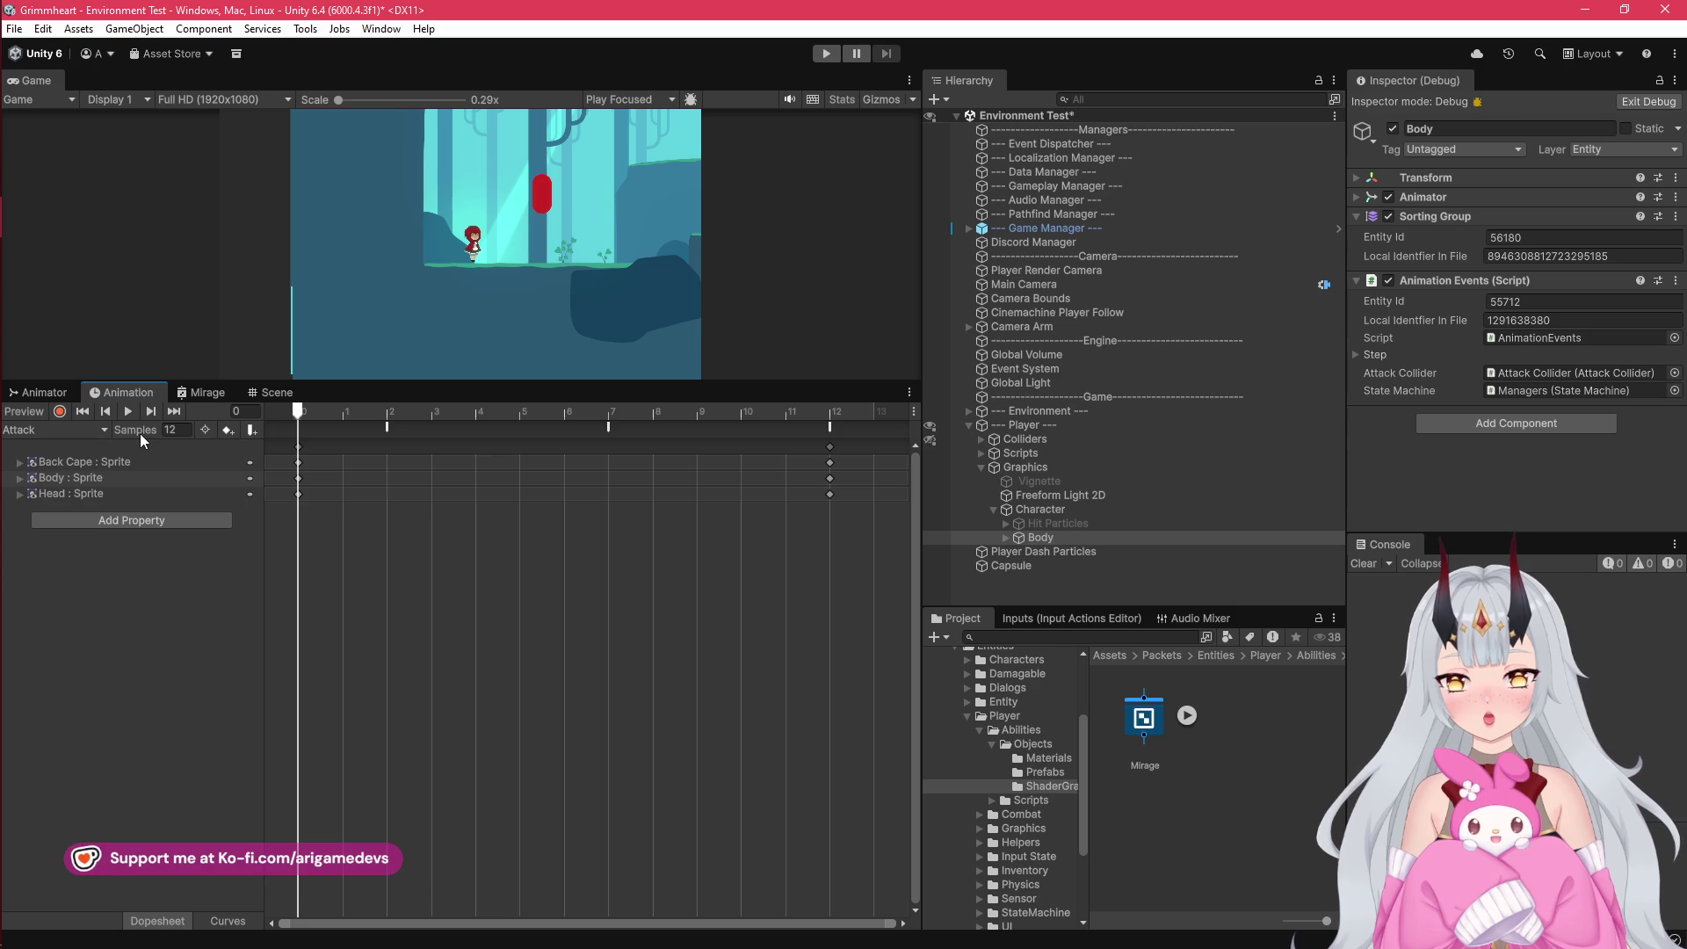
scroll(408, 462, down, 3)
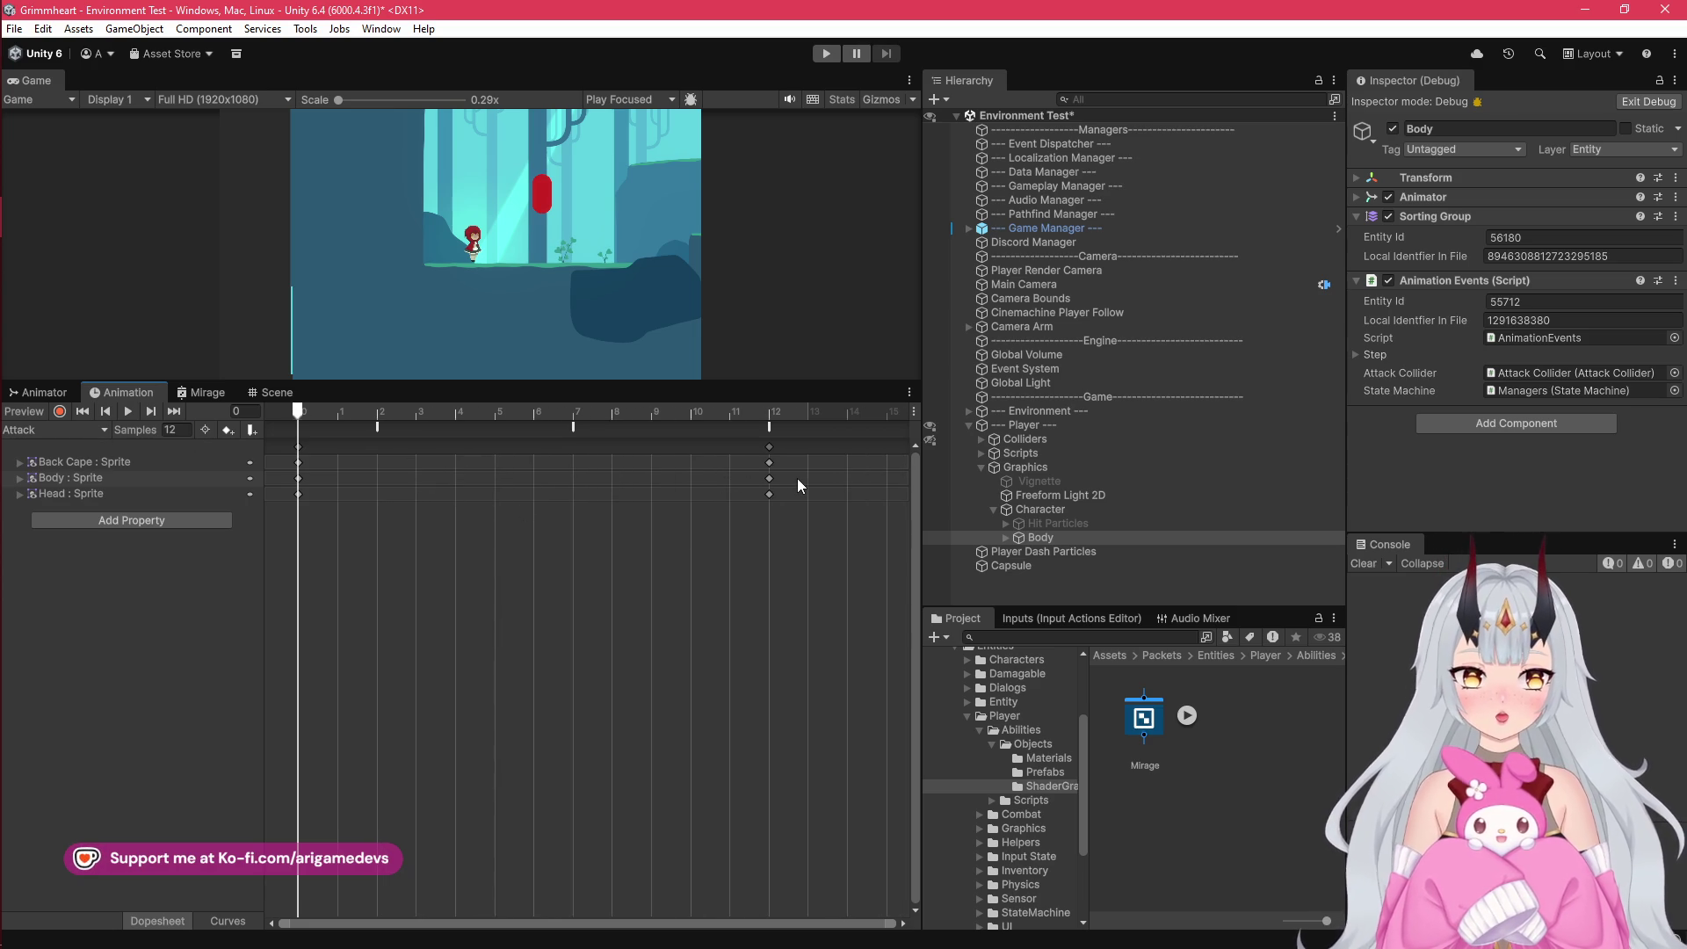
click(102, 429)
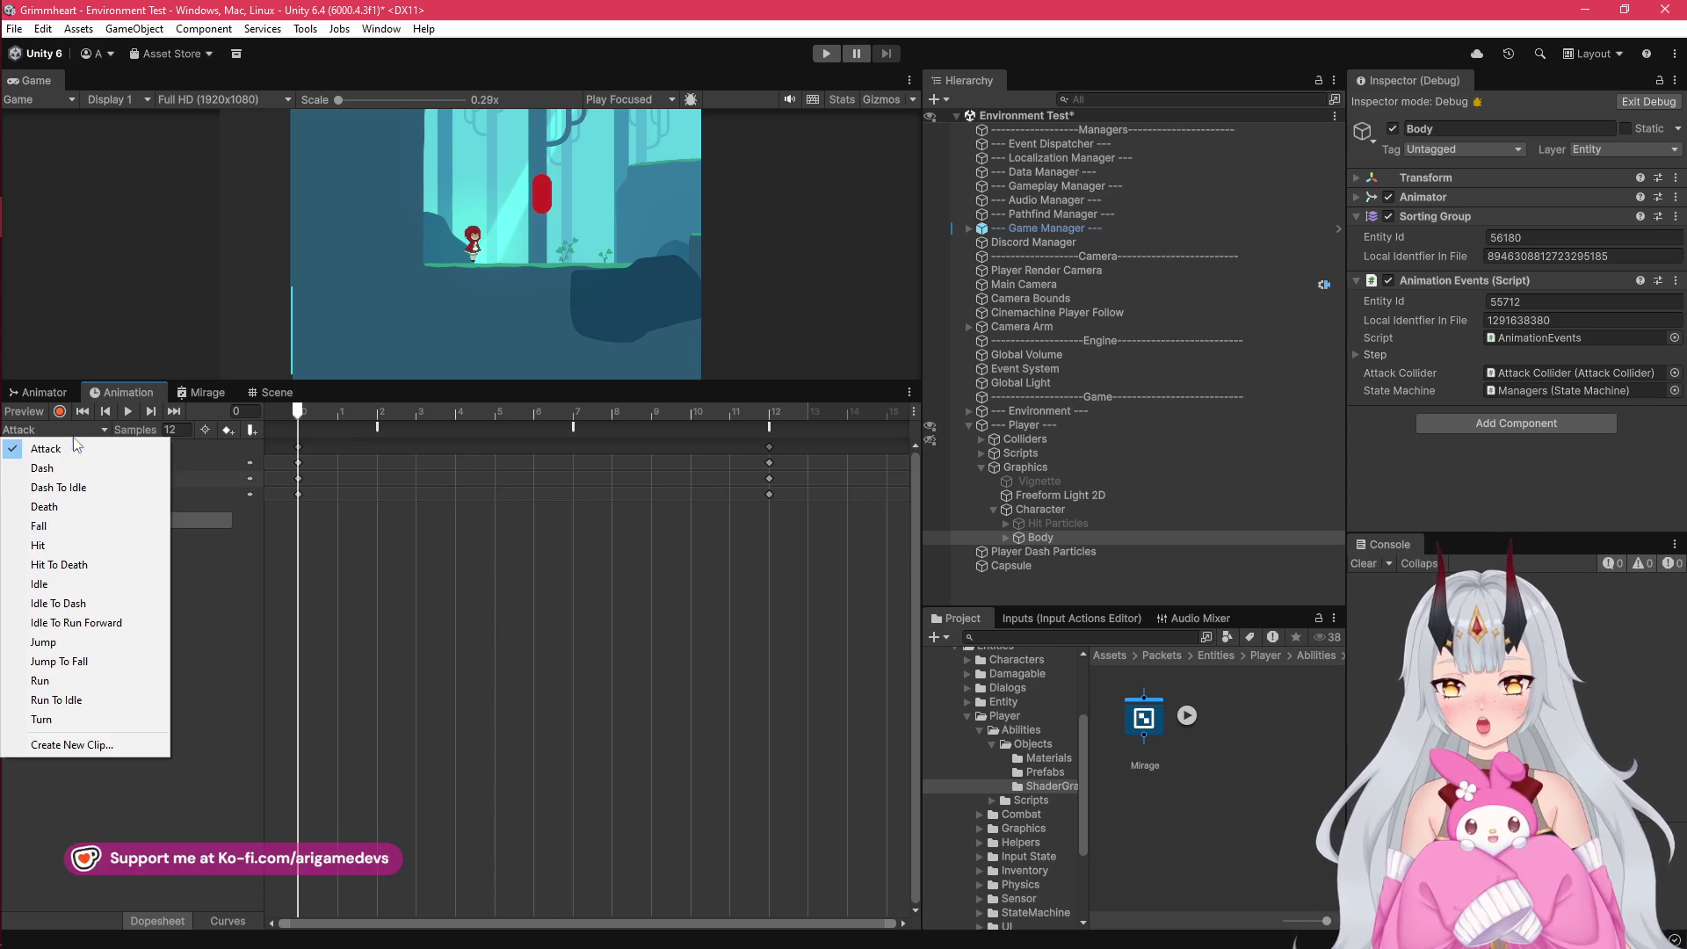
click(84, 463)
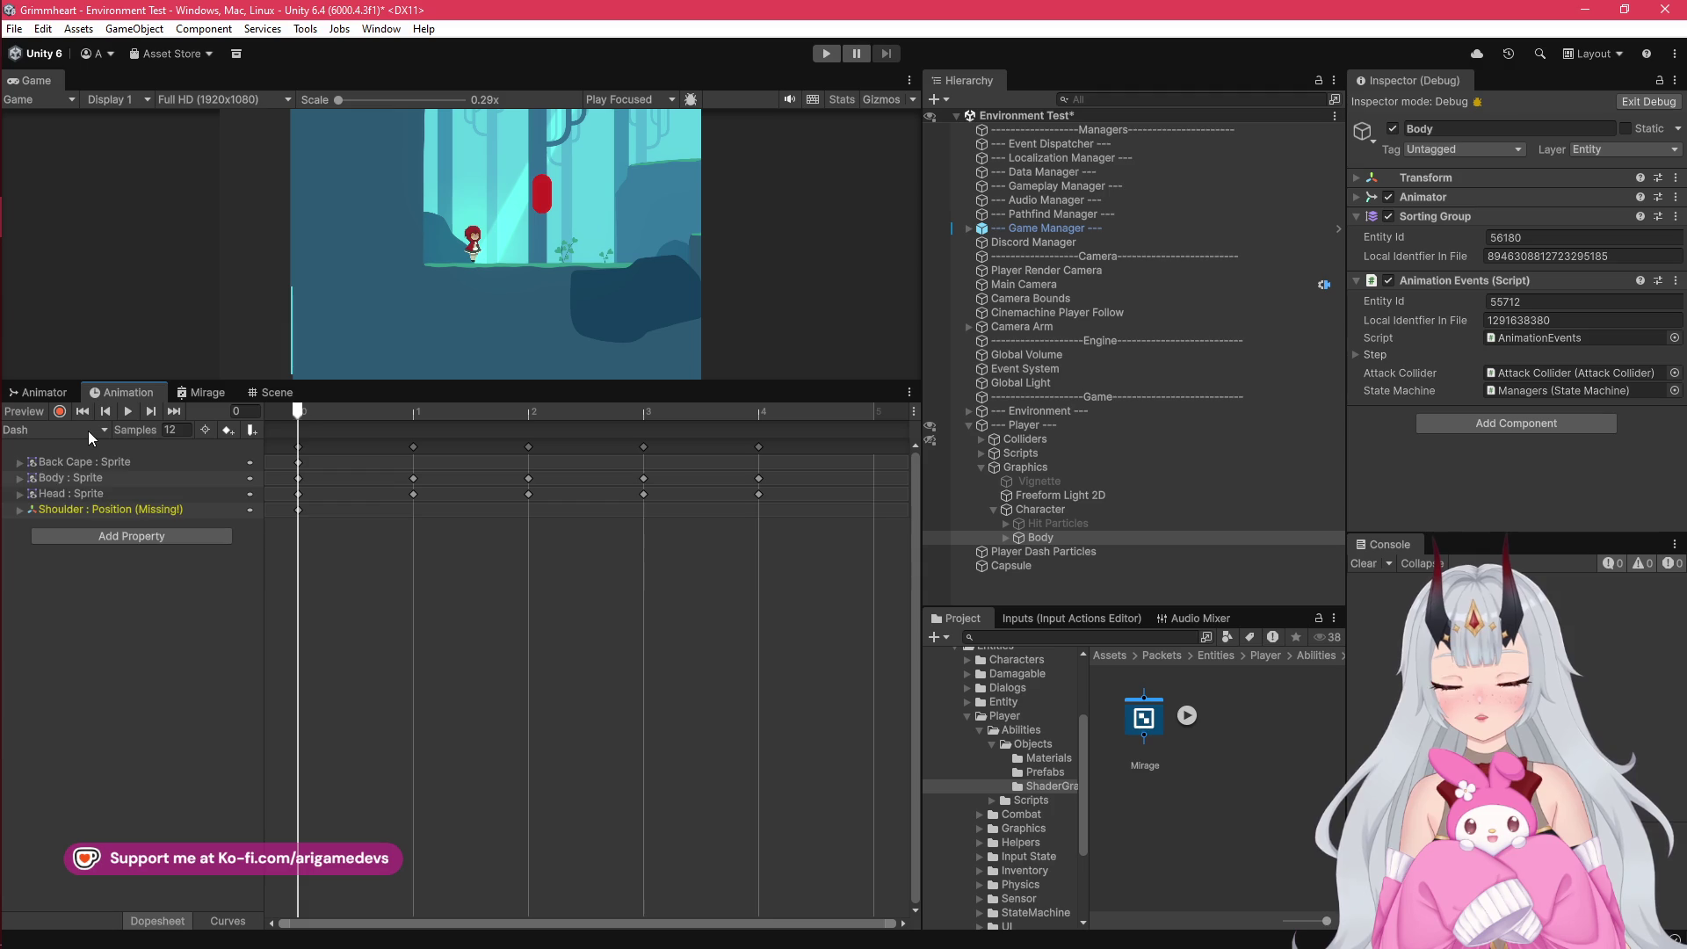
click(87, 430)
click(104, 442)
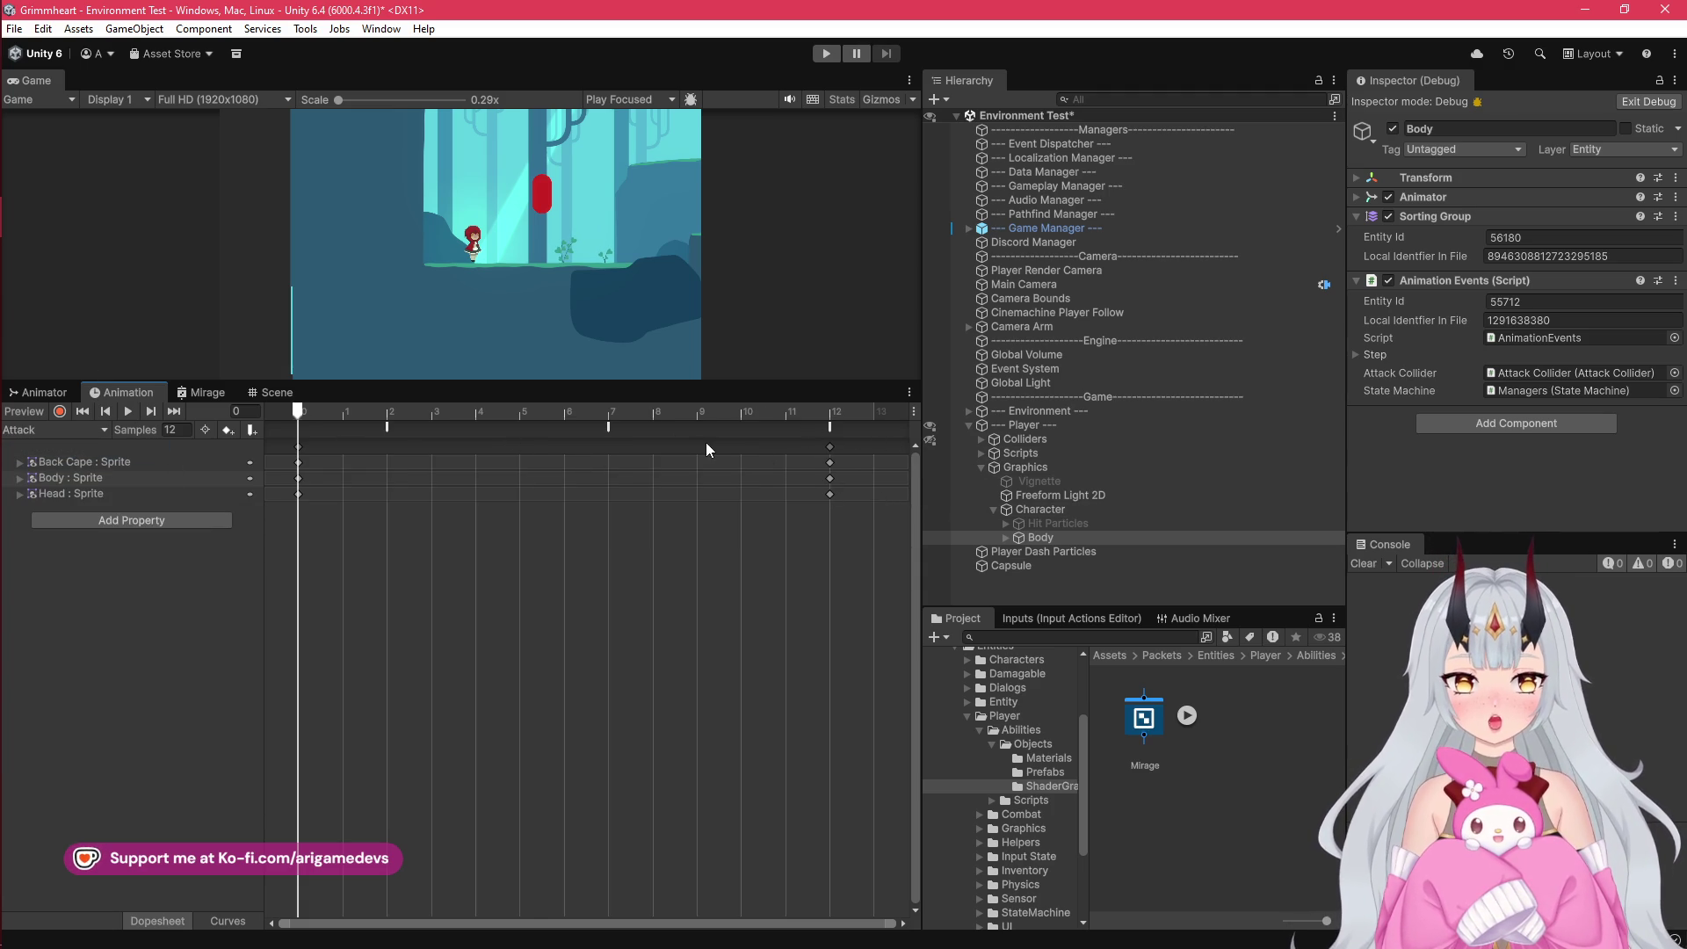
Step: Move the Attack clip's final keys and event to frame 6, shift earlier events, save, and play
click(346, 429)
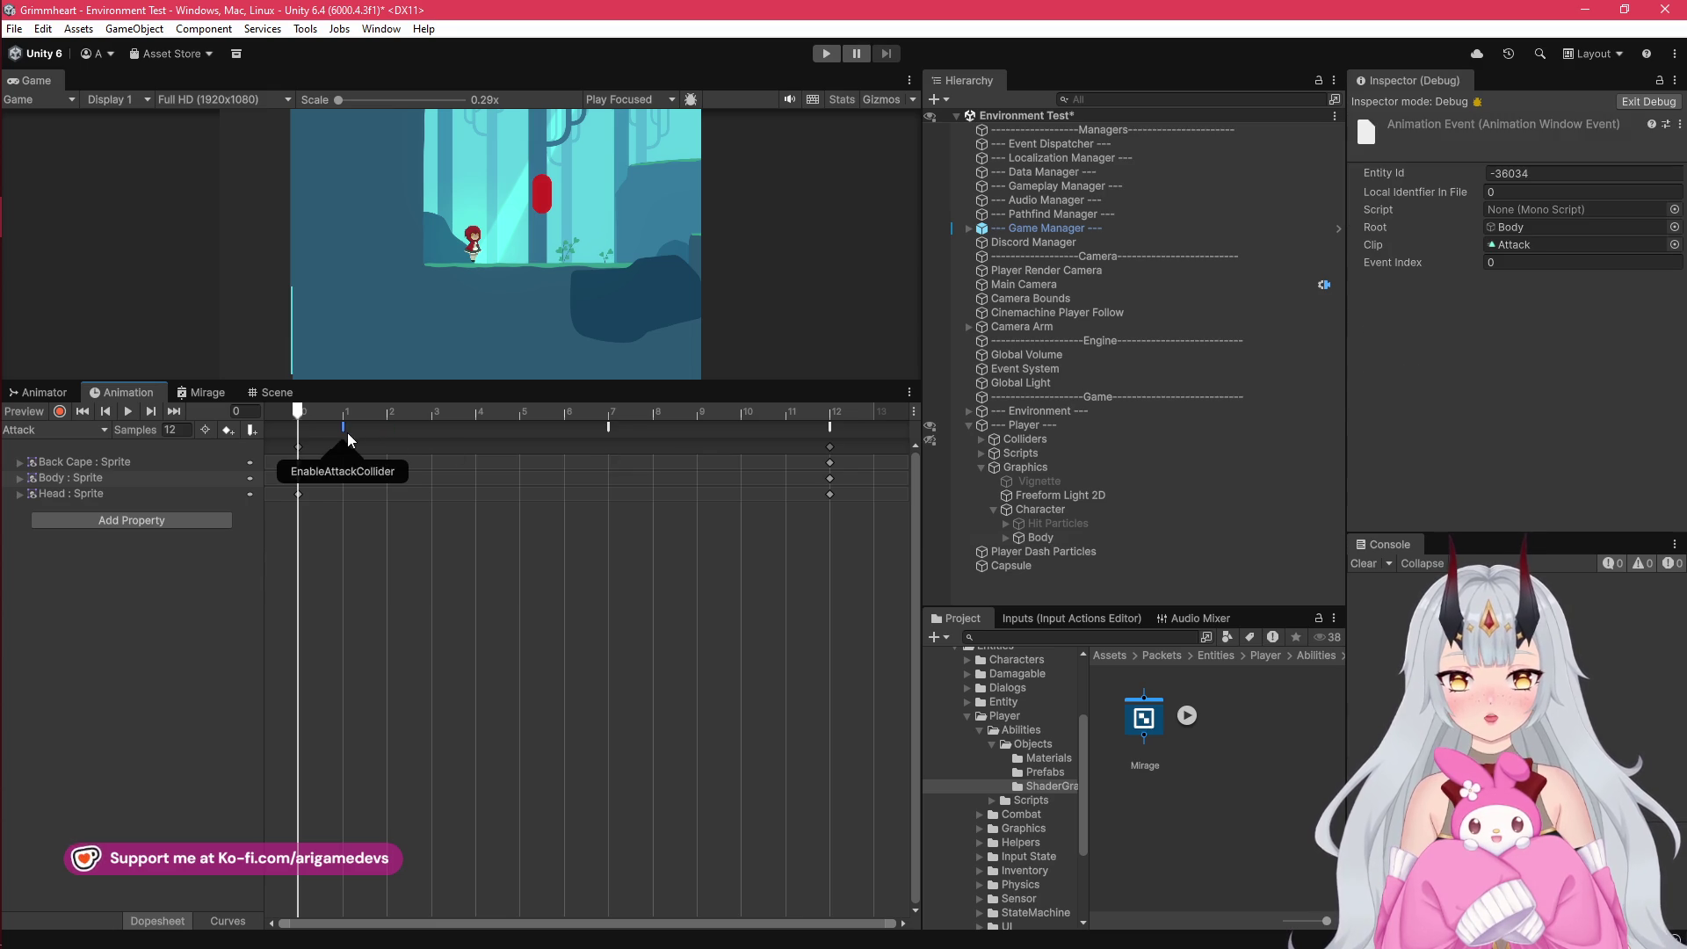
drag(609, 428, 456, 423)
click(830, 447)
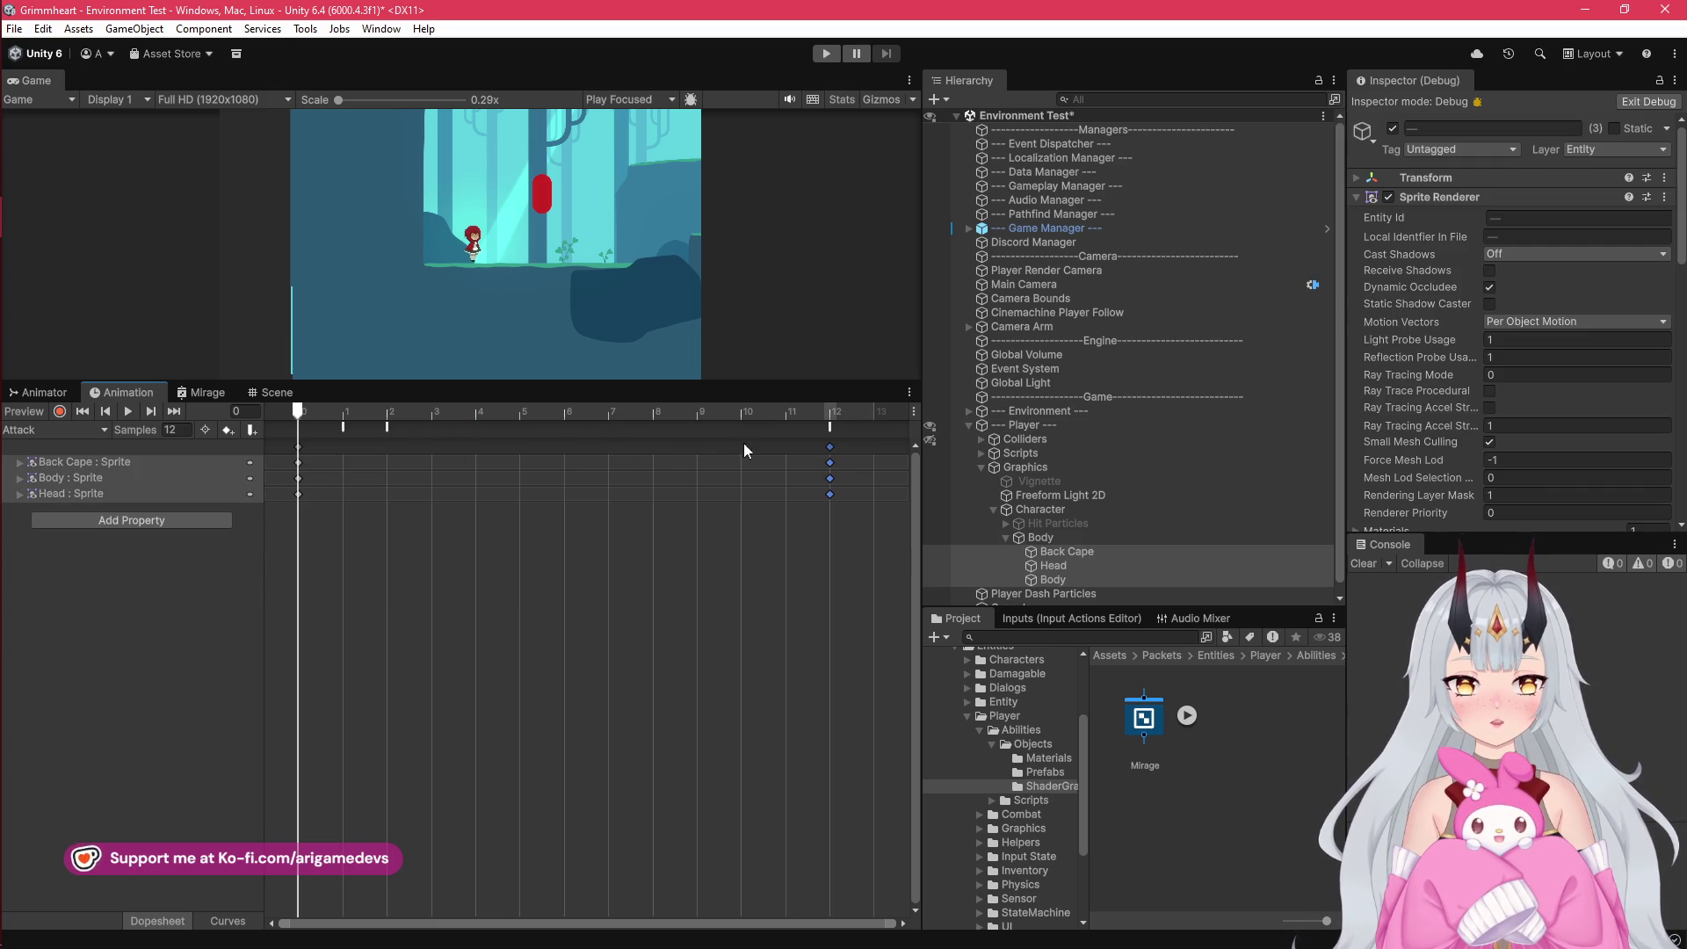
drag(831, 425, 564, 426)
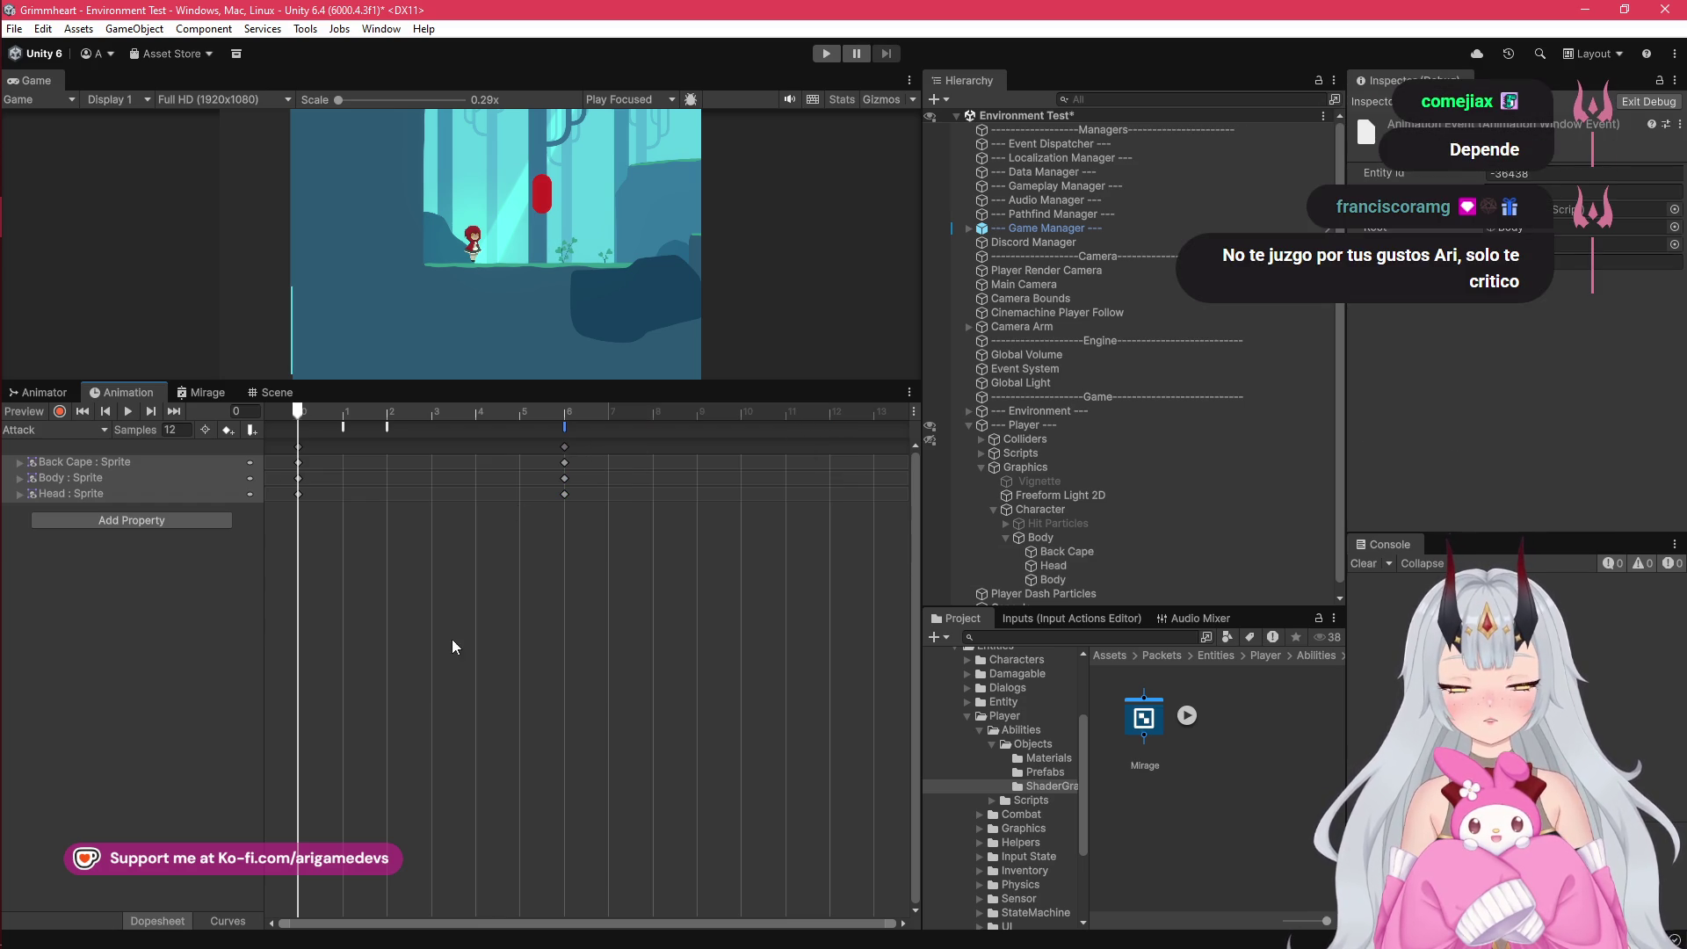
drag(386, 430, 504, 445)
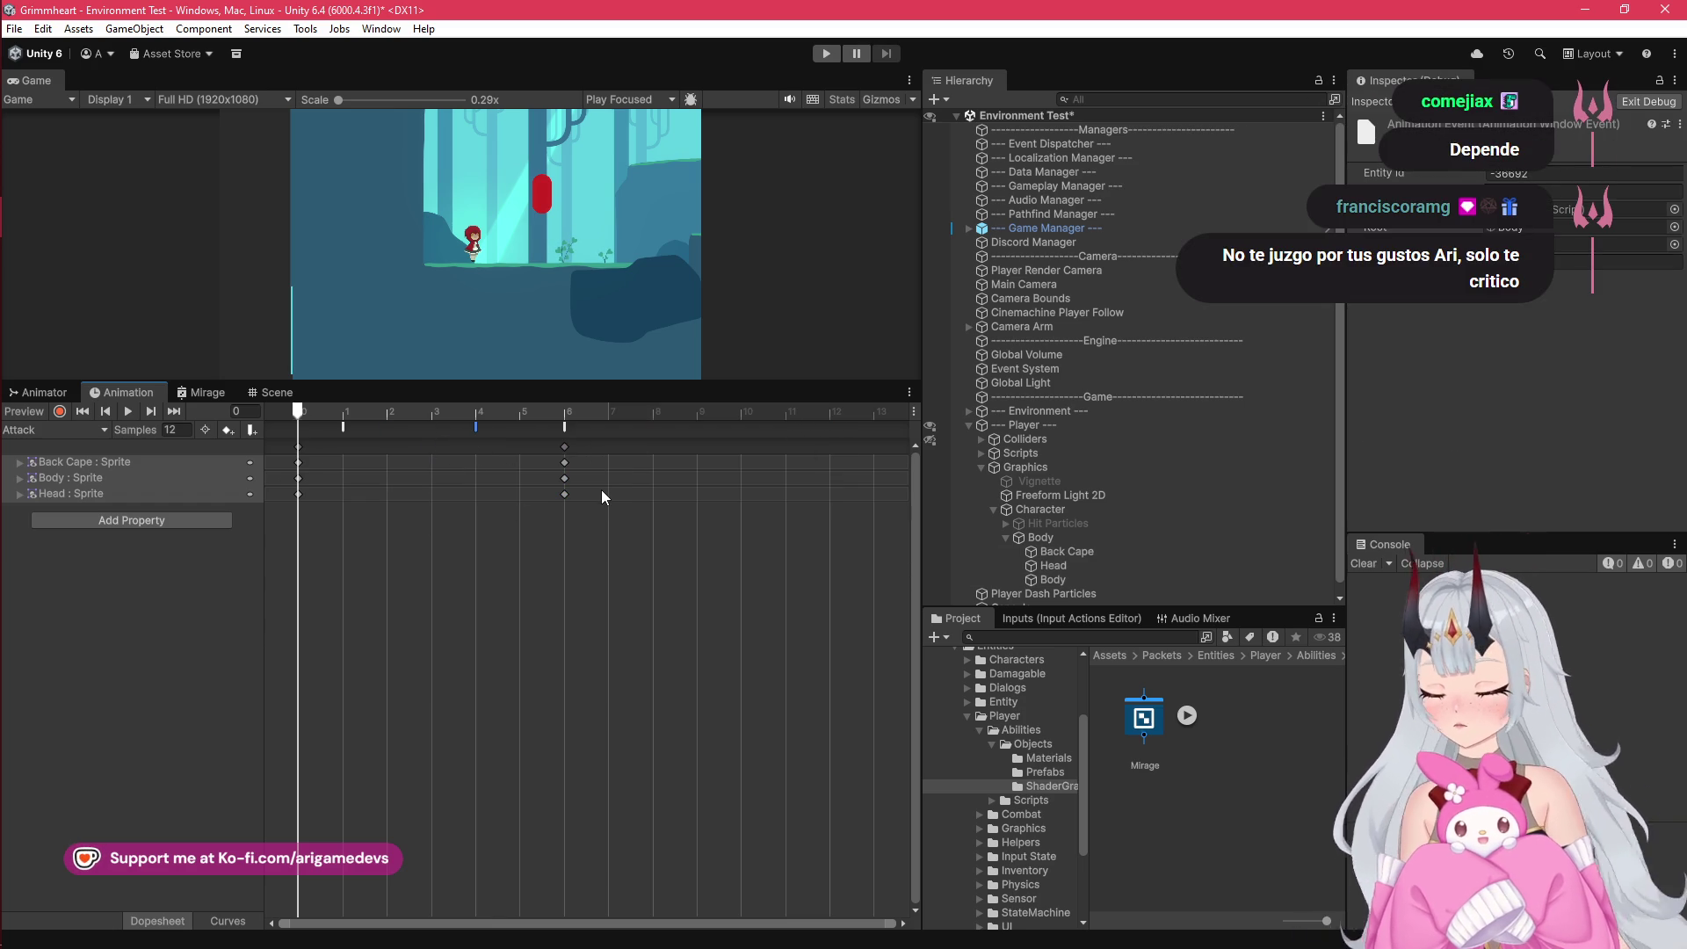
key(ctrl+s)
drag(418, 383, 418, 557)
click(826, 54)
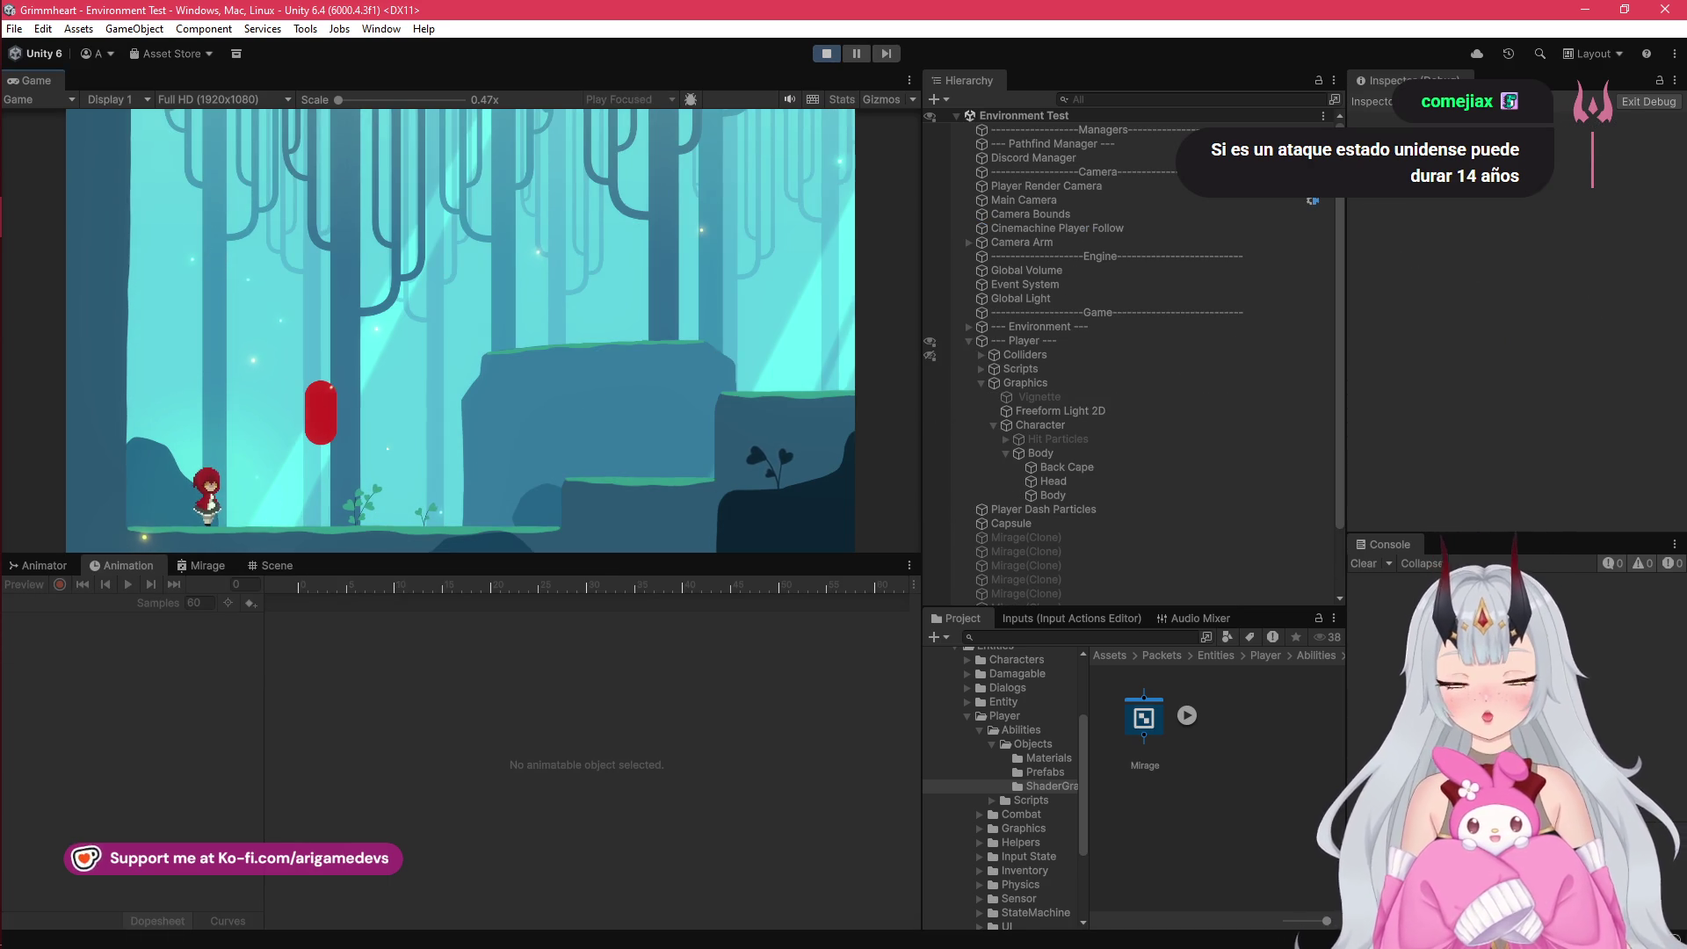
Step: Test repeated mid-jump attacks to check the attack jump boost
key(d)
key(space)
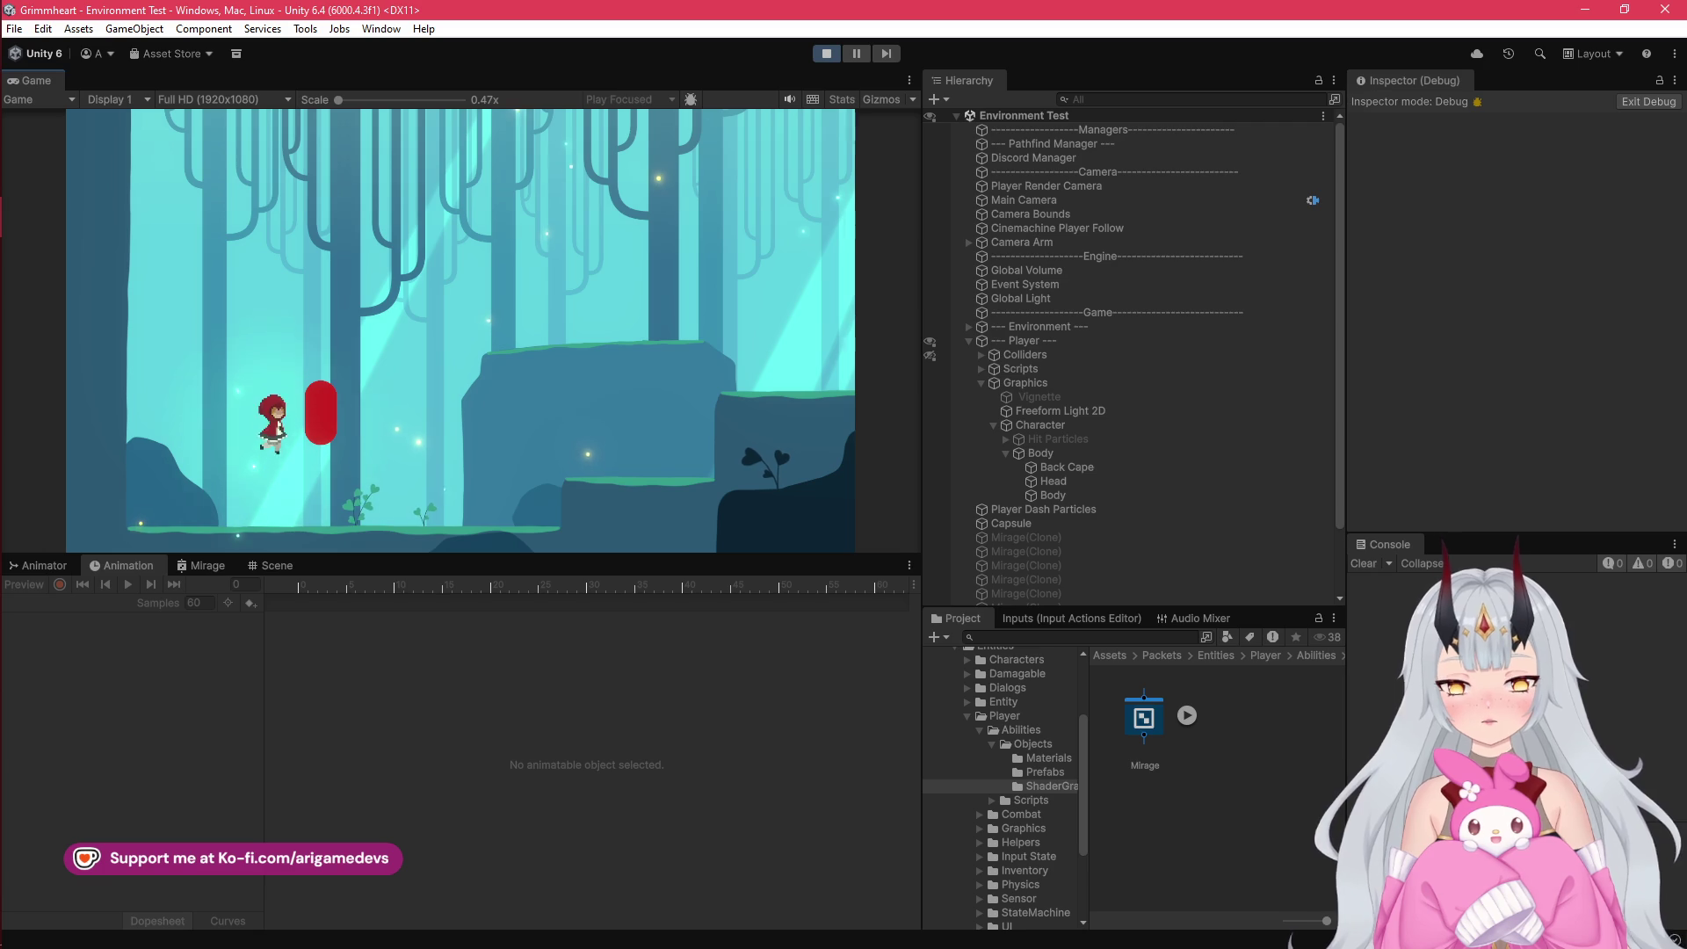
key(j)
key(space)
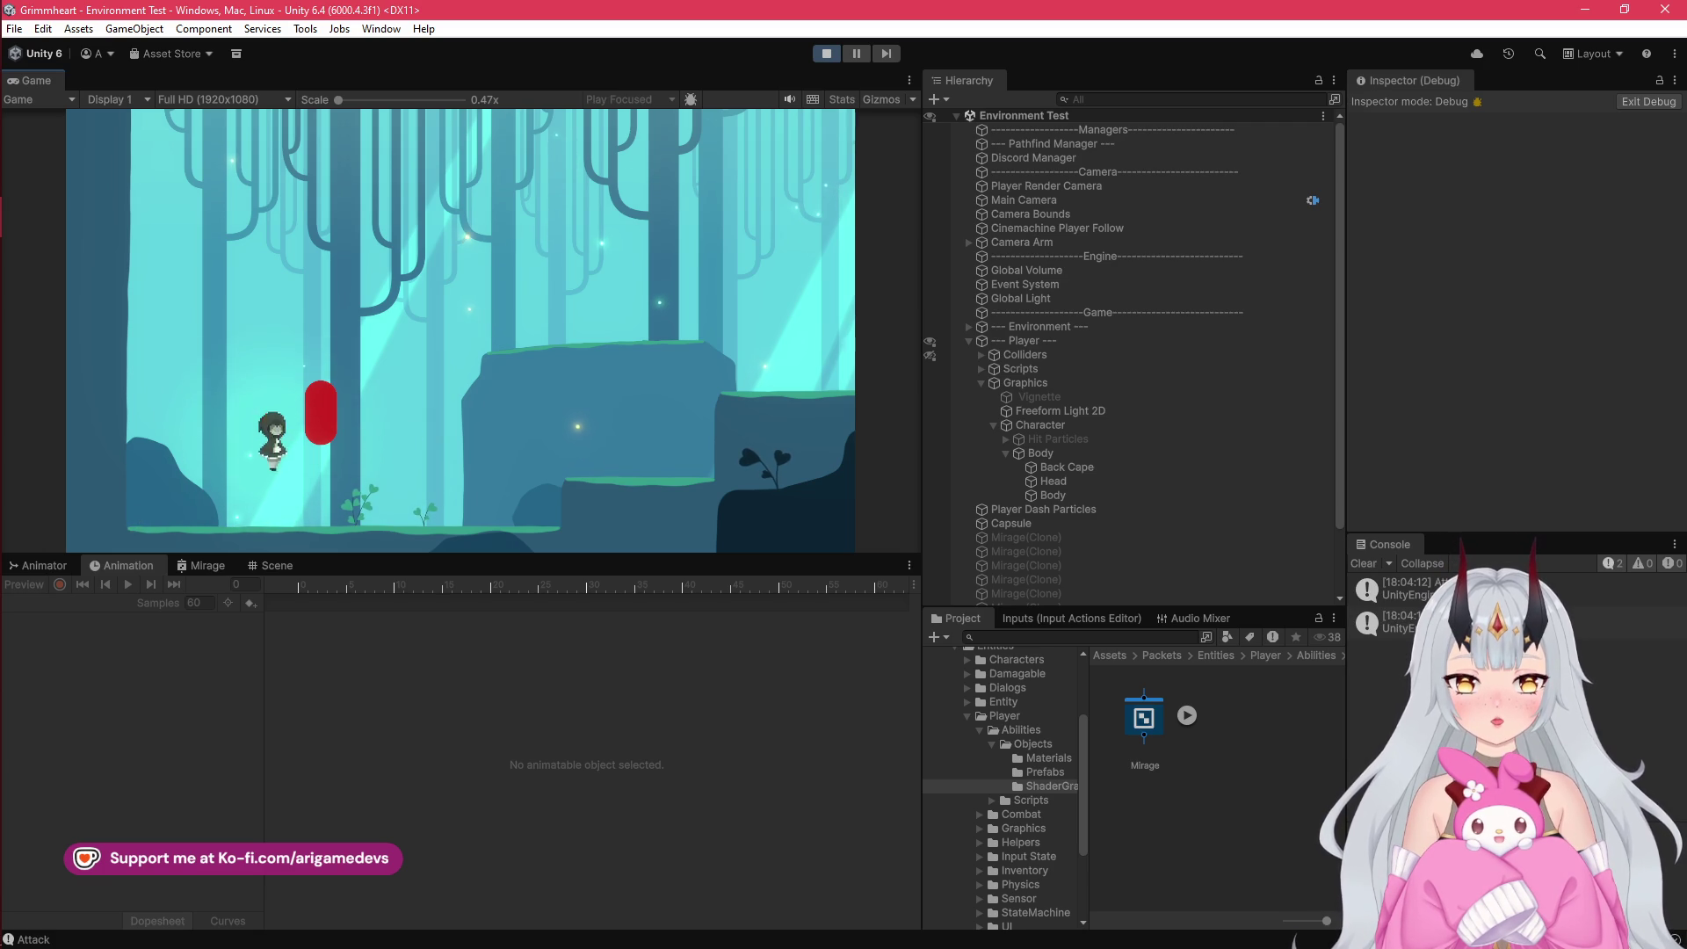
key(j)
key(space)
key(j)
key(space)
key(j)
key(j)
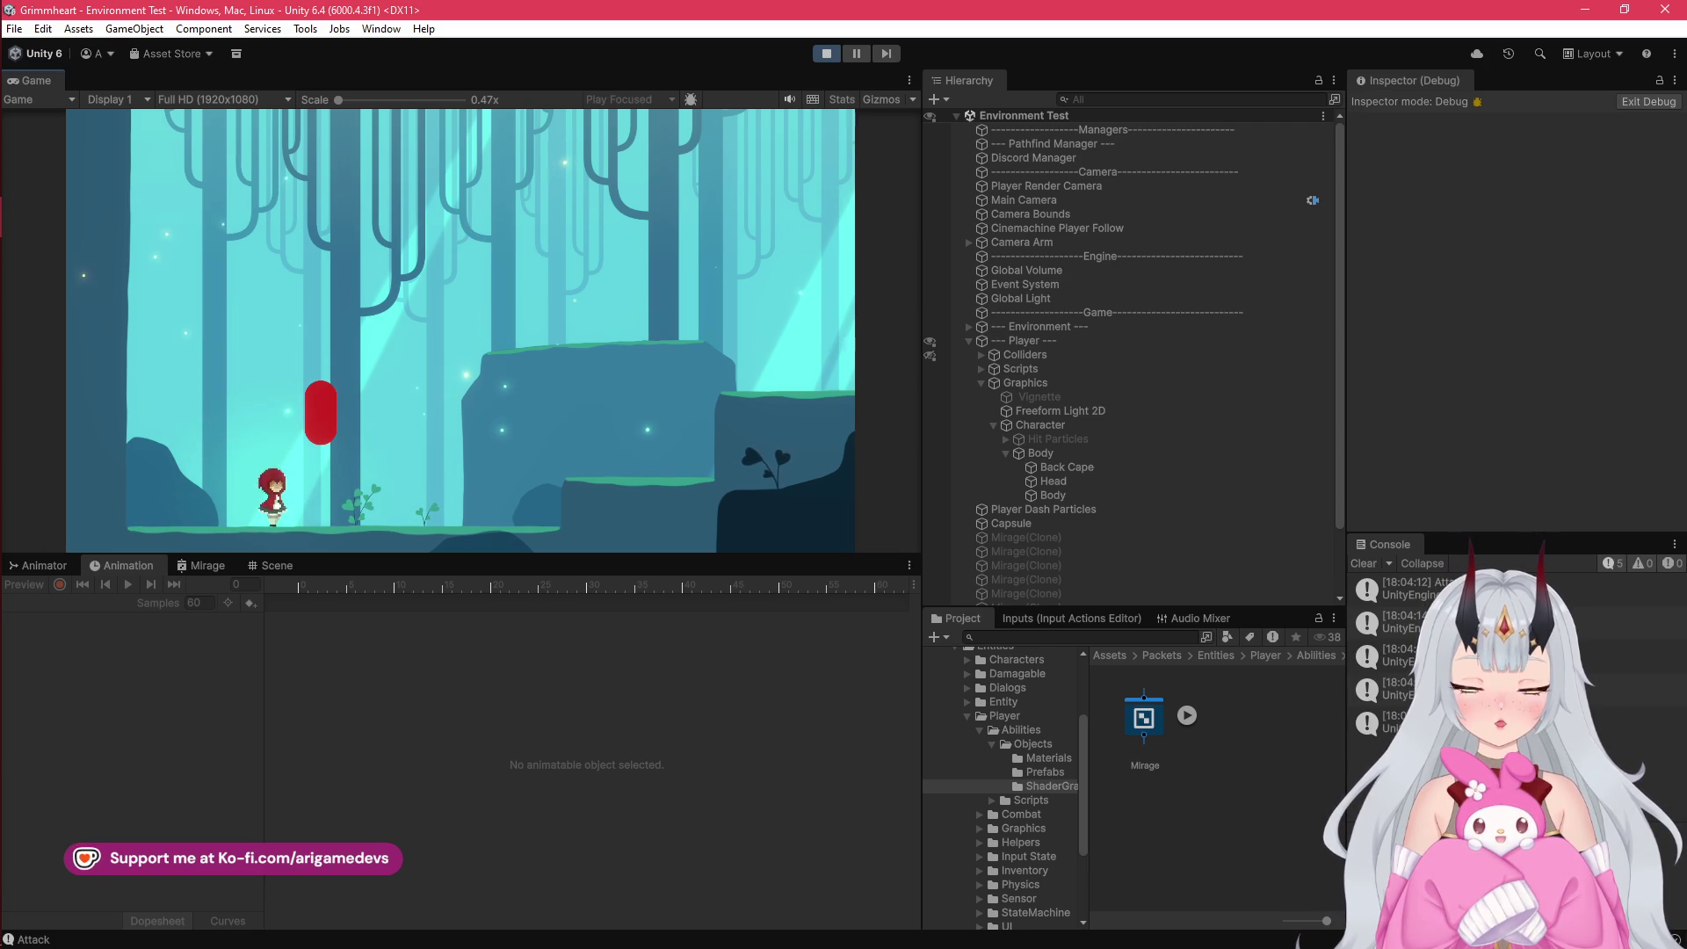
Step: Test jumping against the left wall, then stop play mode and bring up AttackHelper.cs
key(space)
key(a)
key(space)
key(a)
key(space)
key(space)
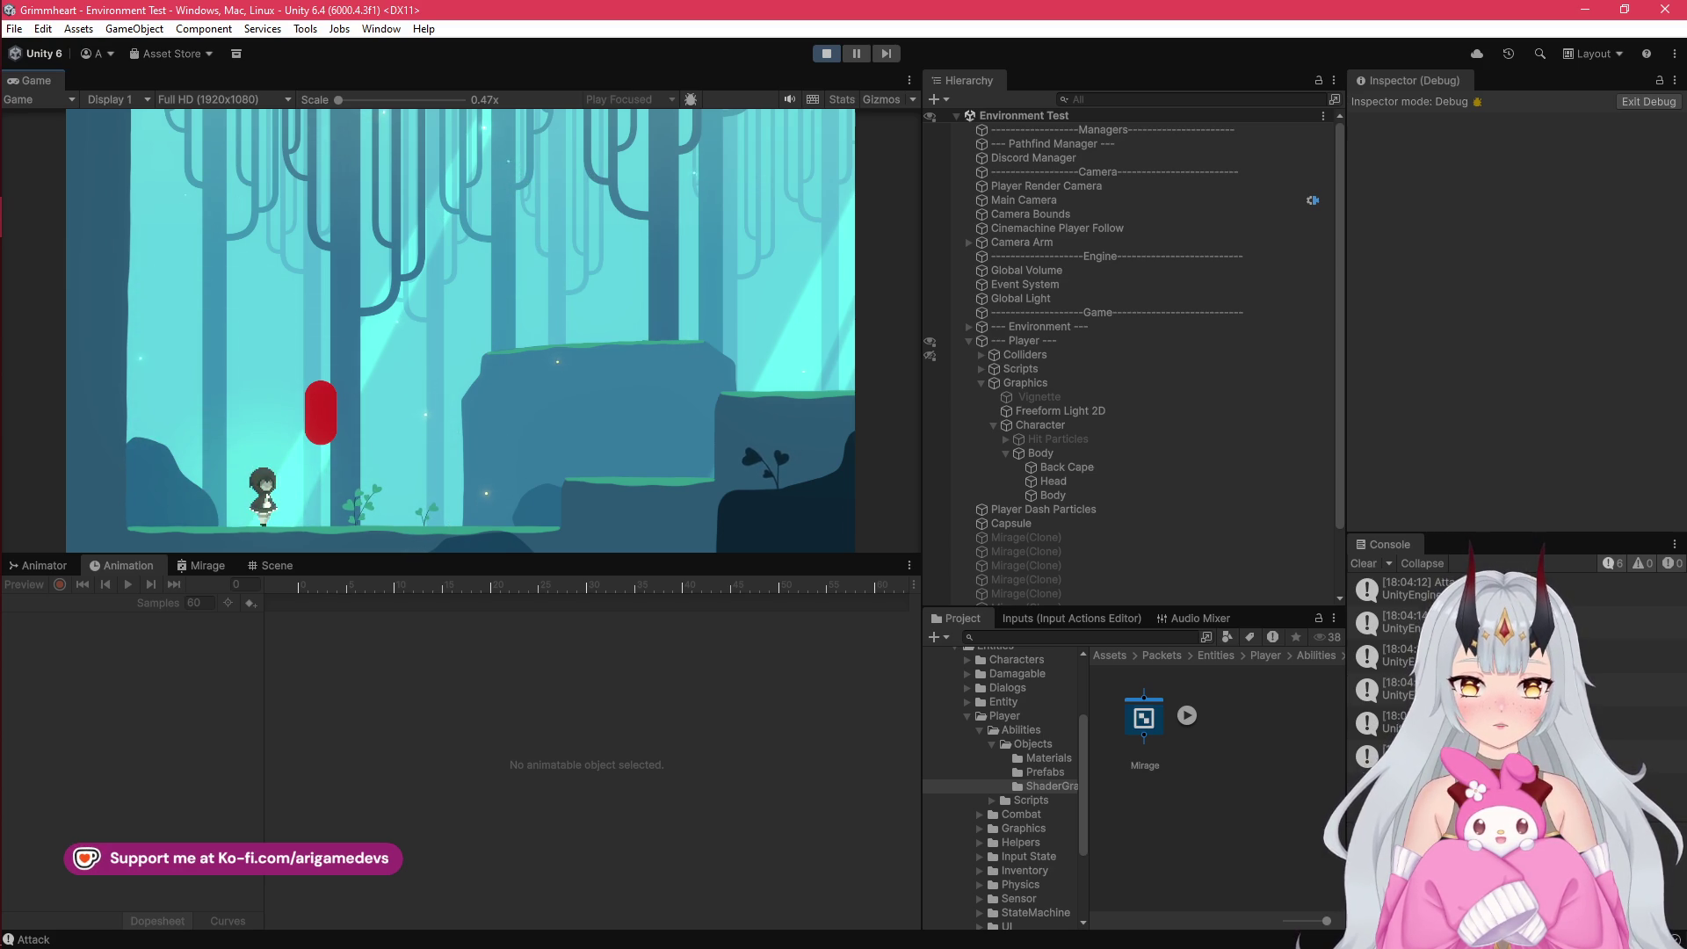
key(a)
key(space)
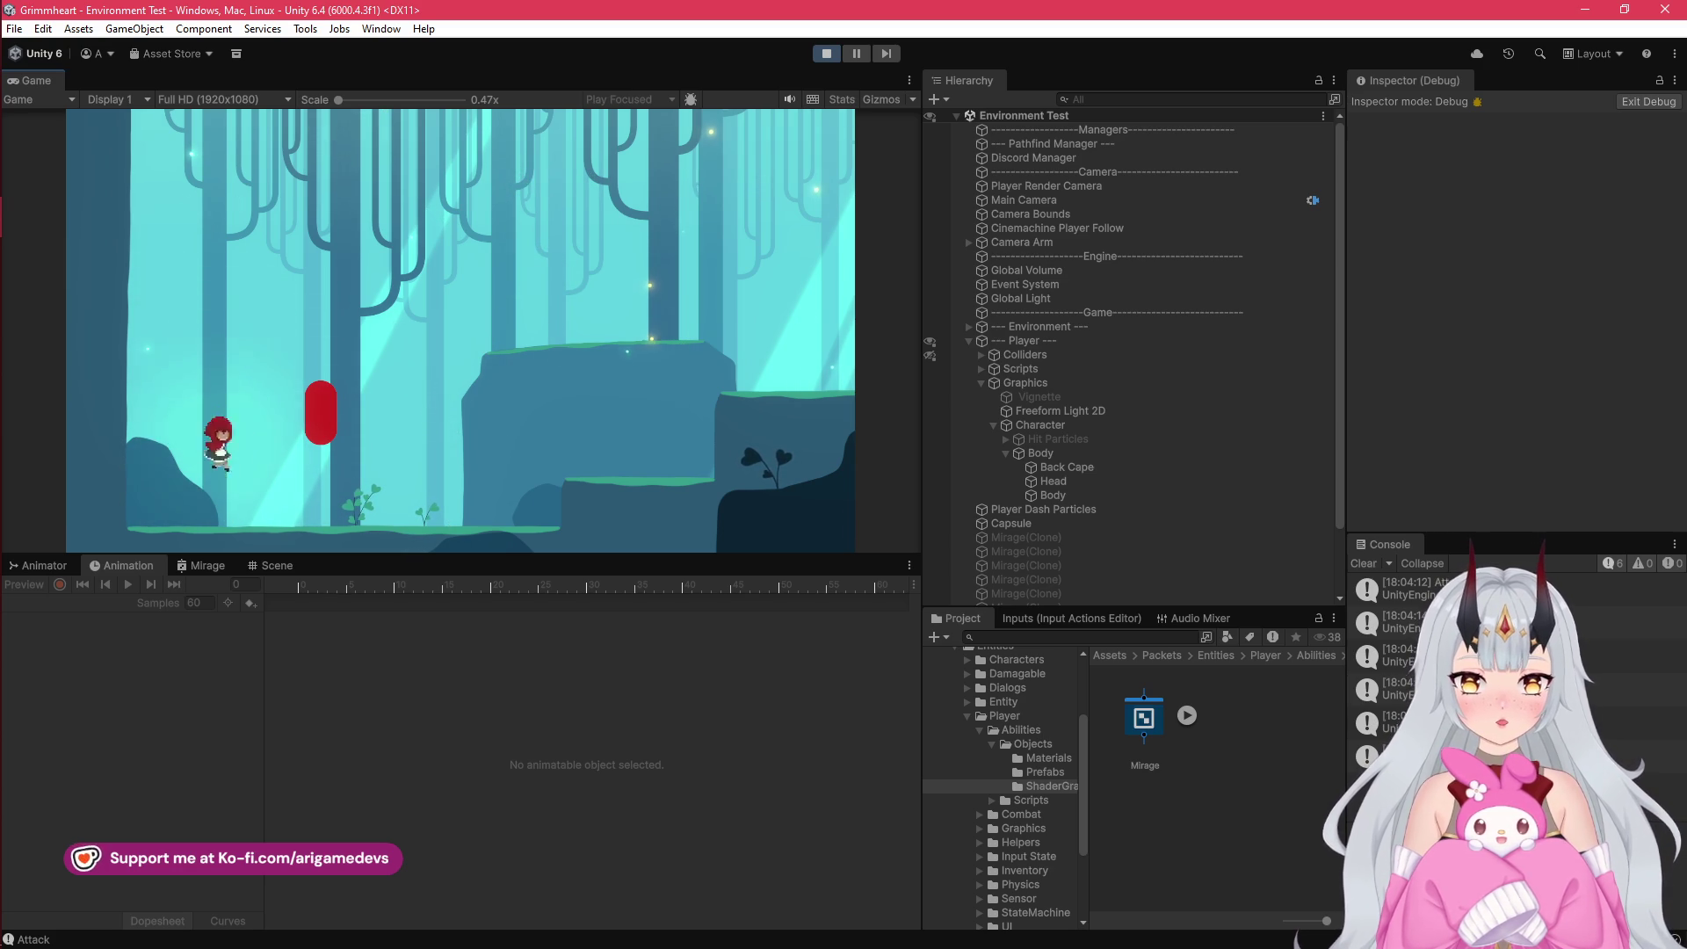
key(a)
key(space)
key(d)
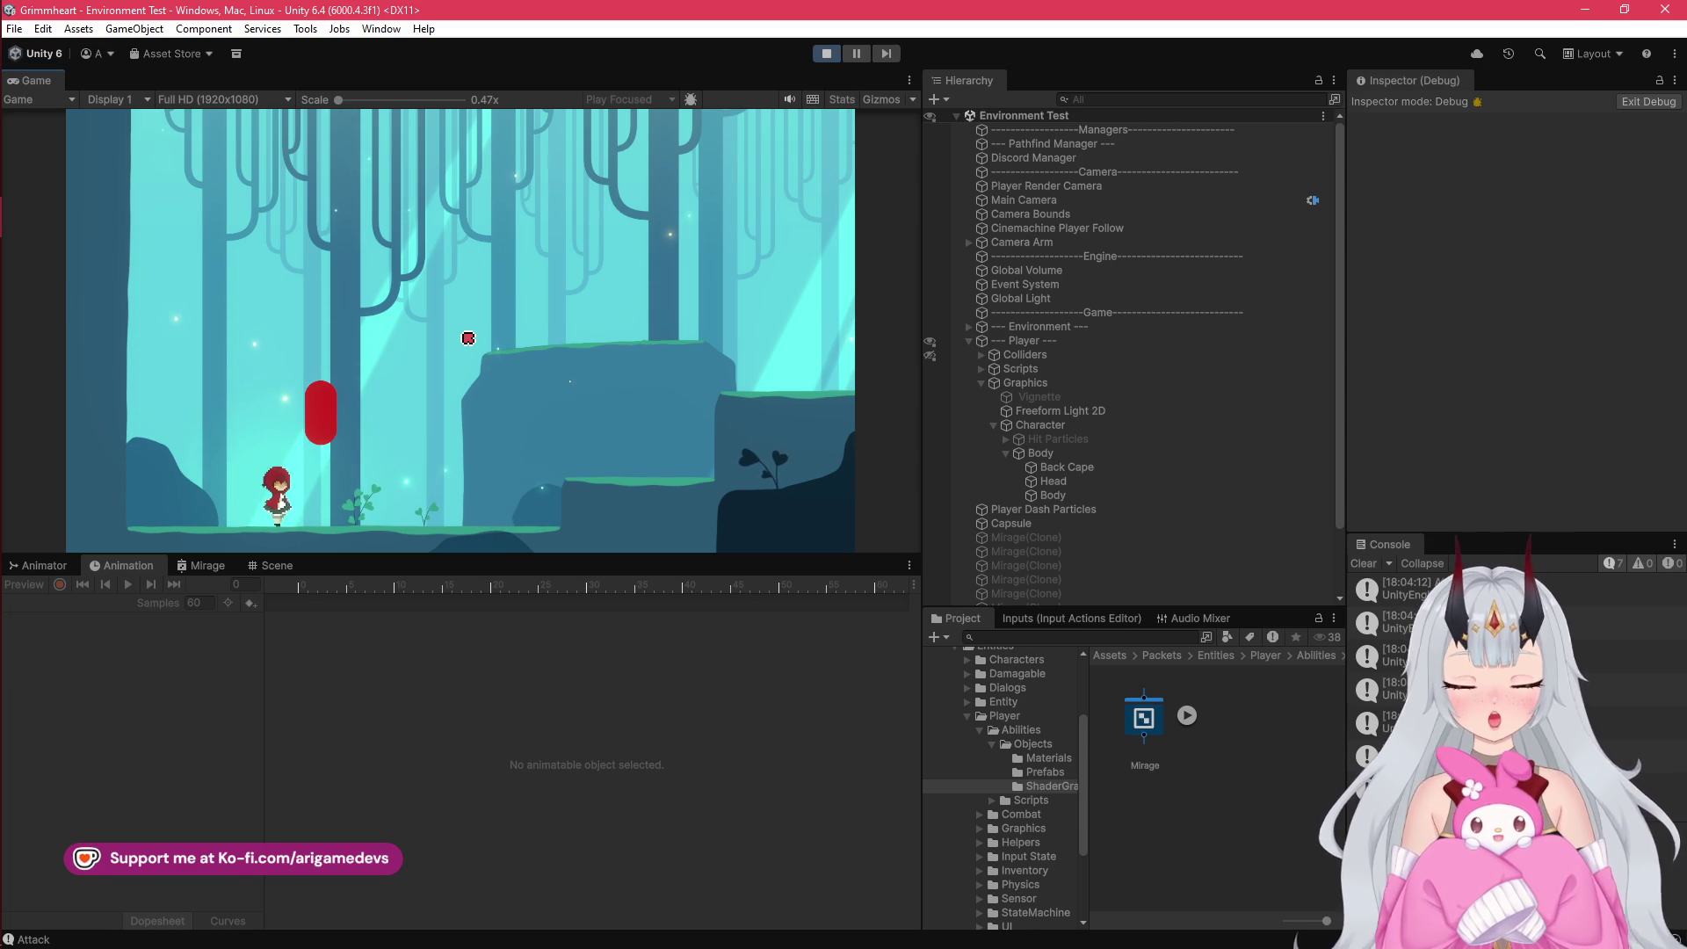
key(ctrl+p)
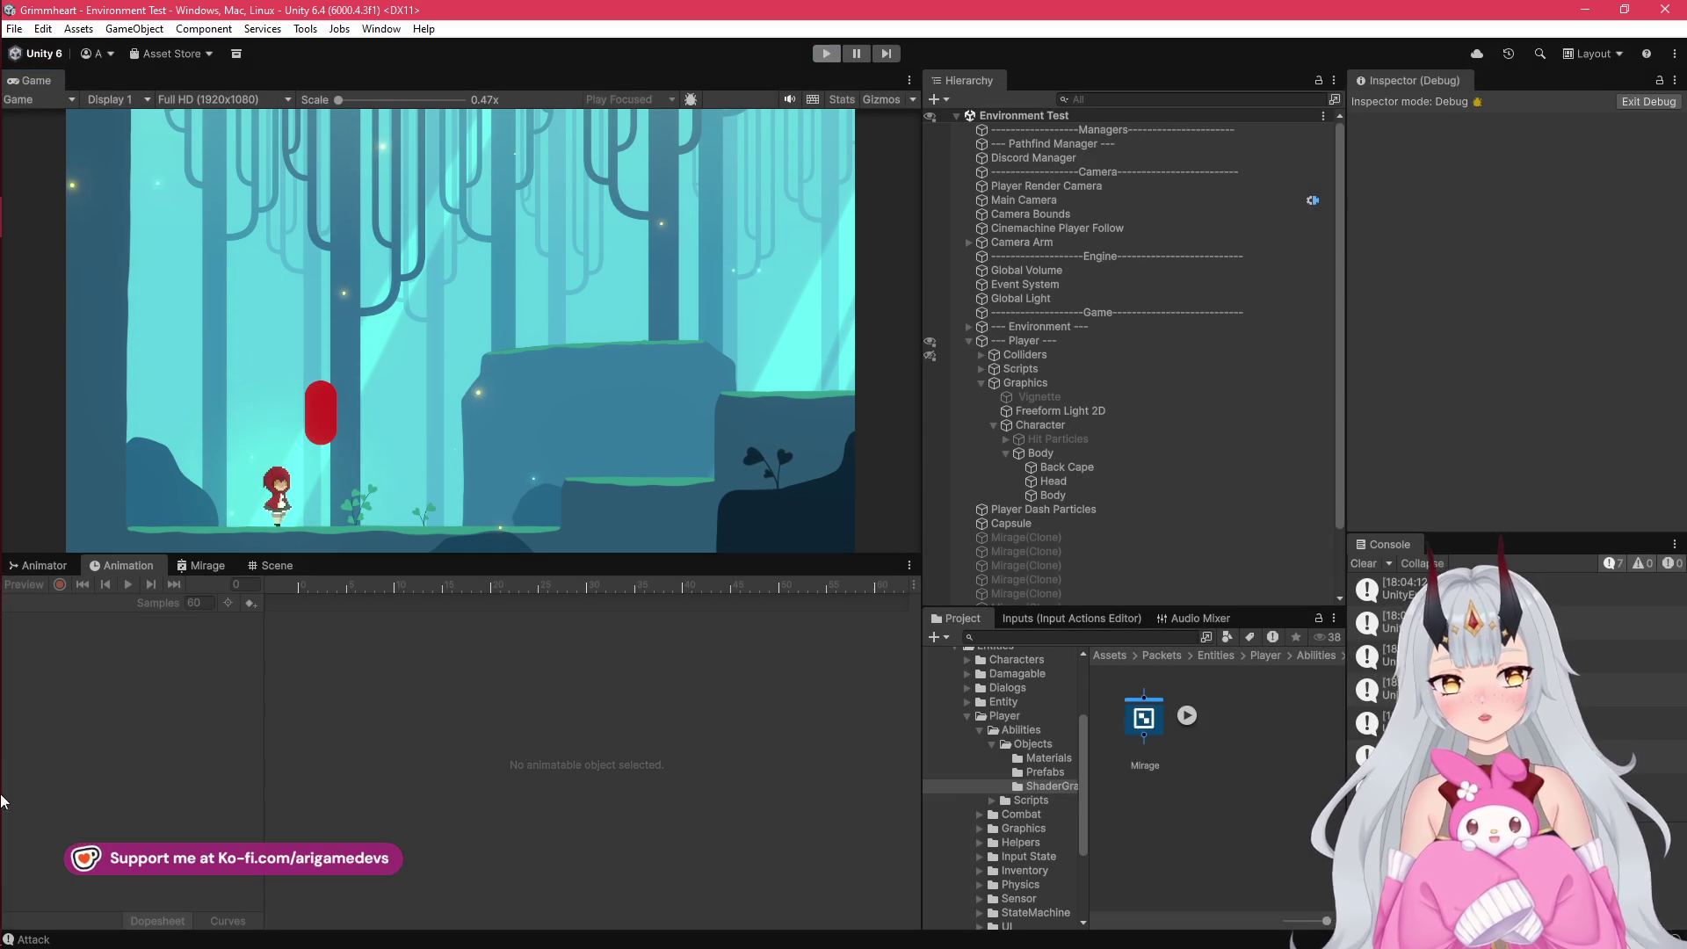
mouse_move(3, 587)
click(22, 137)
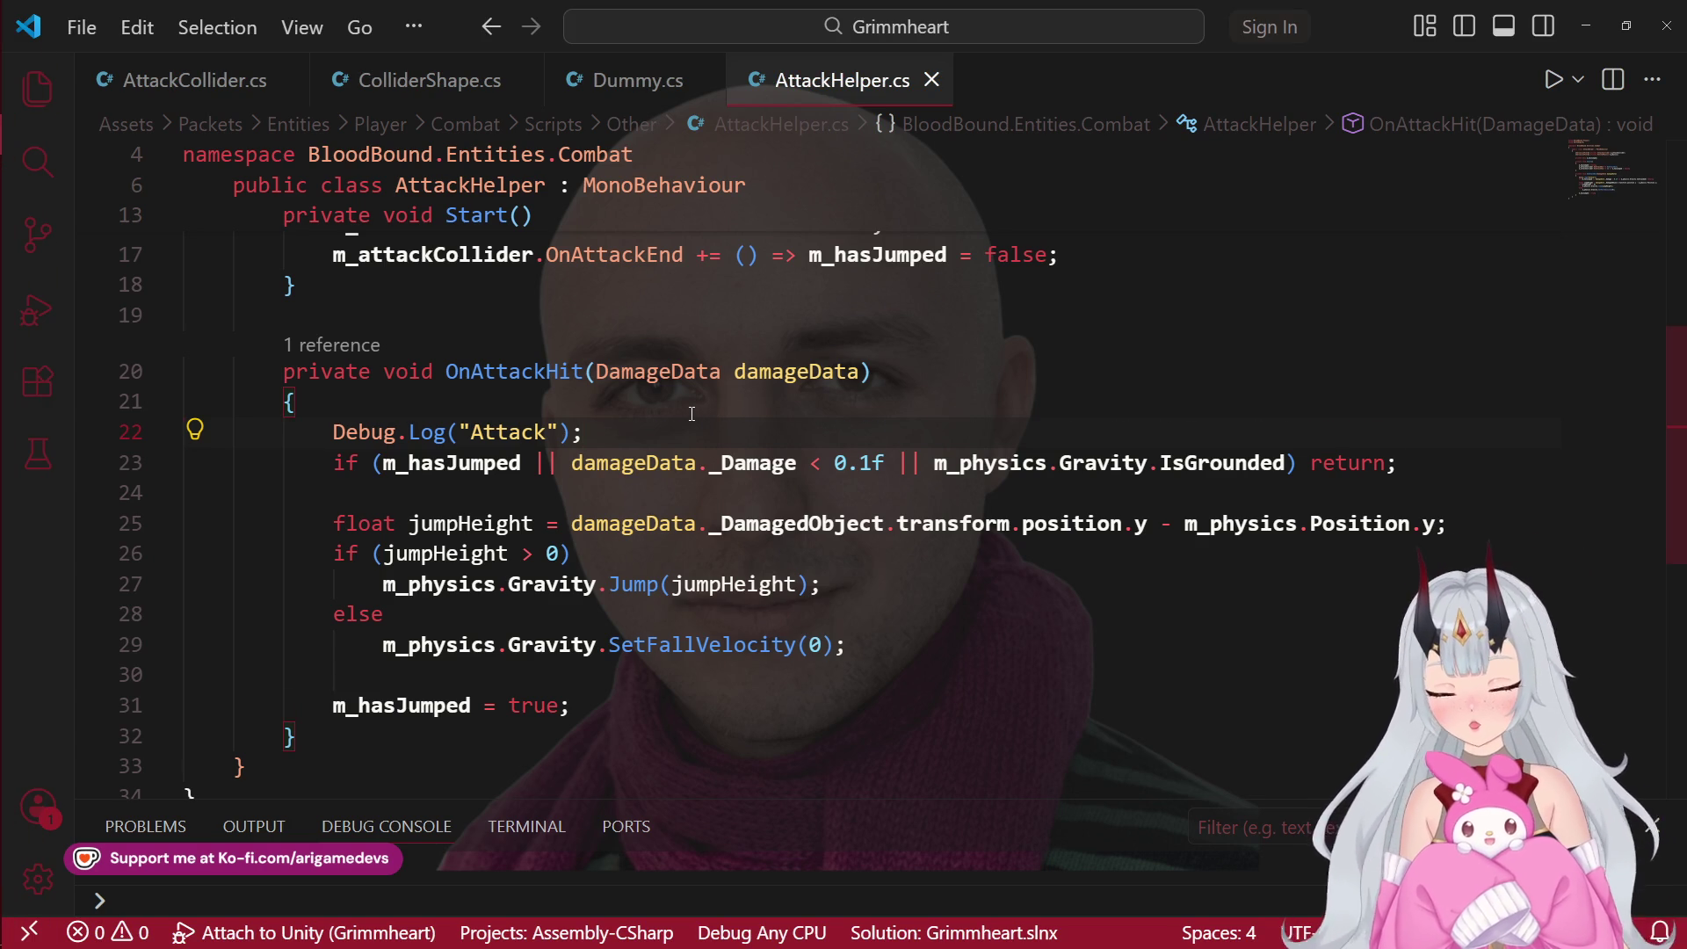
Step: Delete the Debug.Log("Attack") line from AttackHelper
key(ctrl+shift+k)
scroll(954, 381, up, 5)
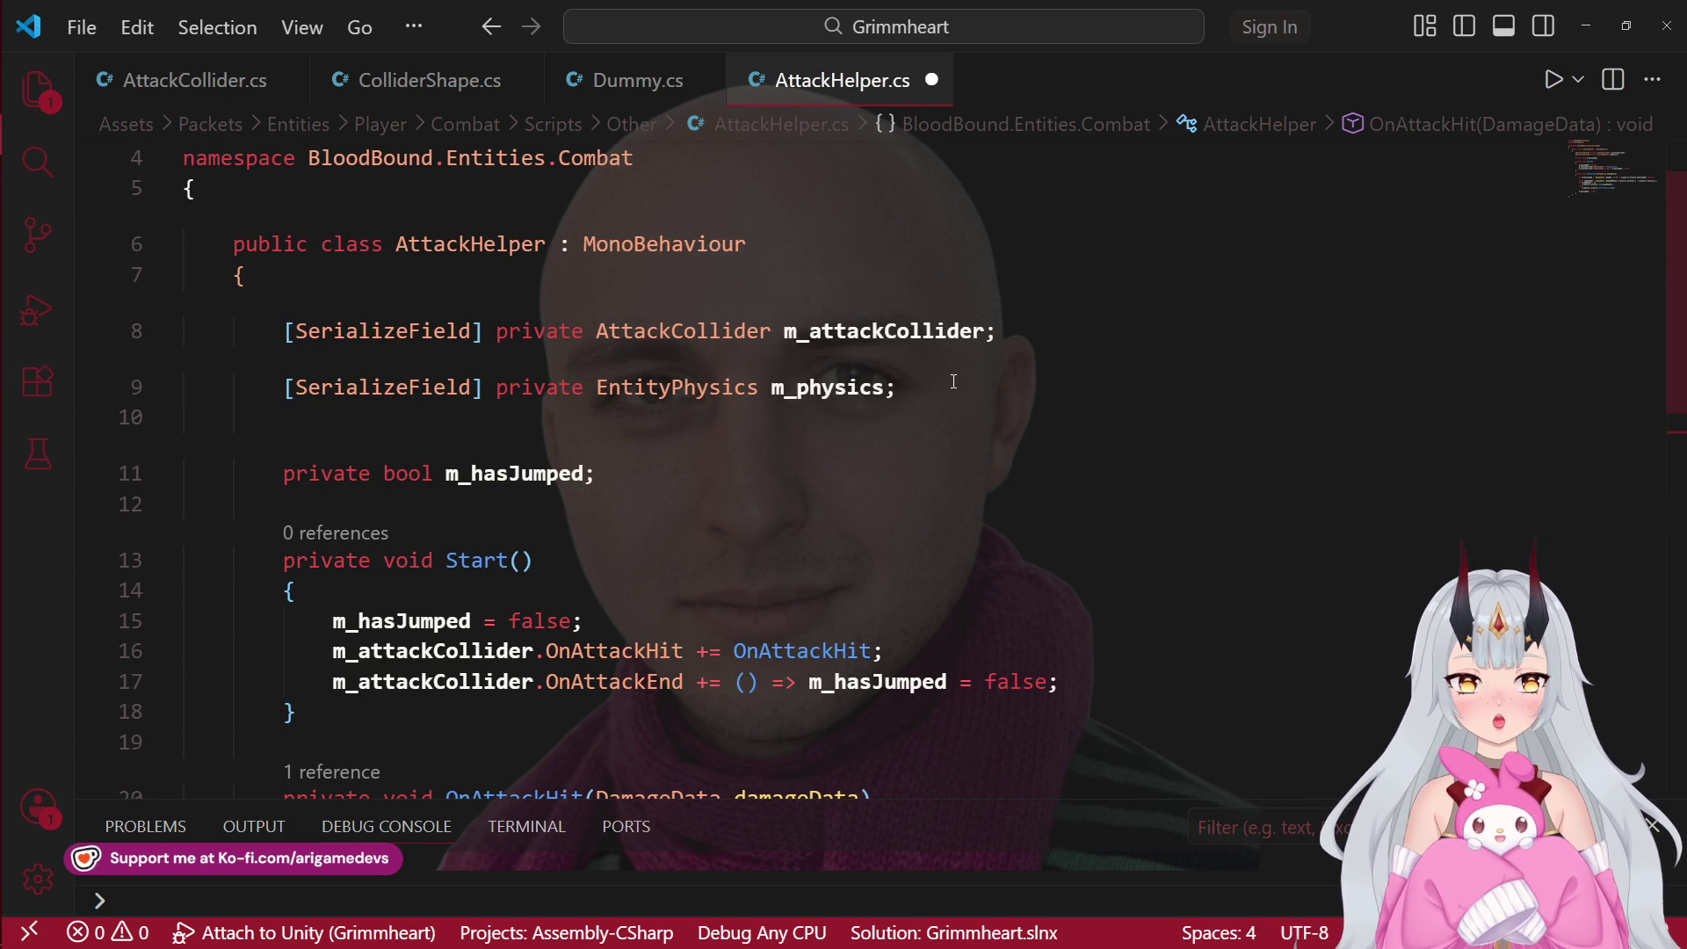
click(956, 381)
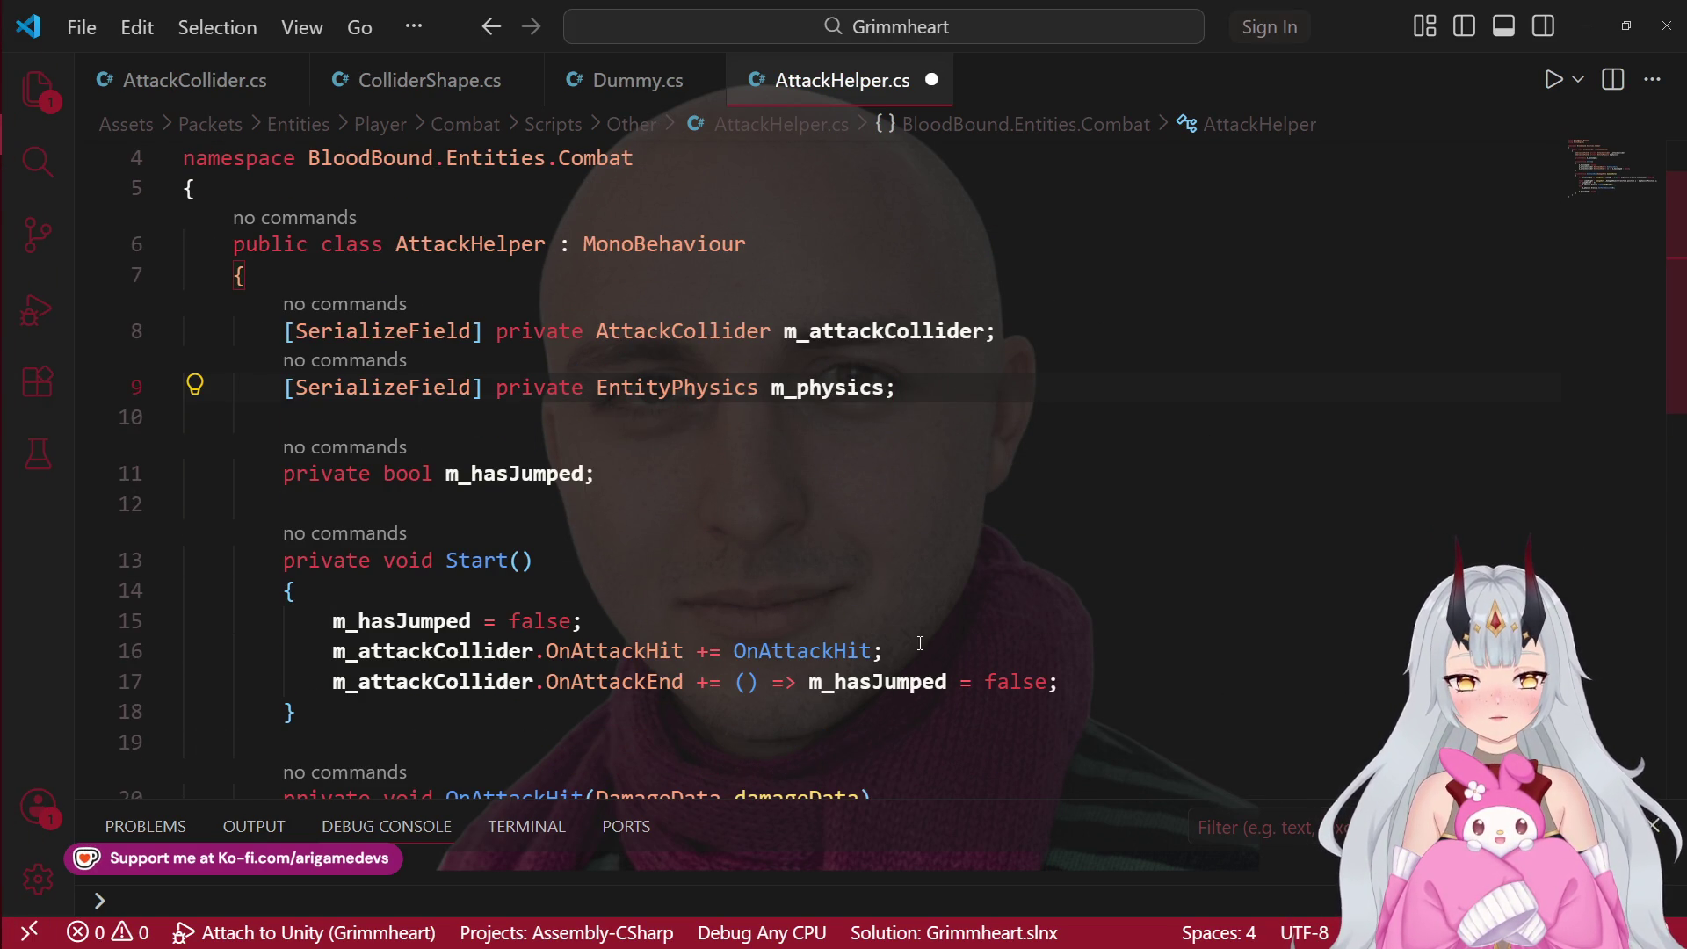
scroll(921, 643, down, 5)
scroll(363, 626, up, 2)
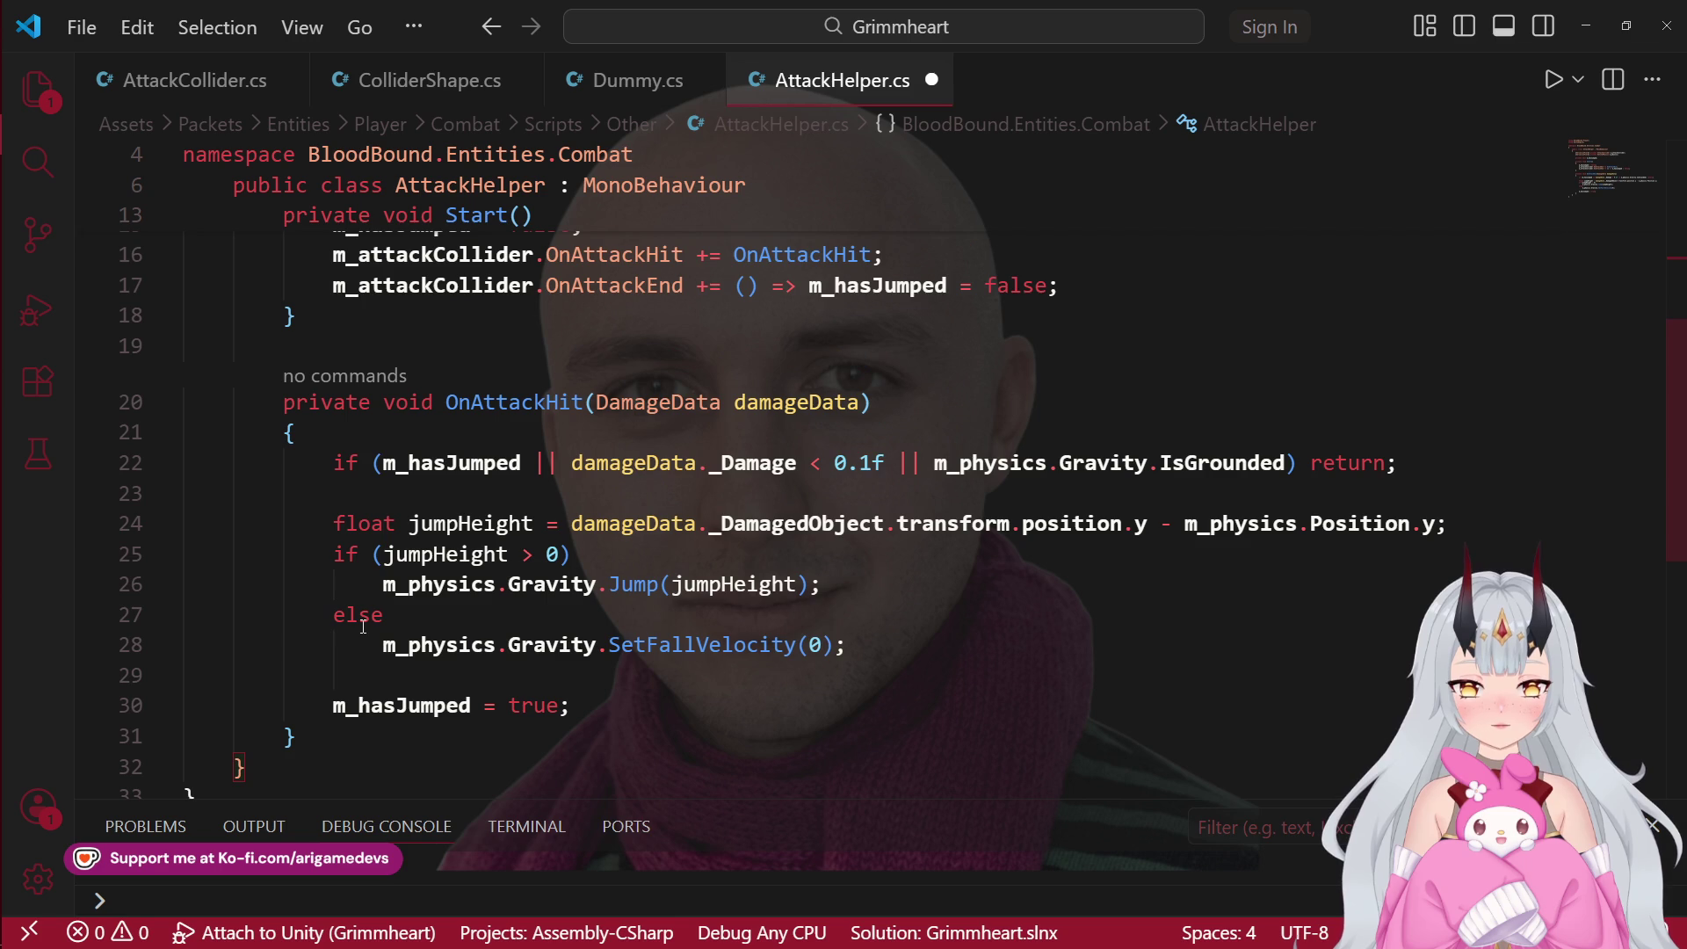
scroll(656, 631, up, 5)
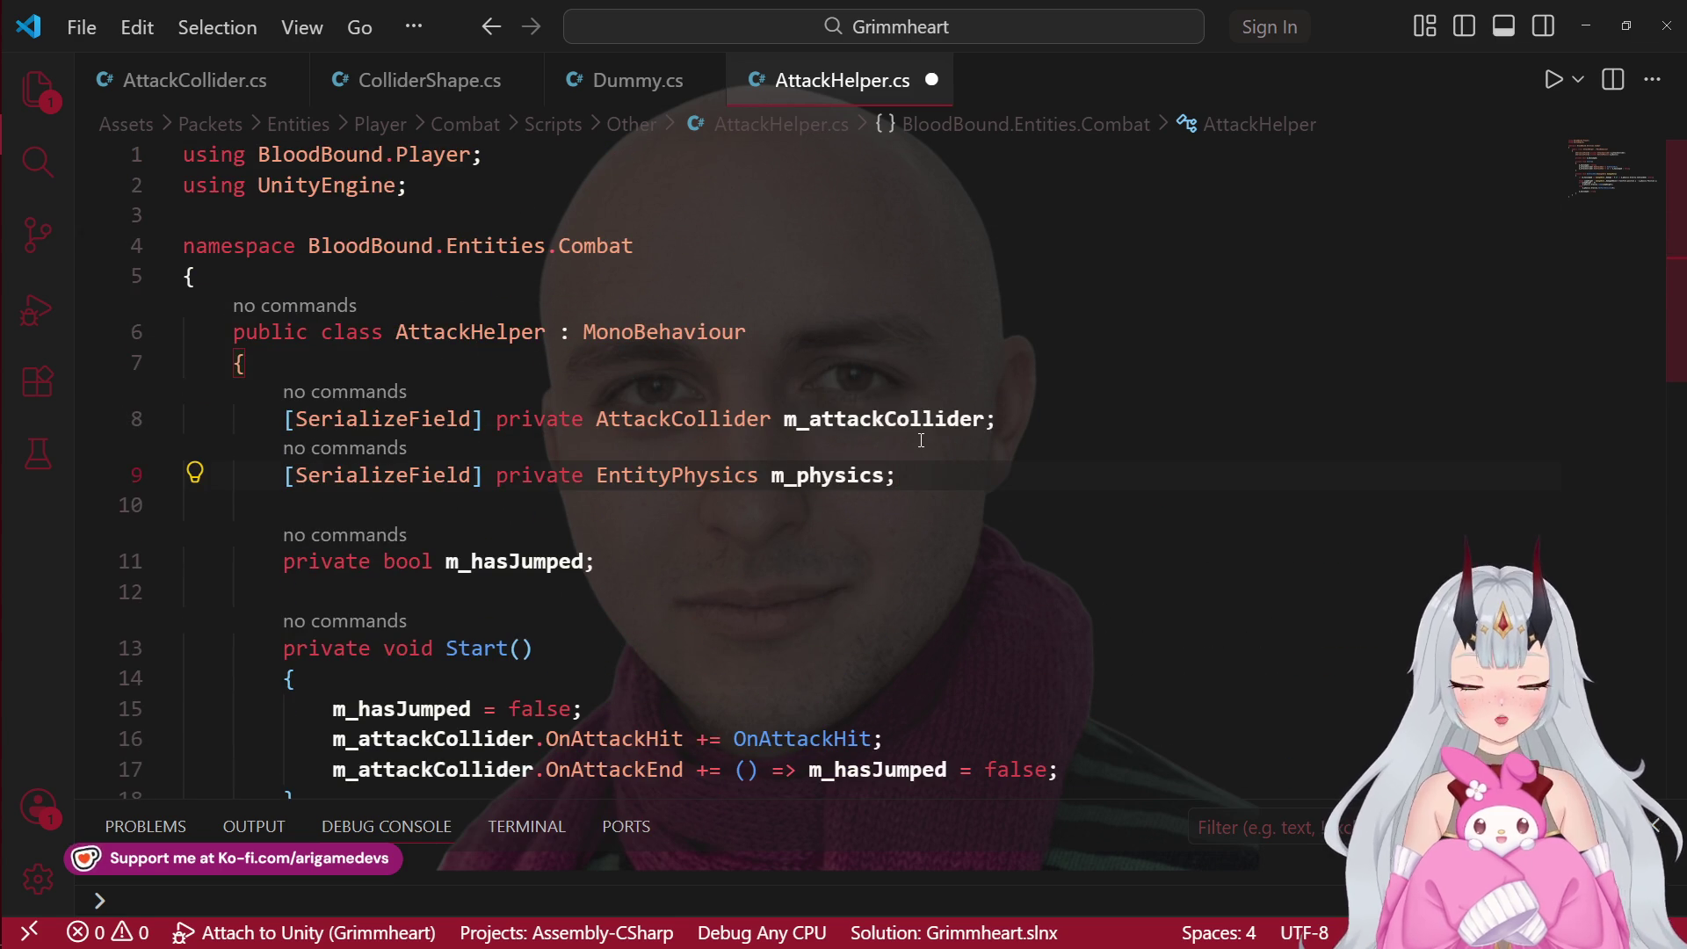
Step: Add a float[] m_attackBoost field below m_physics and save the file
key(shift+alt+Down)
key(Left)
key(ctrl+BackSpace)
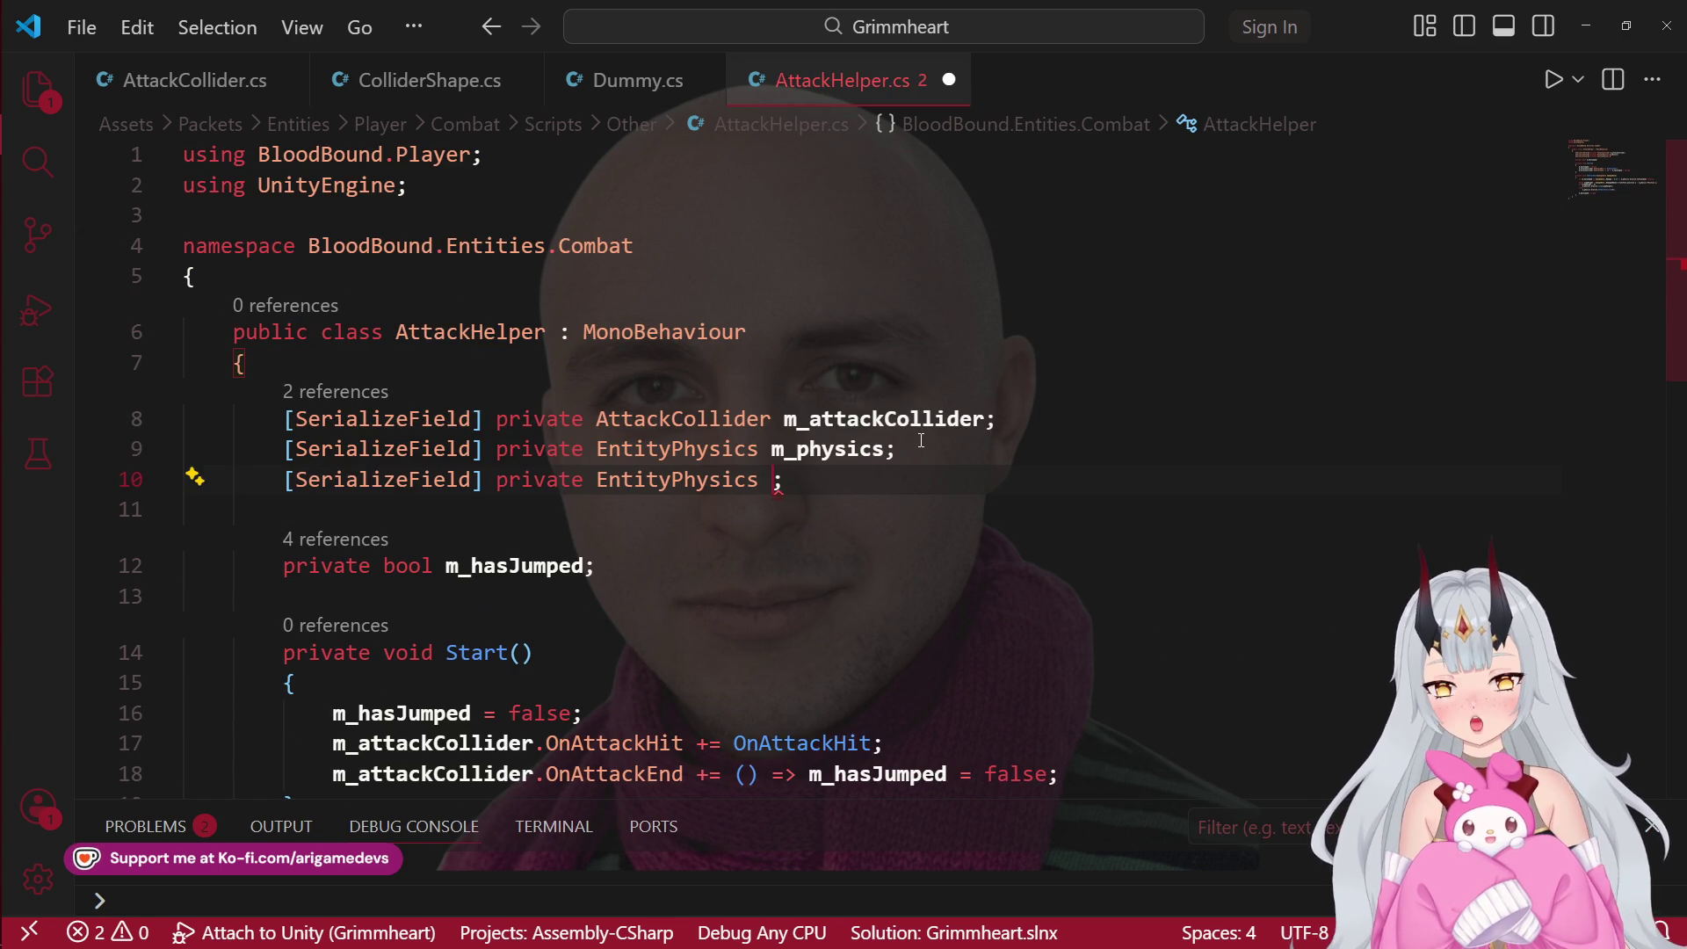
text(m_hori)
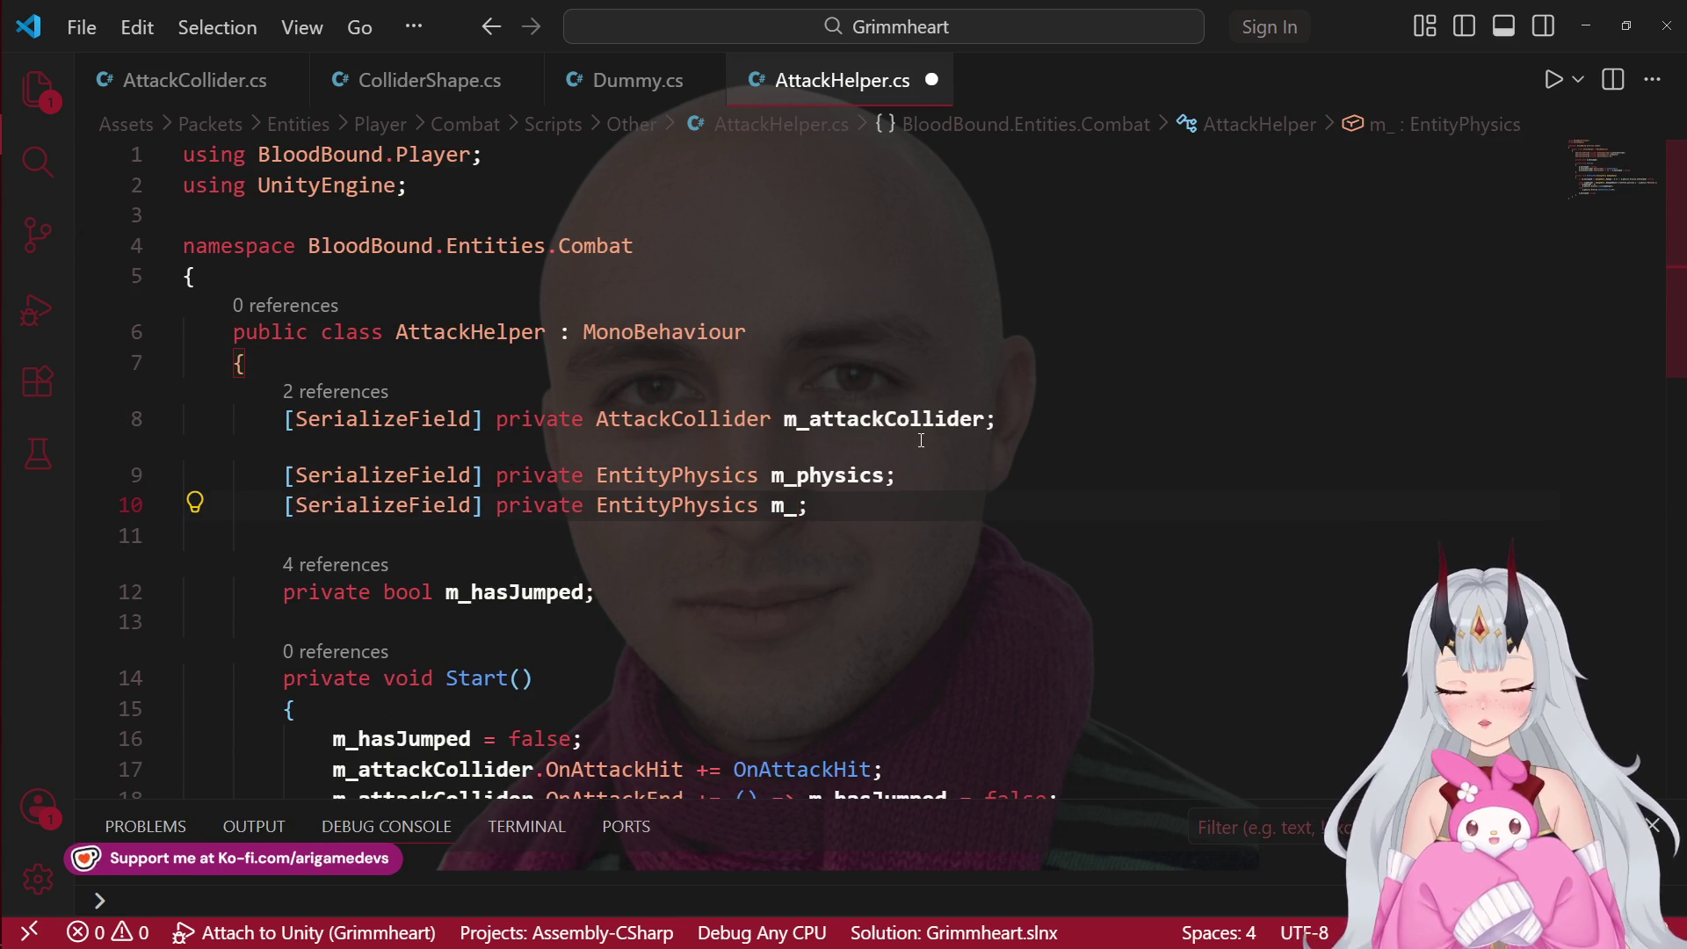
text(z)
key(BackSpace)
key(BackSpace)
key(BackSpace)
key(BackSpace)
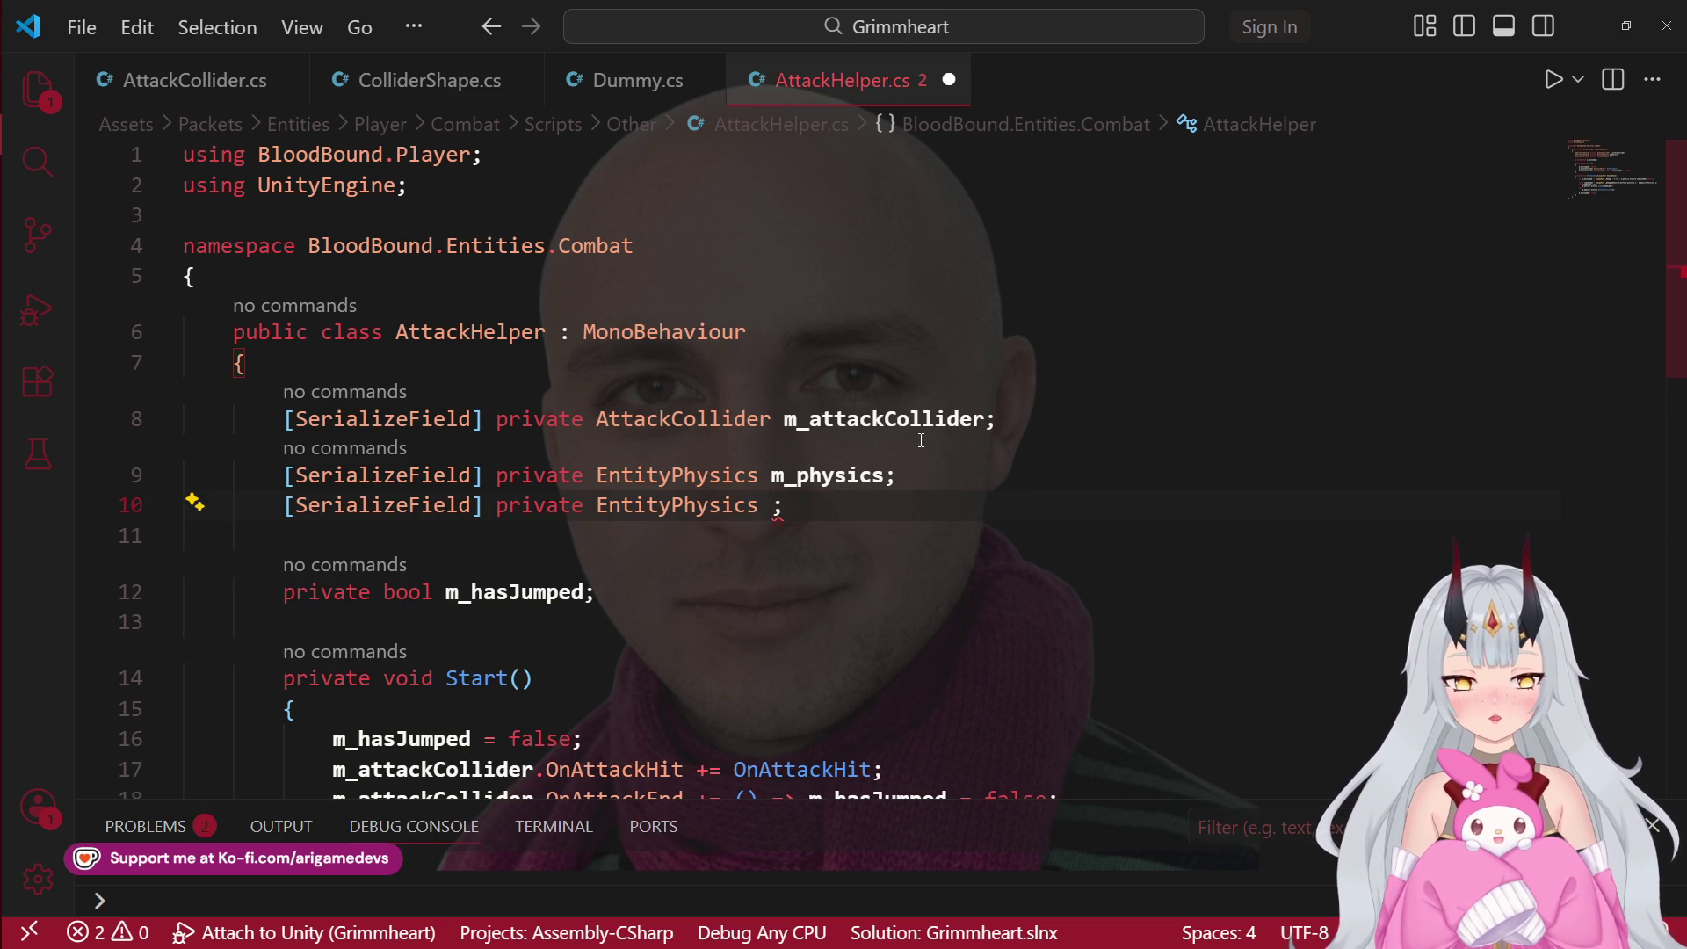
key(ctrl+BackSpace)
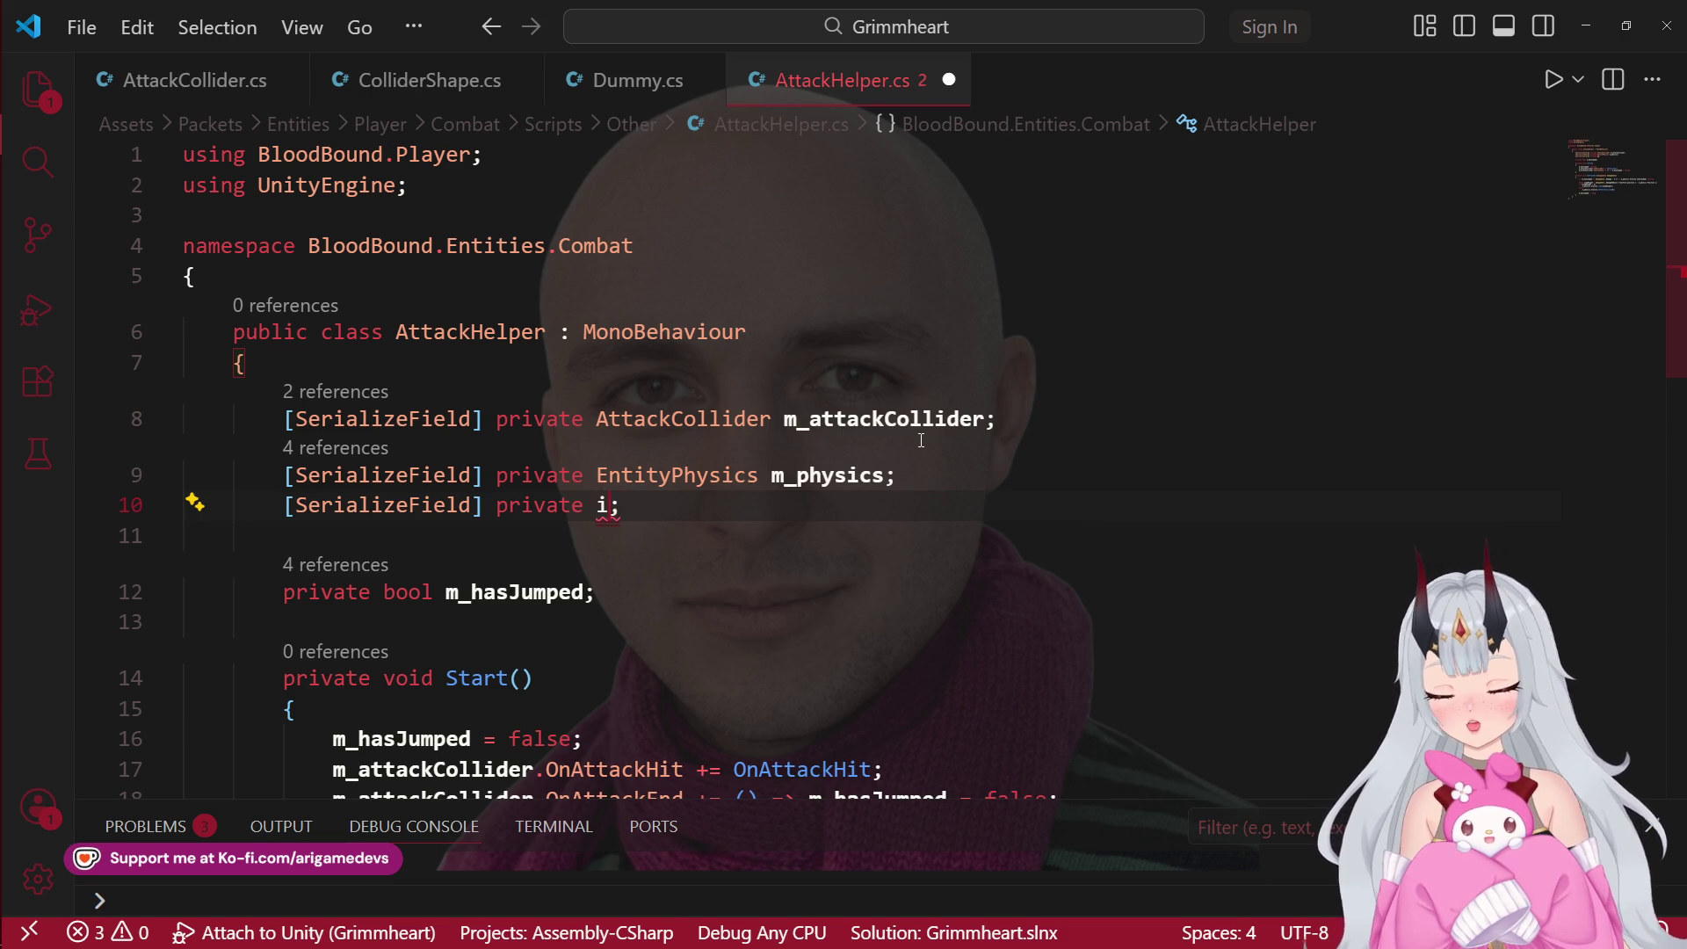
text(nt)
key(BackSpace)
text(float[])
text( m_attack)
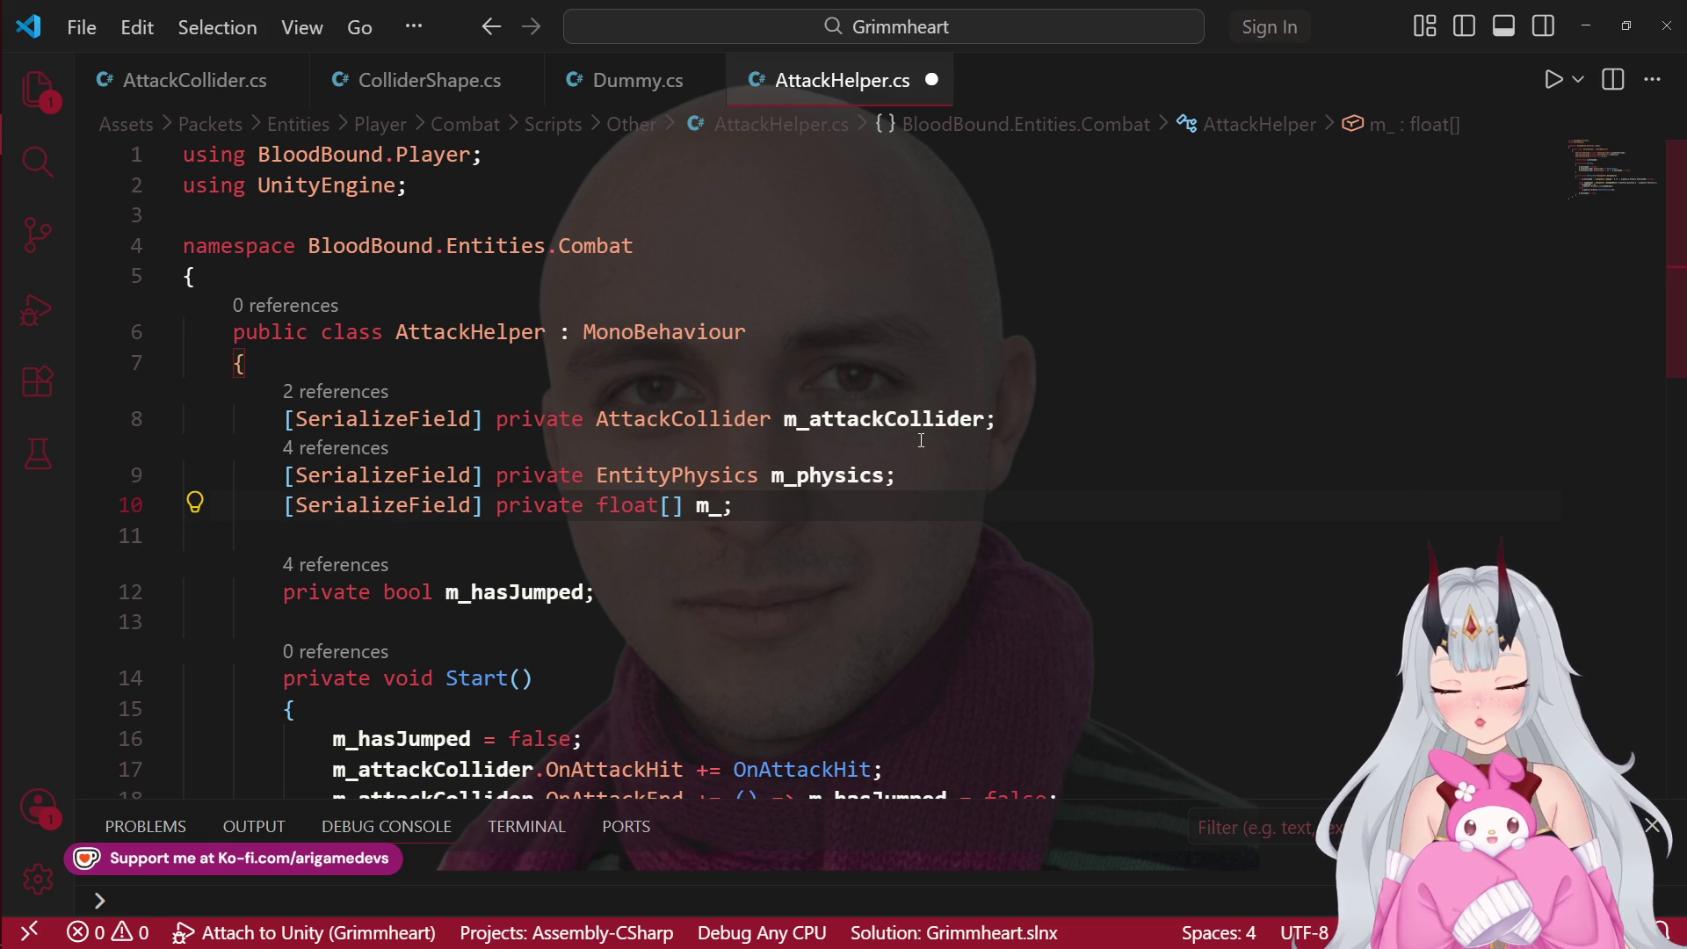
text(Boost)
key(ctrl+s)
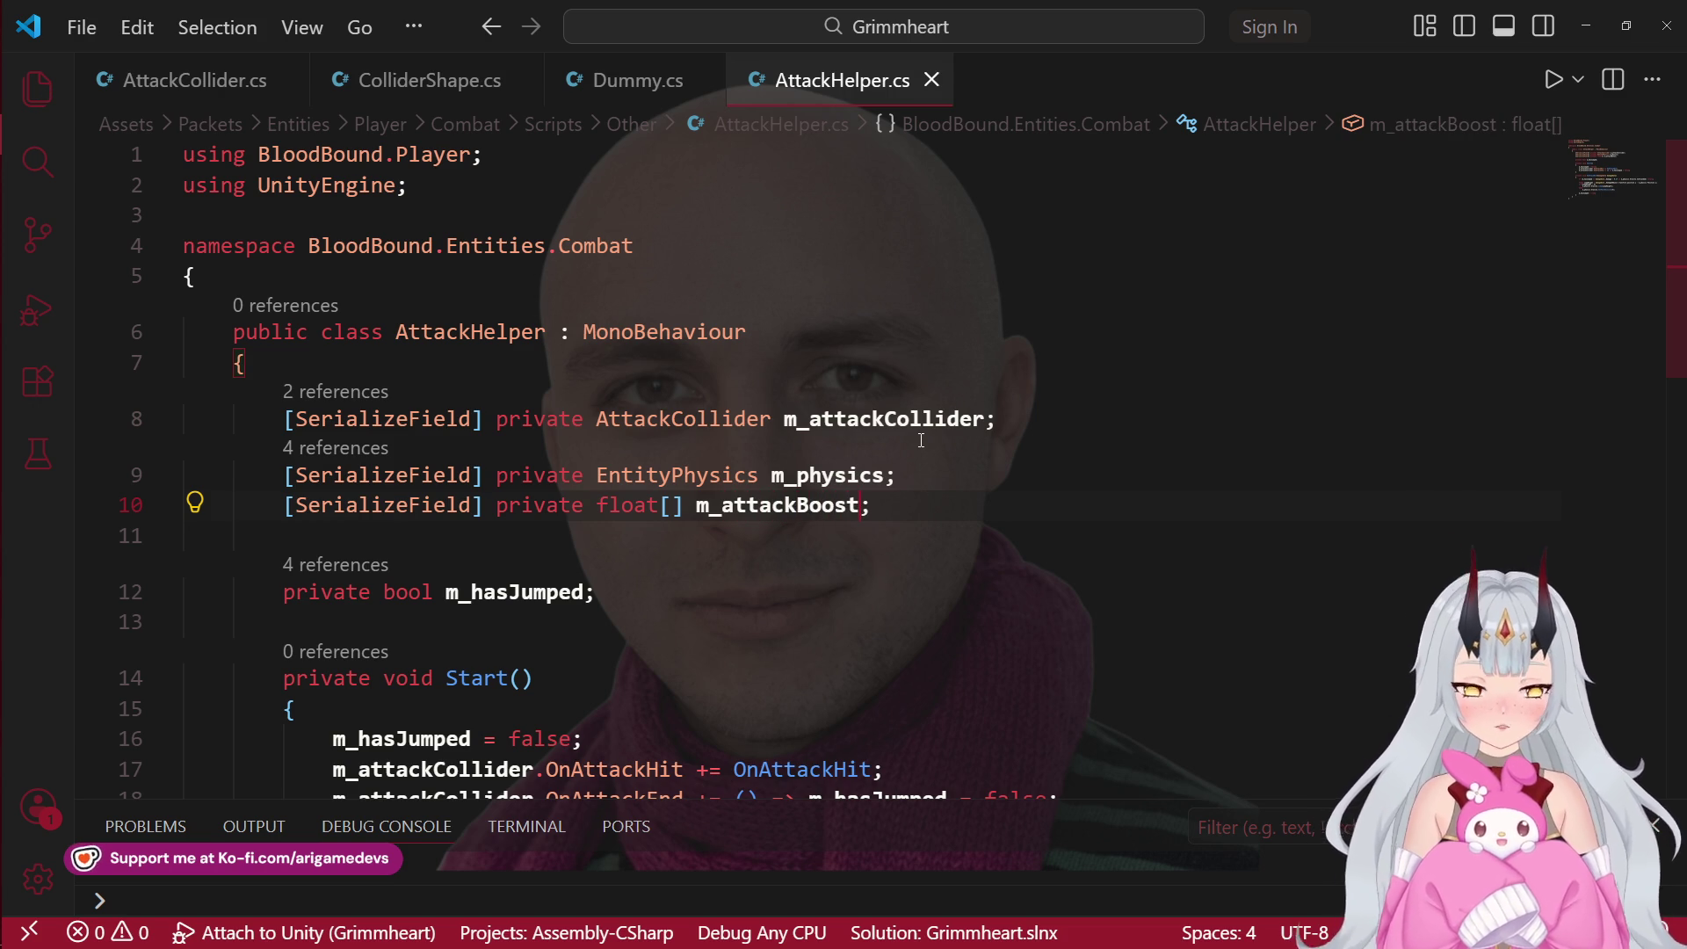
Step: Add an AttackAbility m_attackAbility field beside m_attackCollider and save AttackHelper.cs
scroll(854, 517, down, 5)
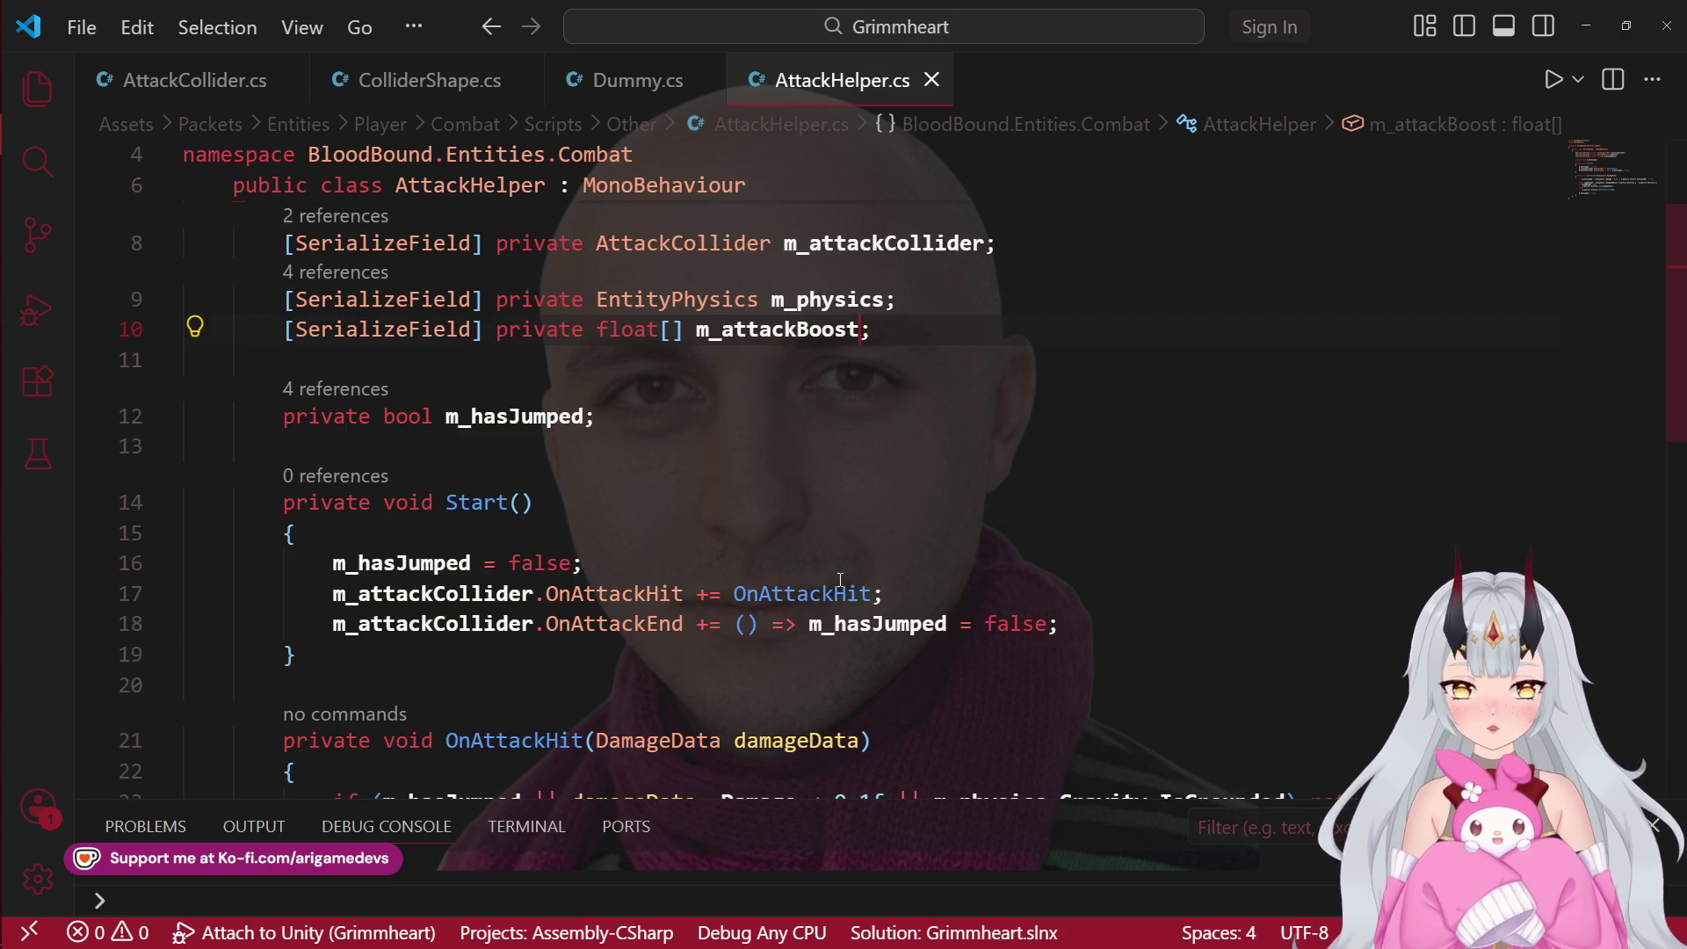
scroll(853, 518, down, 1)
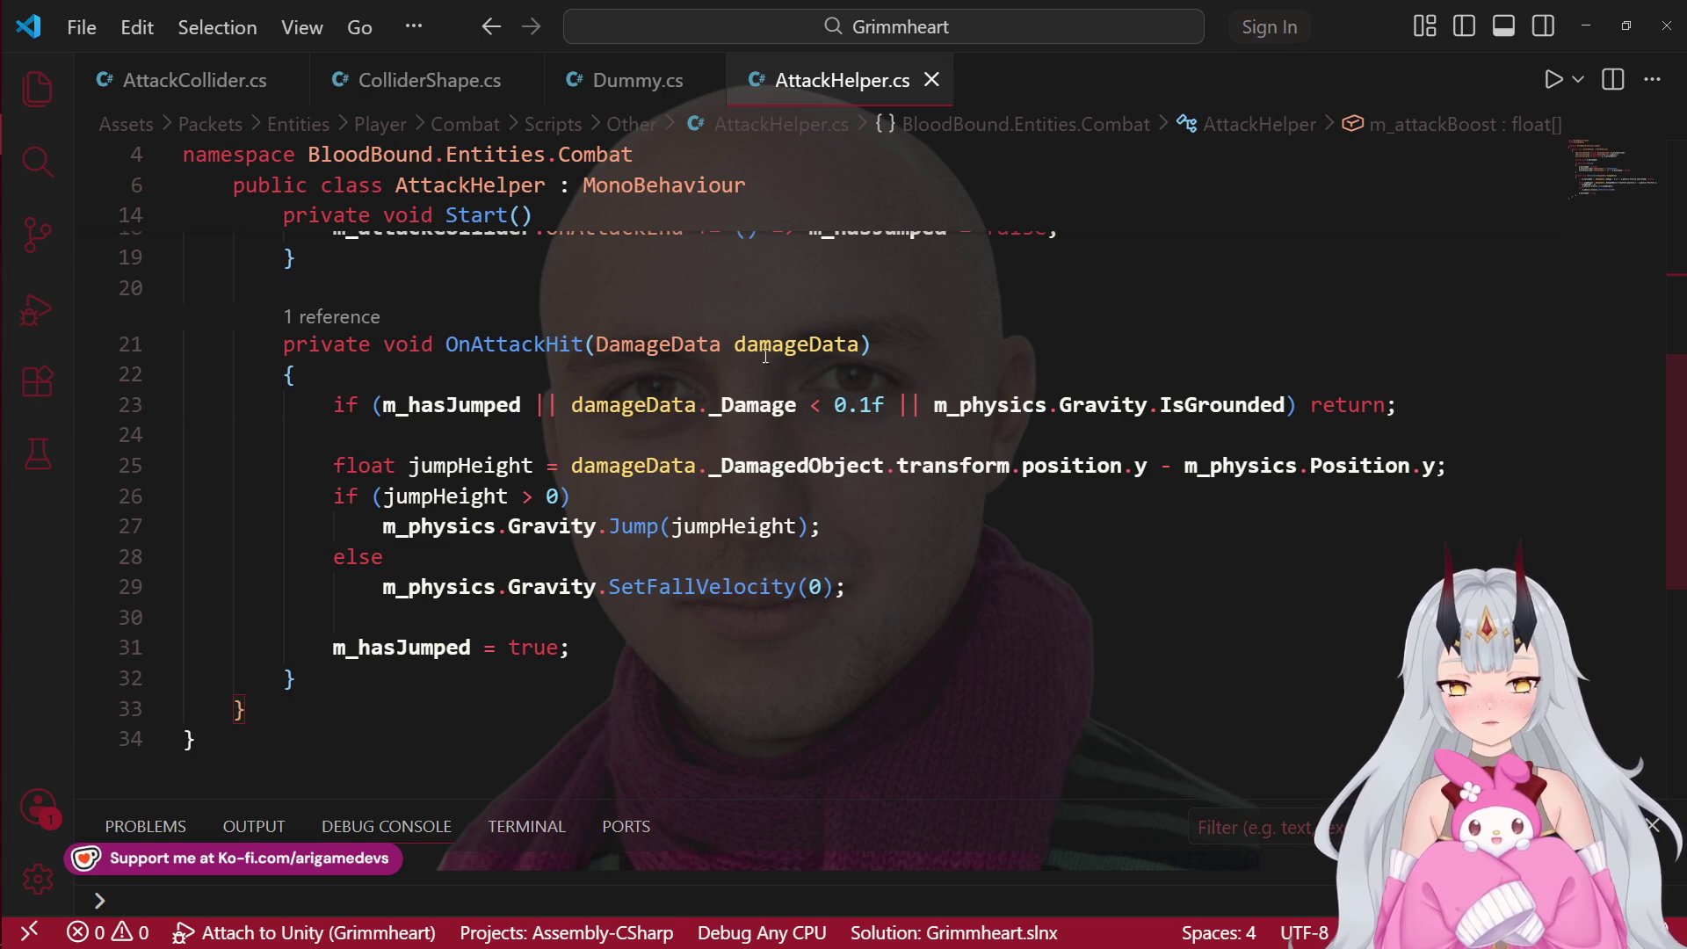
scroll(795, 466, up, 6)
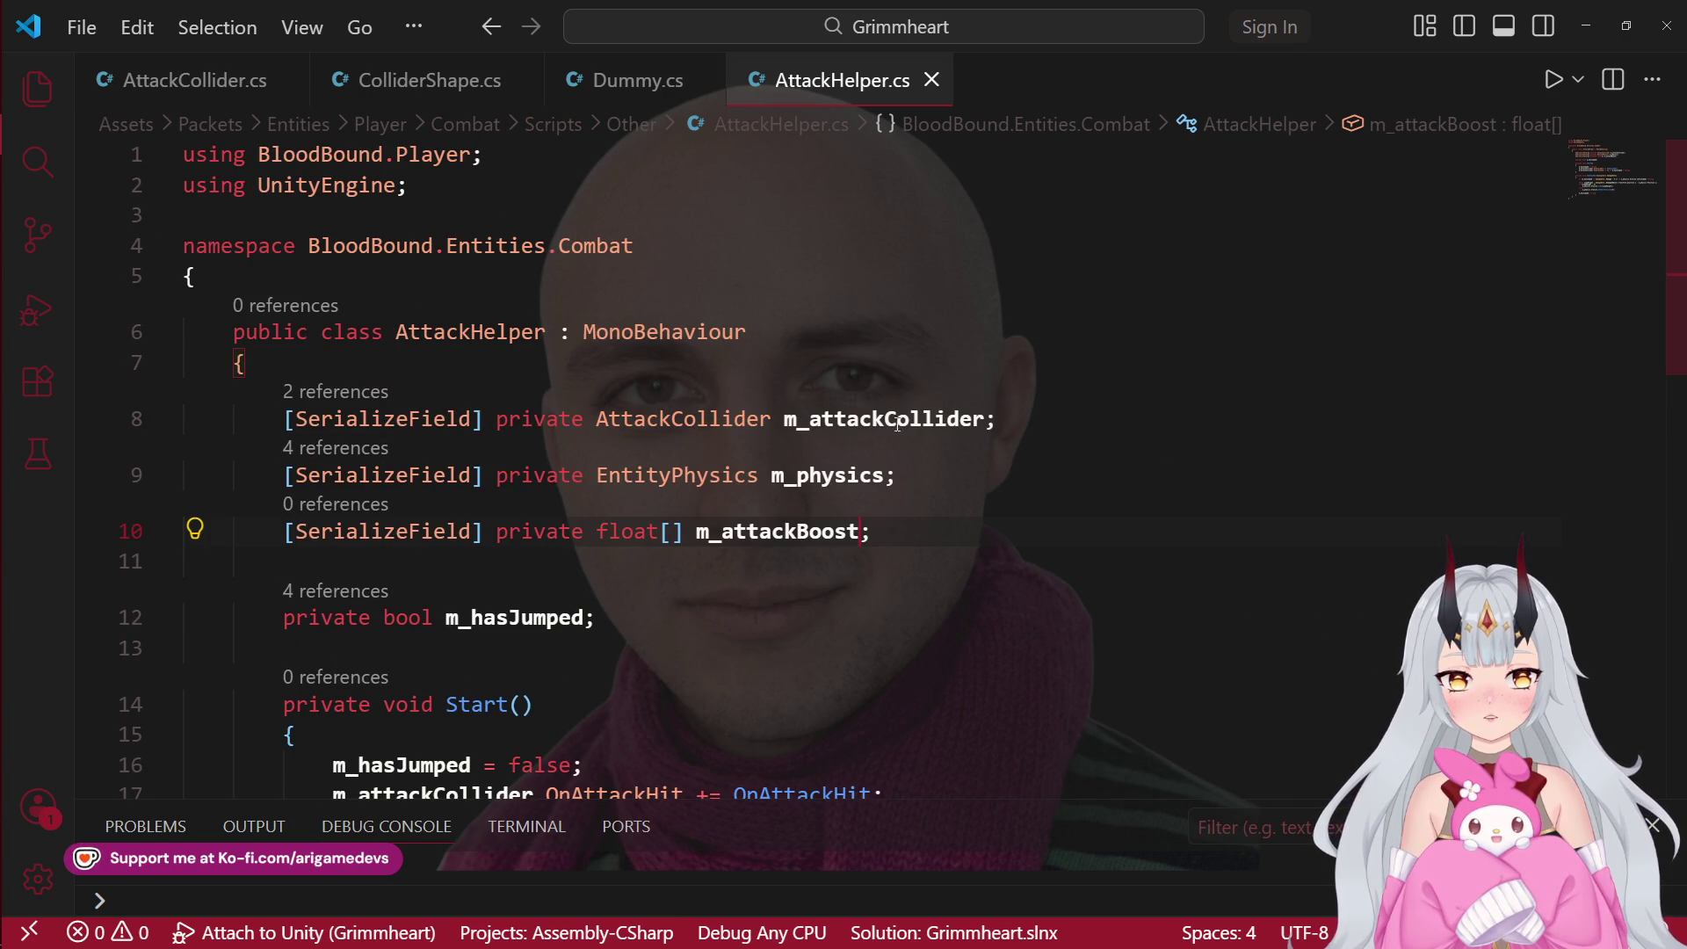
click(1054, 409)
key(shift+alt+Up)
double_click(639, 450)
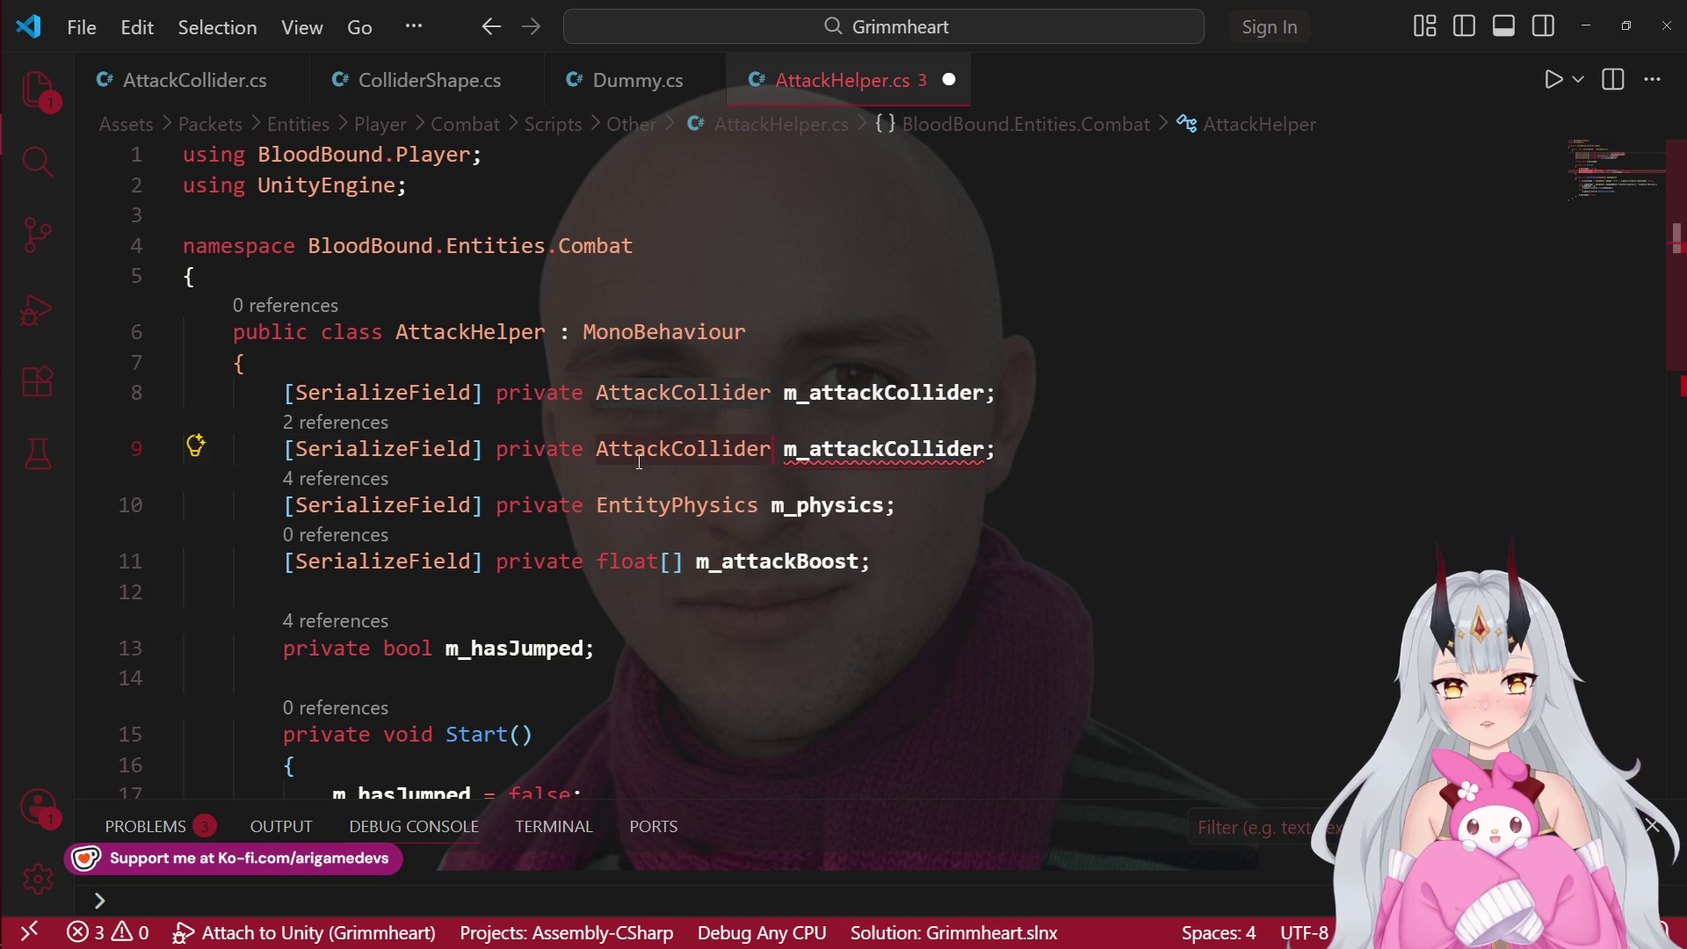
text(AttackA)
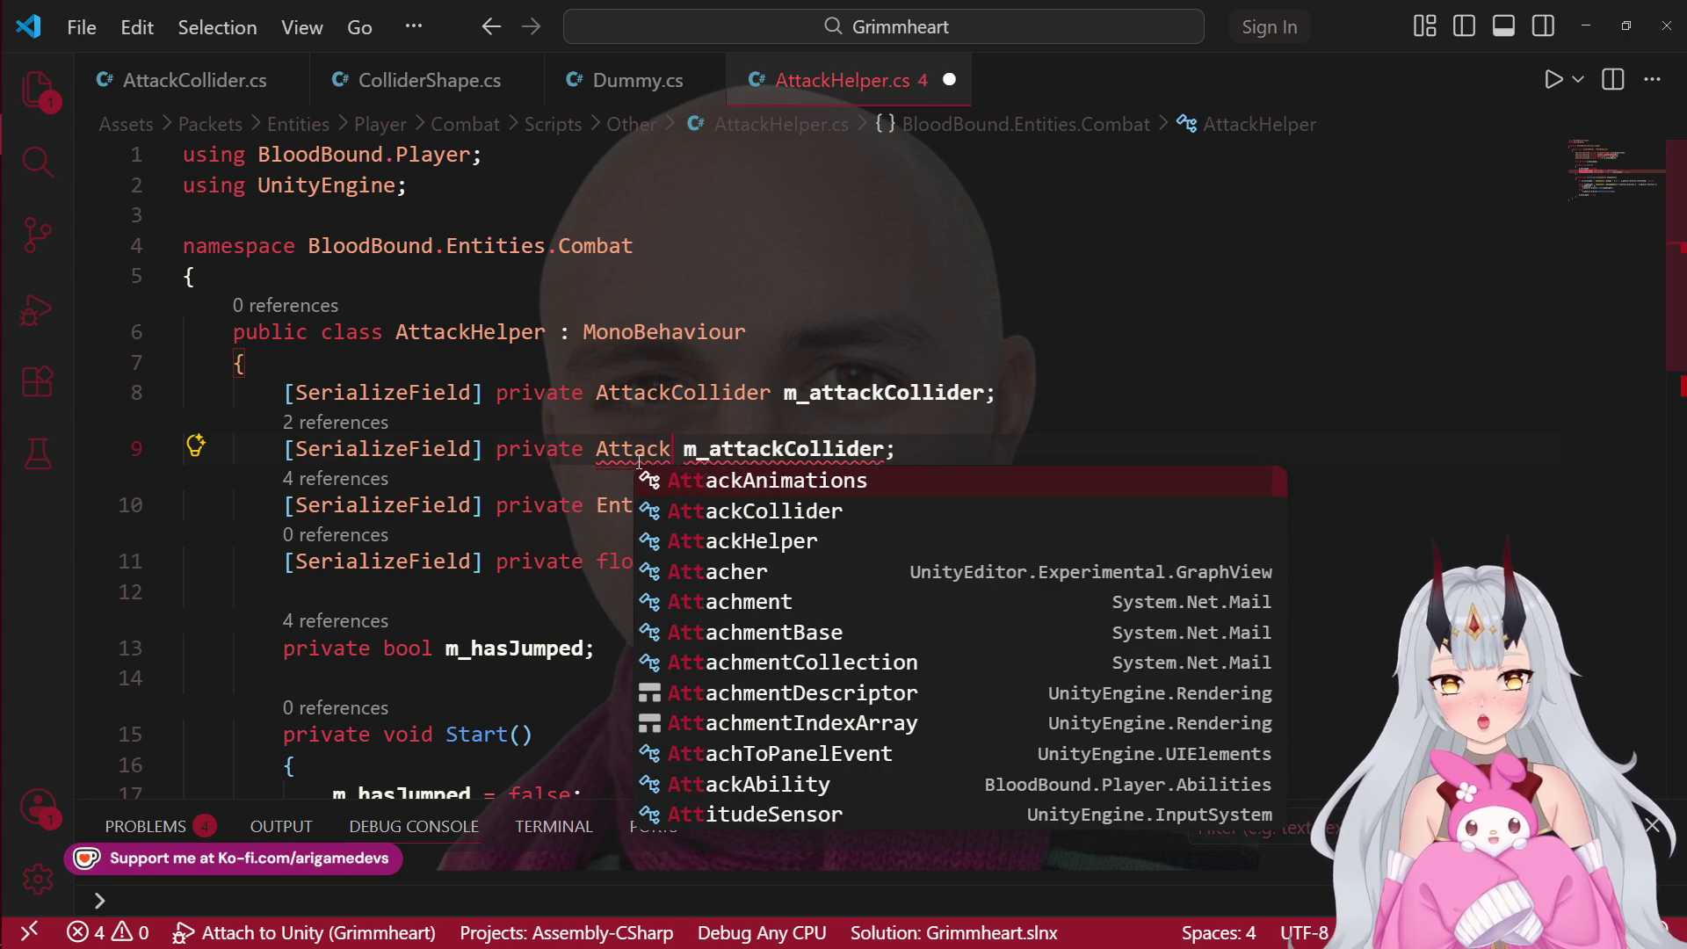
key(Down)
key(Return)
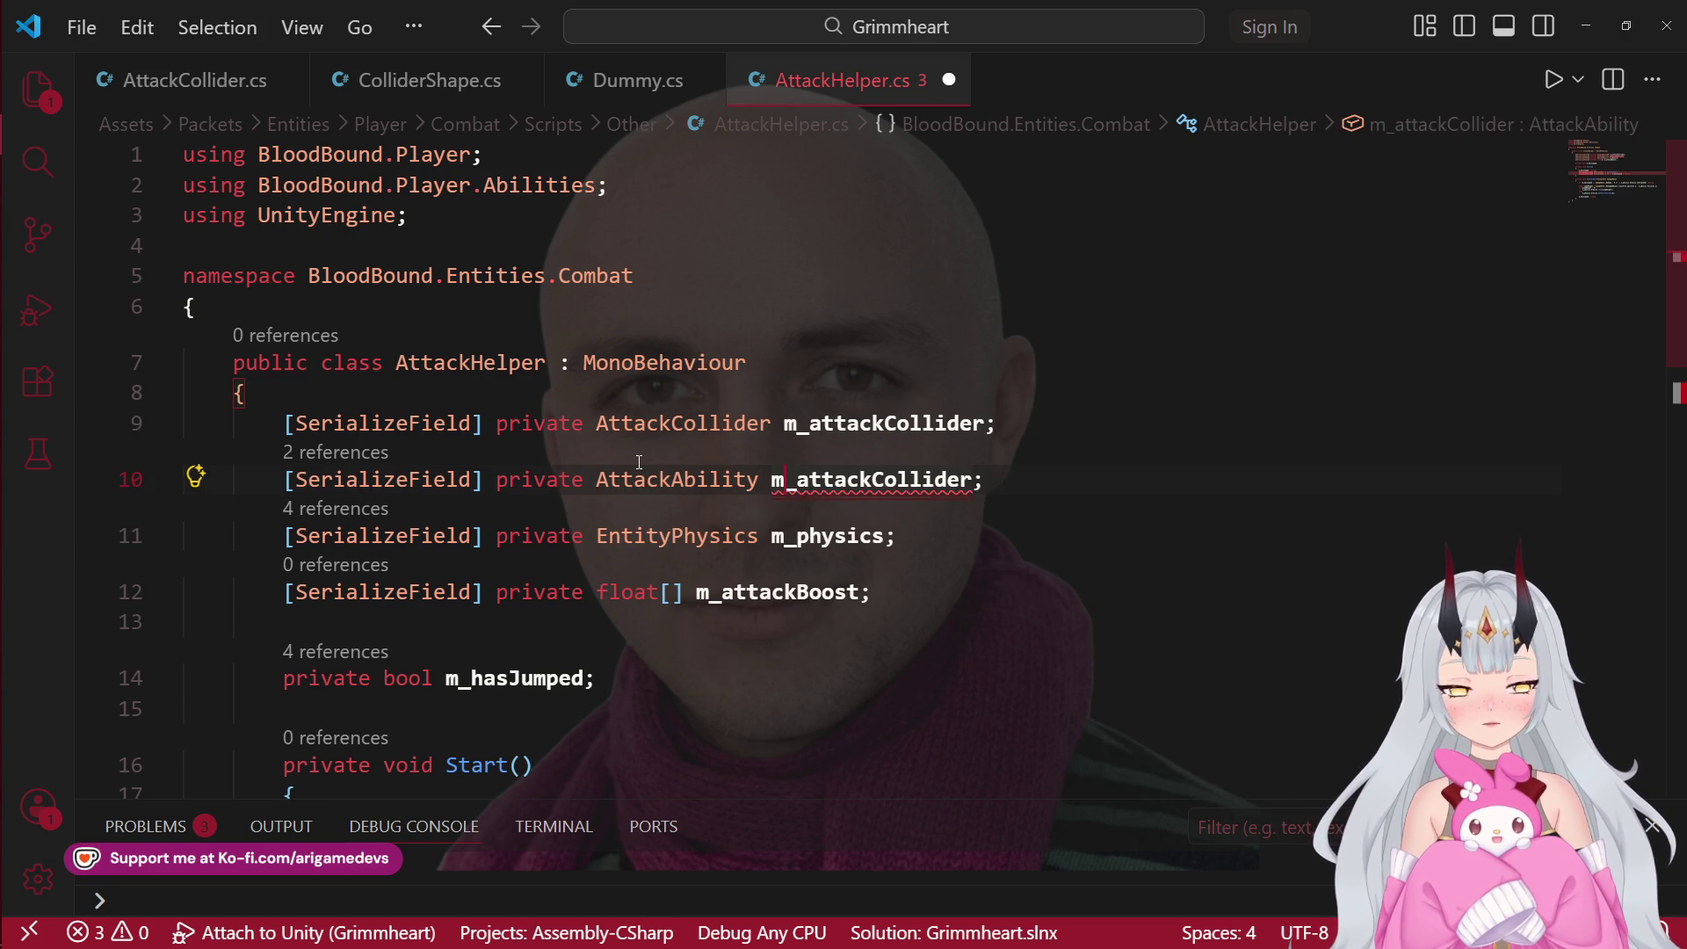
key(ctrl+Delete)
text(tackAbility)
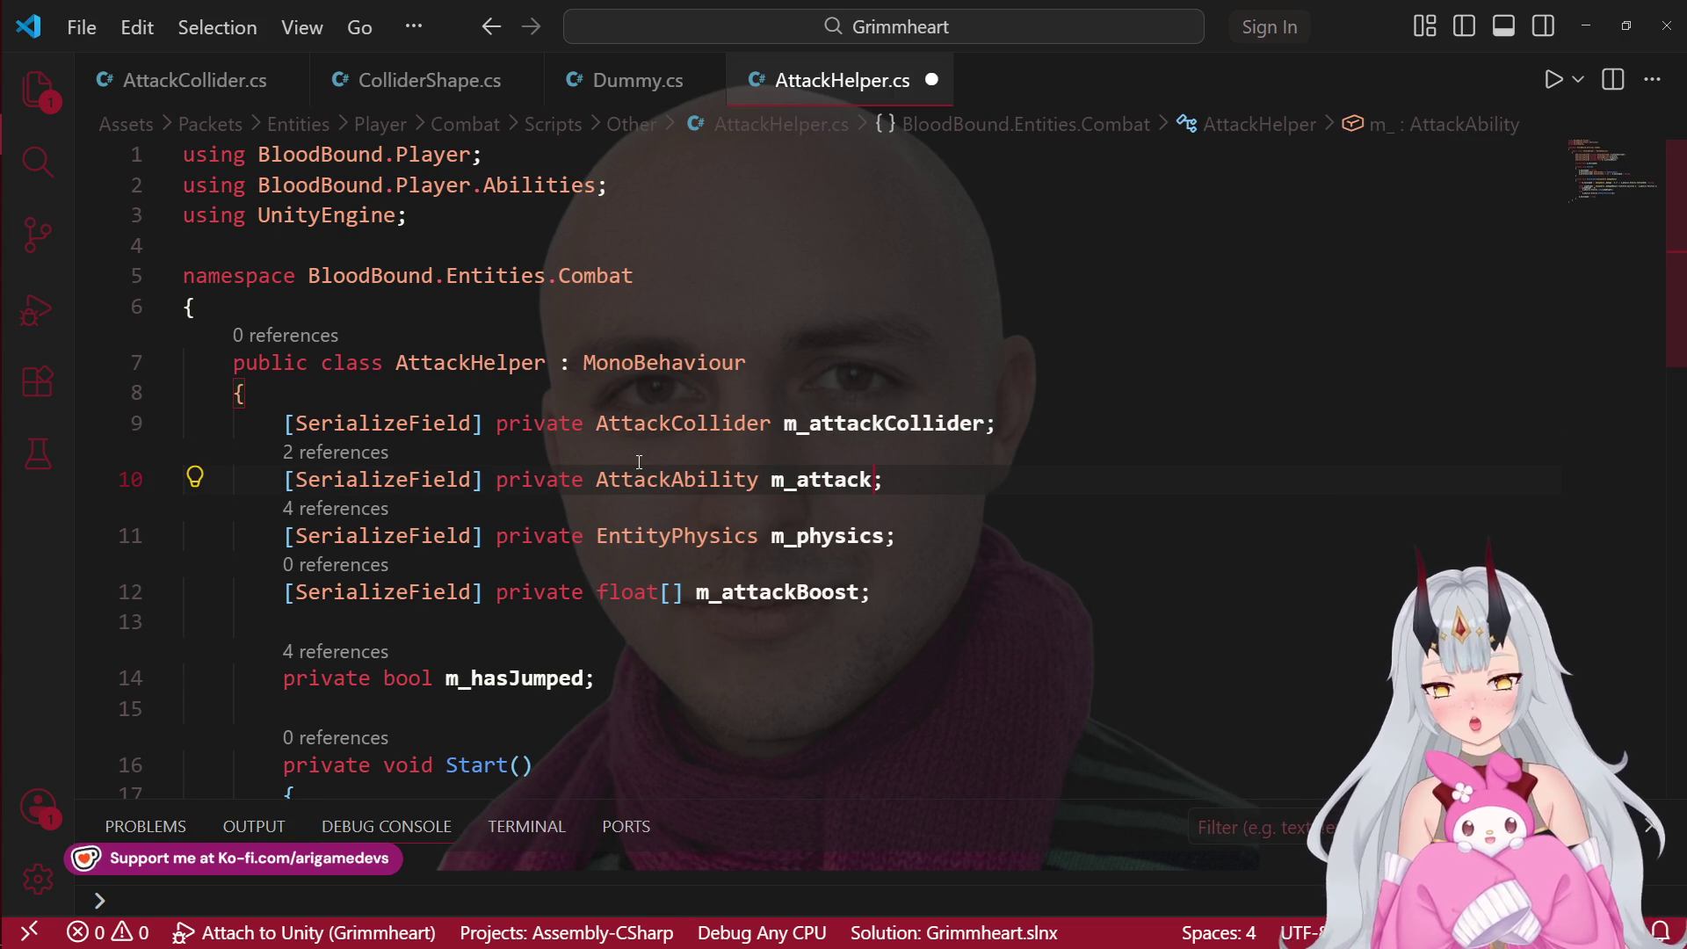
key(ctrl+s)
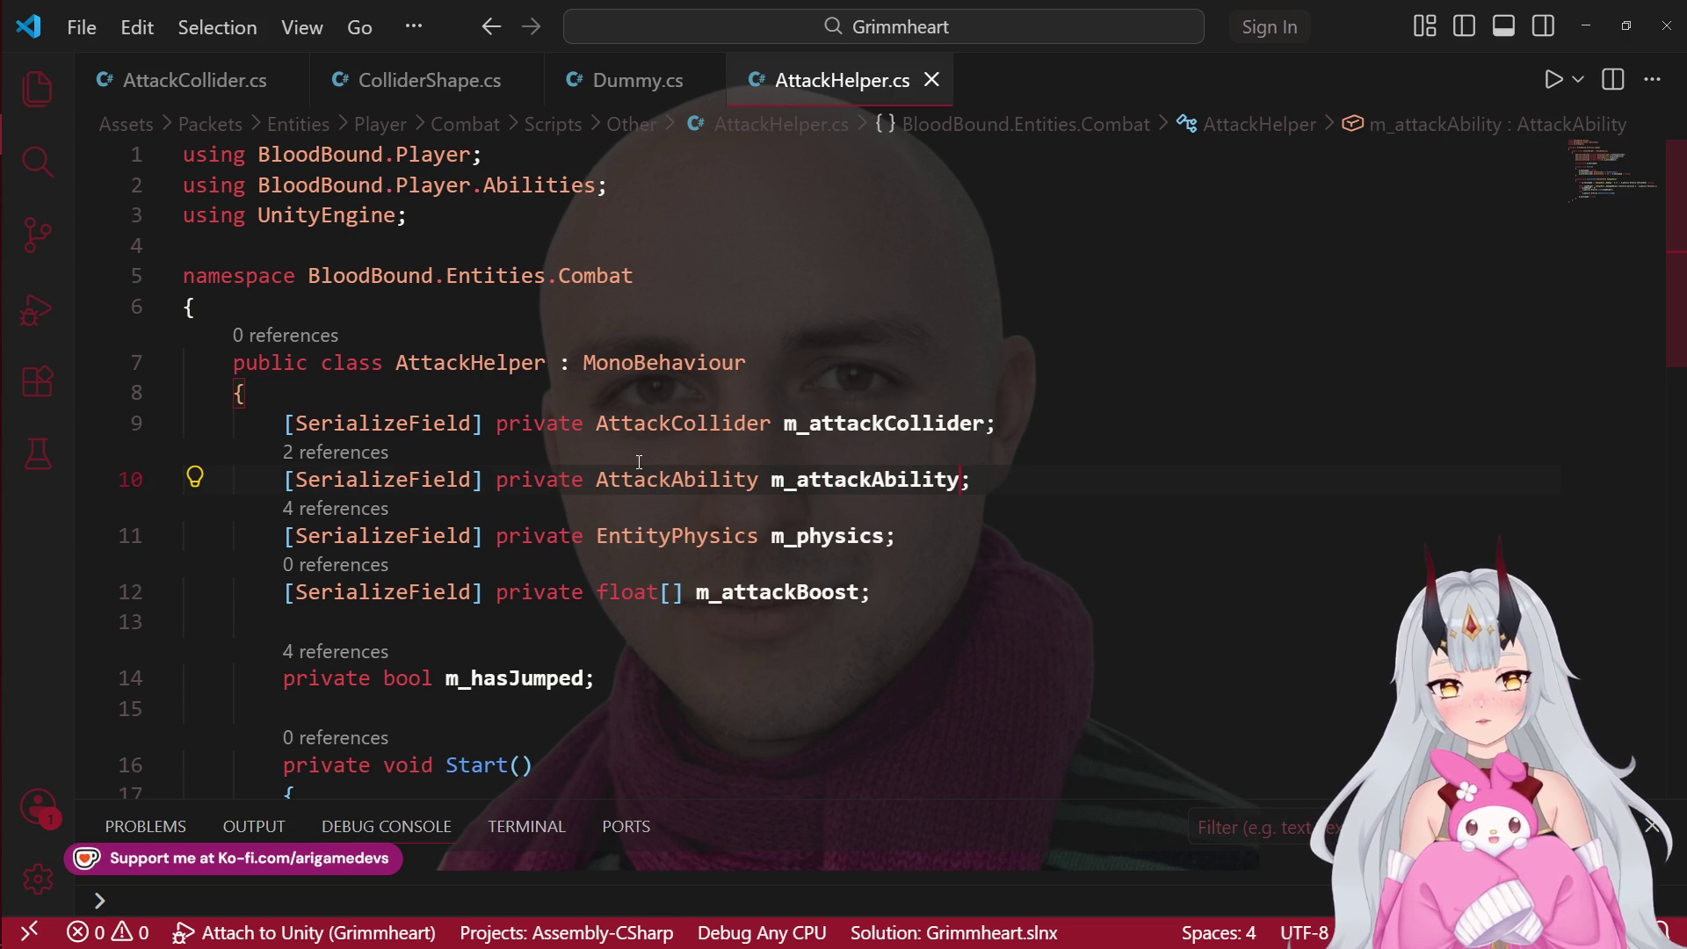
Step: Go to the AttackAbility class definition
ctrl+click(689, 479)
scroll(655, 486, down, 5)
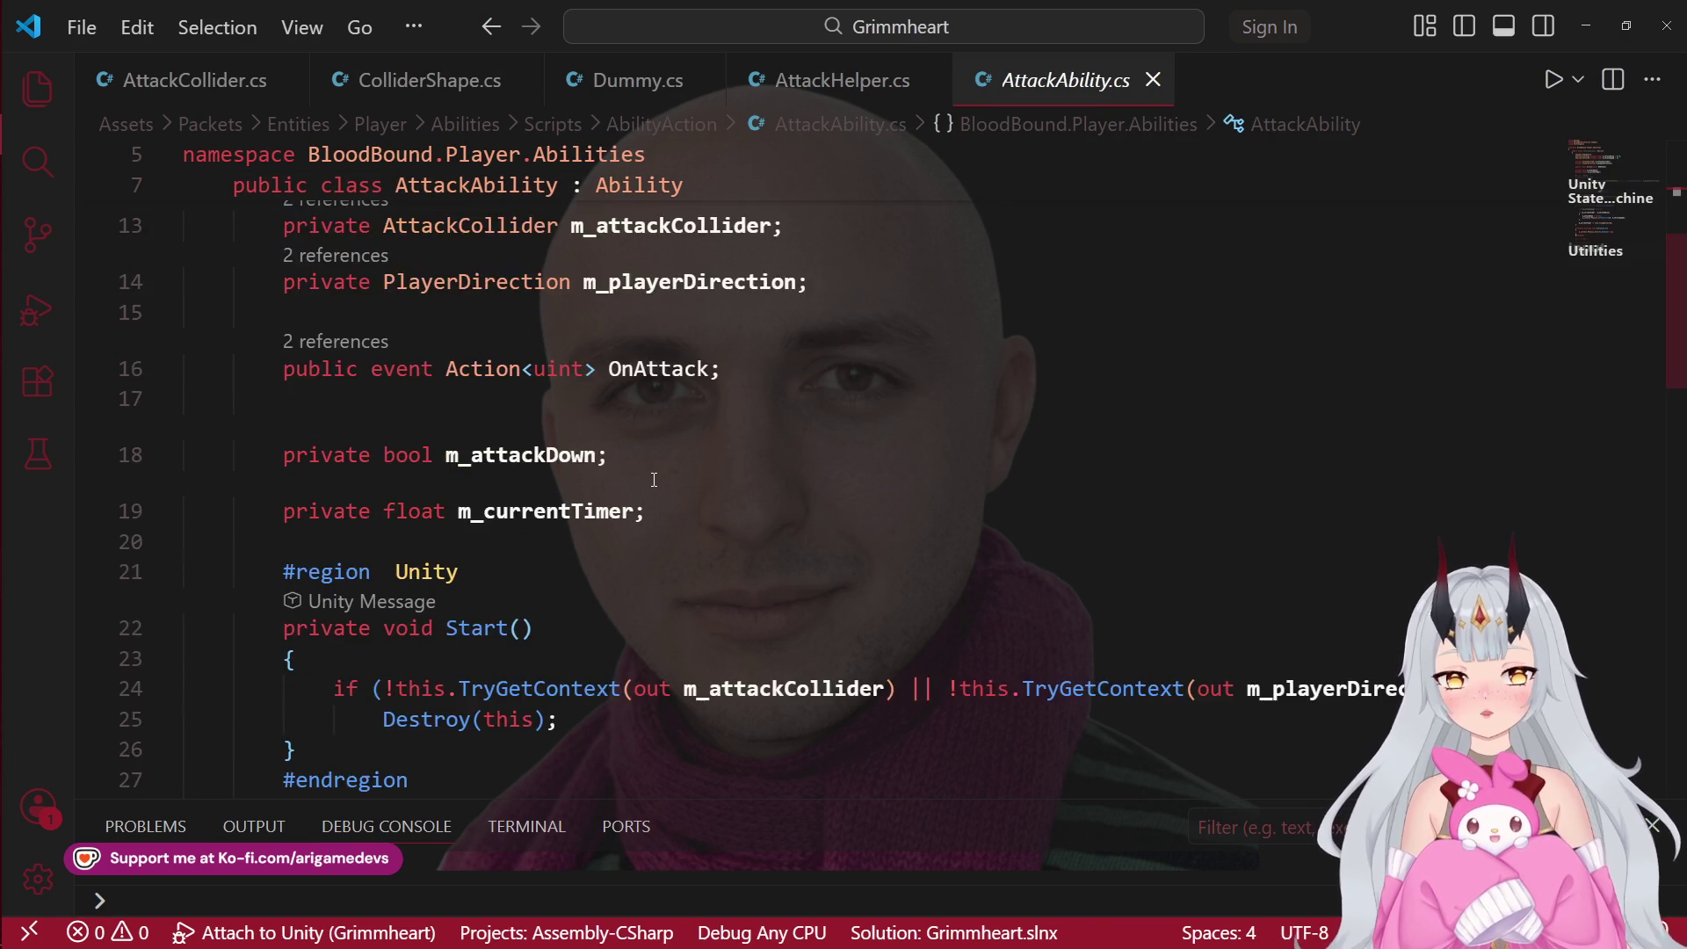
scroll(659, 492, up, 4)
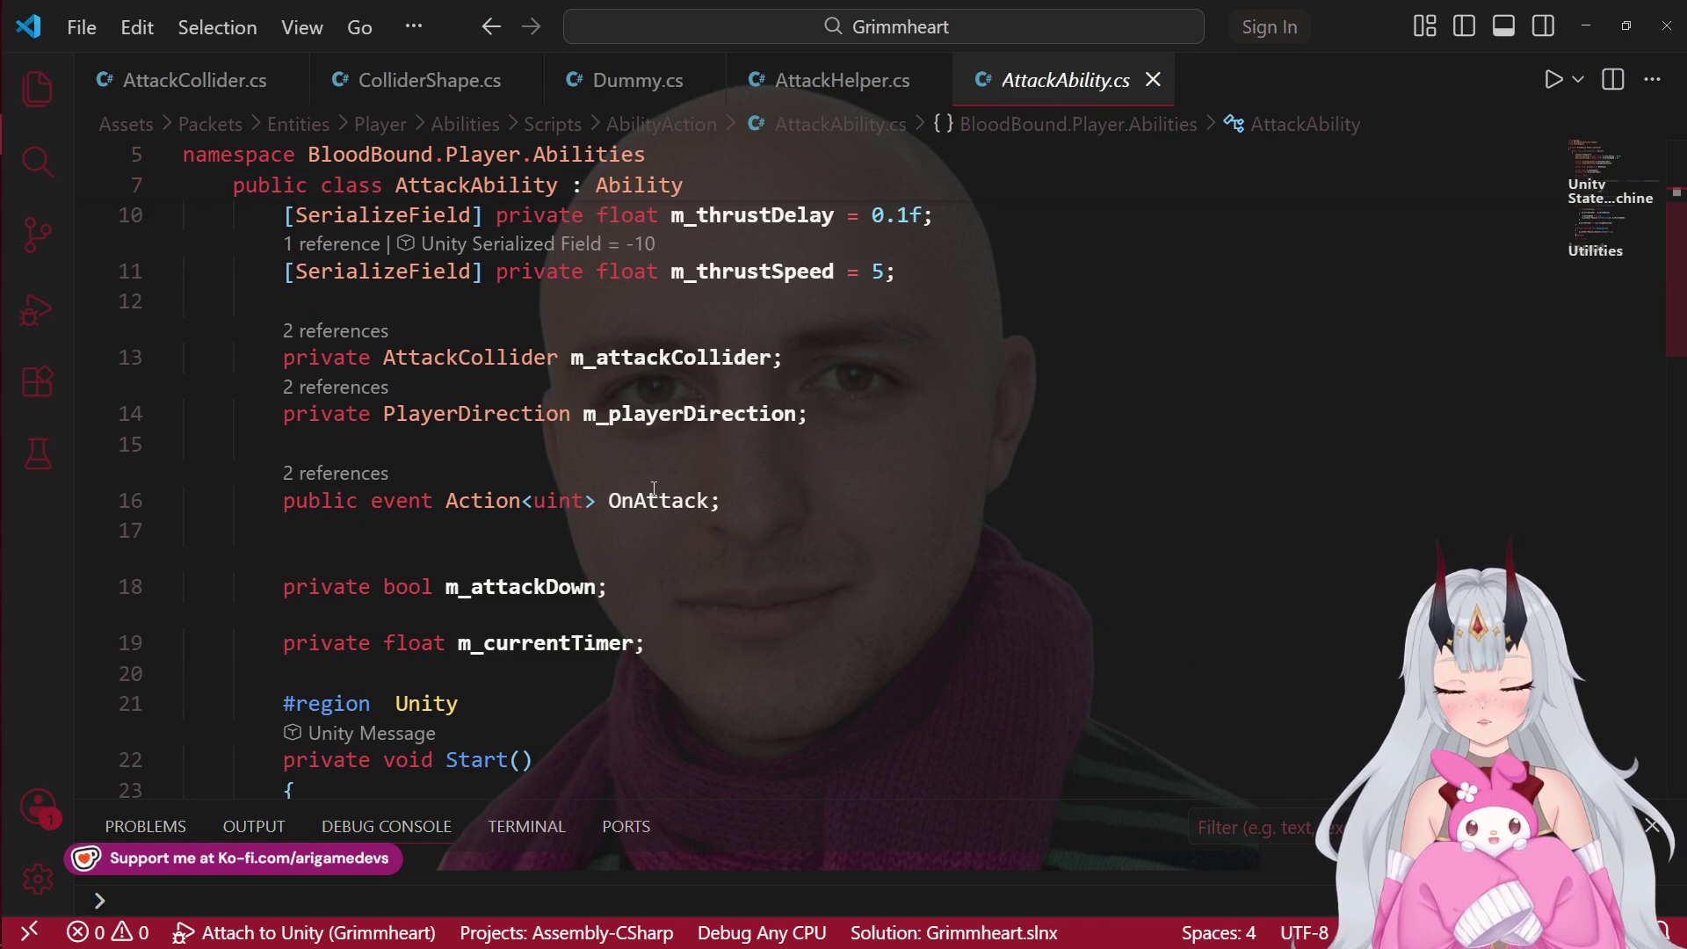
Step: Look over the OnAttack event declaration and surrounding code in AttackAbility.cs
click(654, 492)
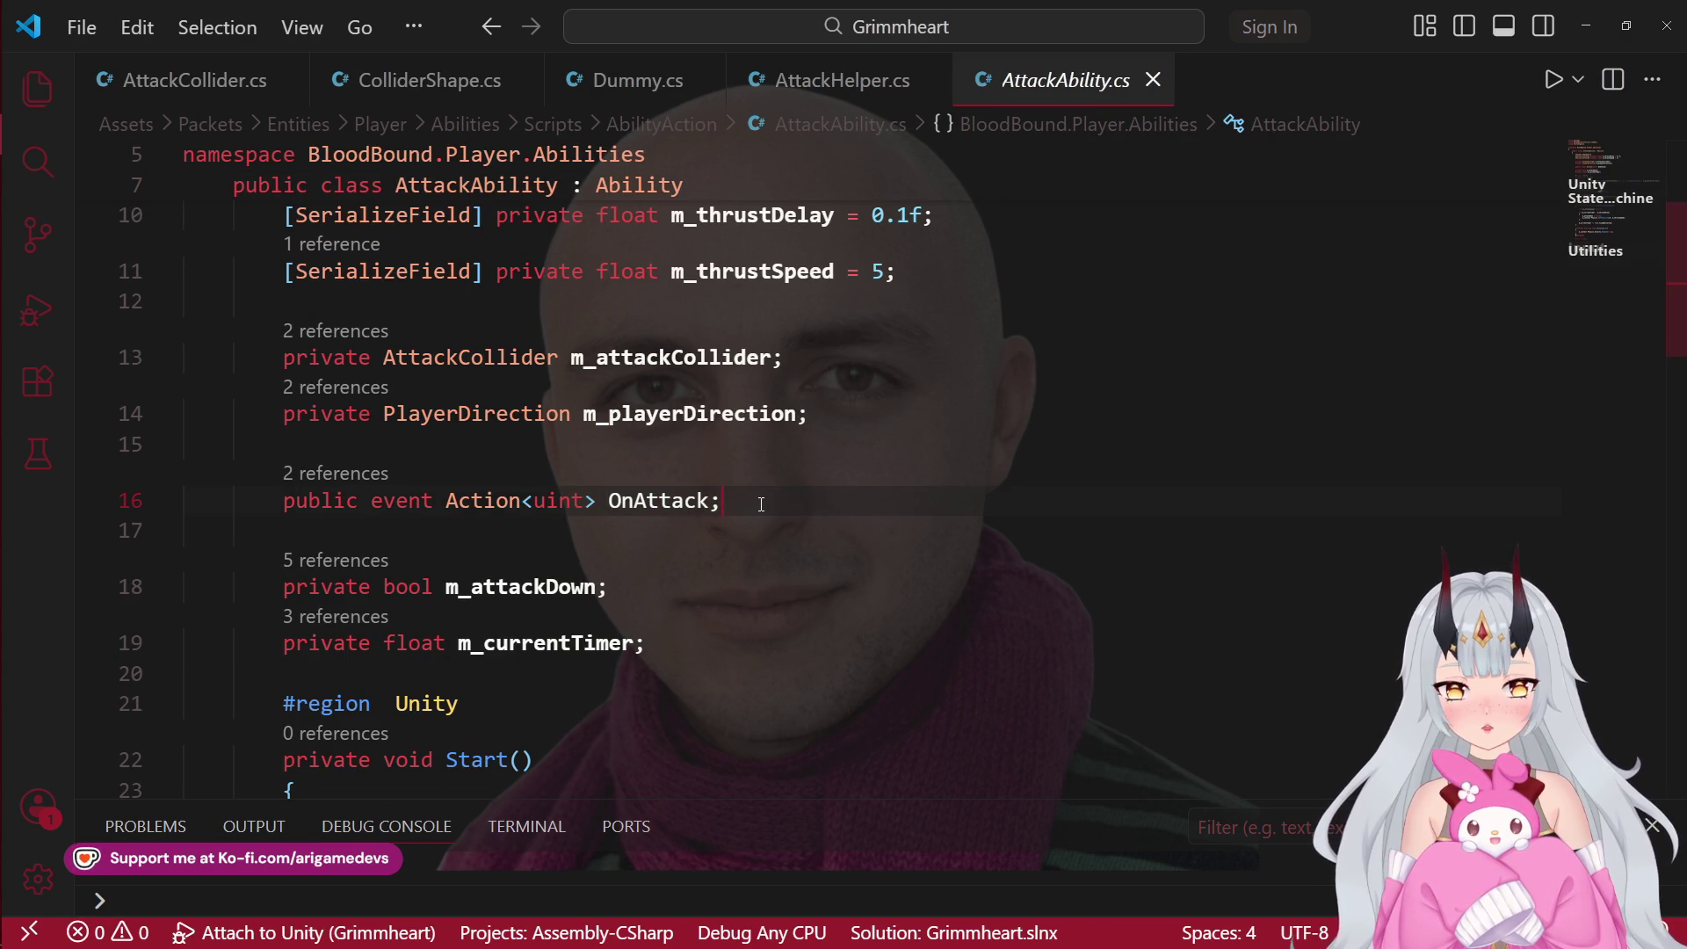
scroll(756, 504, up, 1)
scroll(764, 493, down, 5)
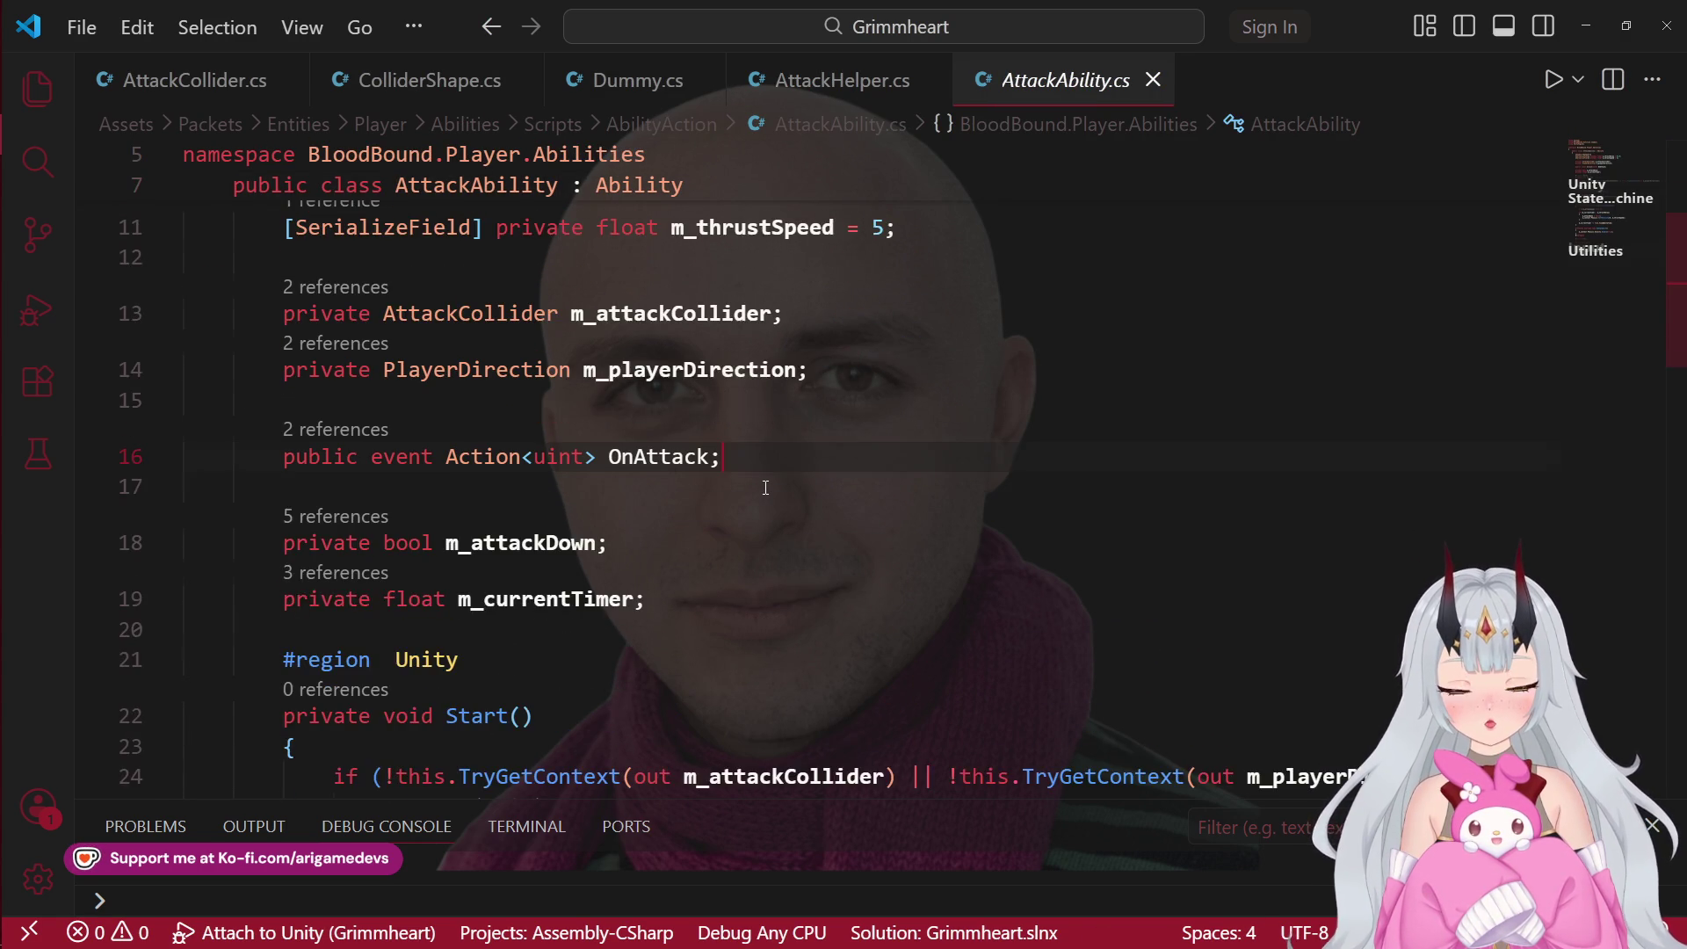
scroll(774, 491, up, 4)
scroll(774, 492, up, 1)
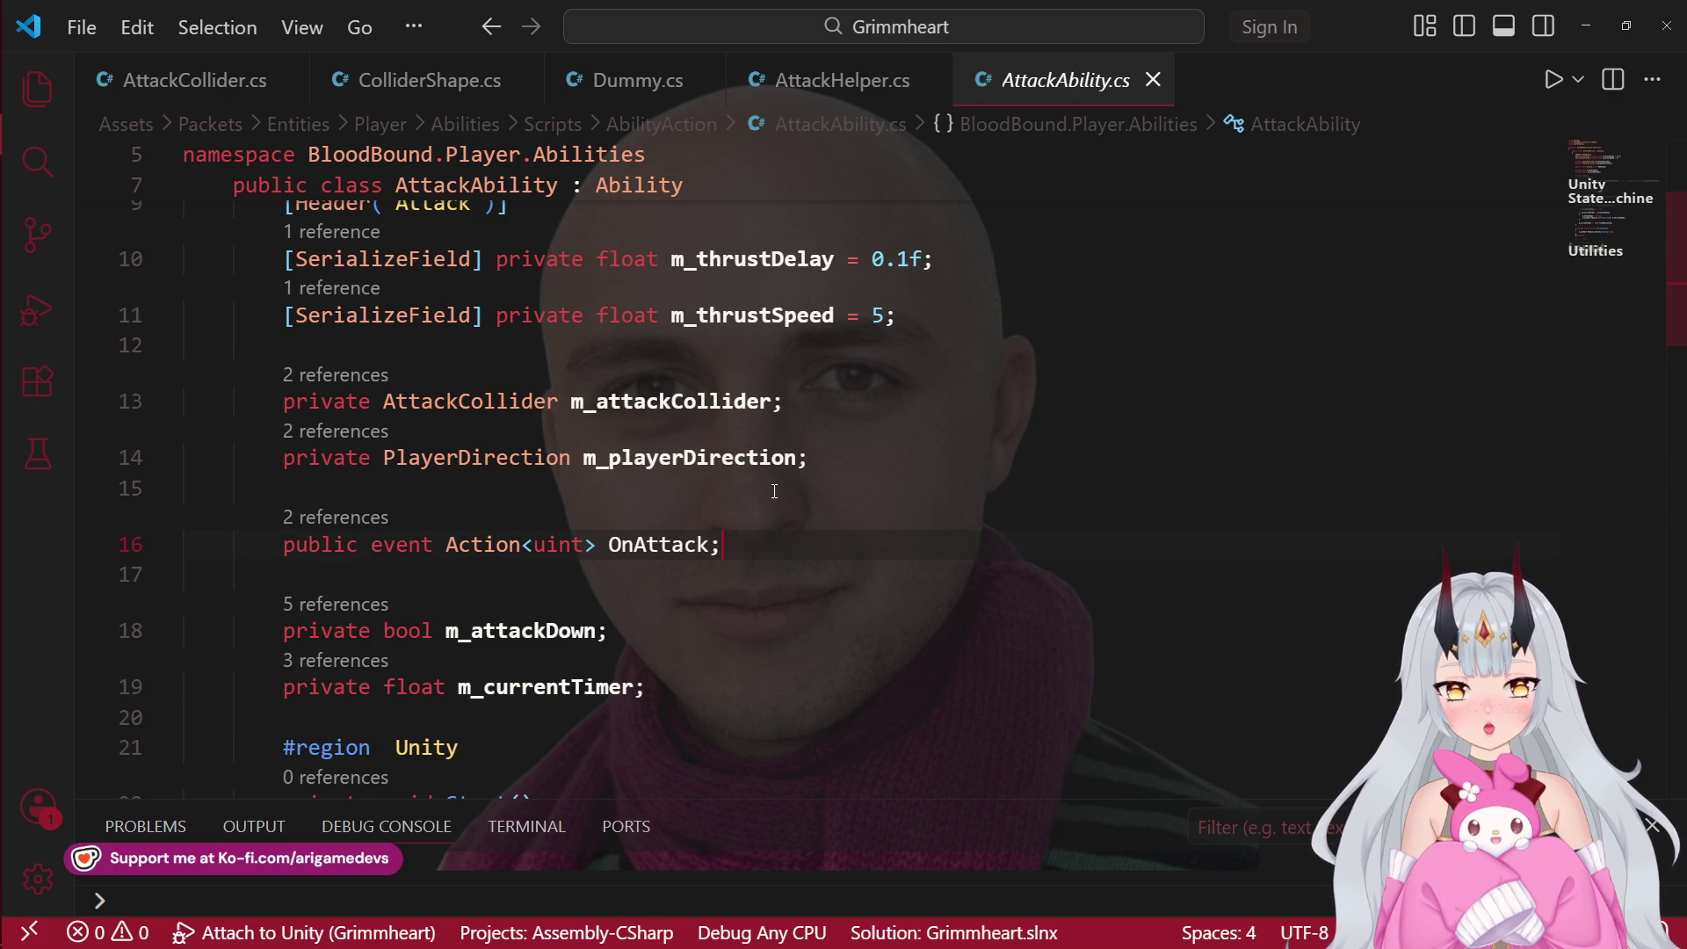
scroll(775, 491, up, 3)
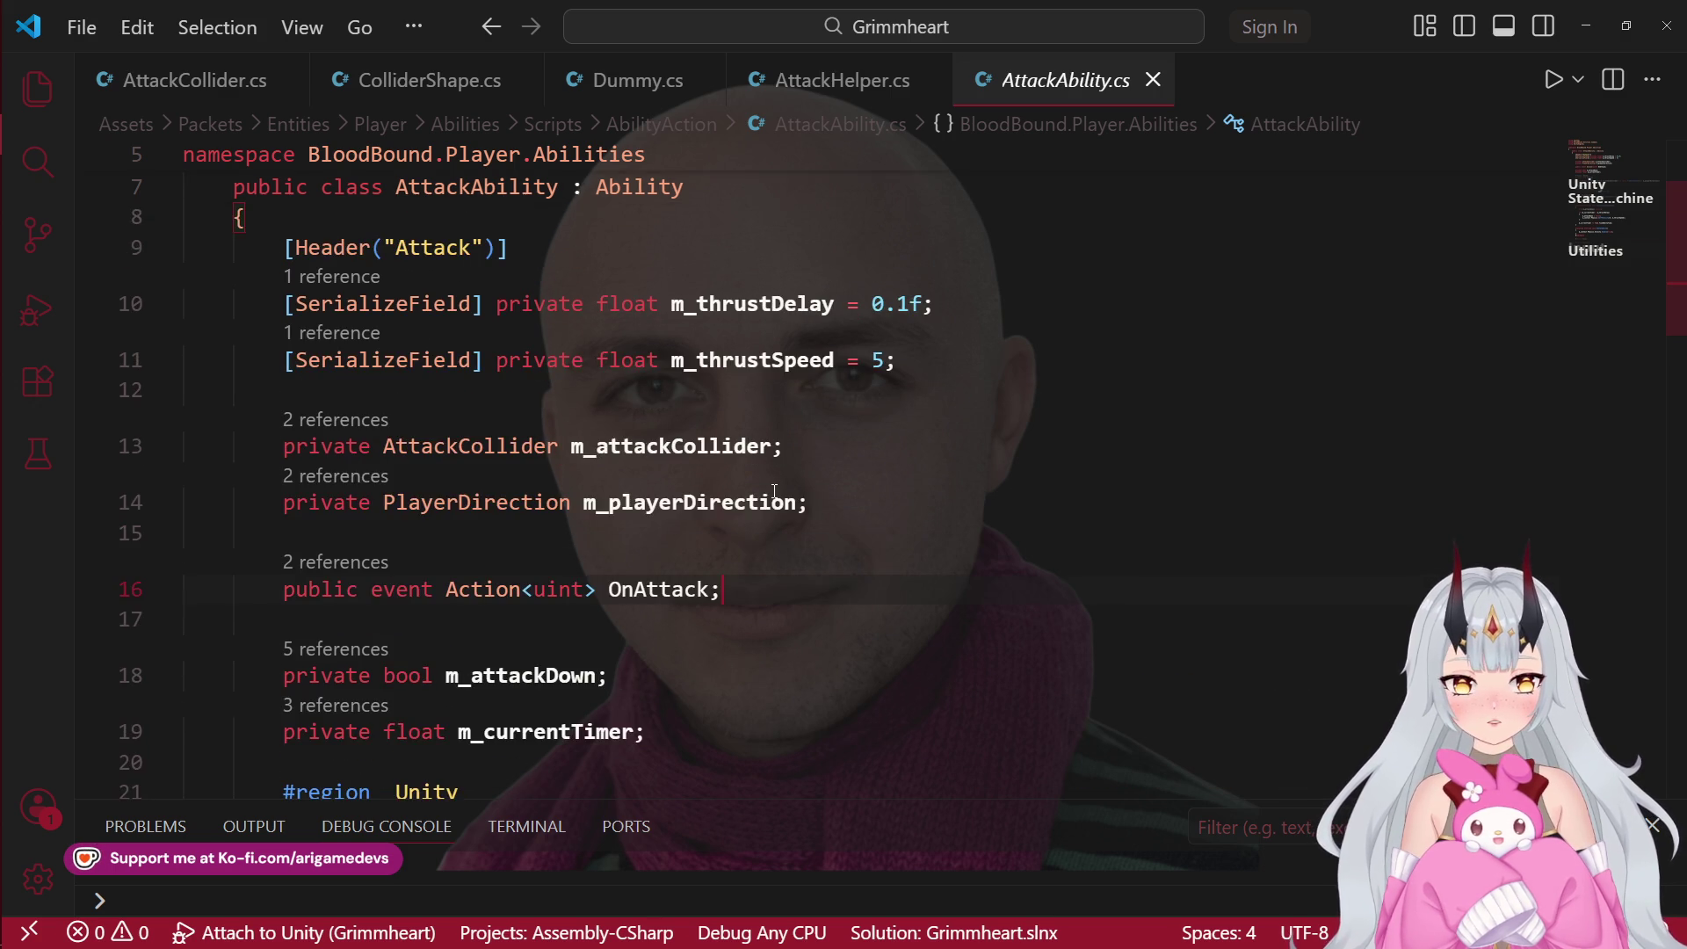
scroll(783, 510, down, 8)
scroll(787, 531, down, 10)
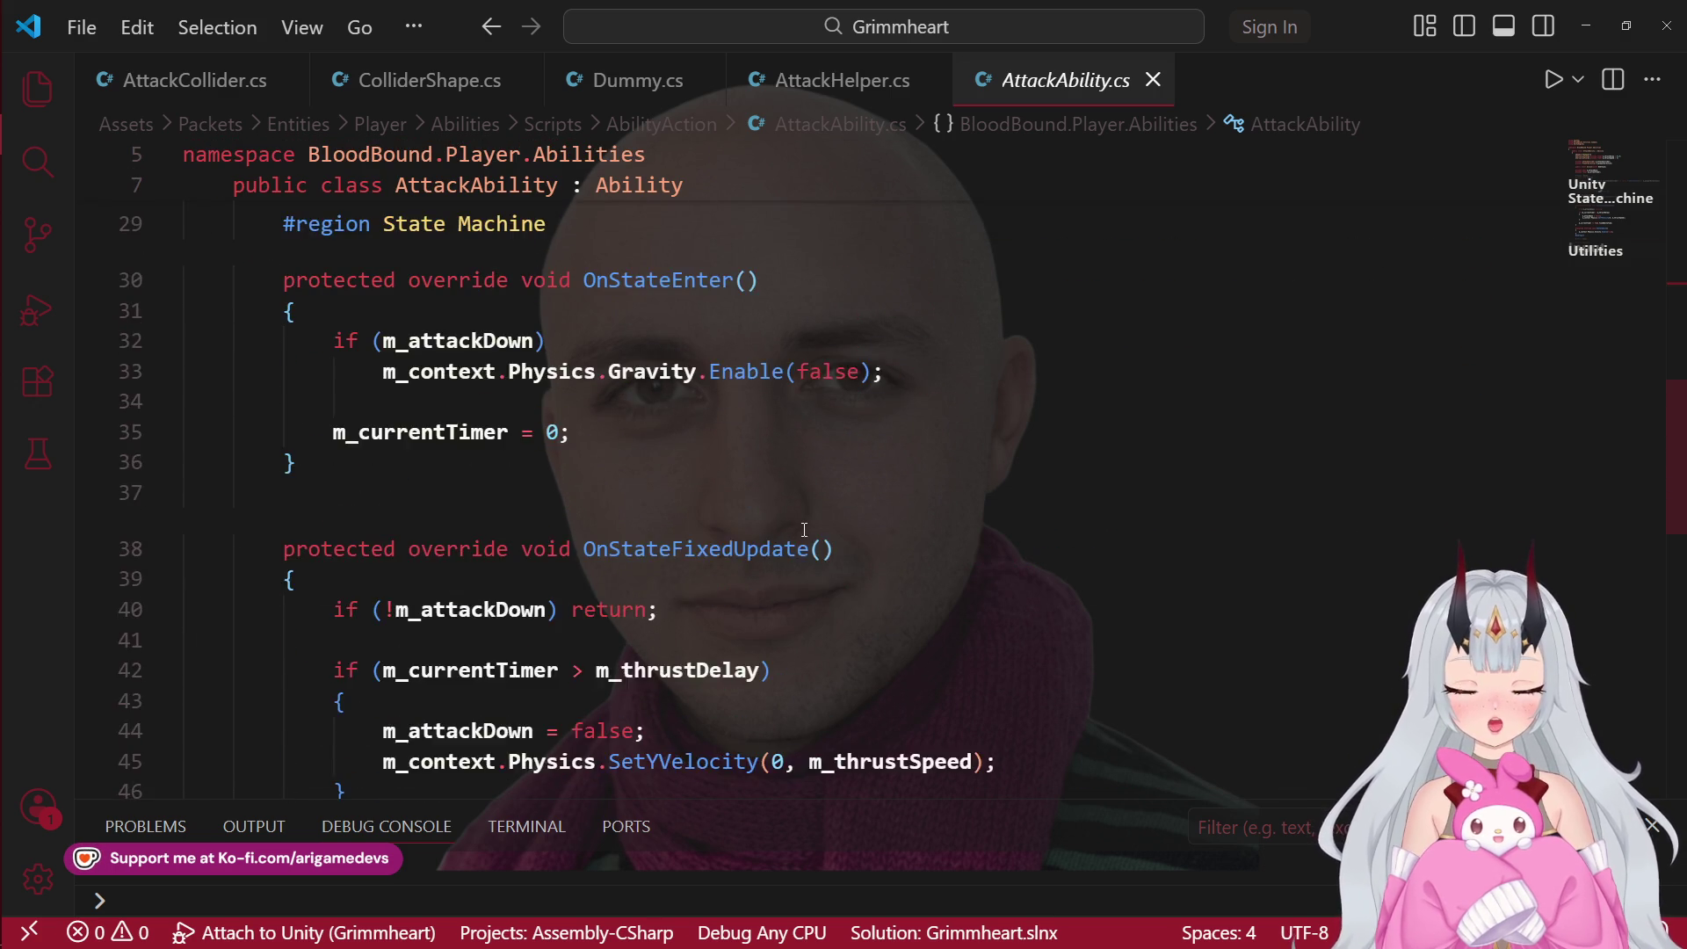
scroll(804, 530, down, 2)
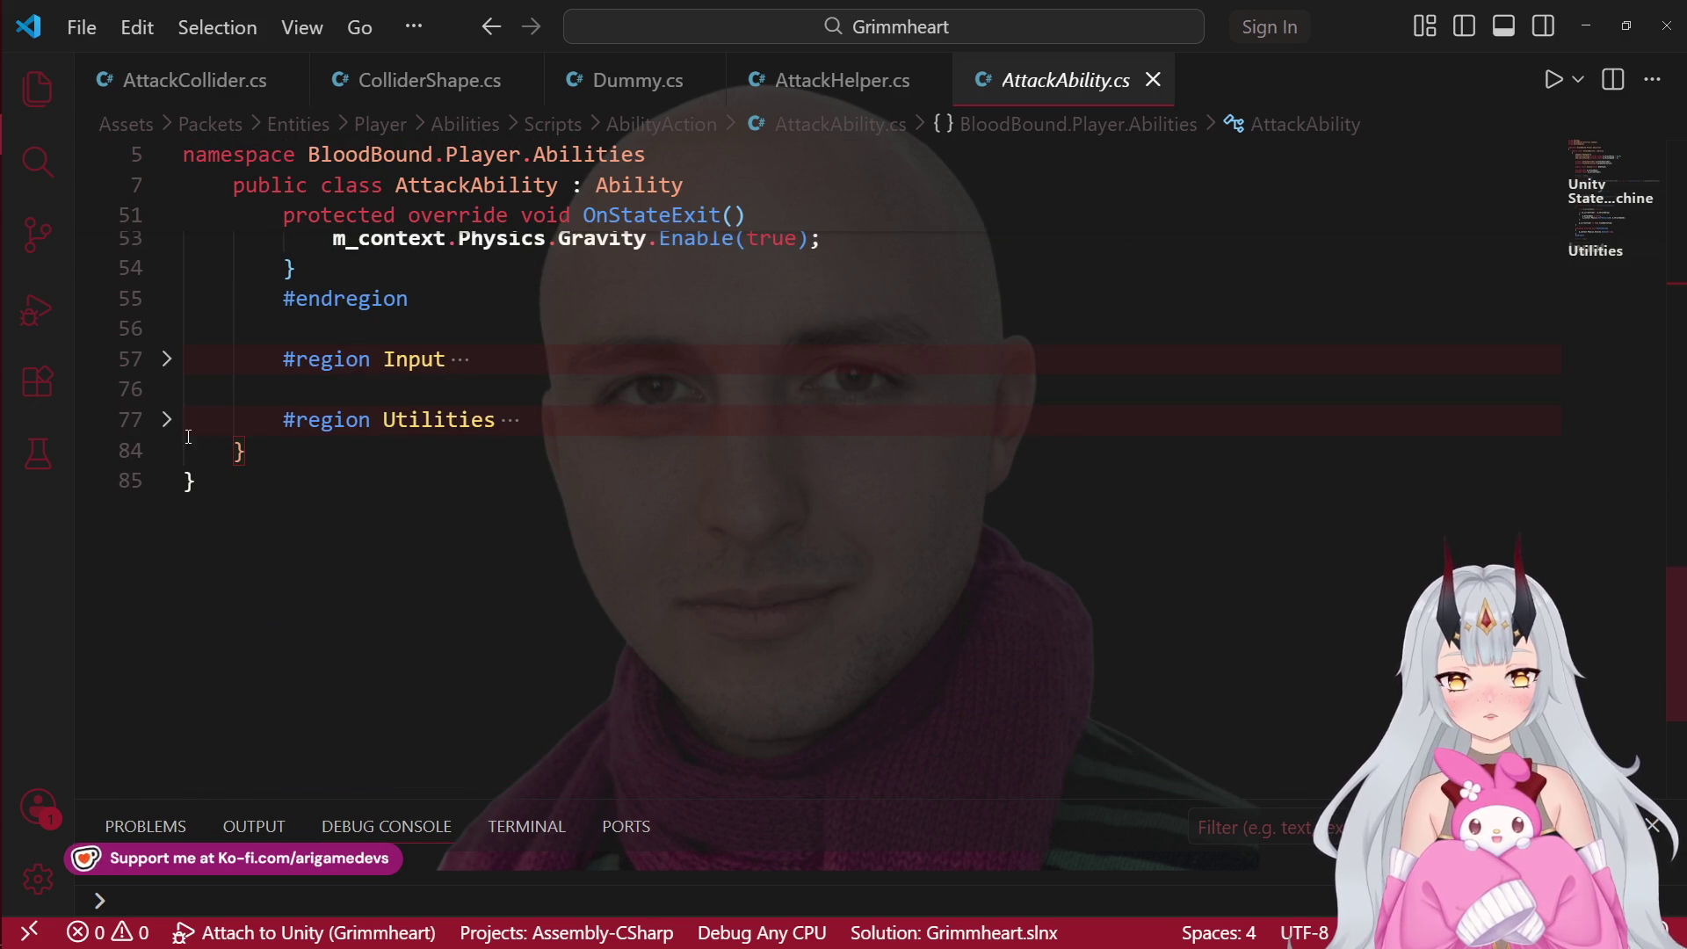
Step: Expand the Input region and the OnActionExecuted method body
click(161, 422)
click(161, 423)
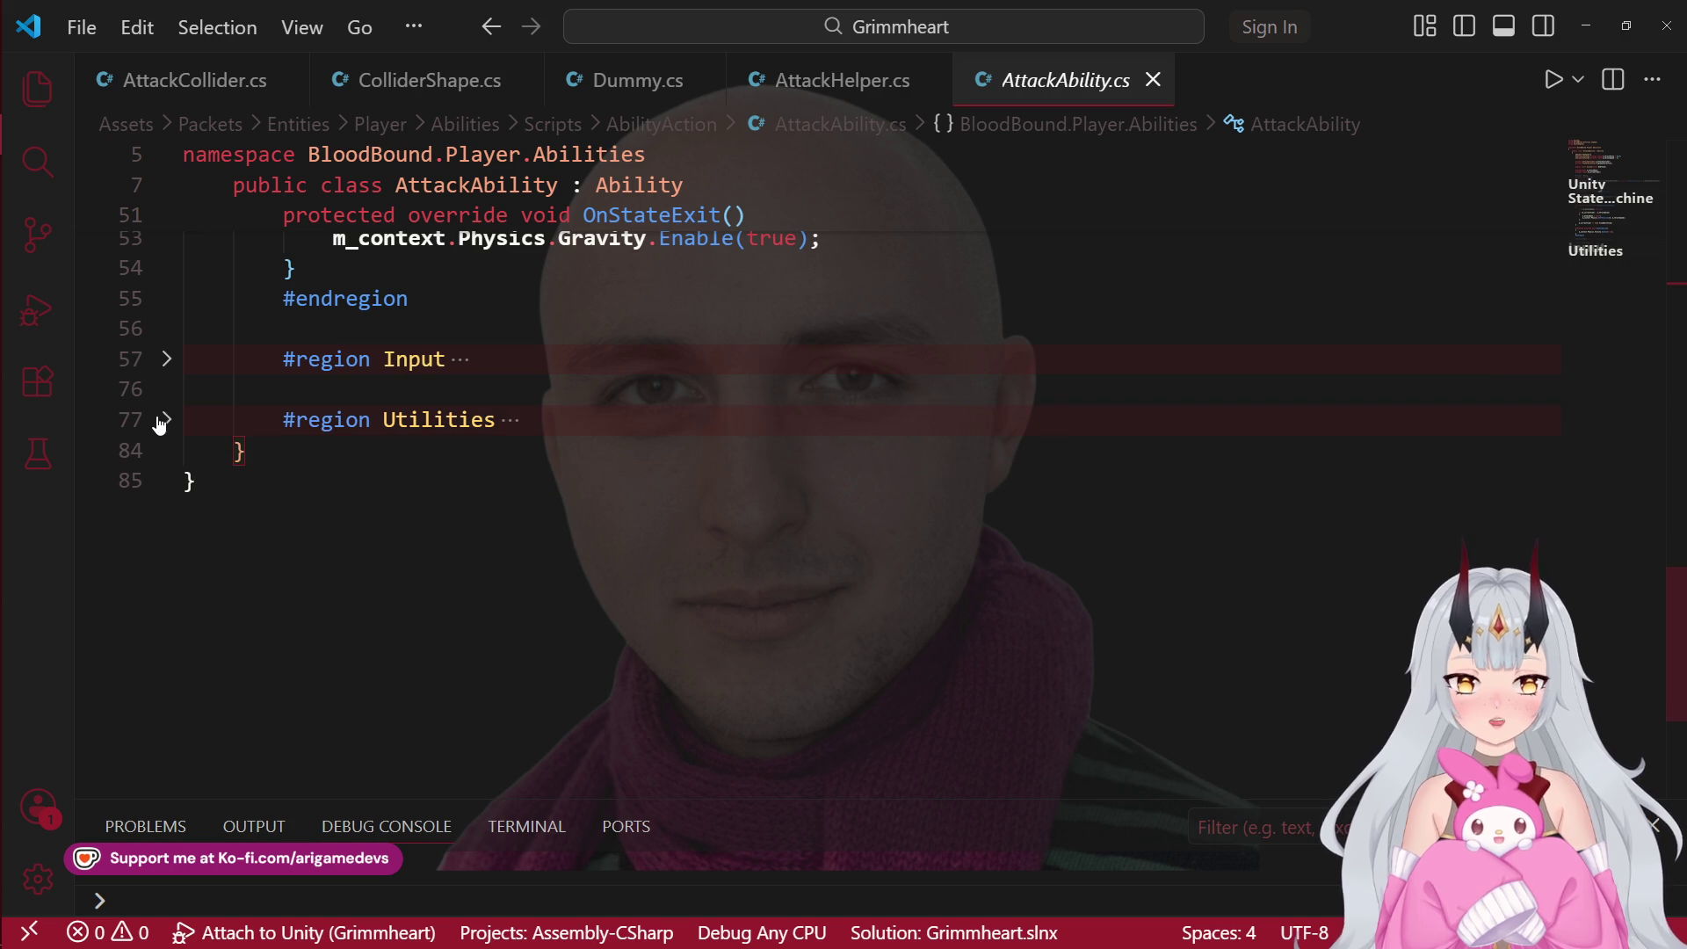
click(166, 360)
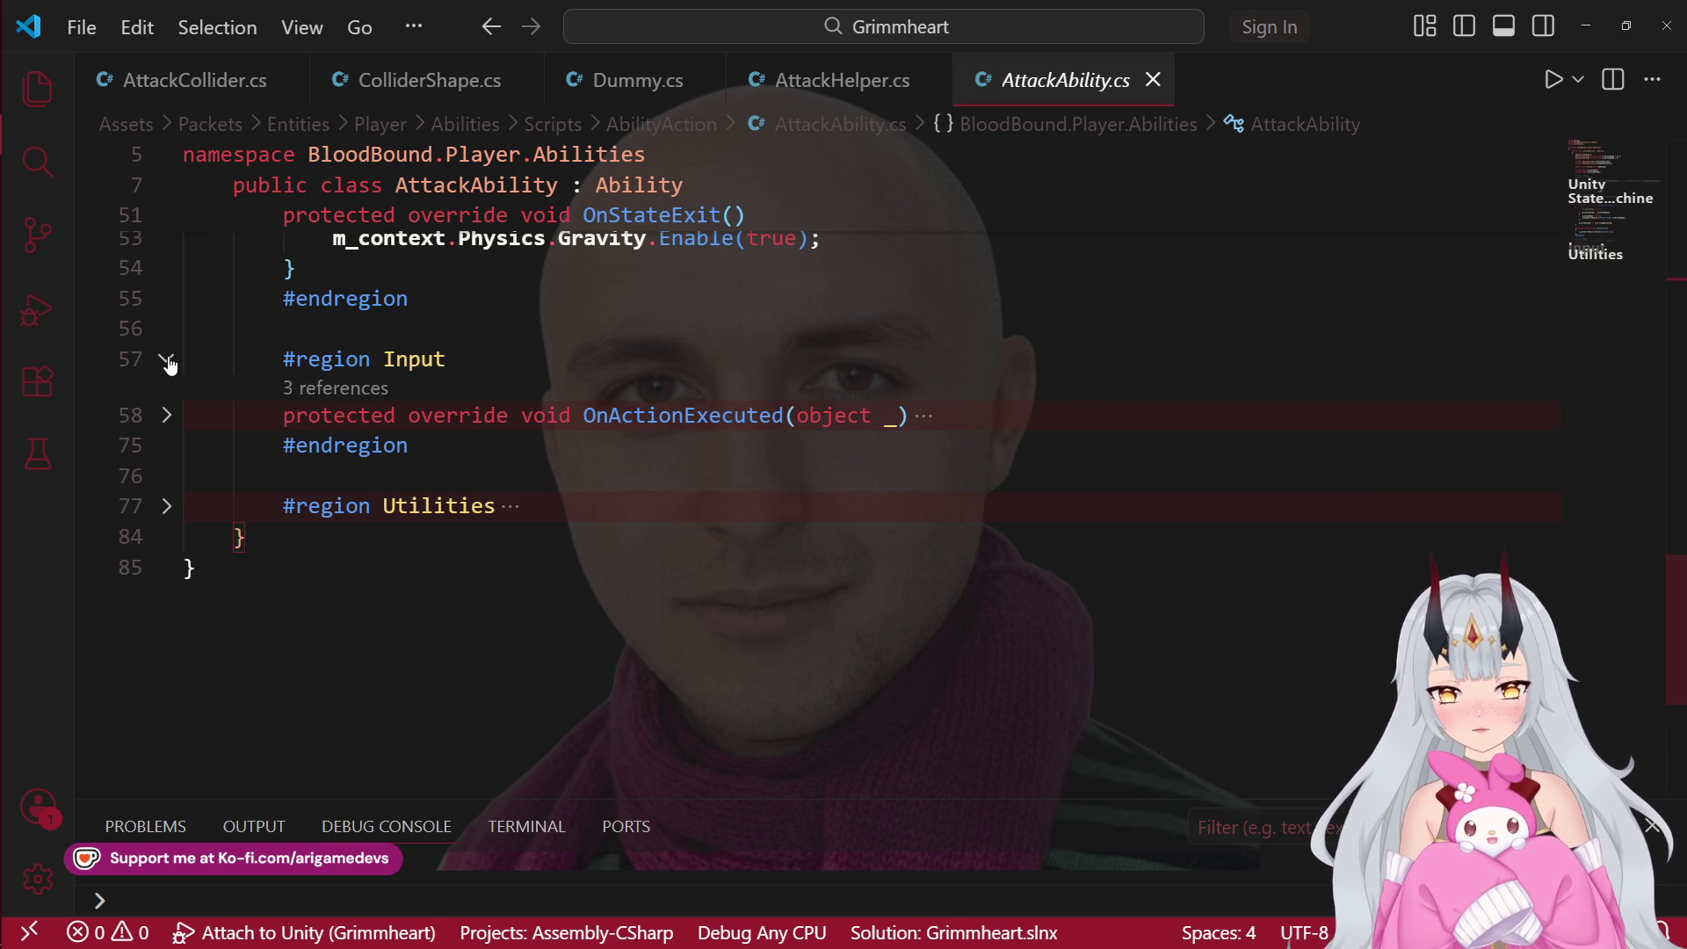
click(167, 417)
scroll(552, 485, down, 4)
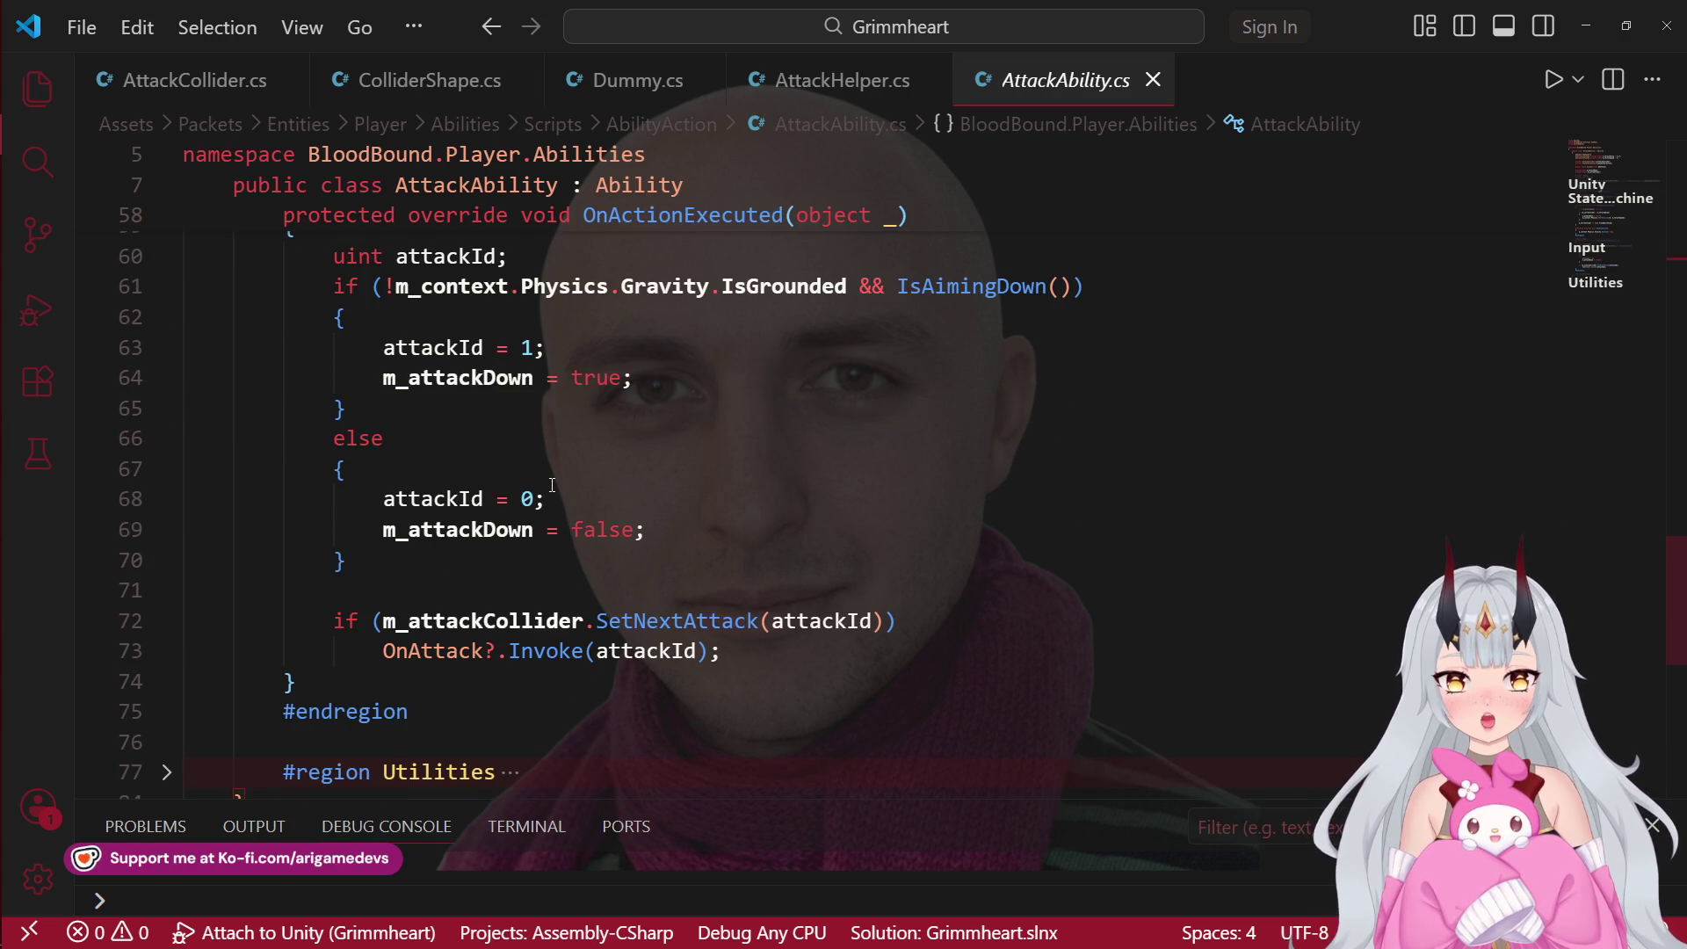
scroll(552, 485, up, 15)
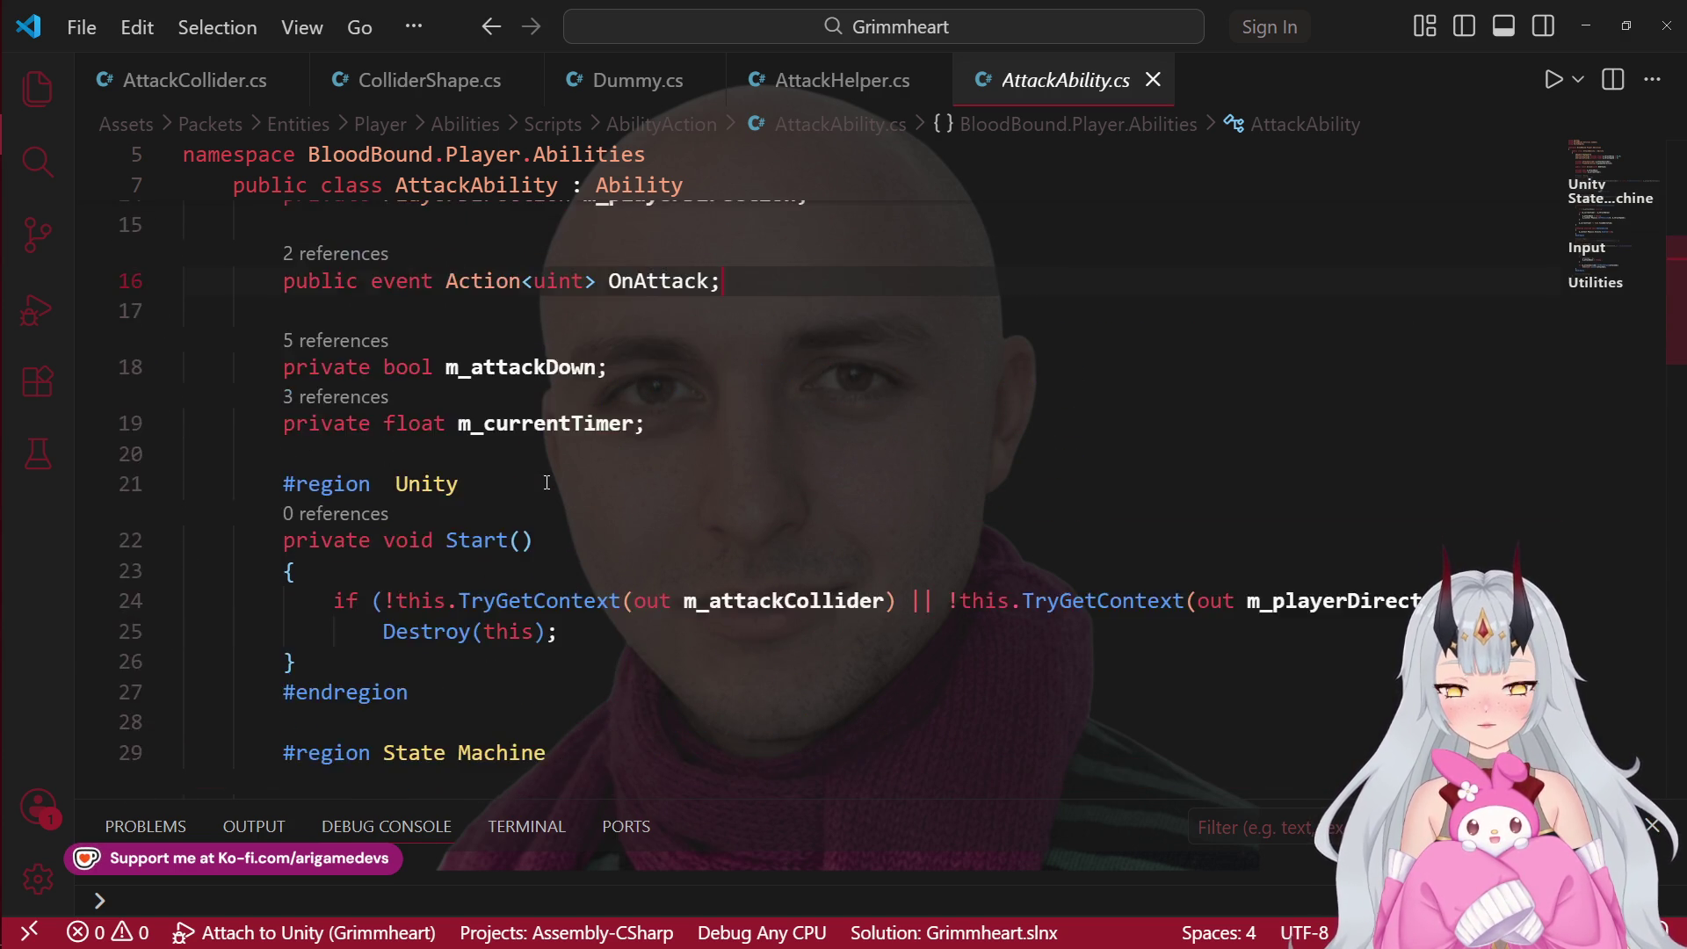
scroll(547, 483, up, 3)
scroll(527, 505, down, 1)
click(509, 522)
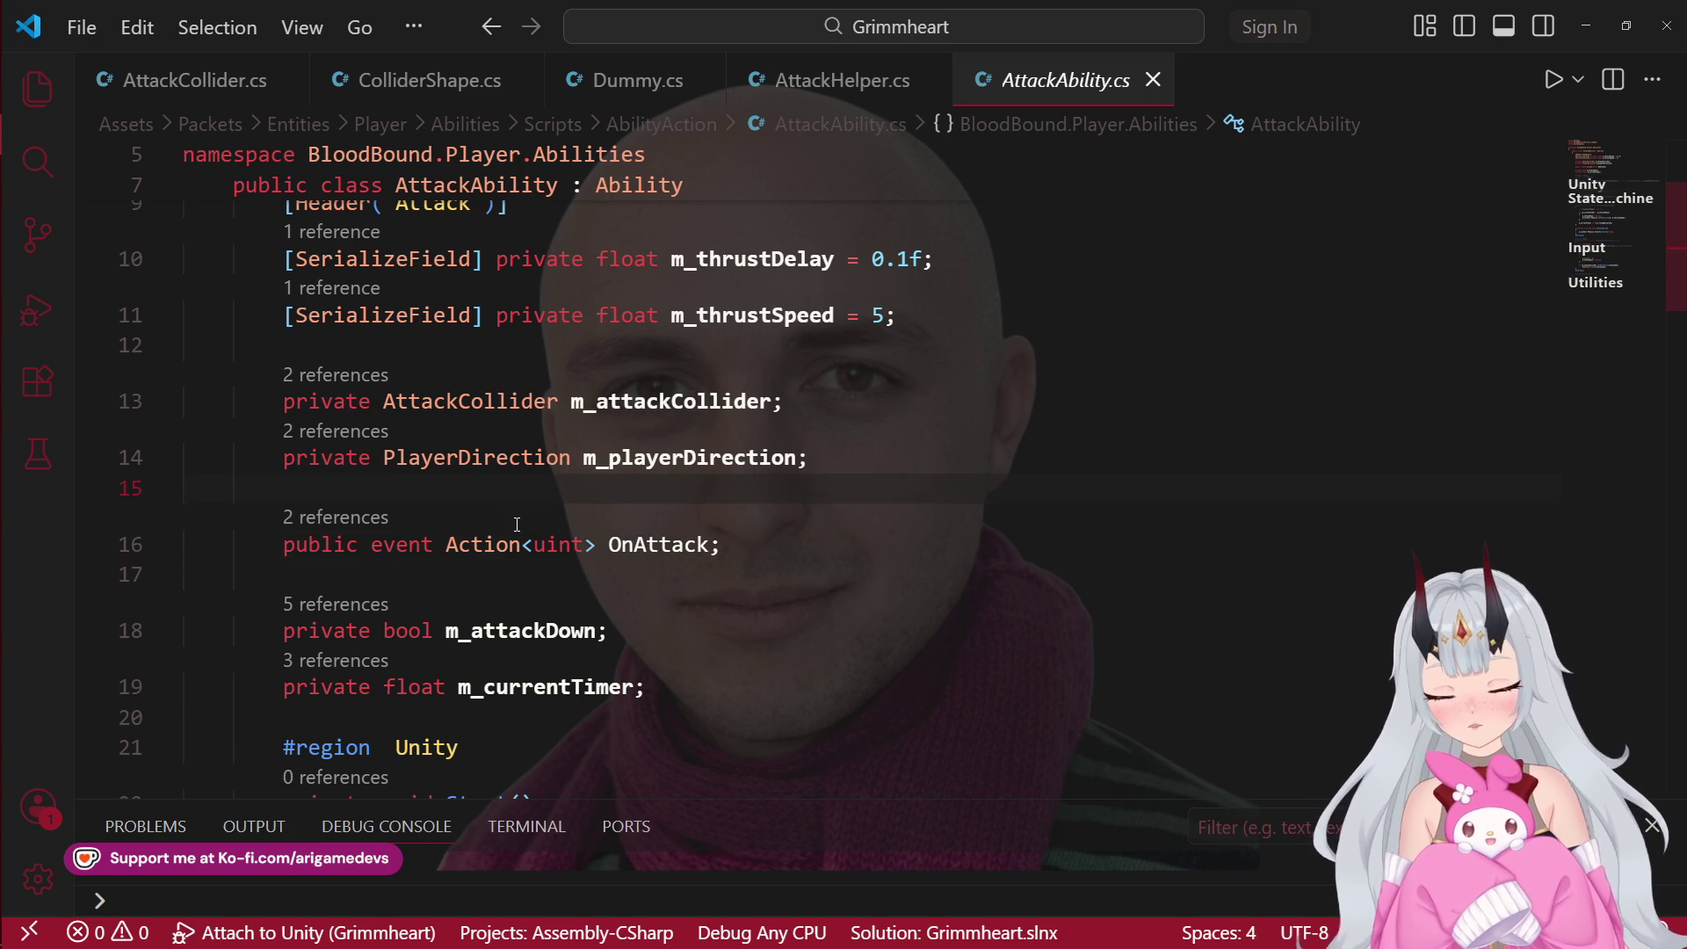
Step: Start a new public declaration line above the OnAttack event
key(Return)
text(public)
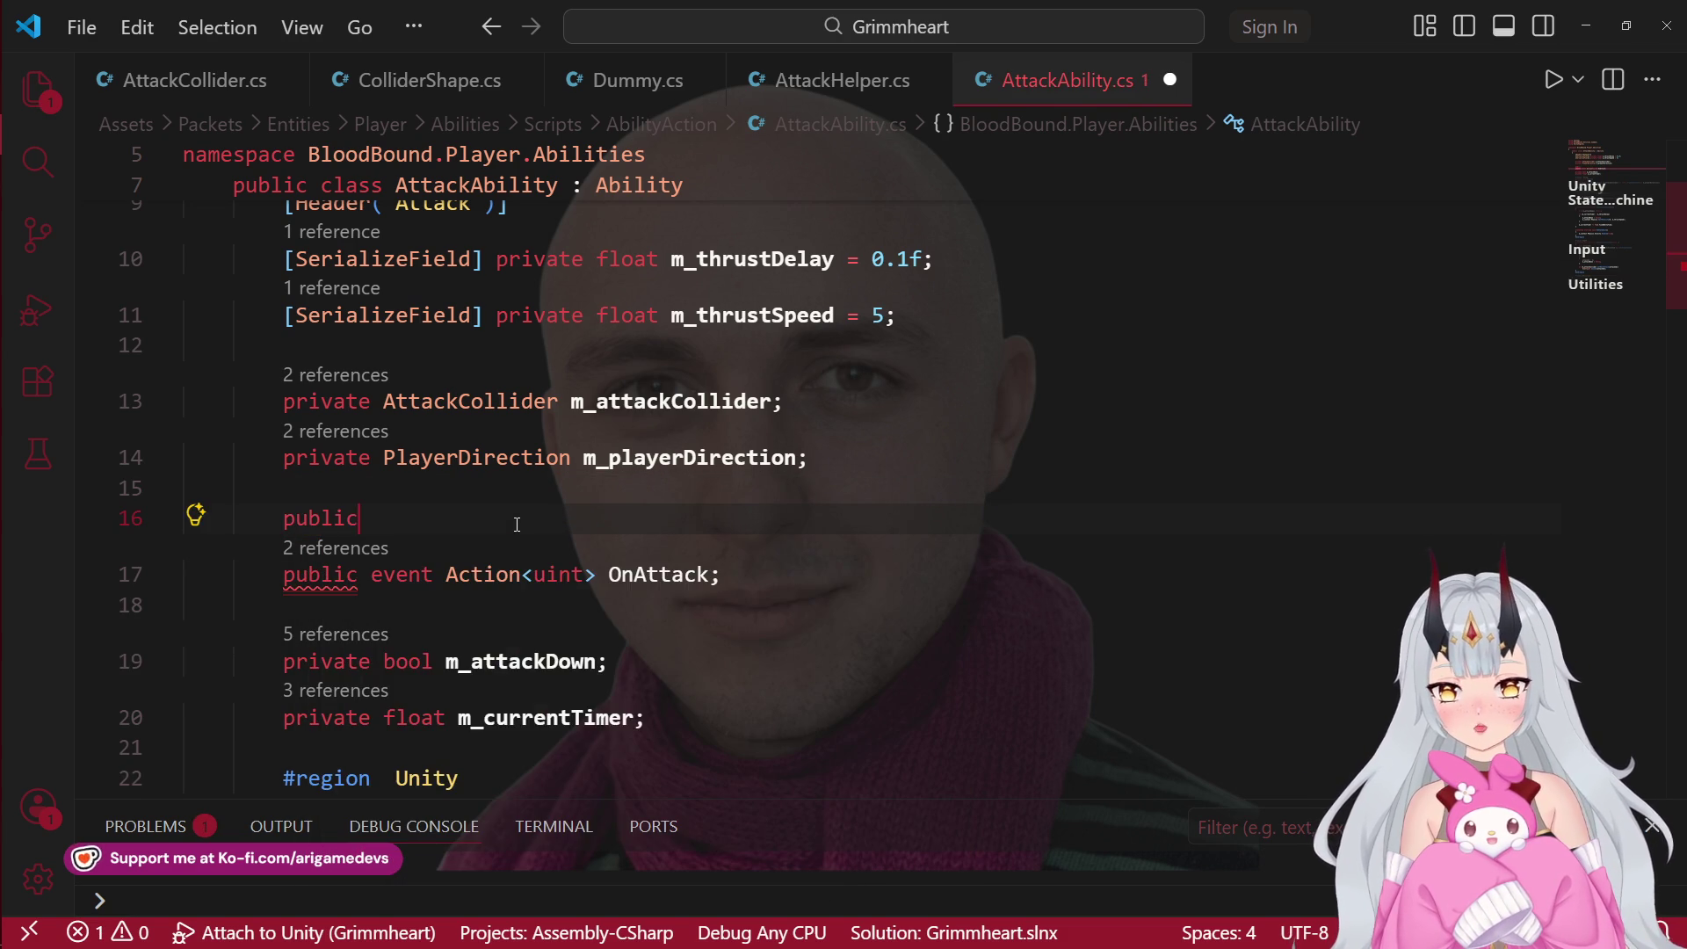
key(Return)
click(517, 525)
text(fl)
key(BackSpace)
key(BackSpace)
text(int)
key(Escape)
key(BackSpace)
key(BackSpace)
key(BackSpace)
scroll(769, 571, down, 3)
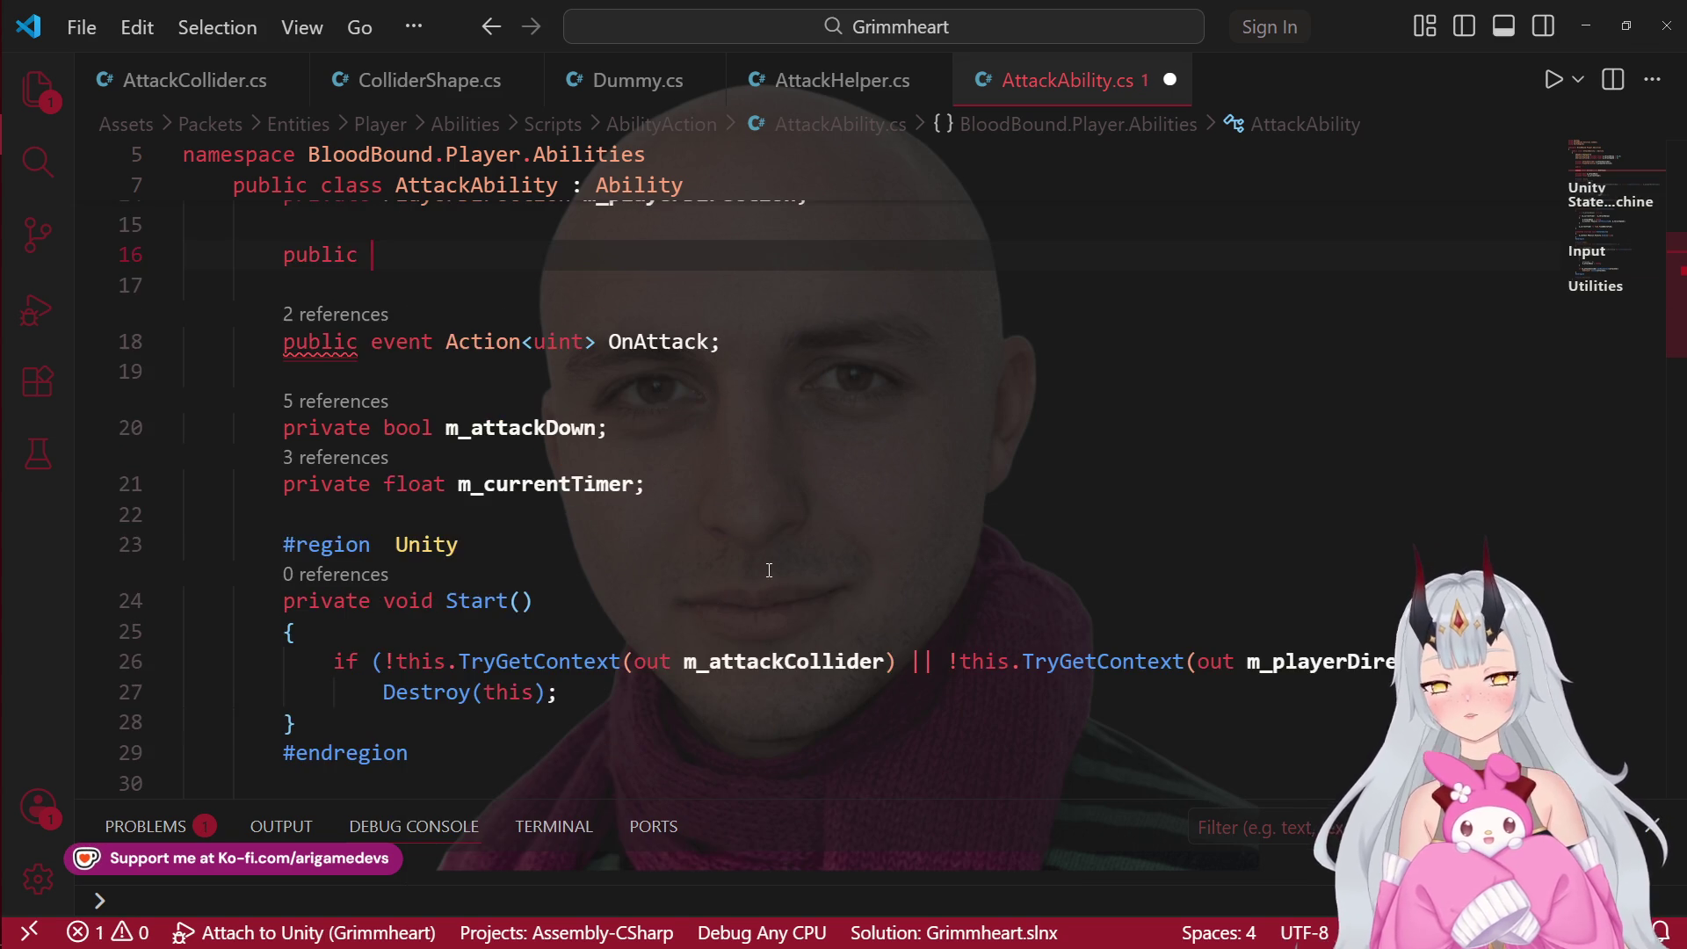
scroll(733, 524, down, 10)
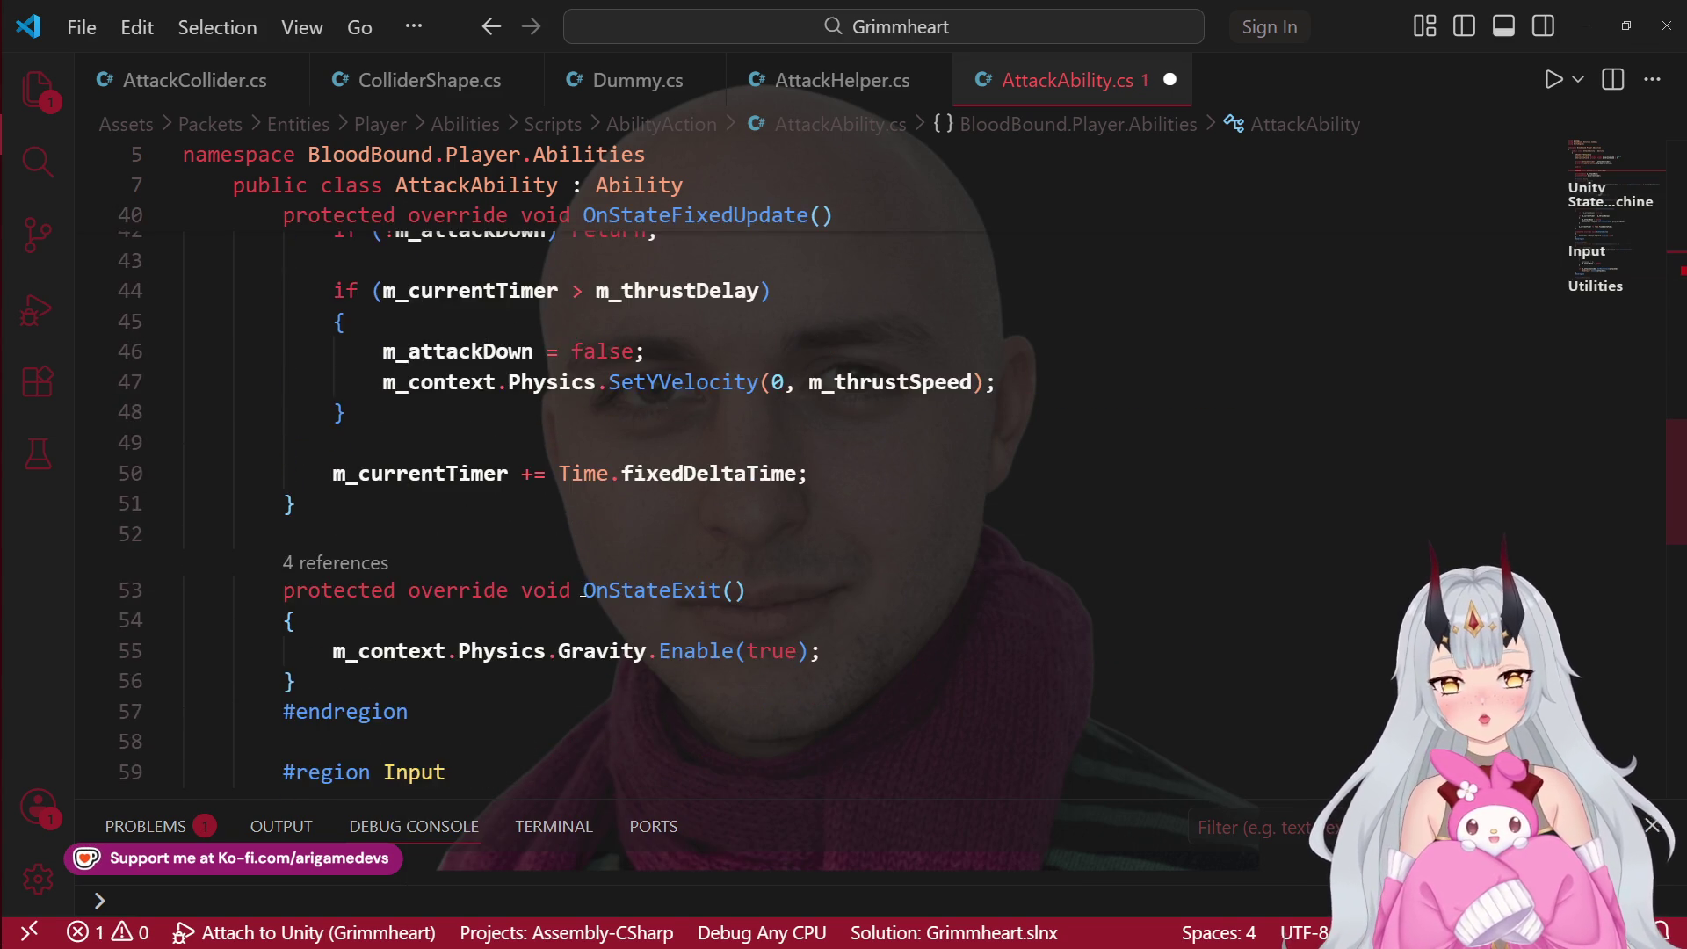
scroll(576, 584, up, 5)
scroll(576, 584, up, 5)
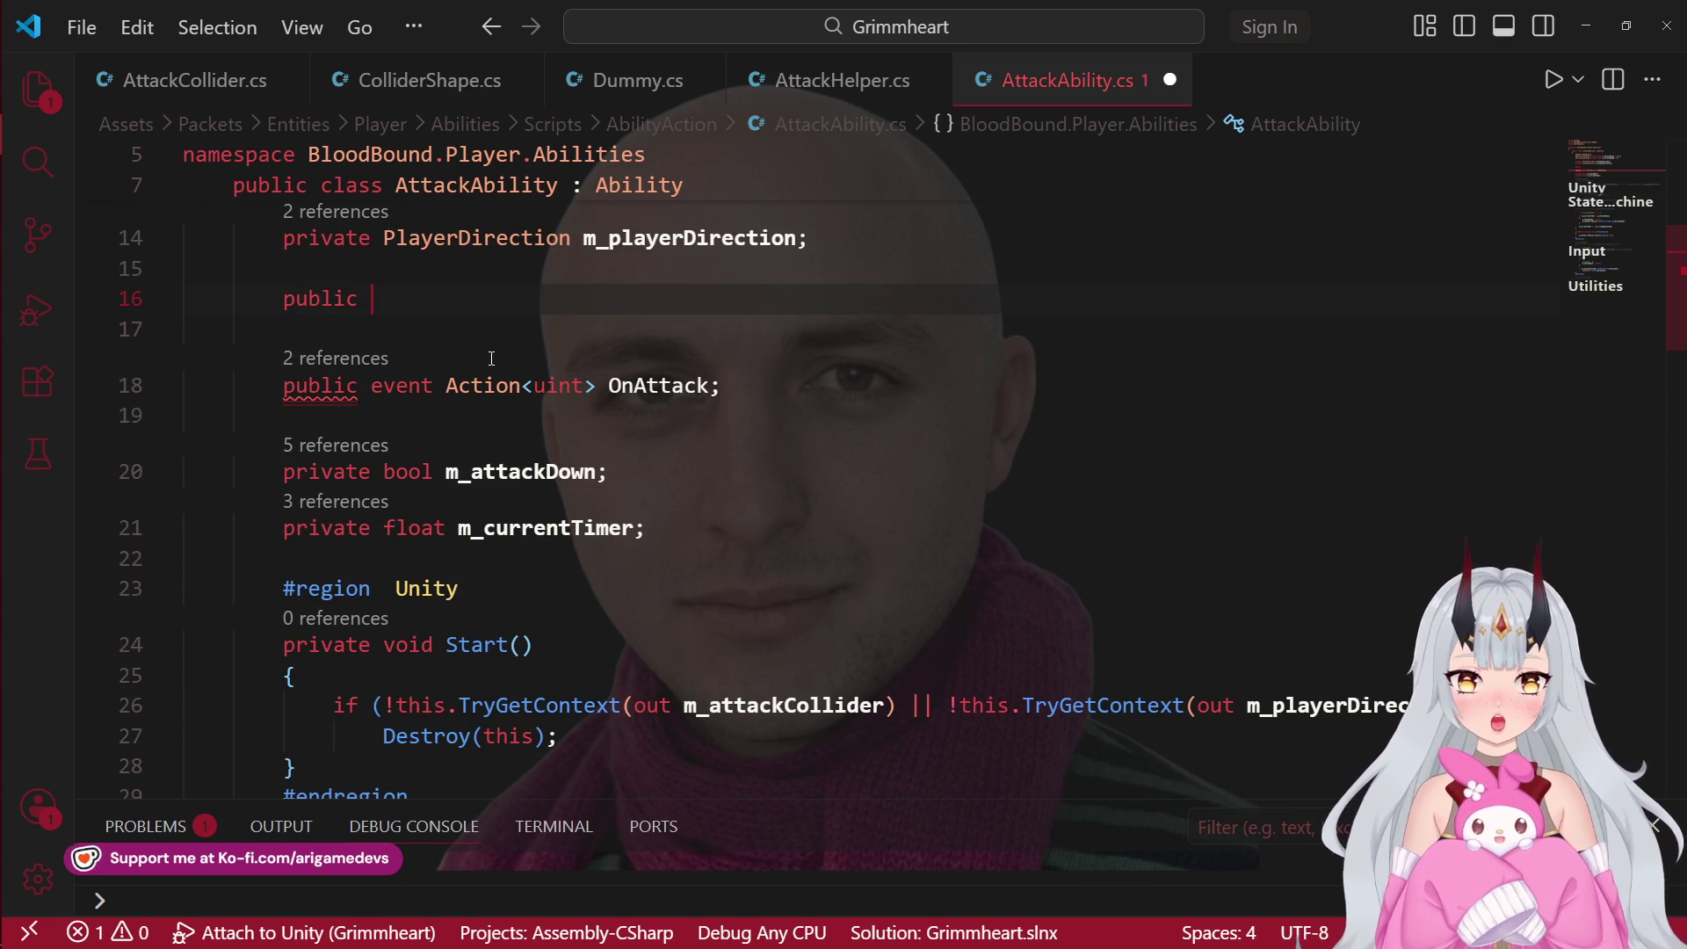
Step: Complete it as uint CurrentAttack { get; private set; } and save
text(ui)
key(Tab)
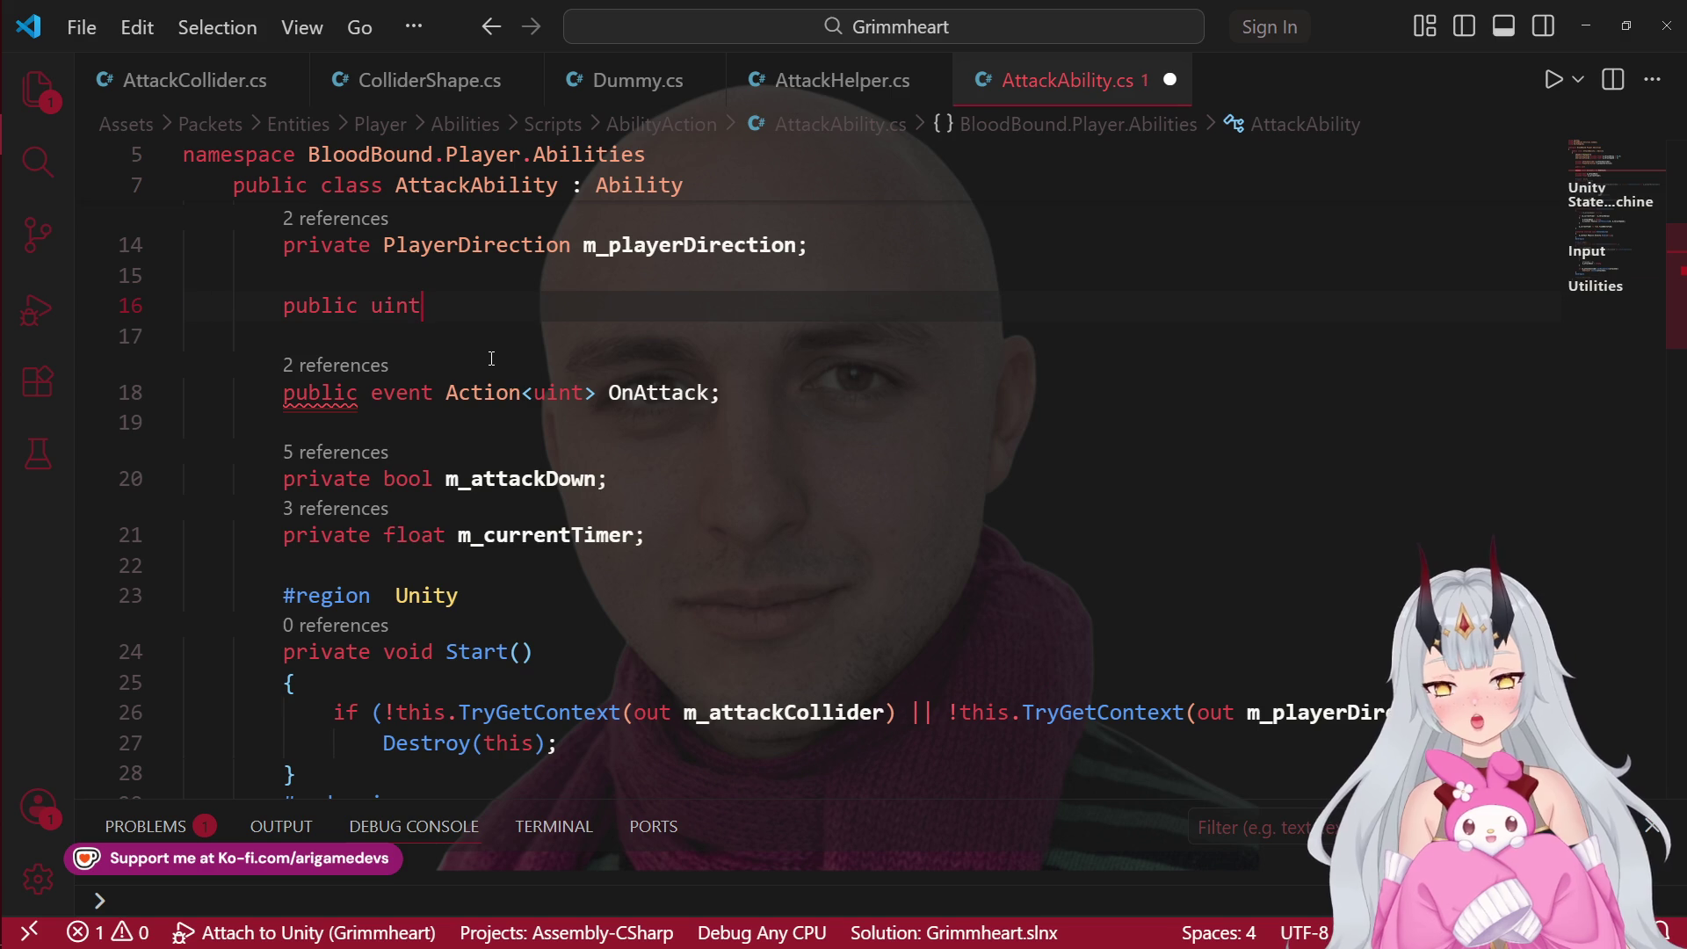
key(BackSpace)
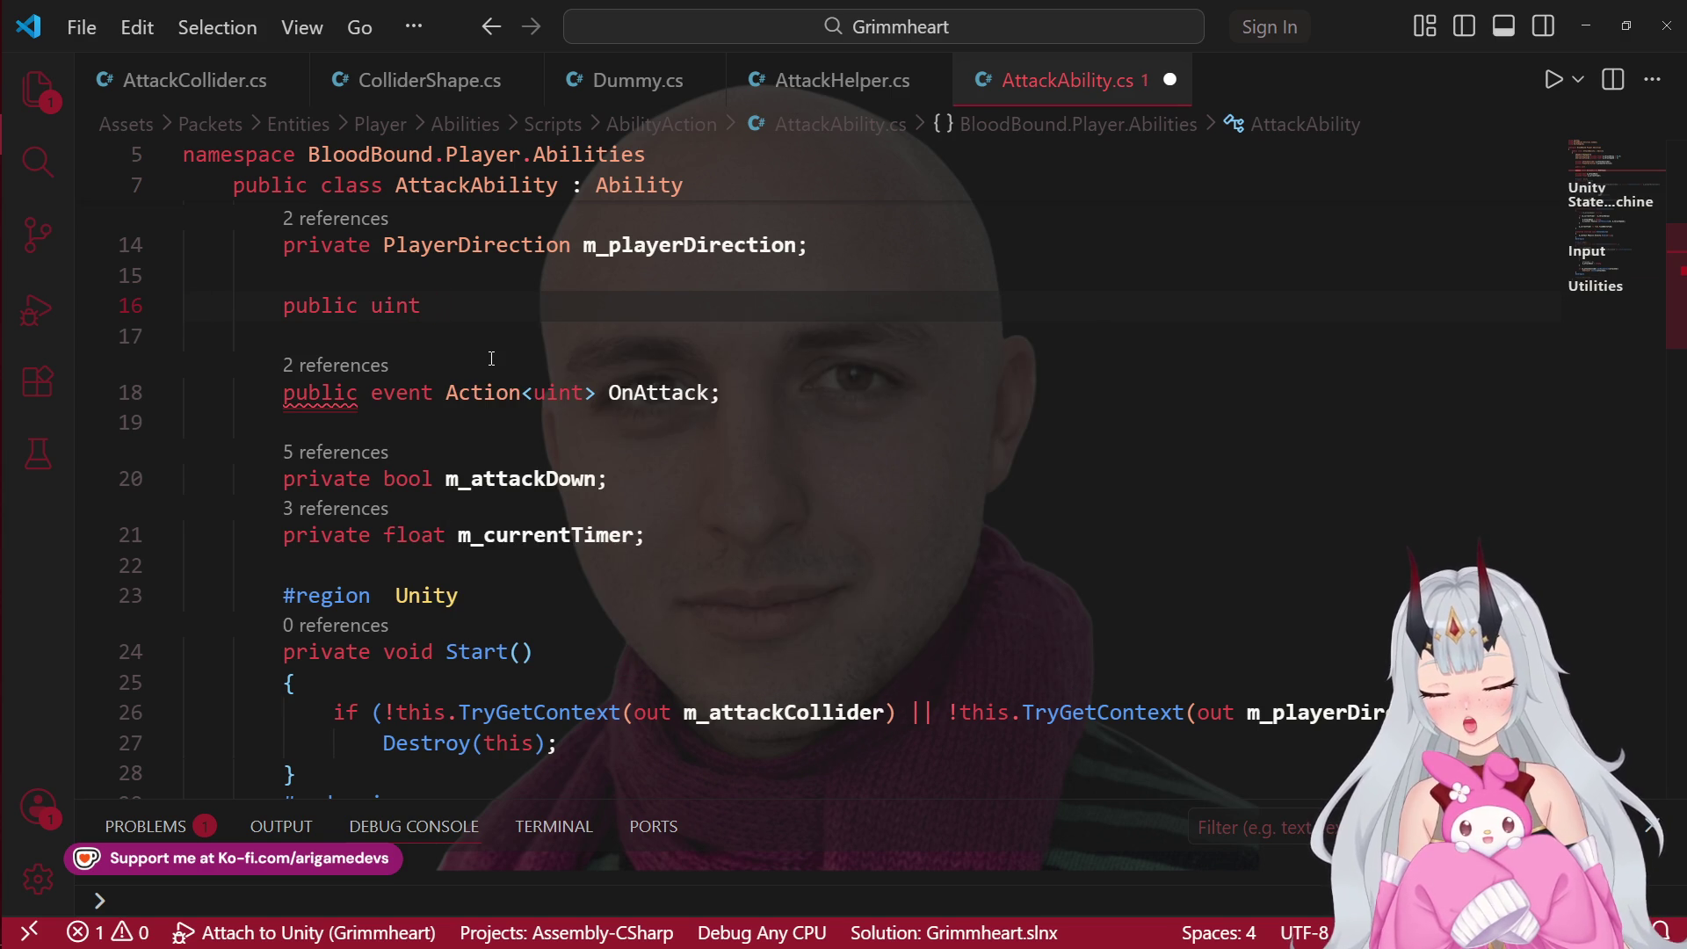
text(Current)
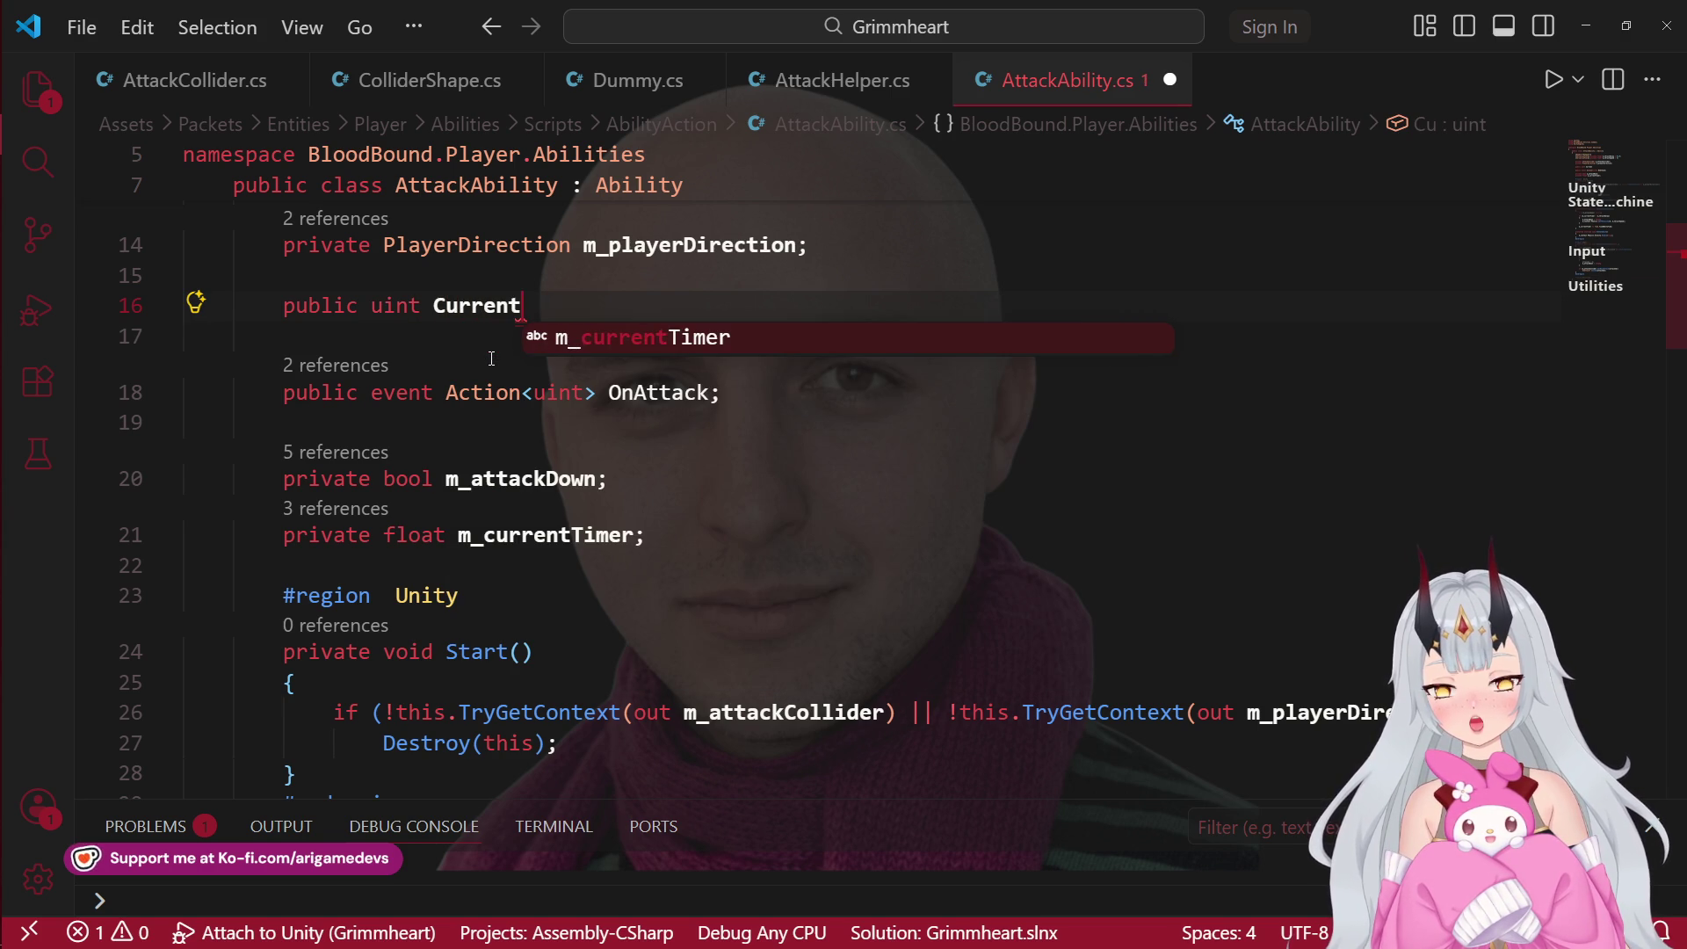
text(Attack {get )
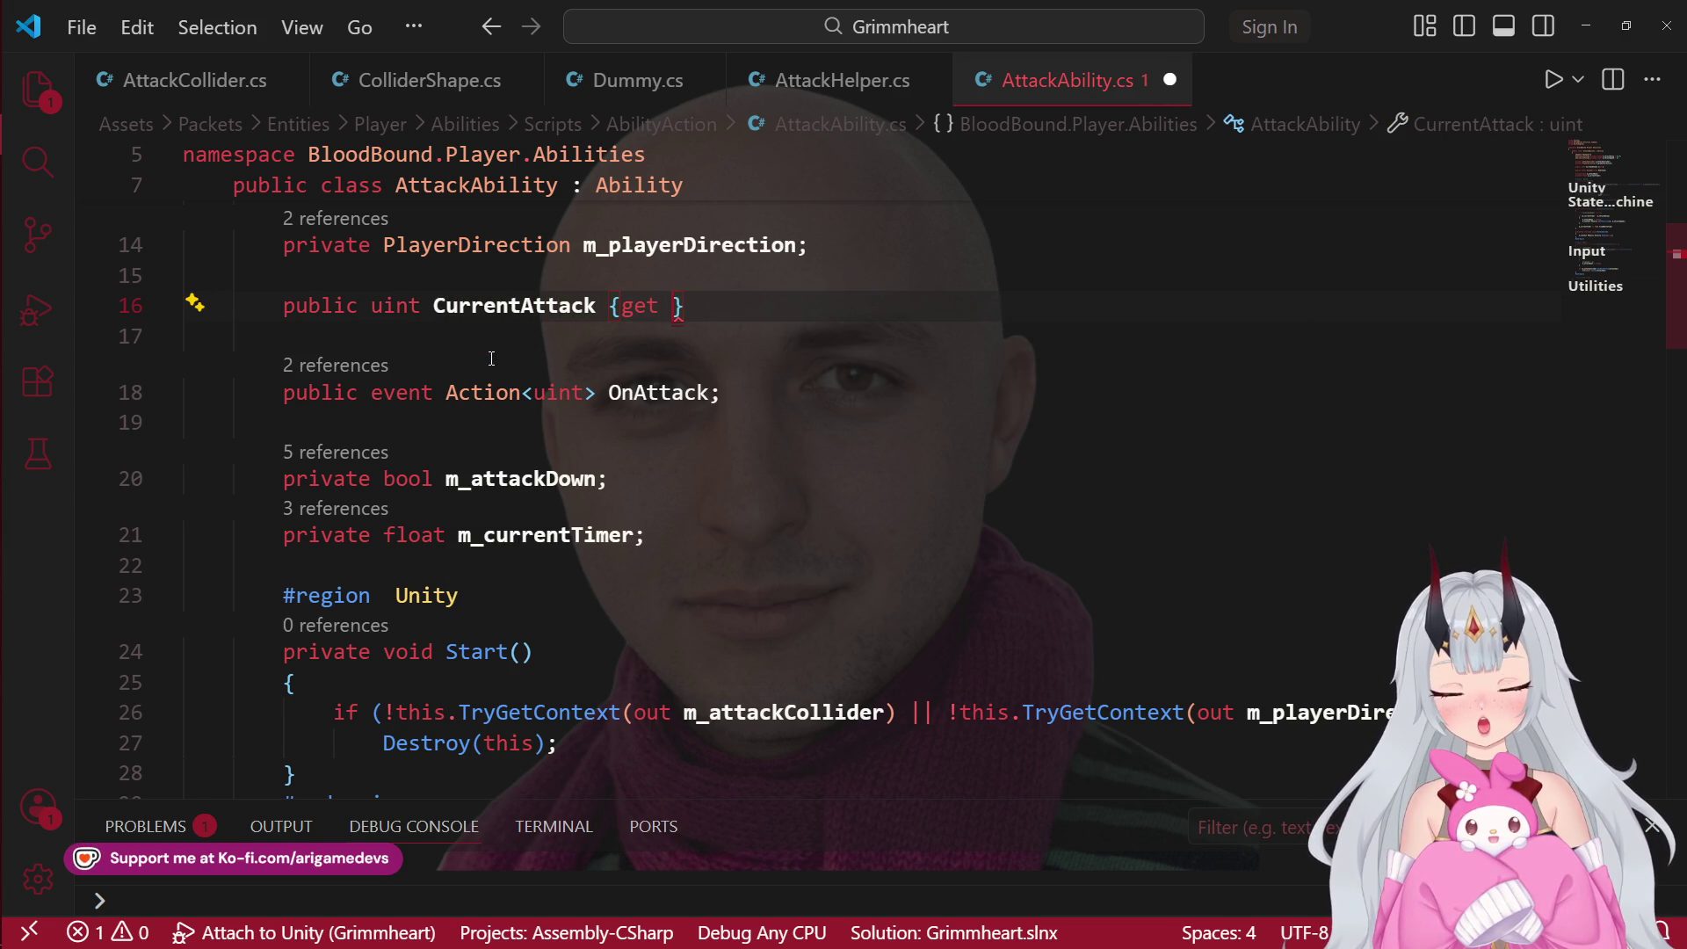
text(;)
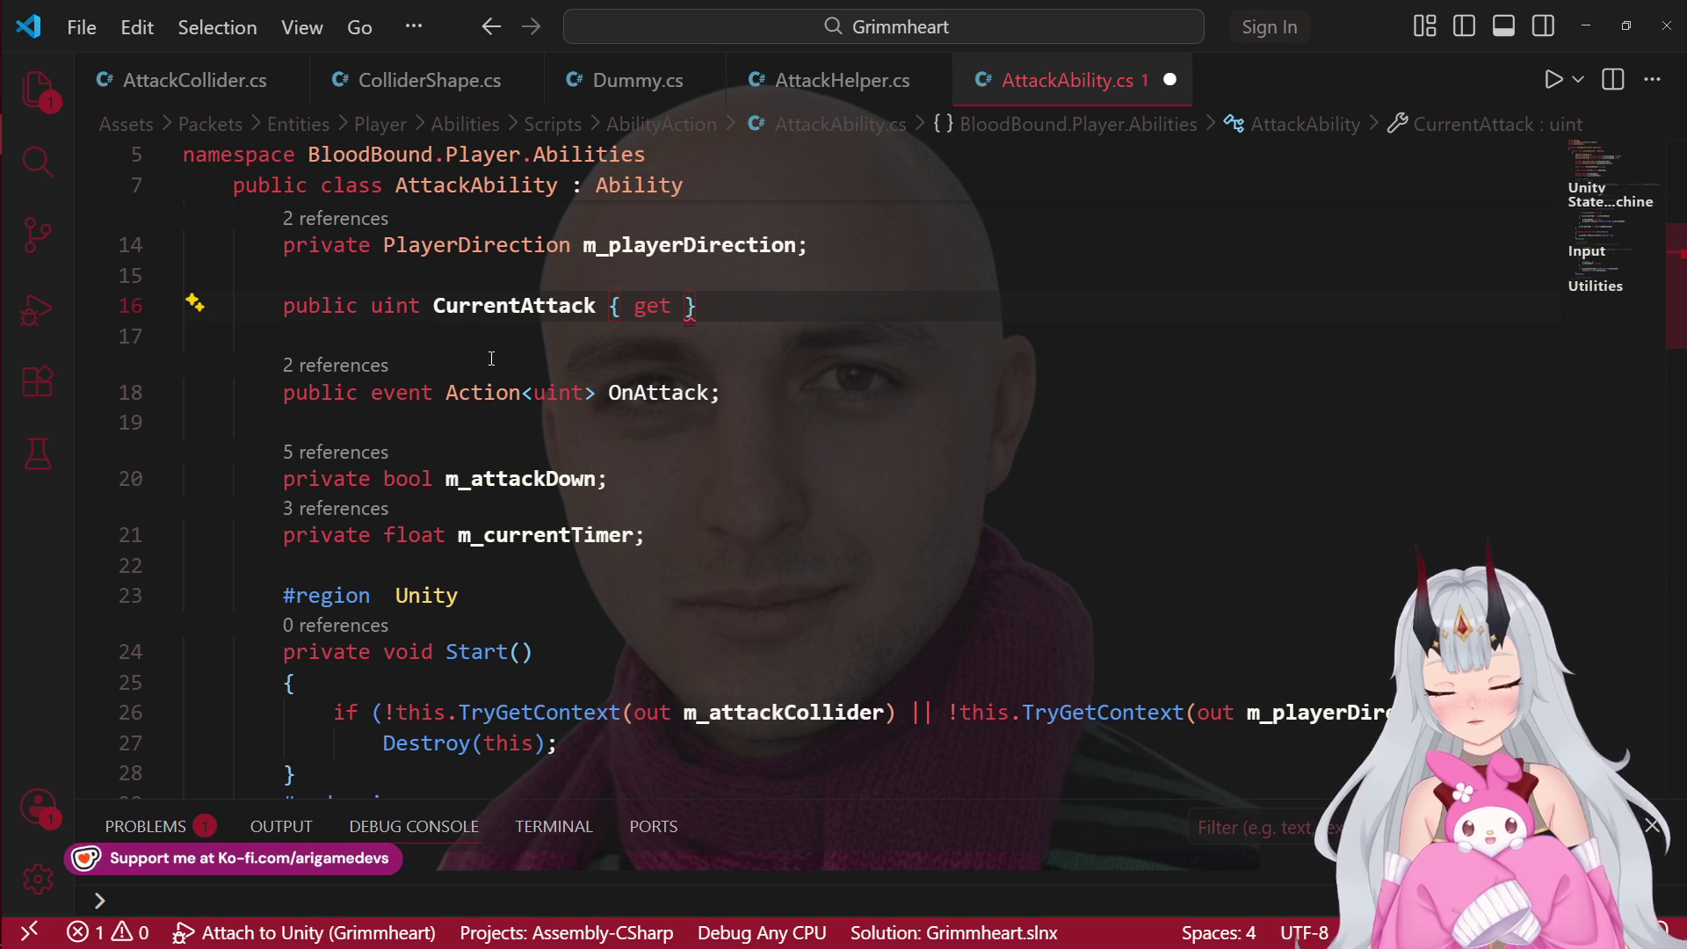
text(private )
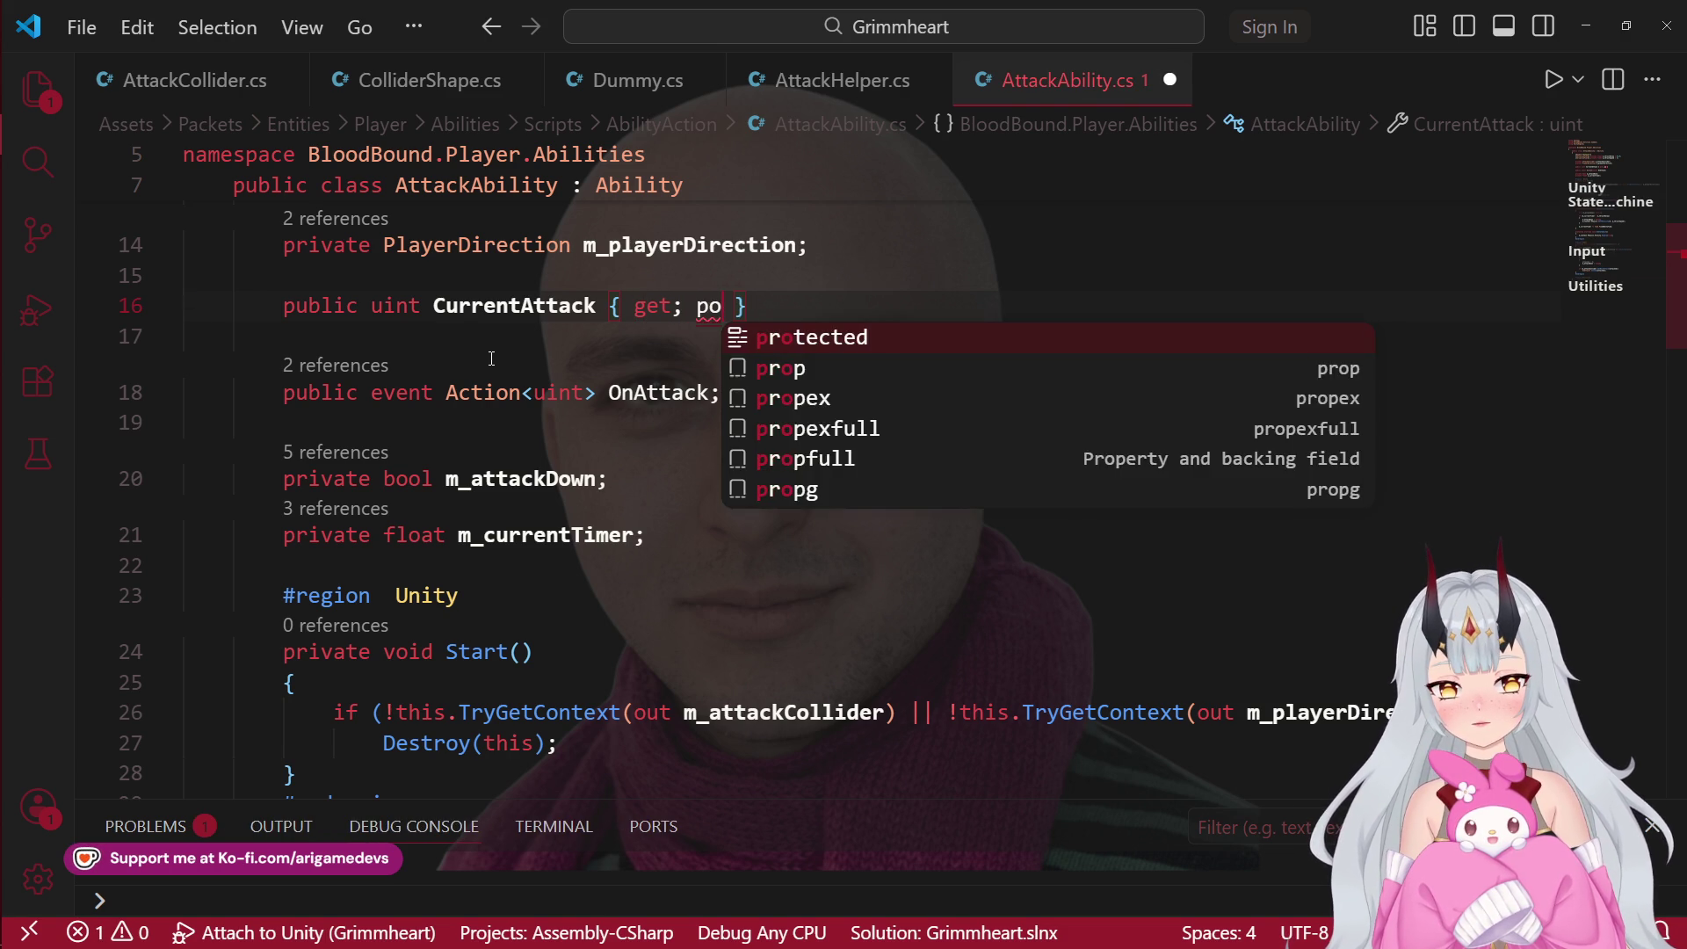
text(set;)
key(ctrl+s)
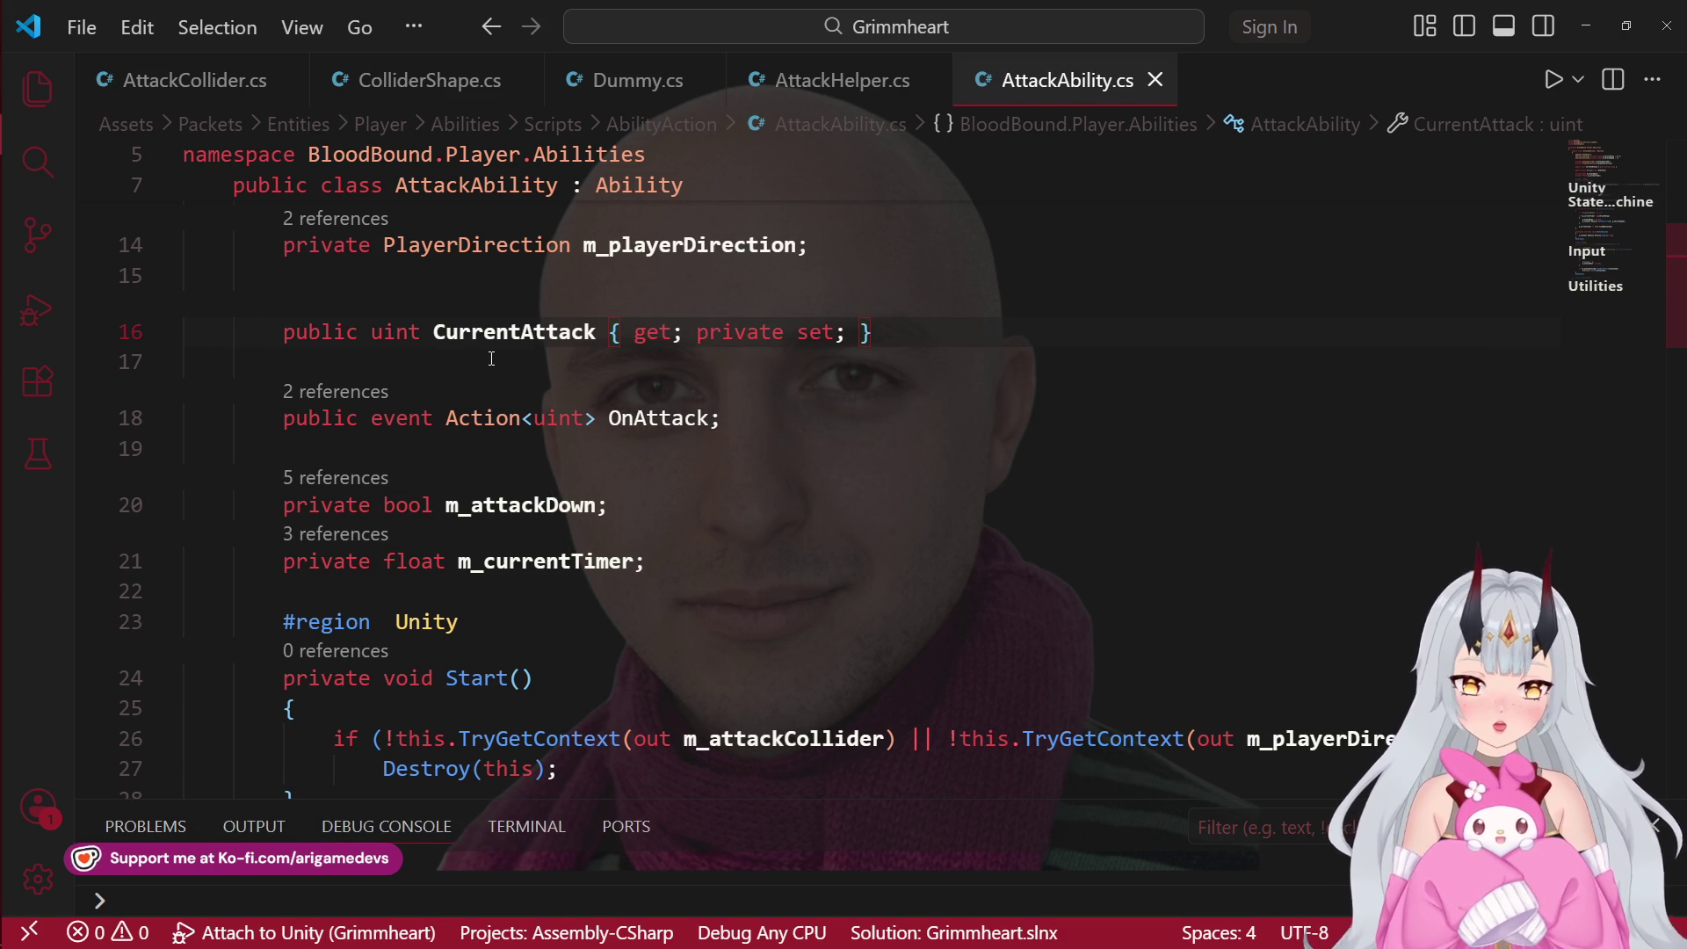
scroll(492, 358, down, 15)
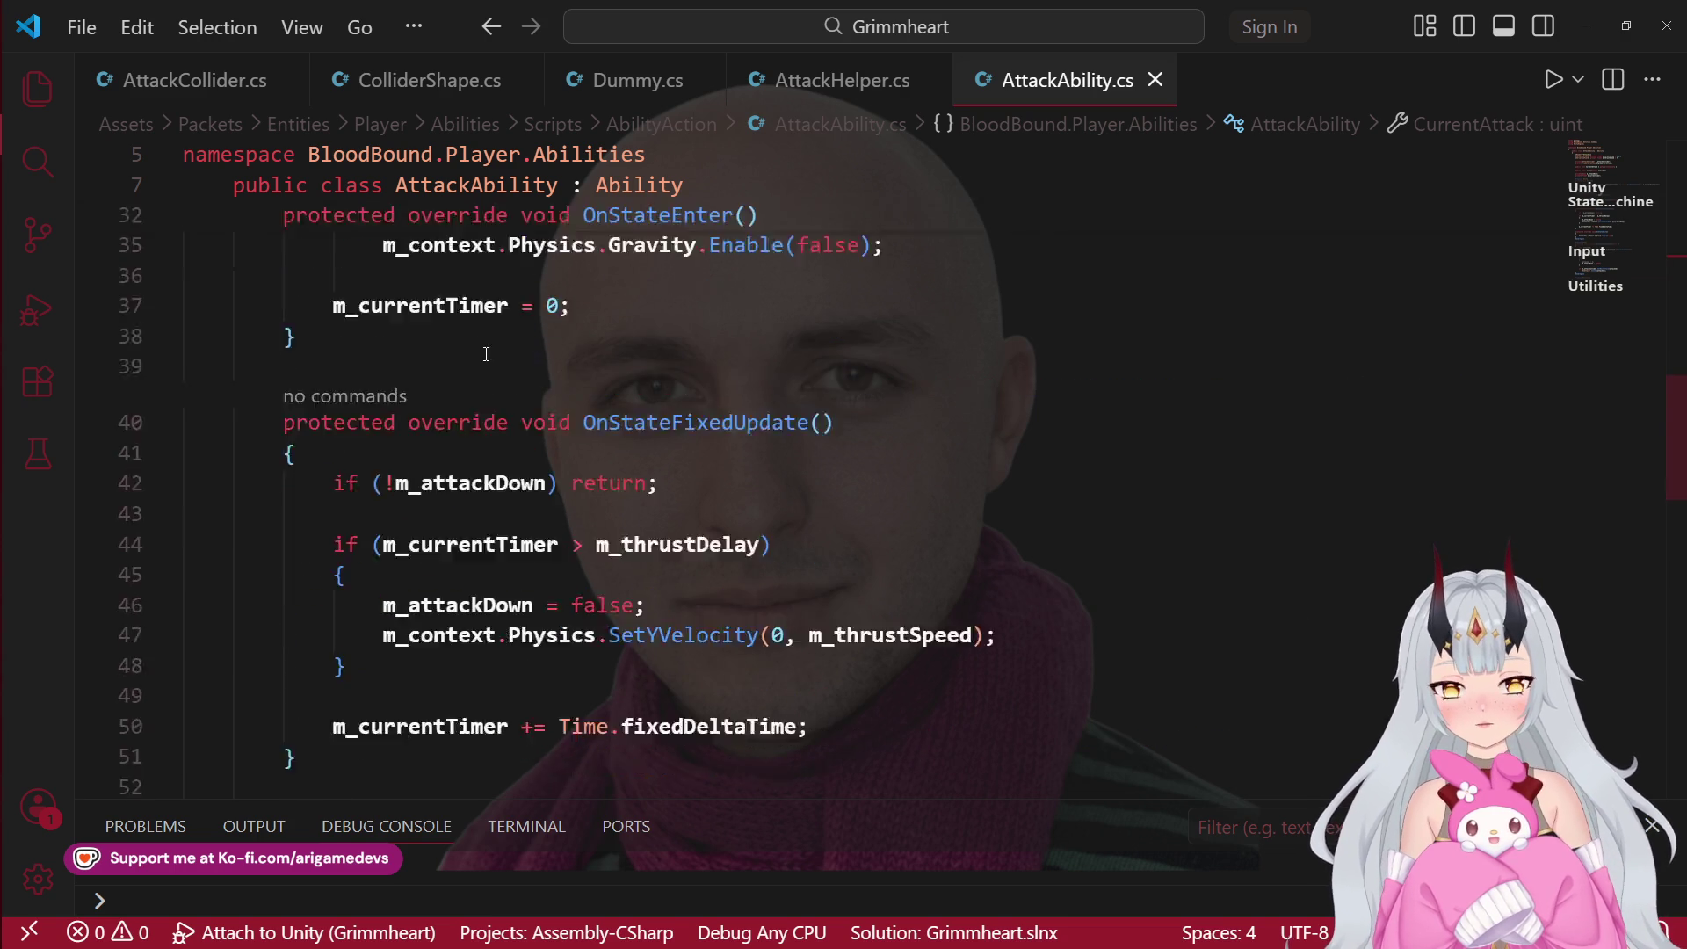
Step: Replace attackId with CurrentAttack on lines 65 and 70 and save
double_click(439, 309)
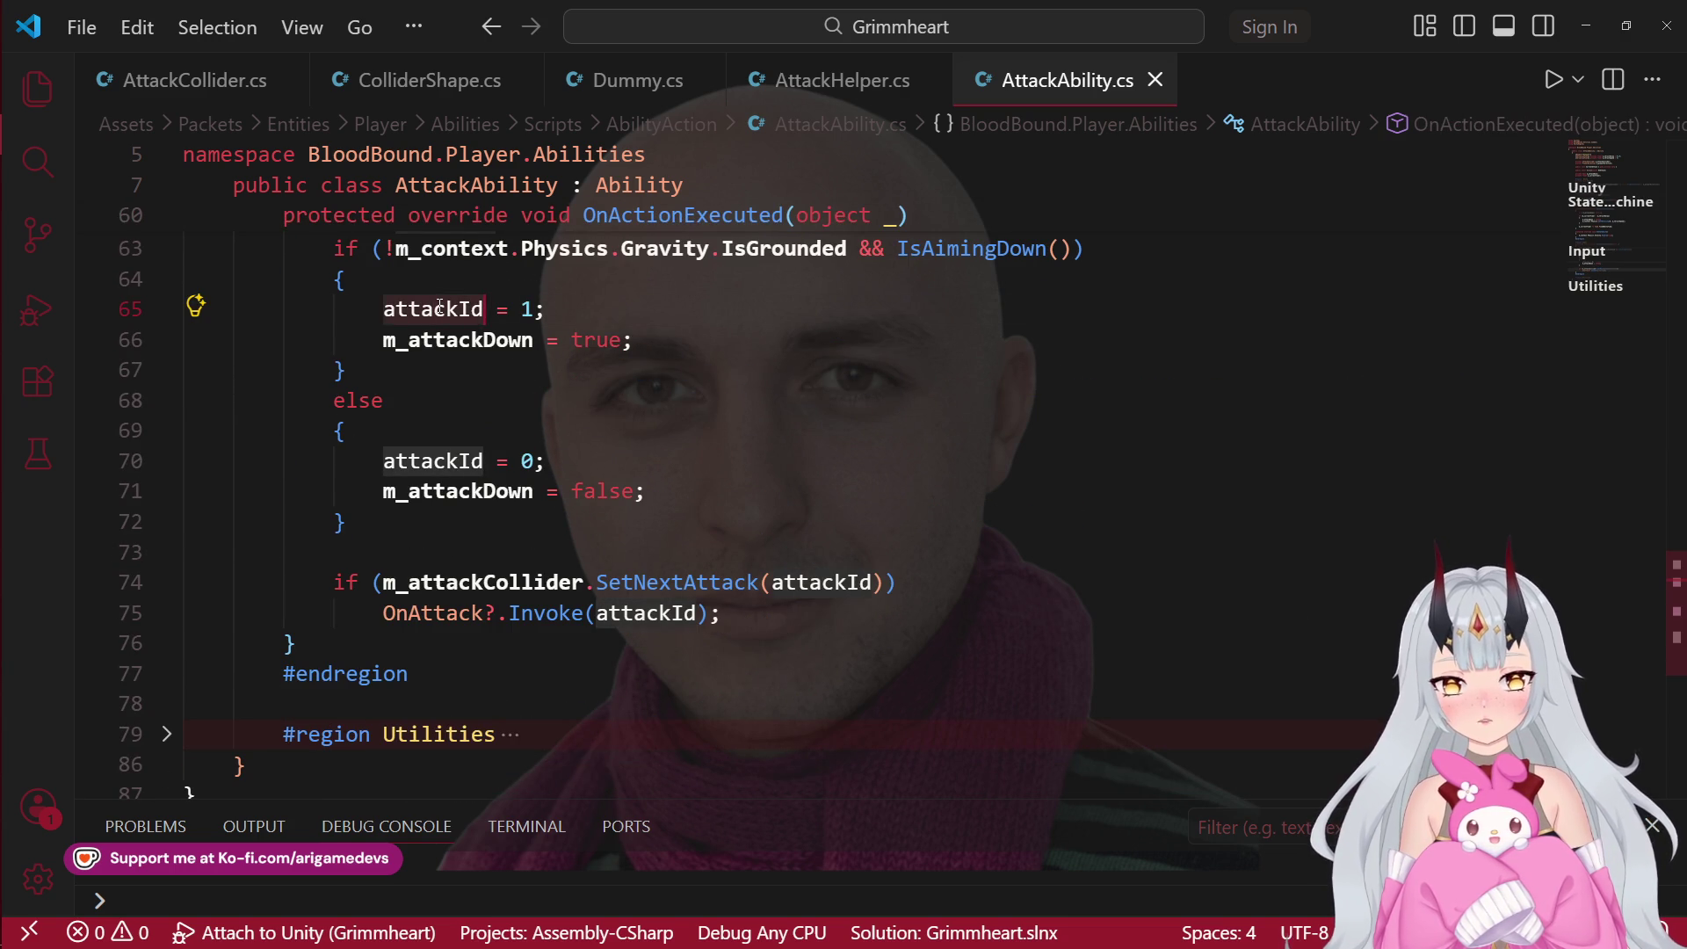
text(Curre)
key(Tab)
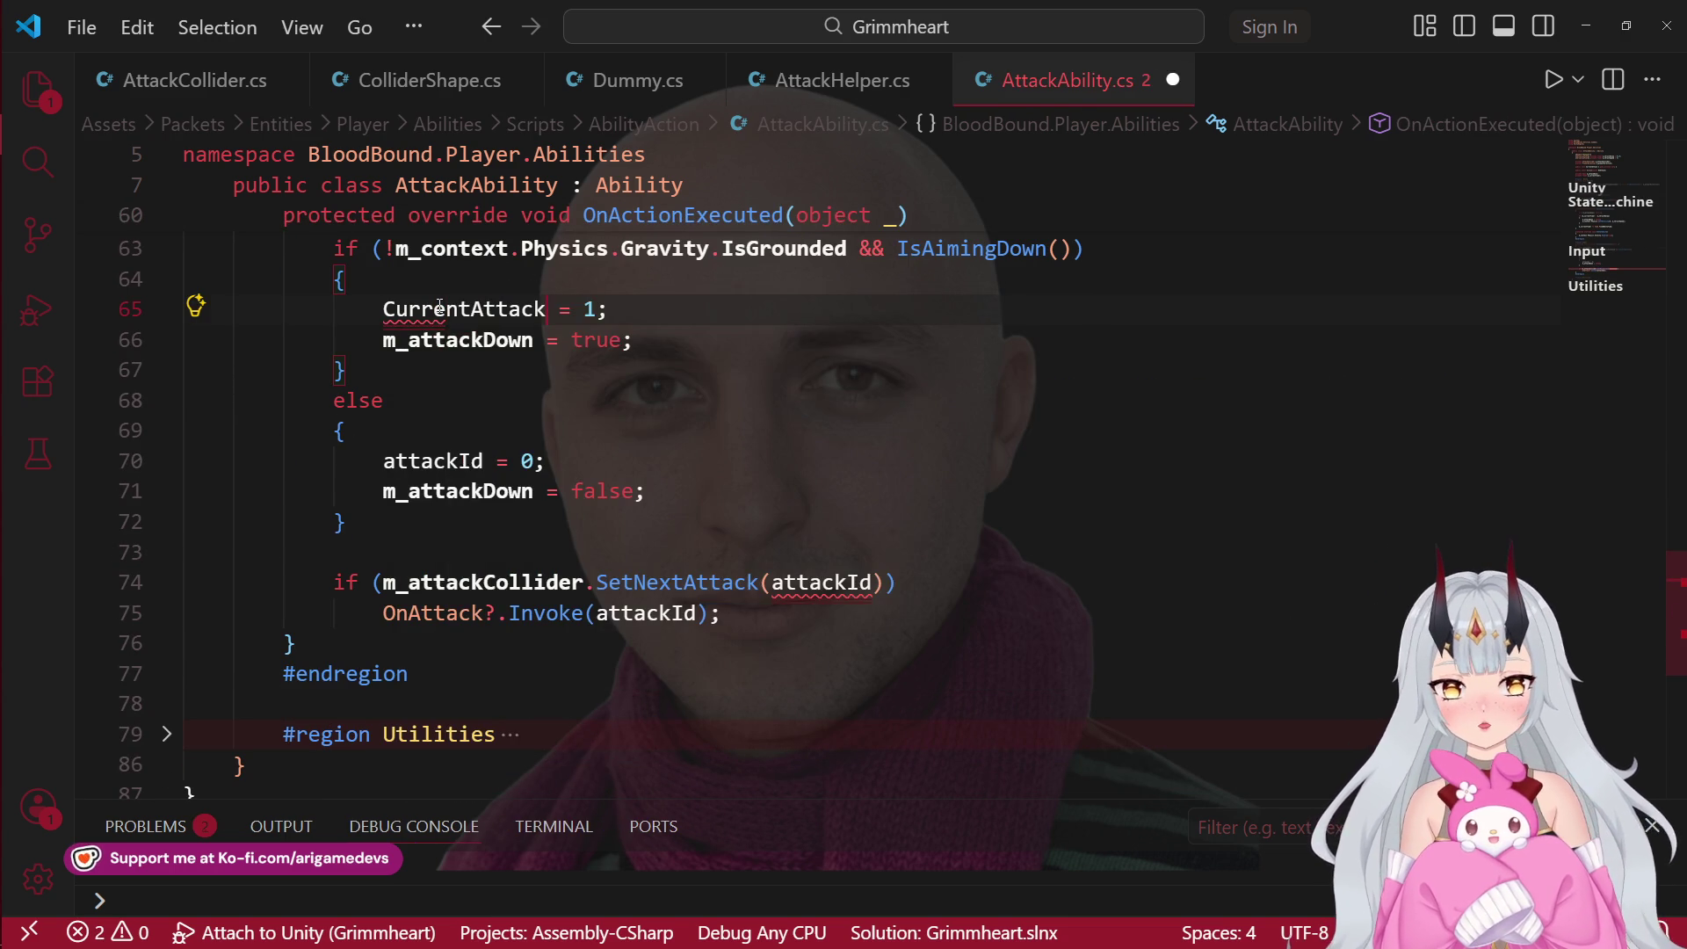
double_click(439, 308)
key(ctrl+c)
double_click(432, 460)
key(ctrl+v)
click(731, 478)
key(ctrl+s)
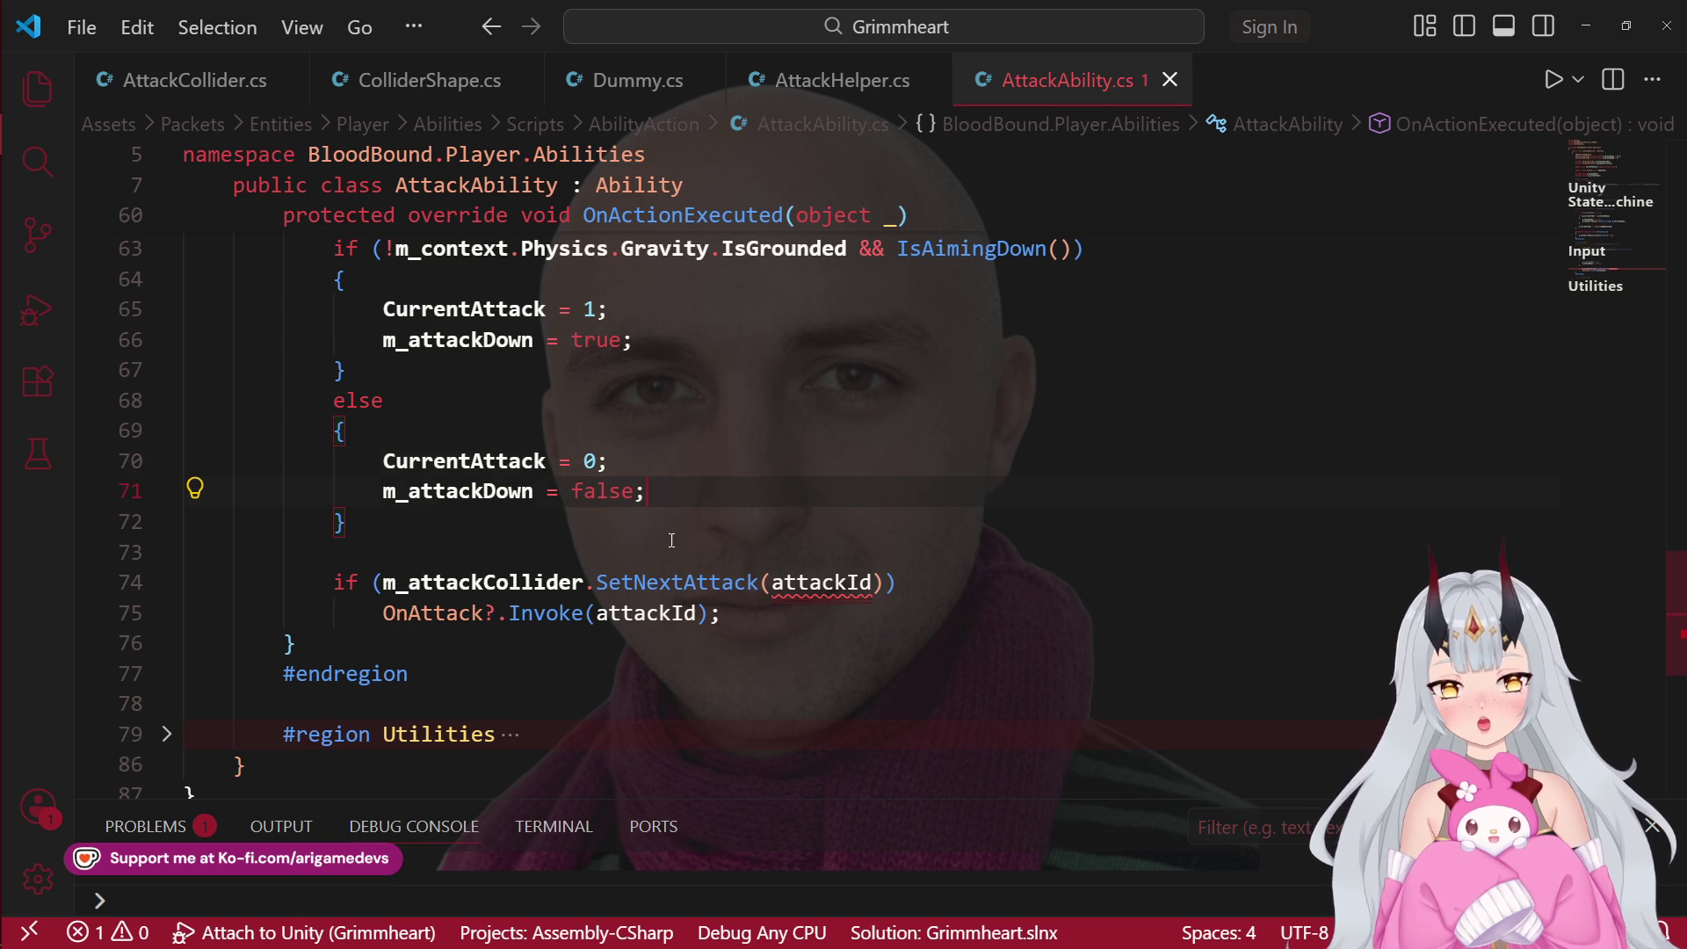
Step: Use CurrentAttack in the SetNextAttack call and OnAttack invoke, then save
double_click(463, 460)
key(ctrl+c)
double_click(822, 582)
key(ctrl+v)
click(1029, 580)
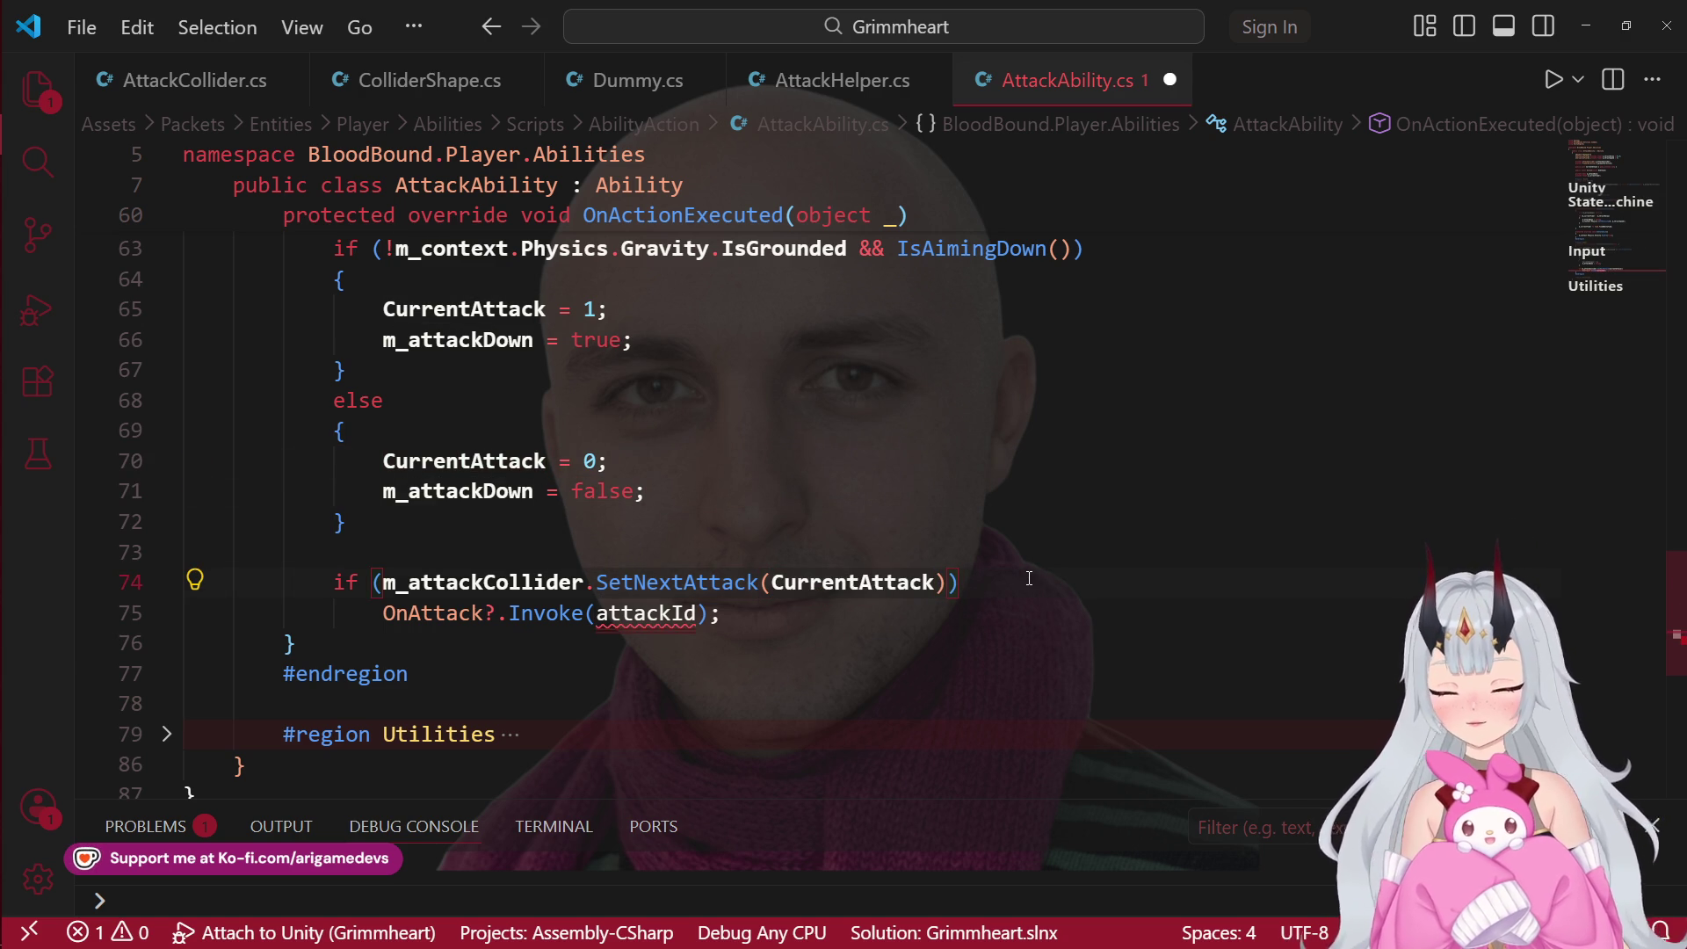
double_click(660, 615)
key(ctrl+v)
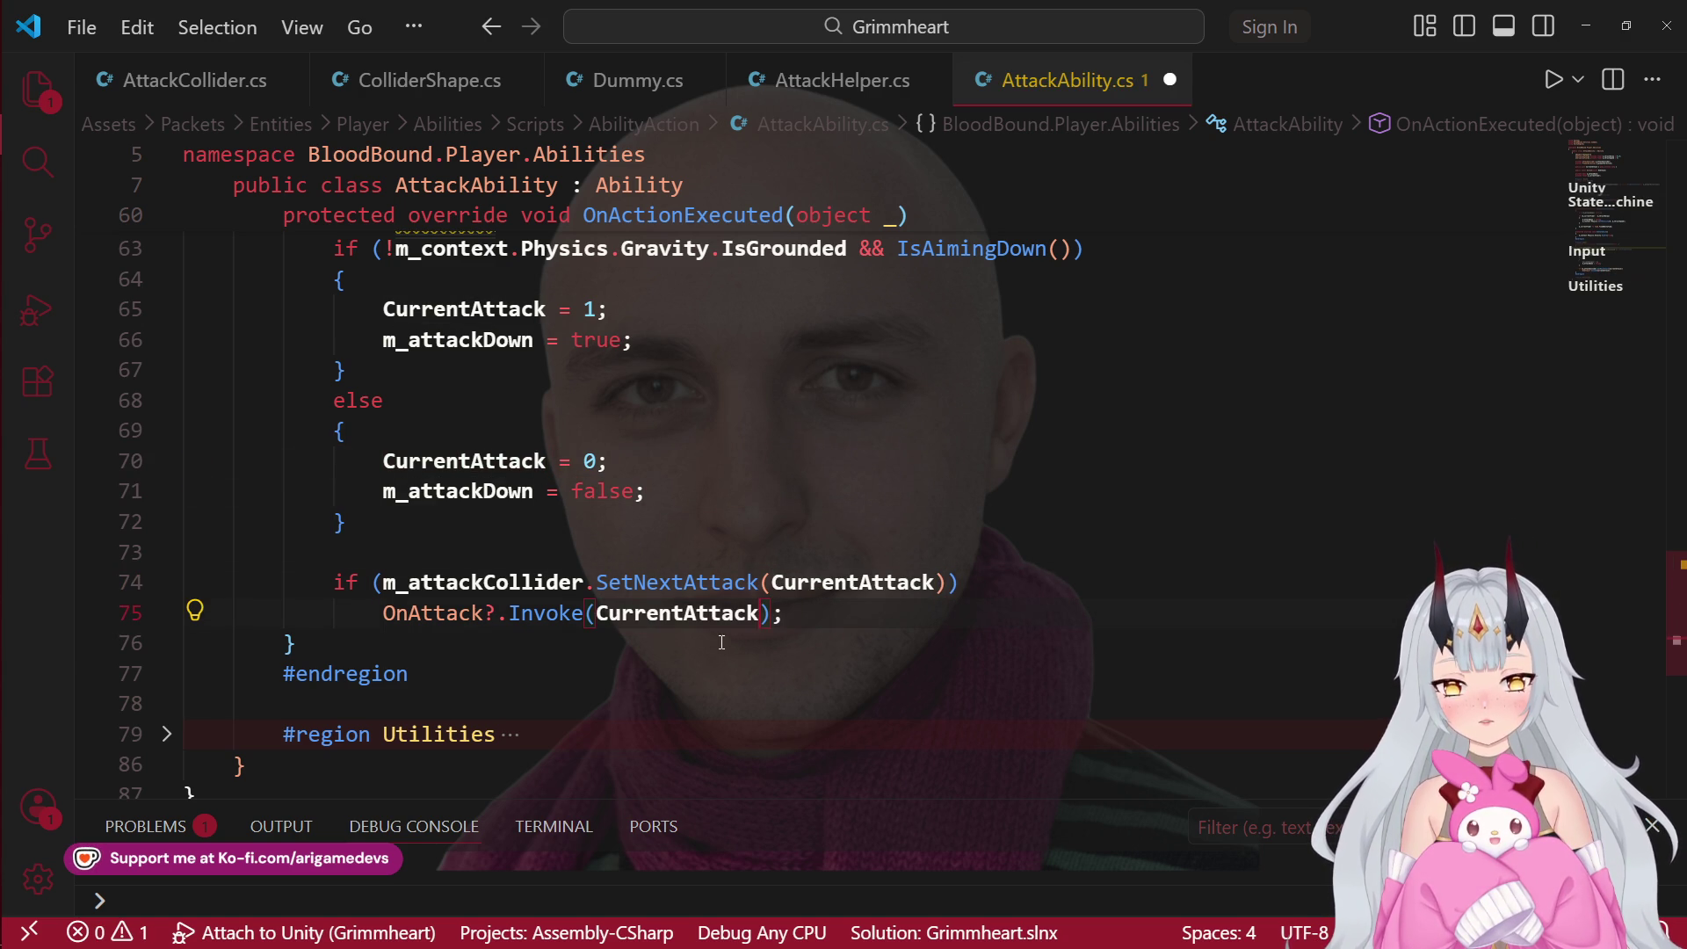
key(ctrl+s)
Step: Delete the unused uint attackId line, save, and return to AttackHelper.cs
key(Up)
key(Up)
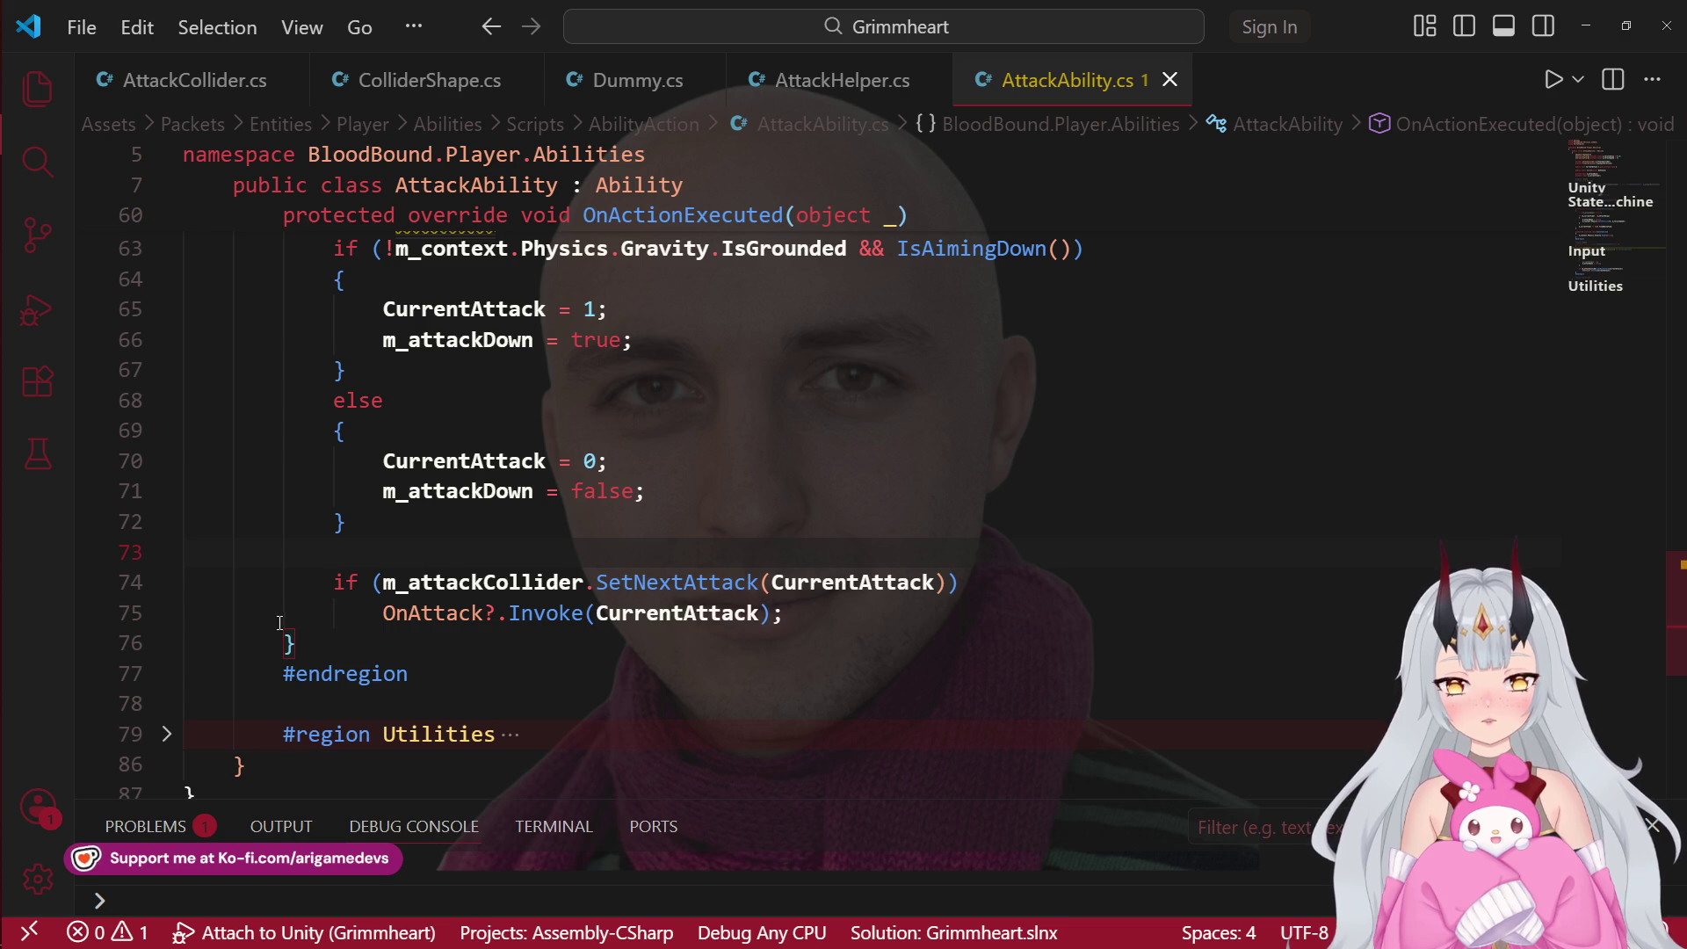
scroll(1033, 606, up, 4)
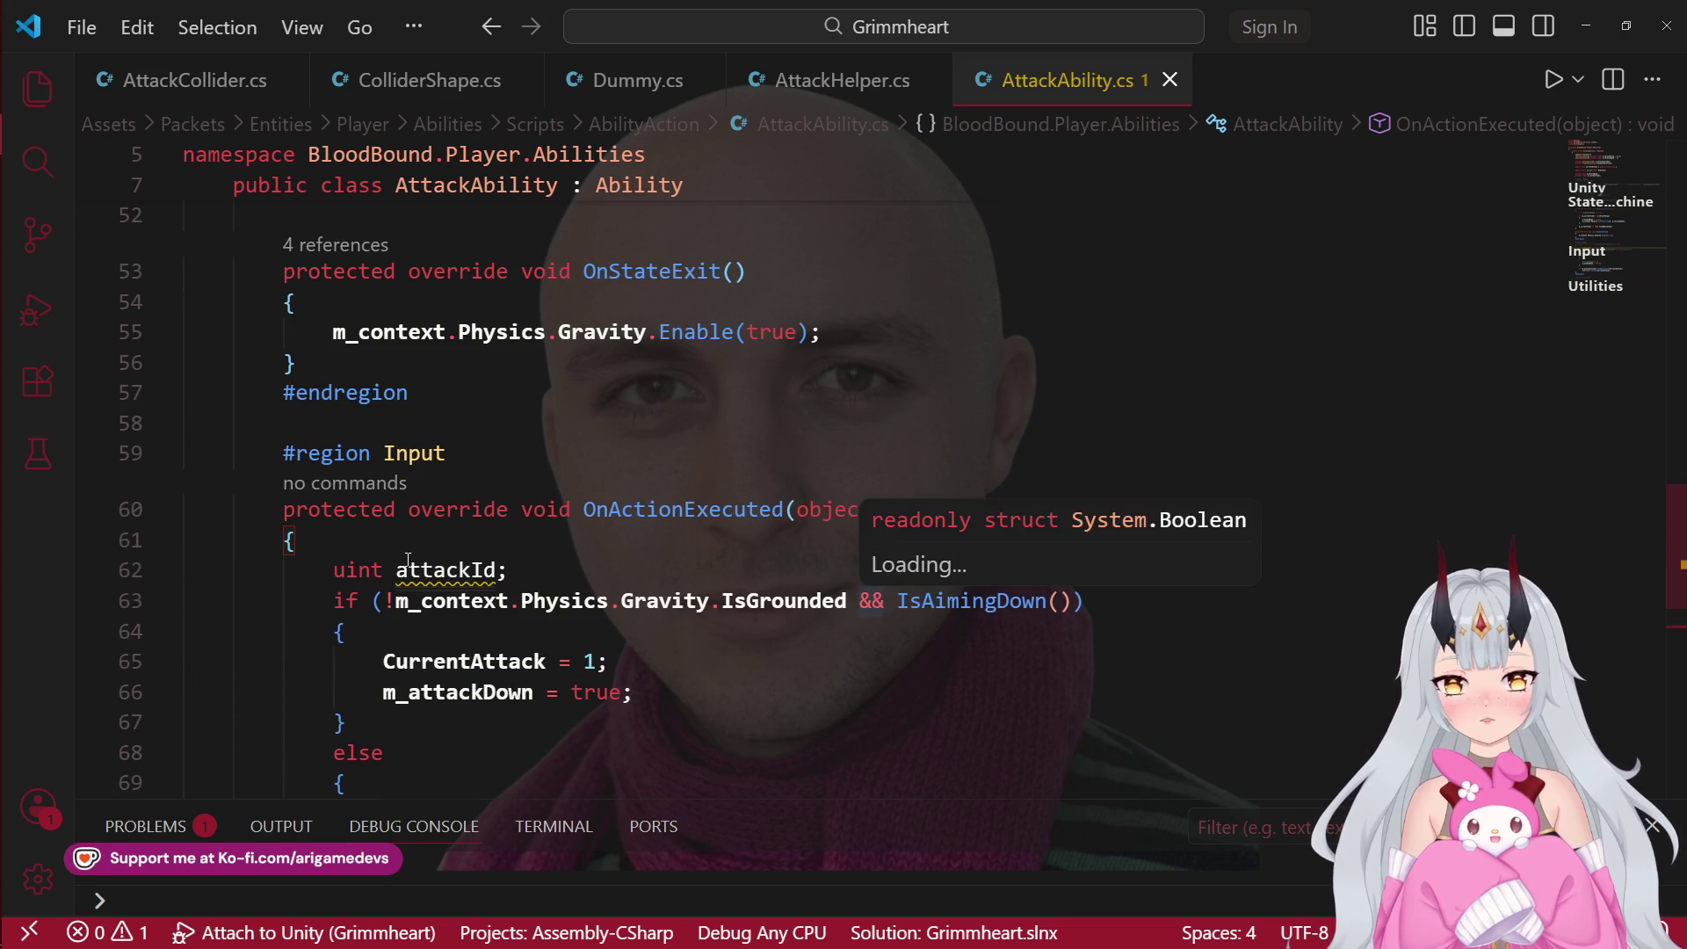
click(559, 581)
key(ctrl+shift+k)
scroll(732, 632, down, 2)
key(ctrl+s)
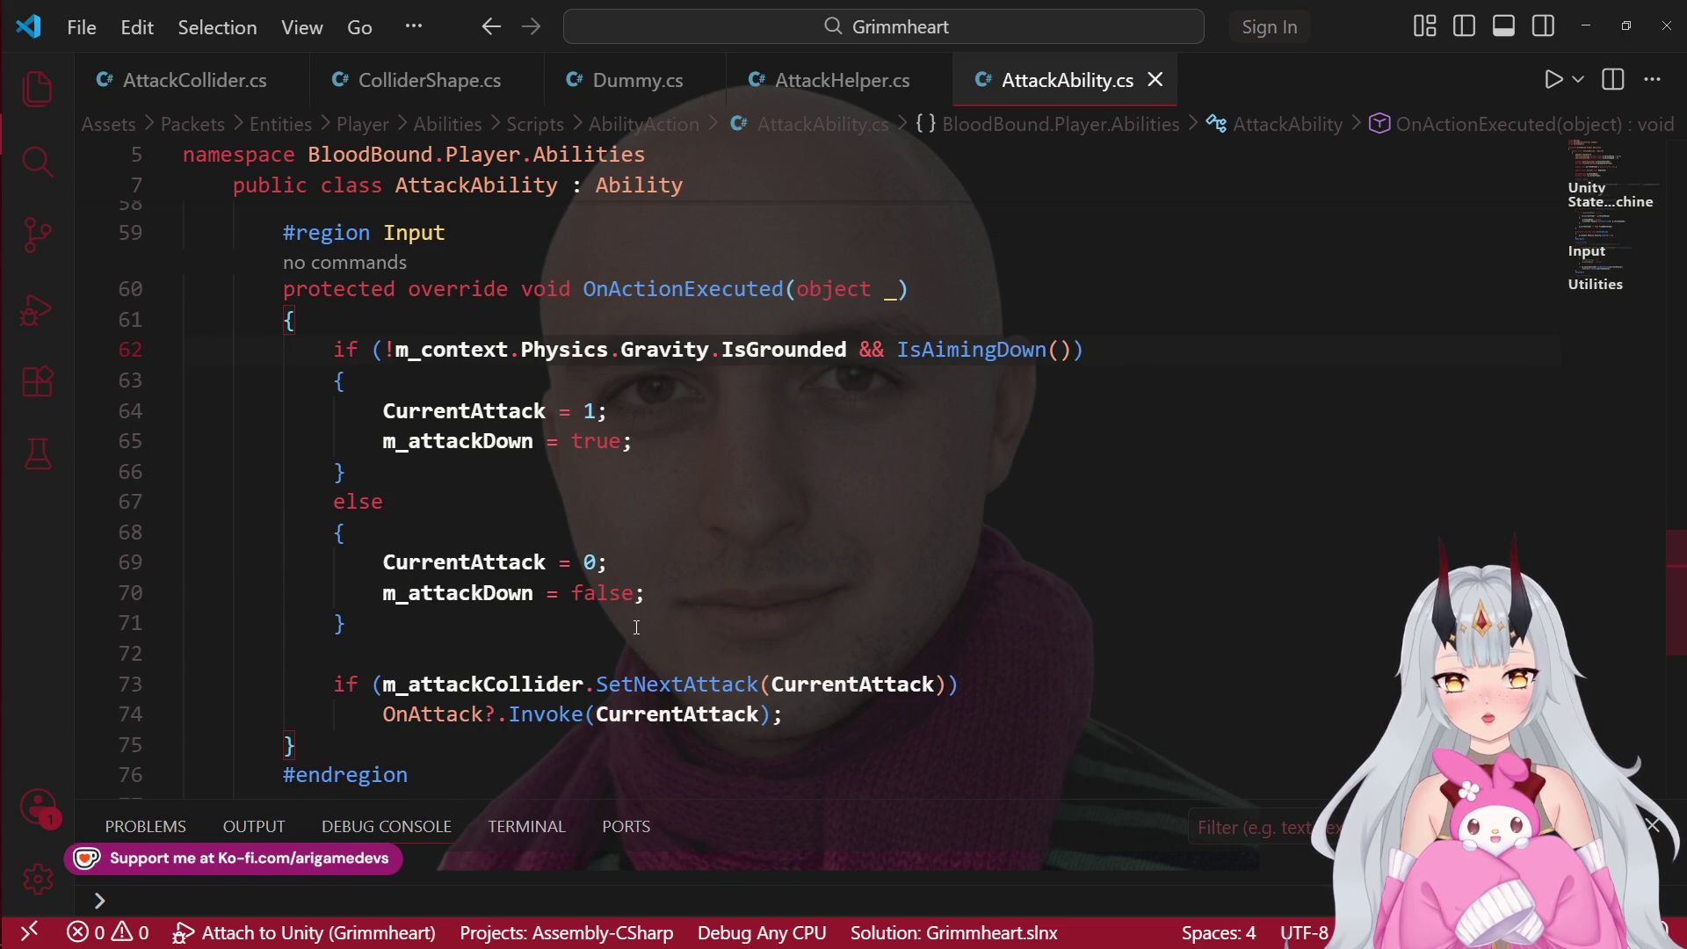
scroll(732, 633, up, 2)
scroll(732, 632, up, 15)
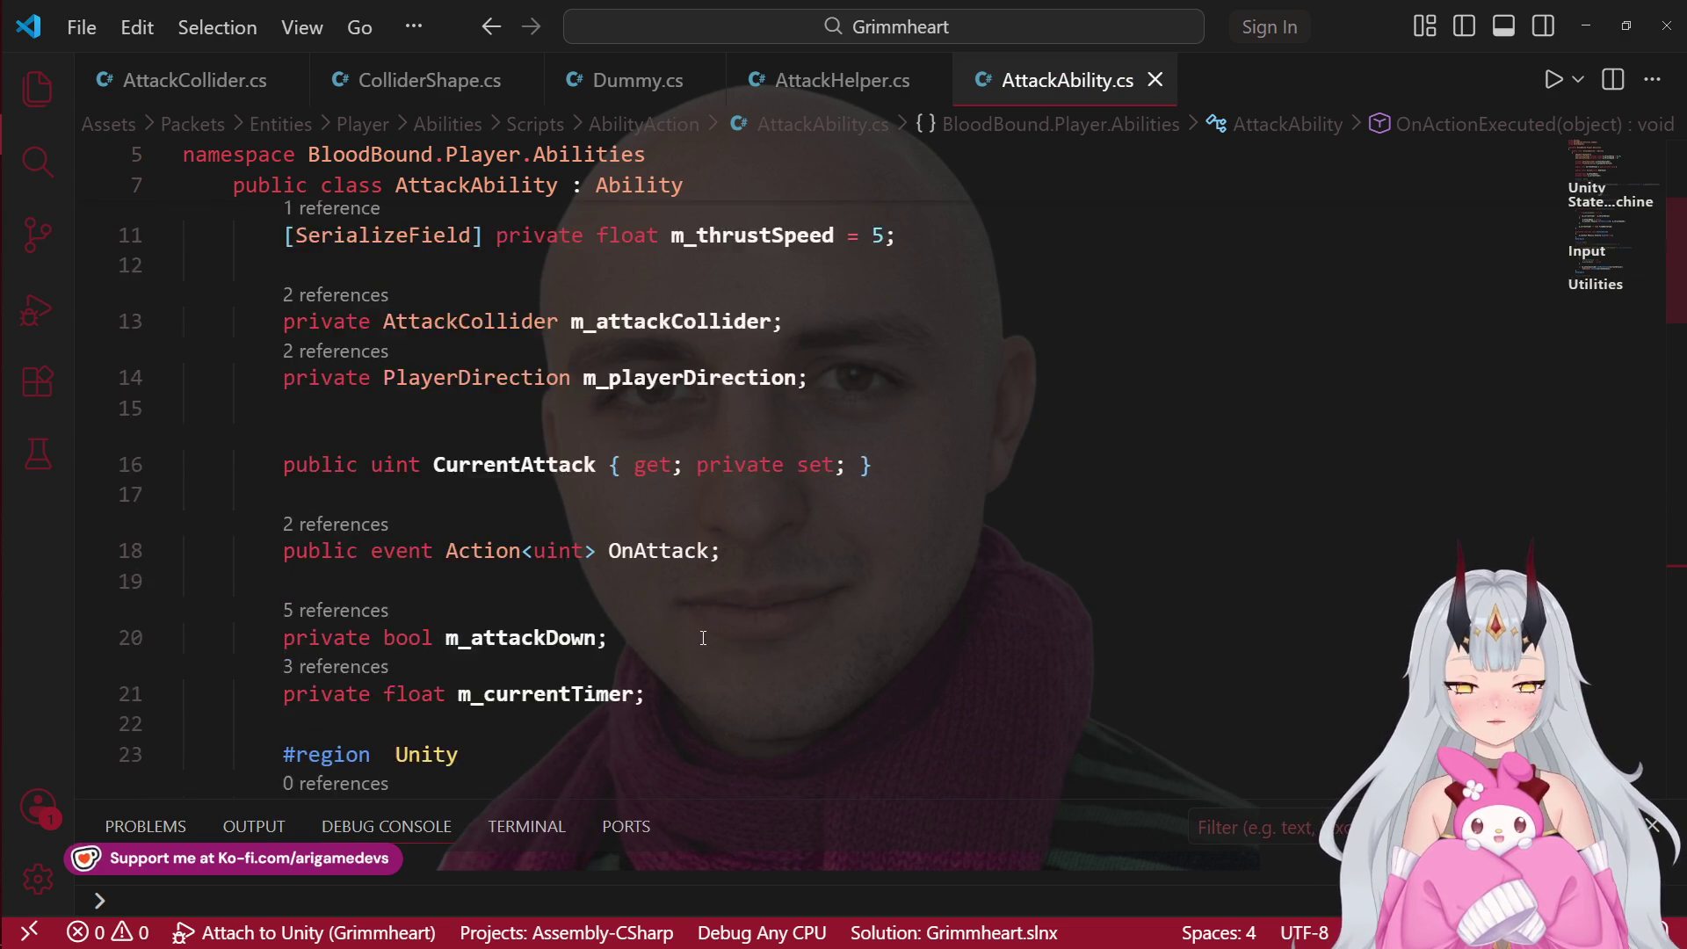
click(842, 80)
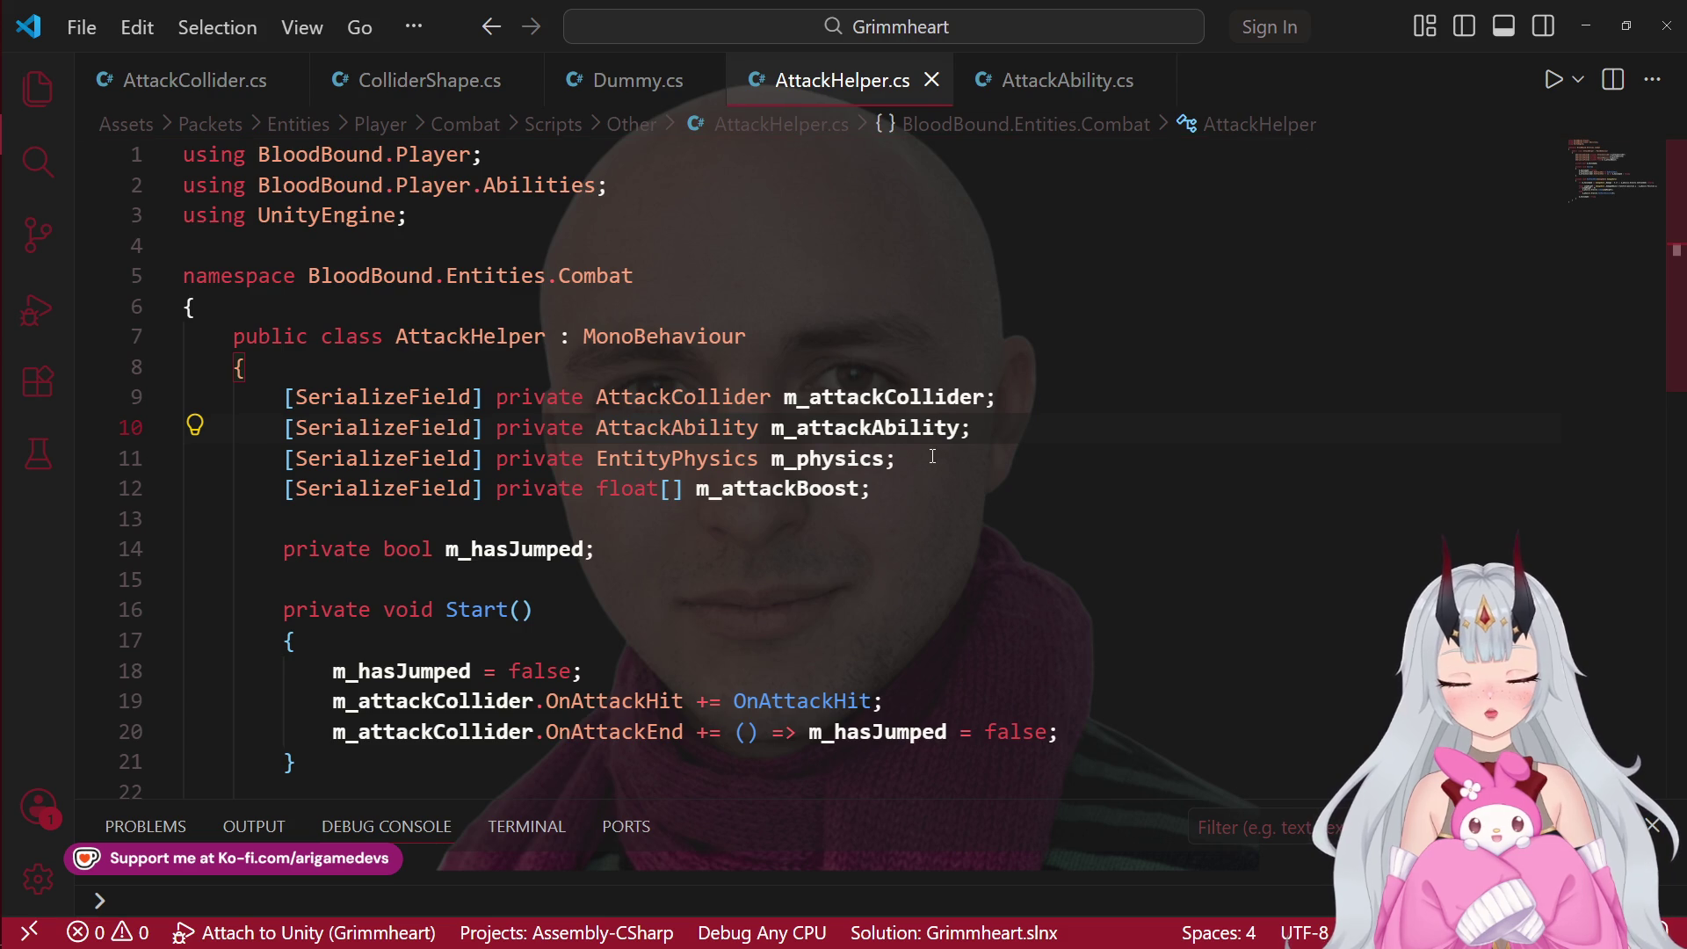
Step: Delete the old jumpHeight calculation lines from OnAttackHit
scroll(937, 456, down, 9)
scroll(929, 568, up, 4)
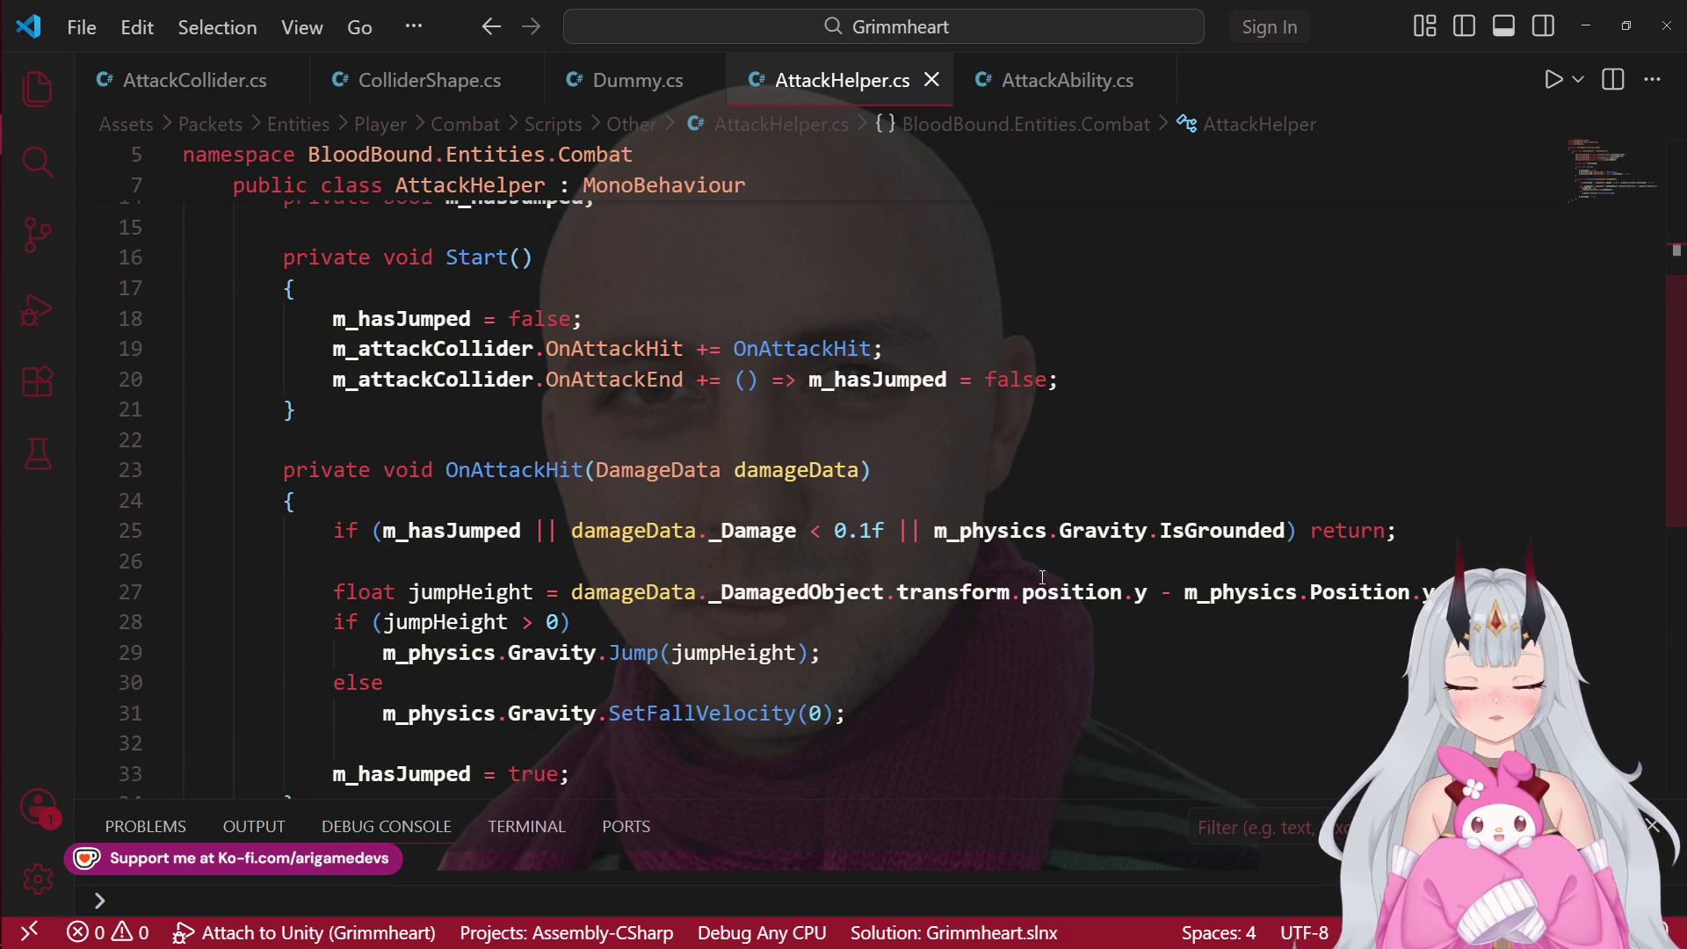
mouse_move(333, 581)
mouse_down()
mouse_move(817, 681)
mouse_move(846, 703)
mouse_up()
key(BackSpace)
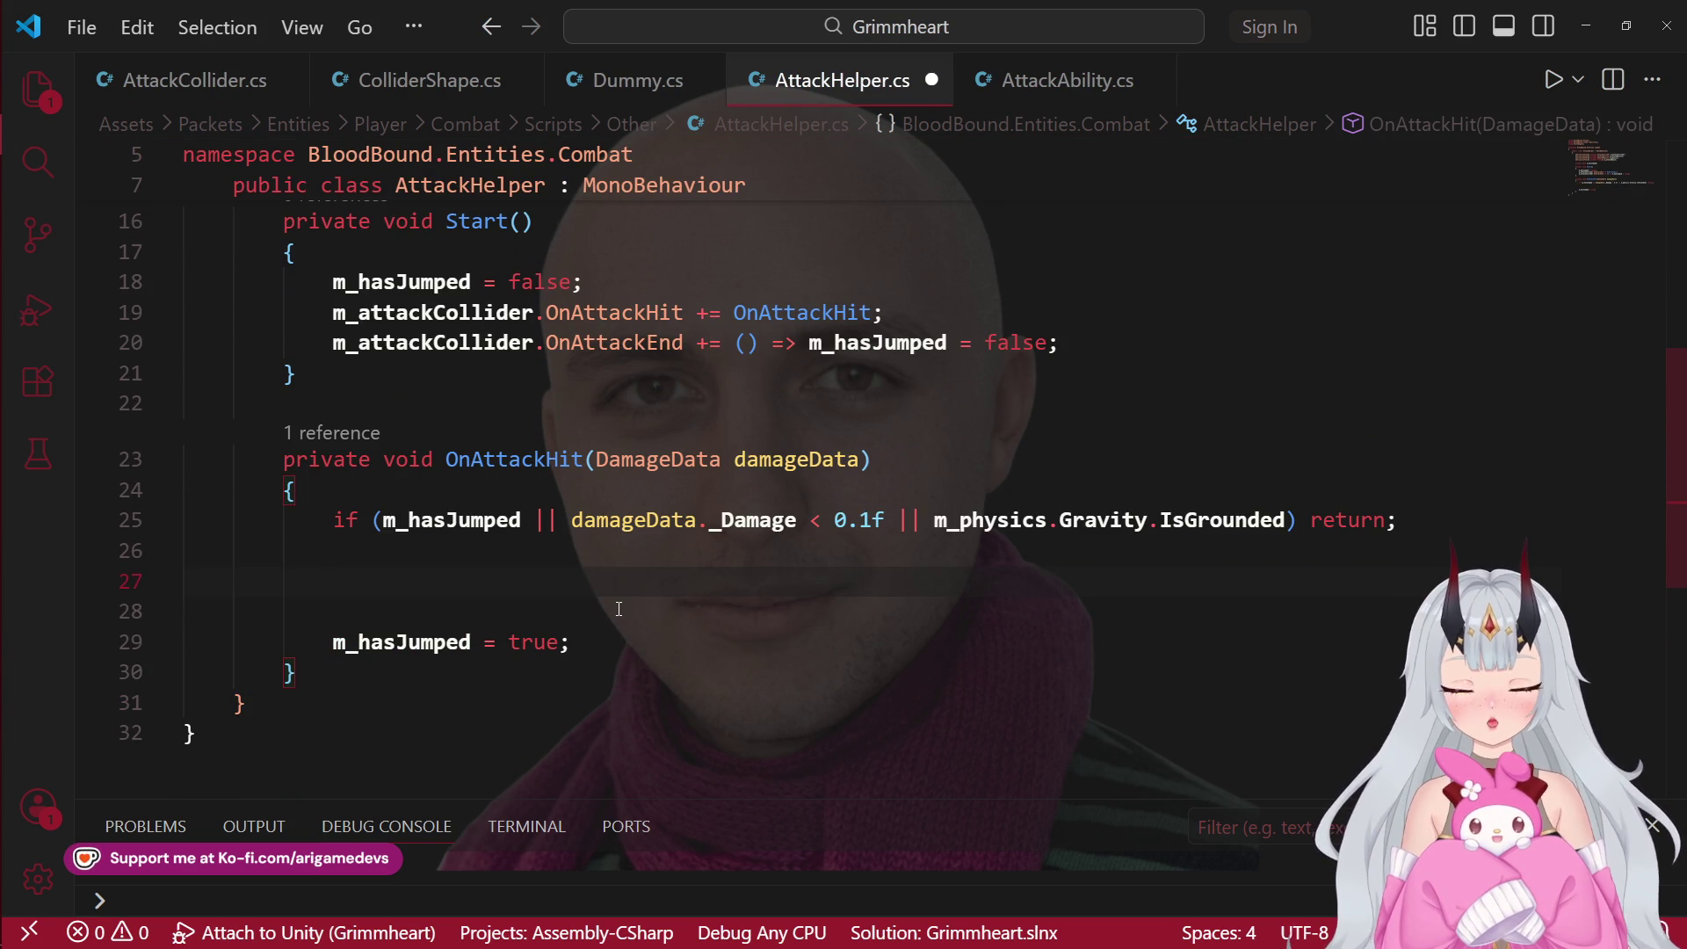
key(BackSpace)
key(BackSpace)
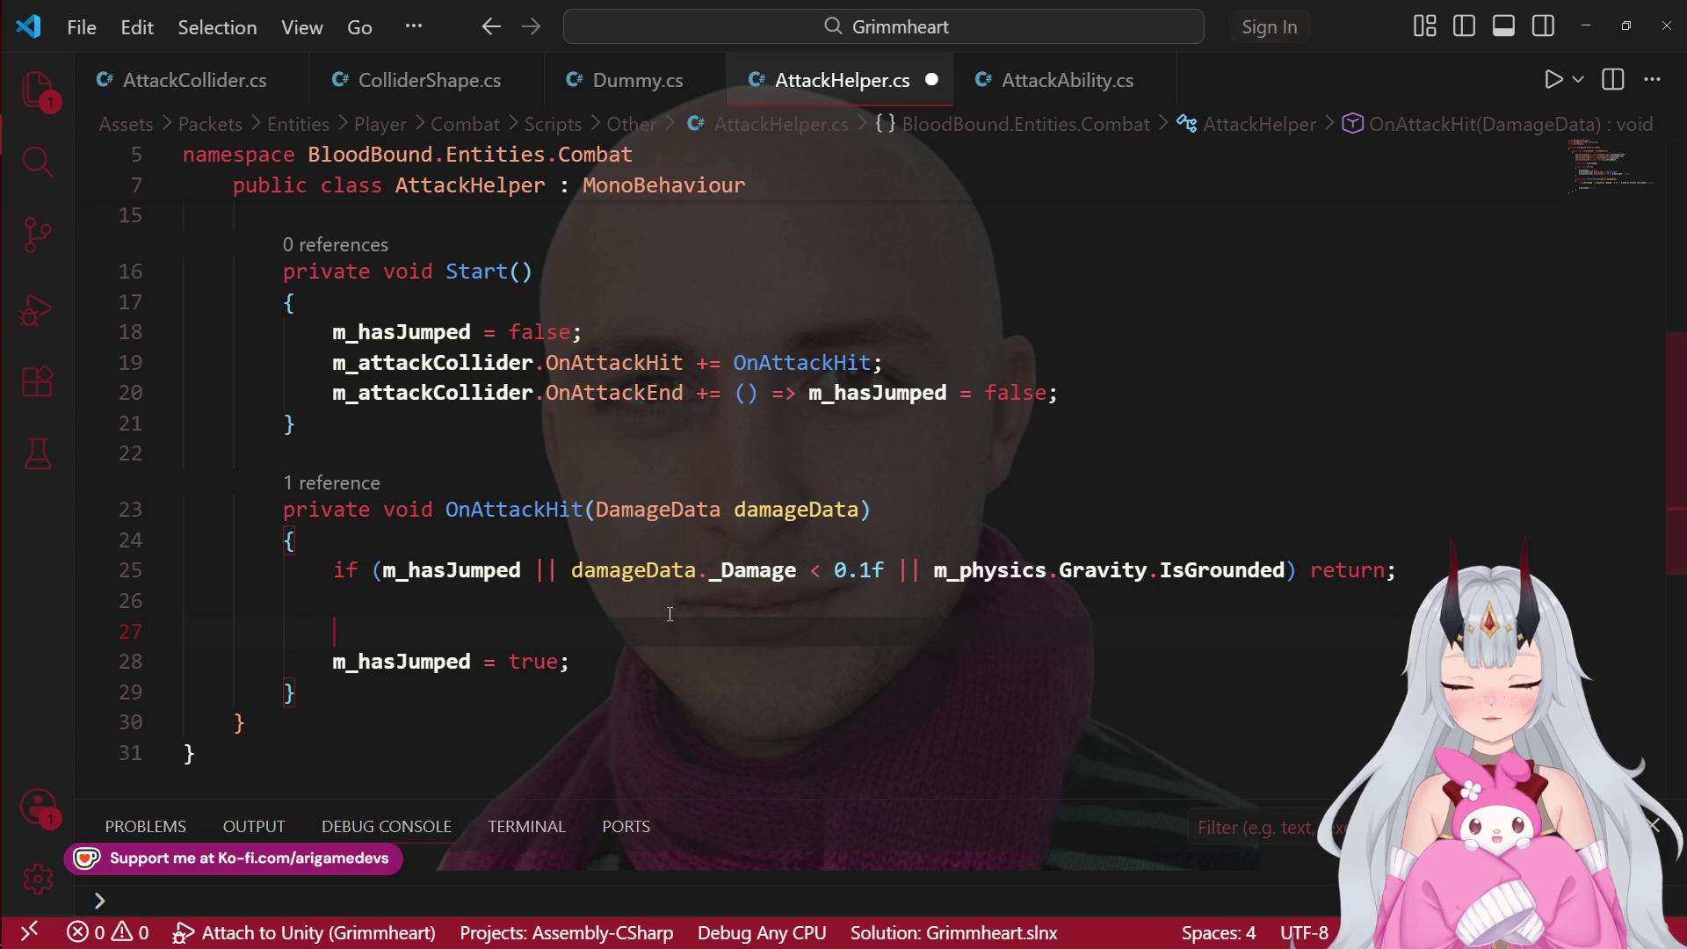
Step: Write m_attackAbility.CurrentAttack; as the new statement
text(m_att)
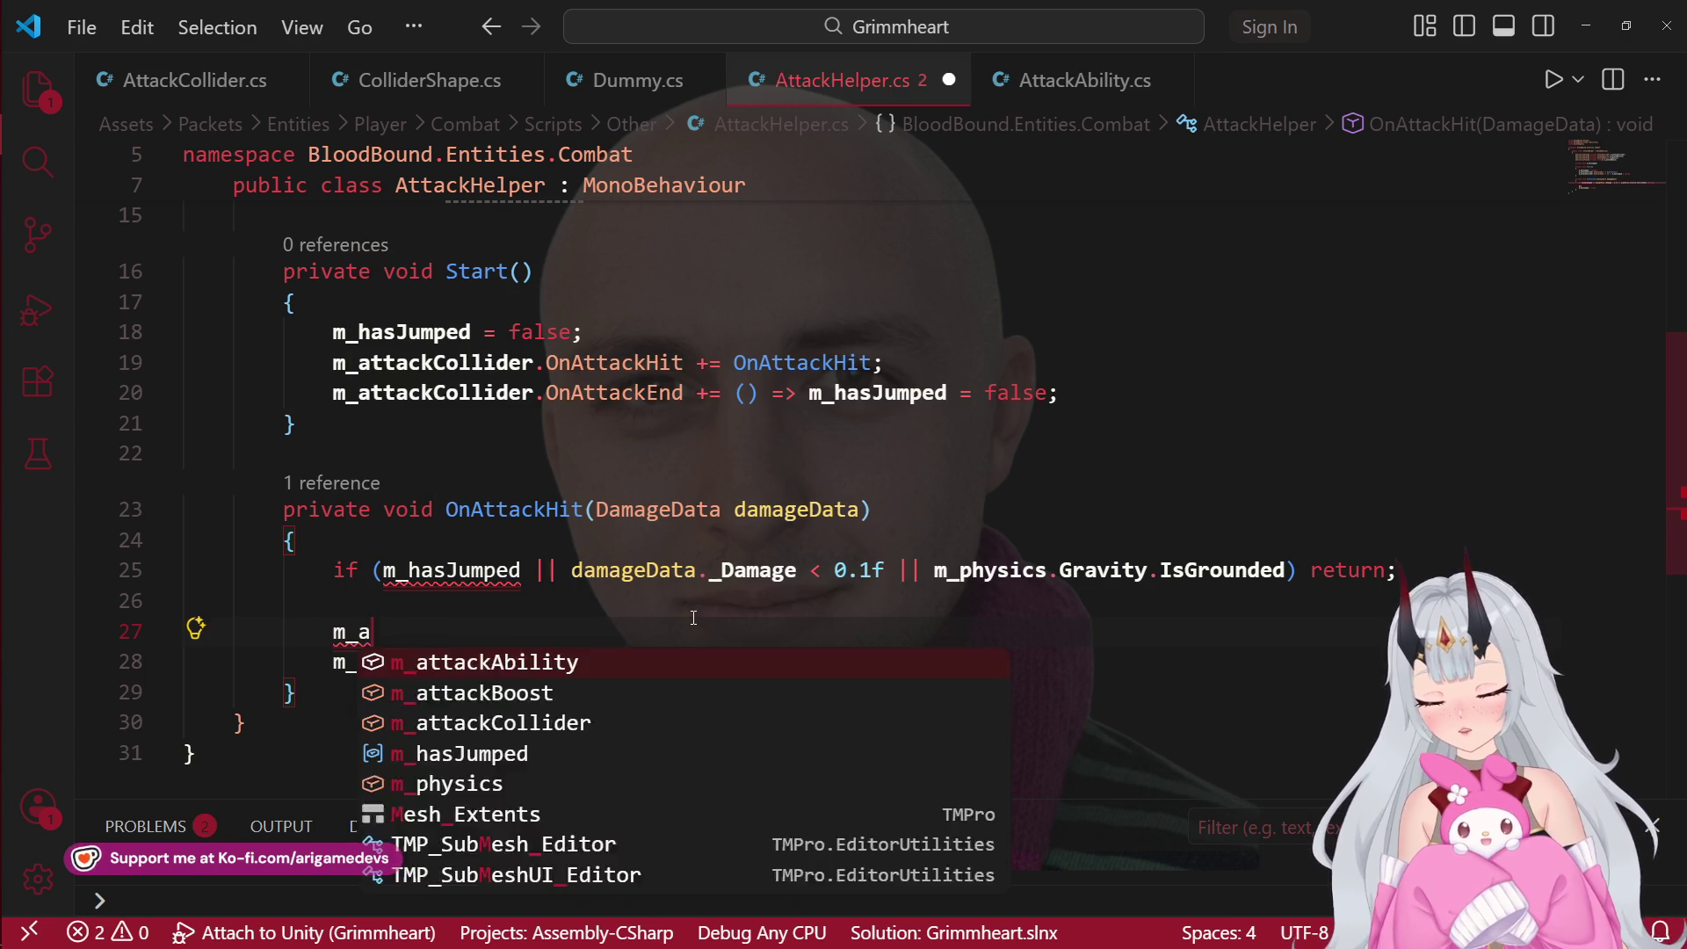
key(Tab)
text(.curr)
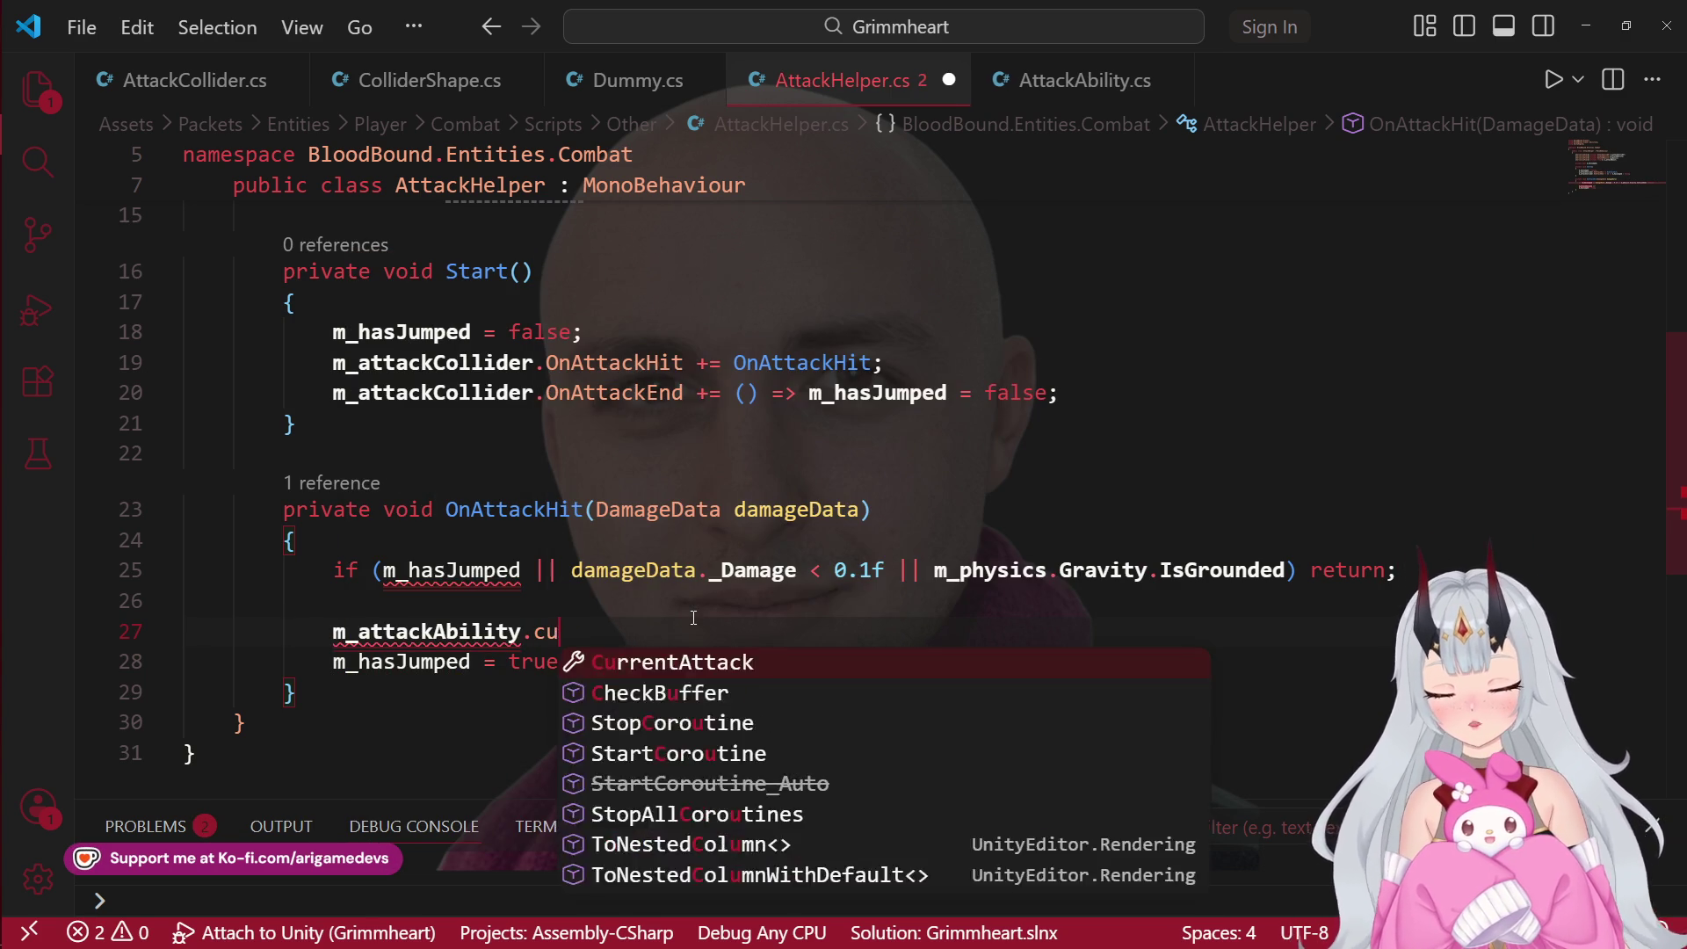
key(Tab)
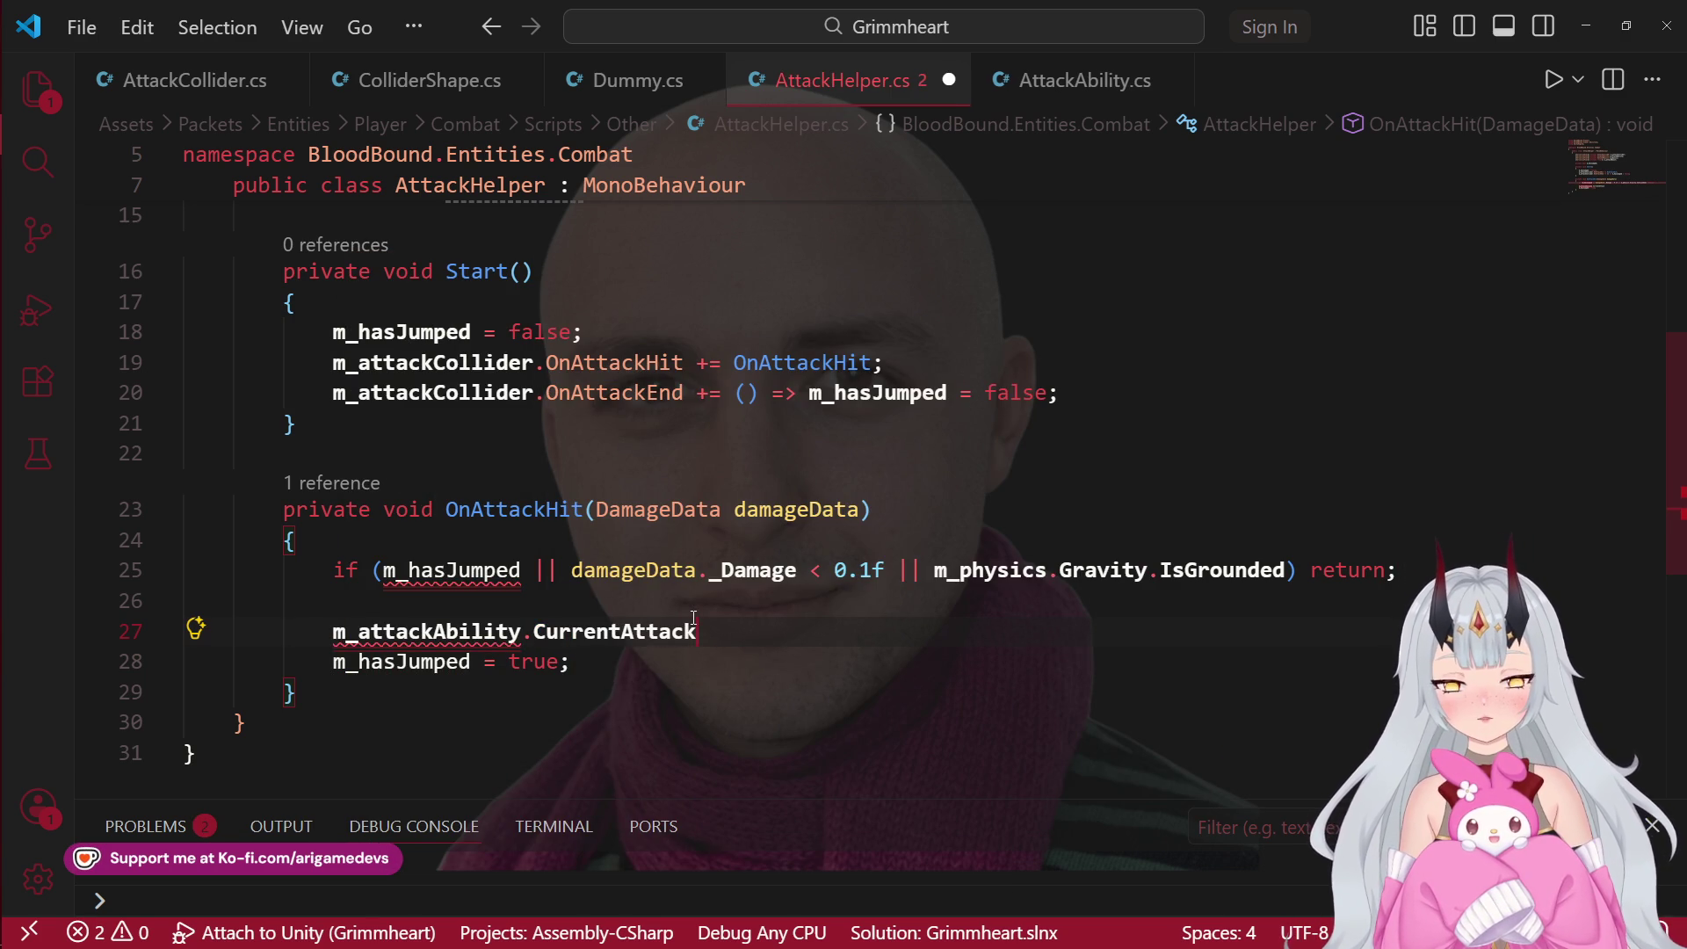
text( =)
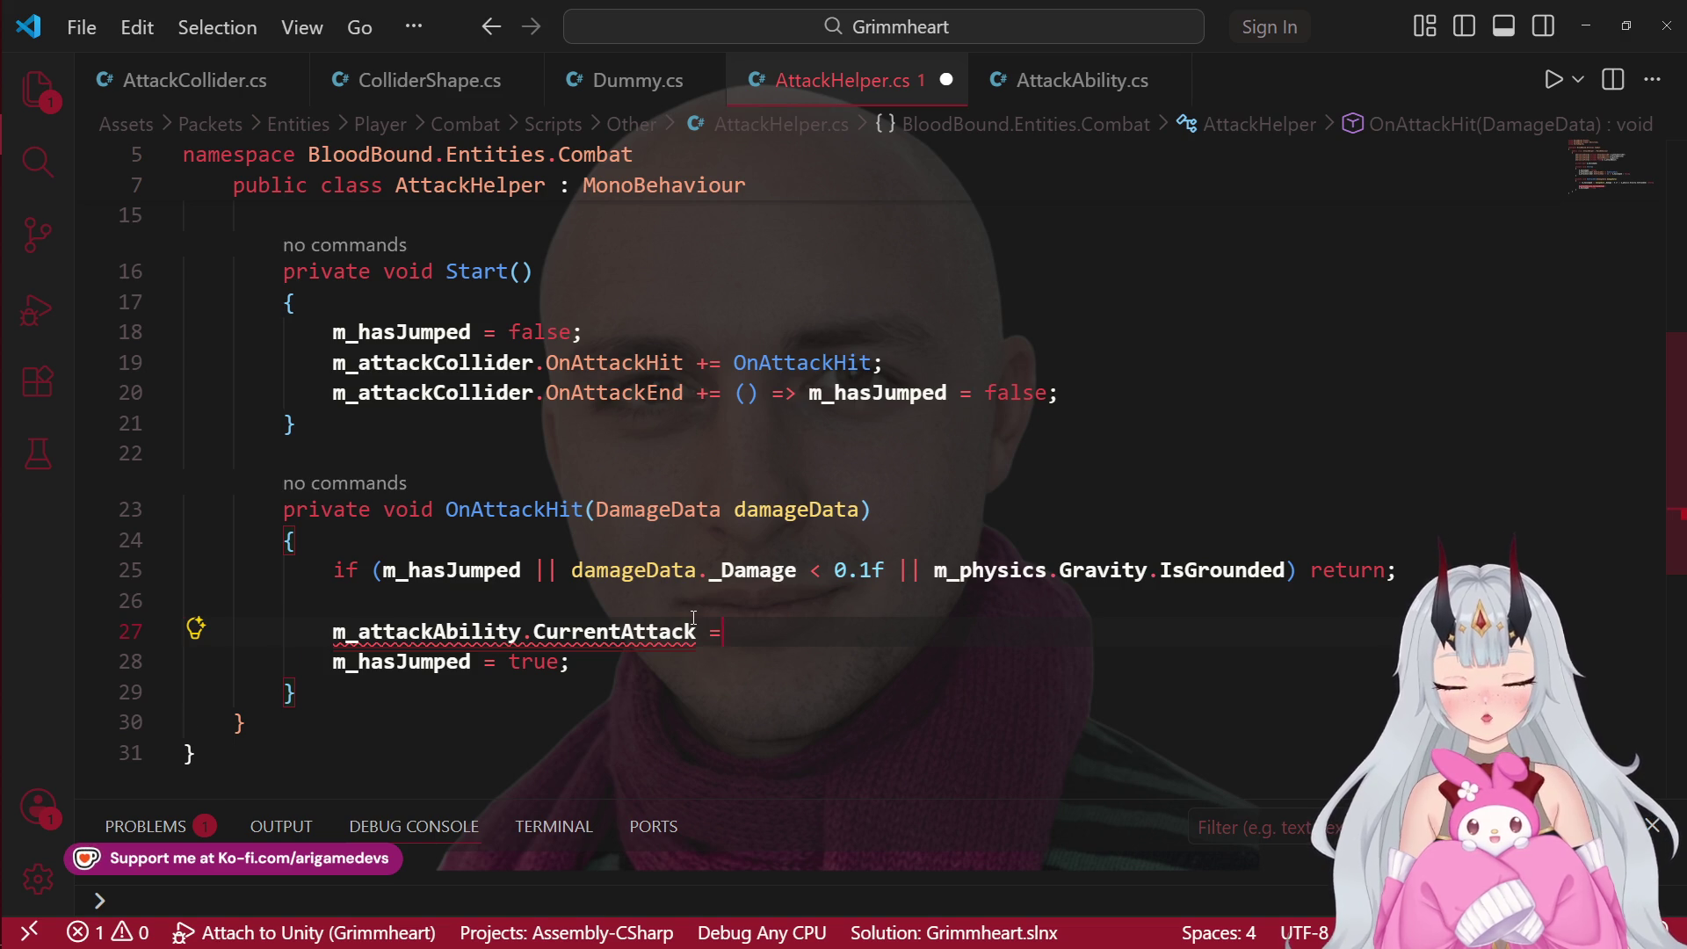
key(ctrl+shift+k)
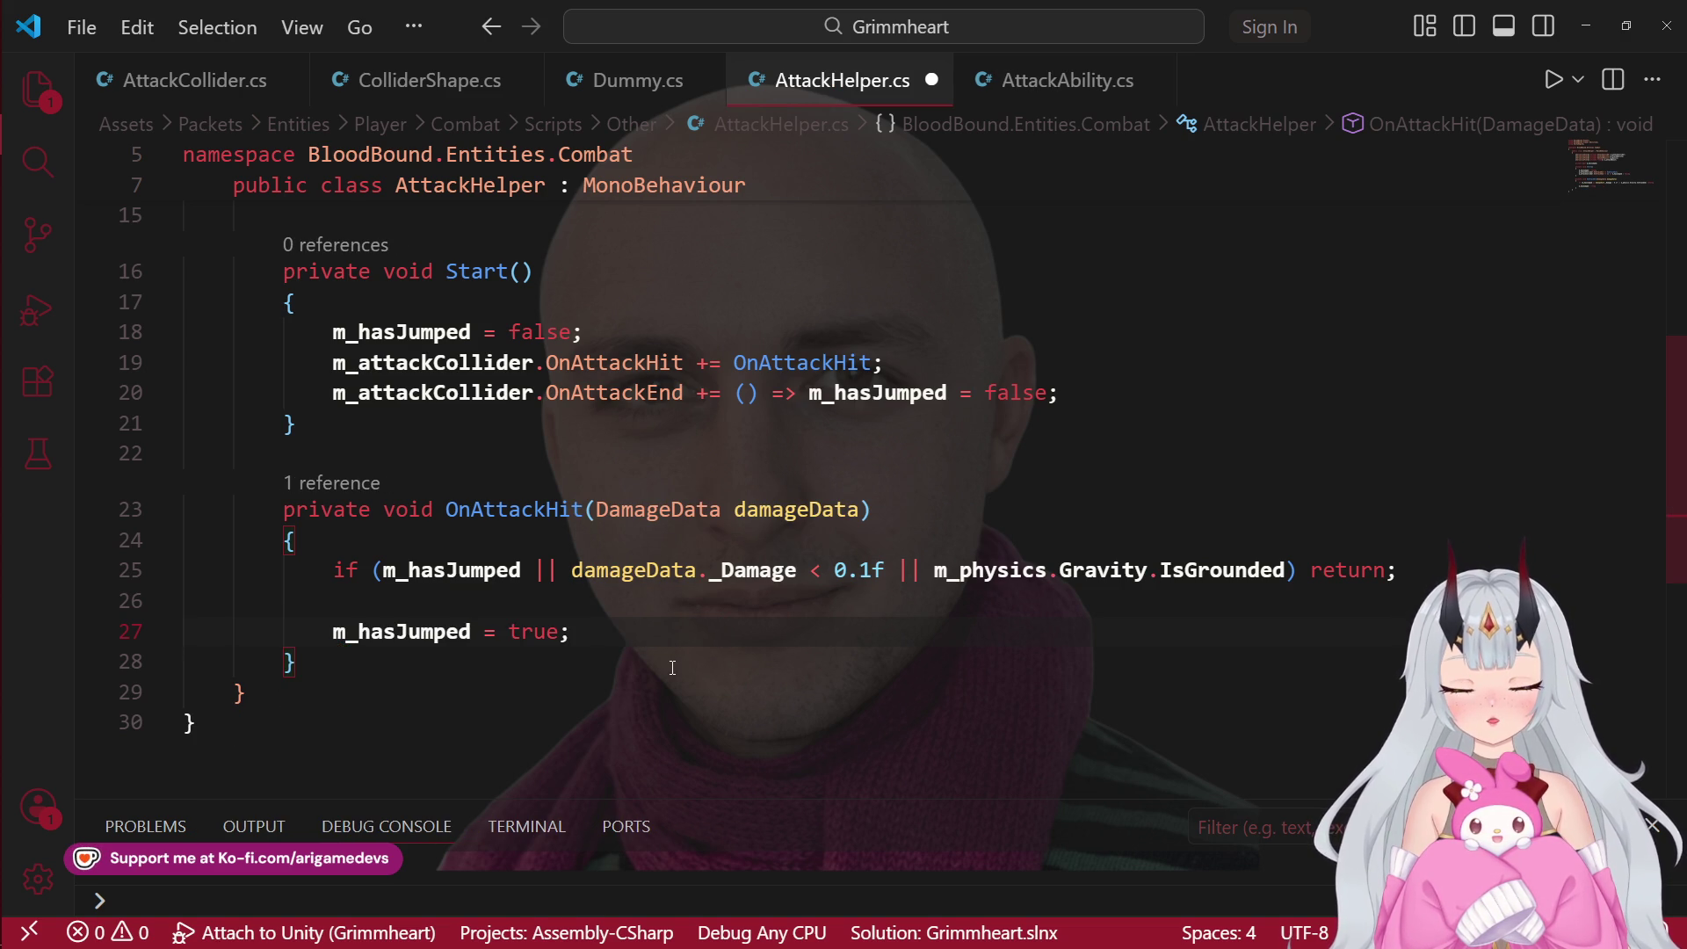
key(ctrl+z)
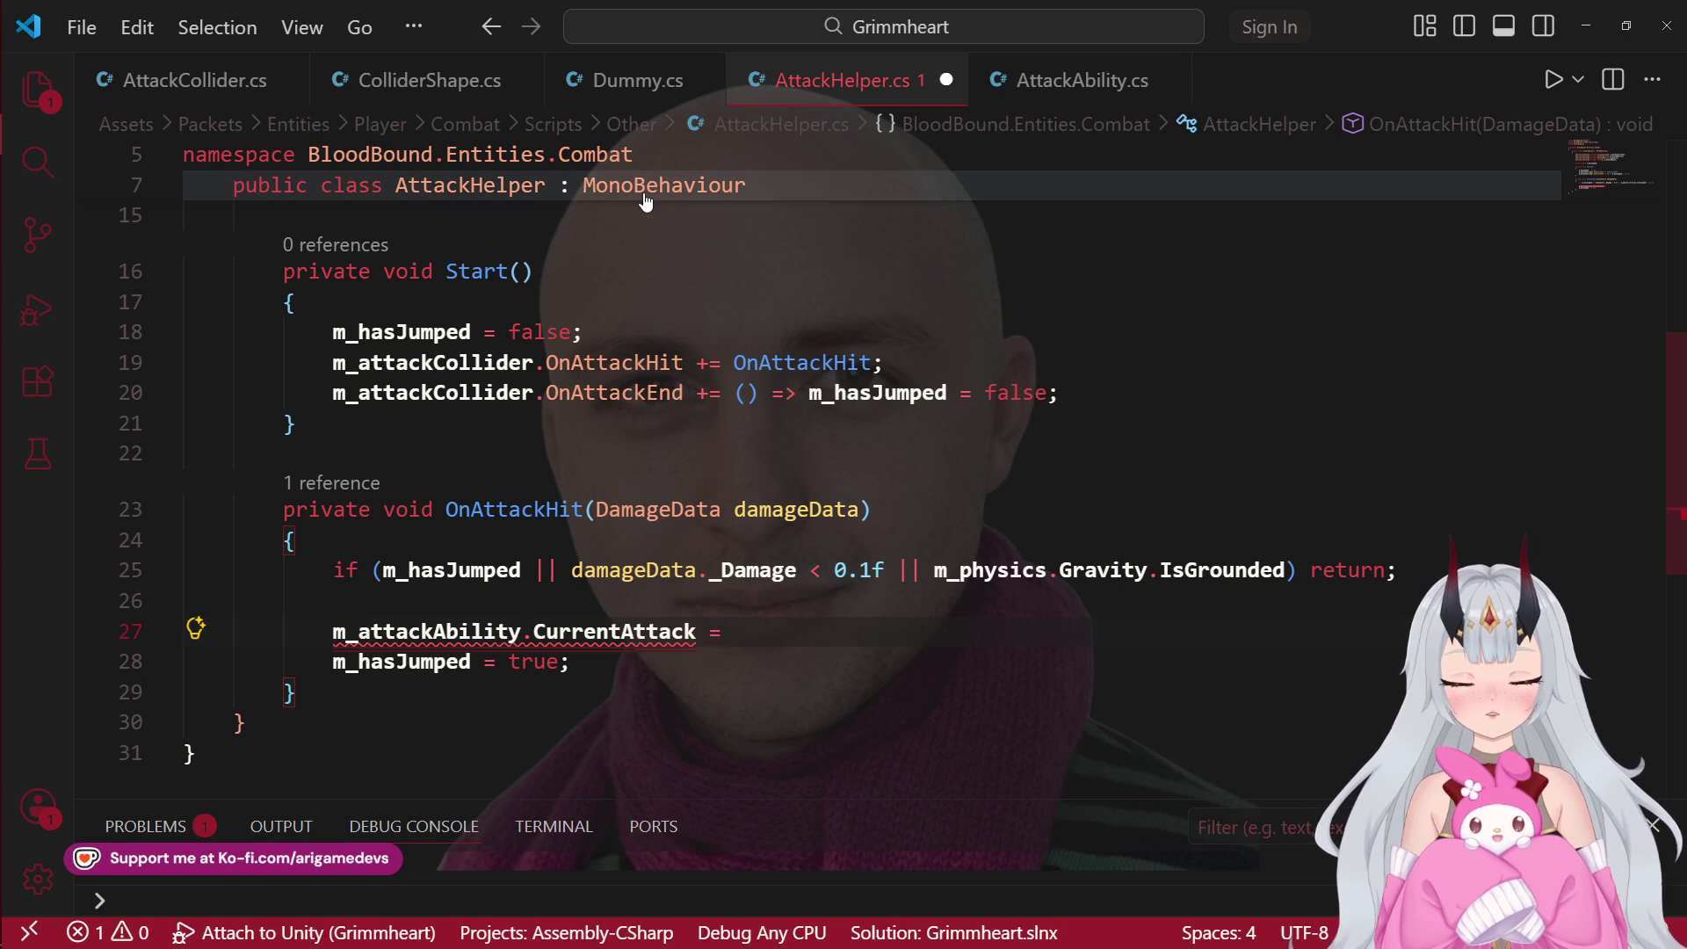
key(BackSpace)
key(BackSpace)
text(;)
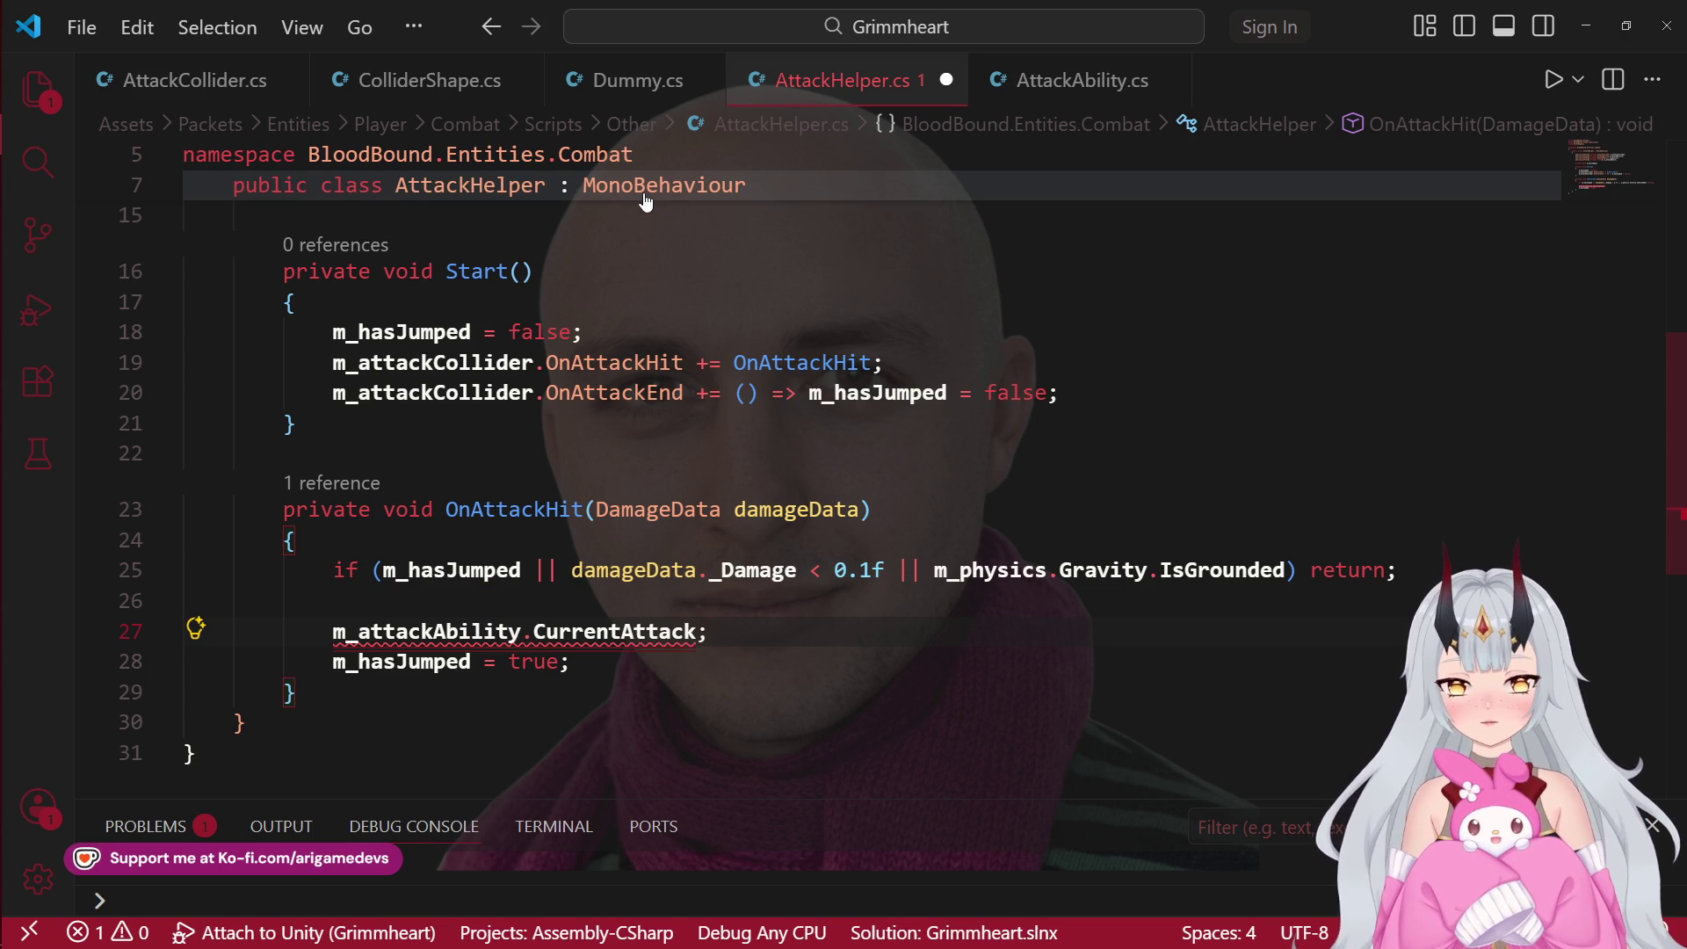
Step: Assign it to uint attackId and begin an if ( check below
key(Home)
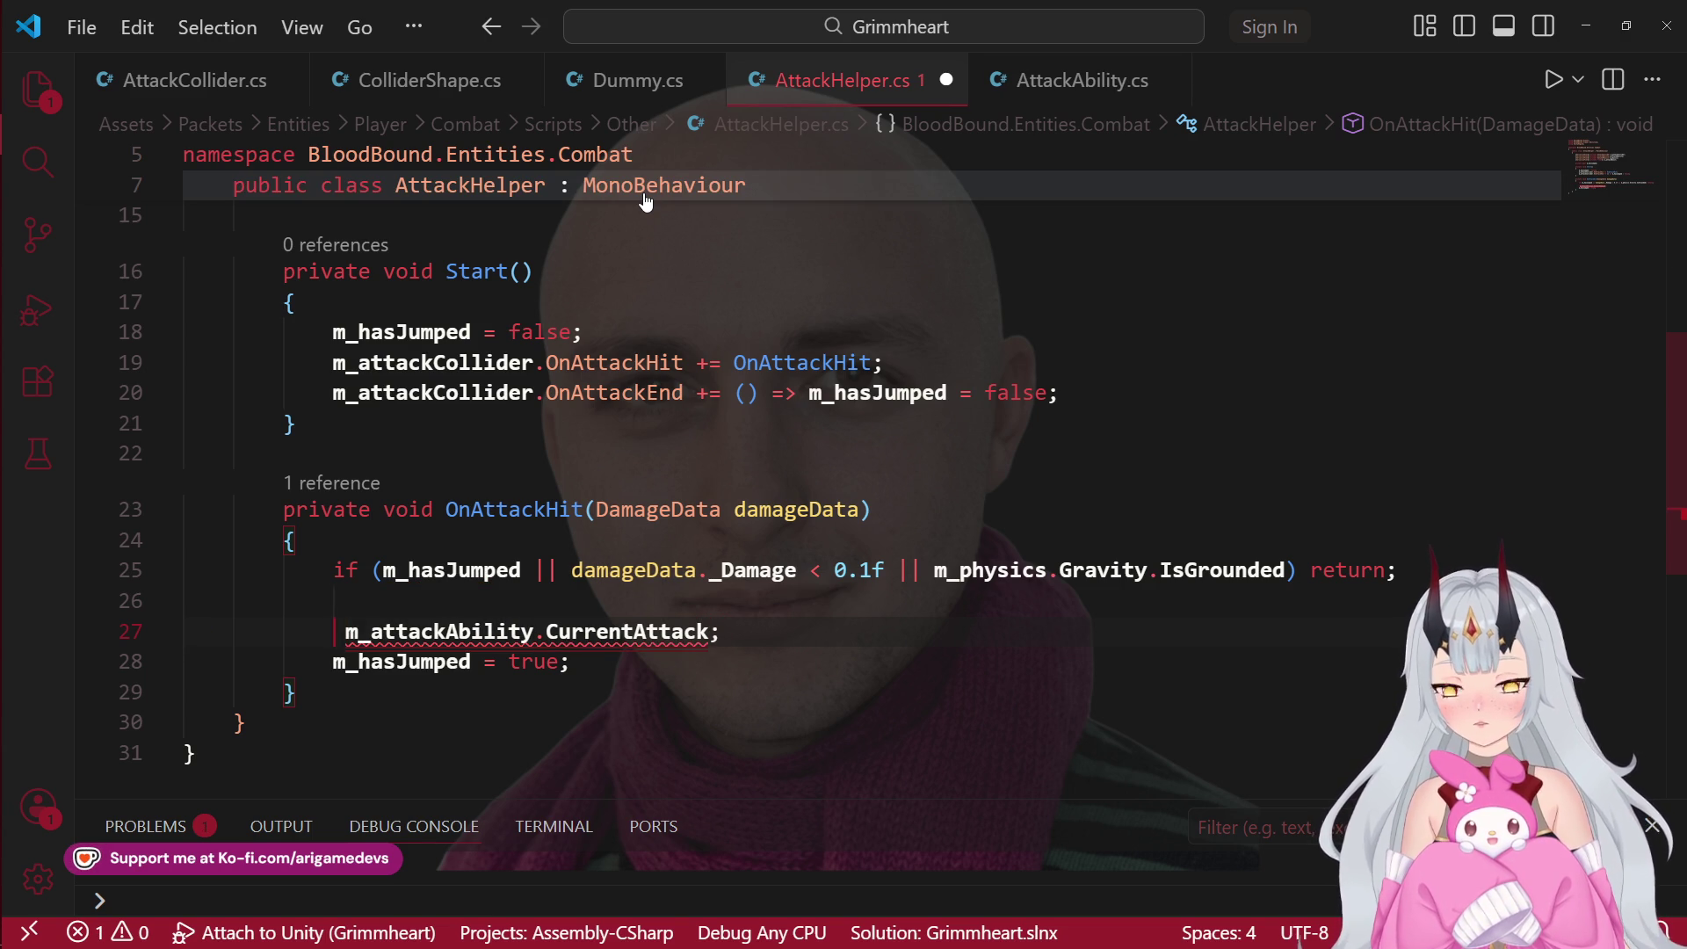
text(uint a)
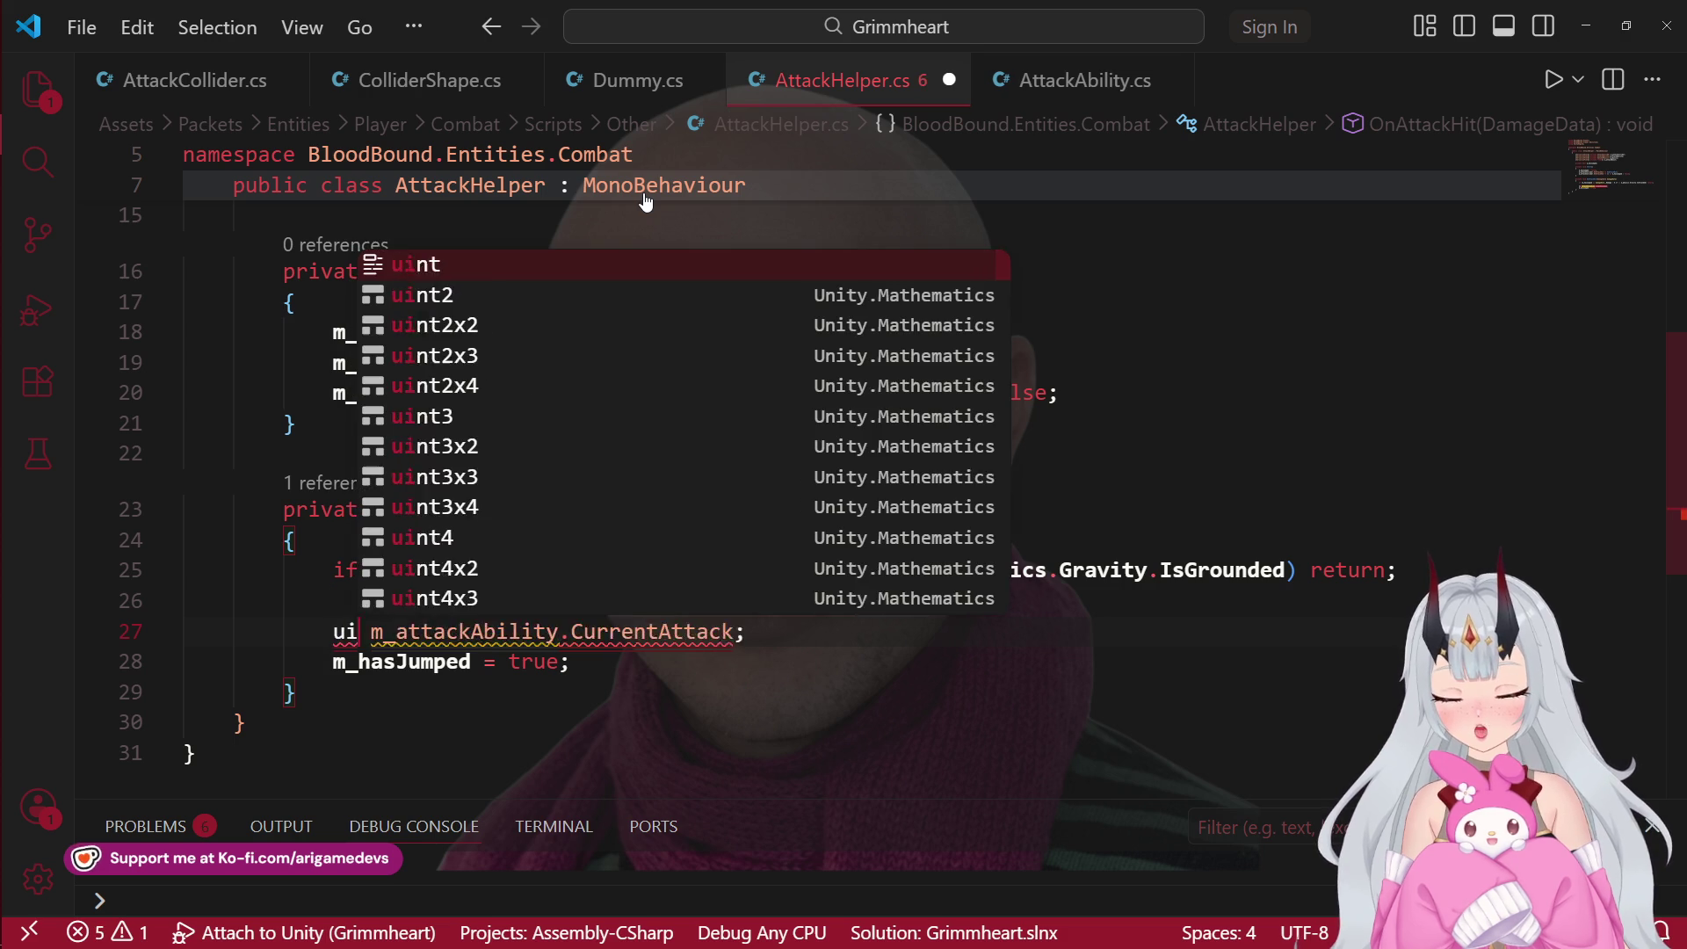
text(ttack)
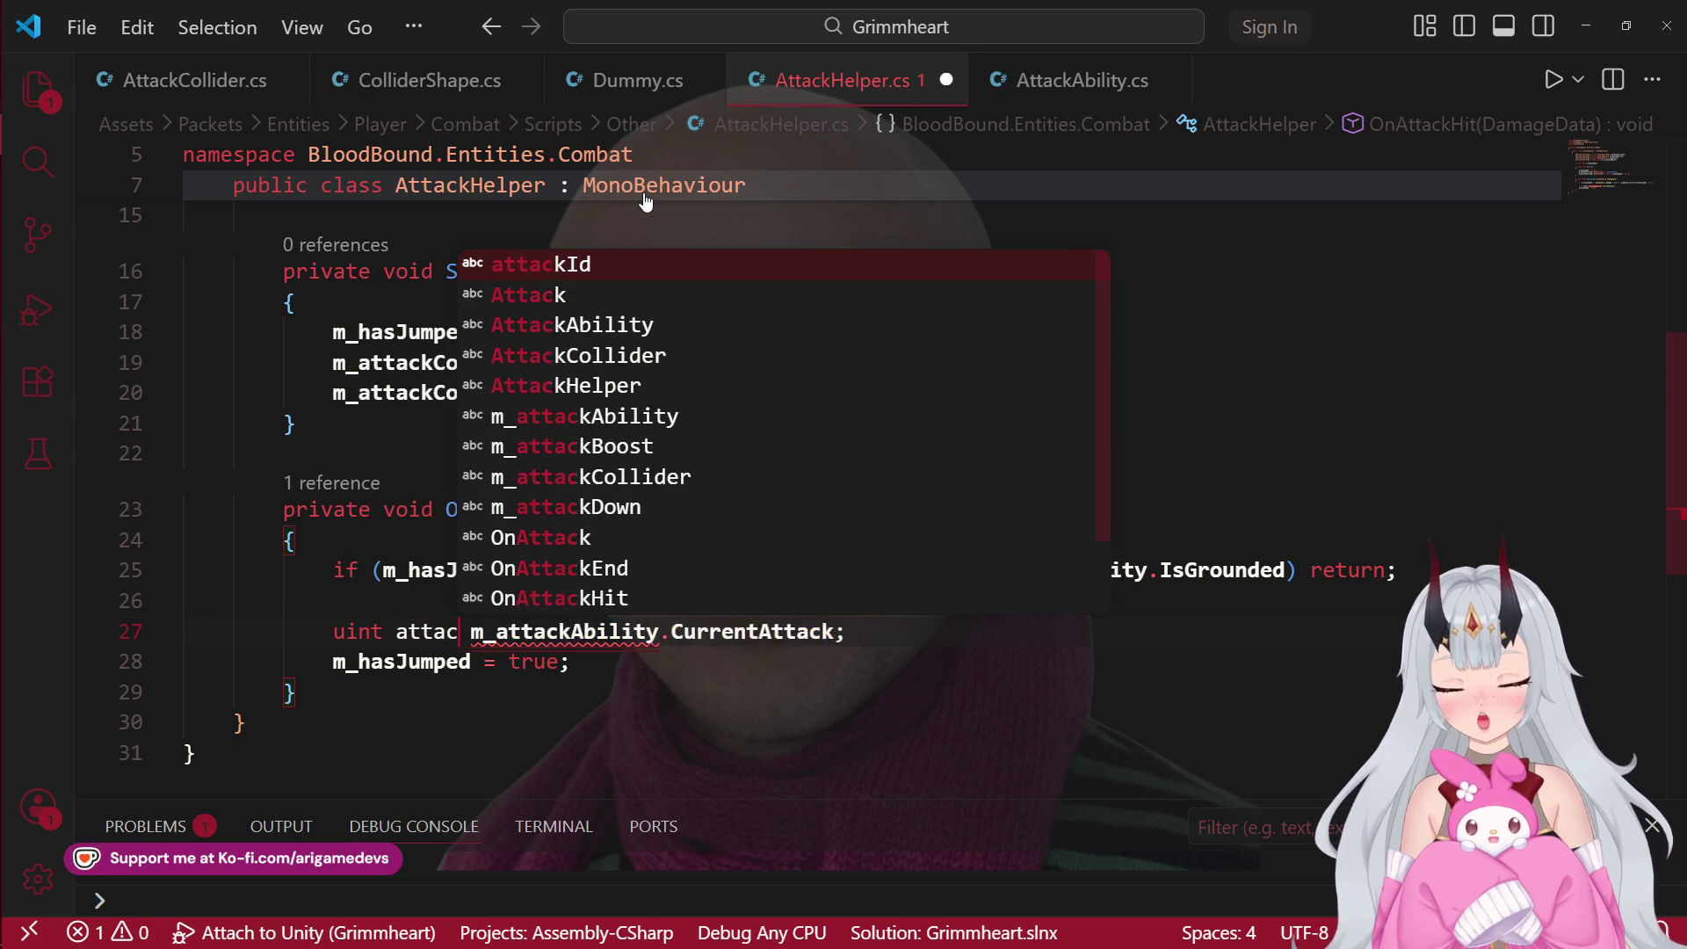
text(Id)
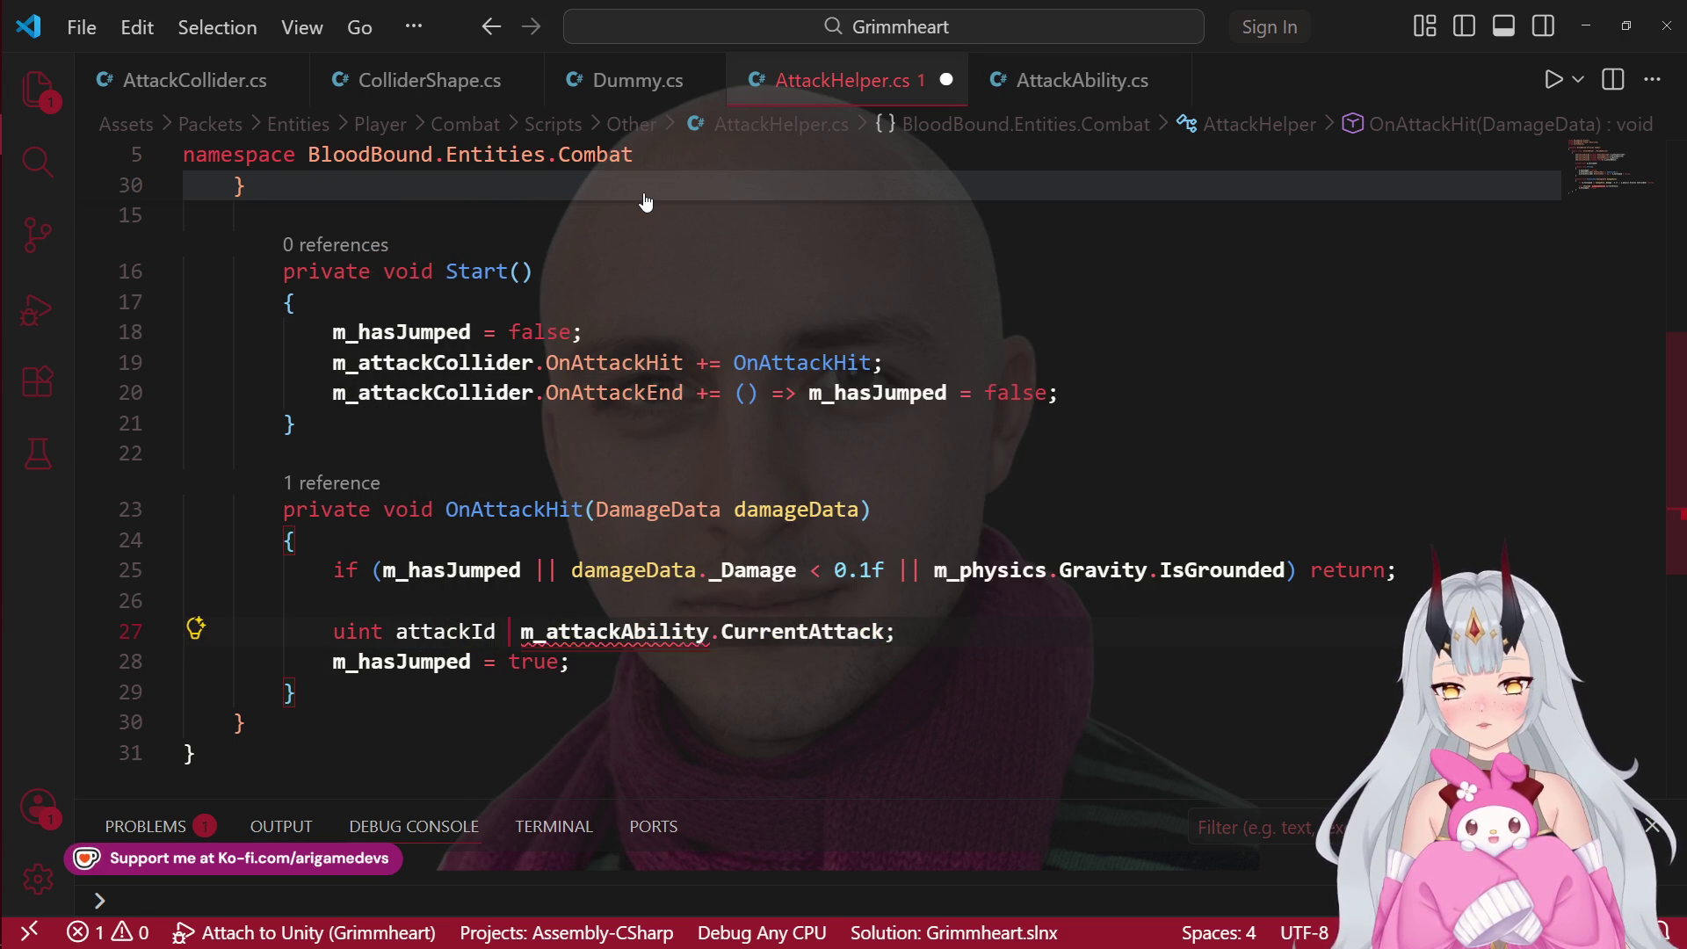
text( =)
key(End)
key(Return)
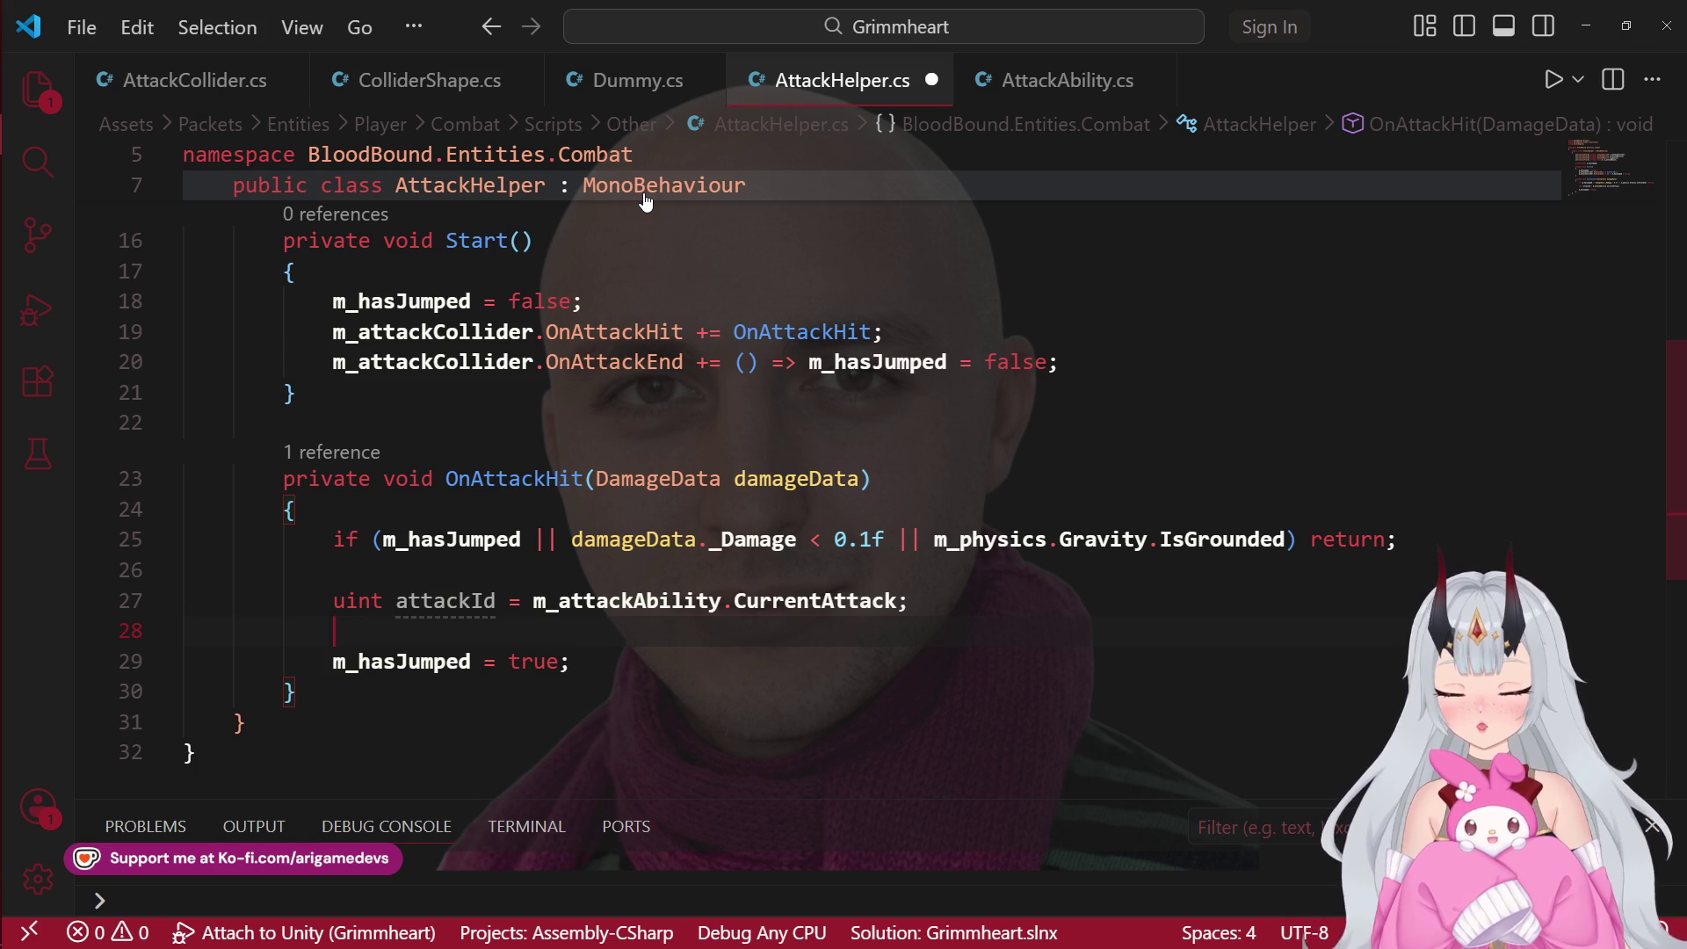
text(if ()
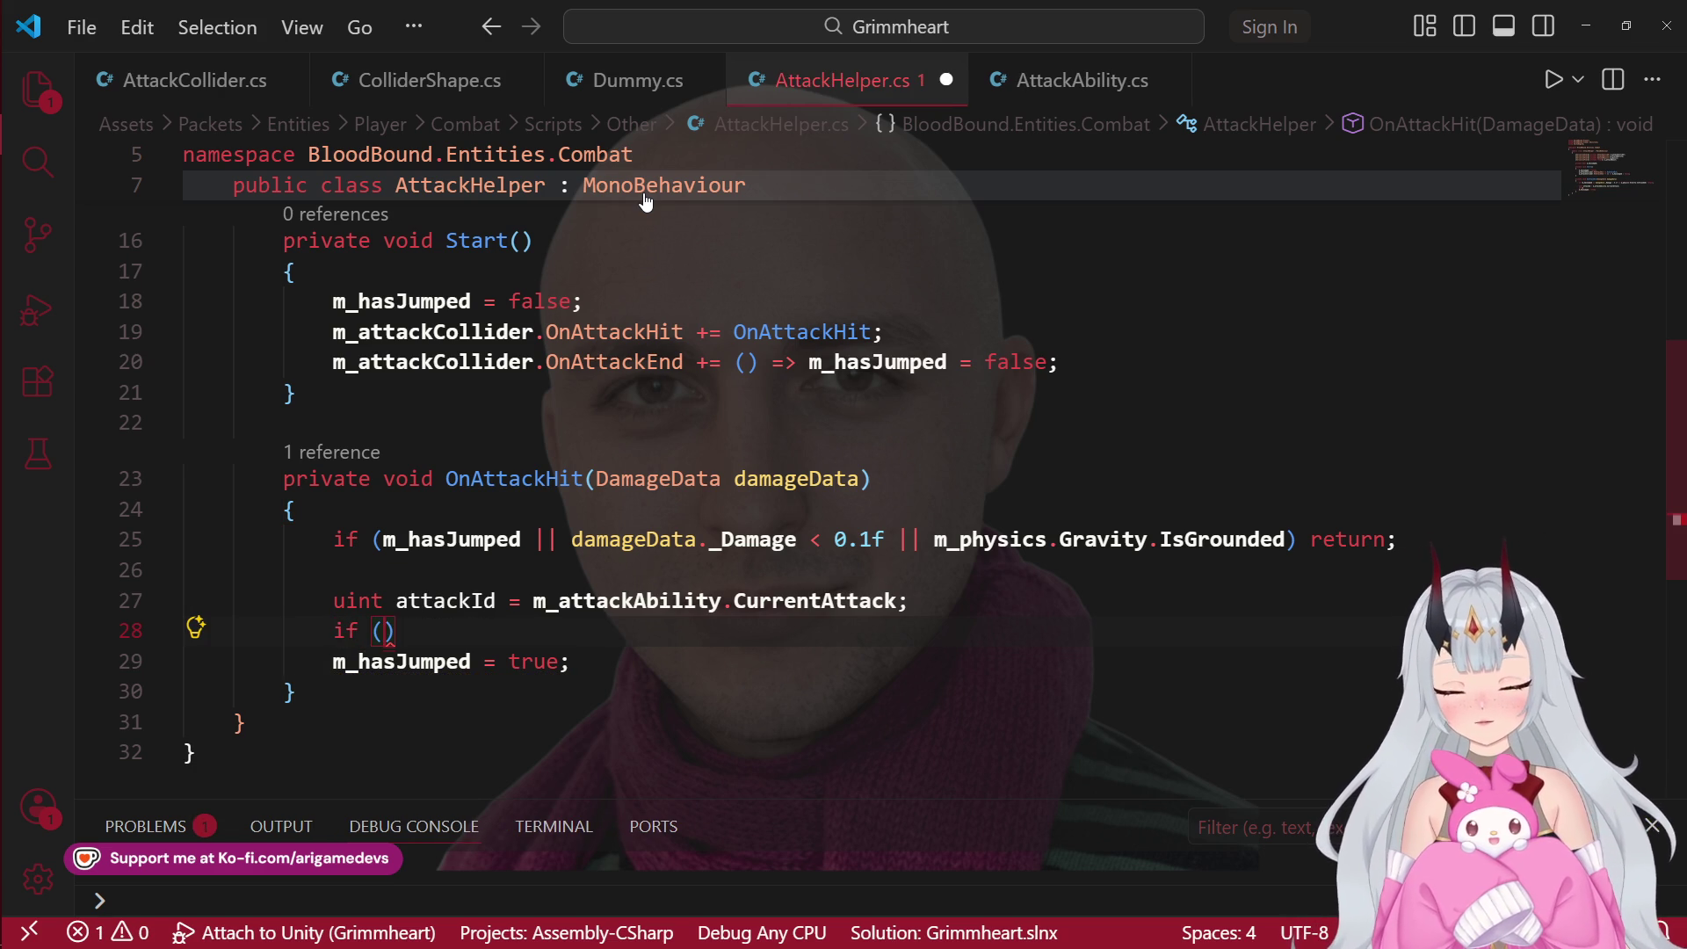
scroll(645, 200, up, 5)
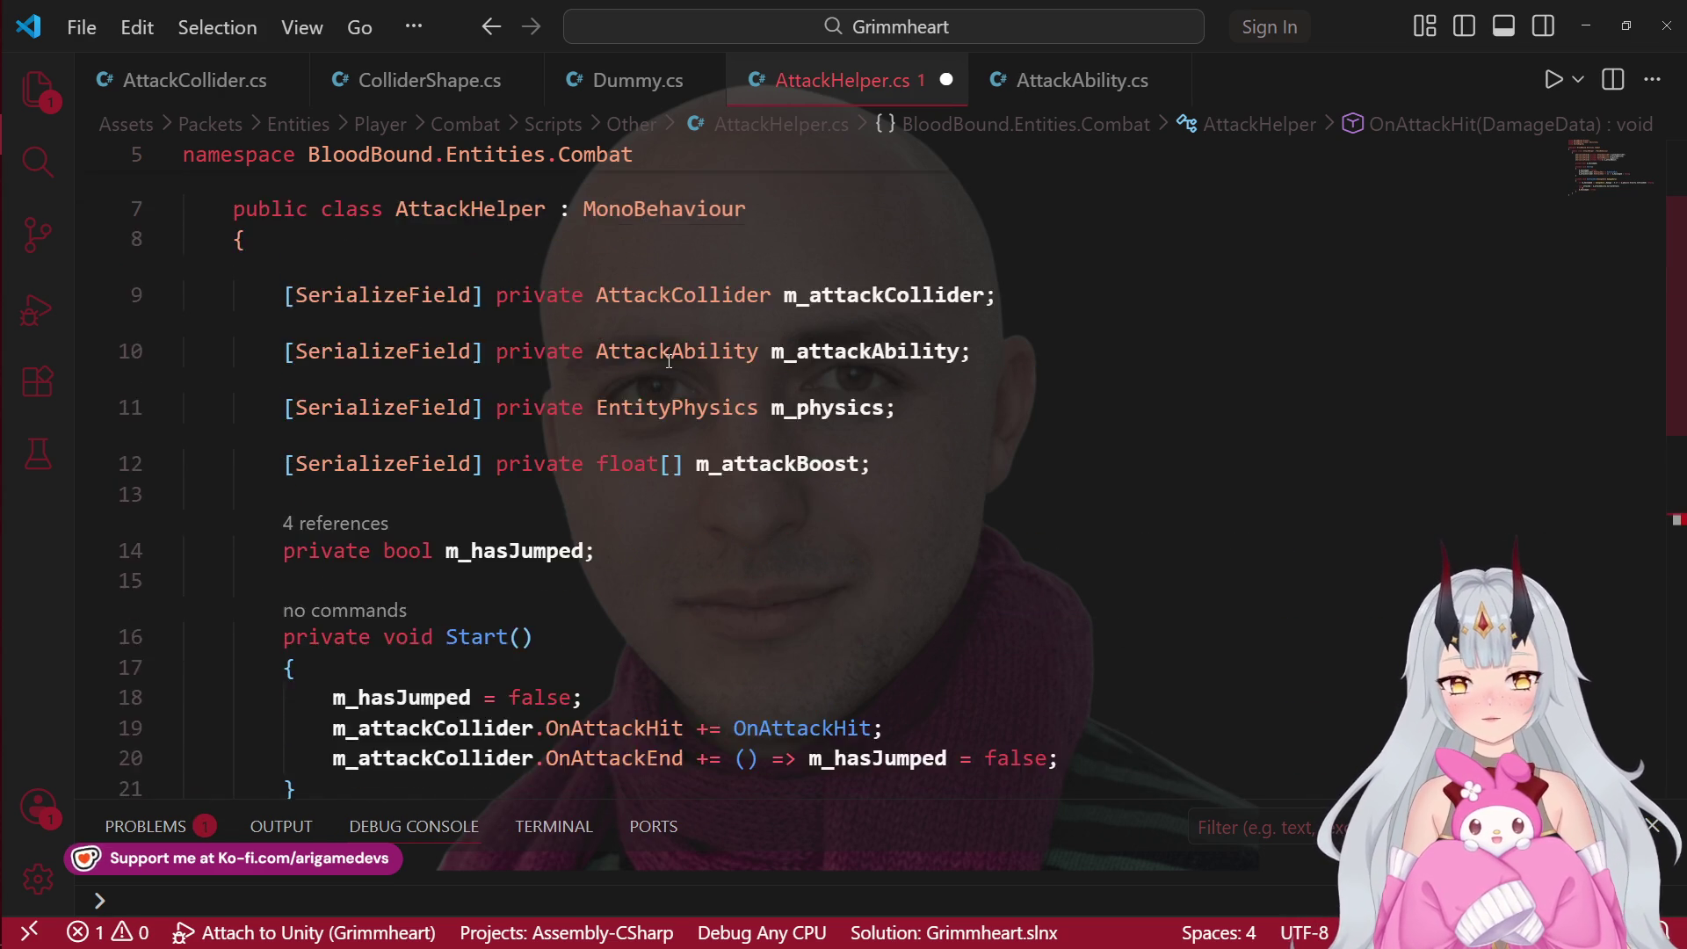
key(alt+Tab)
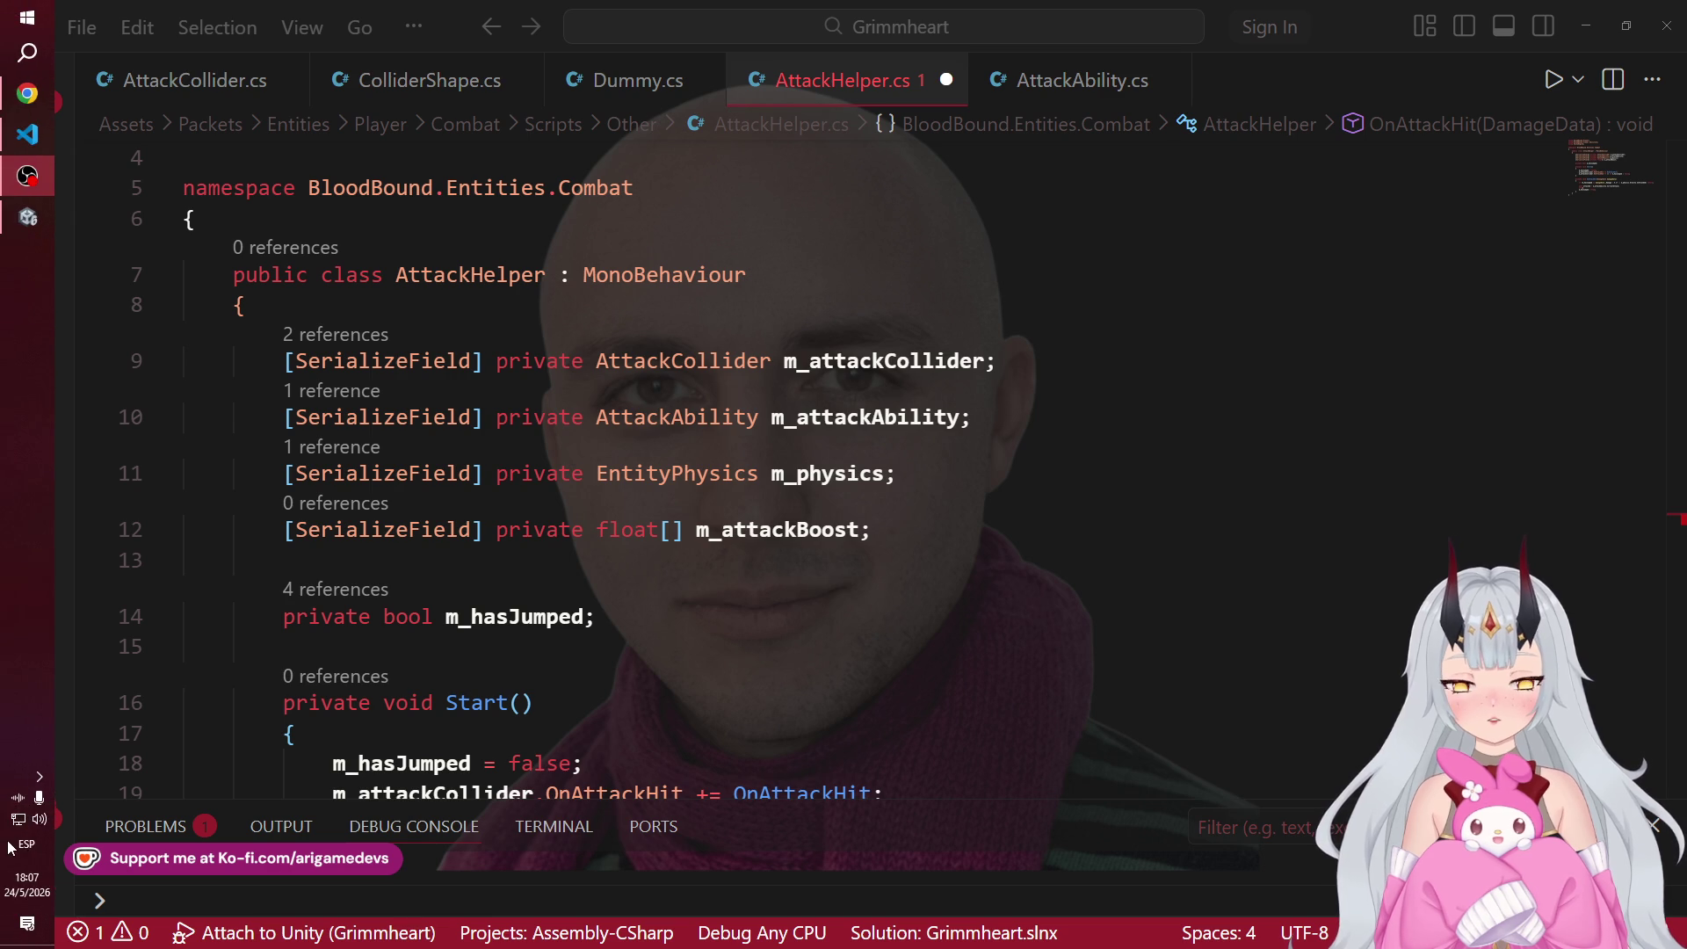
click(38, 818)
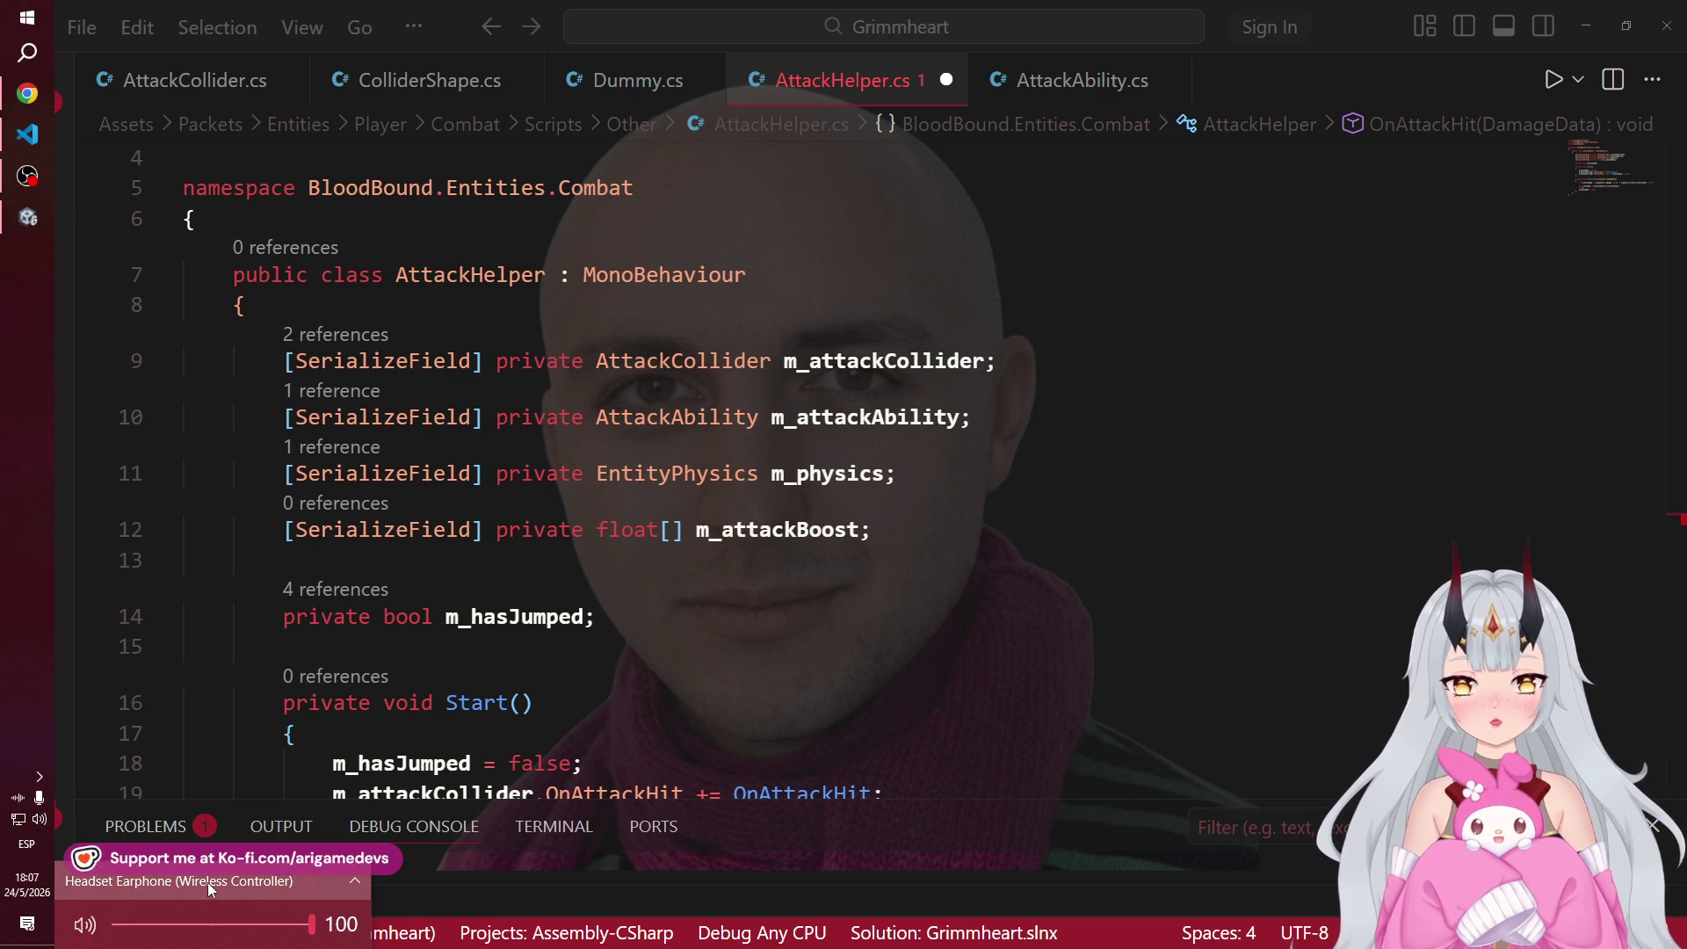
click(208, 882)
click(208, 882)
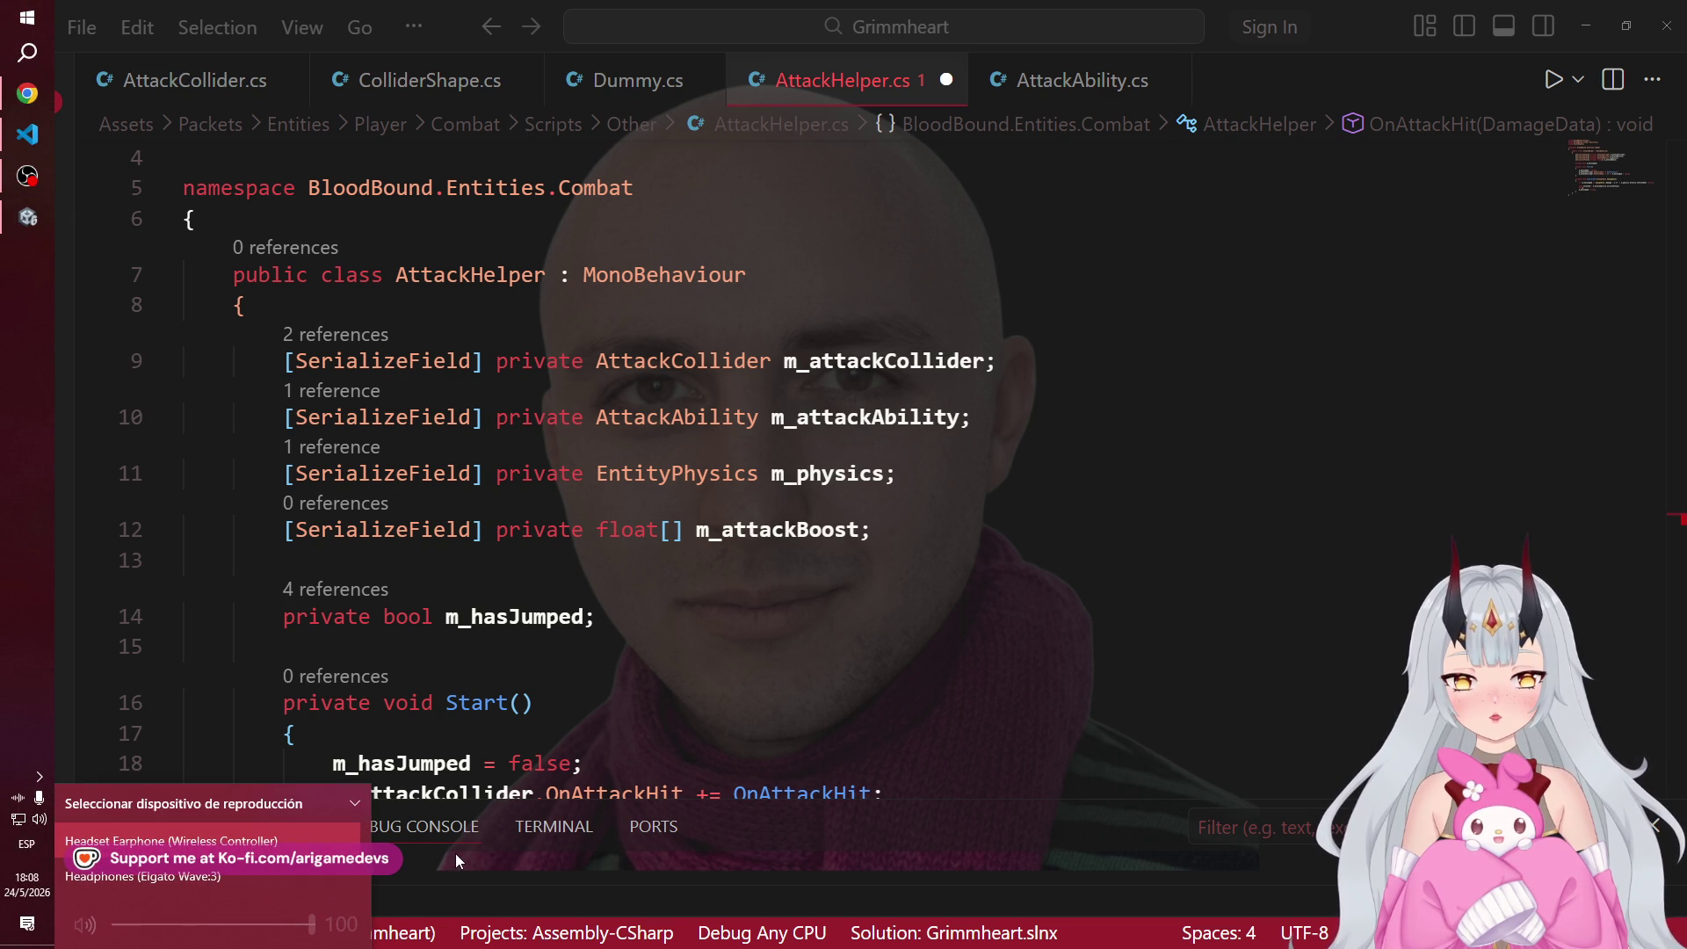
click(455, 853)
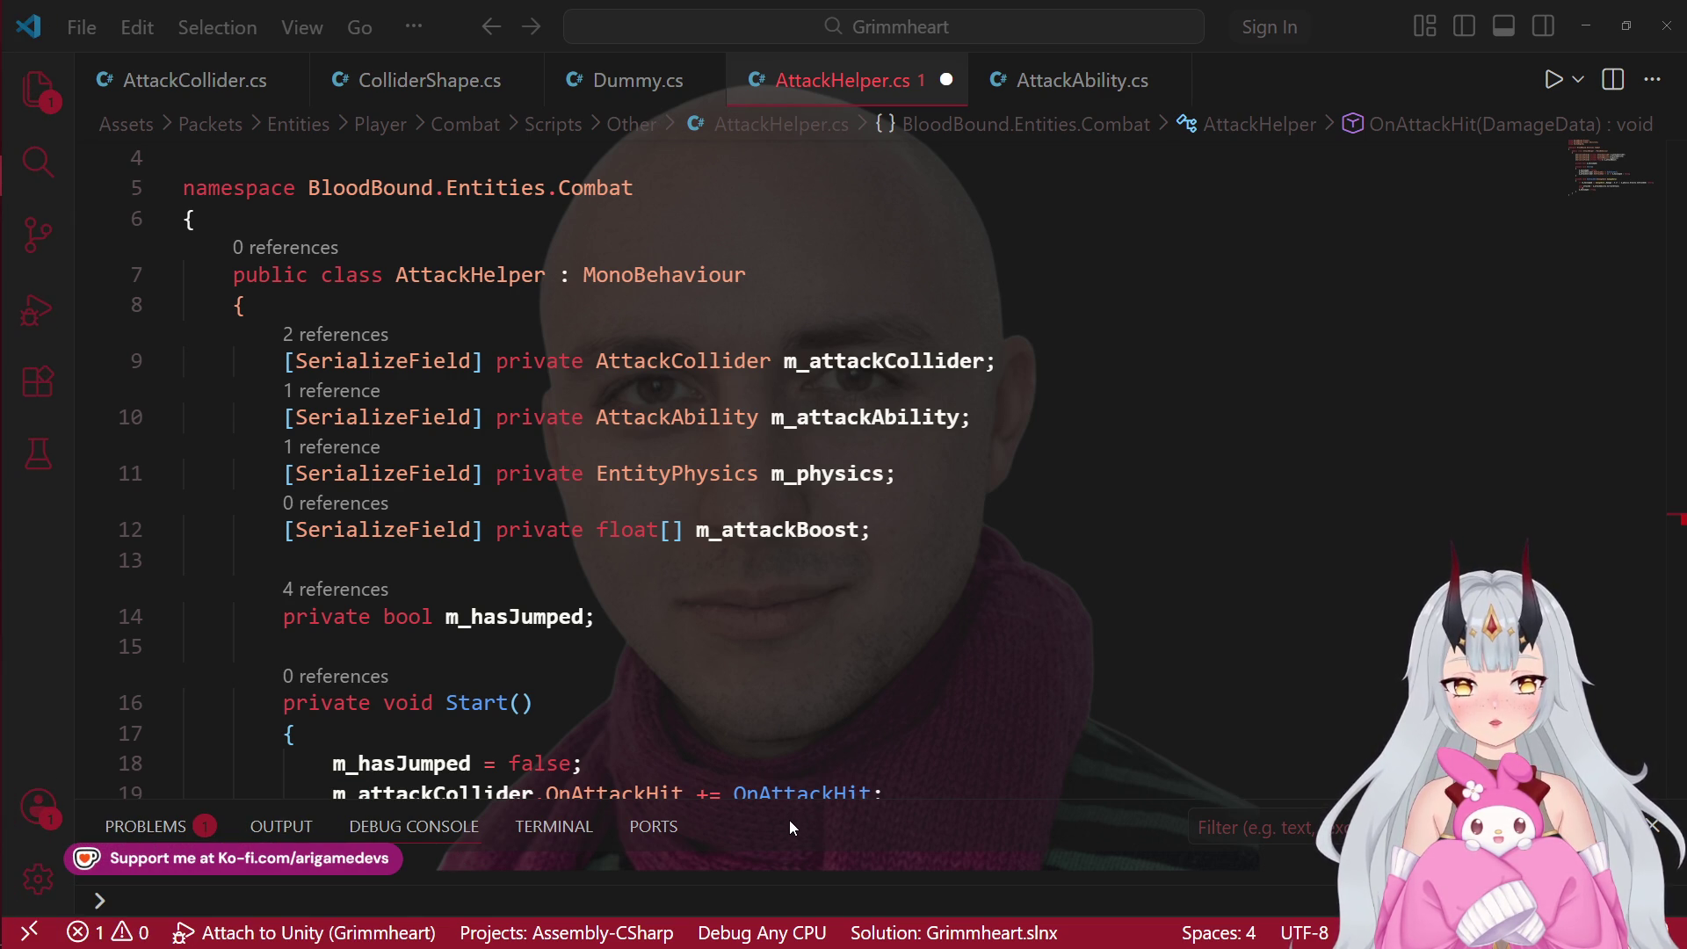
mouse_move(3, 545)
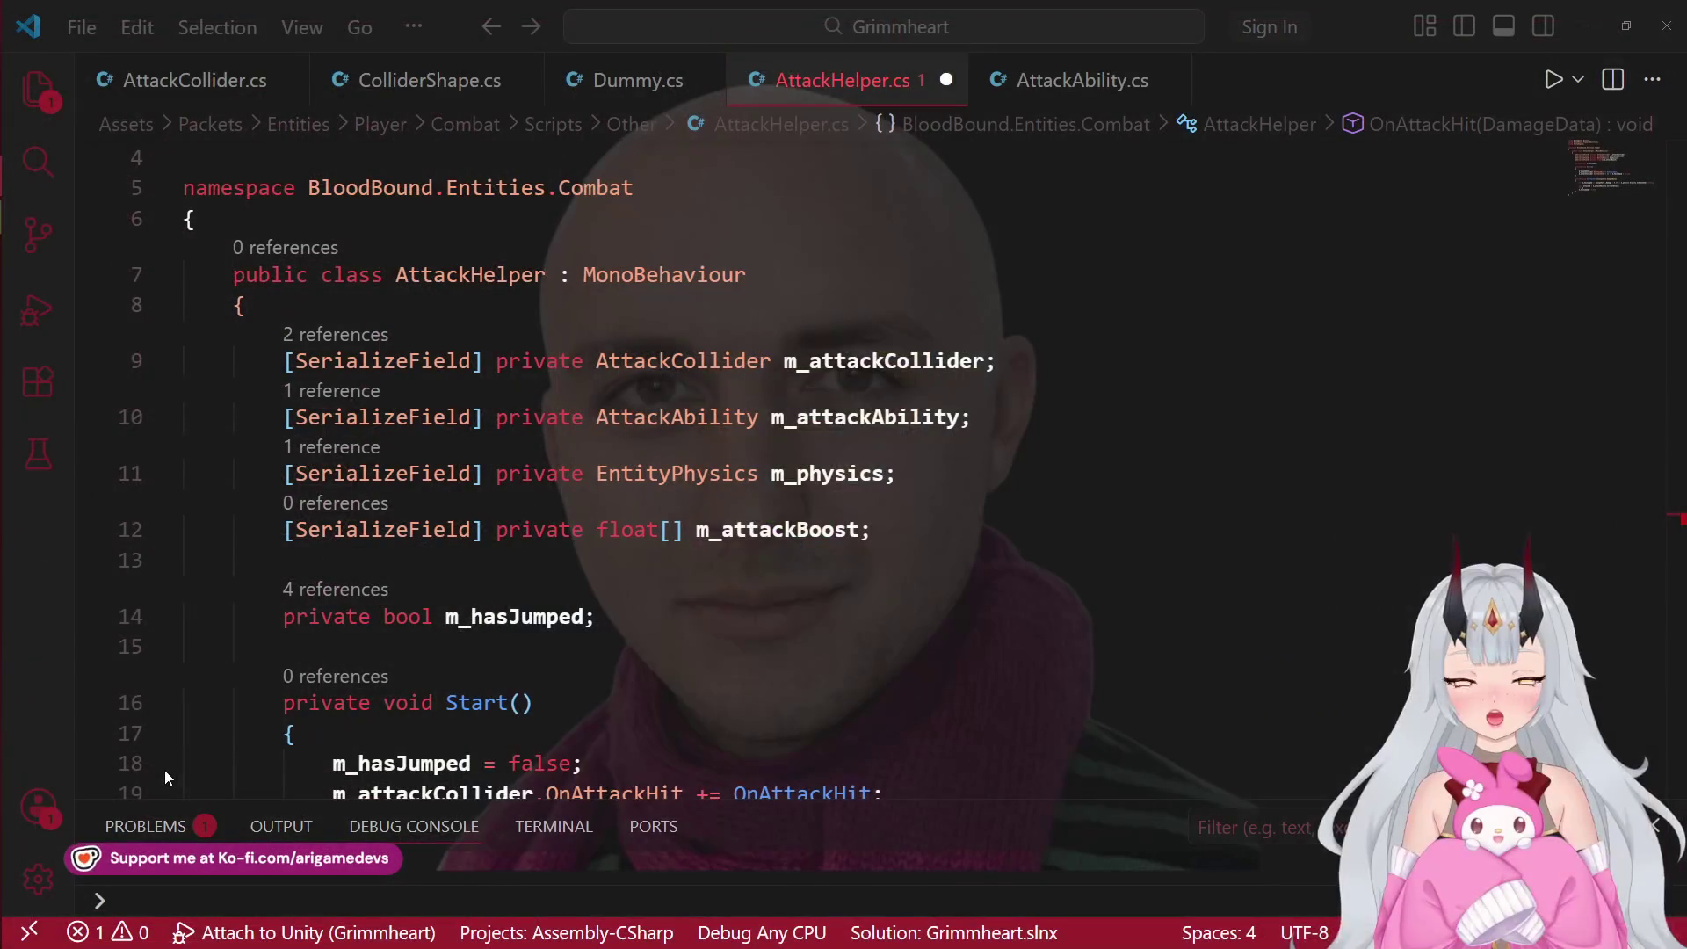
Step: Make the if condition m_attackBoost.IndexInBounds(attackId)
scroll(627, 409, down, 3)
scroll(627, 410, up, 3)
scroll(627, 410, down, 3)
scroll(627, 410, down, 4)
scroll(536, 661, up, 2)
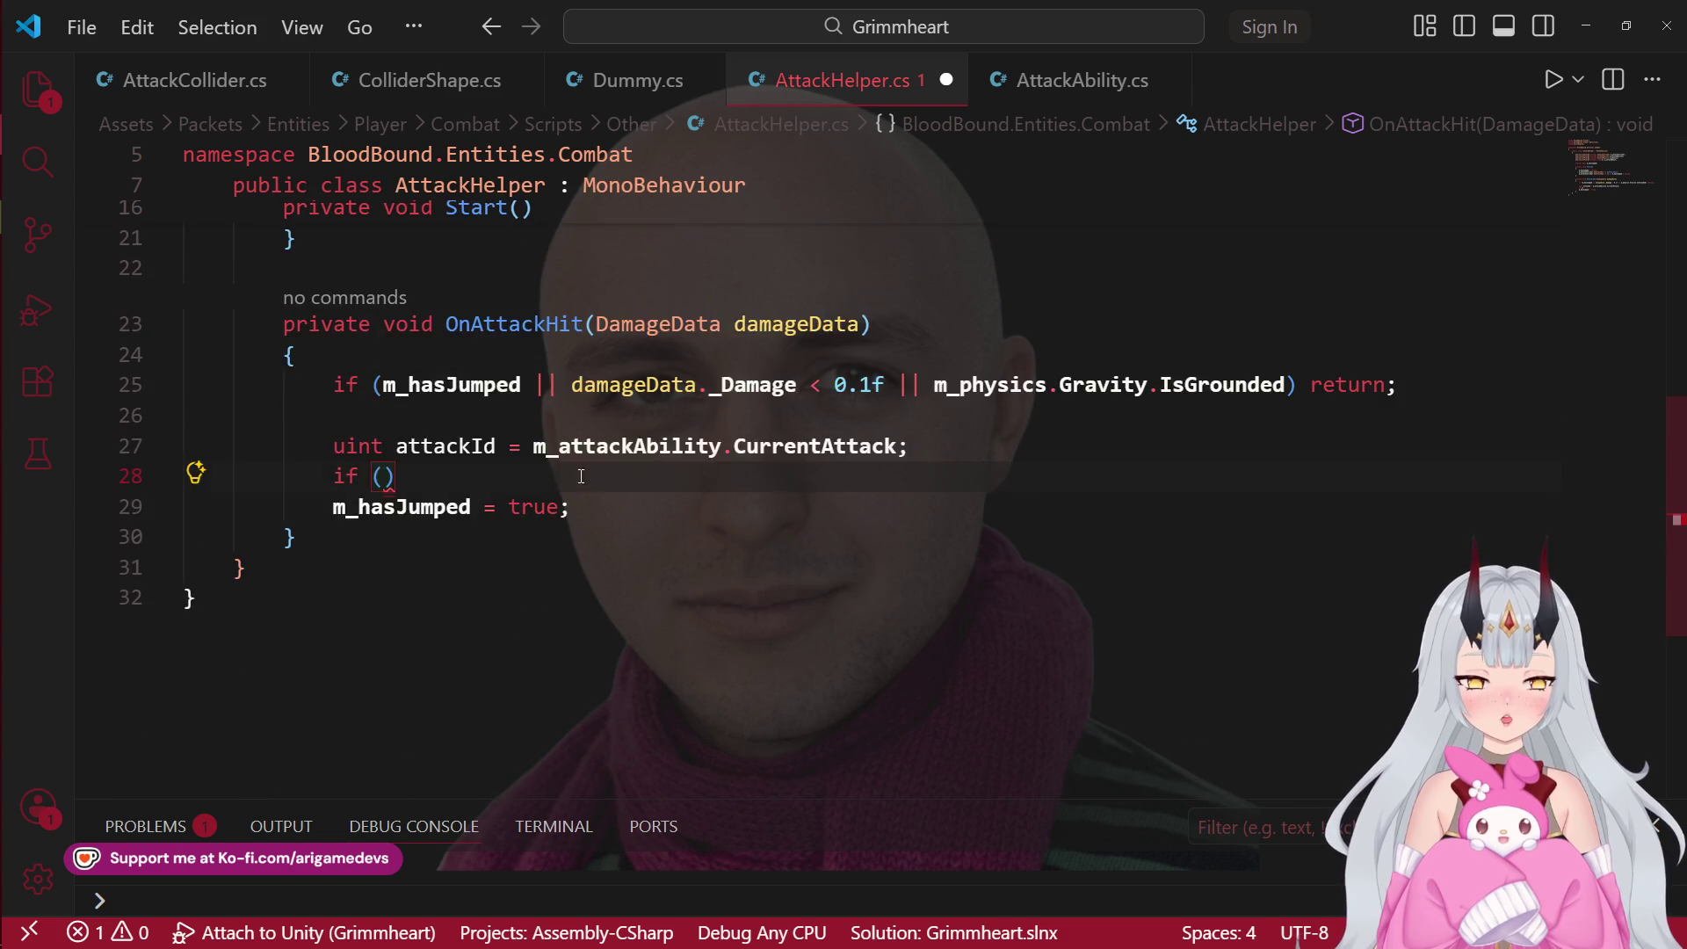
scroll(446, 535, up, 3)
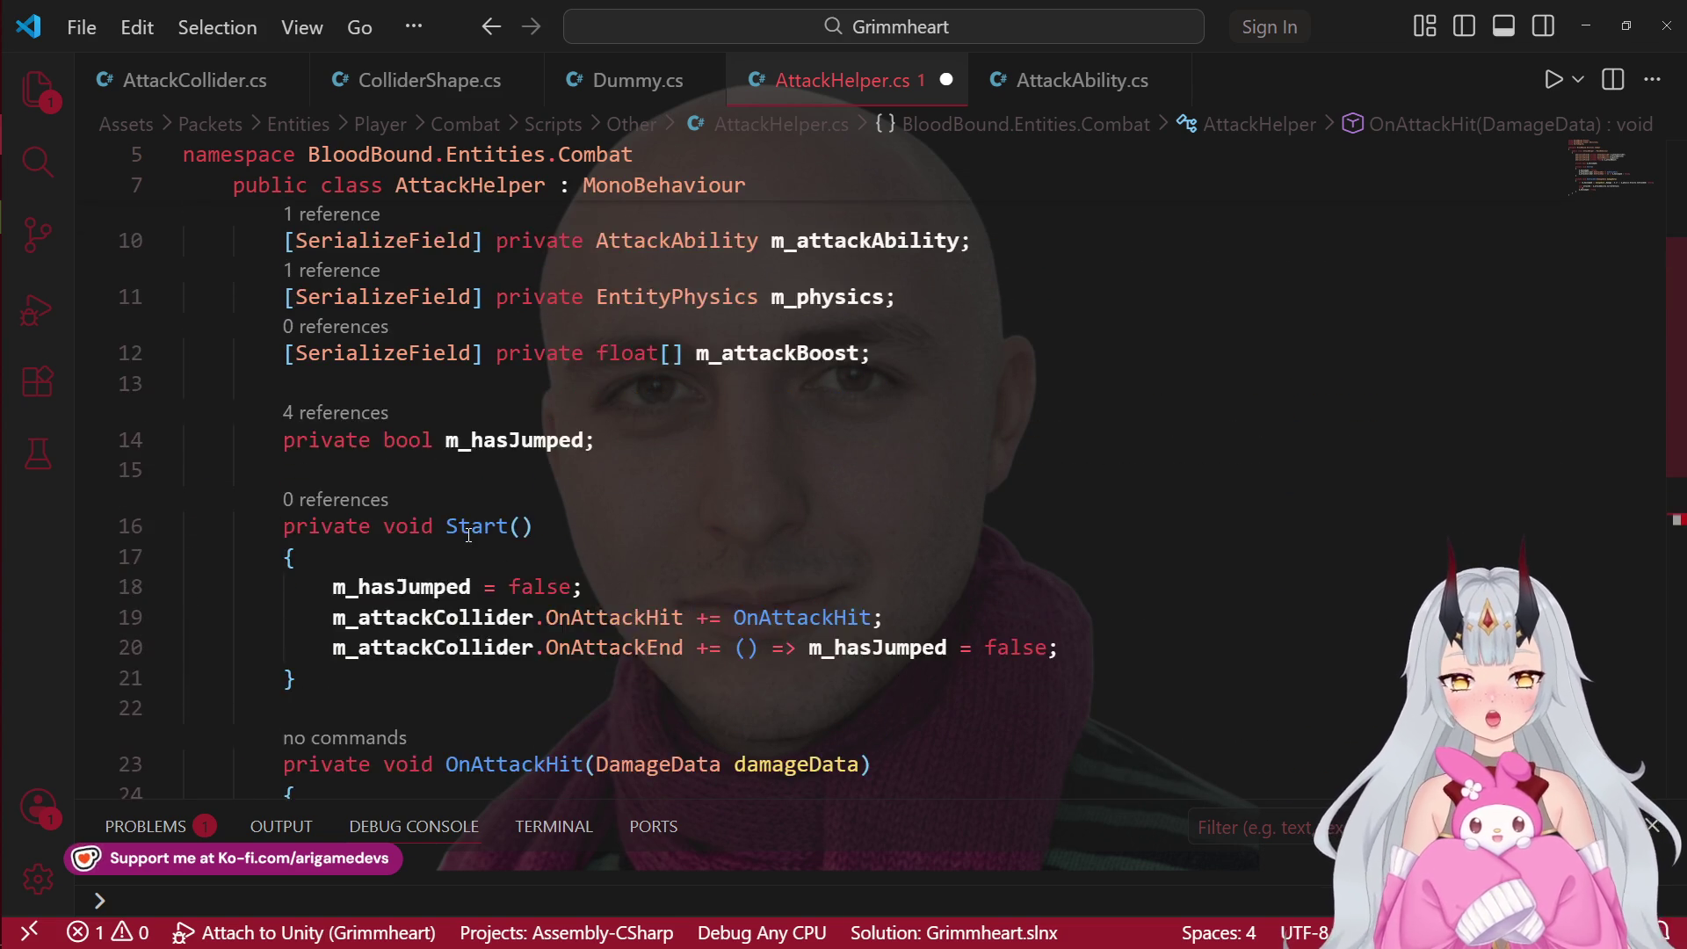
scroll(468, 535, down, 4)
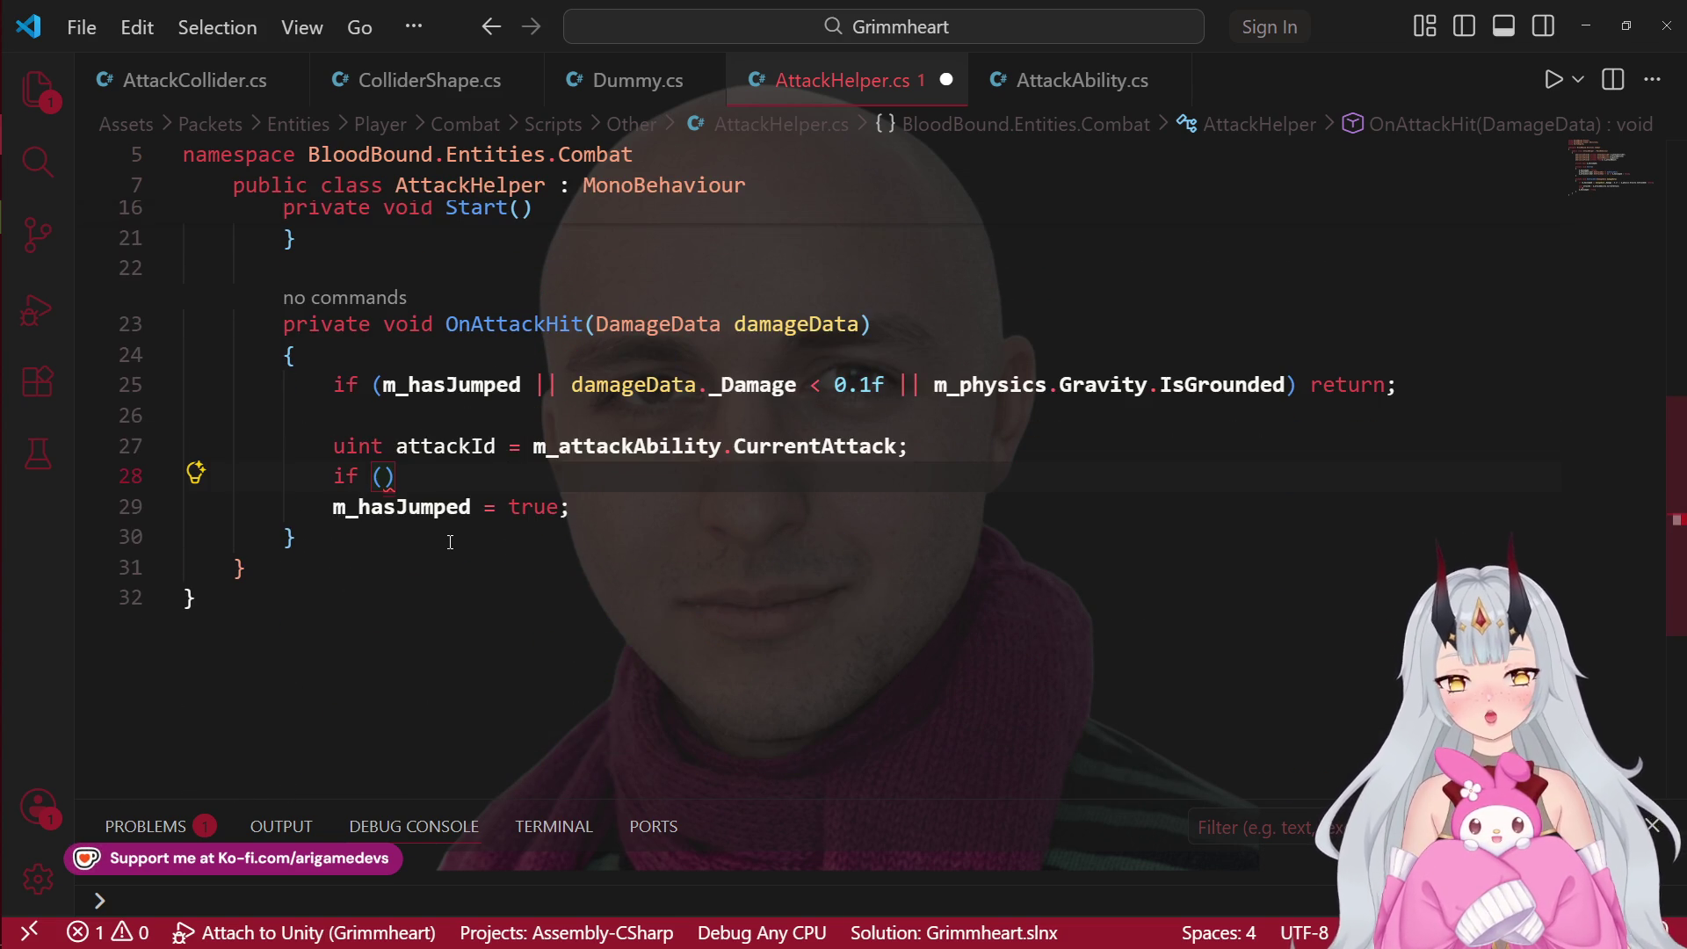
text(m_a)
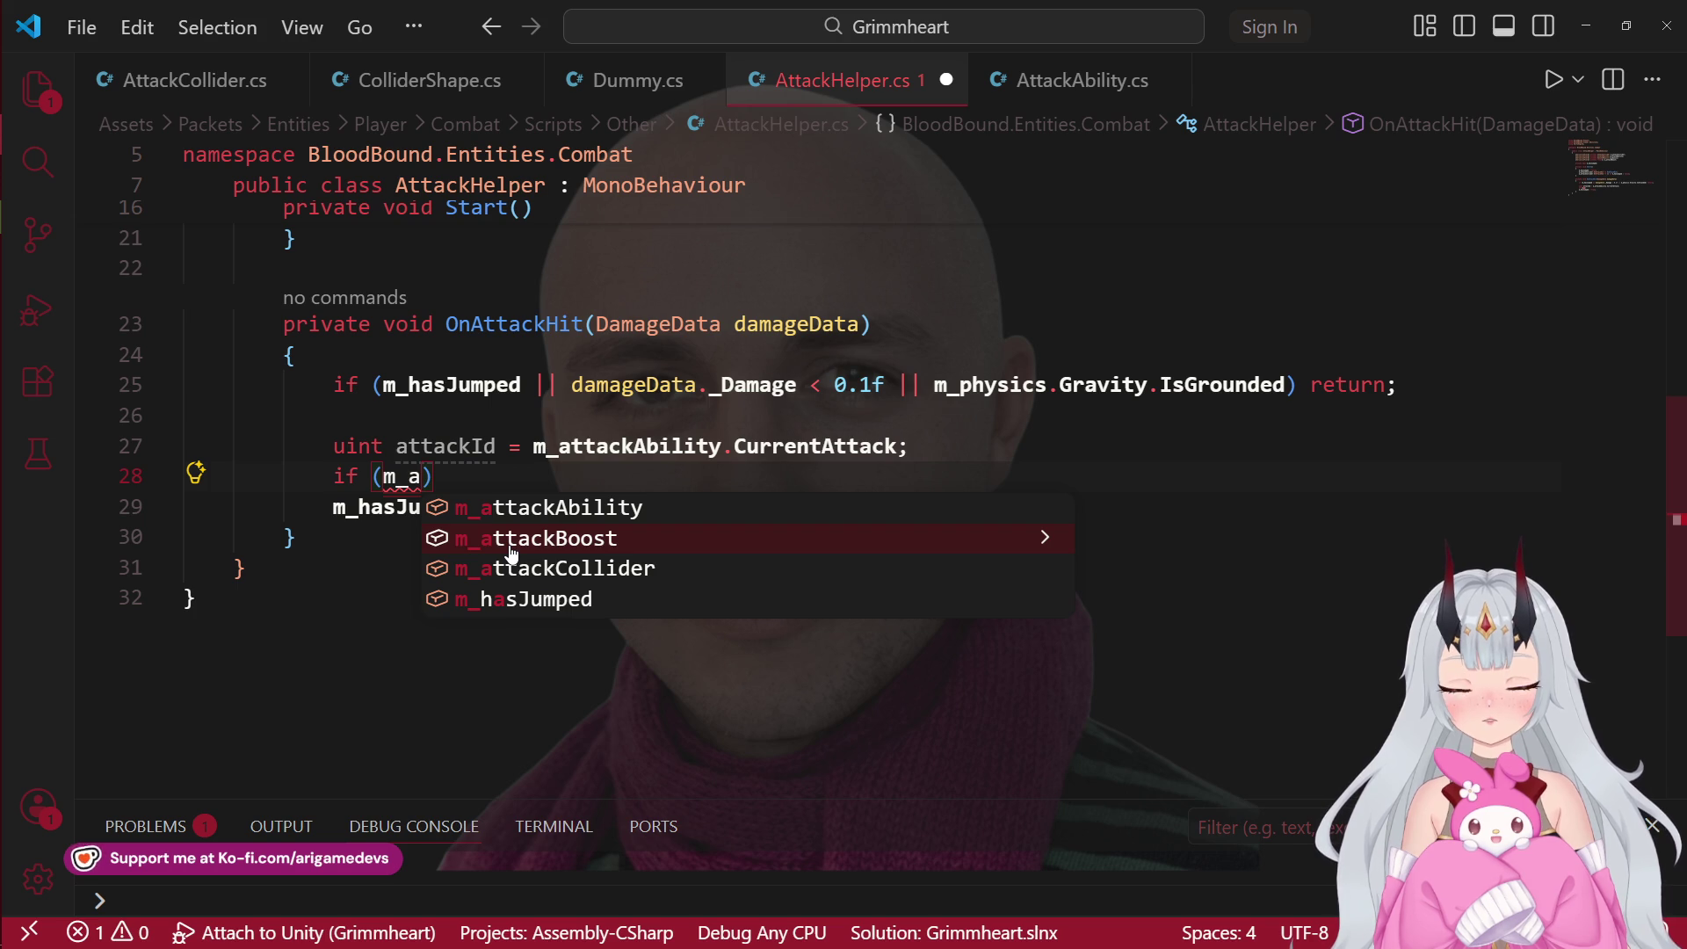
click(511, 552)
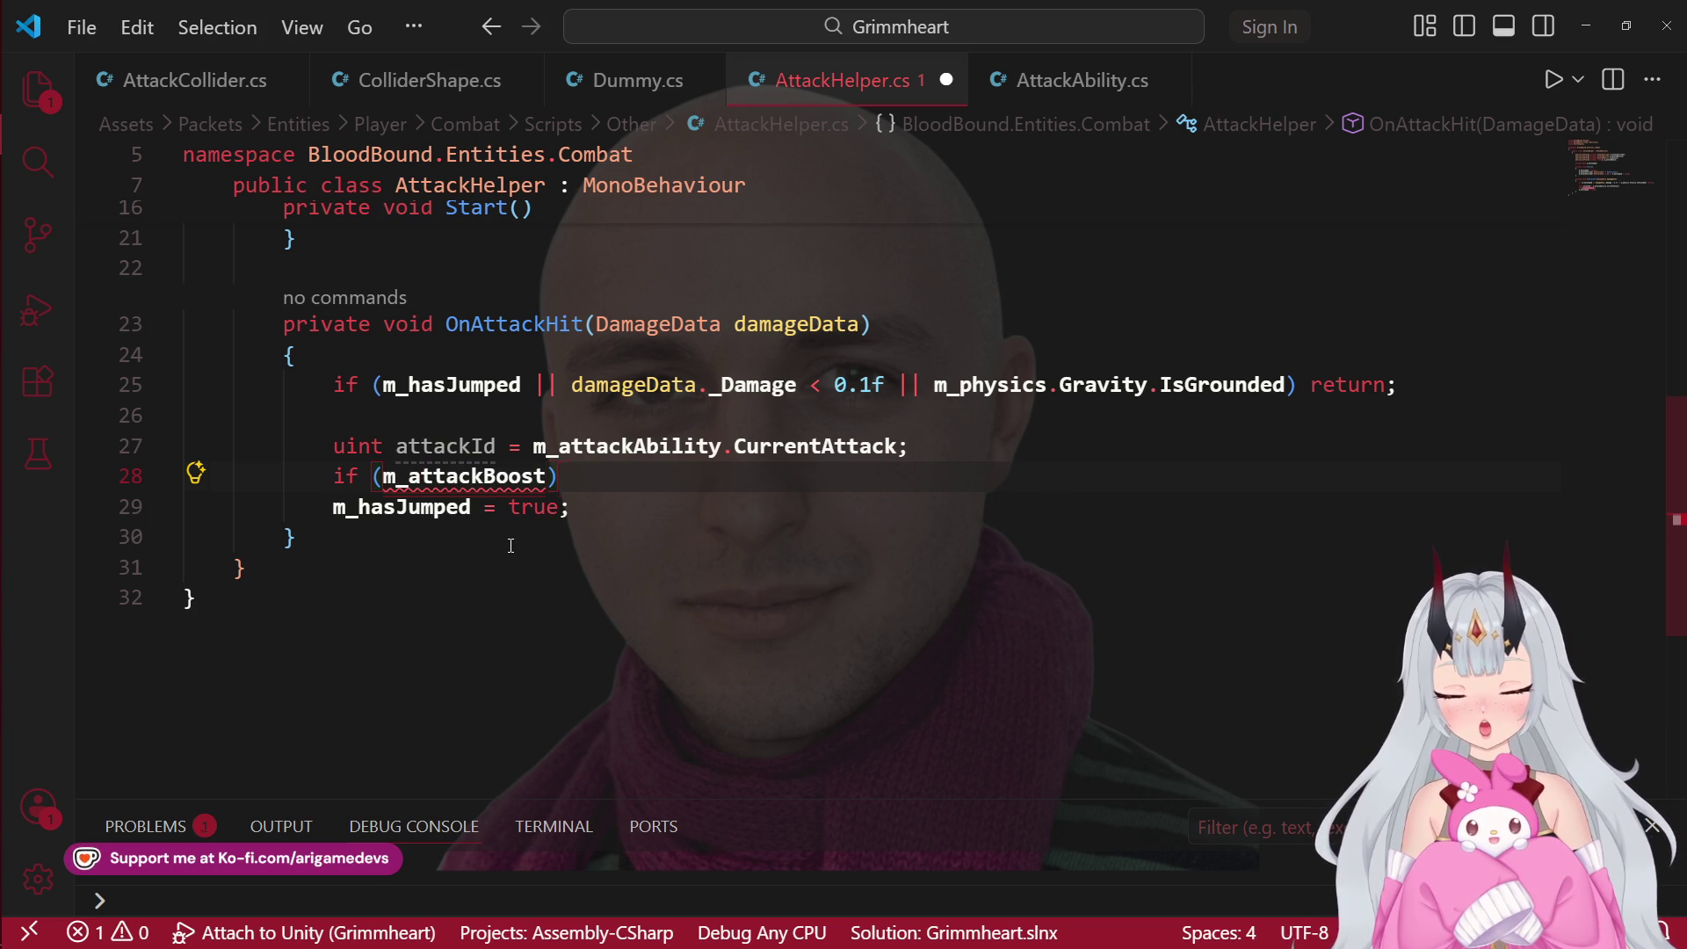
text(.in)
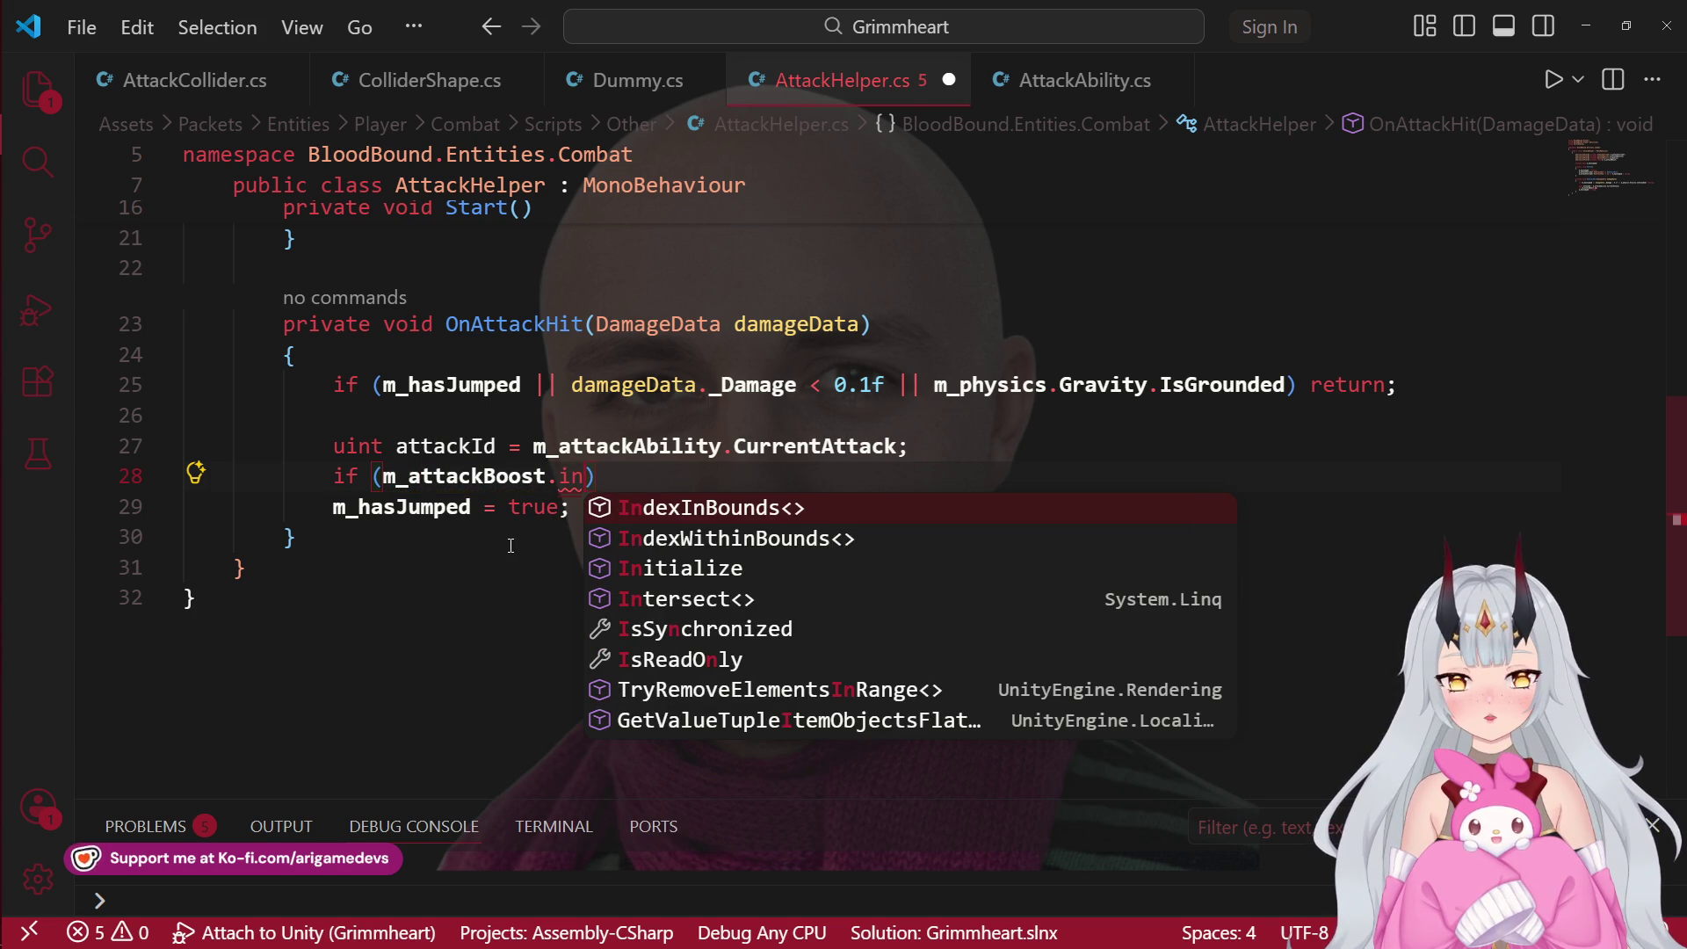
key(Tab)
text((at)
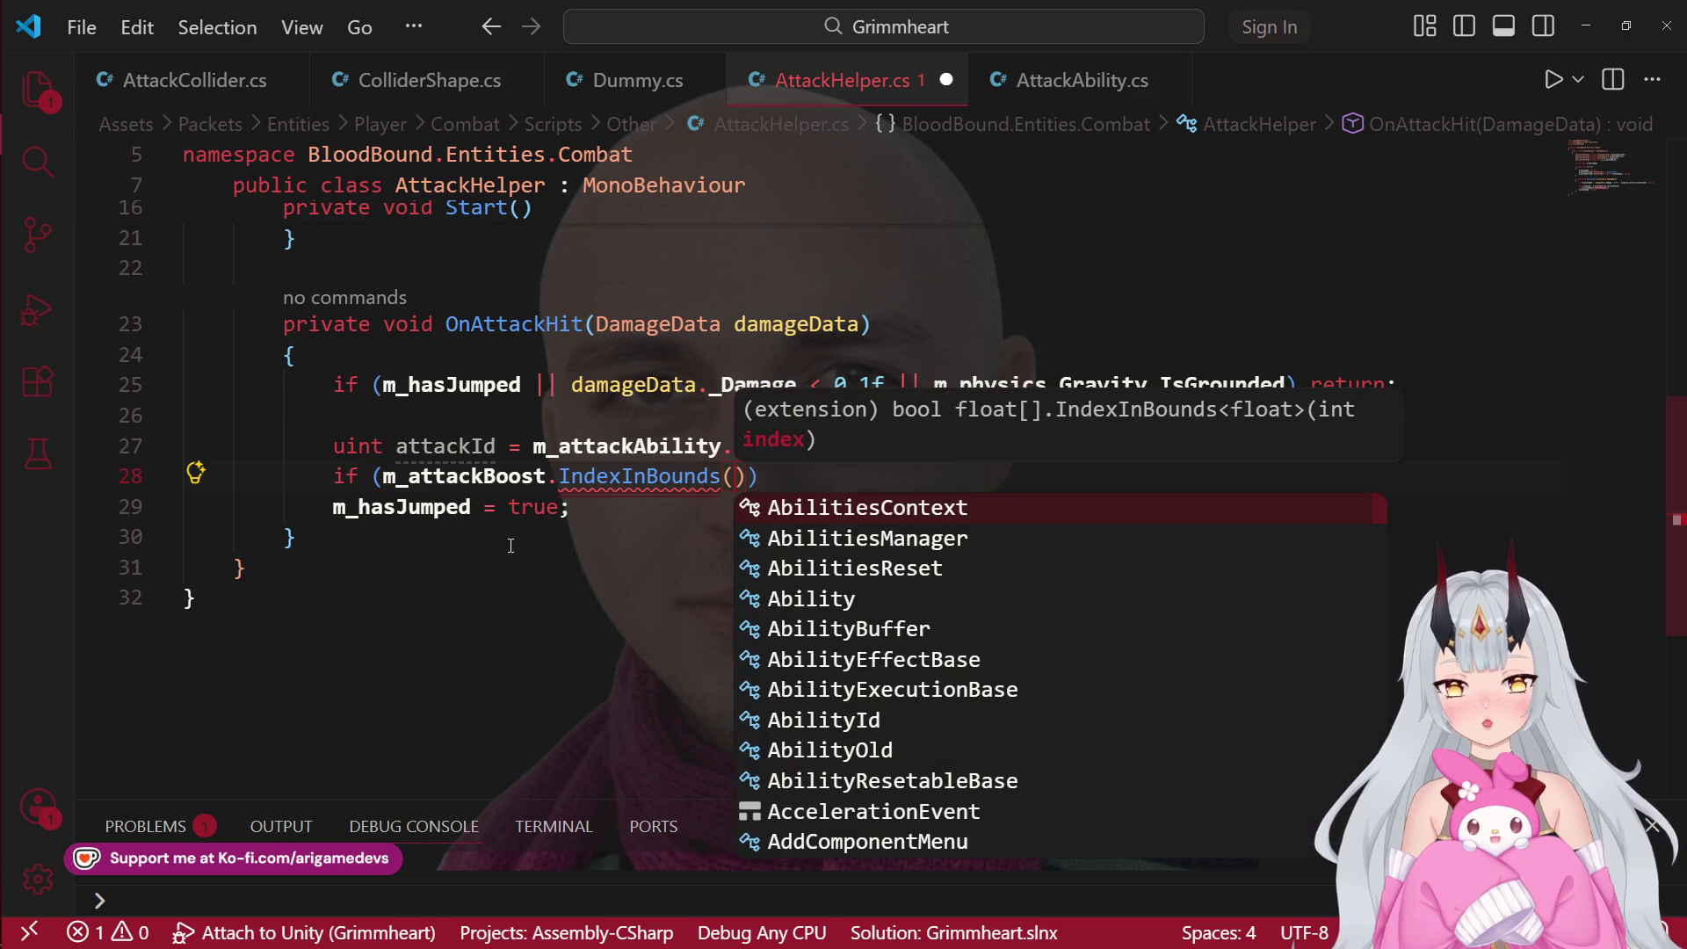
key(Tab)
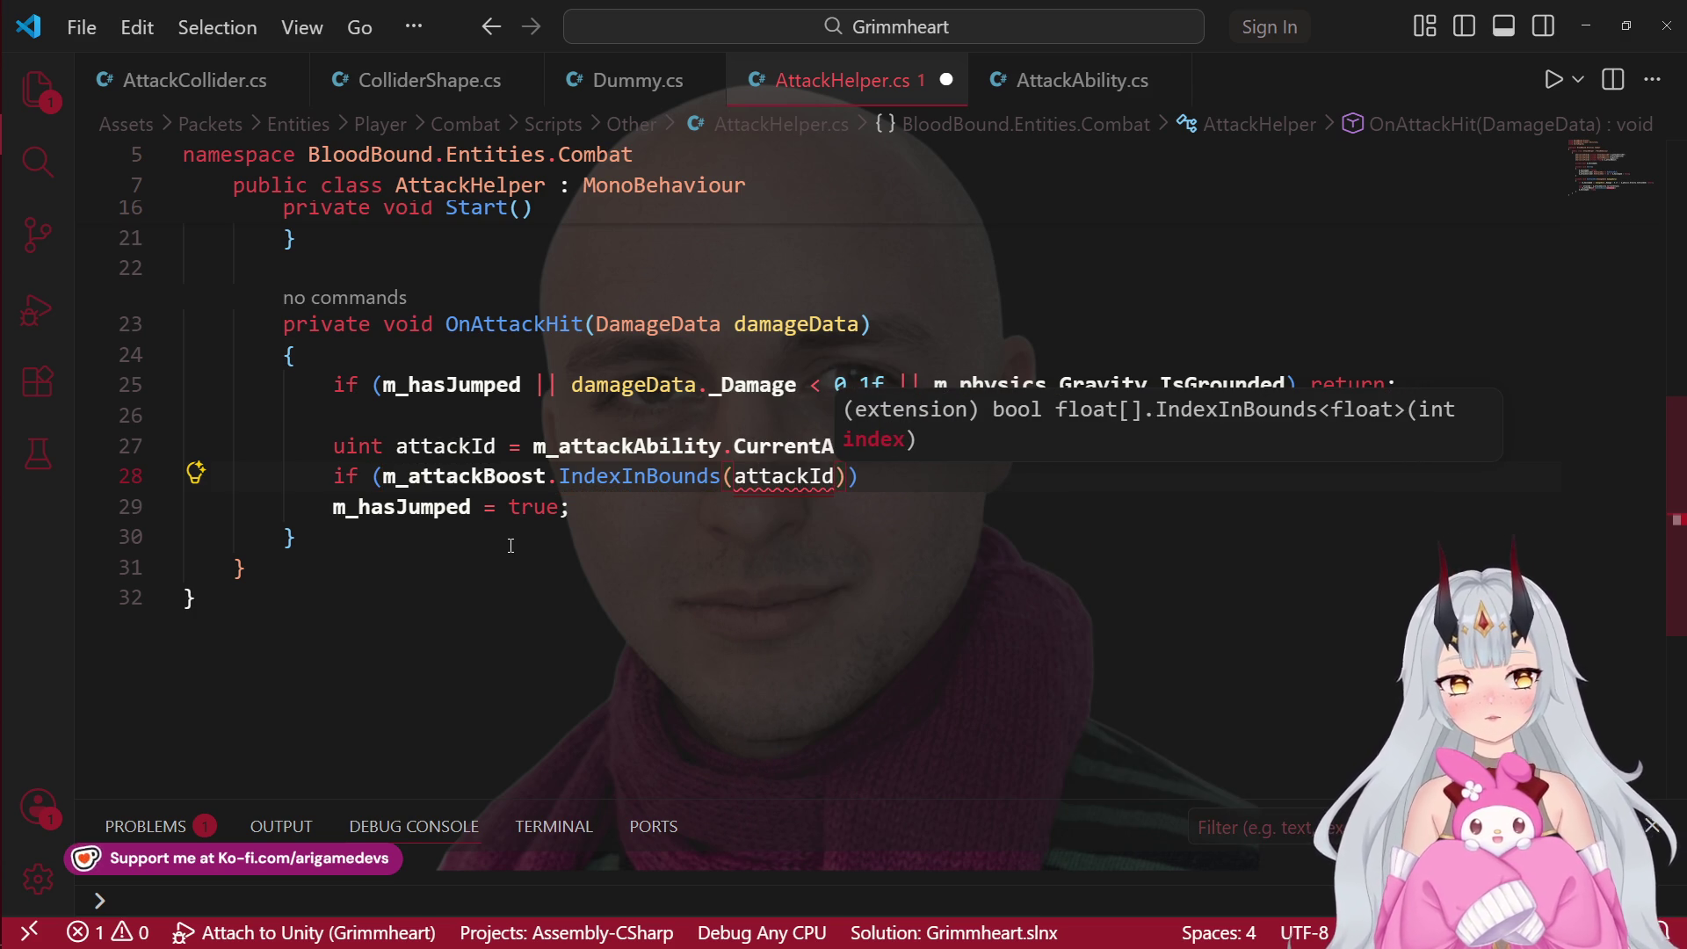
click(611, 766)
Step: Rename m_attackBoost to m_attackBoosts in condition and declaration, then open IndexInBounds' definition
mouse_move(475, 486)
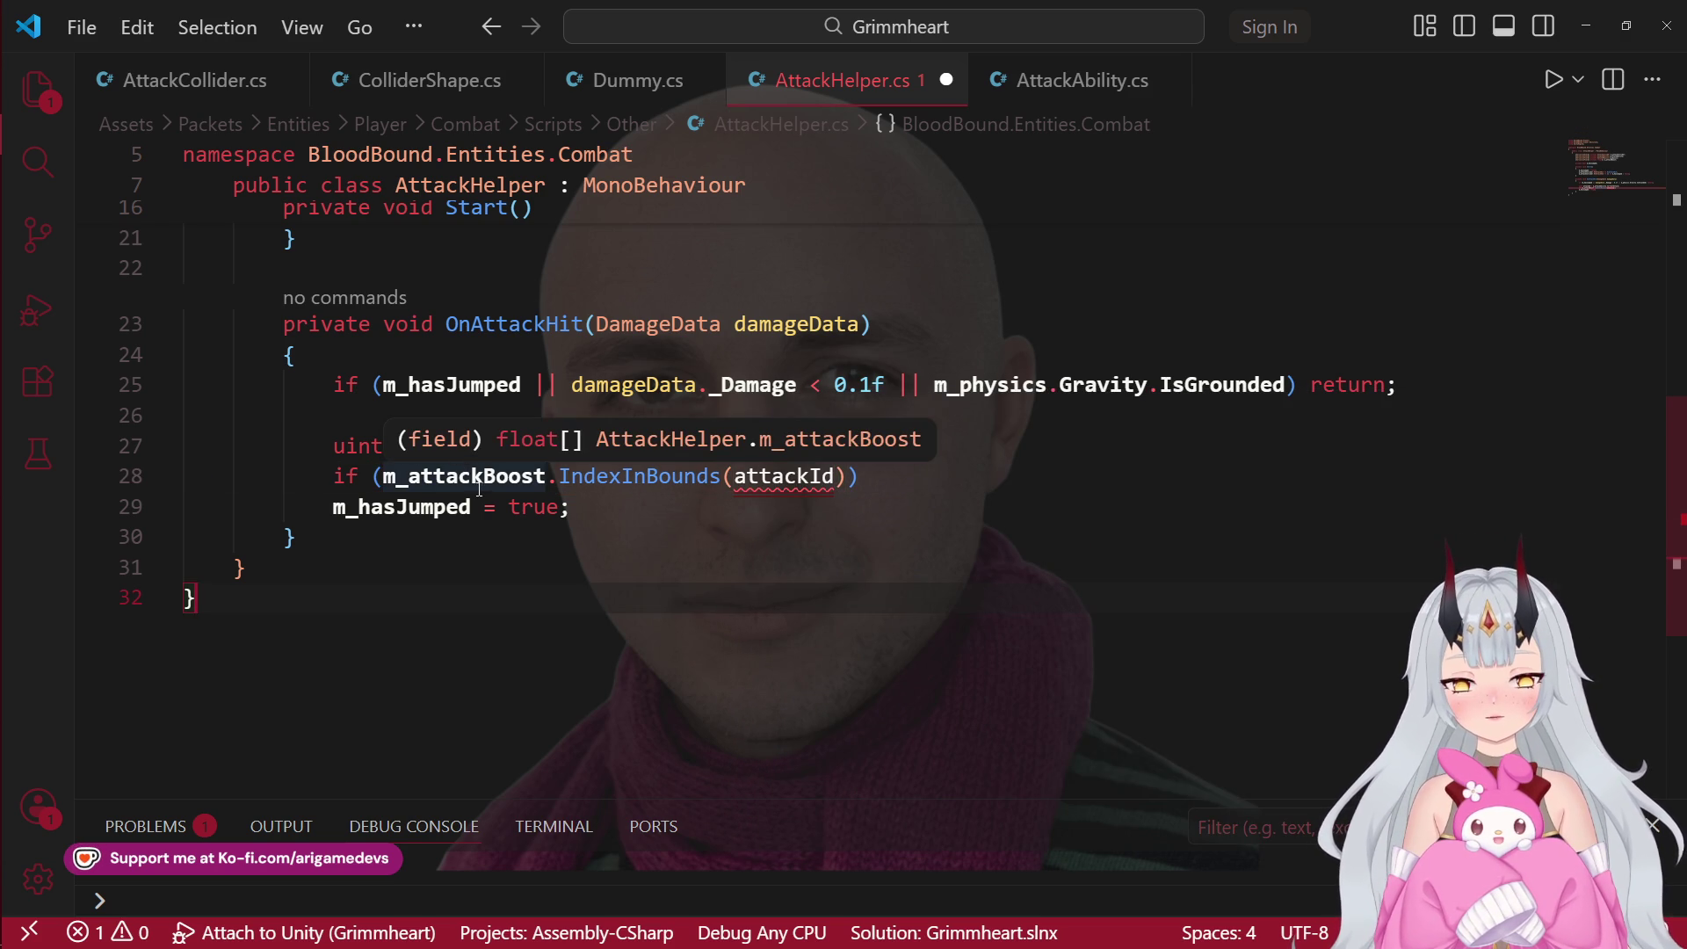
click(544, 481)
text(s)
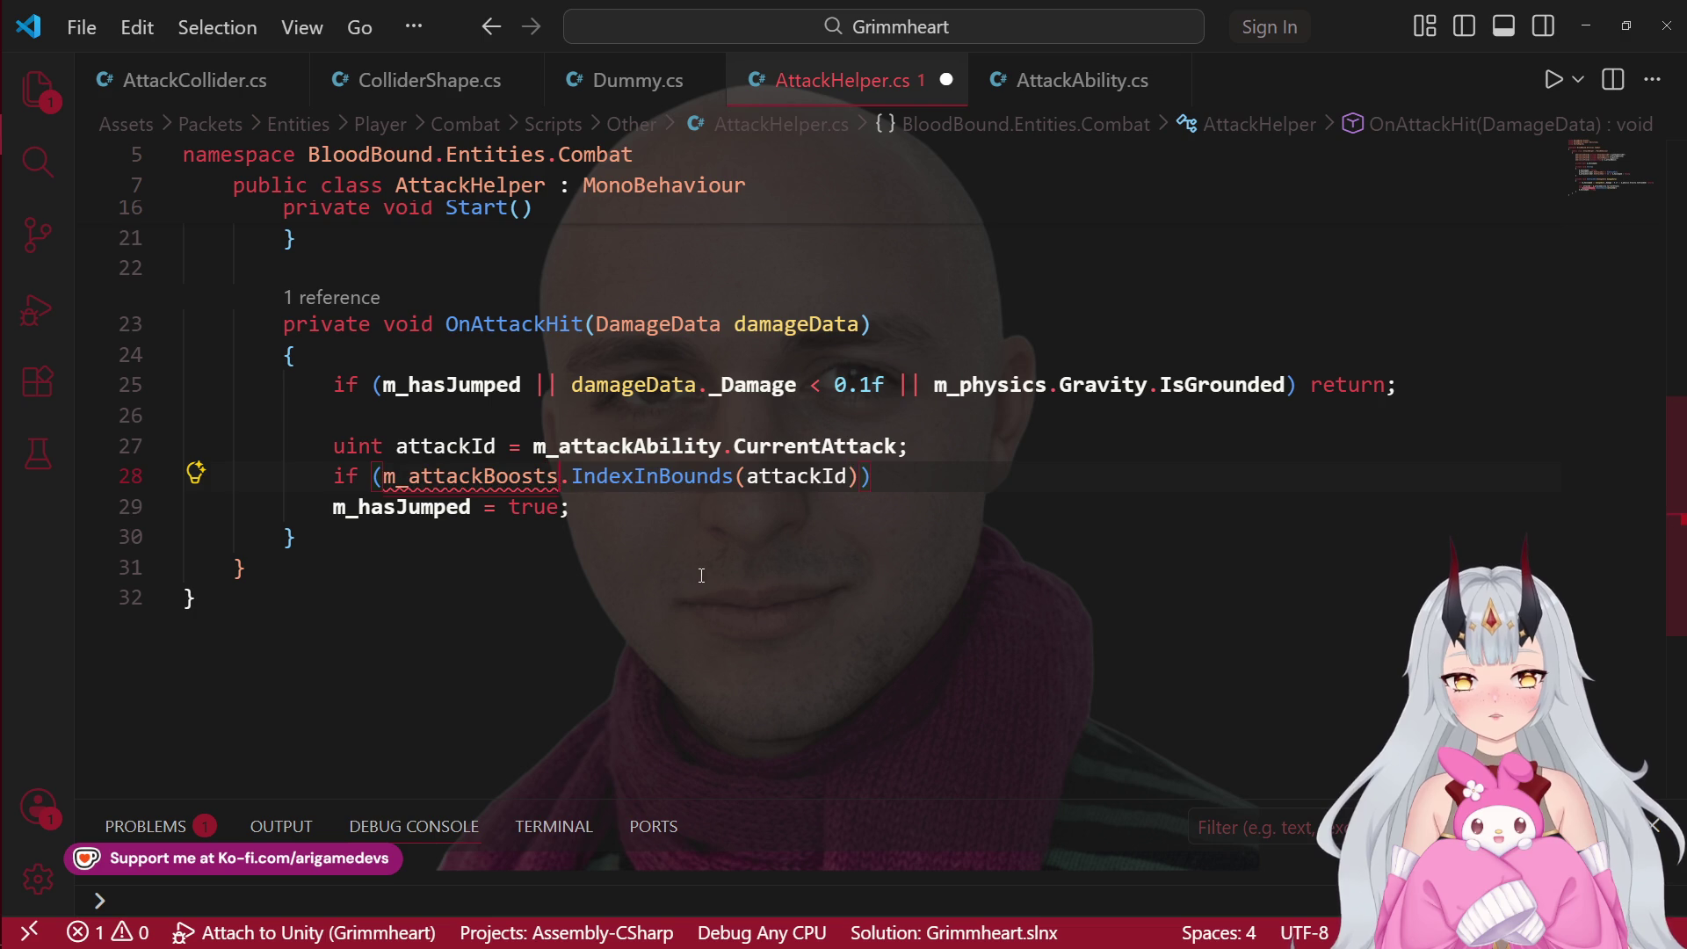
scroll(662, 507, up, 2)
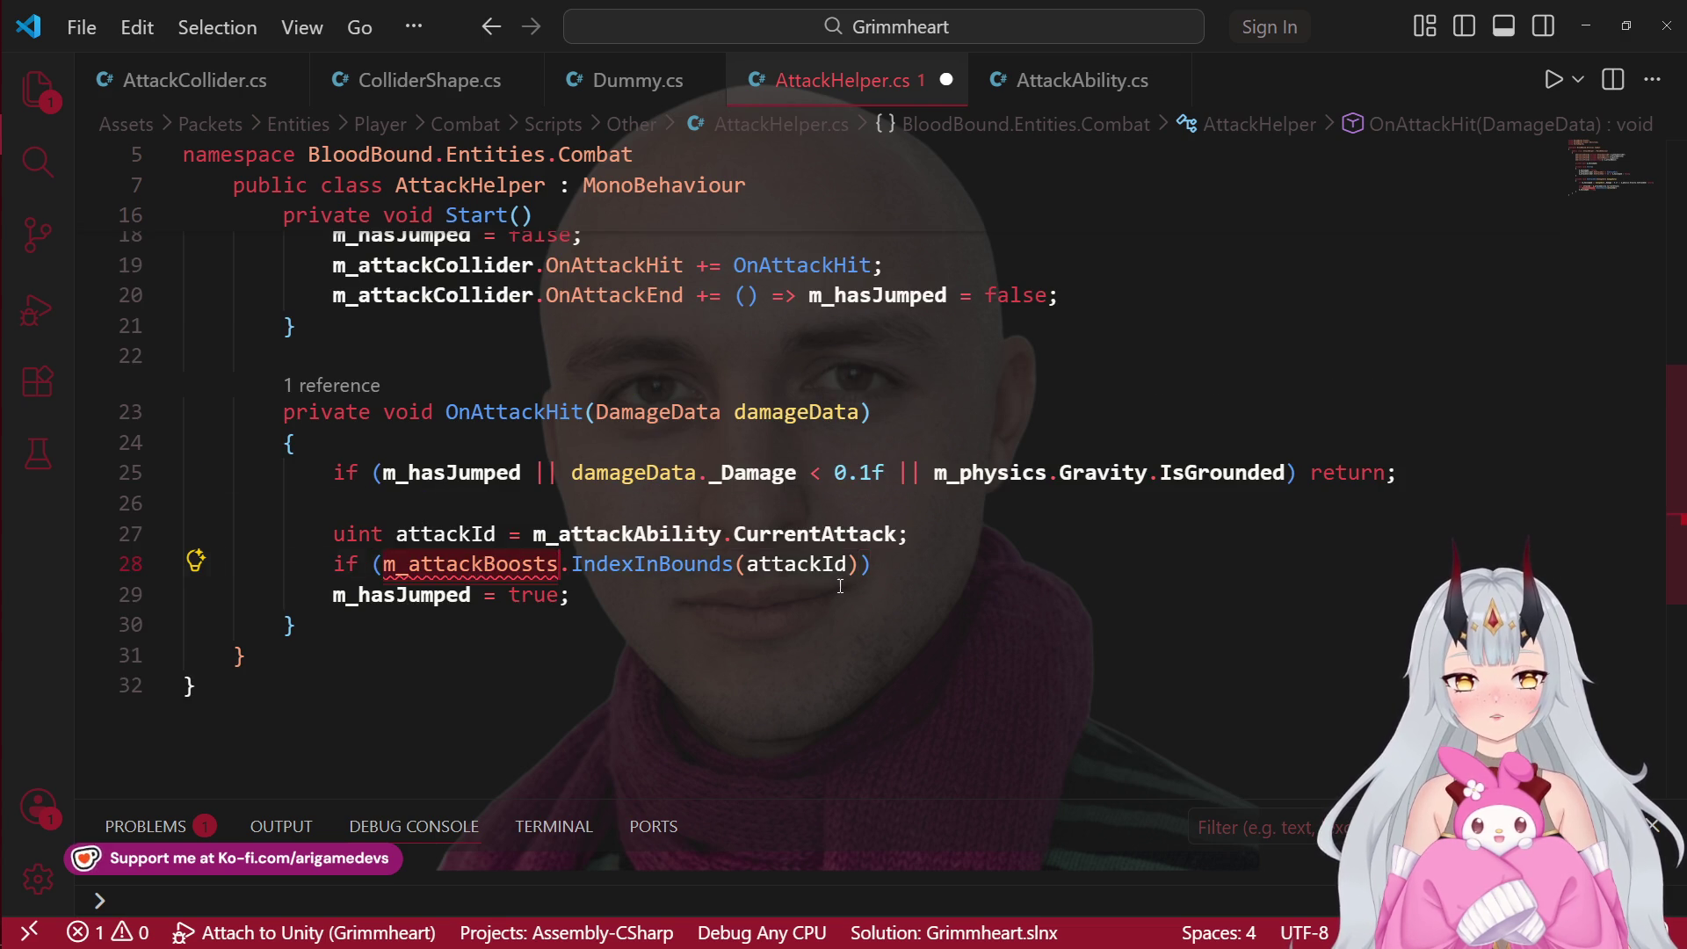
scroll(848, 584, up, 5)
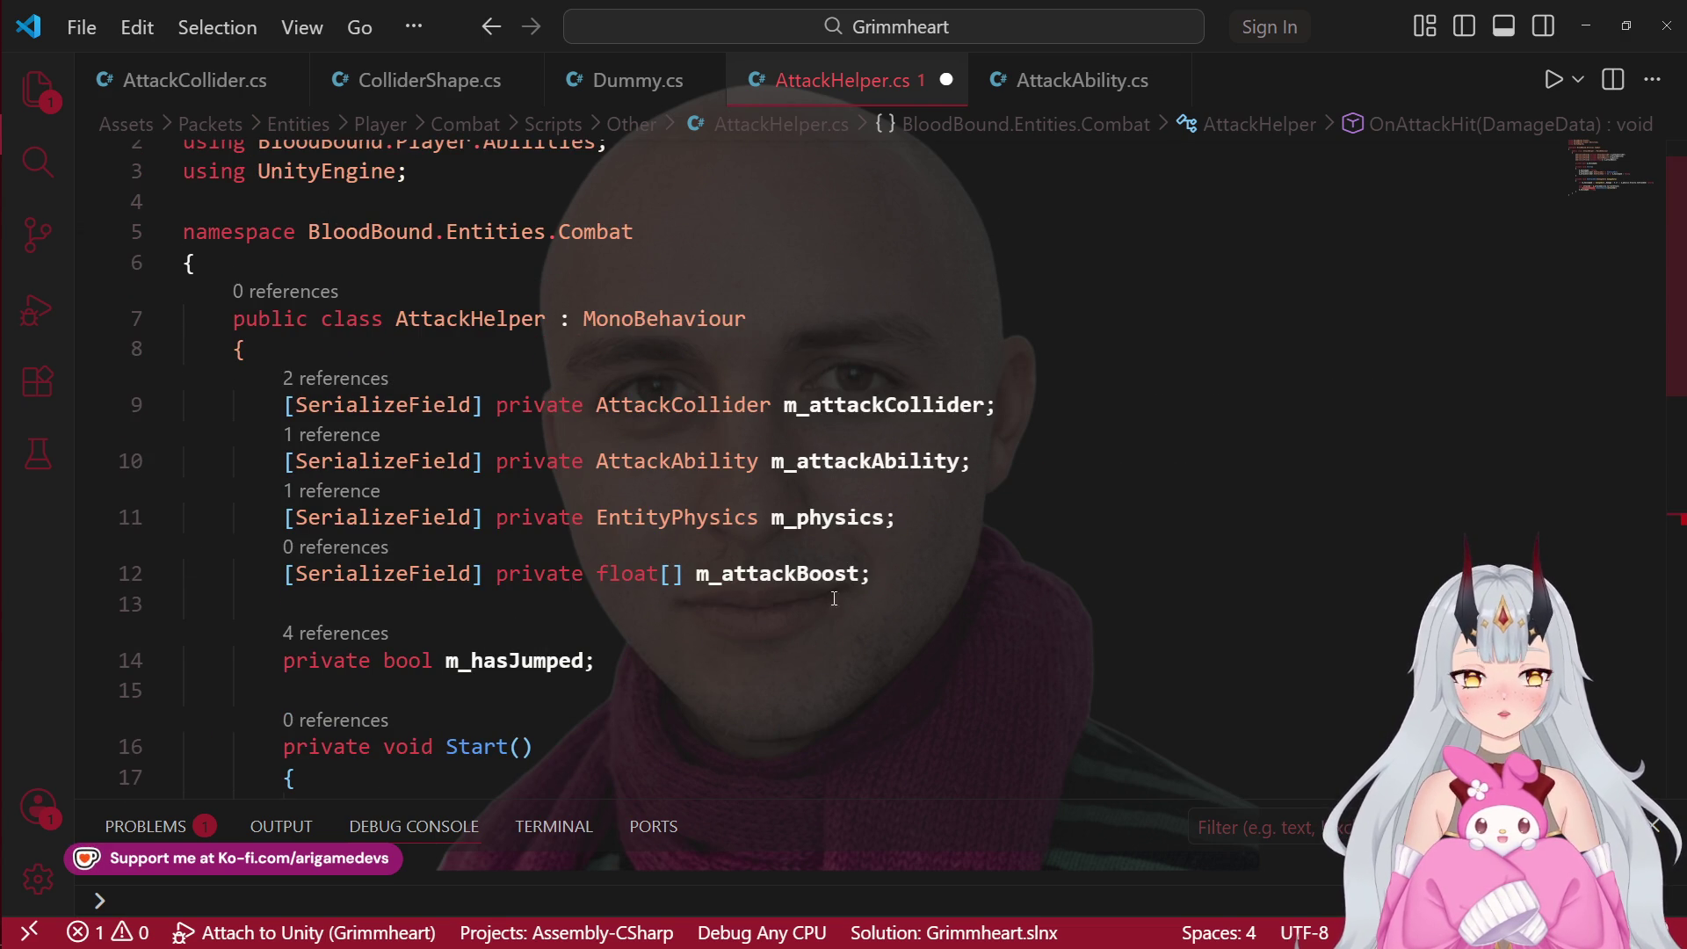
click(860, 574)
text(s)
scroll(572, 653, down, 4)
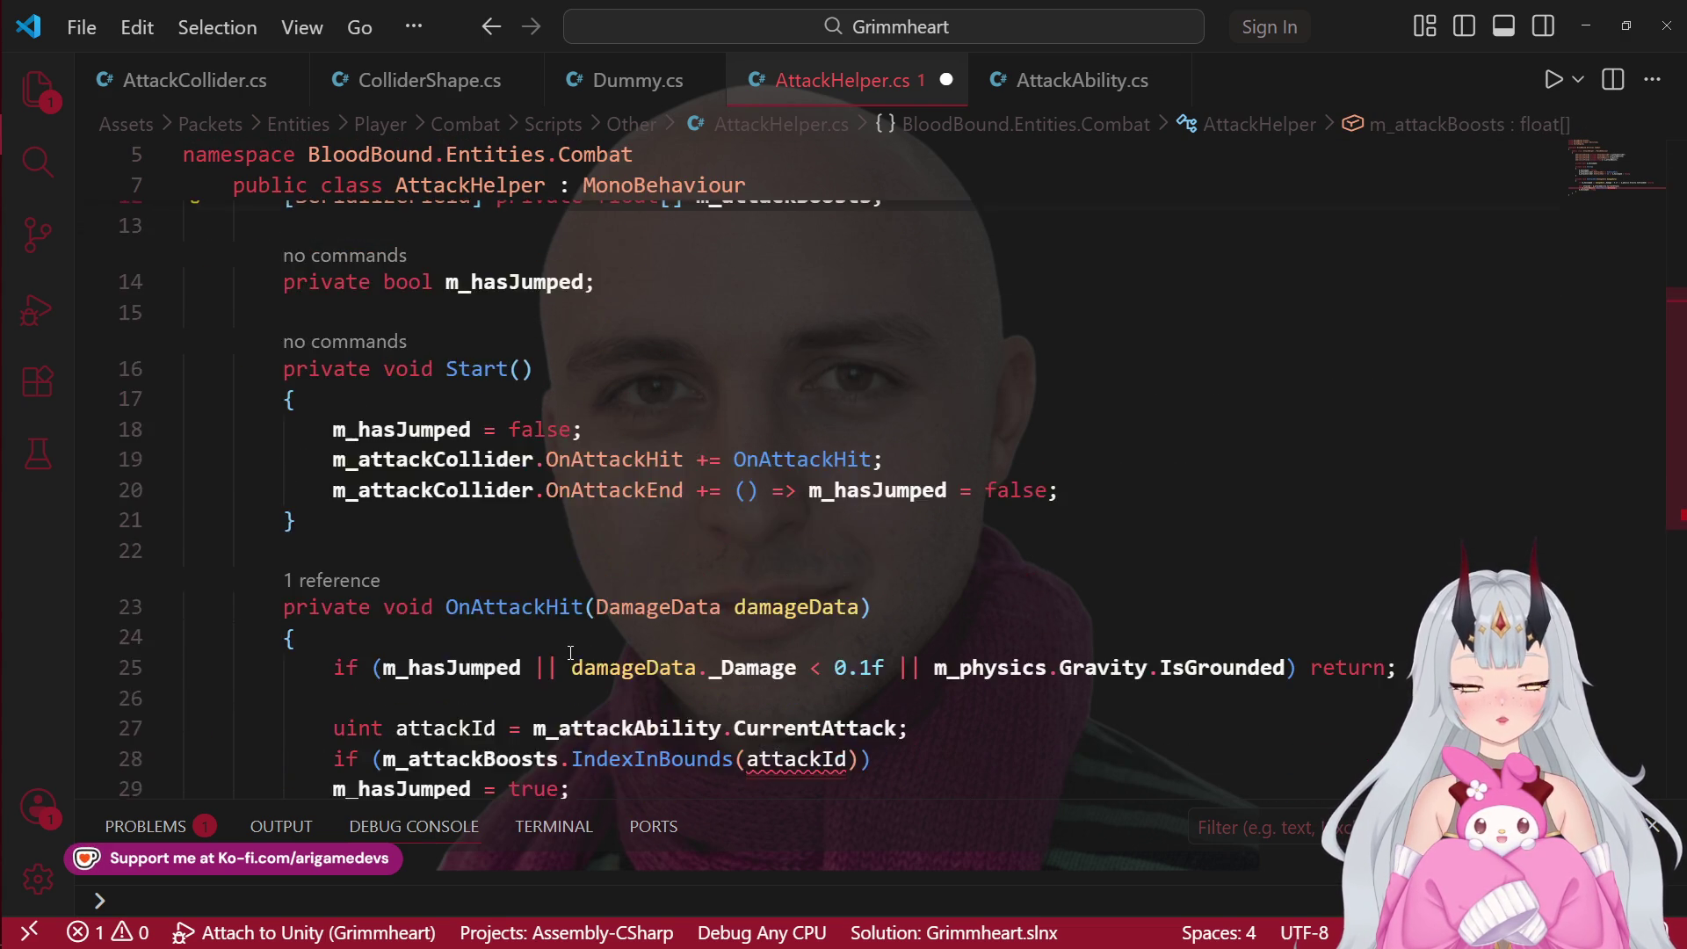
scroll(572, 653, down, 2)
ctrl+click(698, 540)
scroll(604, 522, up, 1)
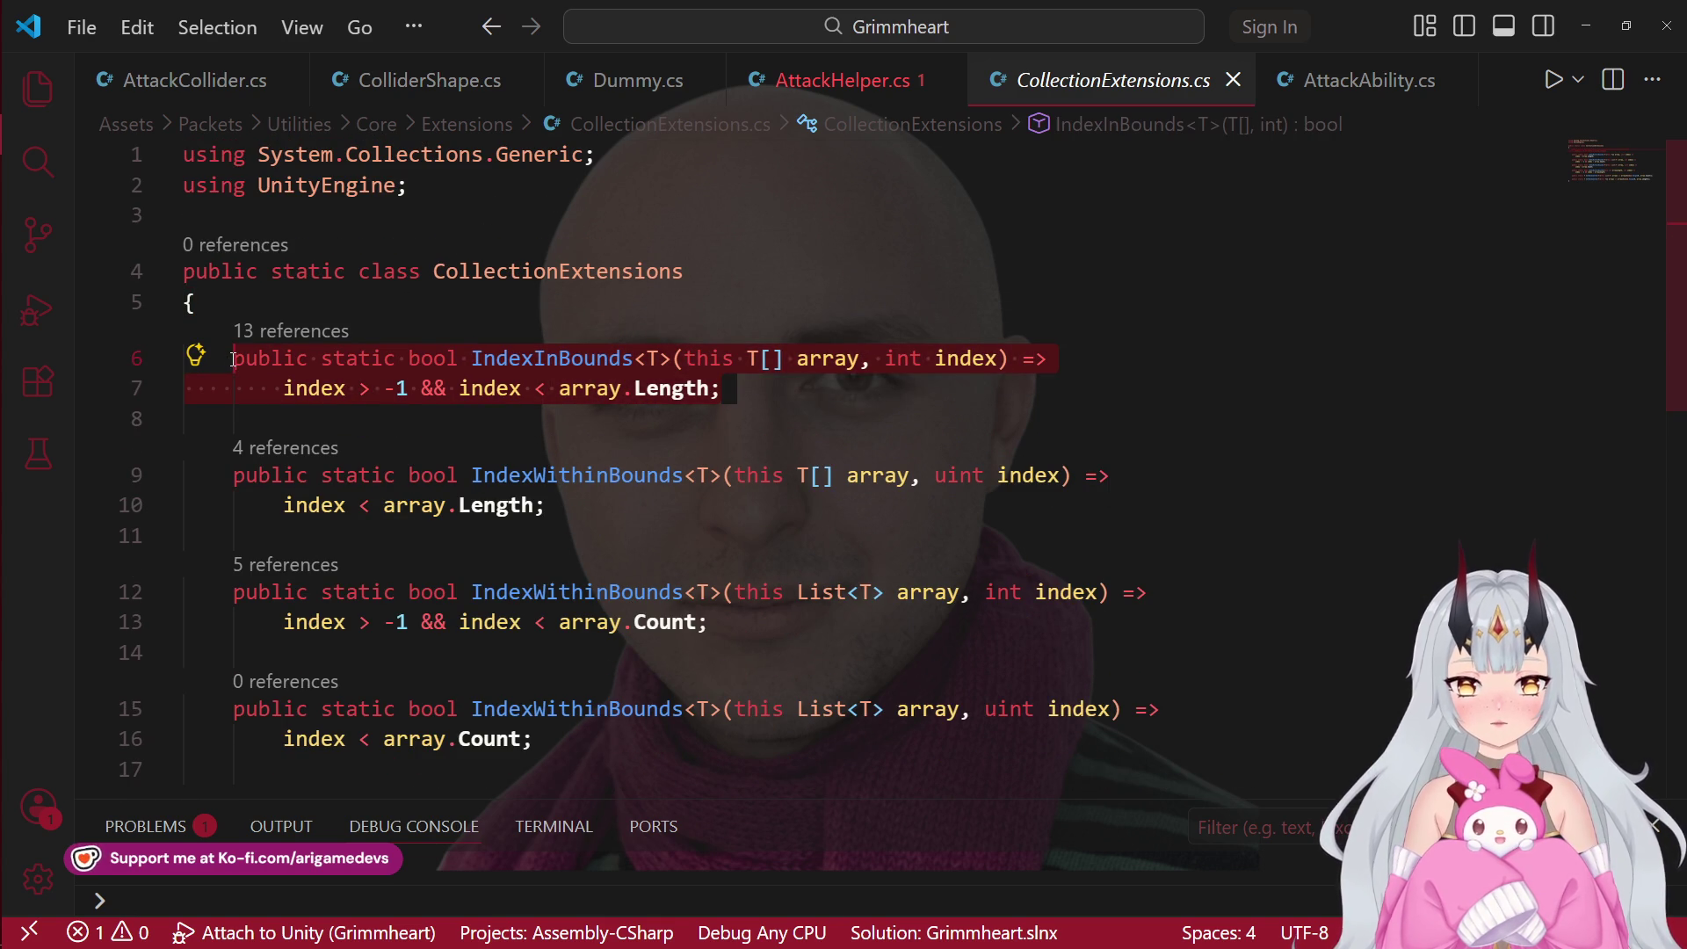
Step: Paste a copy of the IndexInBounds method below the original, indented and separated by a blank line
click(278, 424)
text(public static bool IndexInBounds<T>(this T[] array, int index) =>         index > -1 && index < array.Length;)
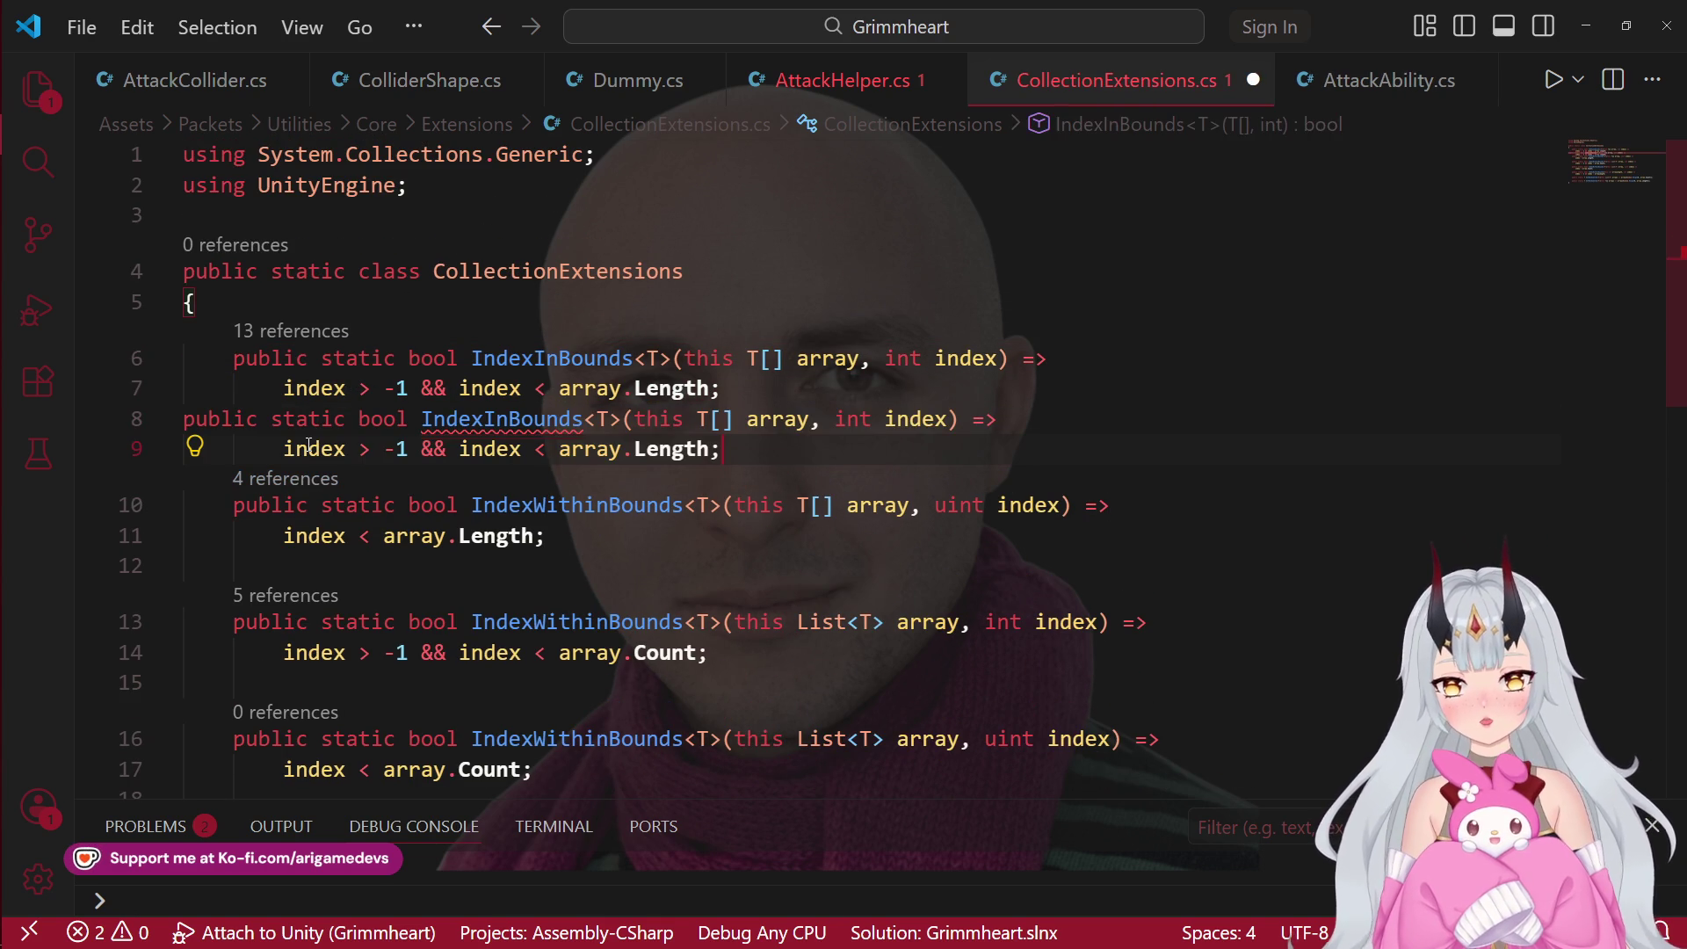
click(186, 421)
key(Tab)
click(783, 385)
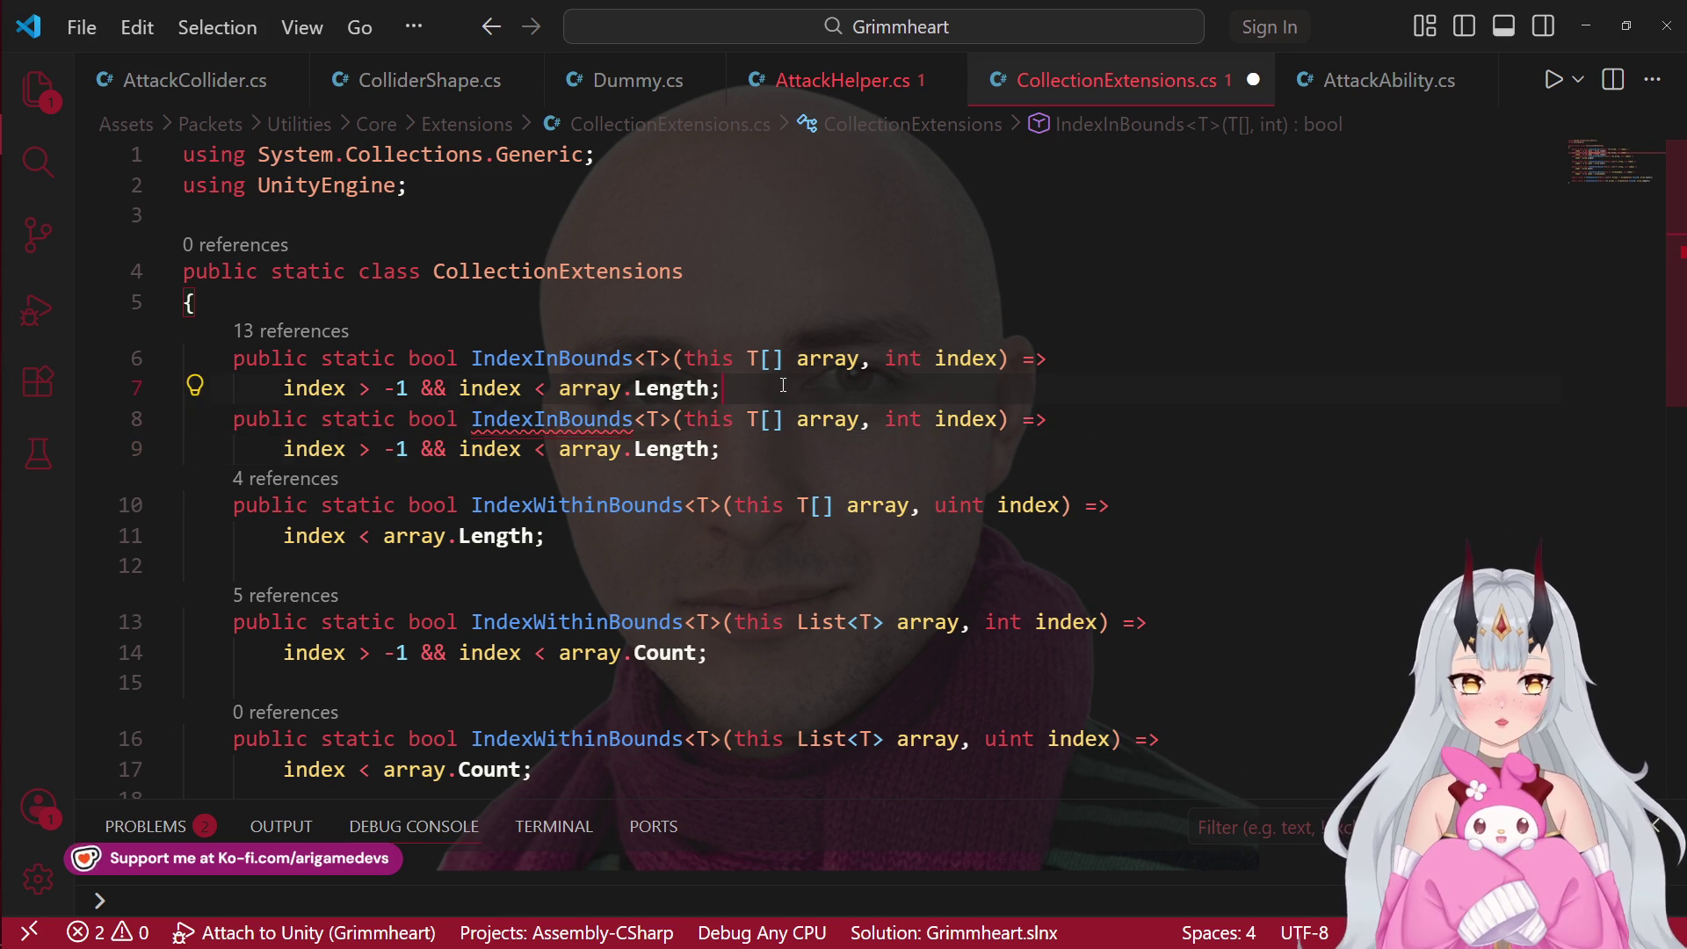
key(Return)
Step: Make the copy take a uint index and check only index < array.Length, then save and close CollectionExtensions.cs
click(431, 479)
click(301, 486)
key(BackSpace)
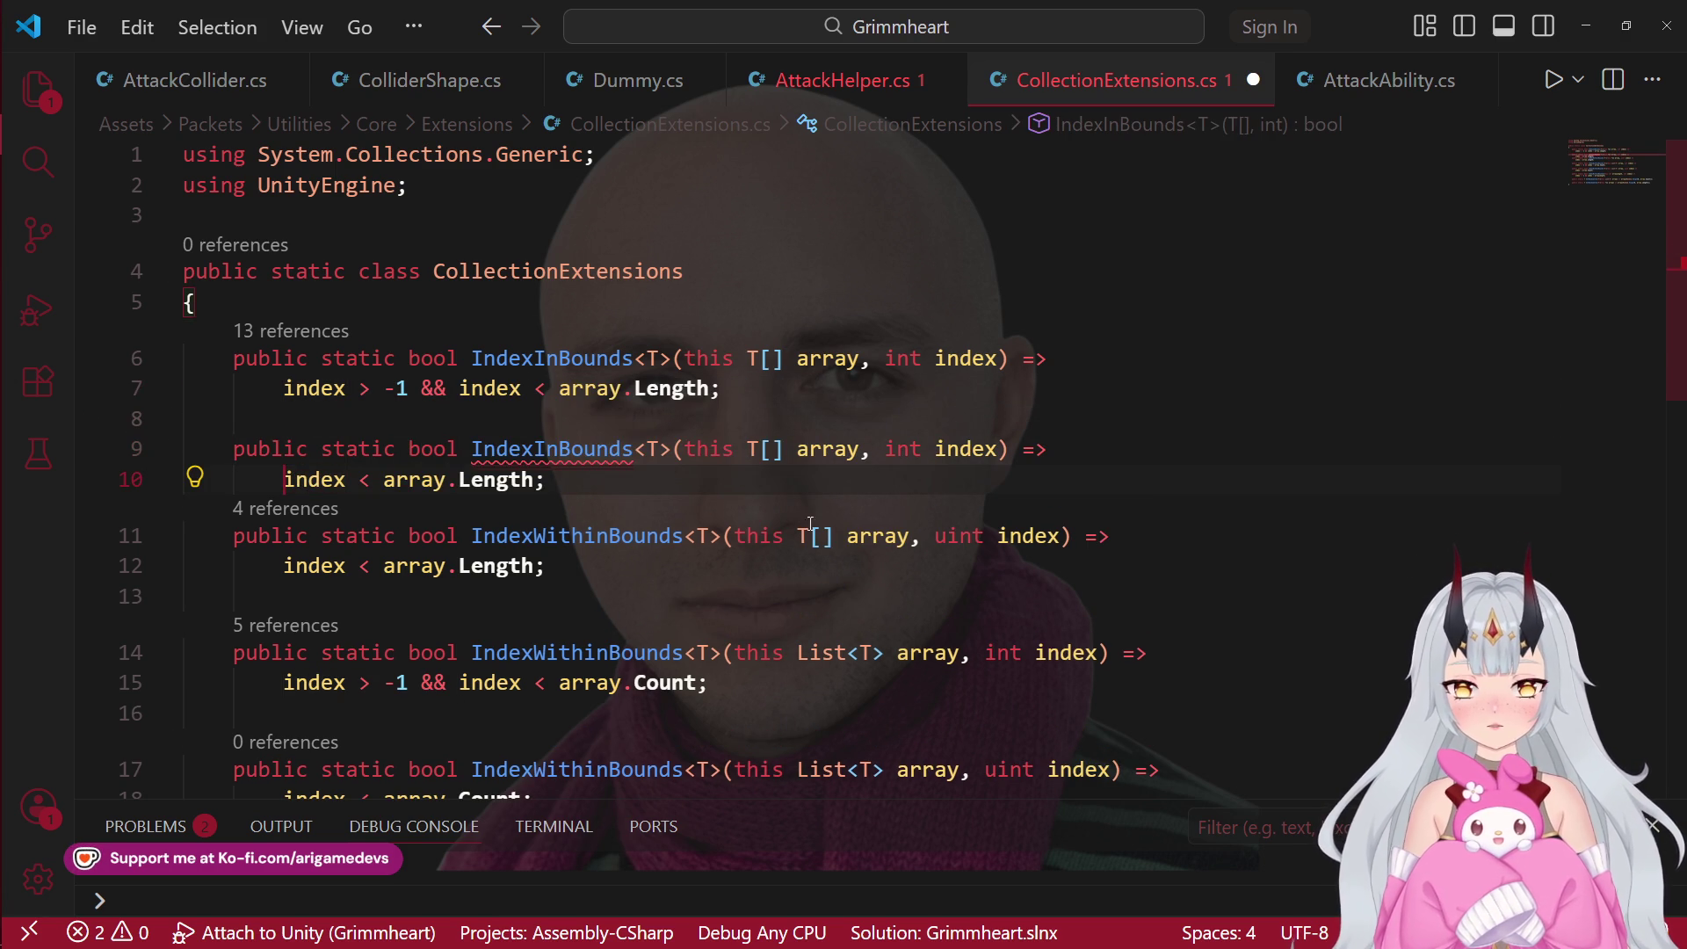
double_click(901, 475)
text(uint)
key(Escape)
key(ctrl+s)
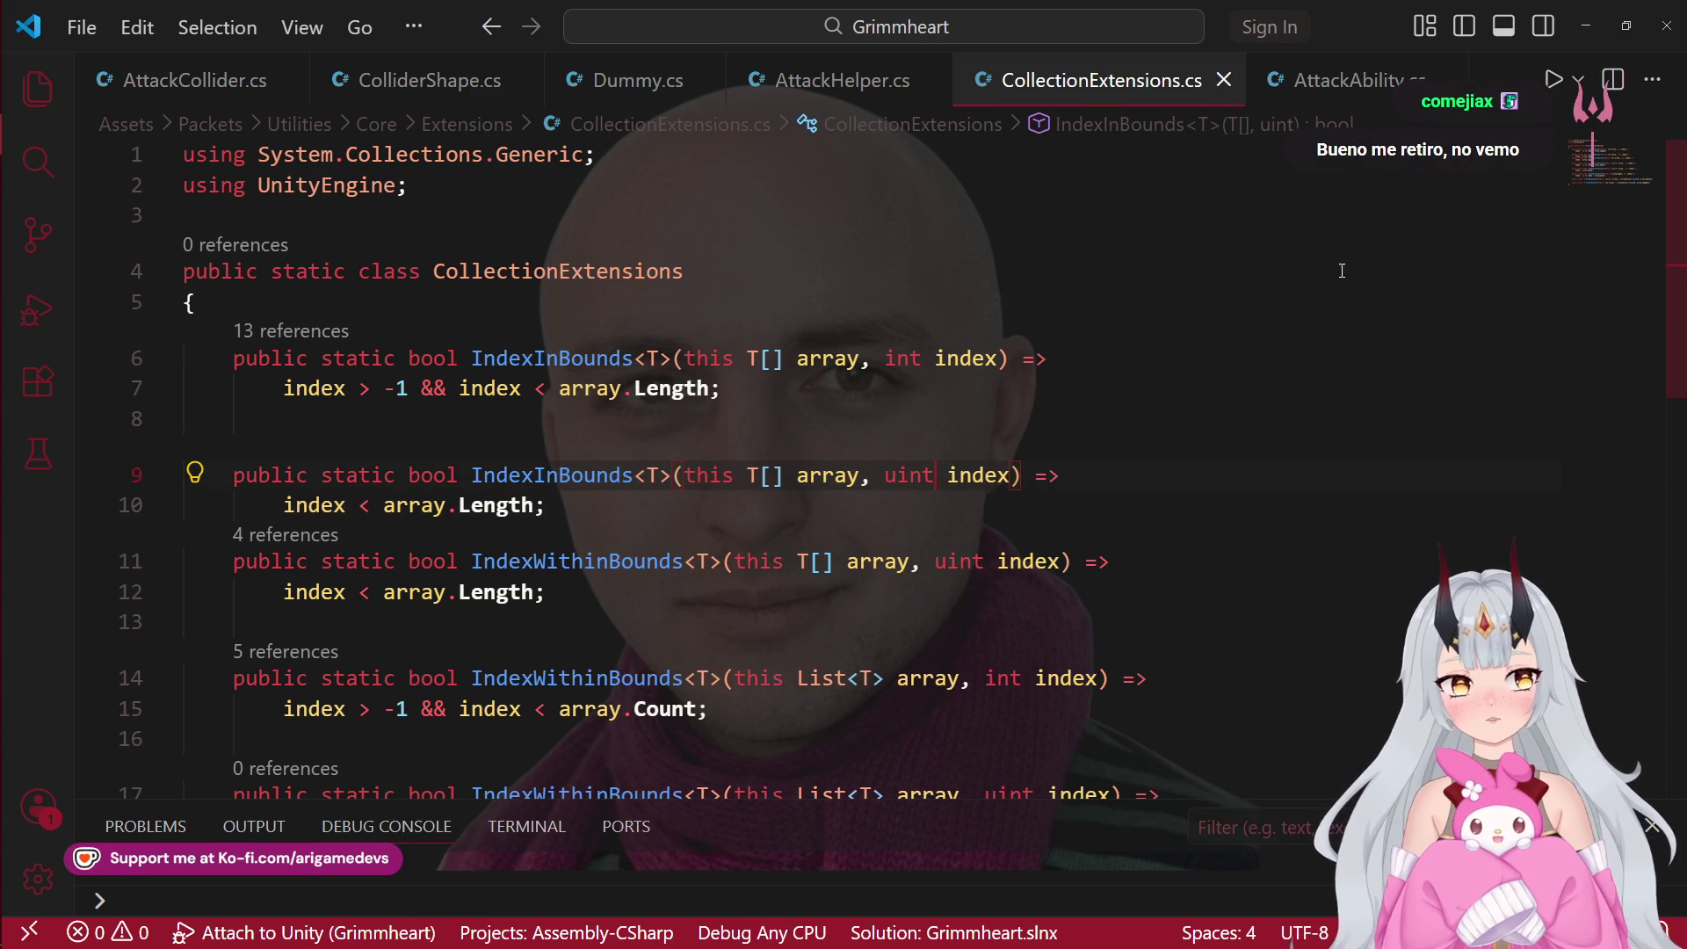
click(1222, 81)
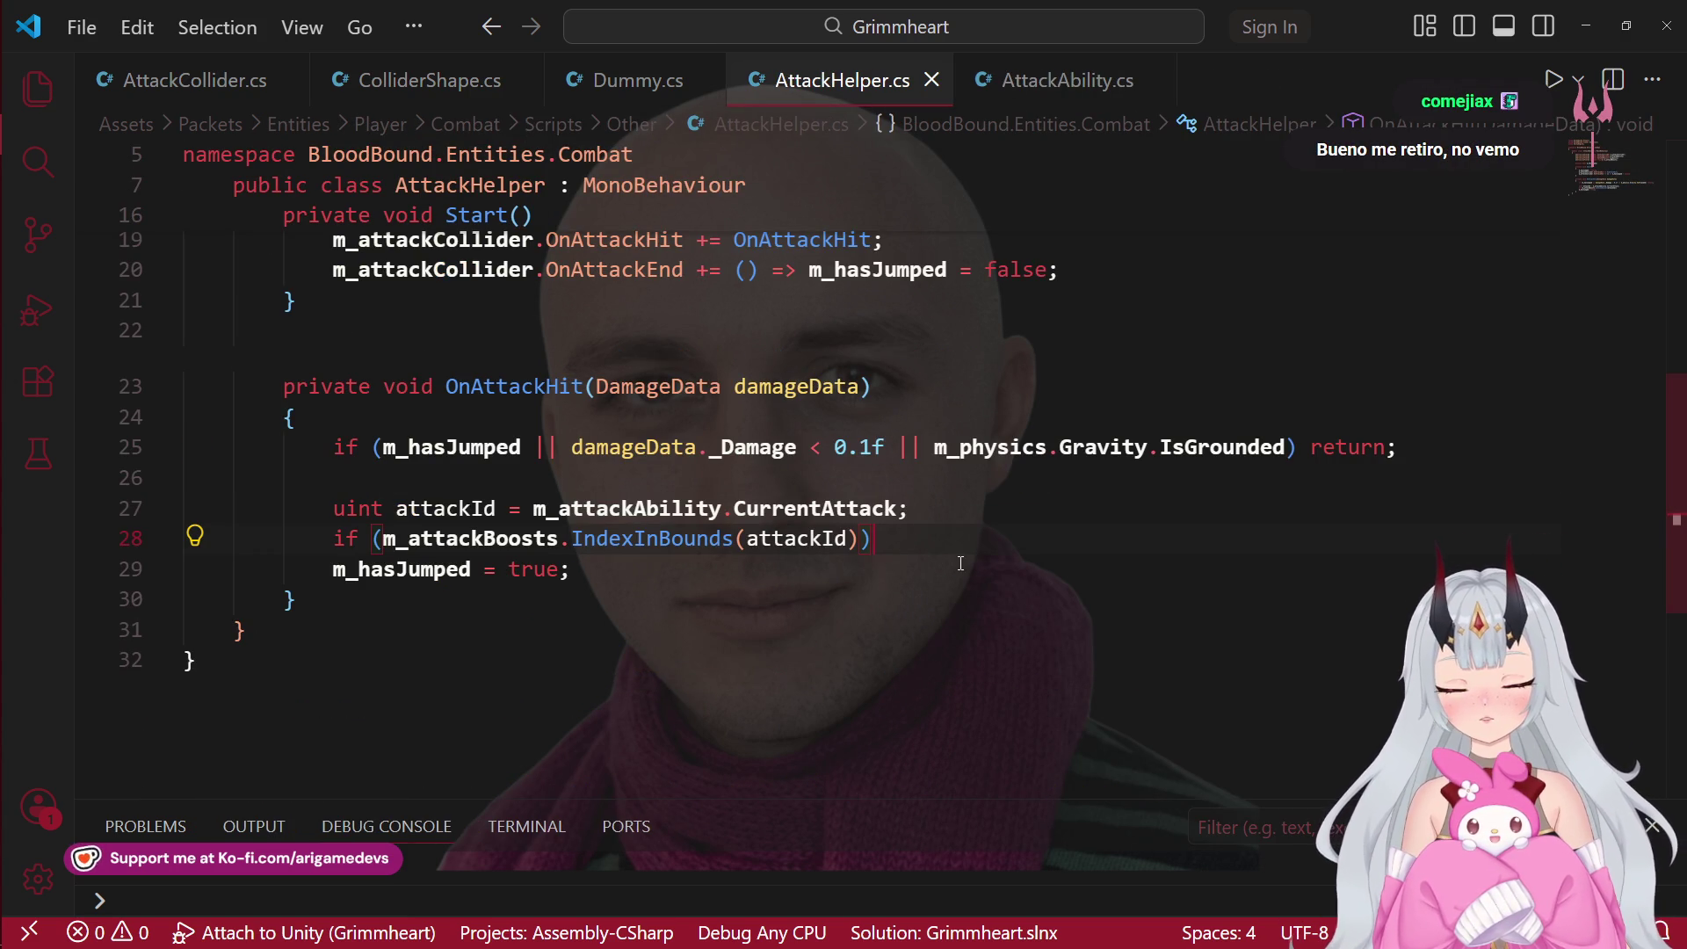
Step: Write m_attackBoosts[attackId]; on a new line under the IndexInBounds check
key(Return)
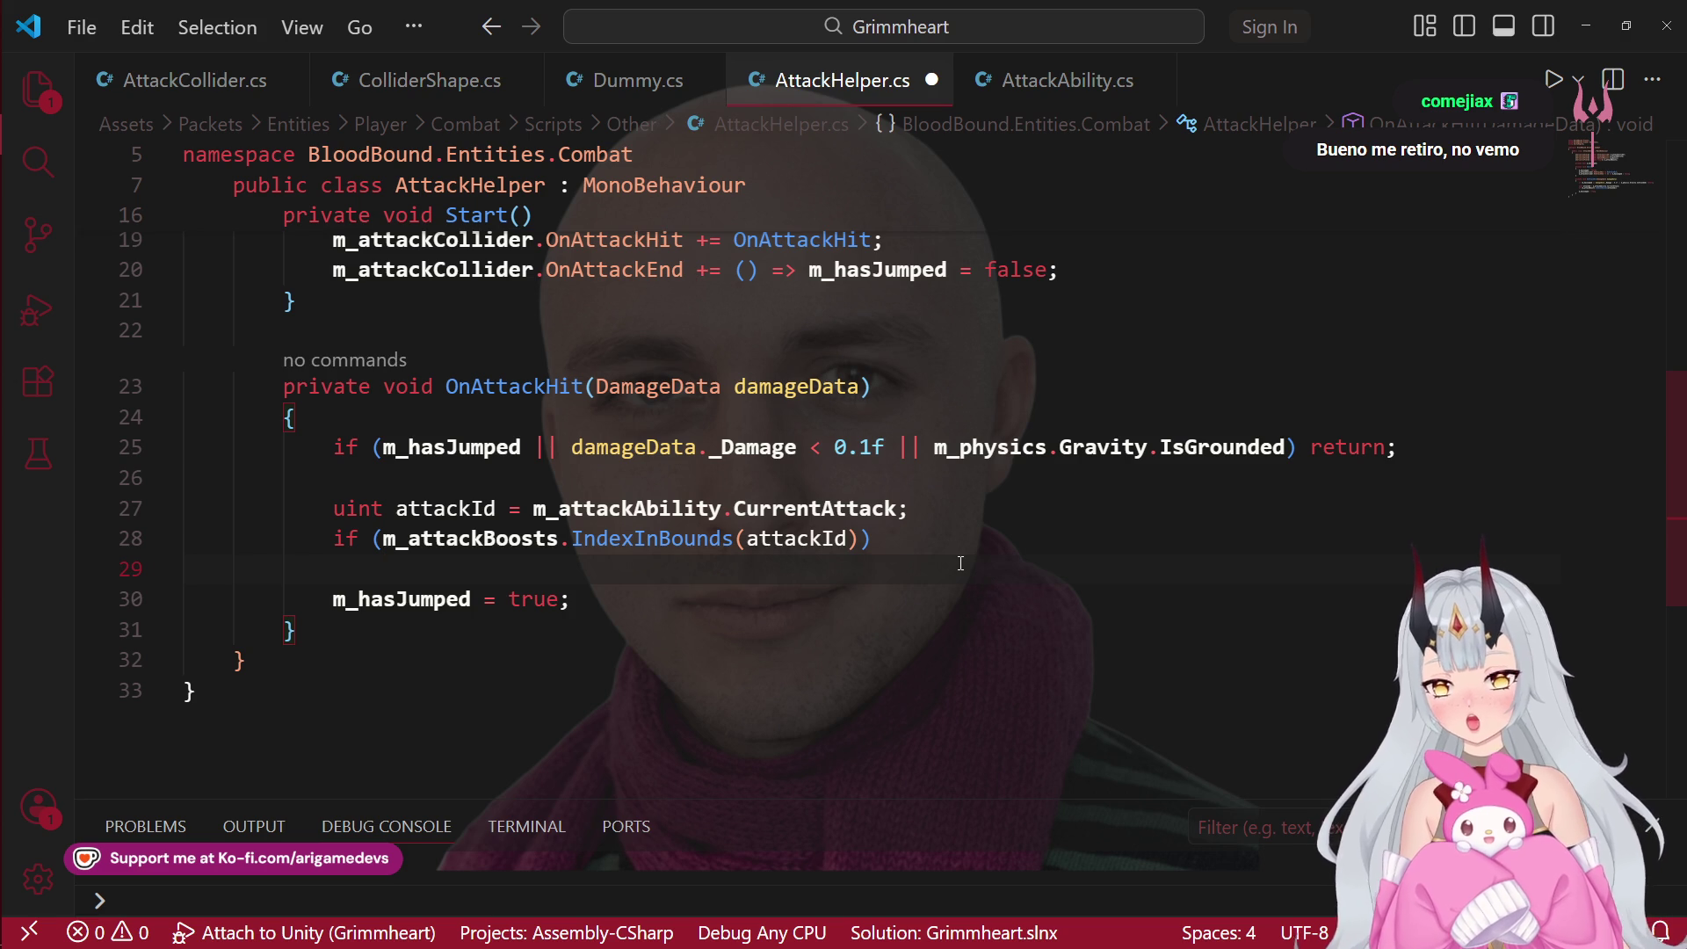
text(m_a)
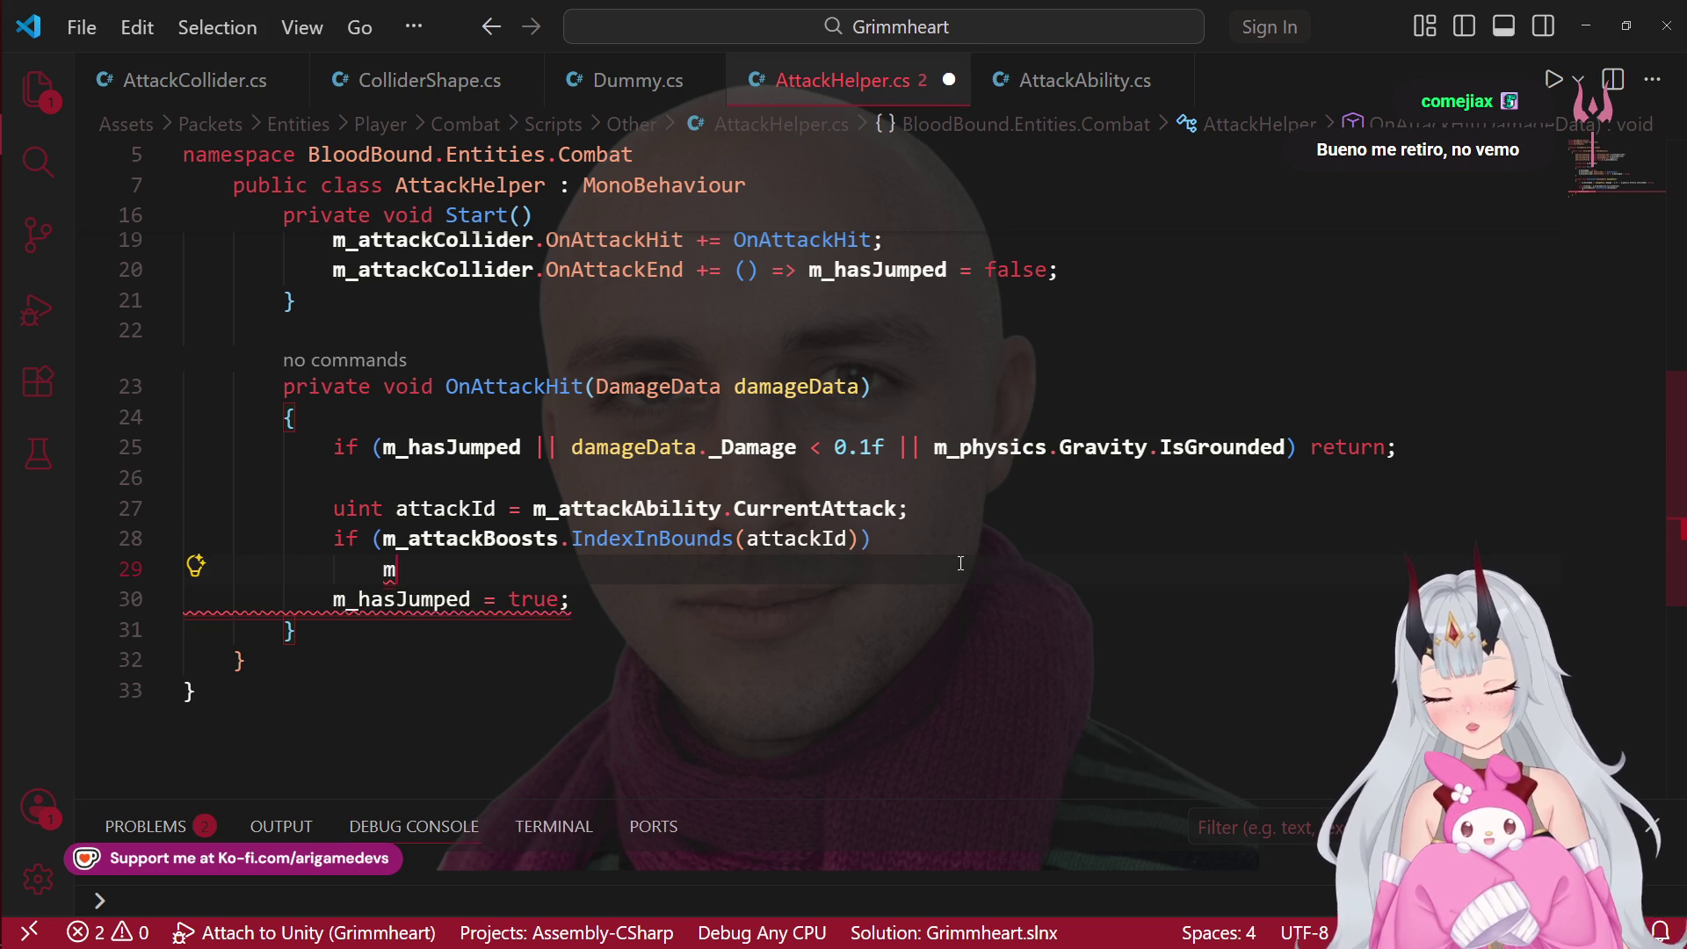
key(Down)
key(Tab)
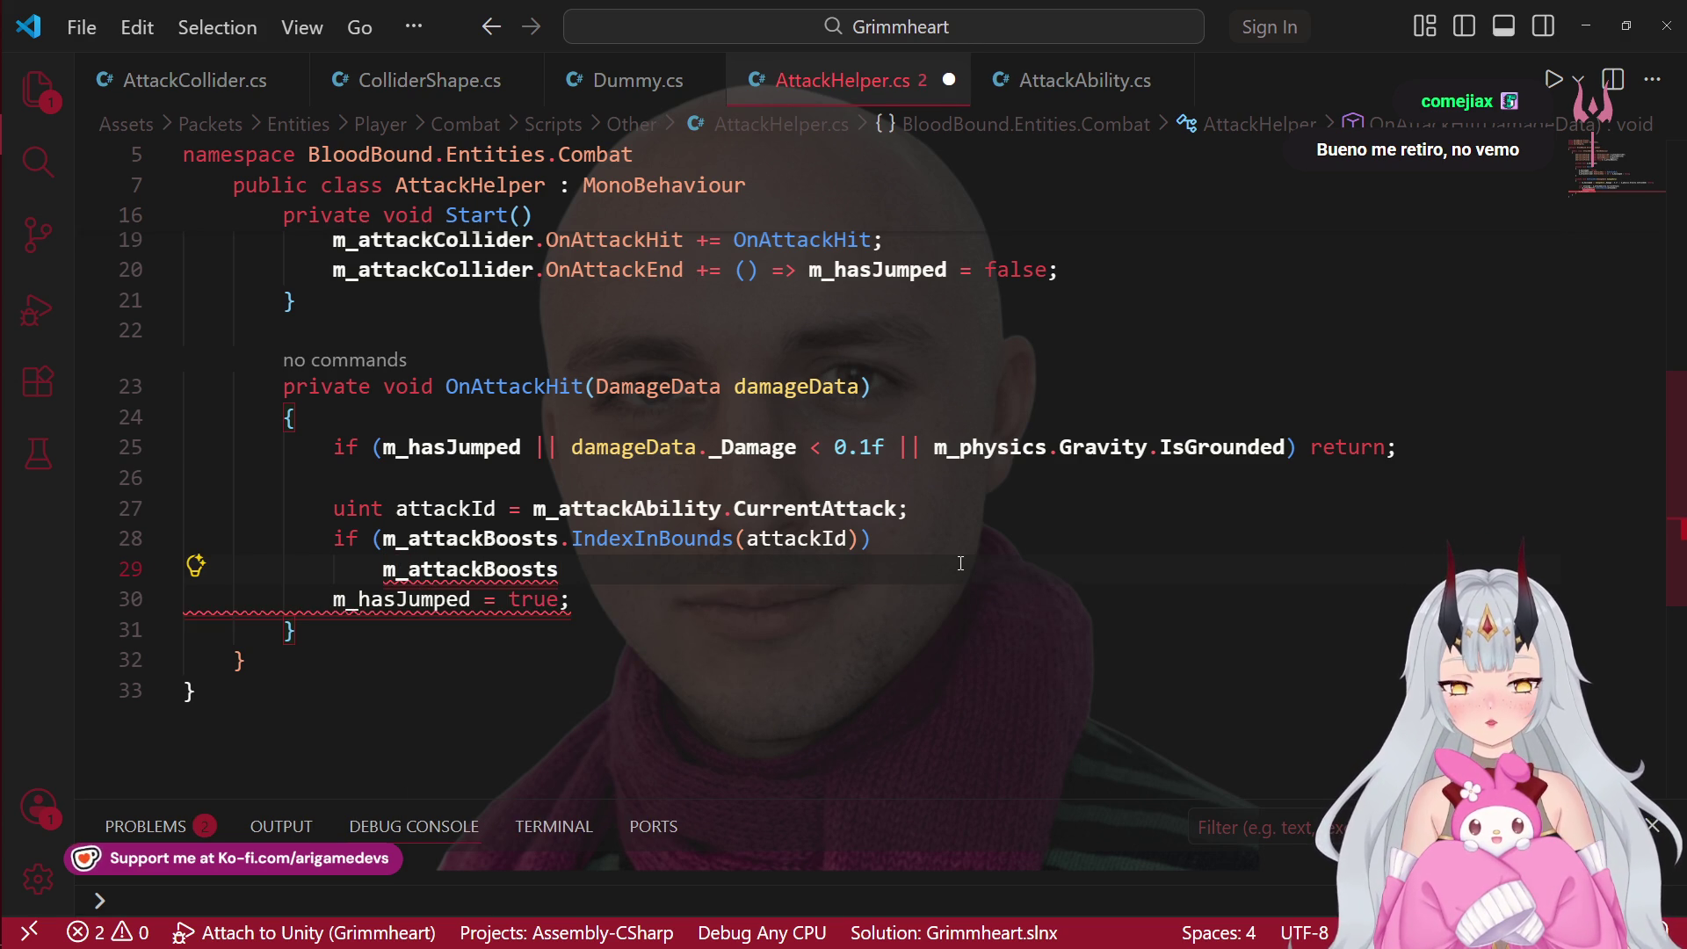
text([)
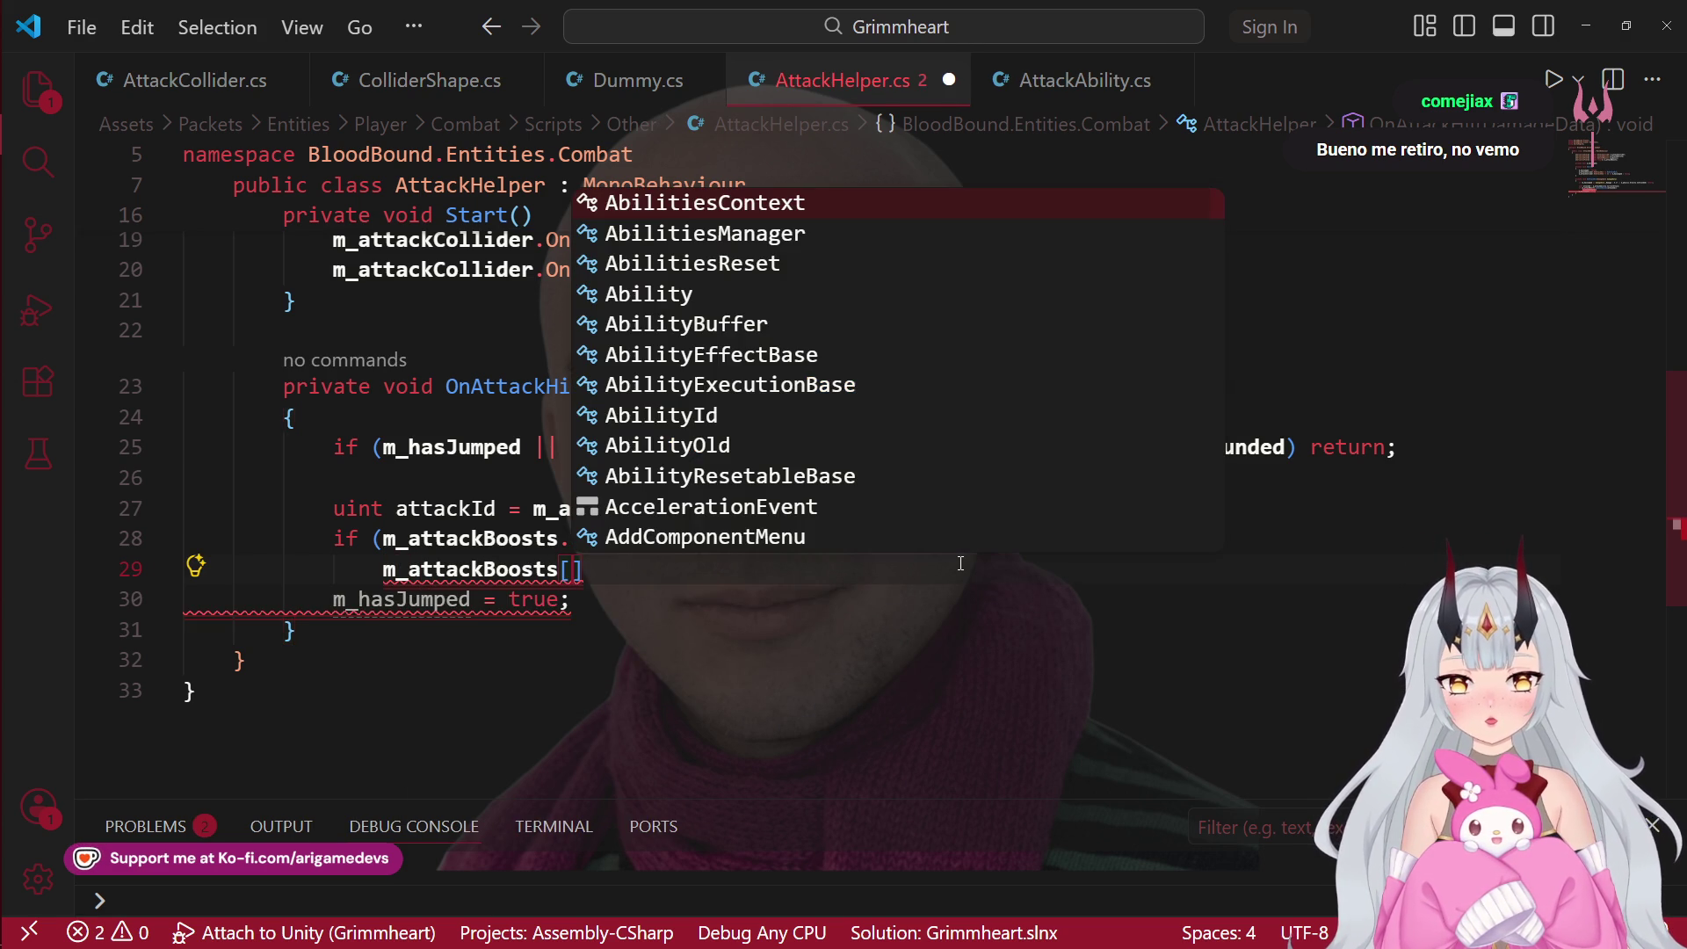
text(at)
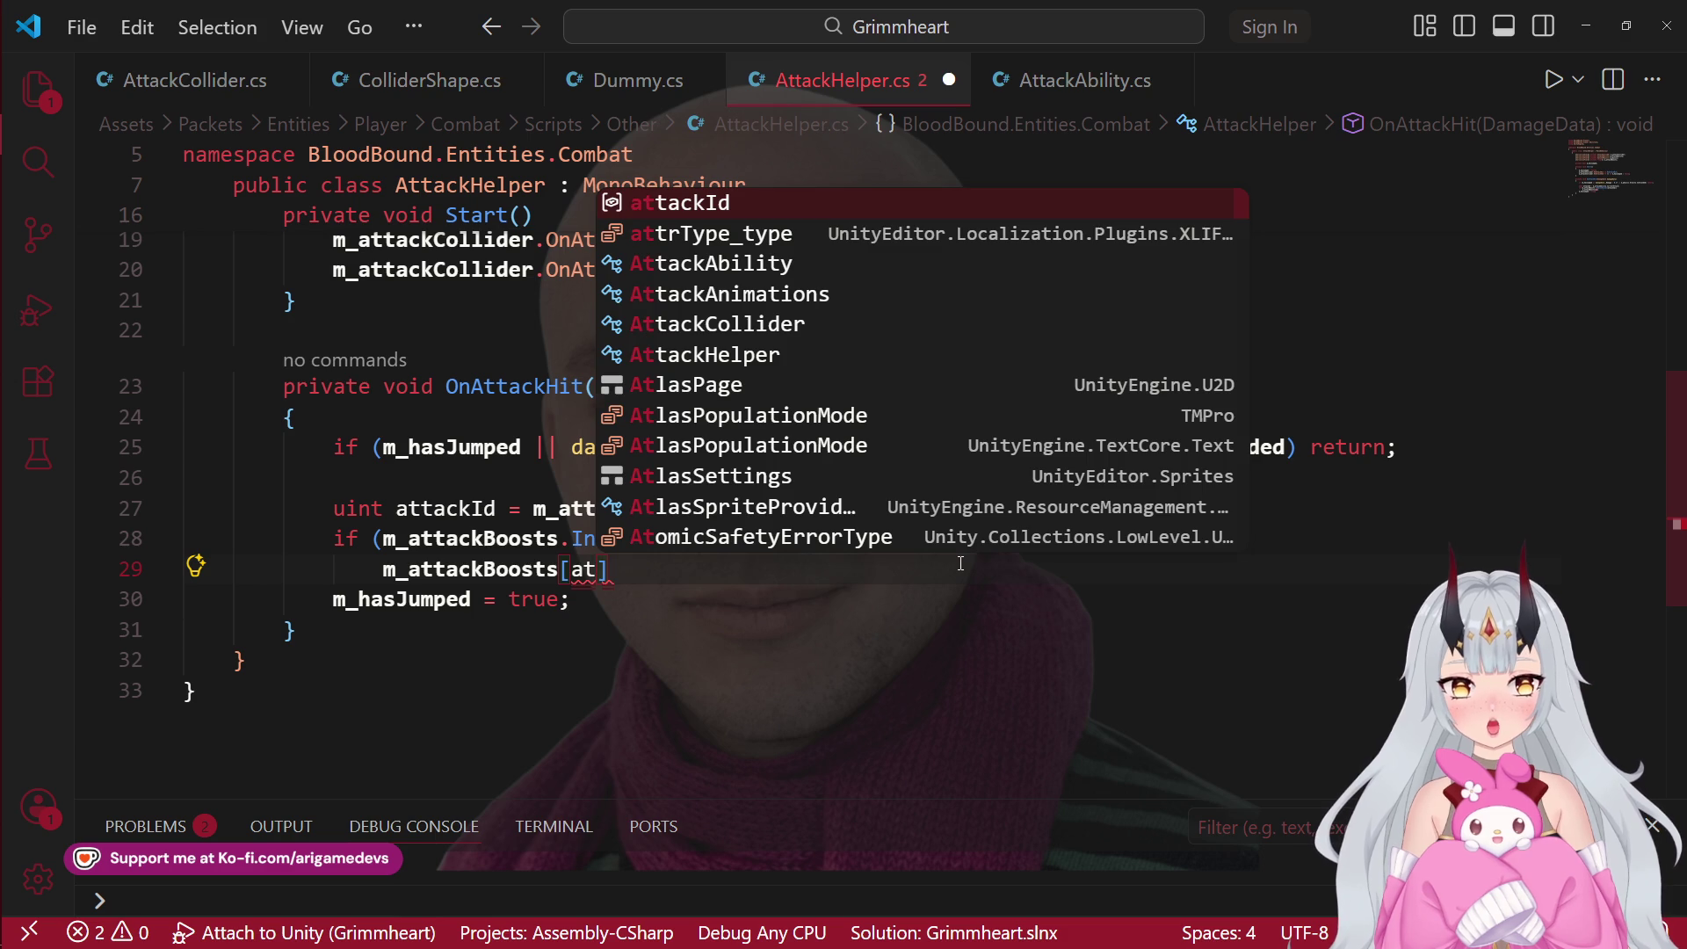
key(Tab)
text(;)
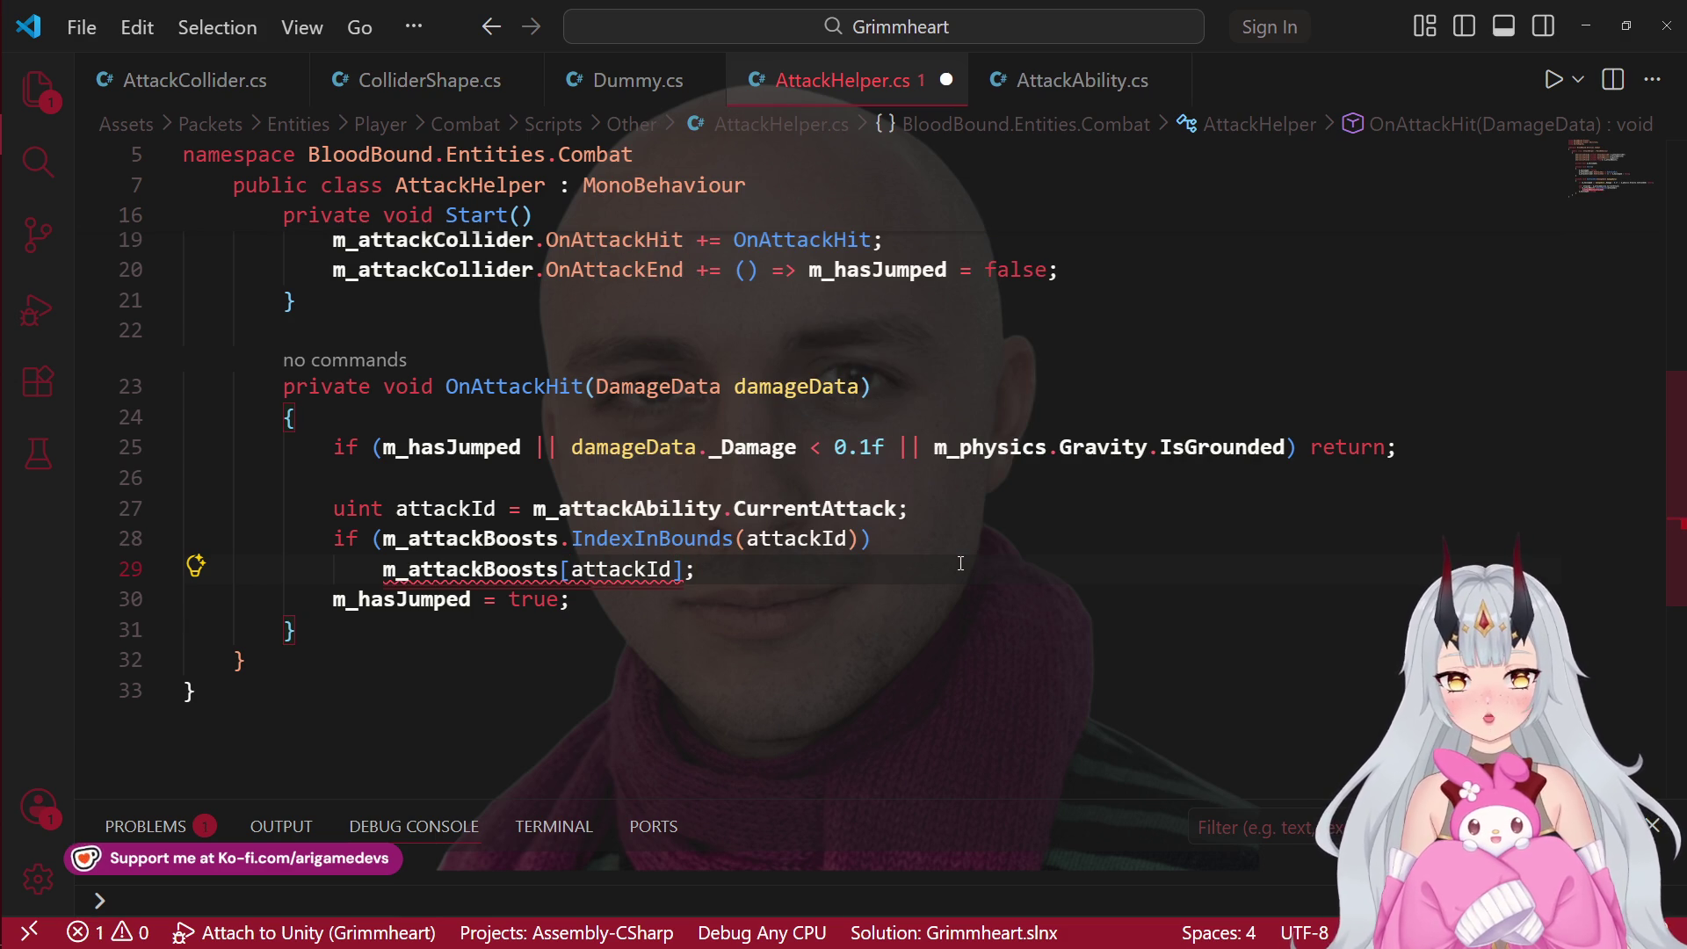
Step: Prefix that line with m_physics and add a blank line above m_hasJumped
key(Home)
text(m_ph)
key(Tab)
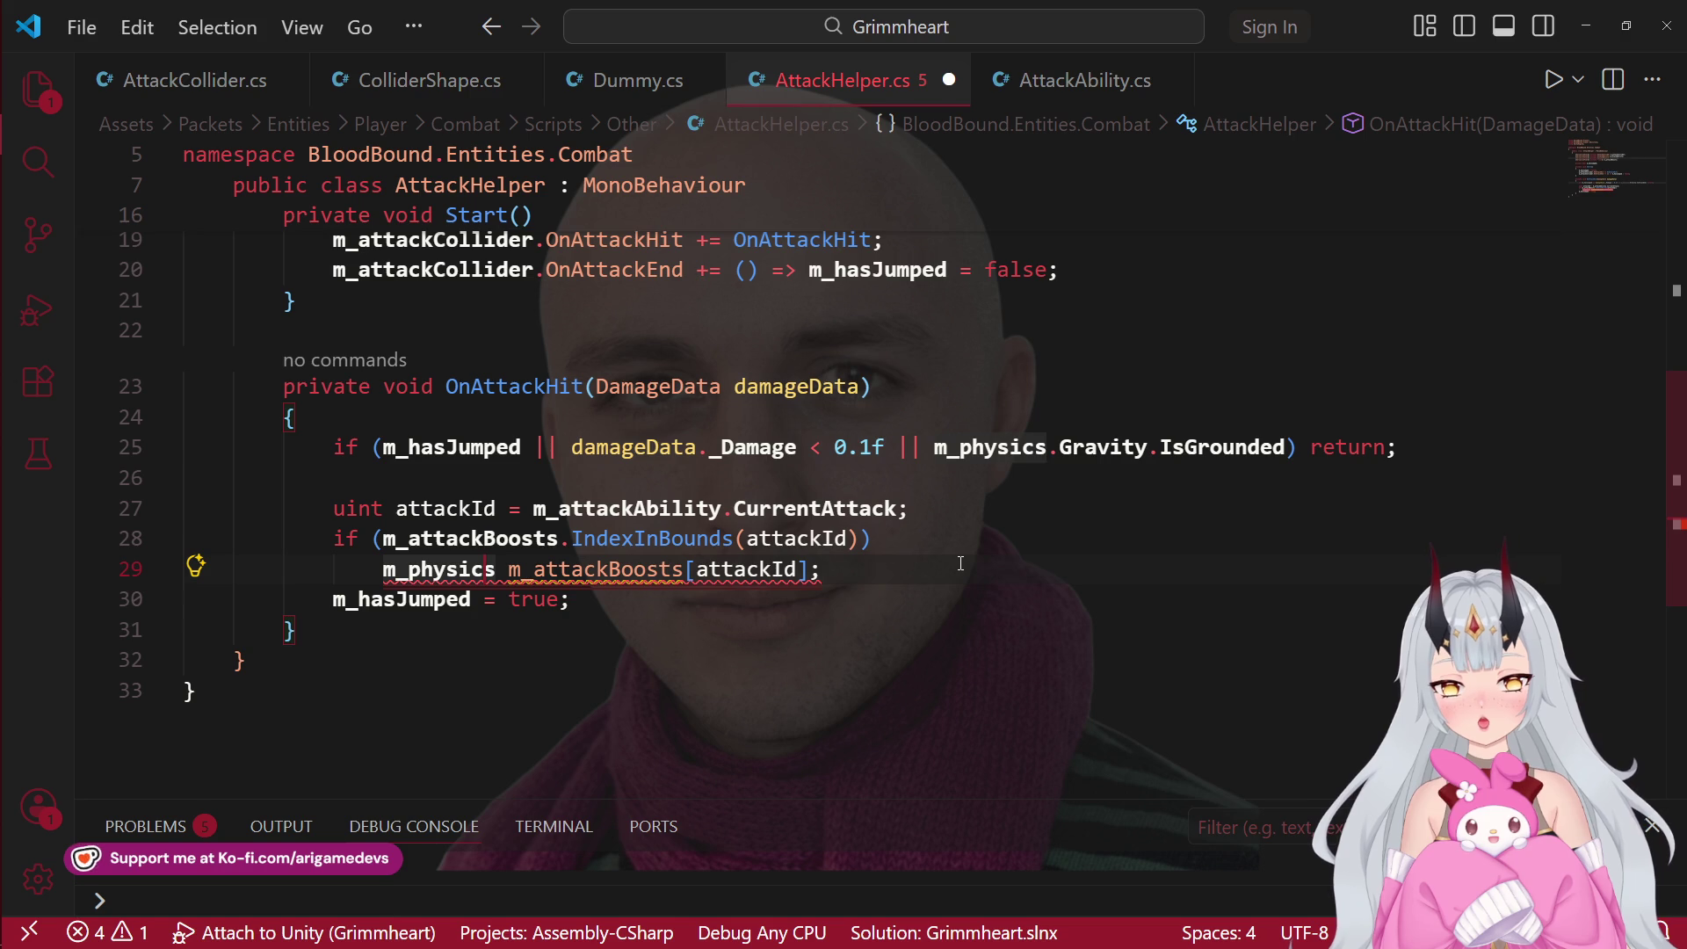
key(Down)
key(Home)
key(Return)
key(Up)
key(Up)
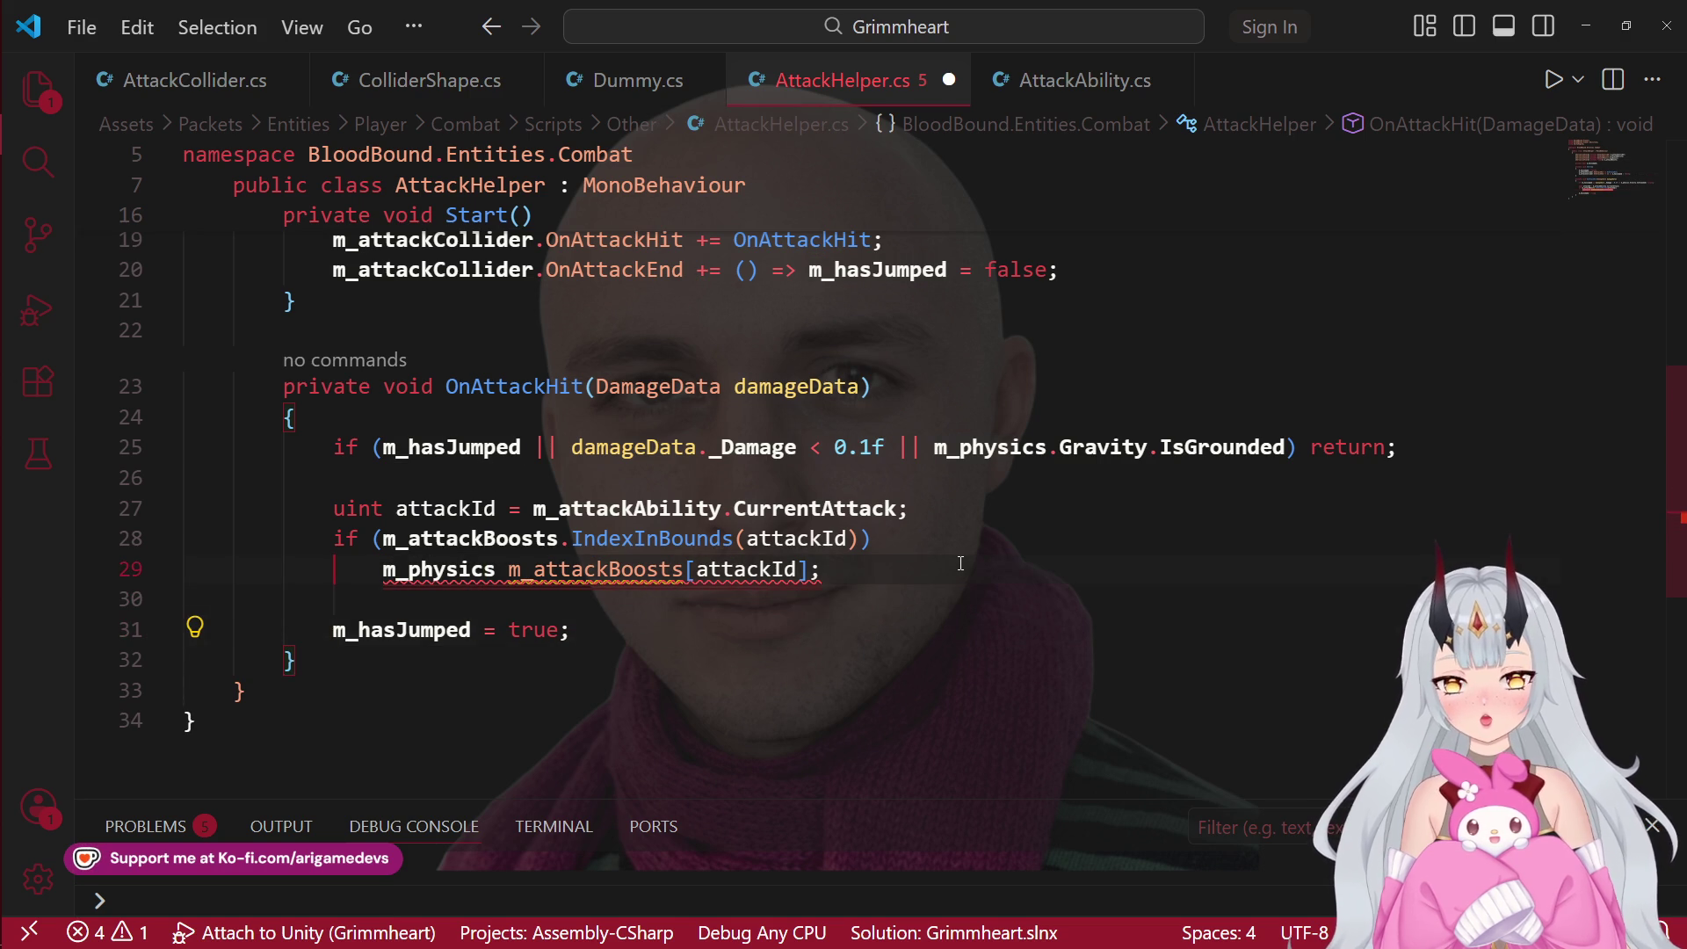
Step: Negate the IndexInBounds condition and make the if line return; on failure
key(Up)
key(End)
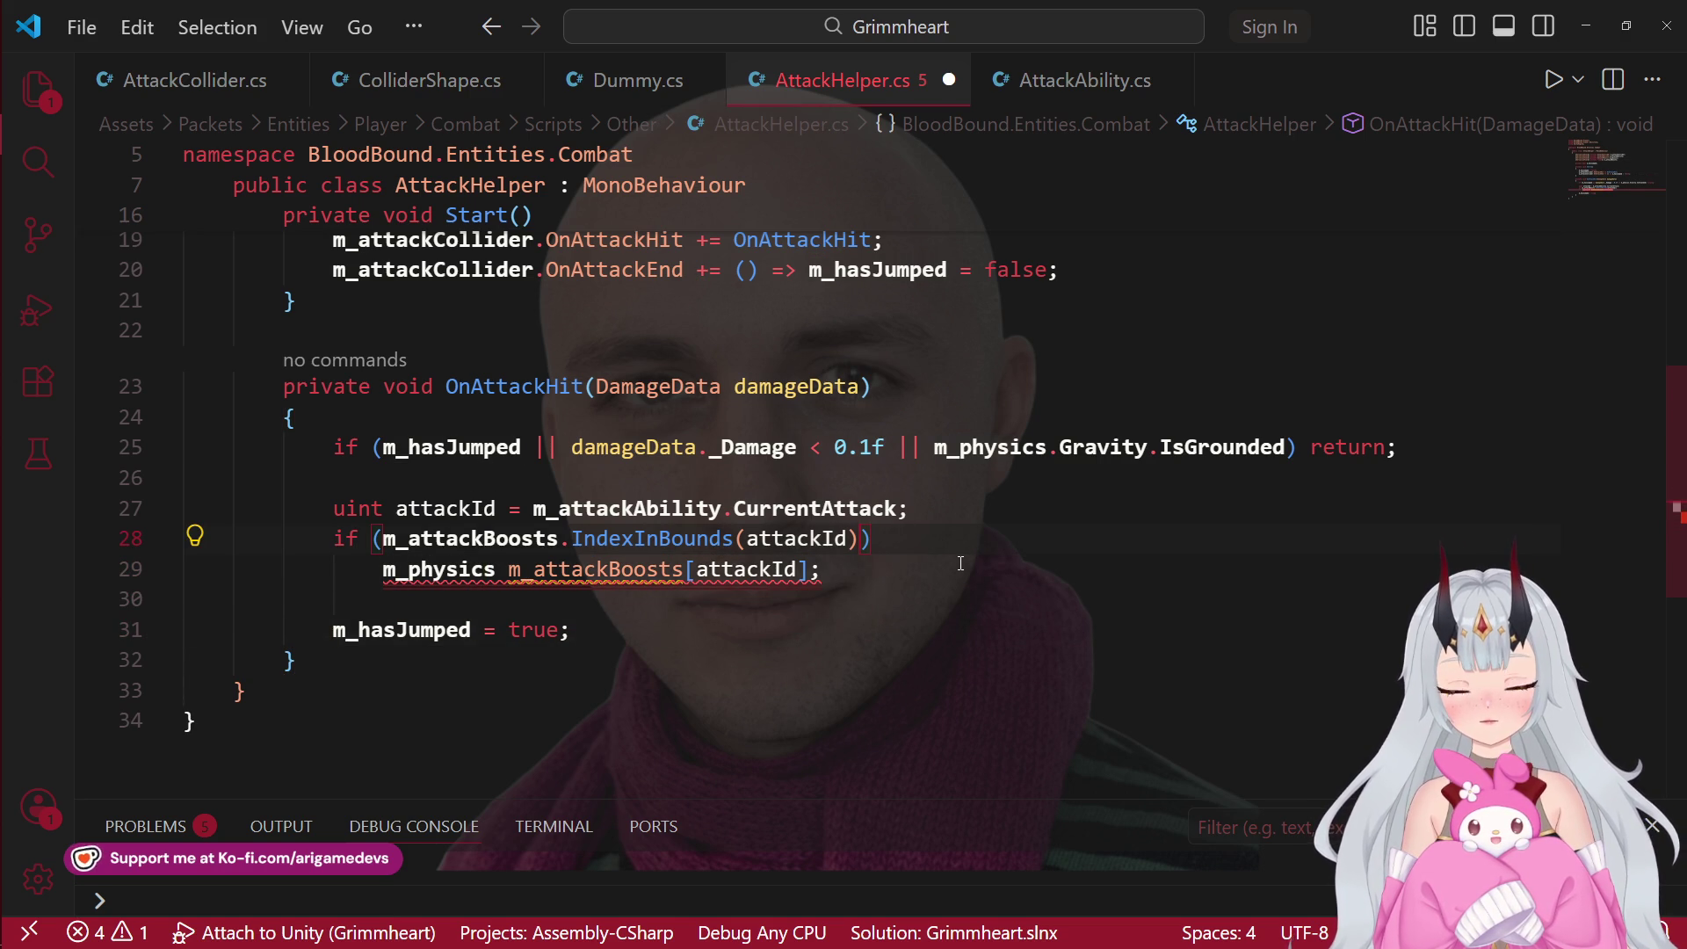
key(ctrl+Left)
key(ctrl+Left)
key(ctrl+Left)
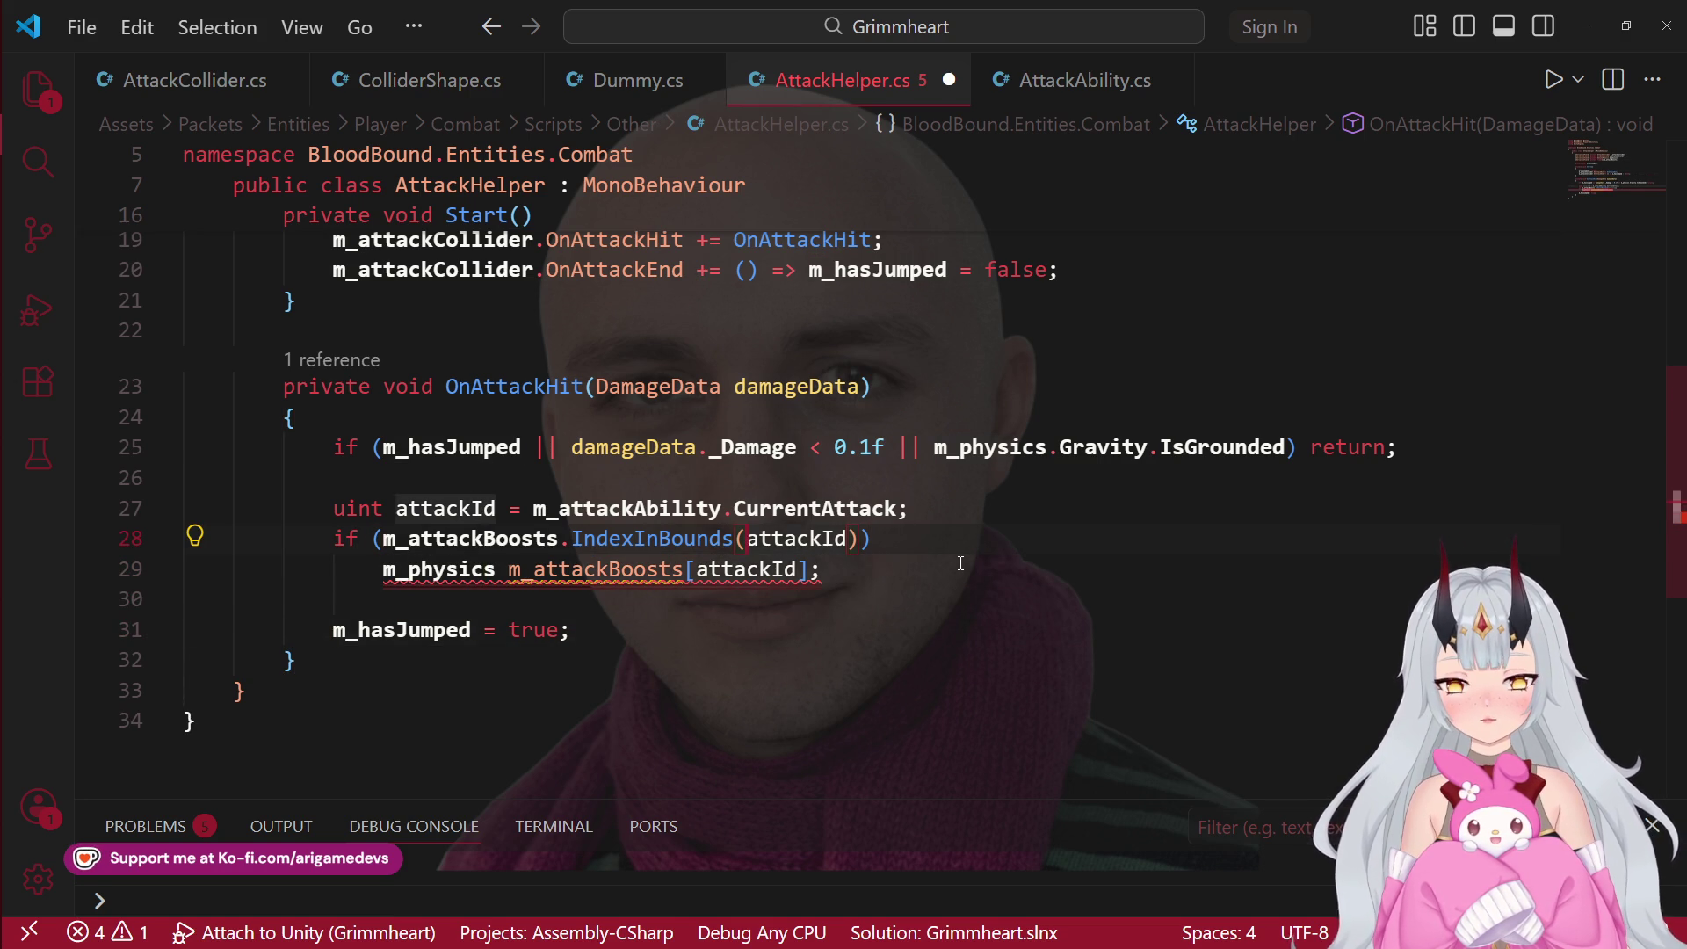
text(!)
text( ret)
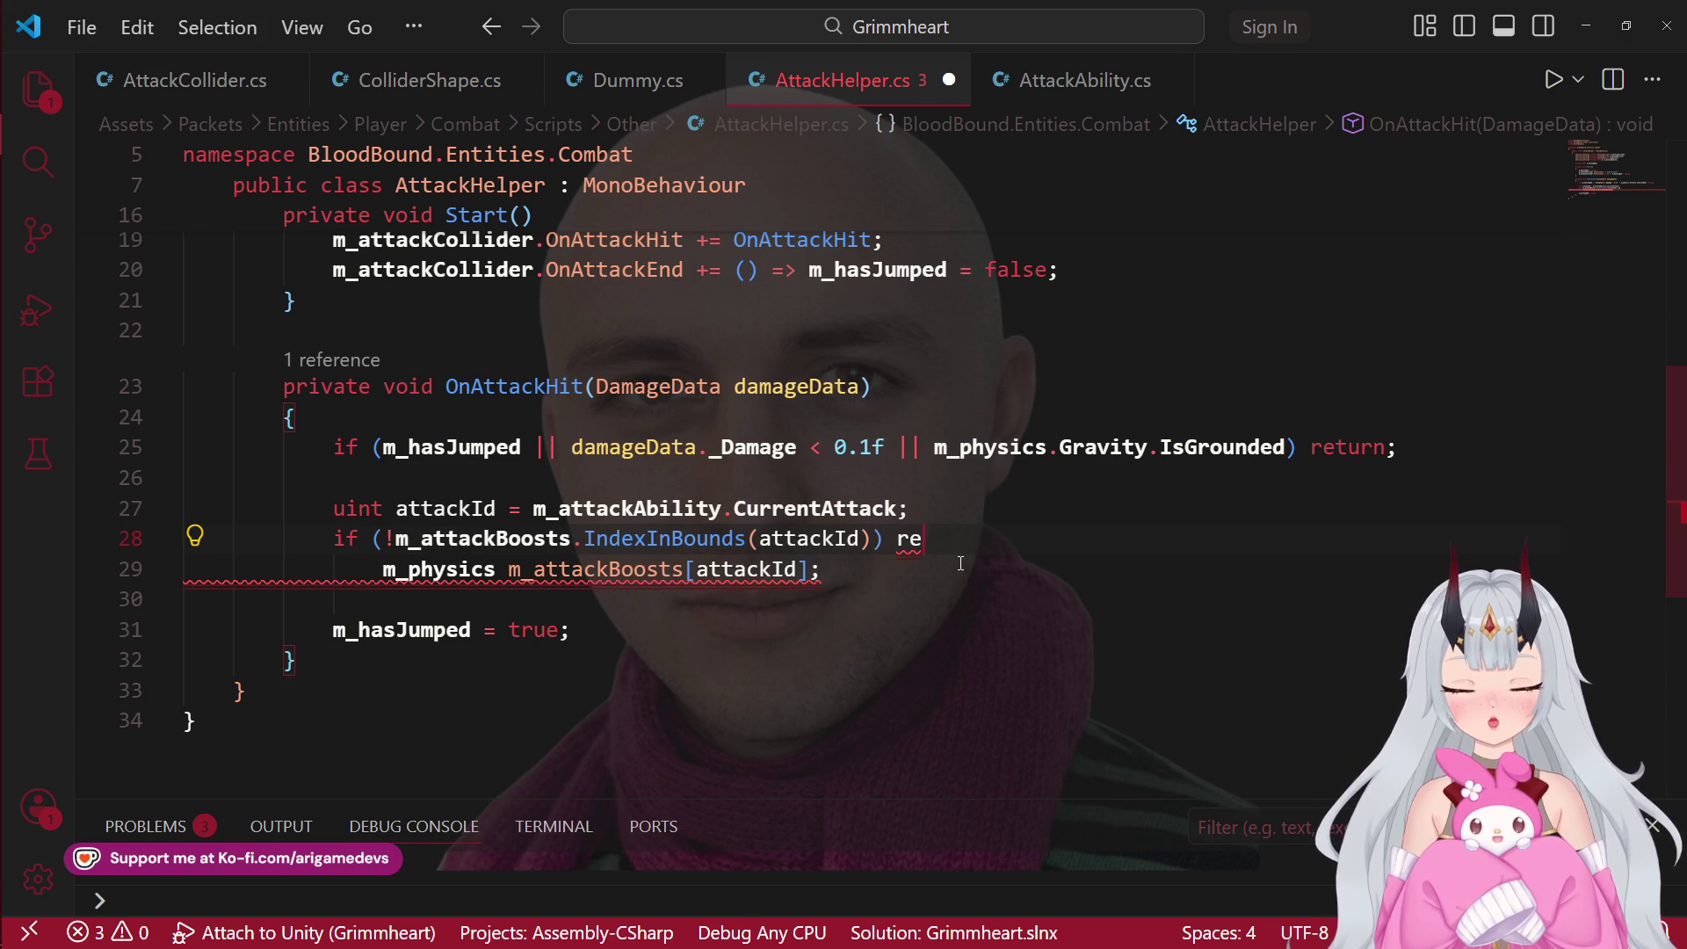
key(Return)
key(BackSpace)
key(BackSpace)
key(BackSpace)
text(urn;)
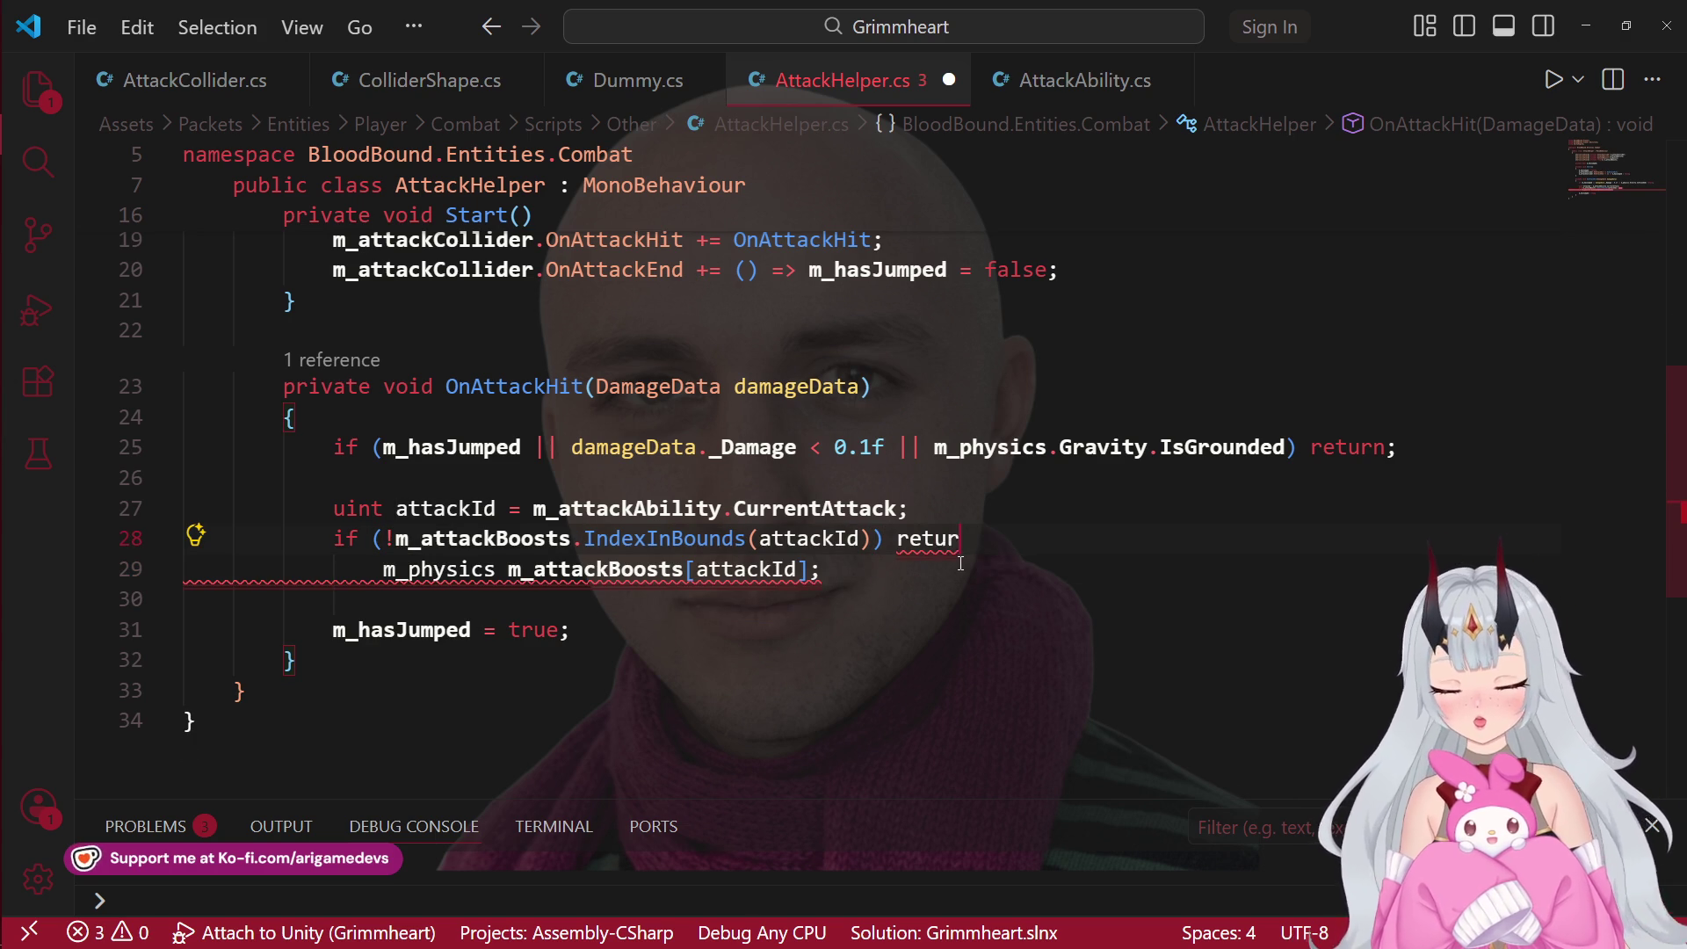
Step: Move m_hasJumped = true above the bounds check and outdent the m_physics line with a blank line above
key(Down)
key(Down)
key(Down)
key(alt+Up)
key(alt+Up)
key(alt+Up)
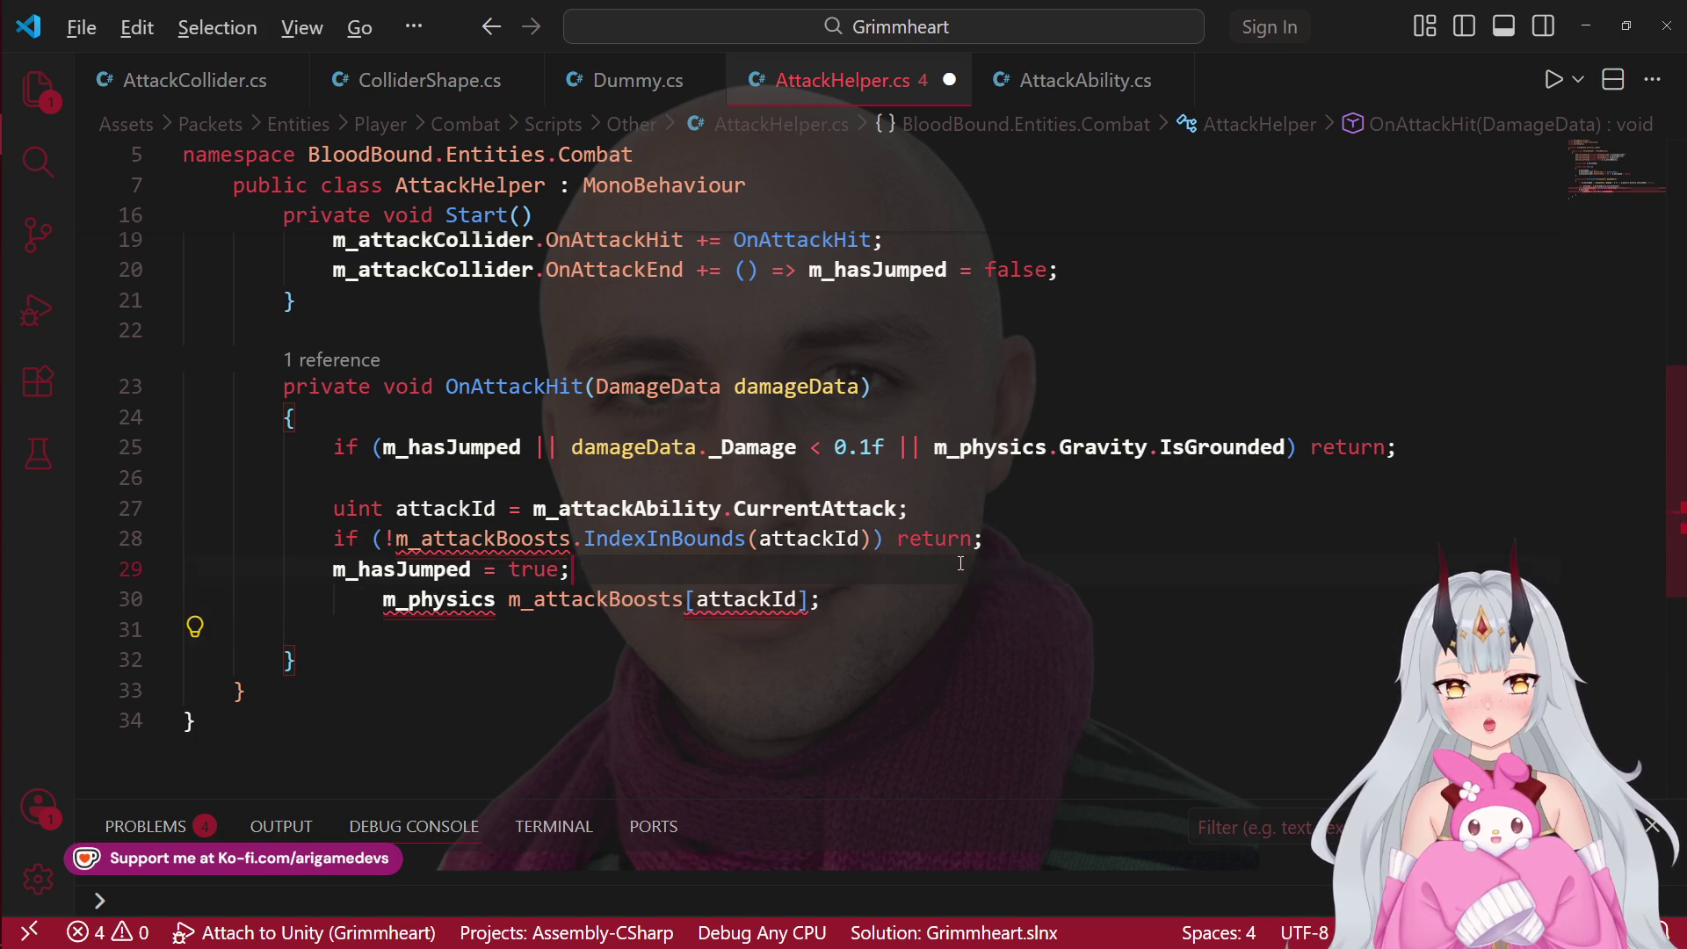
scroll(628, 607, up, 6)
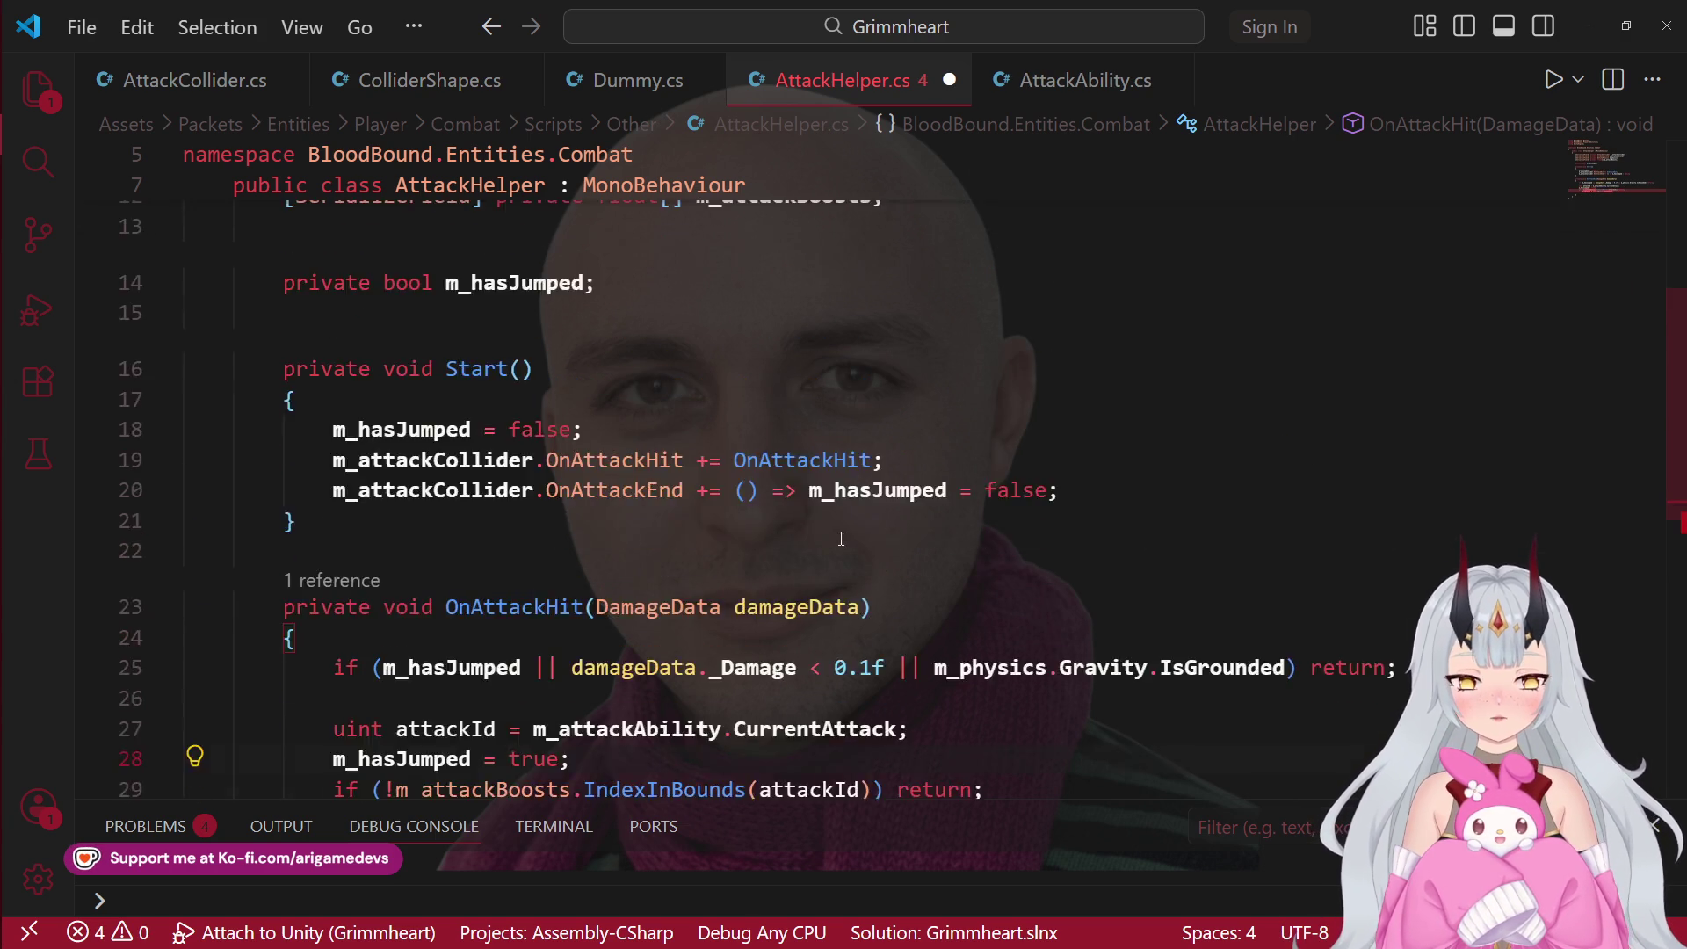
click(872, 618)
scroll(832, 630, down, 6)
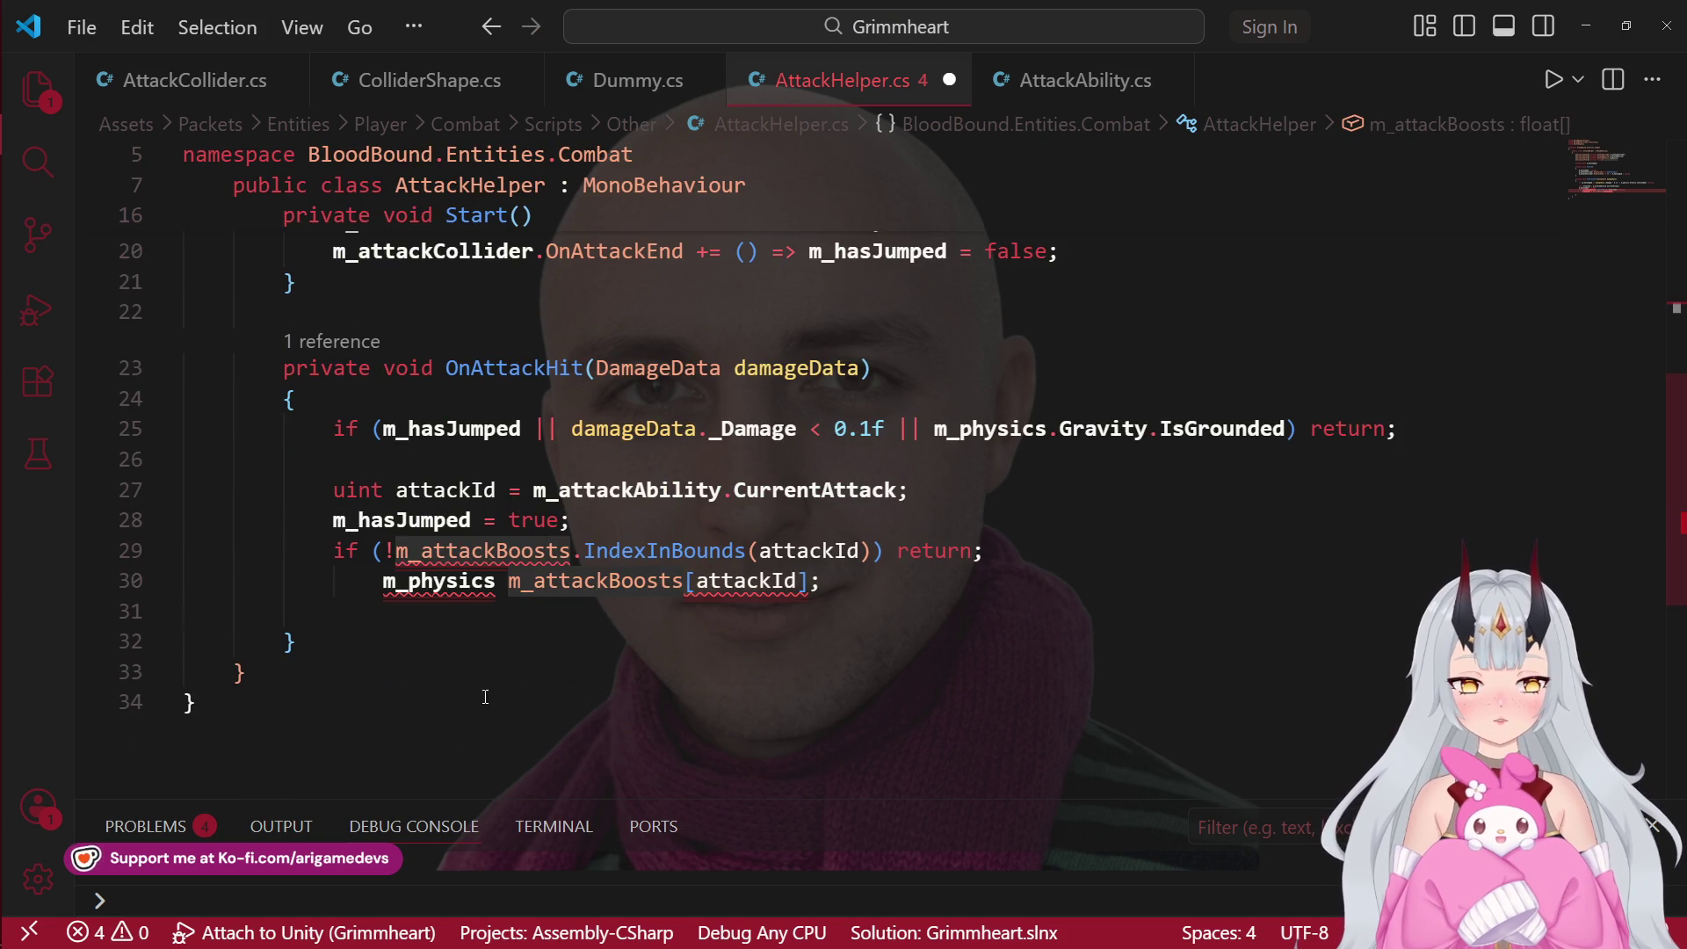
click(879, 581)
click(438, 587)
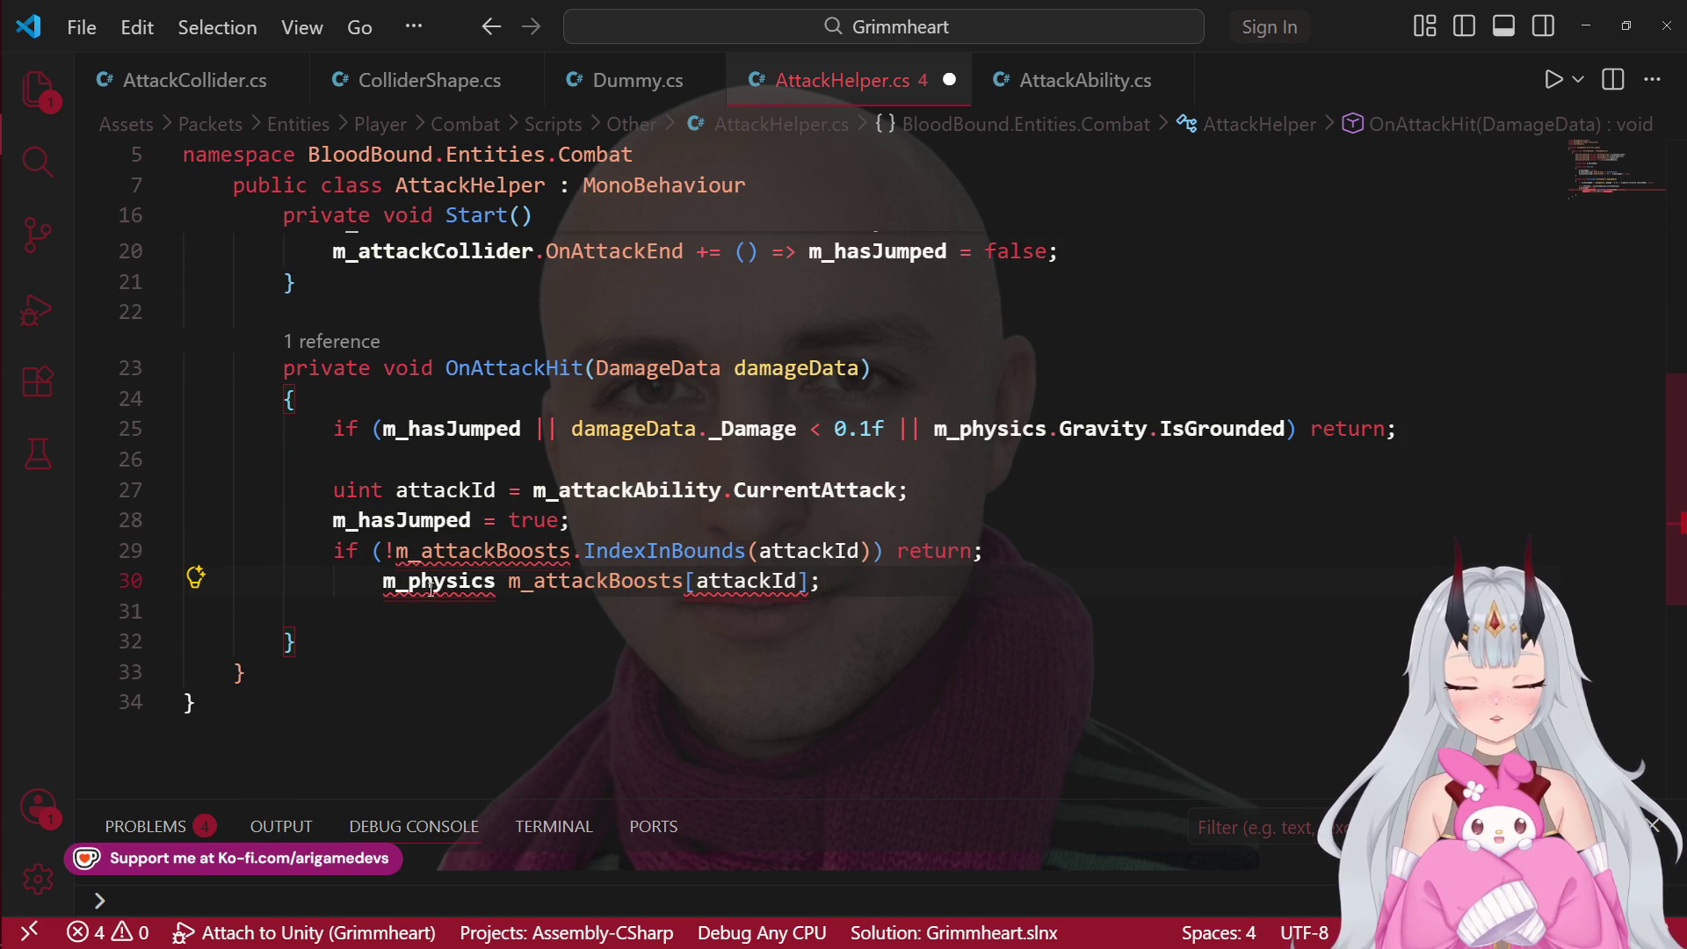
click(380, 601)
key(BackSpace)
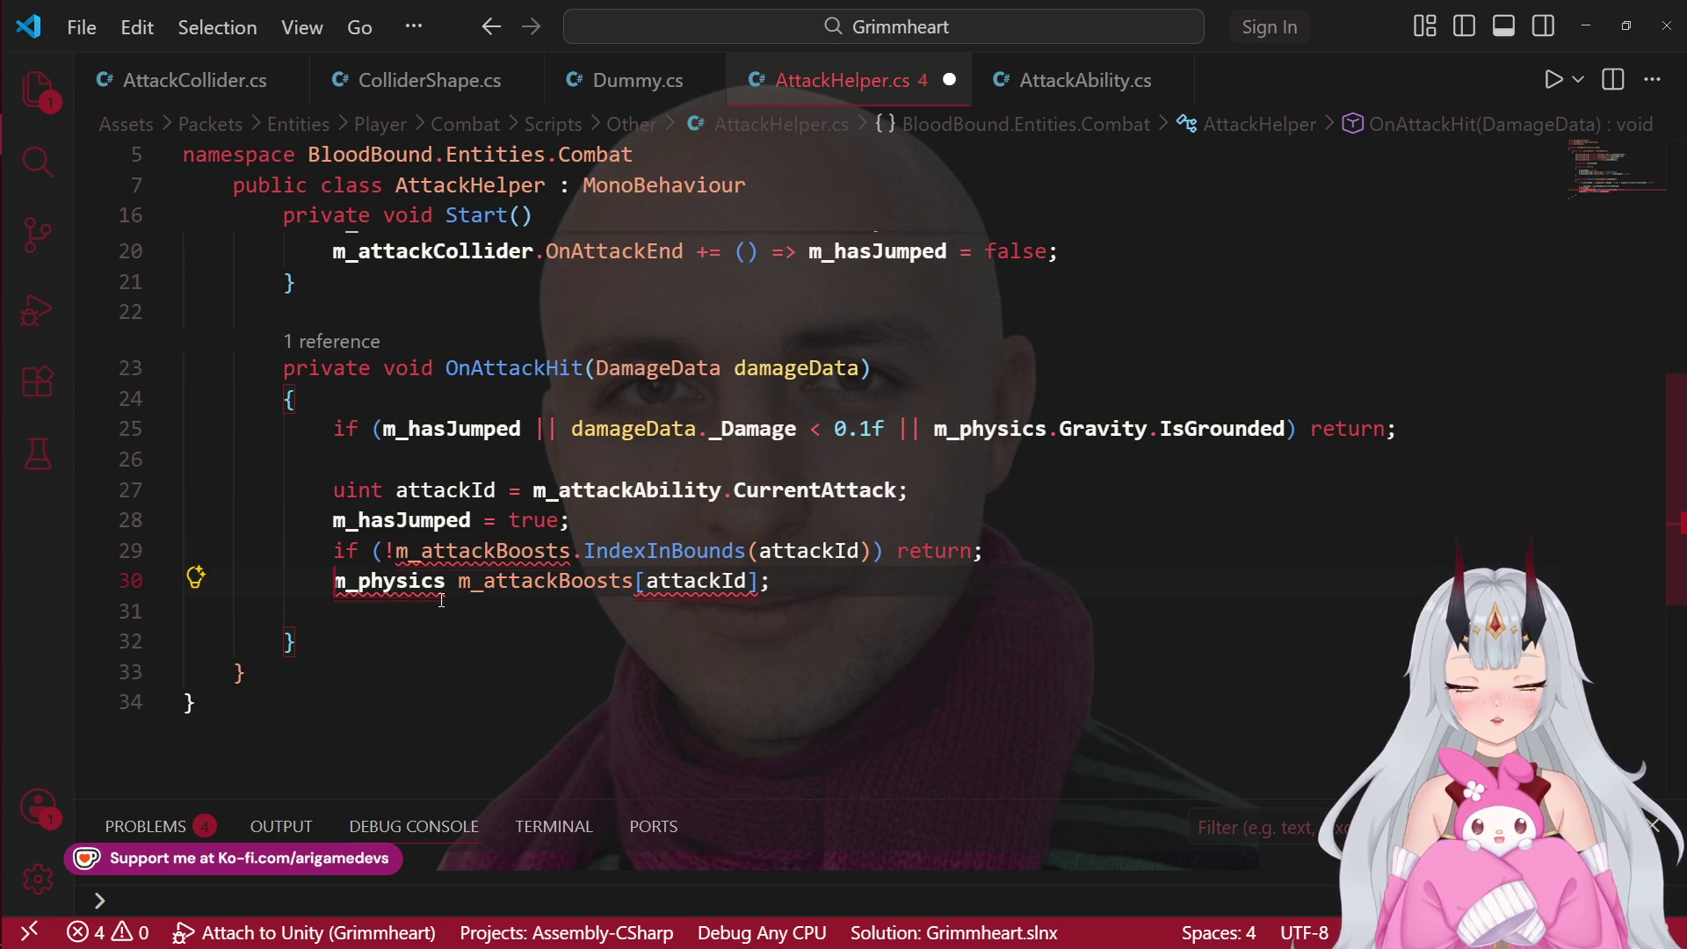
key(Return)
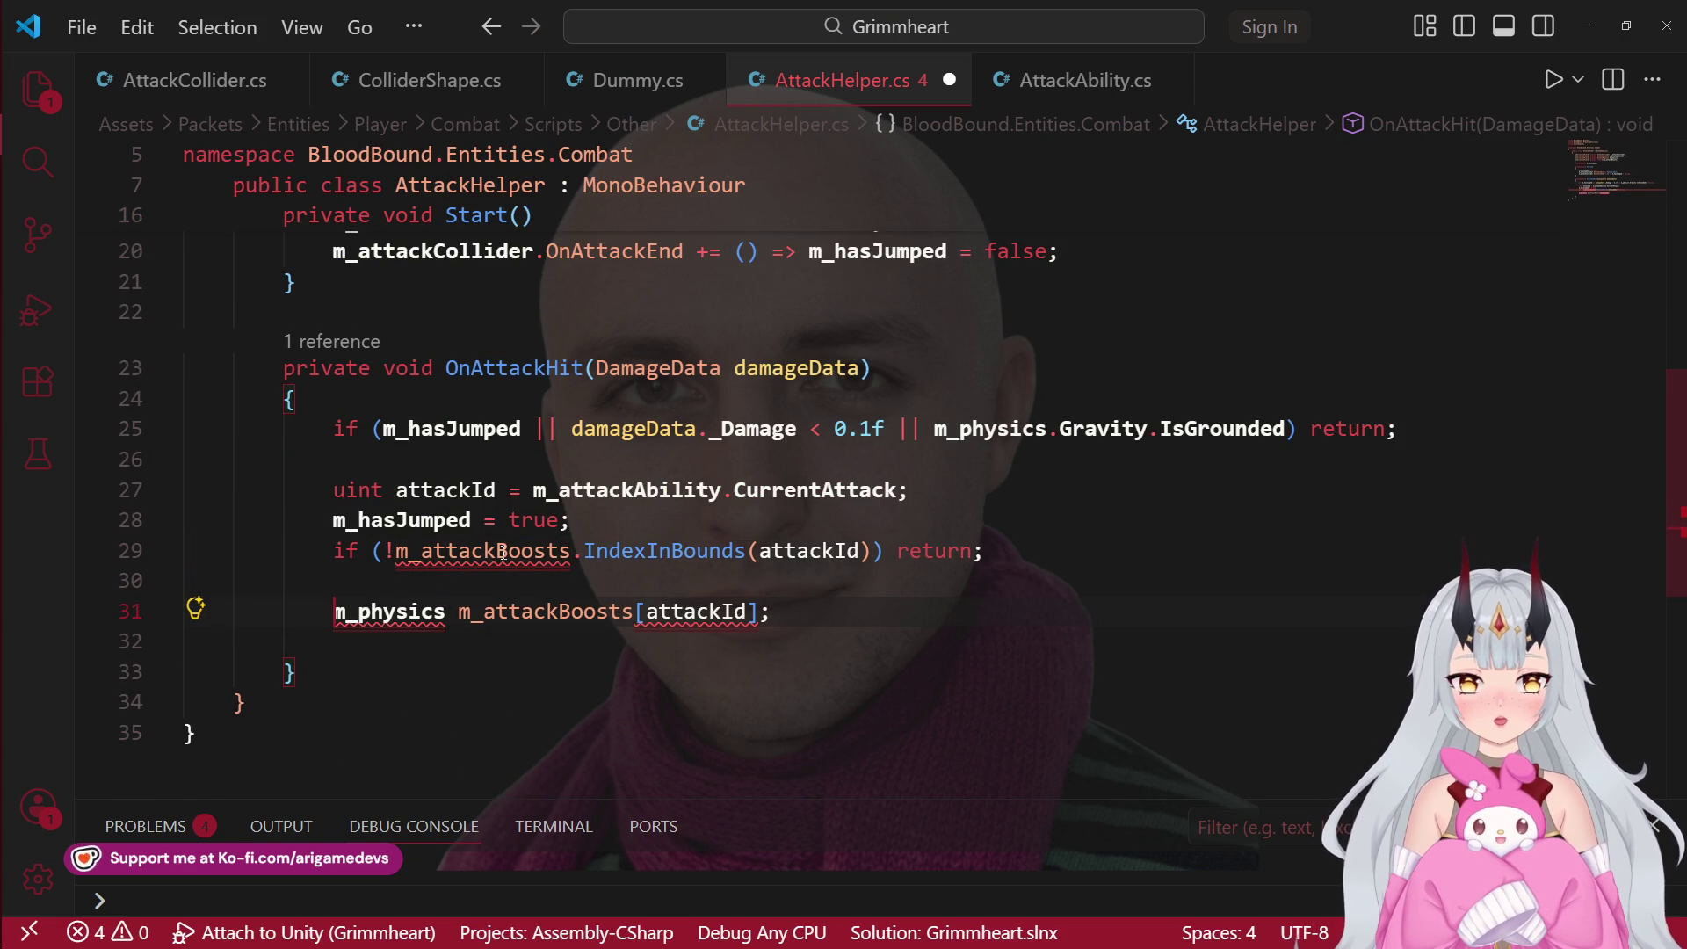
mouse_move(498, 552)
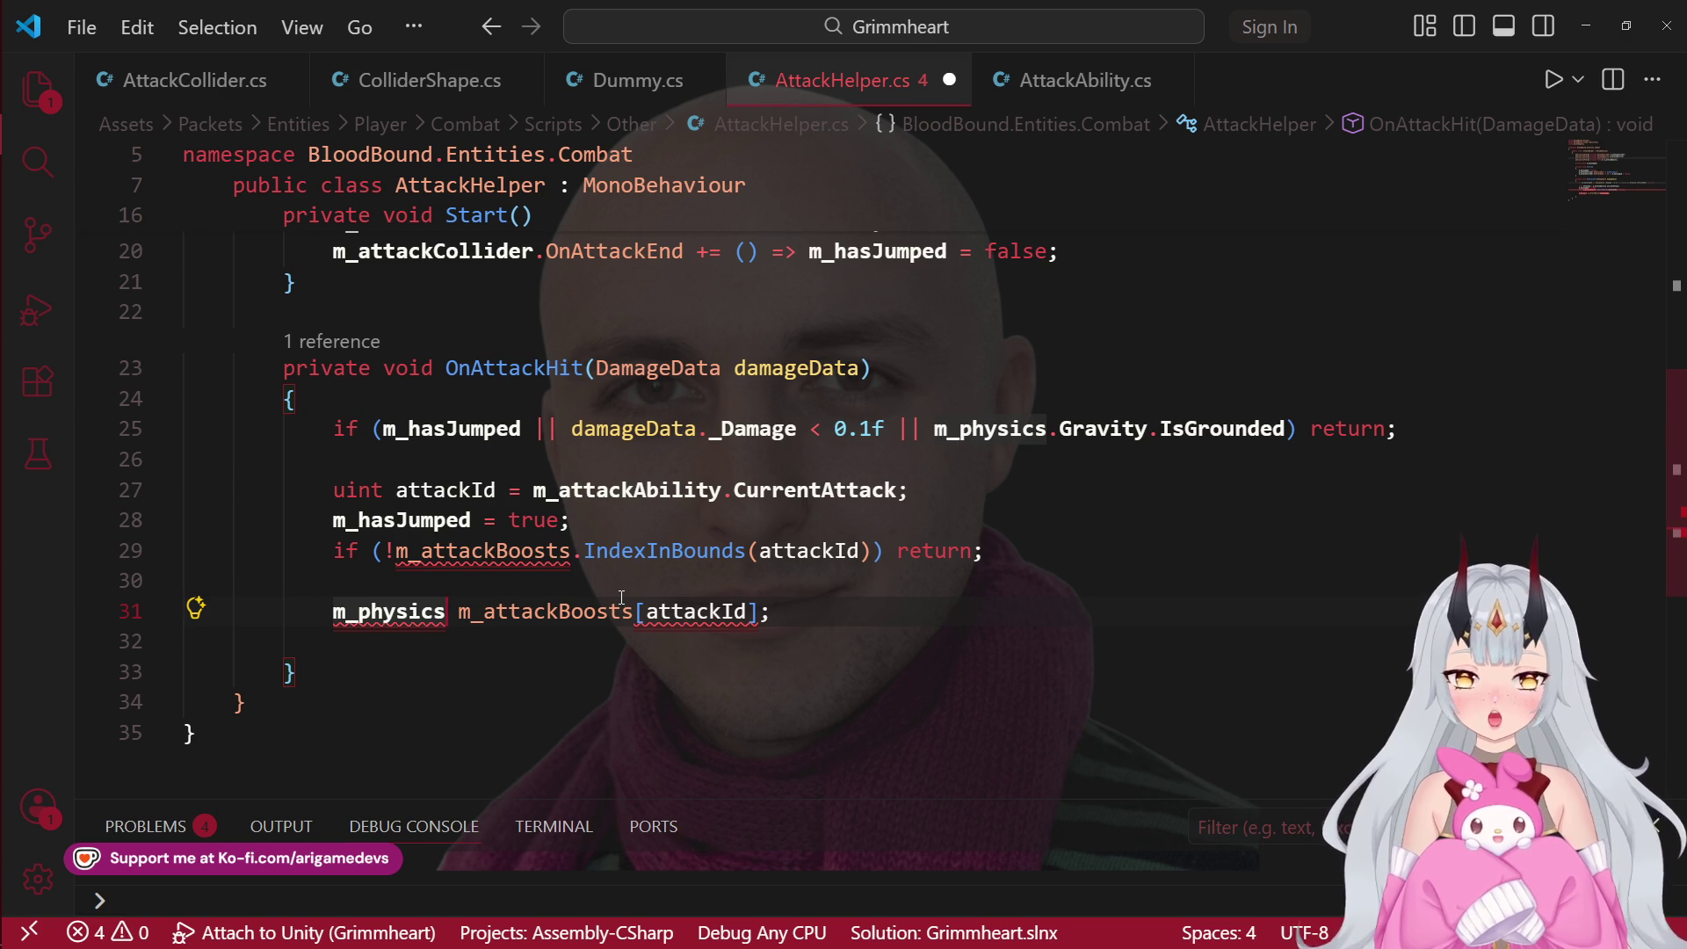
Step: Turn line 31 into float jumpHeight = m_attackBoosts[attackId];
key(ctrl+BackSpace)
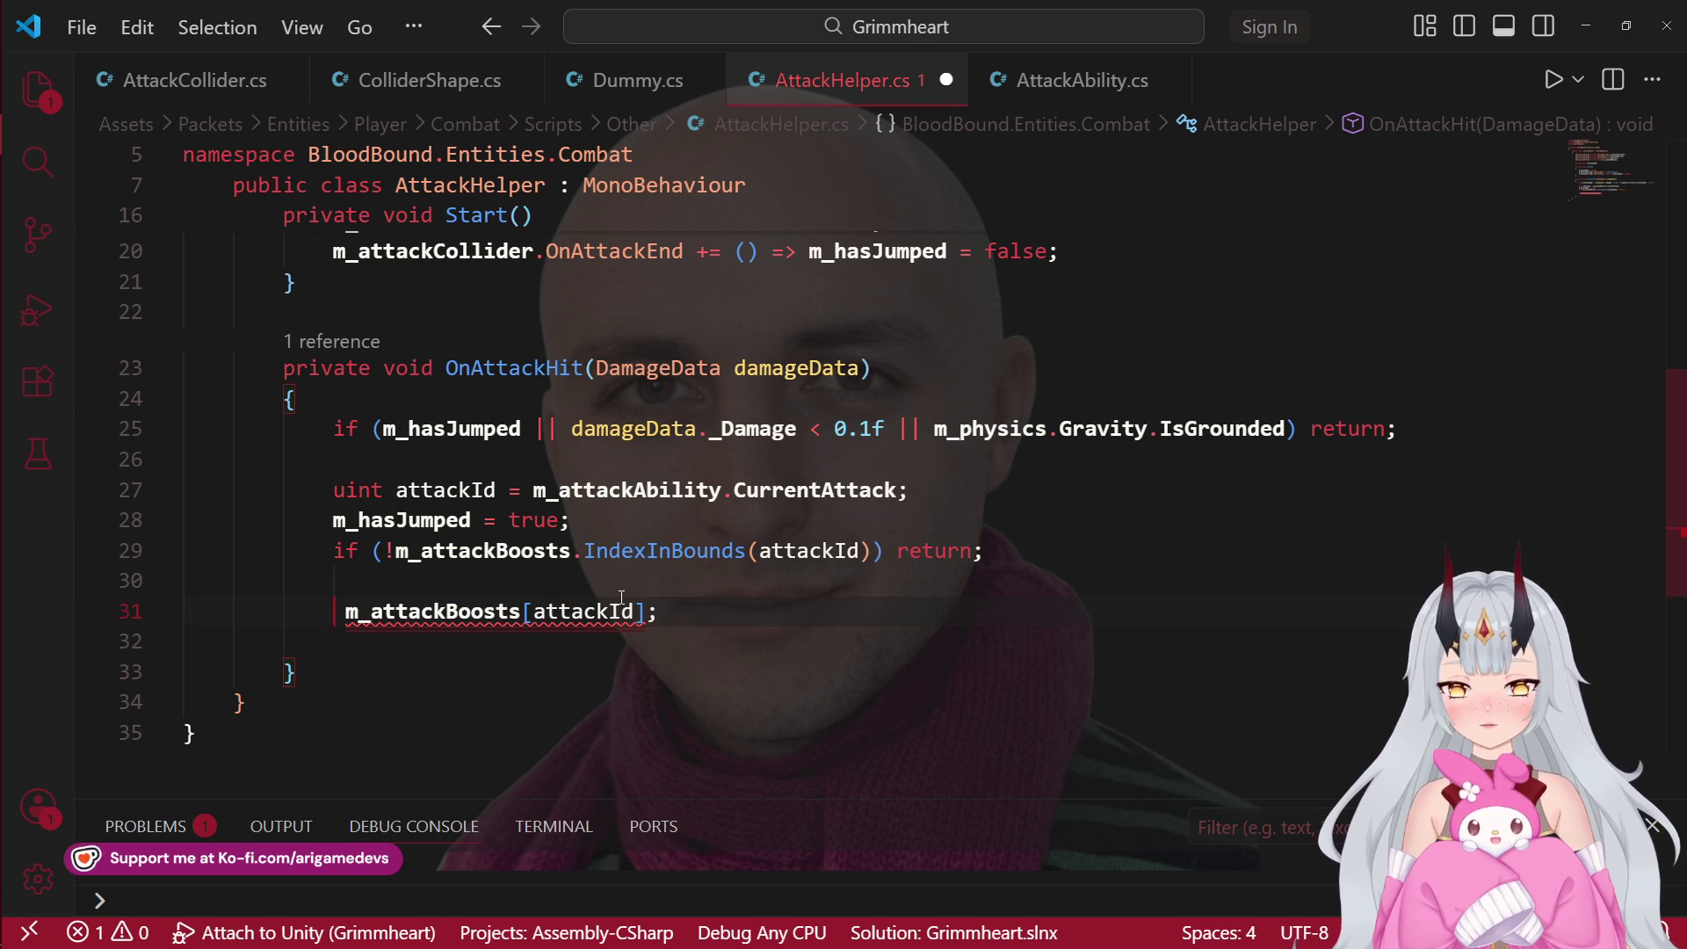
text(float)
key(Escape)
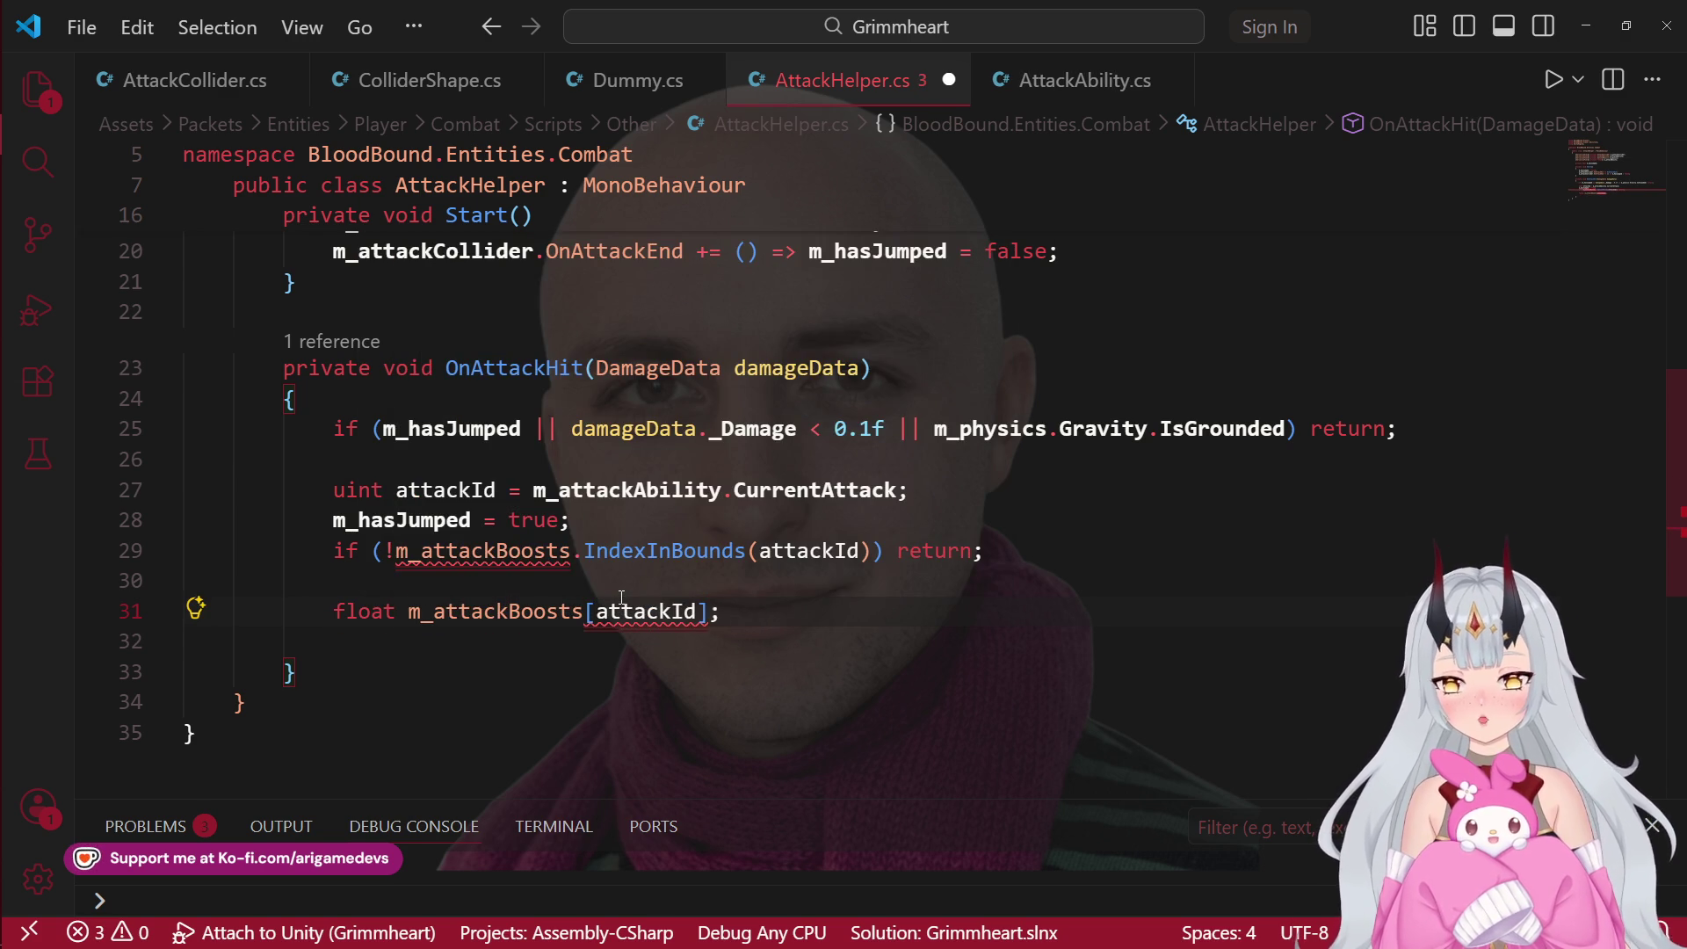
text(jump)
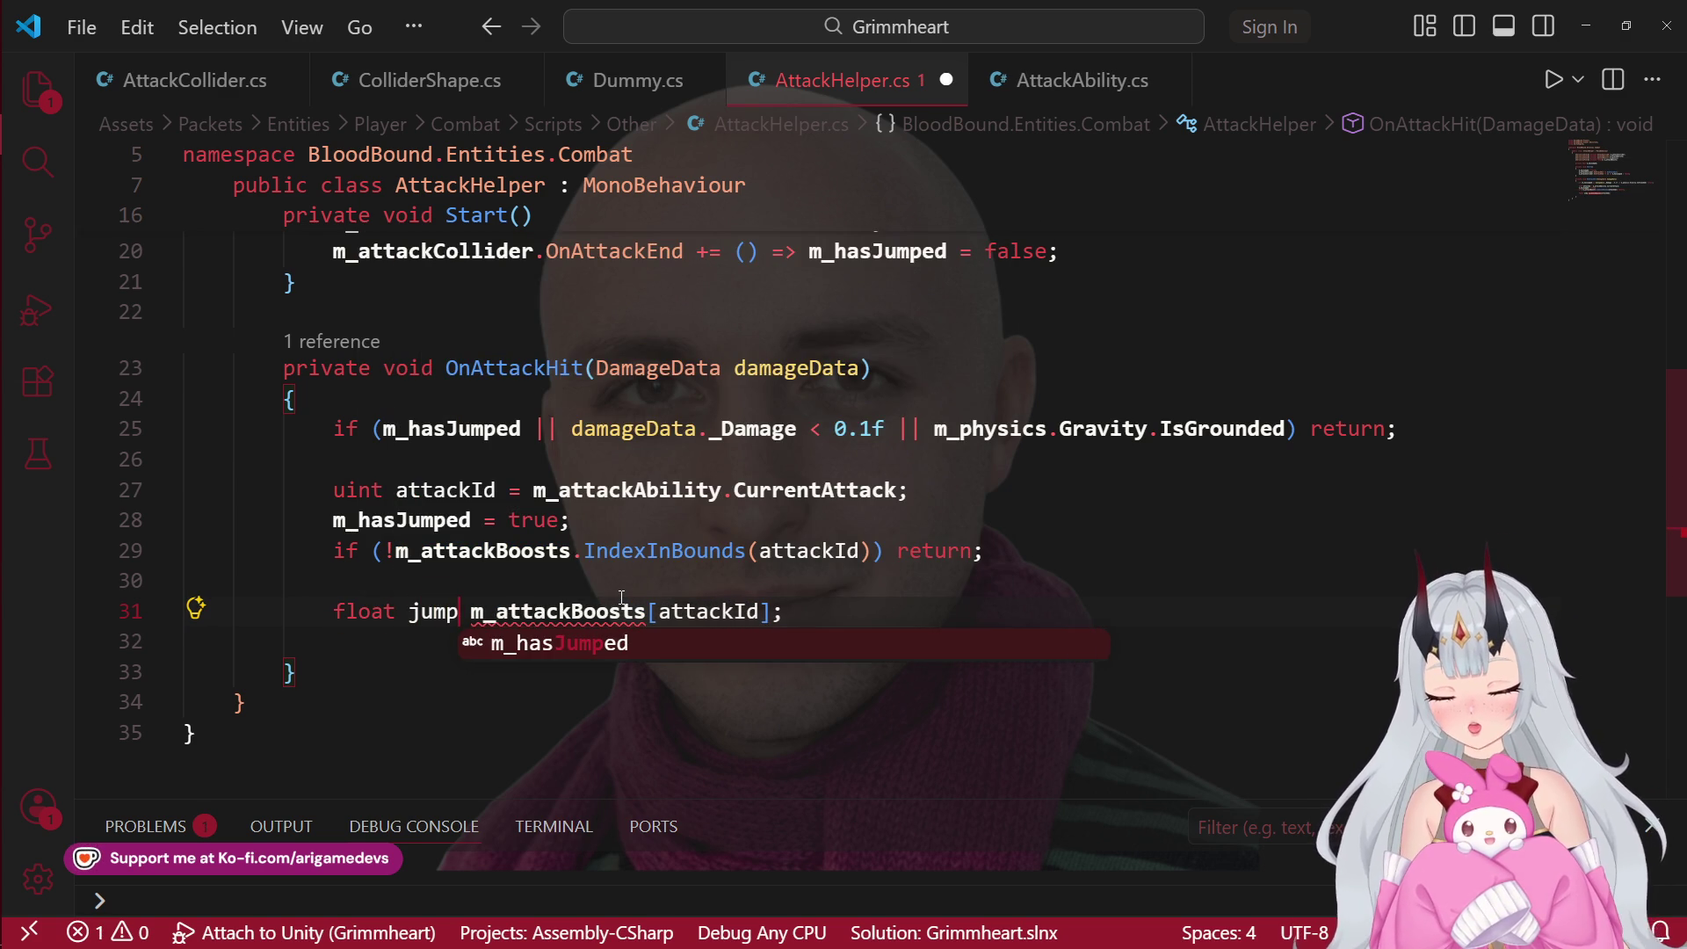
text(Heigh)
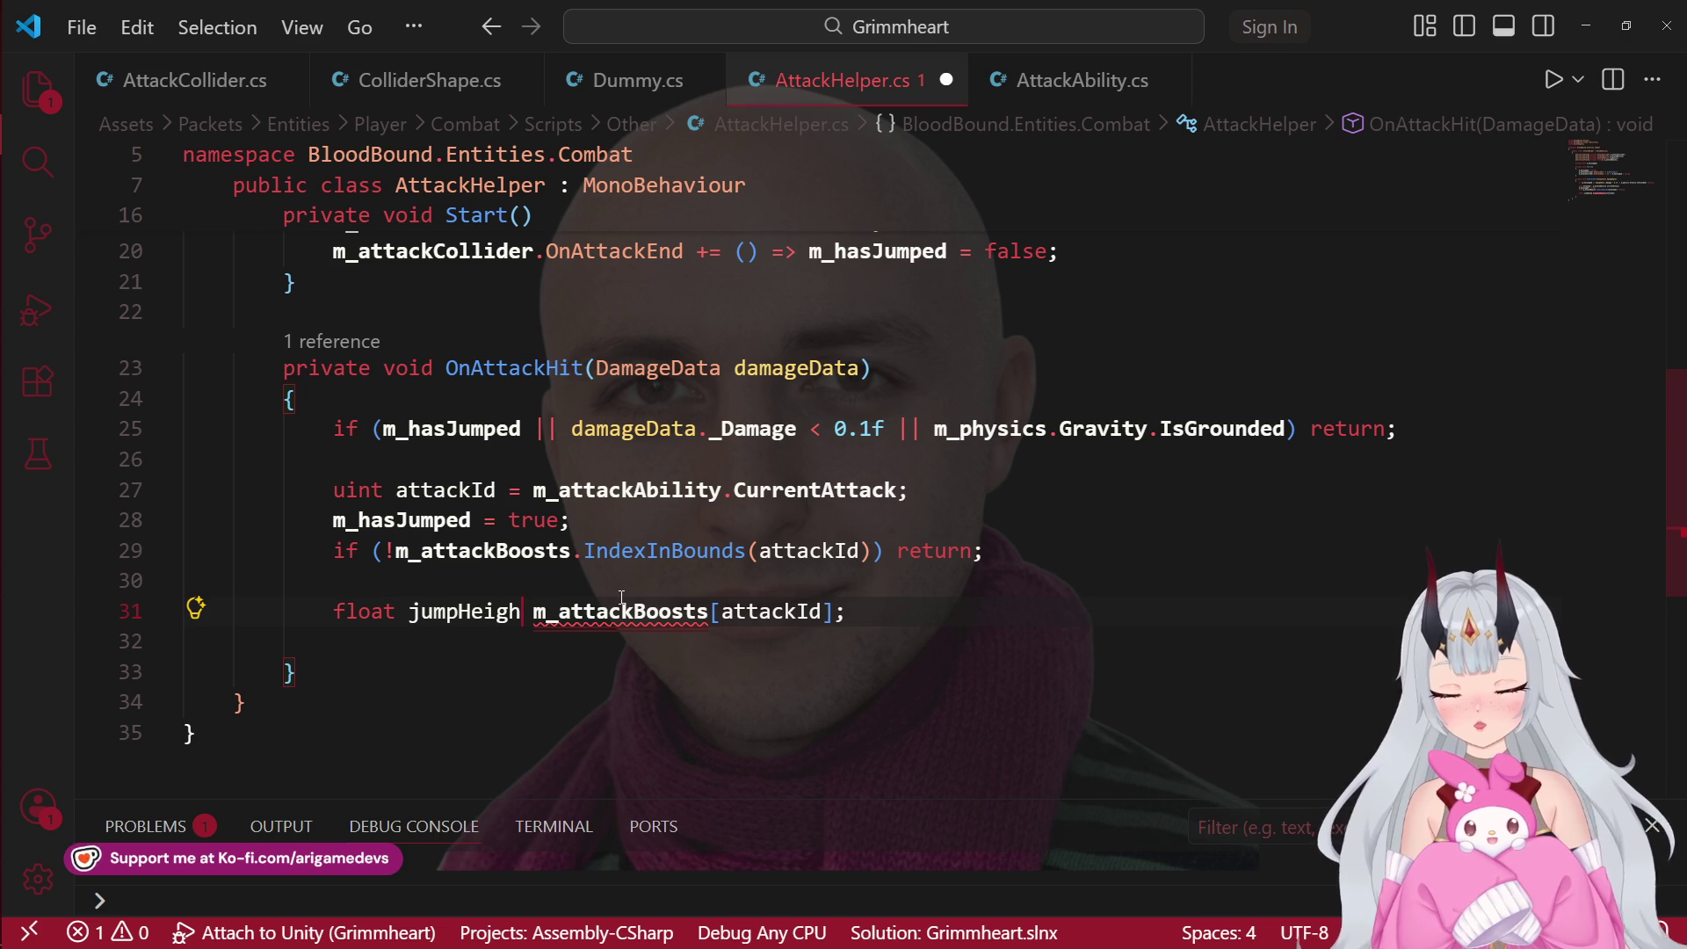
text(t =)
key(Delete)
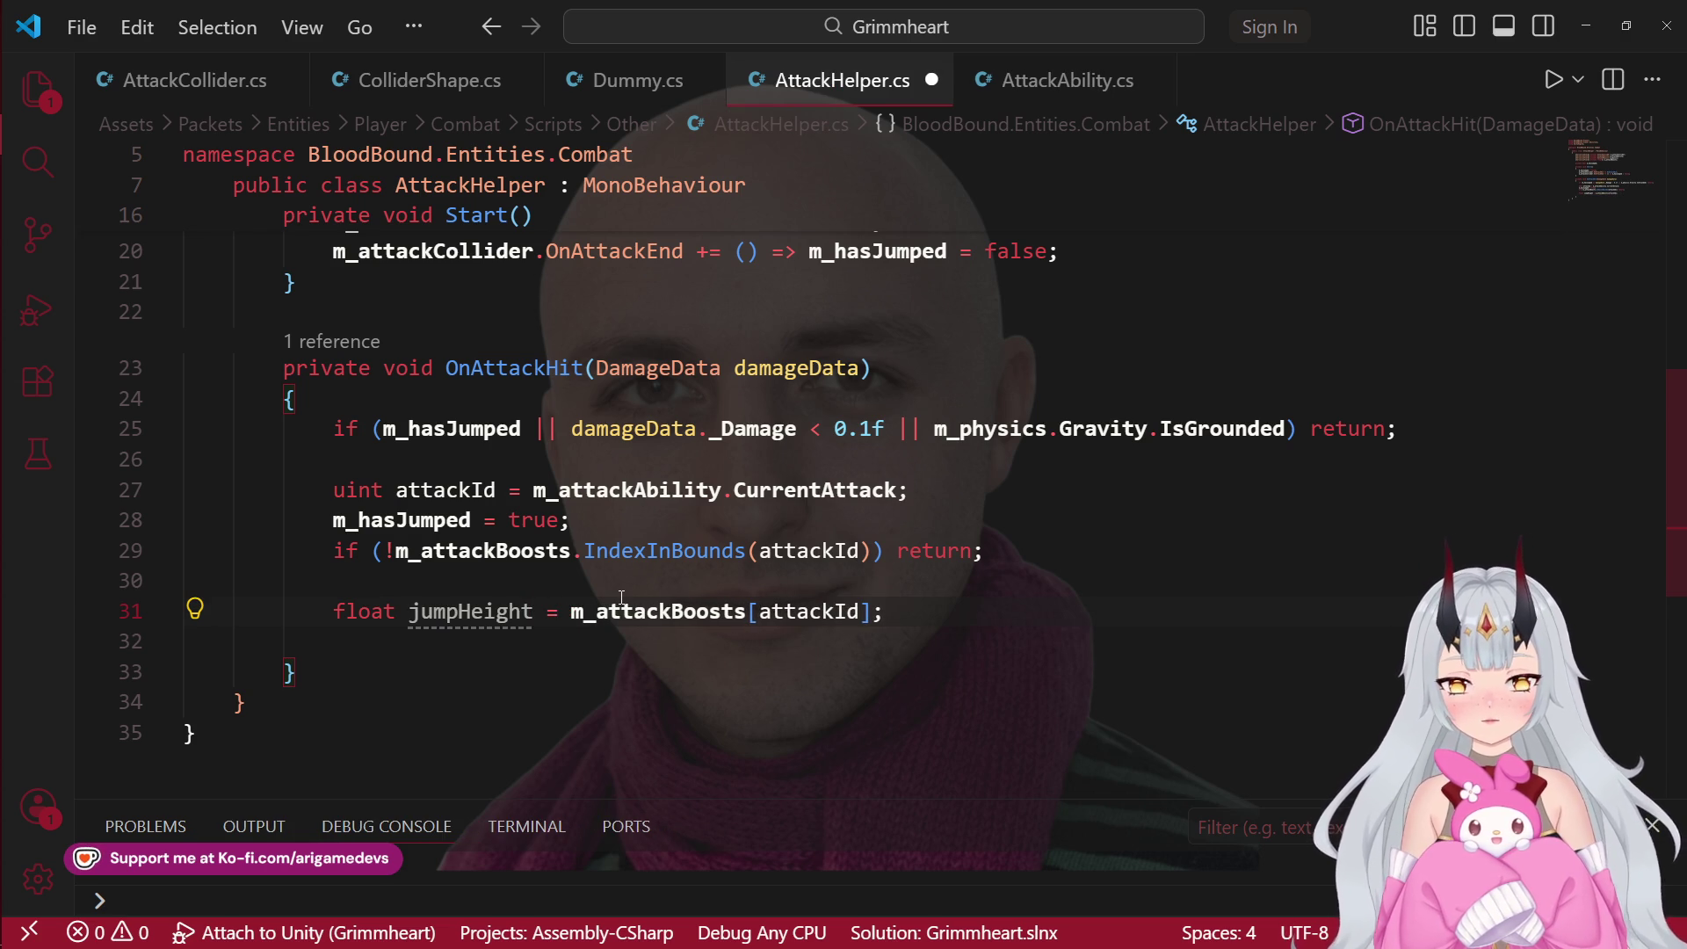
key(End)
key(Return)
Step: Add the condition if (jumpHeight >= 0) below the jumpHeight declaration
text(if)
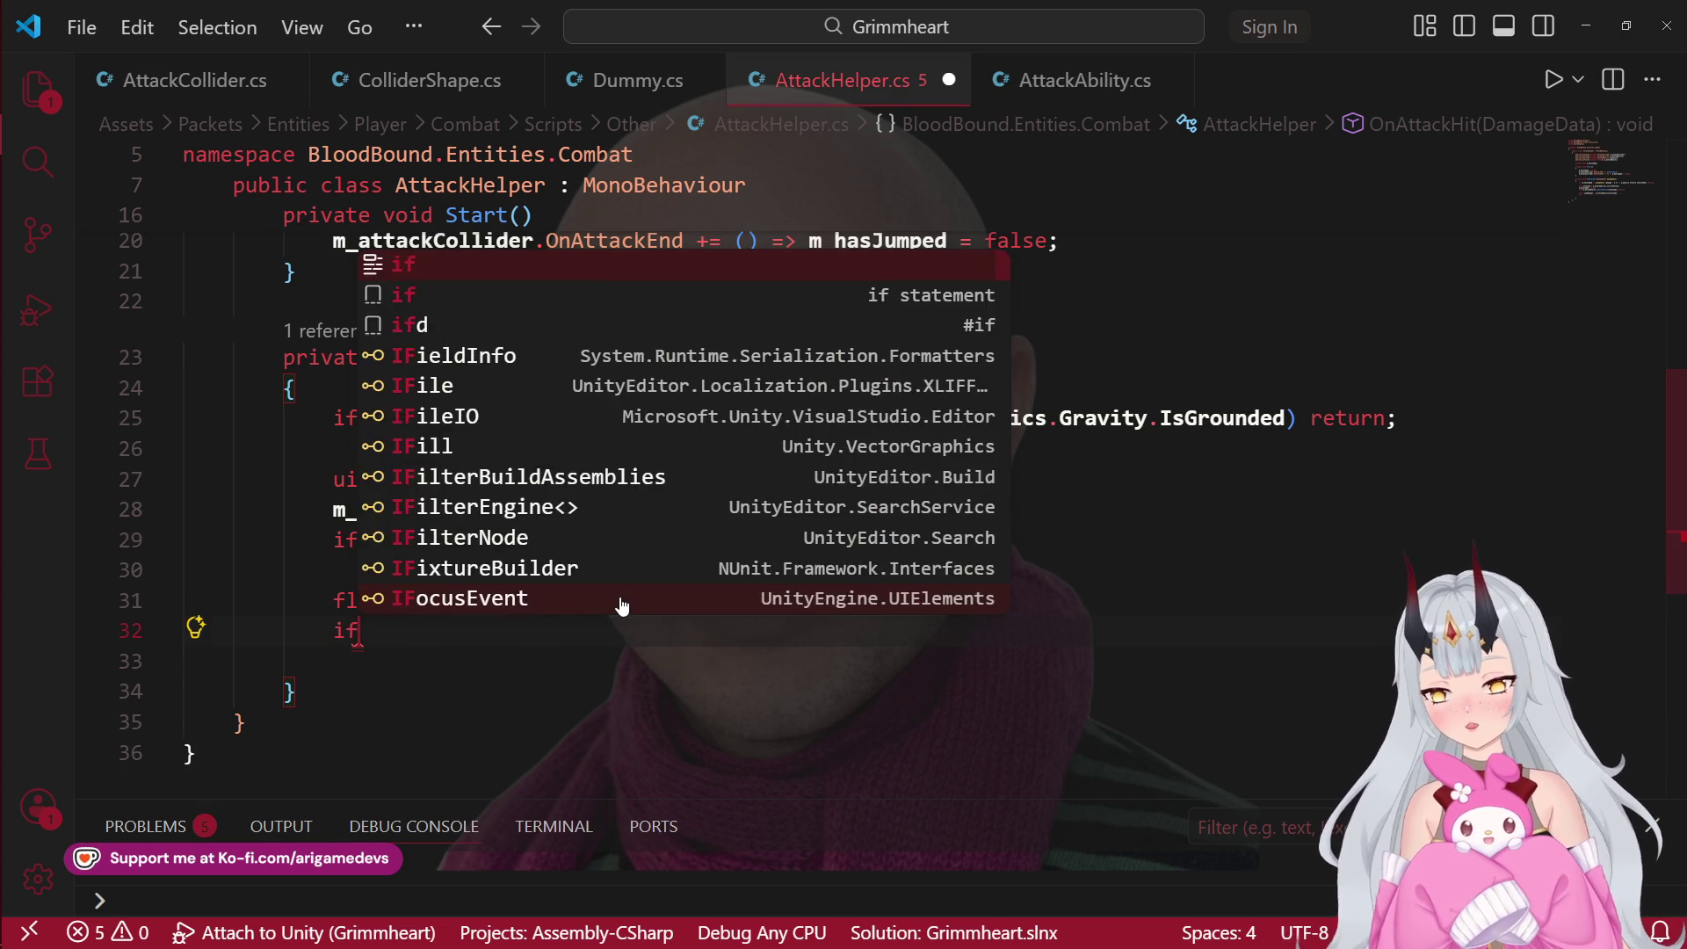
text( jum)
key(Tab)
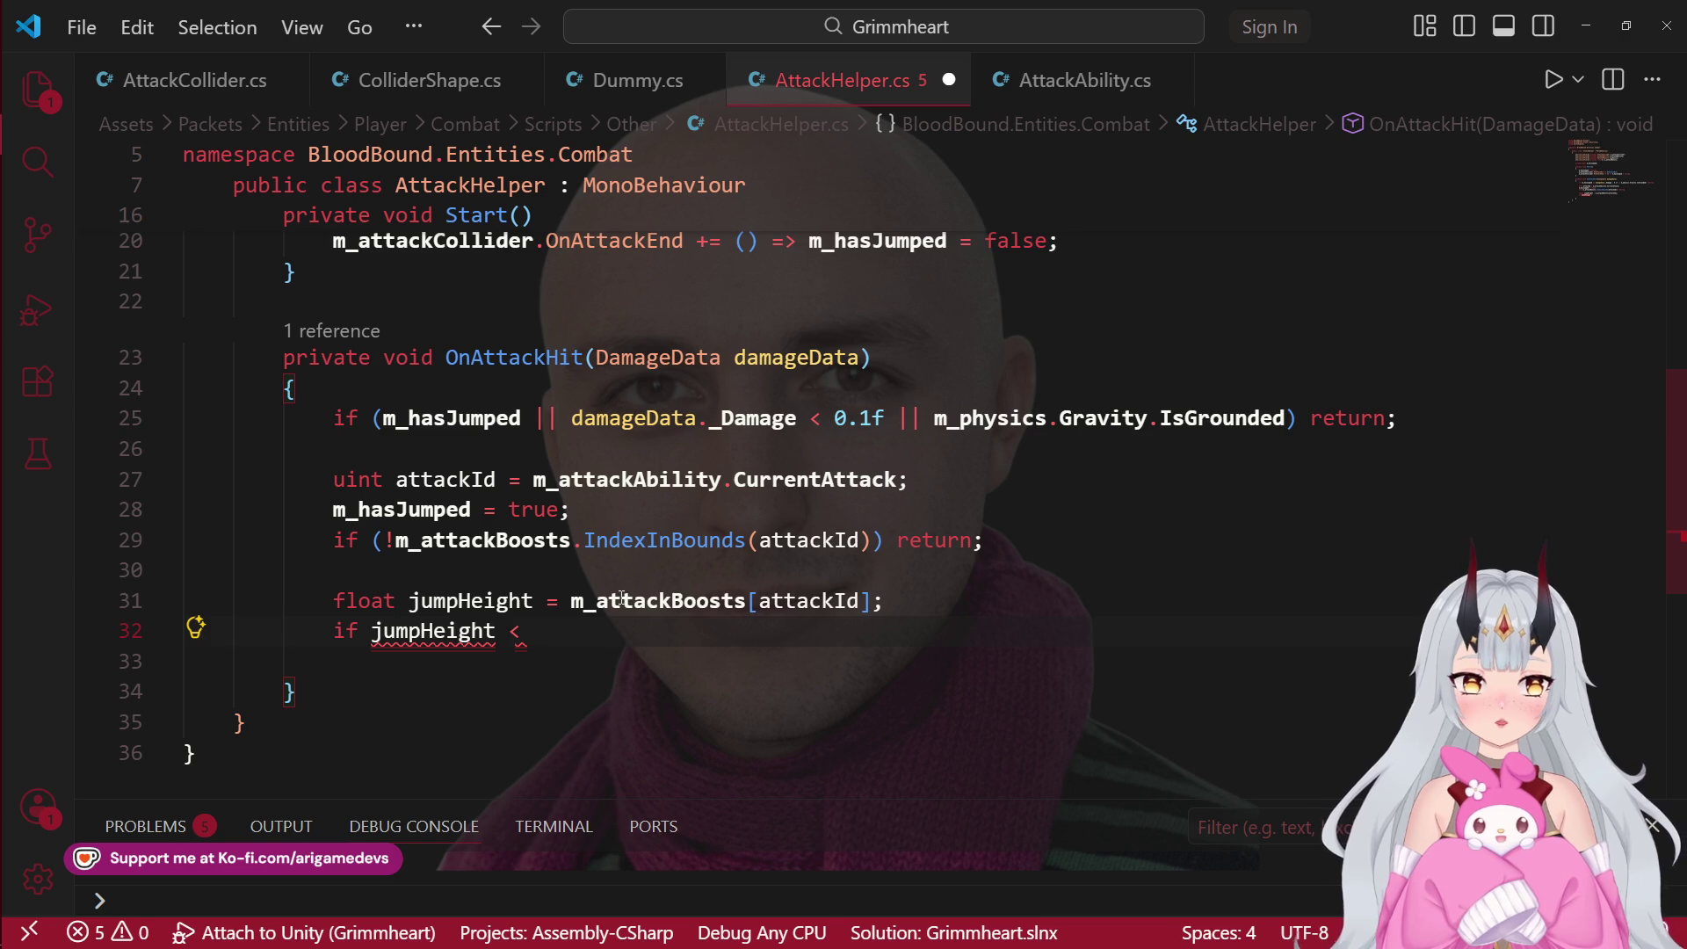
key(ctrl+Left)
key(ctrl+Left)
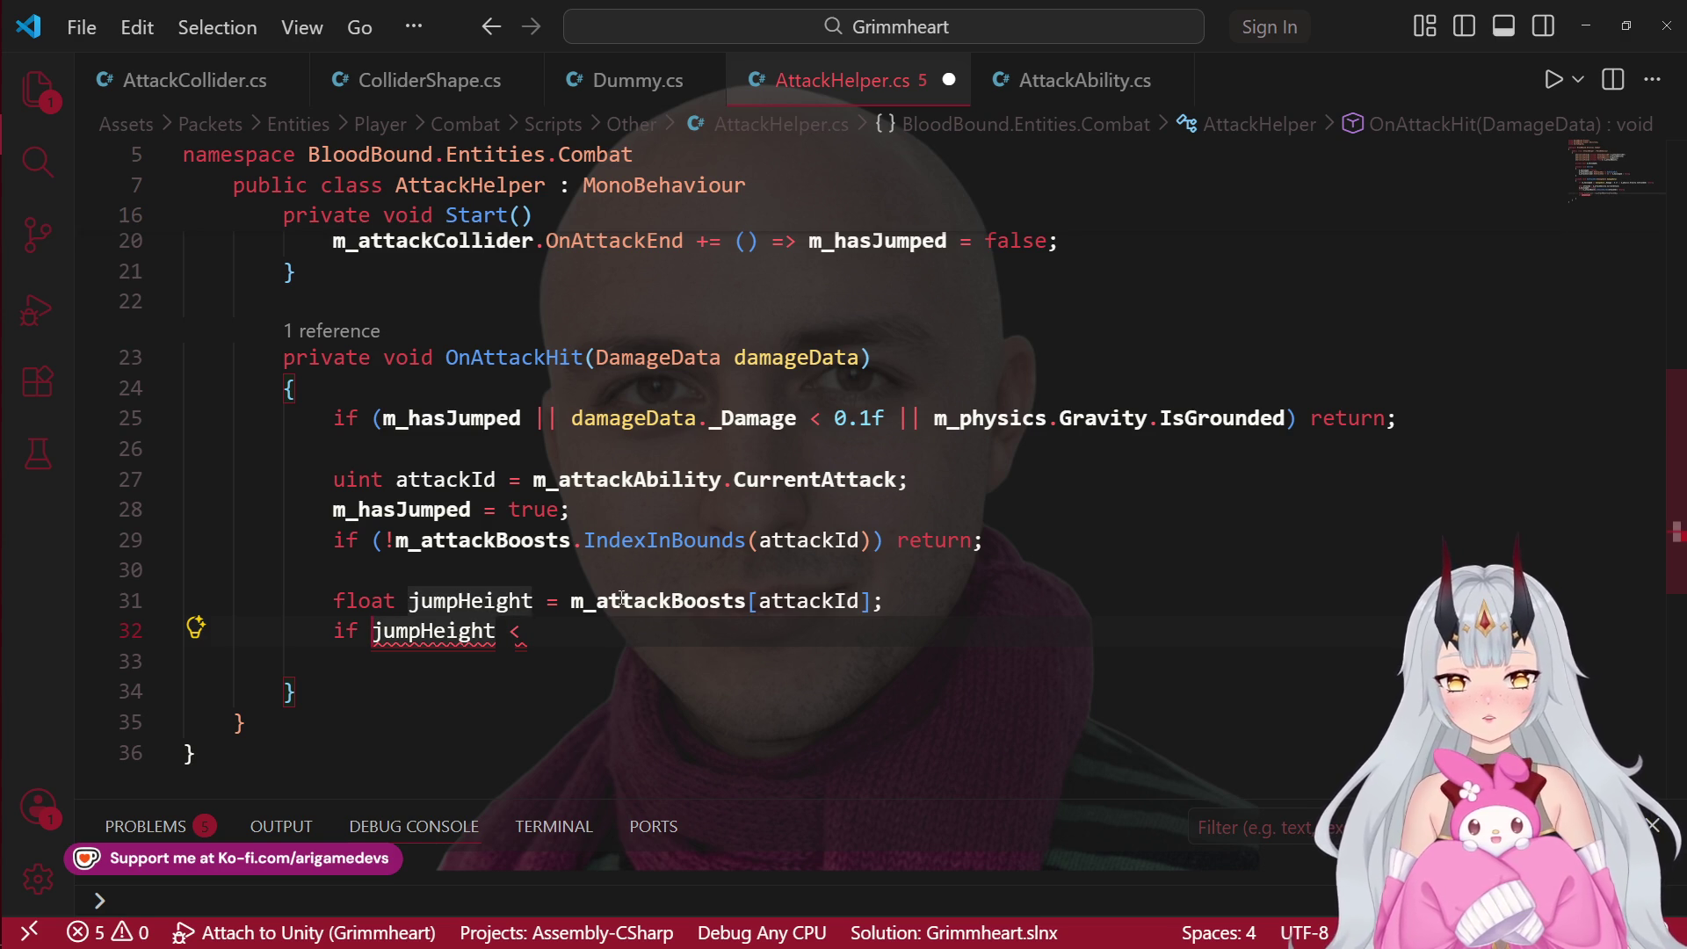
text(()
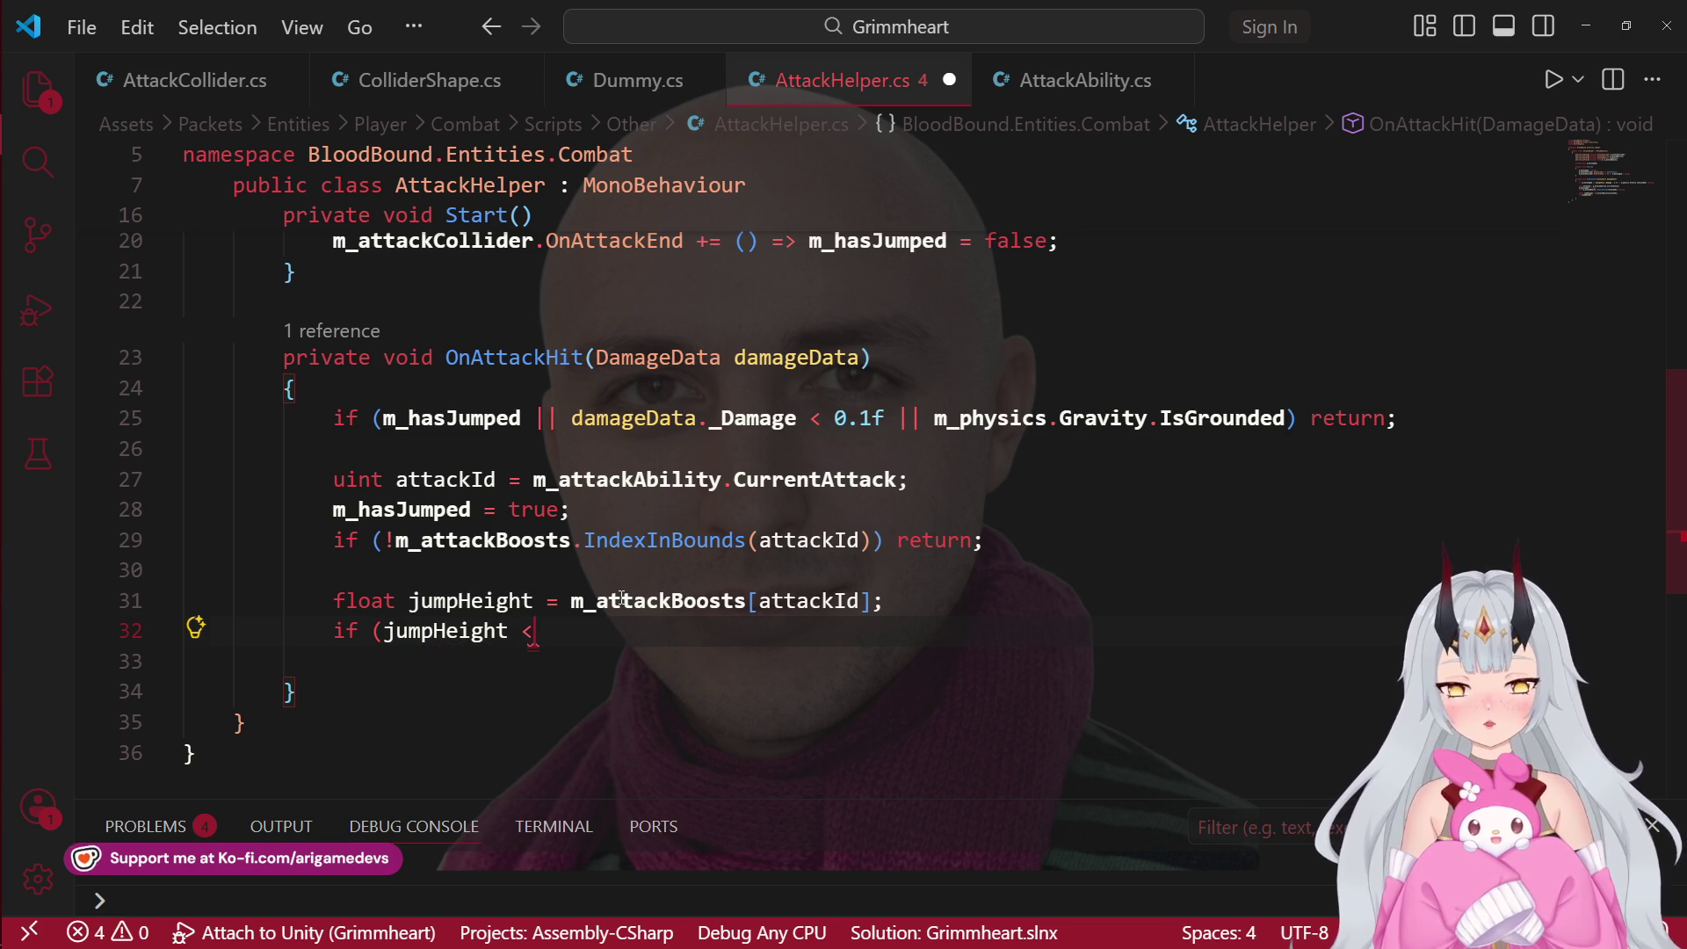
text(.1f)
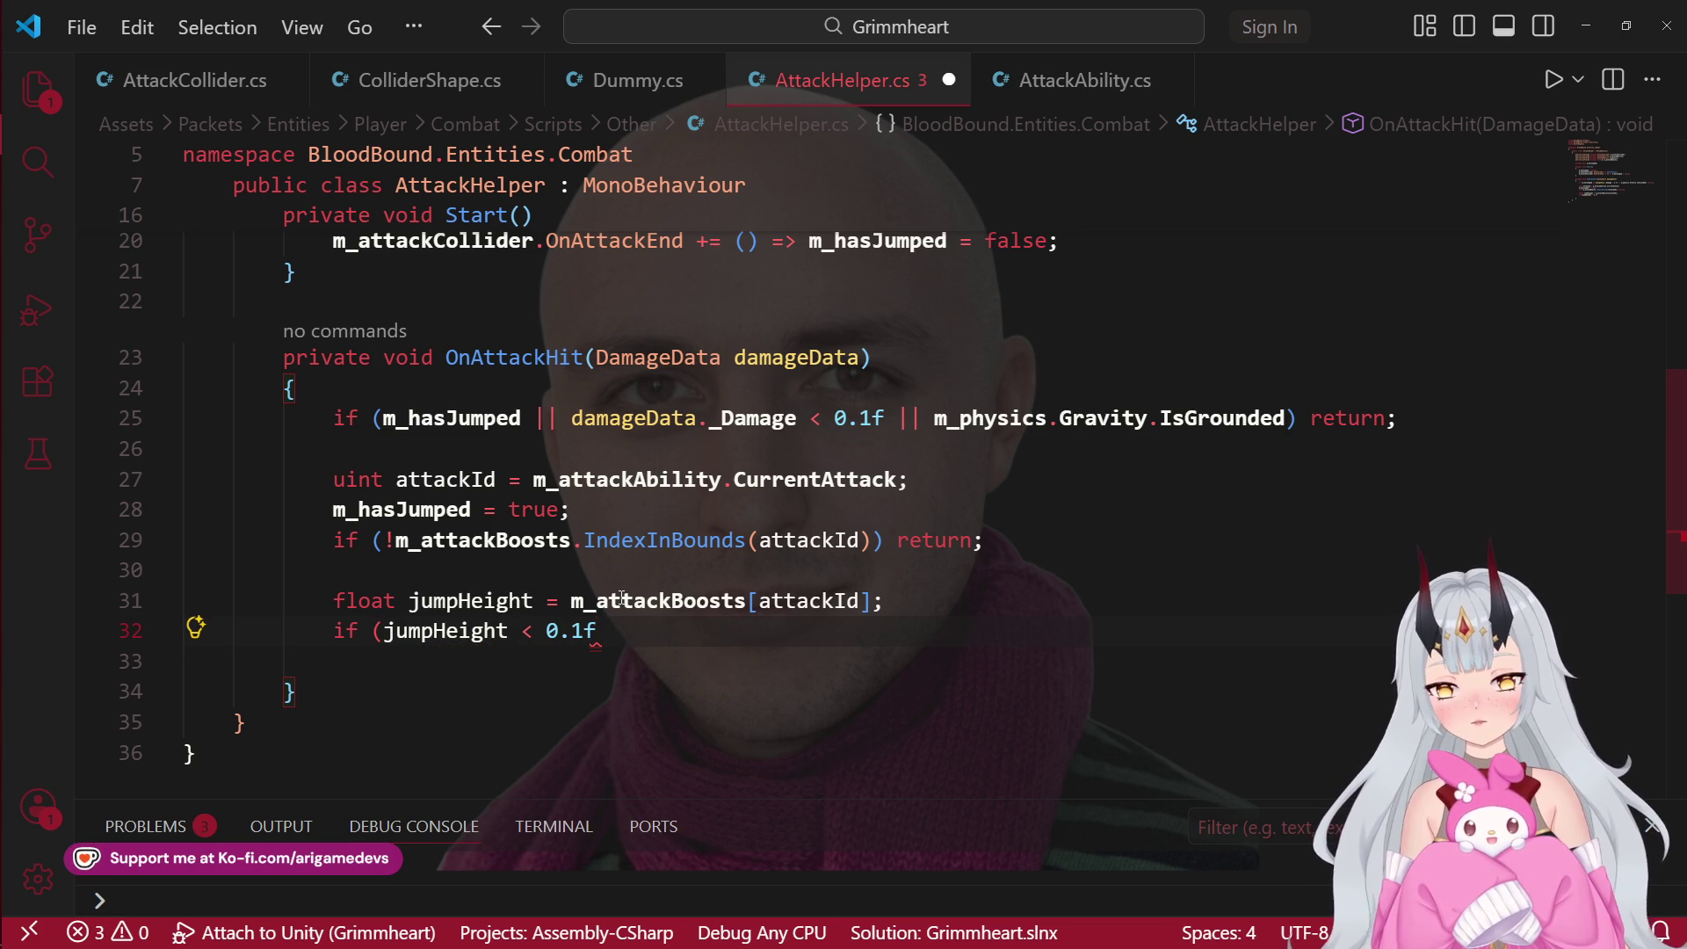
key(BackSpace)
key(BackSpace)
key(BackSpace)
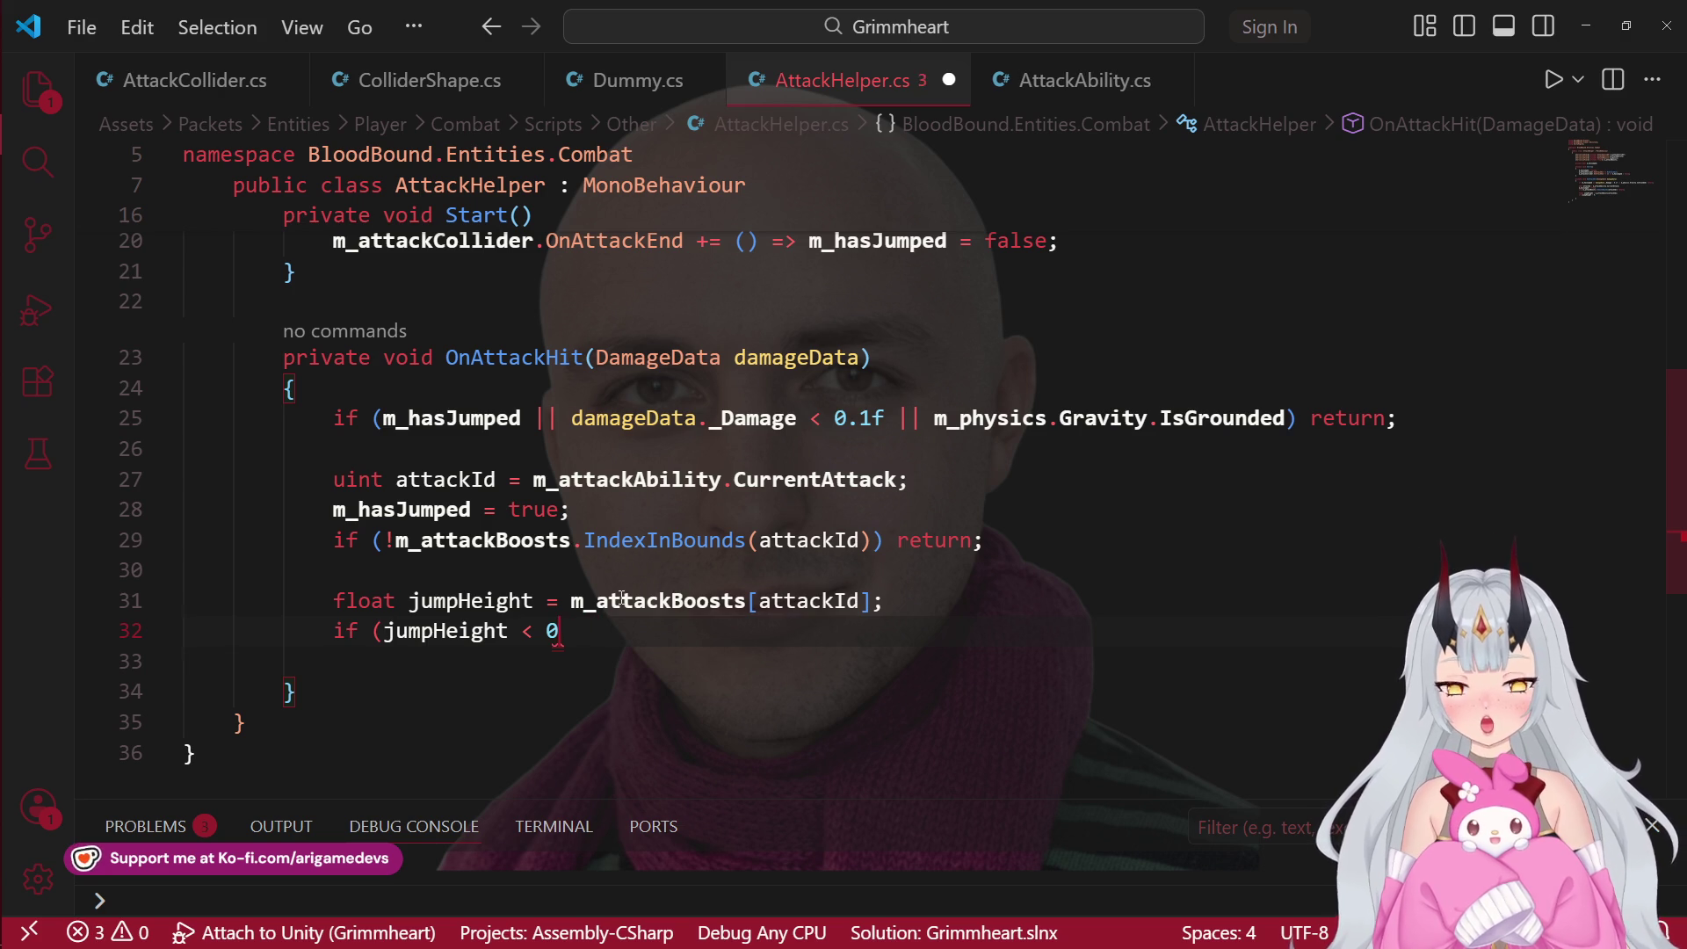
key(ctrl+BackSpace)
text(jum)
key(Tab)
text(>= 0))
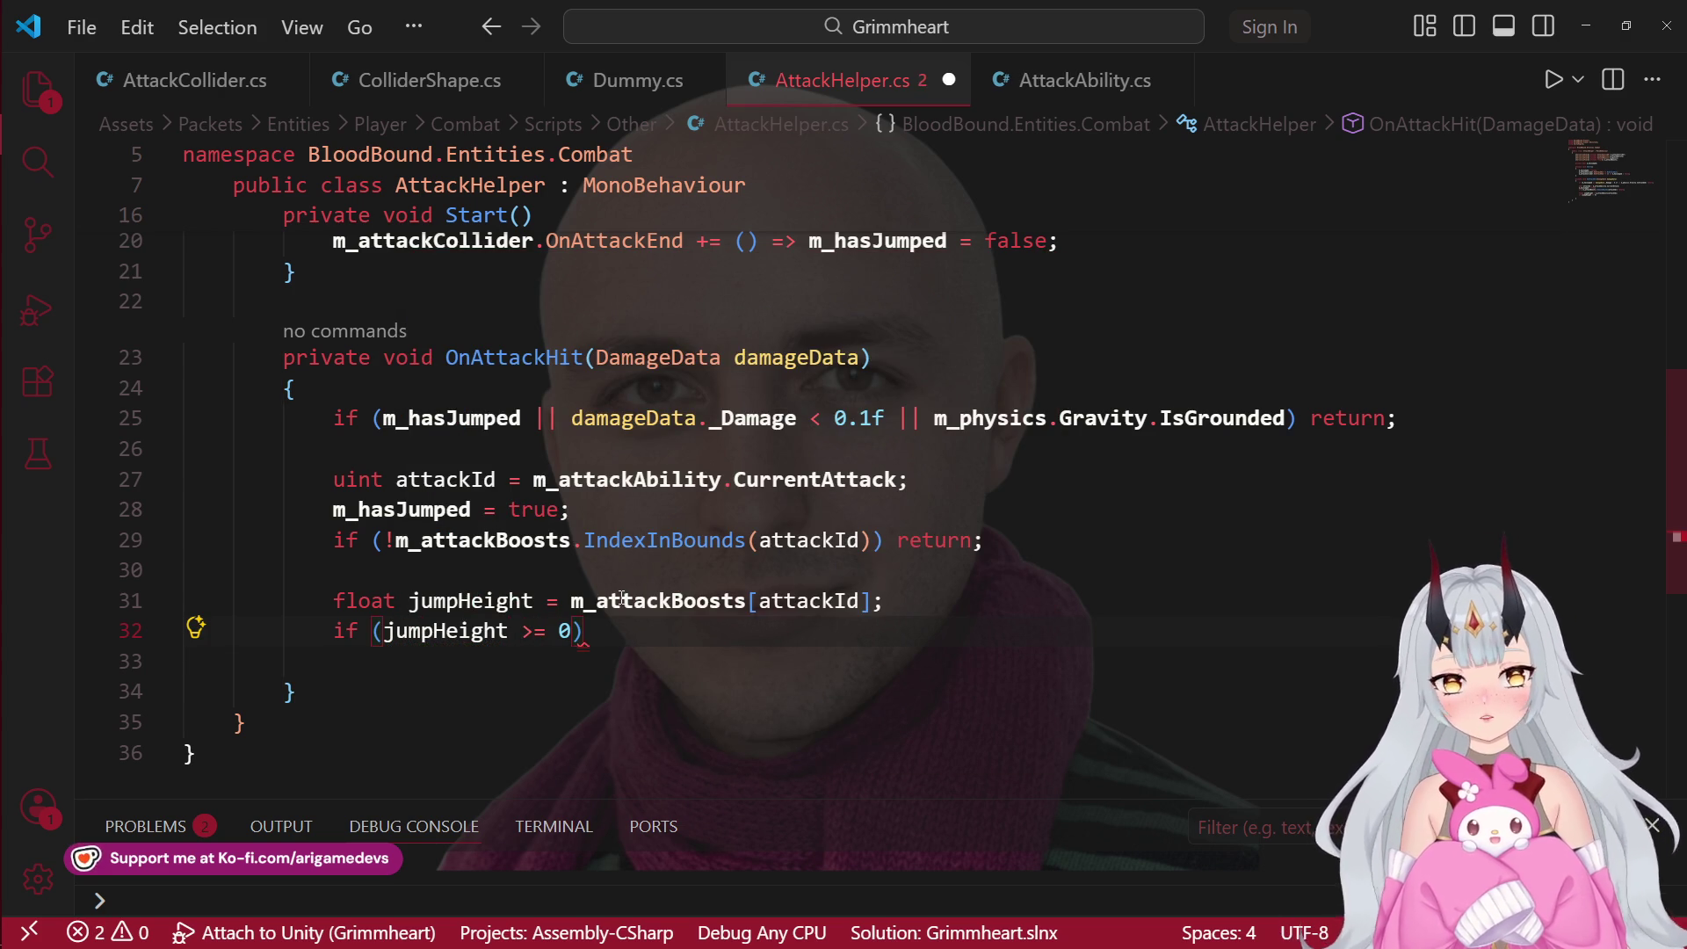
Step: Loosen the damage check on line 25 to _Damage <= 0
click(820, 420)
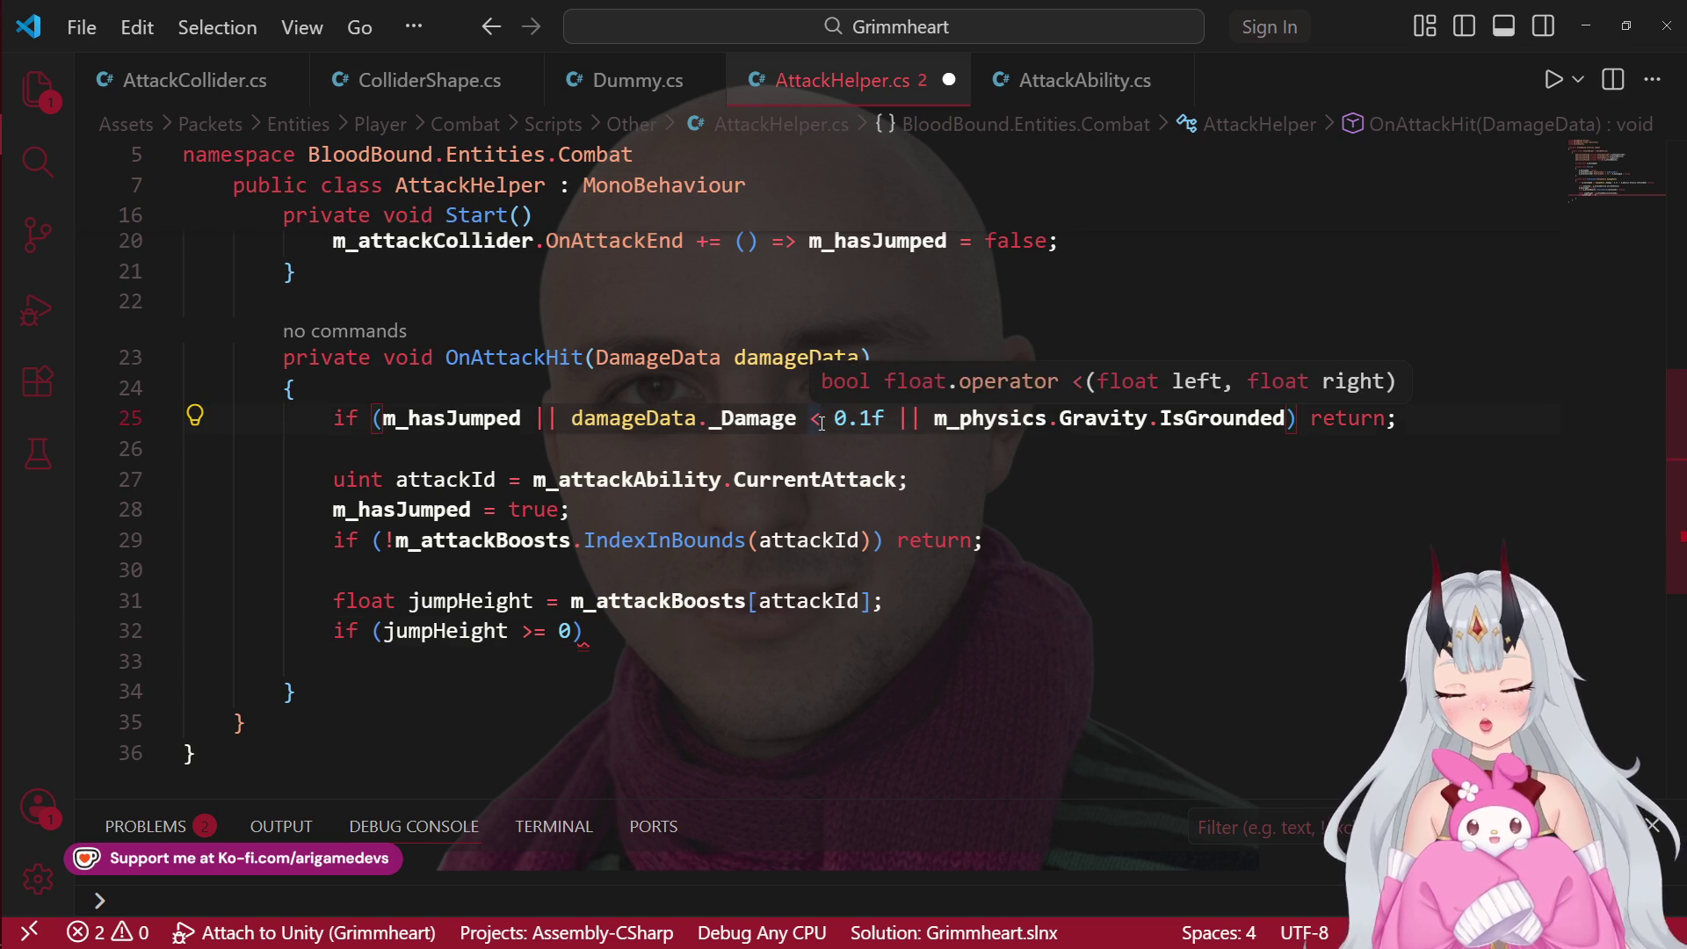
text(=)
key(Right)
key(Delete)
key(Delete)
key(Delete)
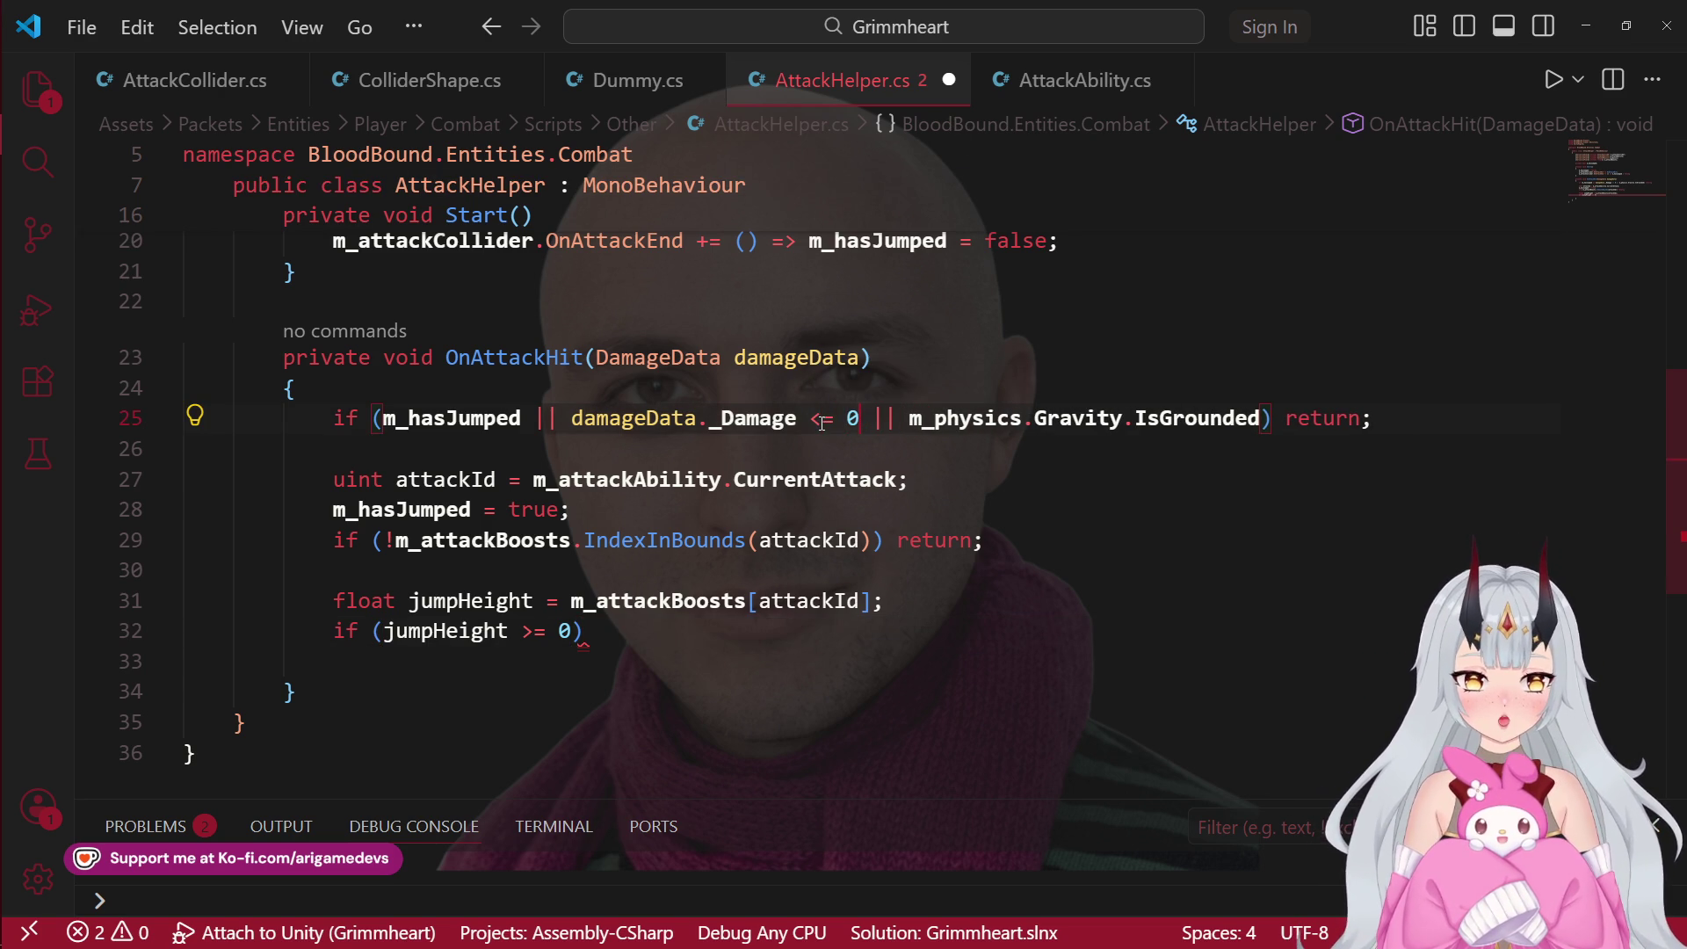
click(585, 637)
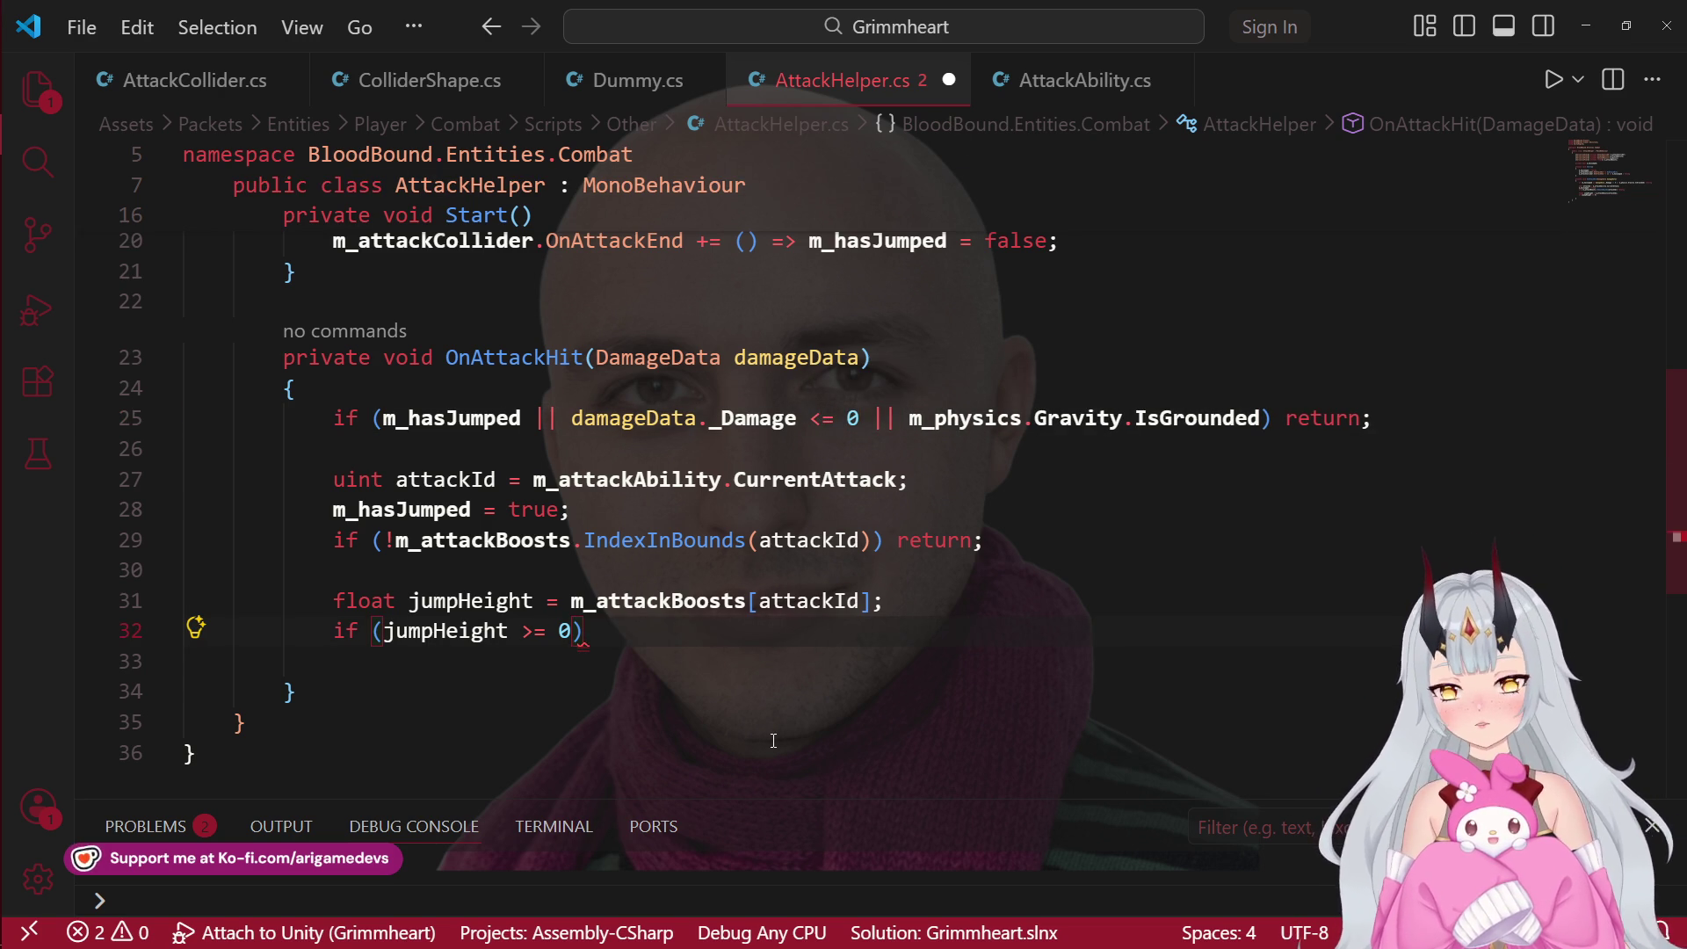
Step: Change the check to jumpHeight <= 0 and begin an m_physics.Gravity.Jump( call beneath it
key(Left)
key(BackSpace)
text(<)
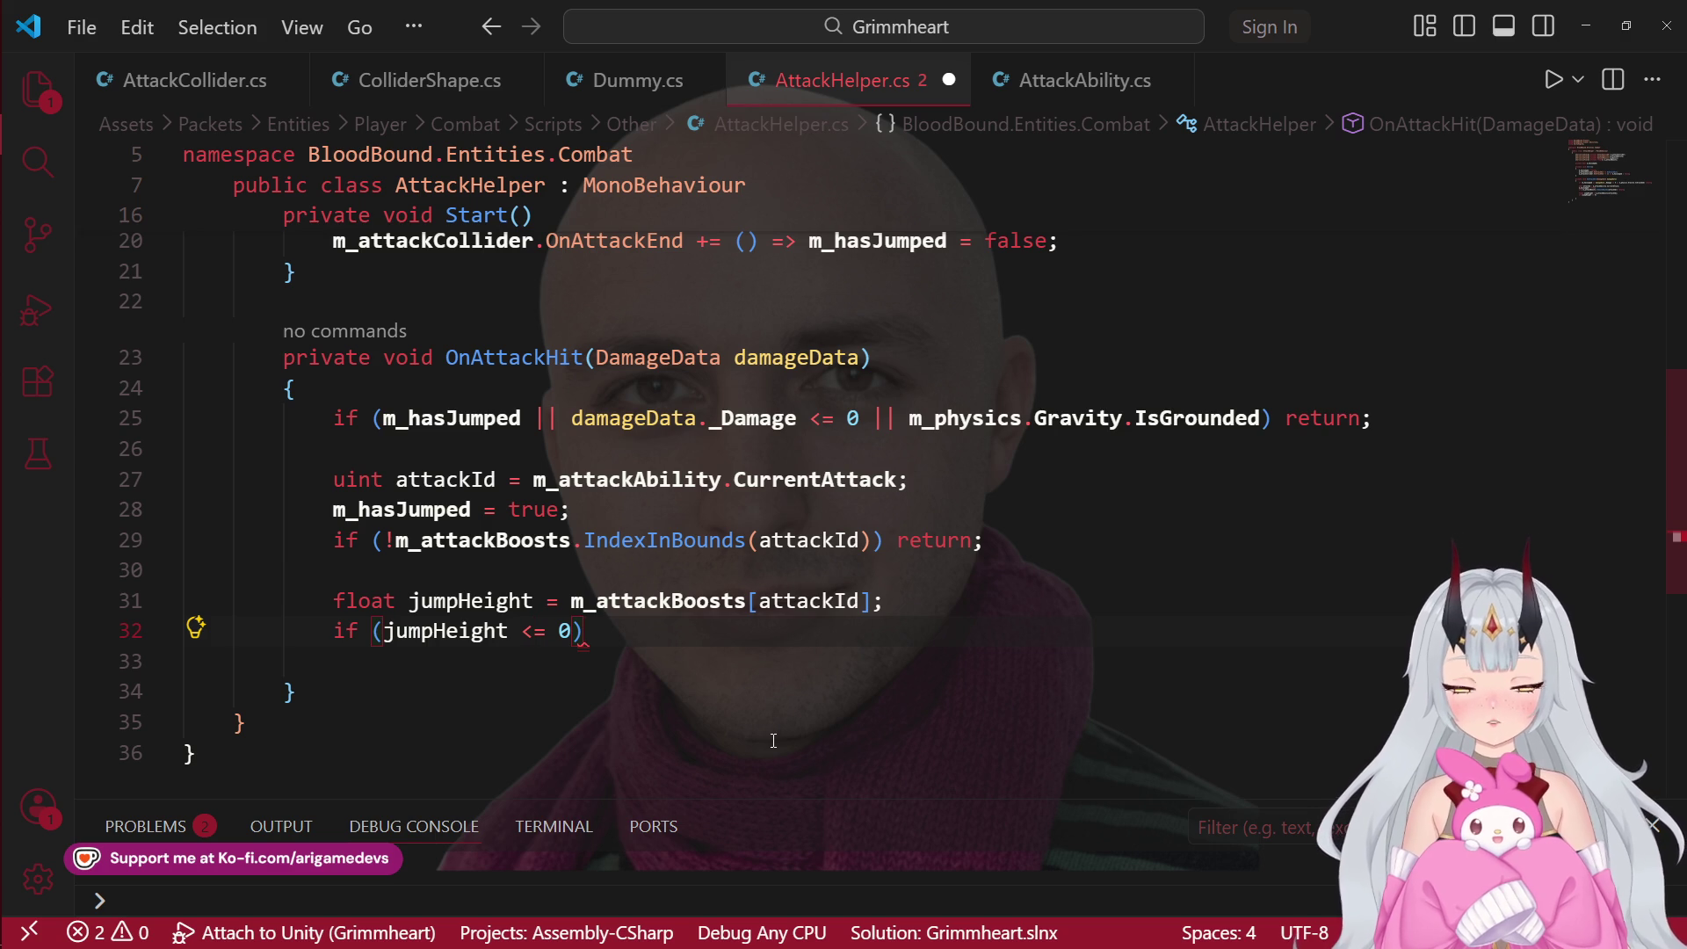
key(Return)
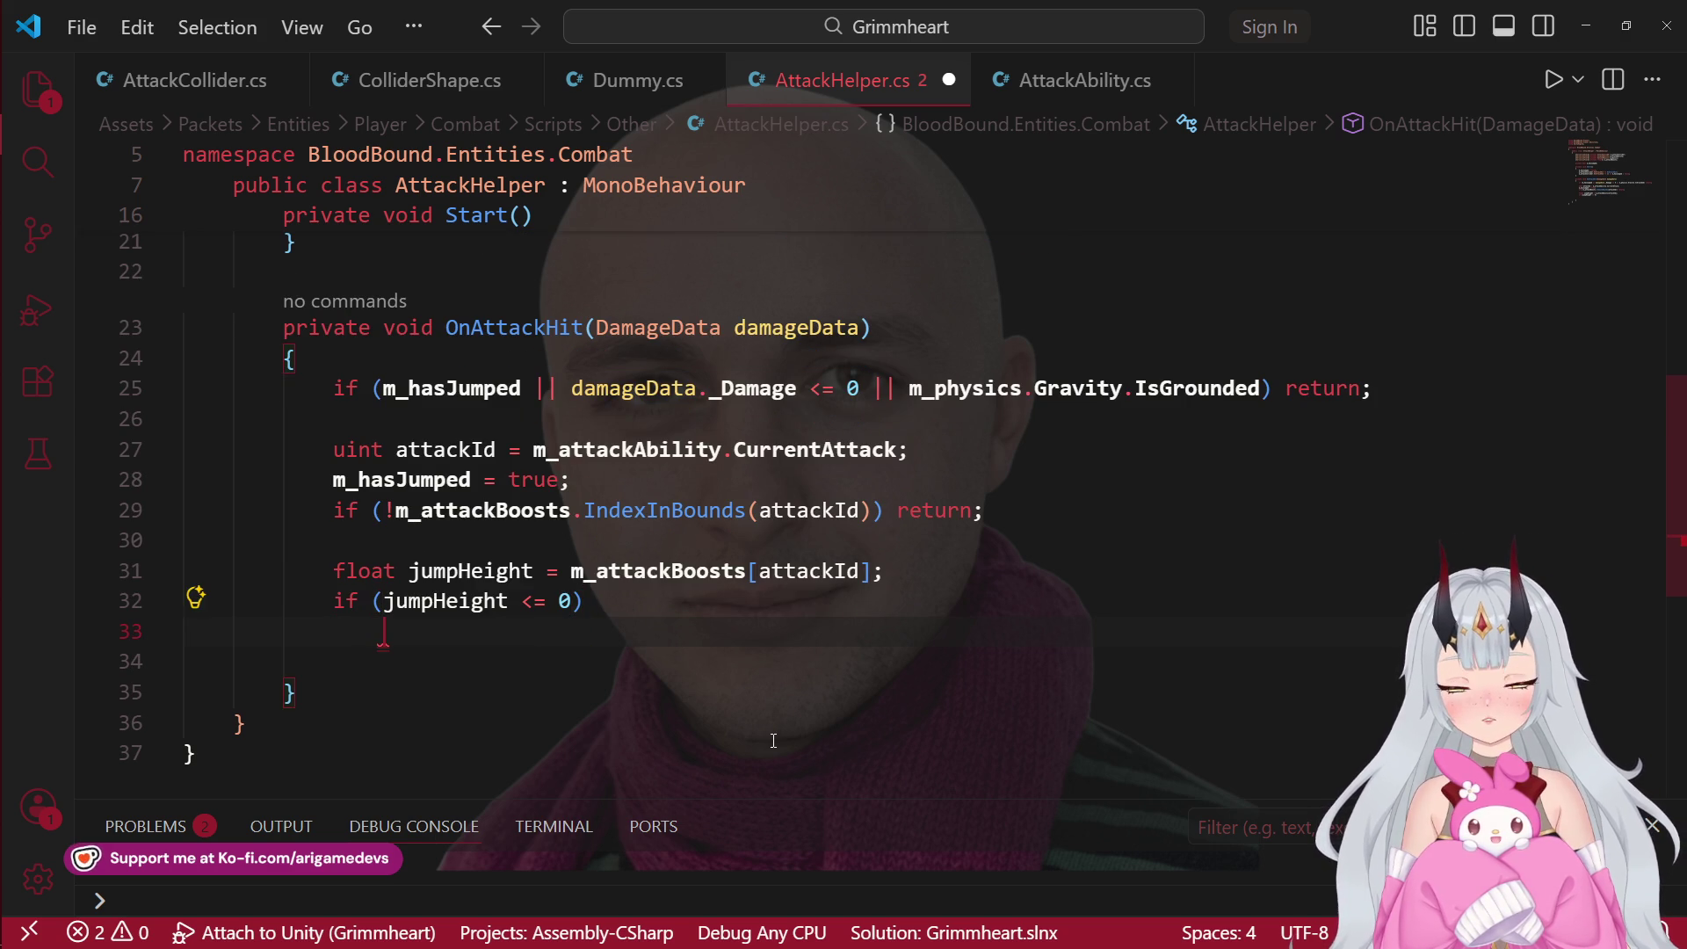
text(m_ph)
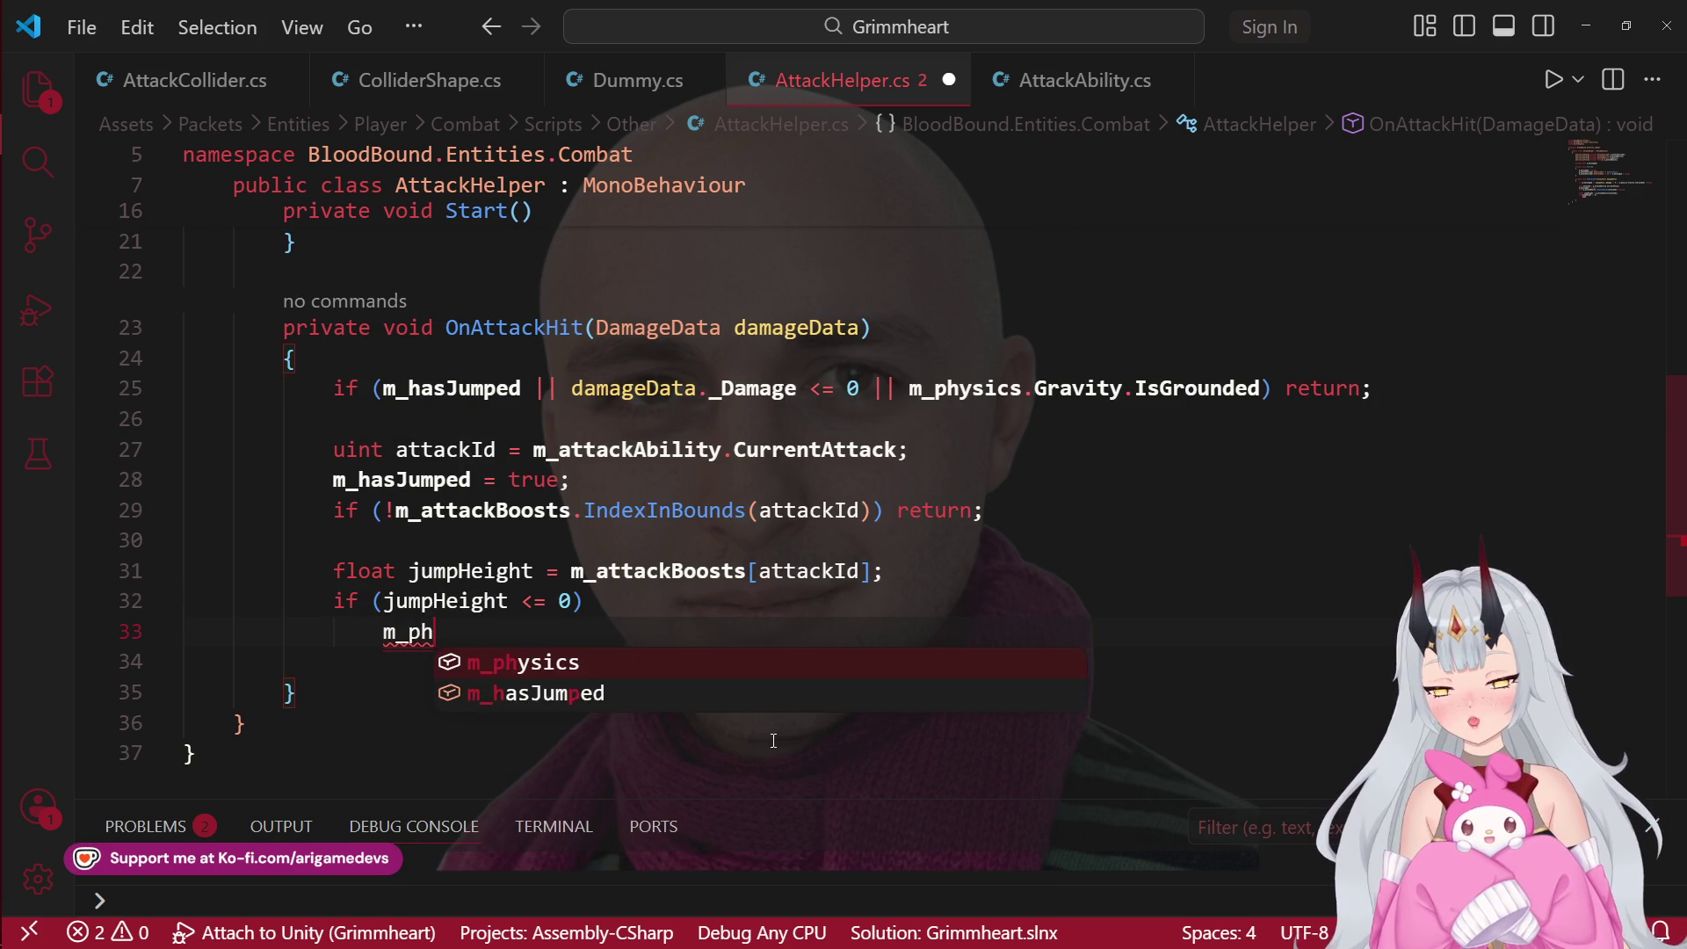
key(Tab)
text(.gr)
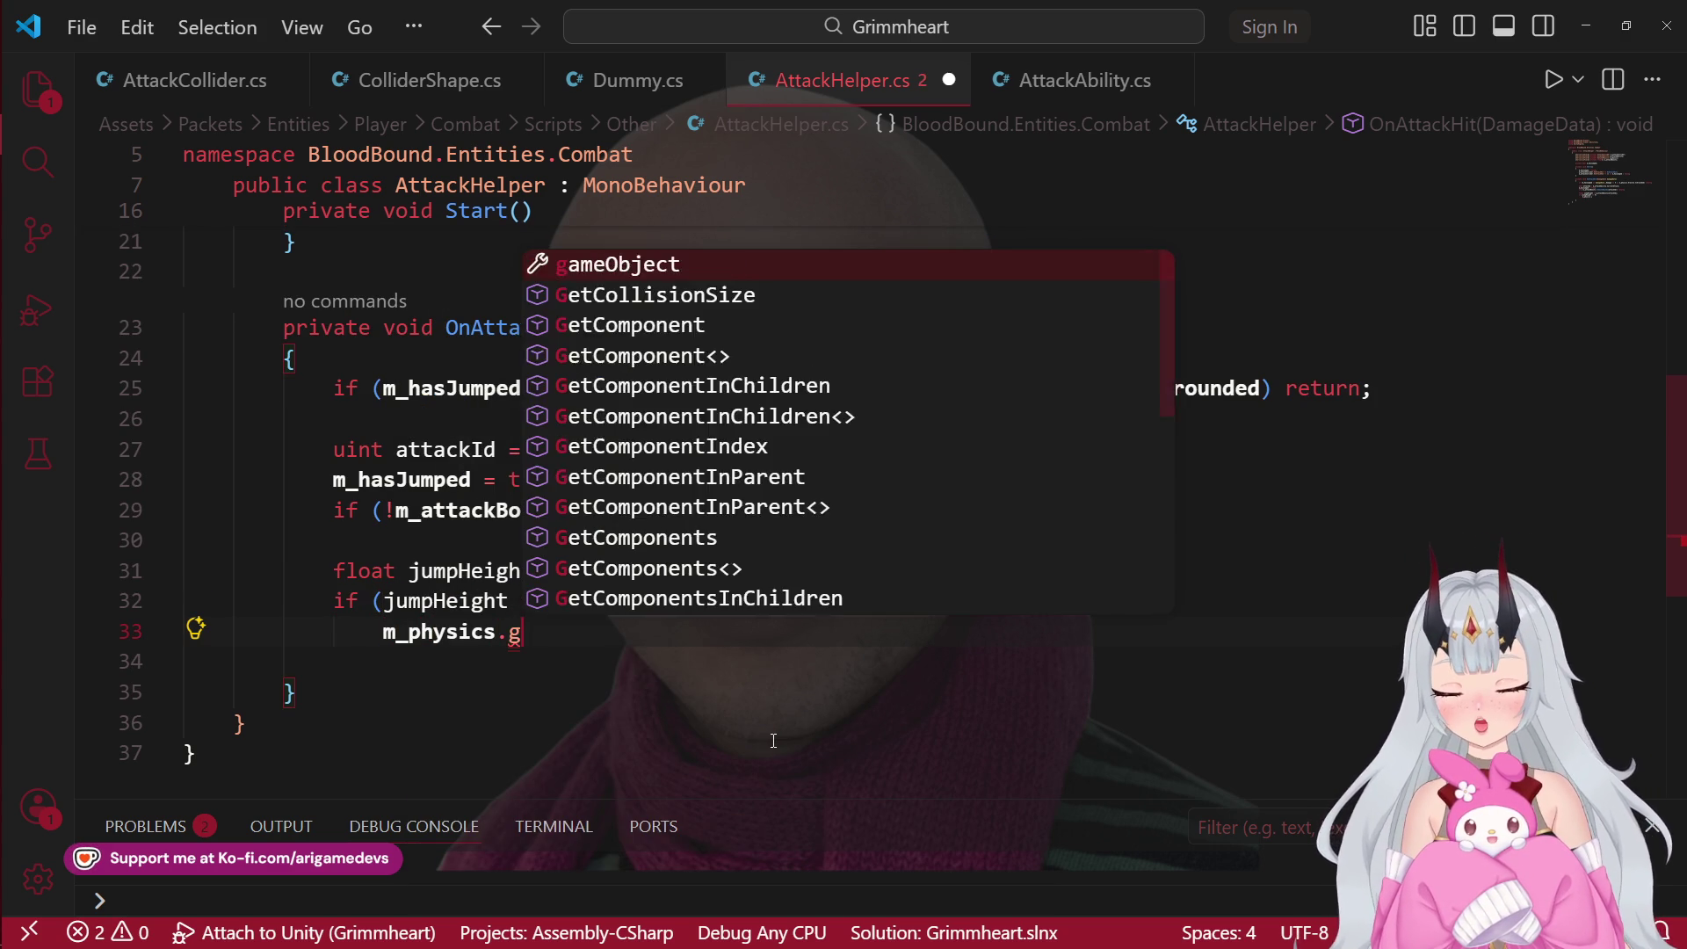
key(Tab)
text(.ju)
key(Tab)
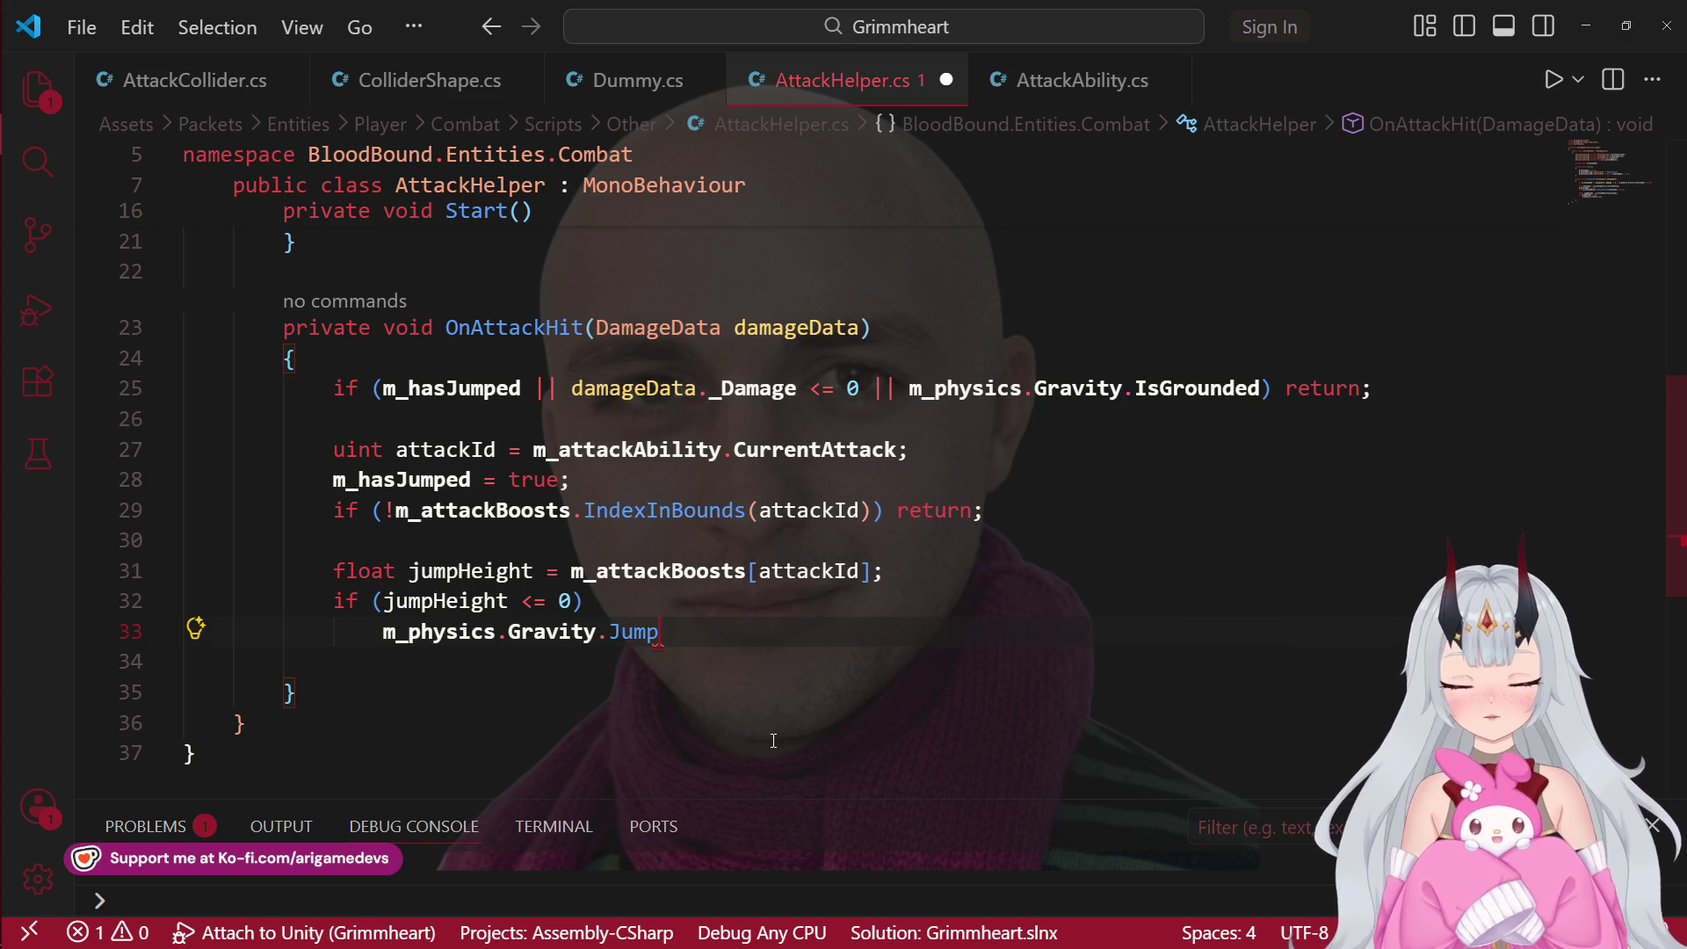
text(()
key(Escape)
key(End)
key(Delete)
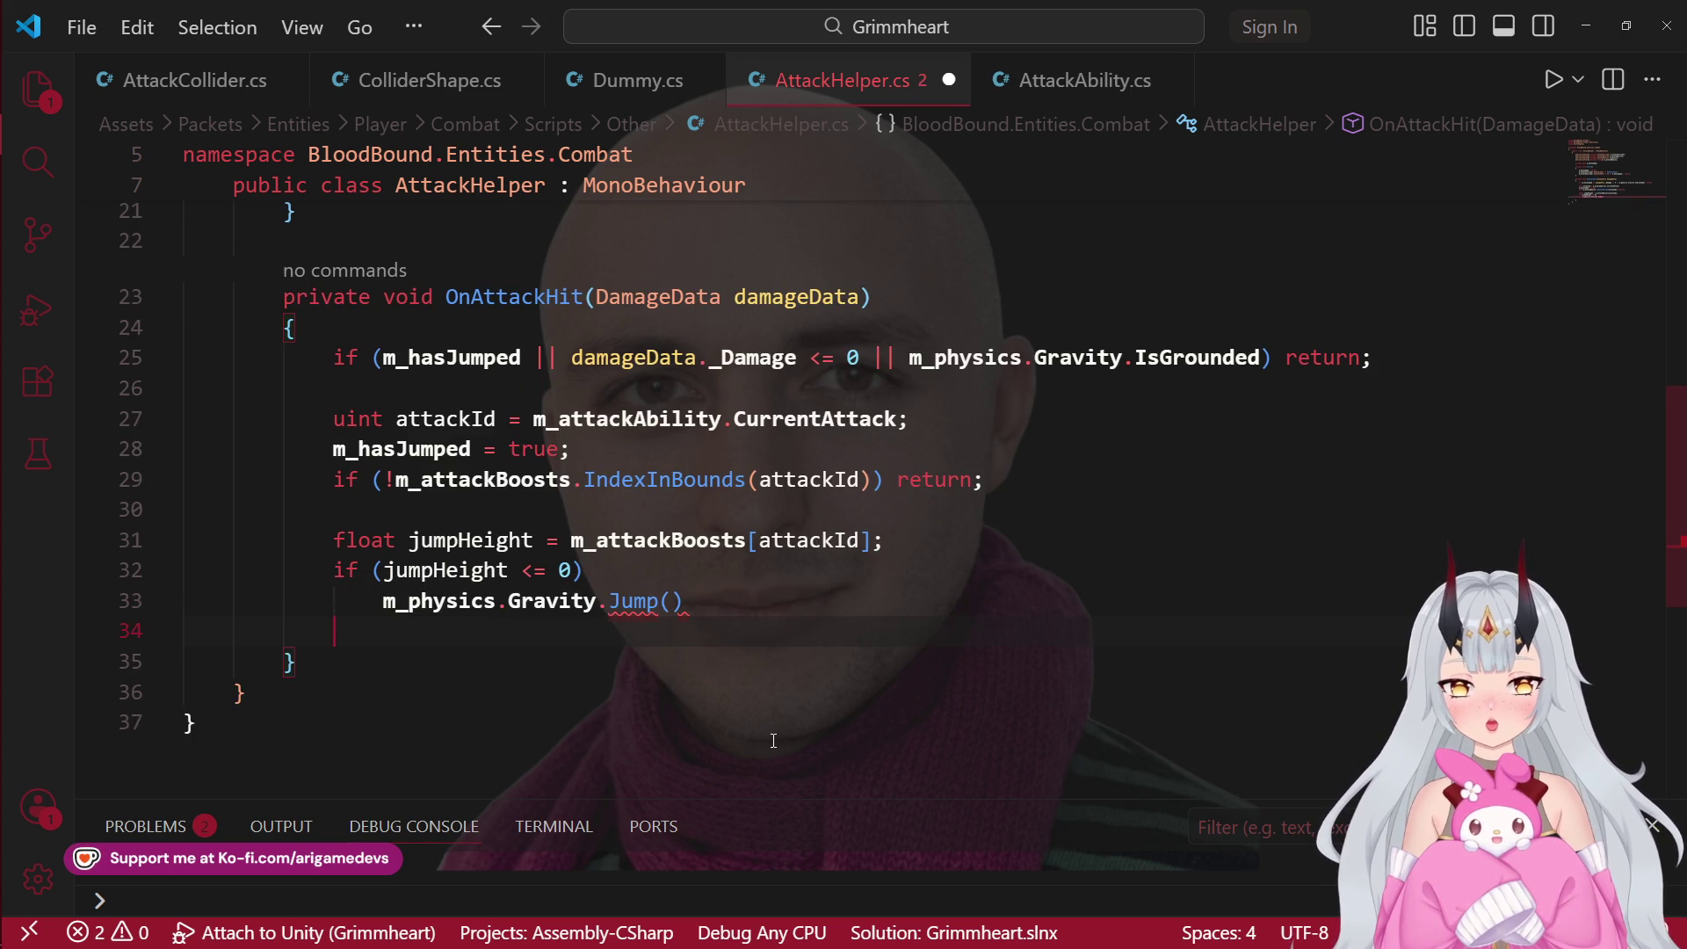
Step: Pass jumpHeight to Jump, end the line with a semicolon, and save AttackHelper.cs
text(m)
key(BackSpace)
text(jump)
key(Tab)
text(})
key(BackSpace)
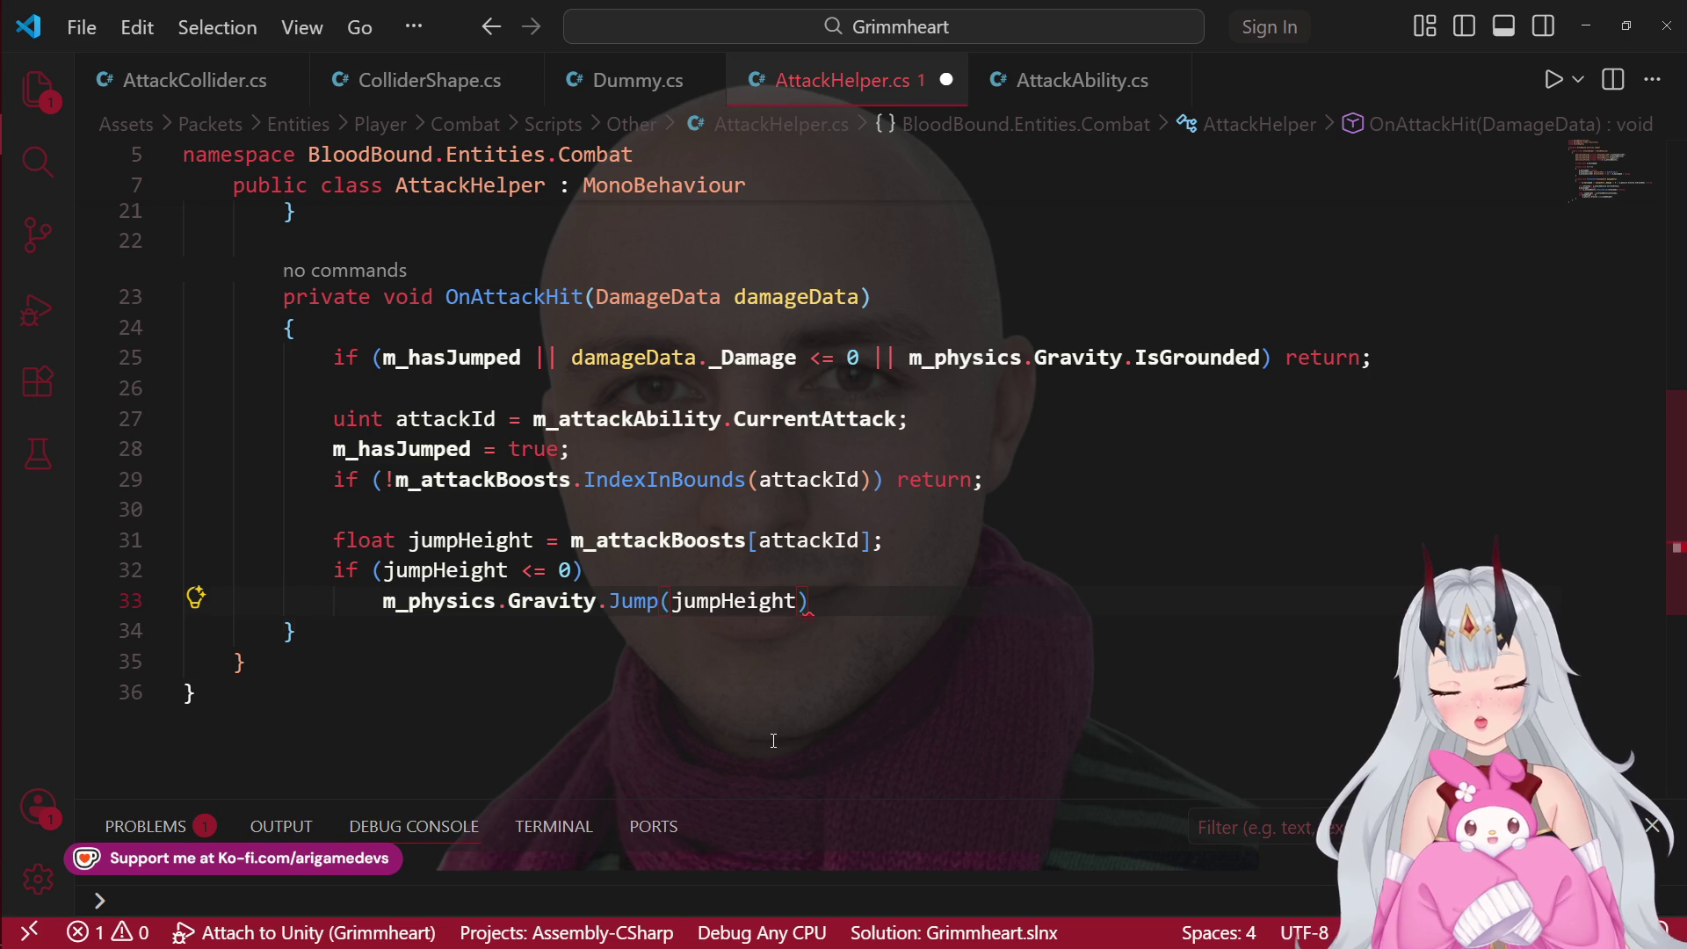
text(;)
key(ctrl+s)
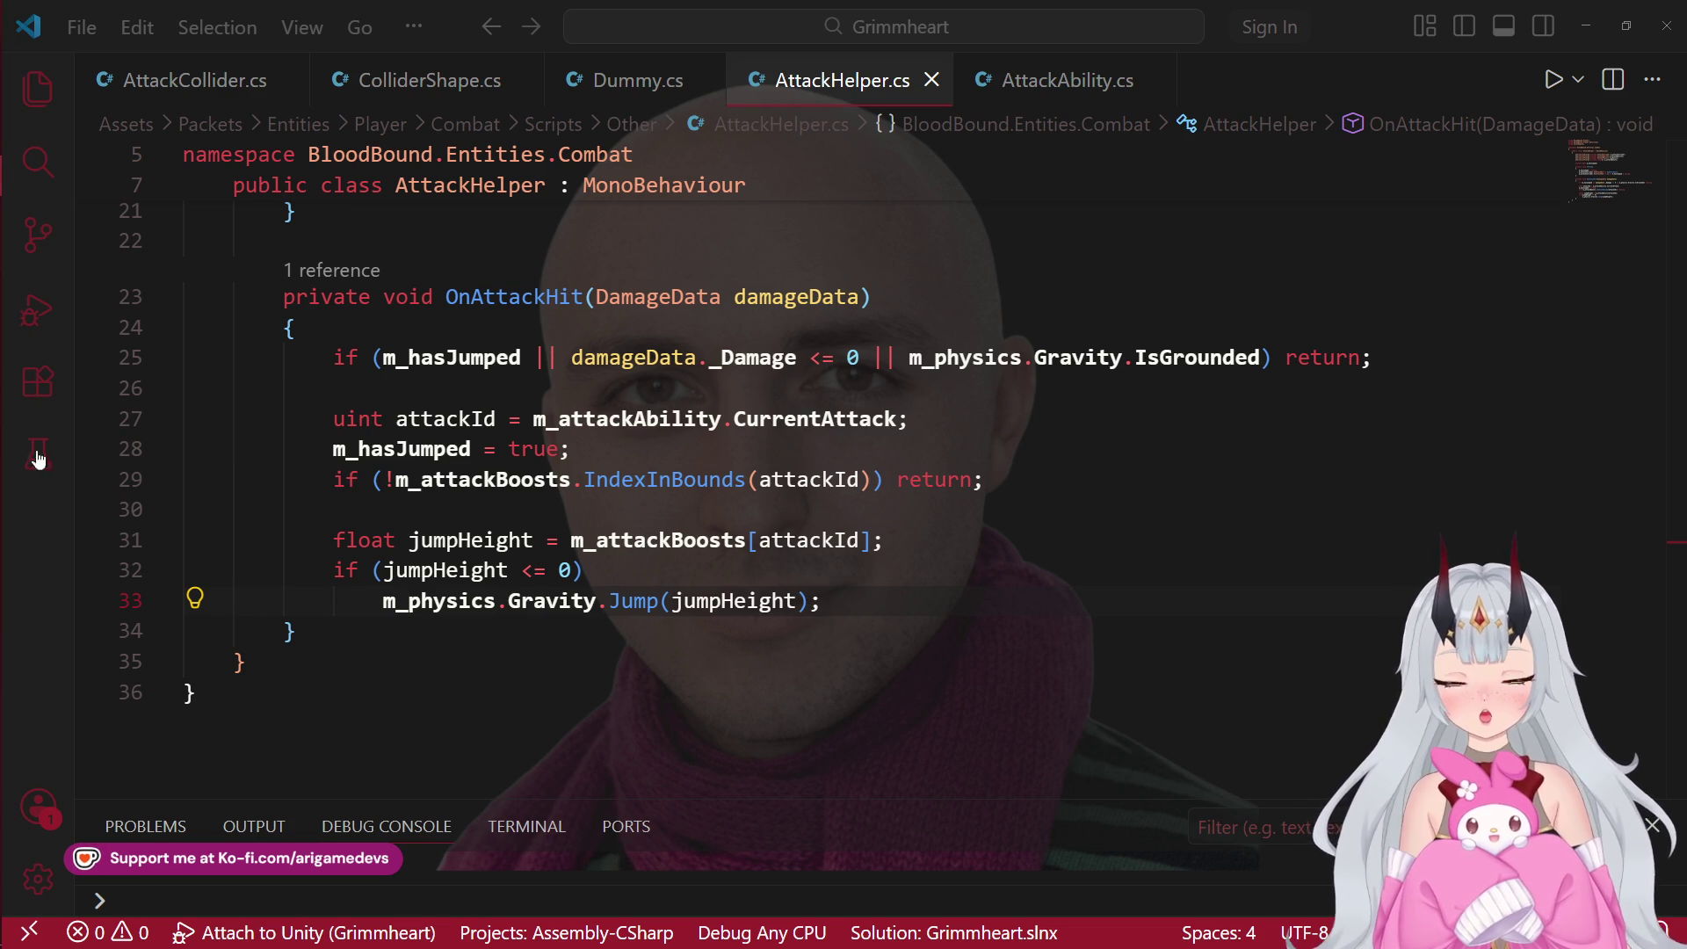
mouse_move(3, 233)
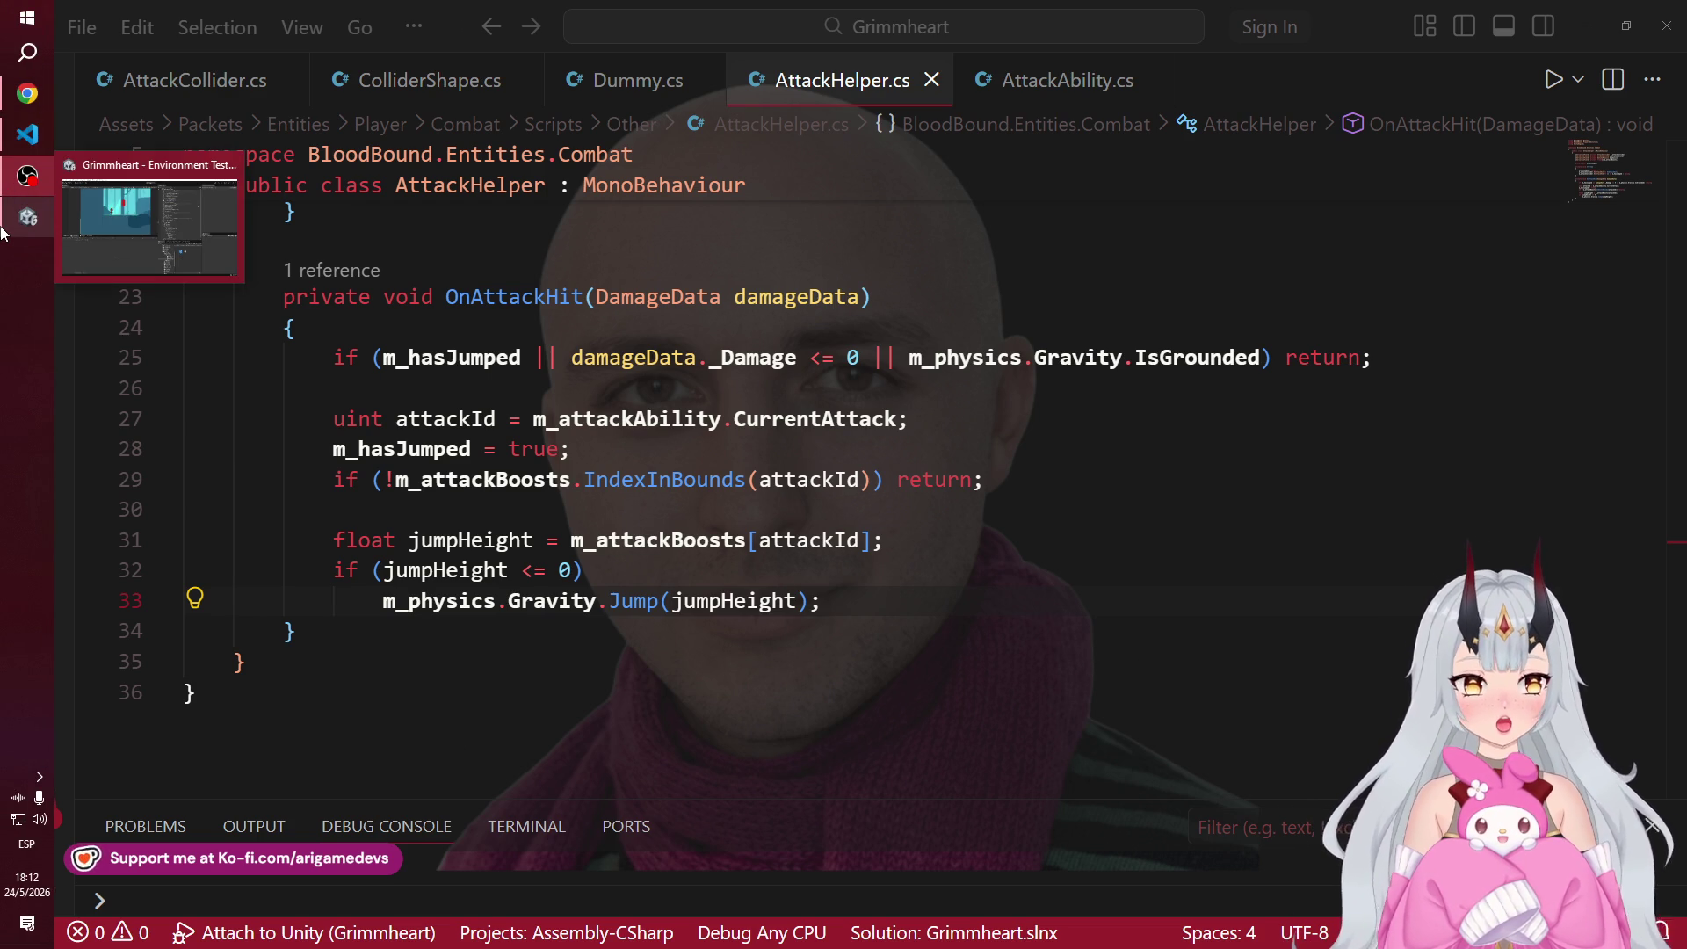
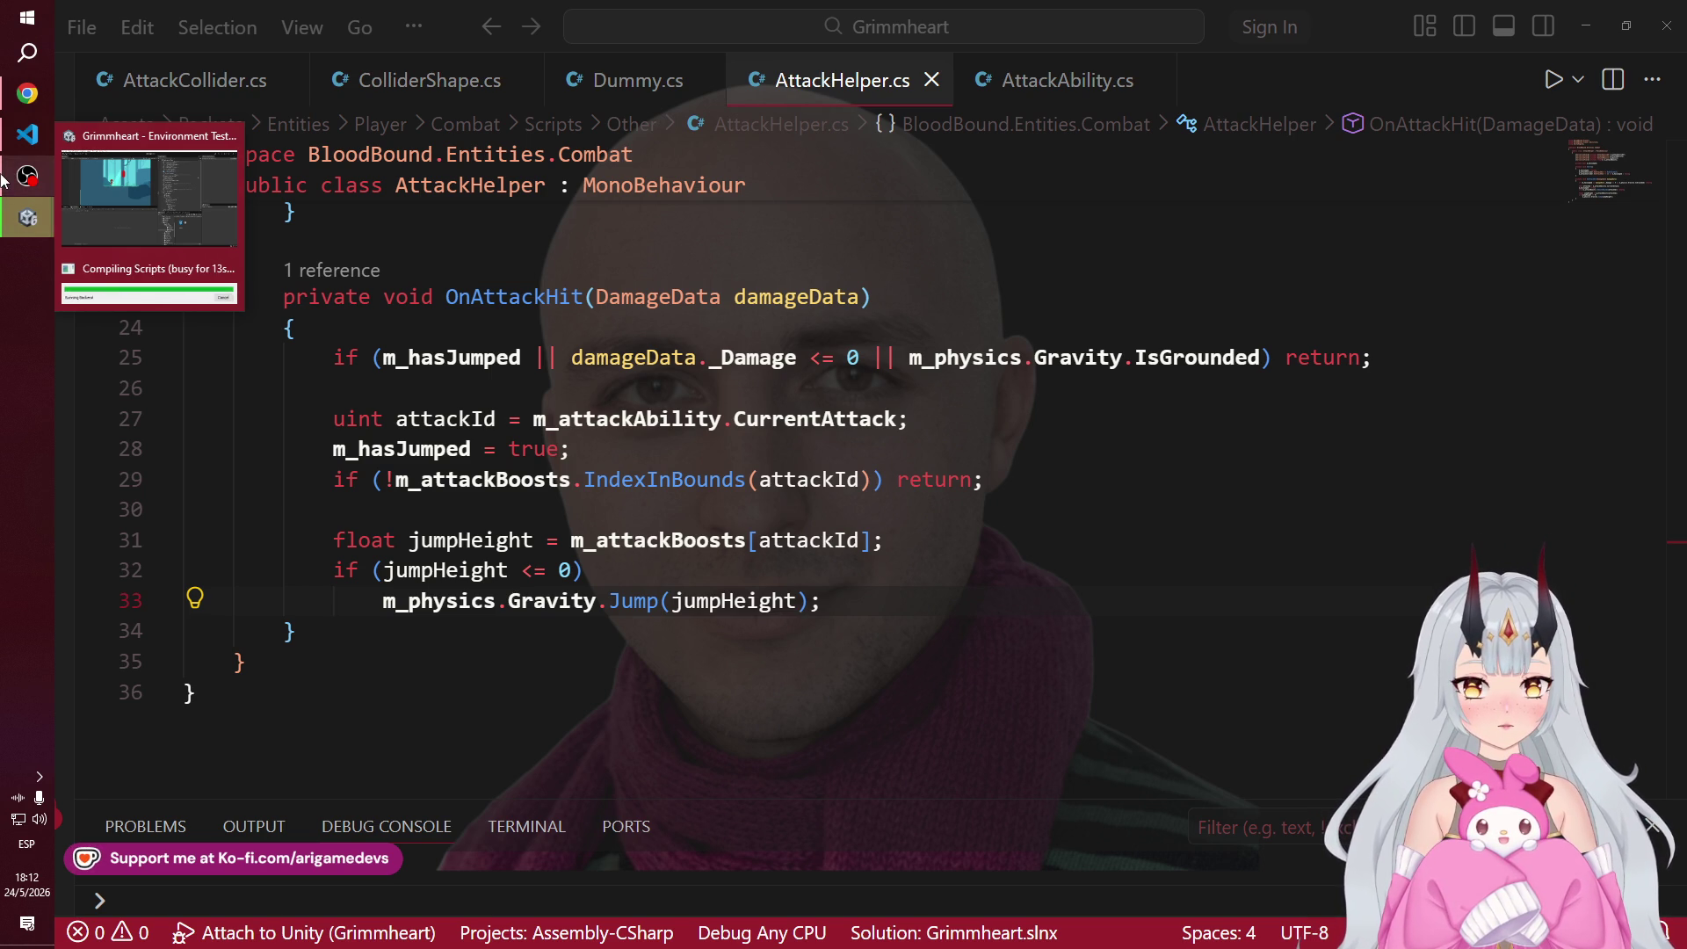
Step: Collapse the Body, Character and Graphics hierarchy entries and select the player's Scripts > Helpers object
click(32, 219)
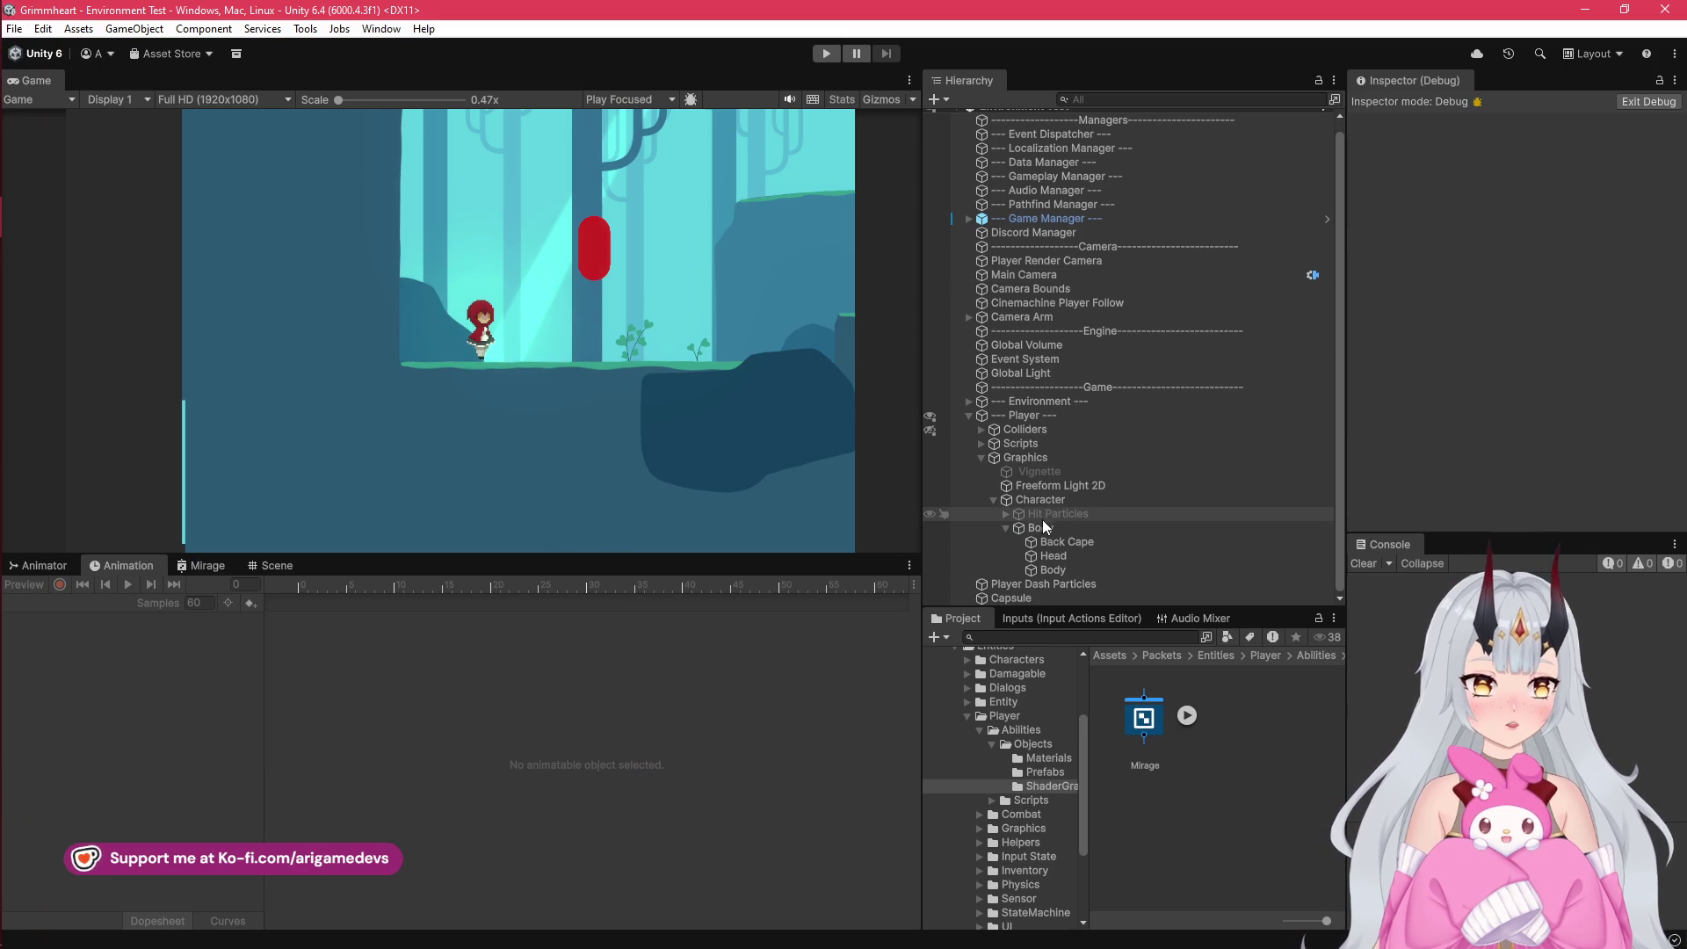
click(1006, 537)
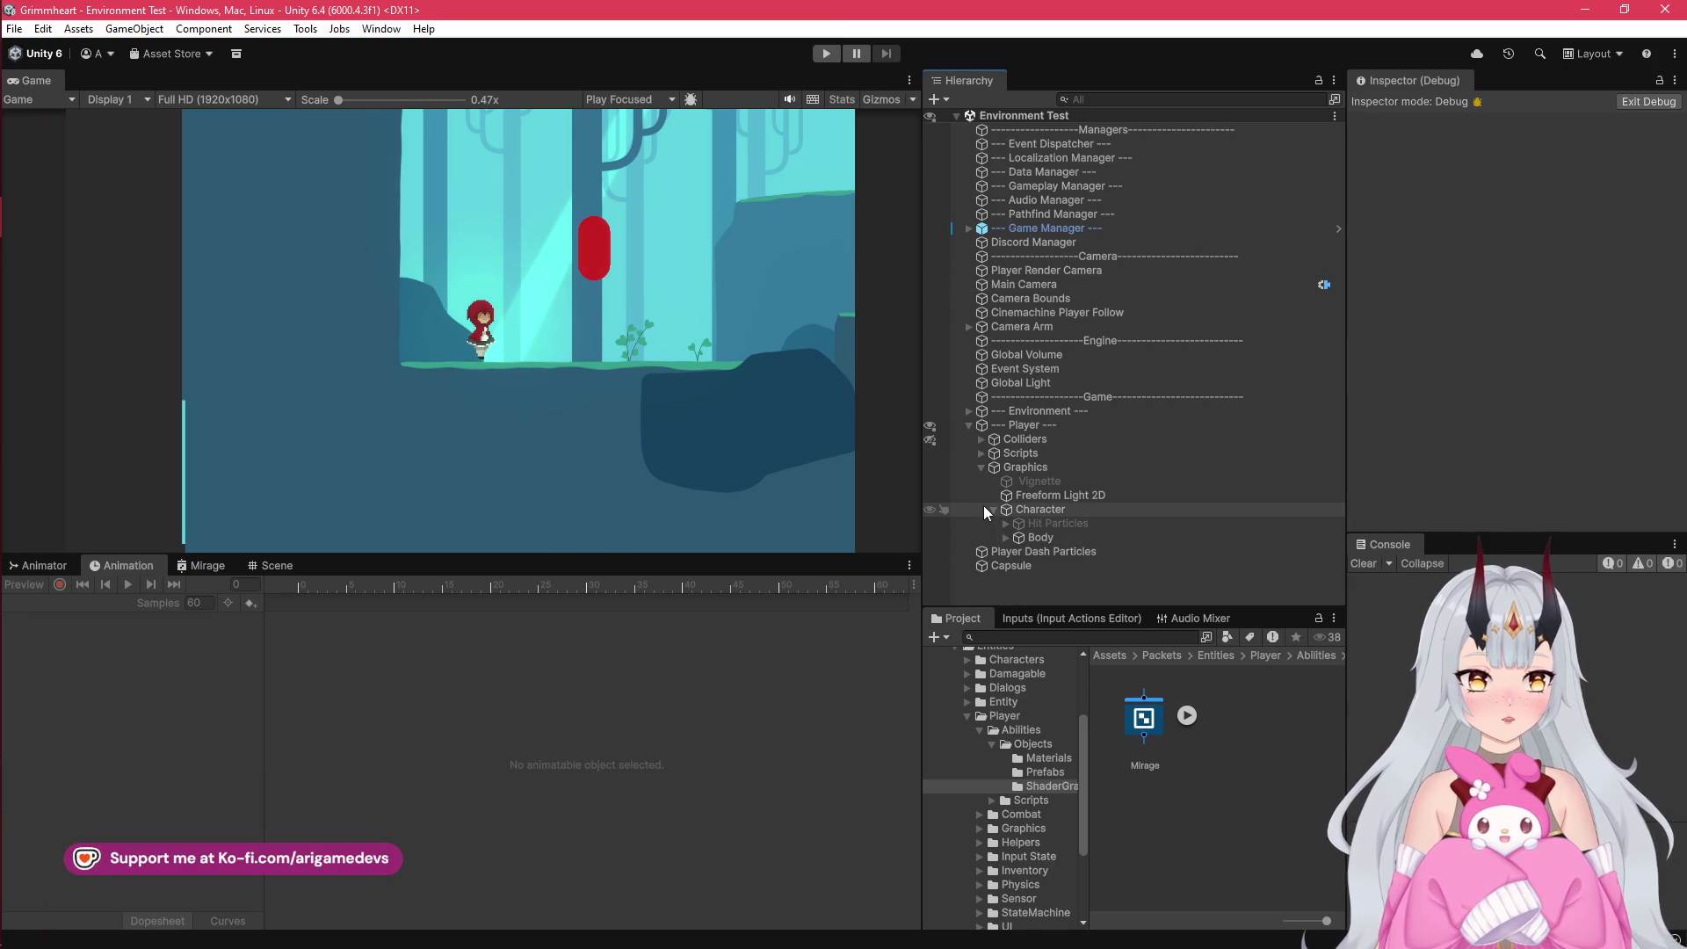
click(993, 509)
click(979, 467)
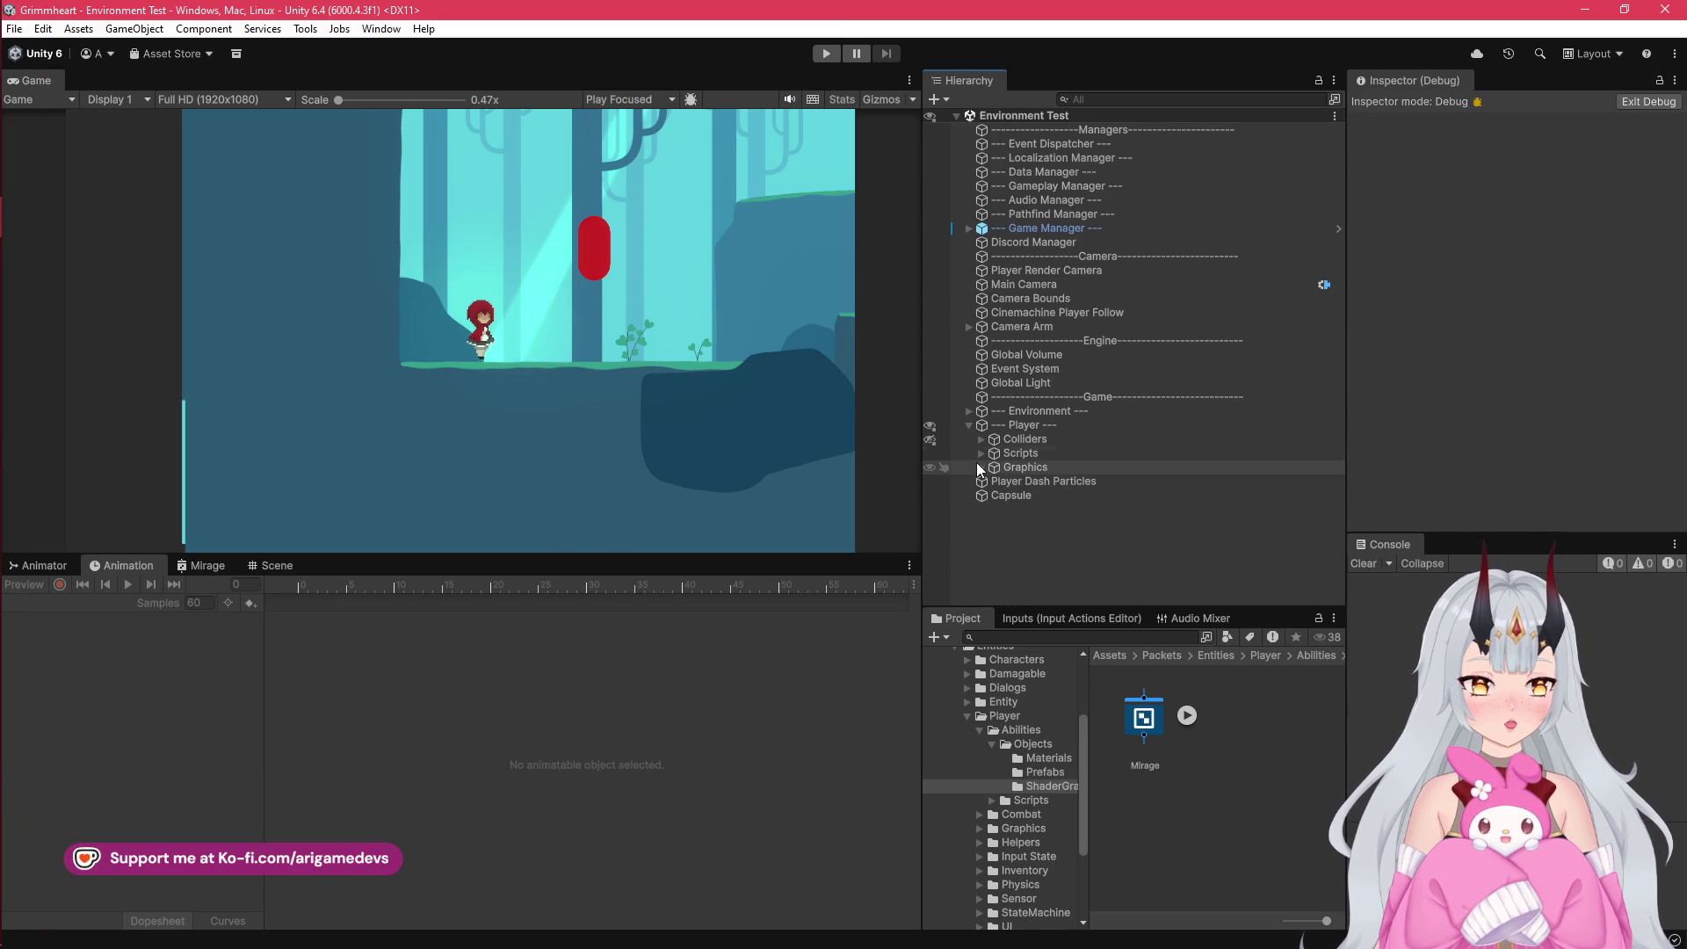
click(981, 453)
click(1046, 509)
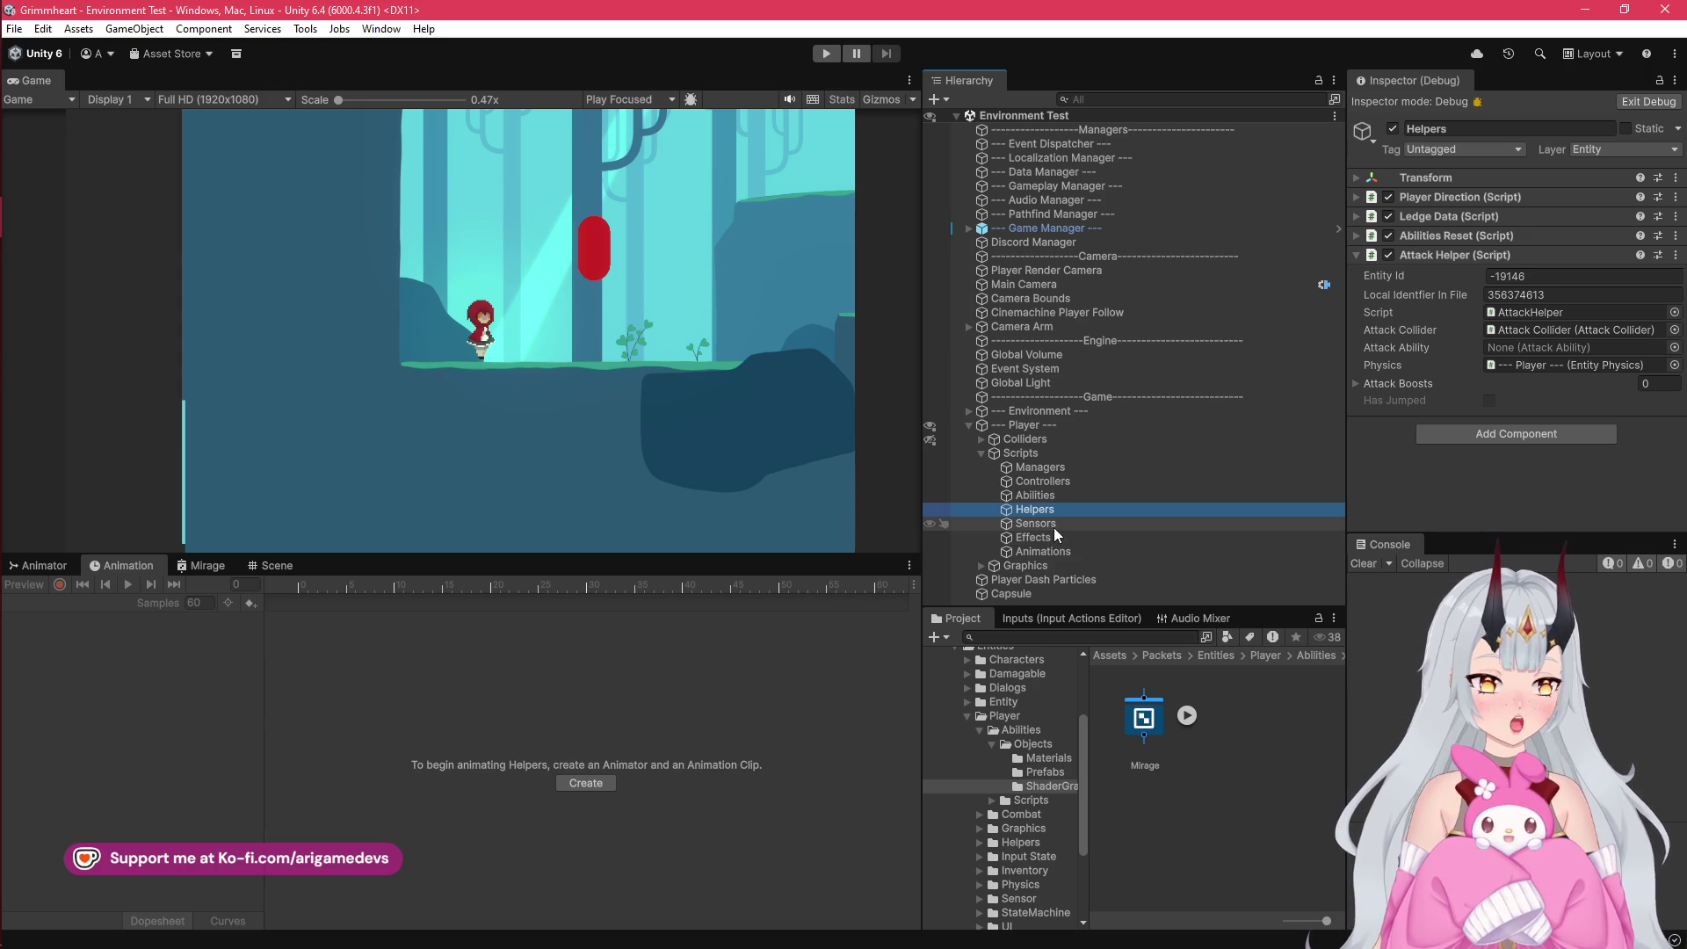
Step: Switch the Inspector to Normal, give Attack Boosts two elements, 1 and 1.5, and start Play mode
click(1384, 387)
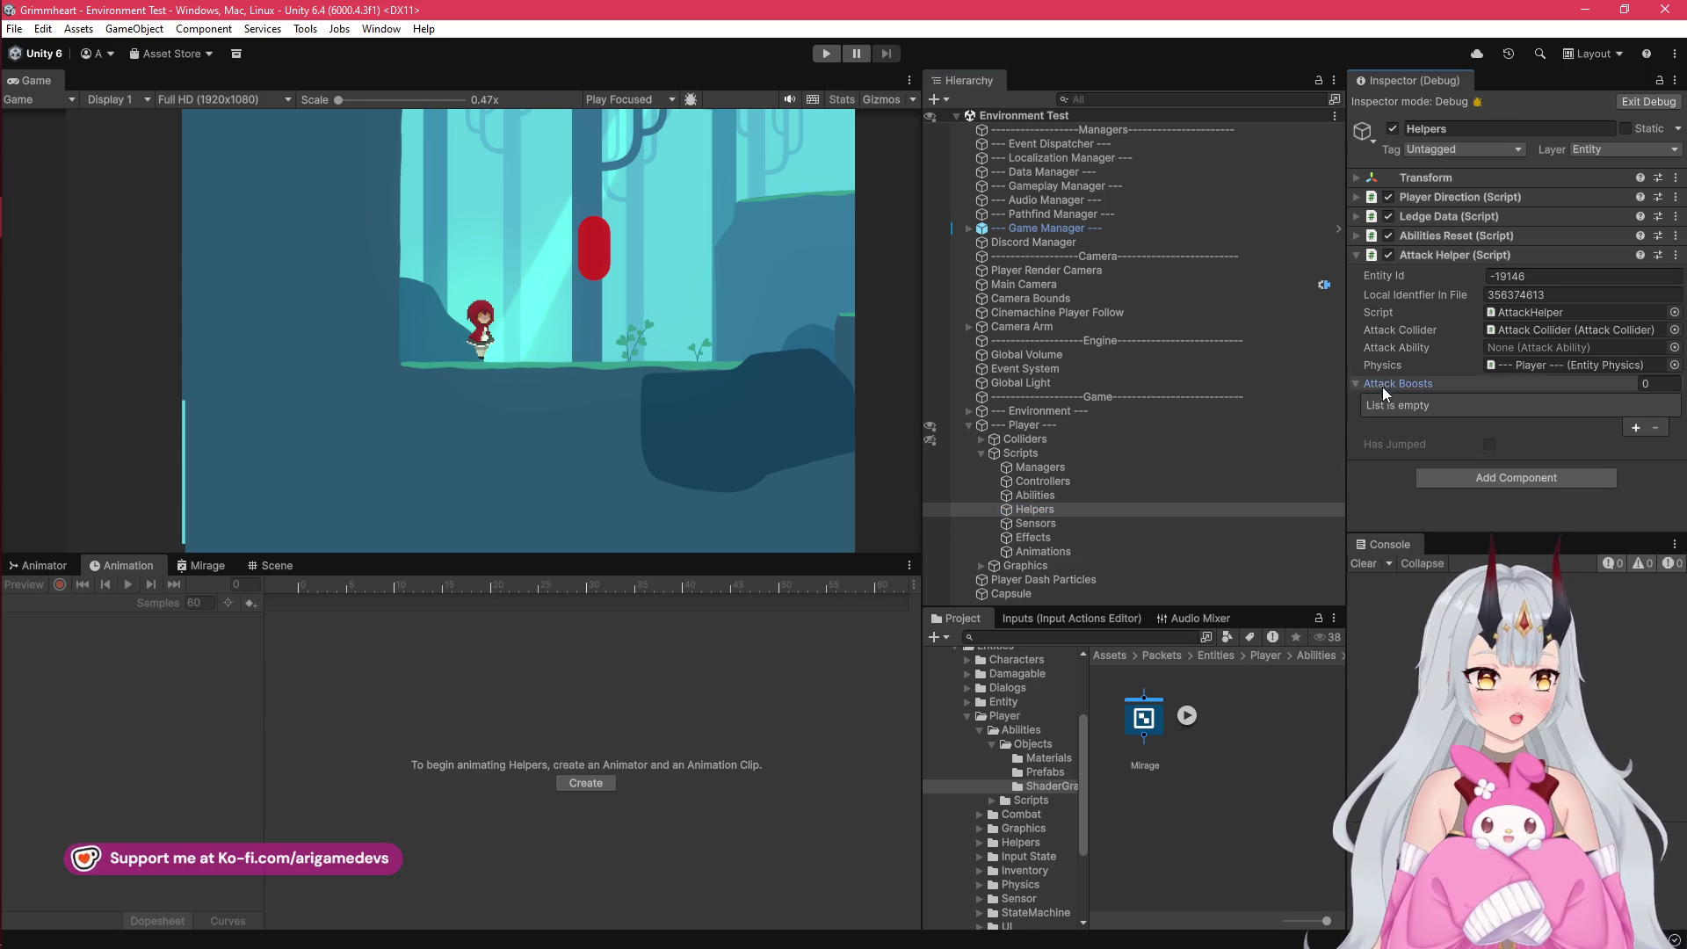
click(1675, 80)
click(1670, 143)
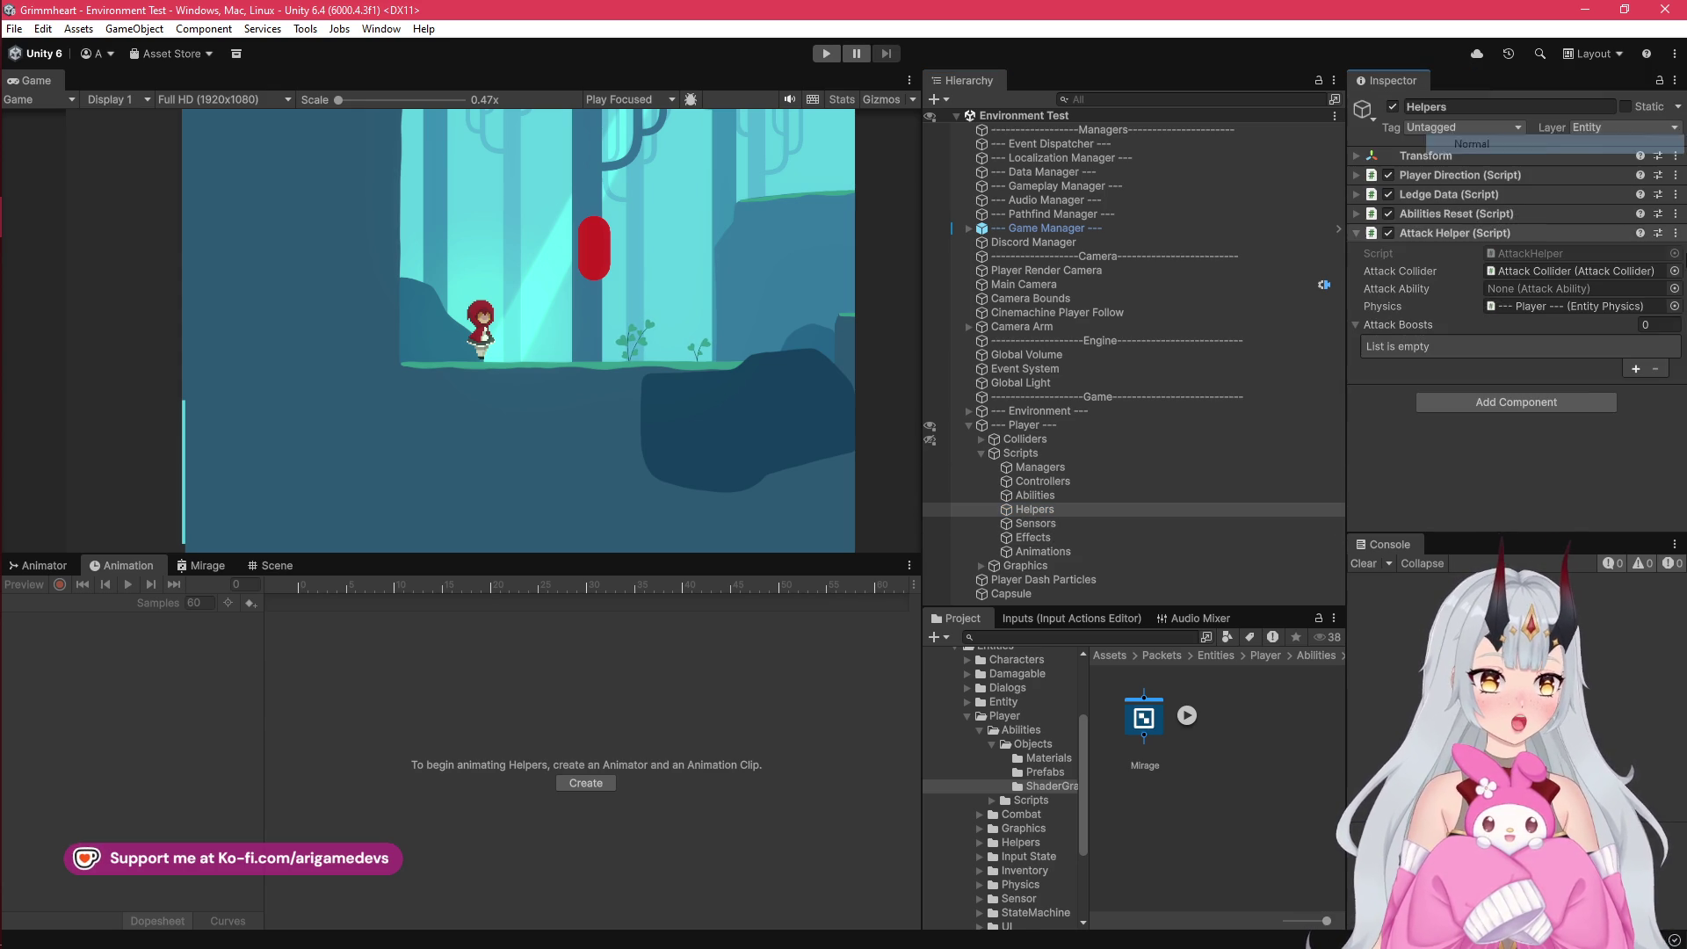
click(1635, 370)
click(1634, 369)
click(1553, 348)
text(1)
click(1518, 362)
text(1.5)
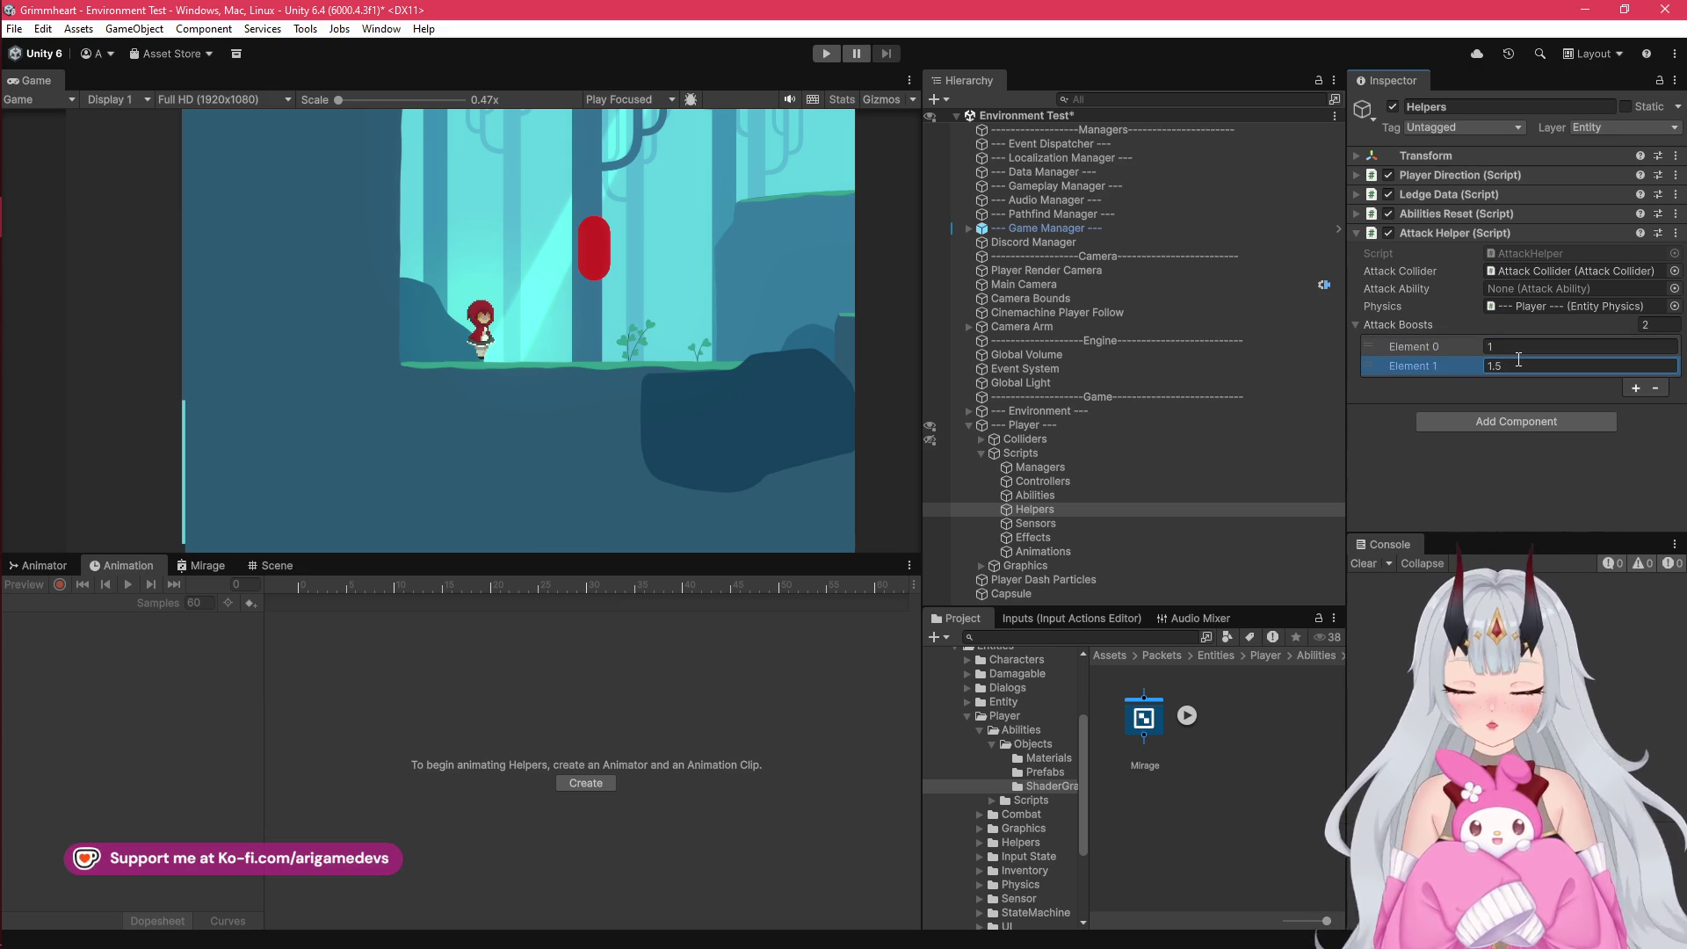
click(826, 54)
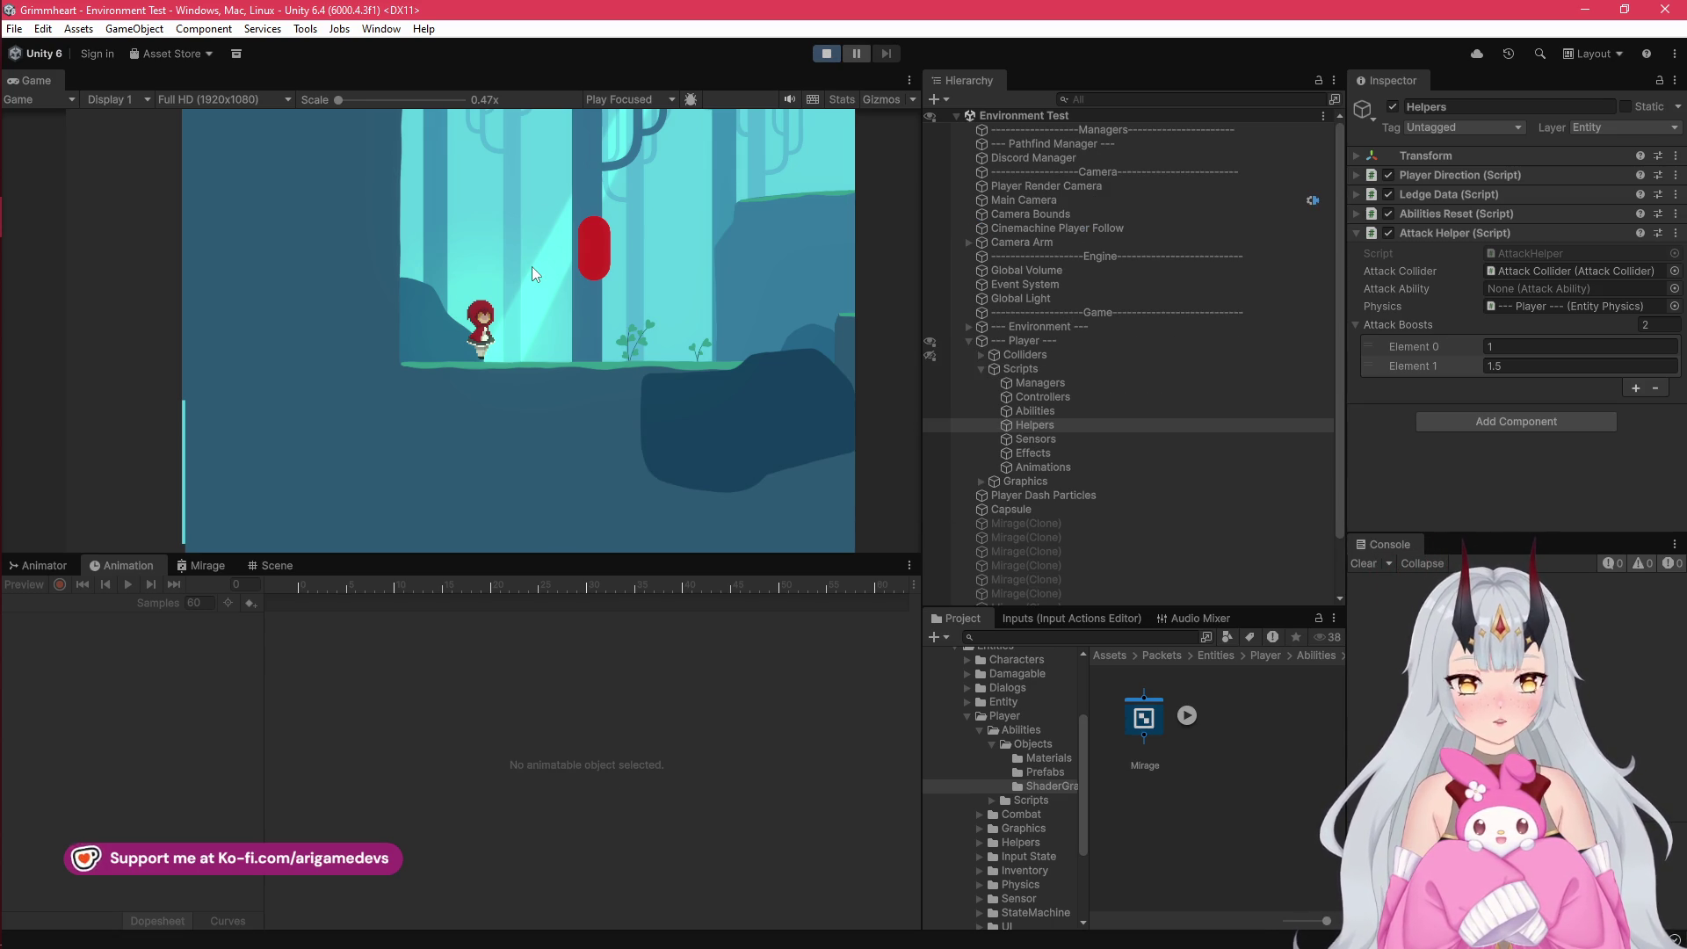
Step: Stop the test, assign Abilities to the Attack Helper's Attack Ability field, and play again
key(space)
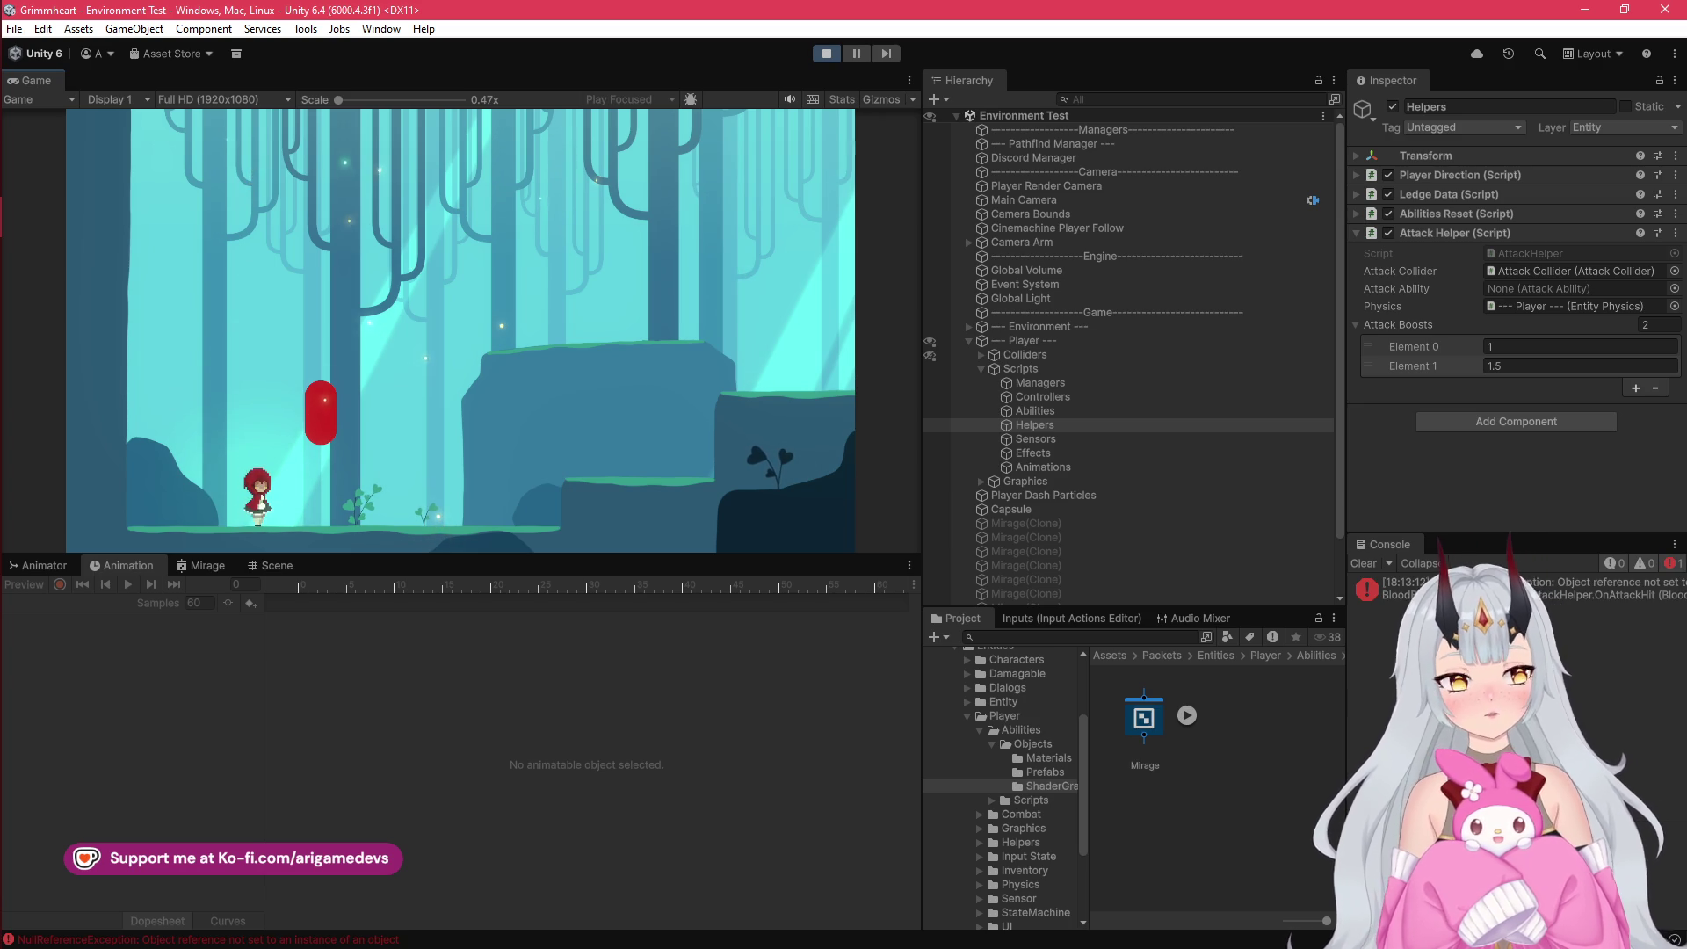
click(826, 53)
click(1674, 288)
double_click(1532, 346)
click(826, 54)
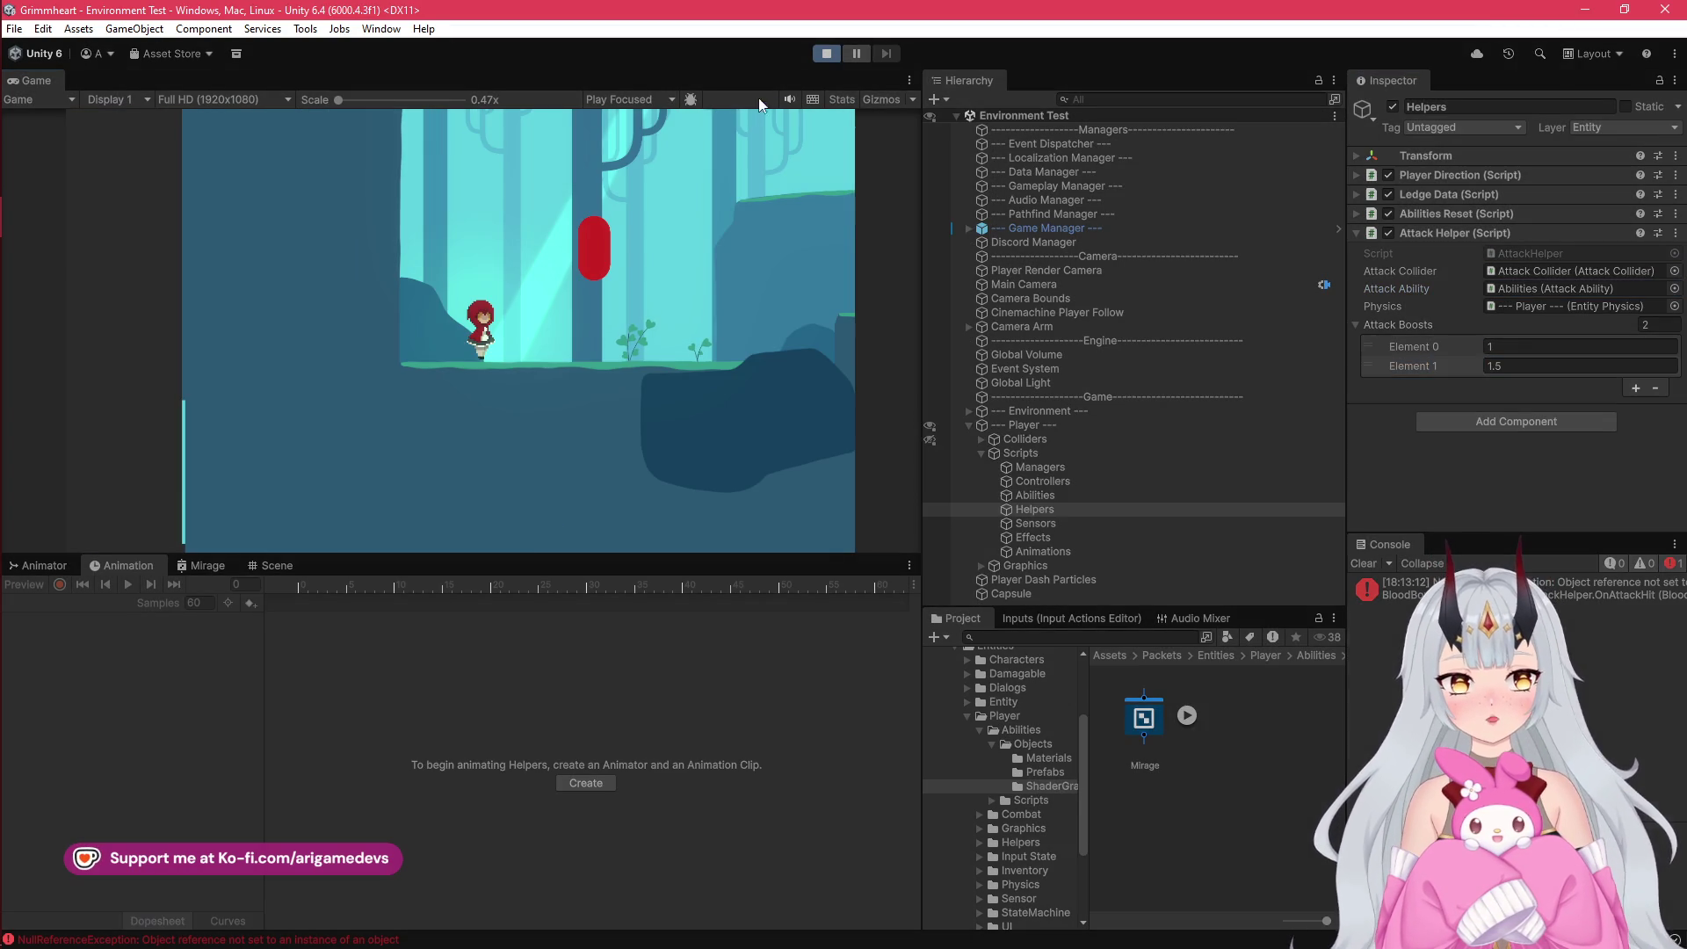
click(25, 149)
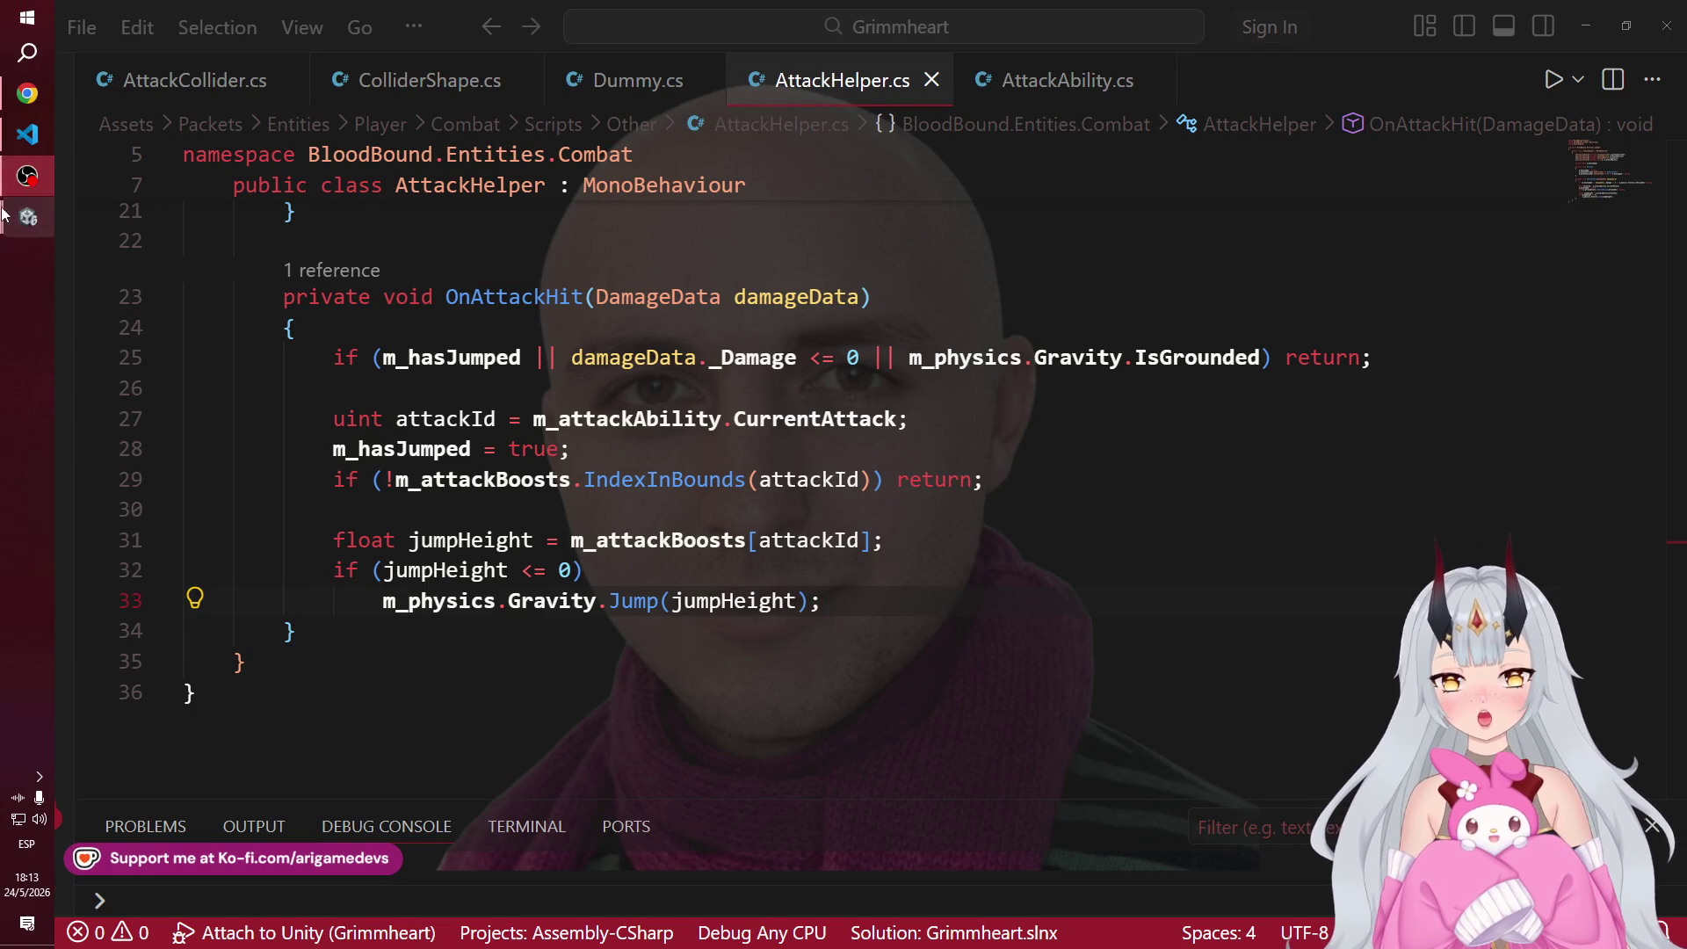
Step: In Play mode walk the character right and jump three times, then return to AttackHelper.cs
mouse_move(28, 217)
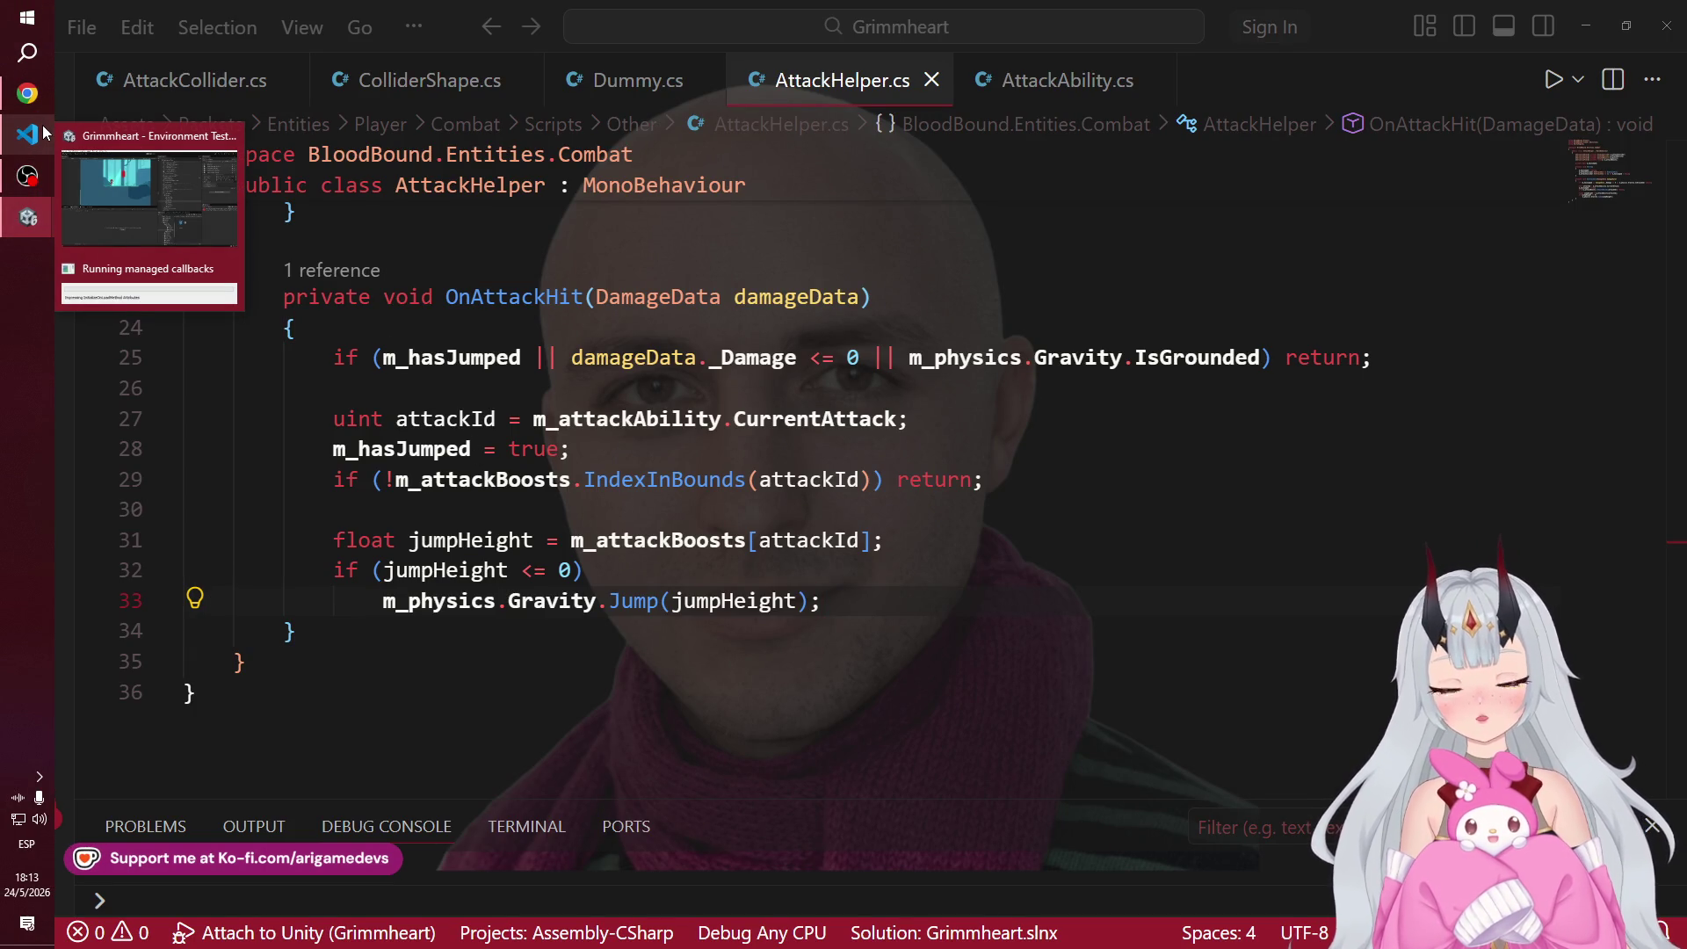
click(26, 224)
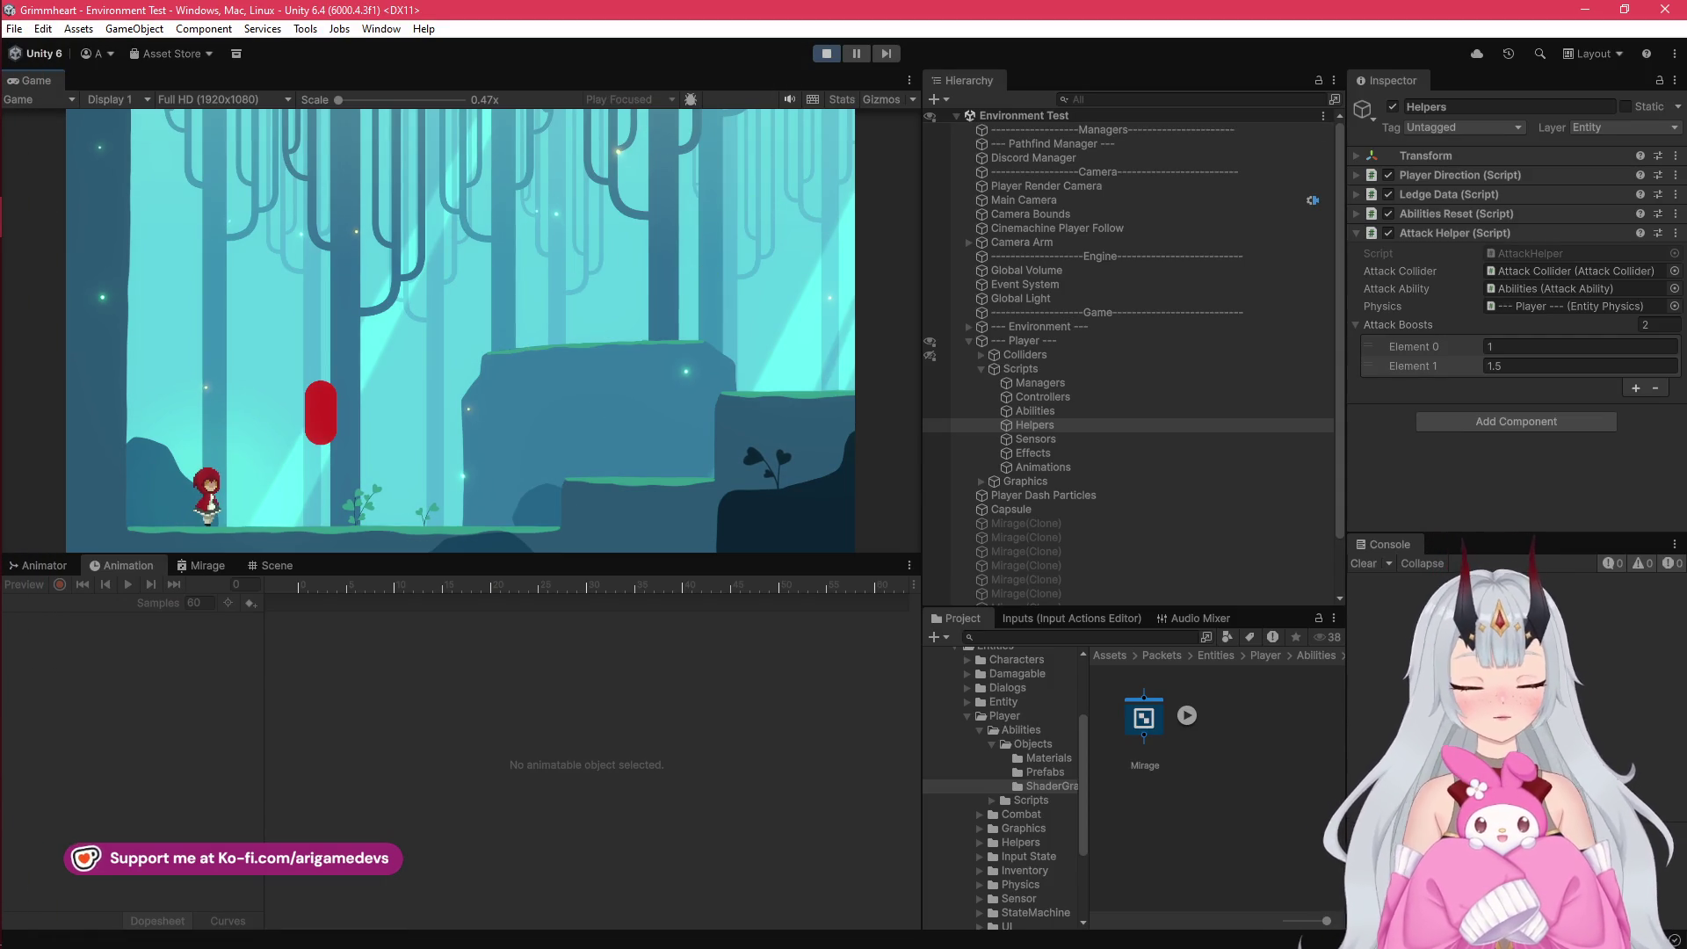
key(d)
key(space)
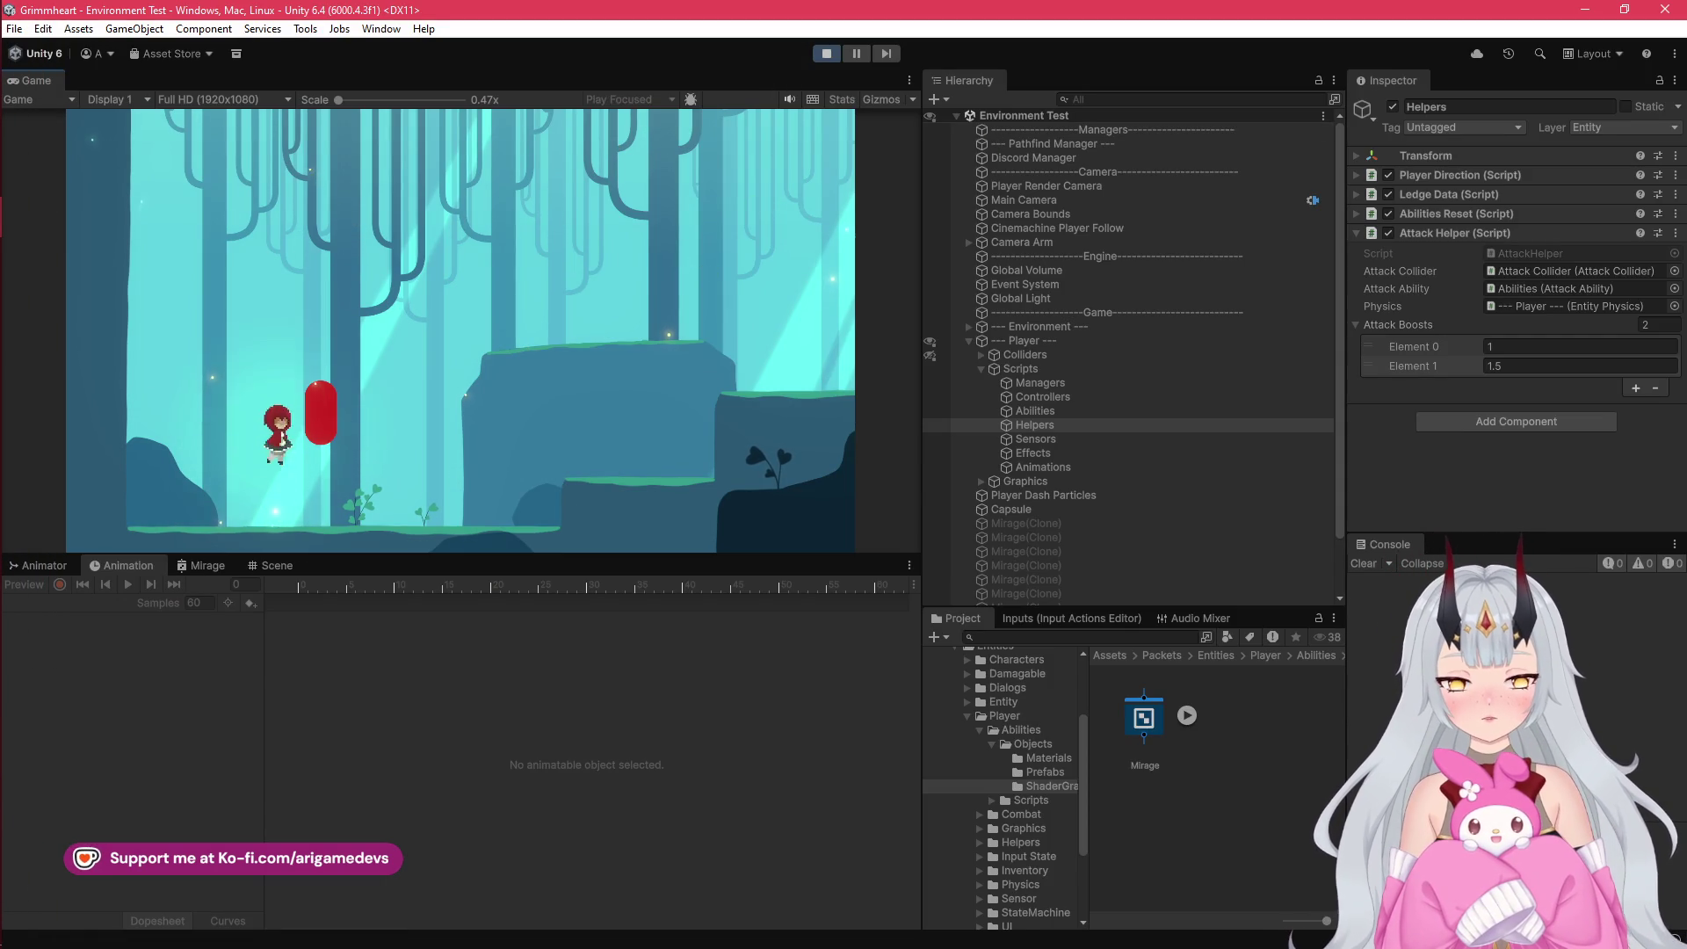
key(space)
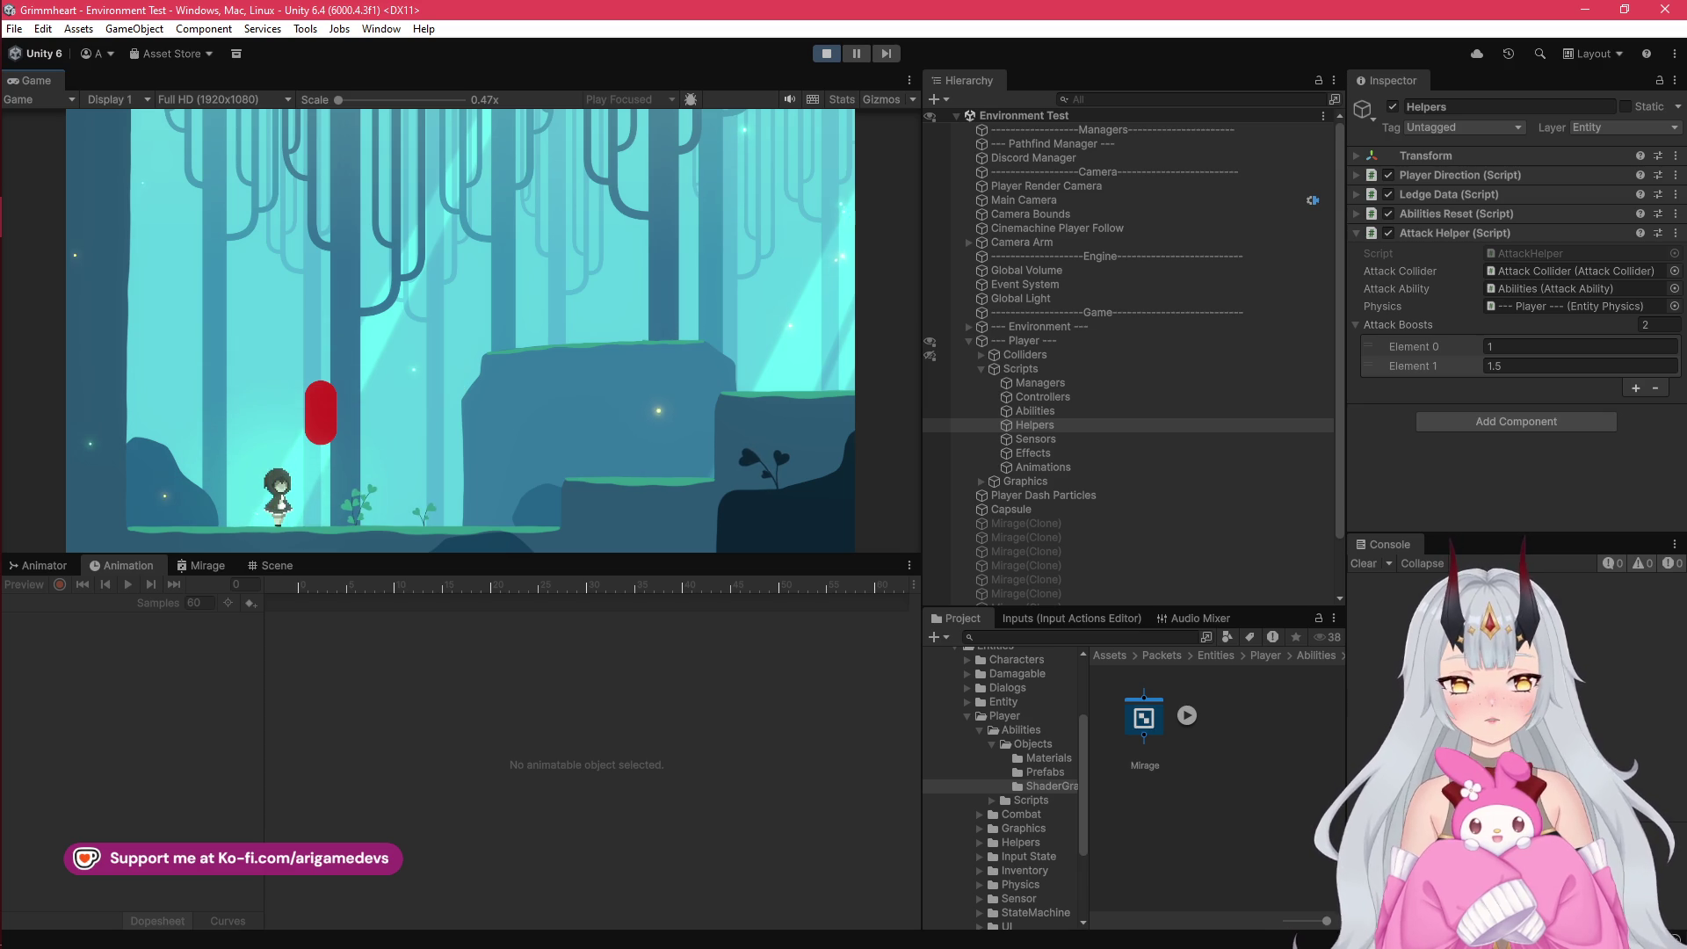
key(space)
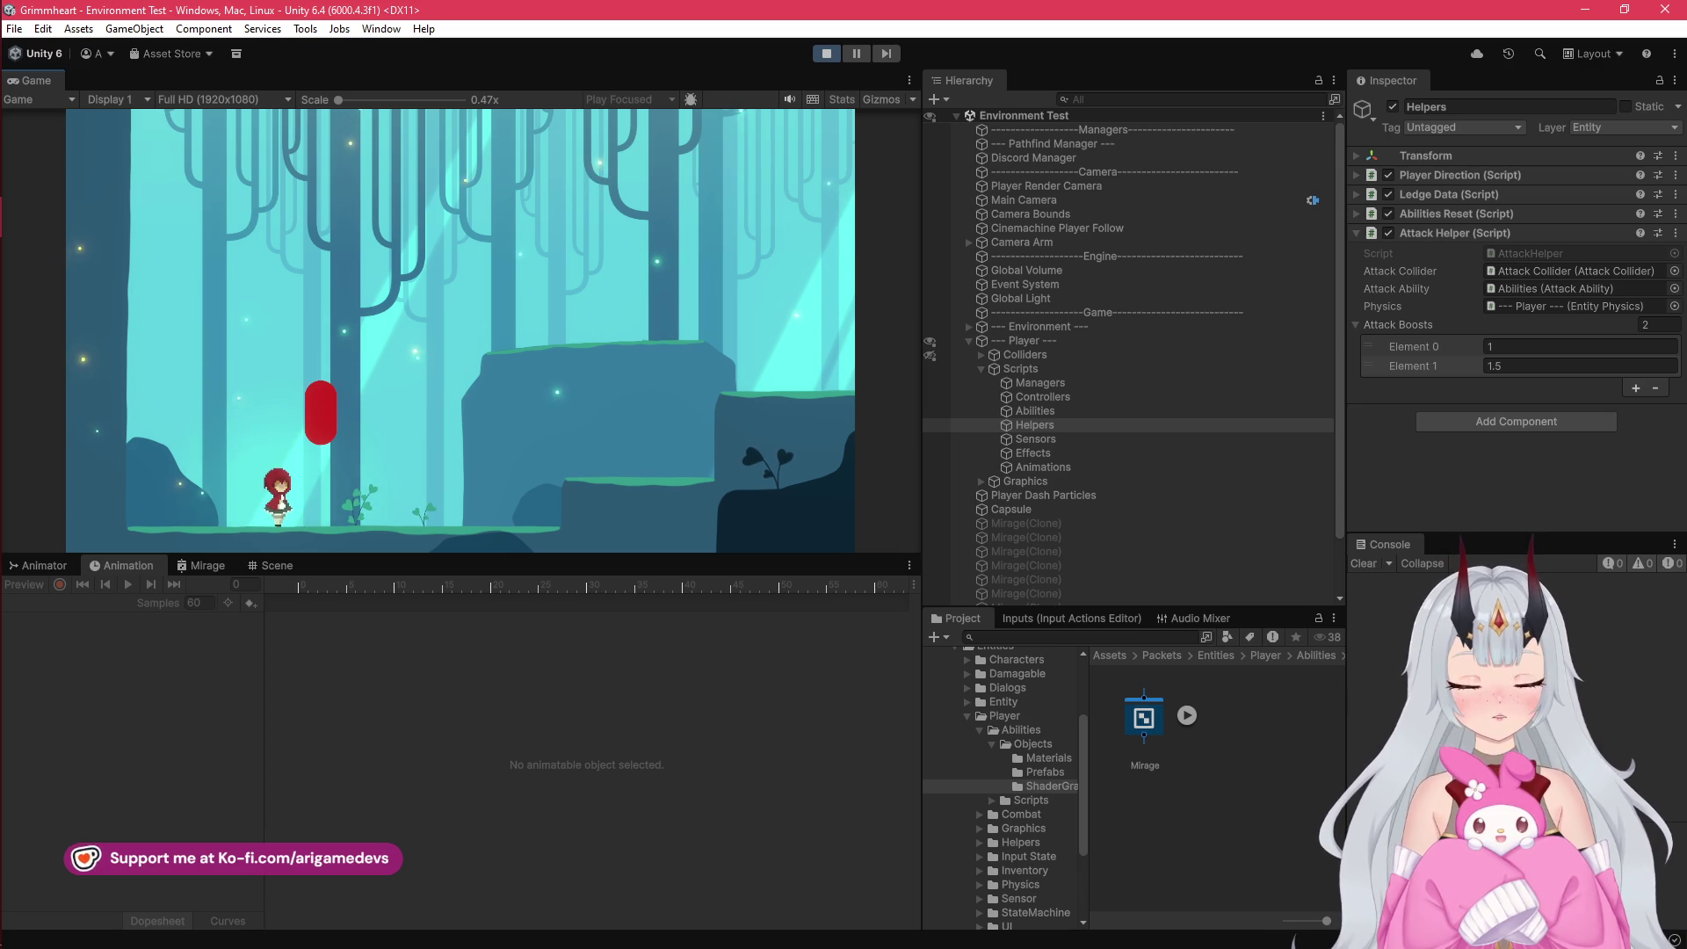
key(alt+Tab)
key(Tab)
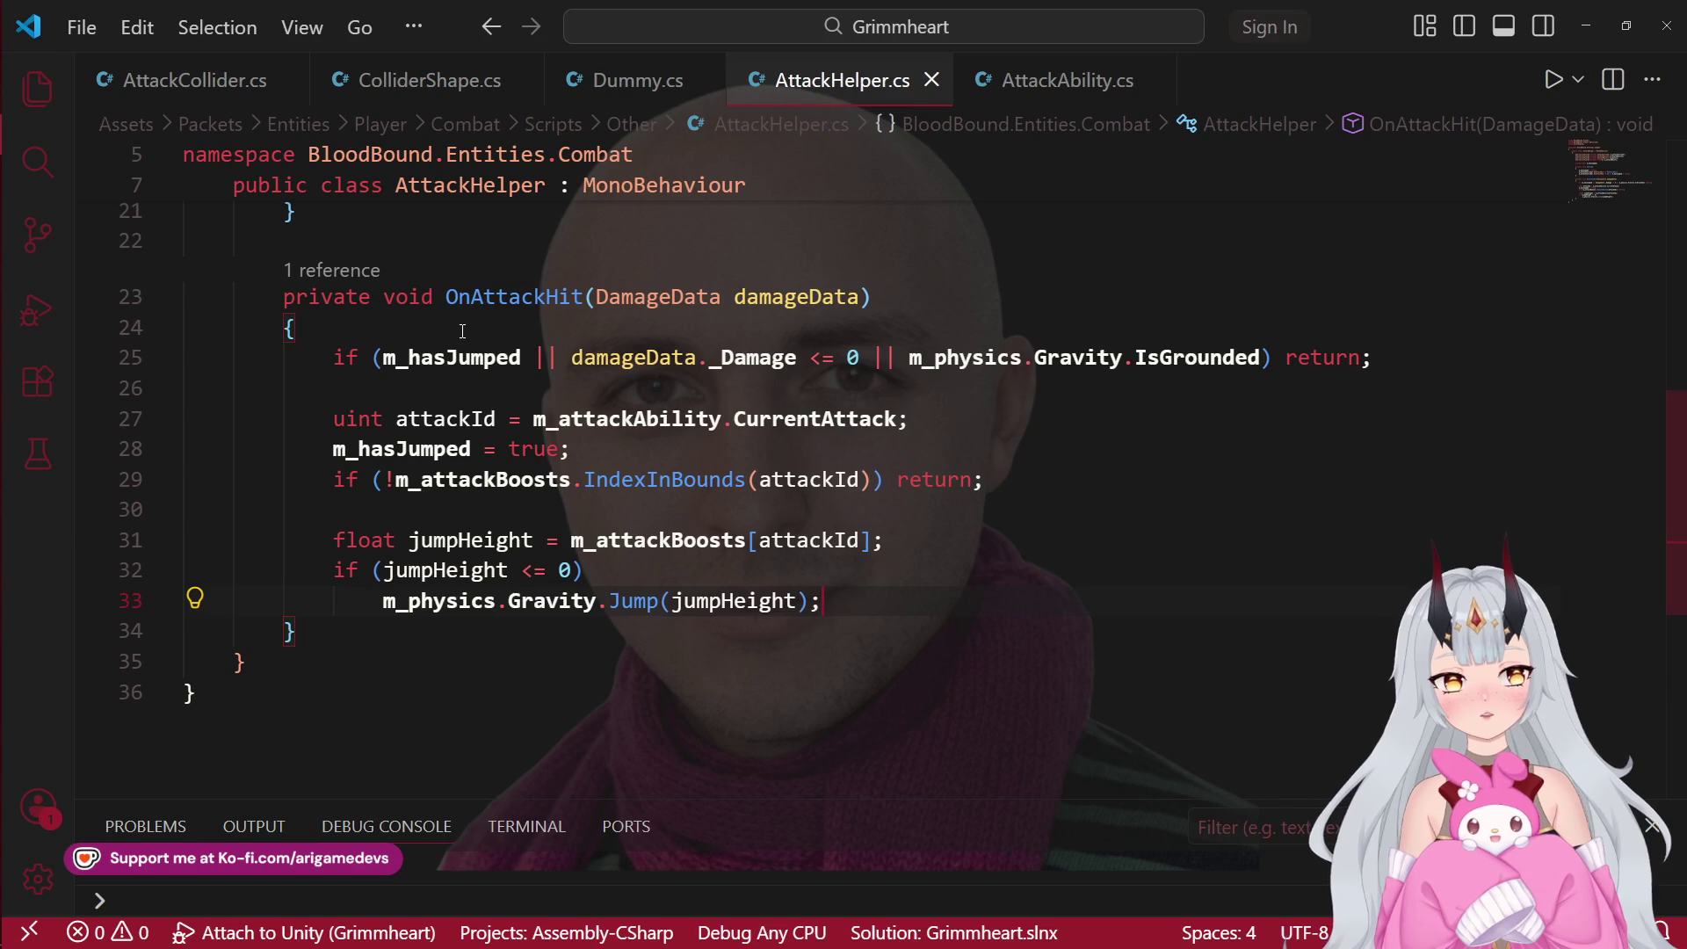
Step: Change the jumpHeight comparison on line 32 from <= to > and stop the running game
click(551, 577)
key(BackSpace)
key(BackSpace)
text(>)
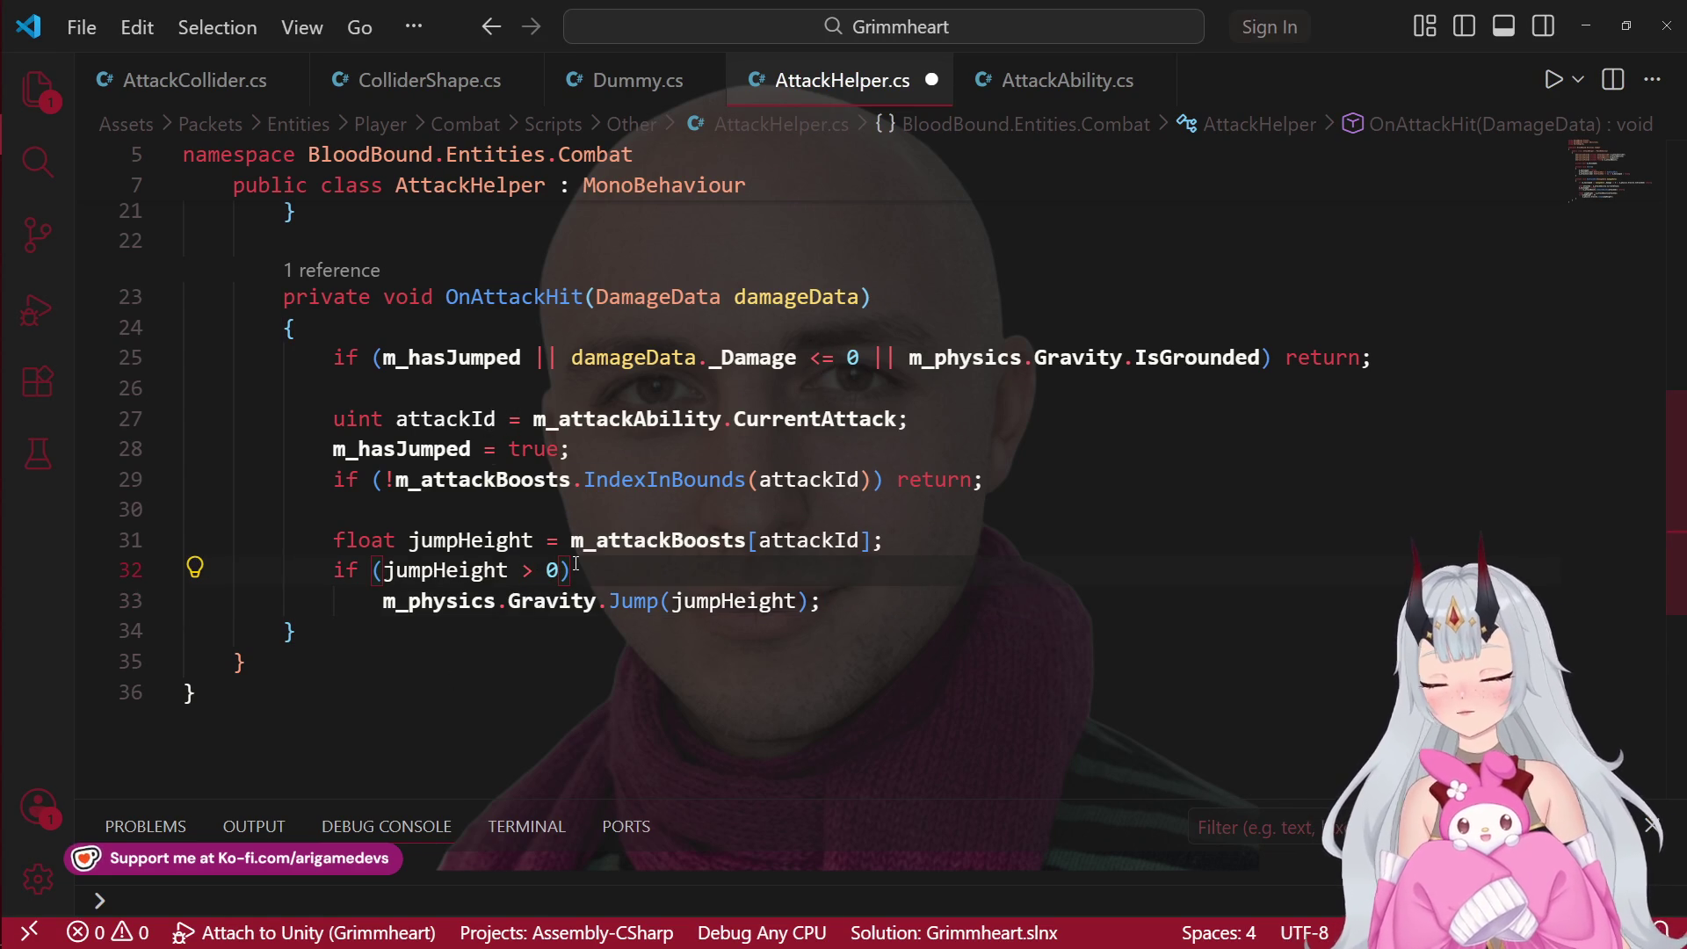
key(alt+Tab)
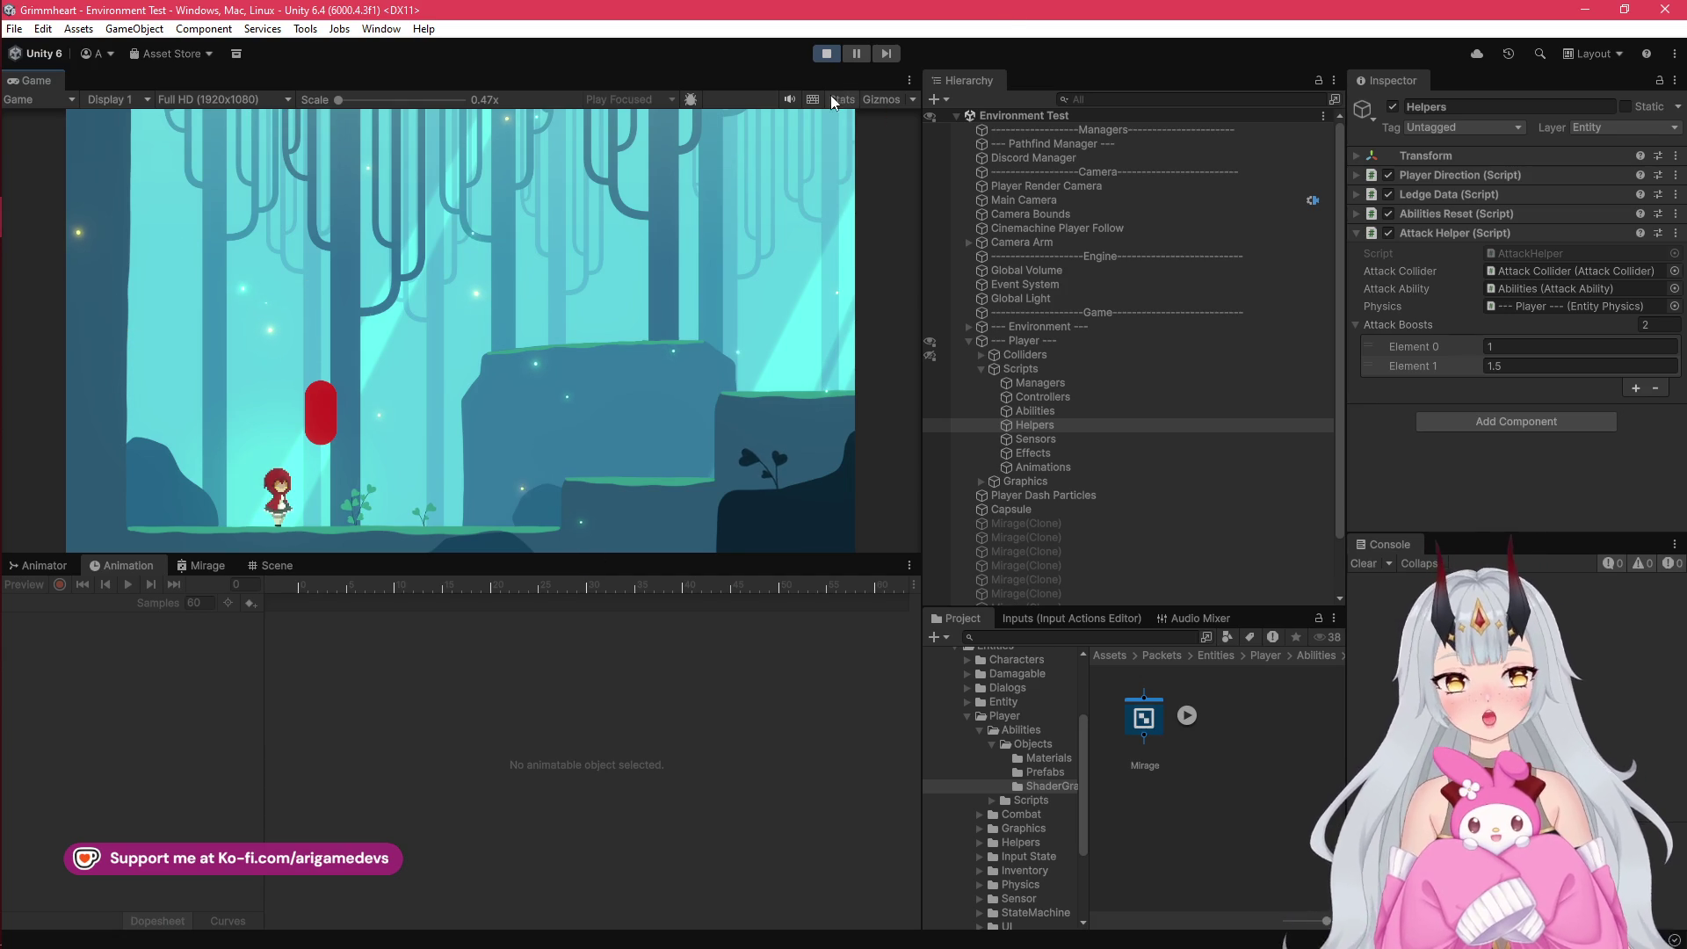
click(830, 54)
key(alt+Tab)
Step: Move 'm_hasJumped = true;' above the attackId line, remove the extra blank line, and save
click(677, 450)
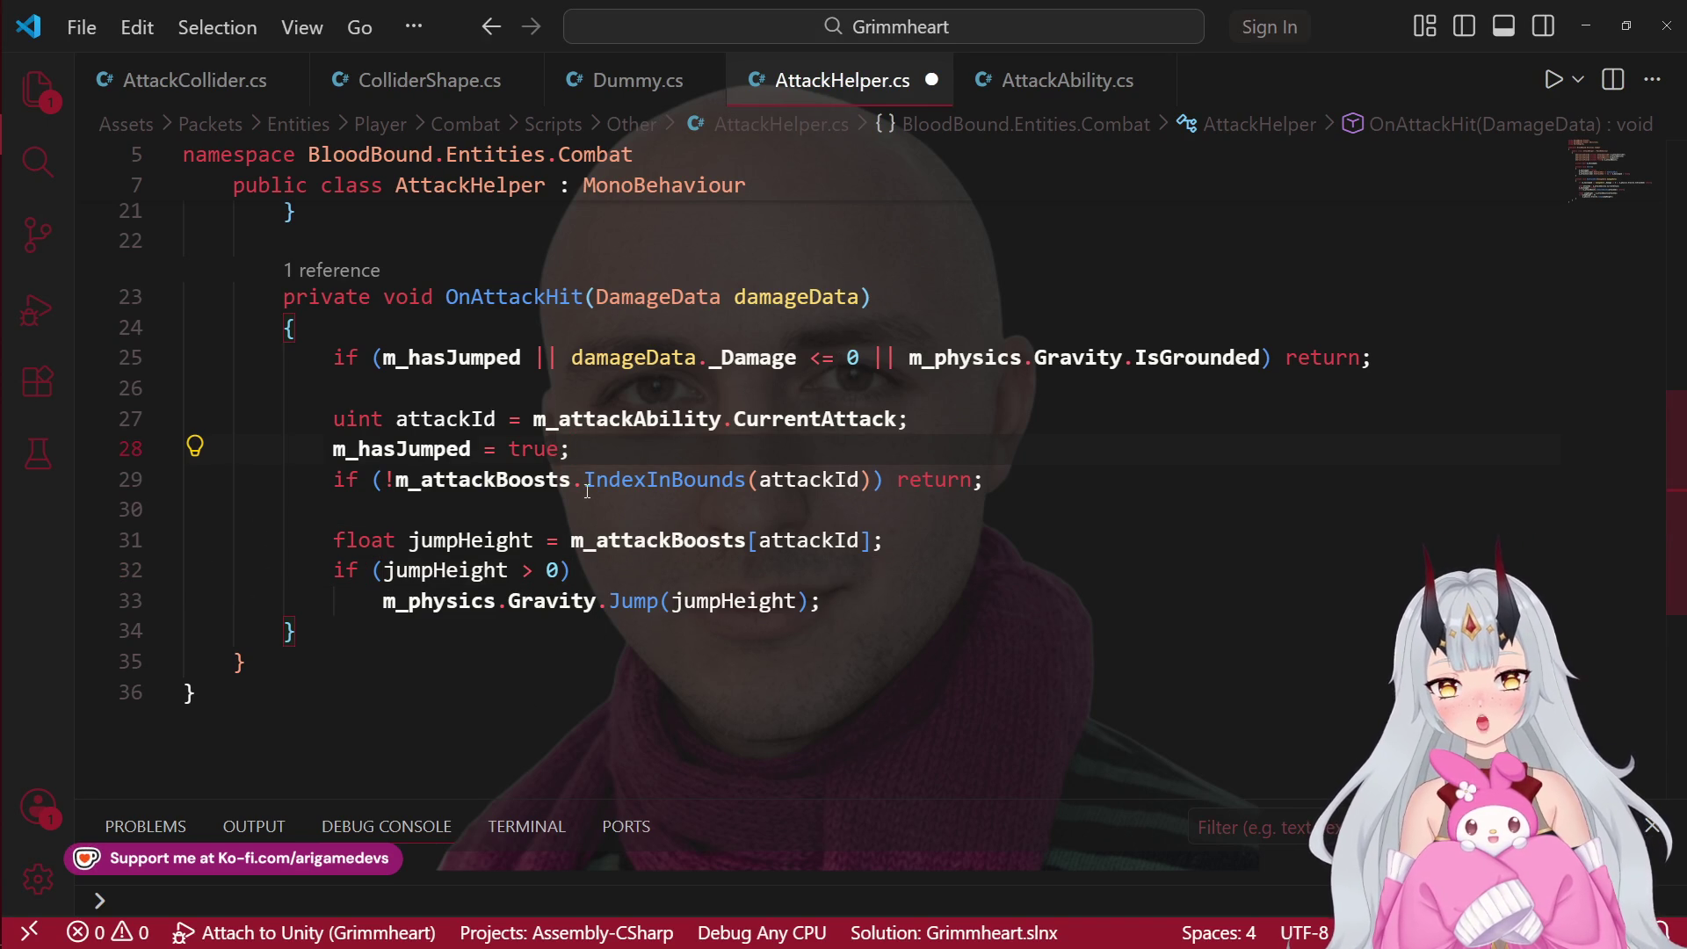
key(Return)
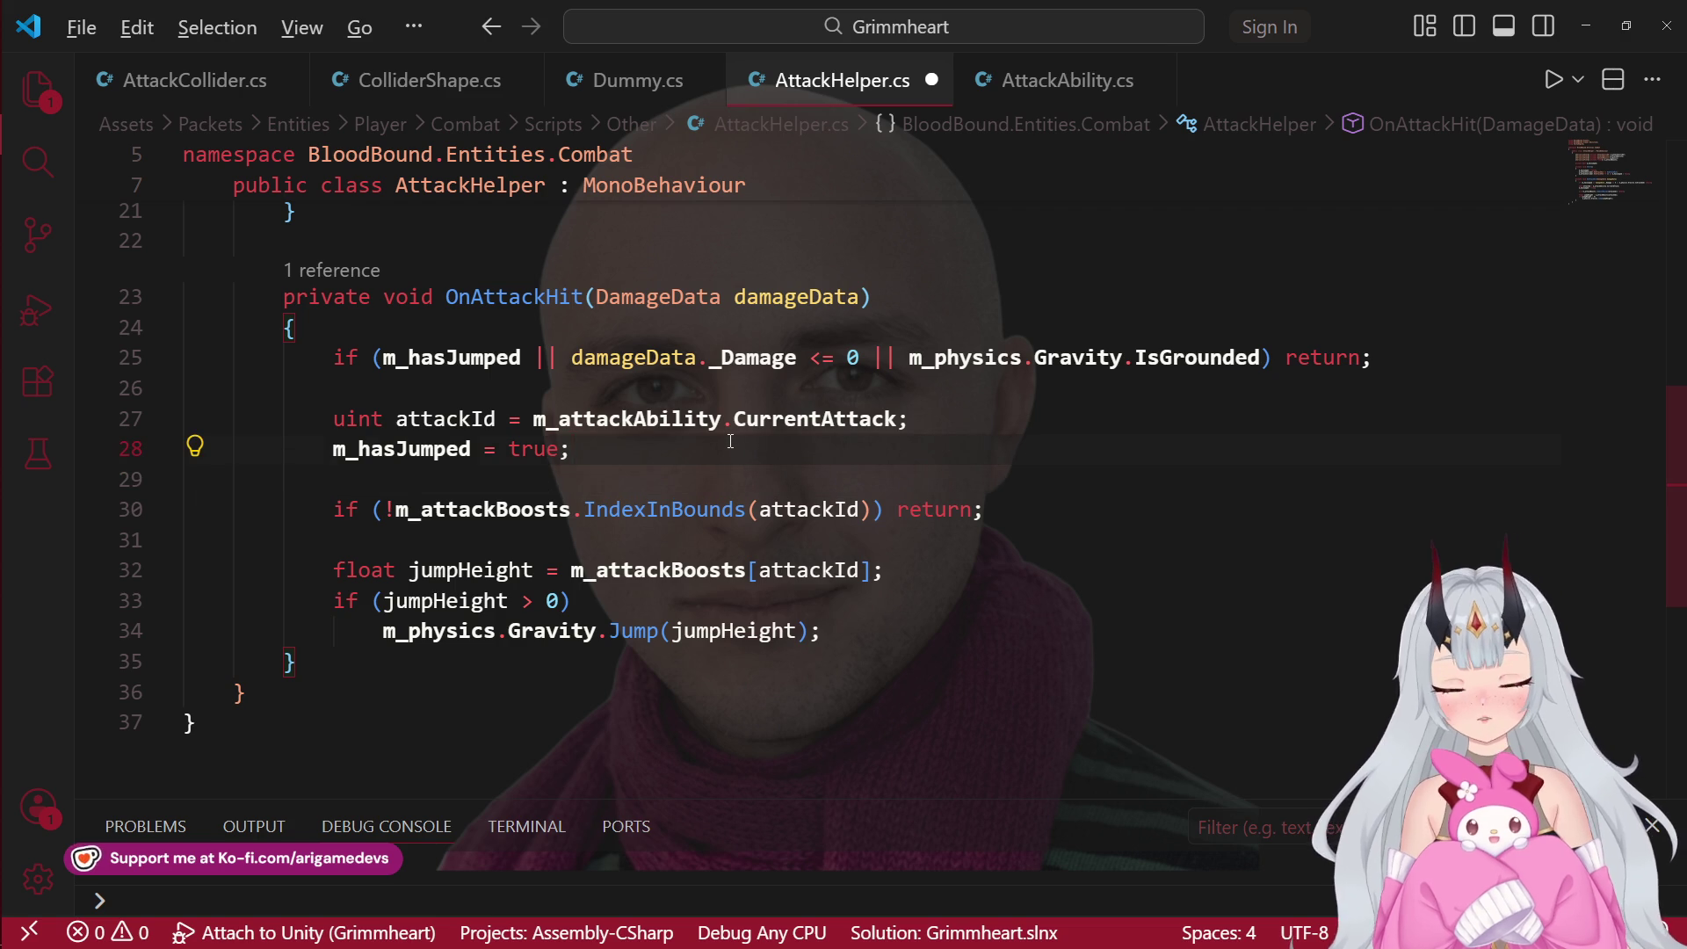
key(alt+Up)
key(Return)
key(Down)
key(Down)
key(Delete)
key(ctrl+s)
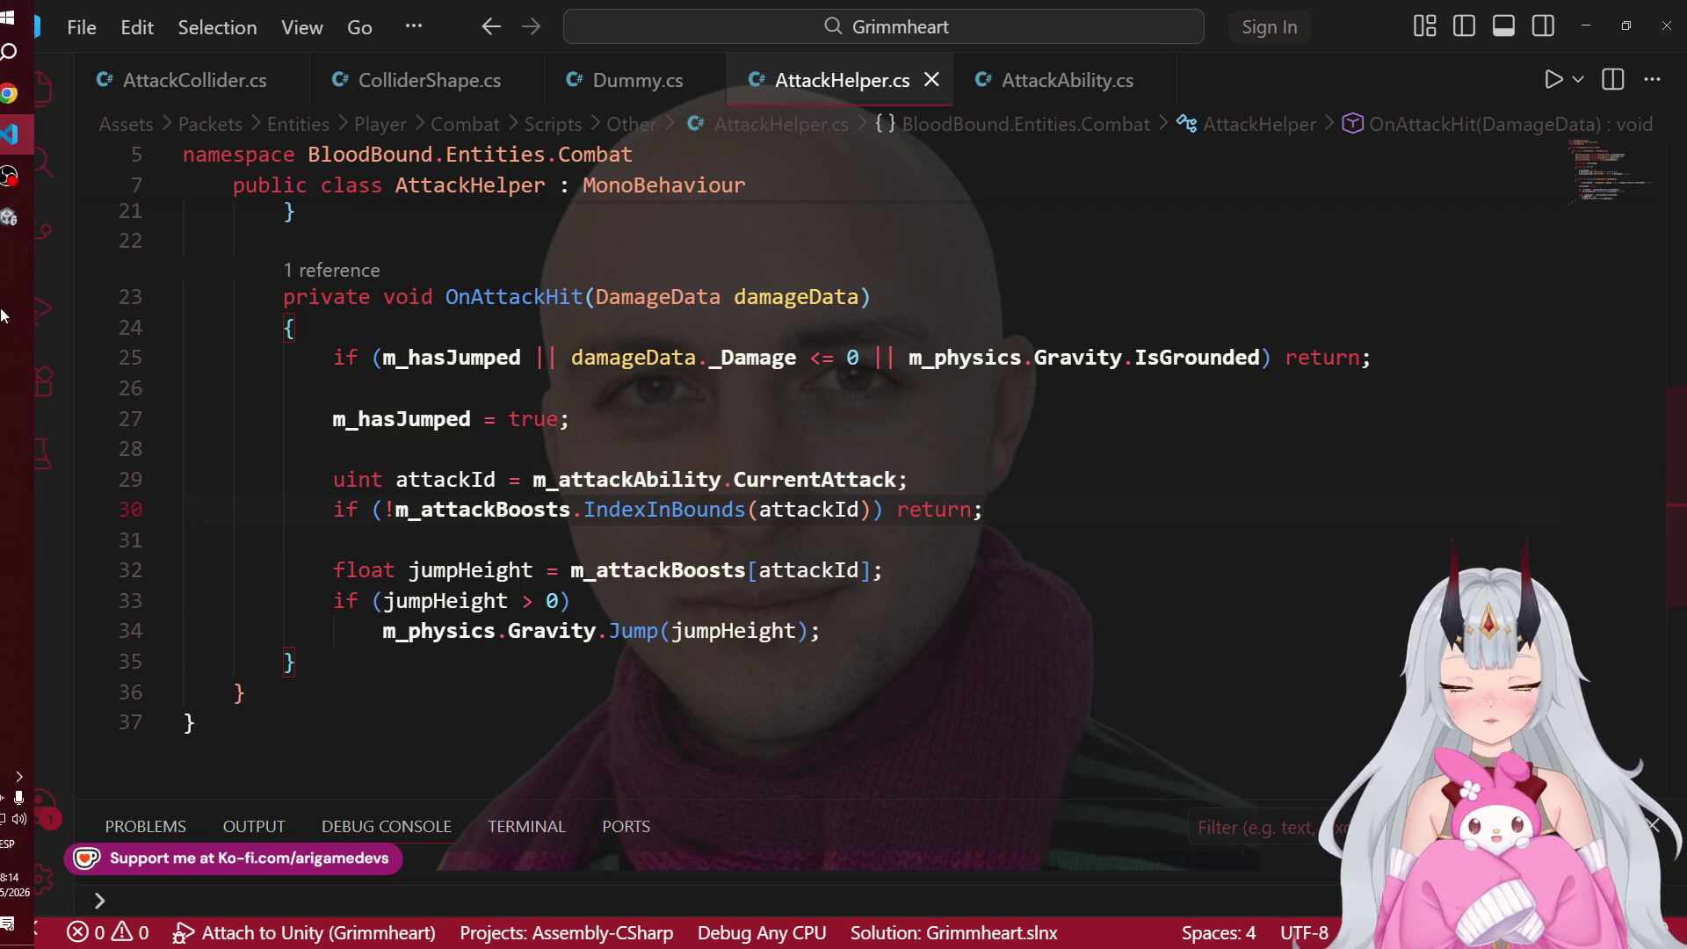
click(28, 214)
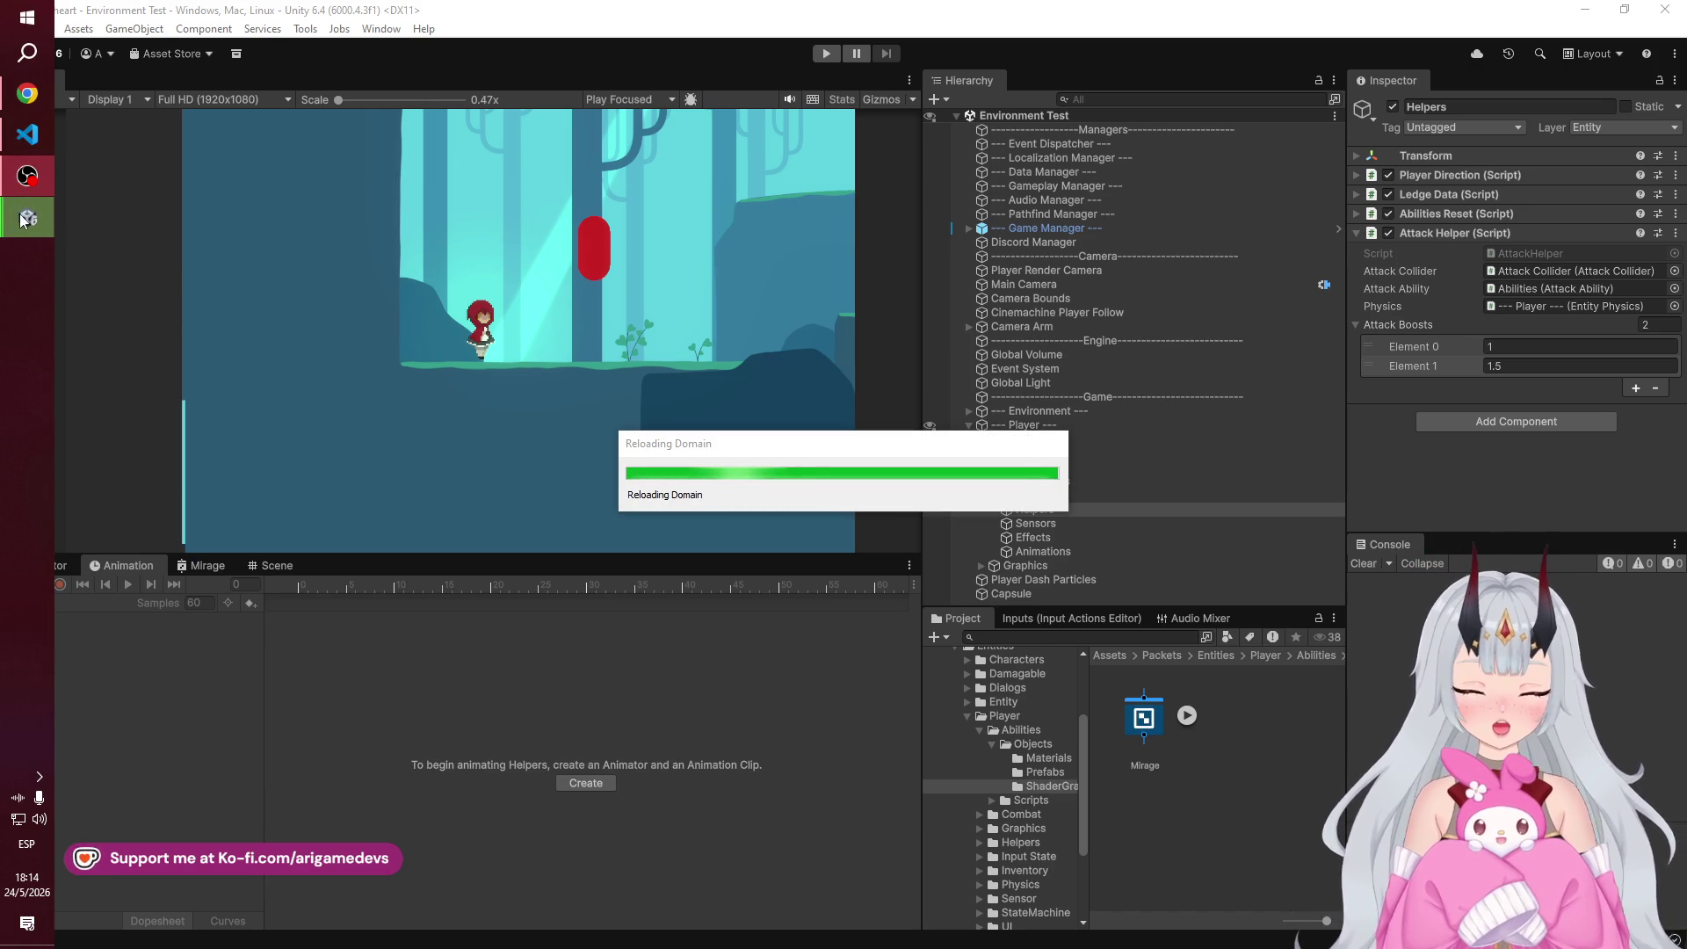
Step: Start the game in Unity and test walking right and jumping
mouse_move(23, 220)
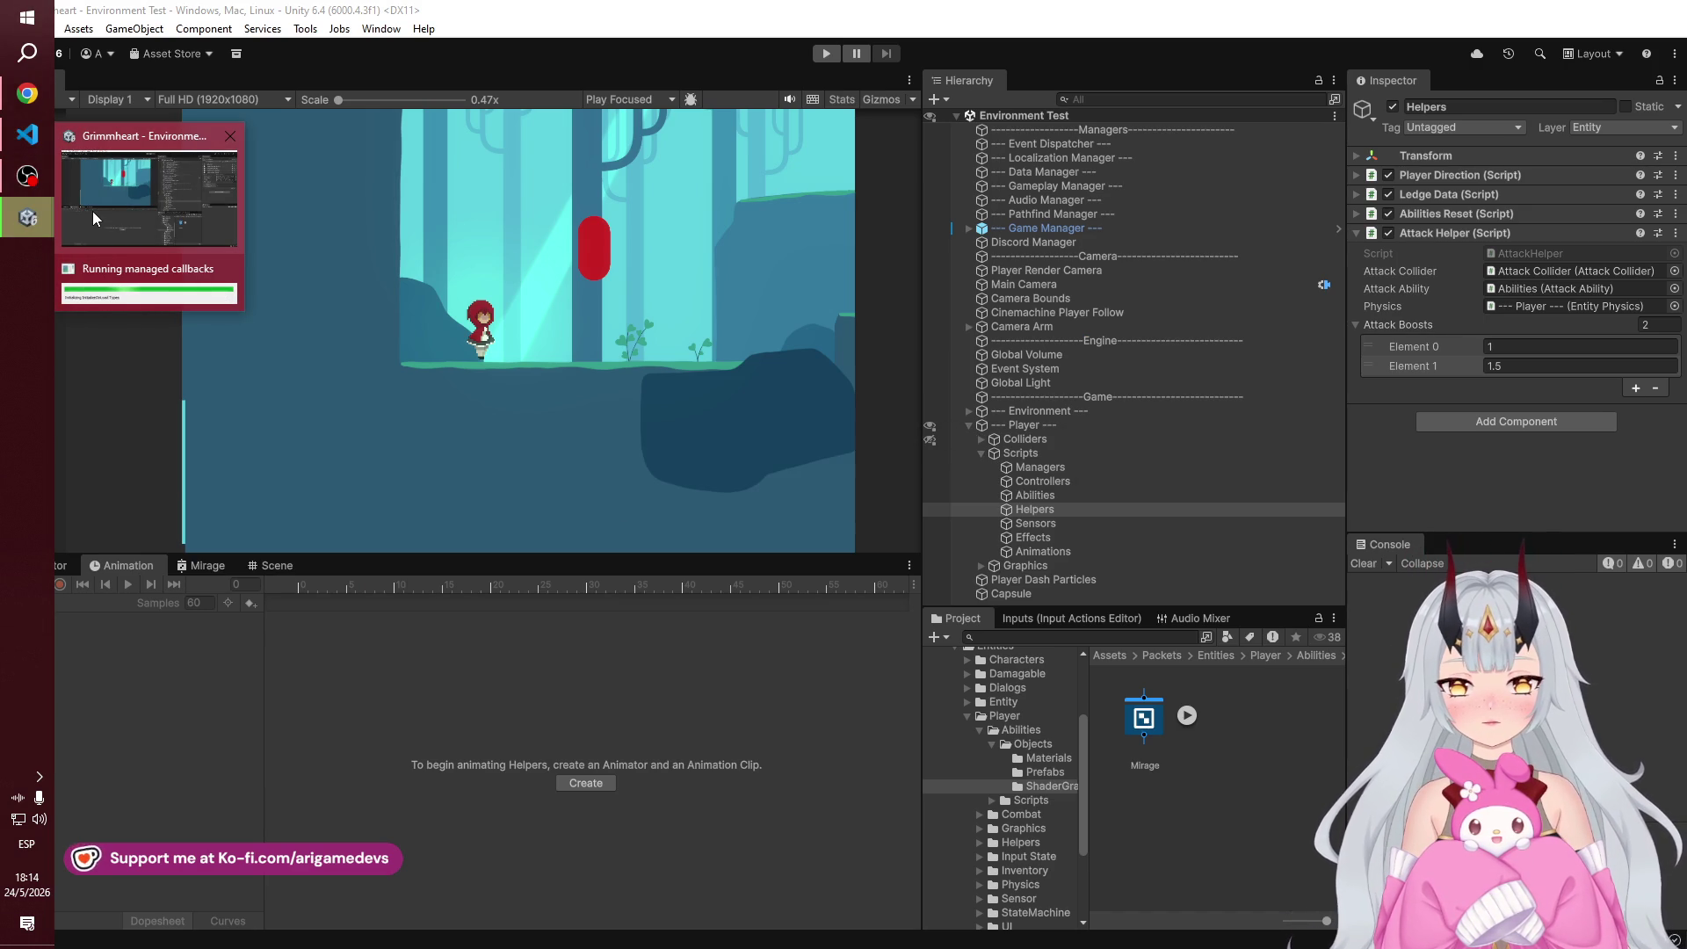
click(139, 215)
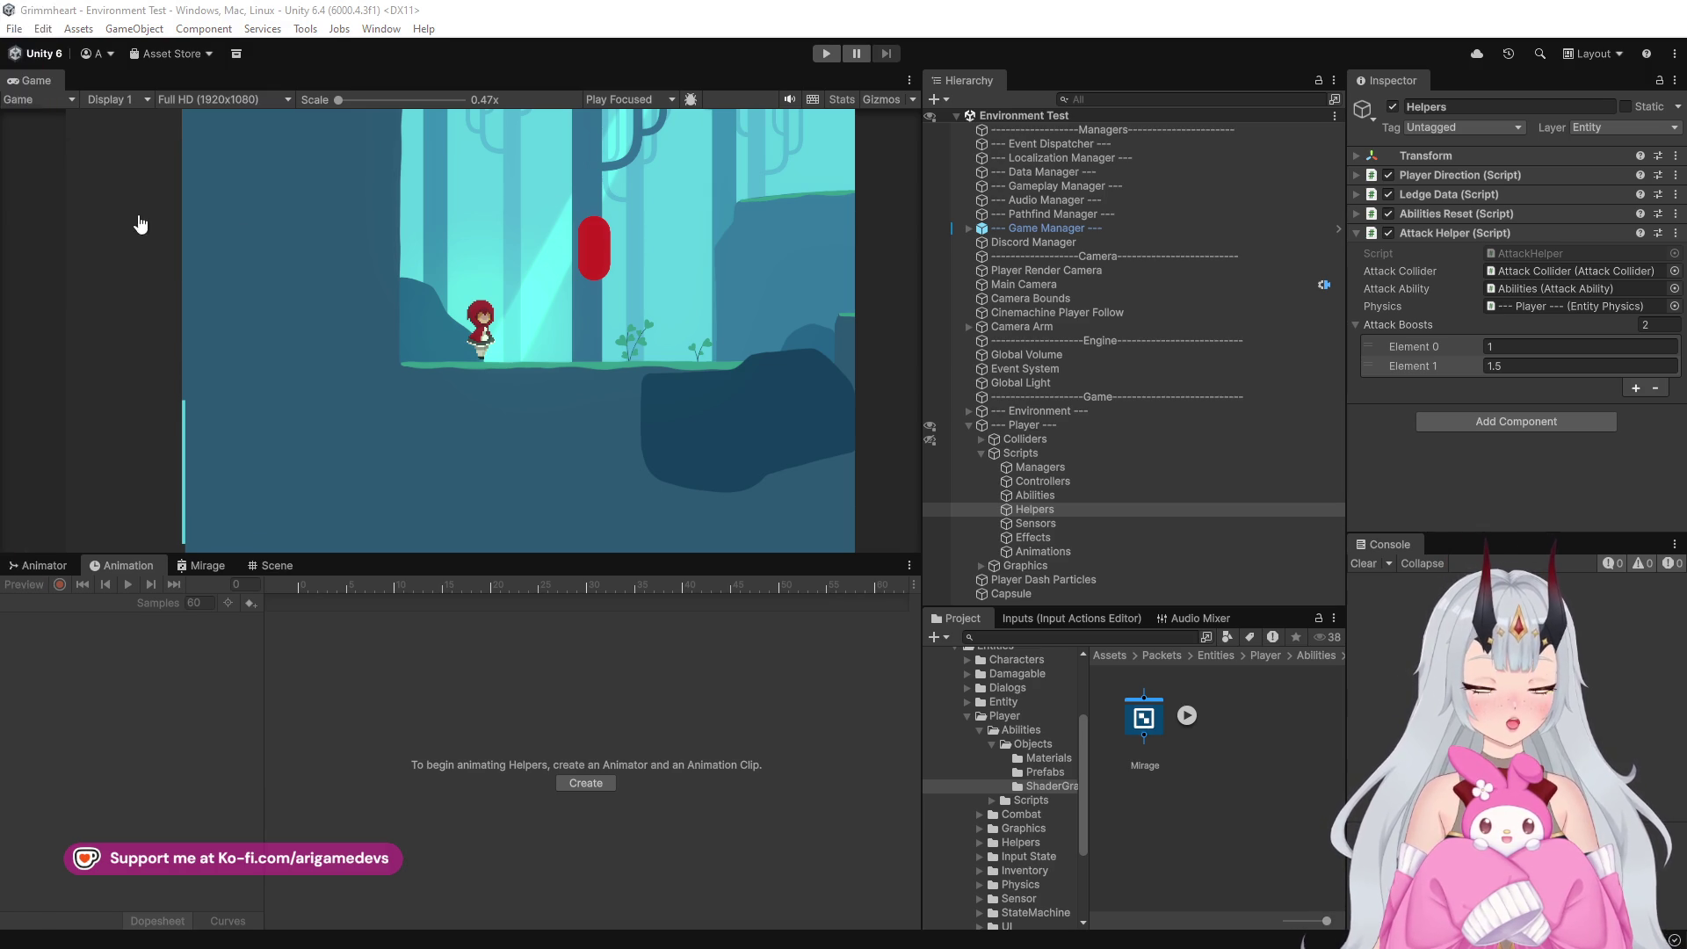
click(82, 255)
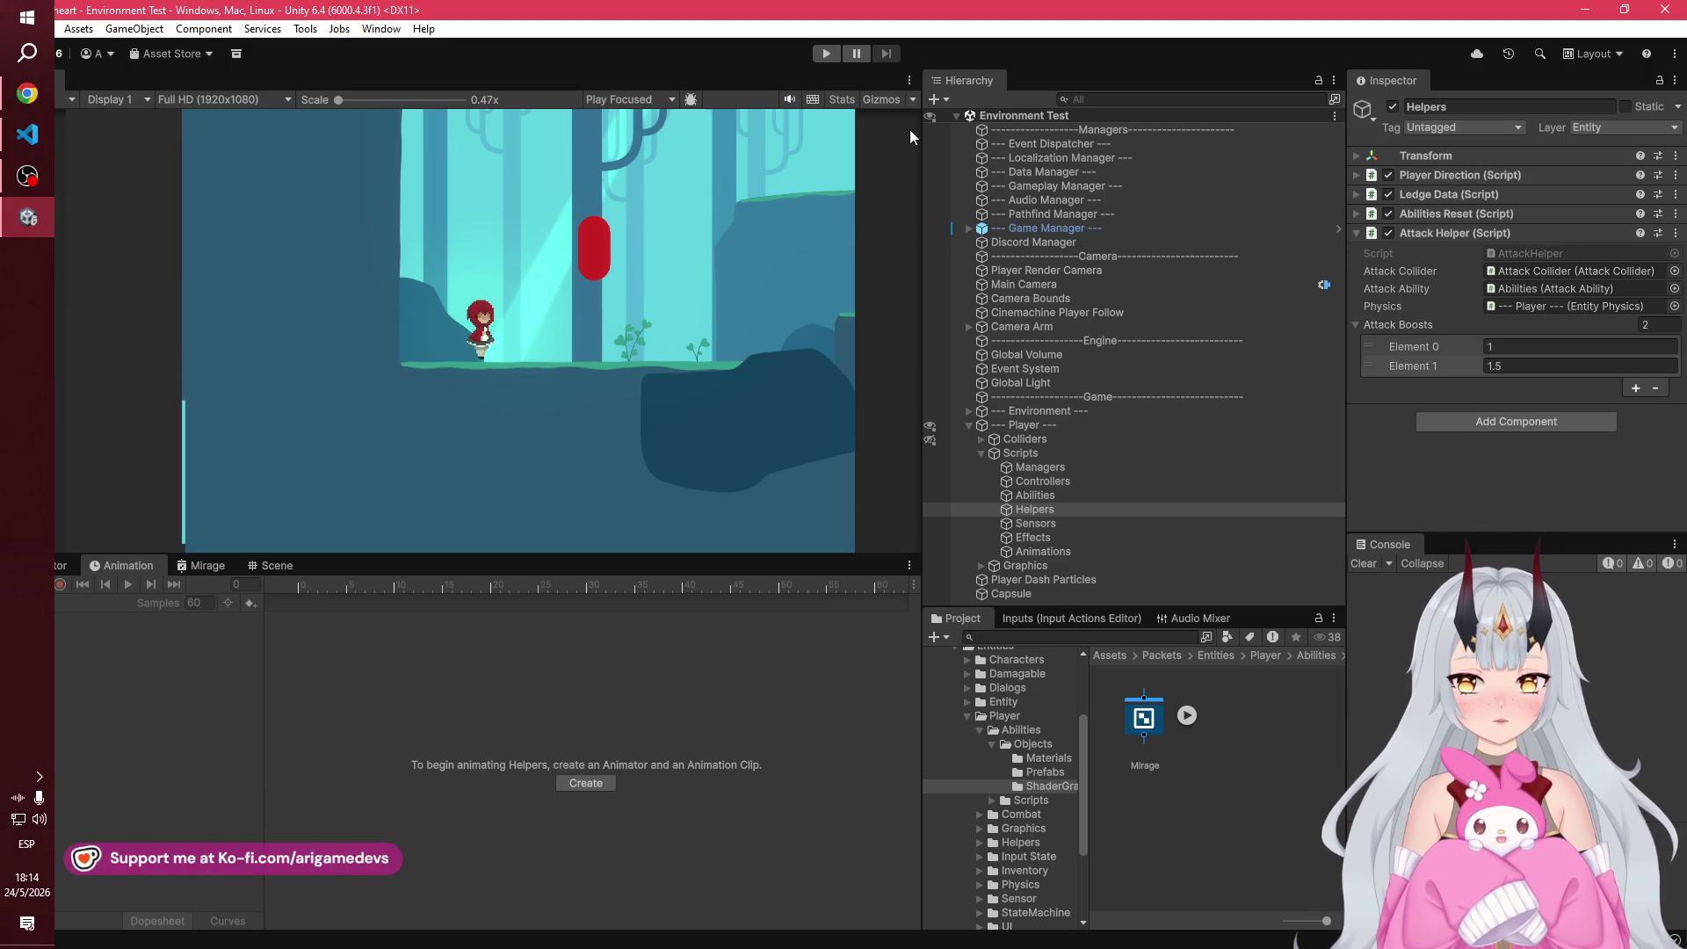
click(840, 54)
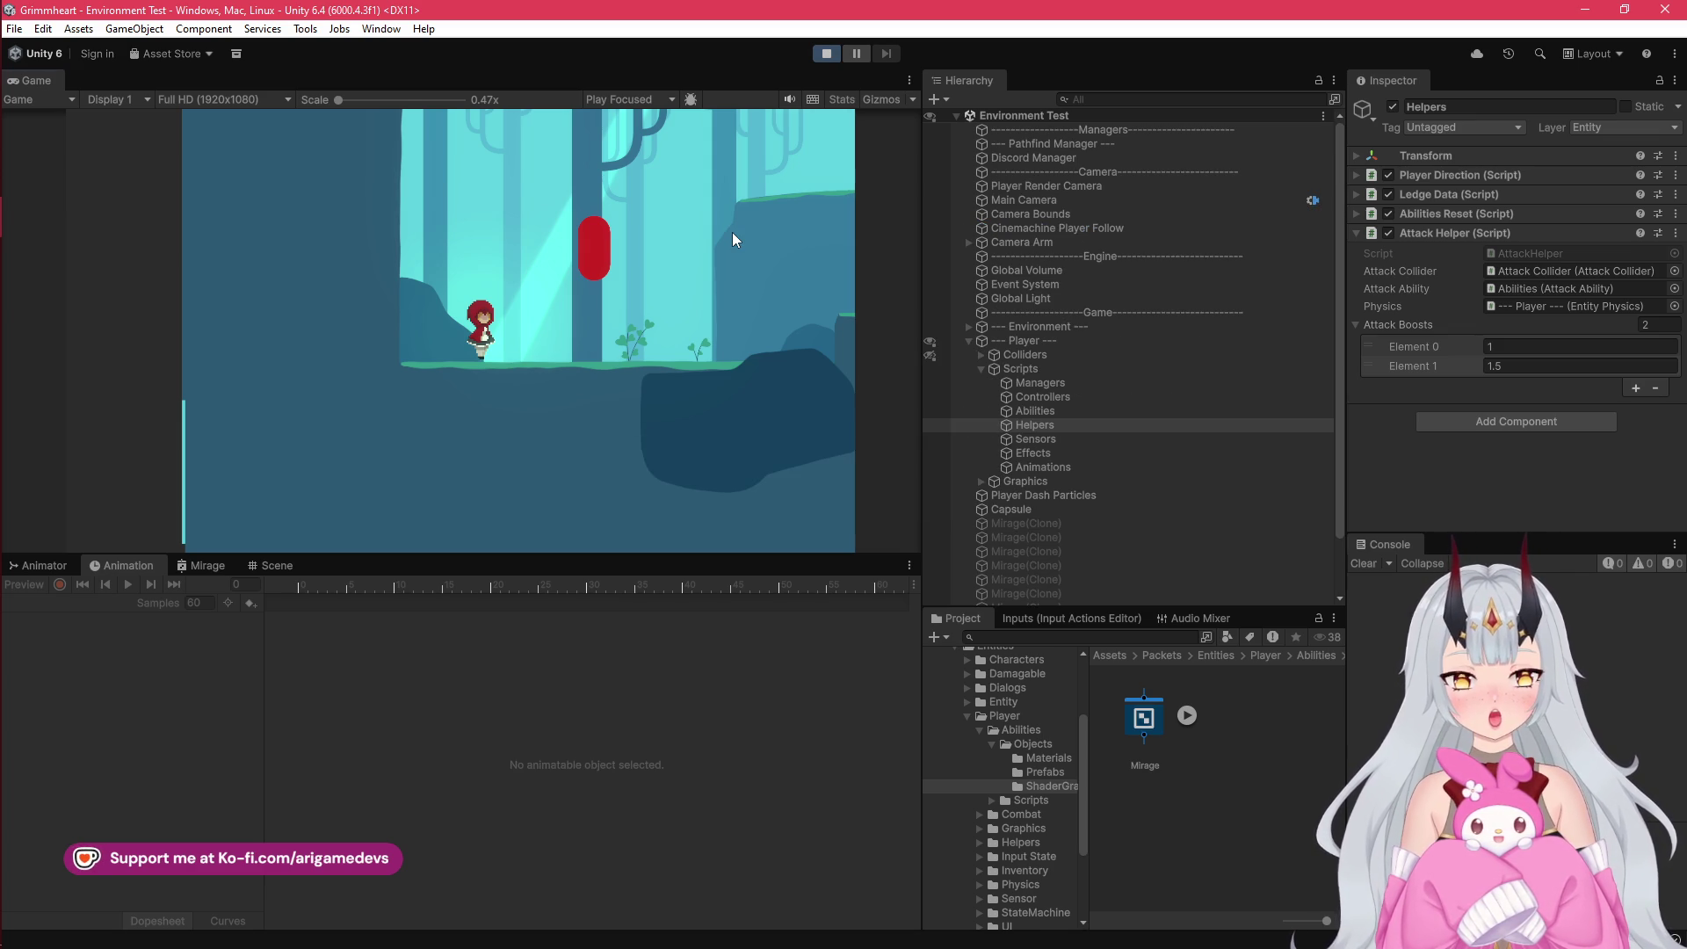
key(d)
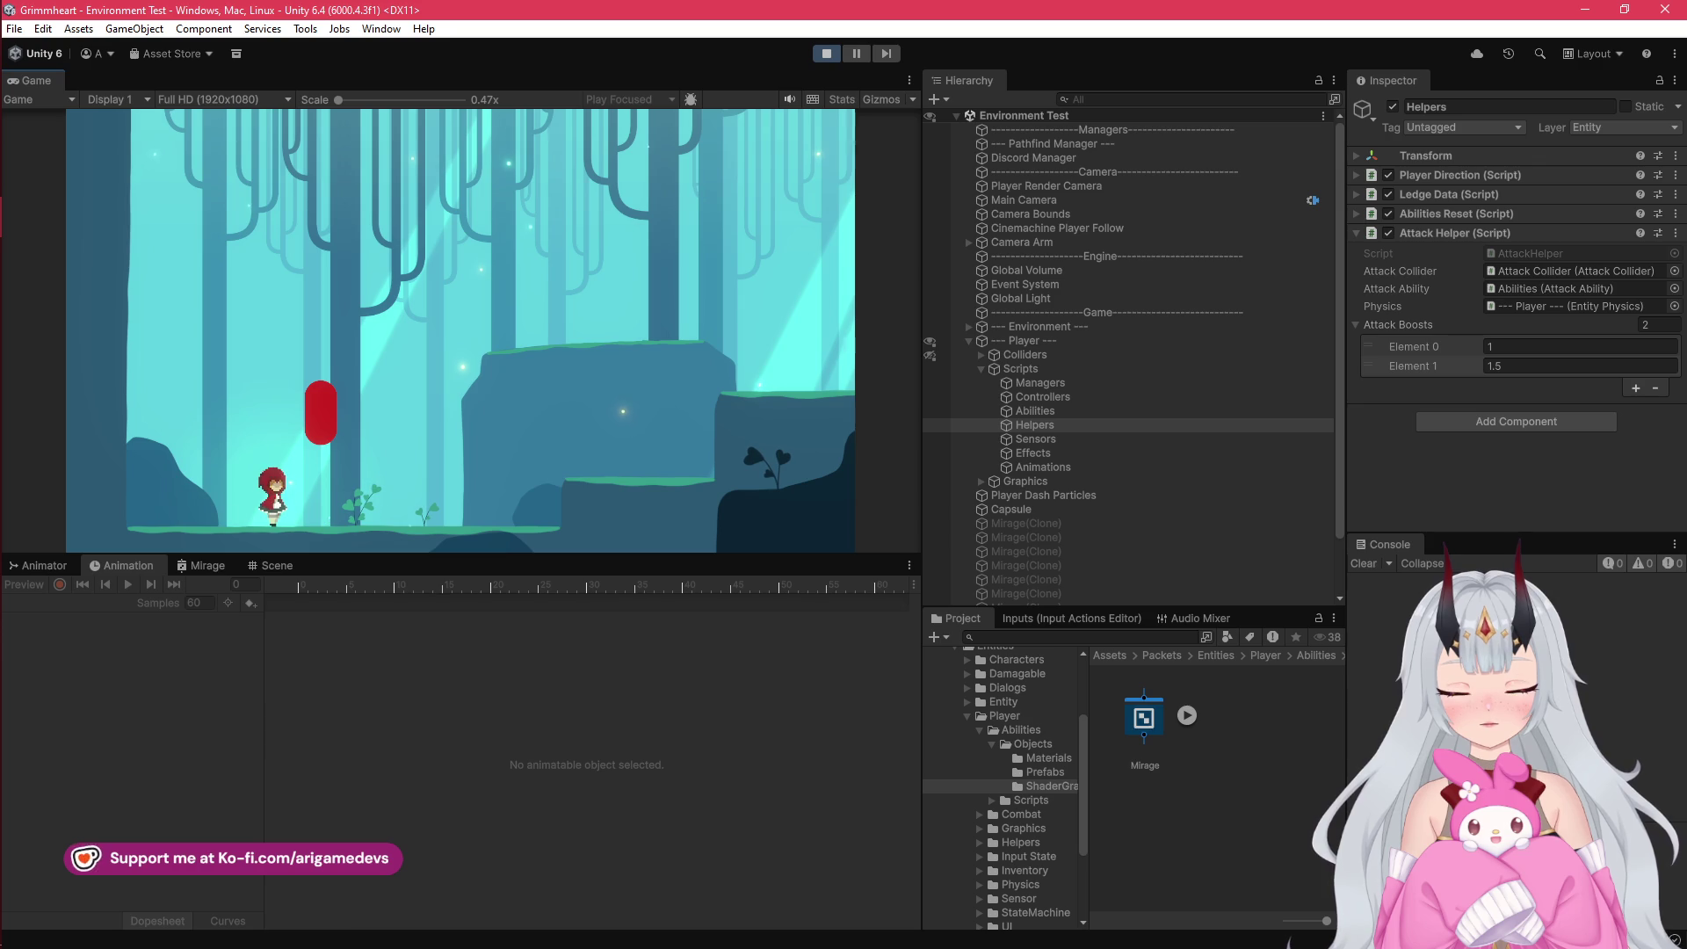
key(space)
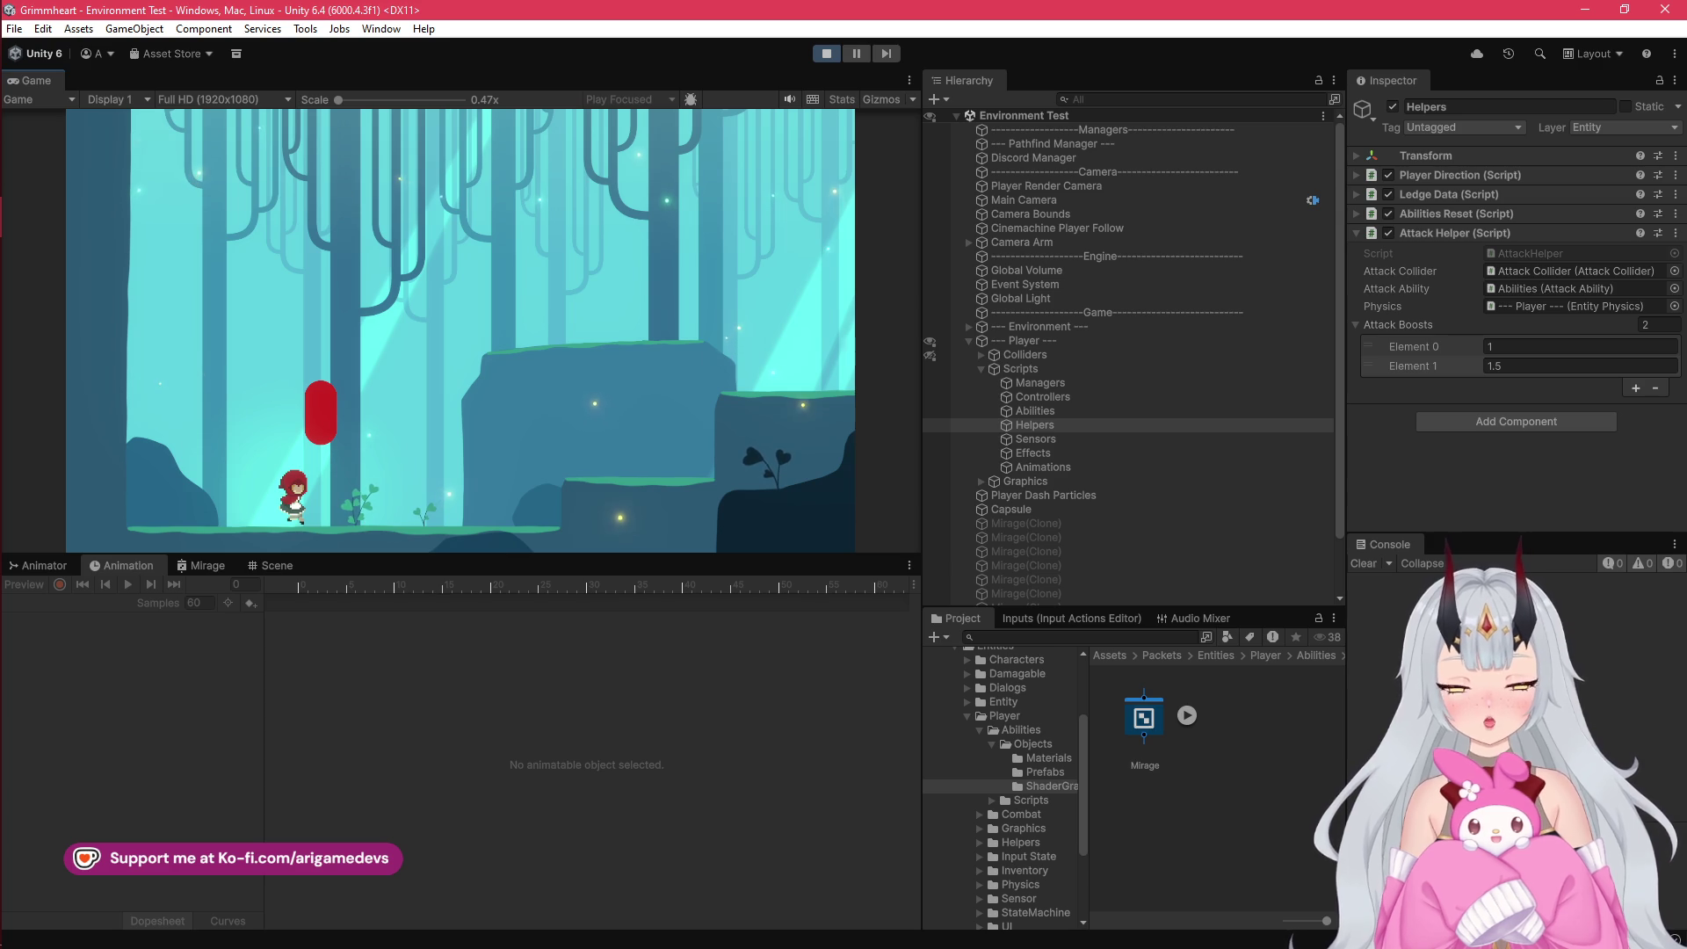
Step: Restart the game with the new code, briefly checking the code editor while it loads
click(826, 54)
click(826, 54)
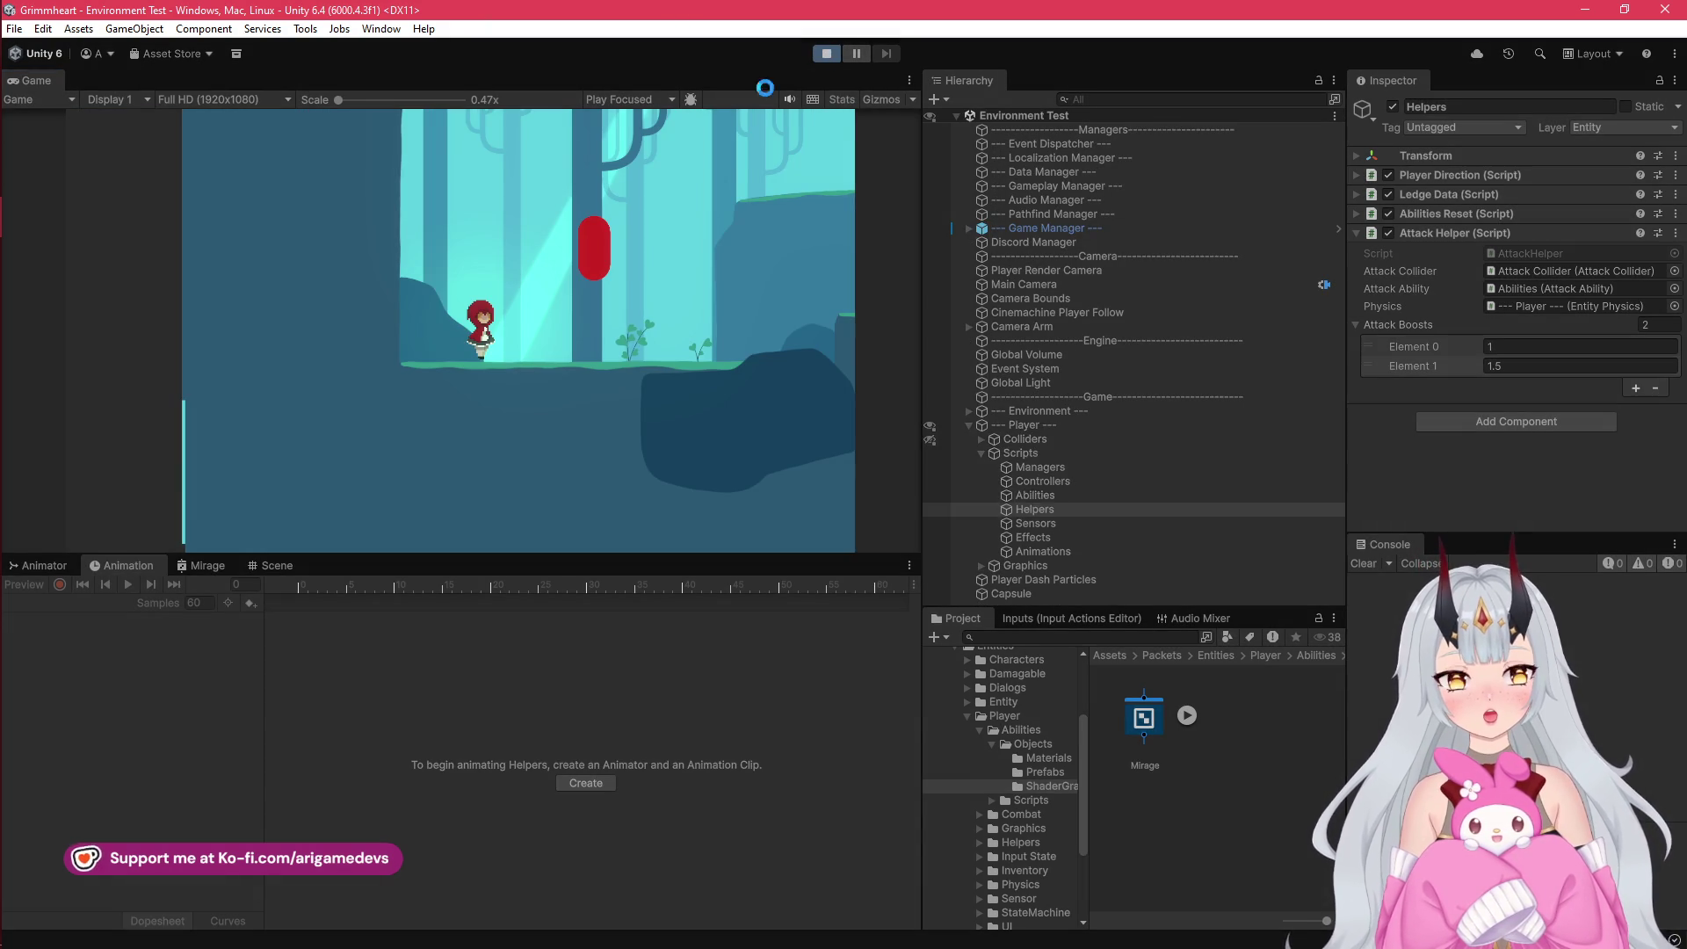
mouse_move(27, 189)
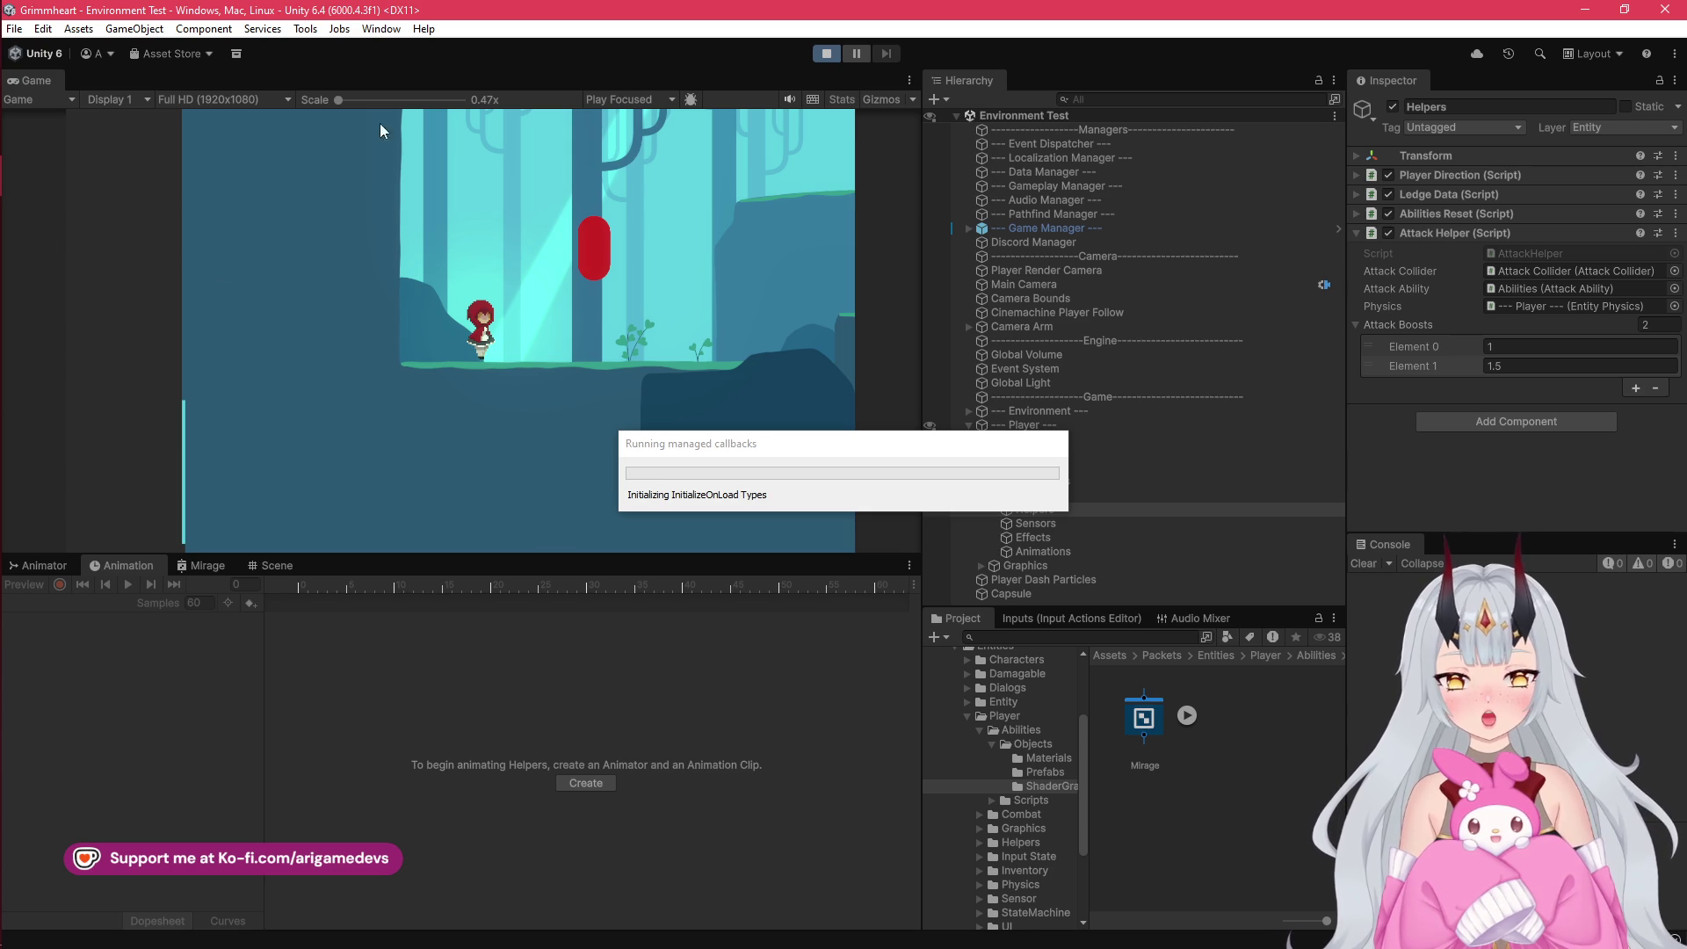
mouse_move(27, 143)
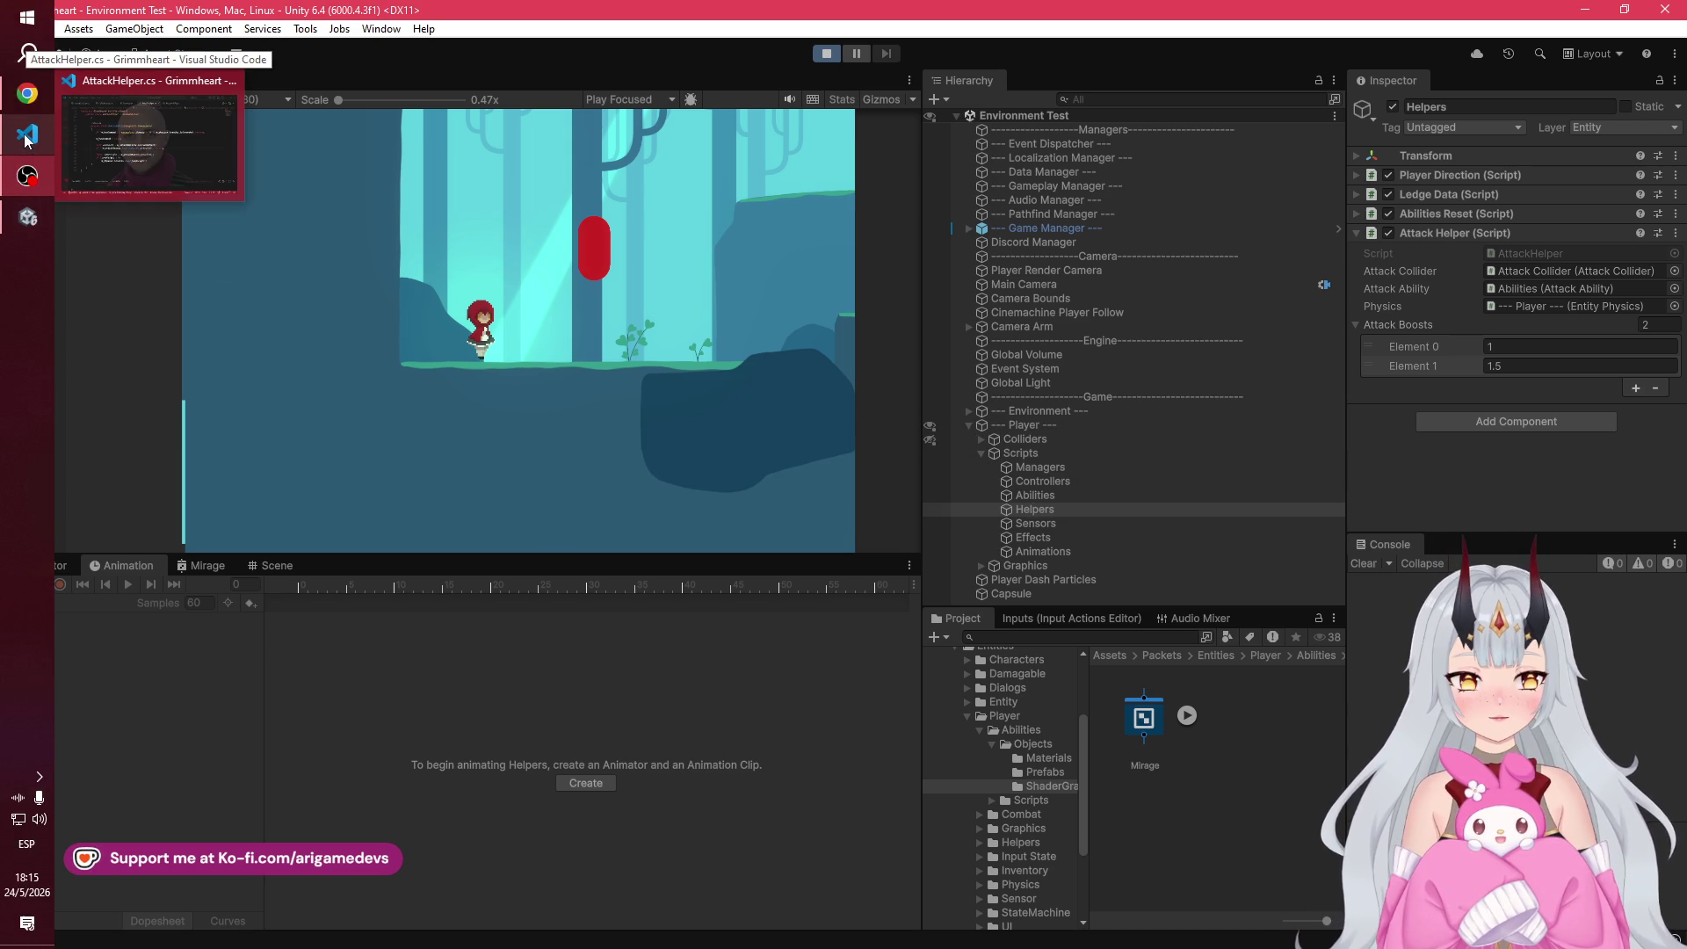
click(27, 138)
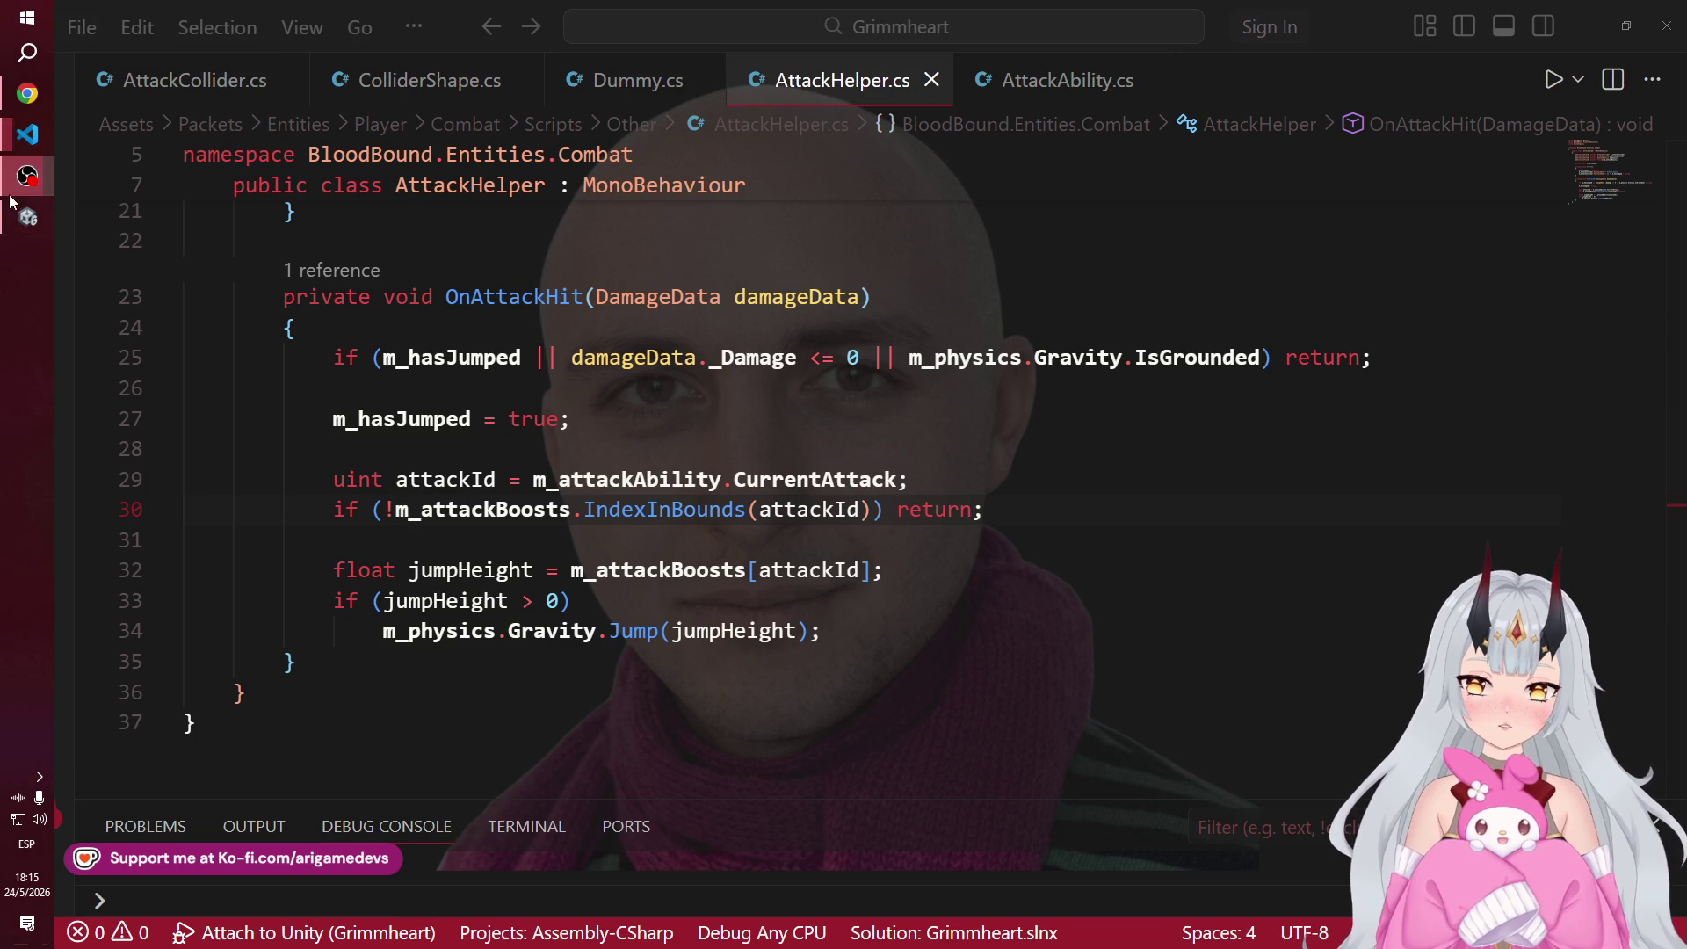
click(29, 216)
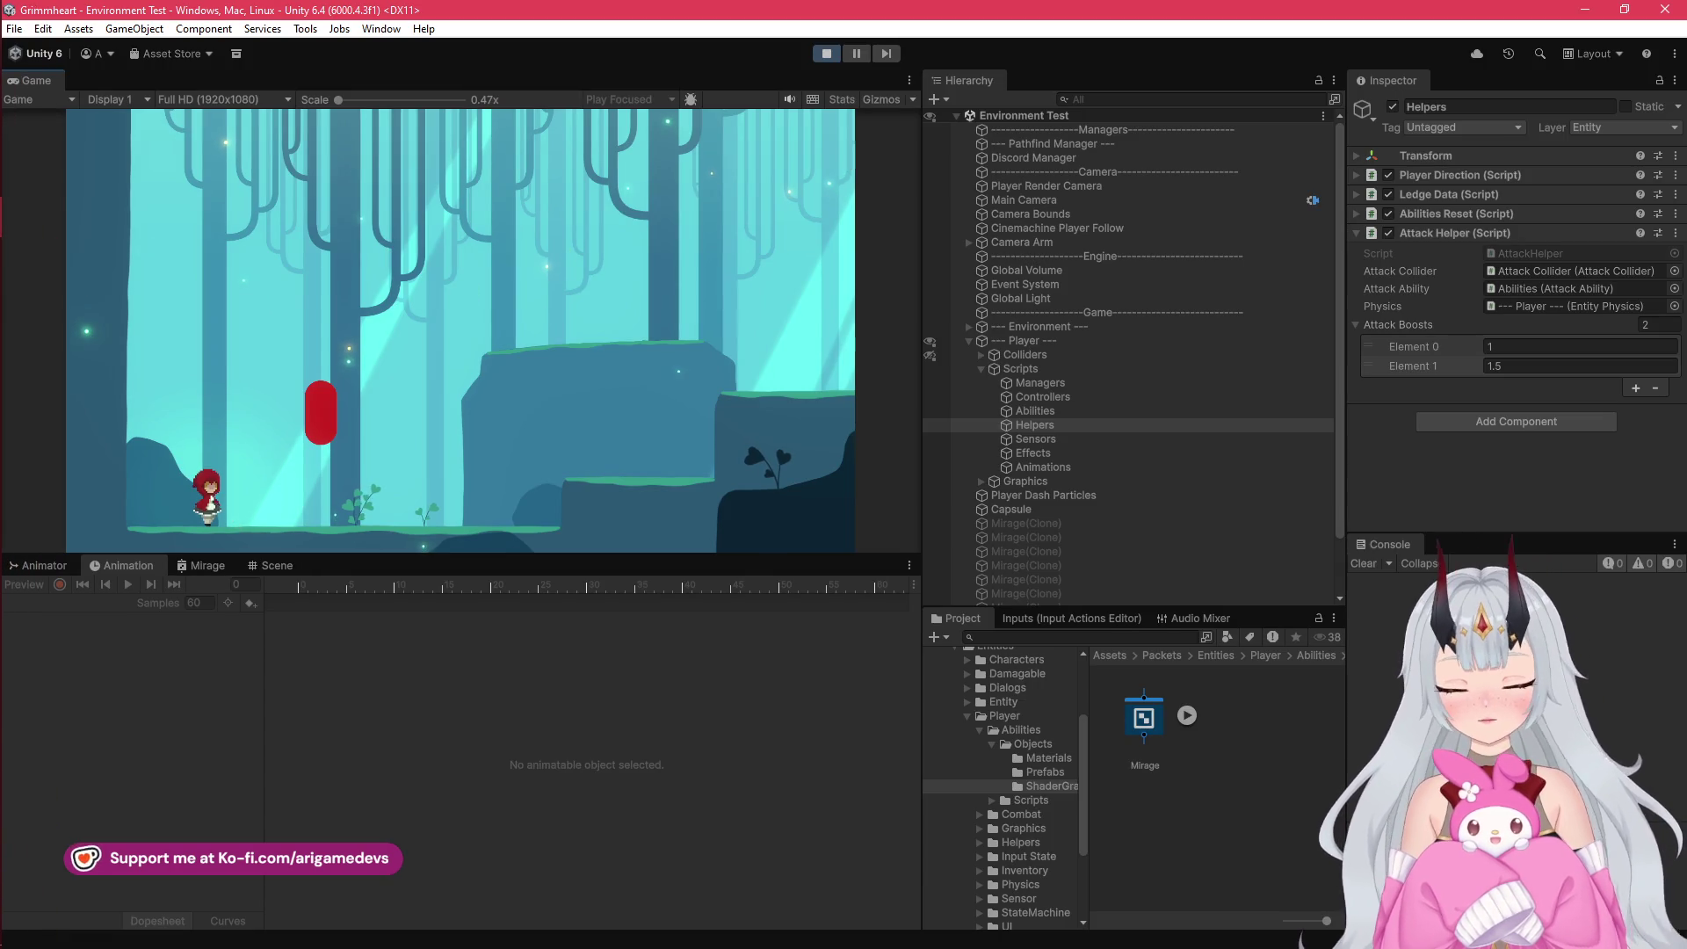
Step: Playtest running left and right, jumping and dashing, then select the player's Abilities object
key(a)
key(d)
key(space)
key(space)
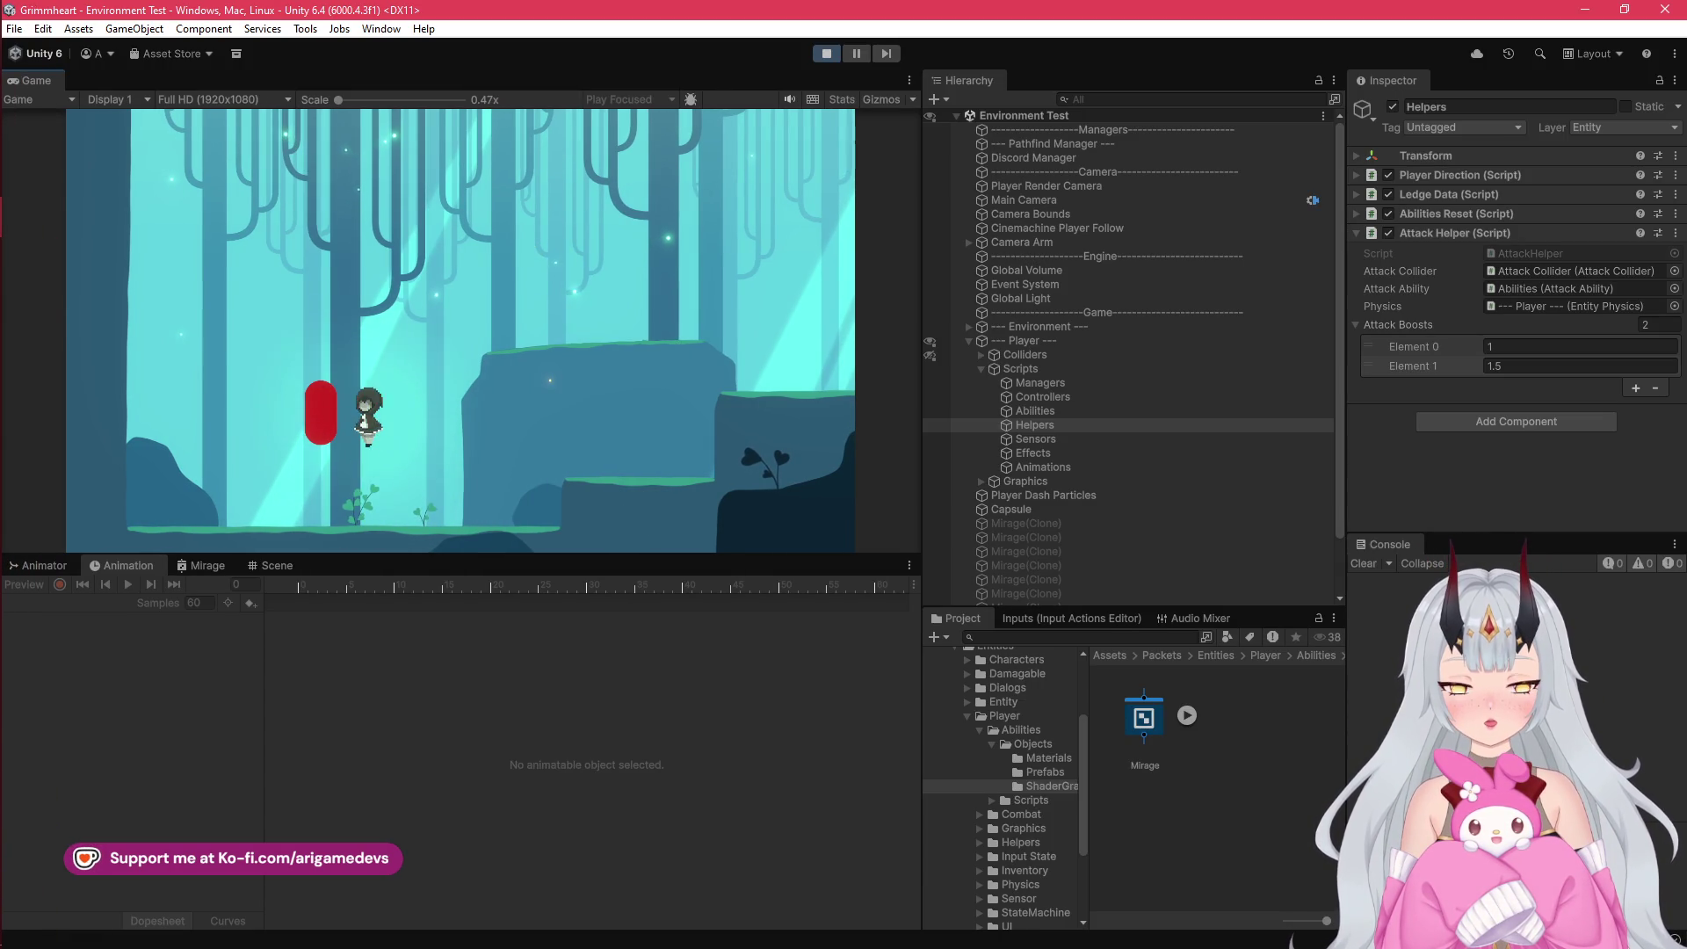
key(a)
key(space)
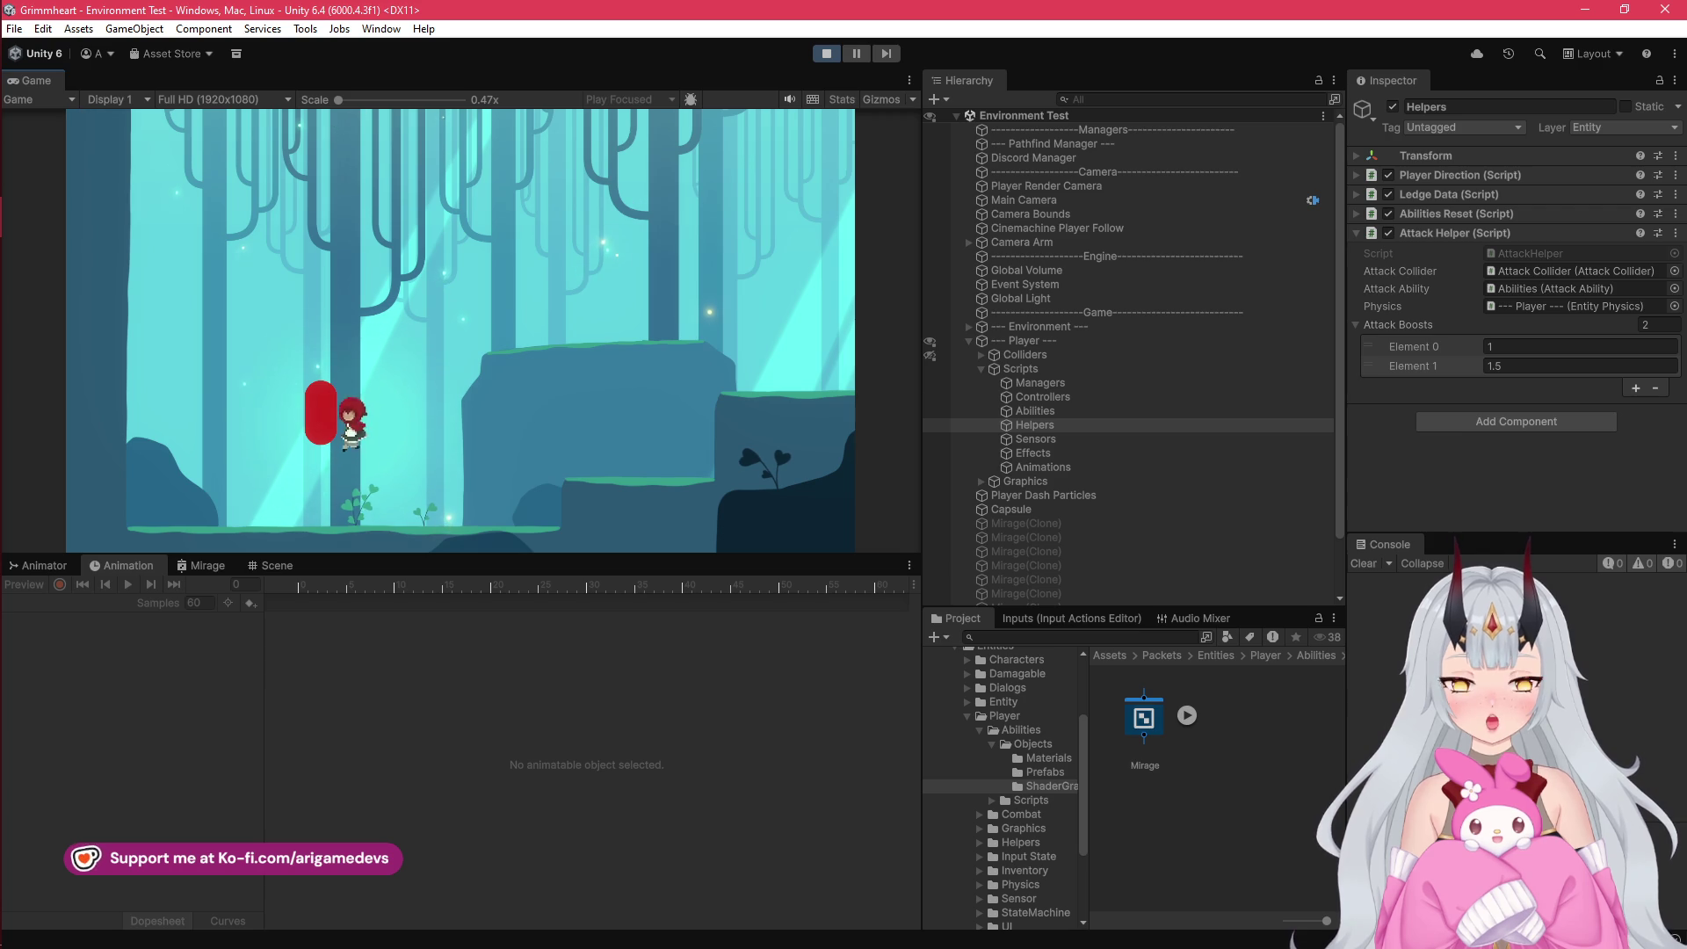
click(1074, 412)
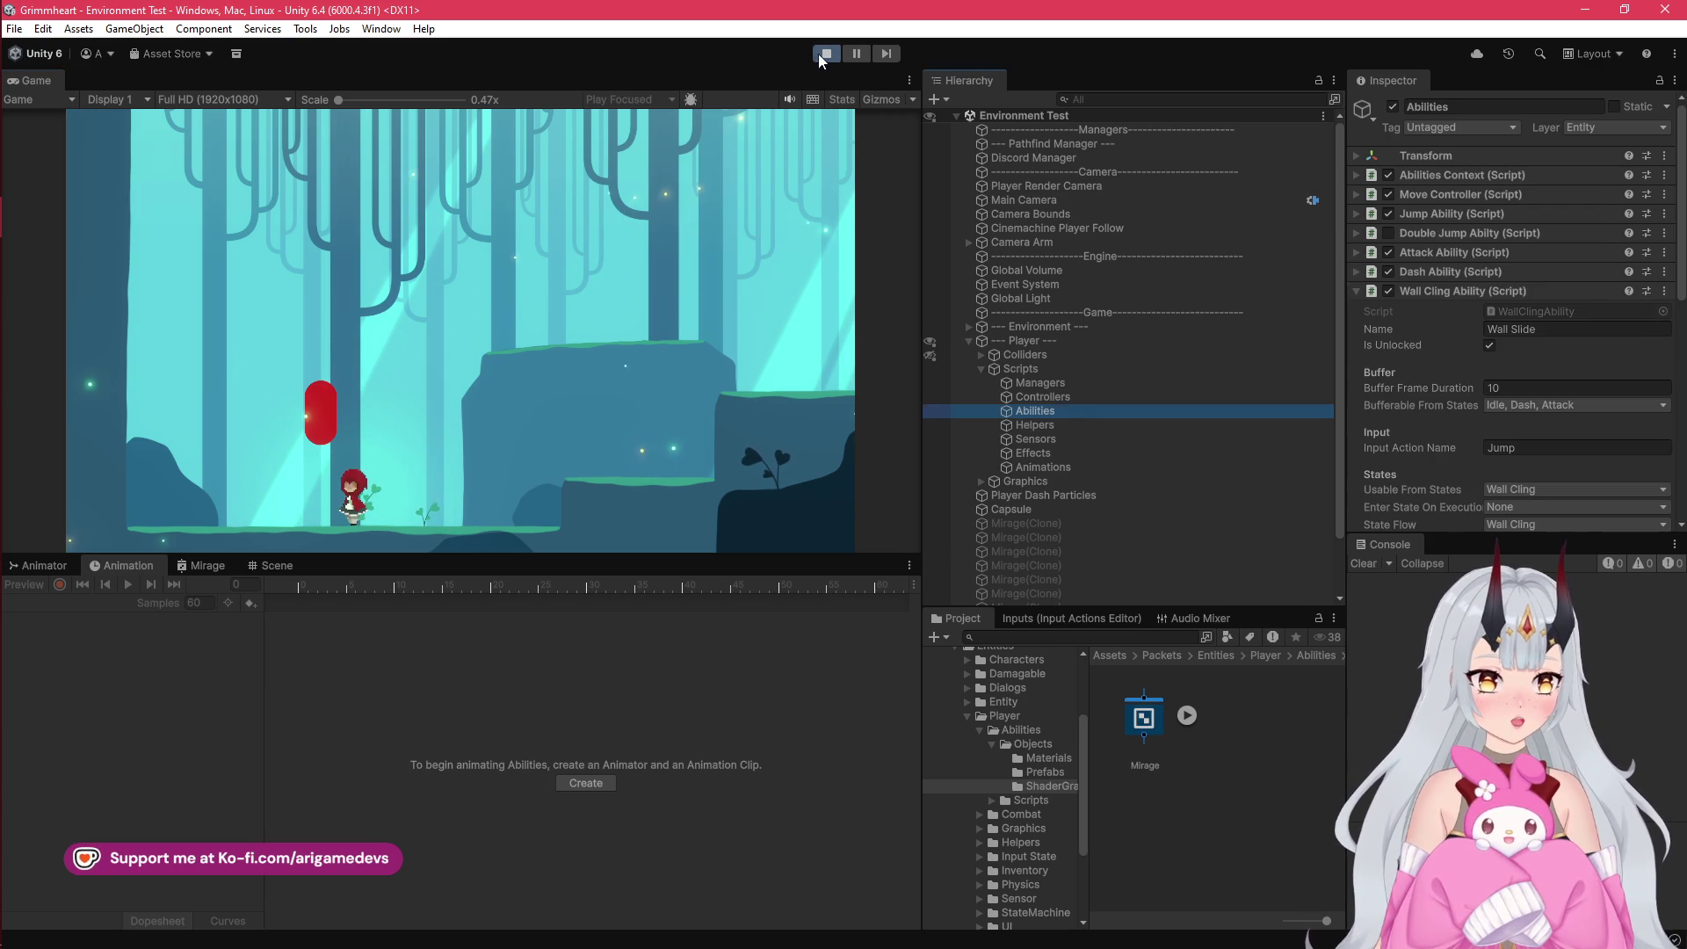
Step: Stop the game, select Abilities, collapse Wall Cling Ability and expand Dash Ability's buffer states
click(819, 55)
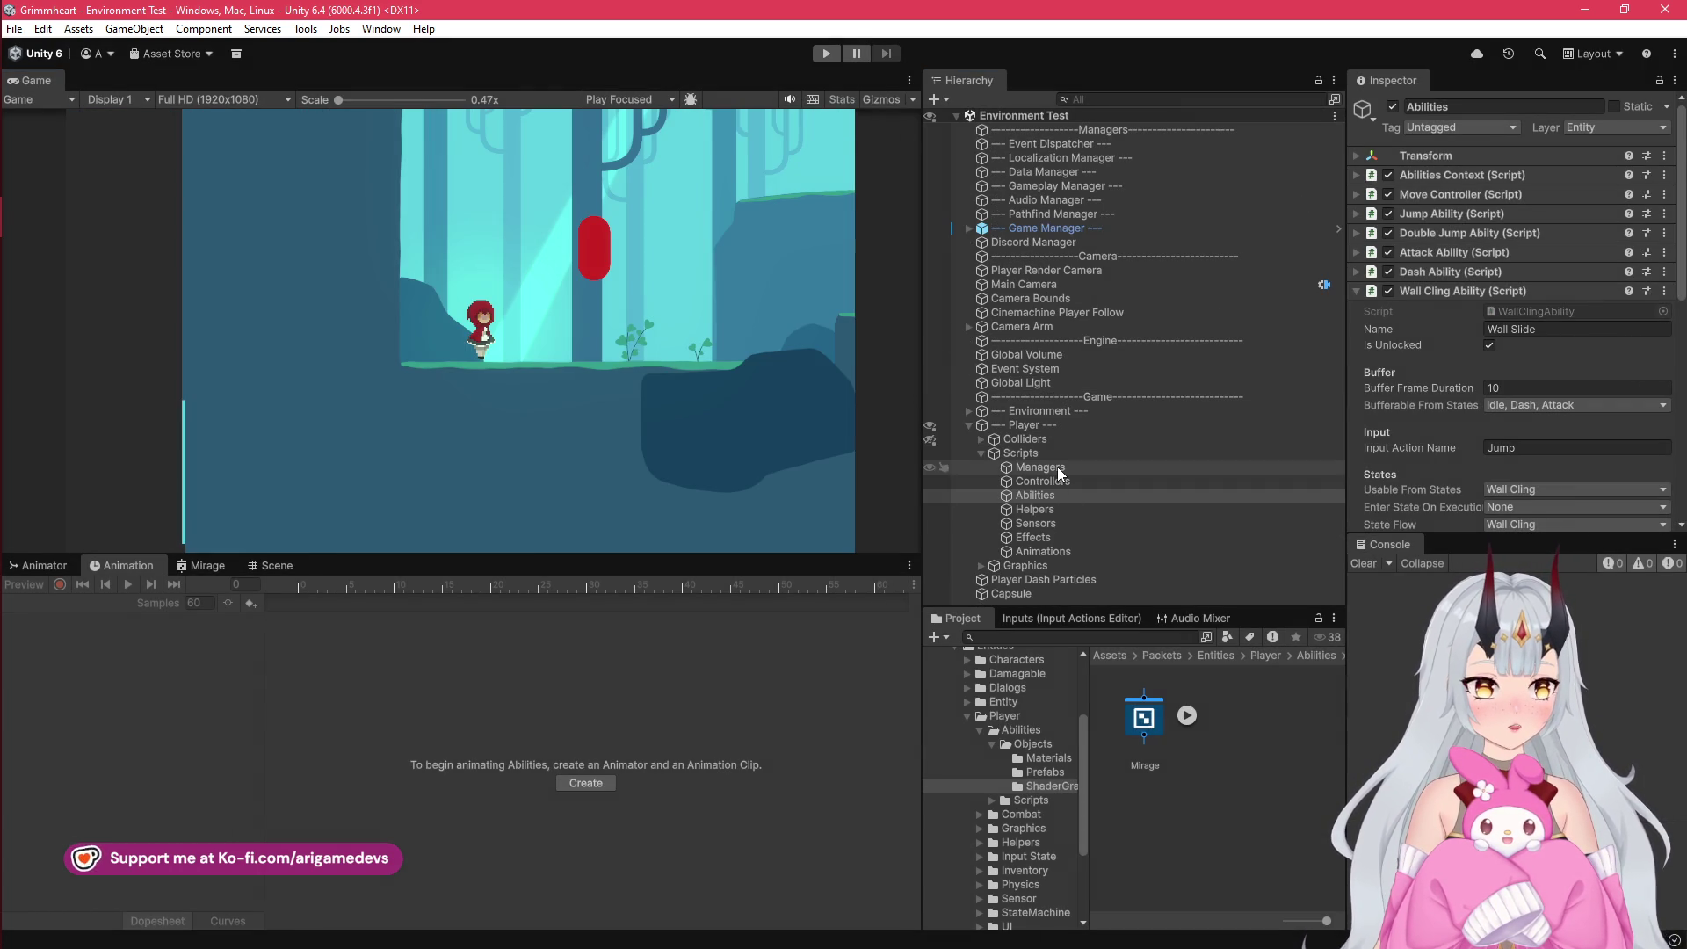
click(1058, 469)
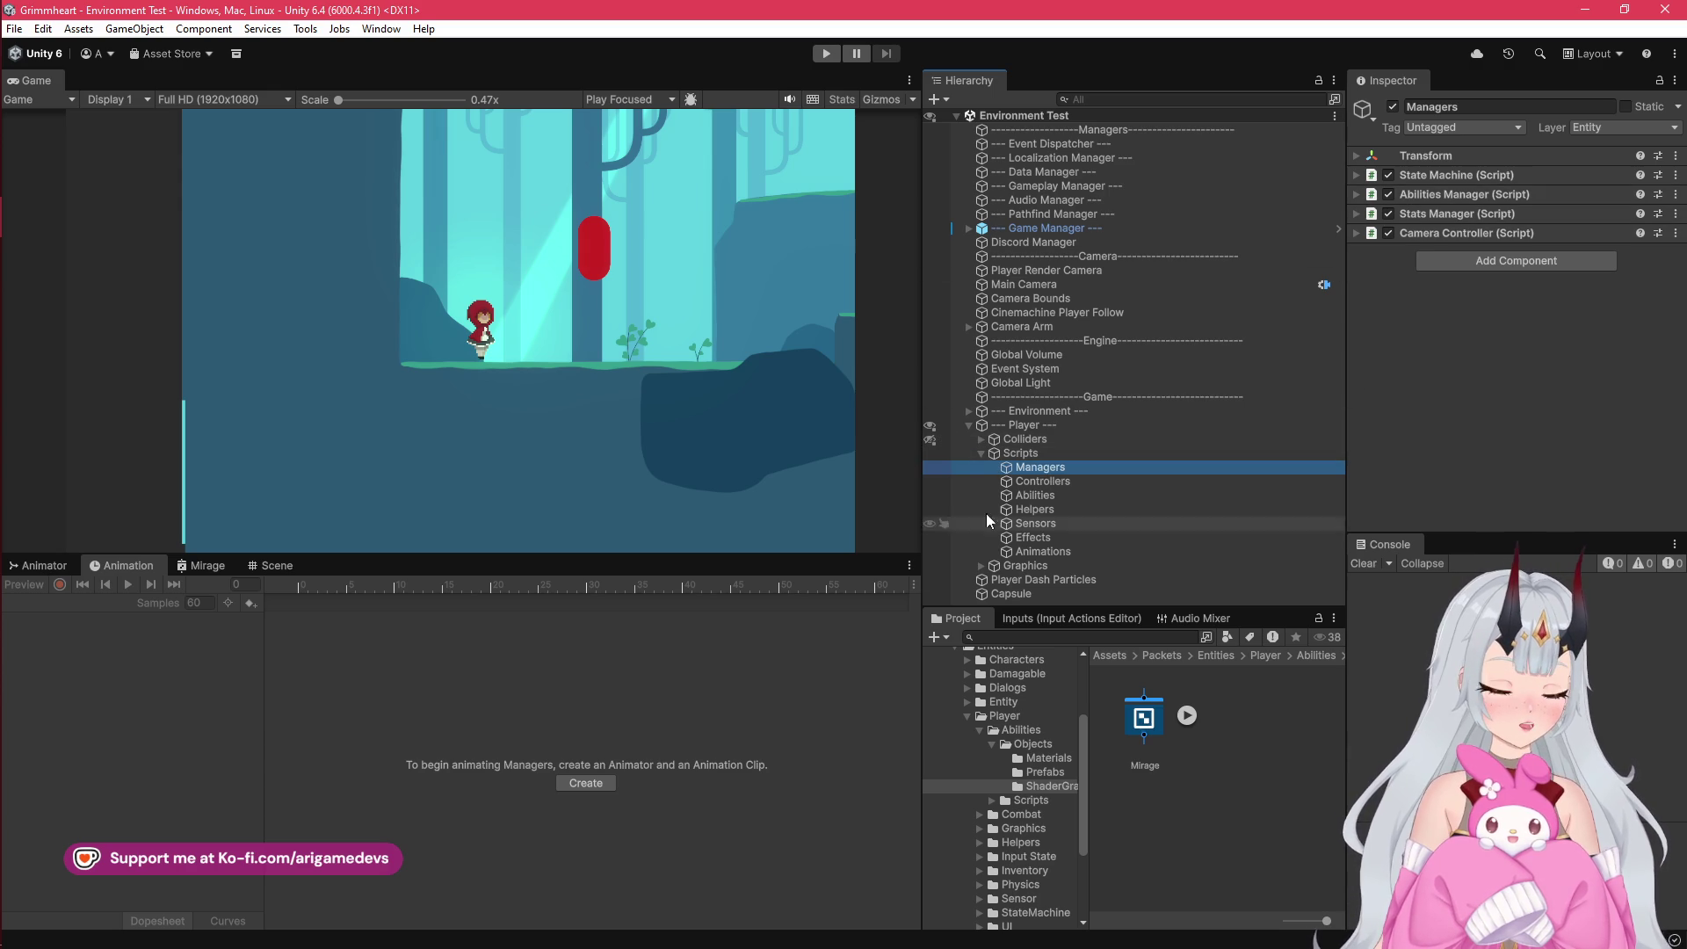
click(1060, 497)
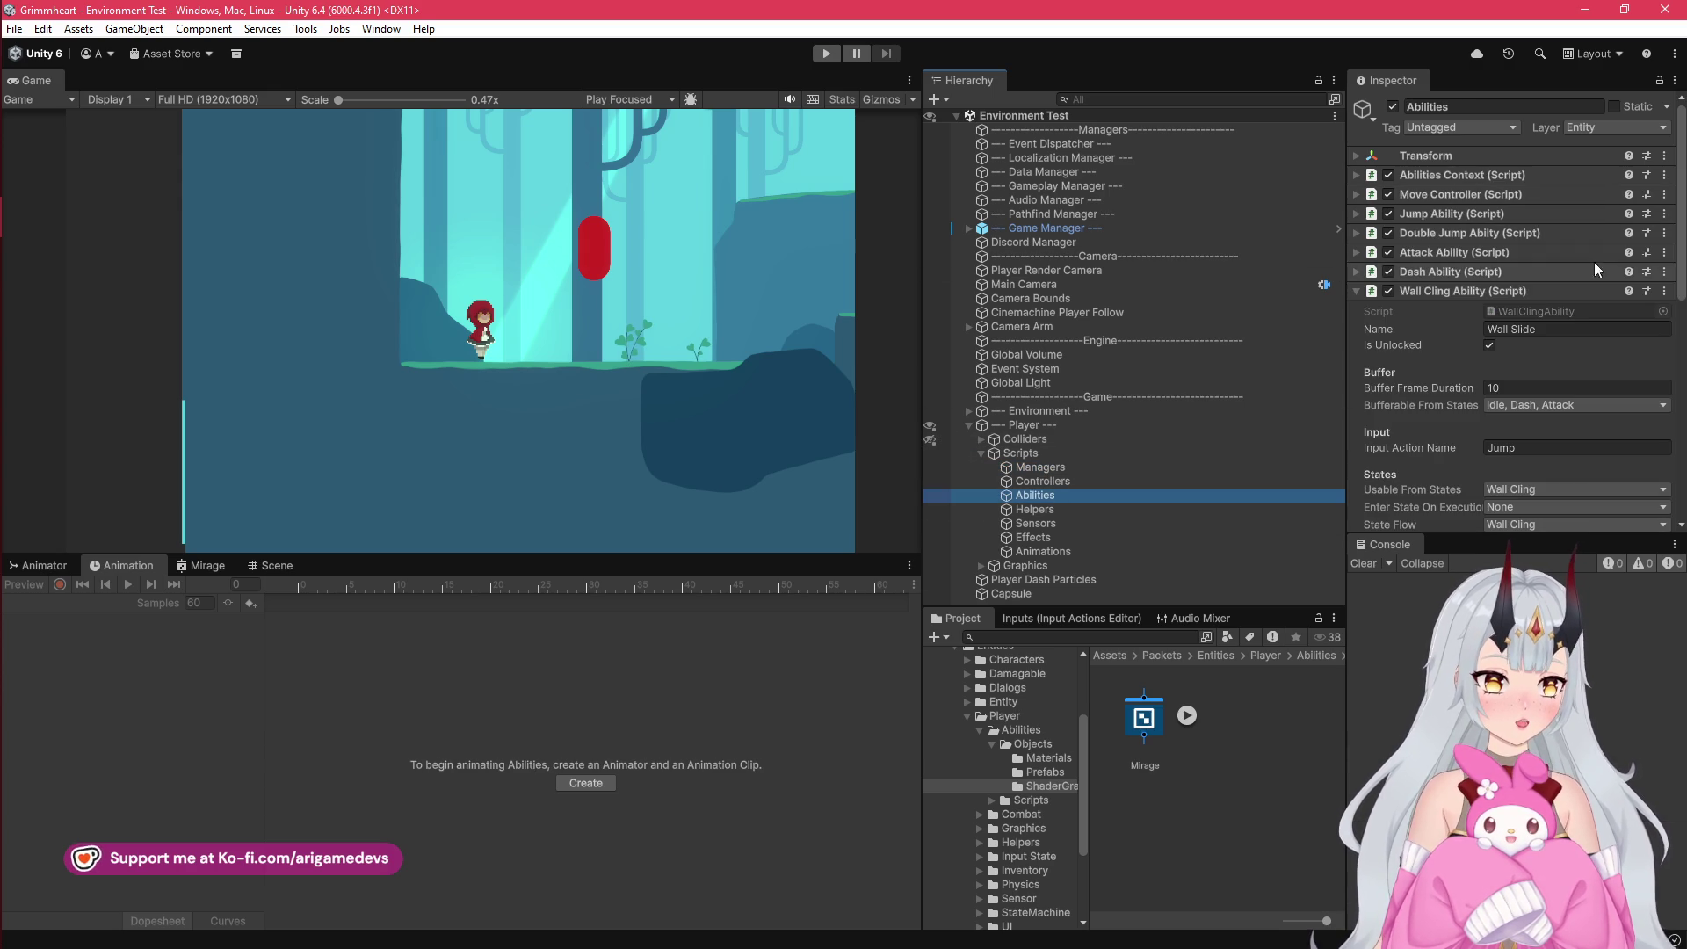
click(1357, 291)
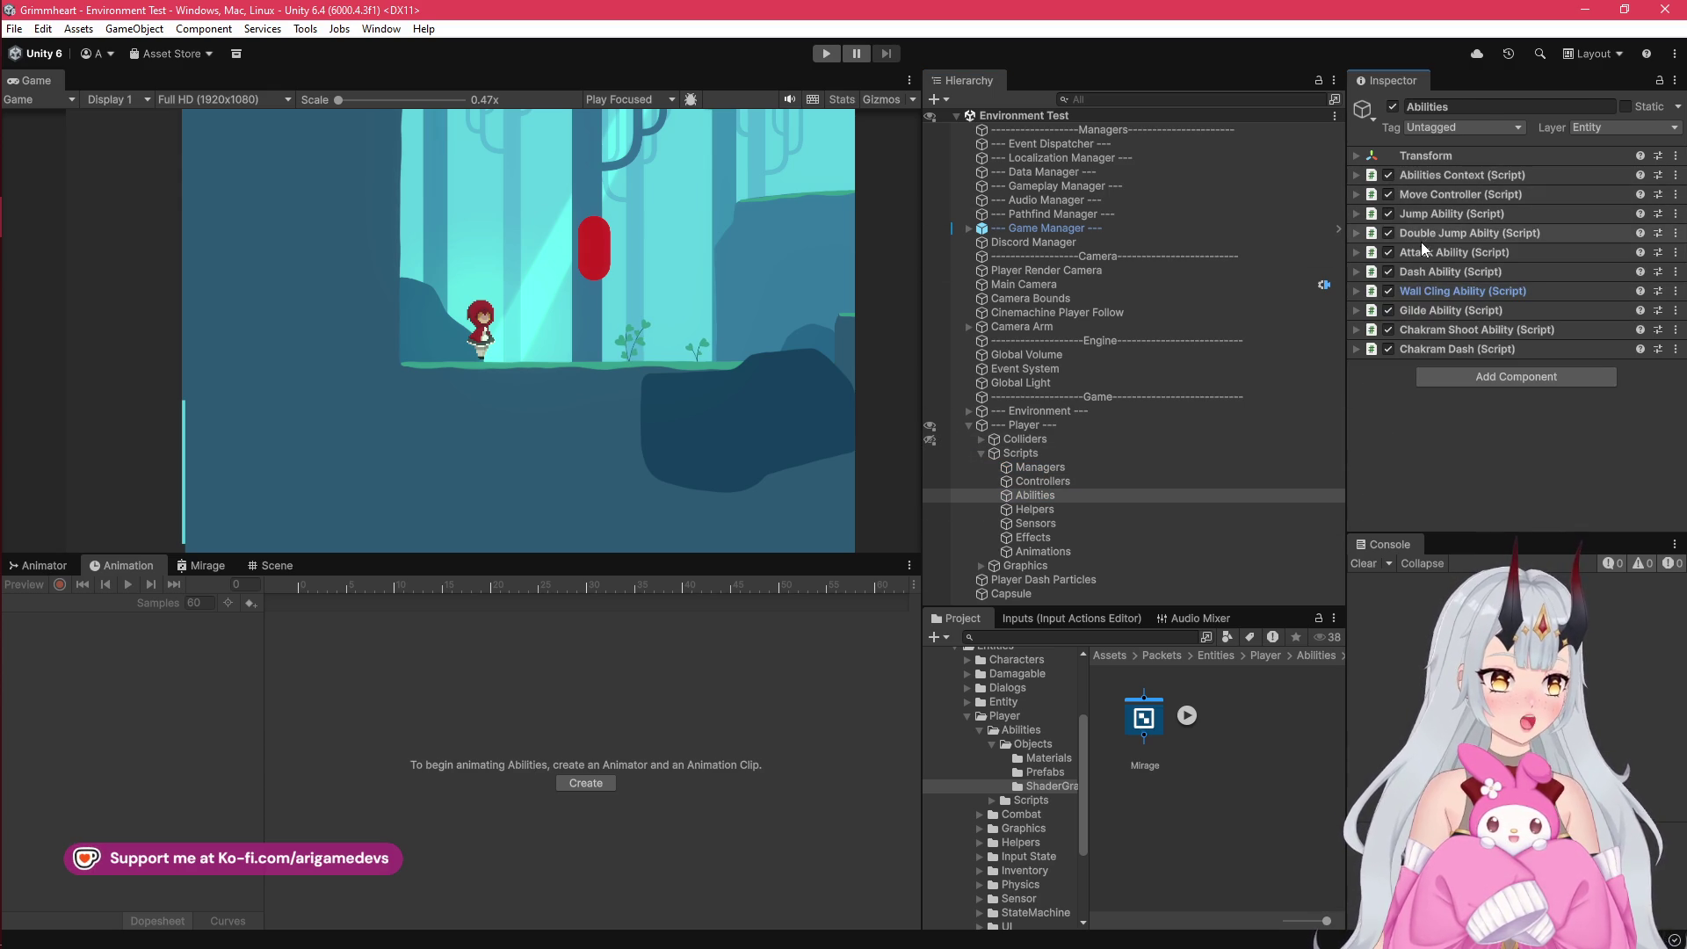
click(1356, 271)
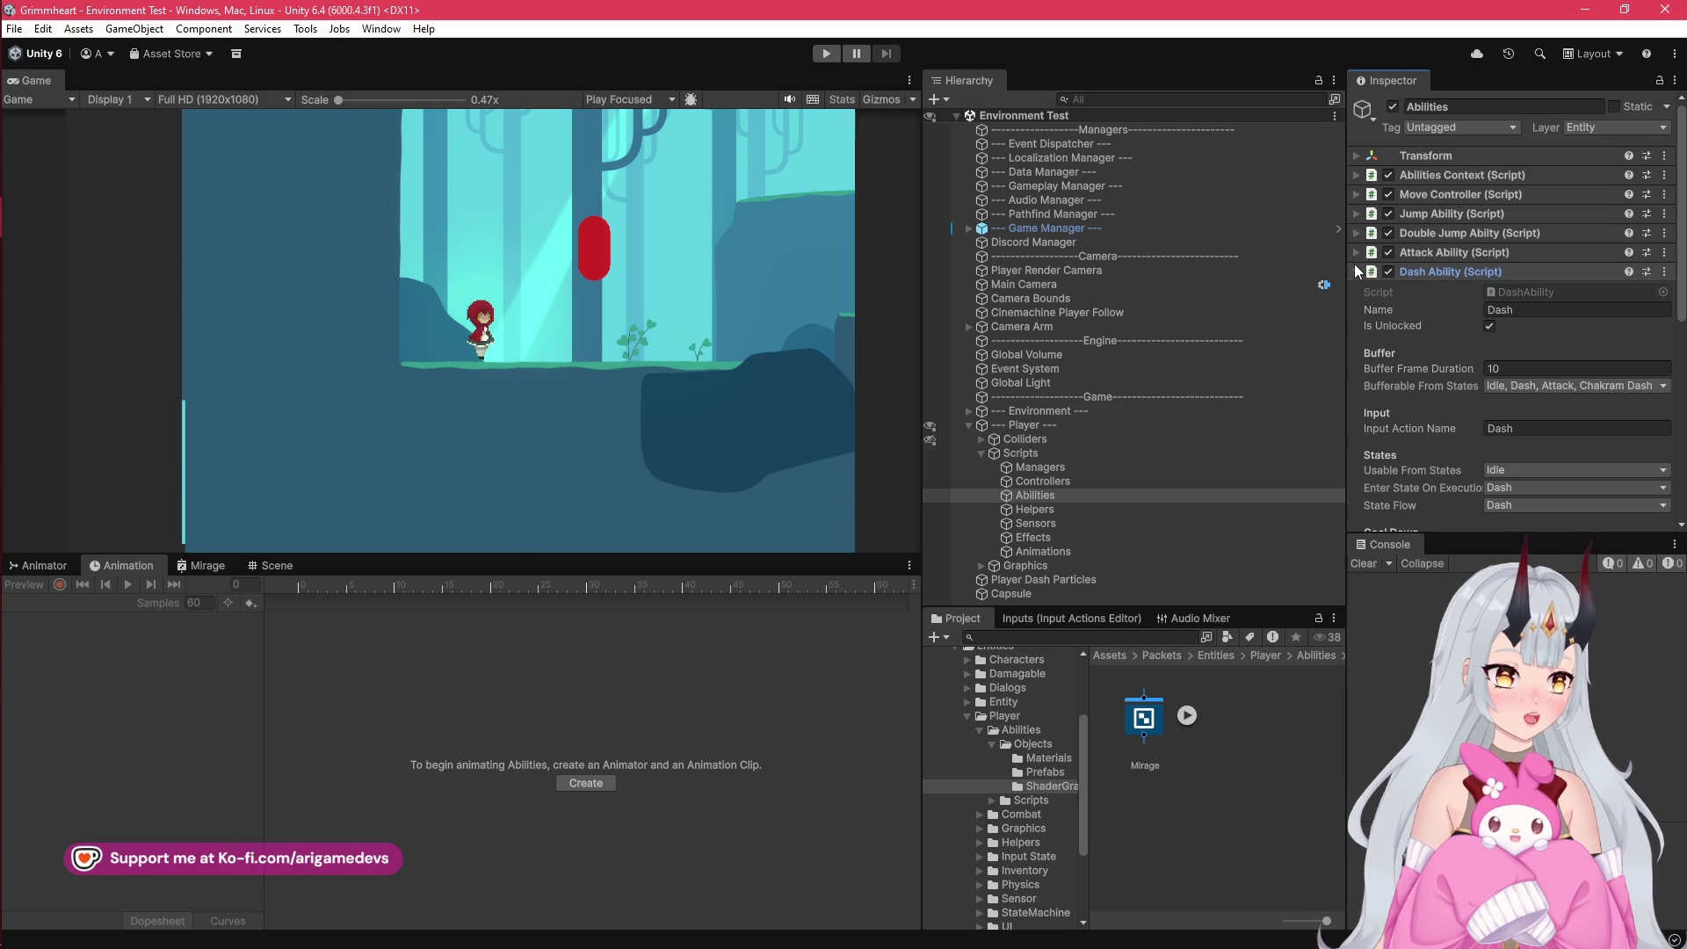
click(1542, 387)
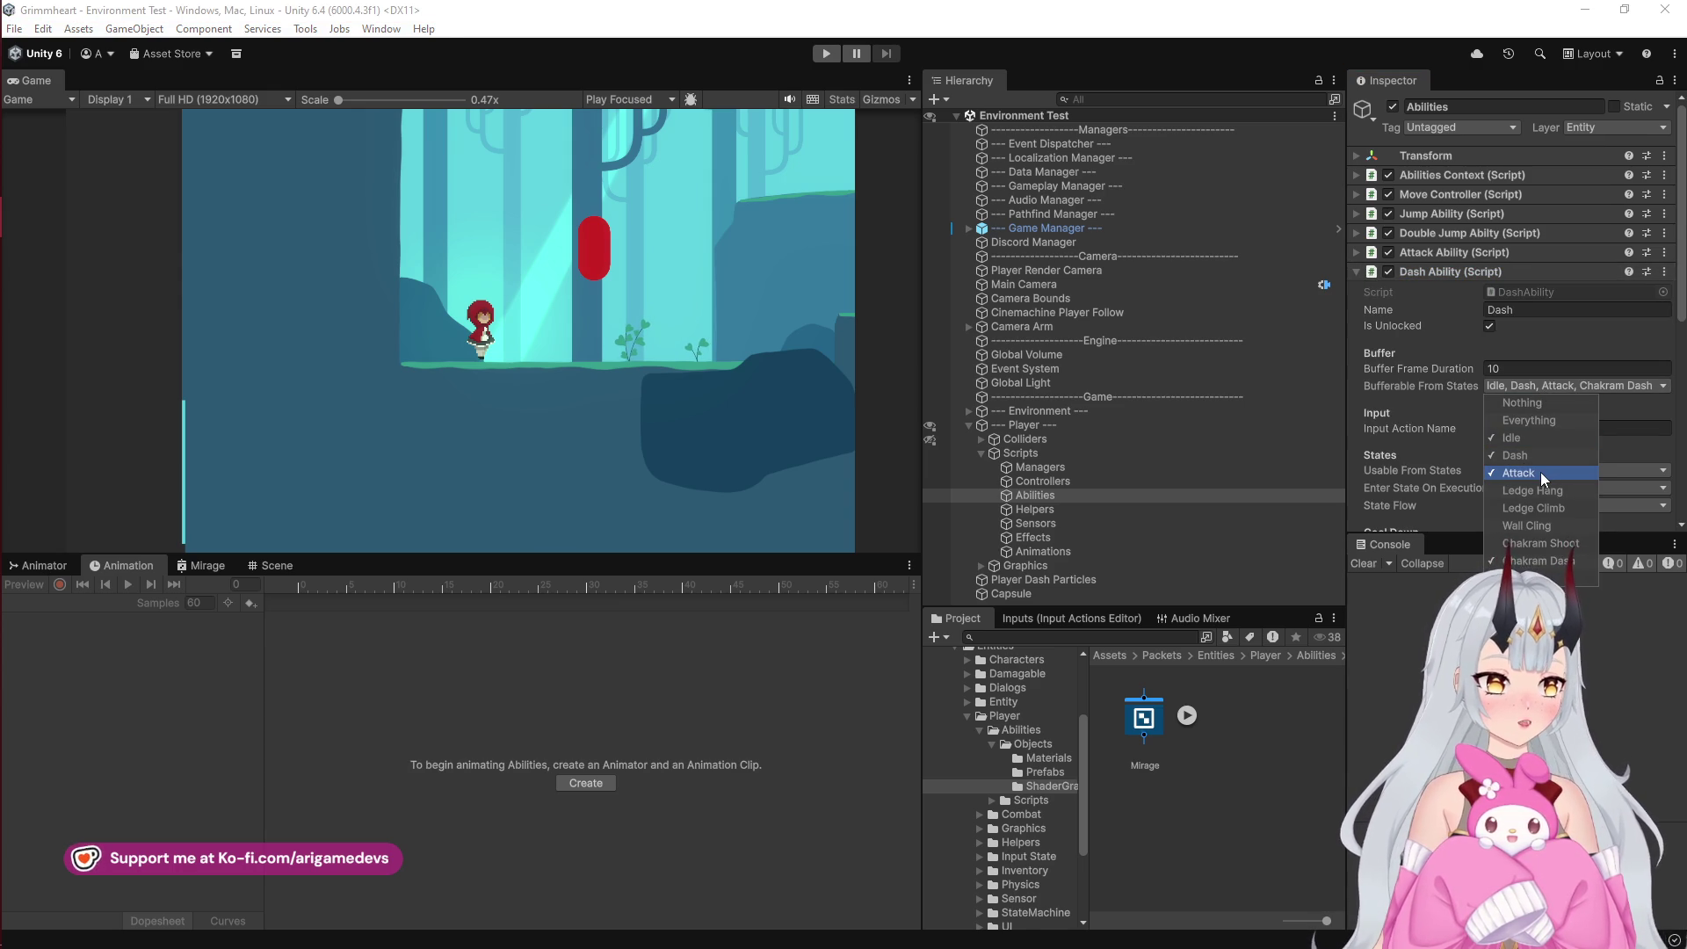
Step: Enlarge and widen the Inspector area to view the Dash Ability settings
drag(1459, 535, 1458, 755)
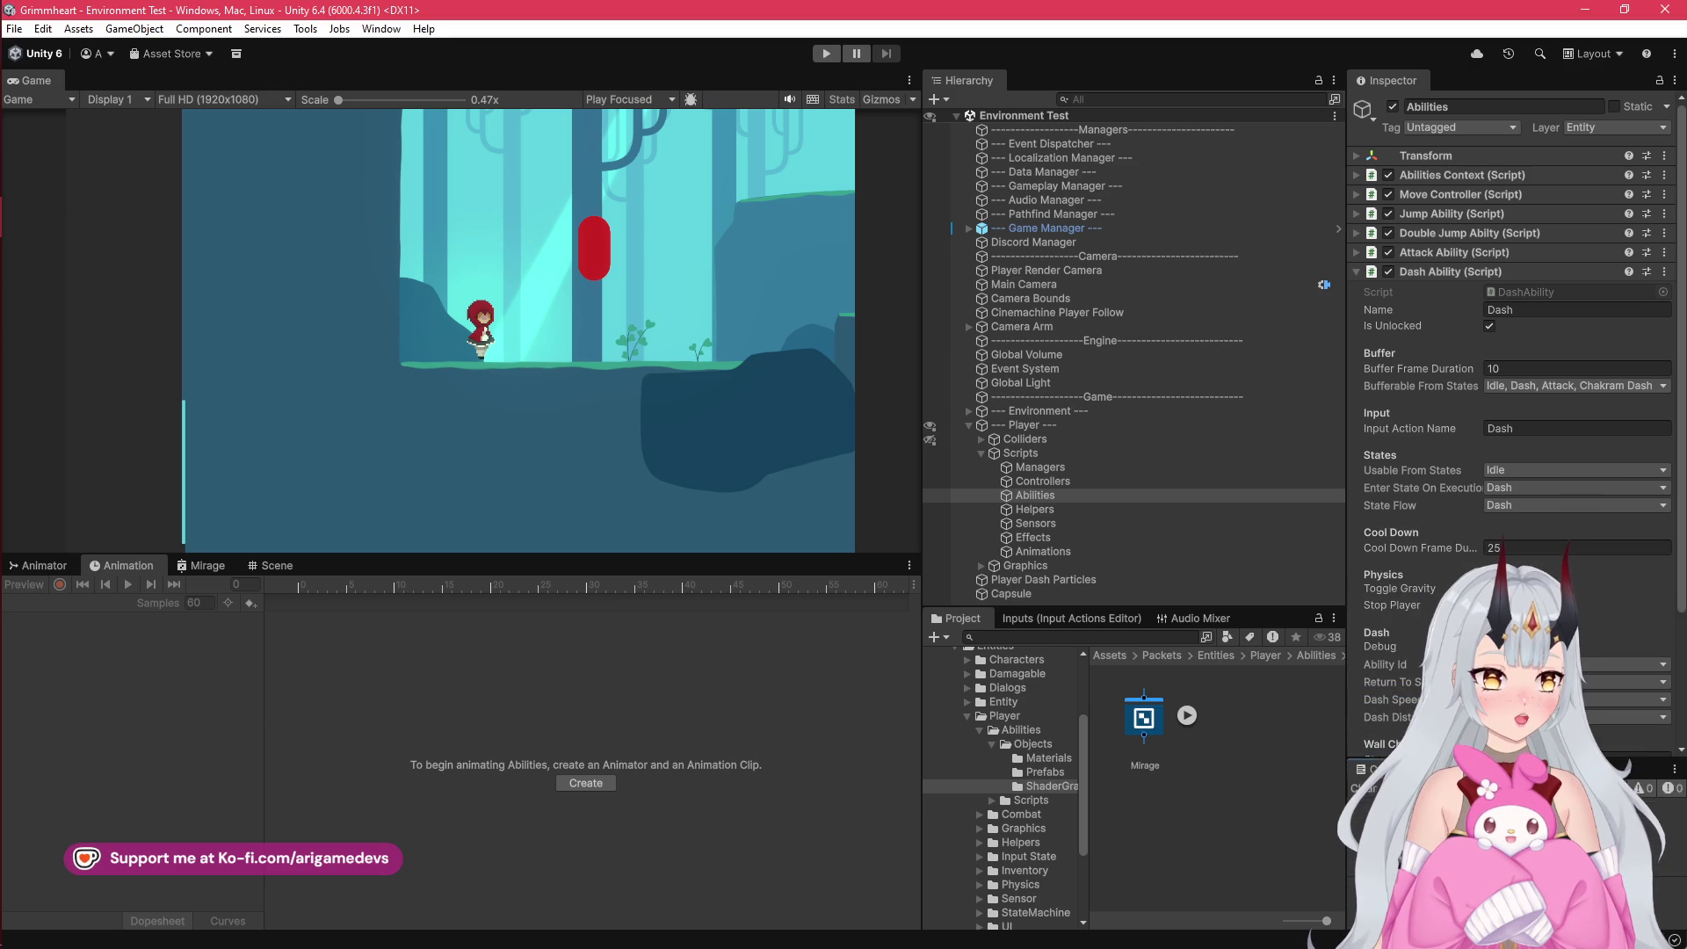
scroll(1410, 584, down, 3)
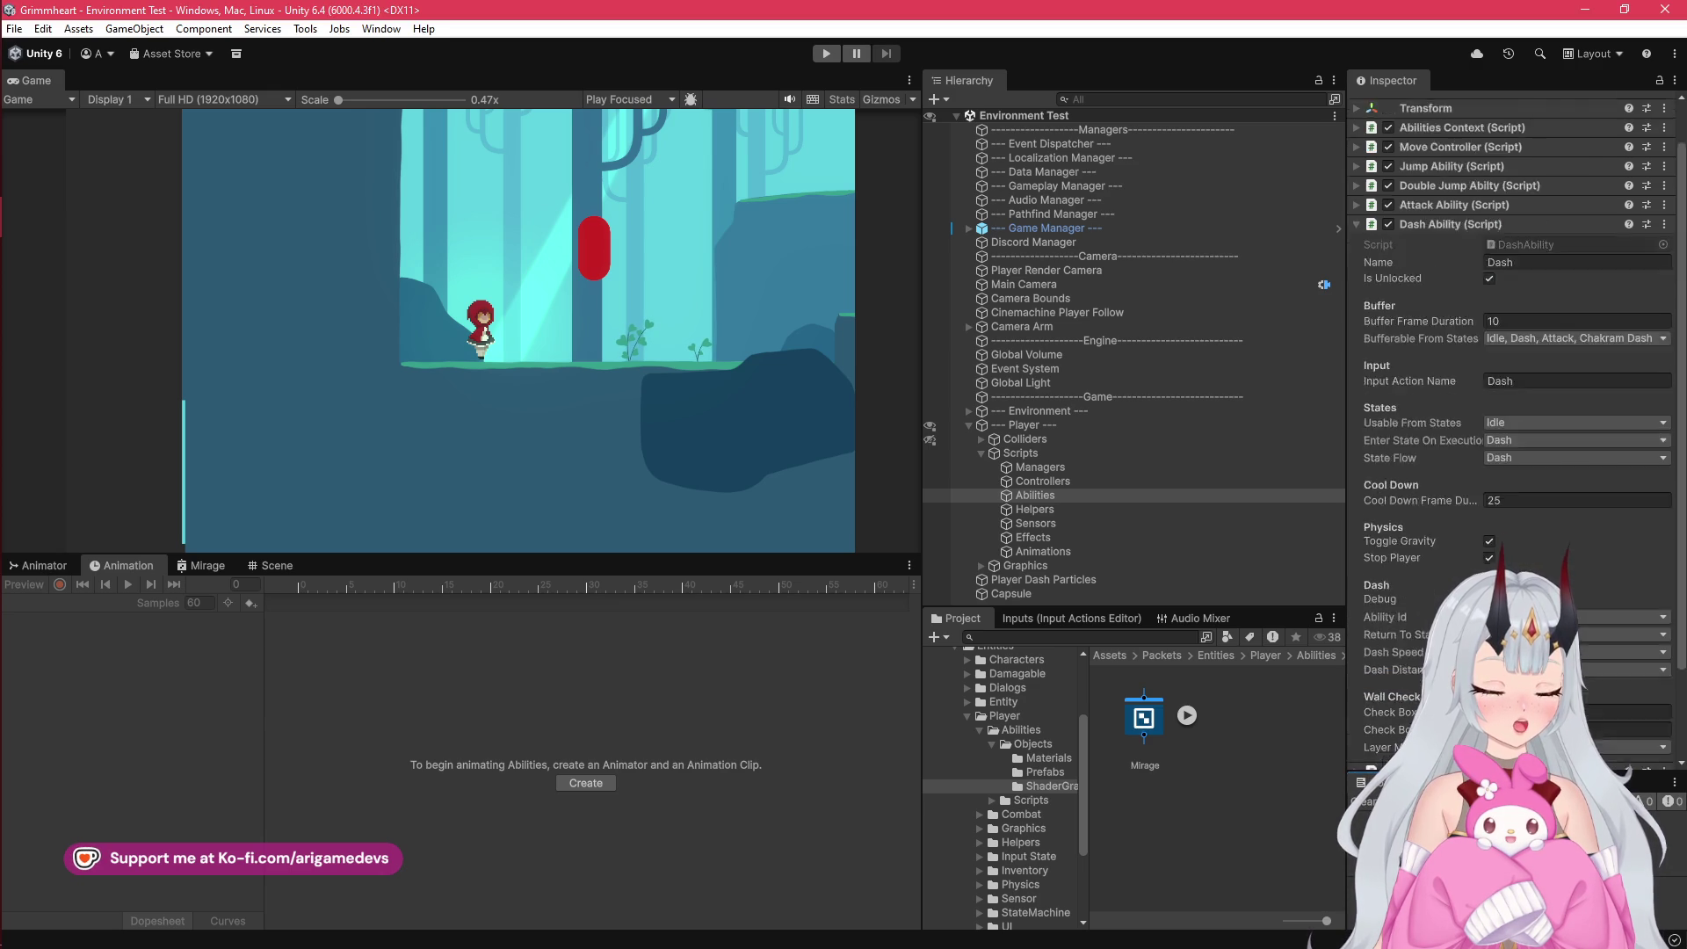
scroll(1409, 584, up, 3)
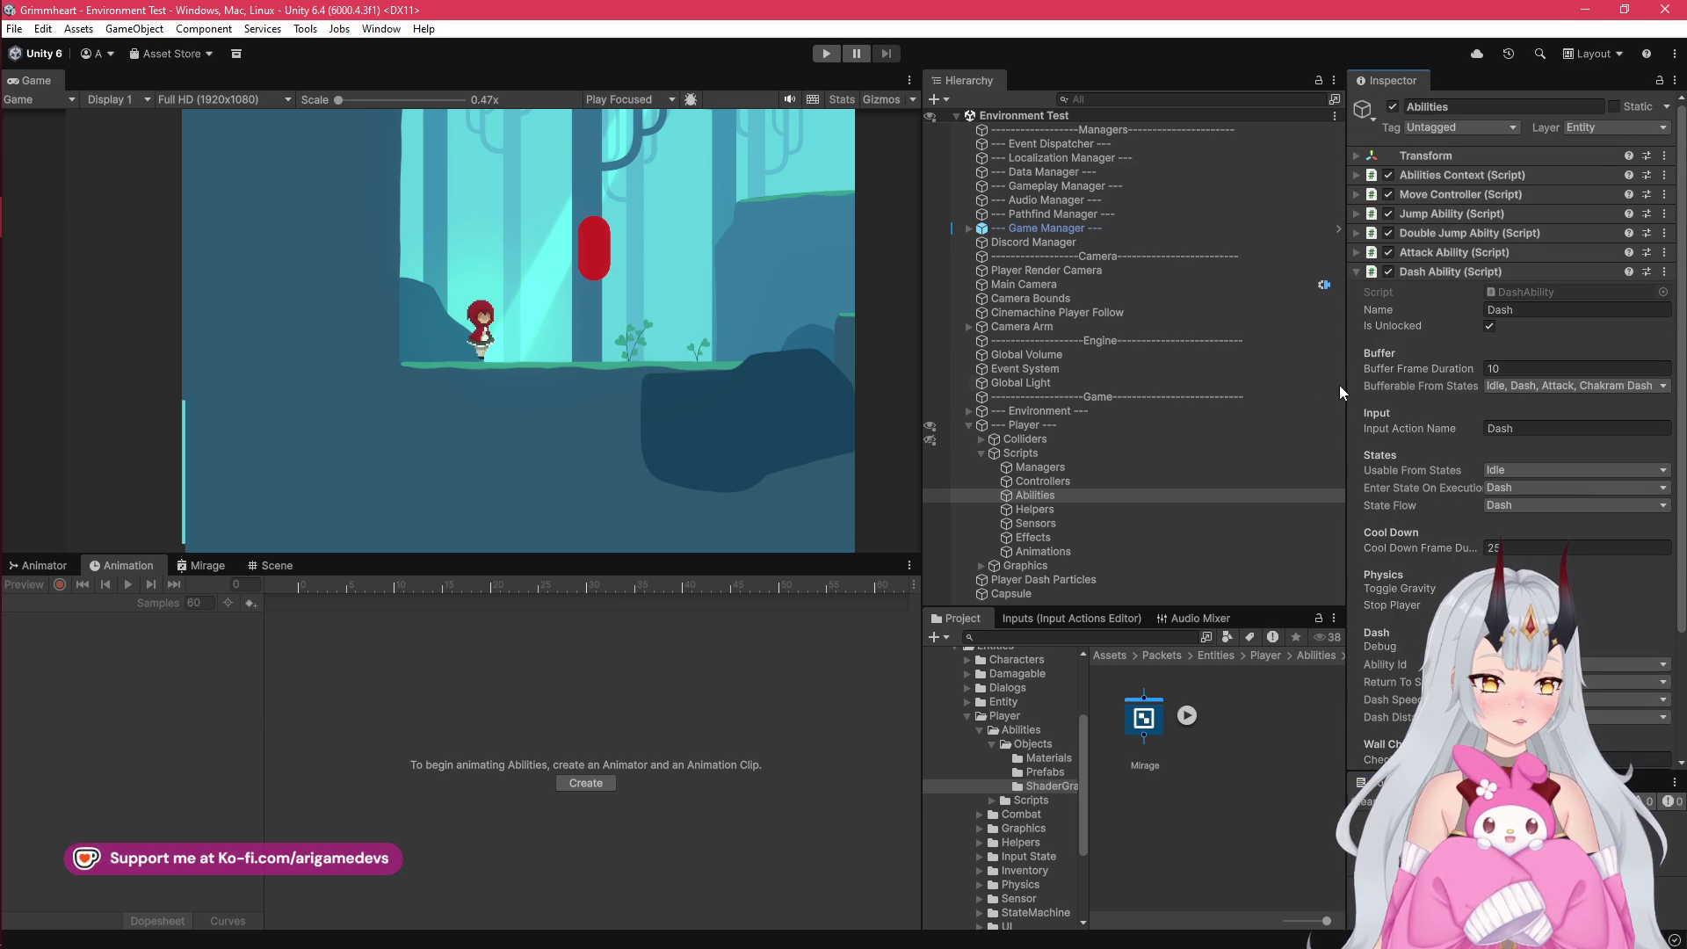
mouse_move(1345, 440)
mouse_down()
mouse_move(1248, 440)
mouse_move(1325, 439)
mouse_up()
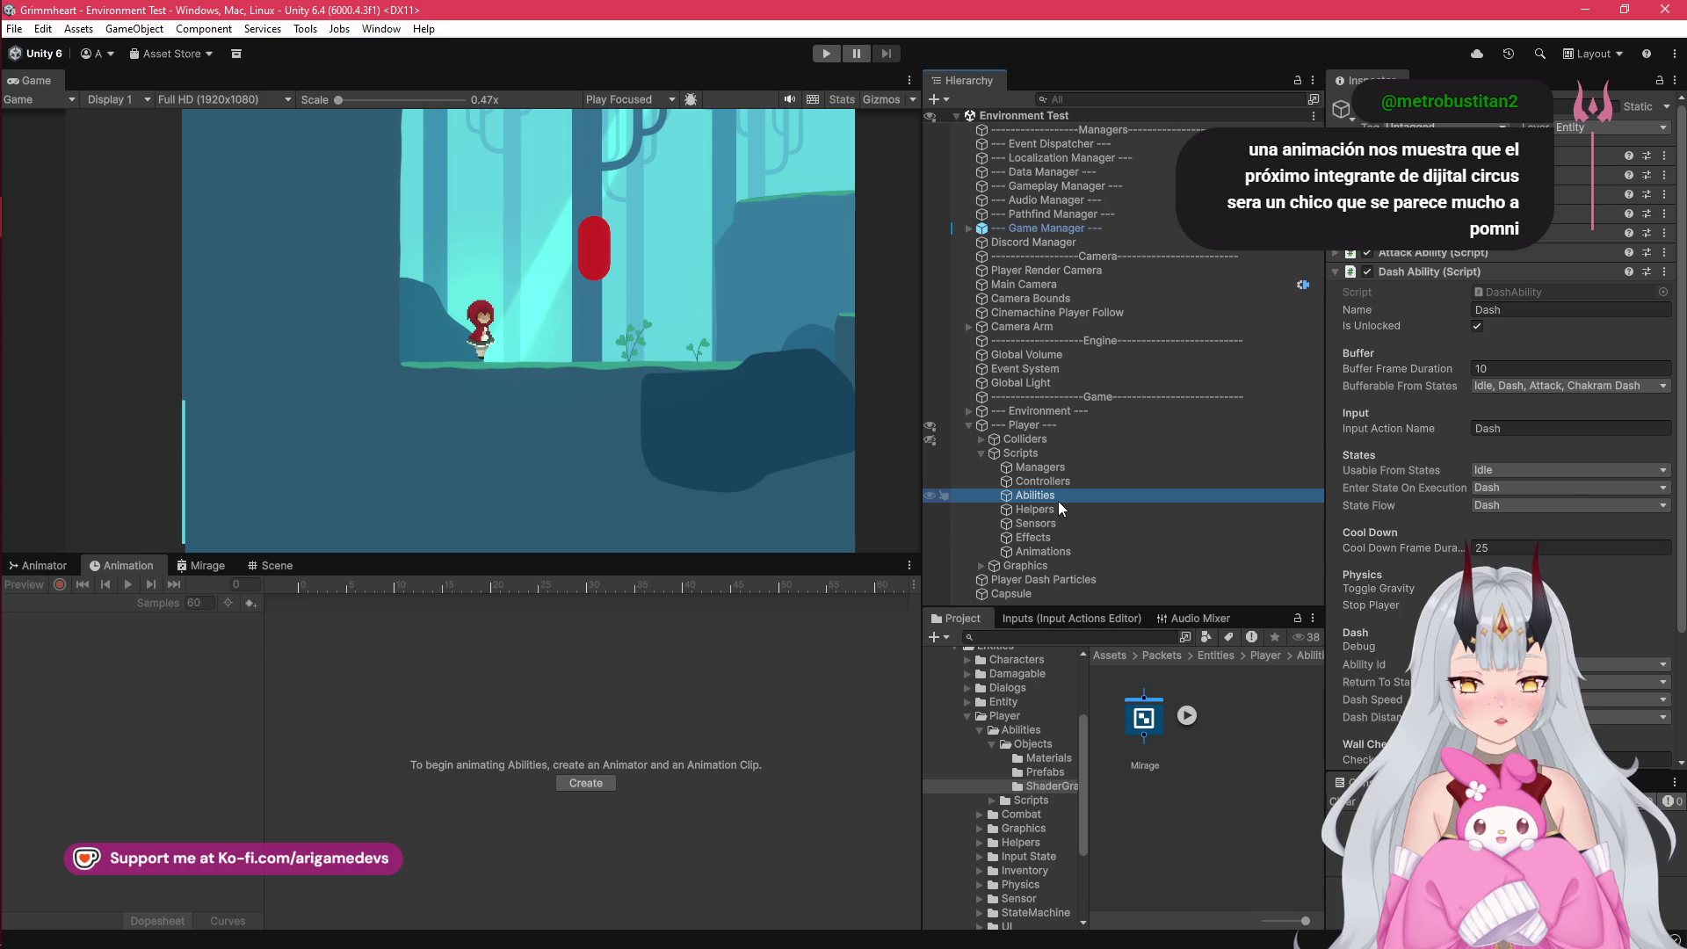
click(27, 148)
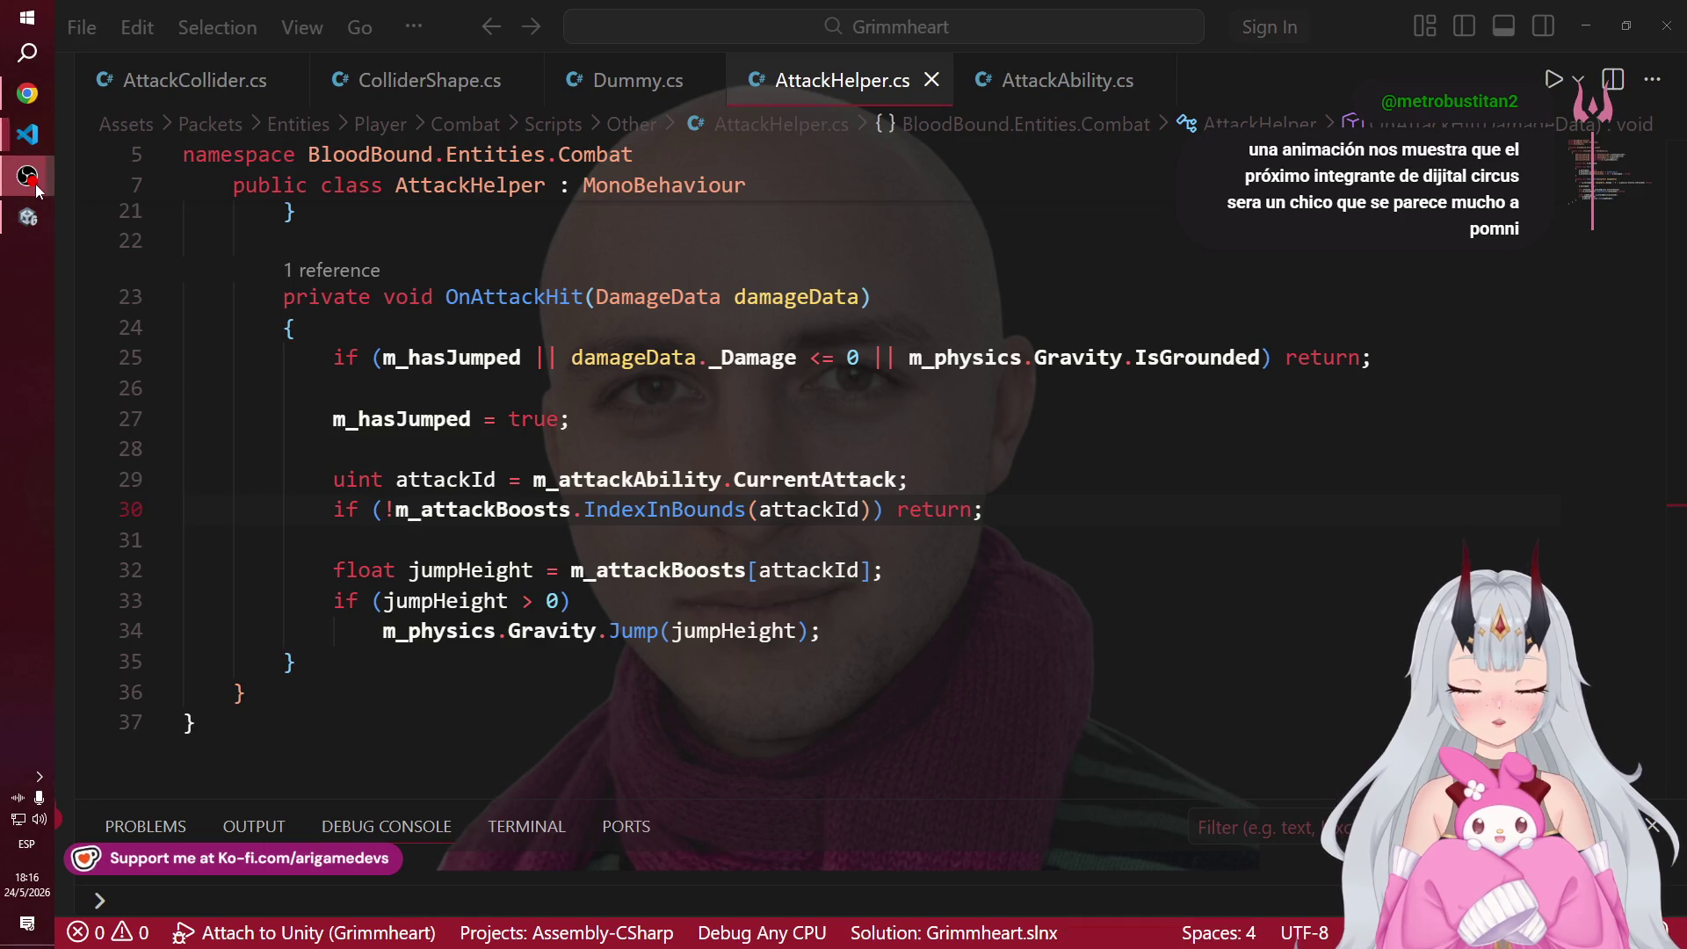
click(39, 216)
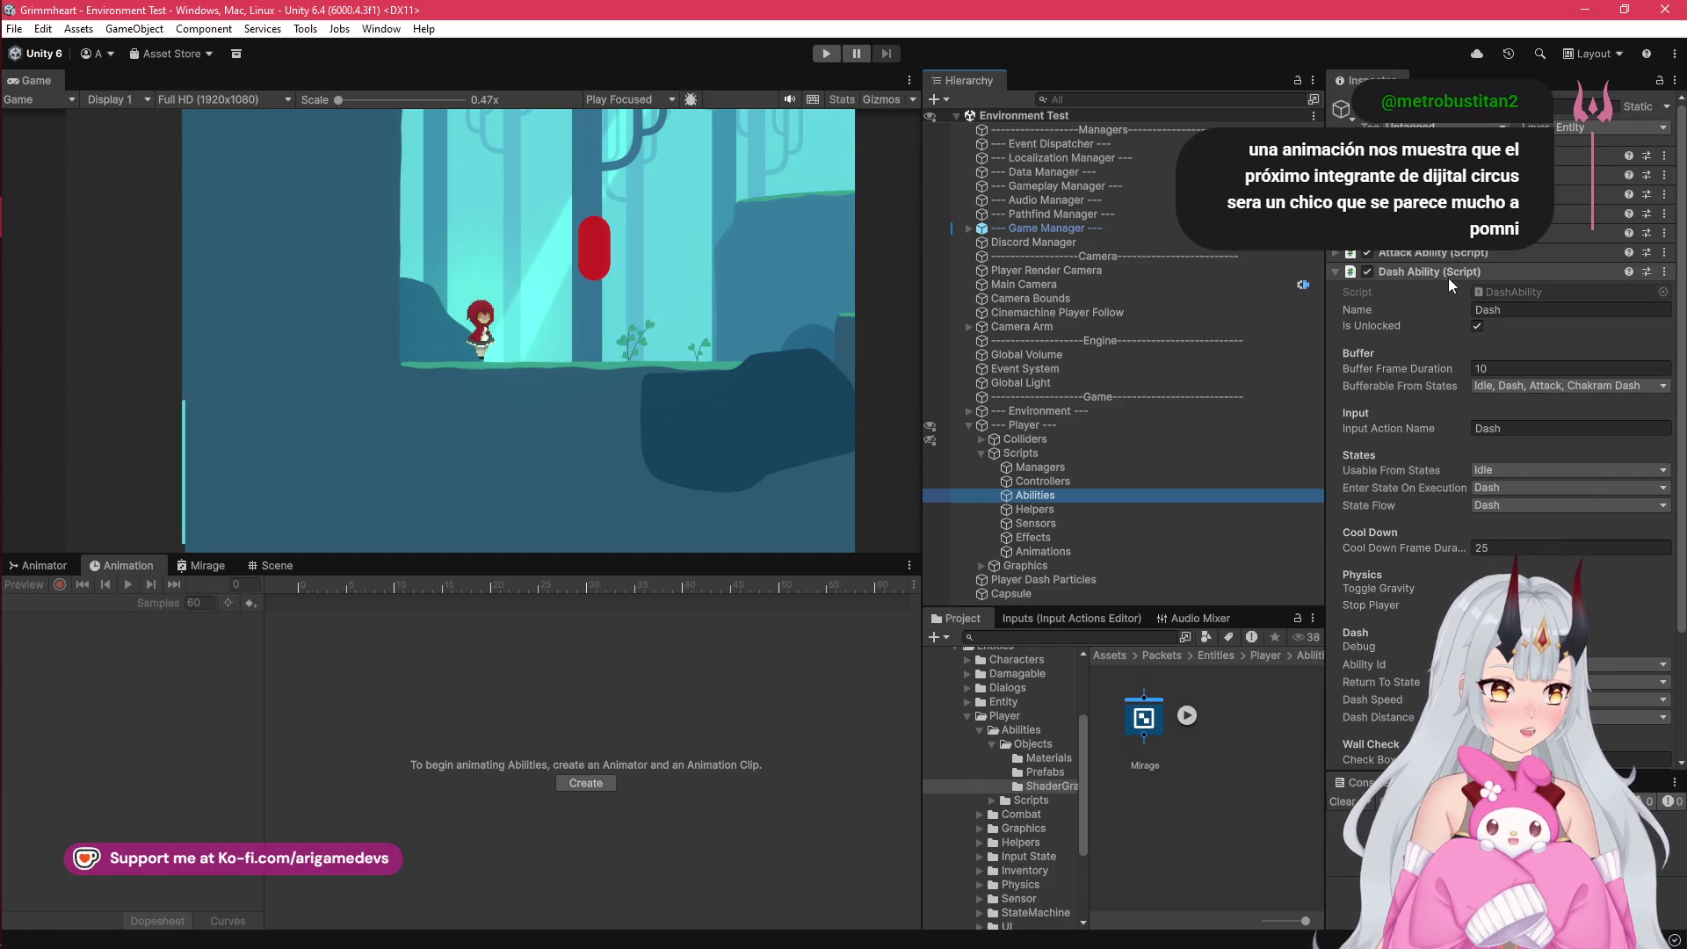
Step: Tick Attack in Dash Ability's Usable From States and save the Environment Test scene
click(1525, 470)
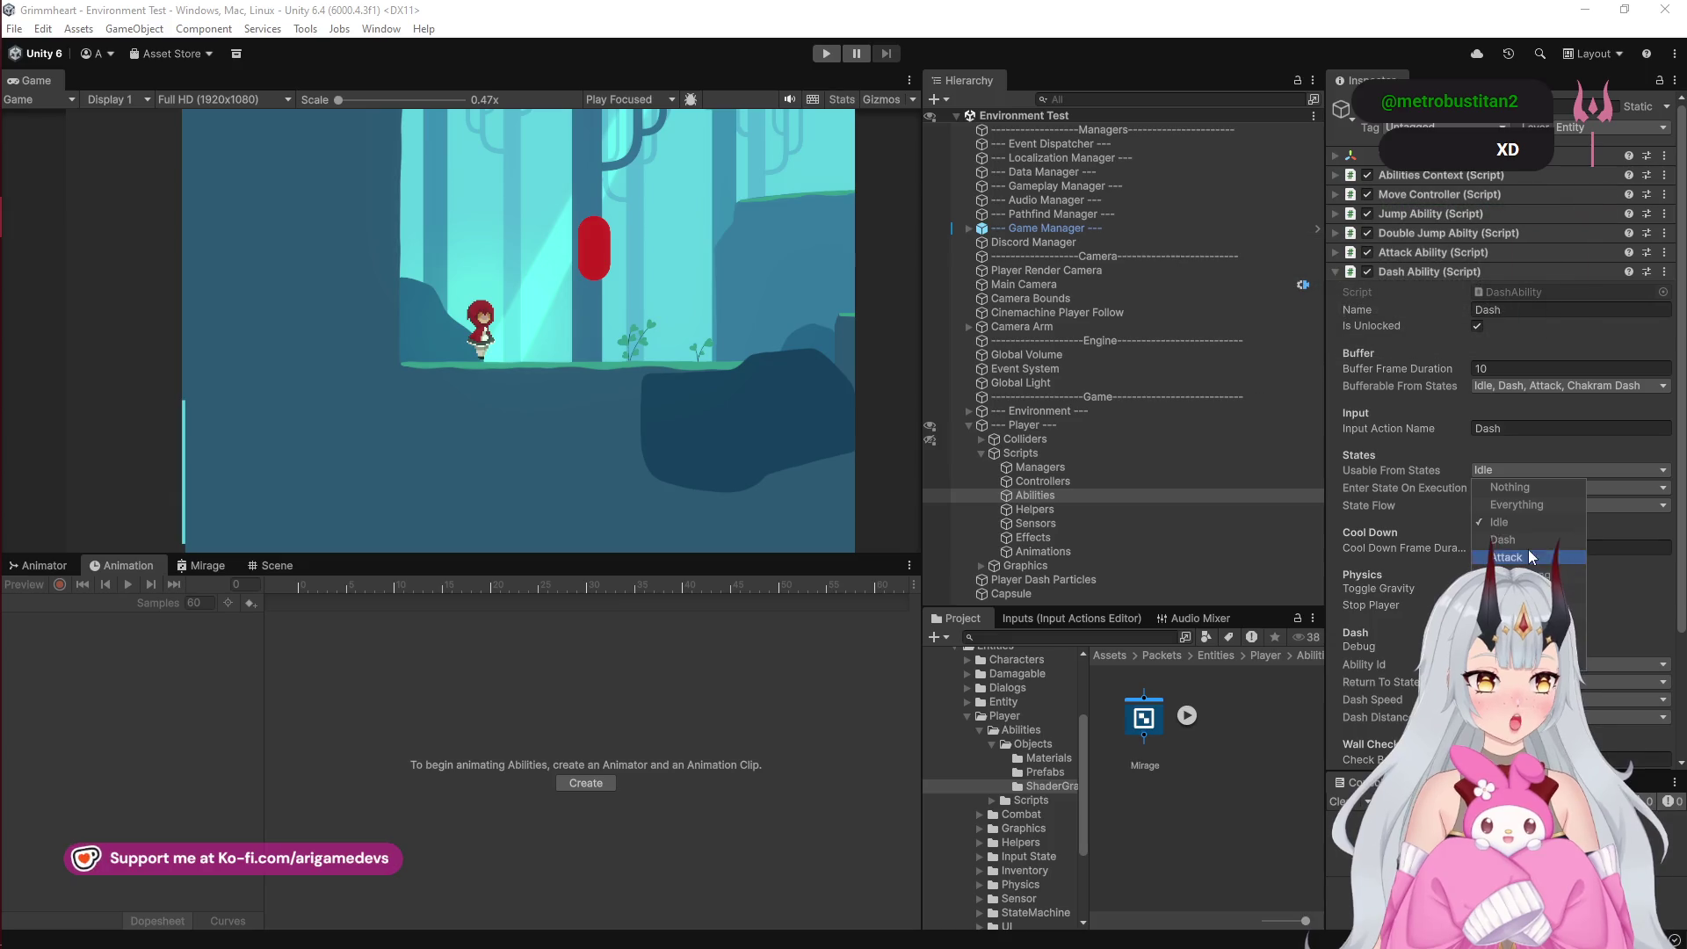
click(1525, 556)
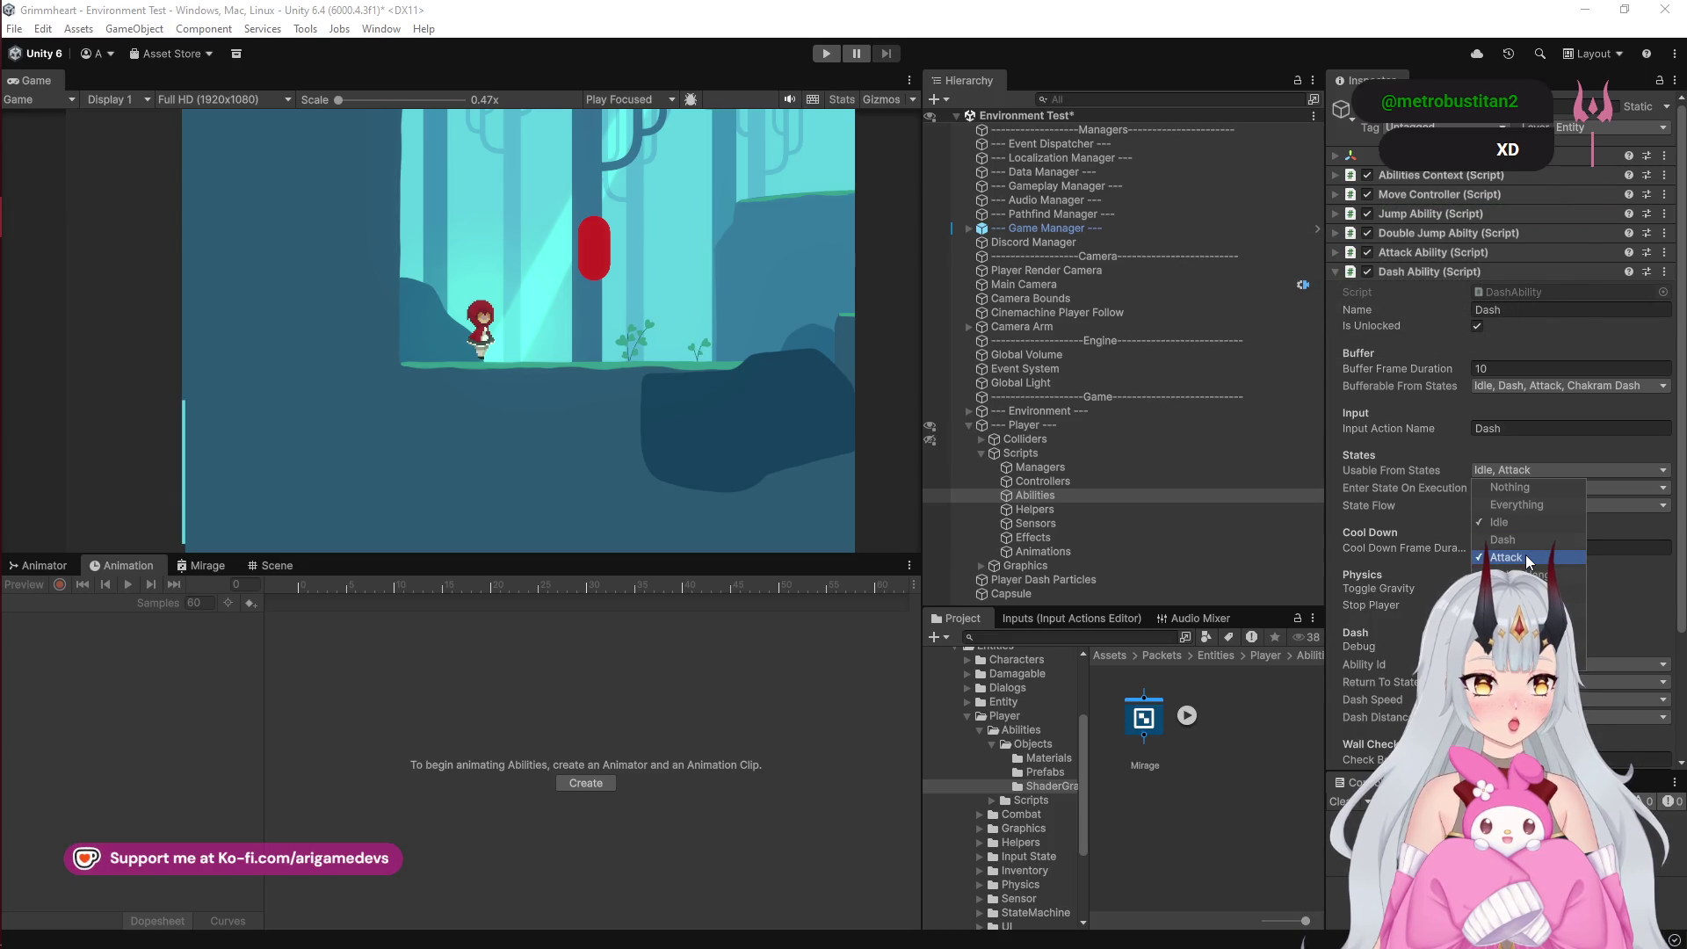
click(1557, 451)
key(ctrl+s)
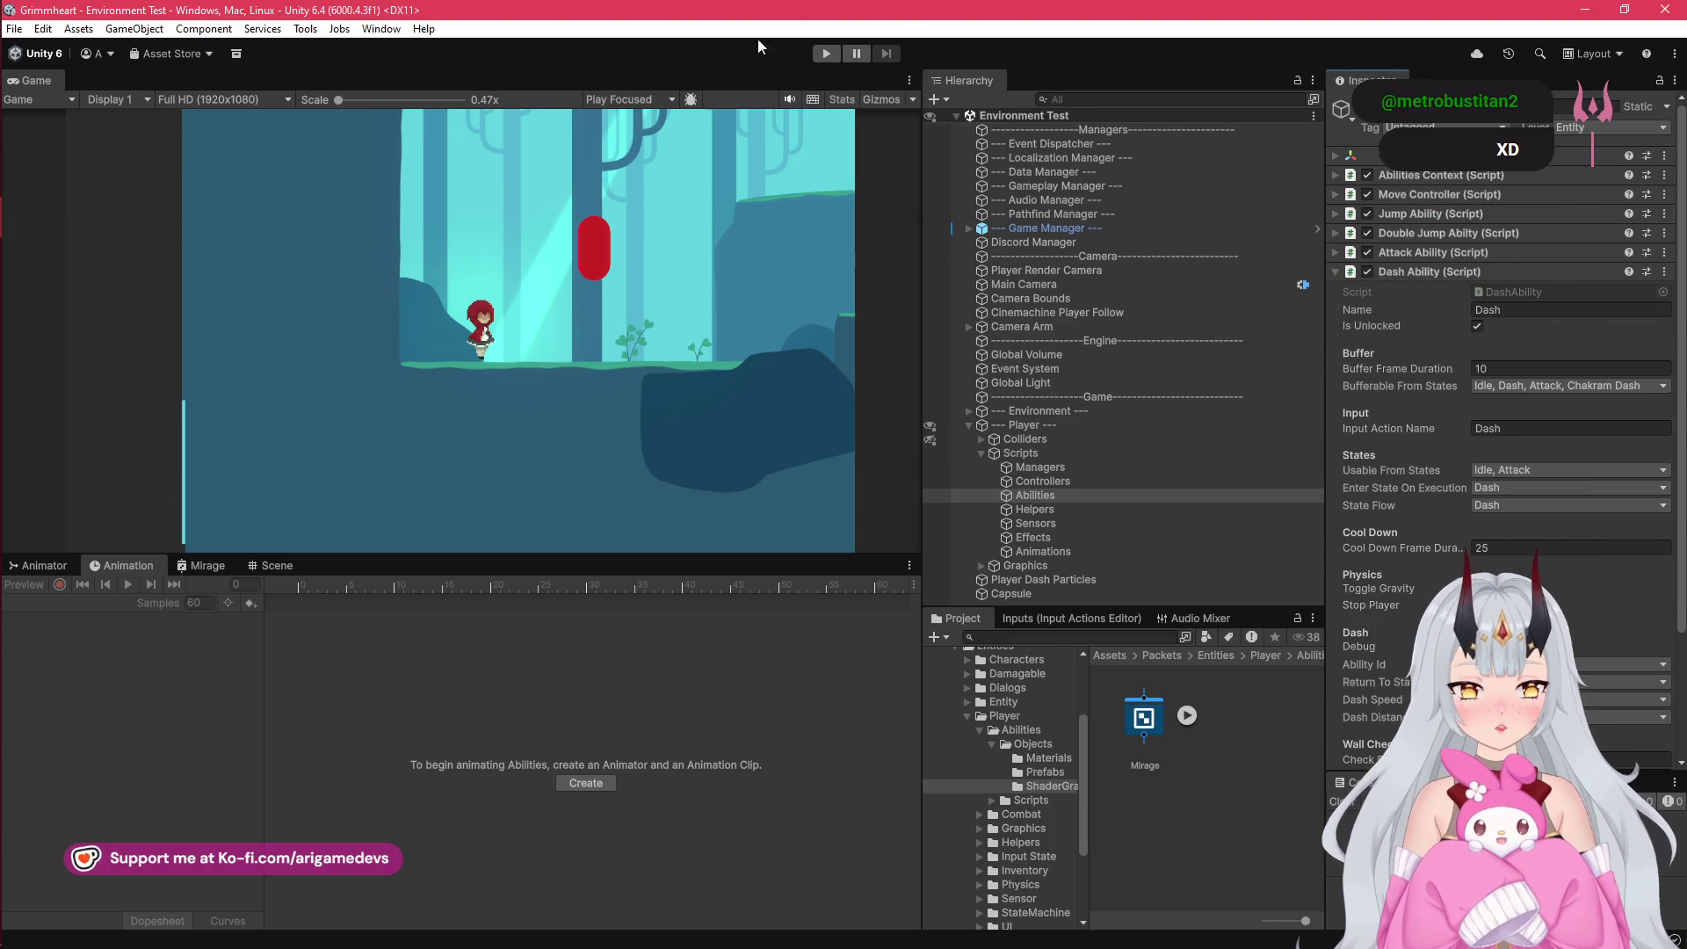
mouse_move(5, 396)
click(27, 136)
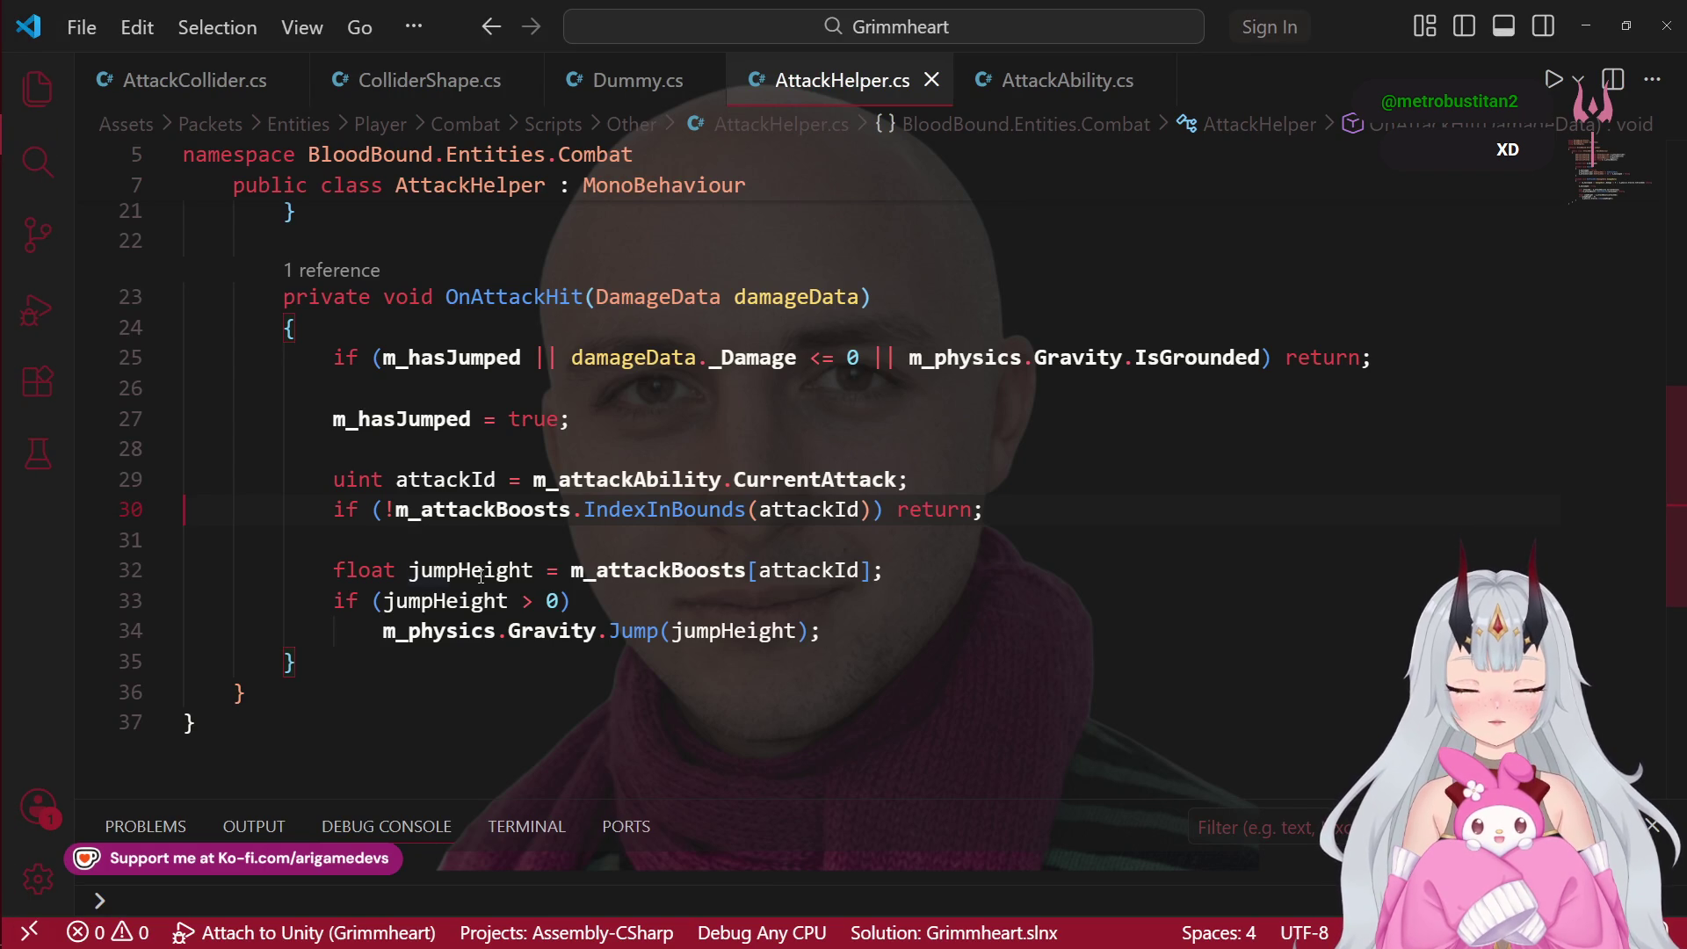
Step: Scroll AttackHelper.cs to the top to view its using lines and serialized fields
scroll(482, 580, up, 5)
scroll(482, 580, up, 4)
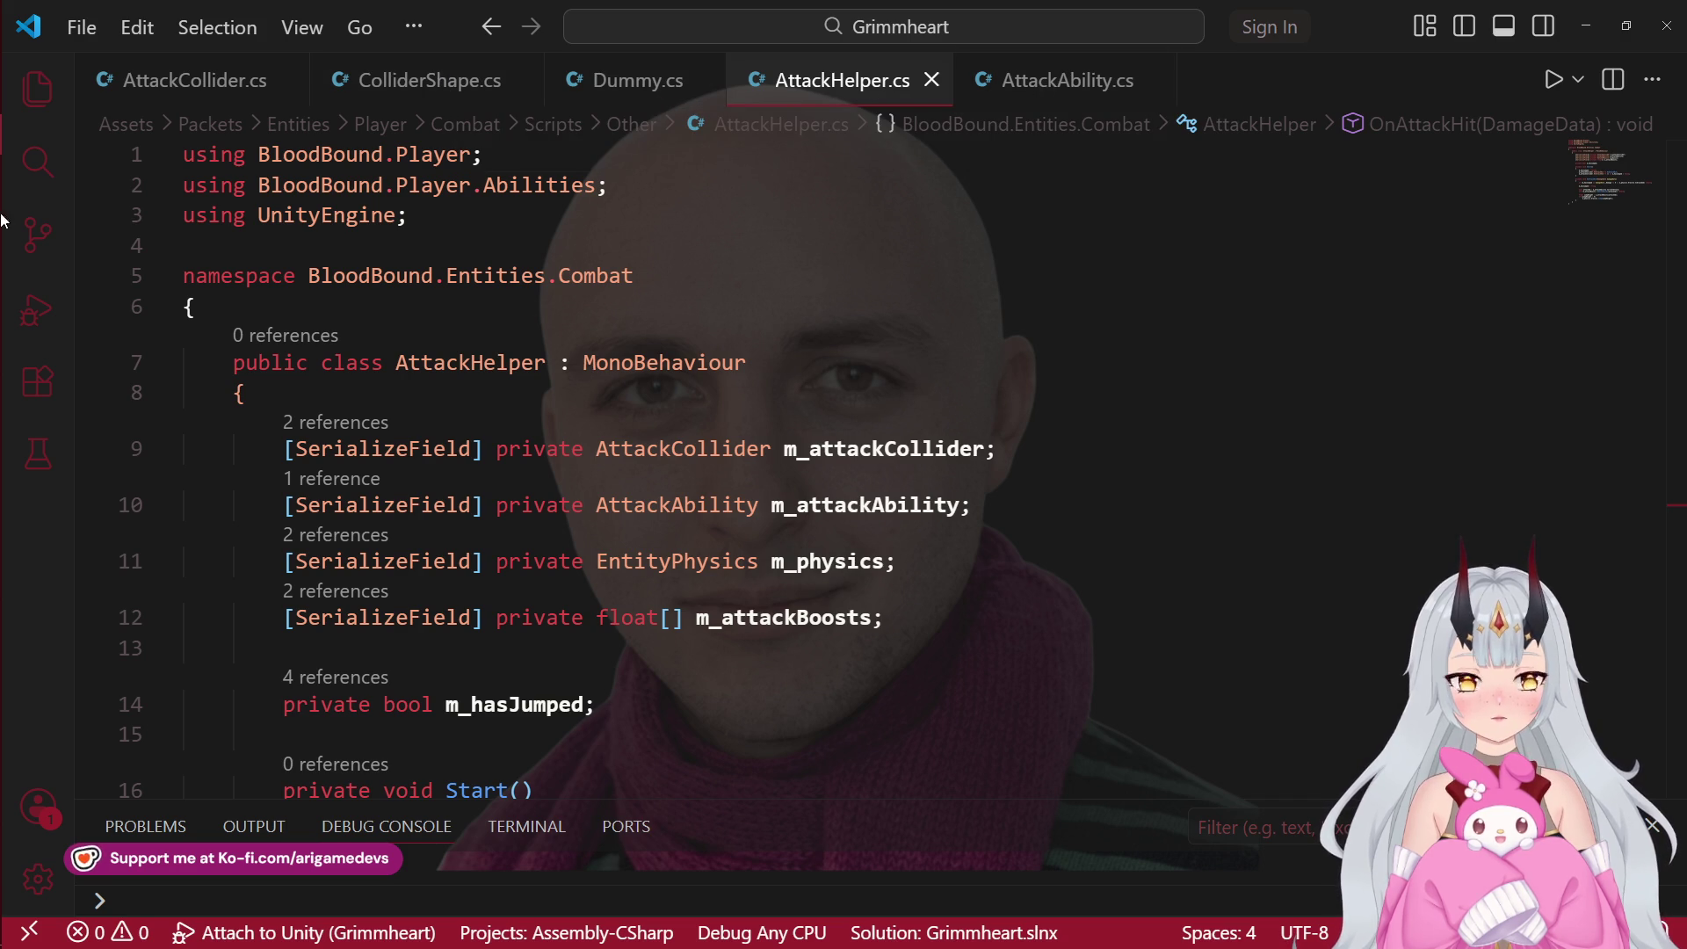
mouse_move(35, 193)
mouse_move(27, 226)
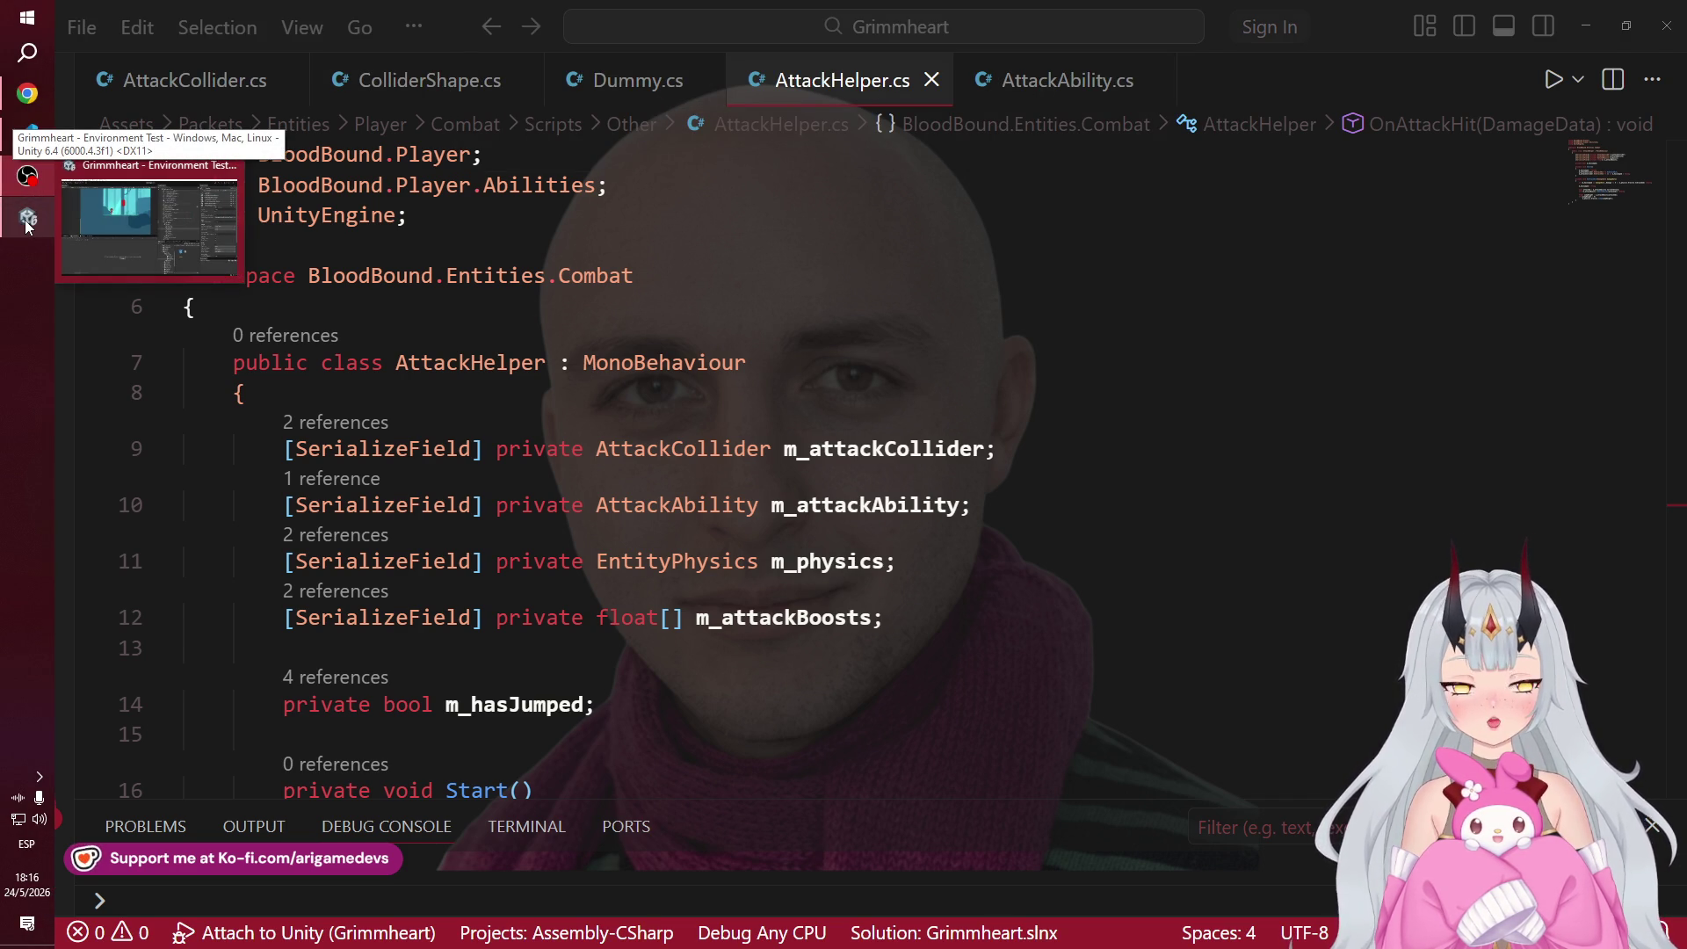
click(27, 225)
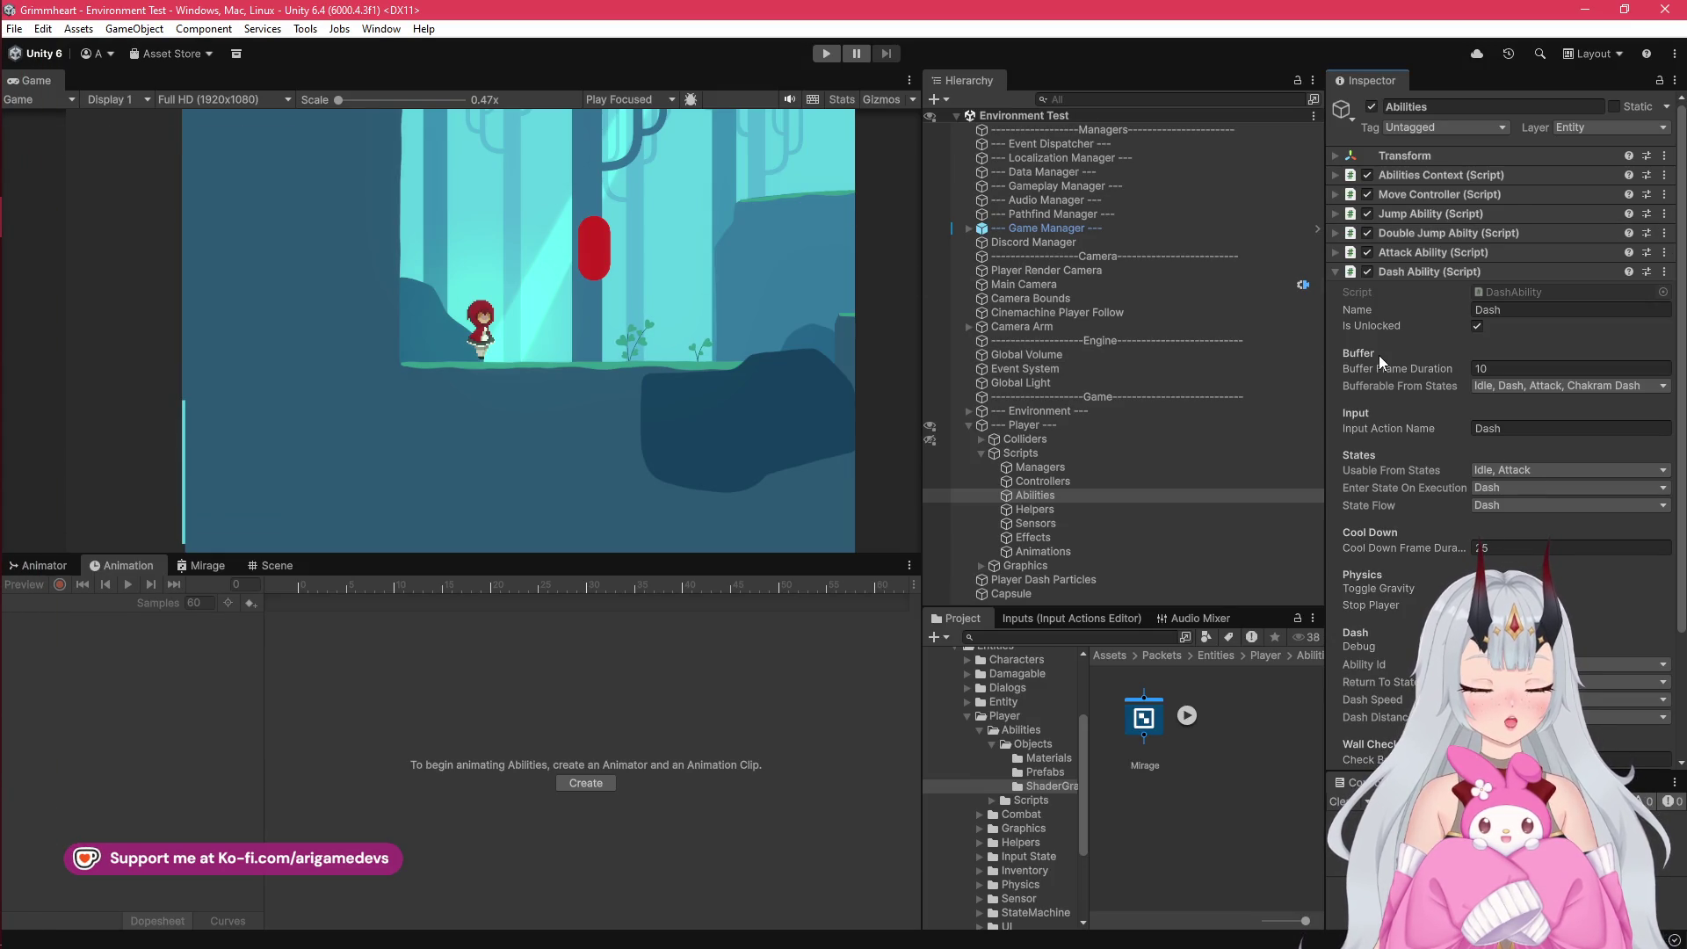
scroll(1482, 508, down, 3)
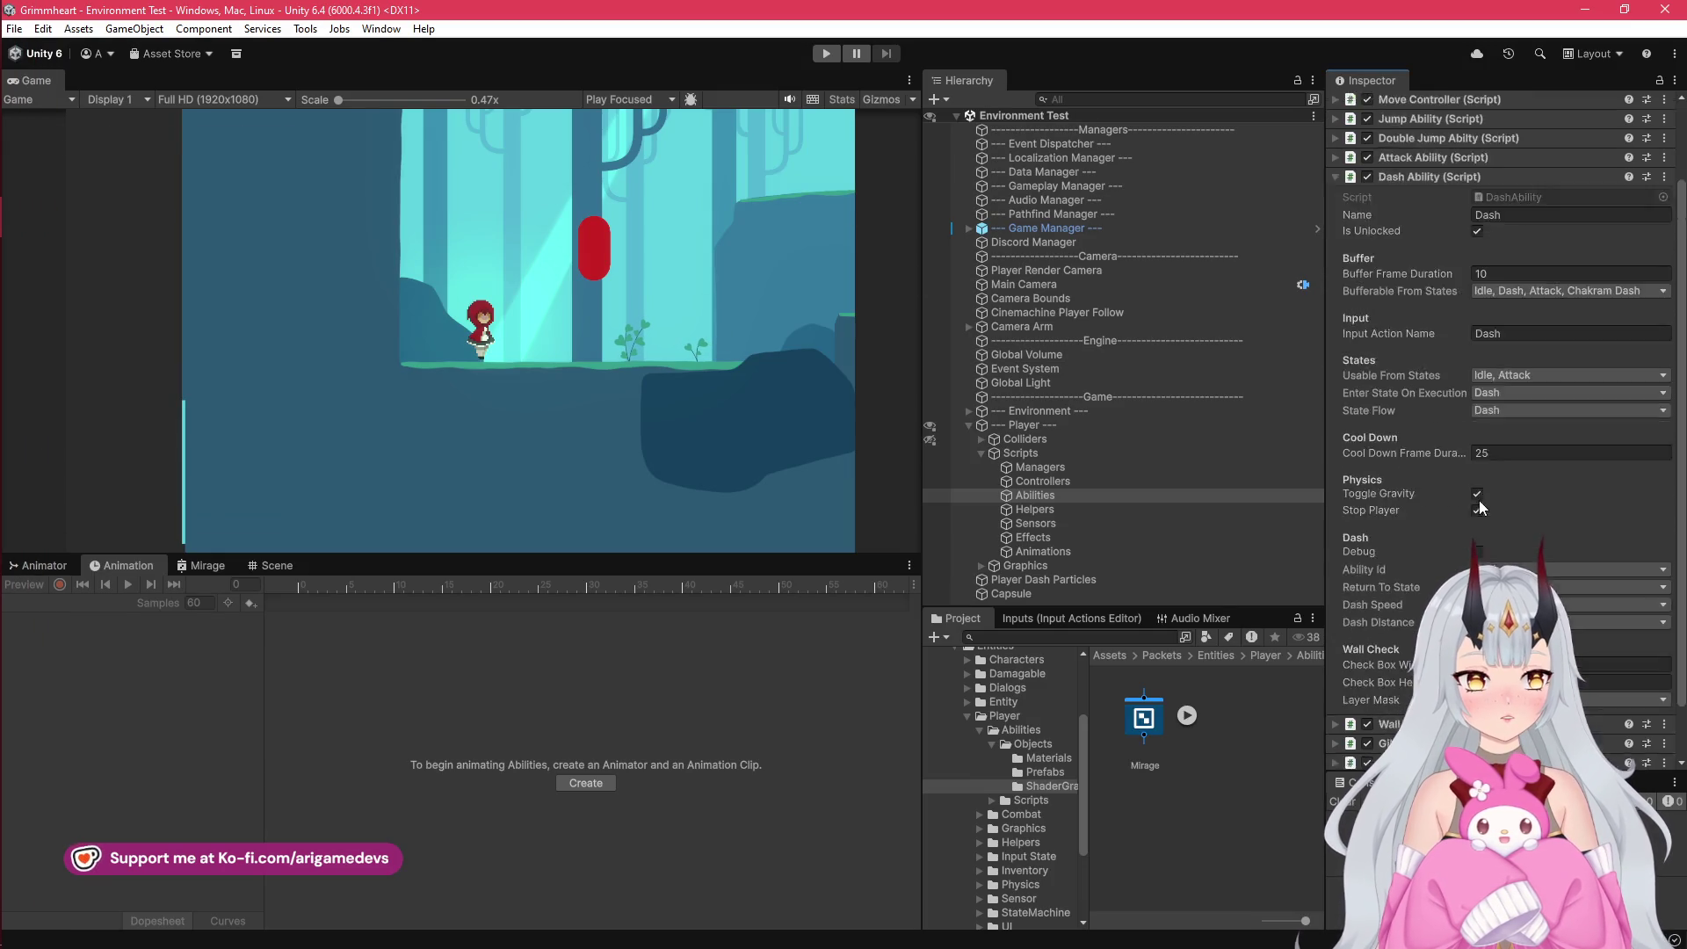
scroll(1482, 508, down, 2)
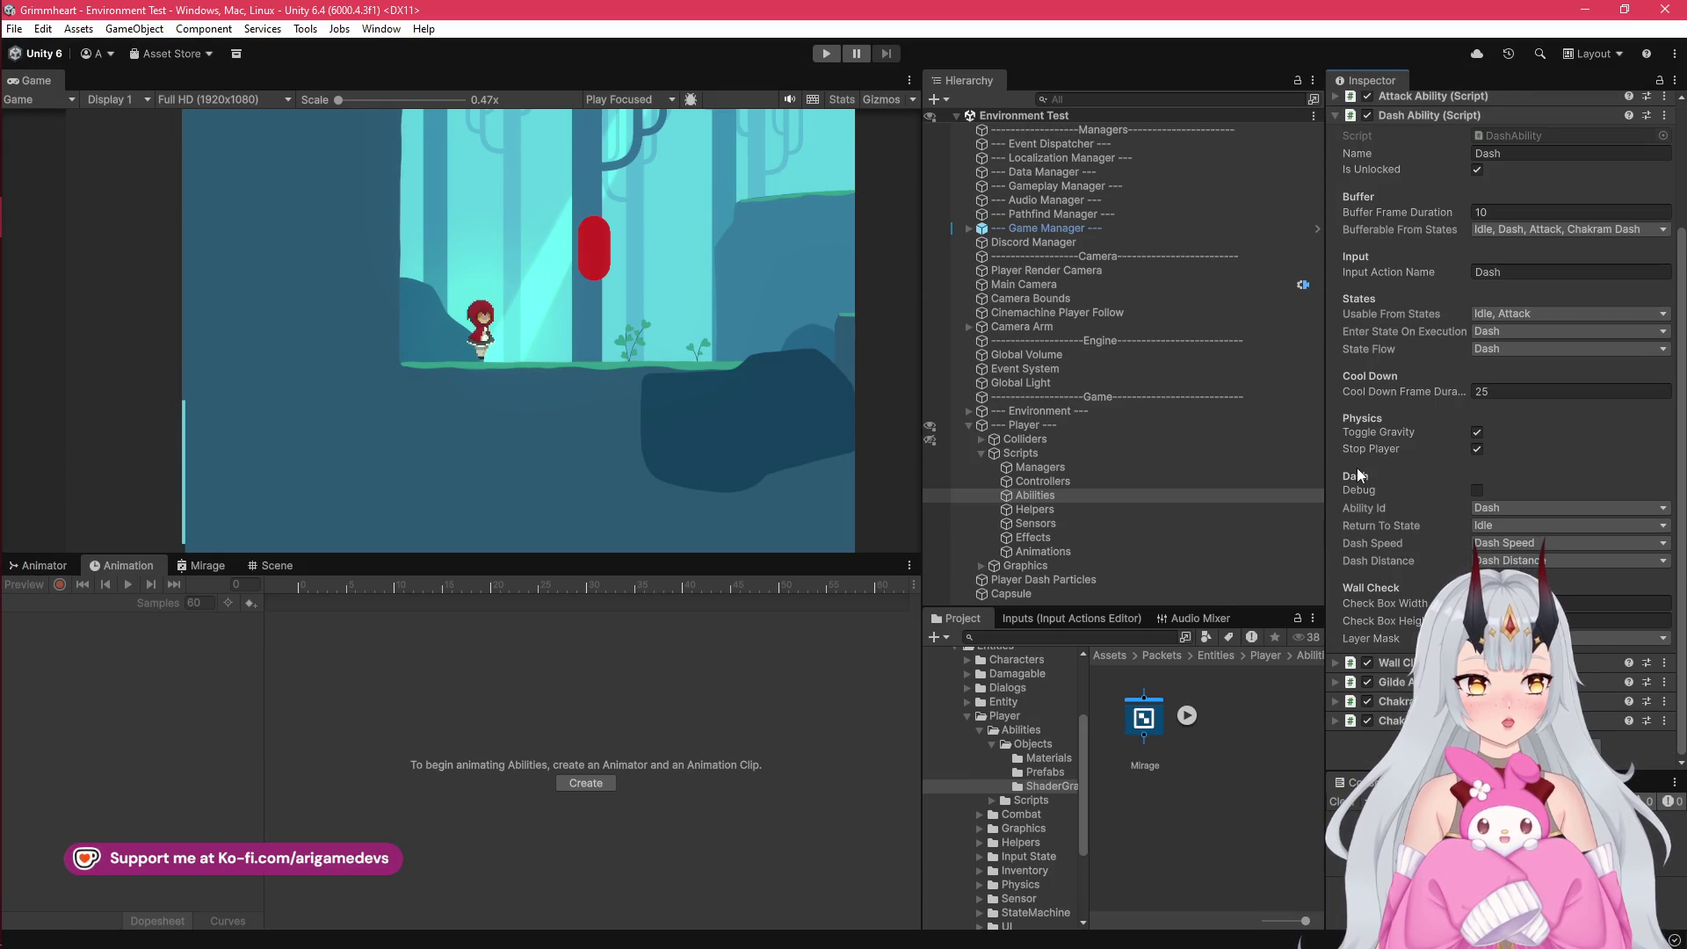
scroll(1357, 467, up, 2)
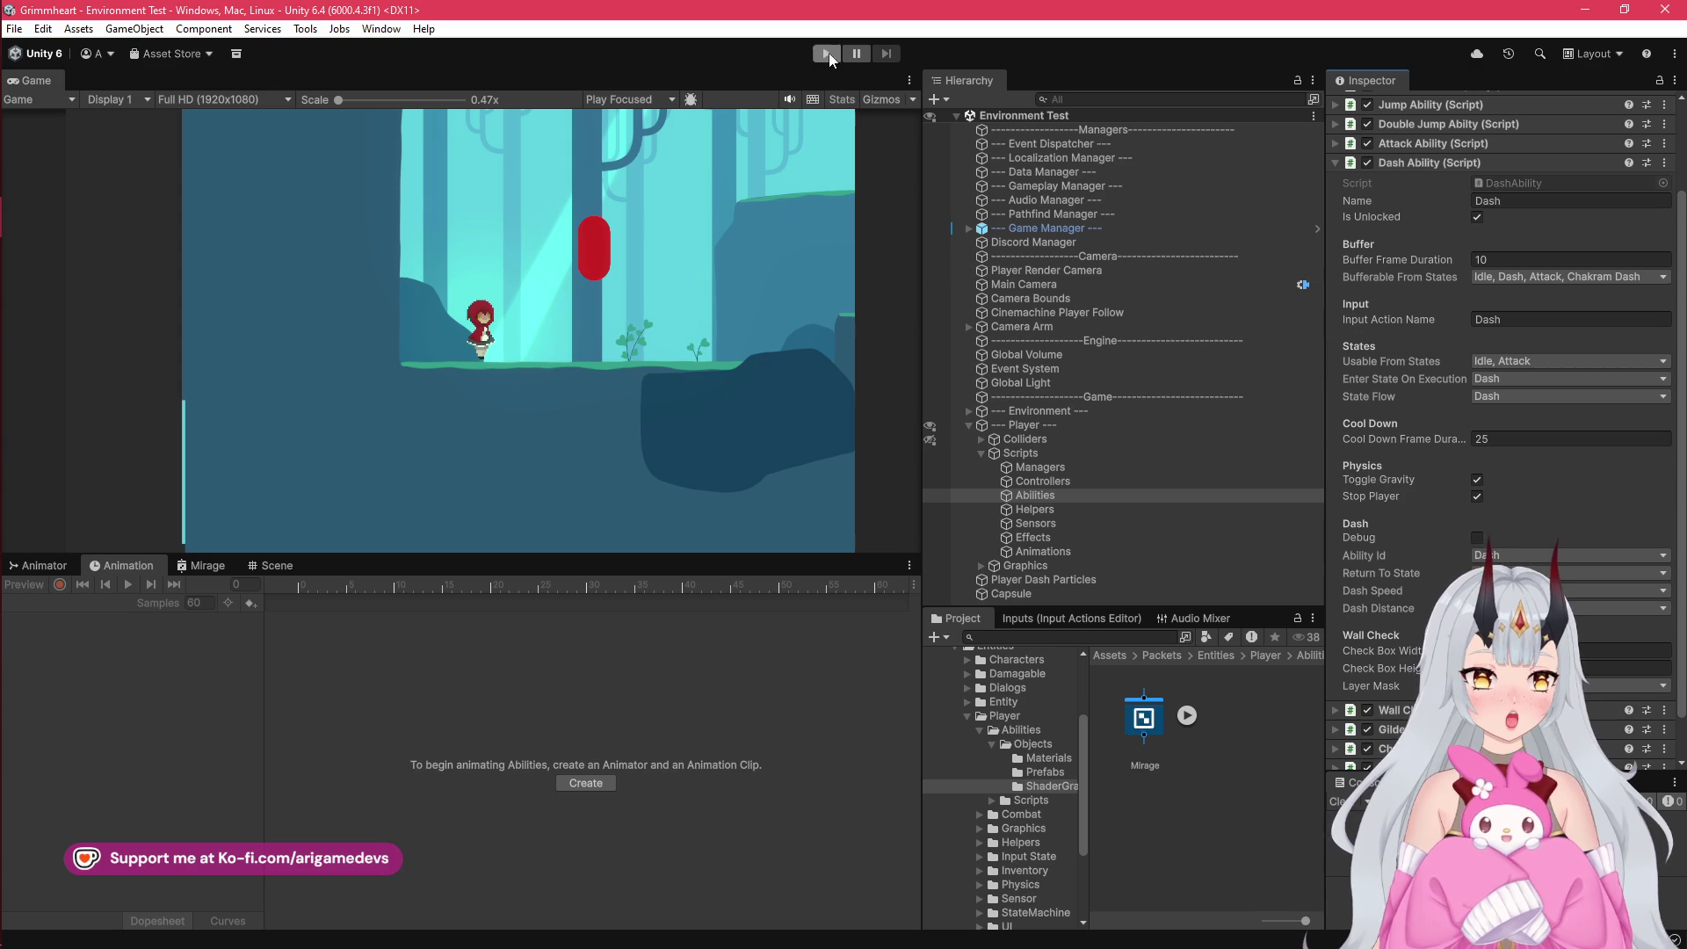
click(827, 53)
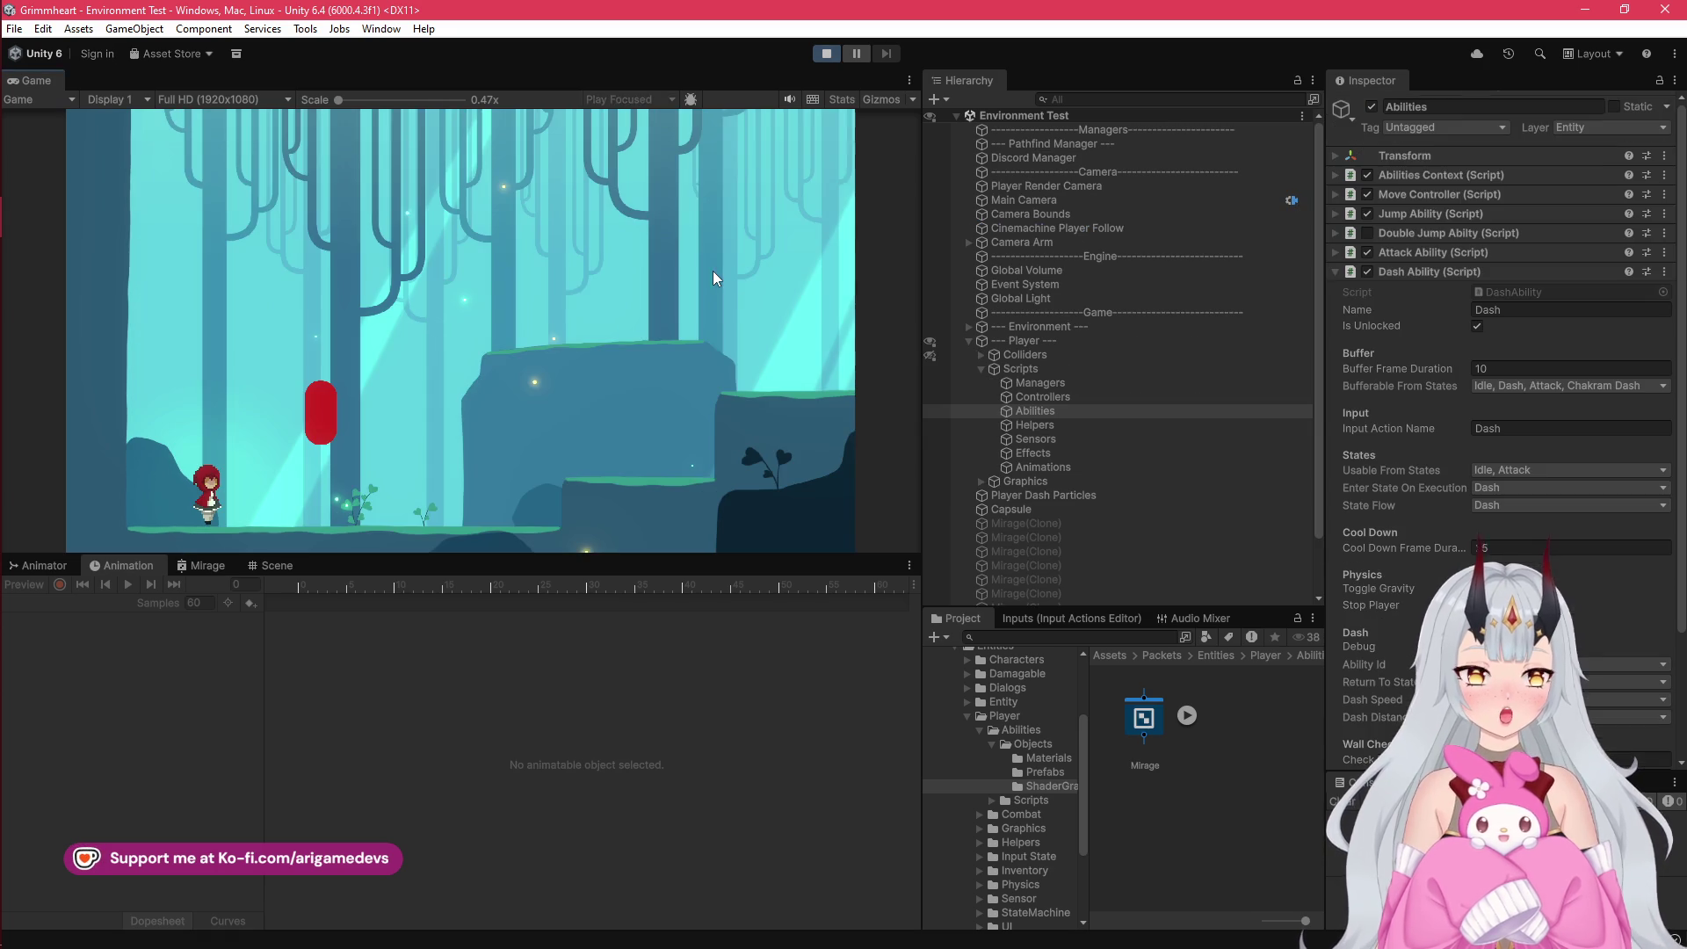
key(d)
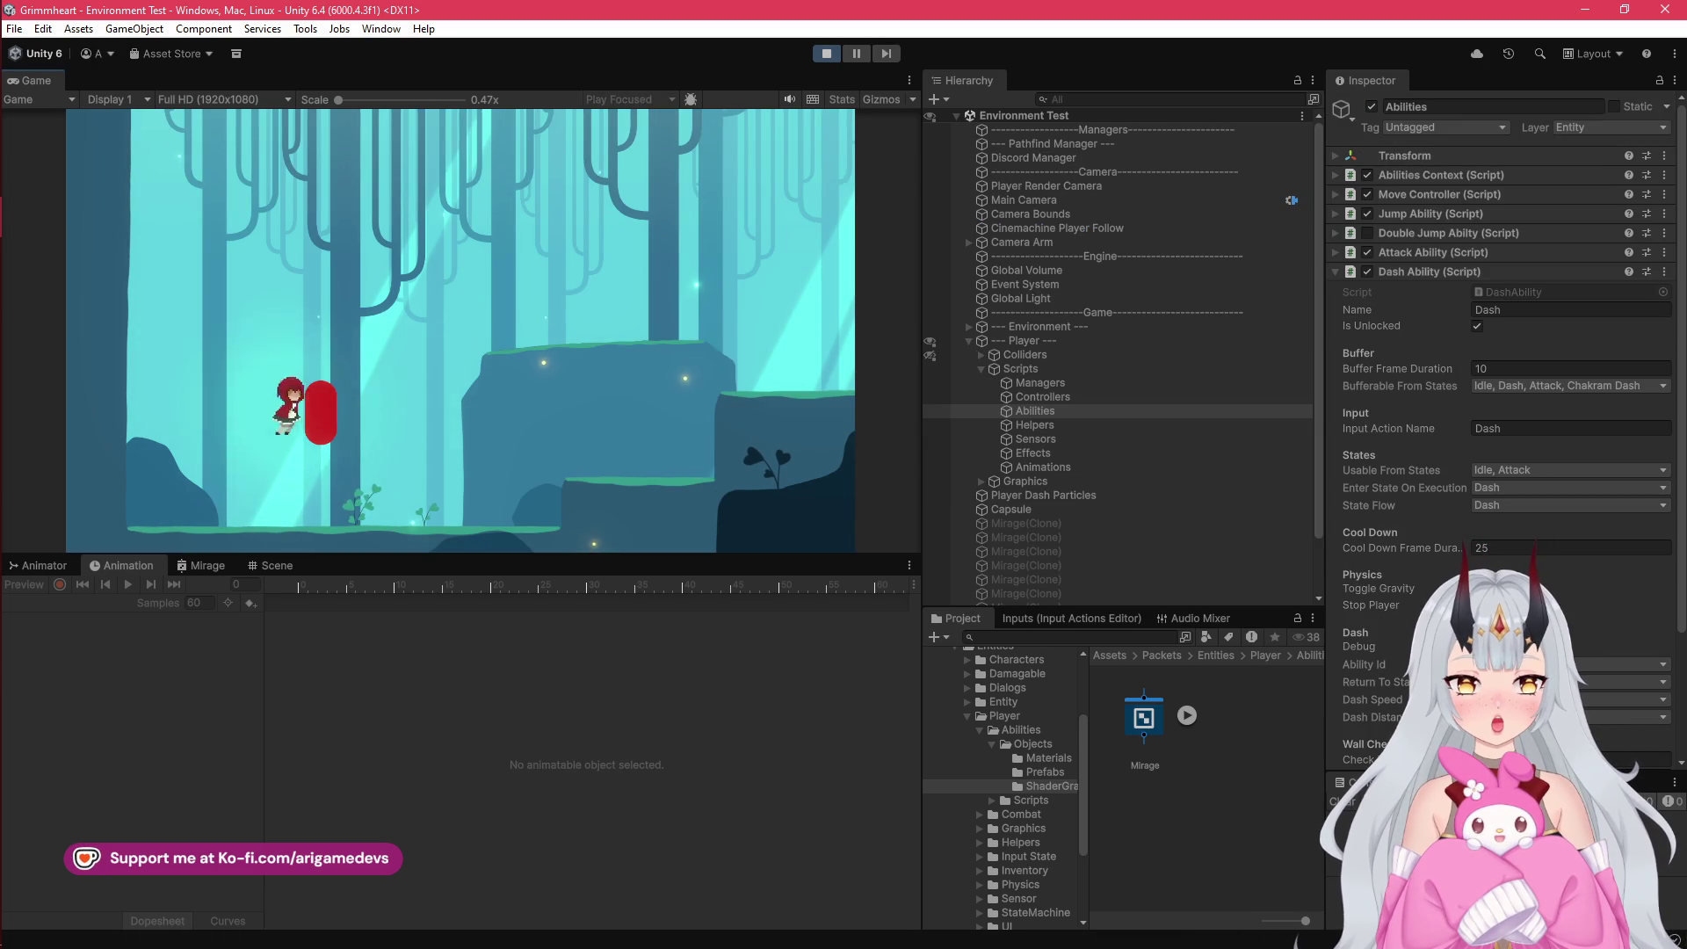
key(a)
key(space)
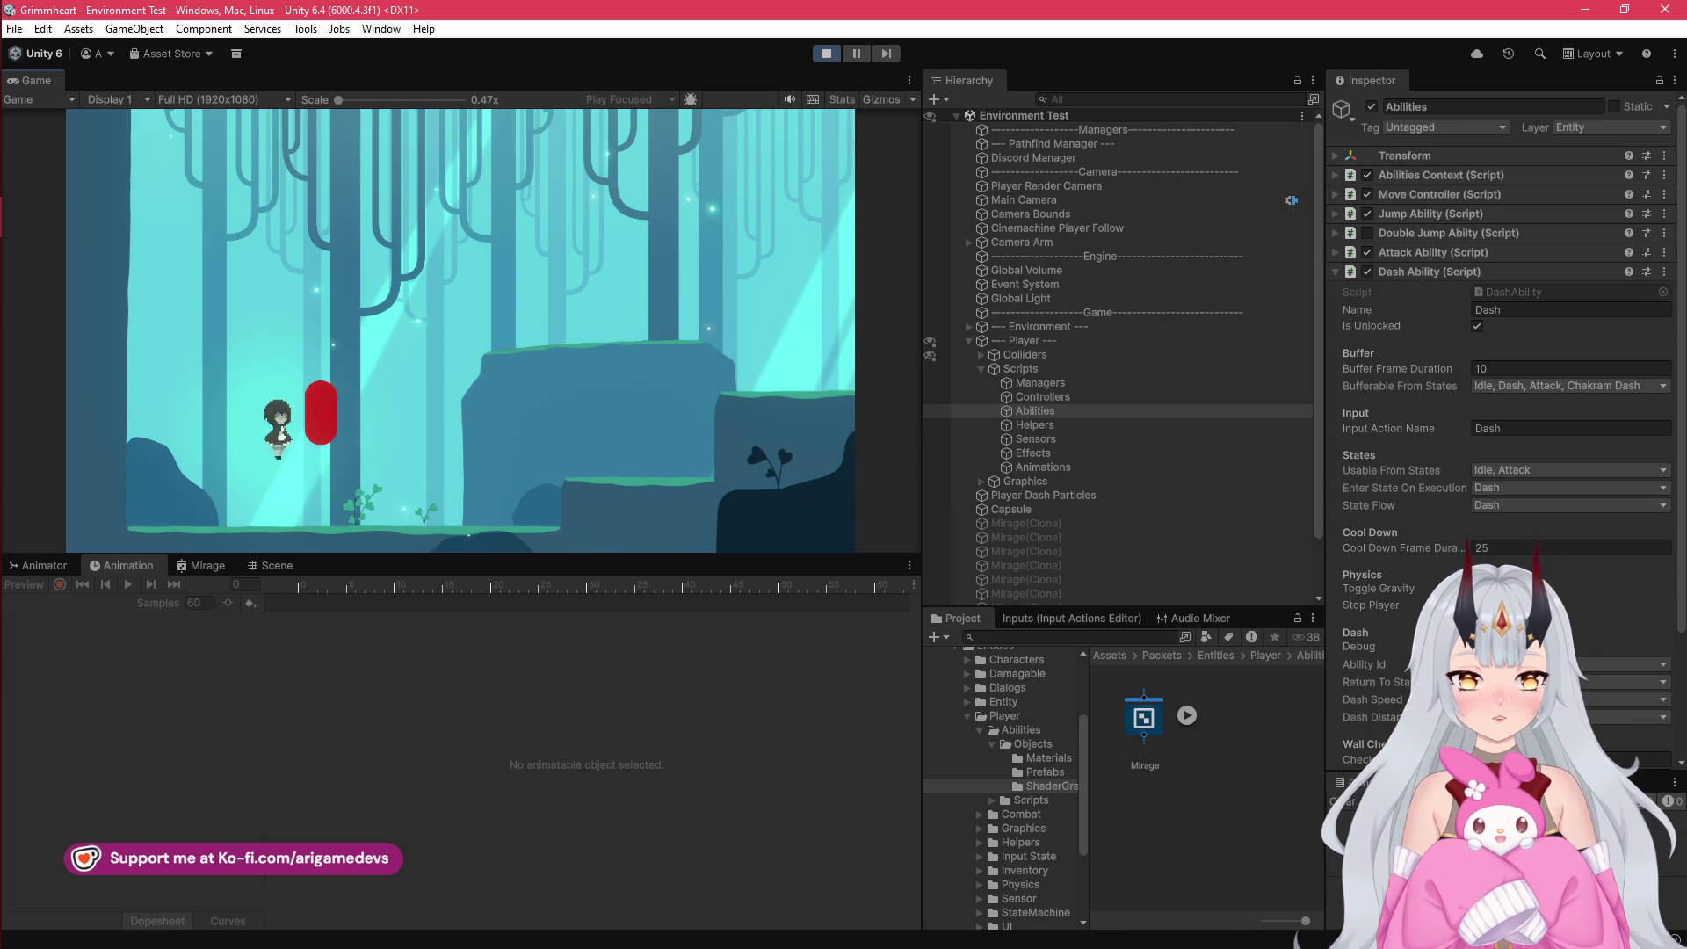
key(a)
key(space)
key(d)
key(a)
key(shift)
key(a)
key(space)
key(a)
key(a)
key(d)
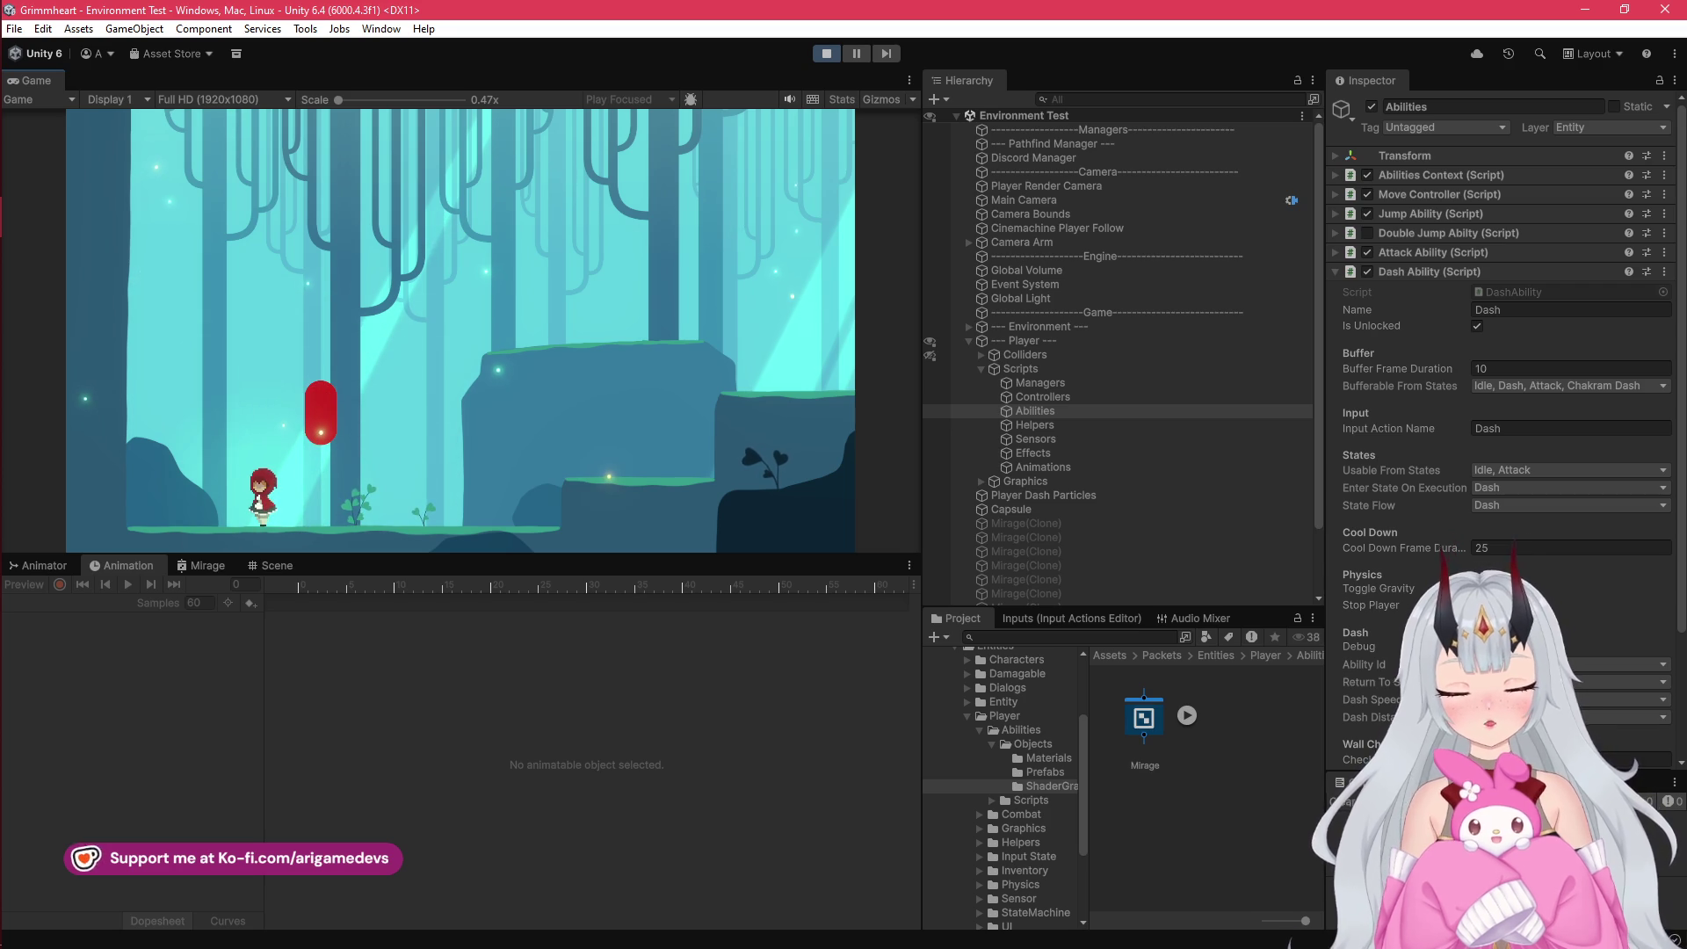
click(829, 54)
mouse_move(16, 250)
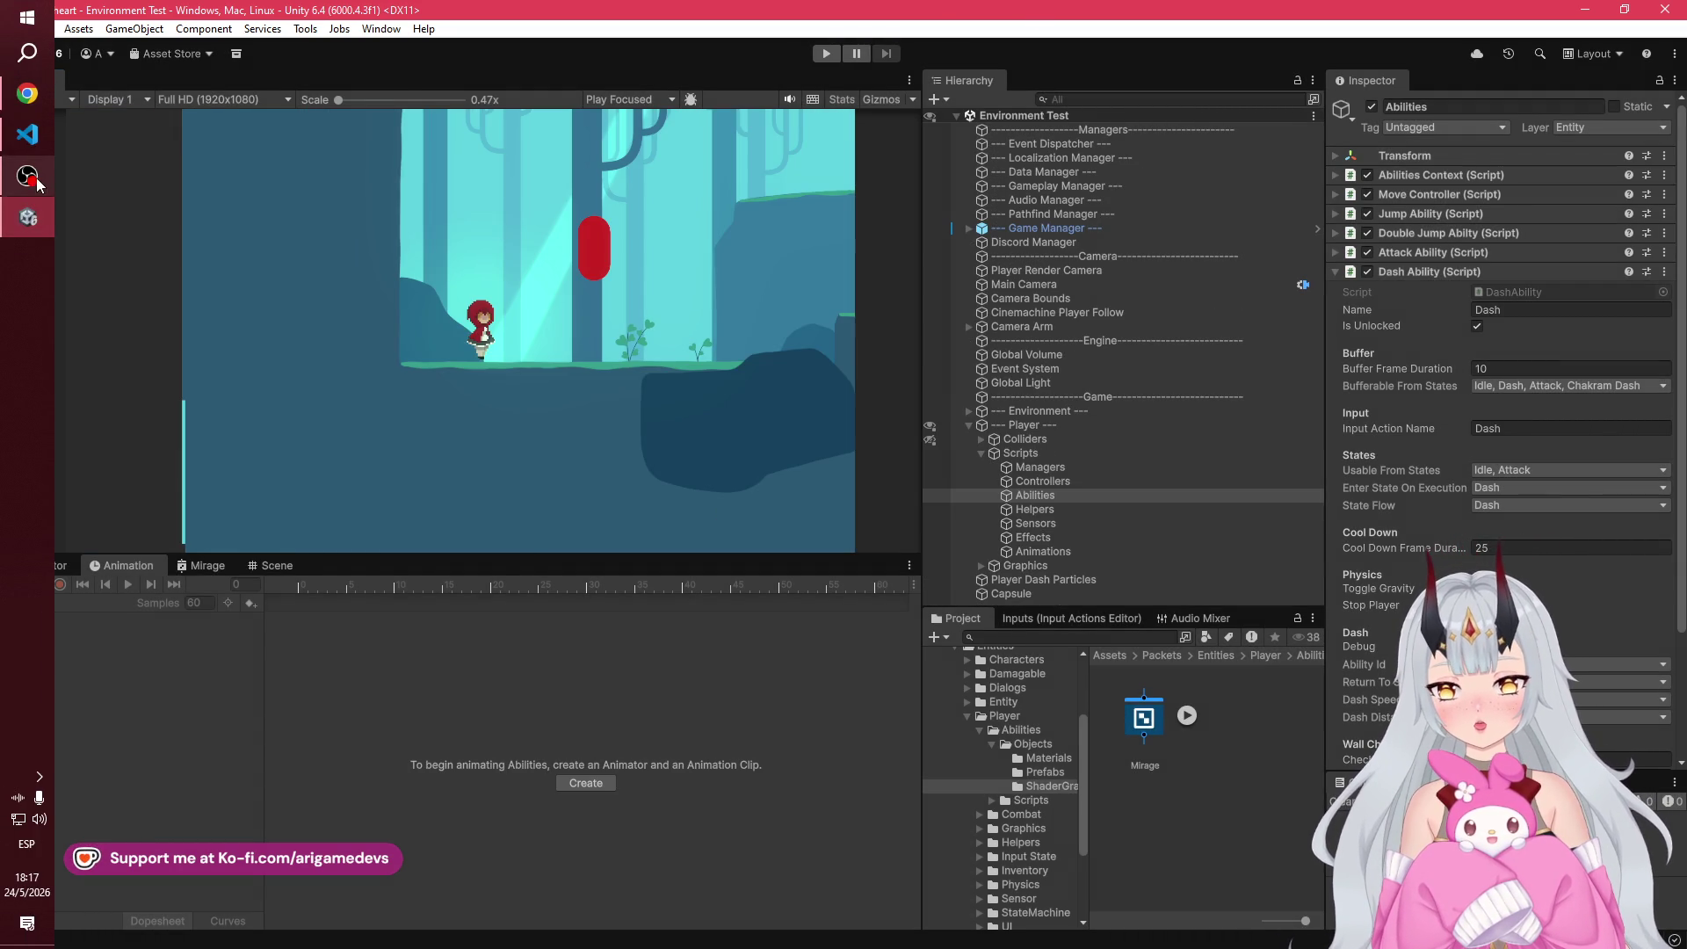
Step: Fold the Scripts group, unfold Colliders, select Attack Collider, and enter play mode with Ctrl+P
click(31, 178)
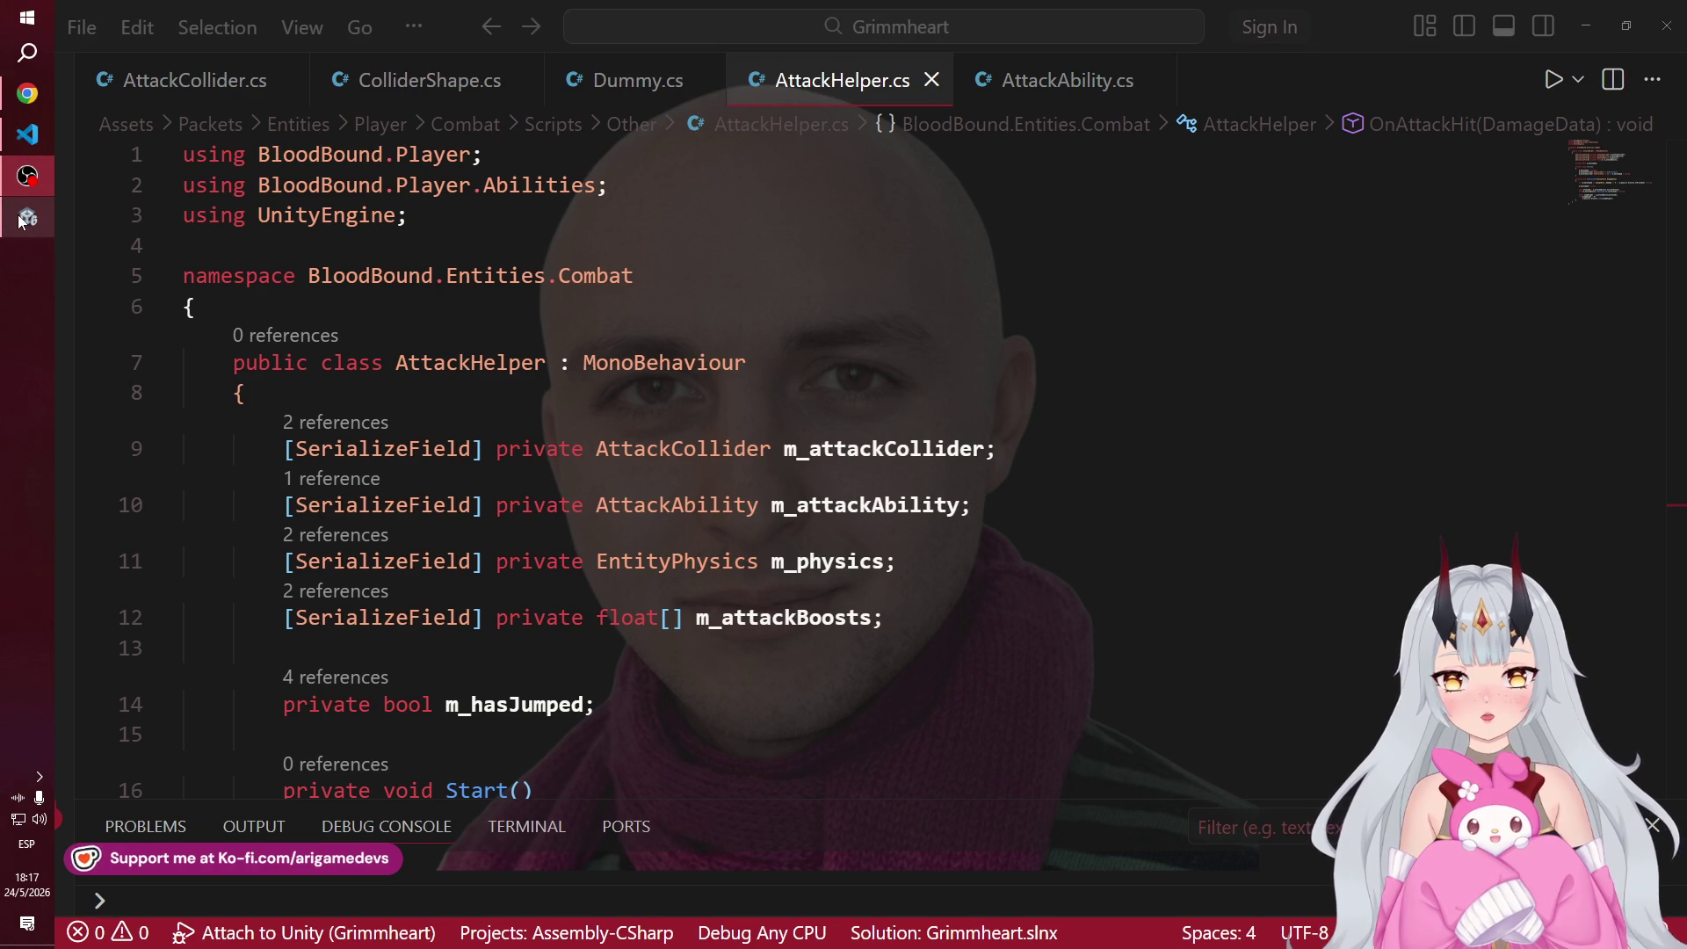
click(19, 220)
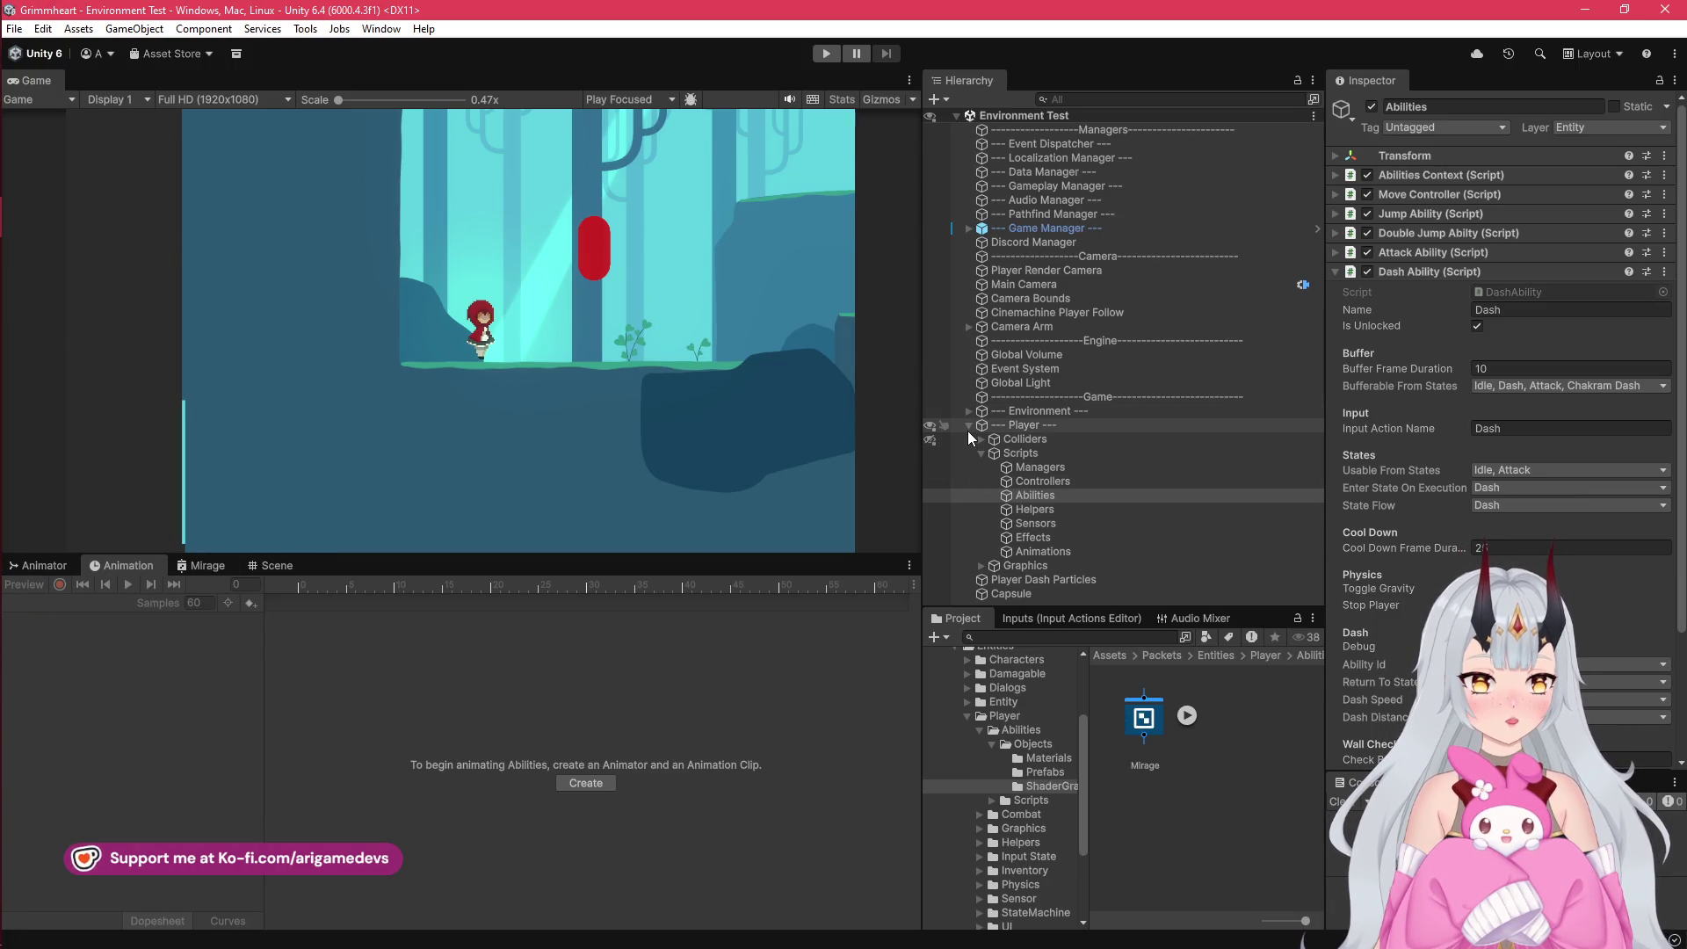
click(980, 450)
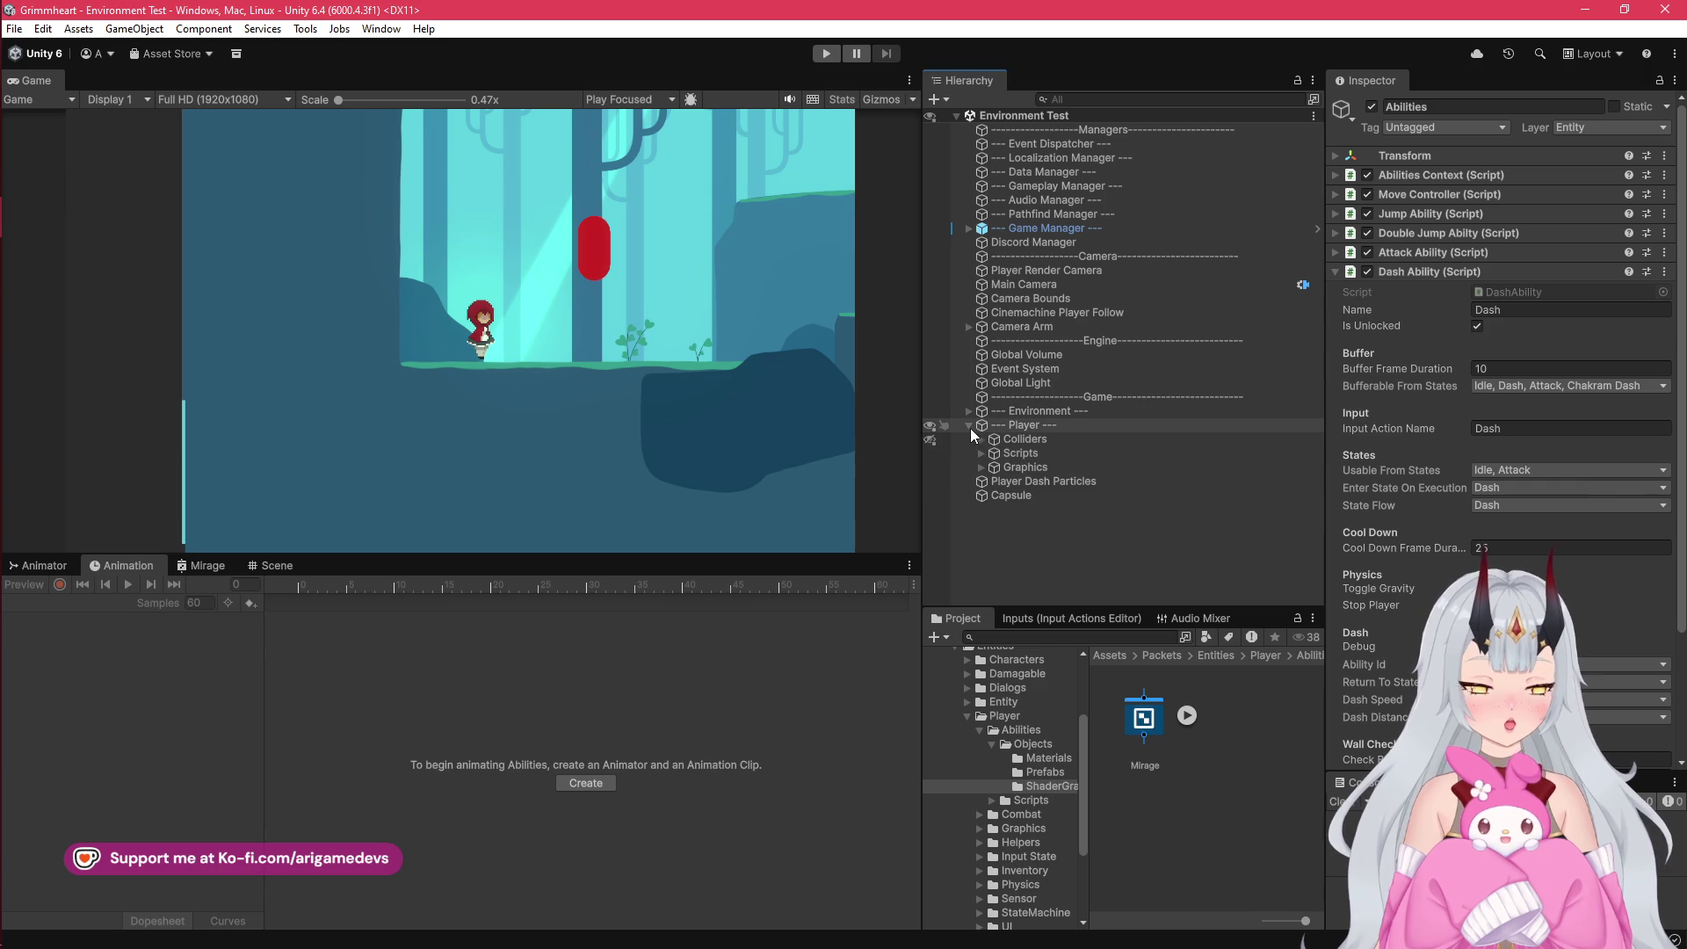
click(968, 411)
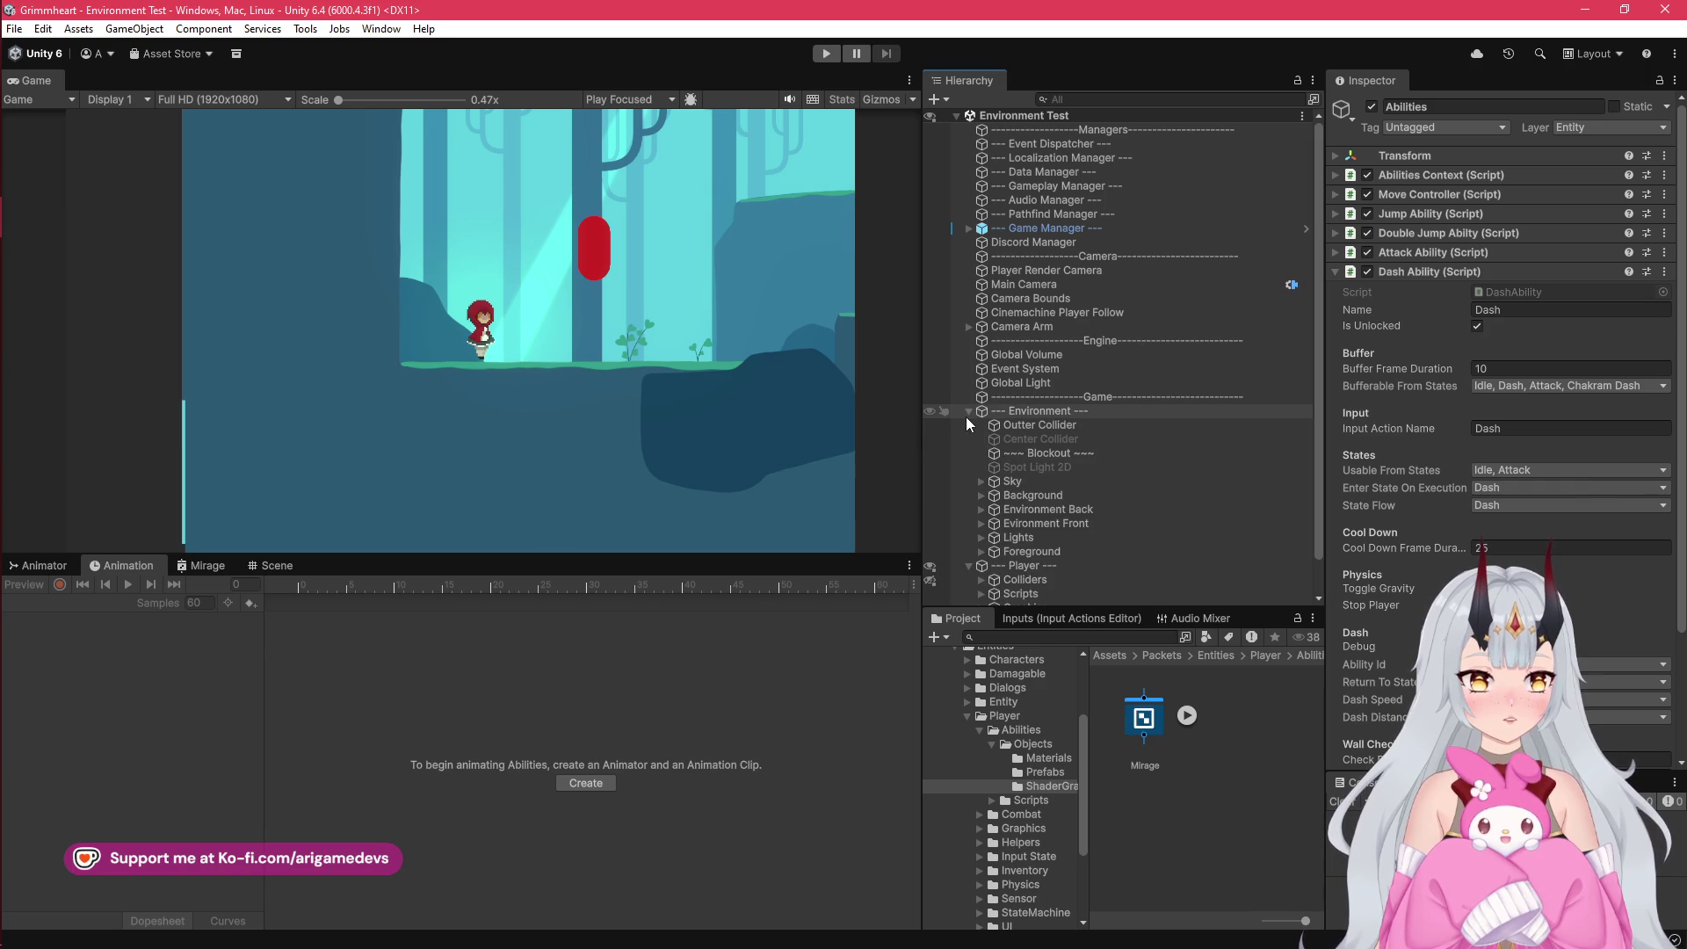
click(967, 411)
click(982, 453)
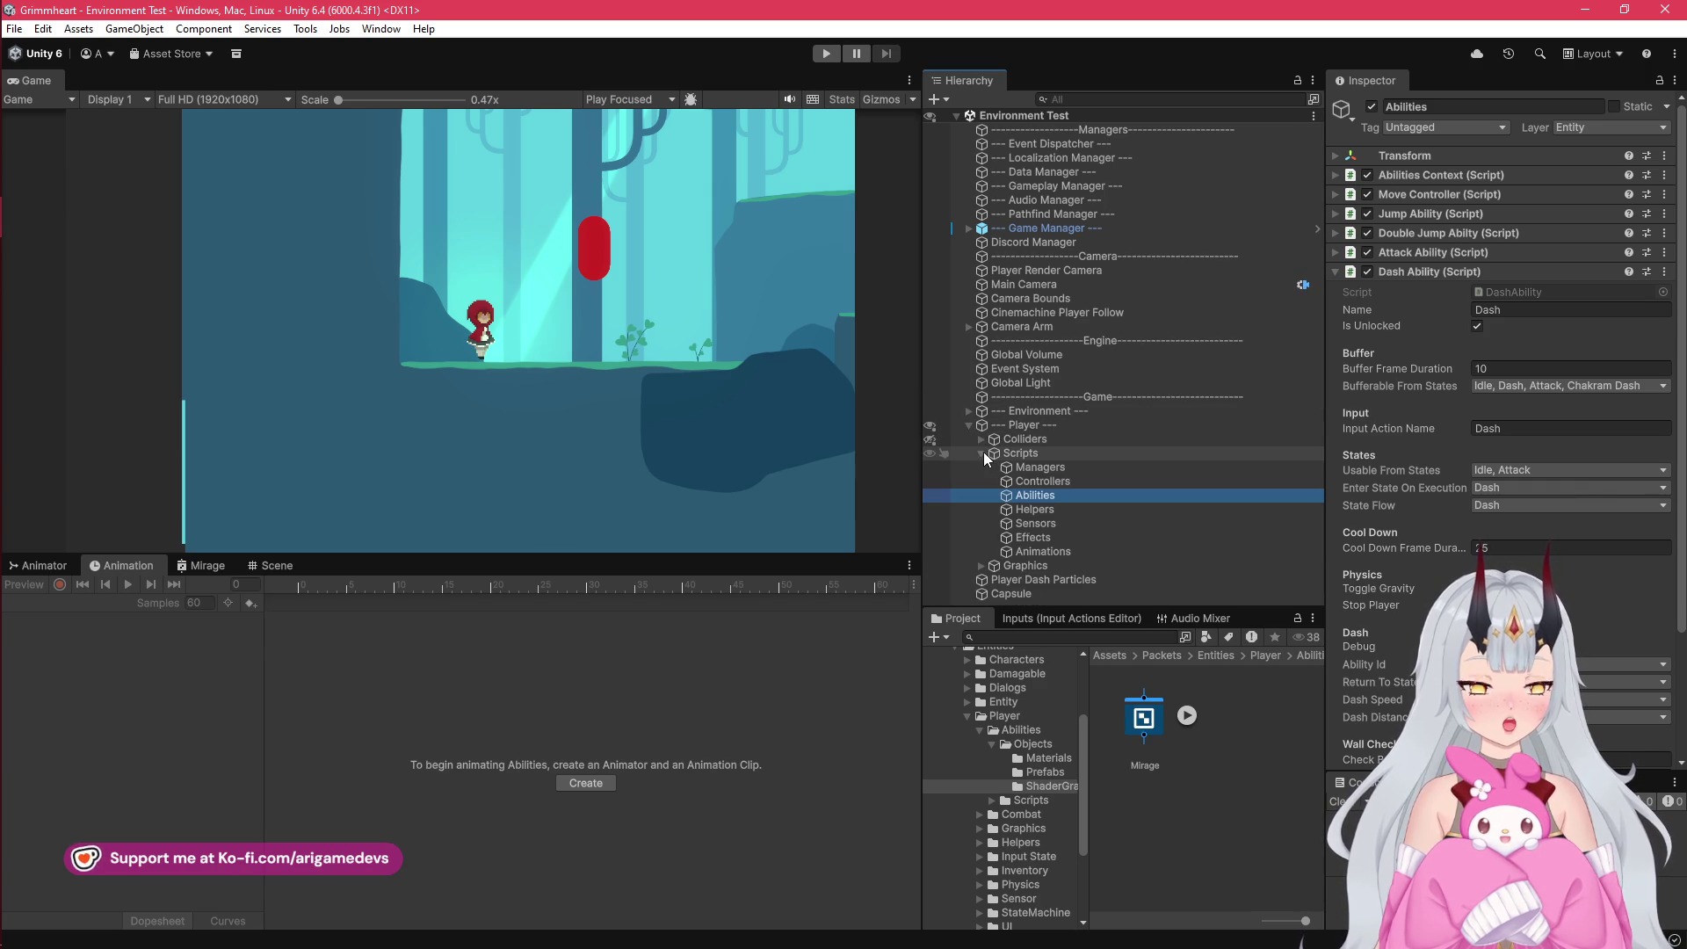
click(982, 452)
click(981, 438)
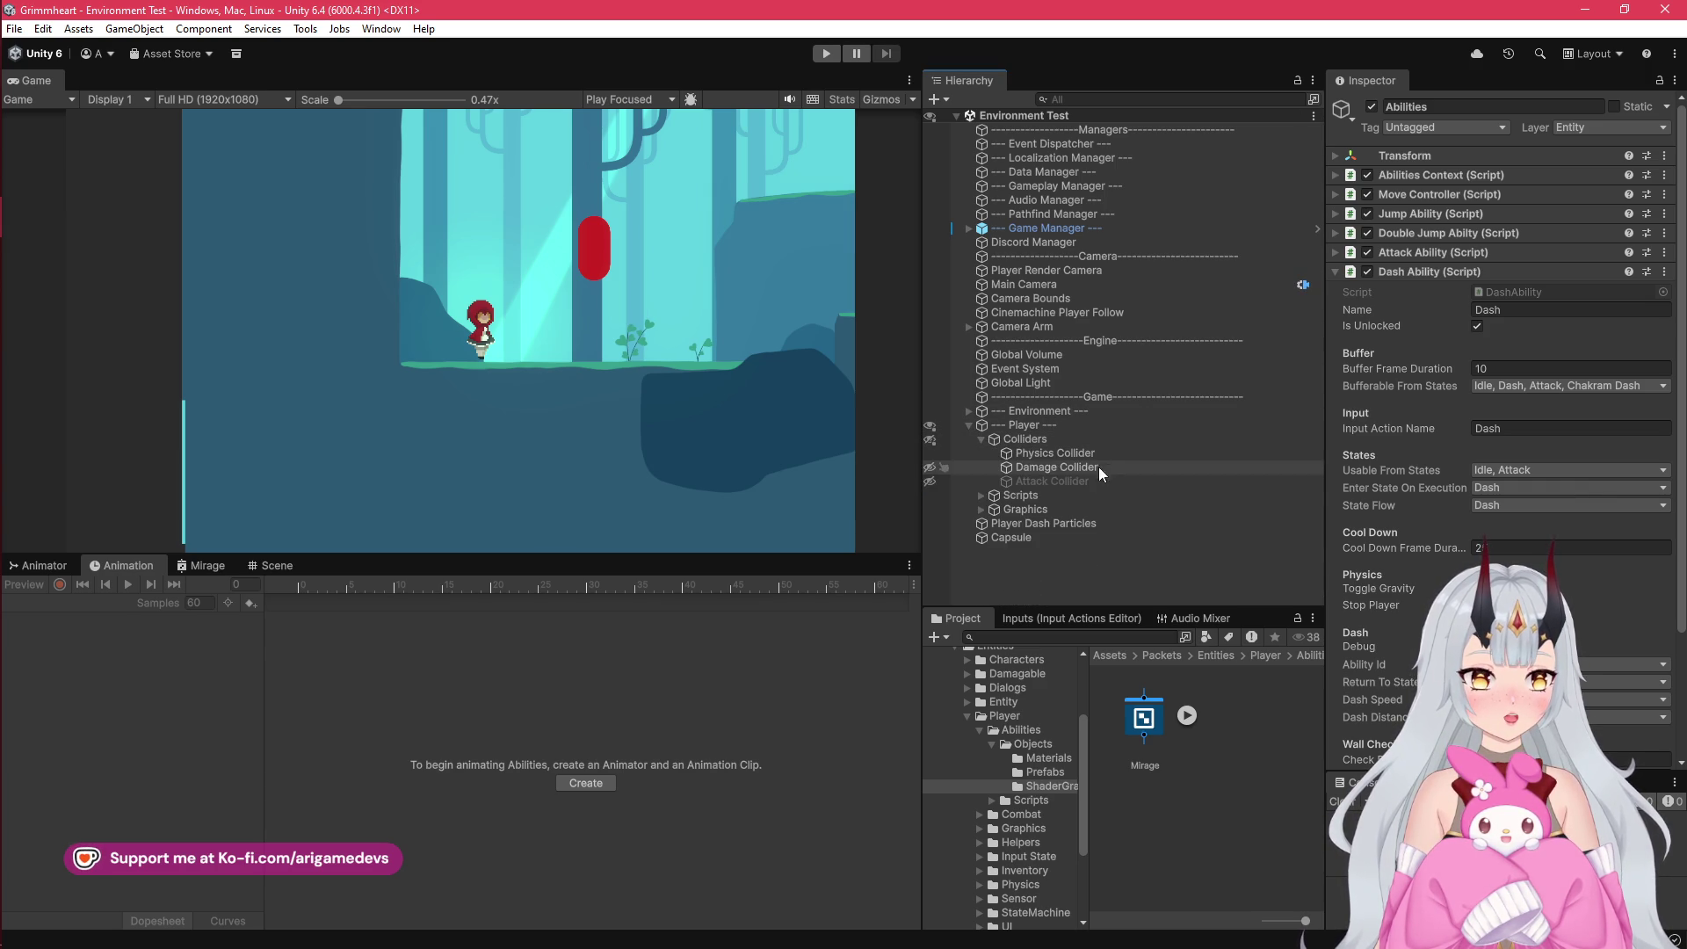
click(1089, 481)
key(ctrl+p)
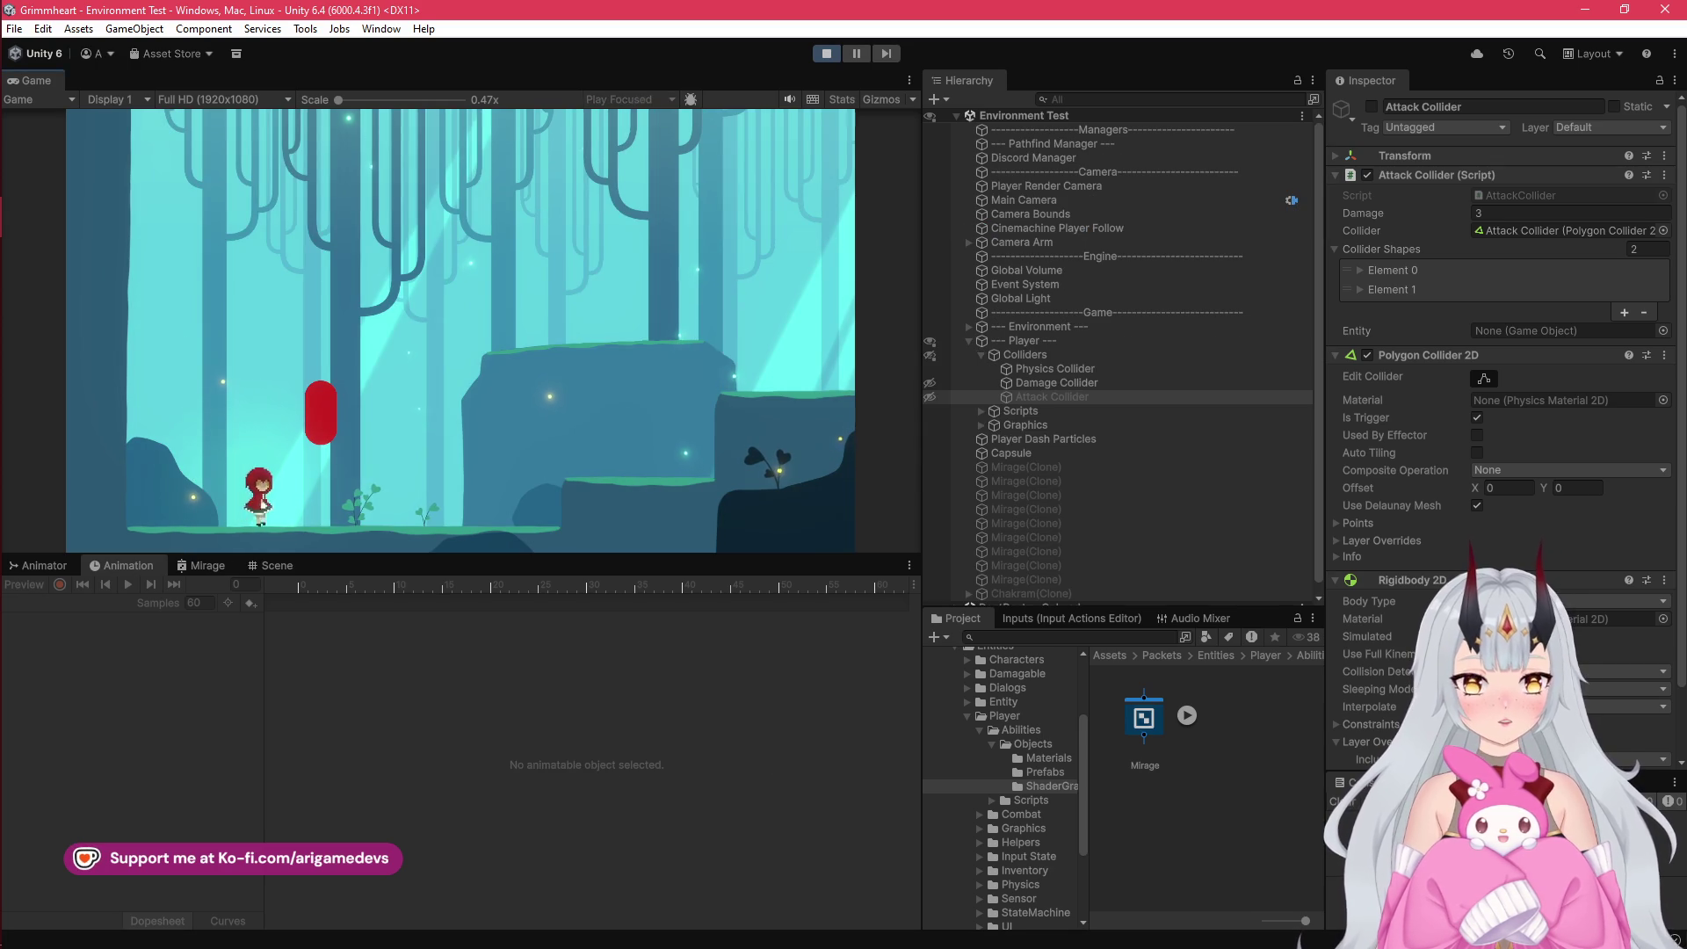
Step: Run left and right, jump twice, then jump and dash right beside the red pill before stopping
key(d)
key(a)
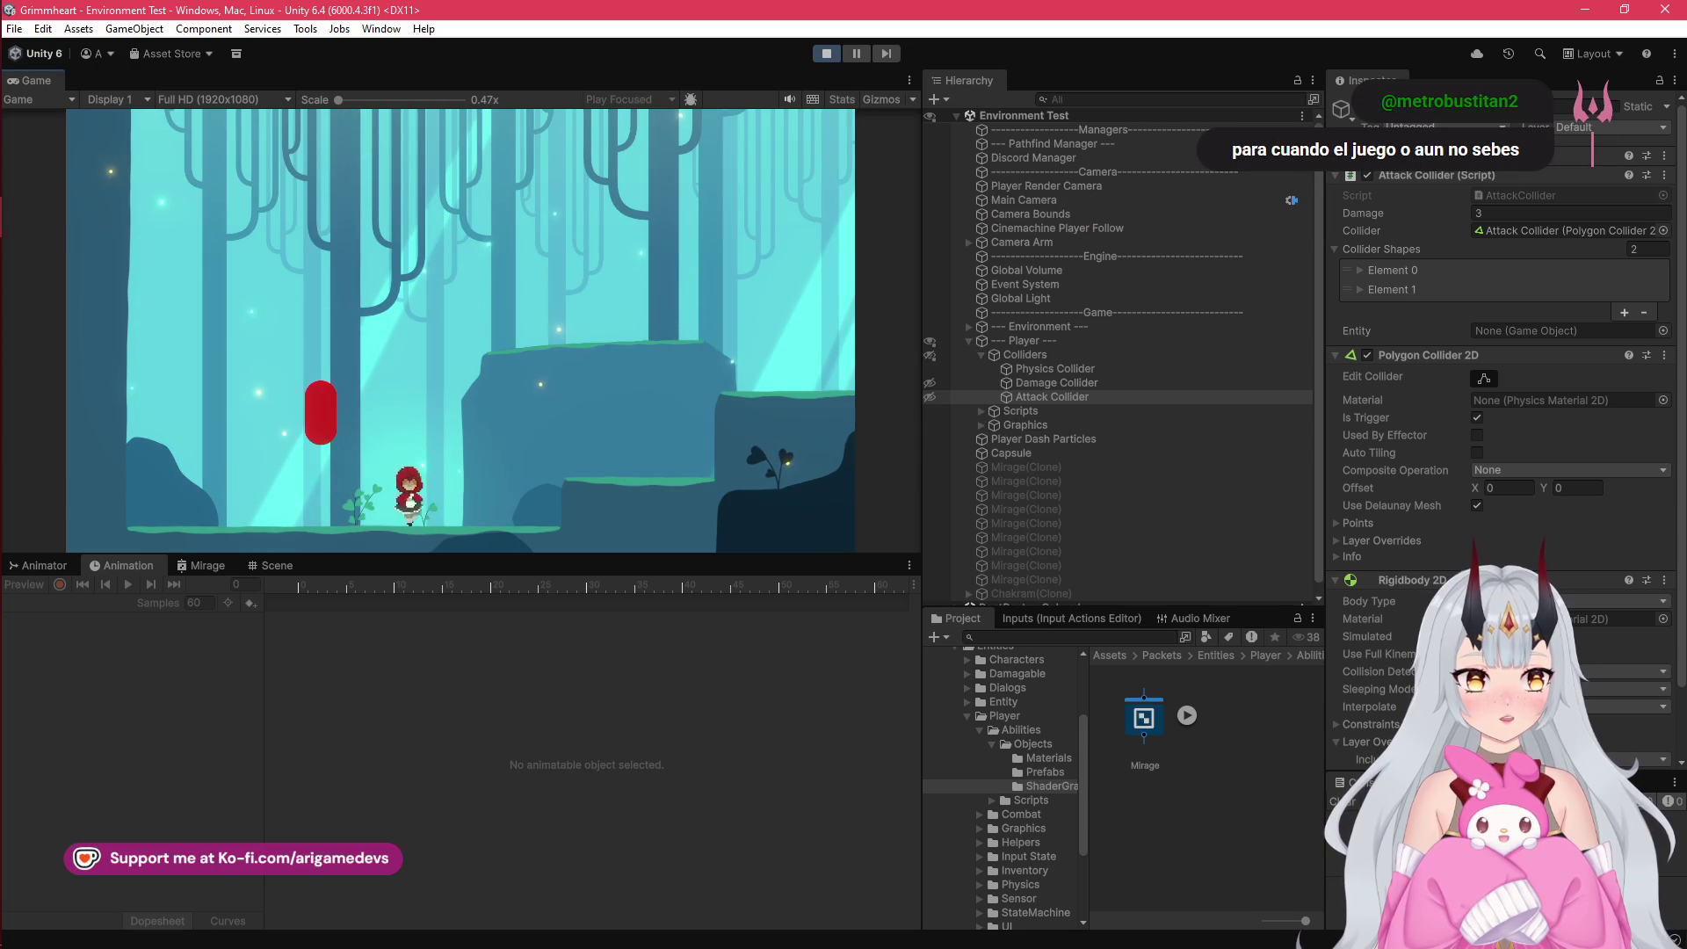
key(space)
key(space)
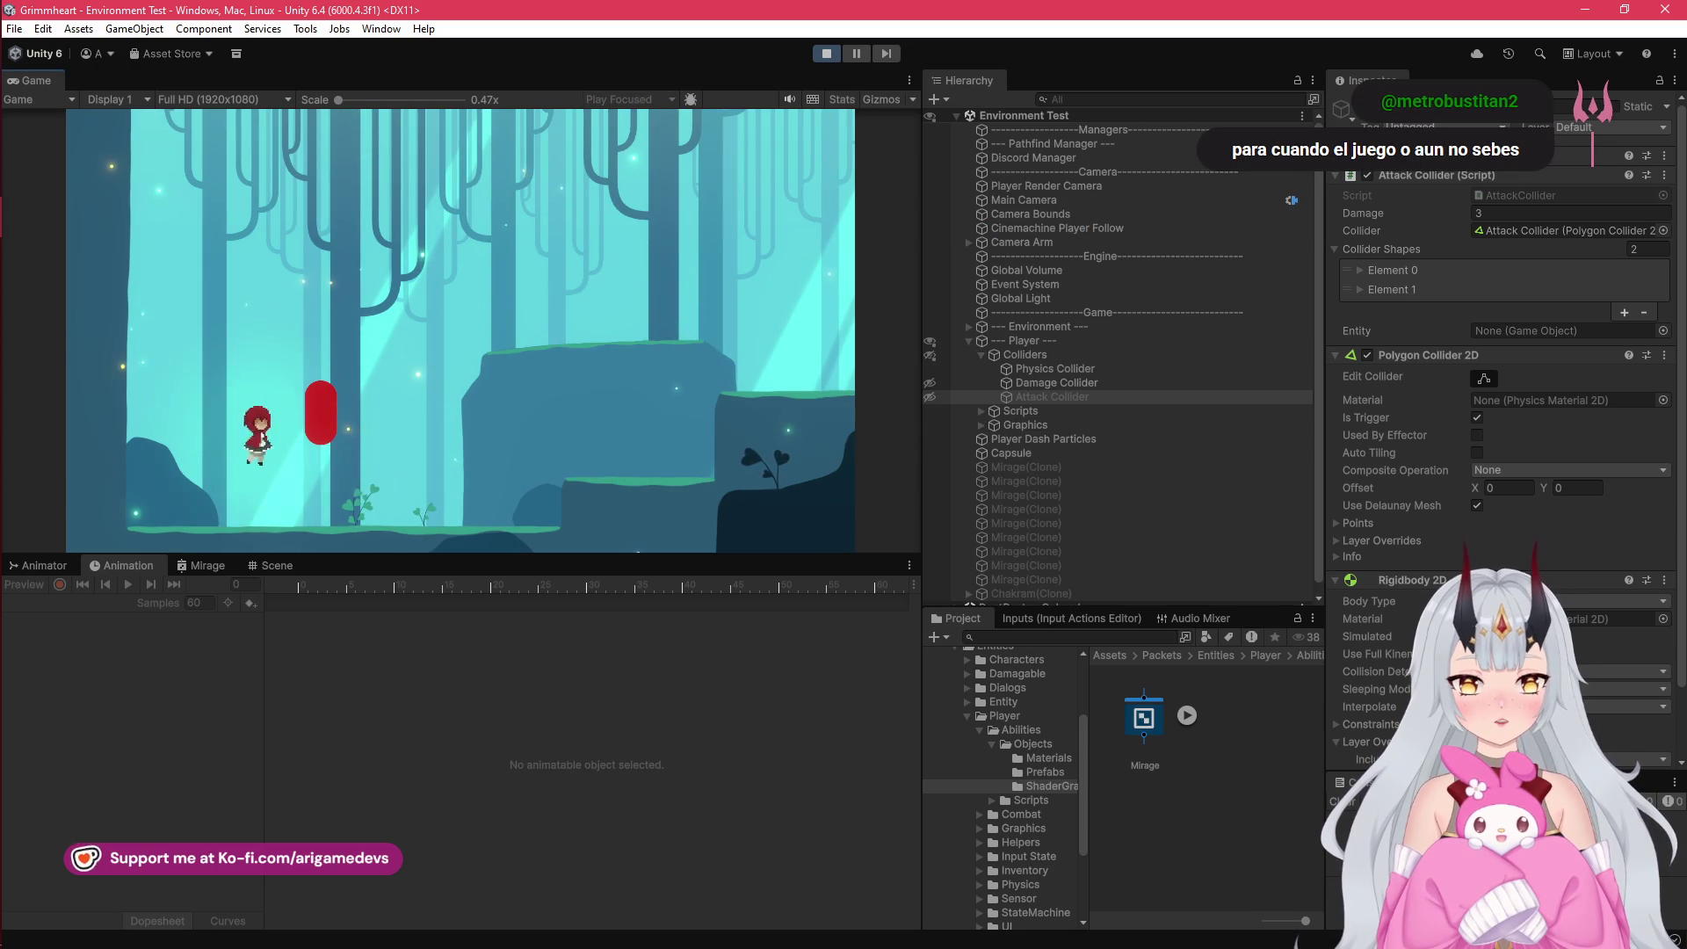
key(space)
key(d)
key(a)
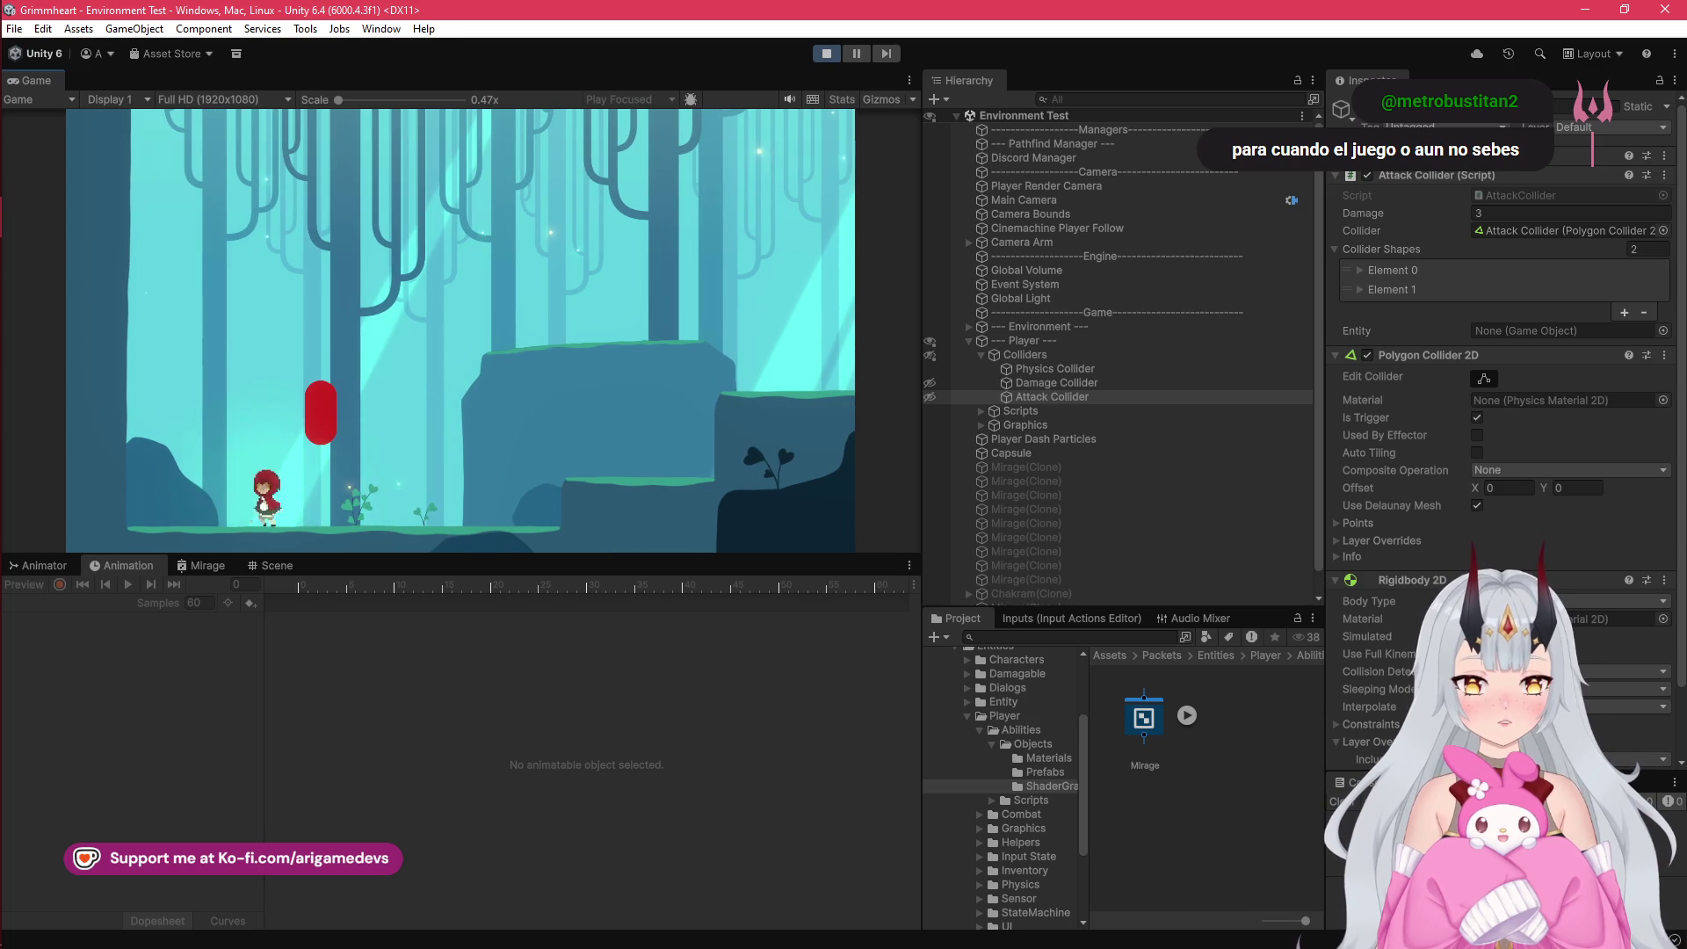
key(space)
key(space)
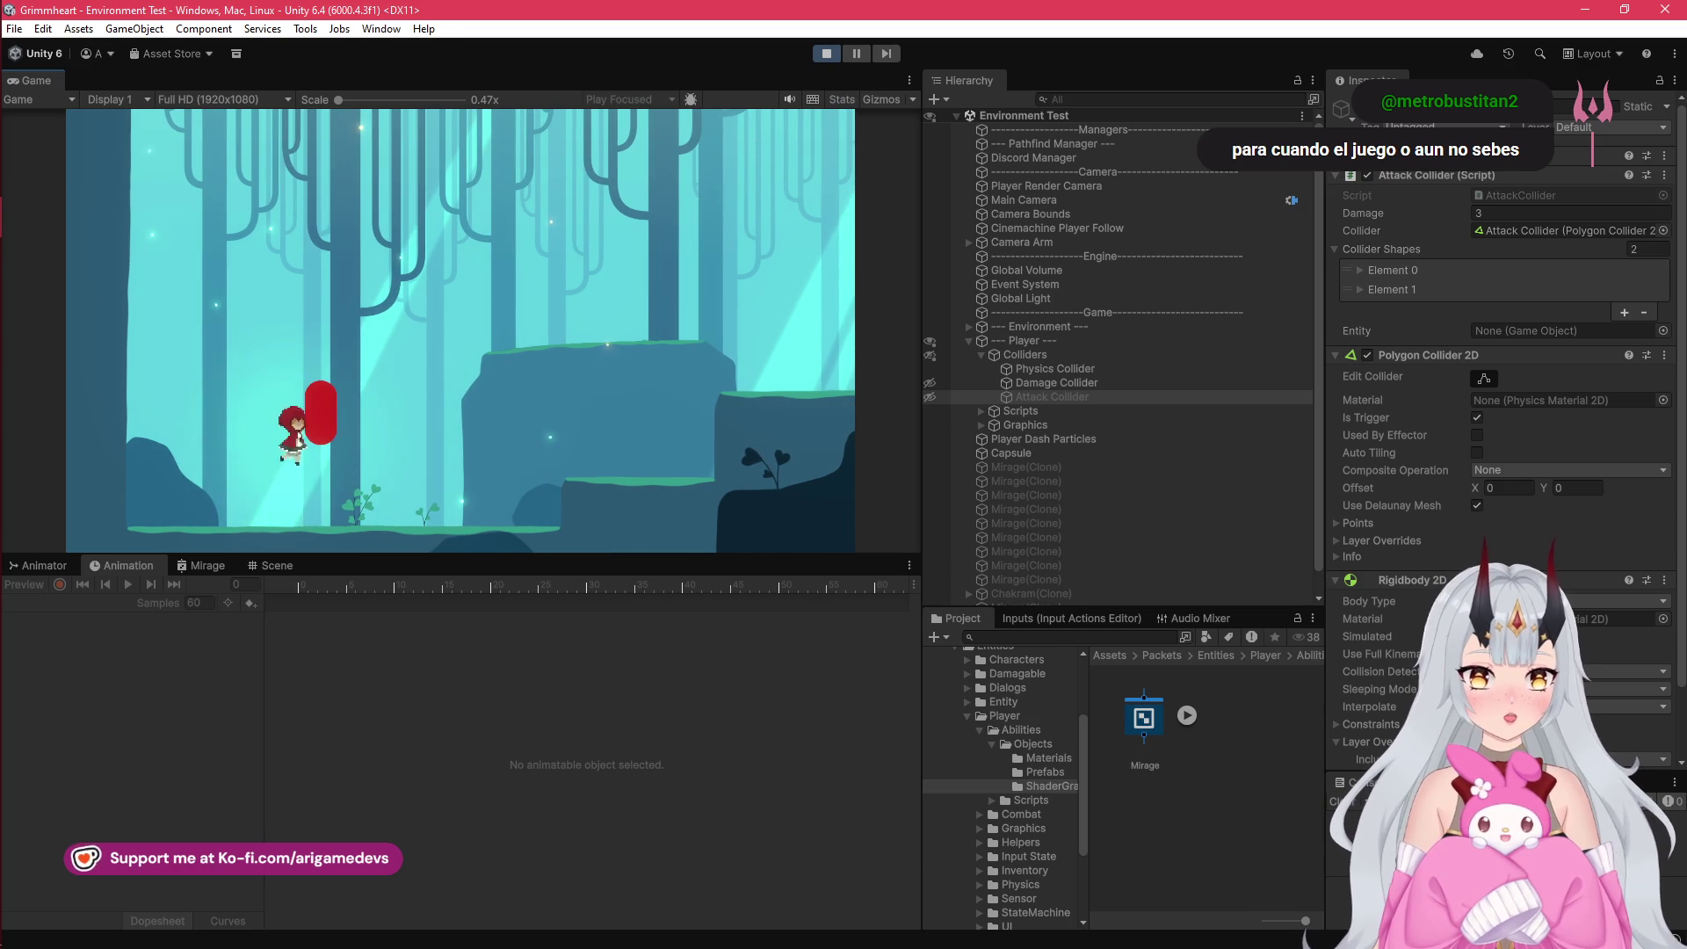
key(d)
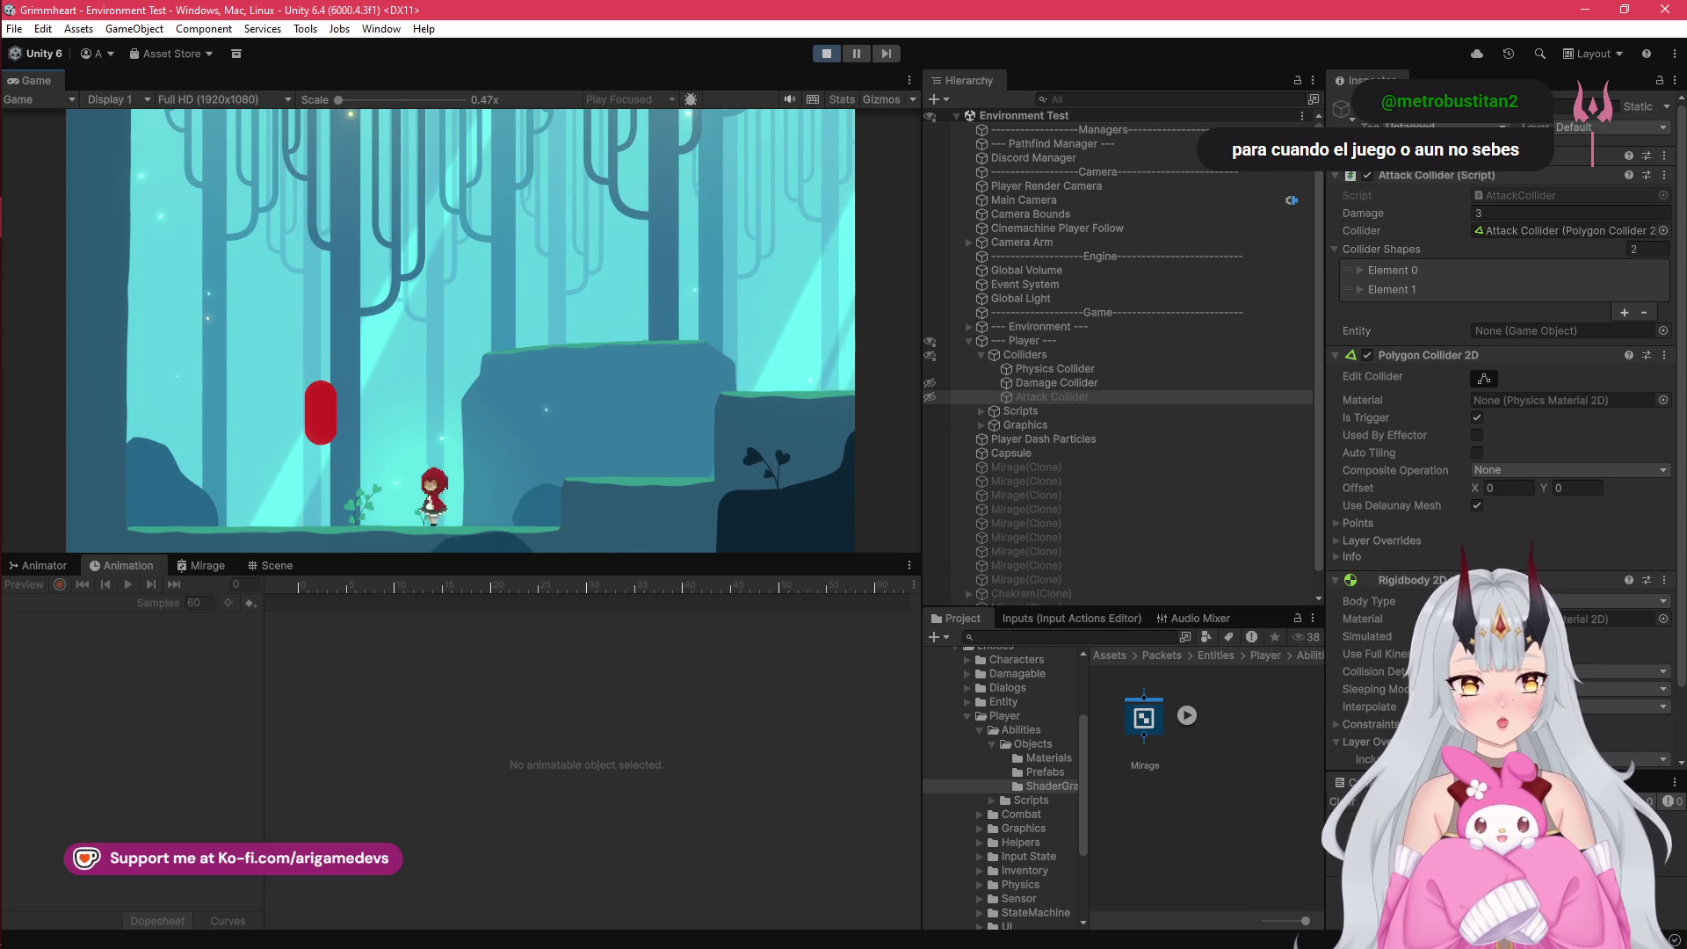
click(826, 52)
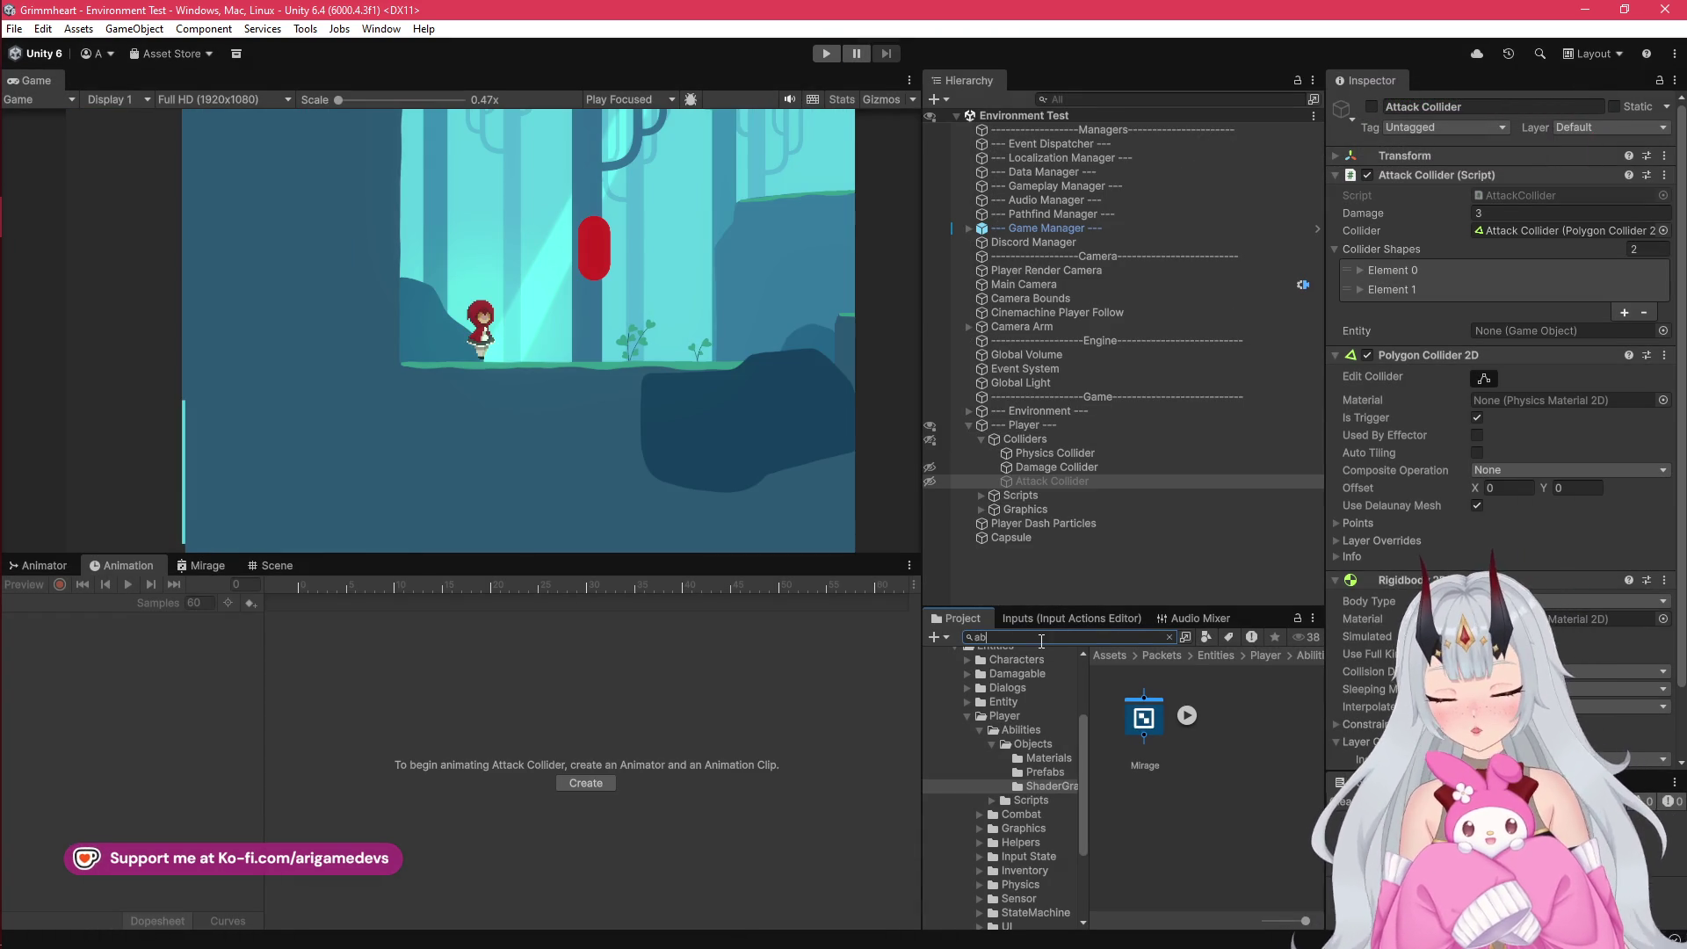
Step: Search the Project window for 'attackab' and open the AttackAbility script in the code editor
text(abilit)
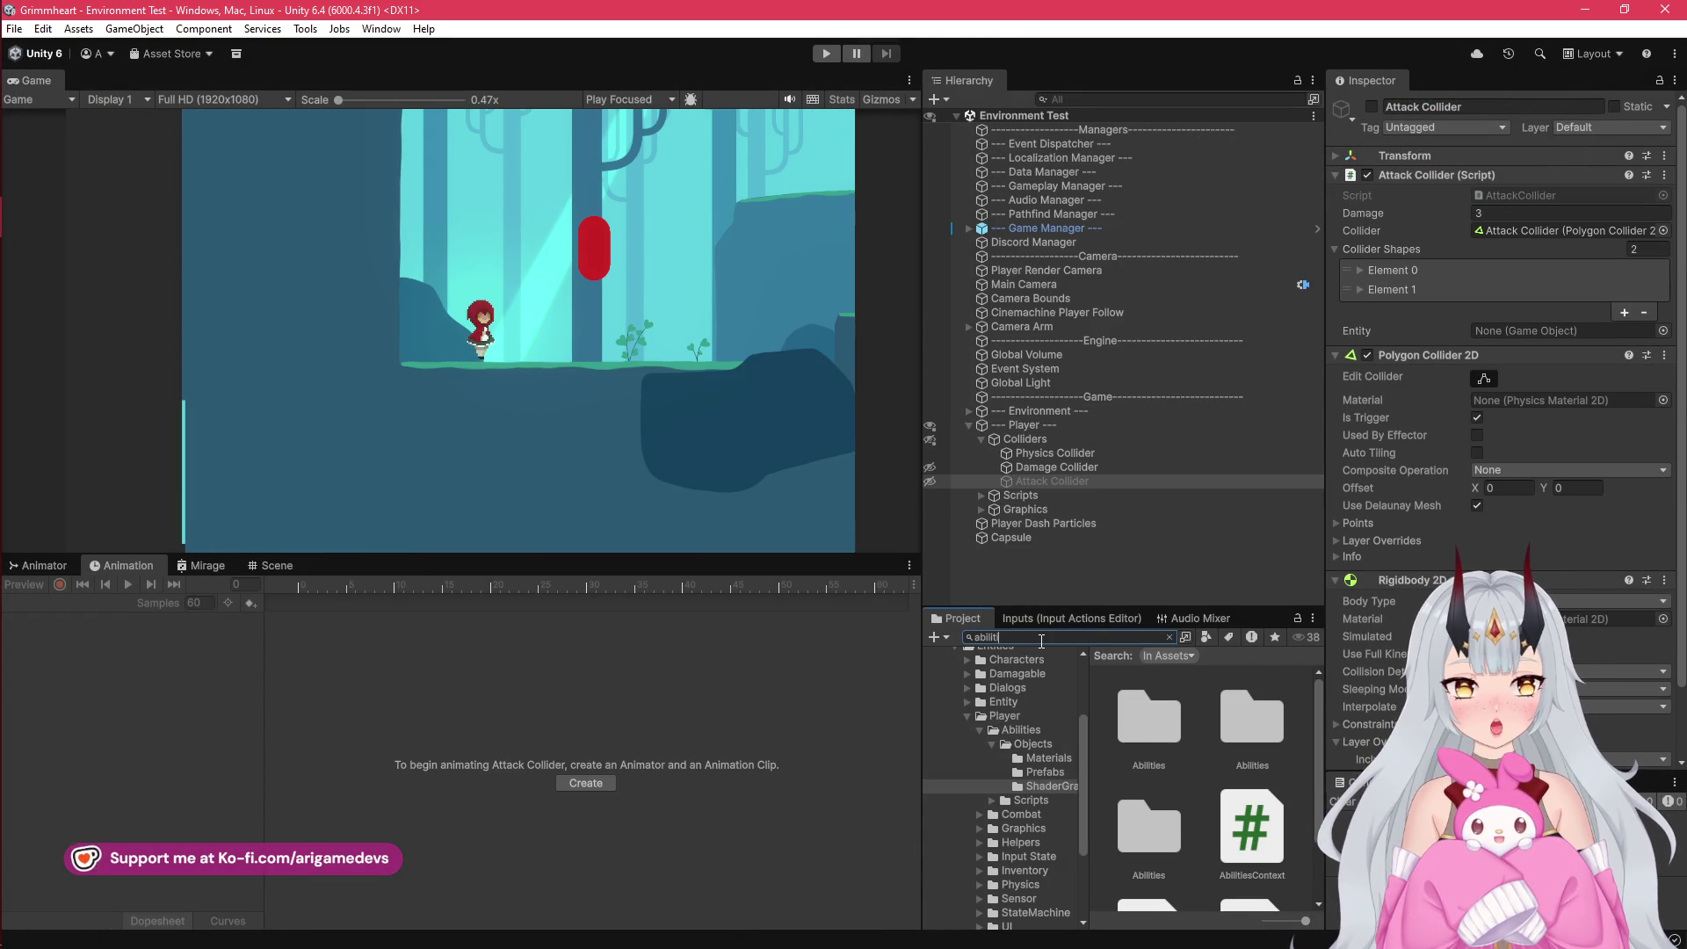
key(BackSpace)
key(BackSpace)
key(BackSpace)
text(tackAb)
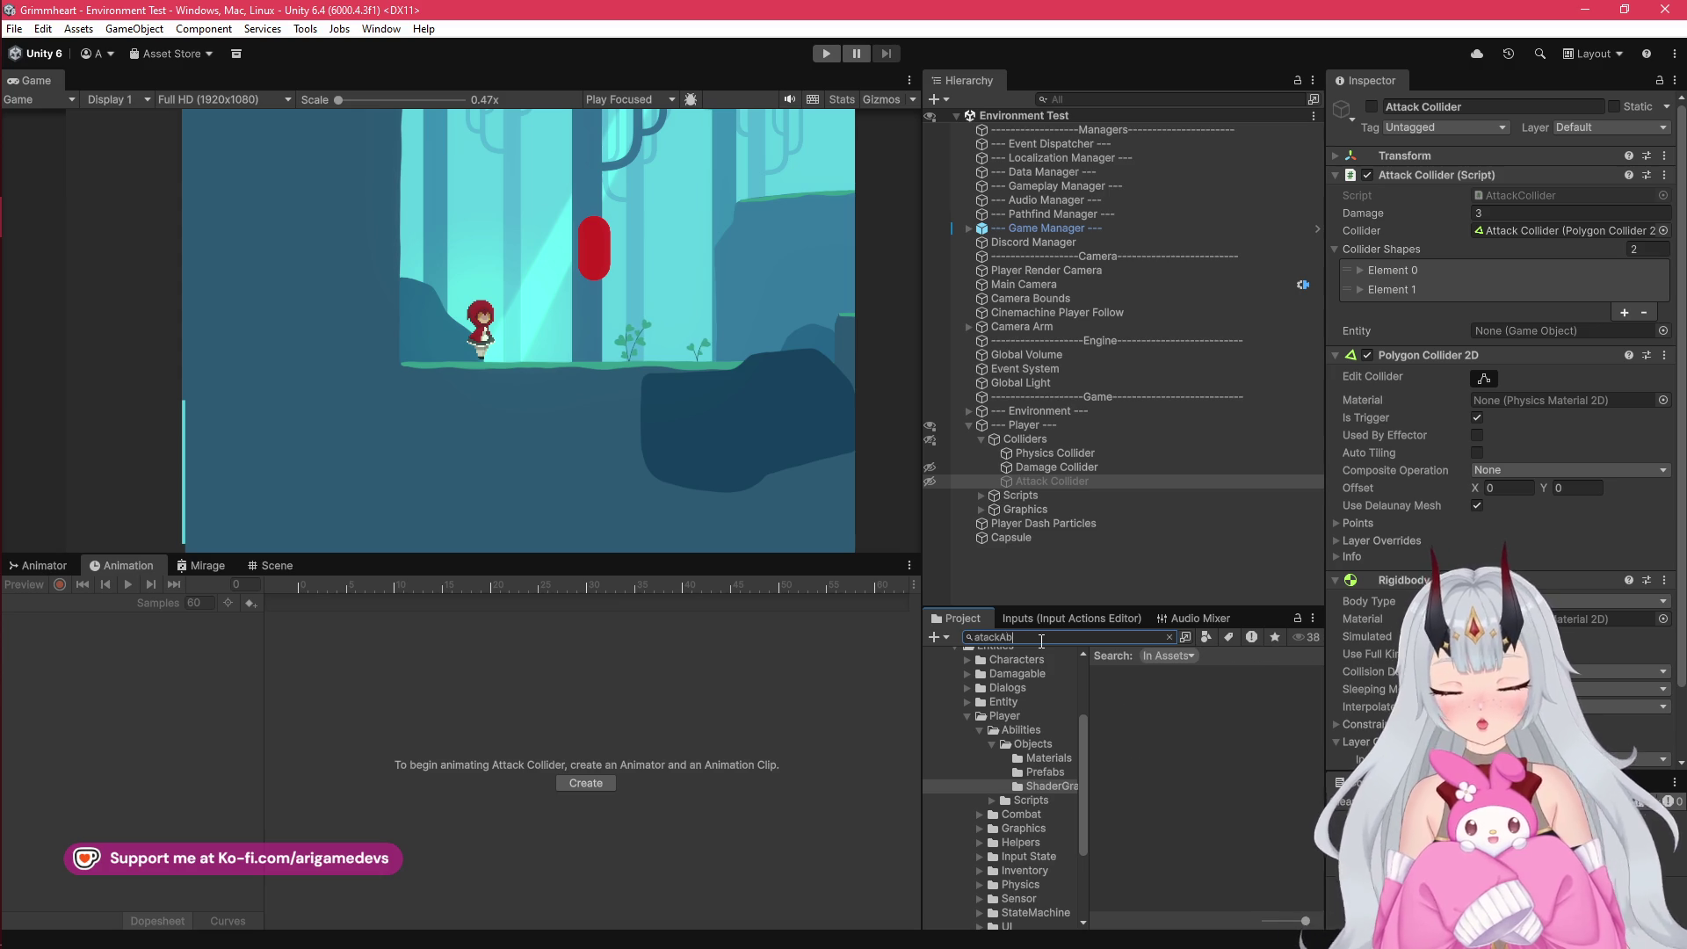
text(i)
key(BackSpace)
key(BackSpace)
key(BackSpace)
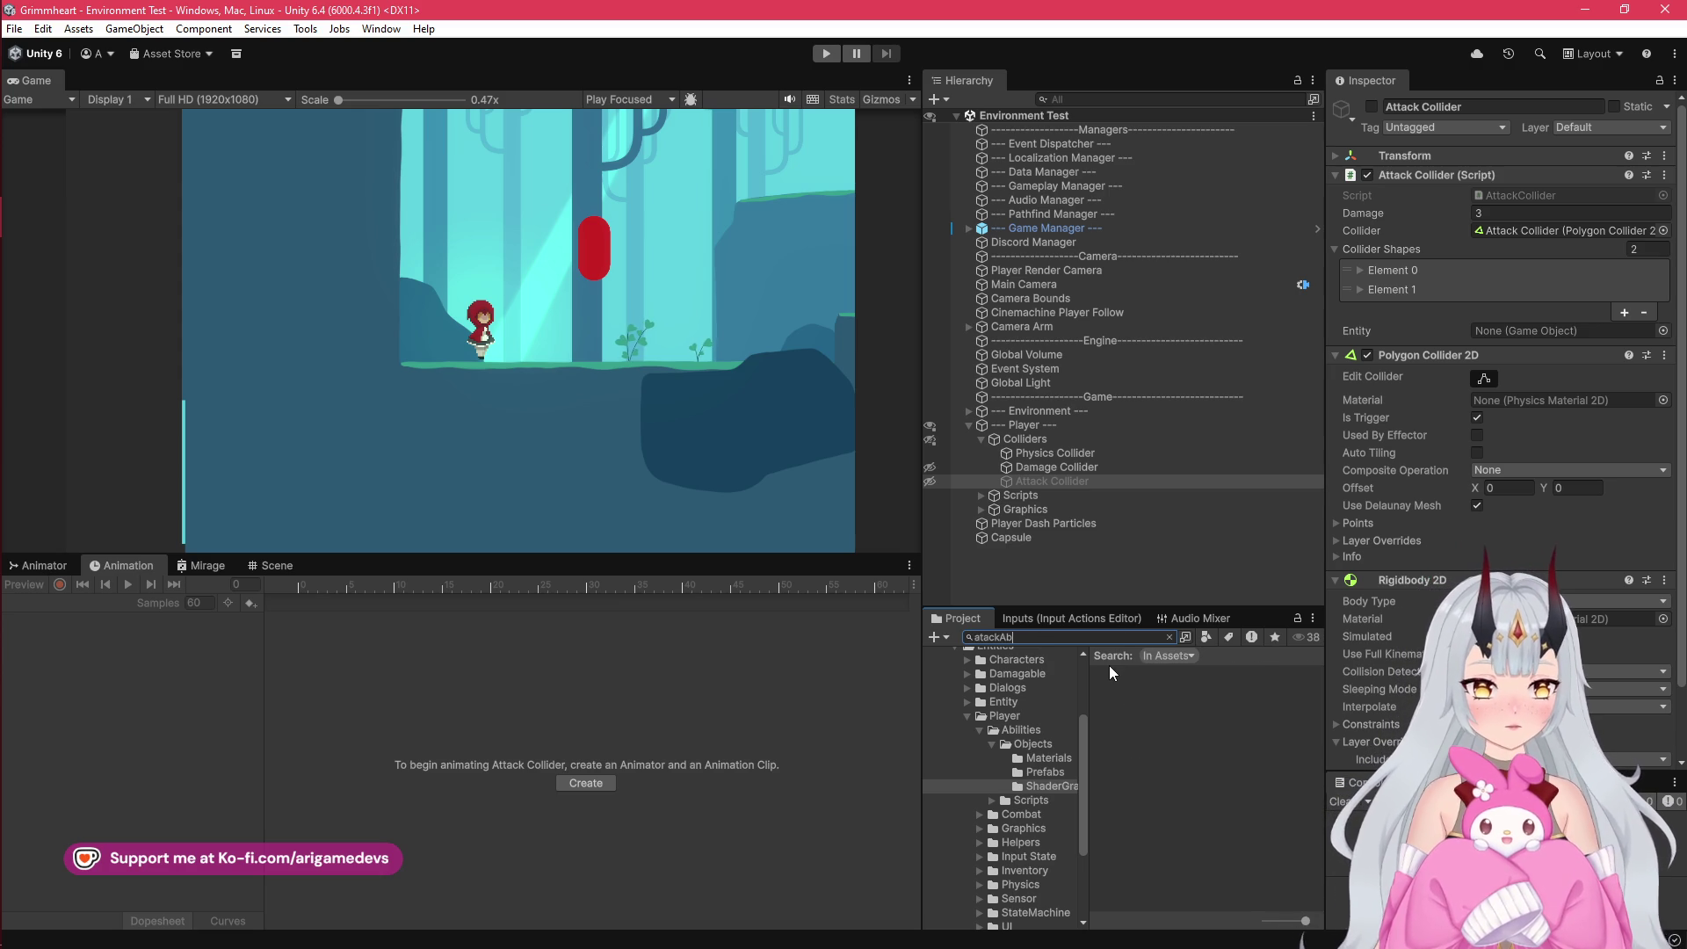
text(t)
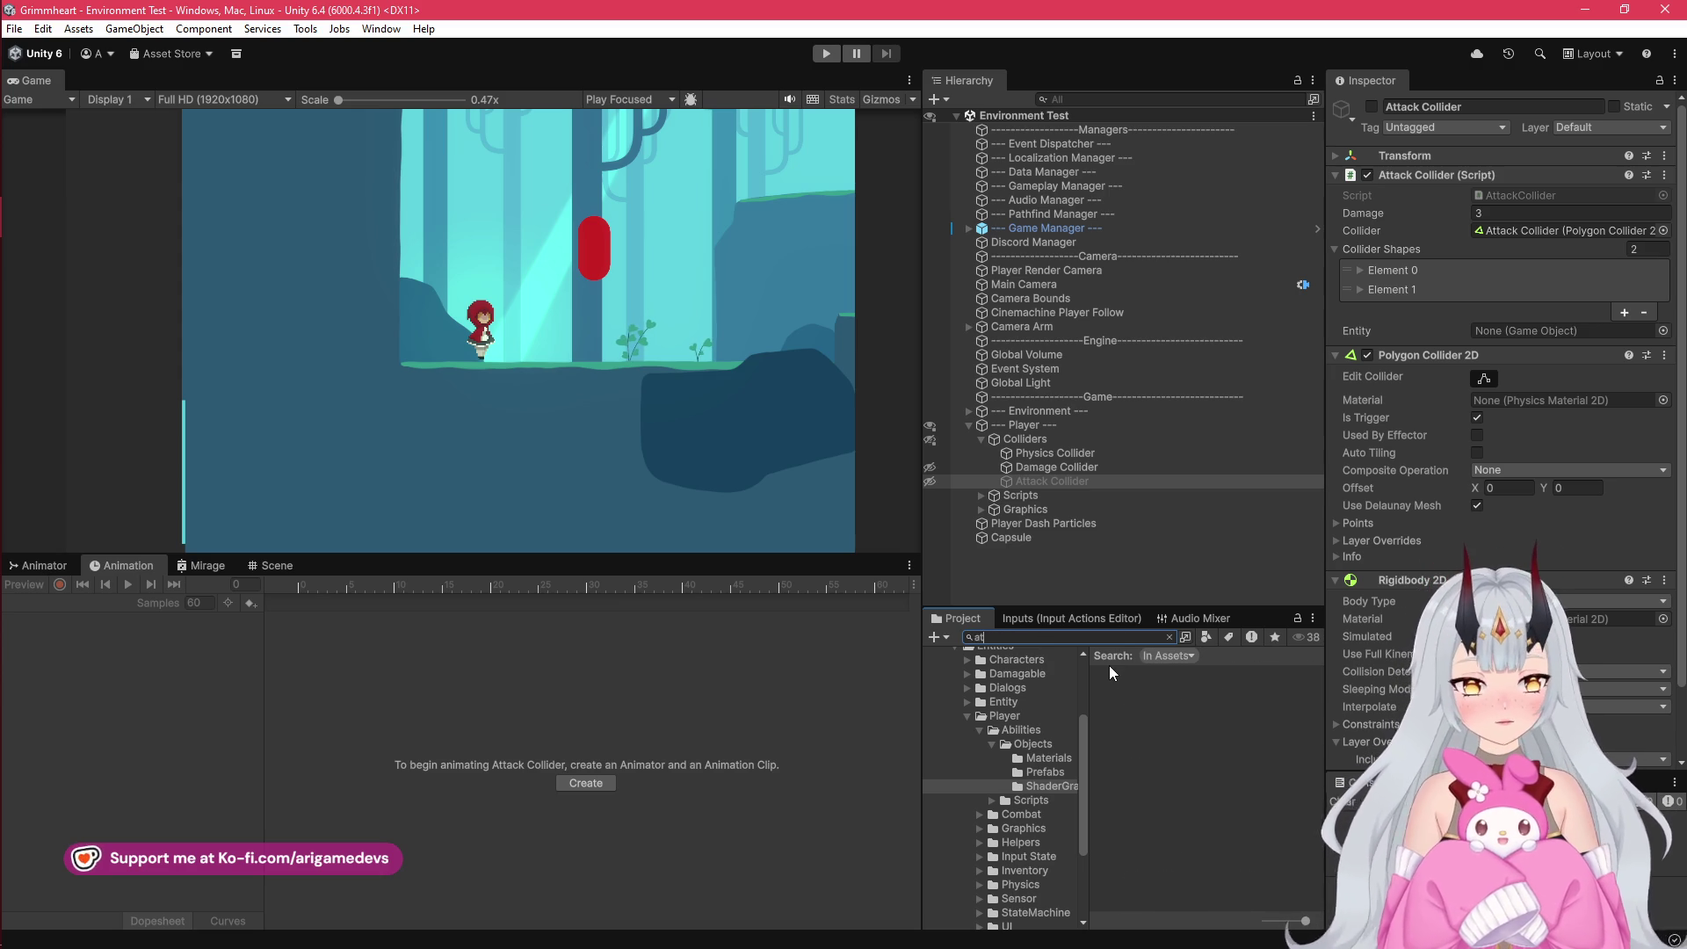
text(ackab)
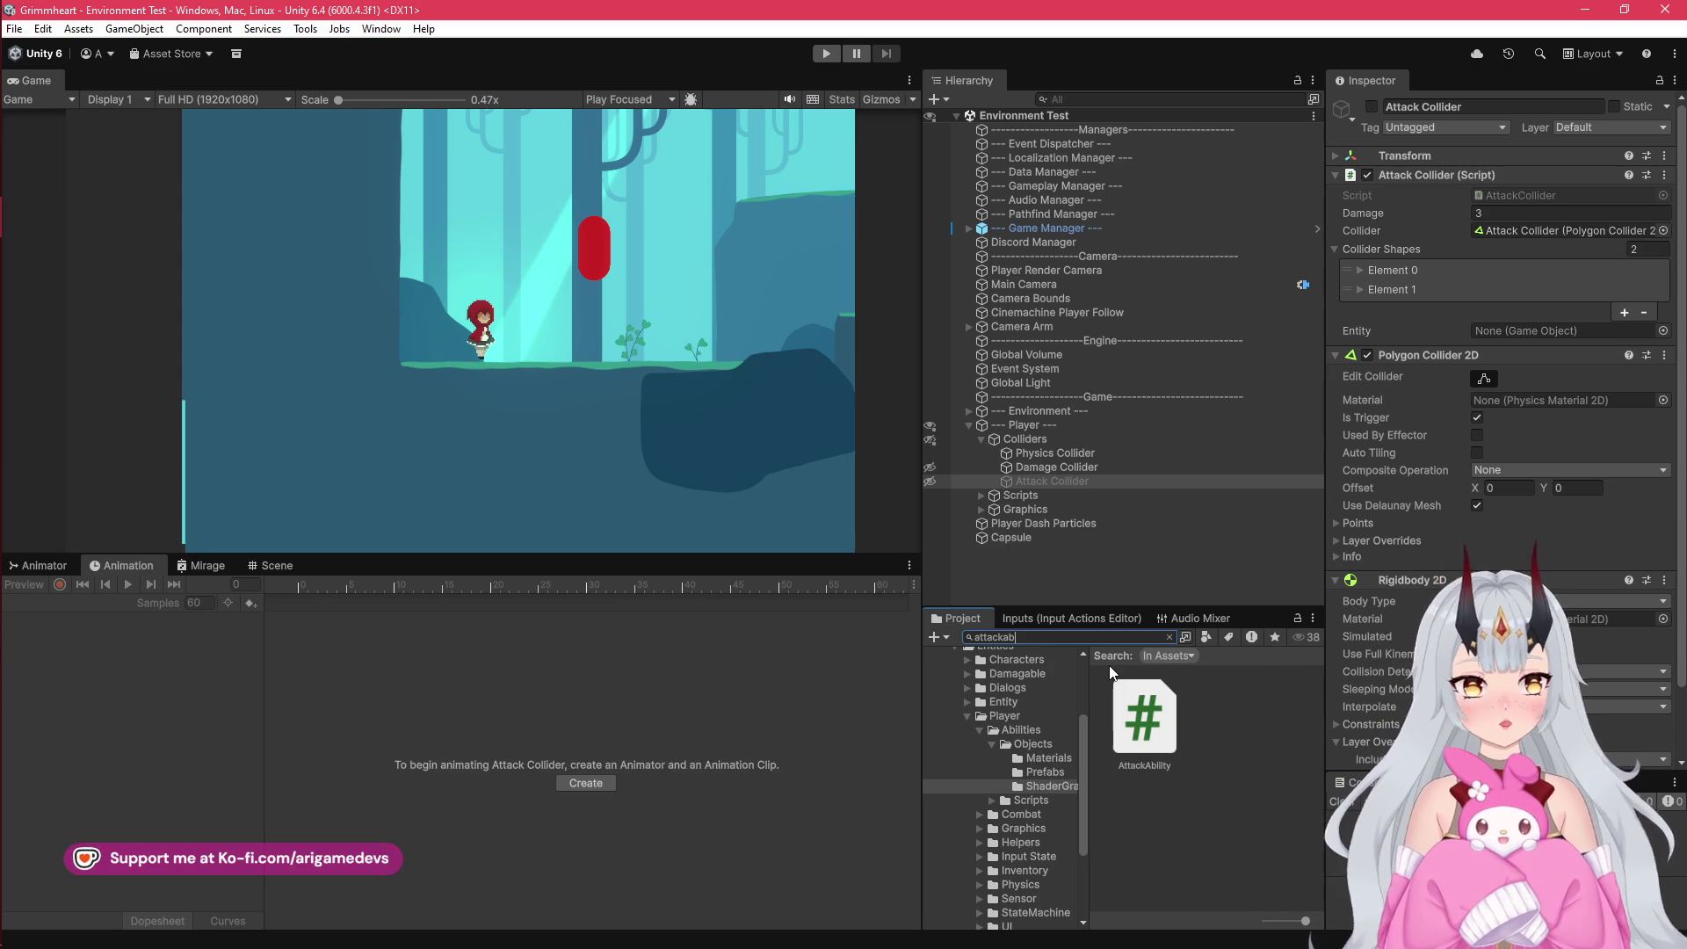
key(Down)
key(Return)
scroll(631, 551, down, 6)
scroll(631, 552, down, 3)
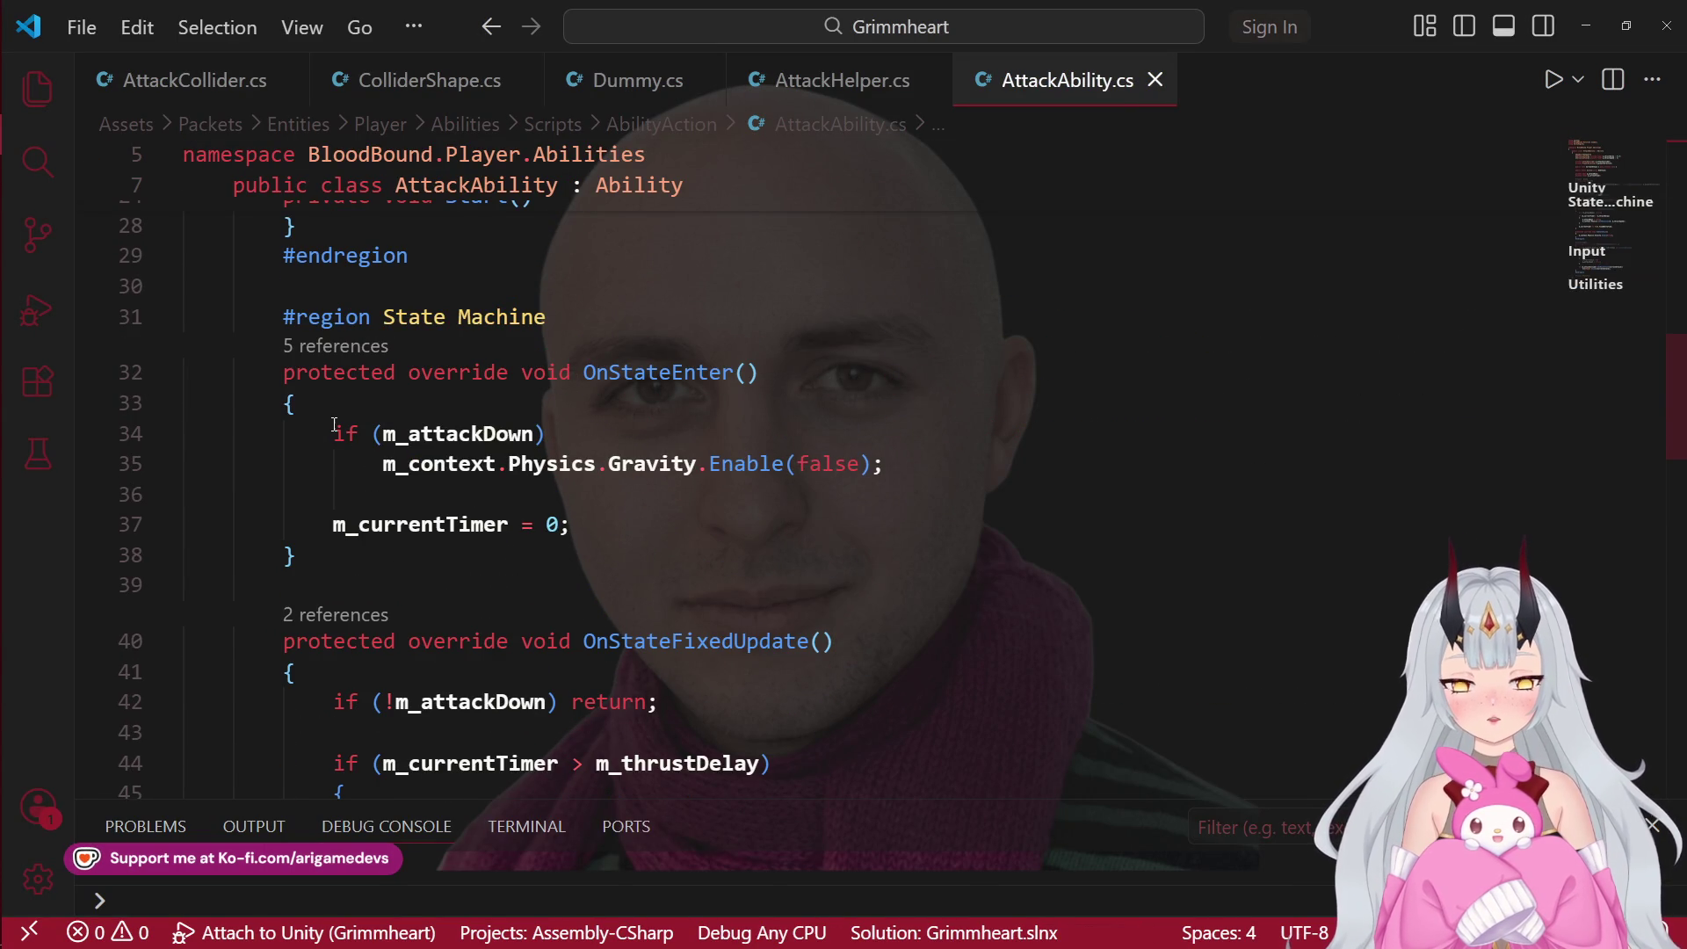
Step: Insert an empty line at the start of AttackAbility's OnStateExit method
drag(334, 433, 572, 525)
scroll(706, 522, down, 2)
scroll(706, 522, down, 1)
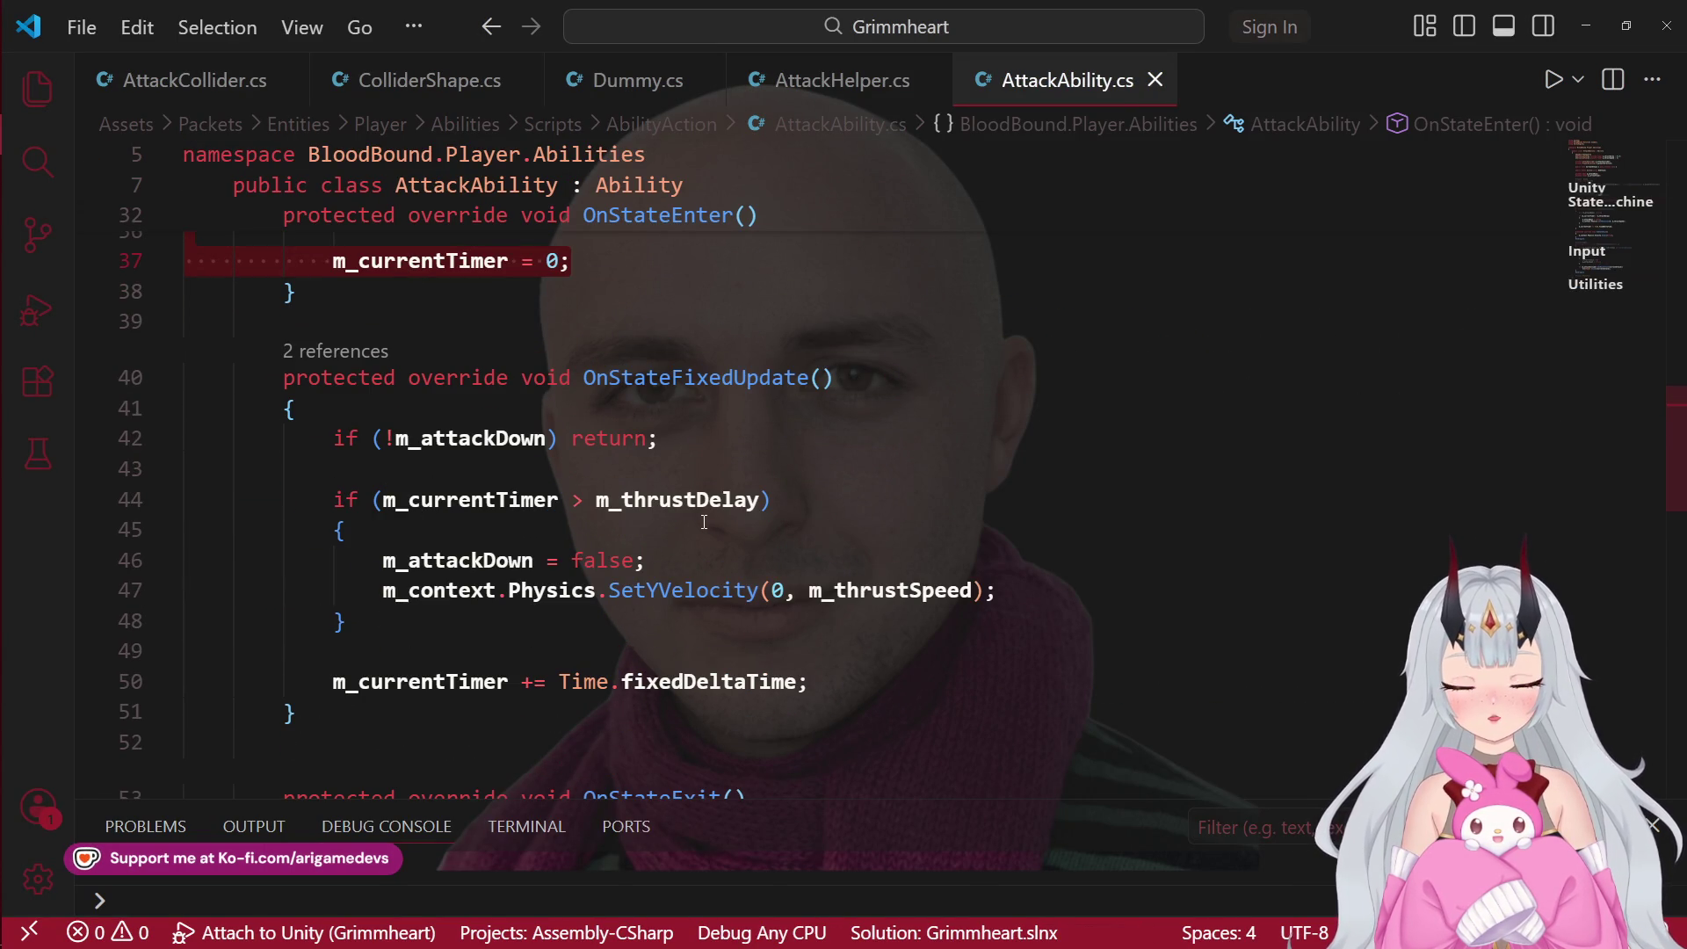
scroll(339, 502, down, 1)
scroll(340, 507, down, 2)
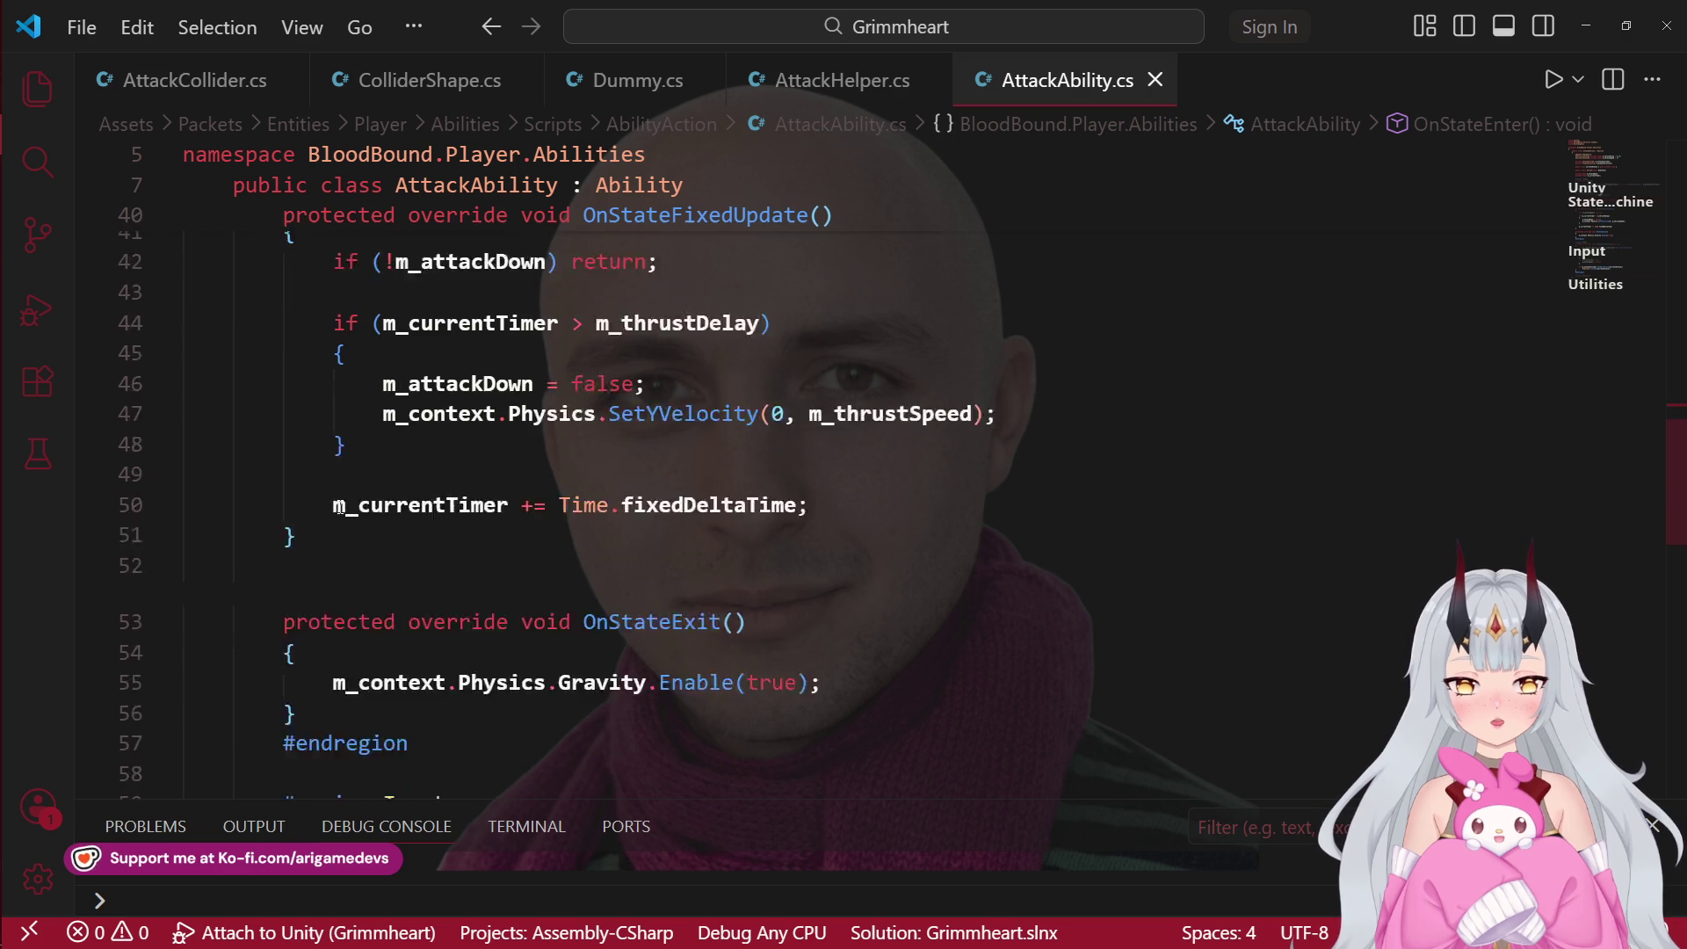
click(844, 627)
scroll(703, 651, up, 1)
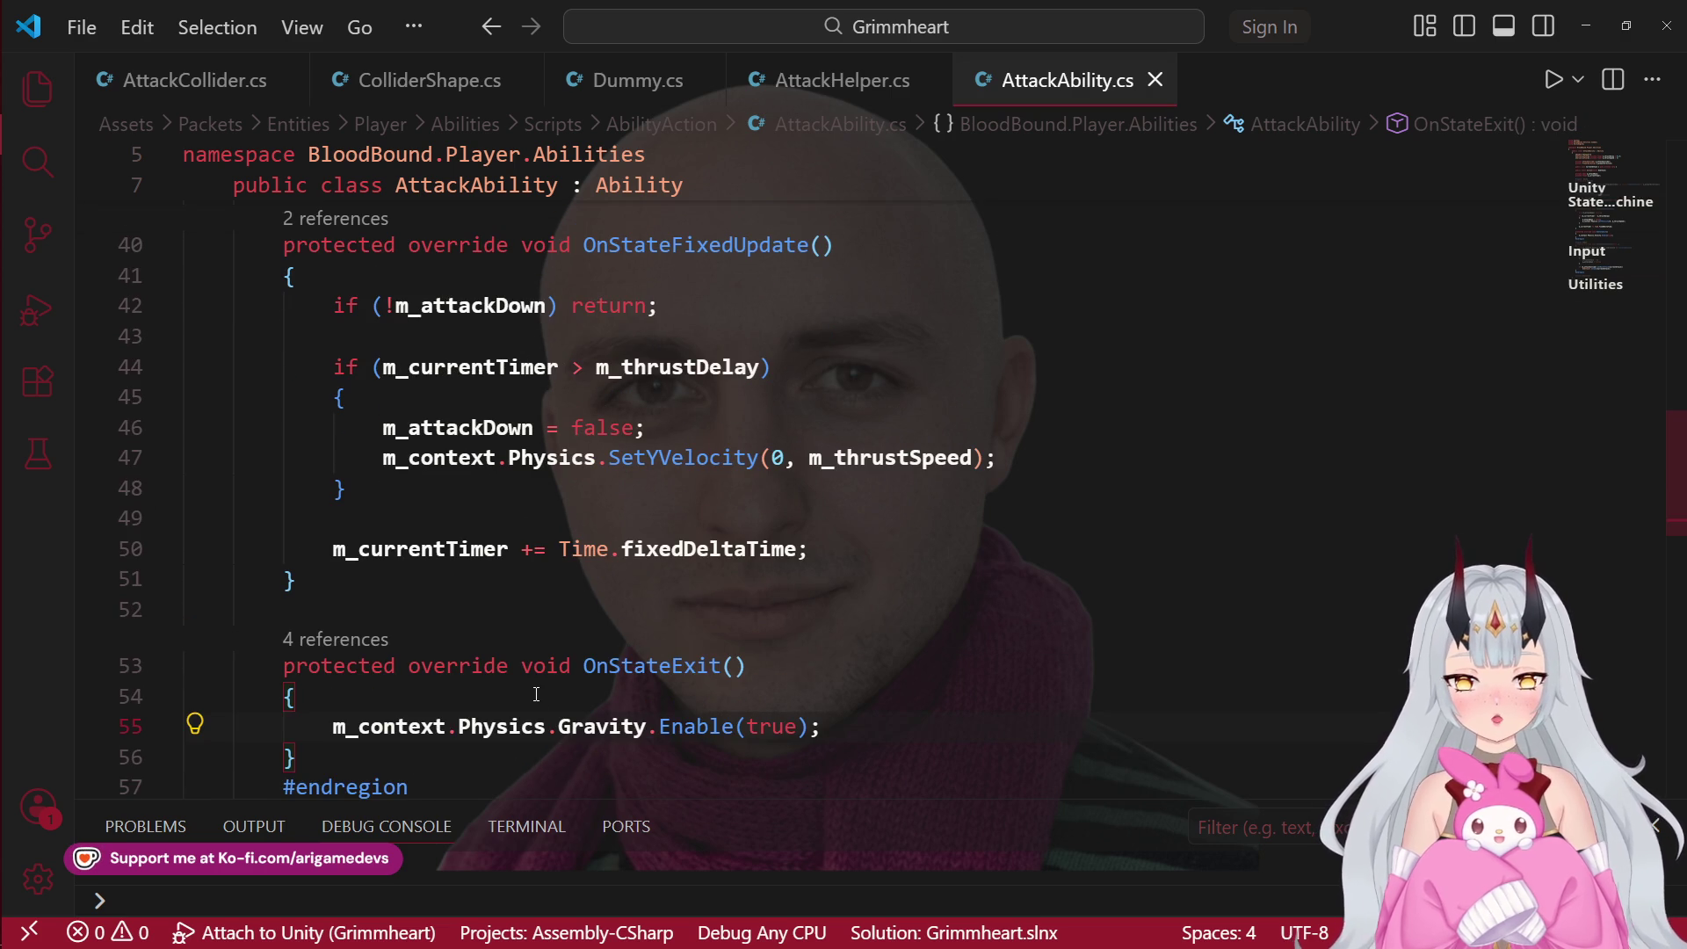
key(Return)
scroll(575, 683, down, 1)
scroll(598, 650, up, 6)
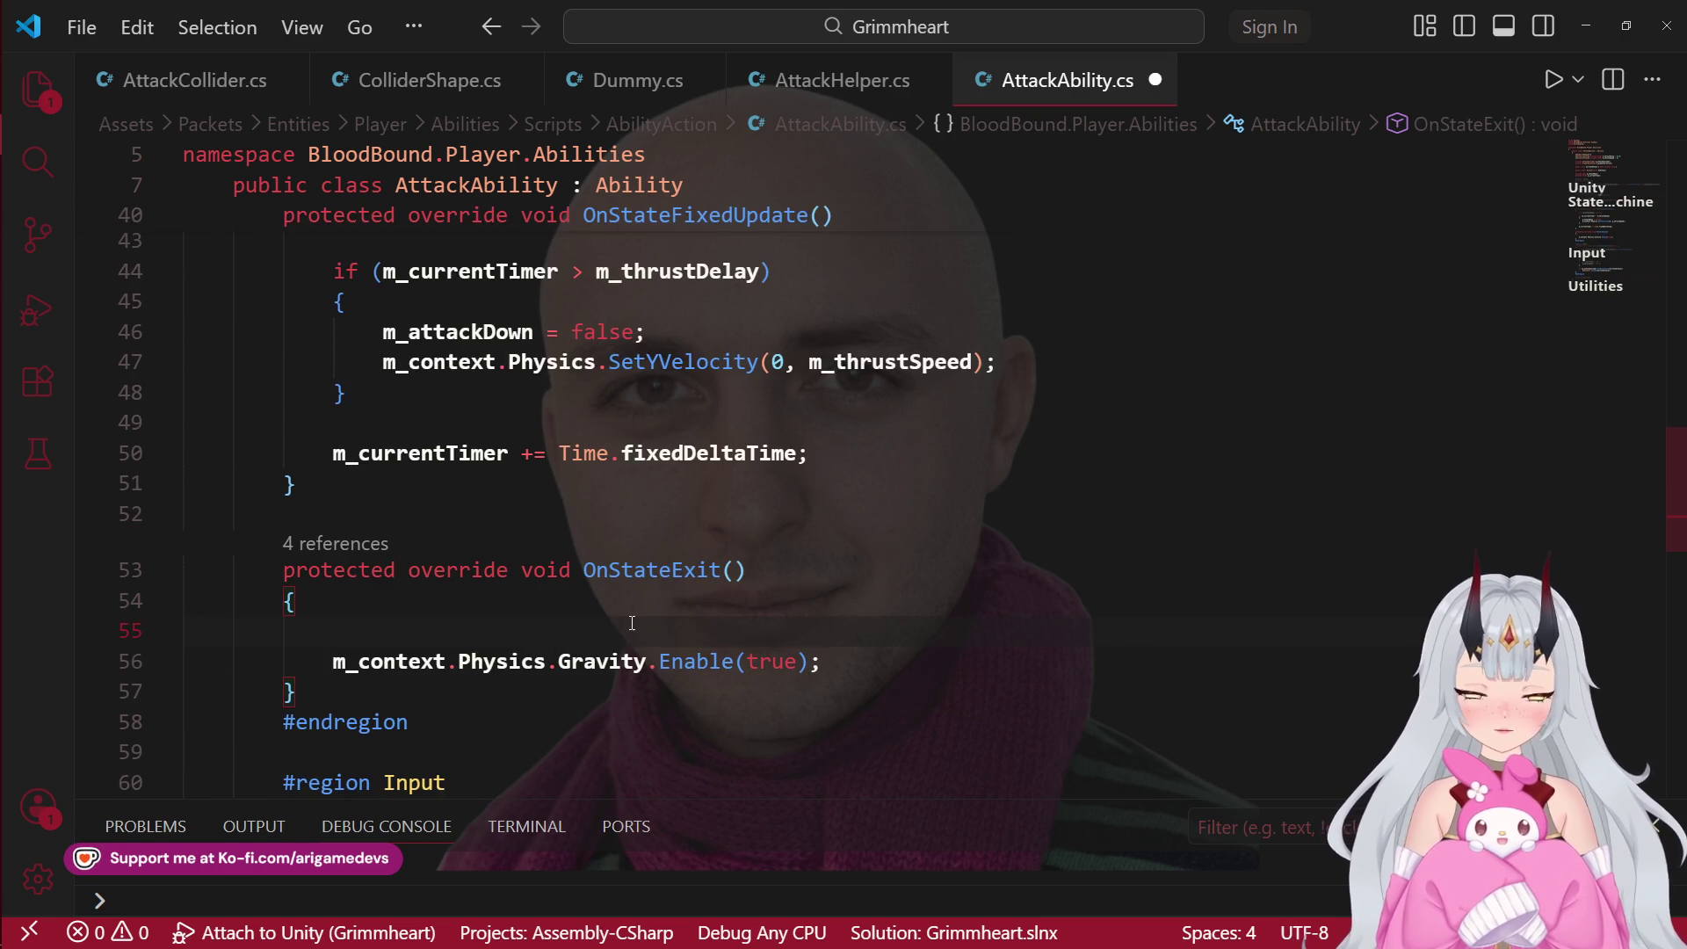
scroll(615, 650, up, 4)
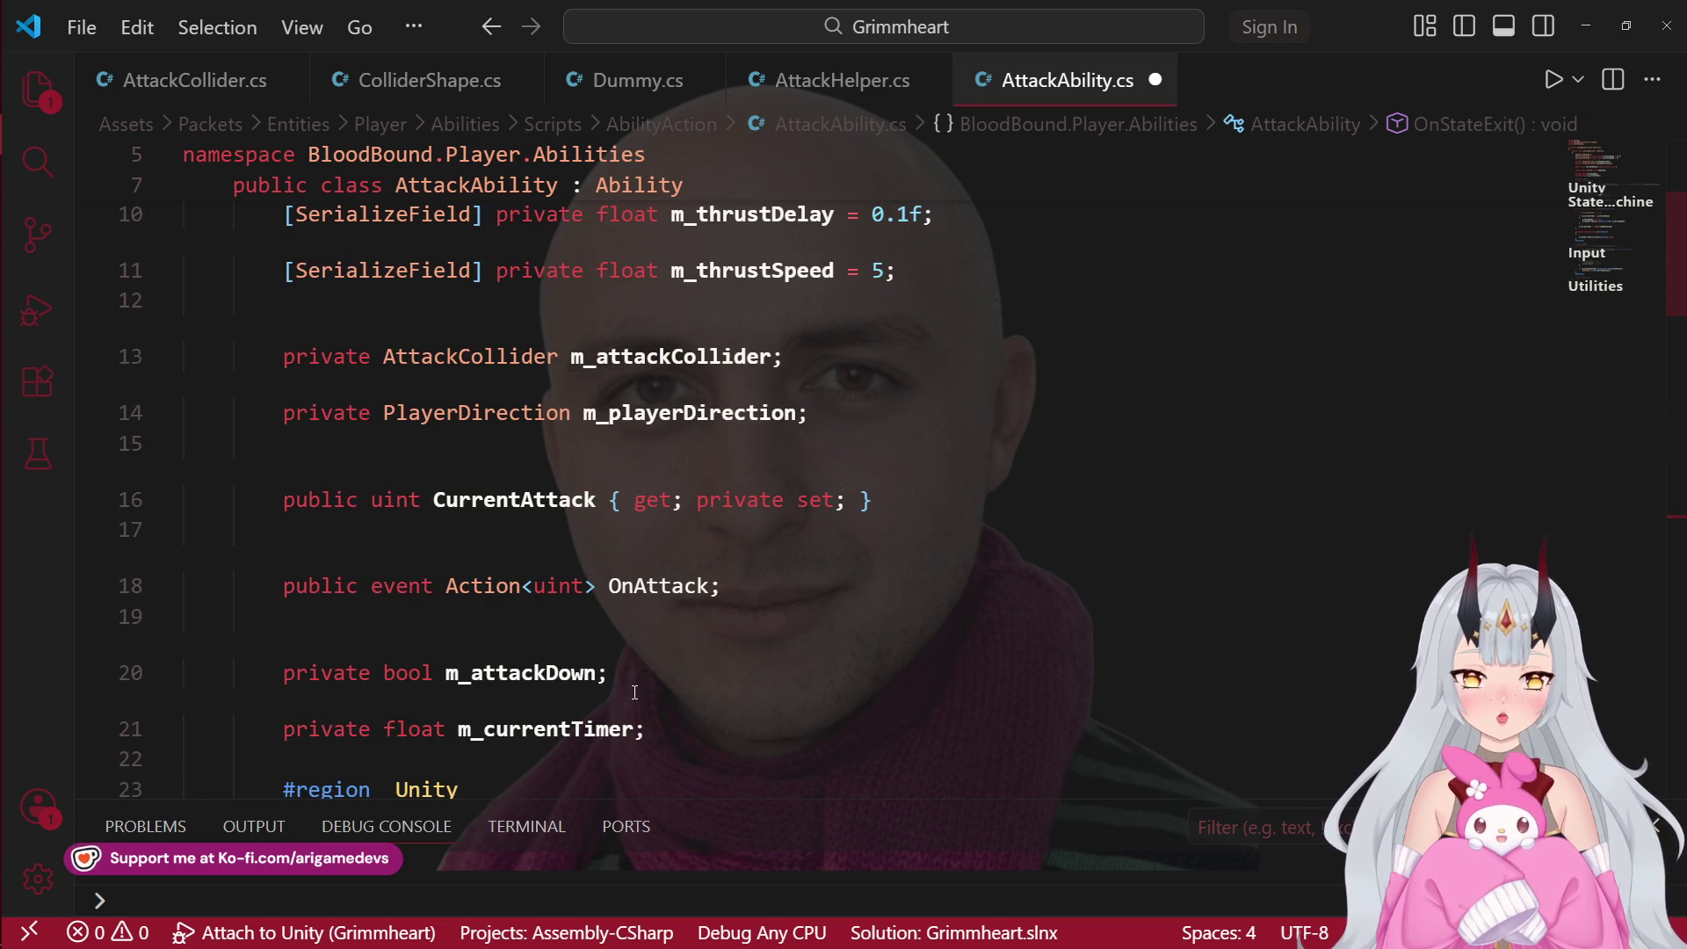
scroll(736, 620, up, 4)
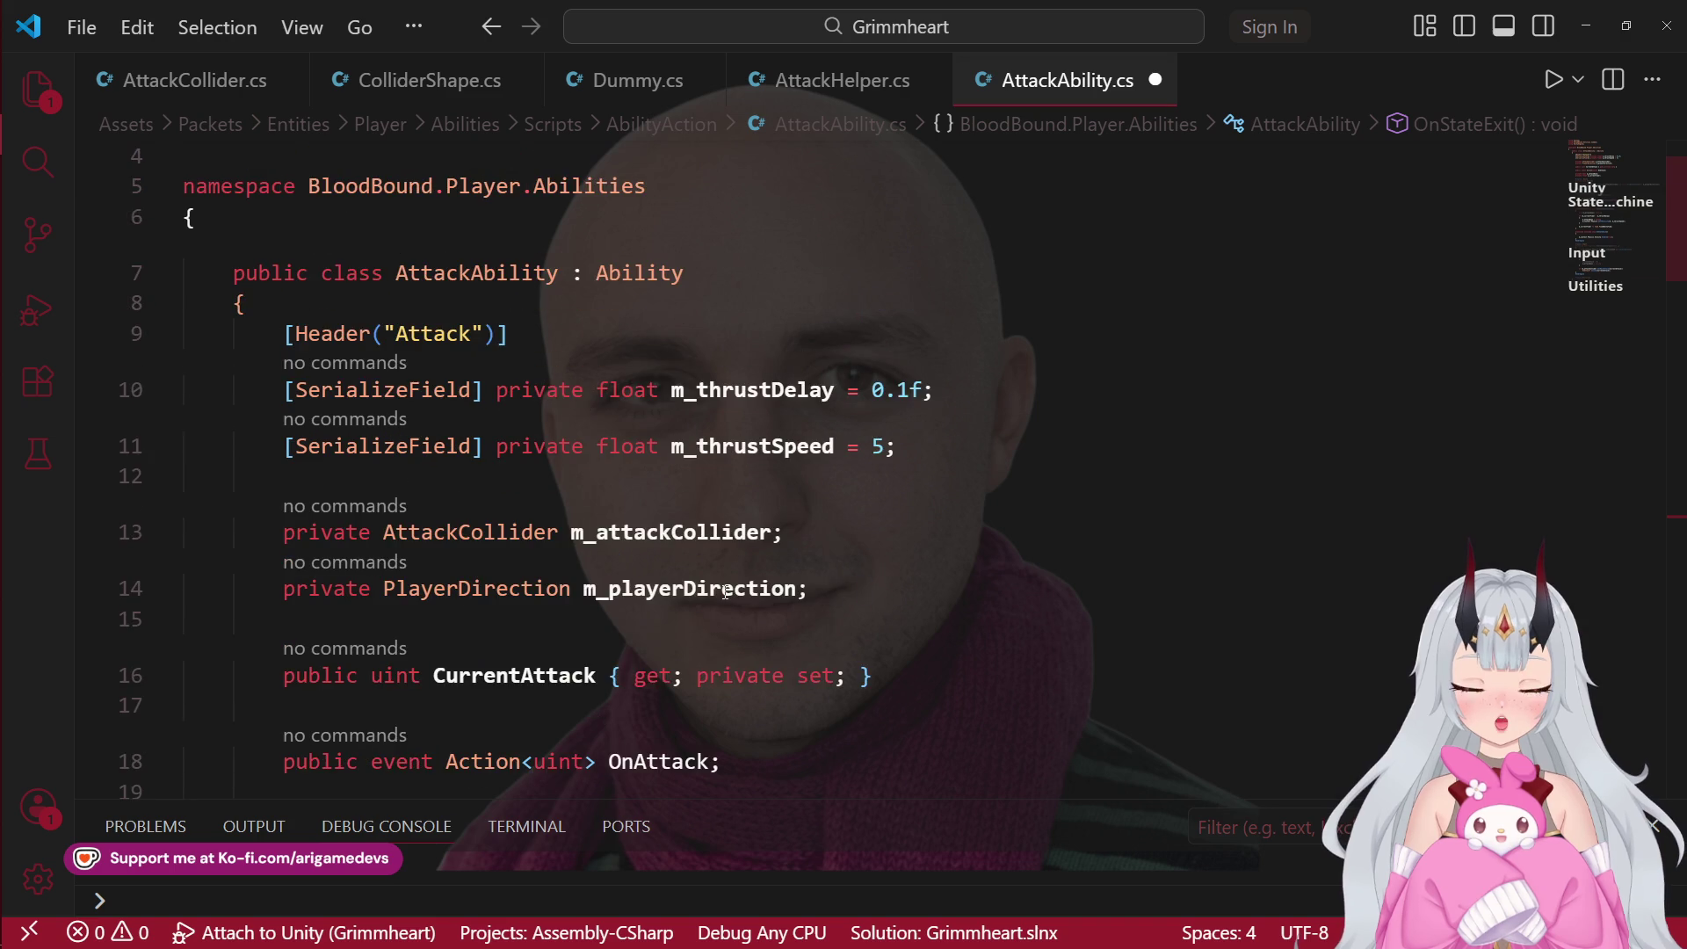
scroll(716, 593, down, 2)
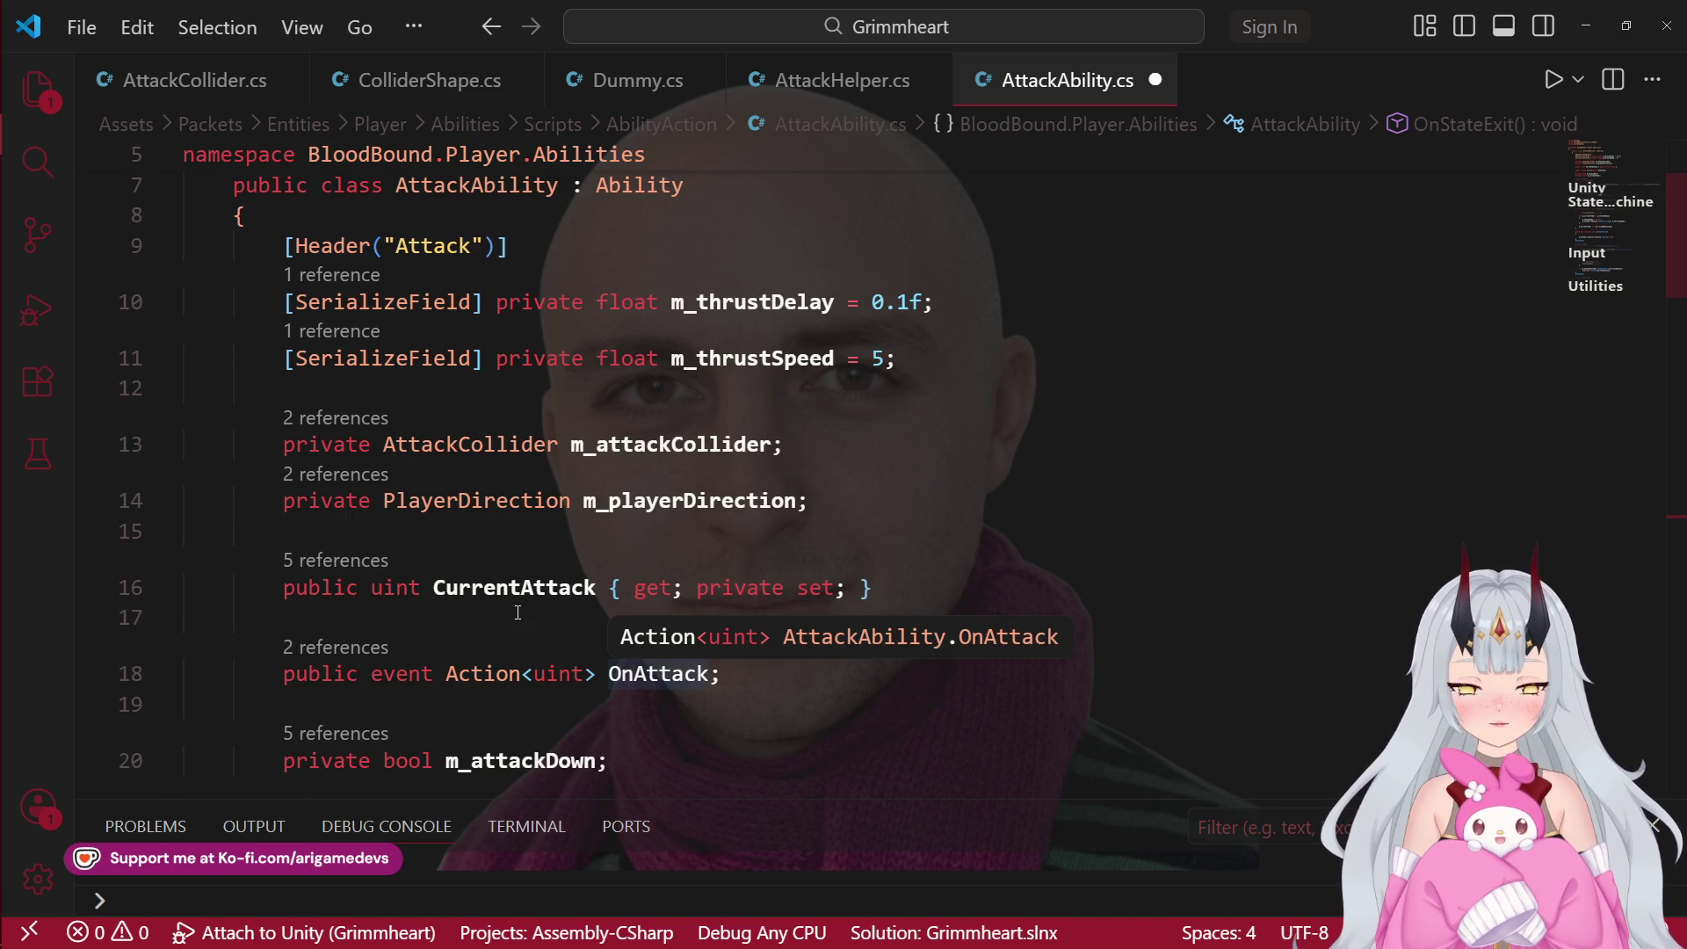
scroll(662, 601, down, 8)
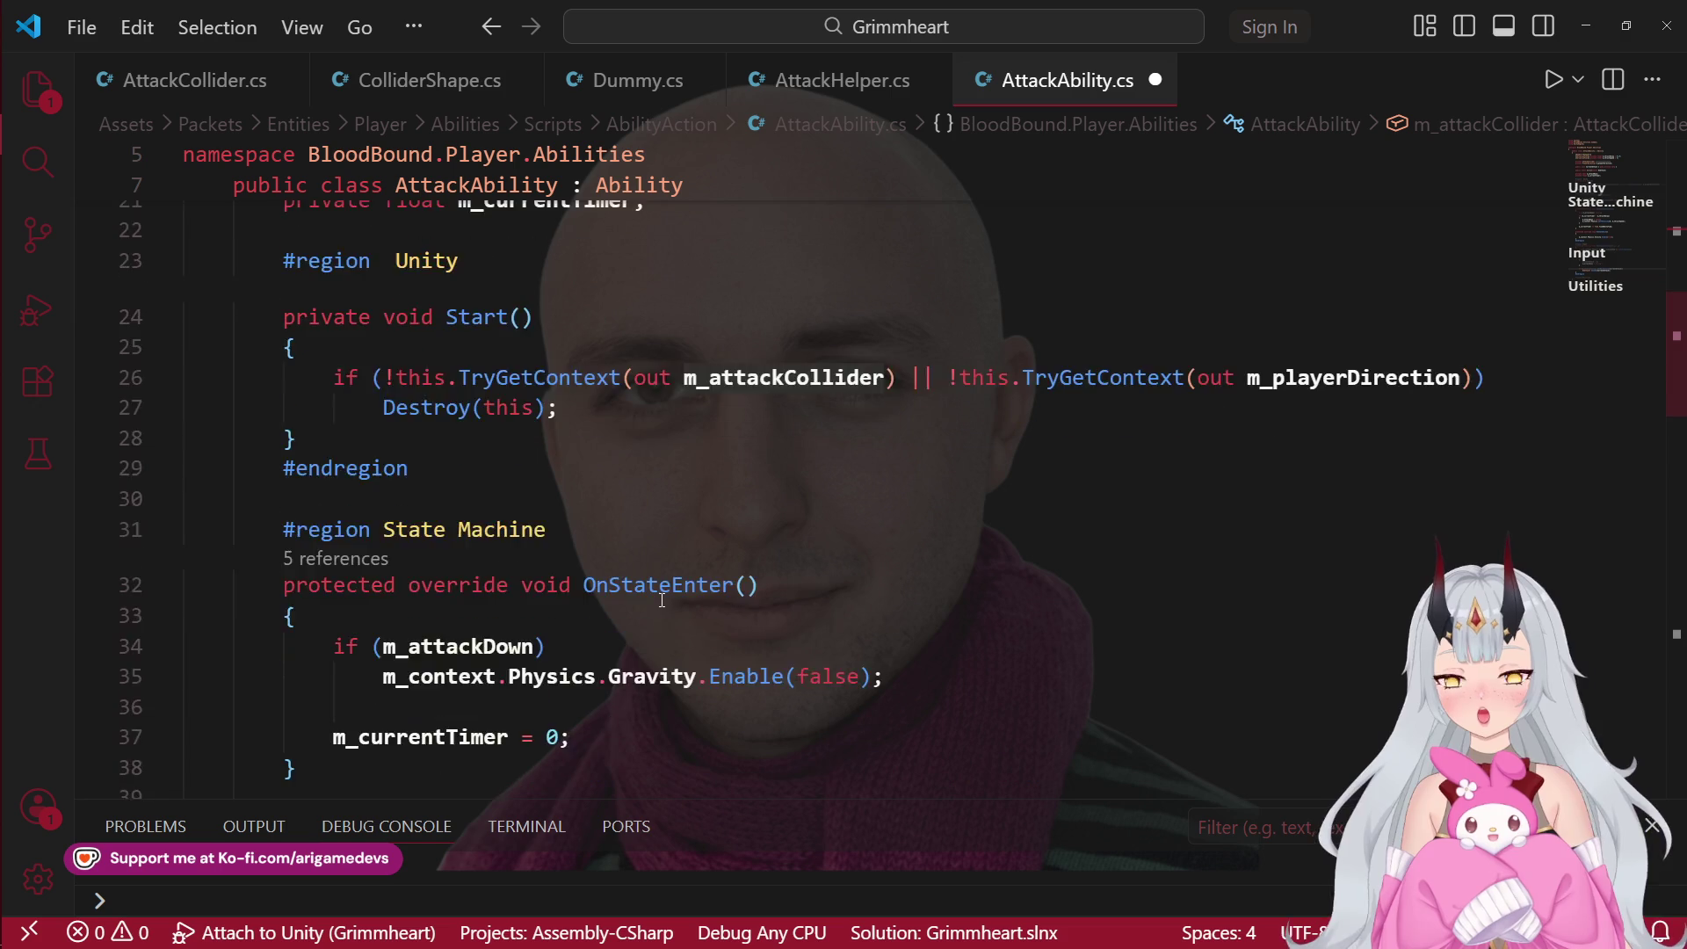
scroll(662, 601, down, 7)
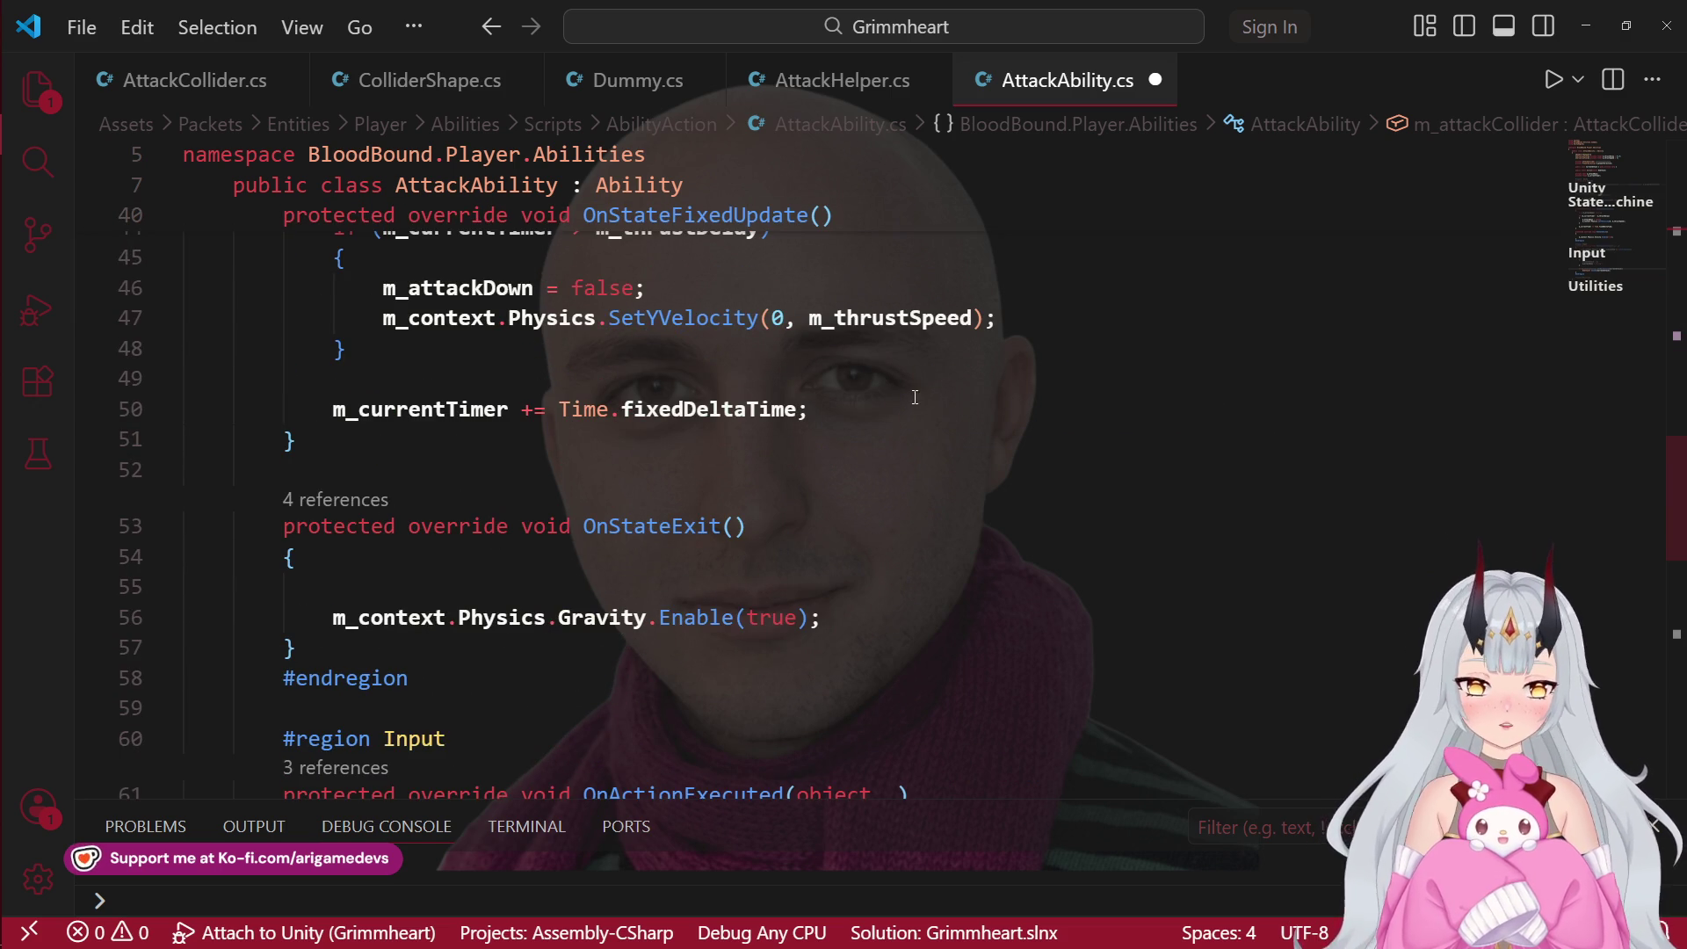
Step: Write m_attackCollider.Disable() on that line, then close AttackAbility.cs
click(664, 586)
text(m_)
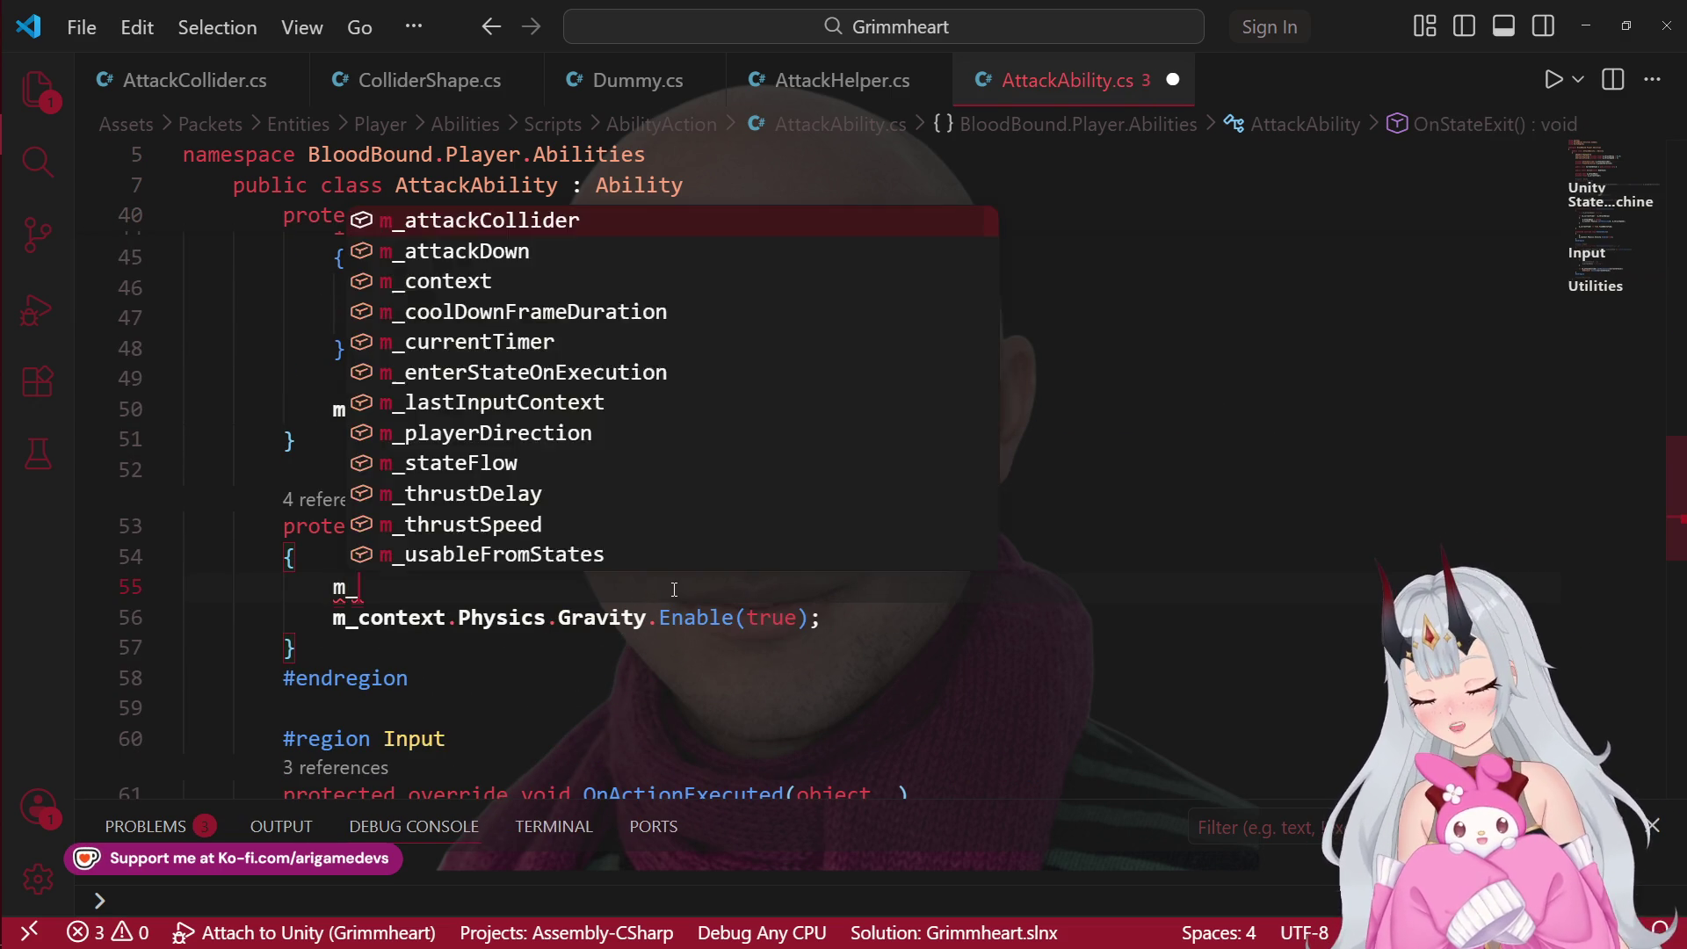
text(attackCollider.disa)
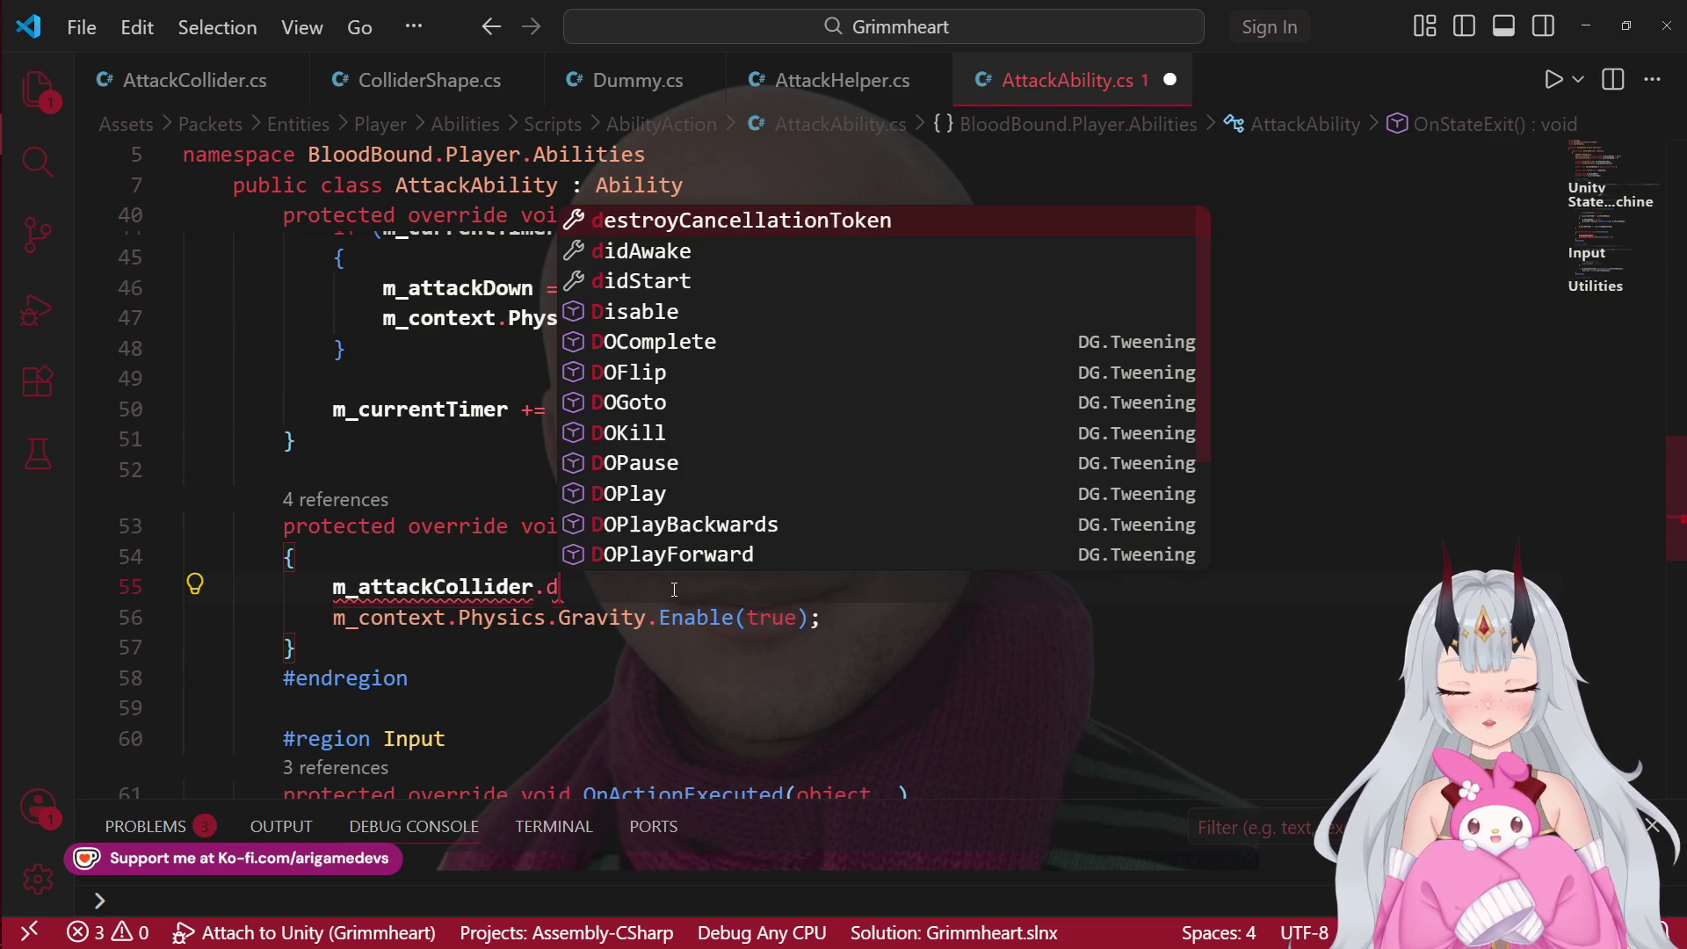
key(Tab)
text(())
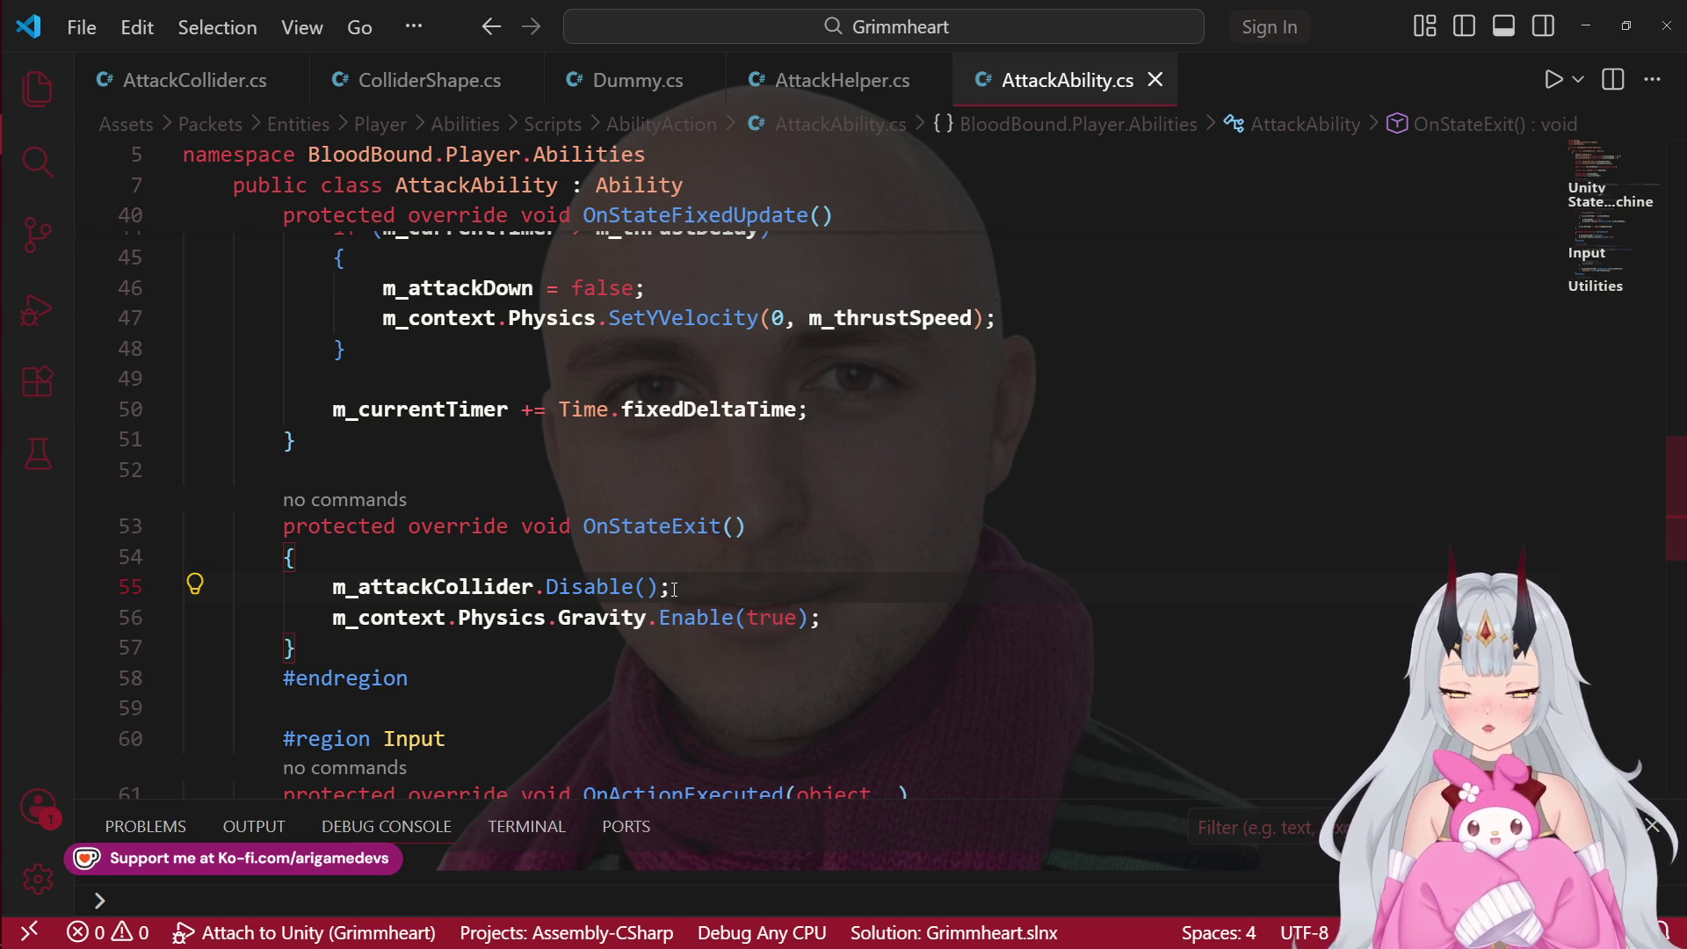
scroll(697, 503, down, 2)
scroll(747, 475, up, 1)
scroll(835, 440, down, 4)
scroll(972, 376, up, 4)
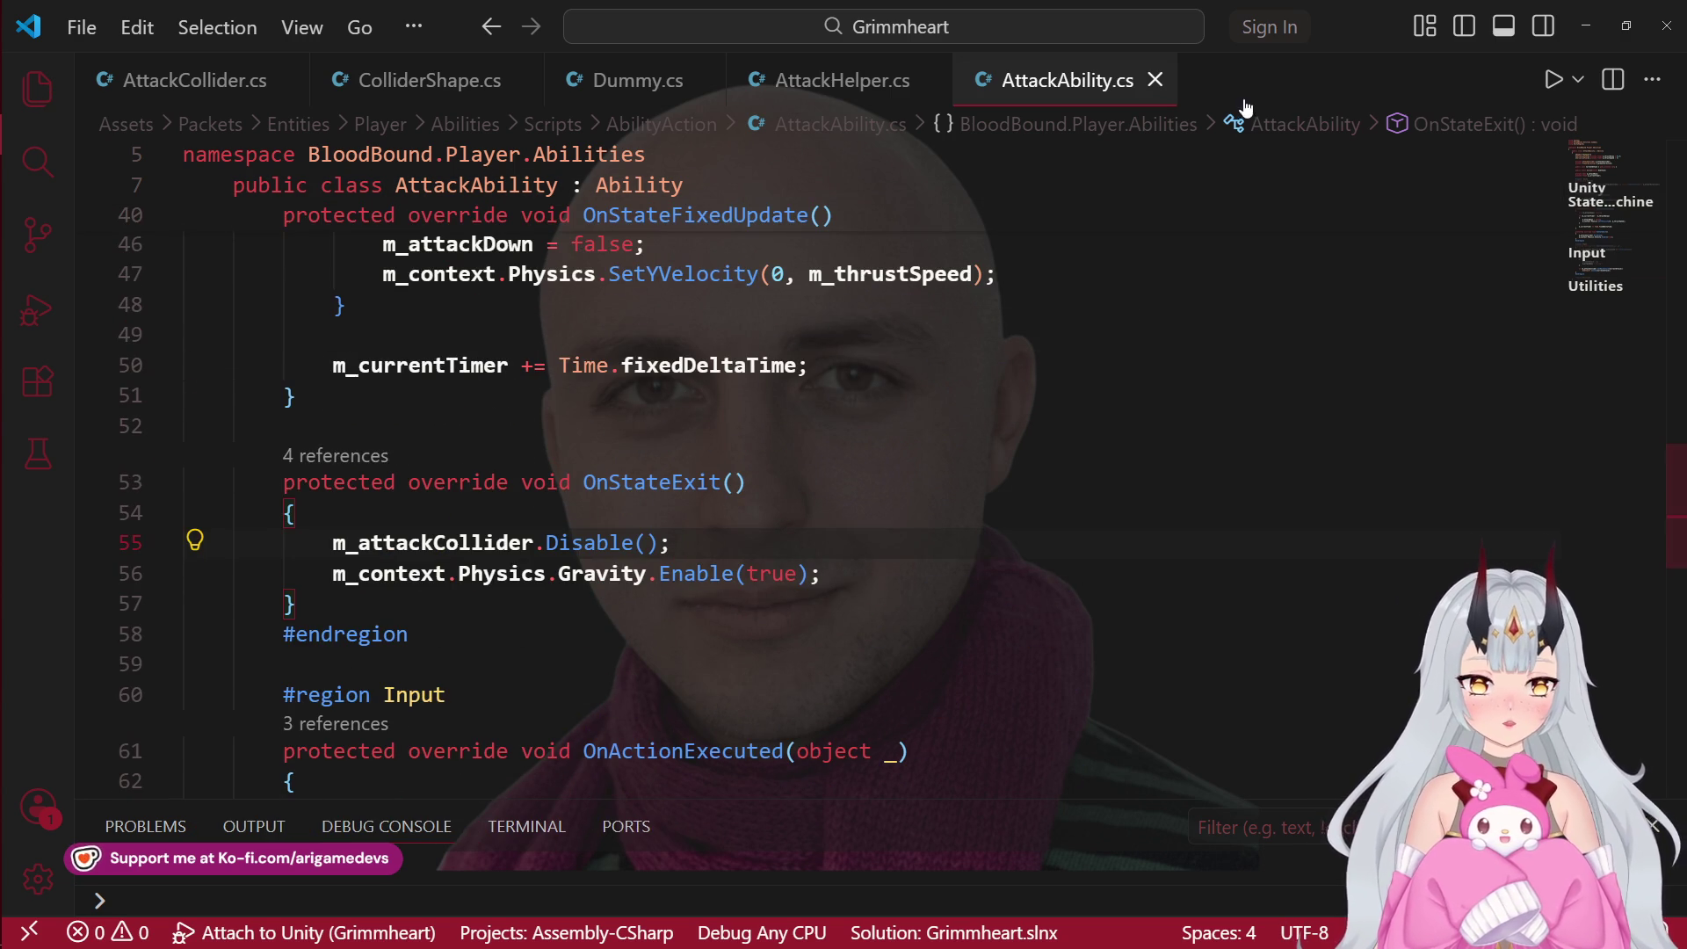
click(1157, 81)
mouse_move(7, 220)
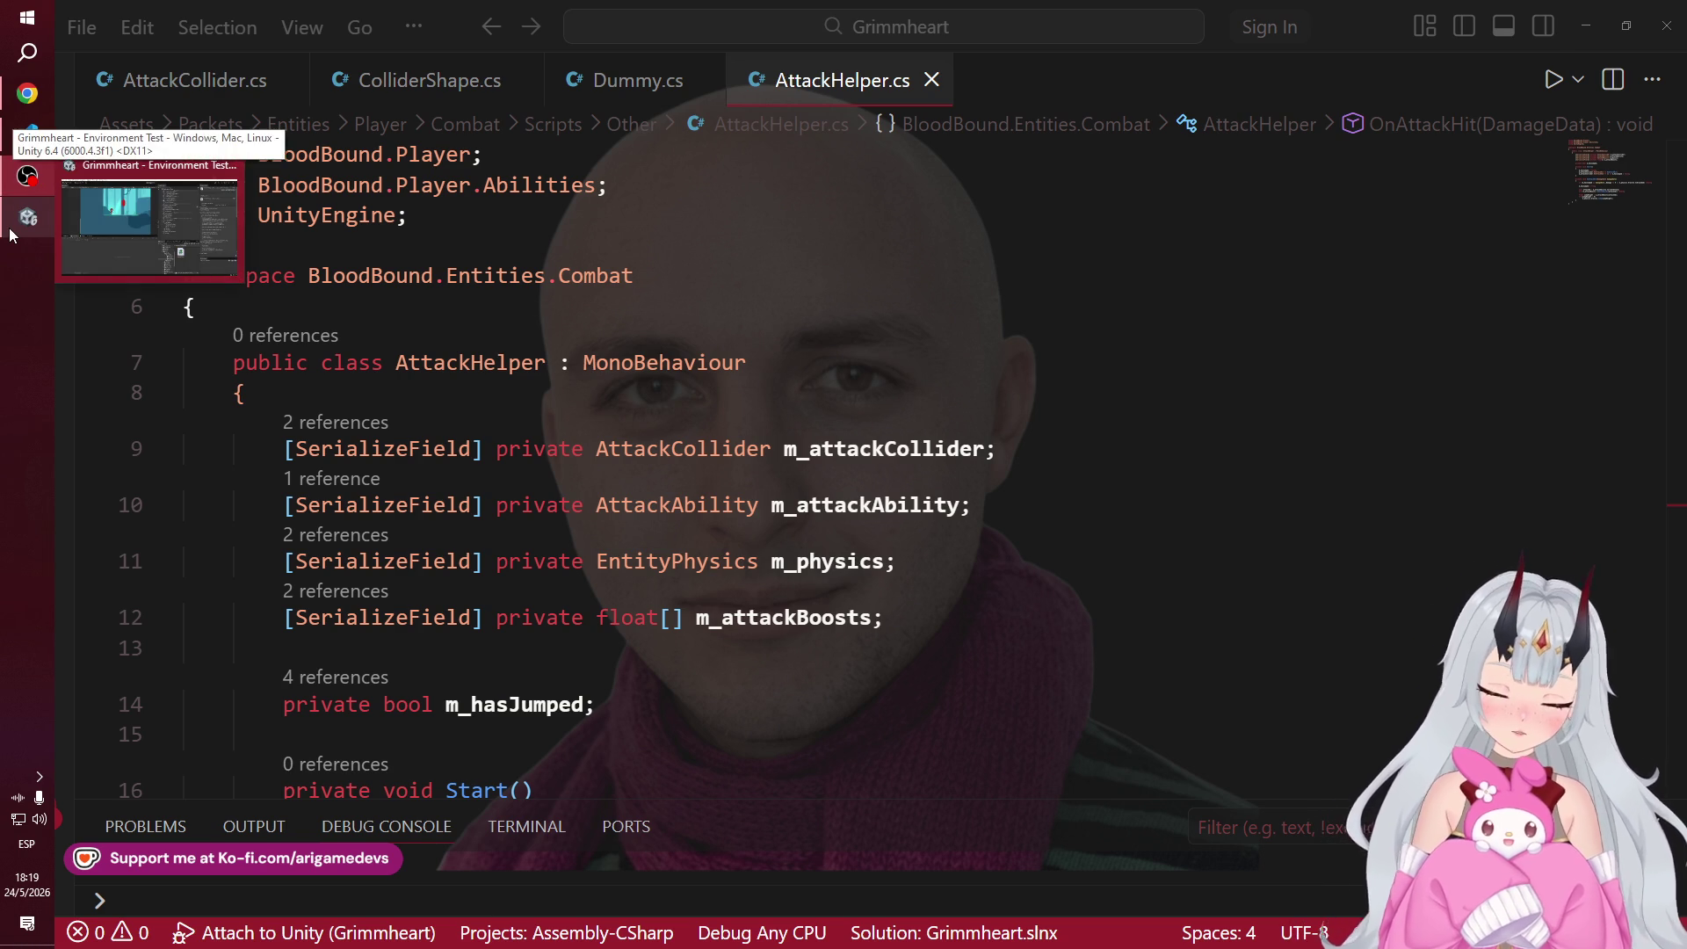
Step: In Unity's Project window, search 'dashabi' and open the DashAbility script
click(132, 219)
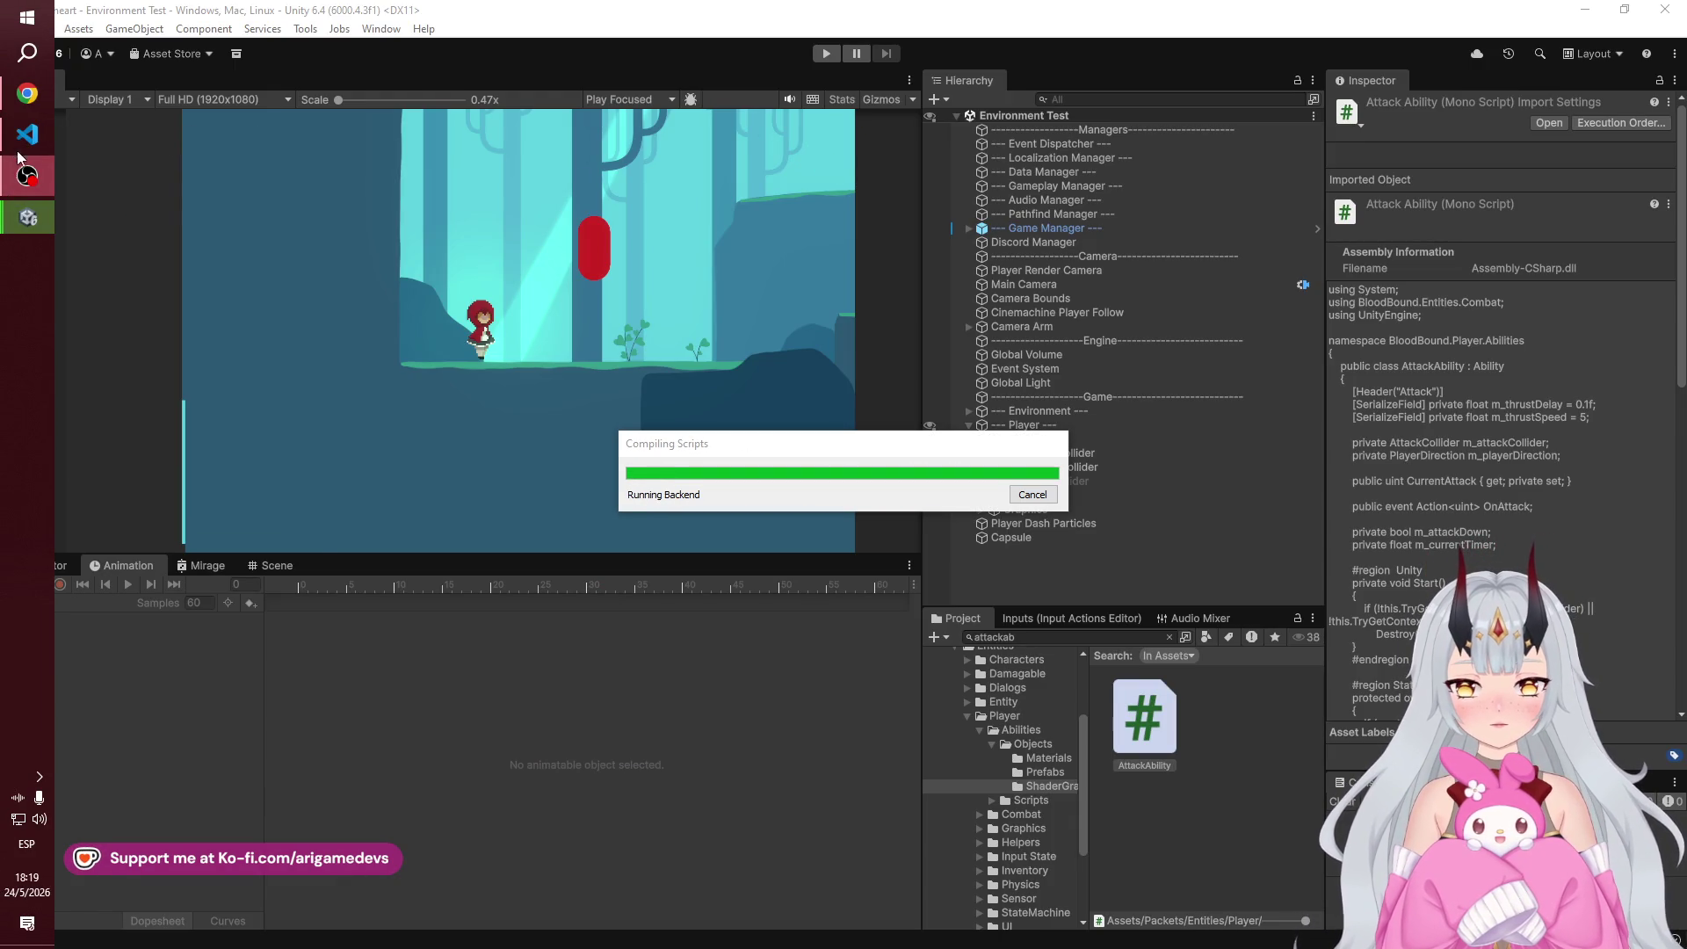
click(22, 150)
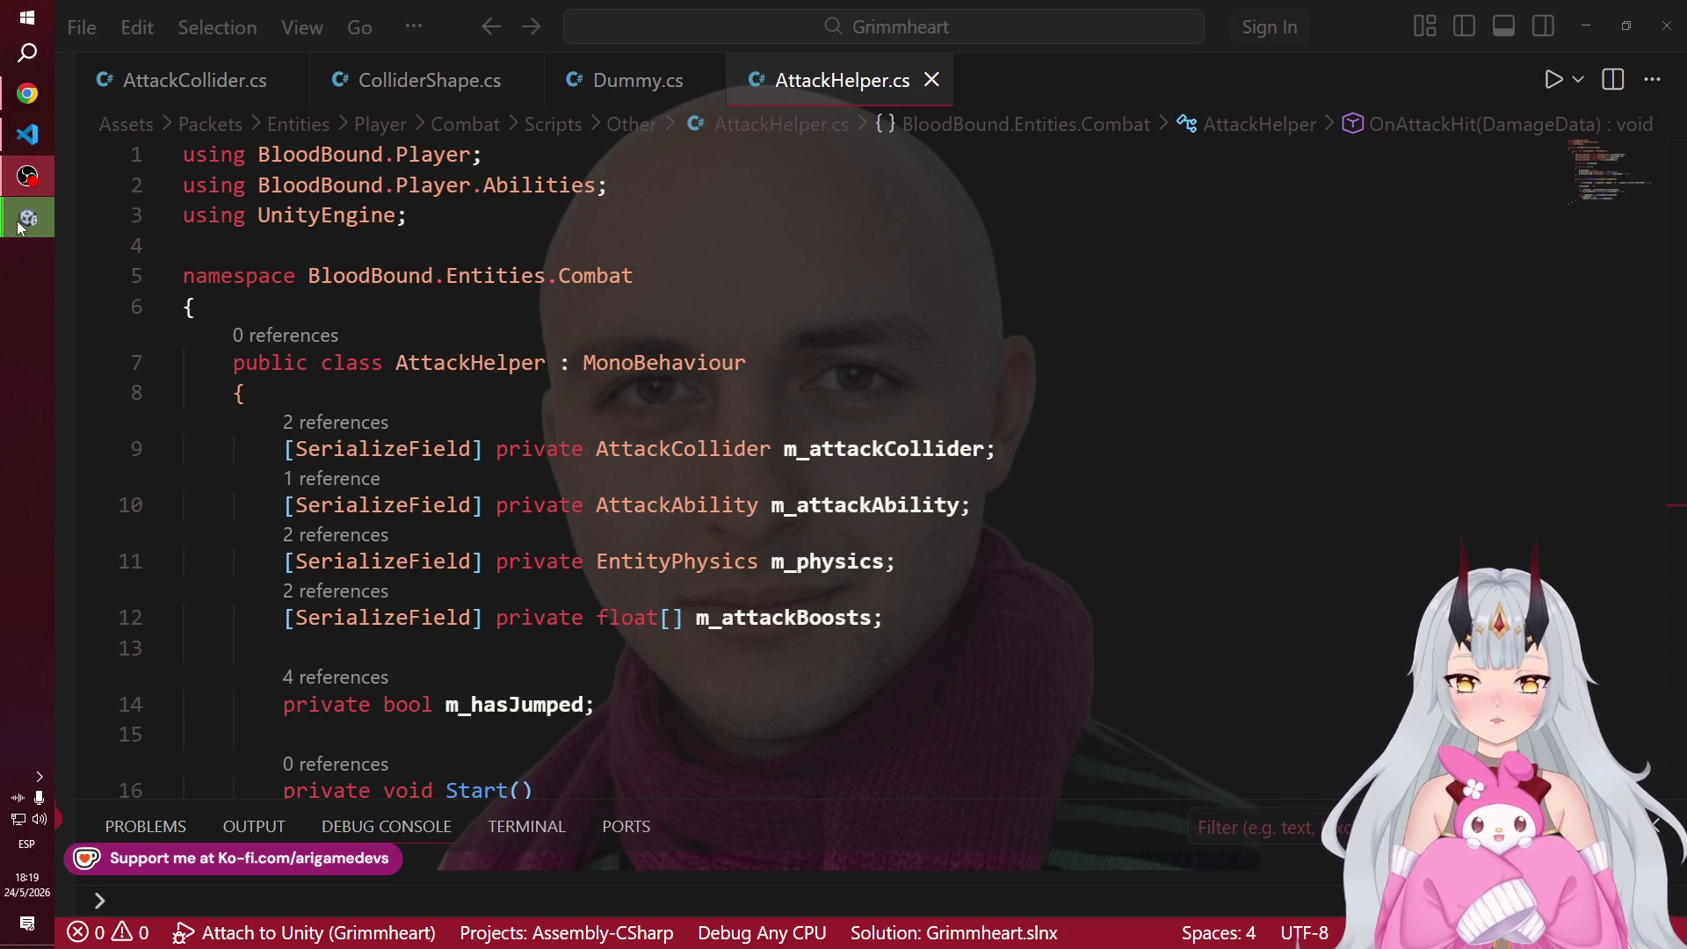
click(28, 94)
click(39, 138)
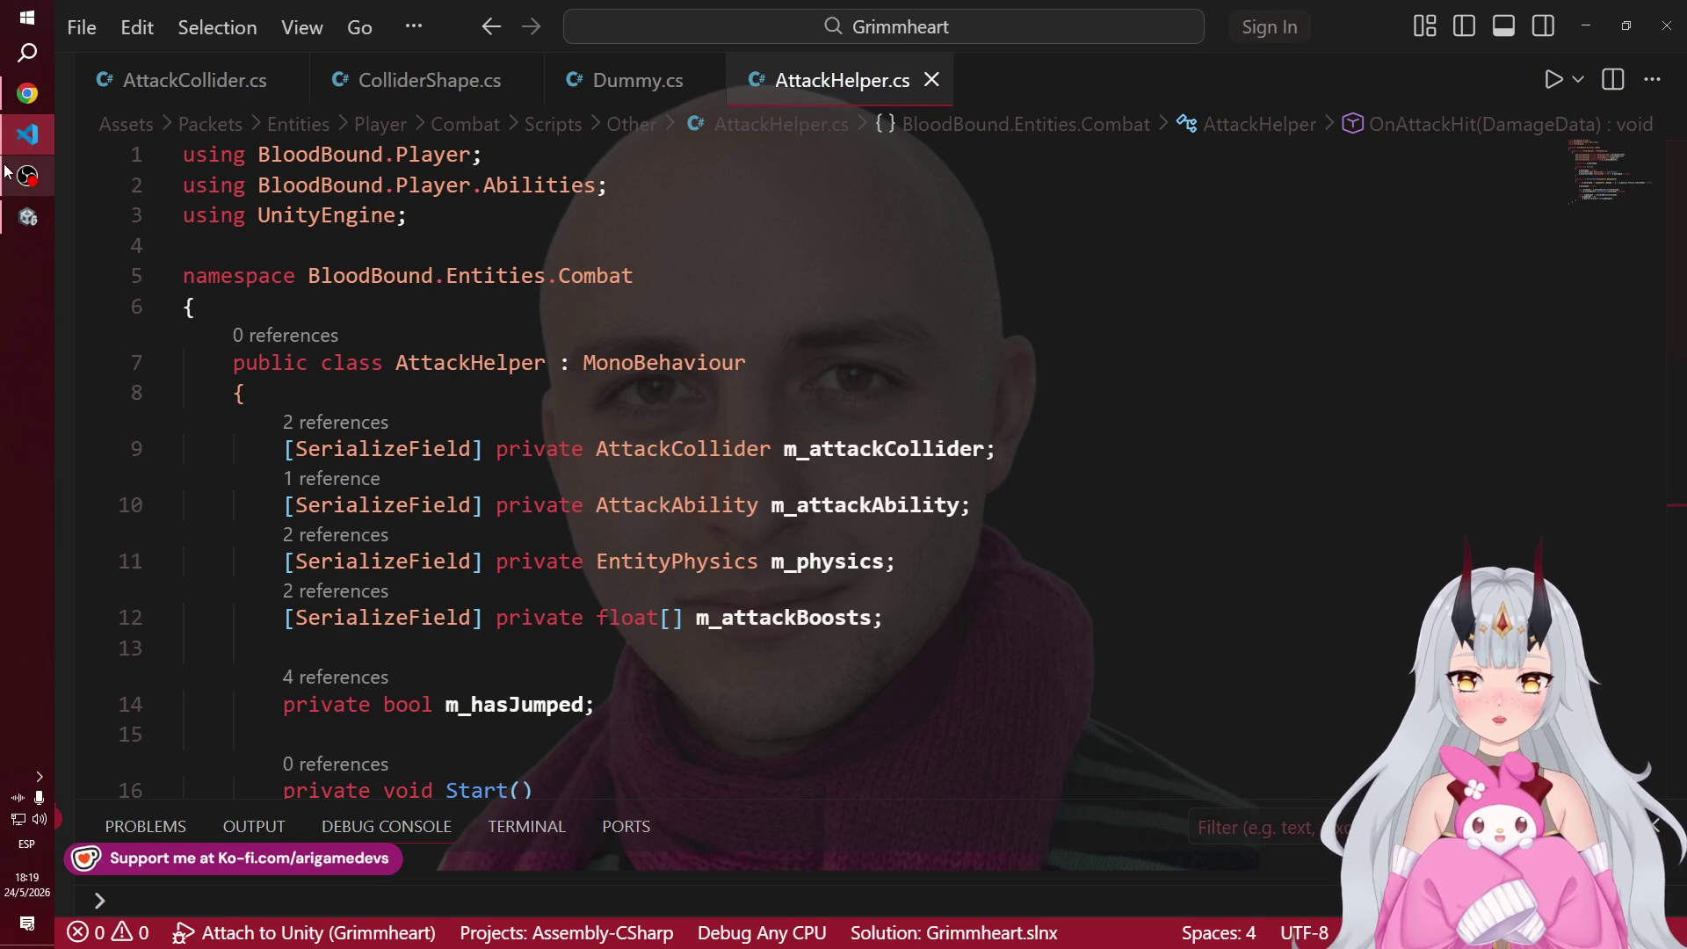
click(12, 226)
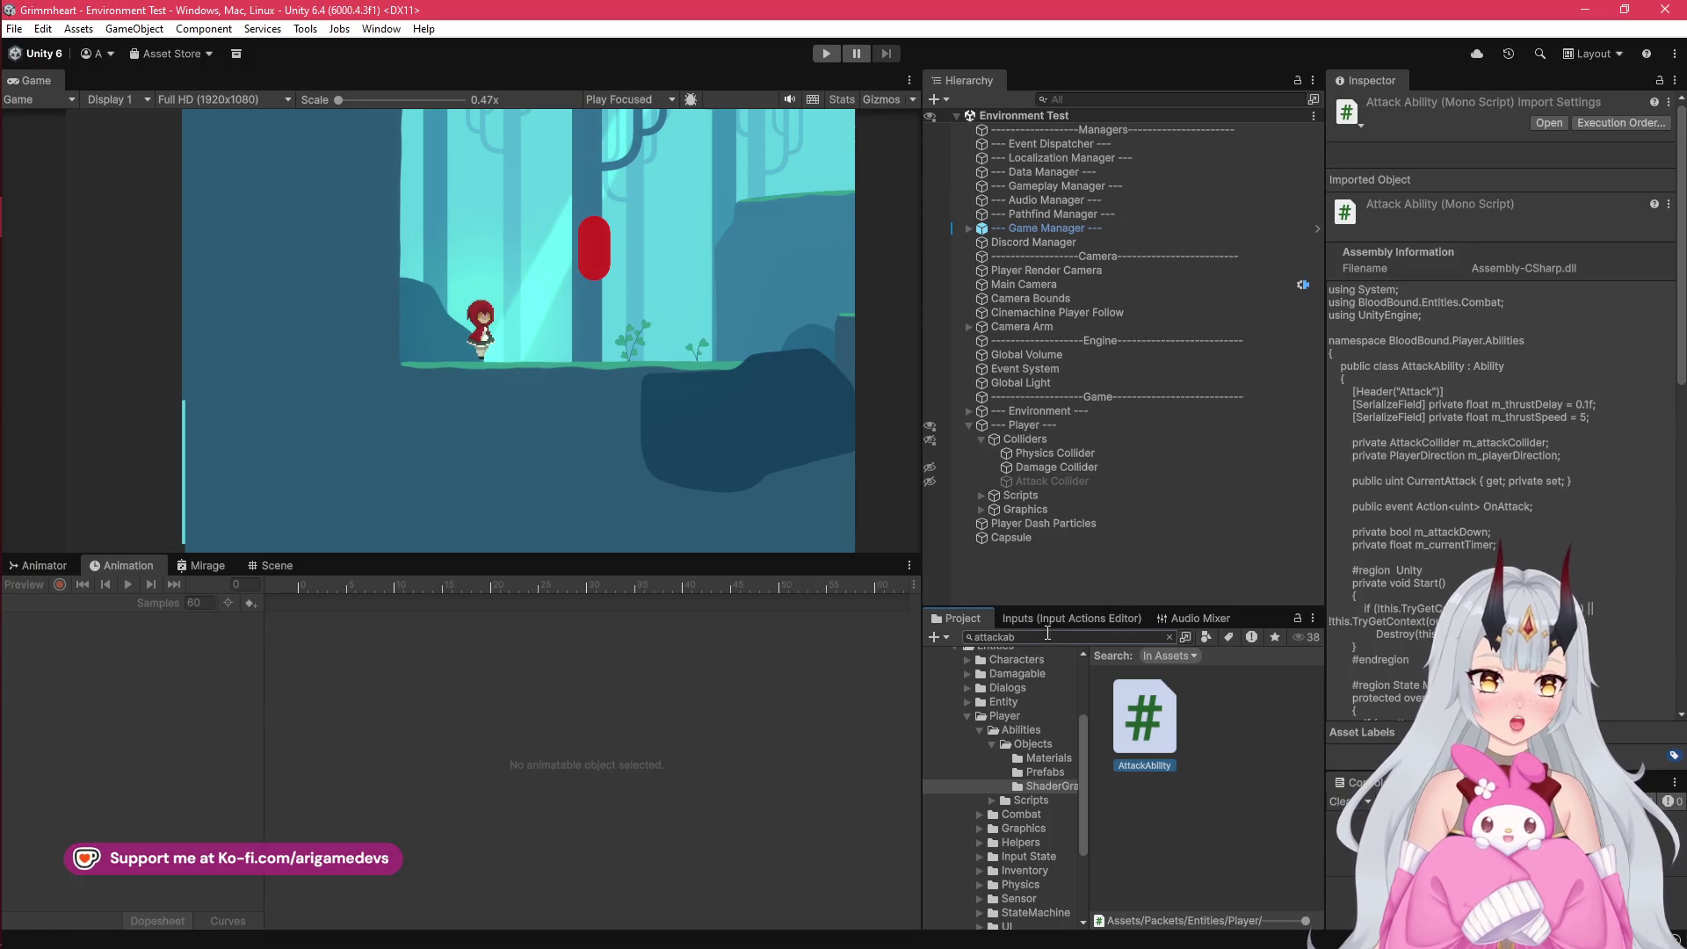
click(1085, 629)
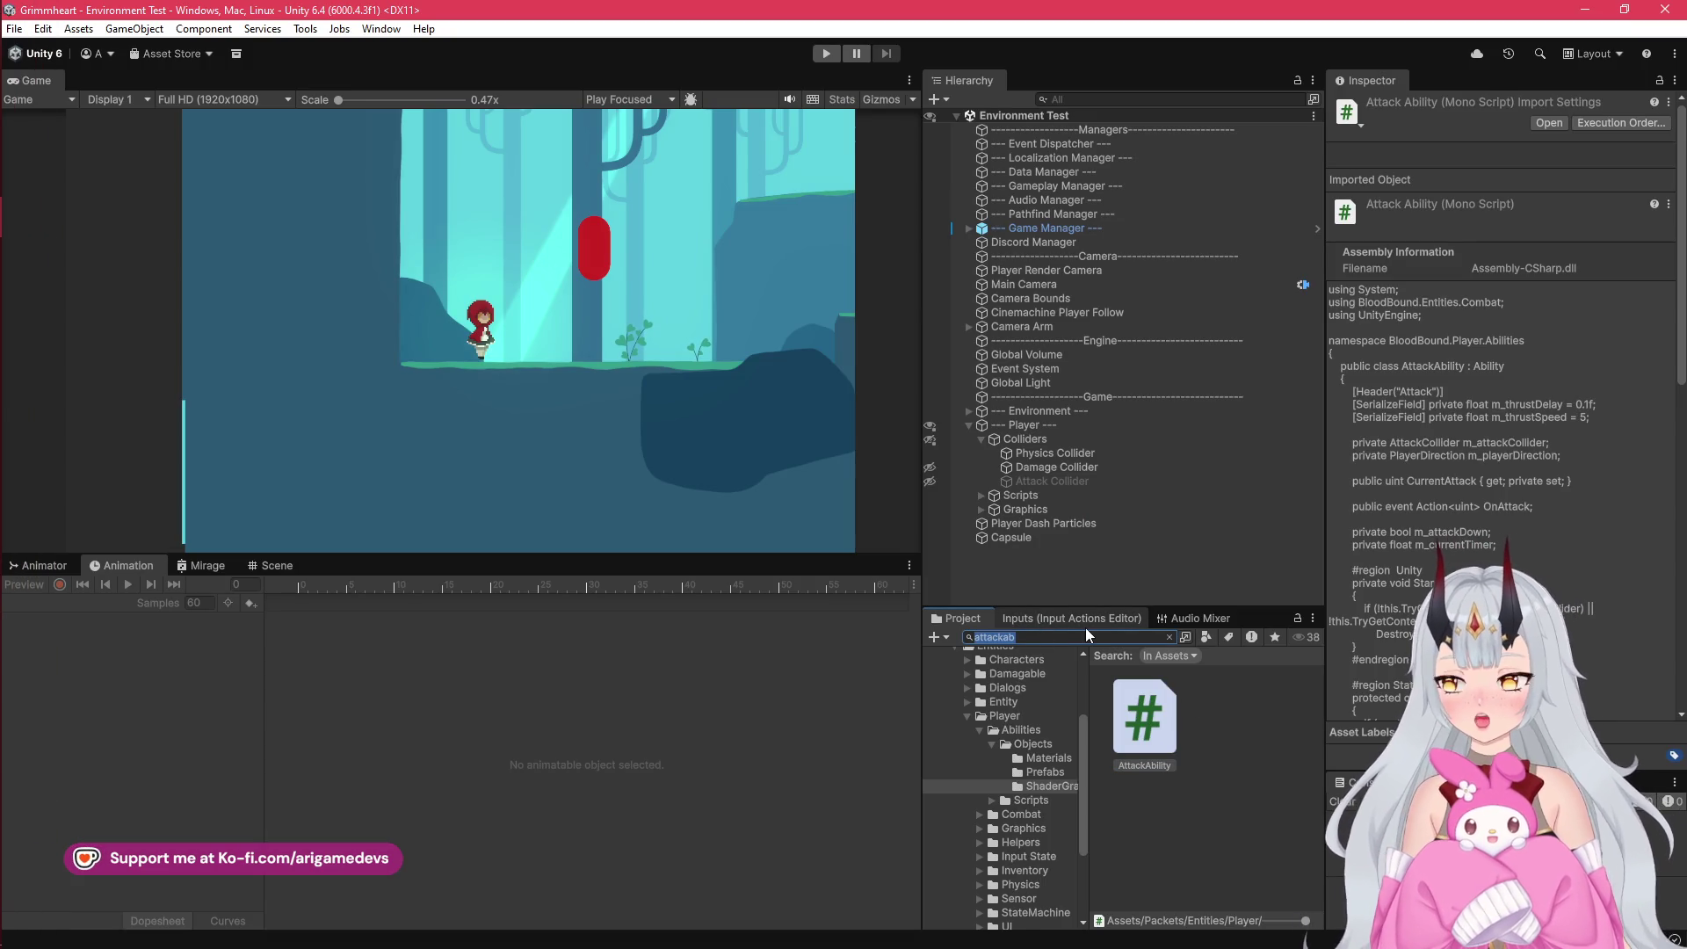
text(dah)
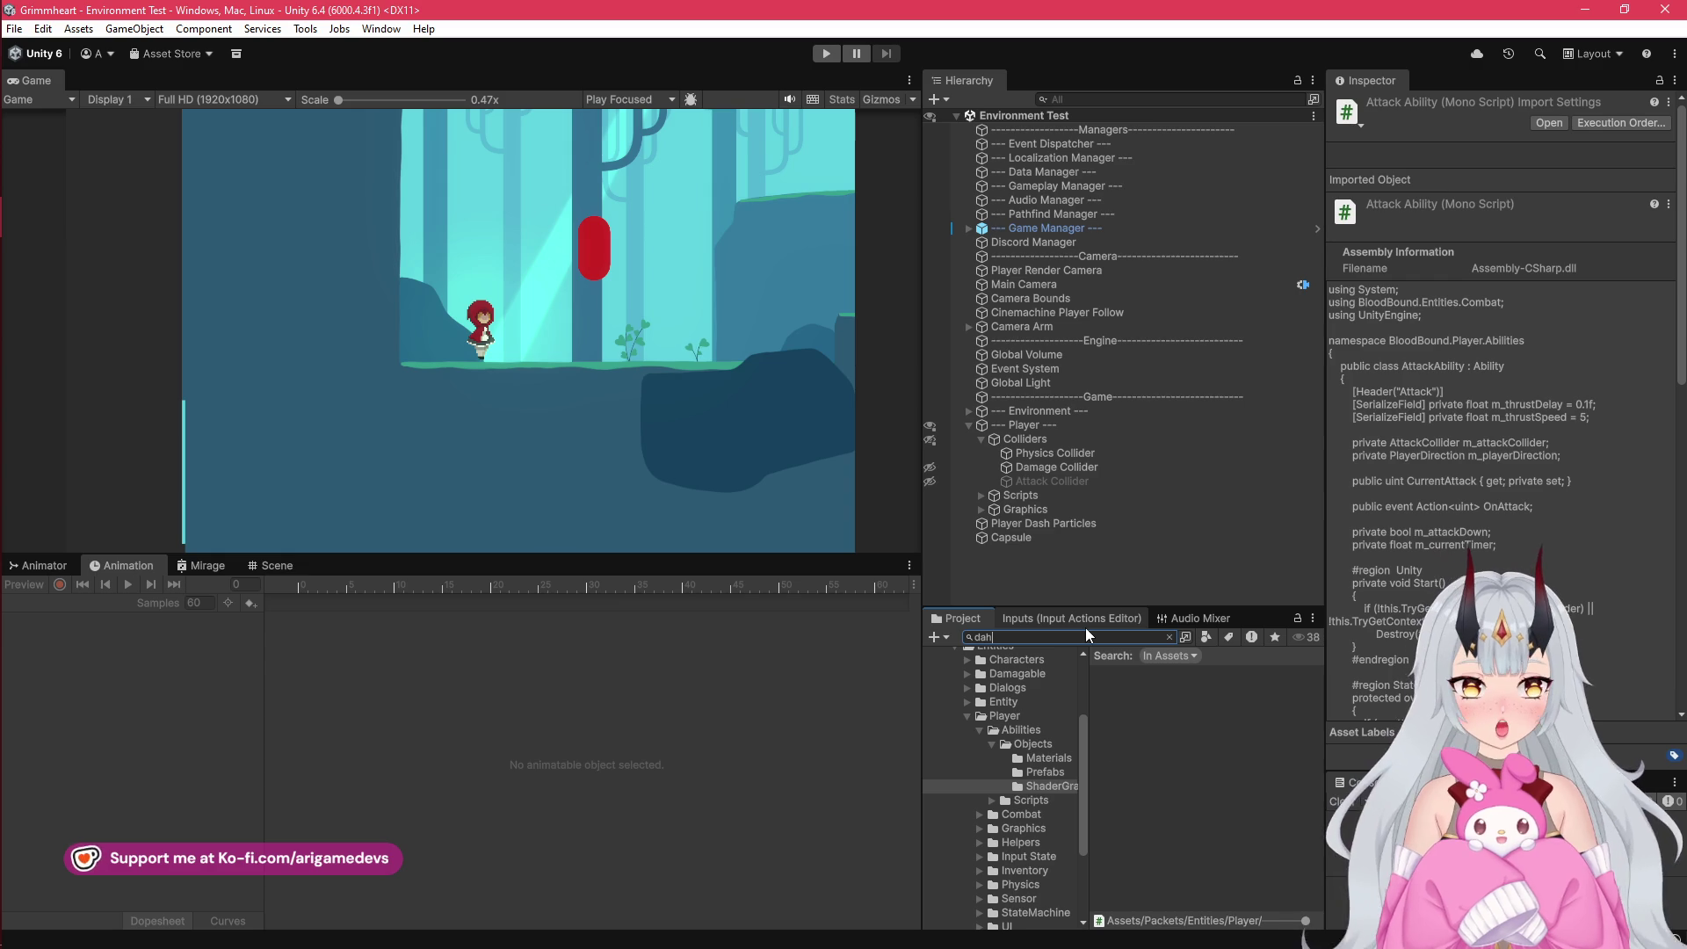
key(BackSpace)
text(shabi)
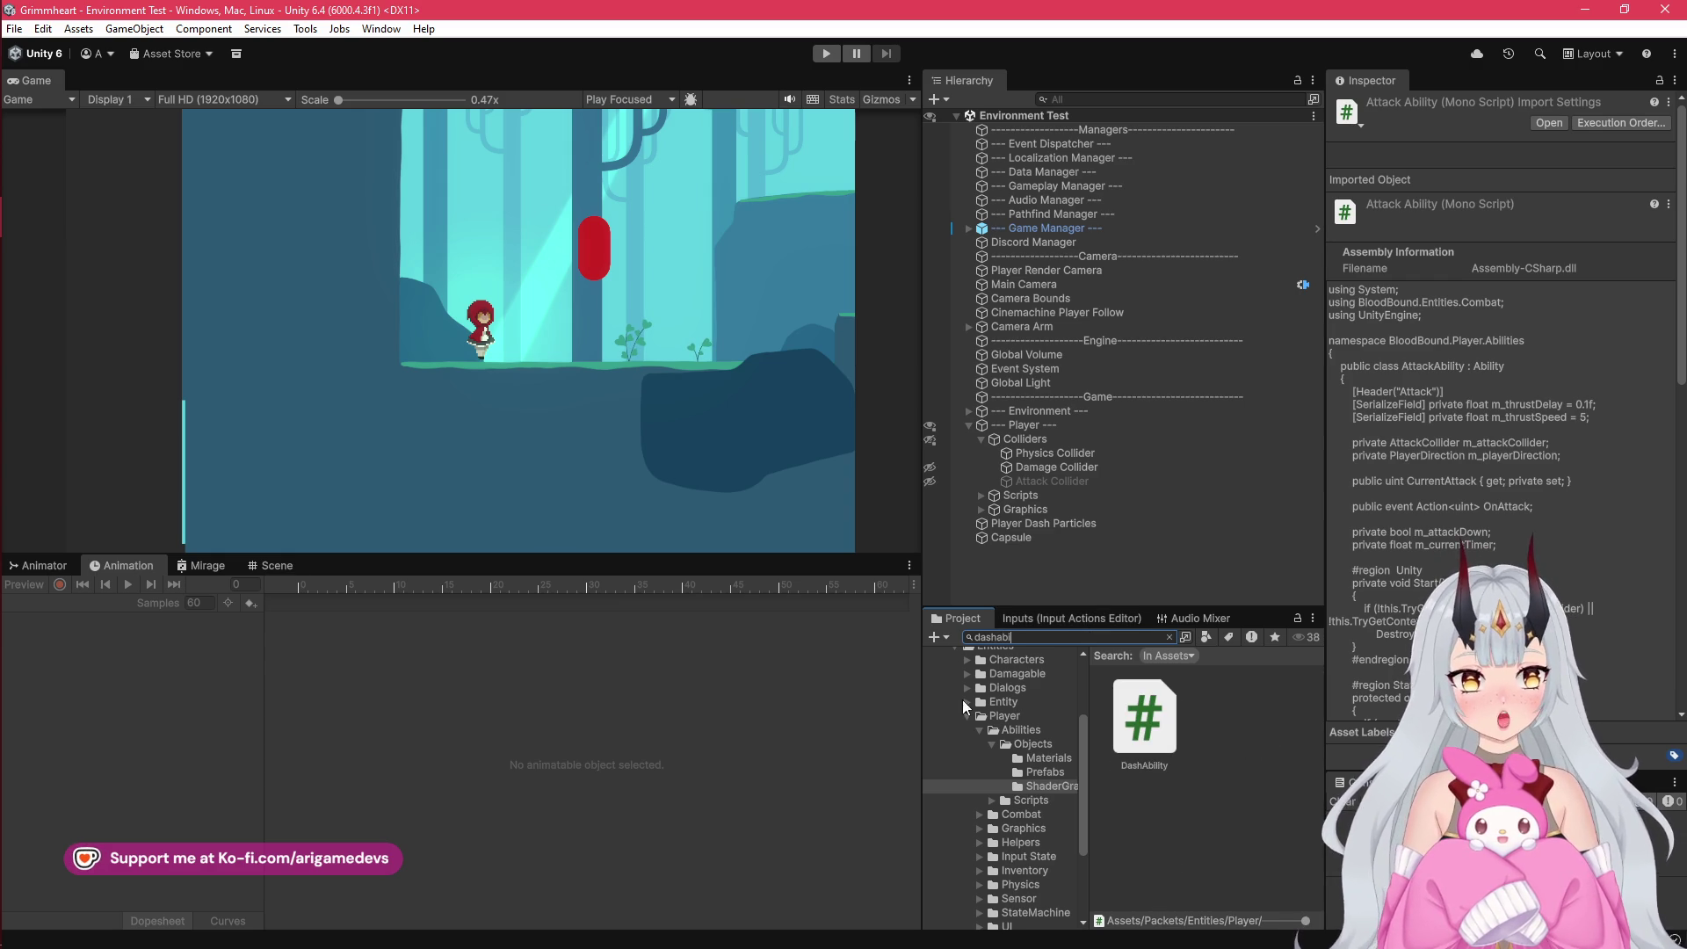
click(1124, 741)
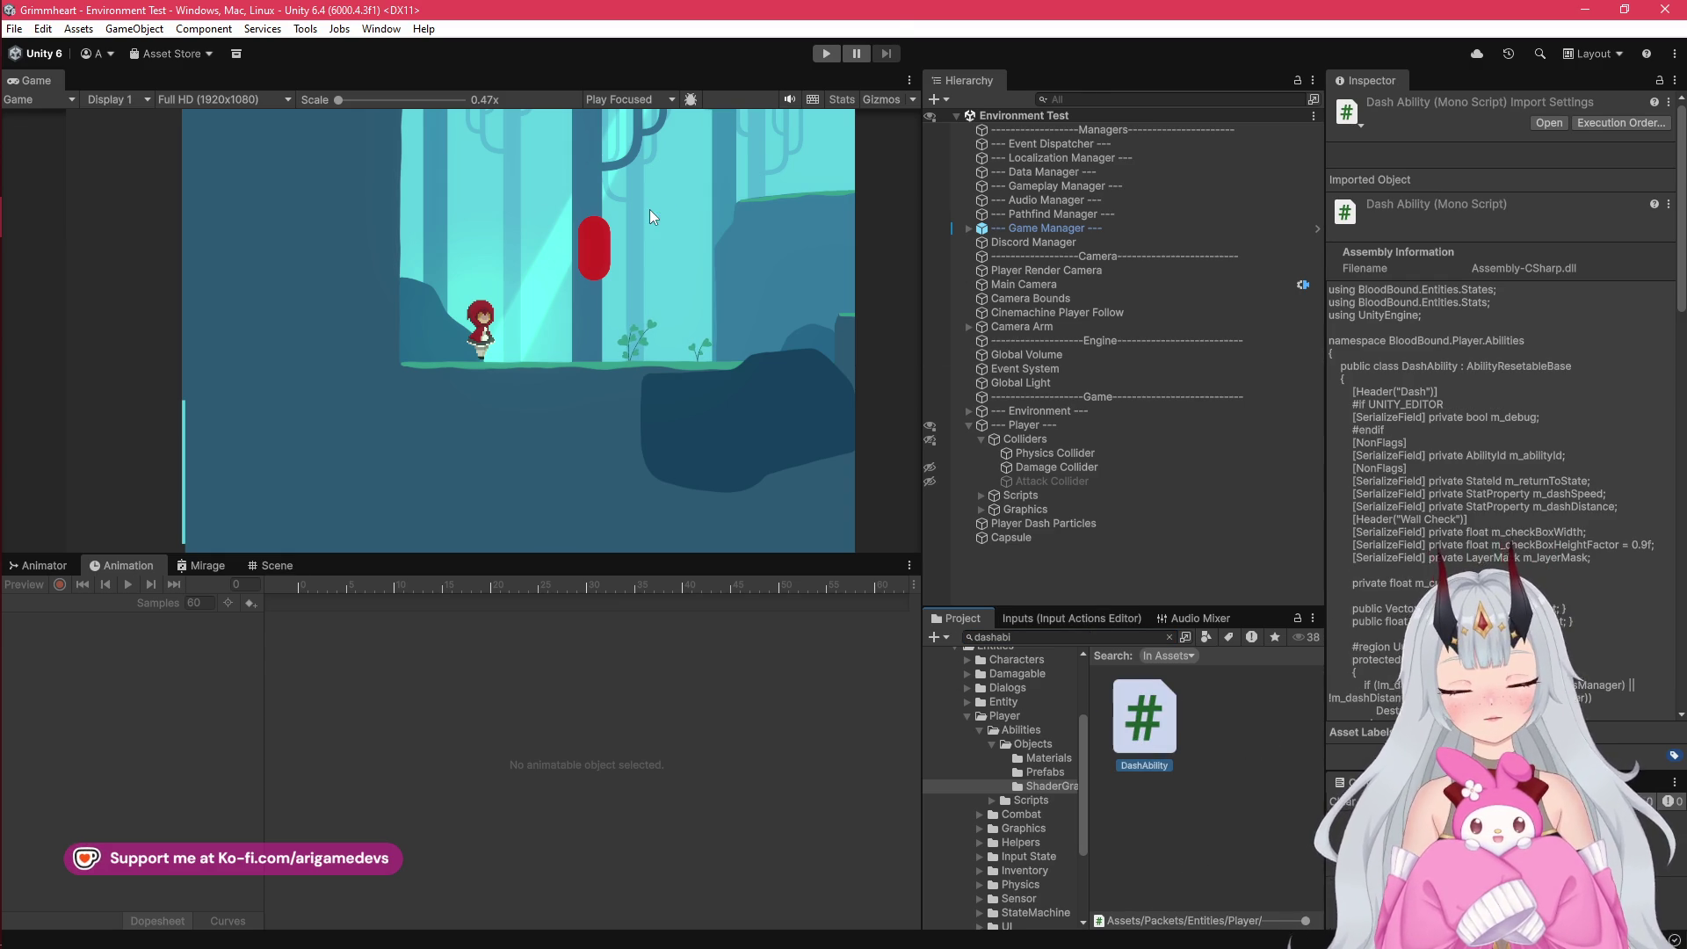
scroll(630, 307, down, 6)
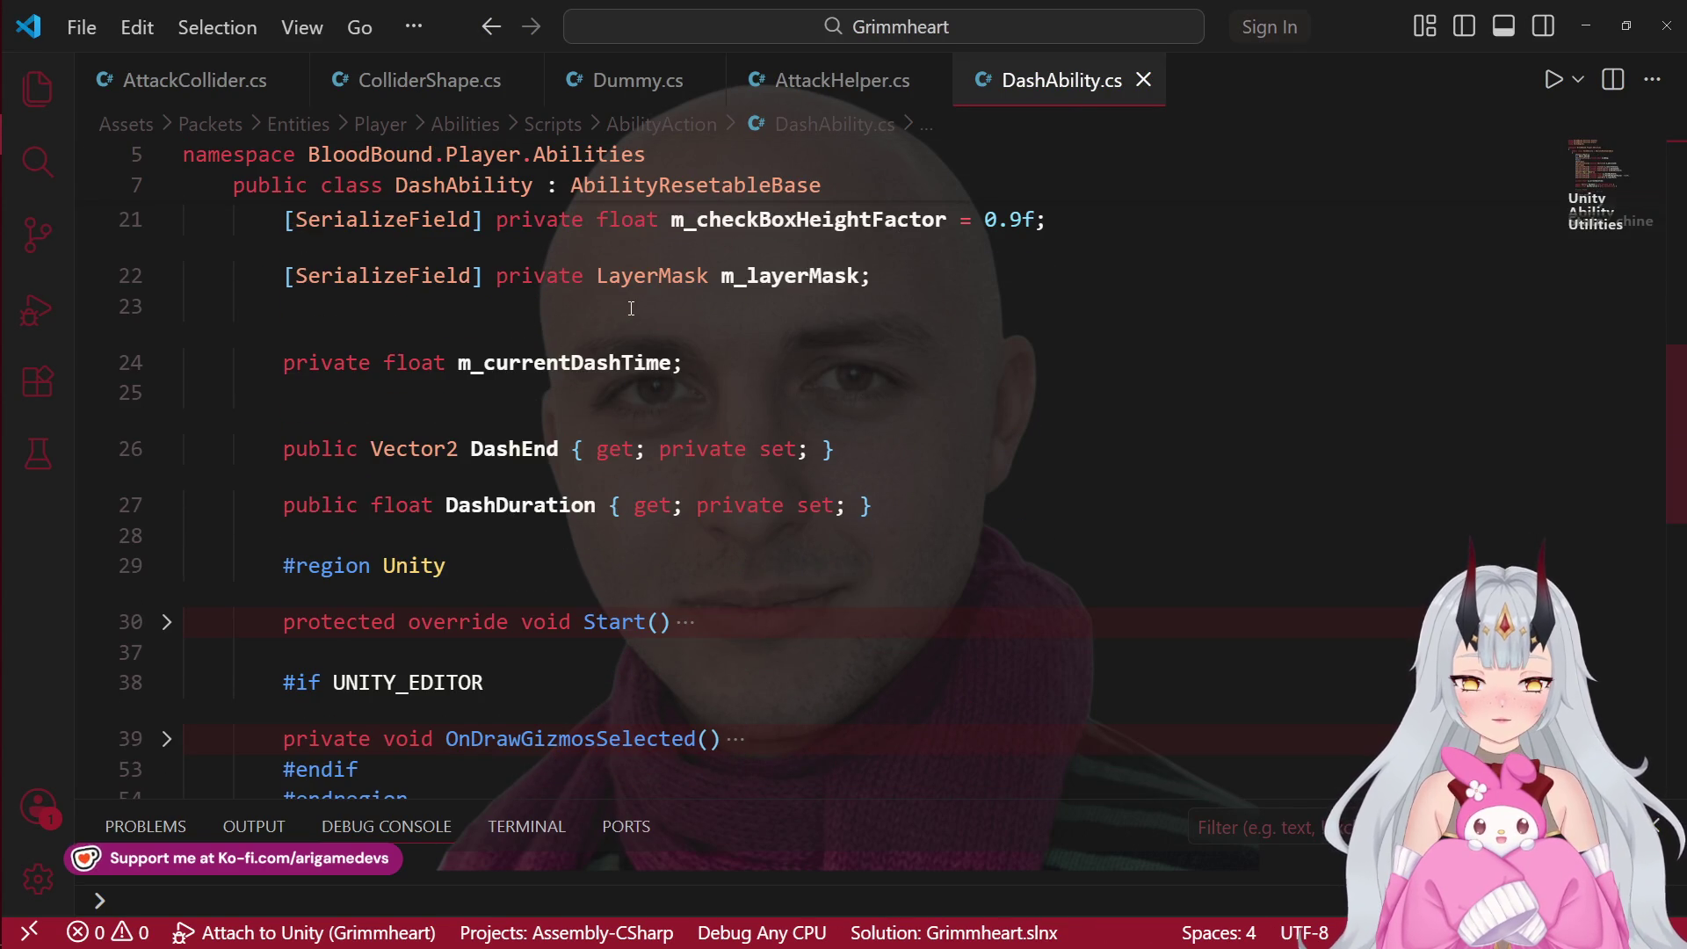
Step: Expand the State Machine region and OnStateEnter, then inspect PlayerDirection.Direction on line 64
scroll(630, 308, down, 2)
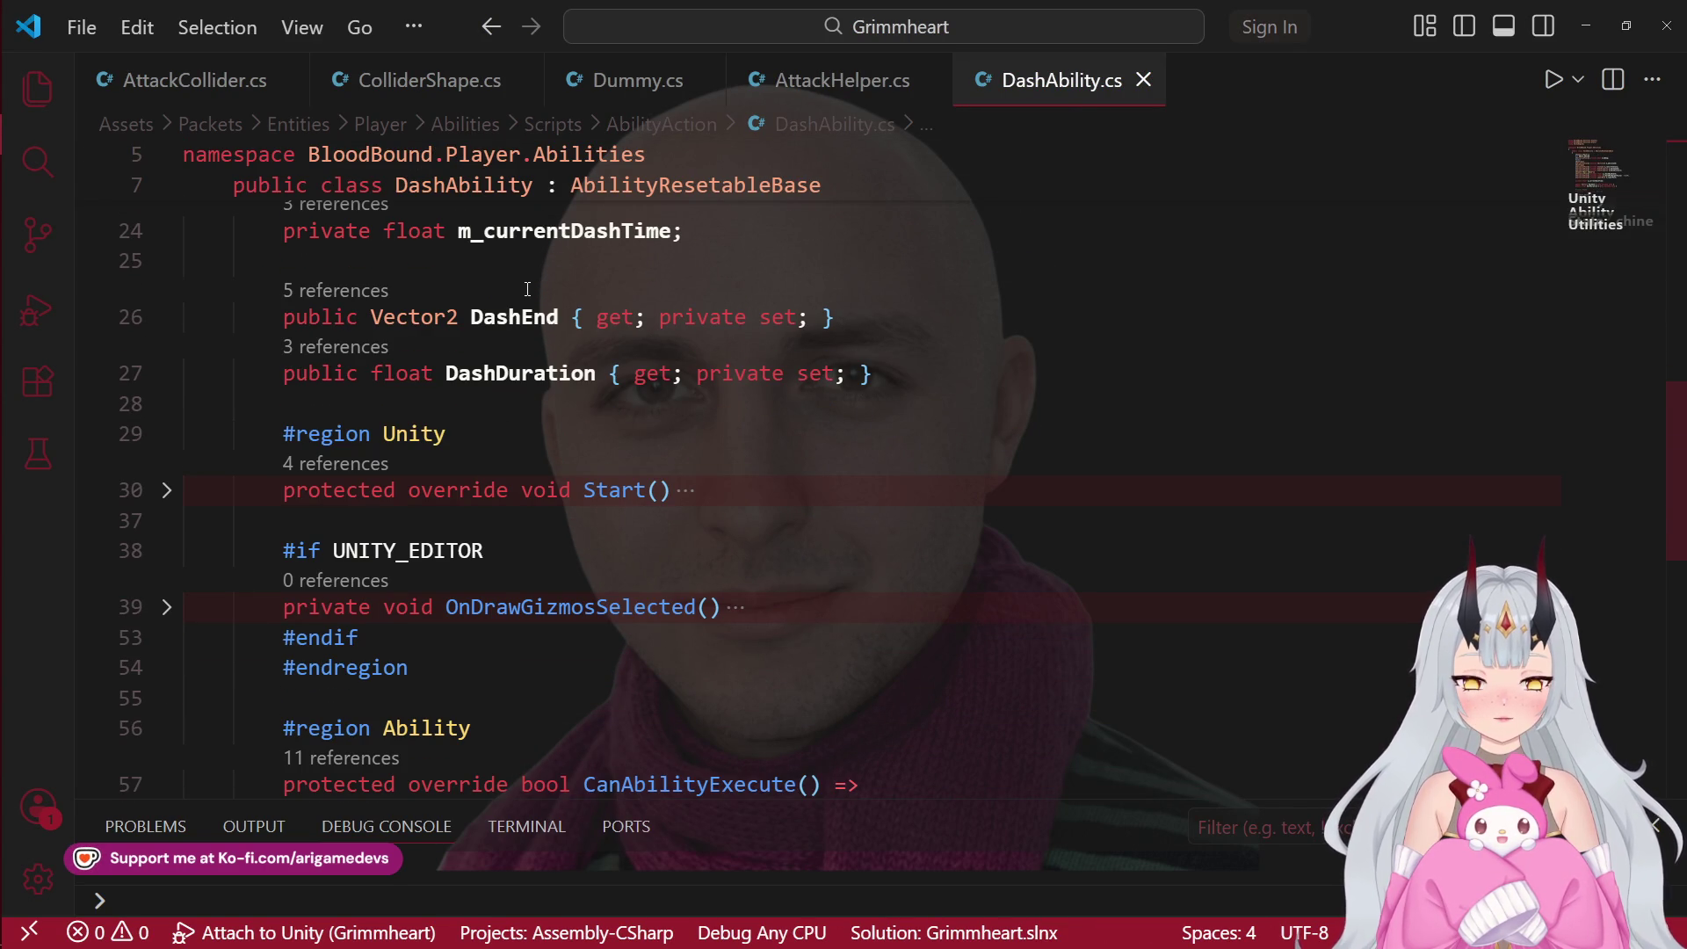
scroll(528, 289, down, 3)
scroll(433, 361, up, 4)
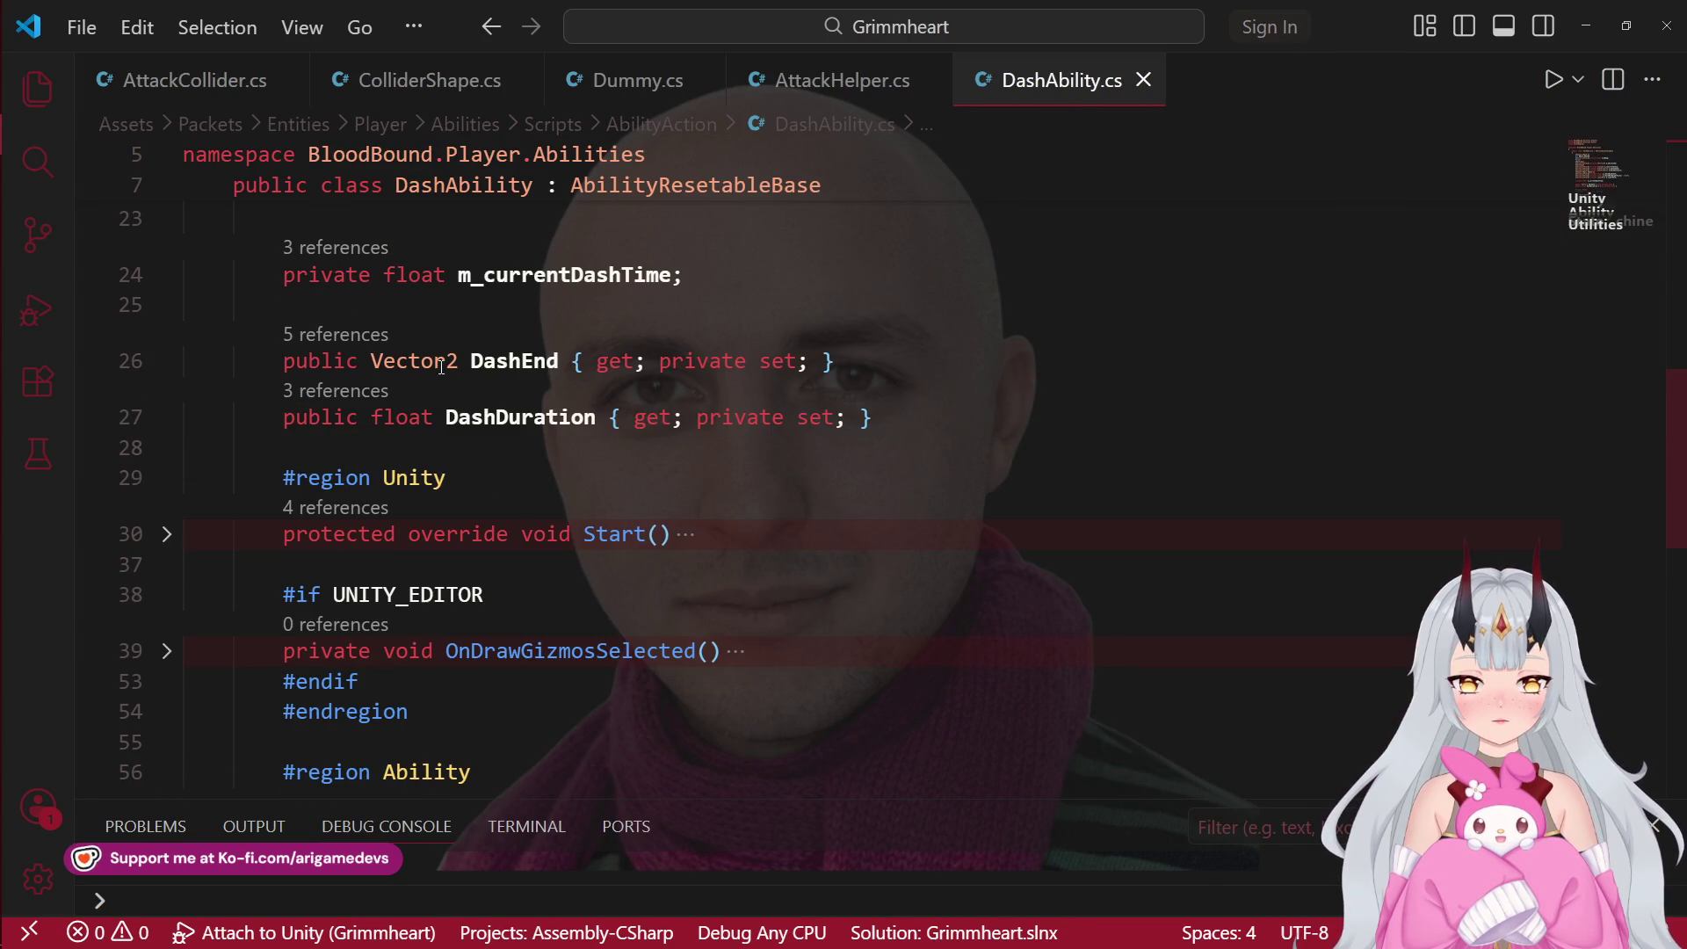
scroll(433, 360, up, 2)
scroll(498, 400, down, 5)
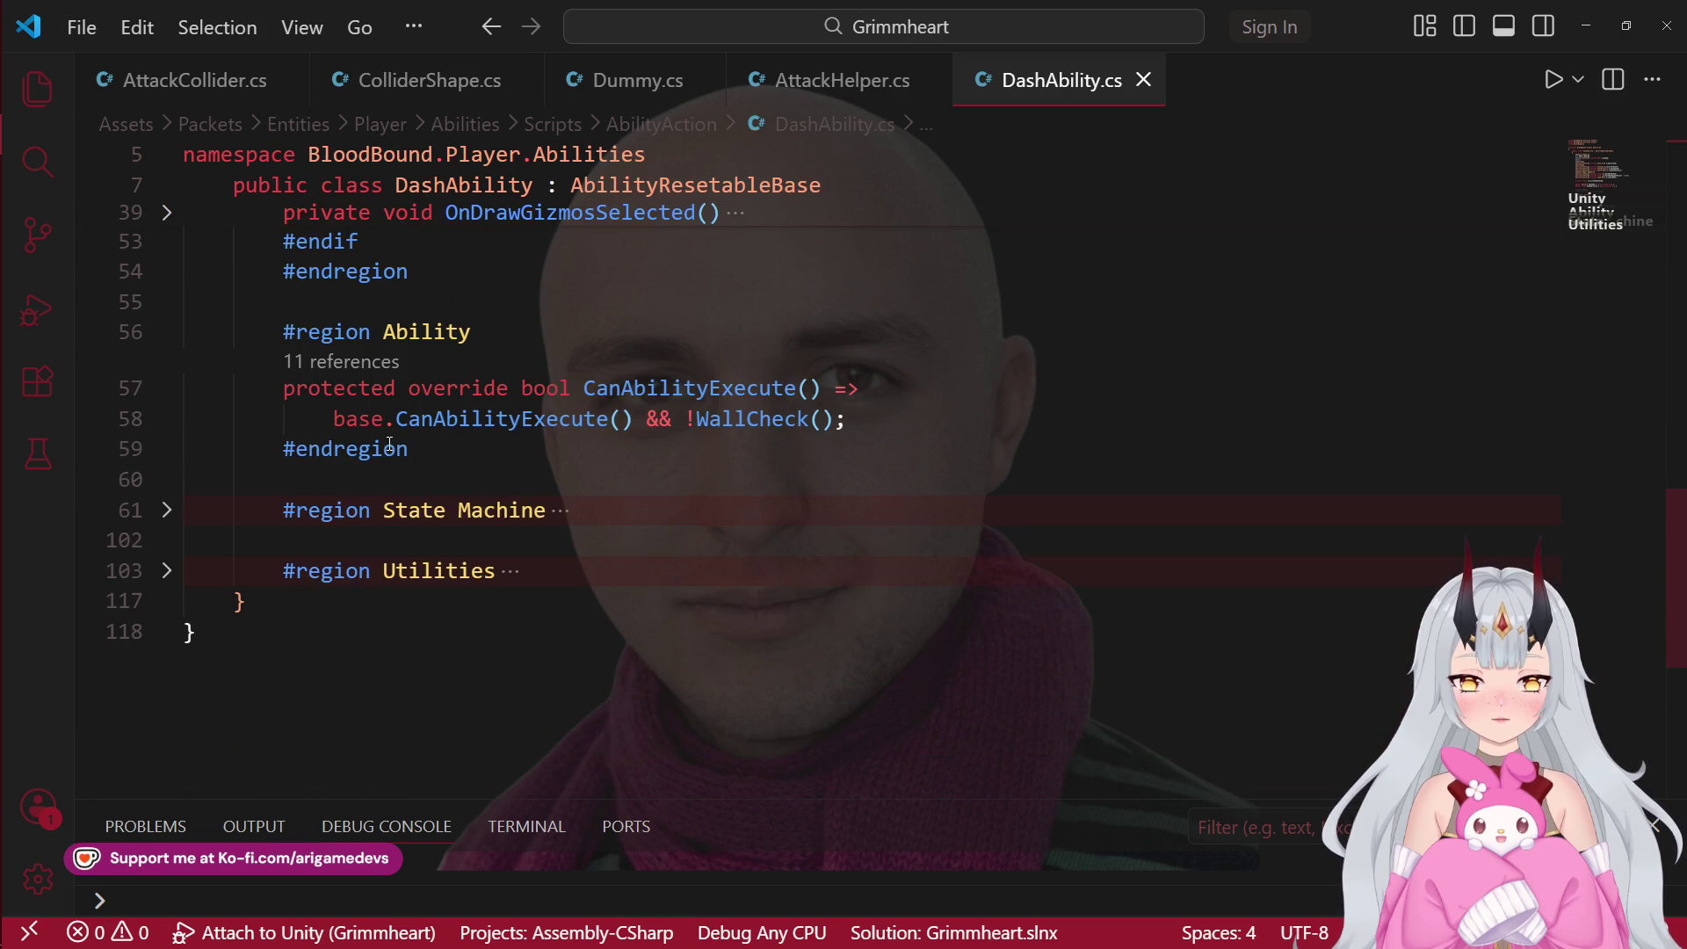
click(171, 517)
click(162, 335)
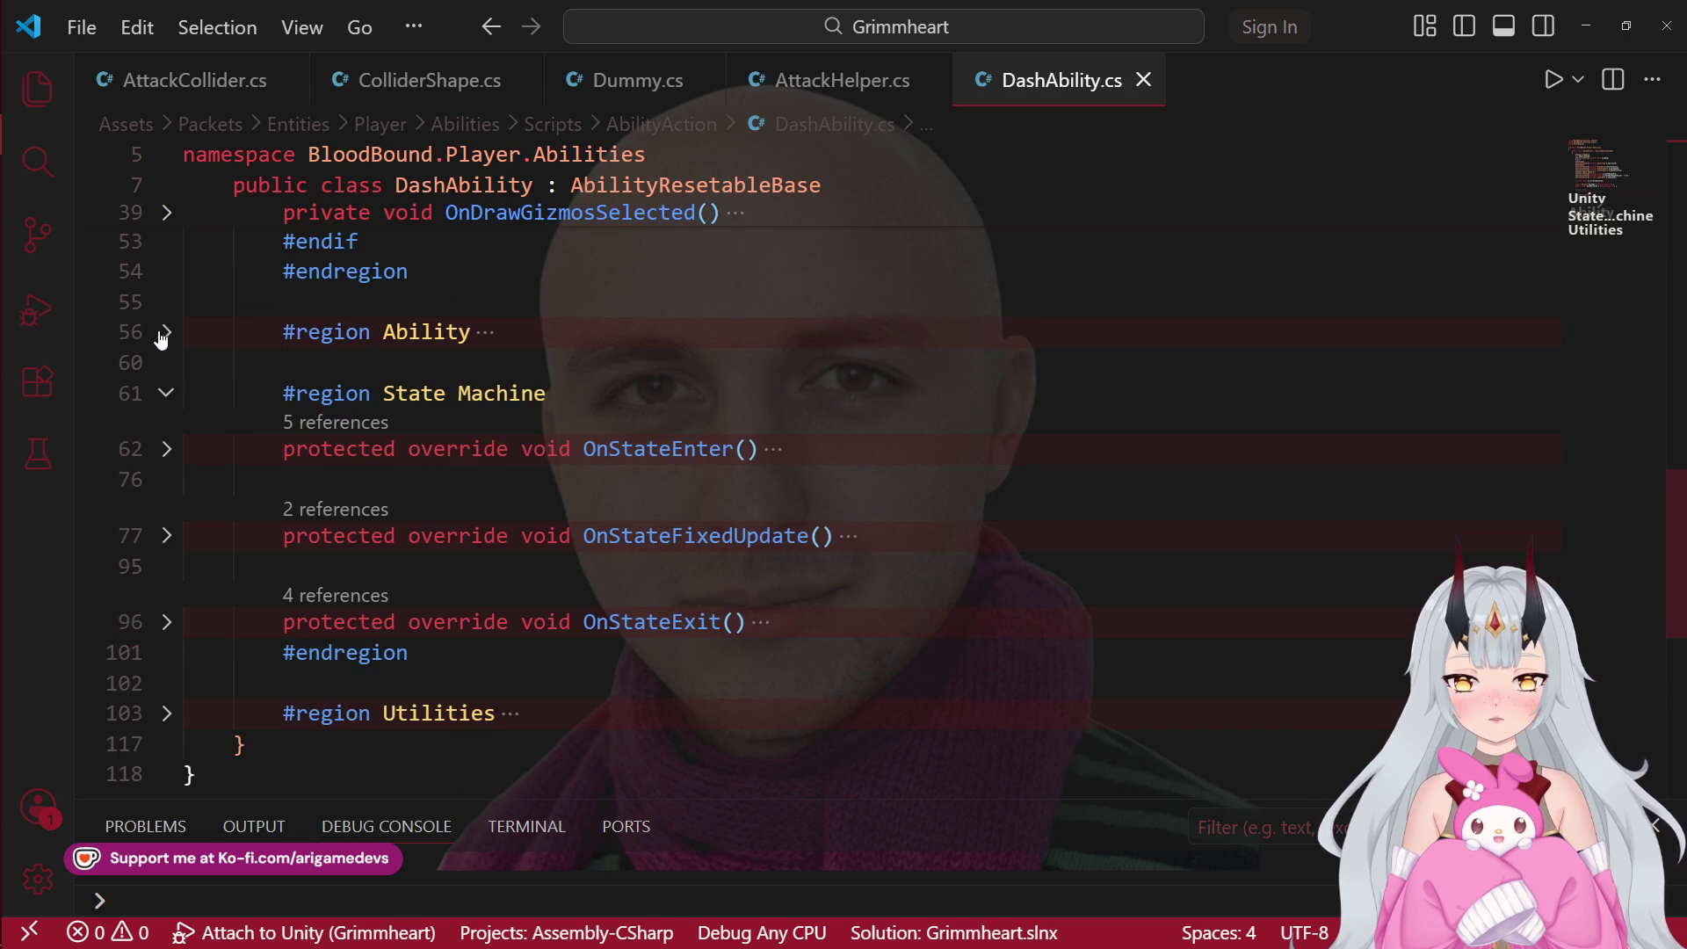
click(180, 450)
scroll(184, 455, down, 1)
click(1092, 424)
mouse_move(1025, 424)
mouse_down()
mouse_move(578, 425)
mouse_move(603, 430)
mouse_up()
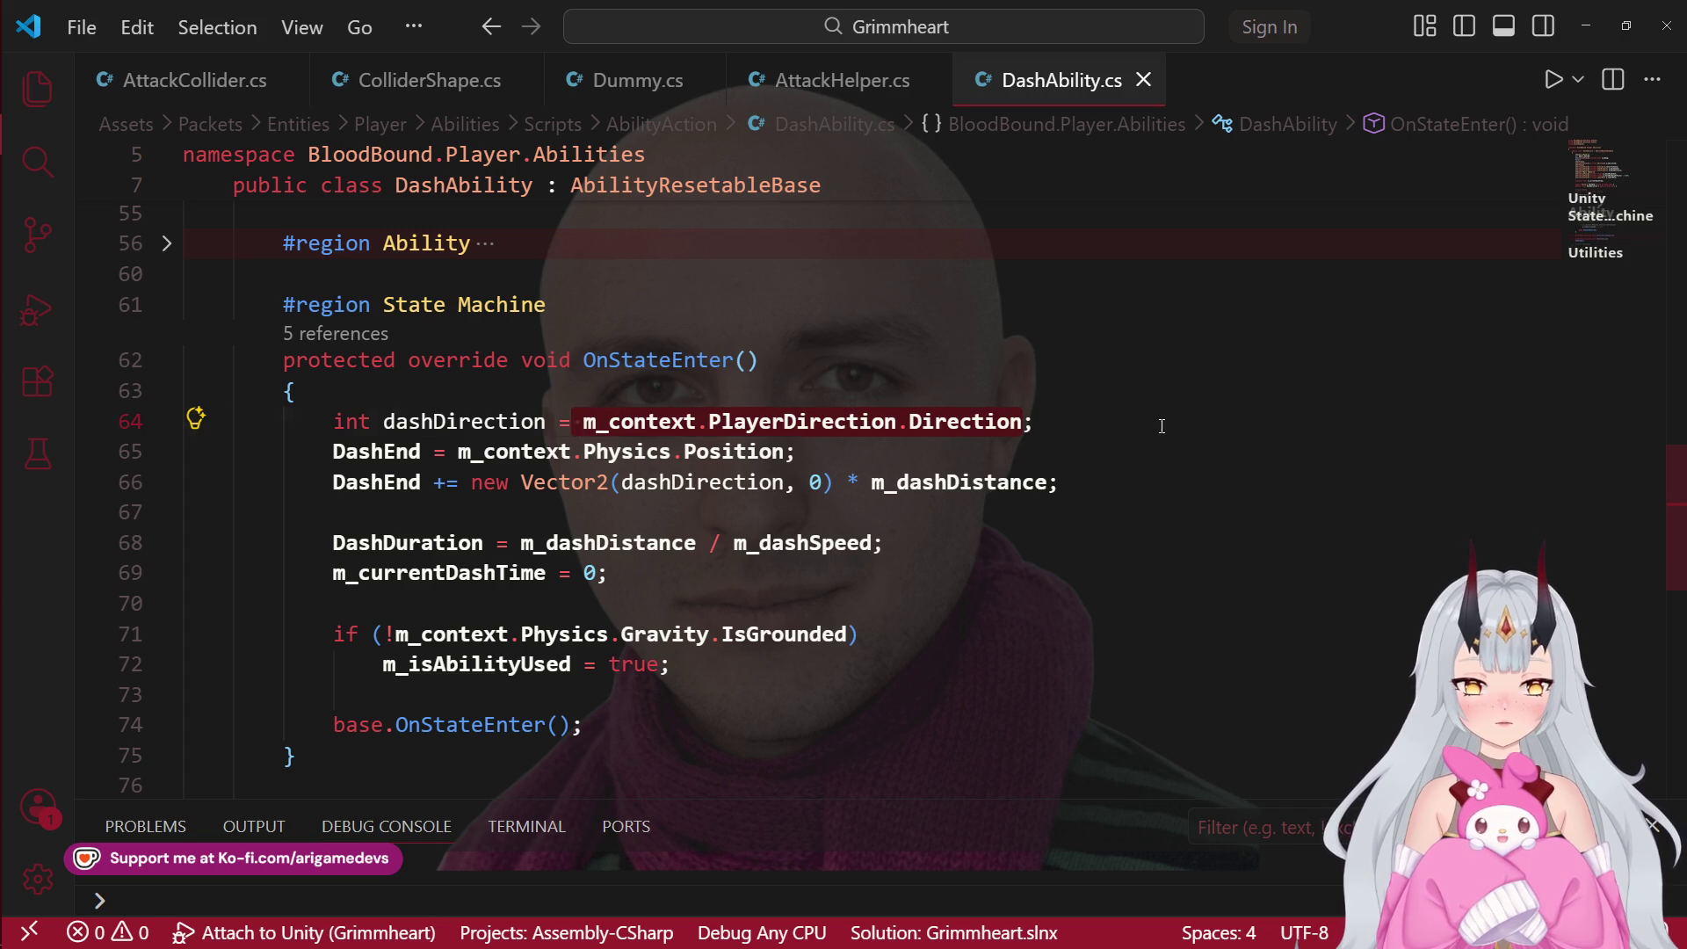
click(950, 421)
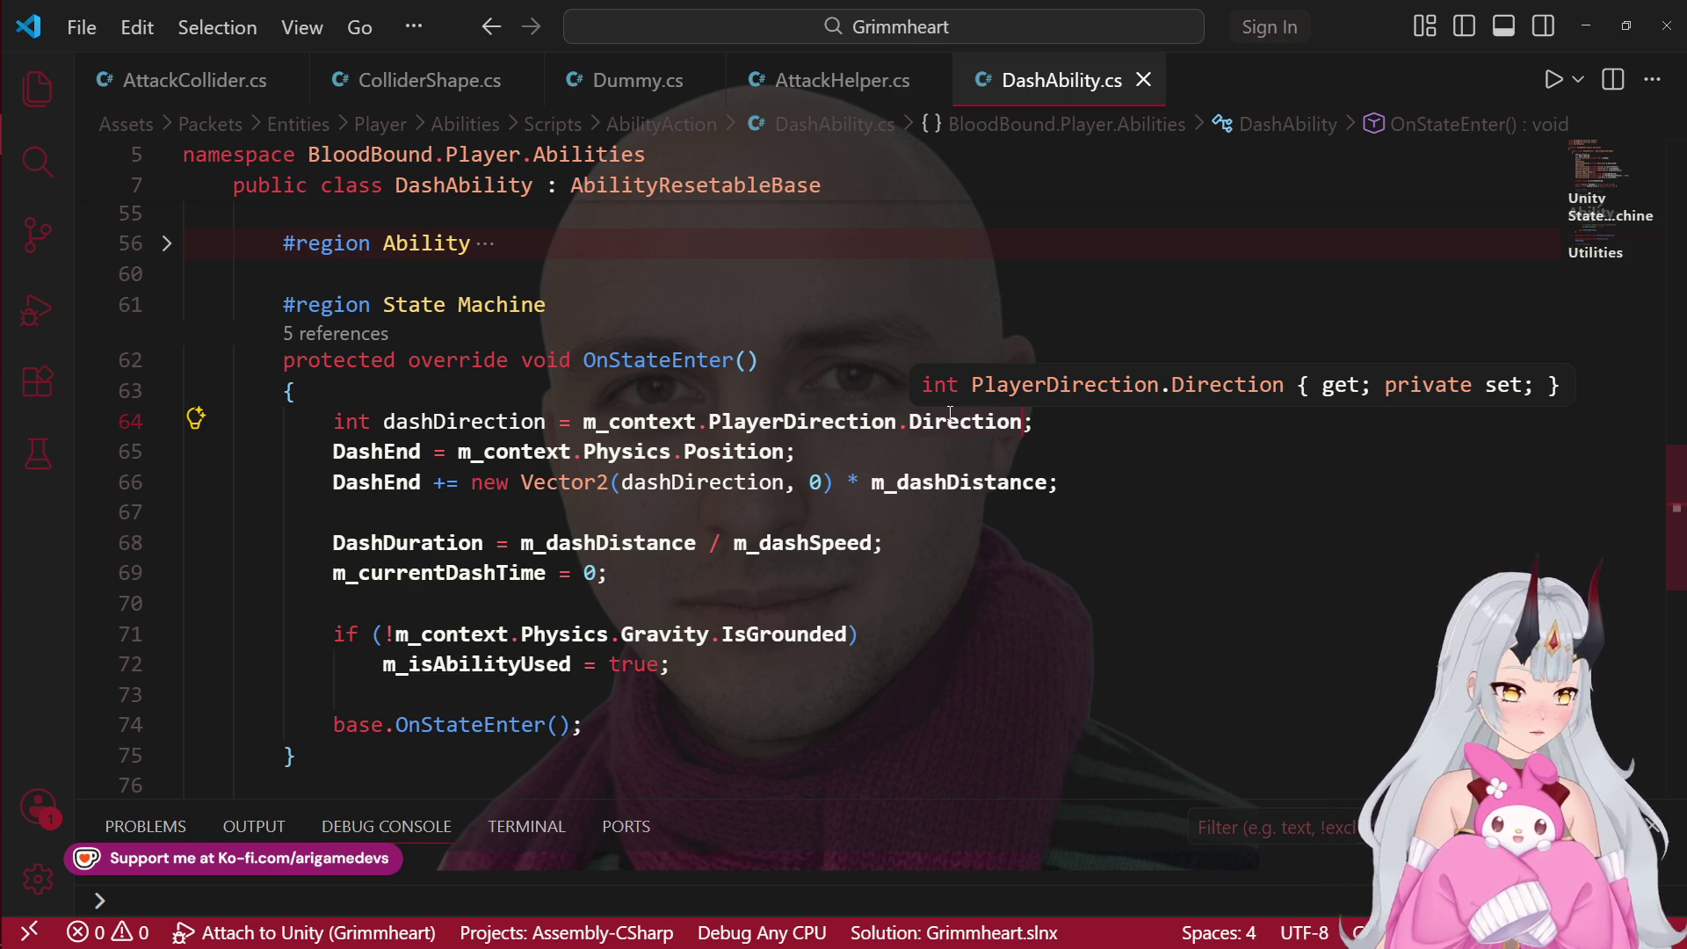
key(alt+Tab)
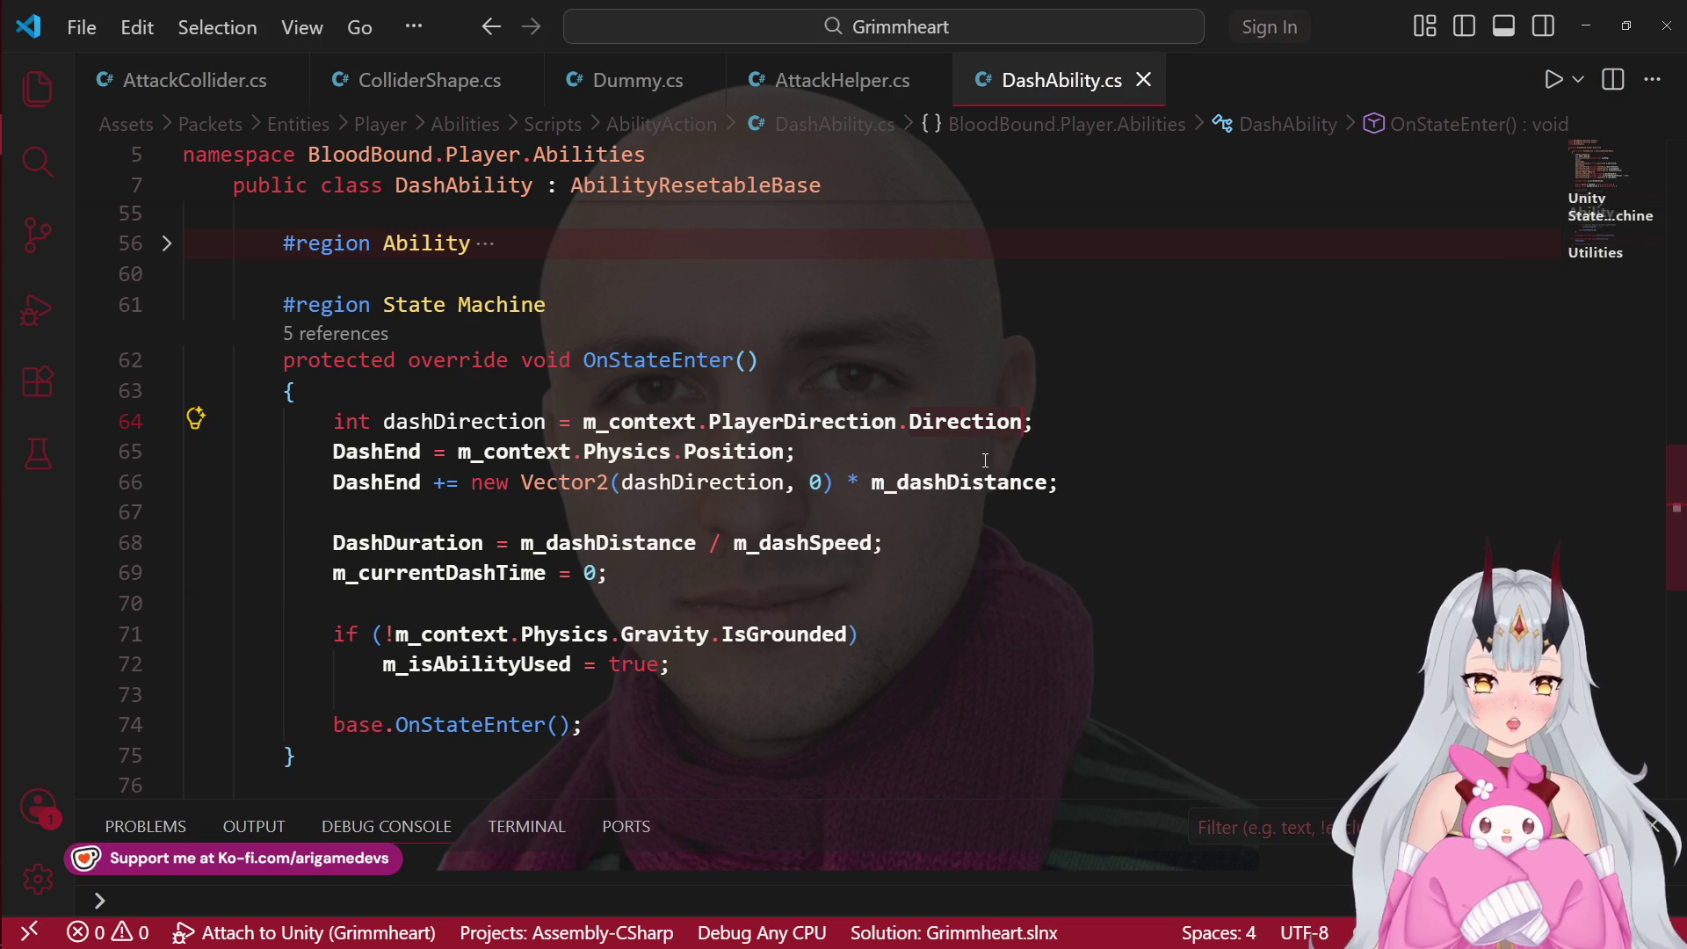
Step: Change line 64 to declare float dashDirection from AimAxis.x instead of Direction
key(ctrl+BackSpace)
text(aim)
key(Tab)
text(.x)
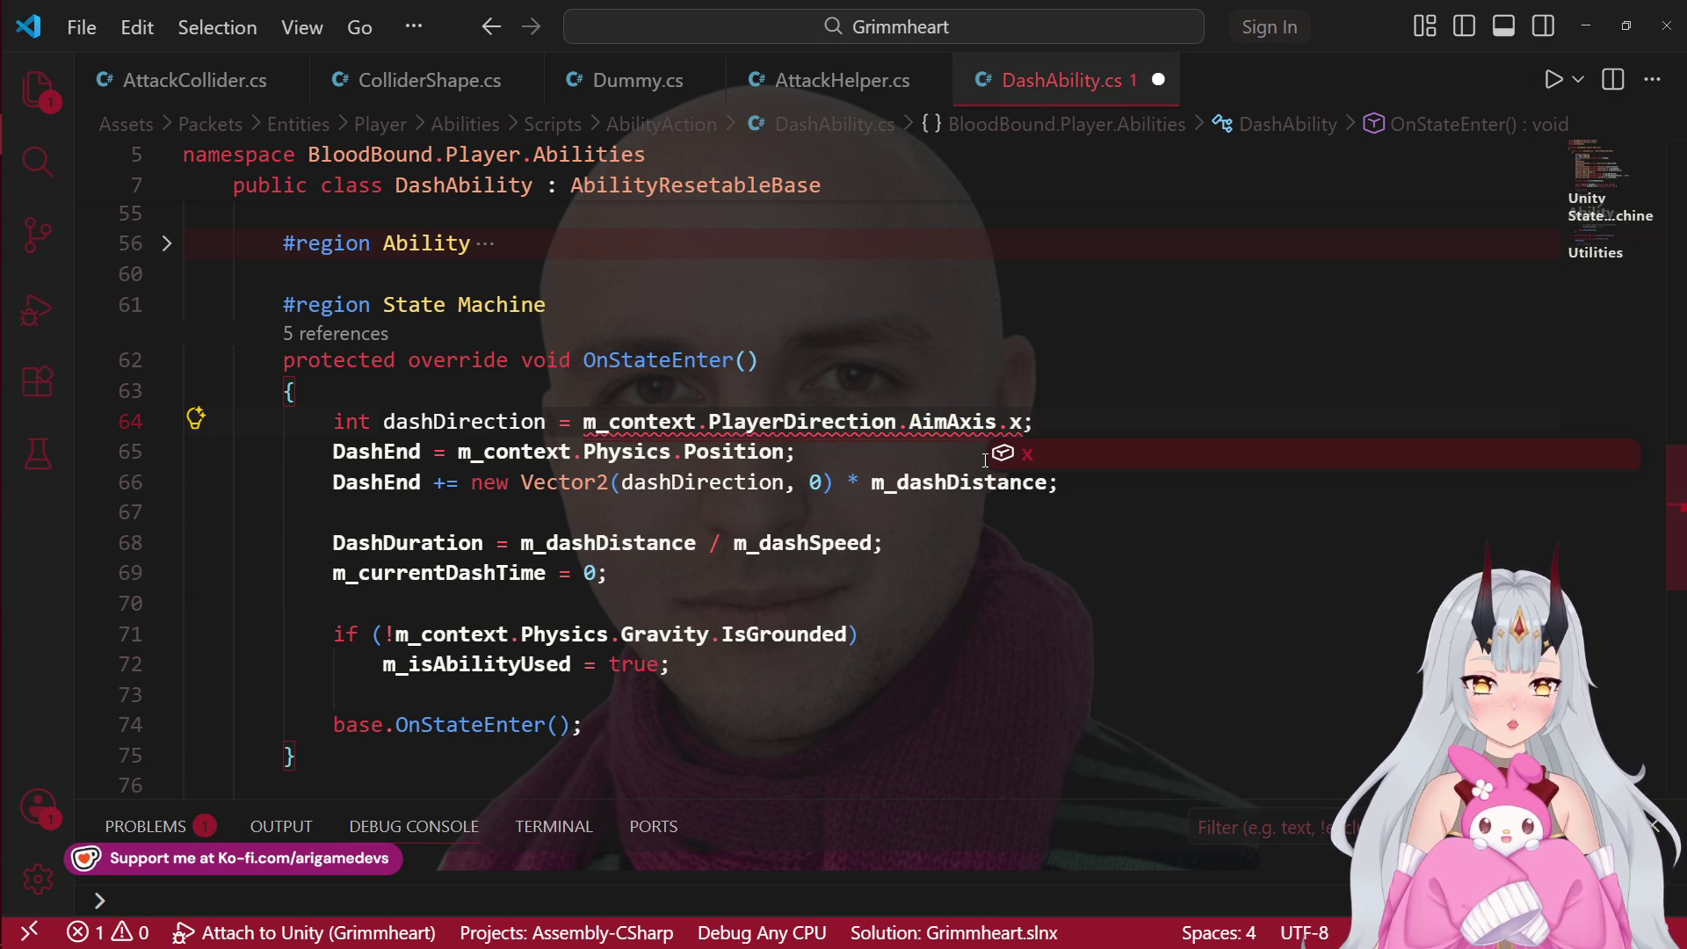
key(Escape)
key(Home)
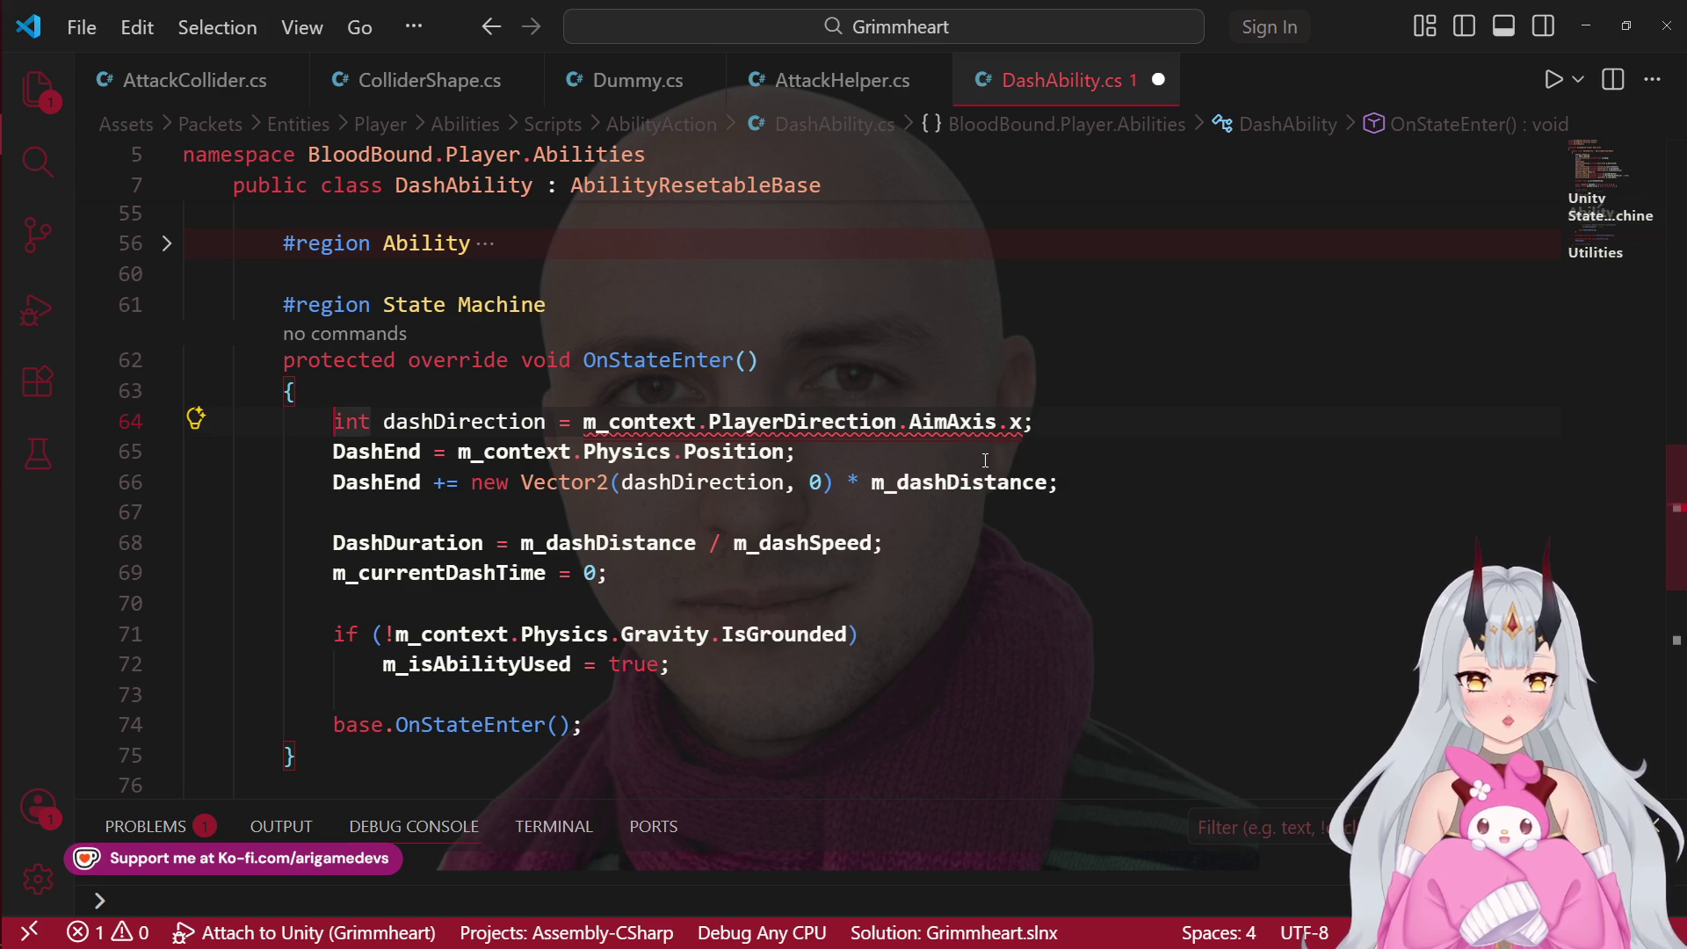
key(Delete)
key(Delete)
key(Delete)
text(float)
key(Escape)
Step: Add line 65 'dashDirection = Mathf.Sign(dashDirection);' and save DashAbility.cs
key(Return)
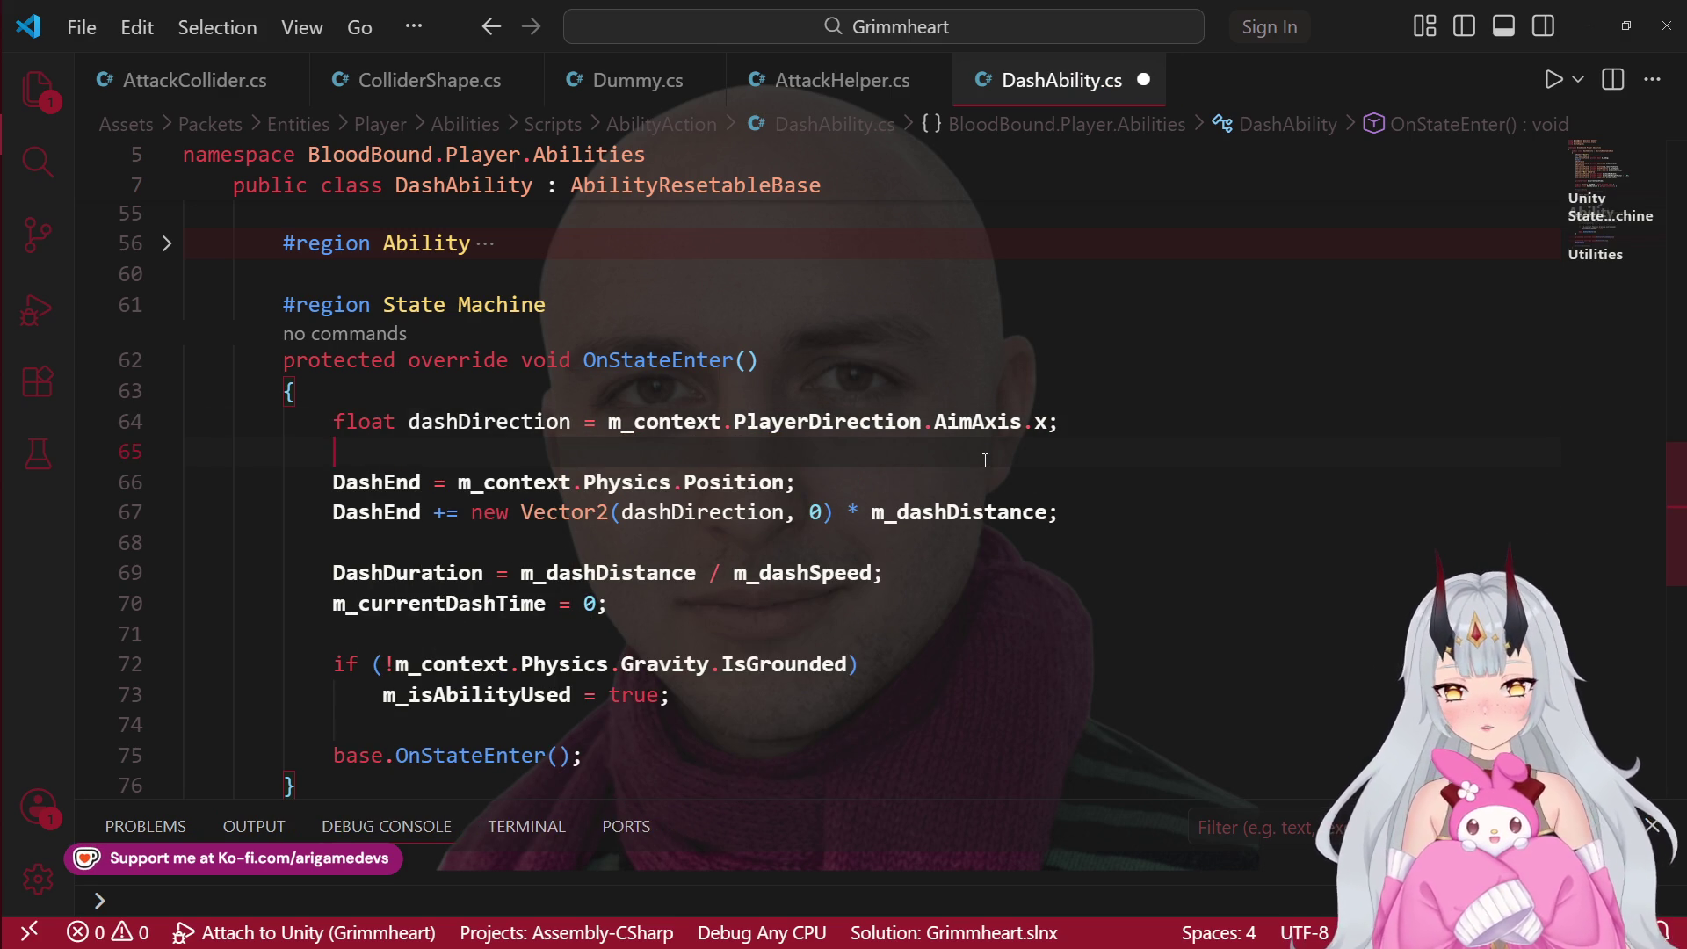
text(das)
key(Tab)
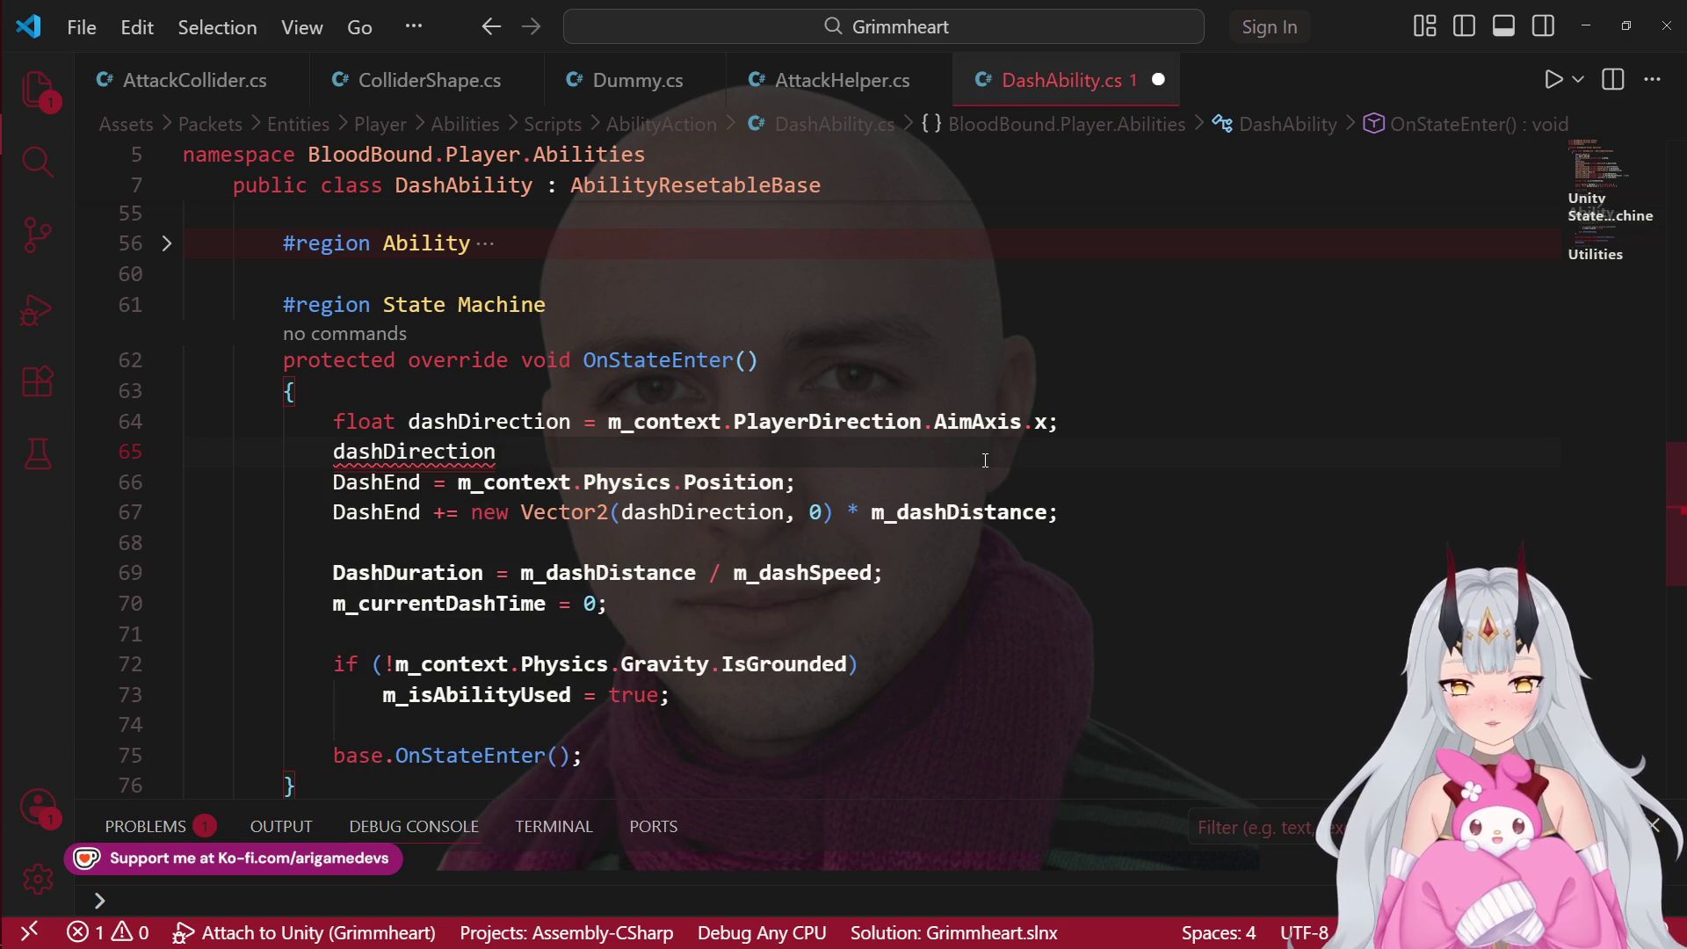
text( = )
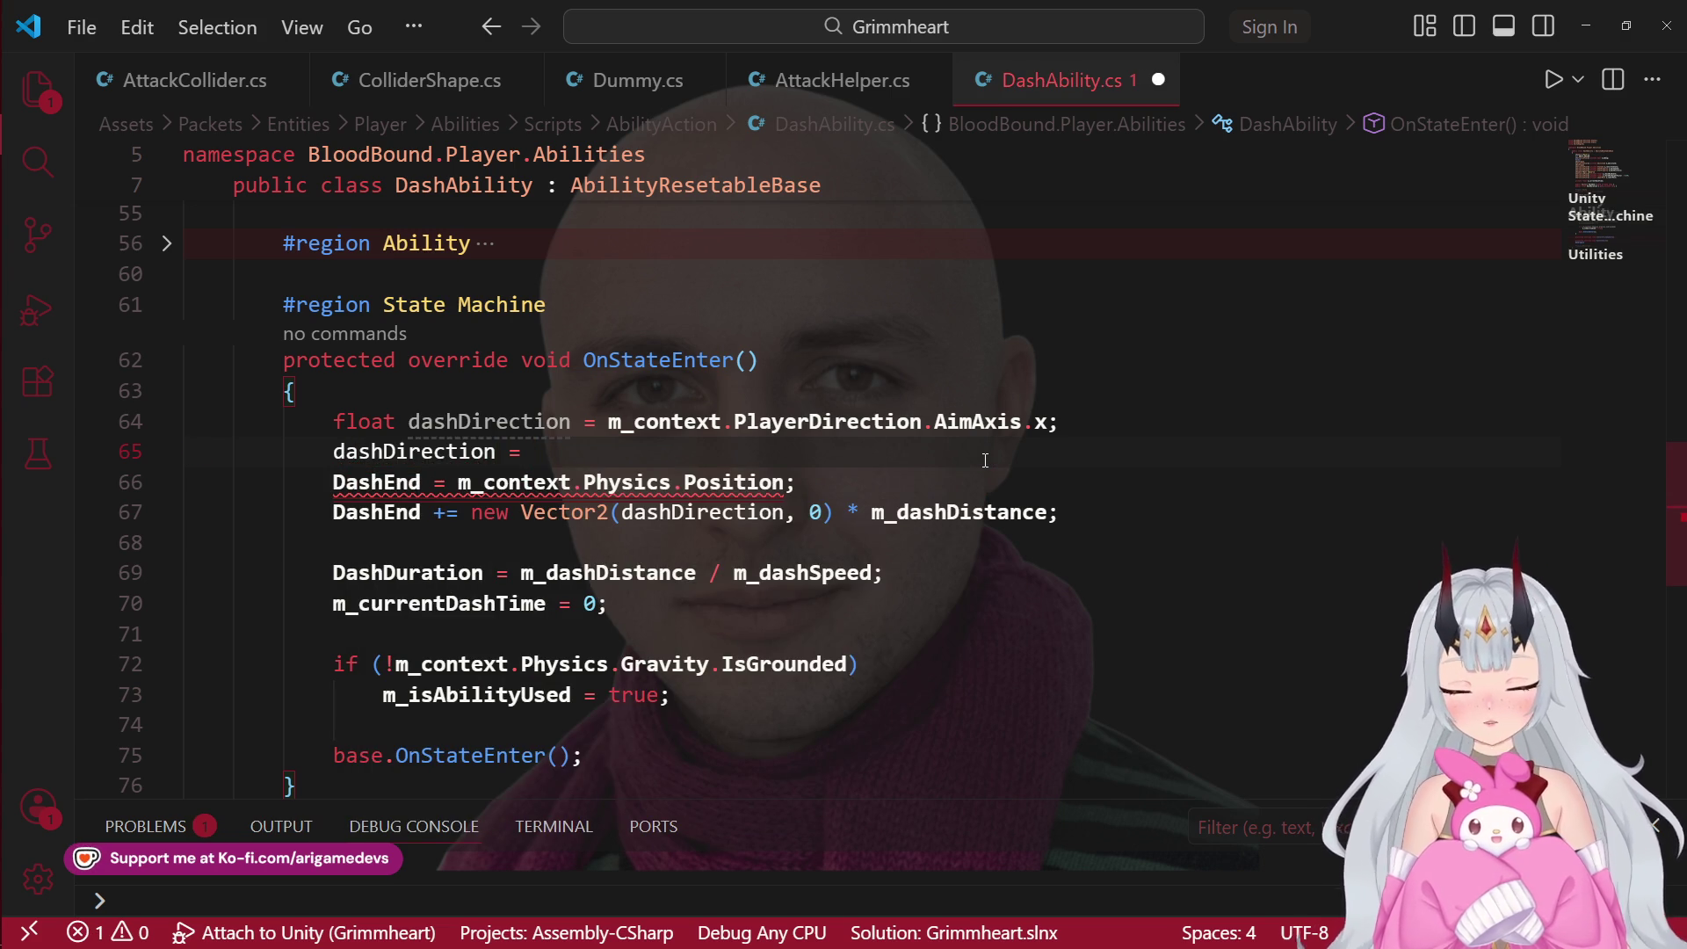
text(m)
key(BackSpace)
text(Mta)
key(BackSpace)
key(BackSpace)
text(ath)
key(Down)
key(Down)
key(Down)
key(Tab)
text(.sin)
key(Tab)
key(BackSpace)
text(ign)
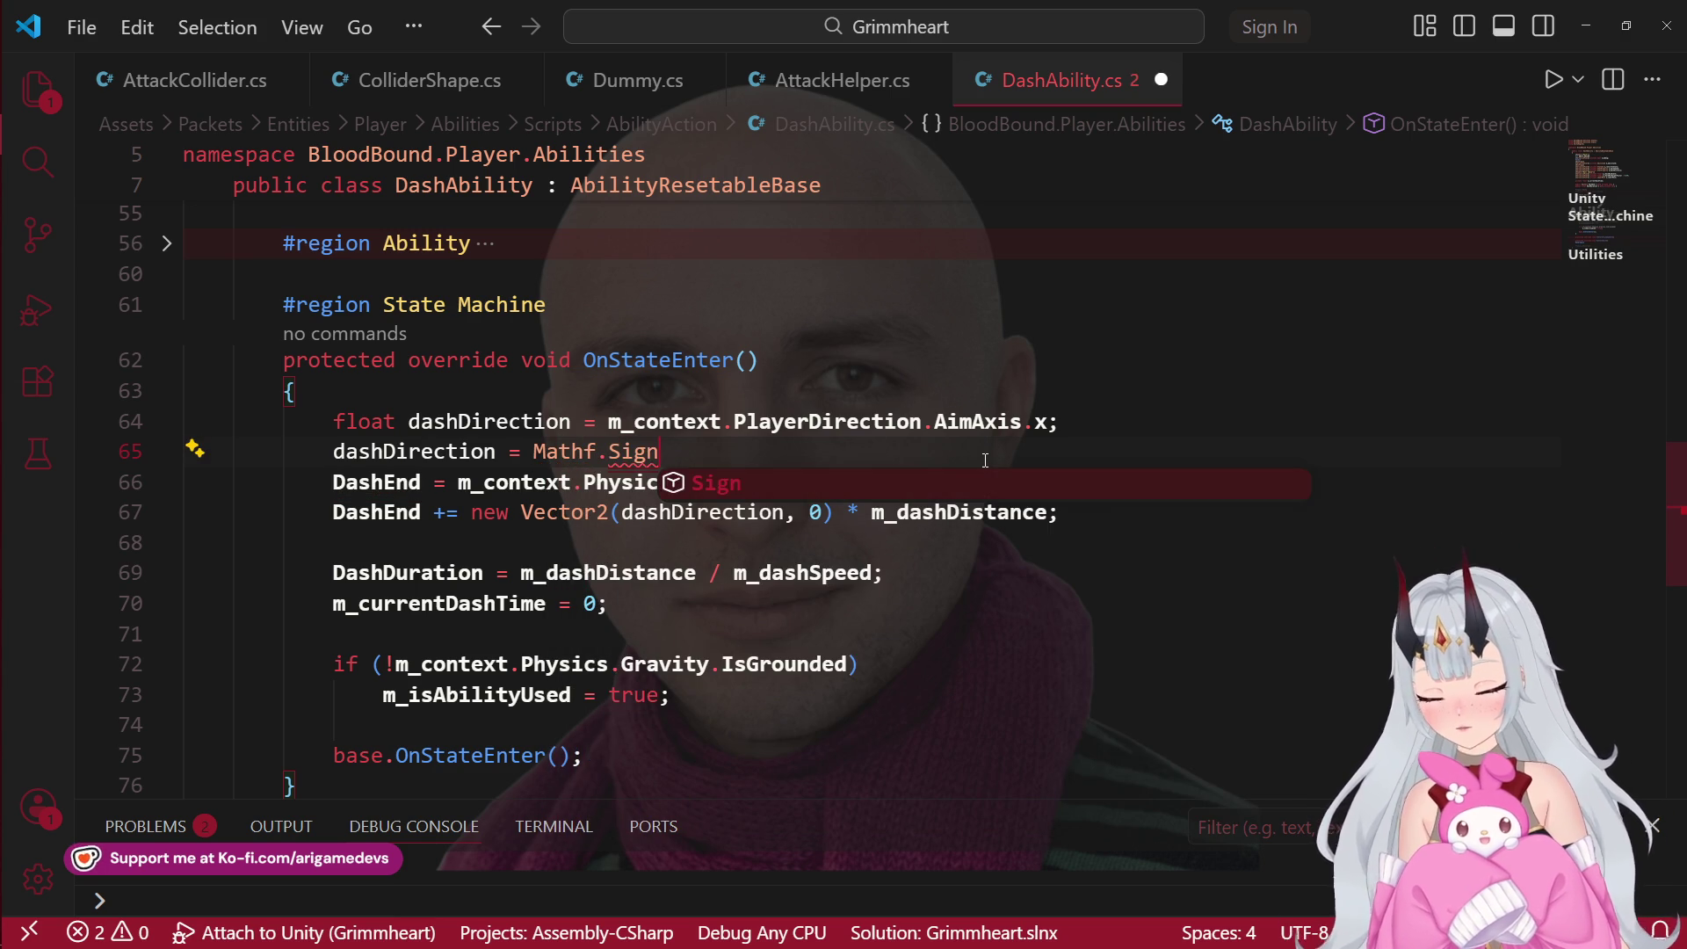
key(Tab)
text(()
key(Escape)
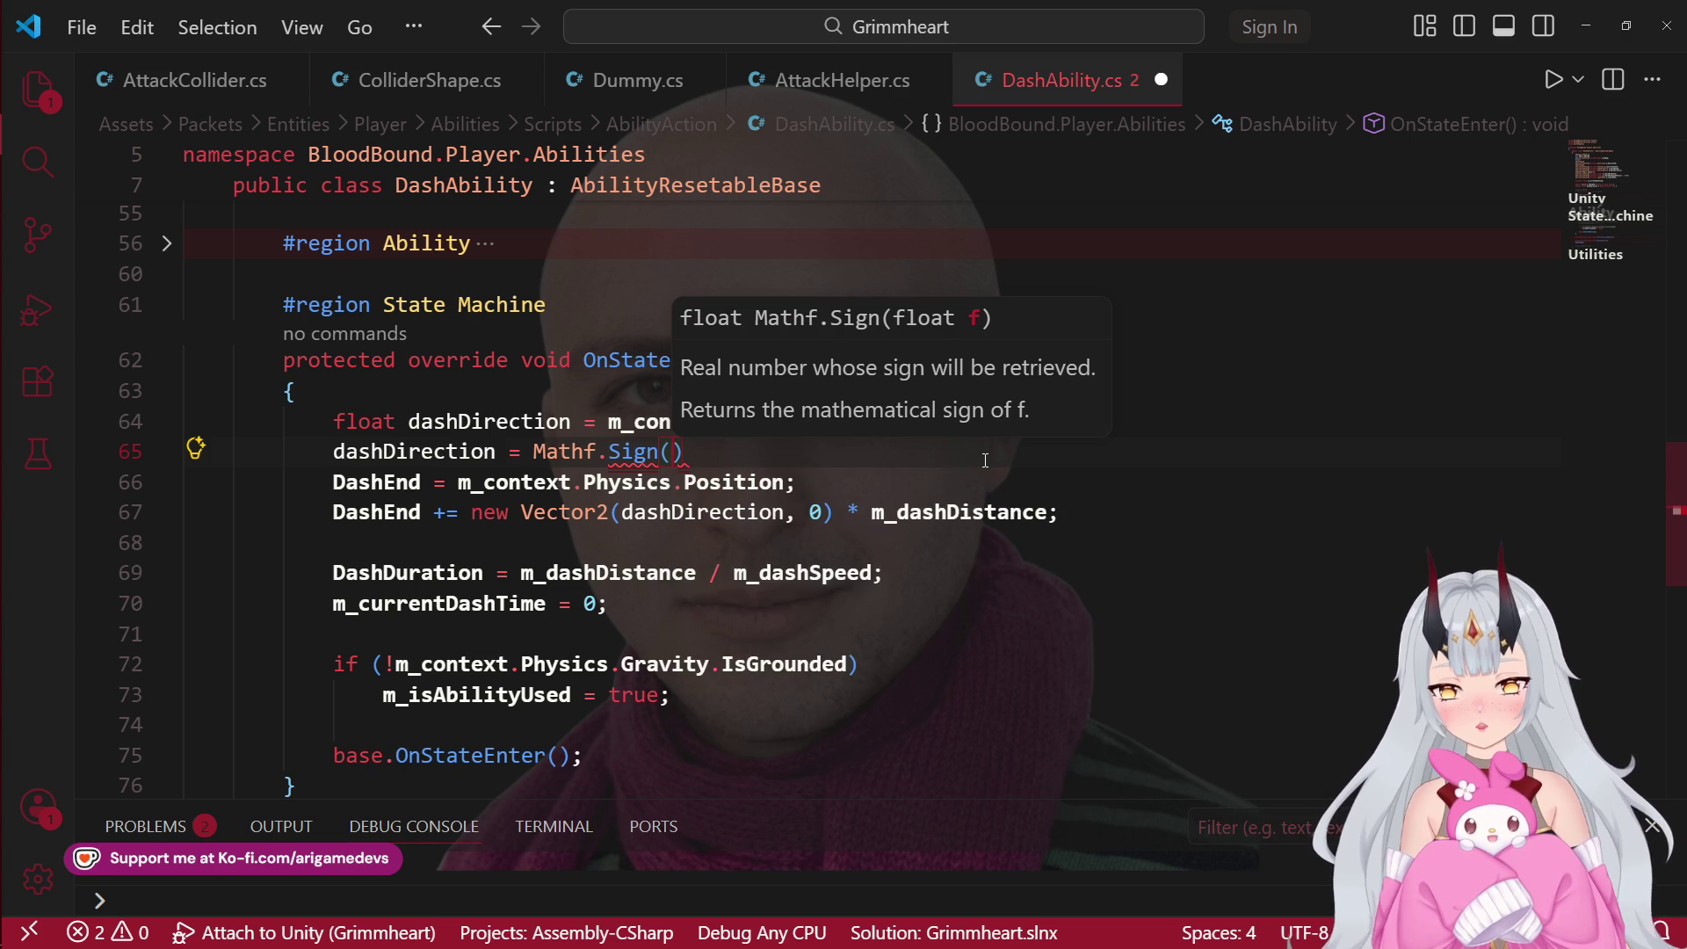
text(da)
key(Tab)
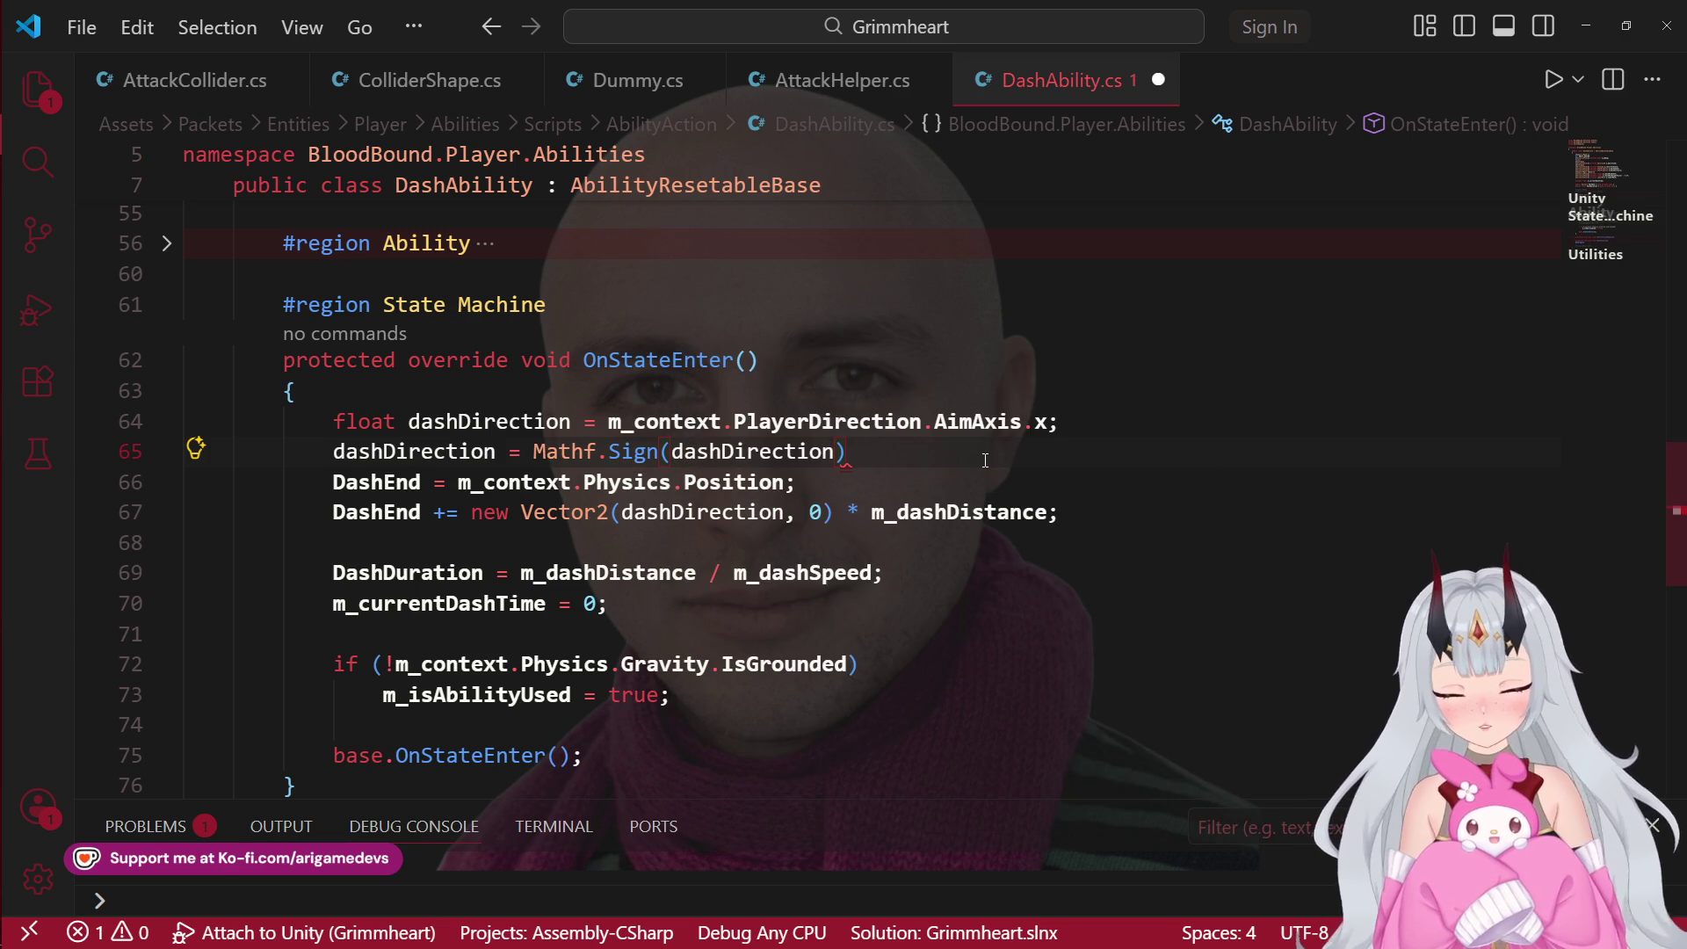
text(;)
key(ctrl+s)
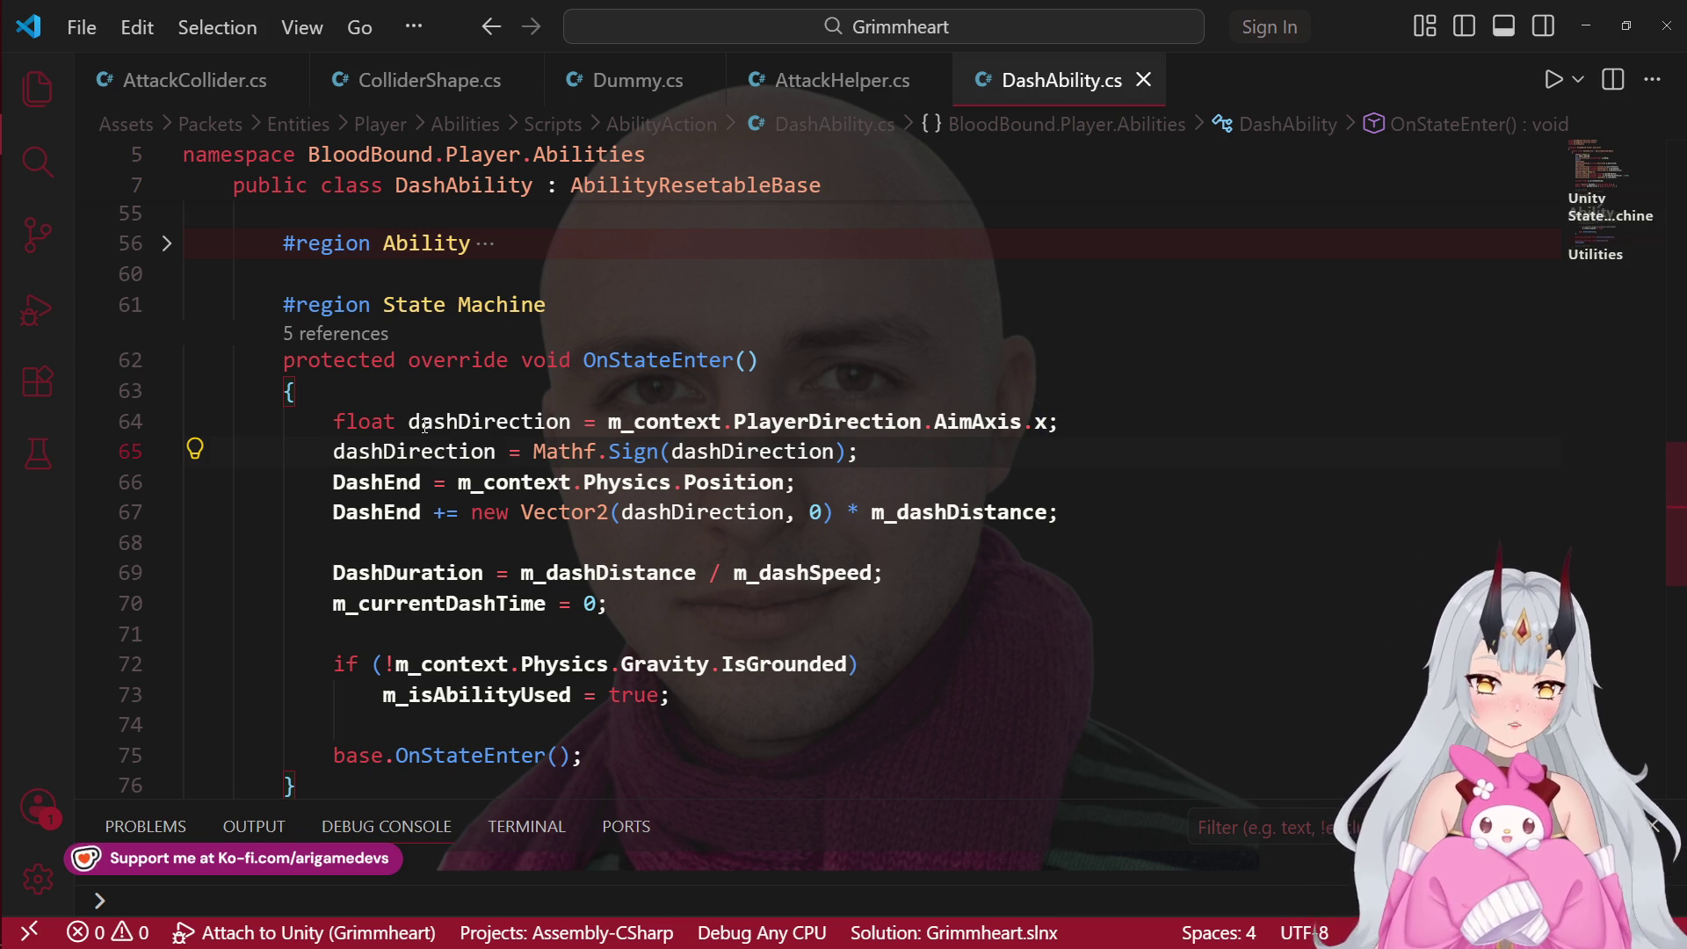
Step: Review the dash setup on lines 64–67, then close DashAbility.cs
click(830, 430)
mouse_move(860, 451)
mouse_down()
mouse_move(507, 482)
mouse_move(525, 459)
mouse_up()
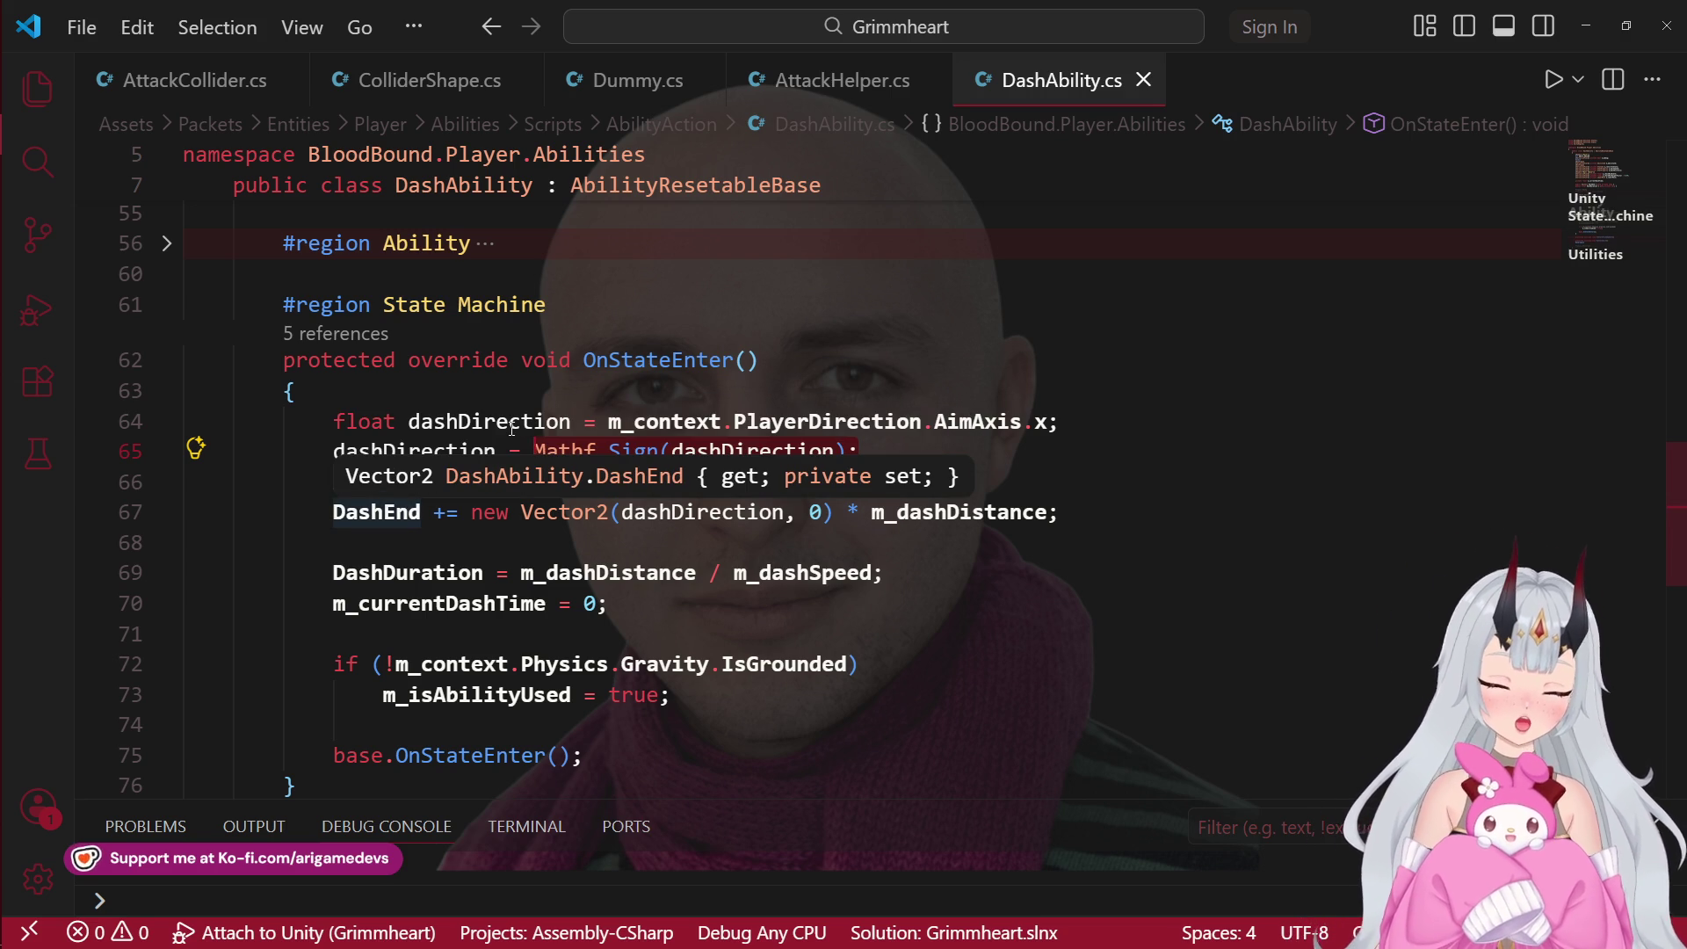
click(890, 460)
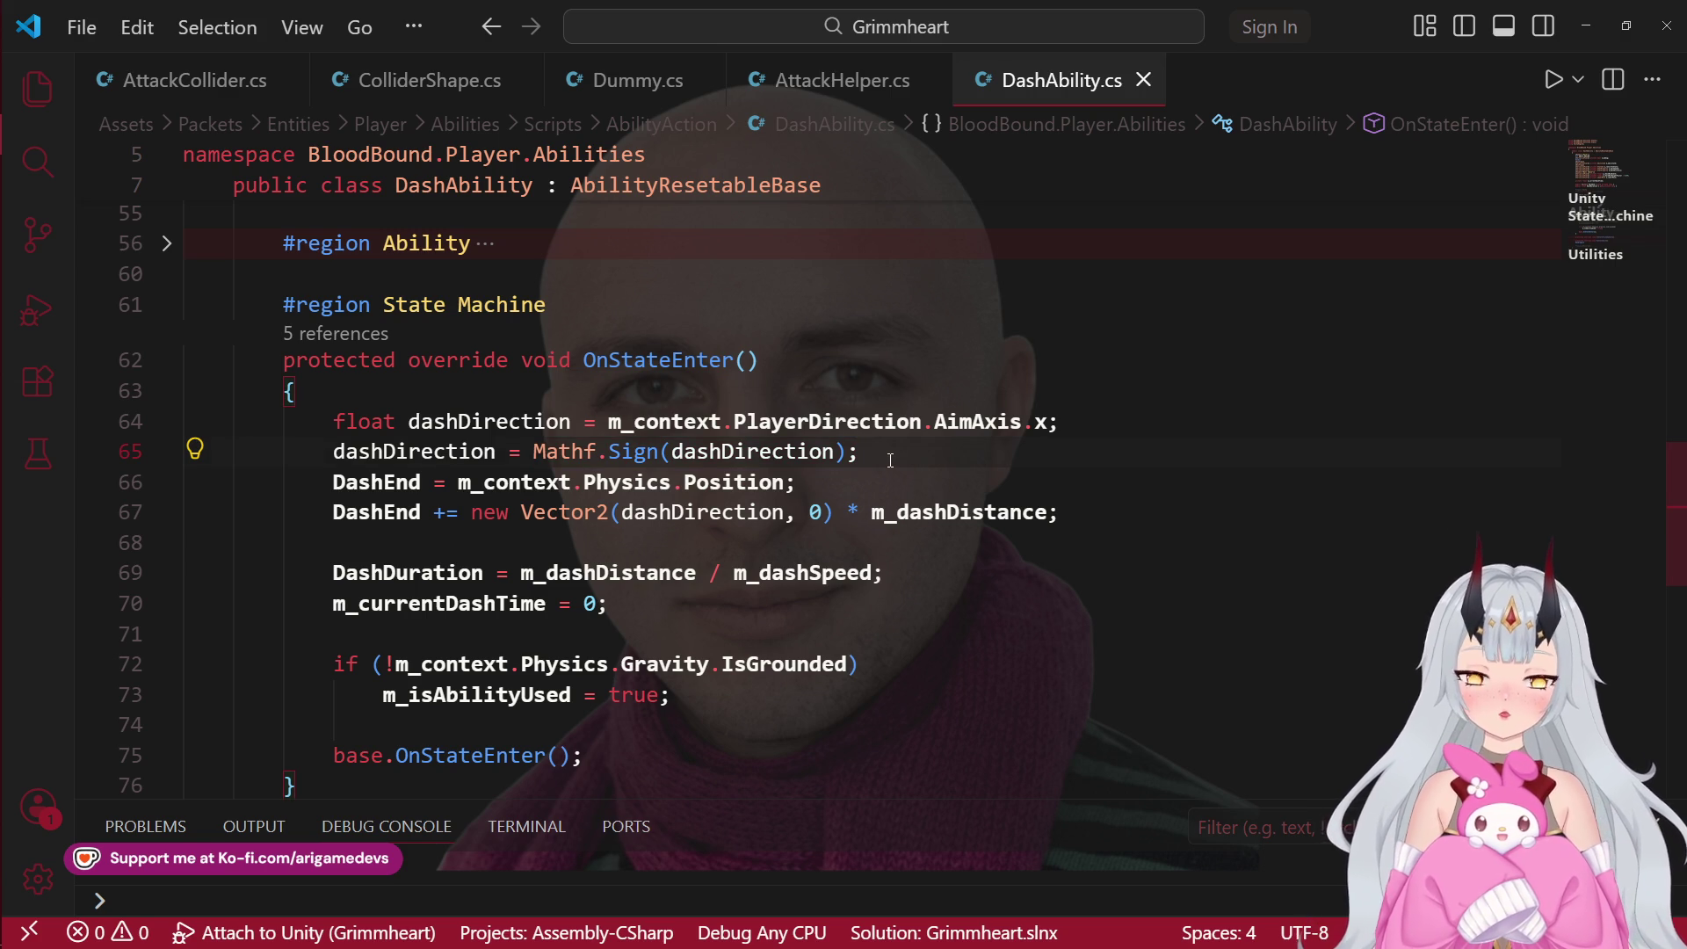
click(802, 494)
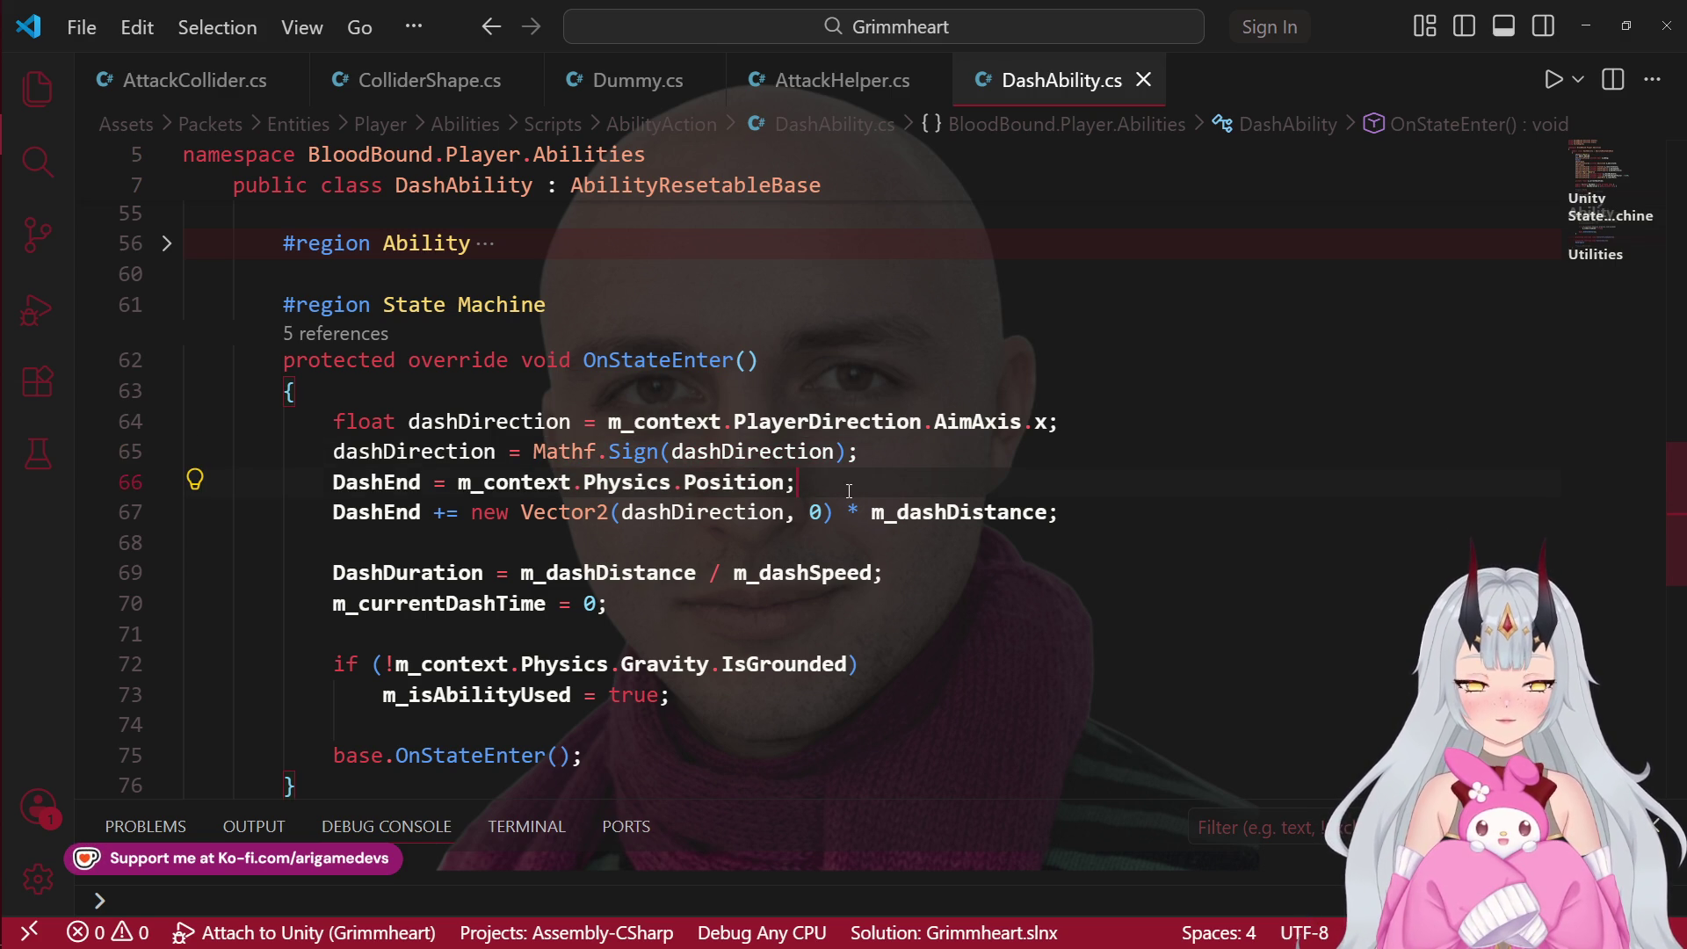
click(1092, 512)
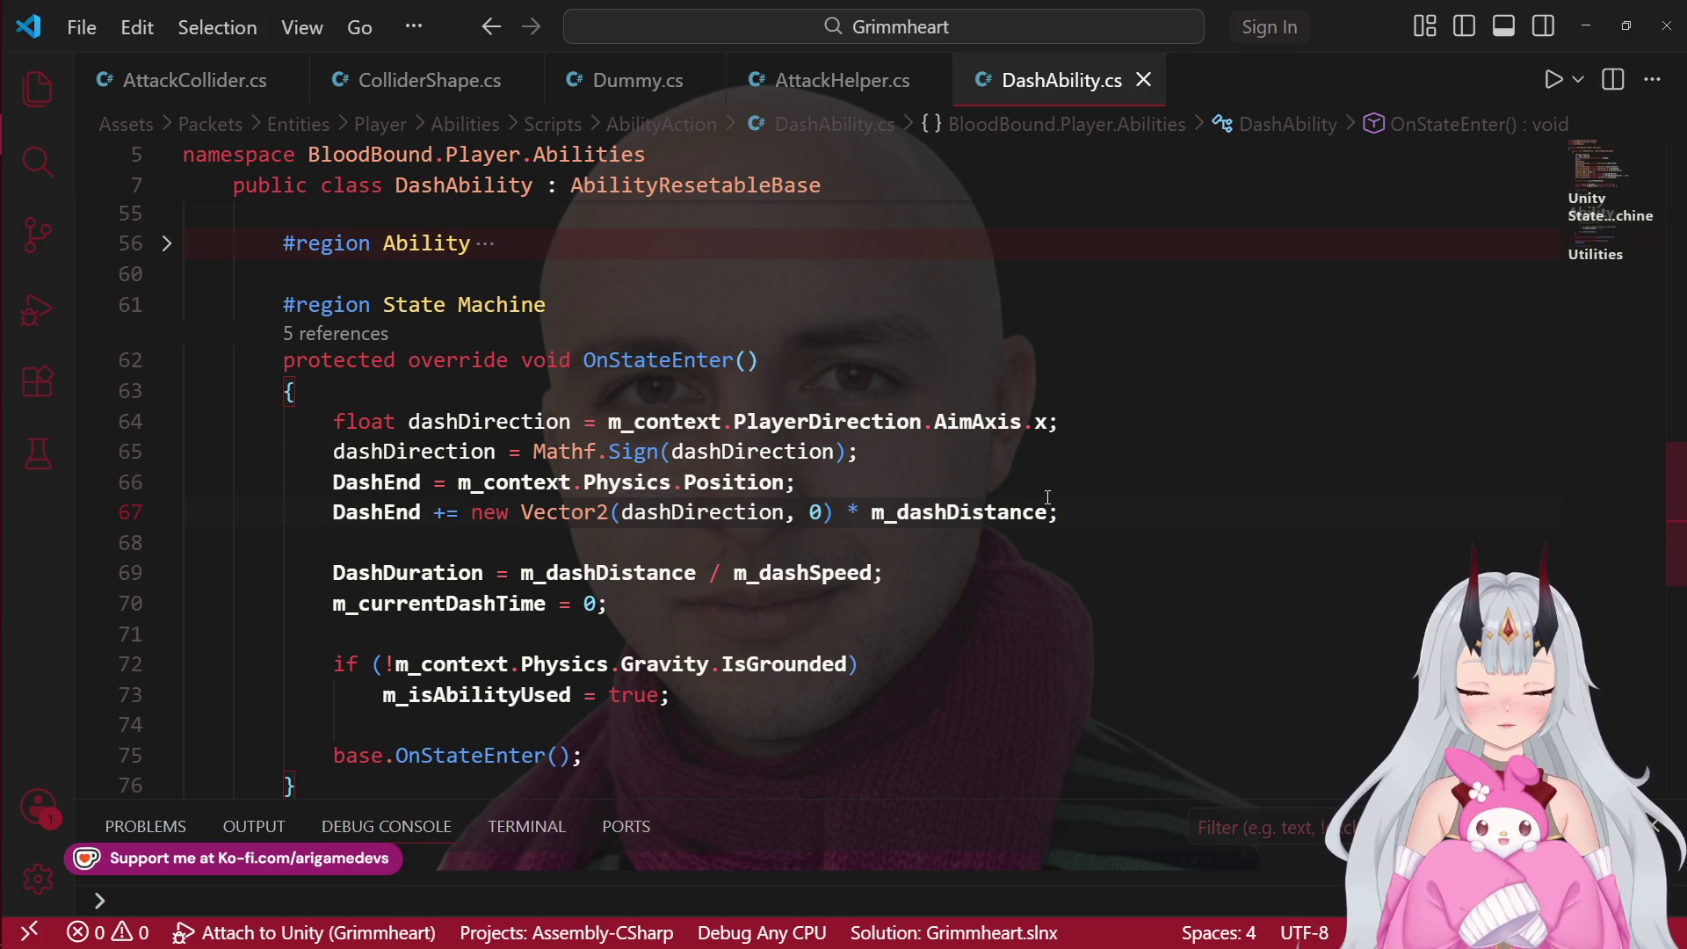
mouse_move(1060, 512)
mouse_down()
mouse_move(334, 513)
mouse_move(306, 419)
mouse_up()
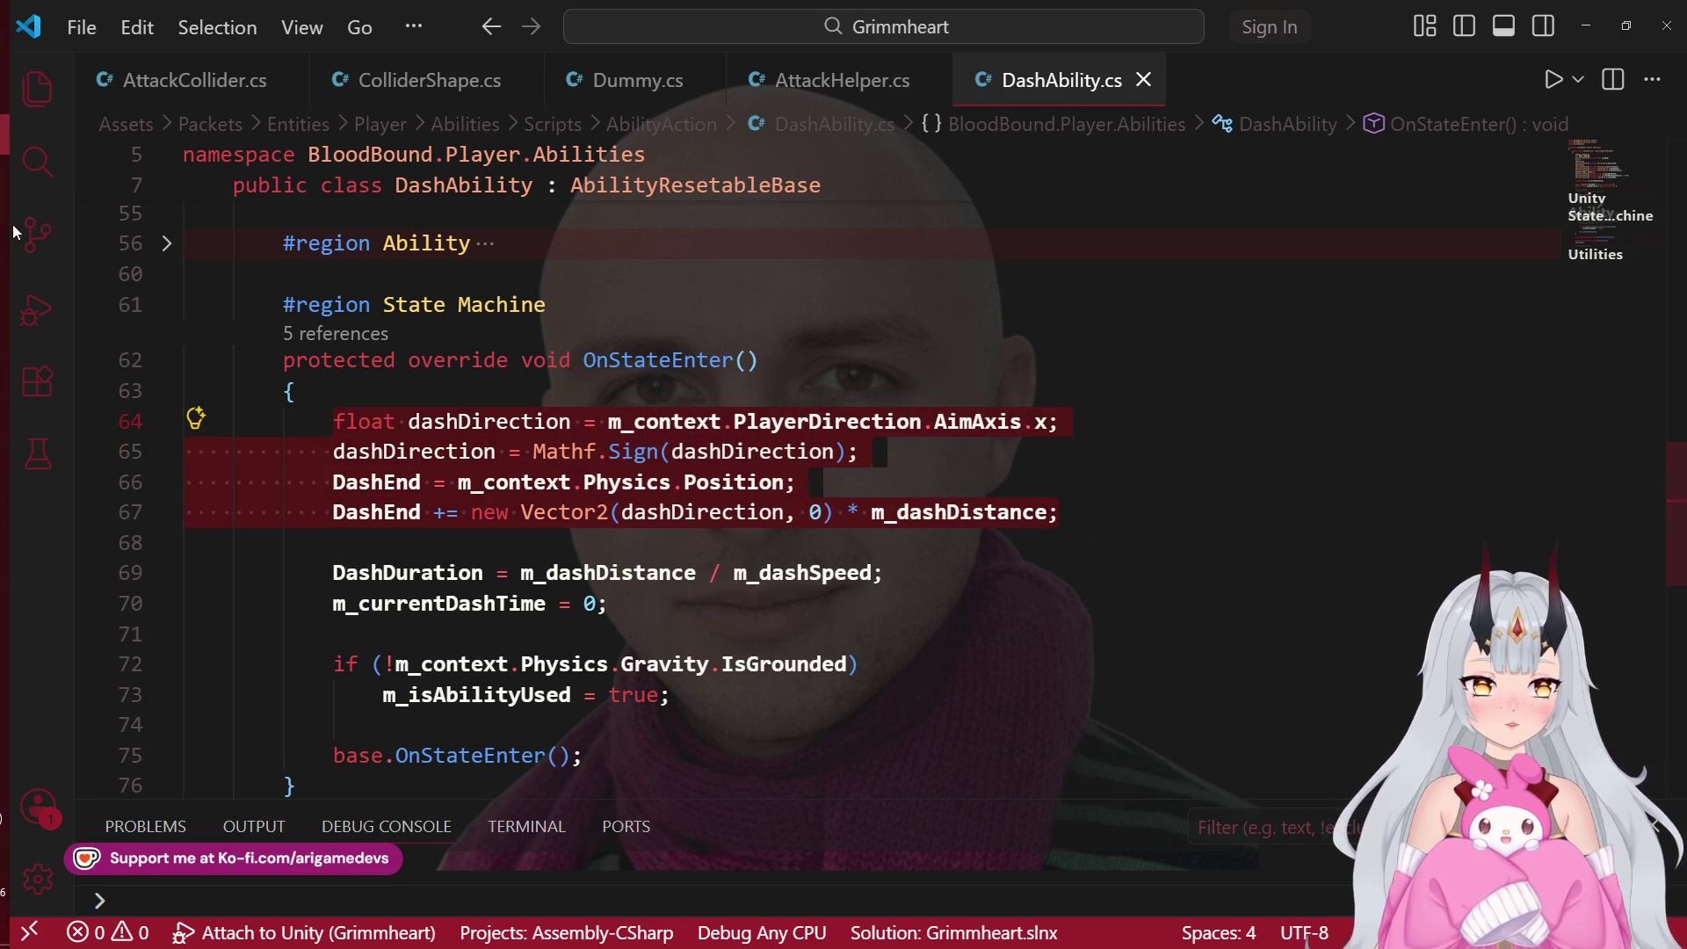
click(1144, 80)
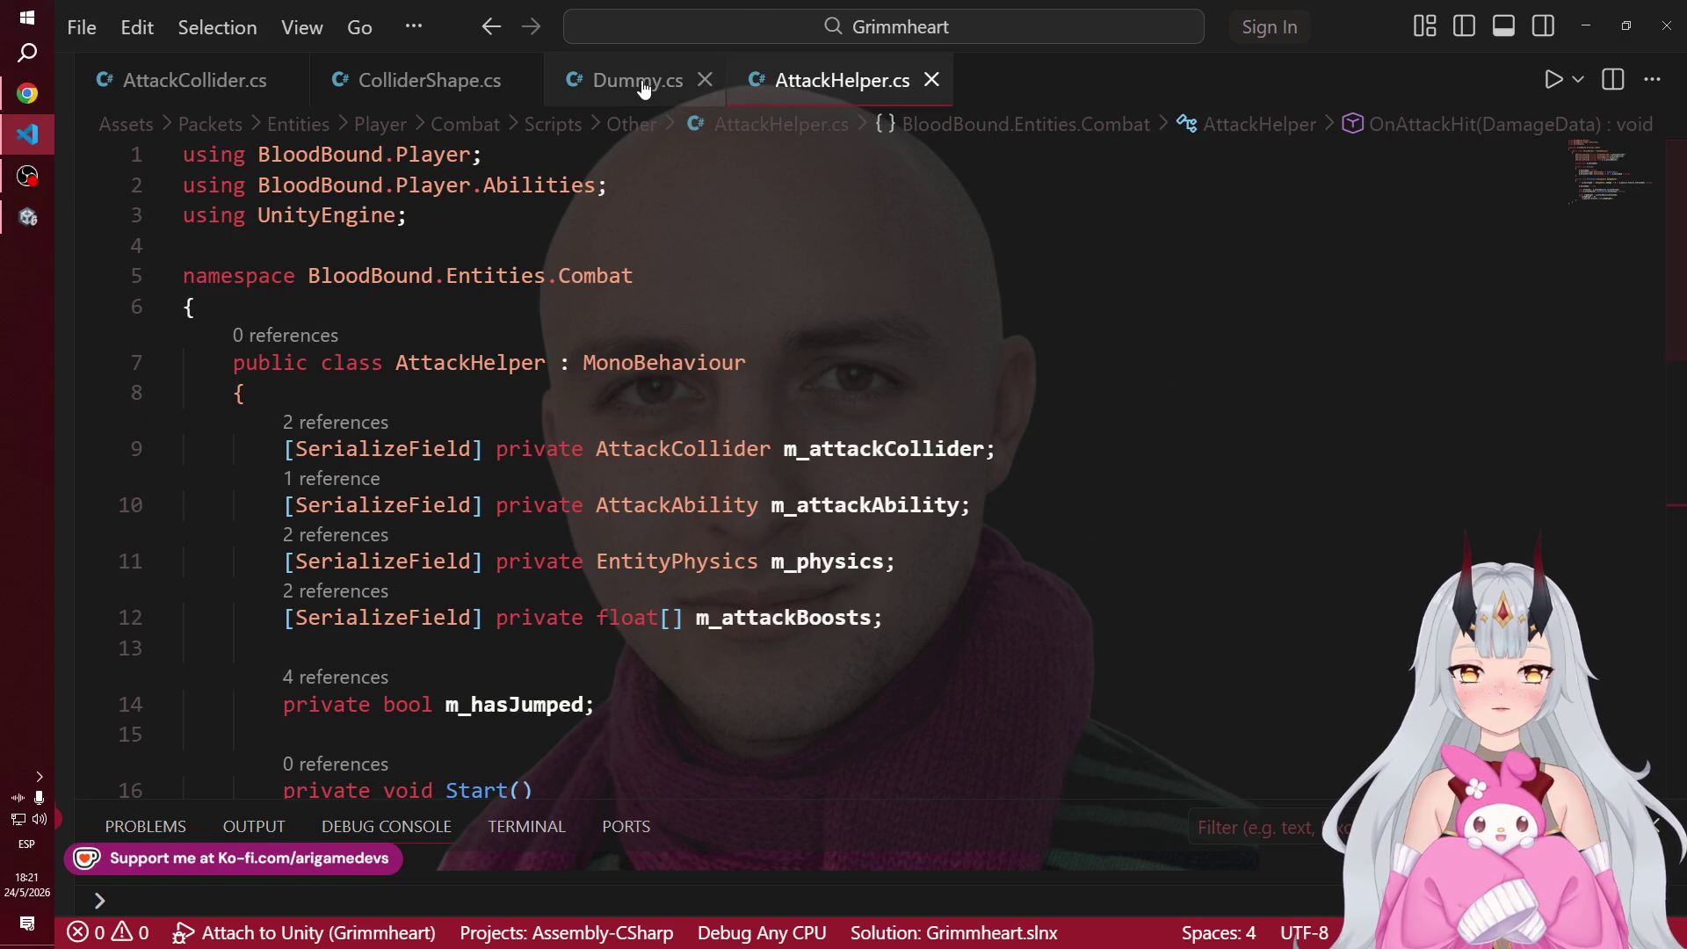
Step: Fold OnTriggerEnter2D in AttackCollider.cs and return to the Unity editor
click(249, 88)
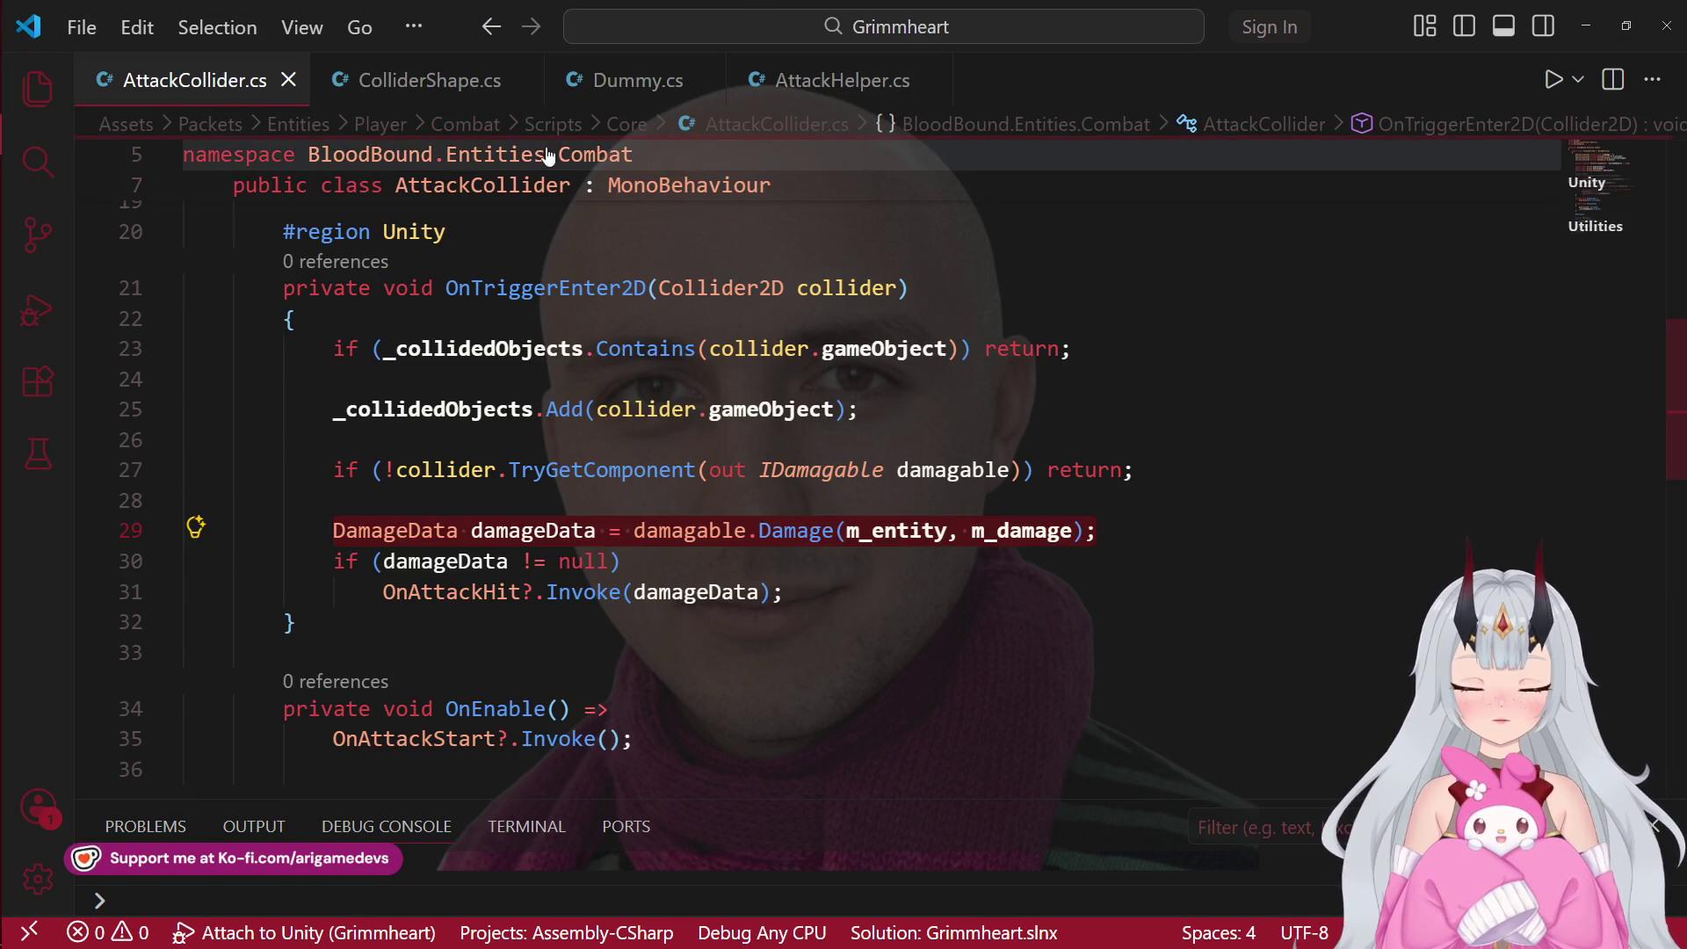
click(163, 289)
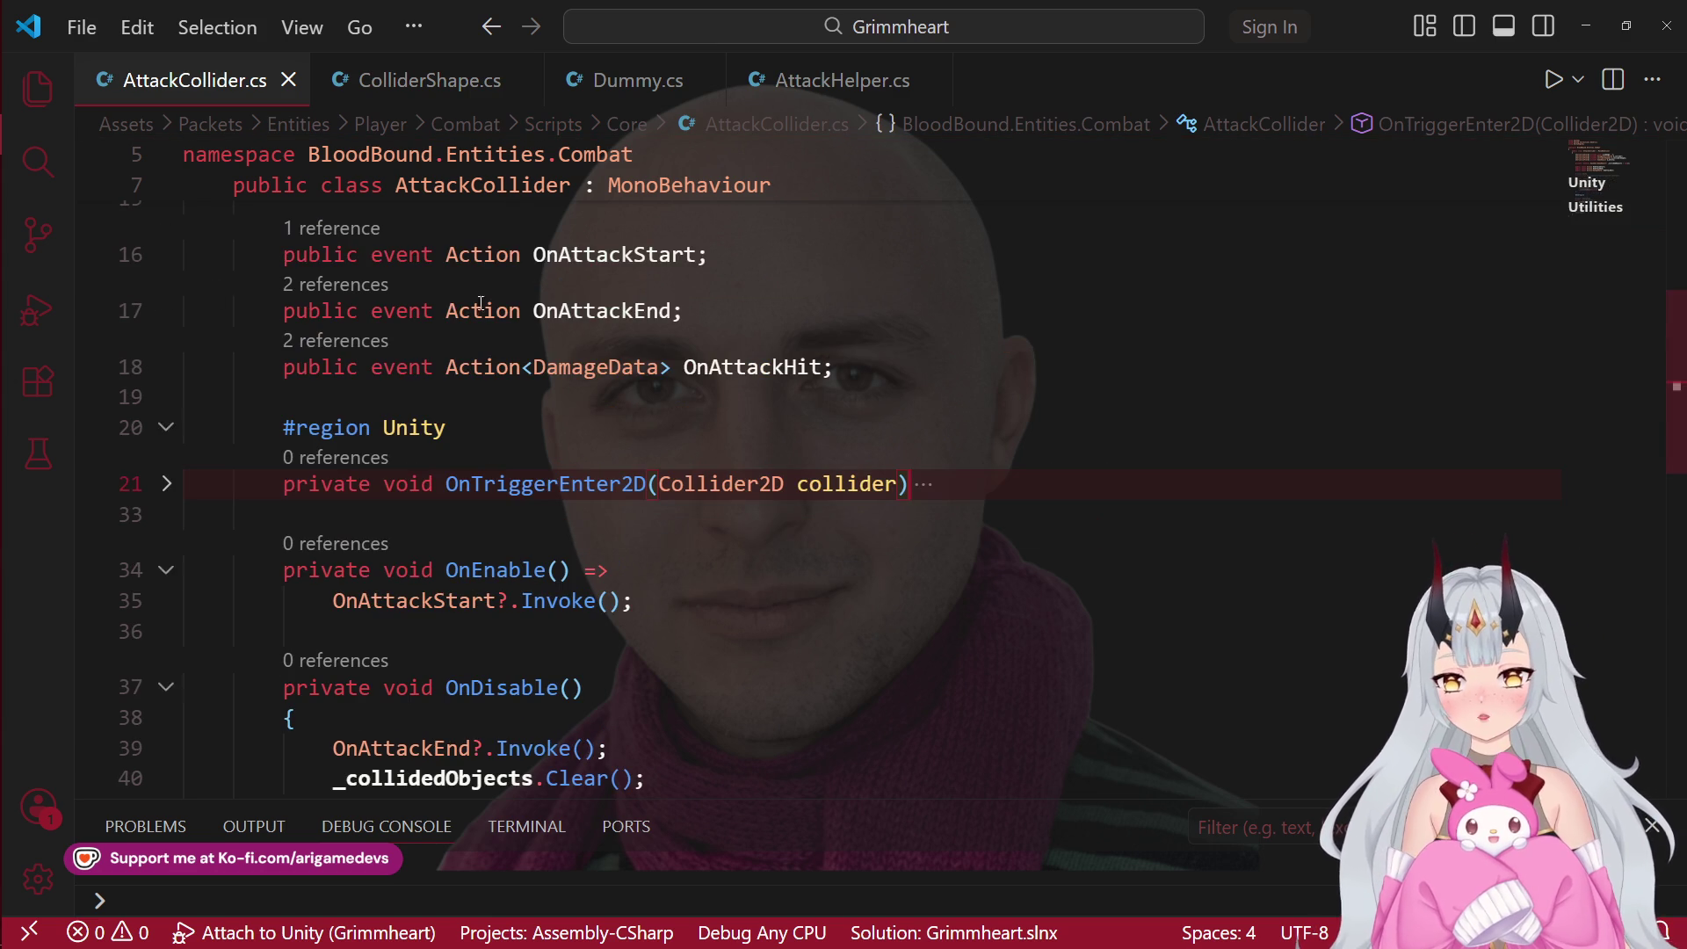
click(29, 176)
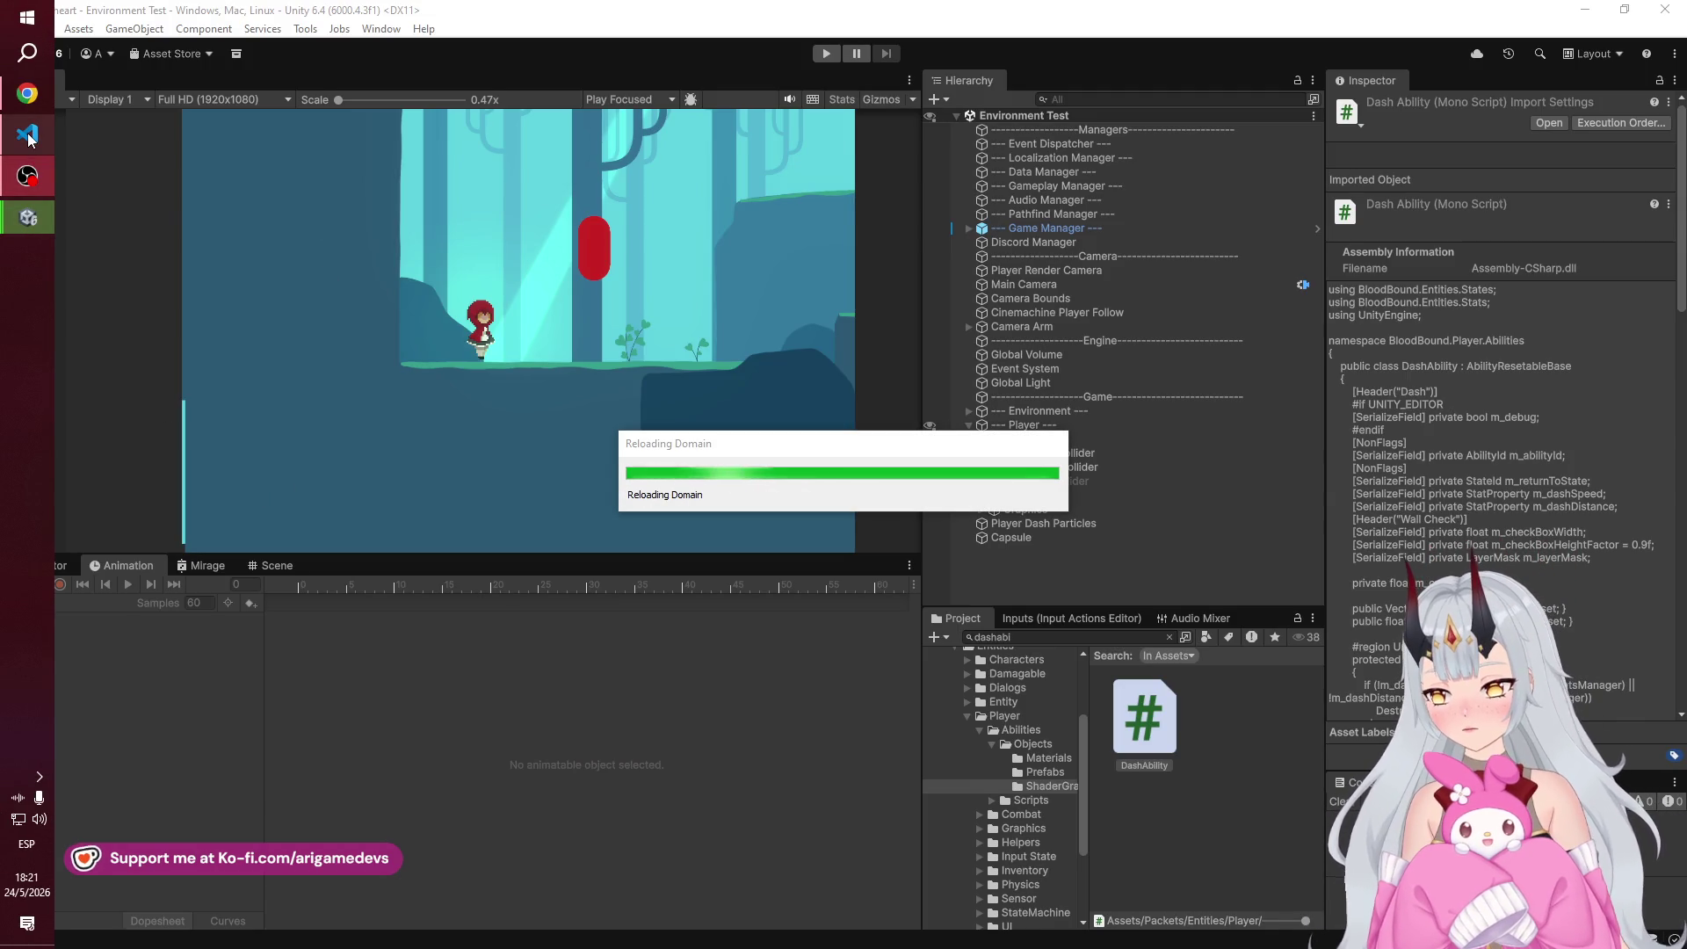
Step: Wait for Unity's Reloading Domain dialog to finish after the DashAbility change
mouse_move(29, 137)
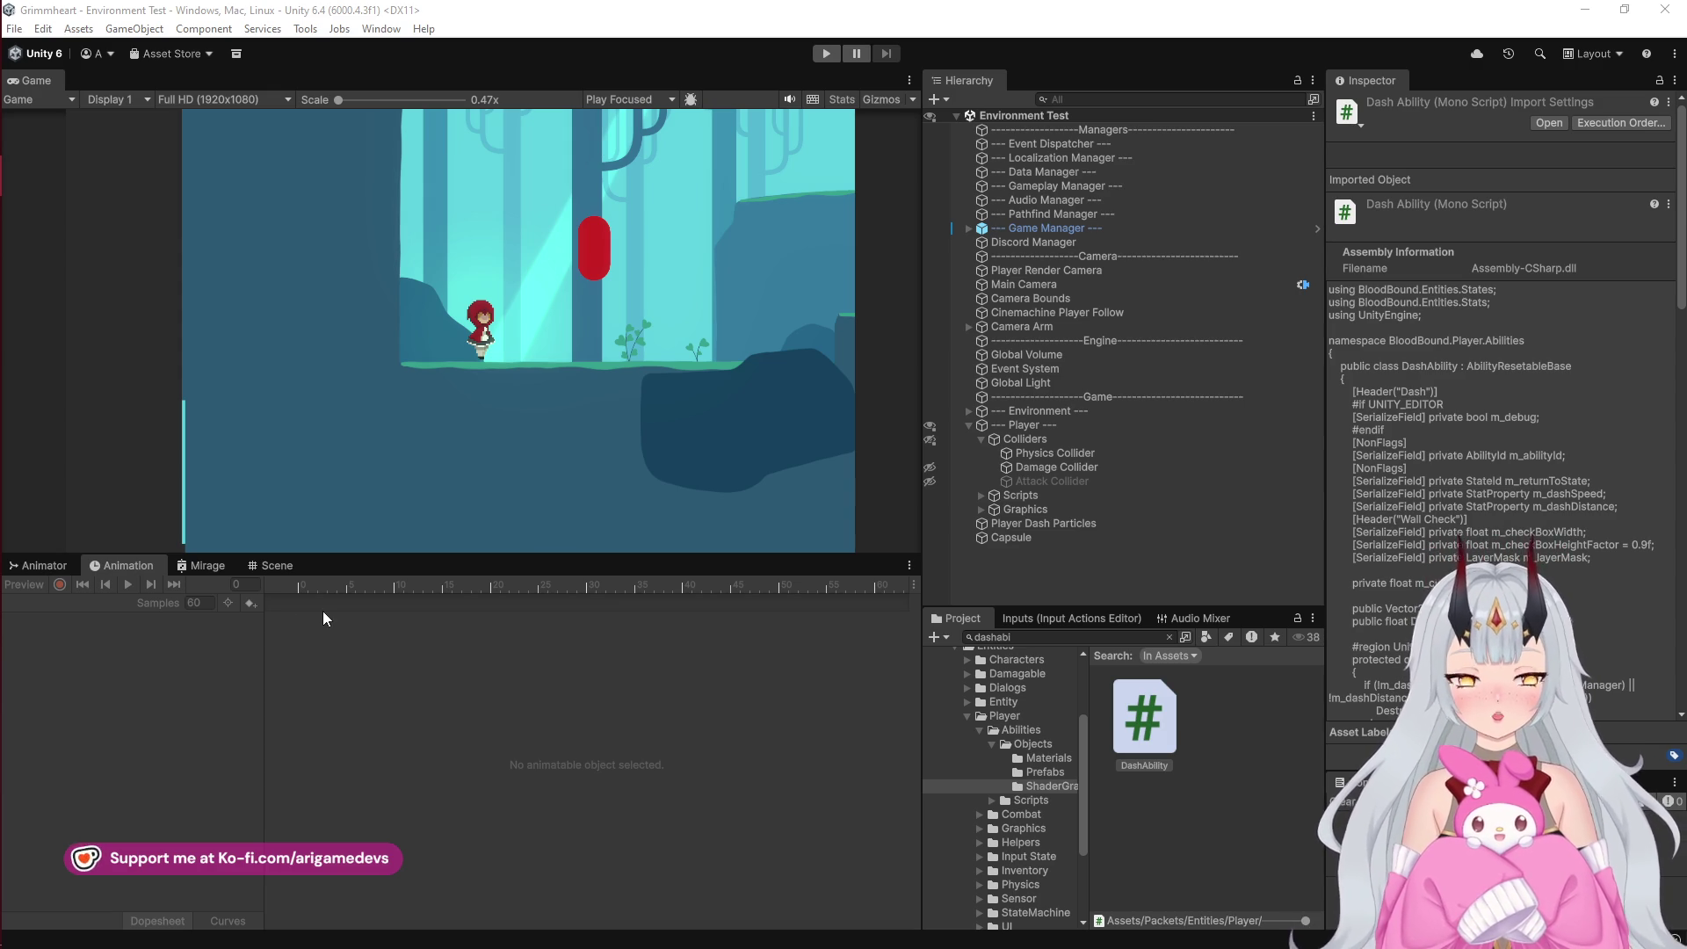
click(20, 134)
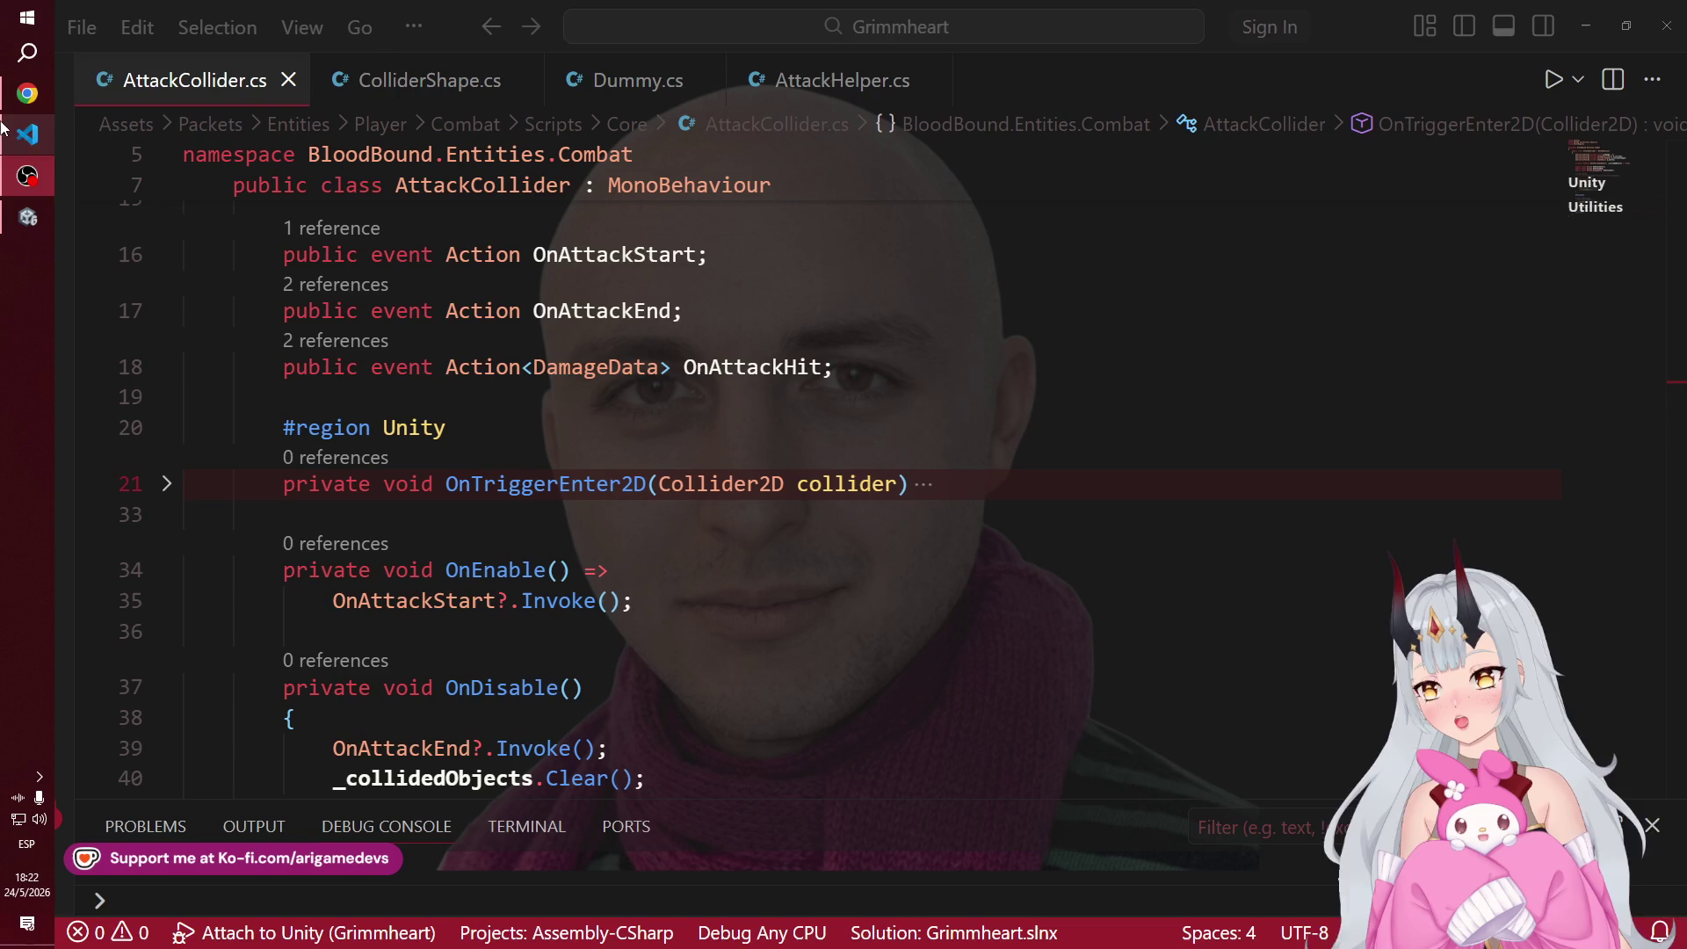
click(389, 99)
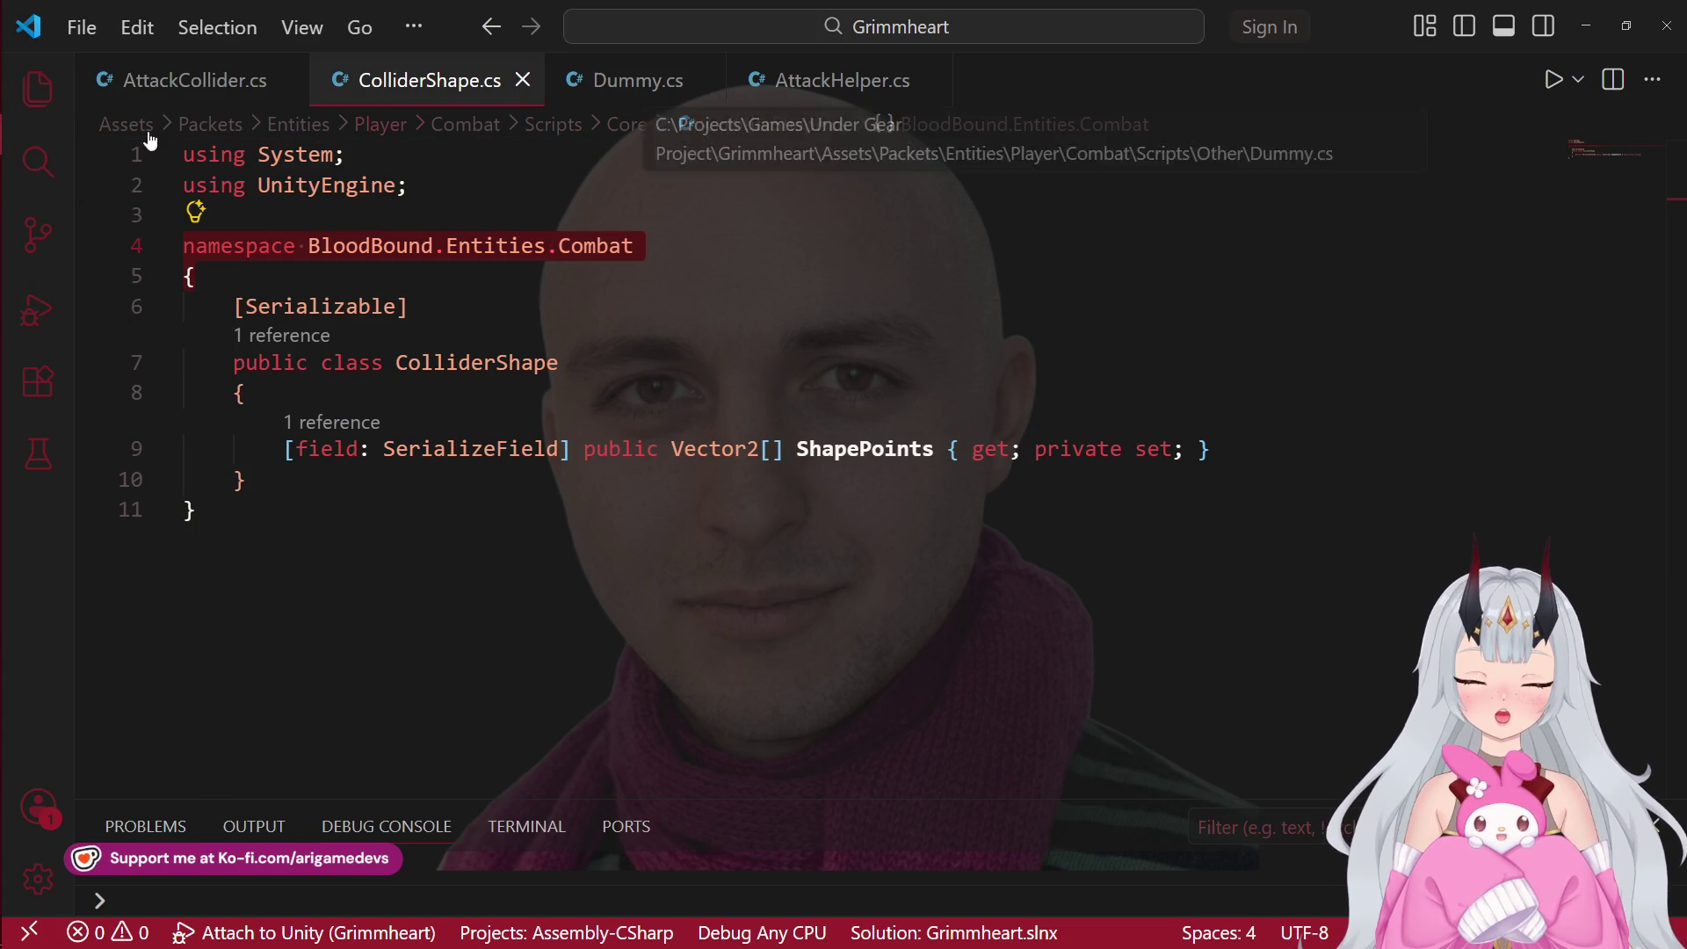
click(180, 80)
mouse_move(527, 480)
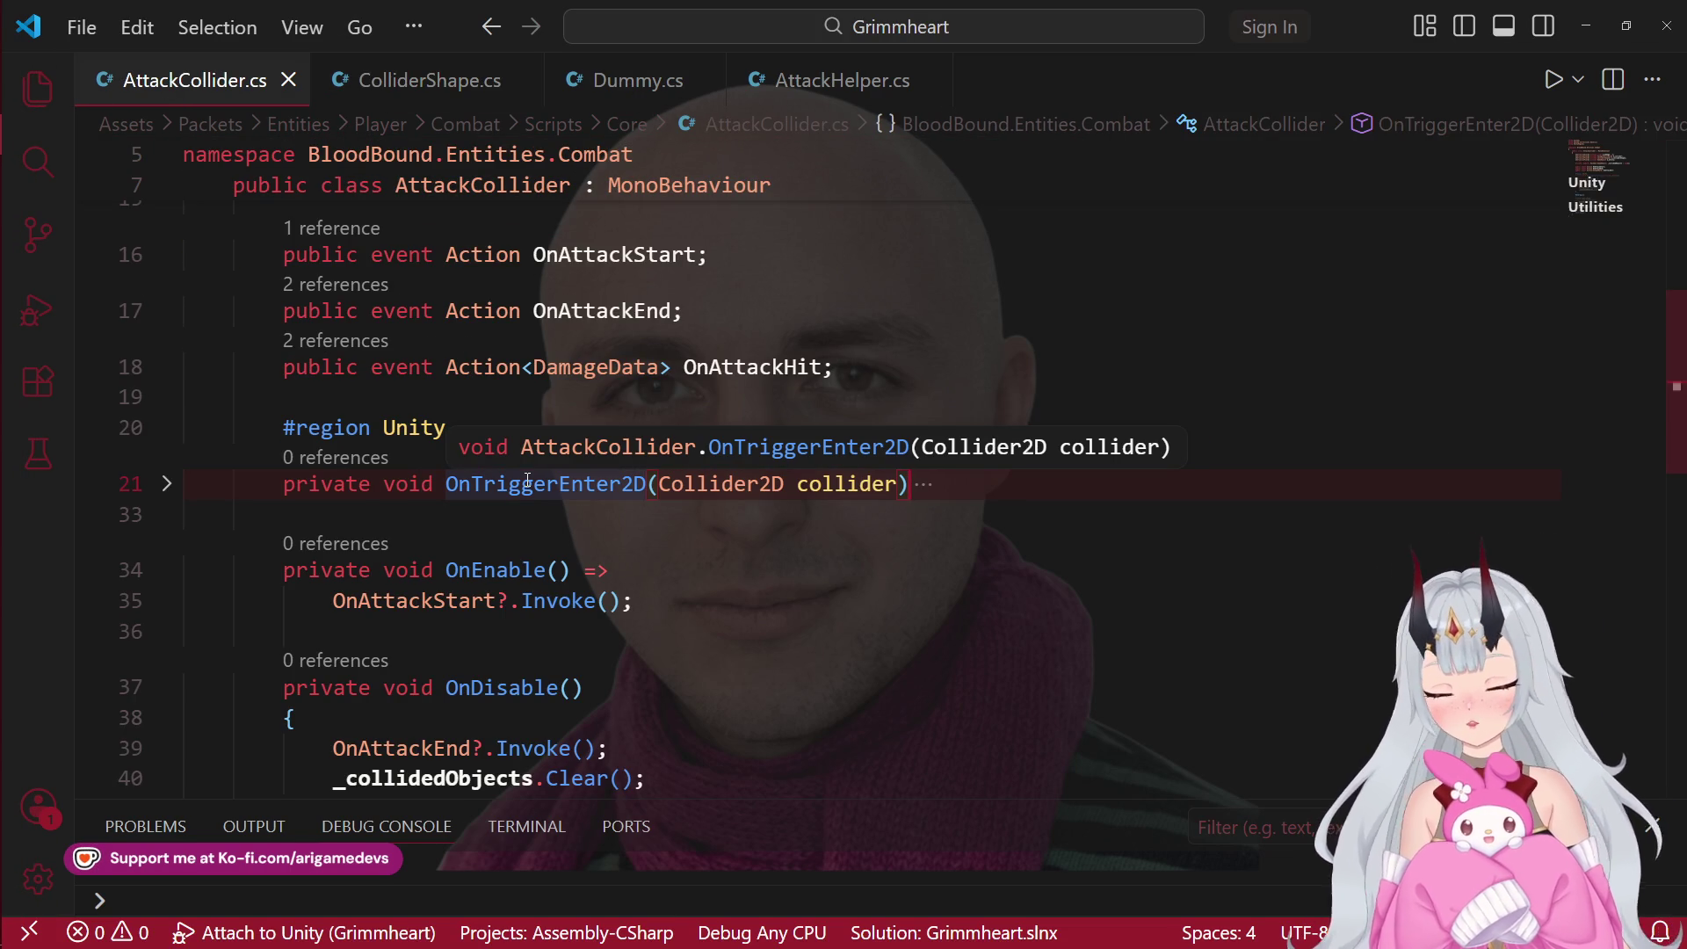
scroll(602, 495, down, 3)
scroll(603, 495, down, 6)
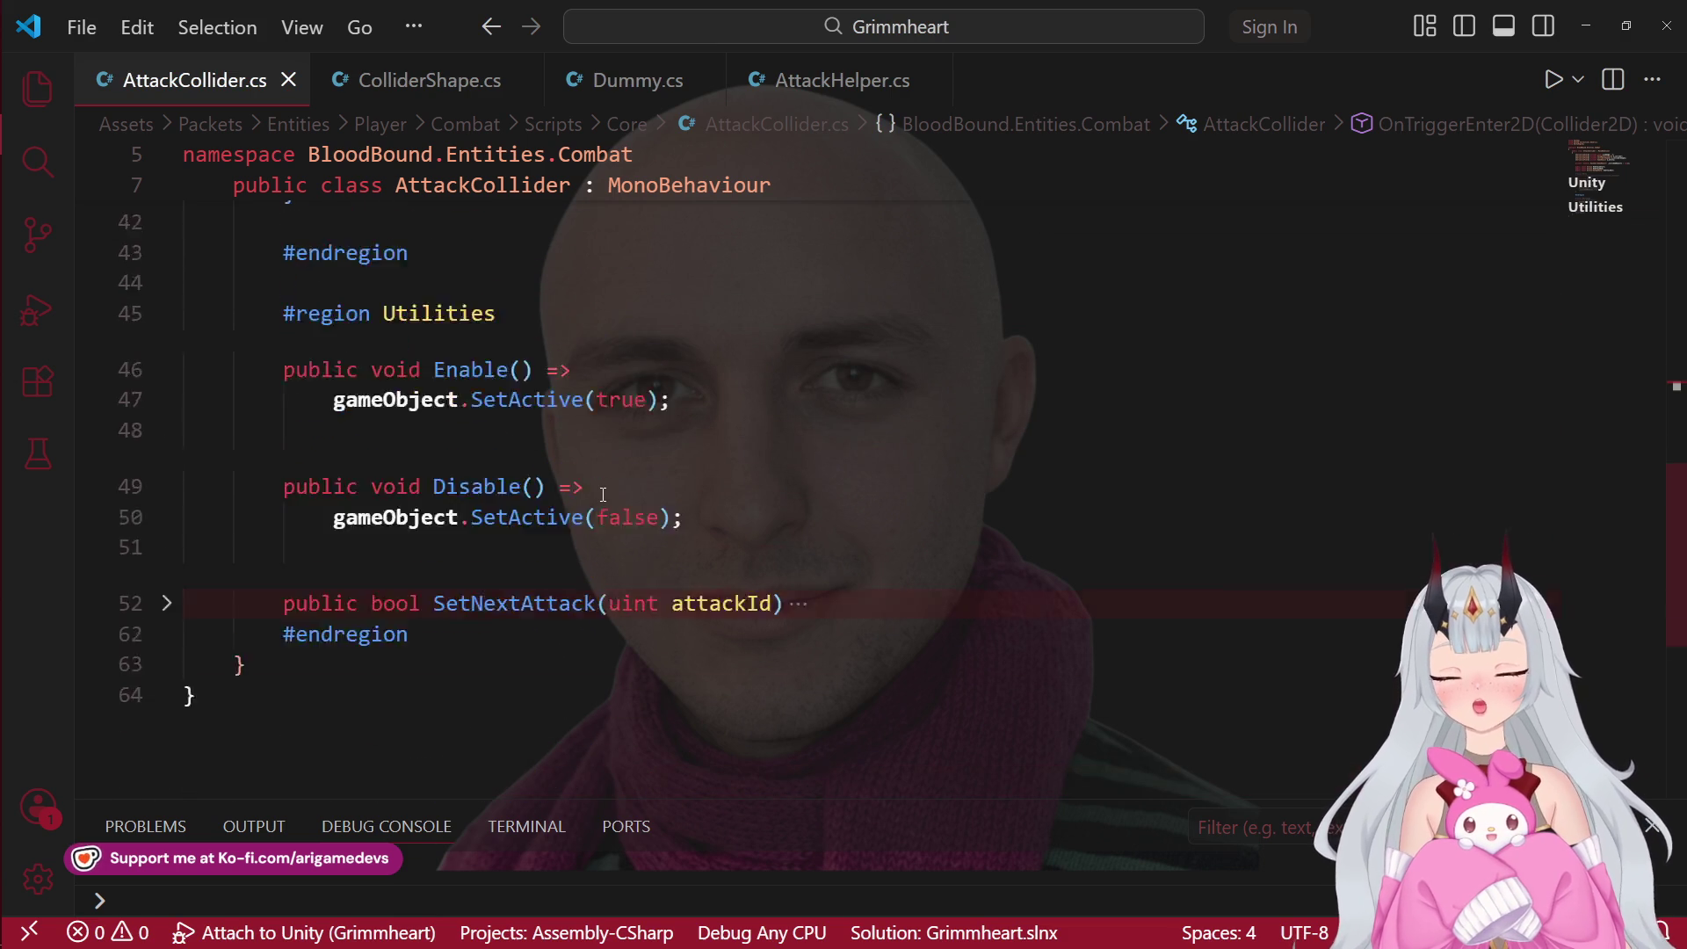
scroll(603, 495, up, 3)
scroll(603, 495, up, 2)
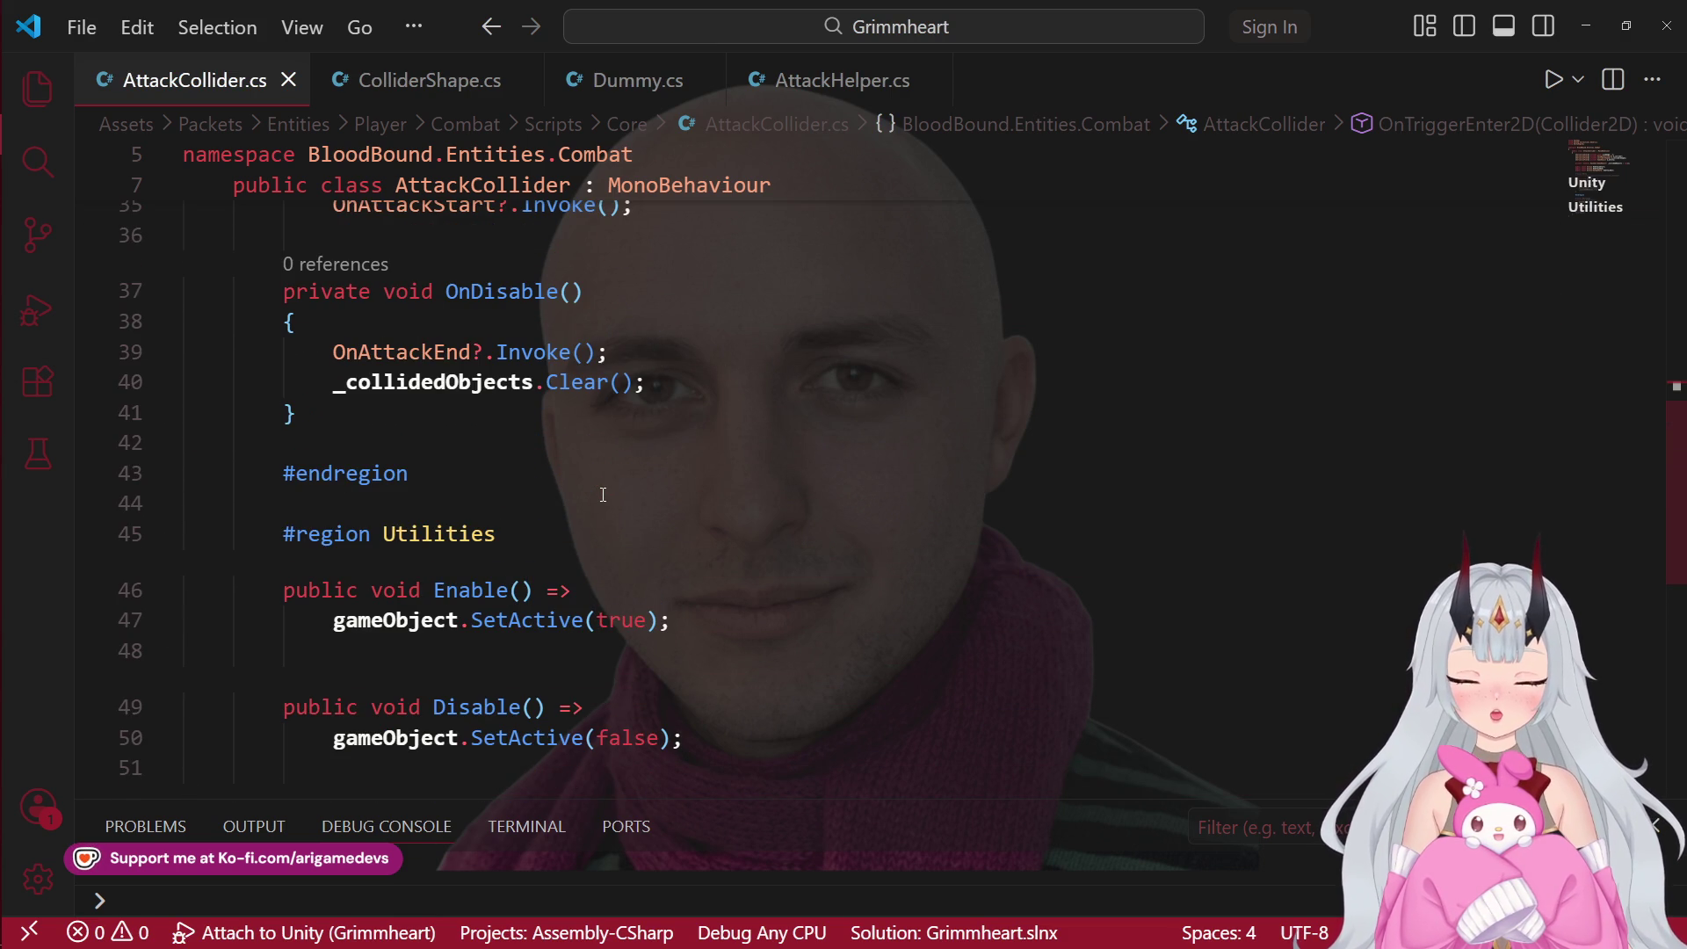
click(11, 178)
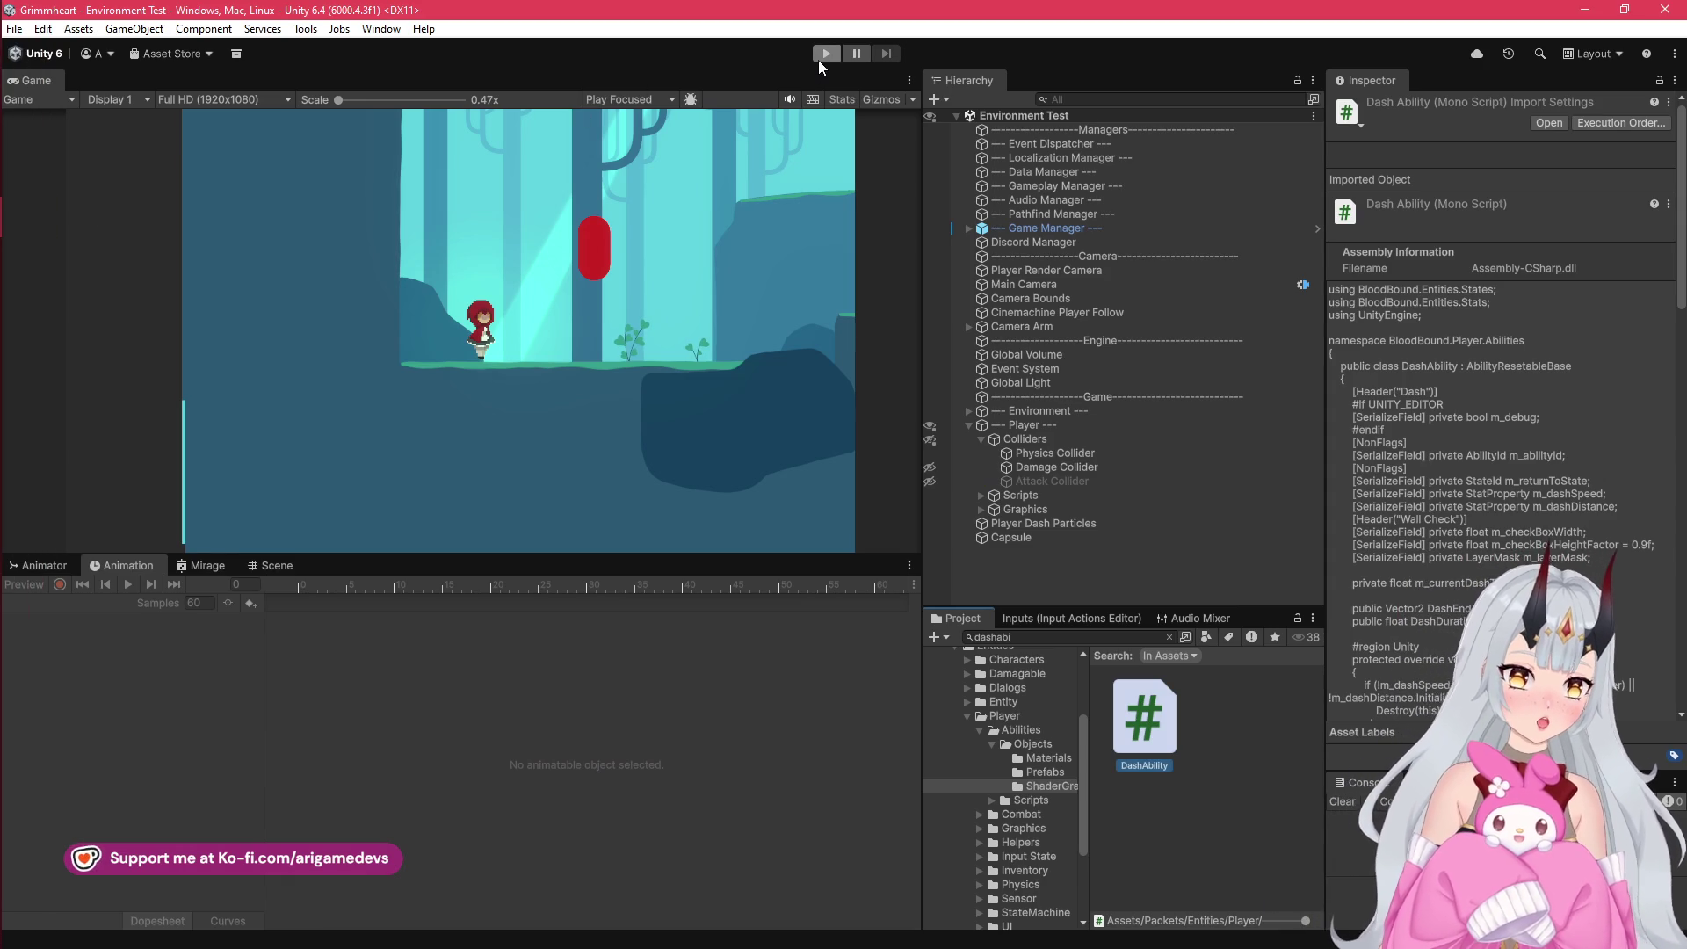
Step: Enter play mode and dash the character right and left using D/A with Shift
click(819, 58)
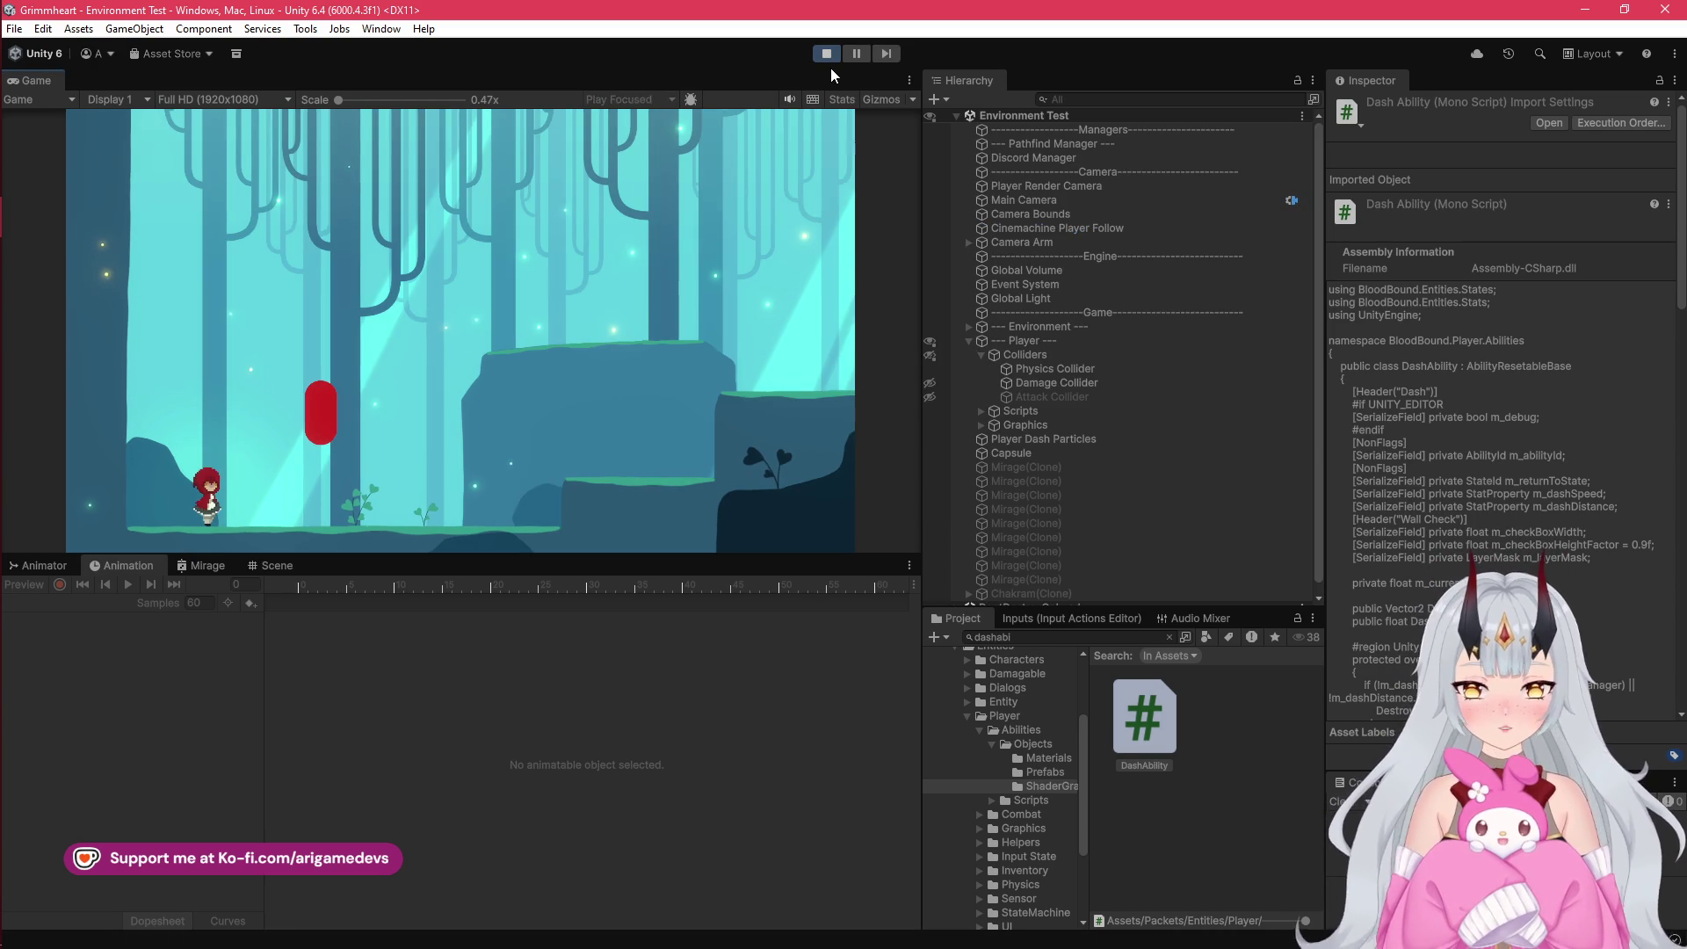
key(d)
key(shift)
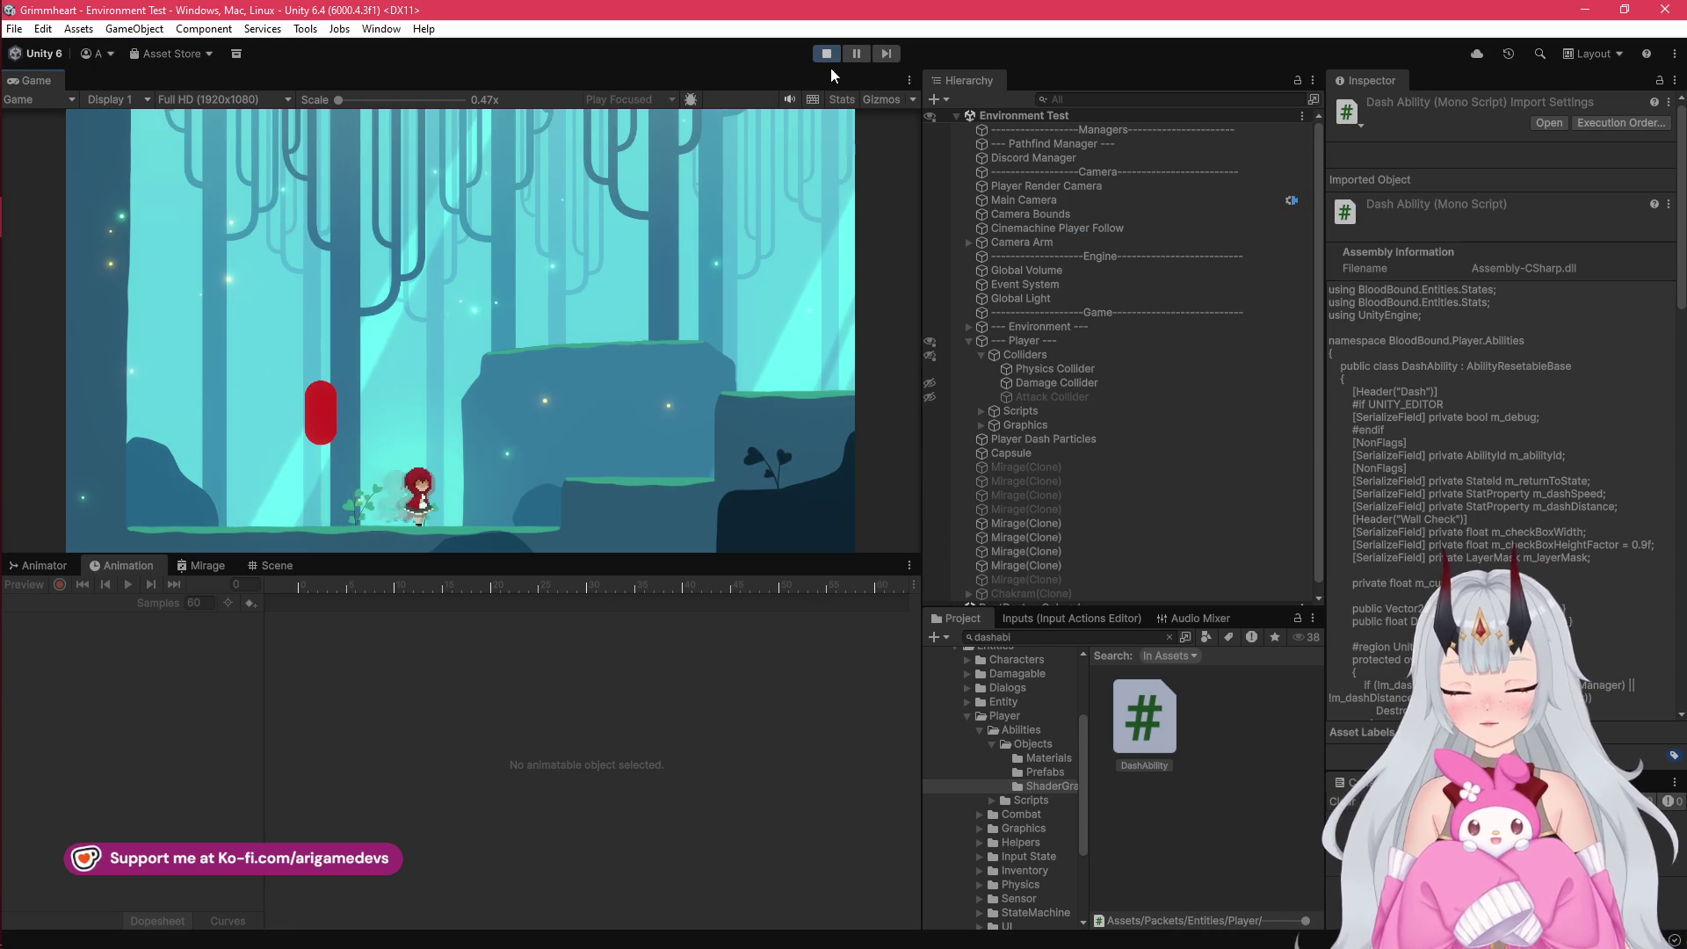
key(a)
key(shift)
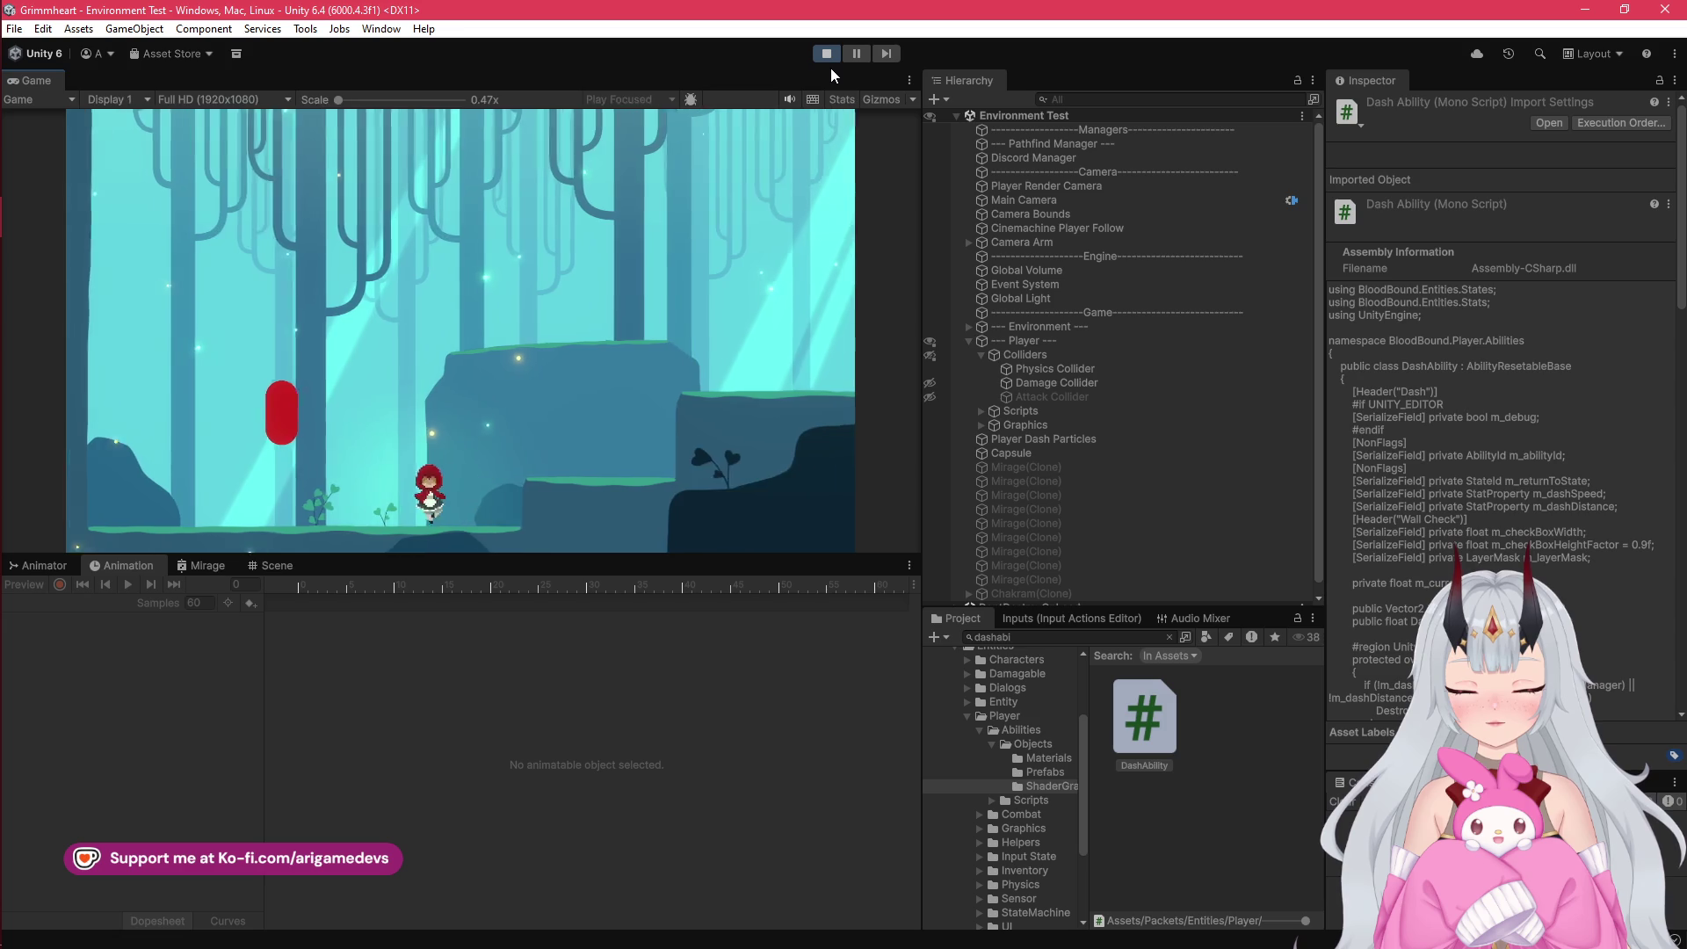
key(d)
key(a)
key(d)
key(a)
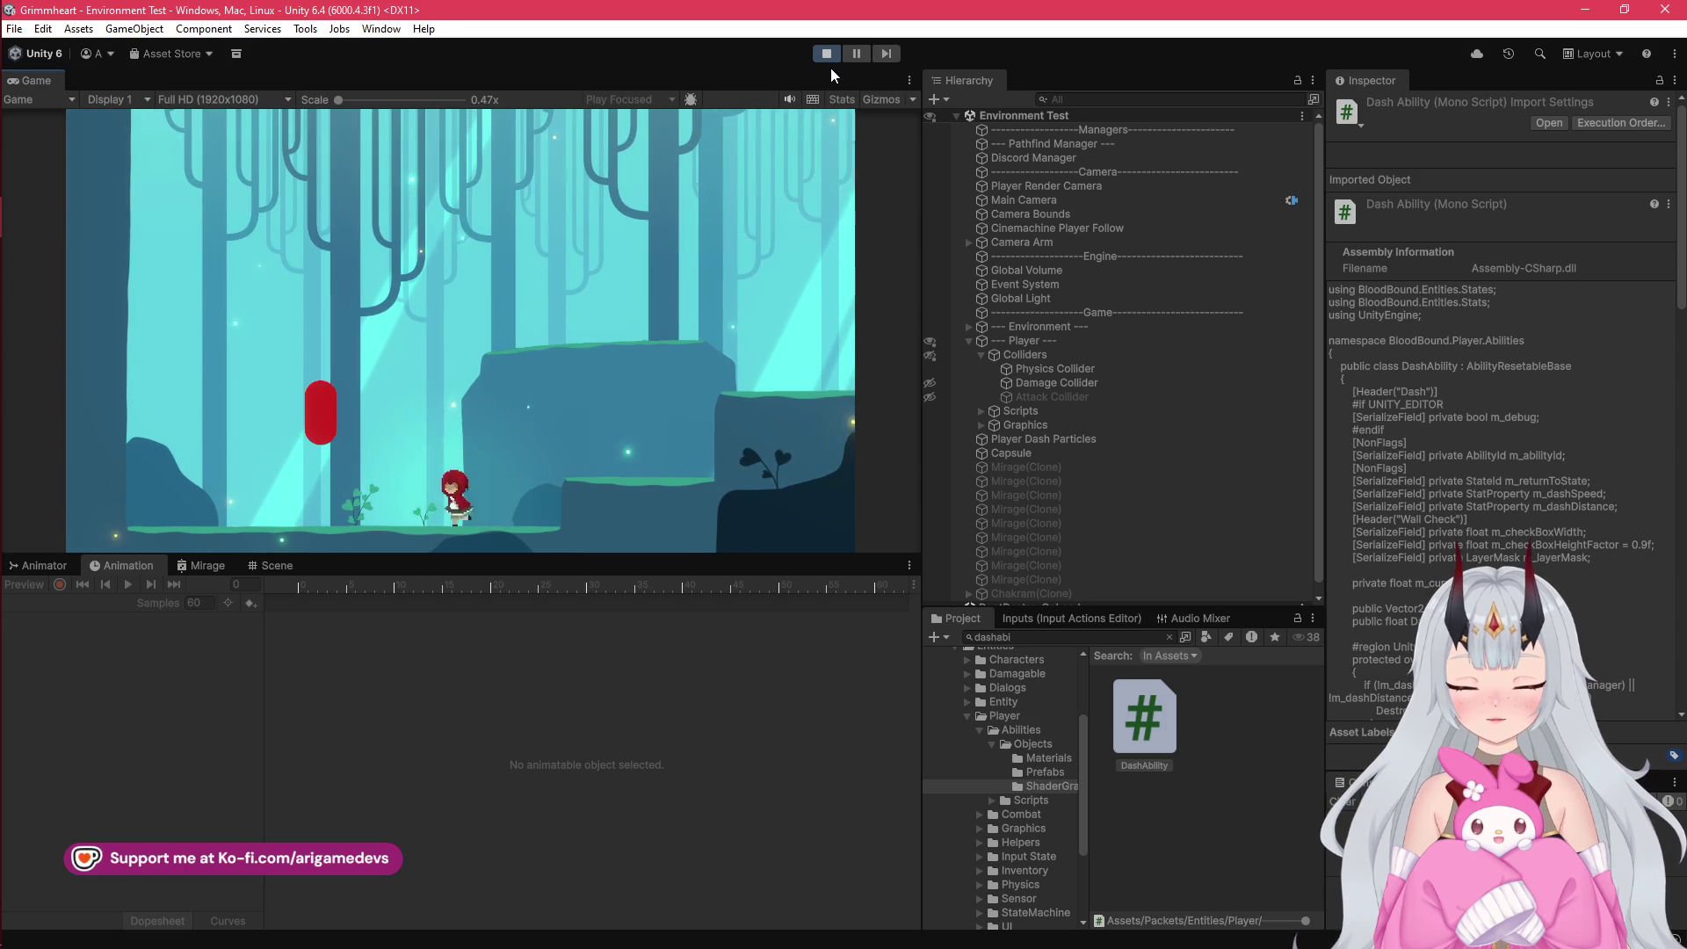
key(a)
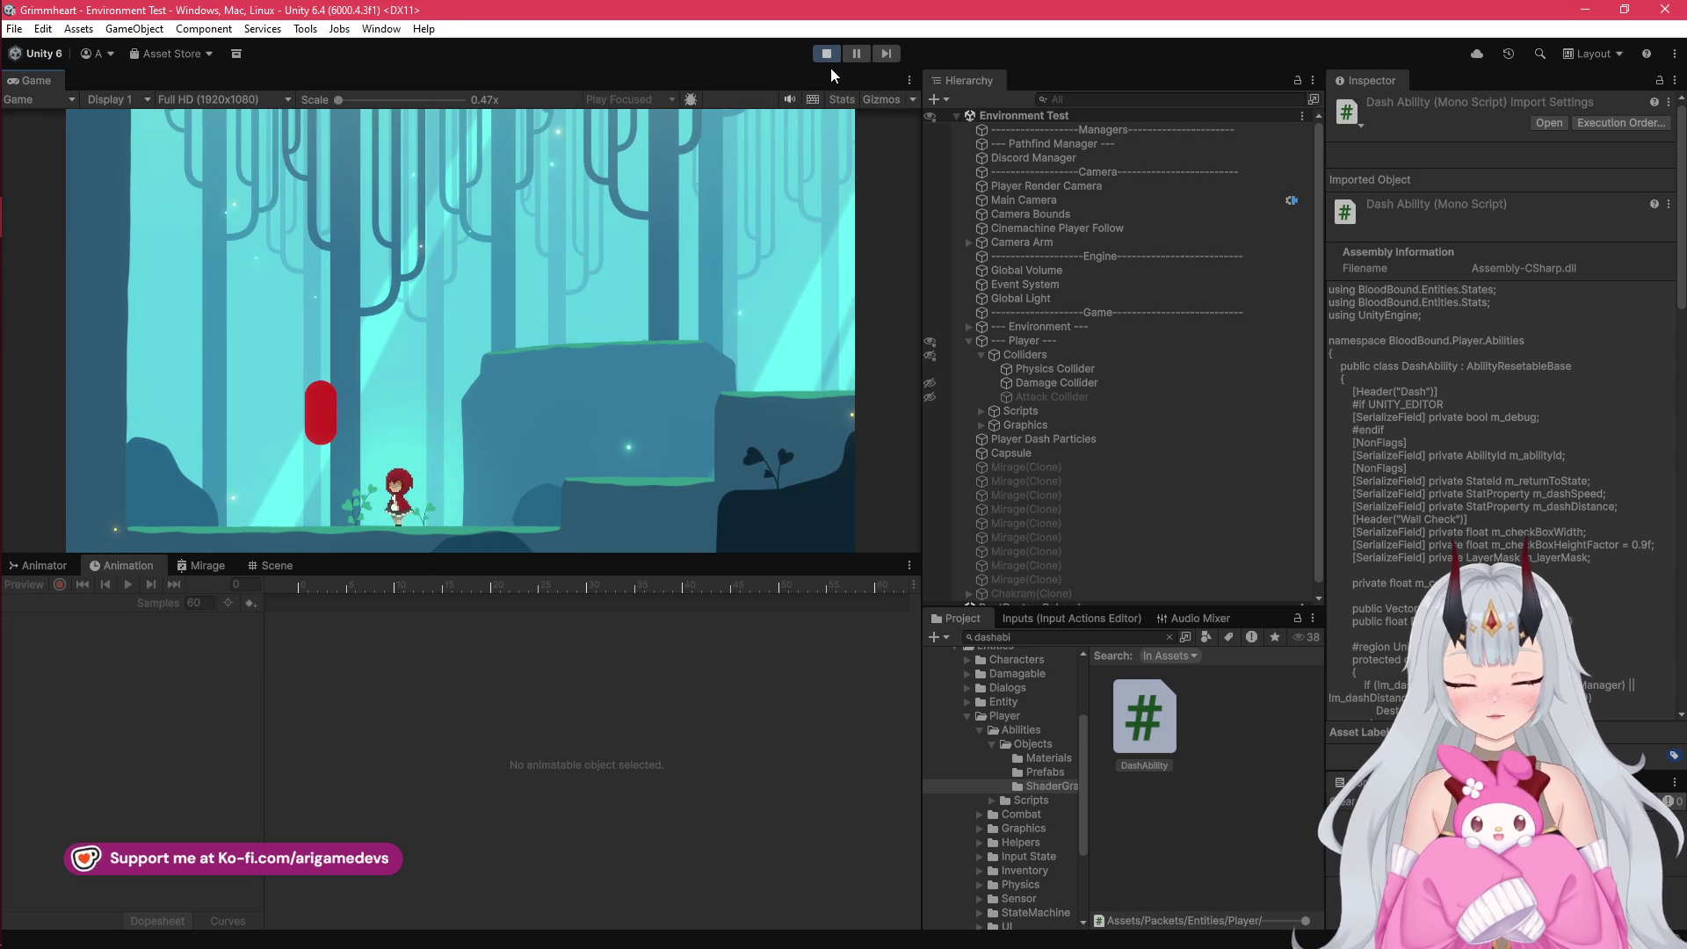
Step: Stop play mode and switch back to Visual Studio Code
click(826, 53)
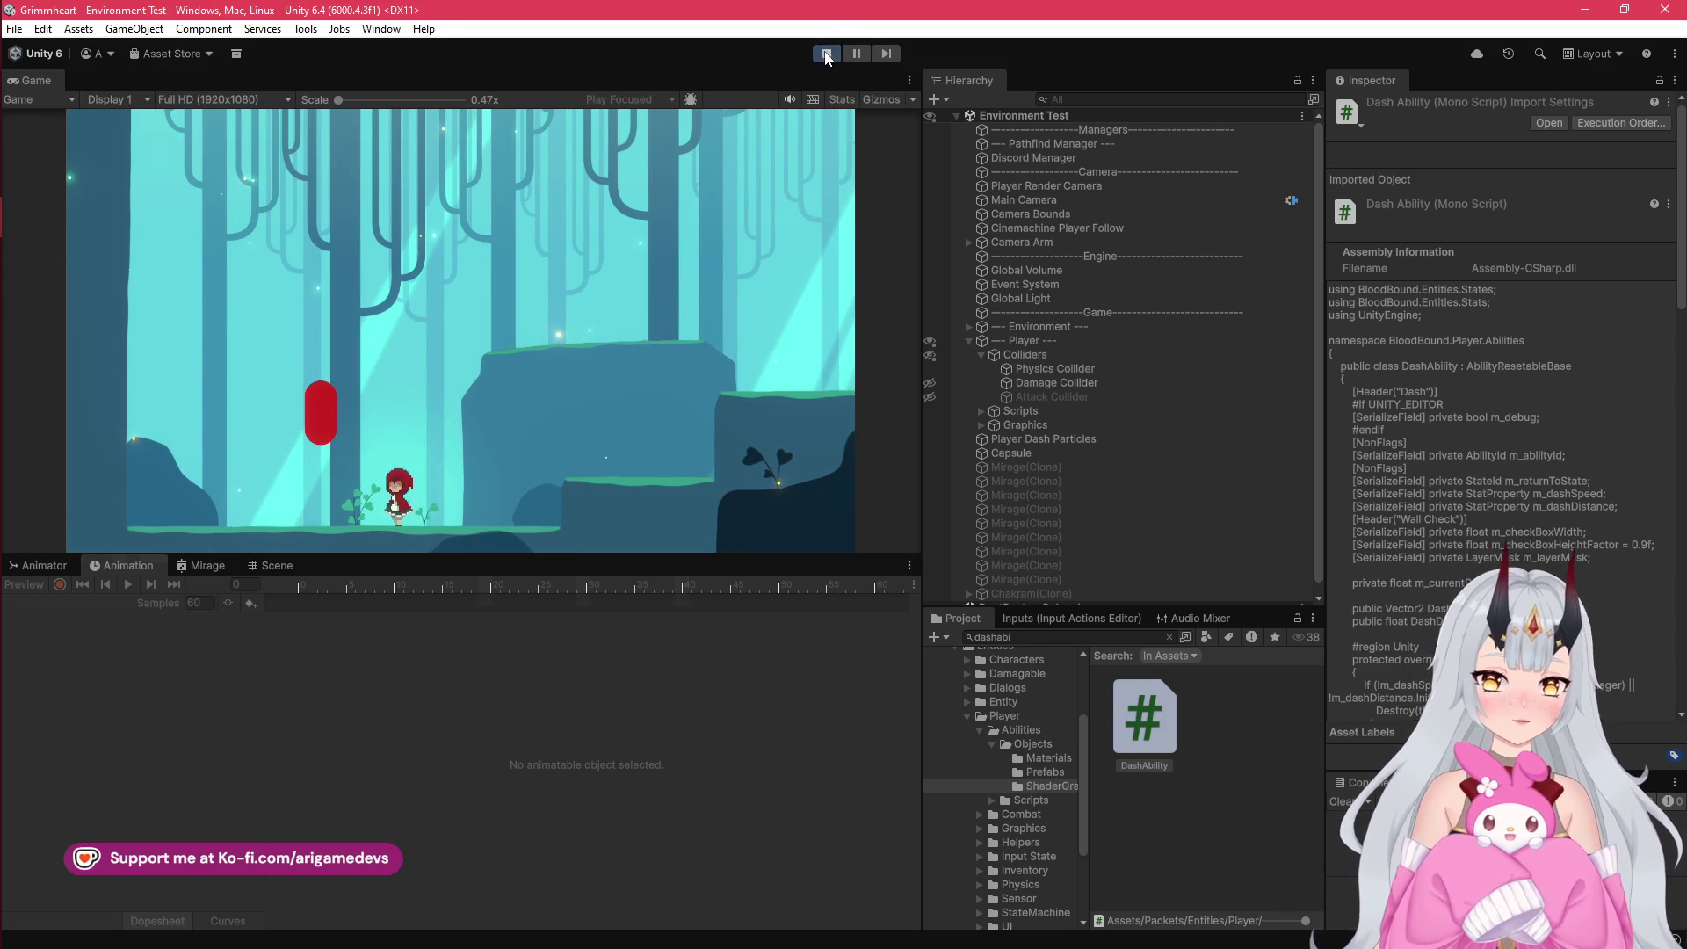
key(alt+Tab)
key(Tab)
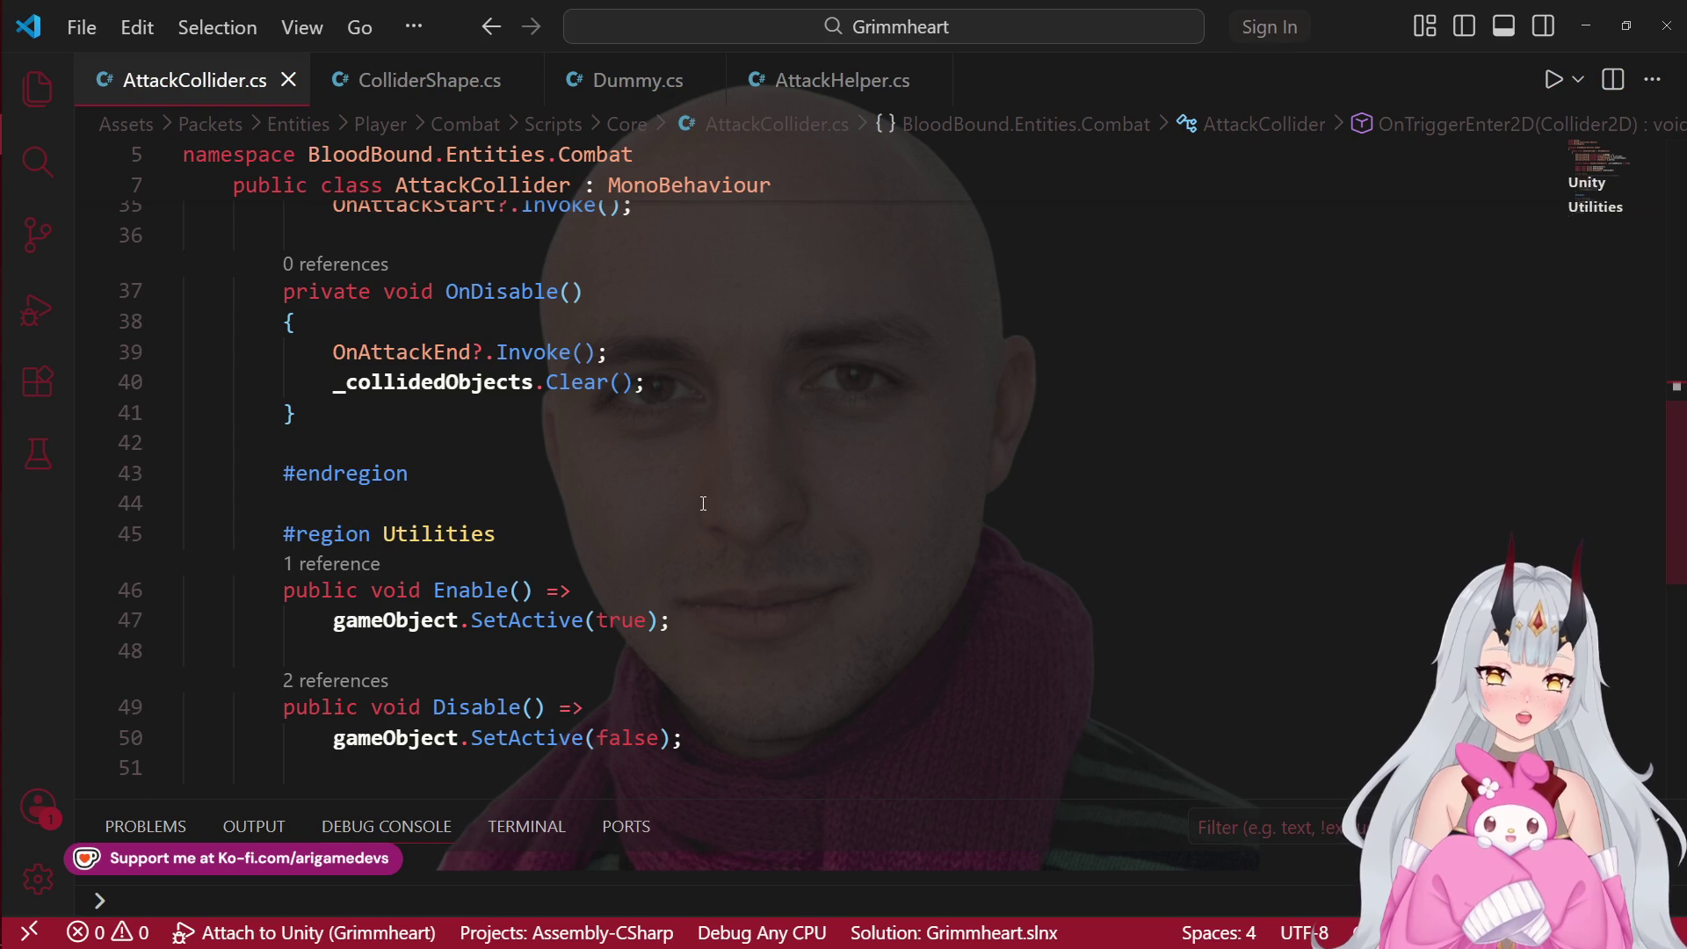
Step: Open DashAbility.cs from Unity and replace AimAxis with MoveAxis on the dash direction line
scroll(702, 499, down, 1)
key(alt+Tab)
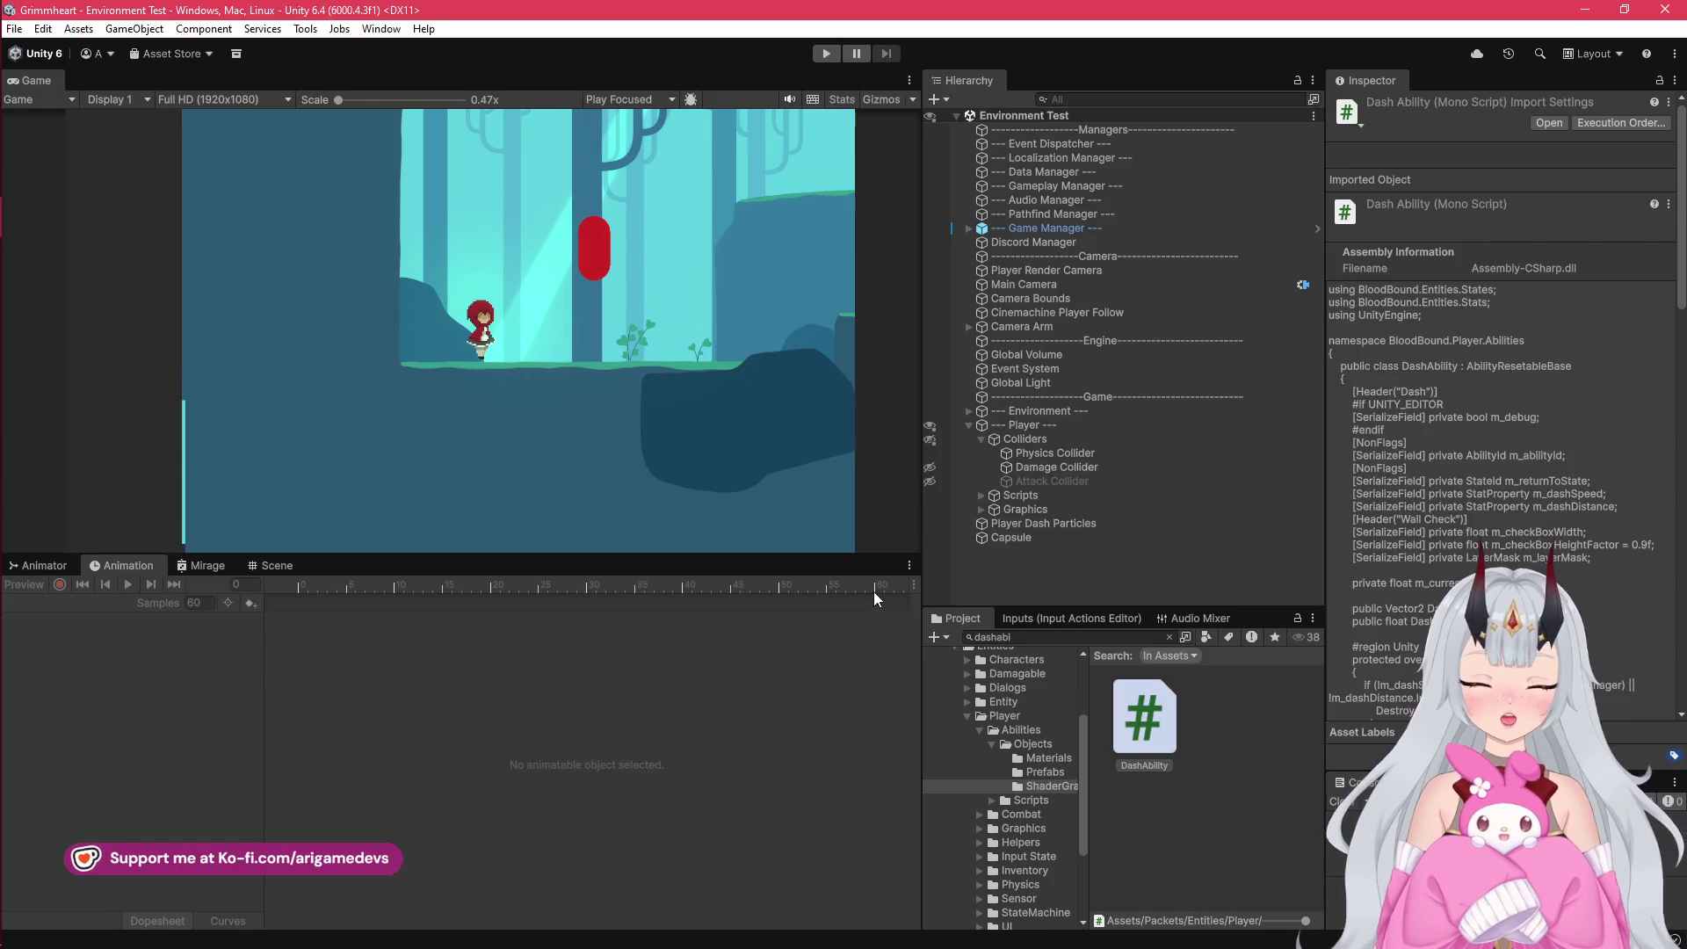
double_click(1144, 716)
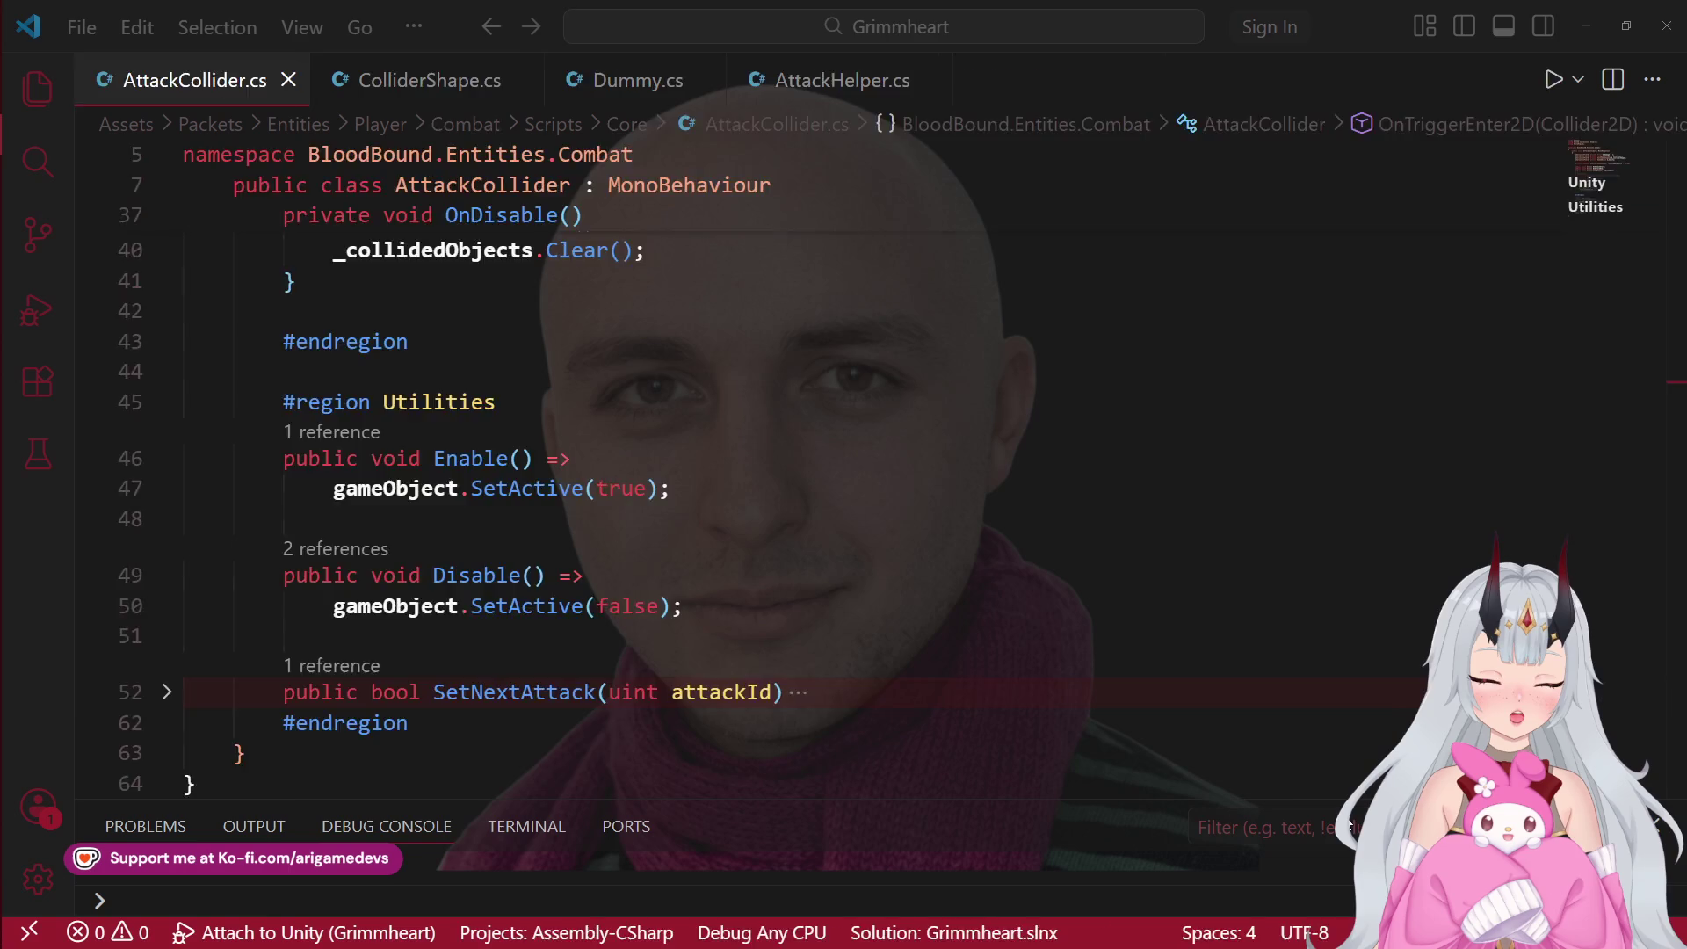
scroll(946, 705, down, 6)
scroll(946, 705, down, 5)
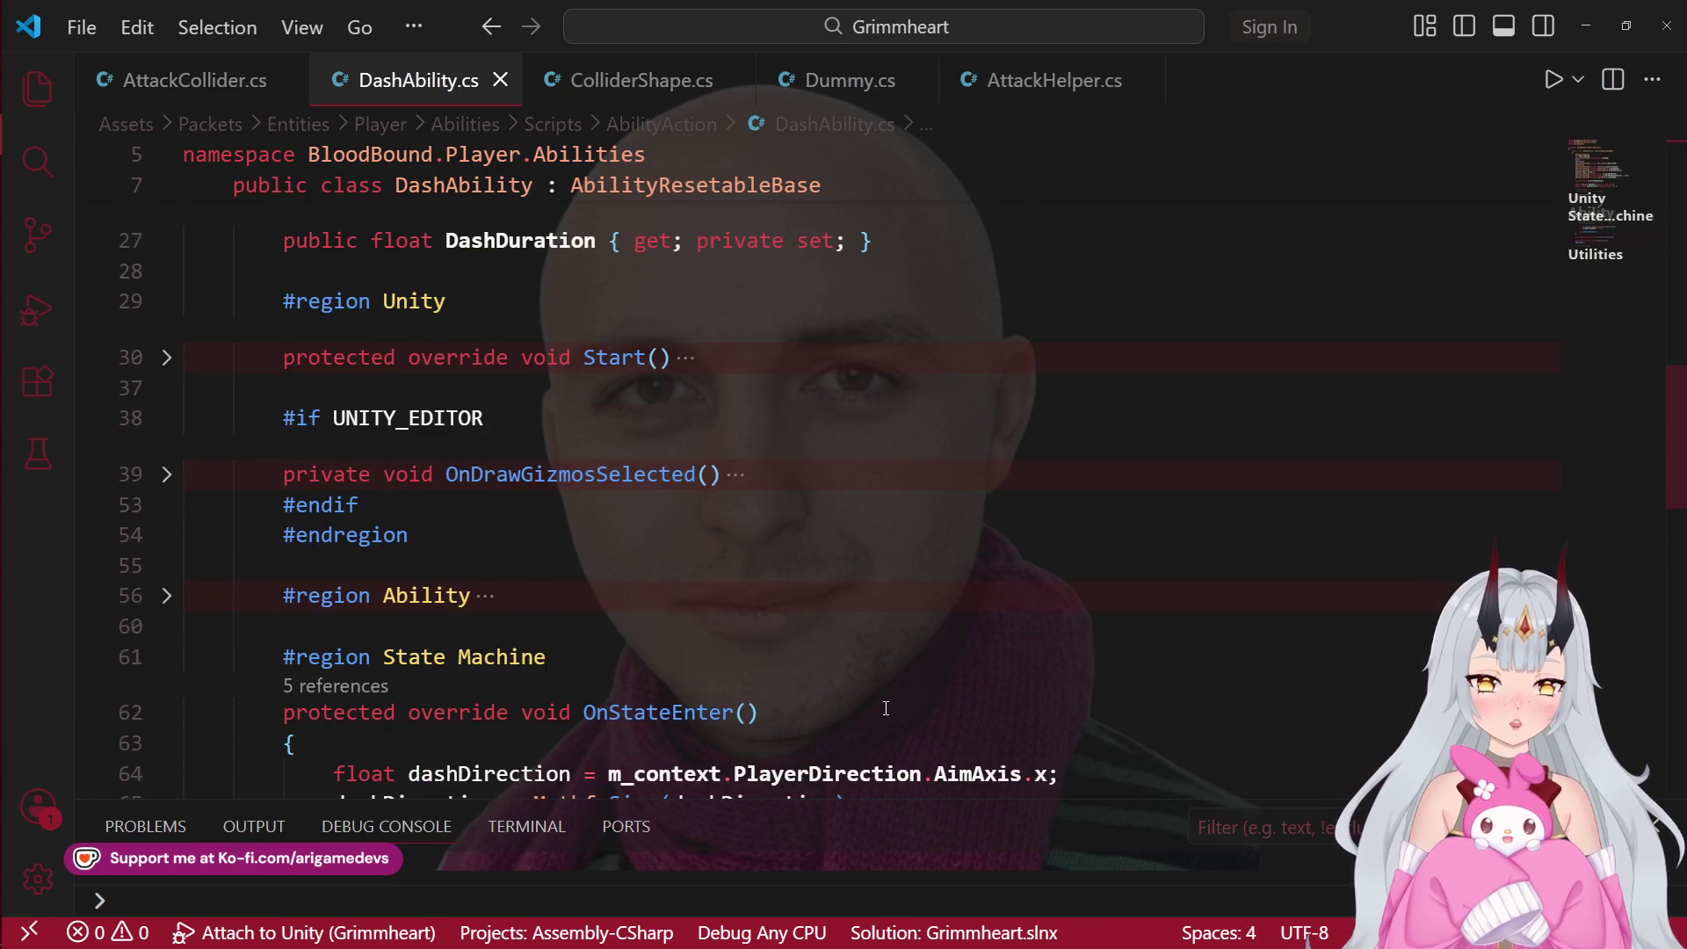
click(958, 560)
double_click(958, 559)
text(Mov)
key(Tab)
key(alt+Tab)
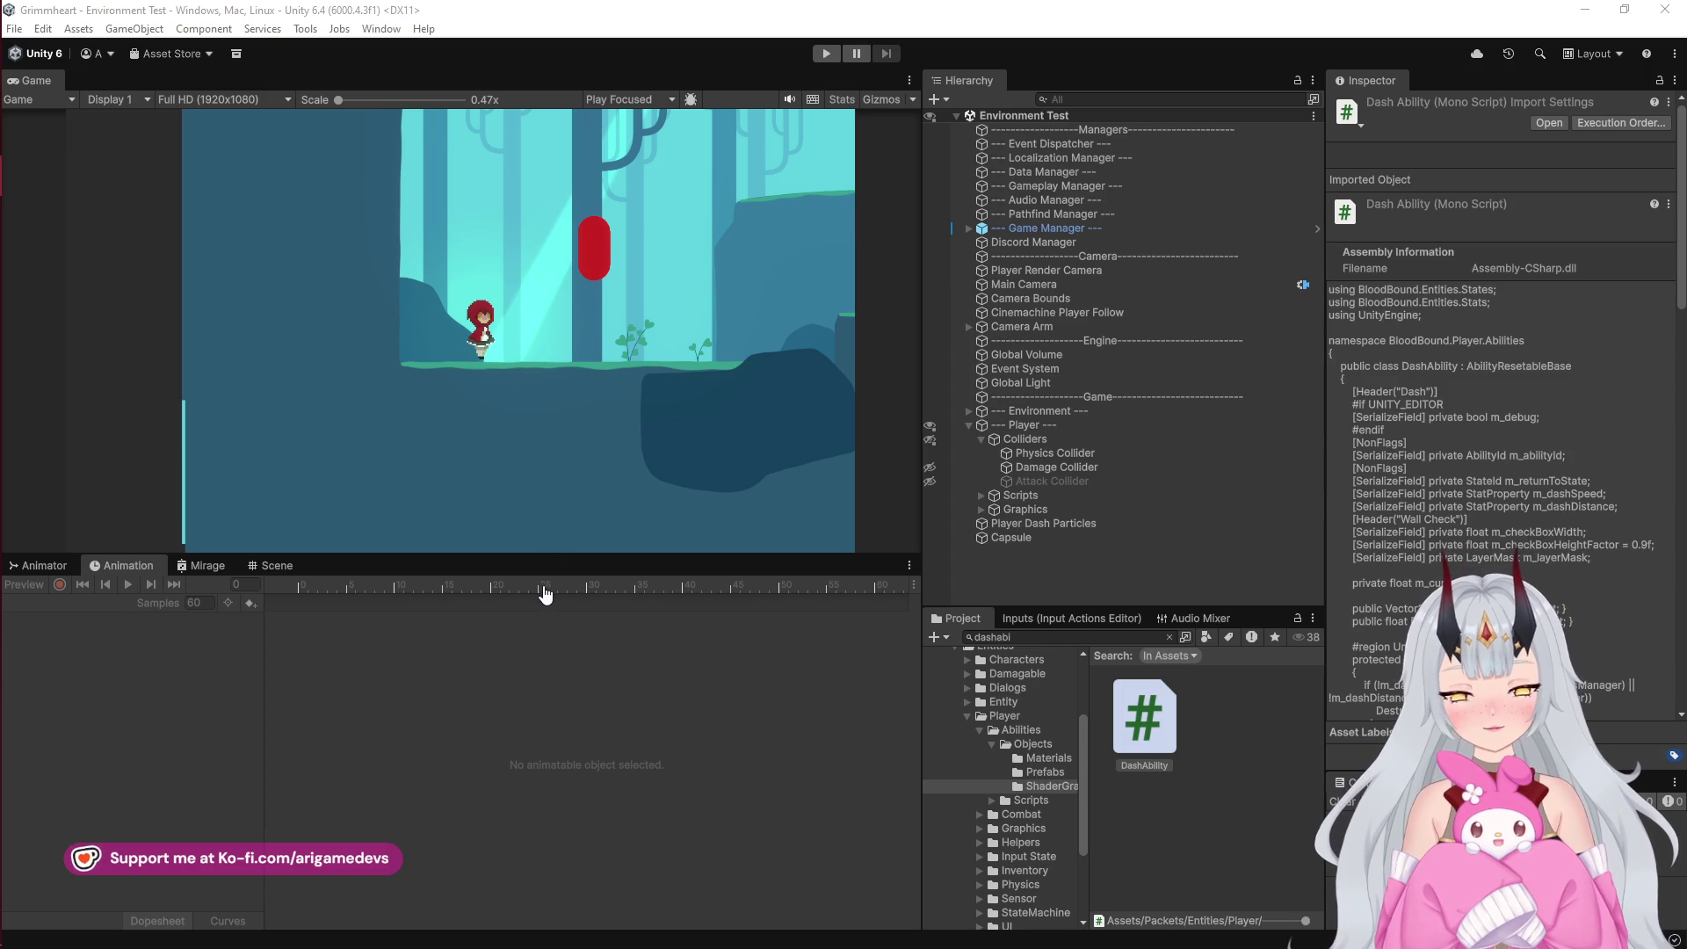
Step: Enter Play mode in Unity and move the character left and right, jumping onto the higher ledge
mouse_move(4, 461)
click(10, 218)
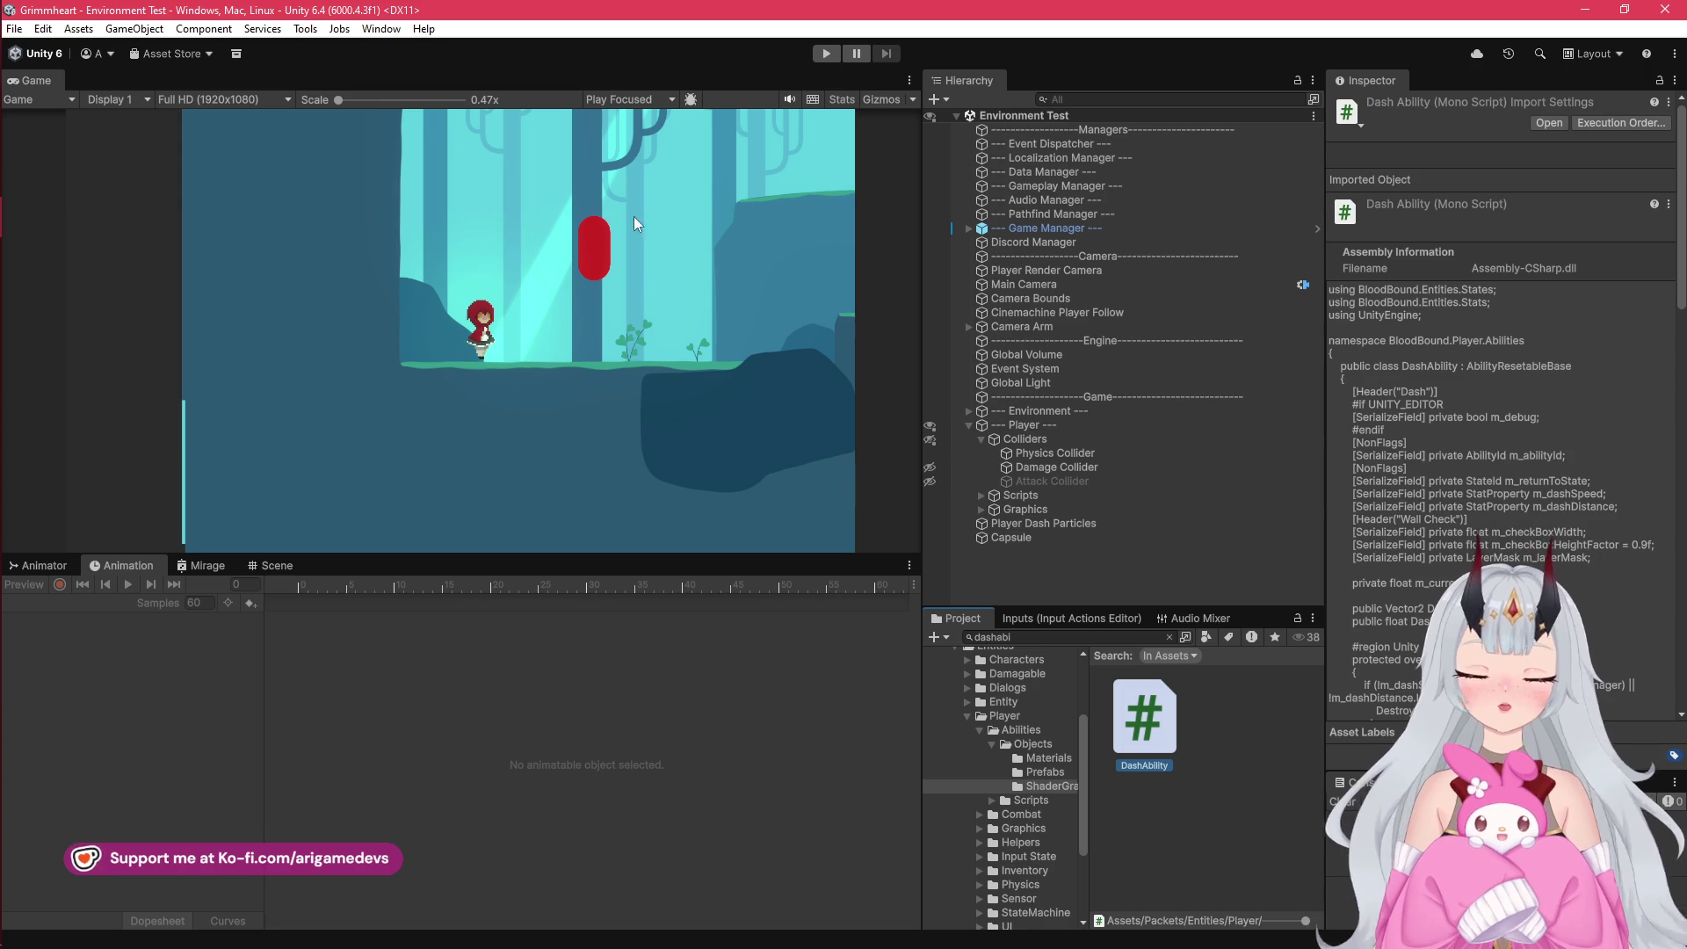
click(827, 55)
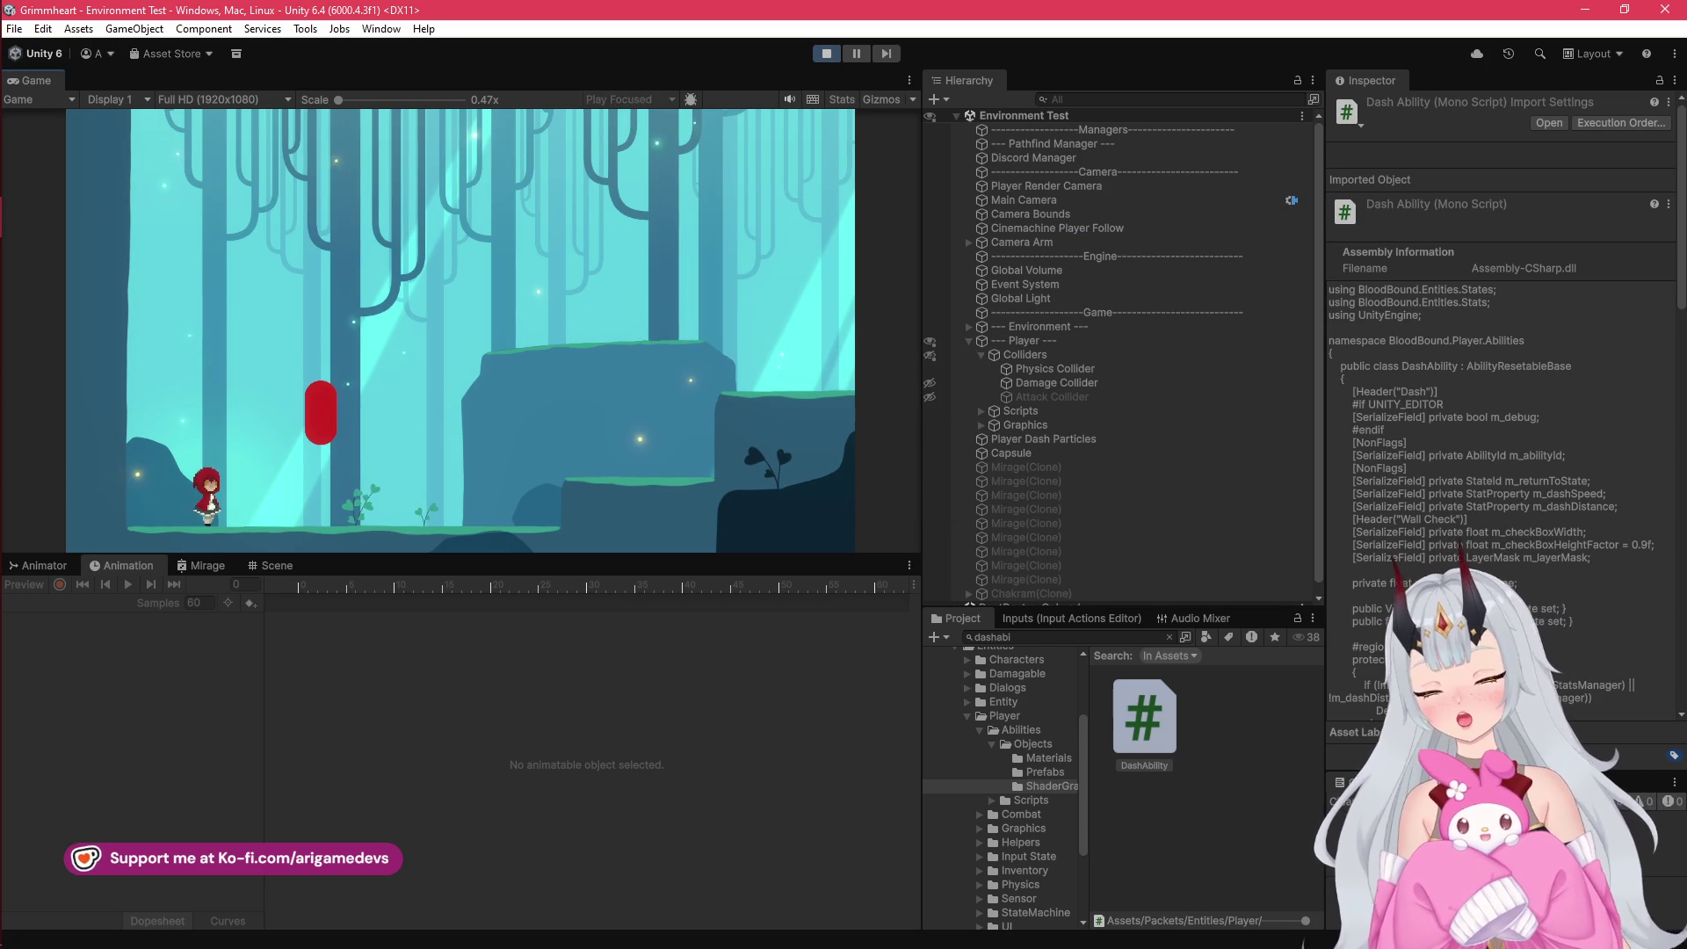
key(Right)
key(Left)
key(Right)
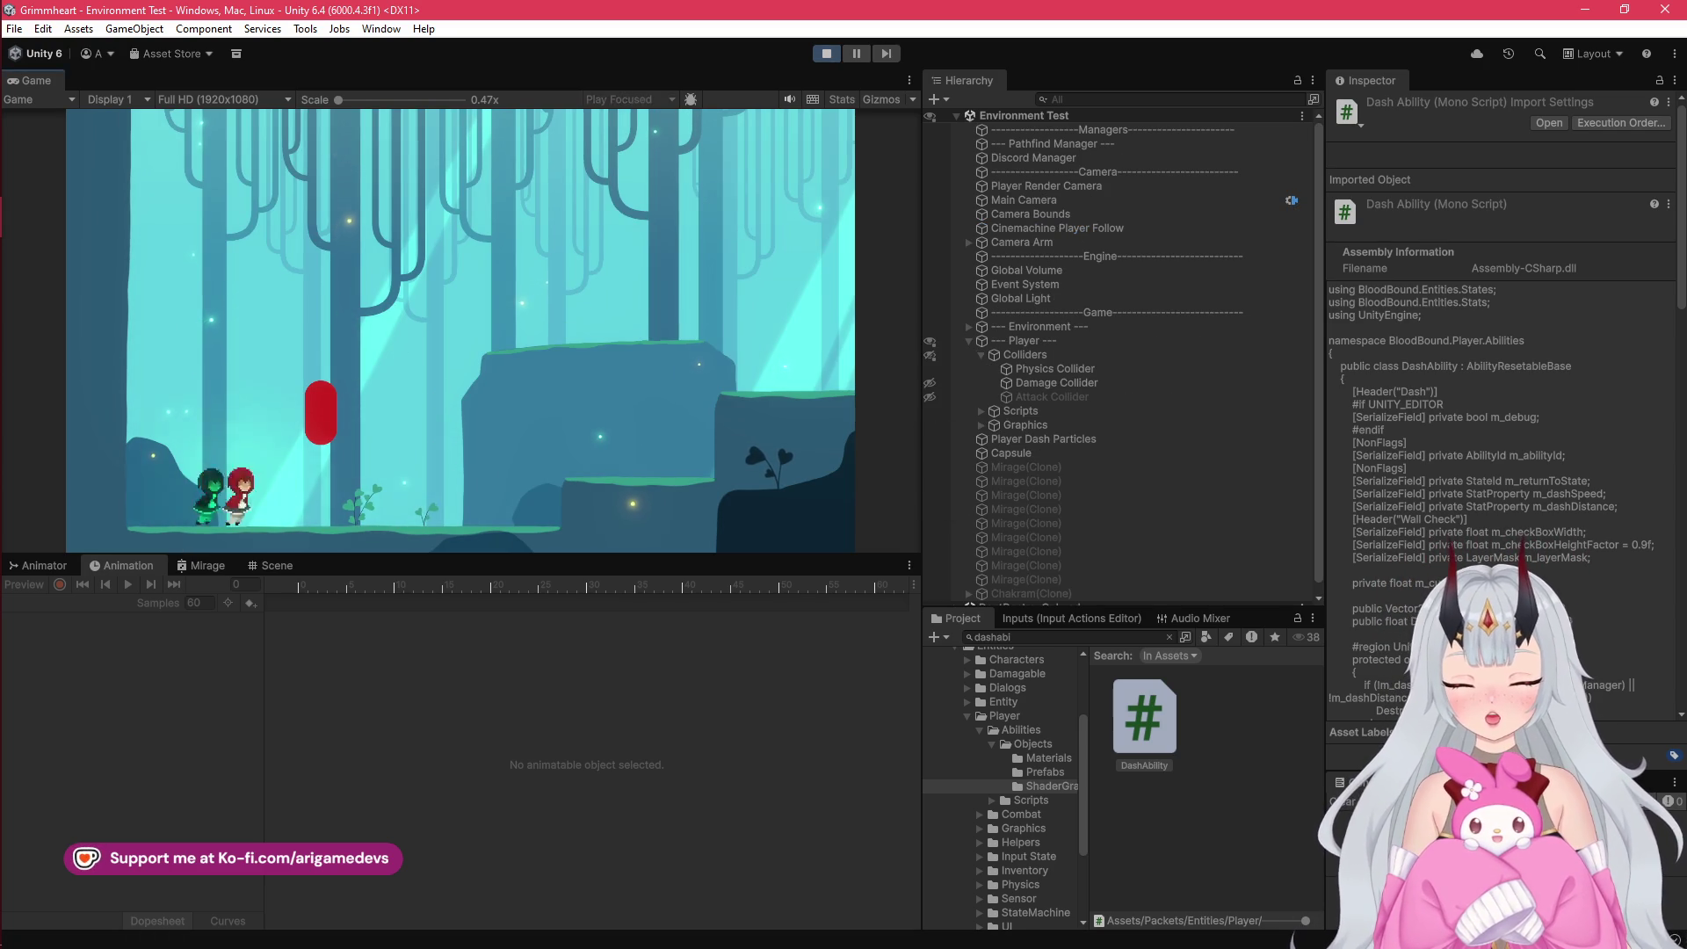
key(Left)
key(Right)
key(Right)
key(space)
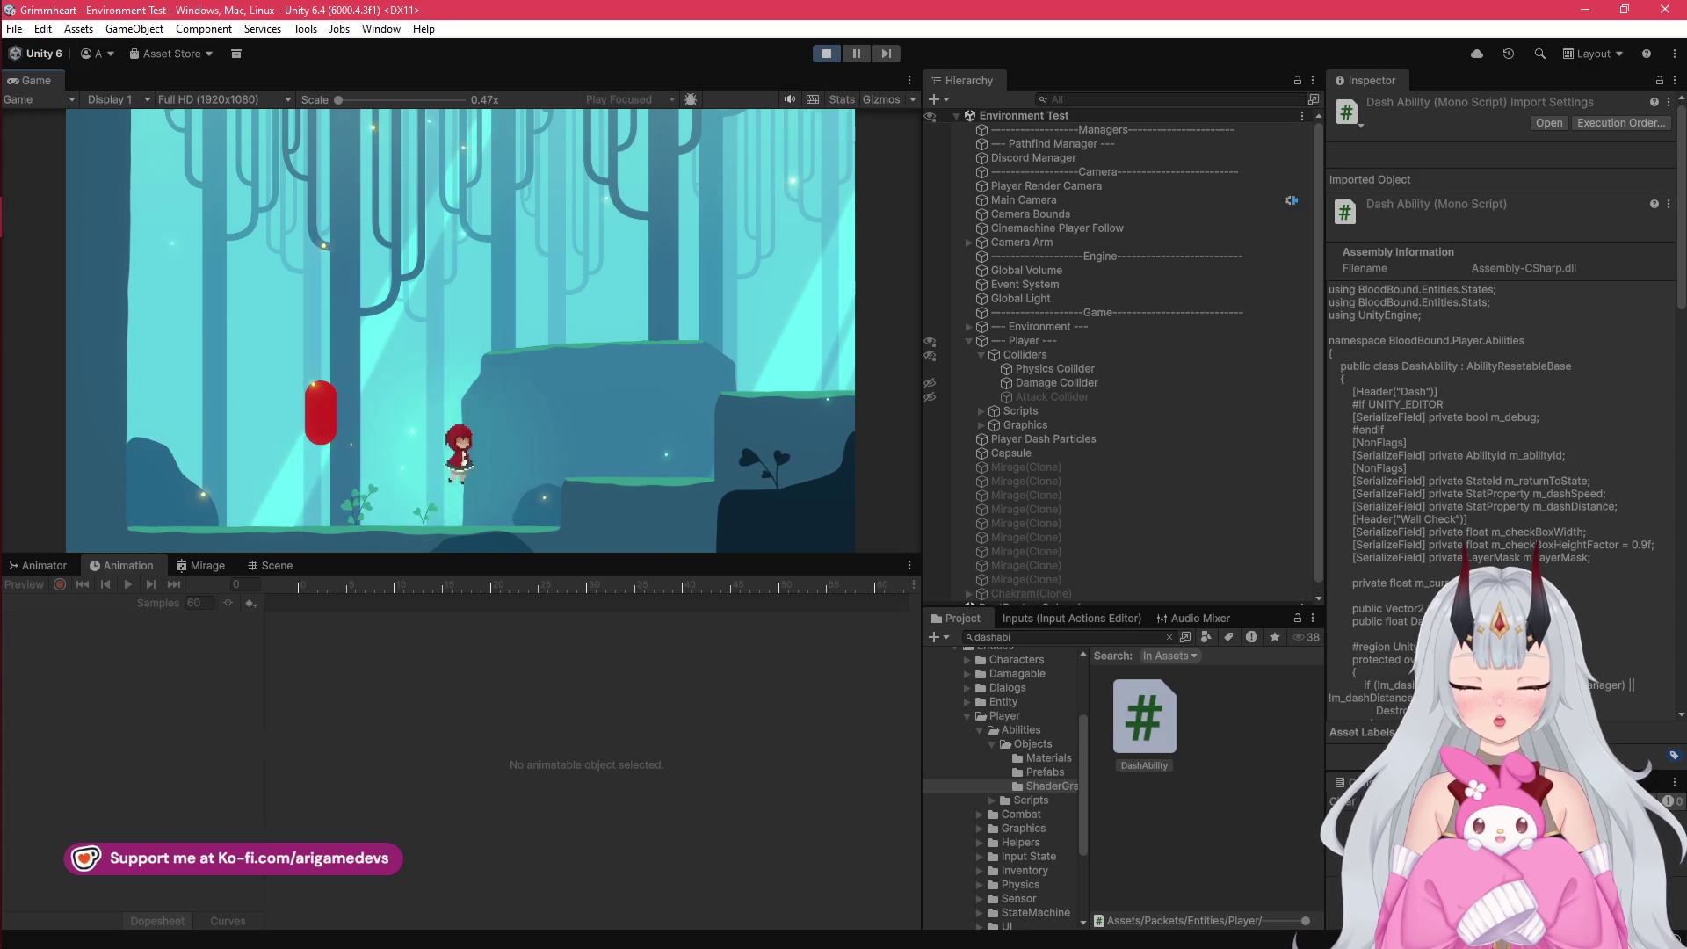
key(Left)
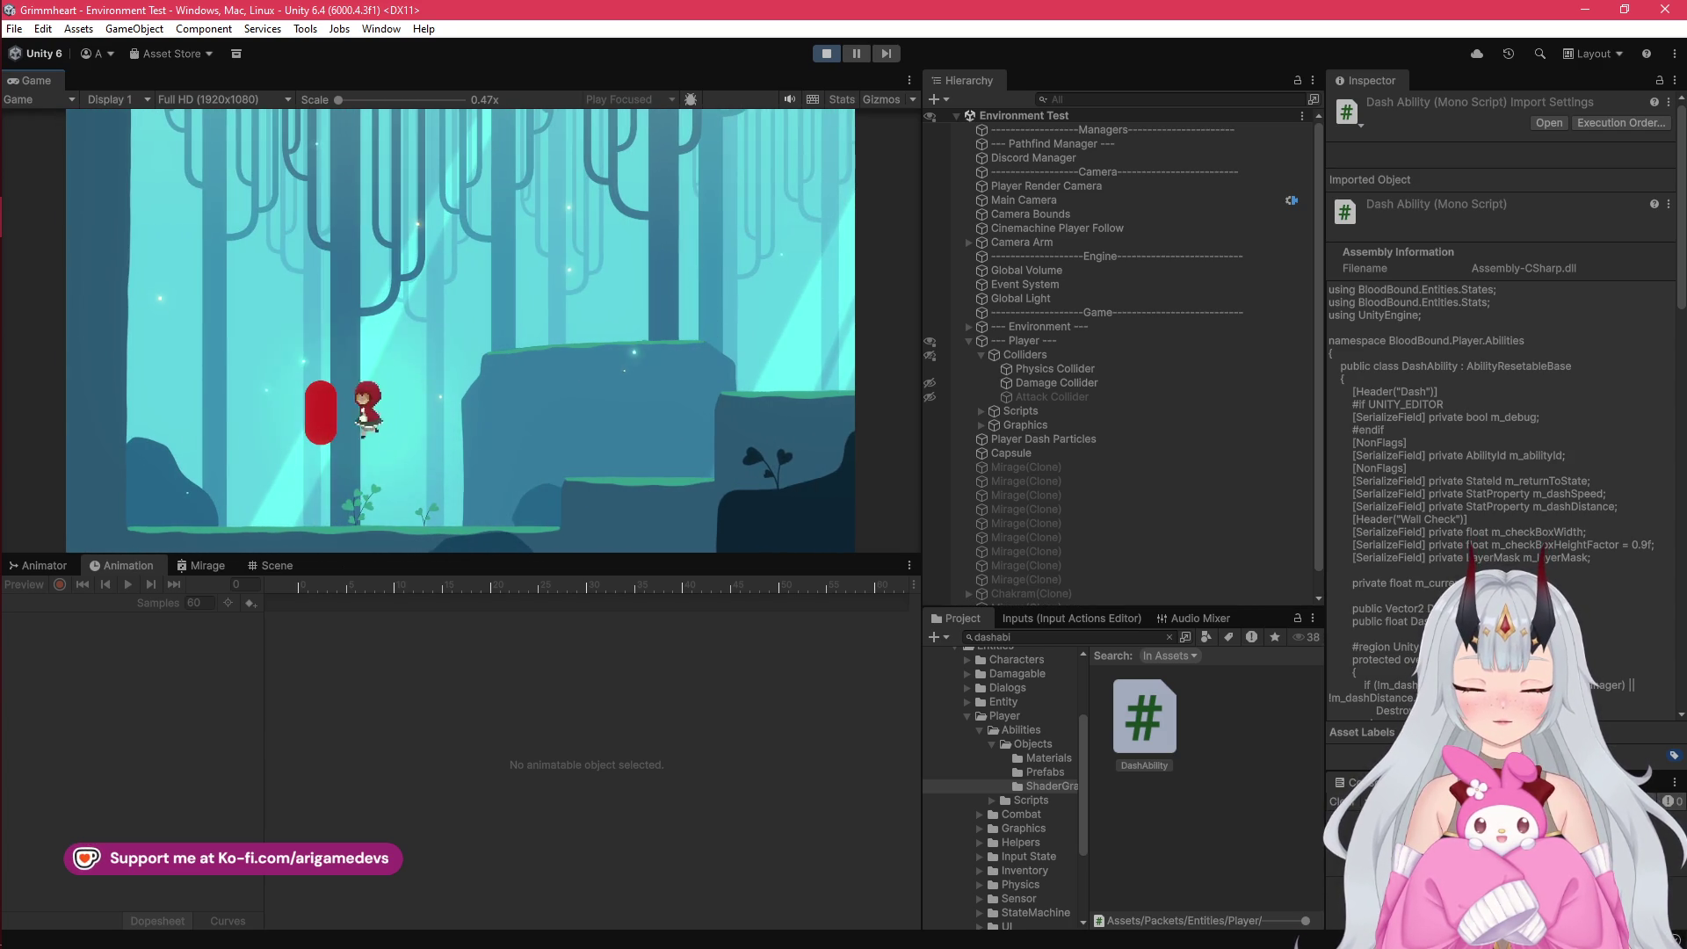
key(Right)
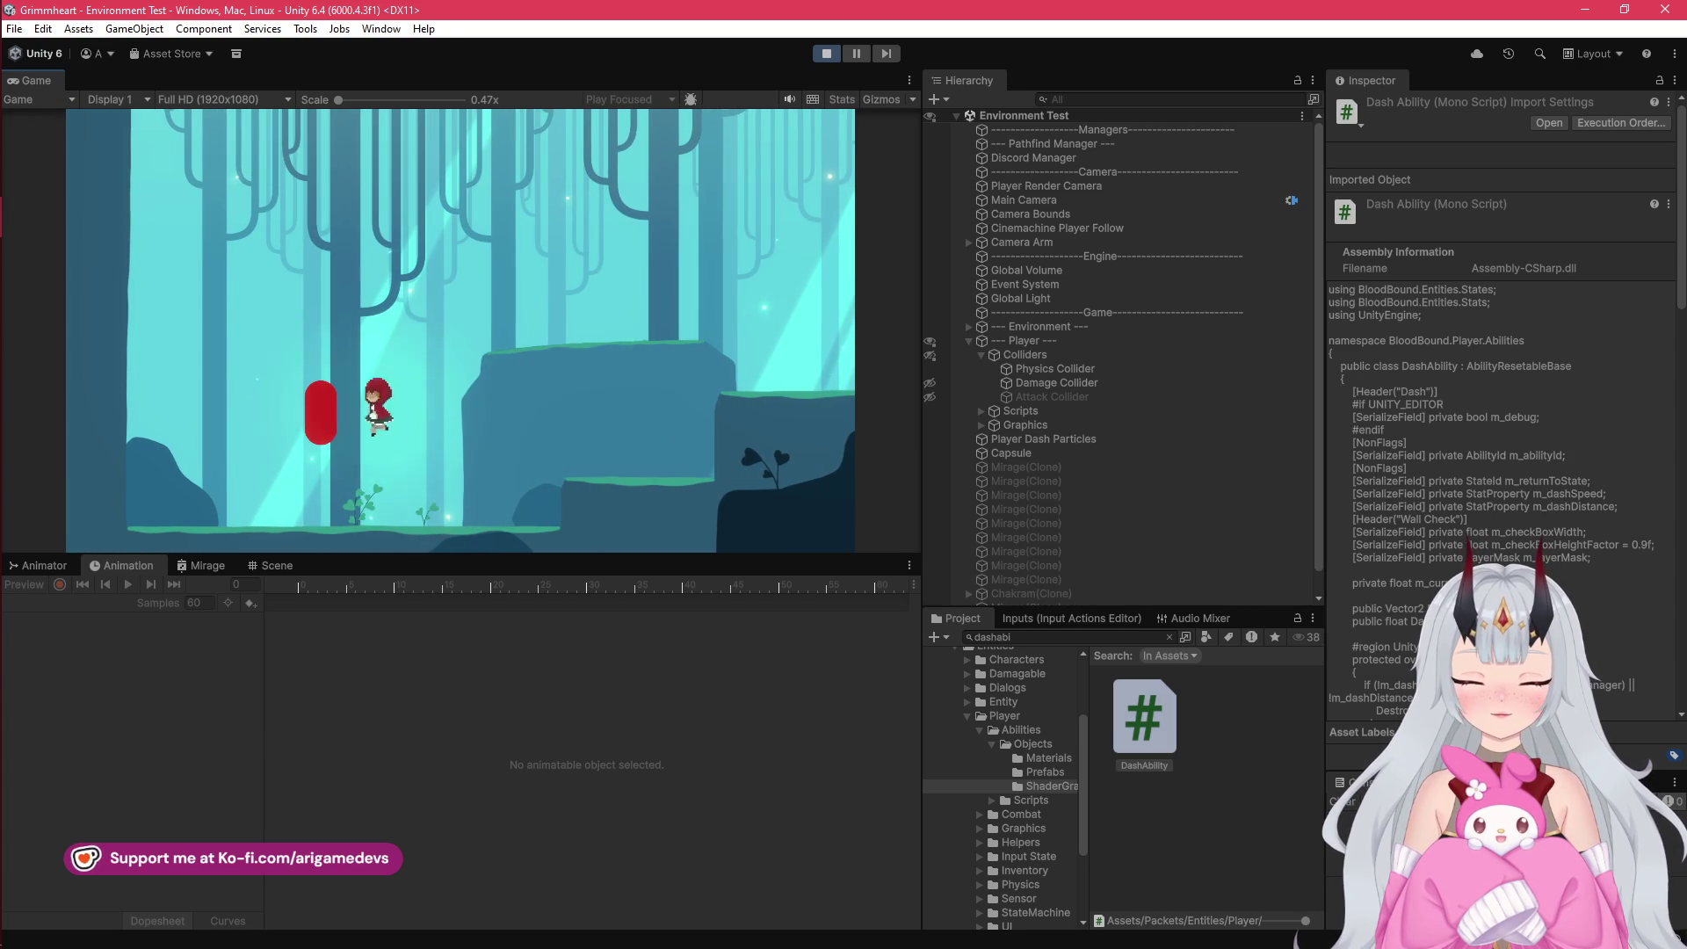
key(Right)
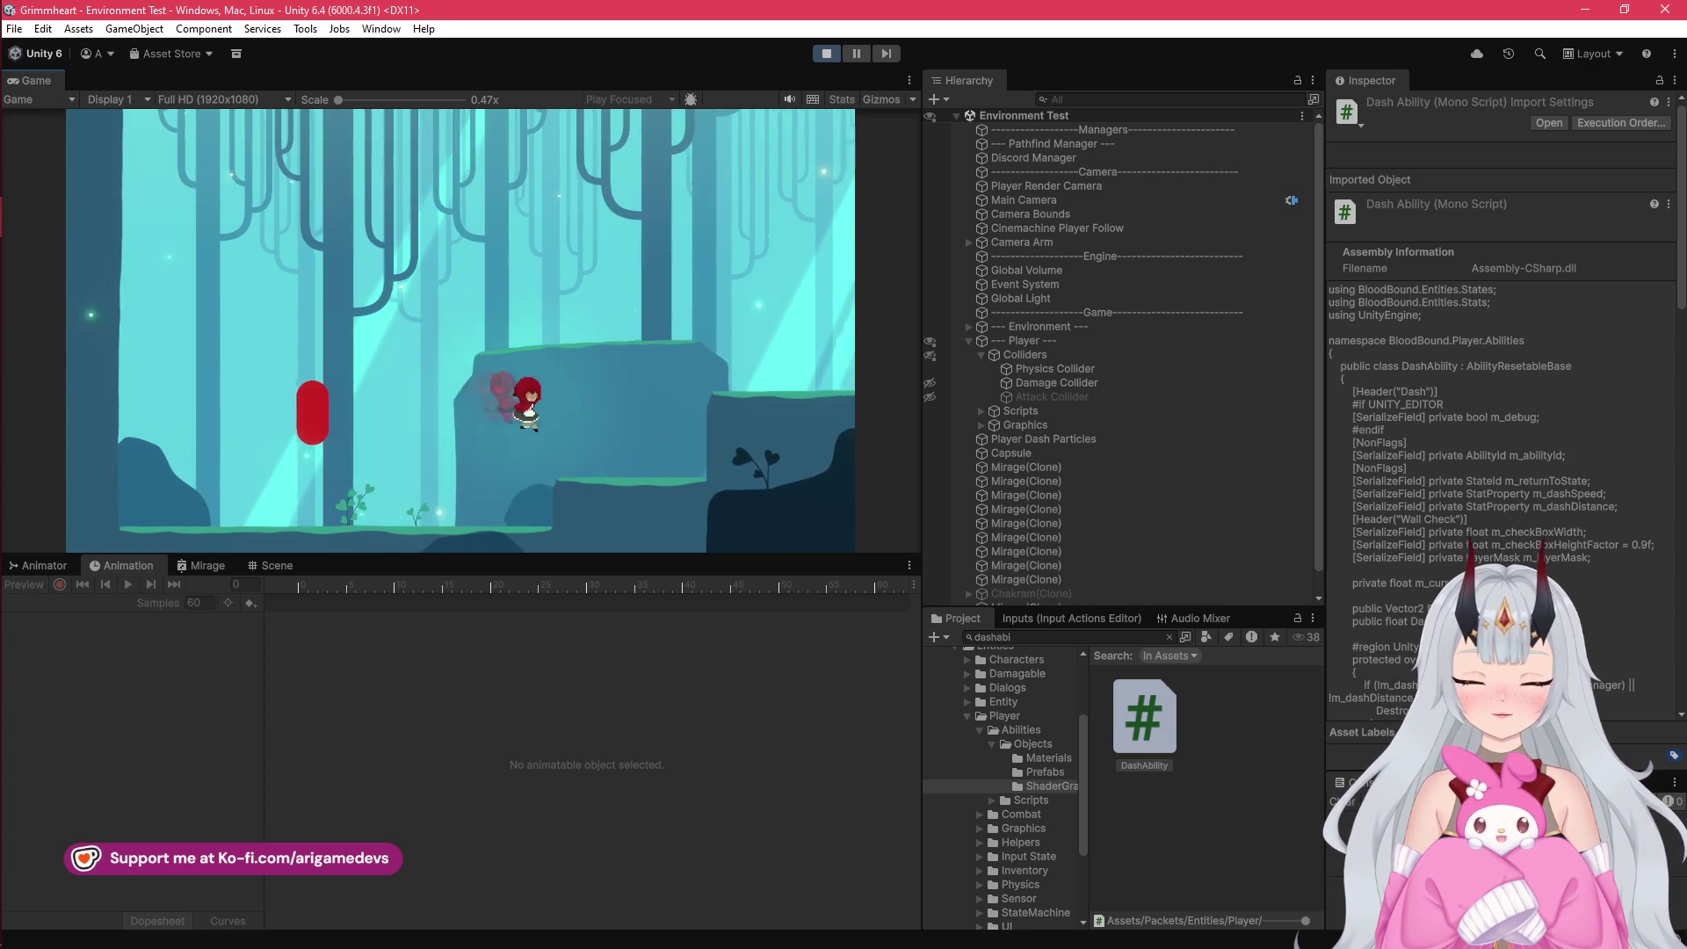
Step: Dash right and left around the red capsule, including mid-air, then stop Play mode and return to the code
key(shift)
key(Left)
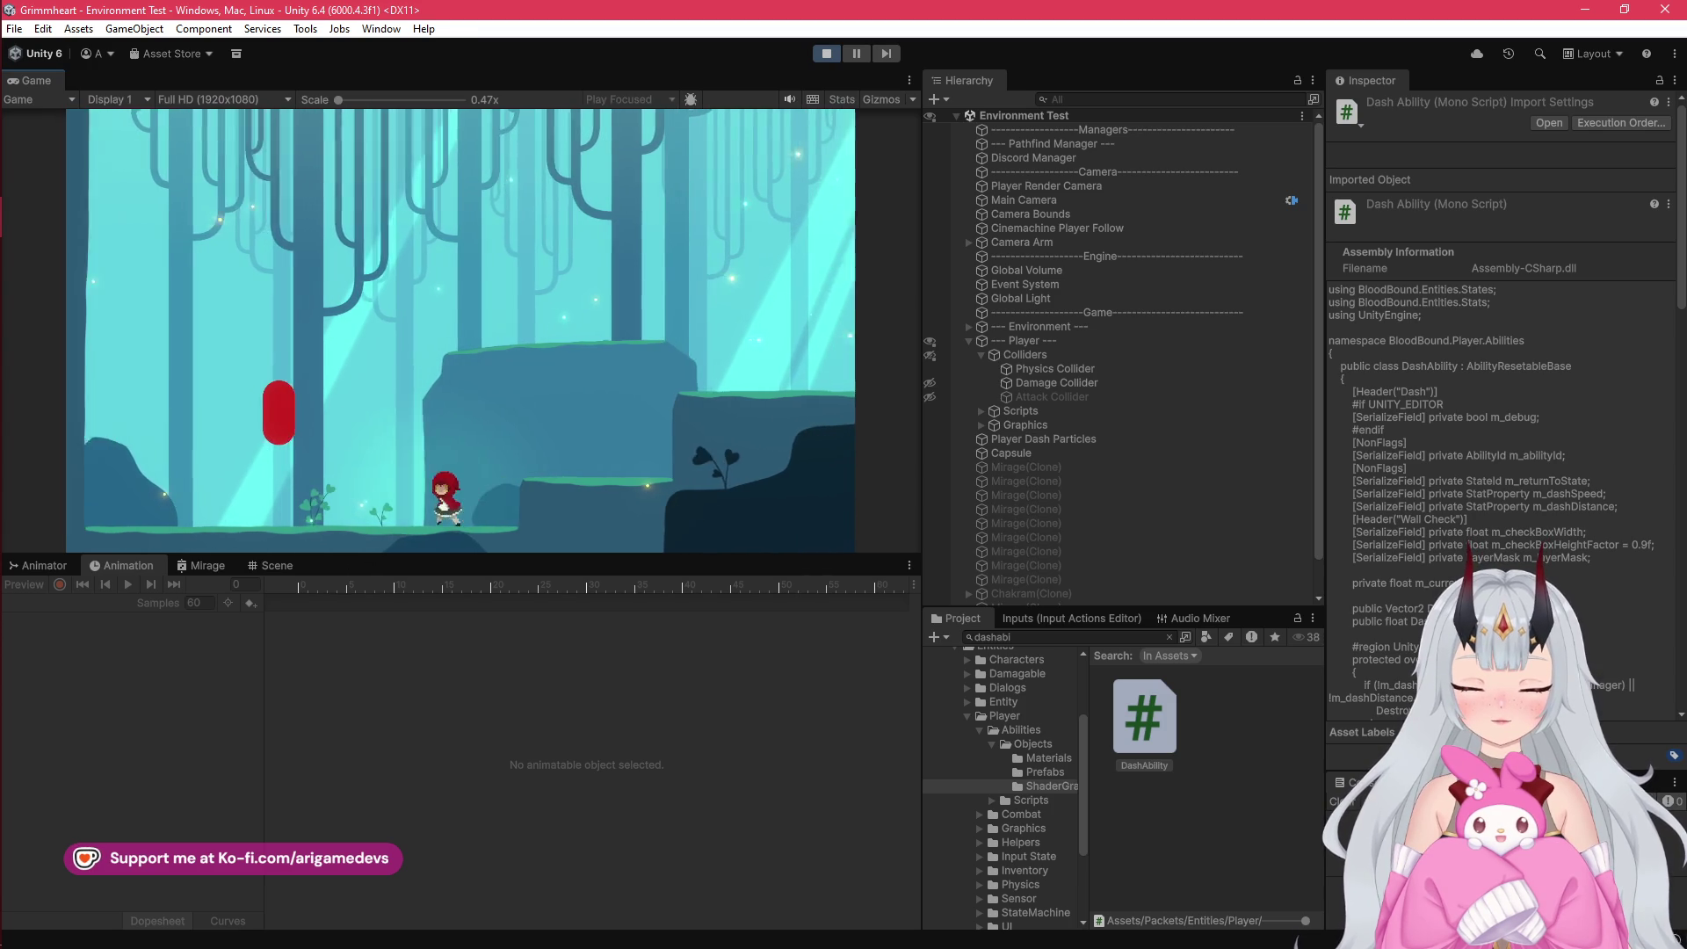
key(Right)
key(Left)
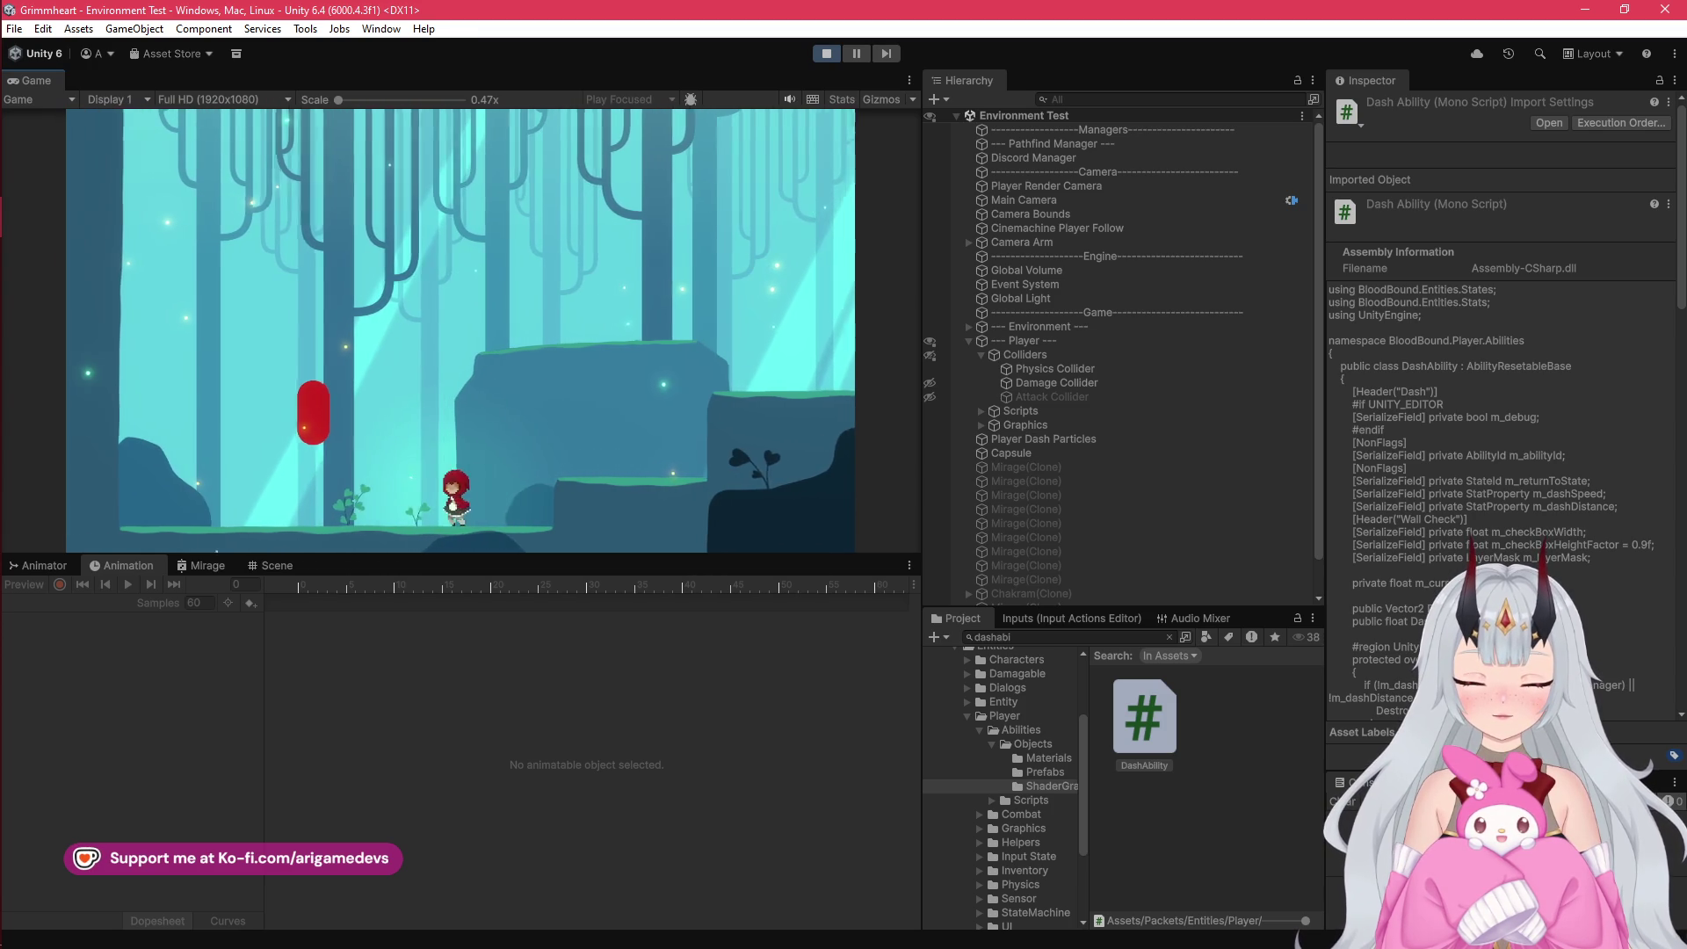
key(Right)
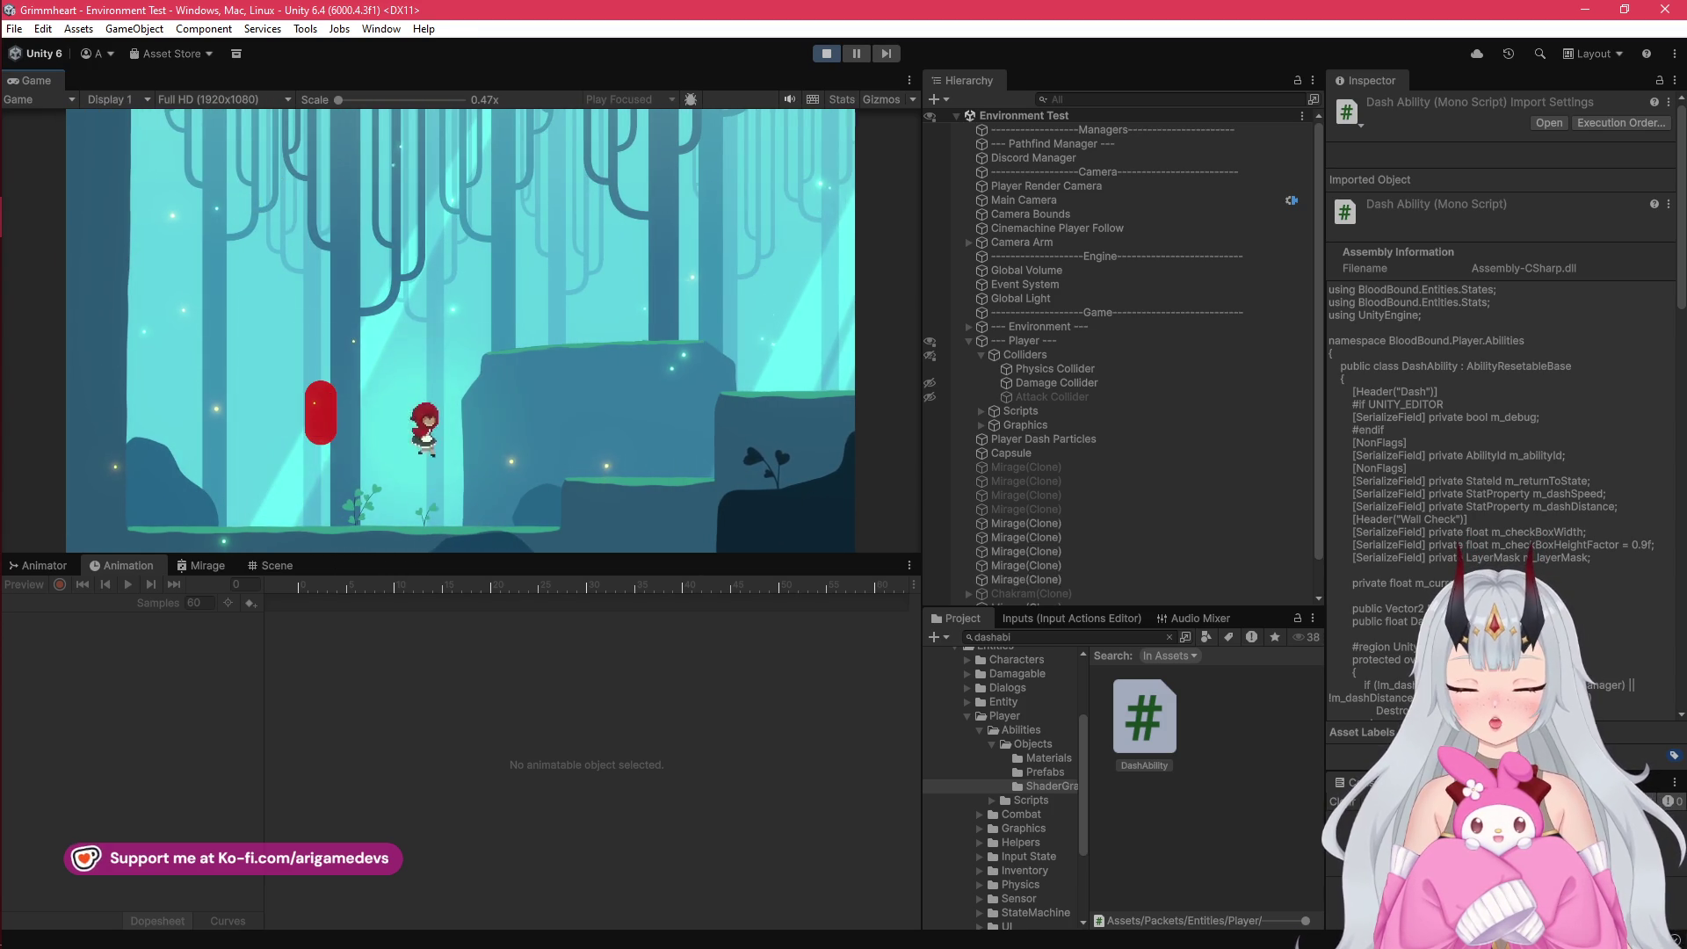
key(Right)
key(Left)
key(Right)
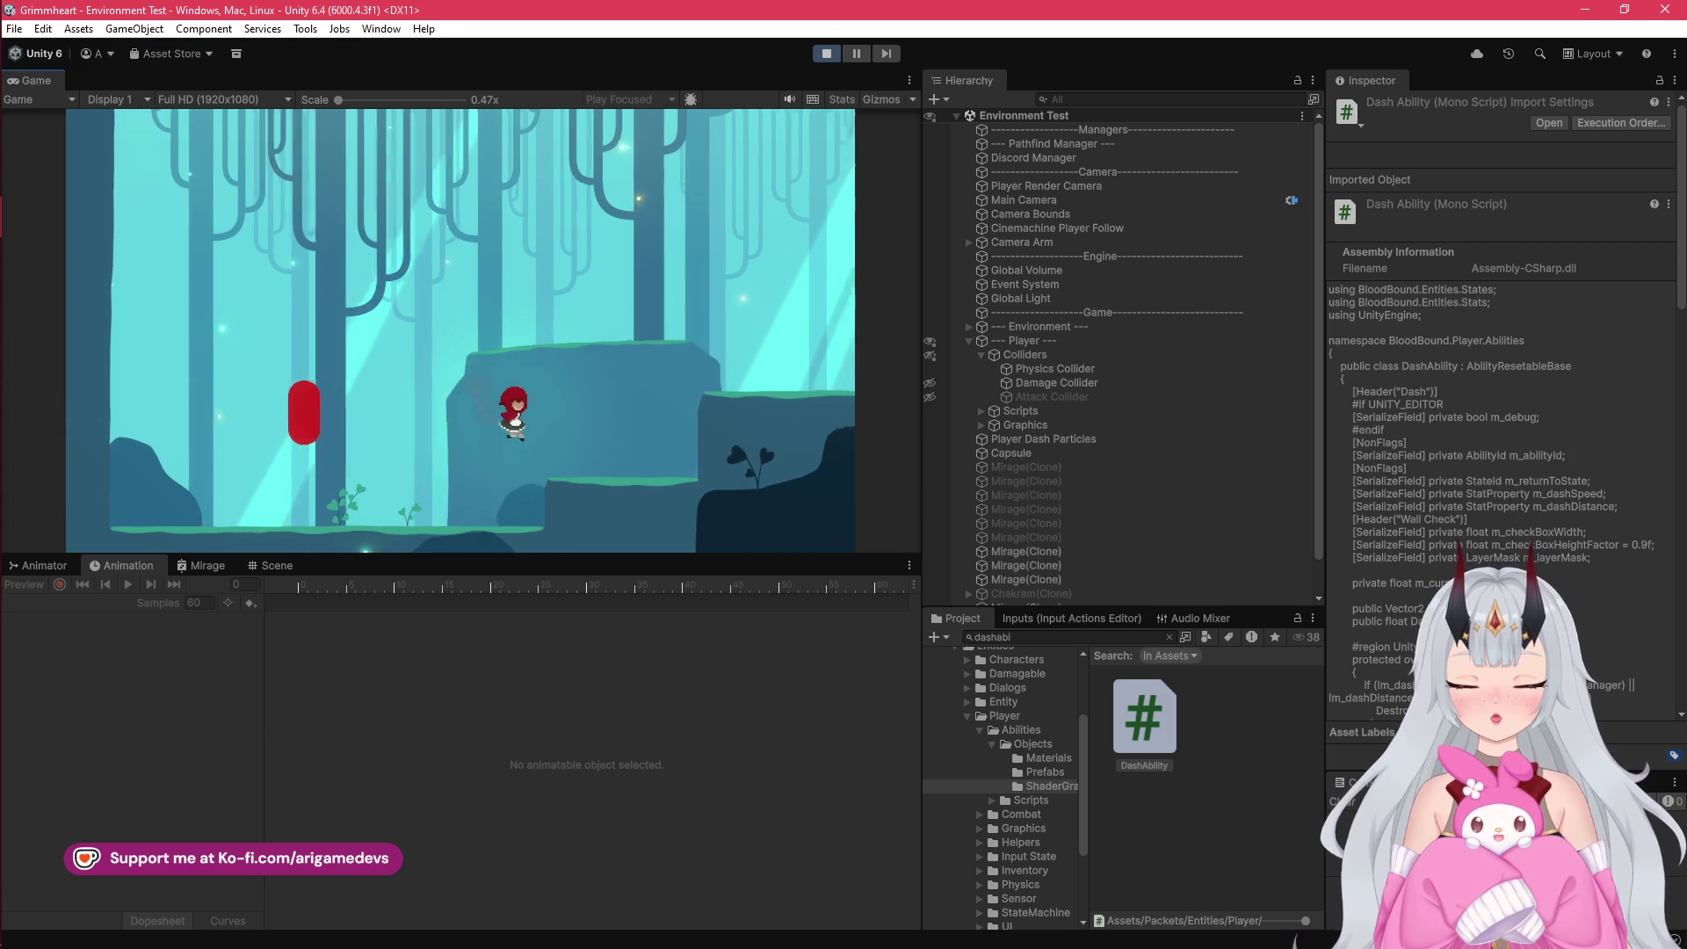
key(Left)
key(Right)
key(Left)
key(Right)
key(Left)
key(Right)
key(Left)
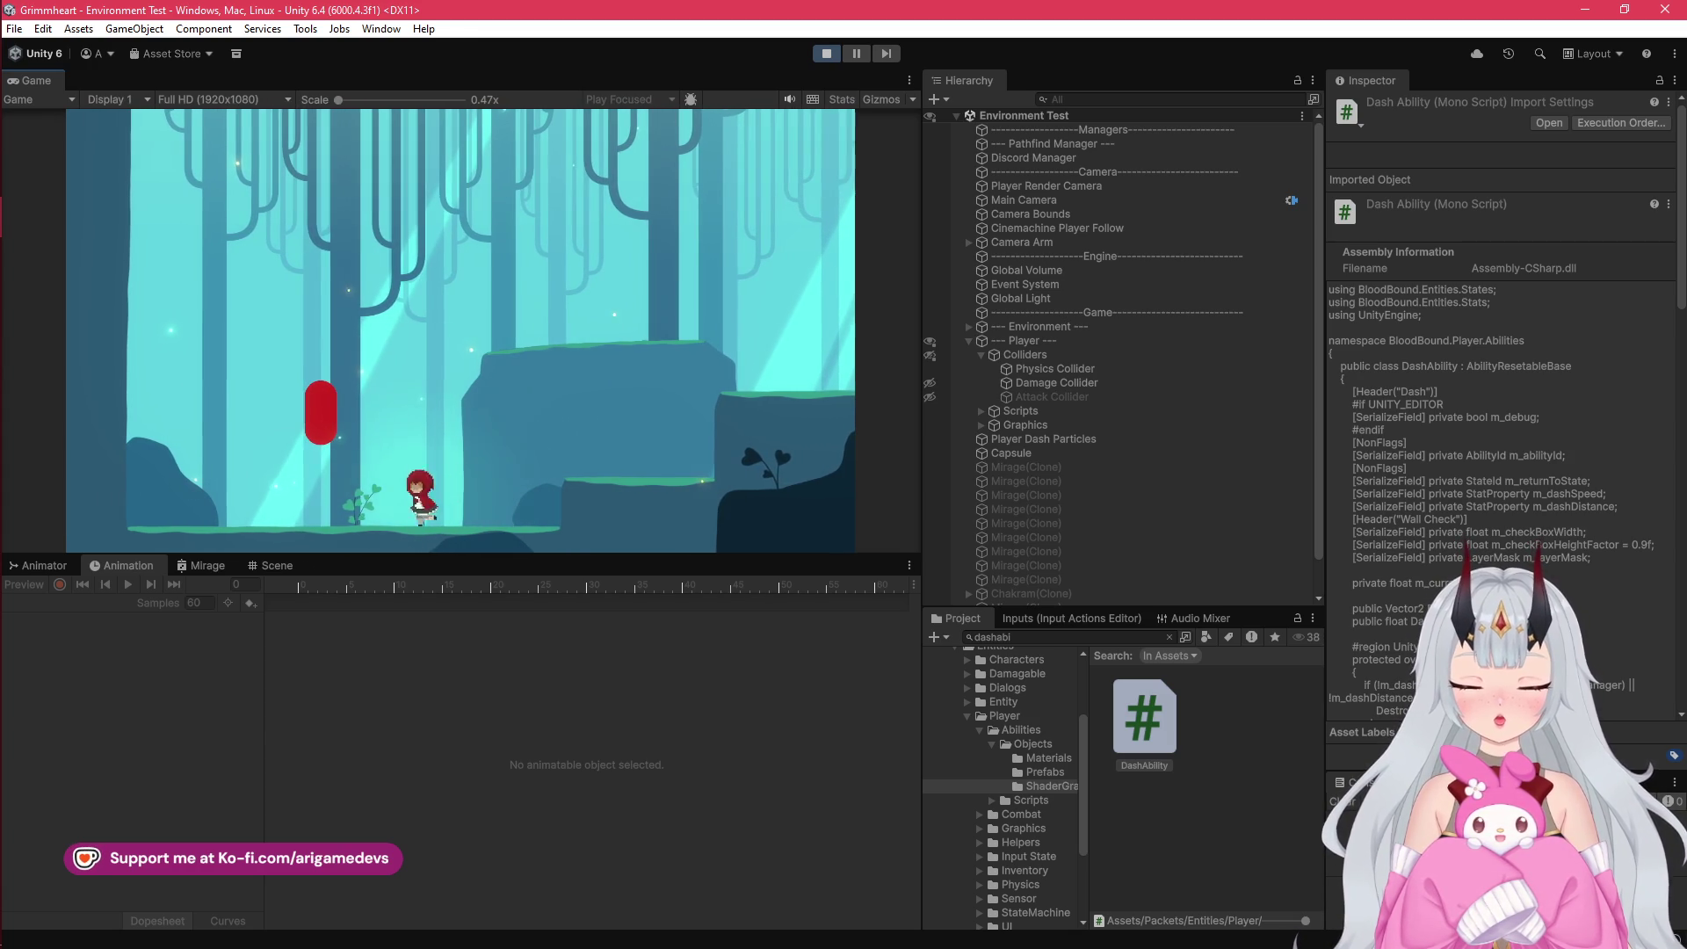
key(Right)
key(Left)
key(Right)
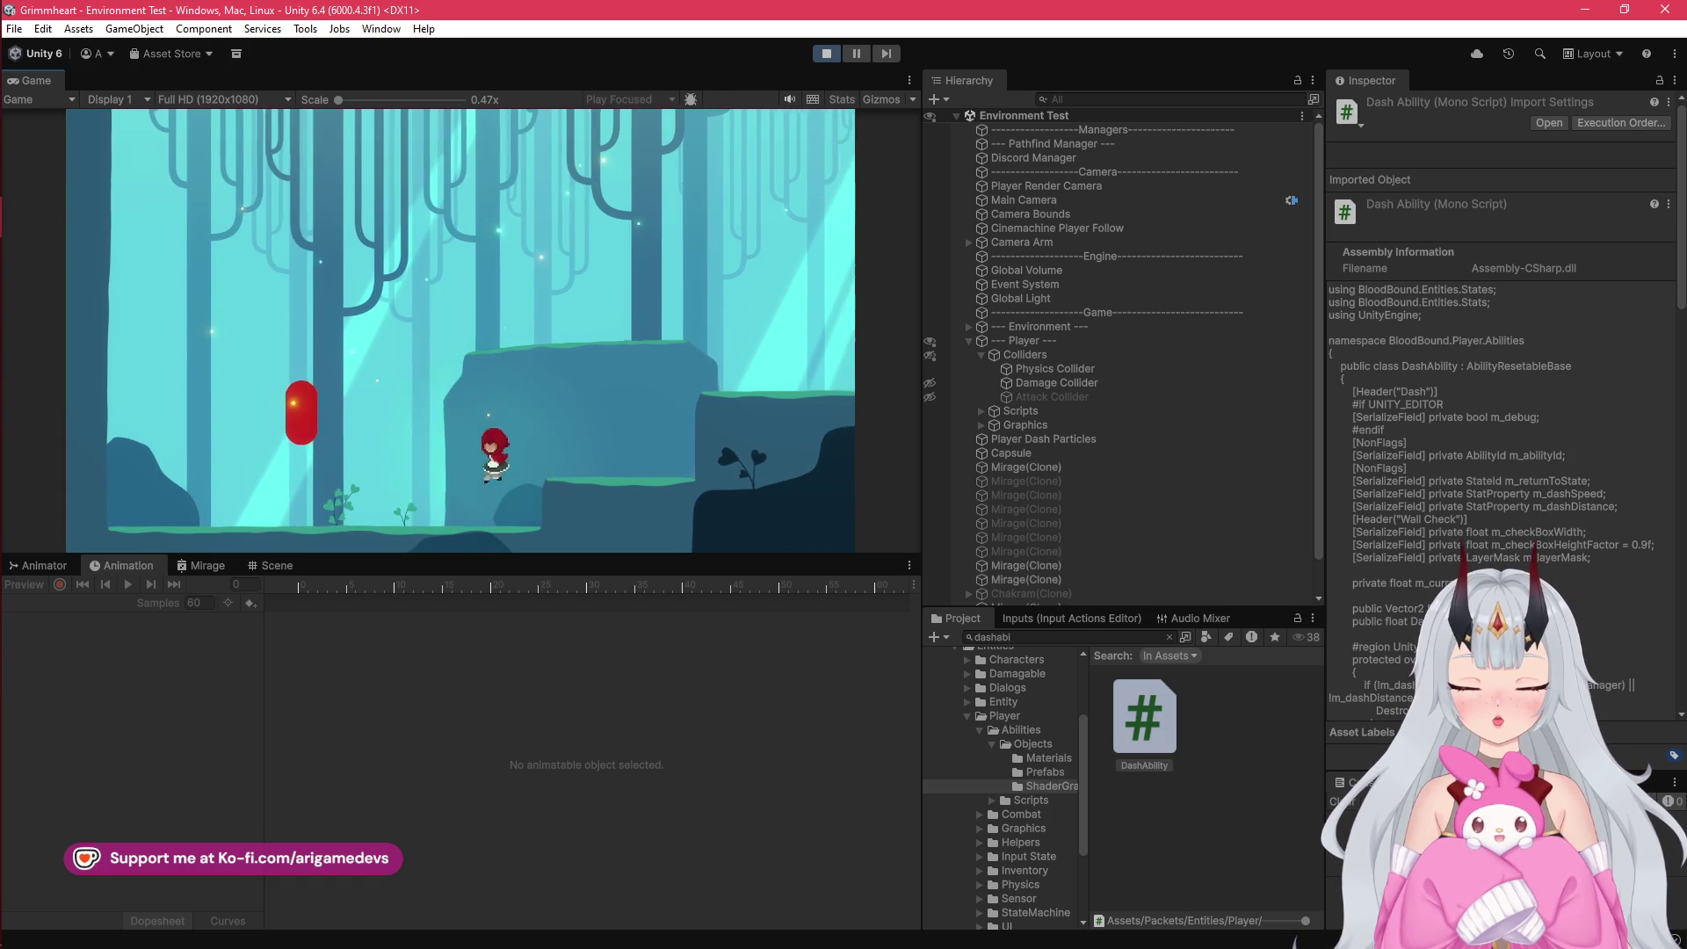
key(Left)
key(space)
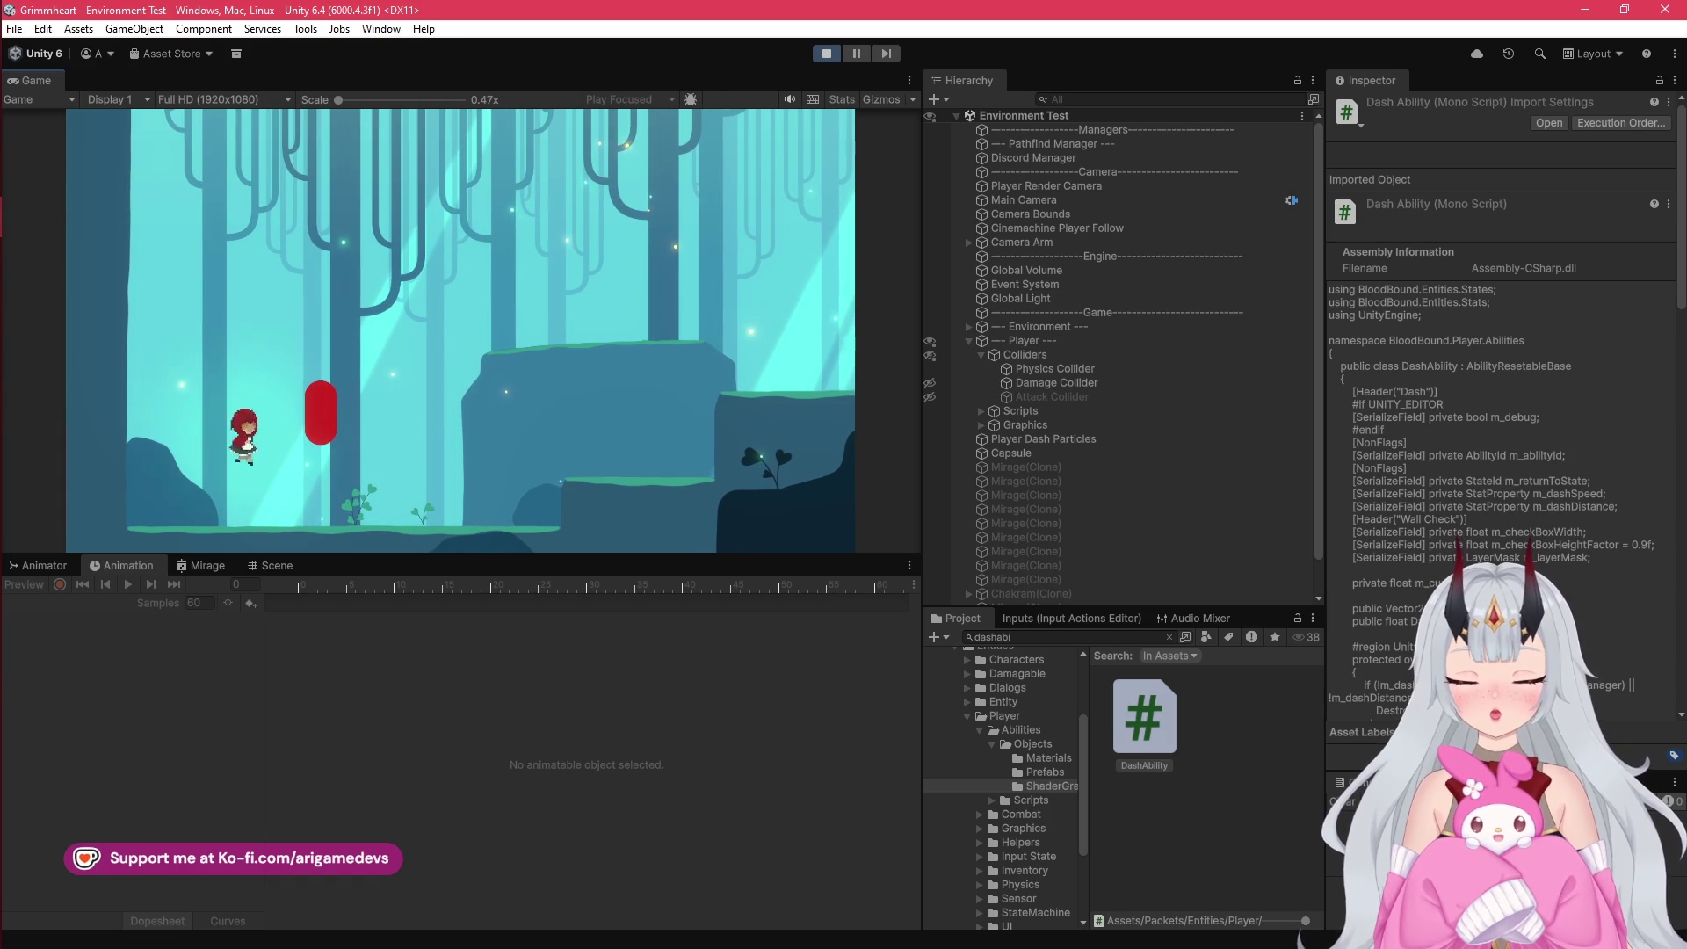
key(space)
key(Right)
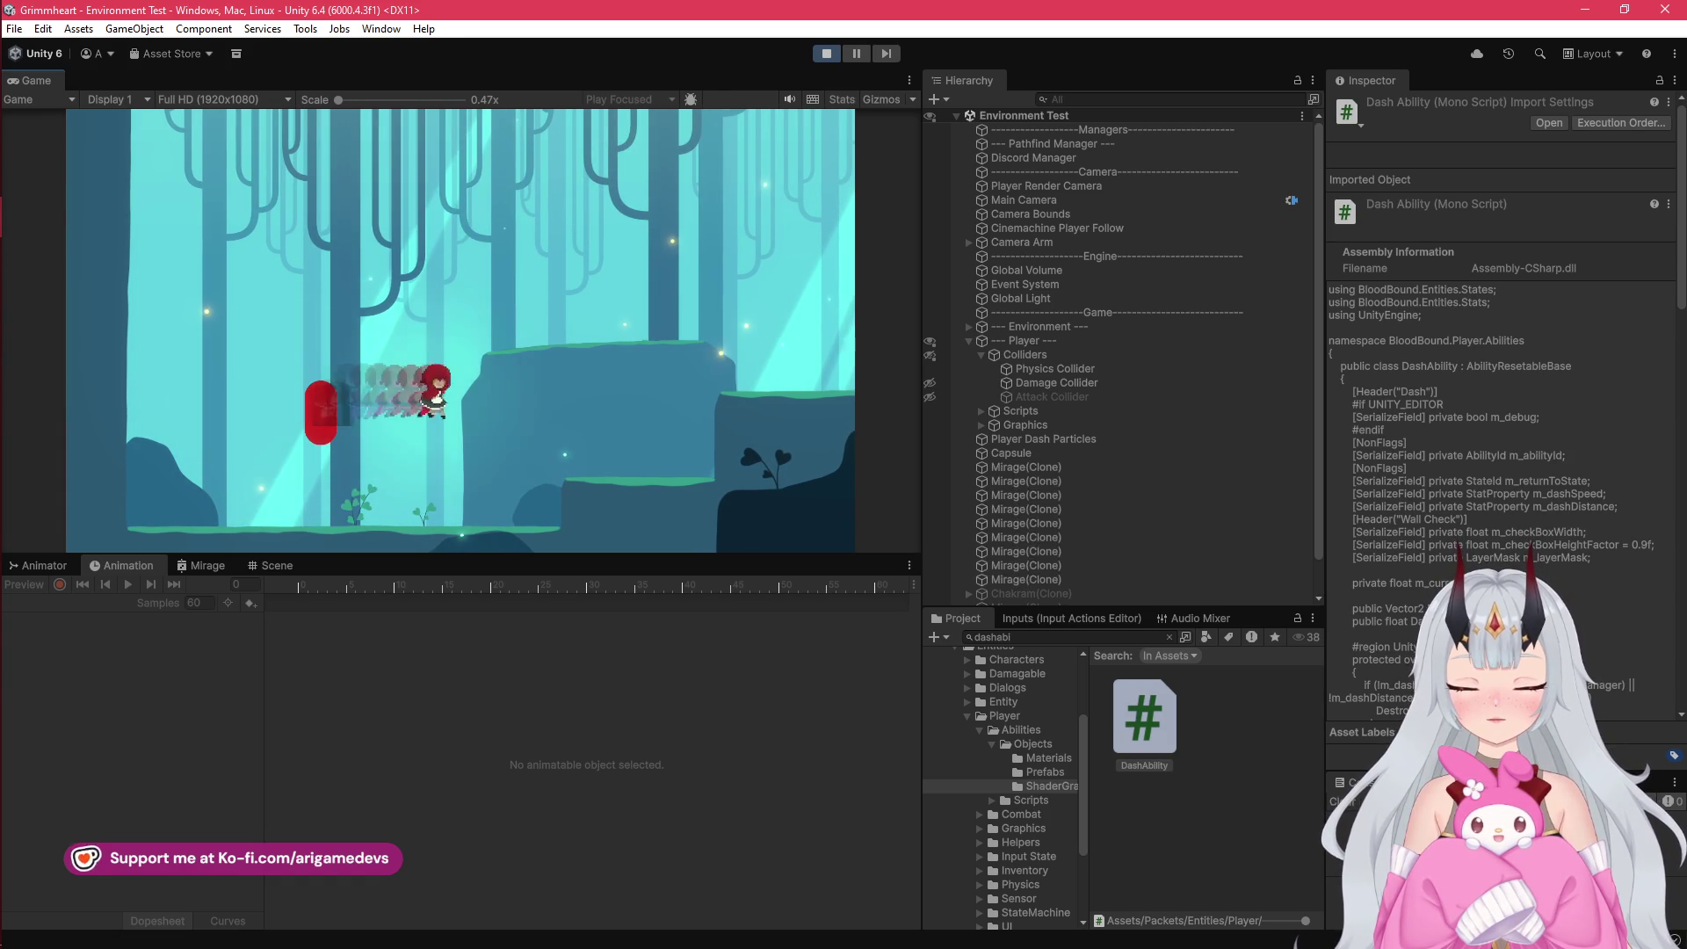
key(shift)
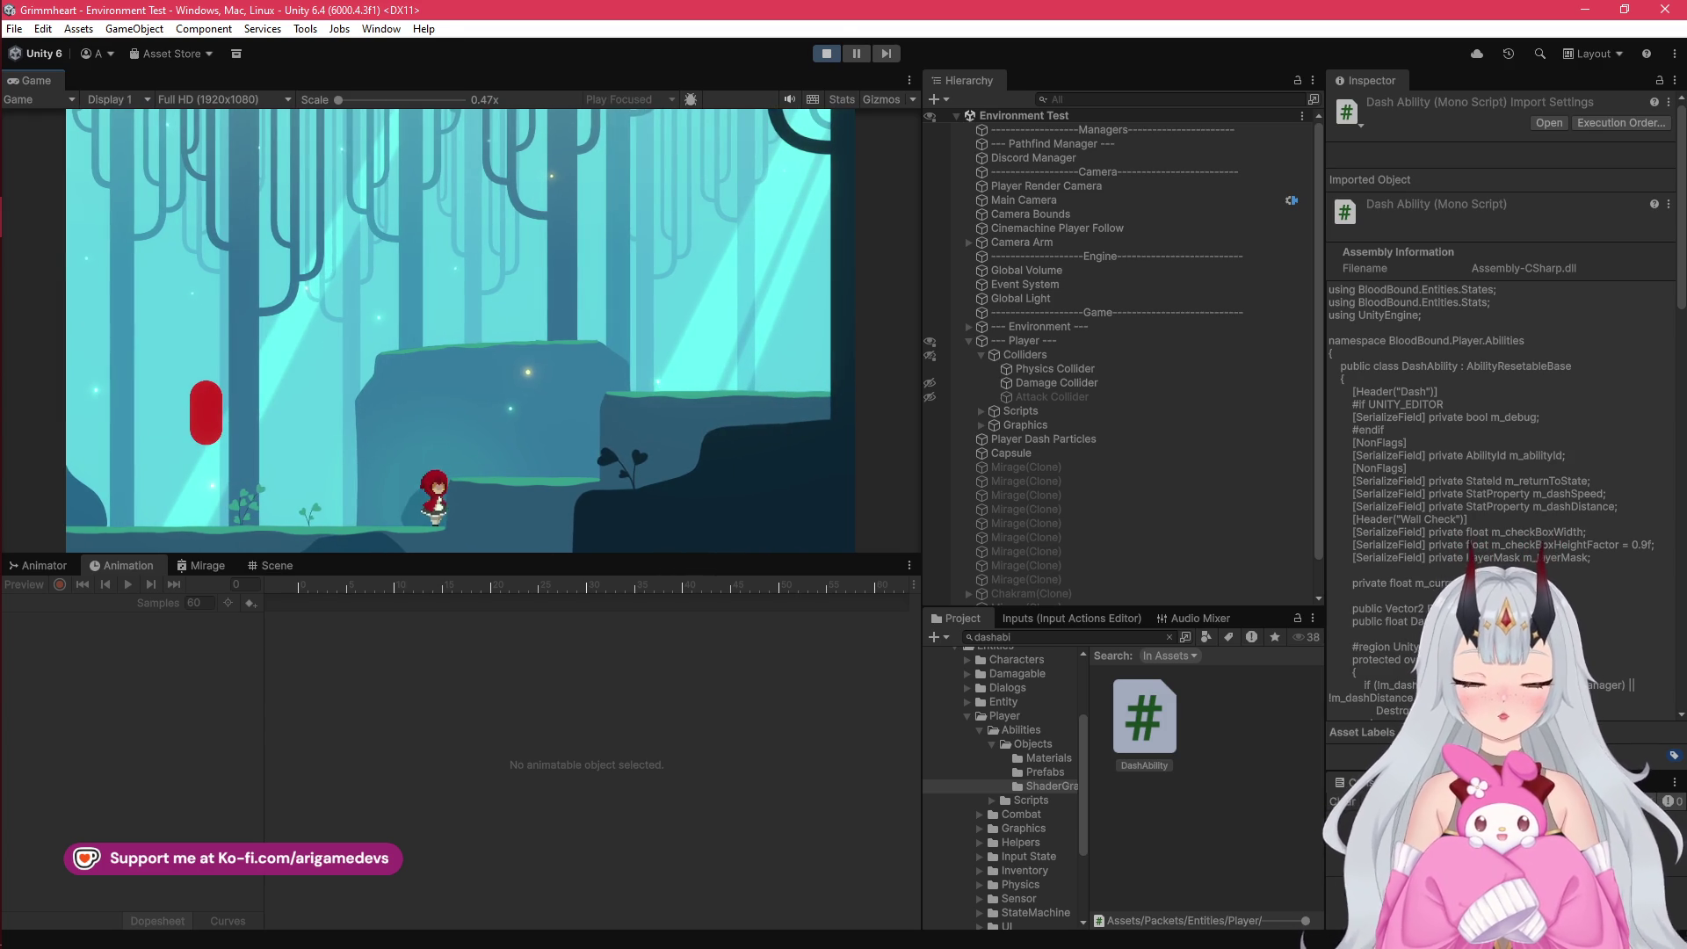
key(ctrl+p)
click(18, 134)
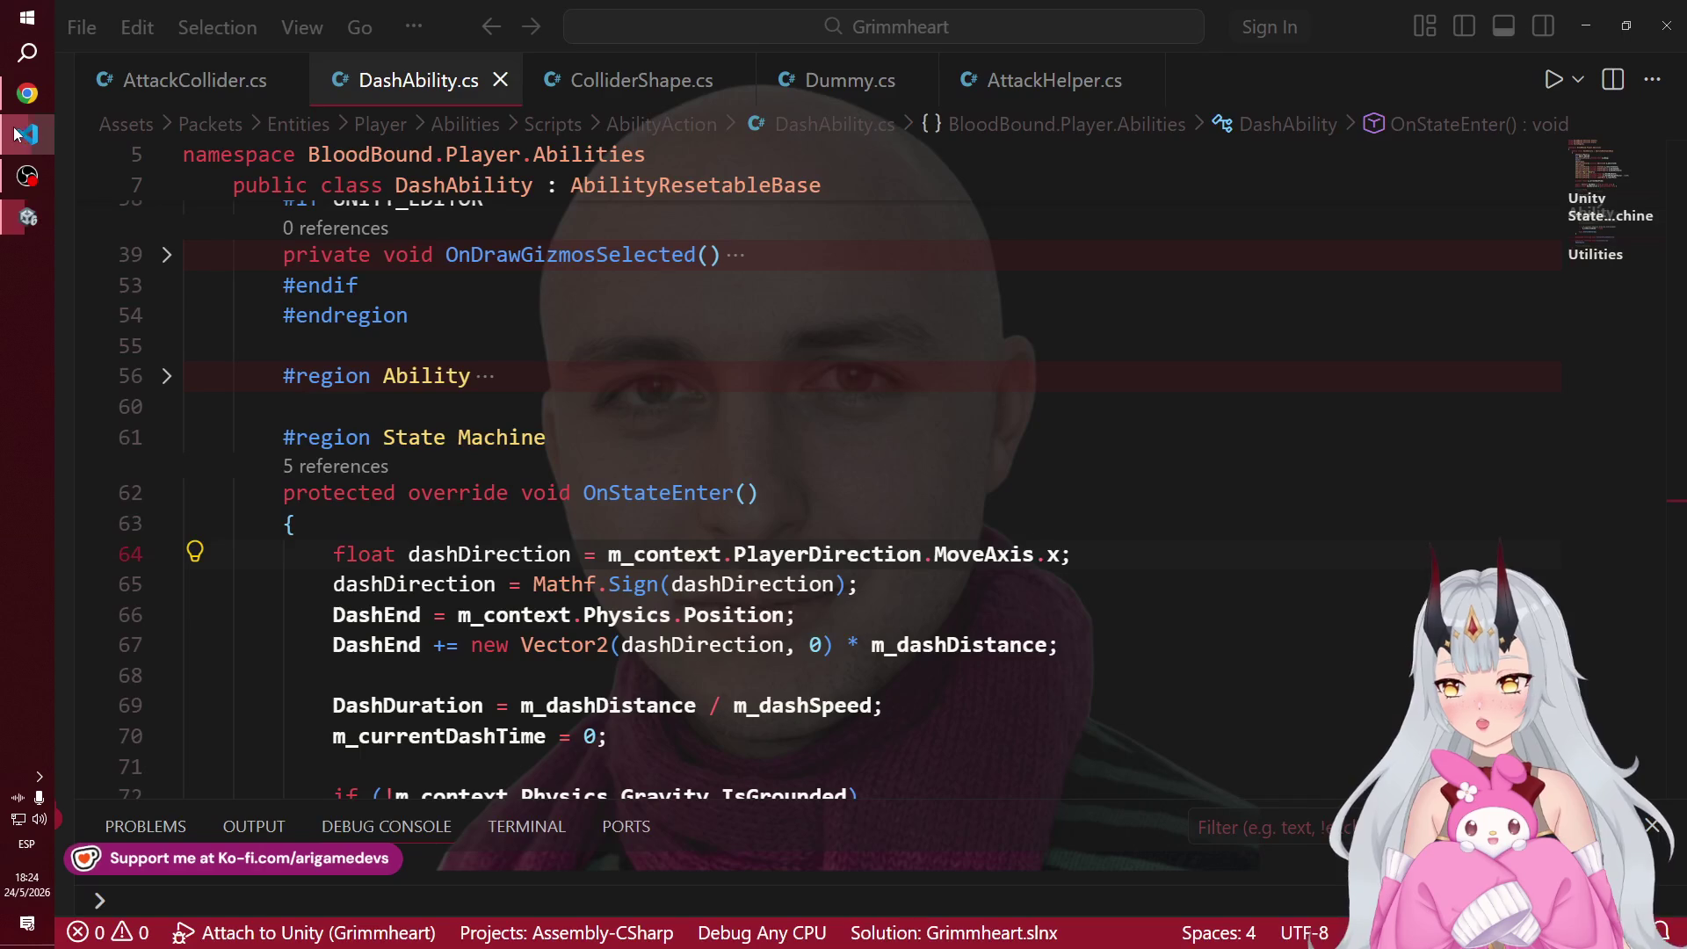
Step: Add m_context.PlayerDirection.SetPlayerDirection(dashDirection); after line 65 in DashAbility.cs and save
scroll(986, 475, down, 3)
click(921, 360)
key(Return)
key(Return)
key(Up)
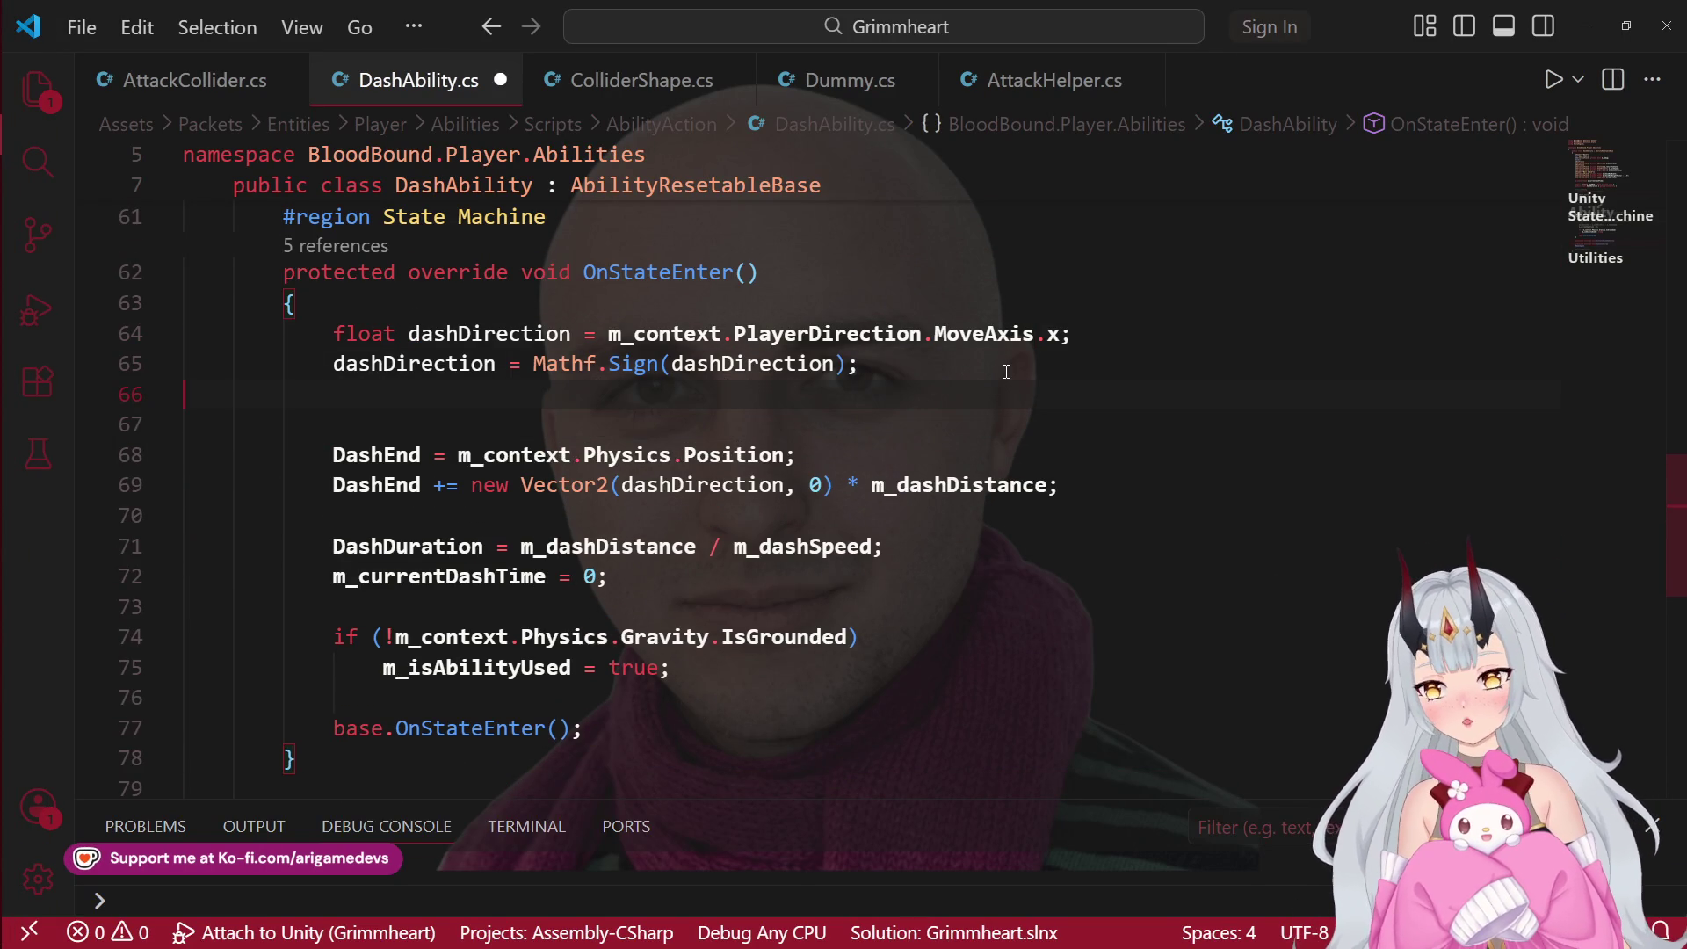
text(m_con)
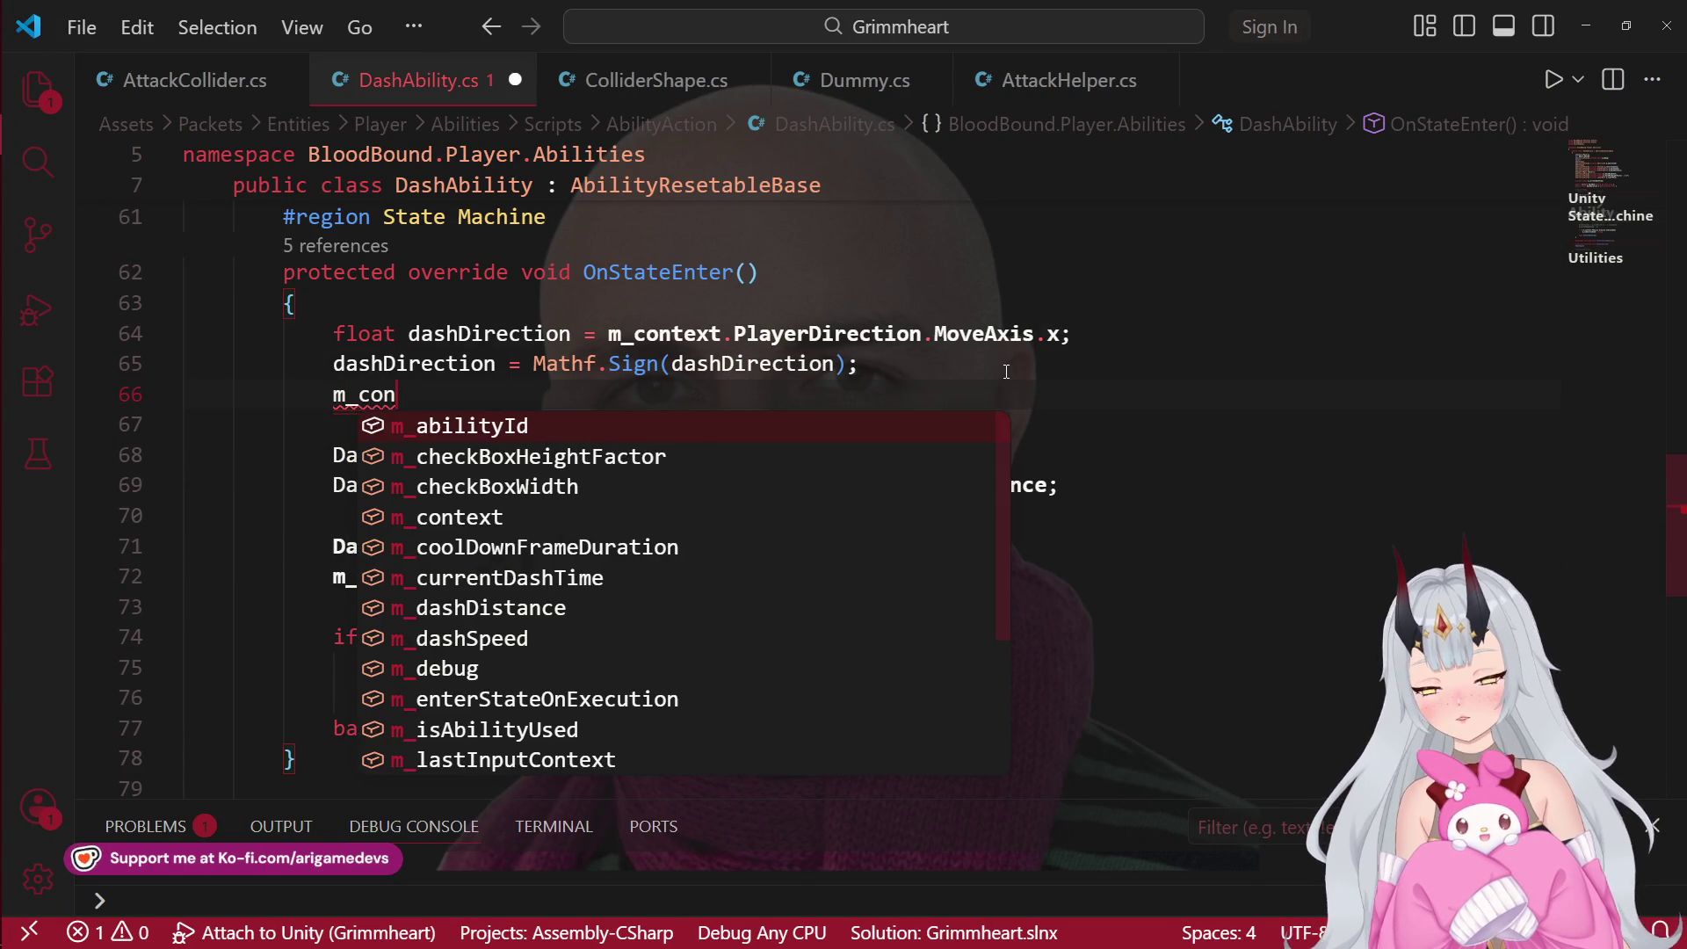
text(text.)
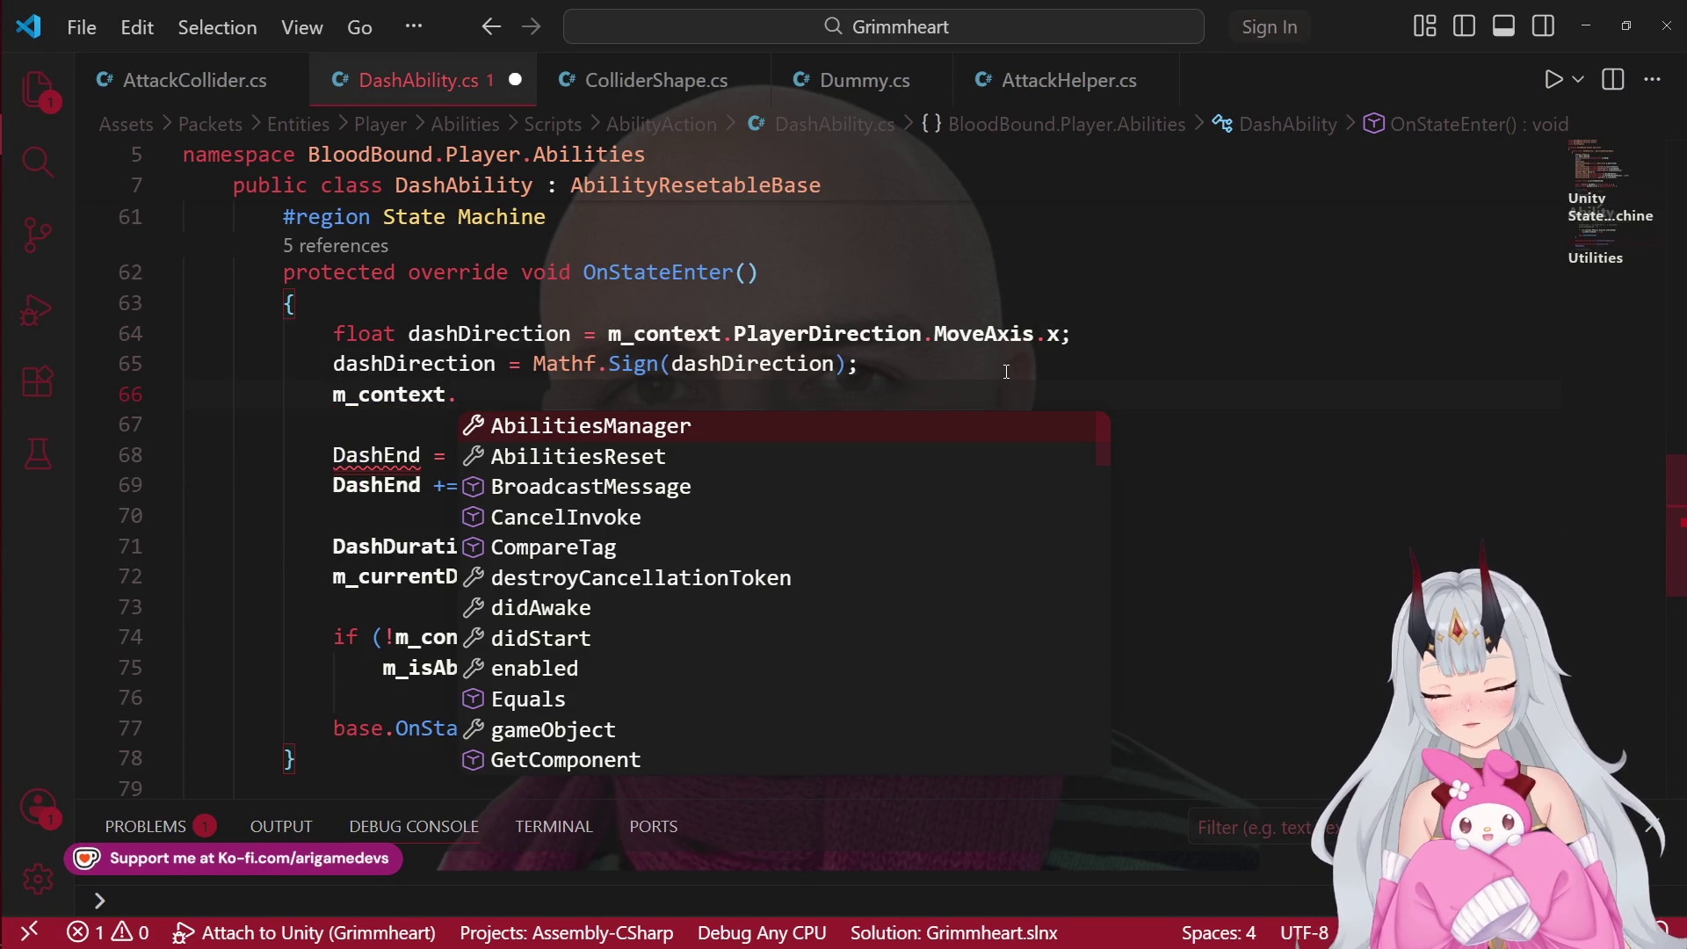
text(play)
key(Tab)
text(.set)
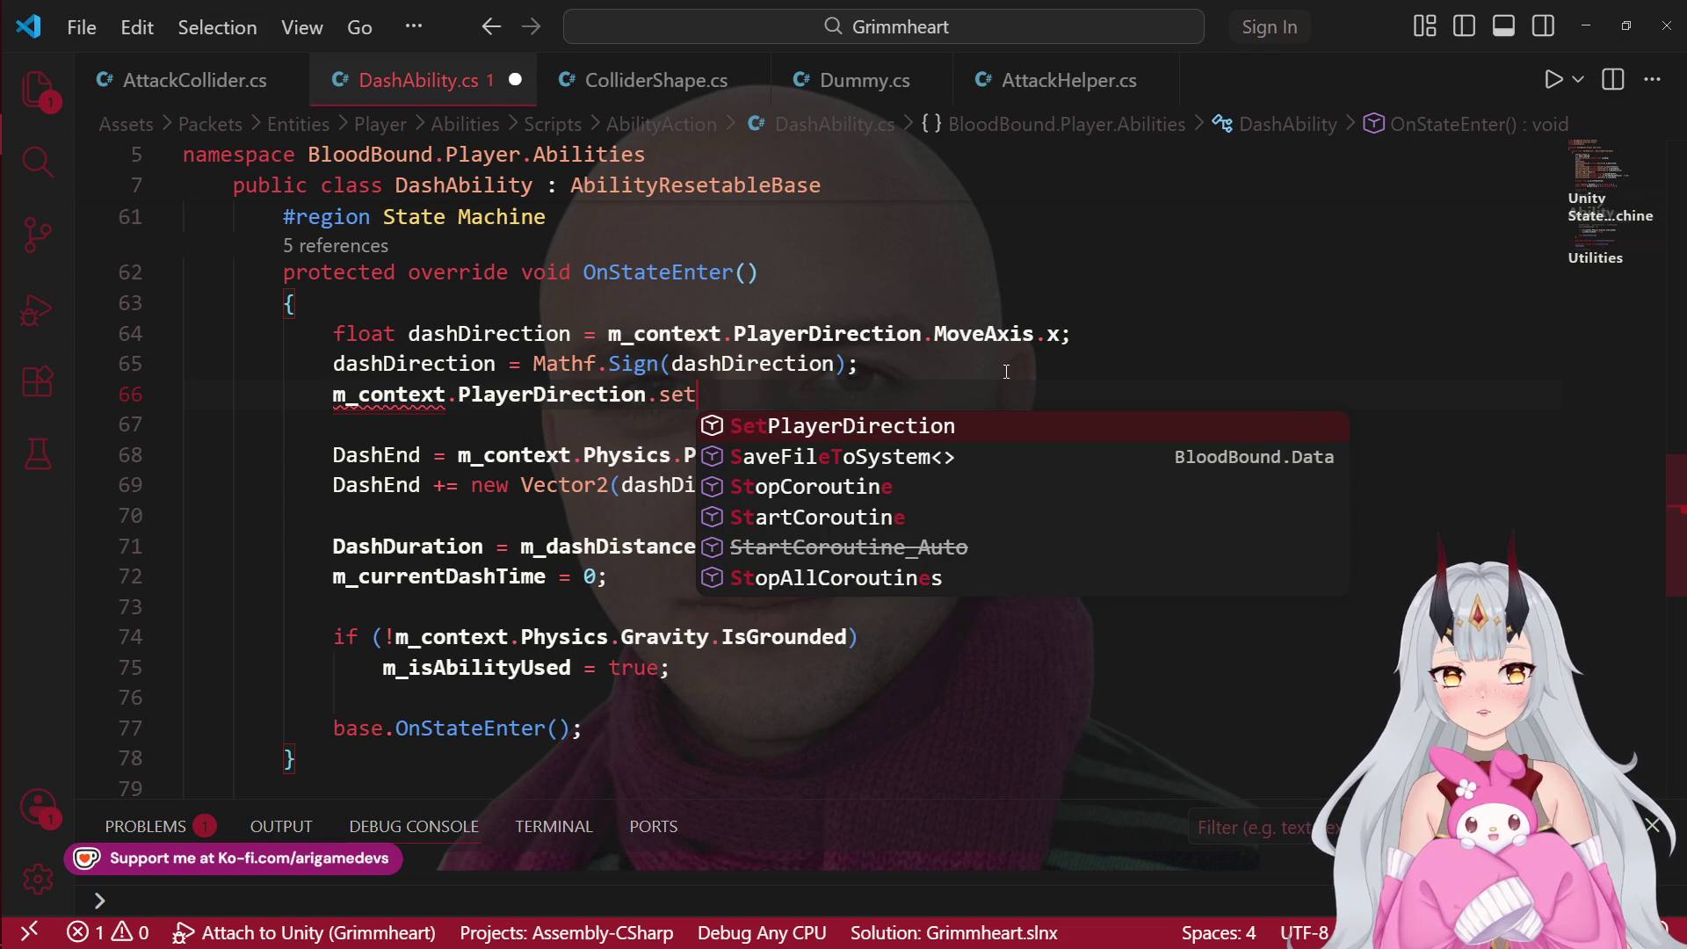
key(Tab)
text(();)
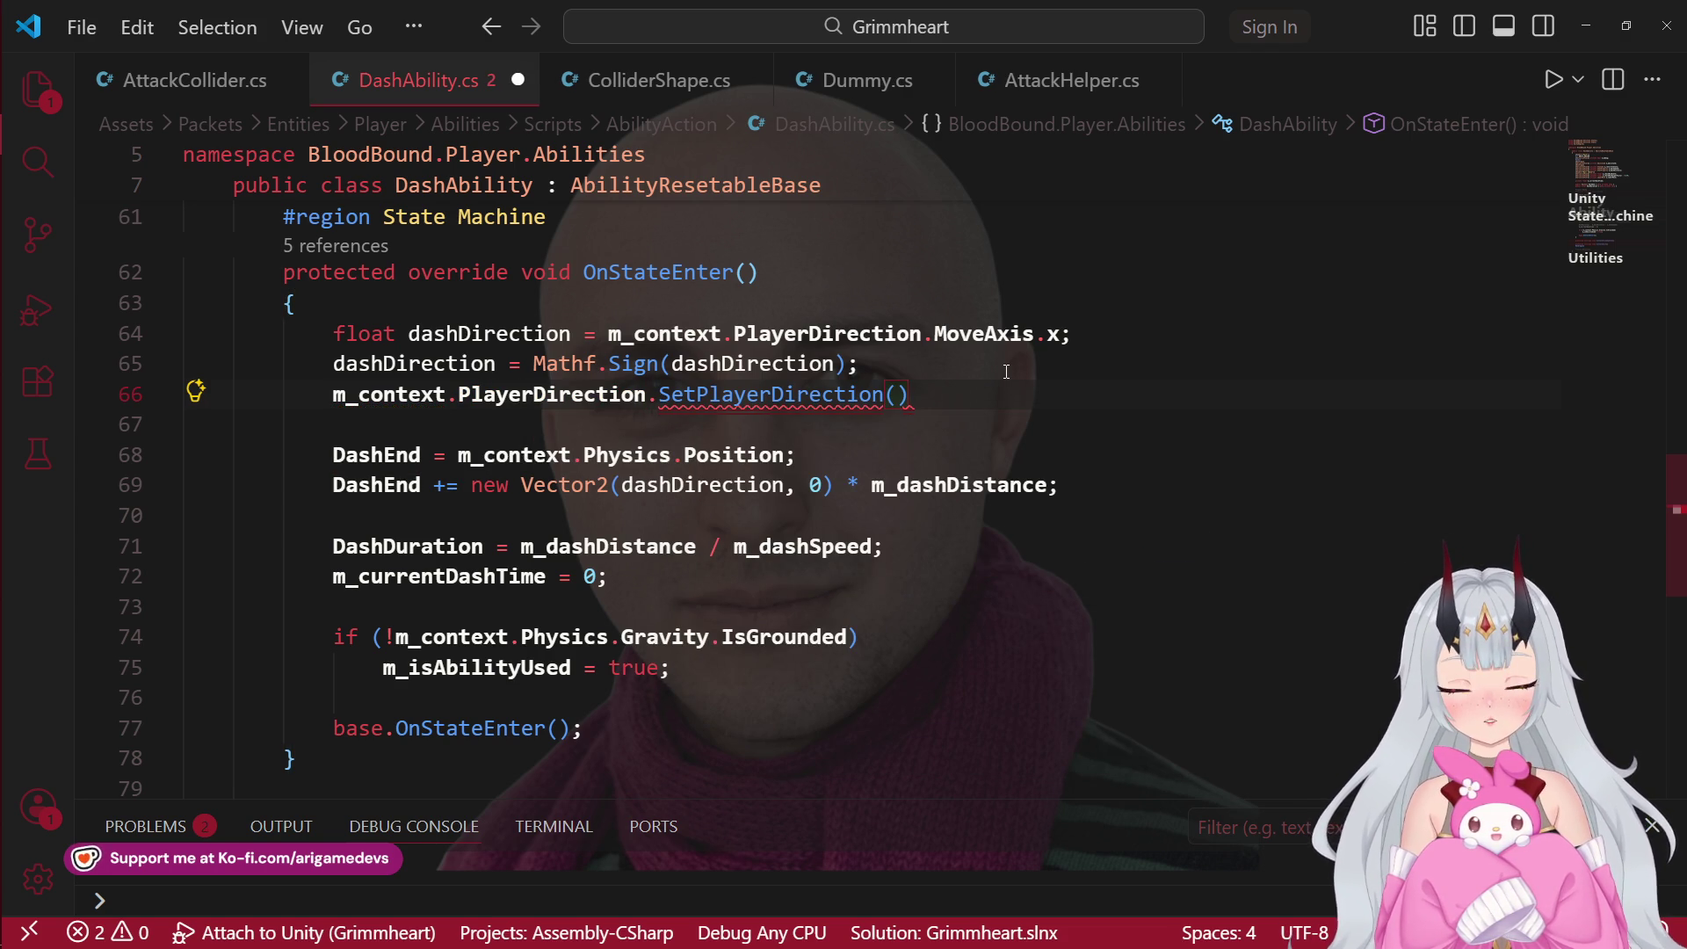
key(Left)
key(Left)
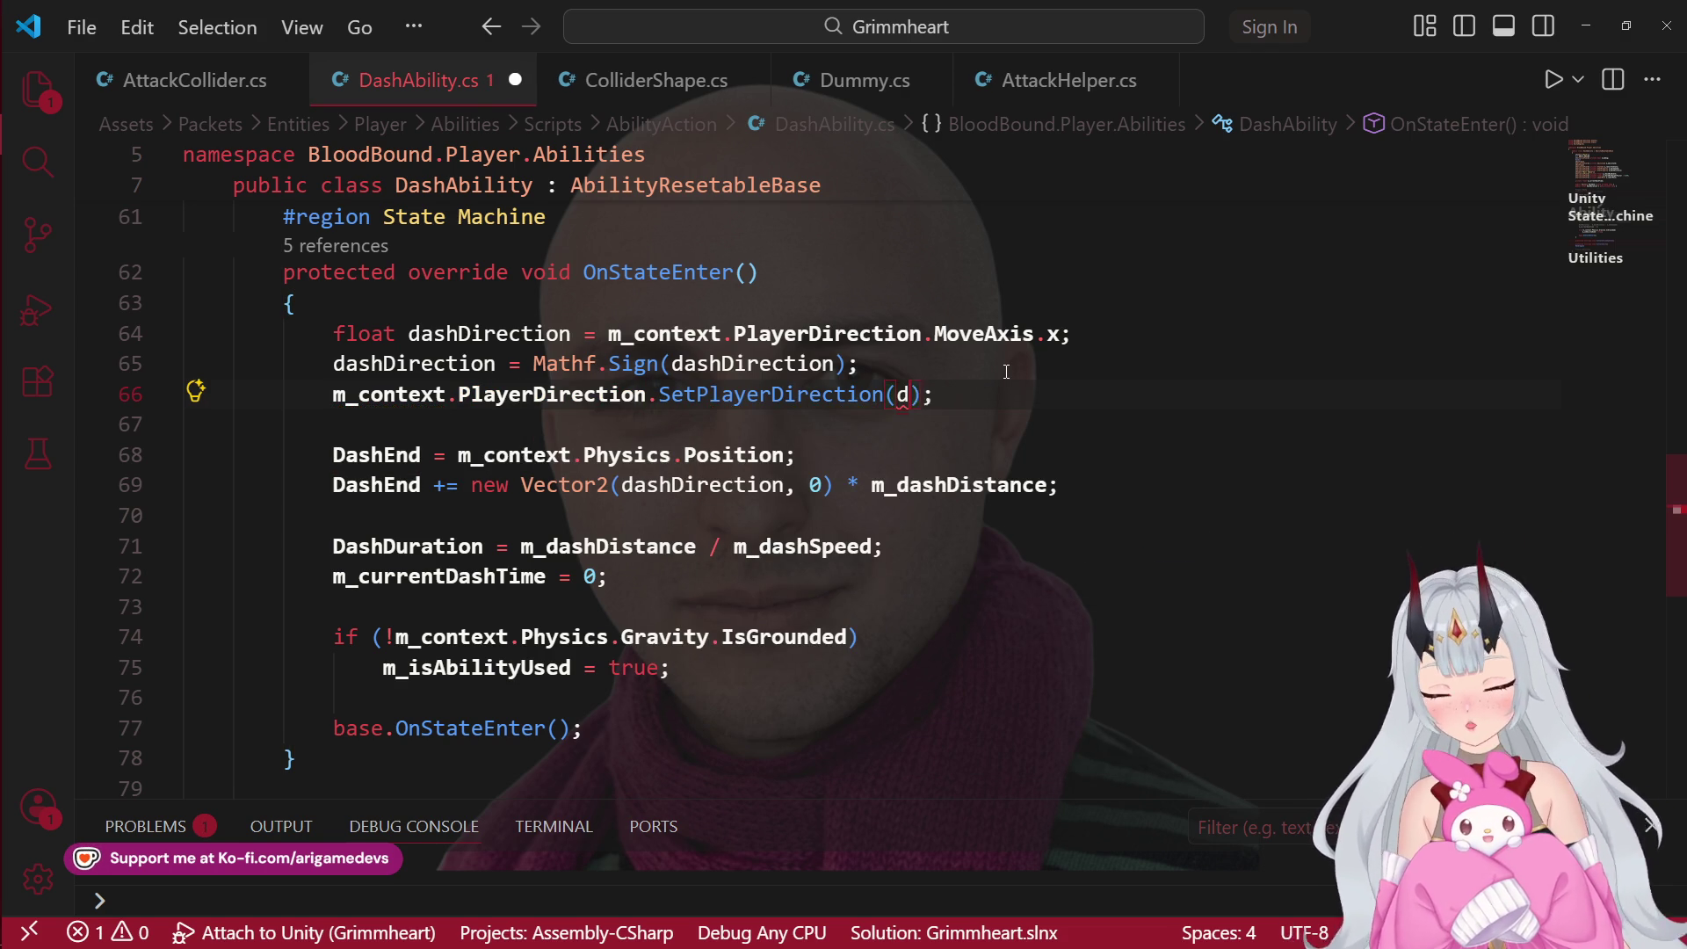
text(ash)
key(Tab)
key(ctrl+s)
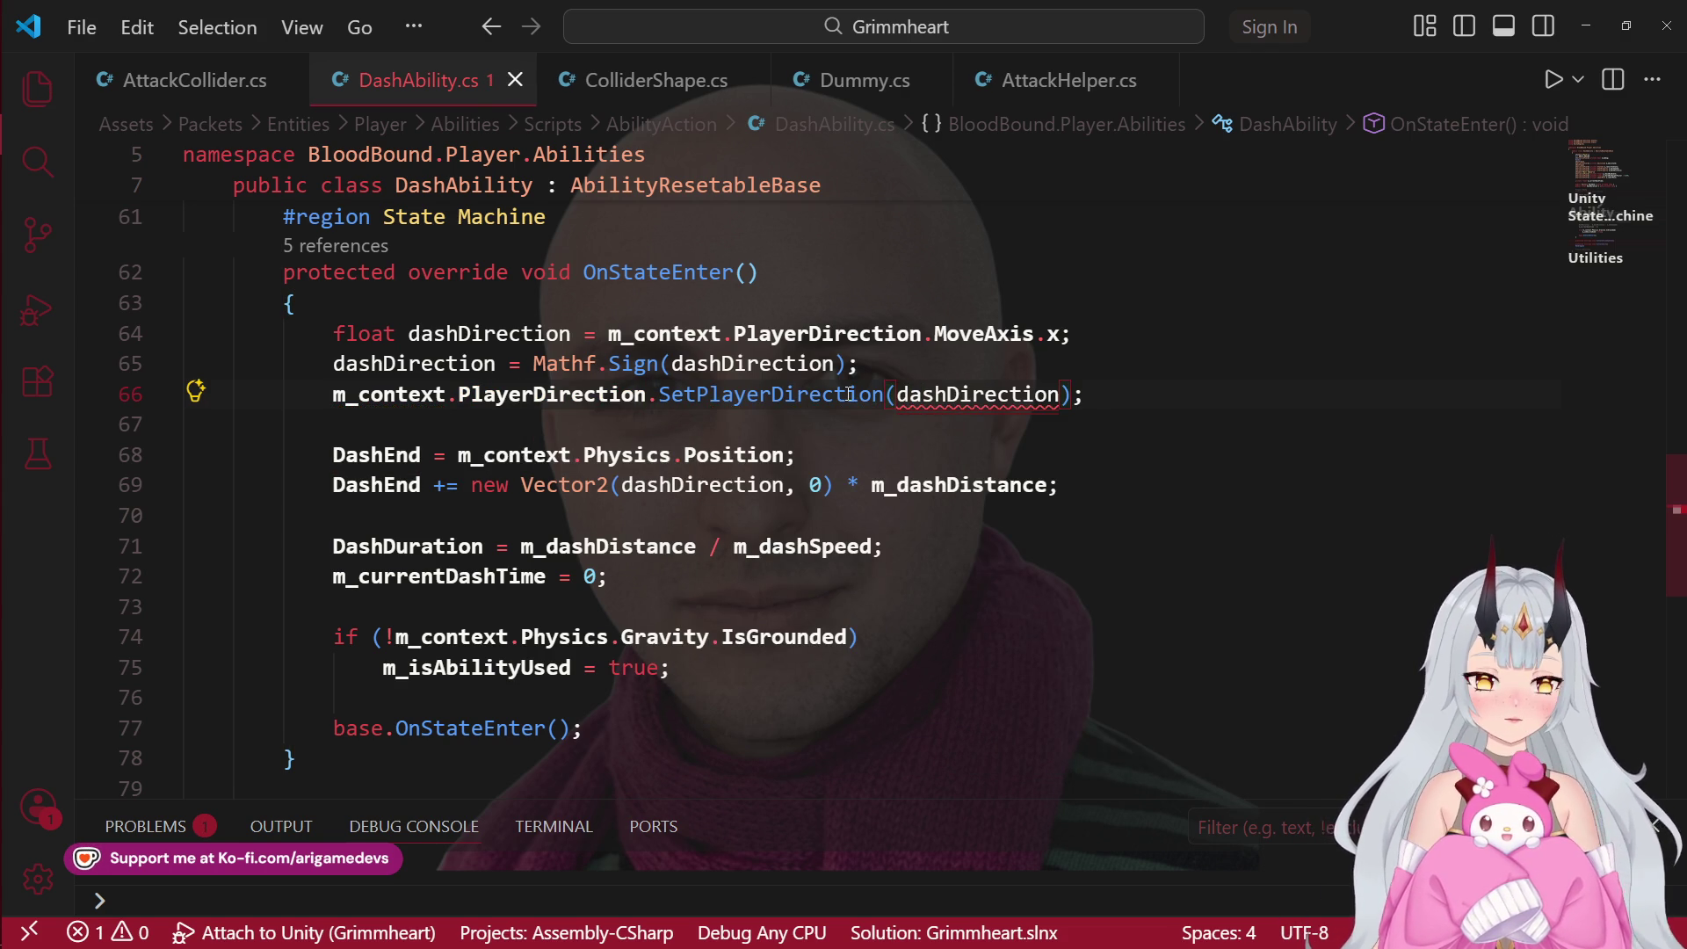
Step: Cast the argument to (int)dashDirection and go to the SetPlayerDirection definition
click(896, 394)
text((int))
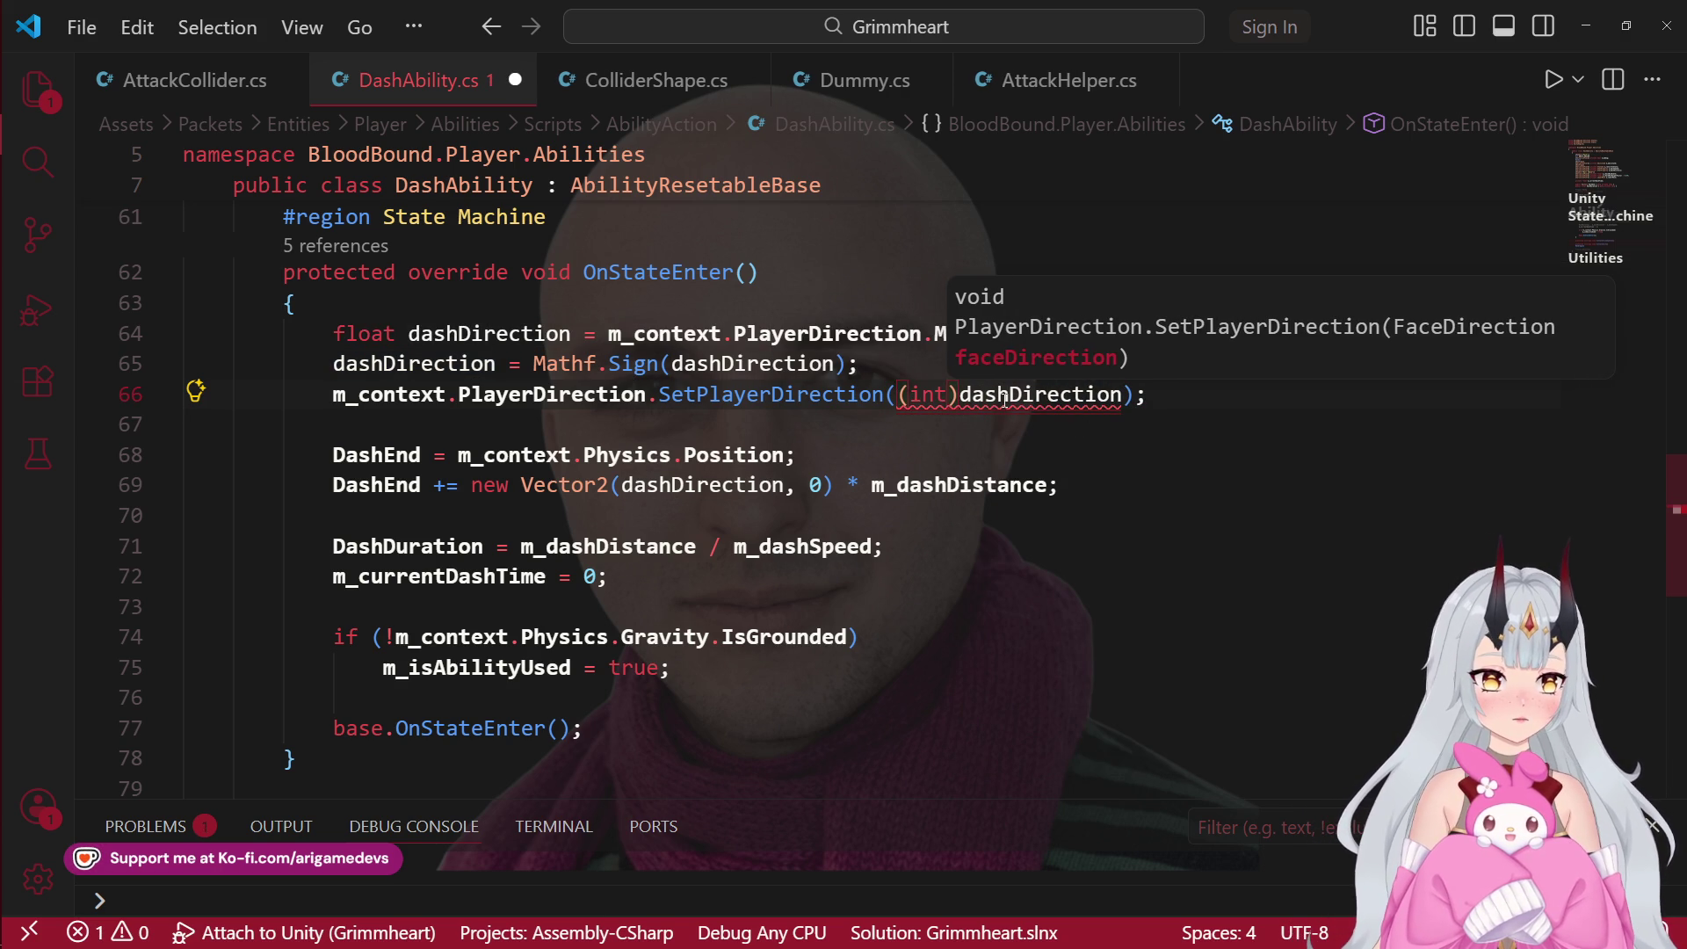
mouse_move(1004, 401)
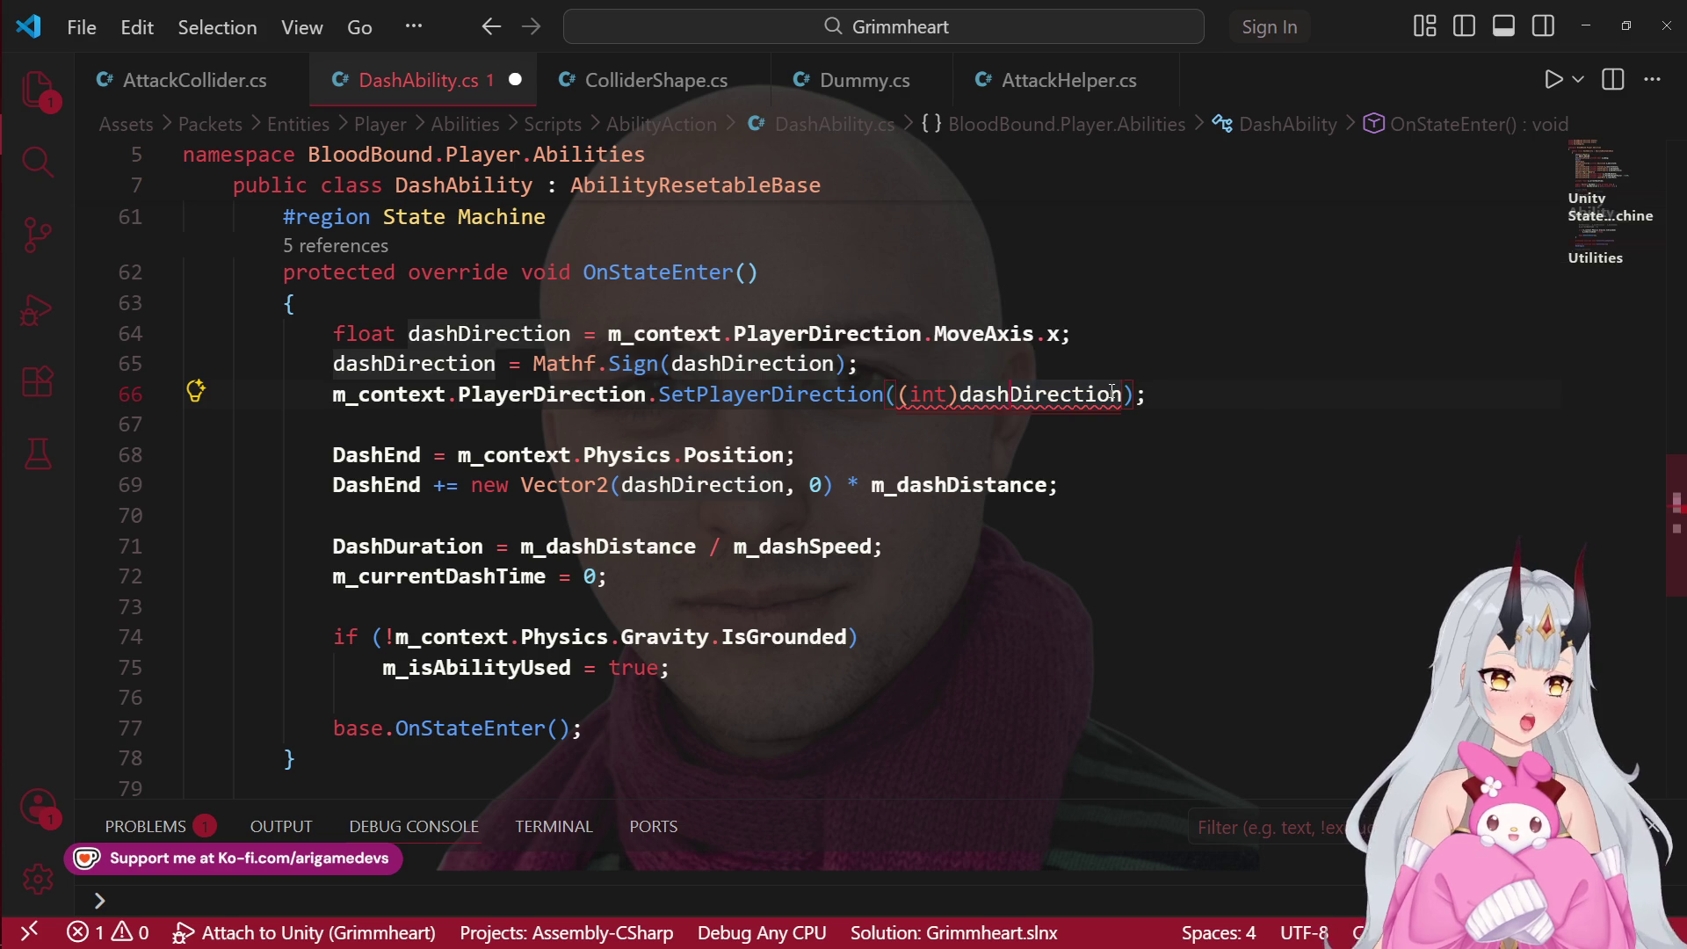
mouse_move(786, 398)
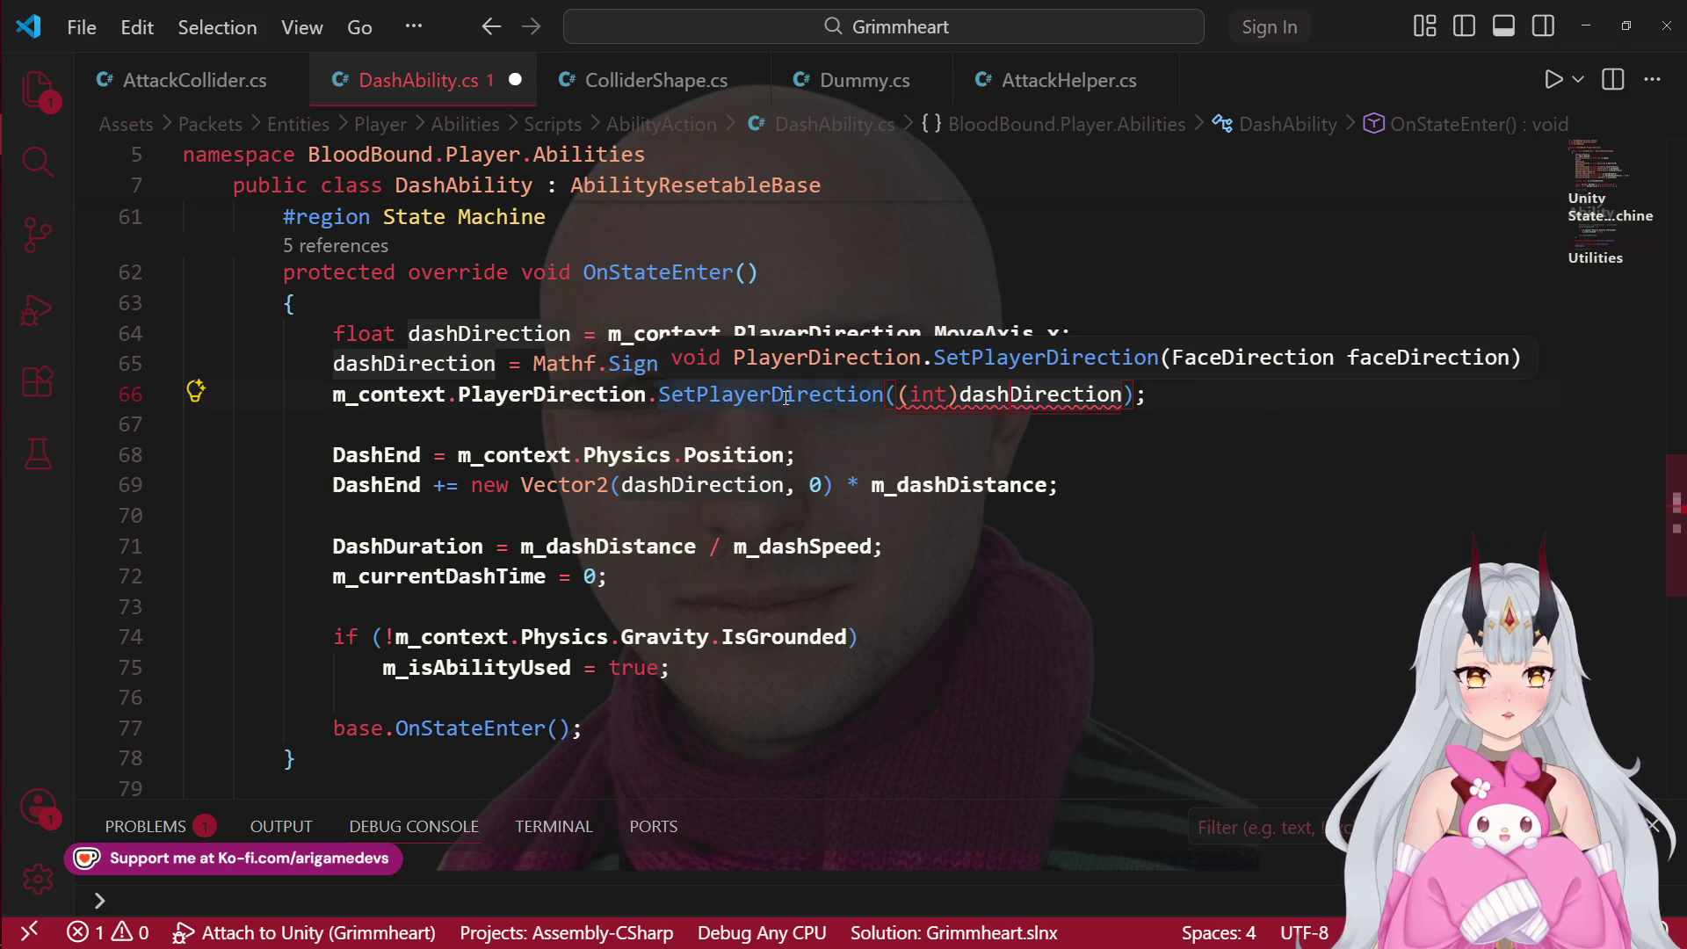
click(949, 366)
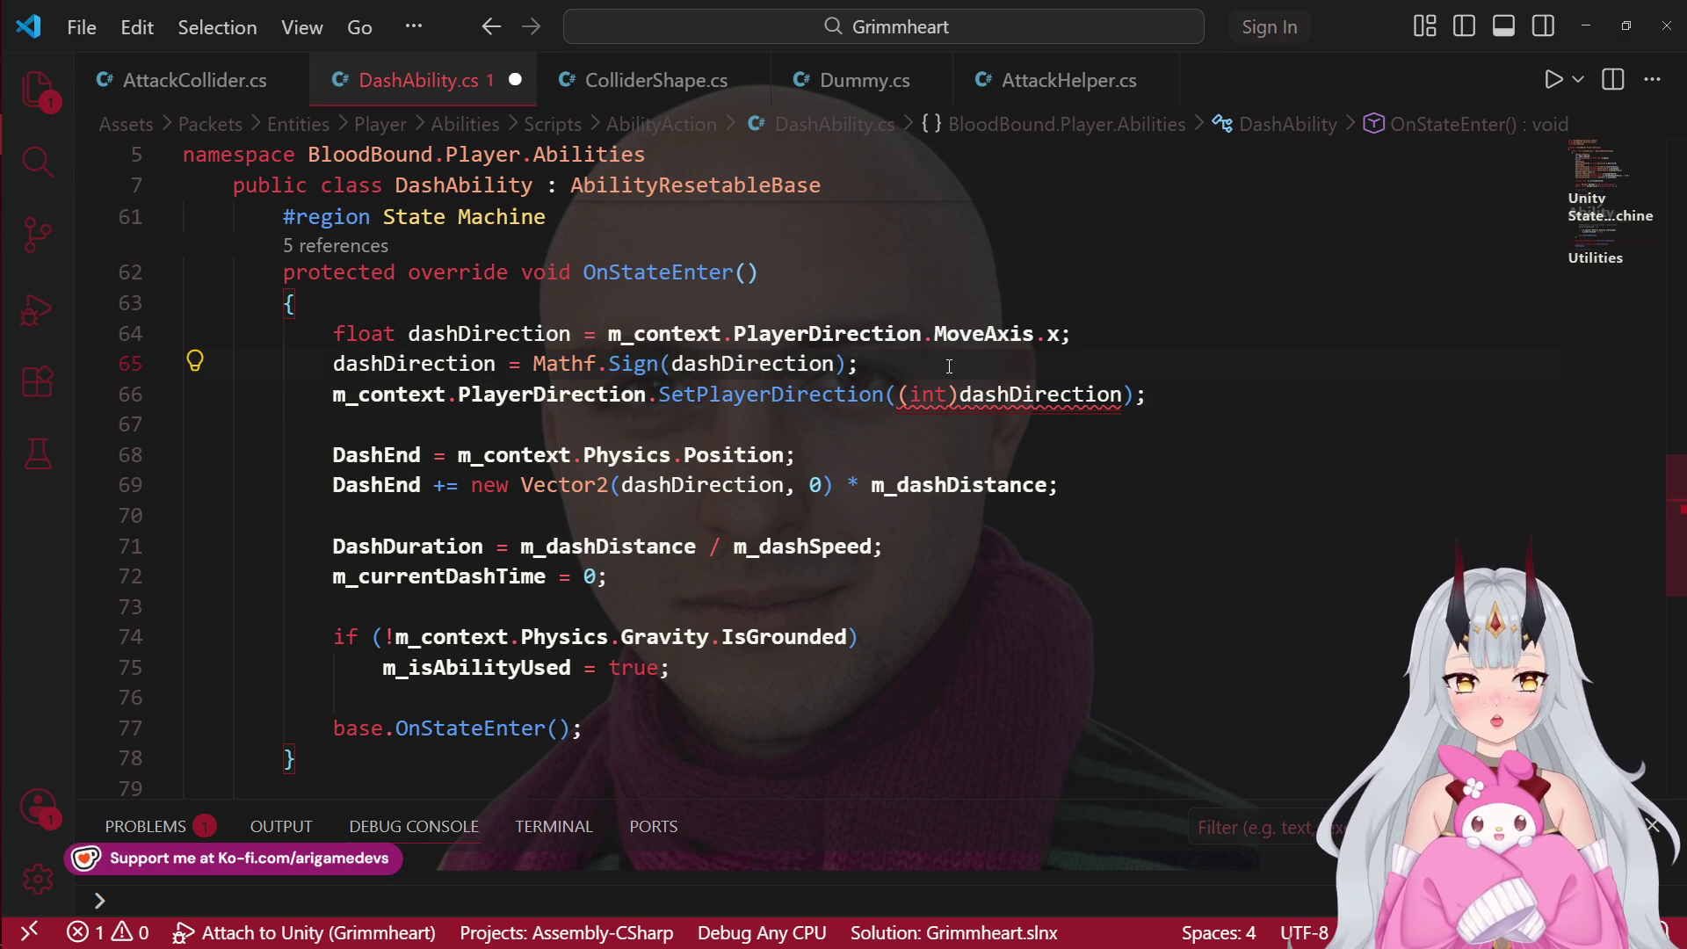
mouse_move(763, 396)
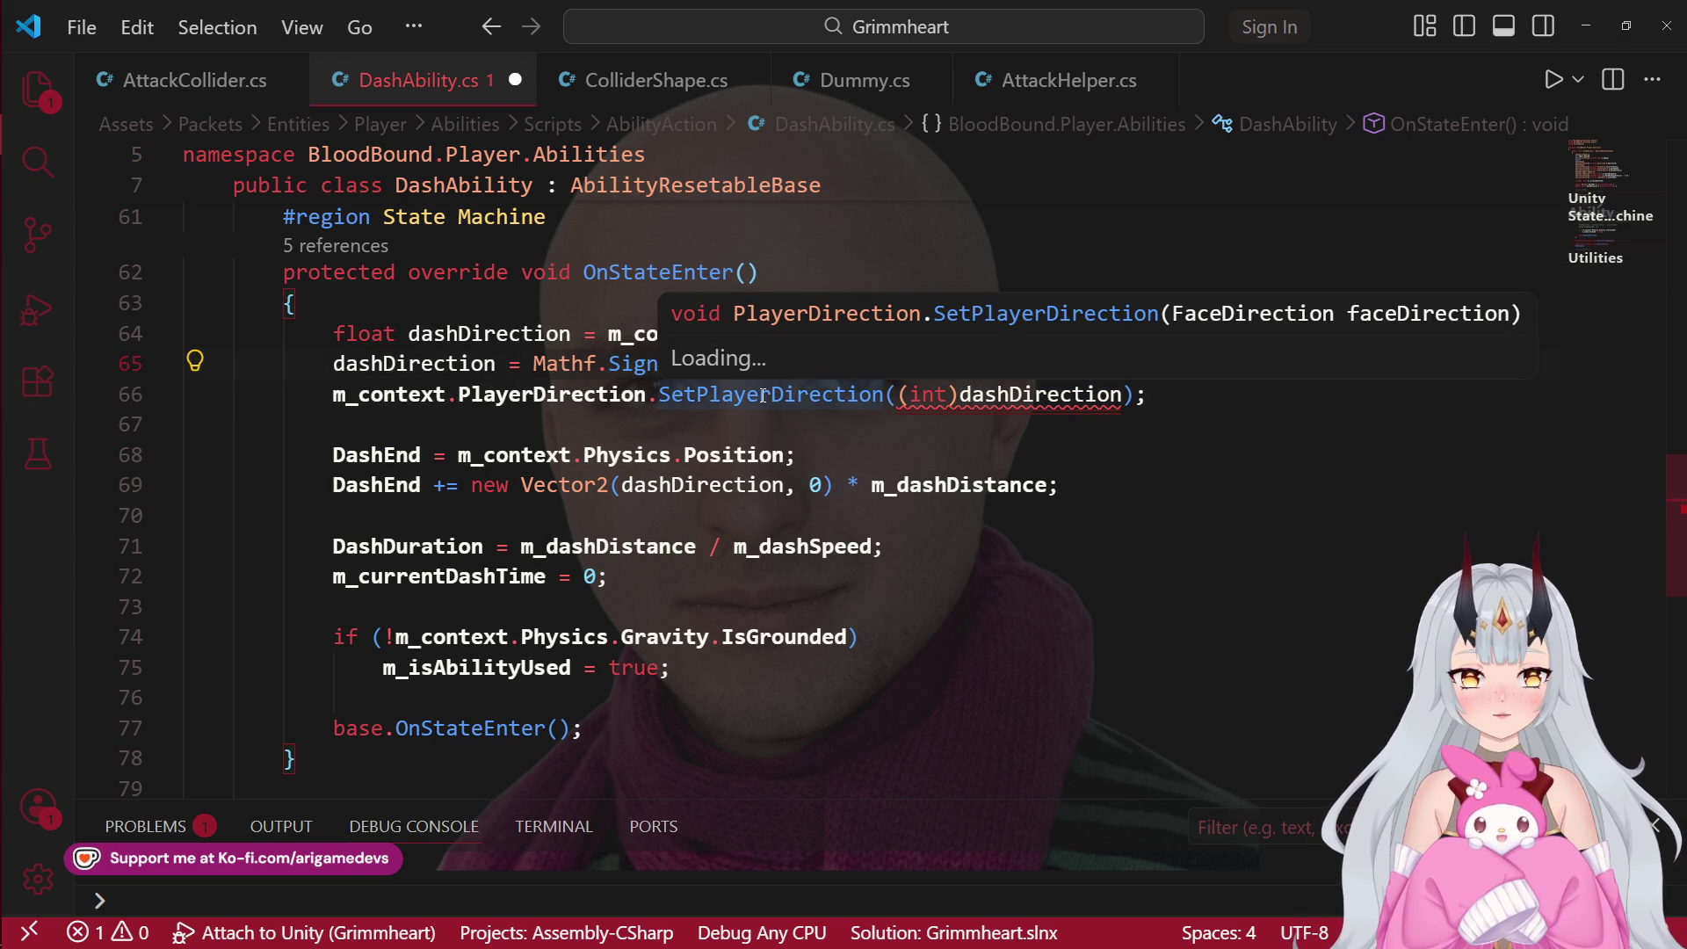
ctrl+click(762, 396)
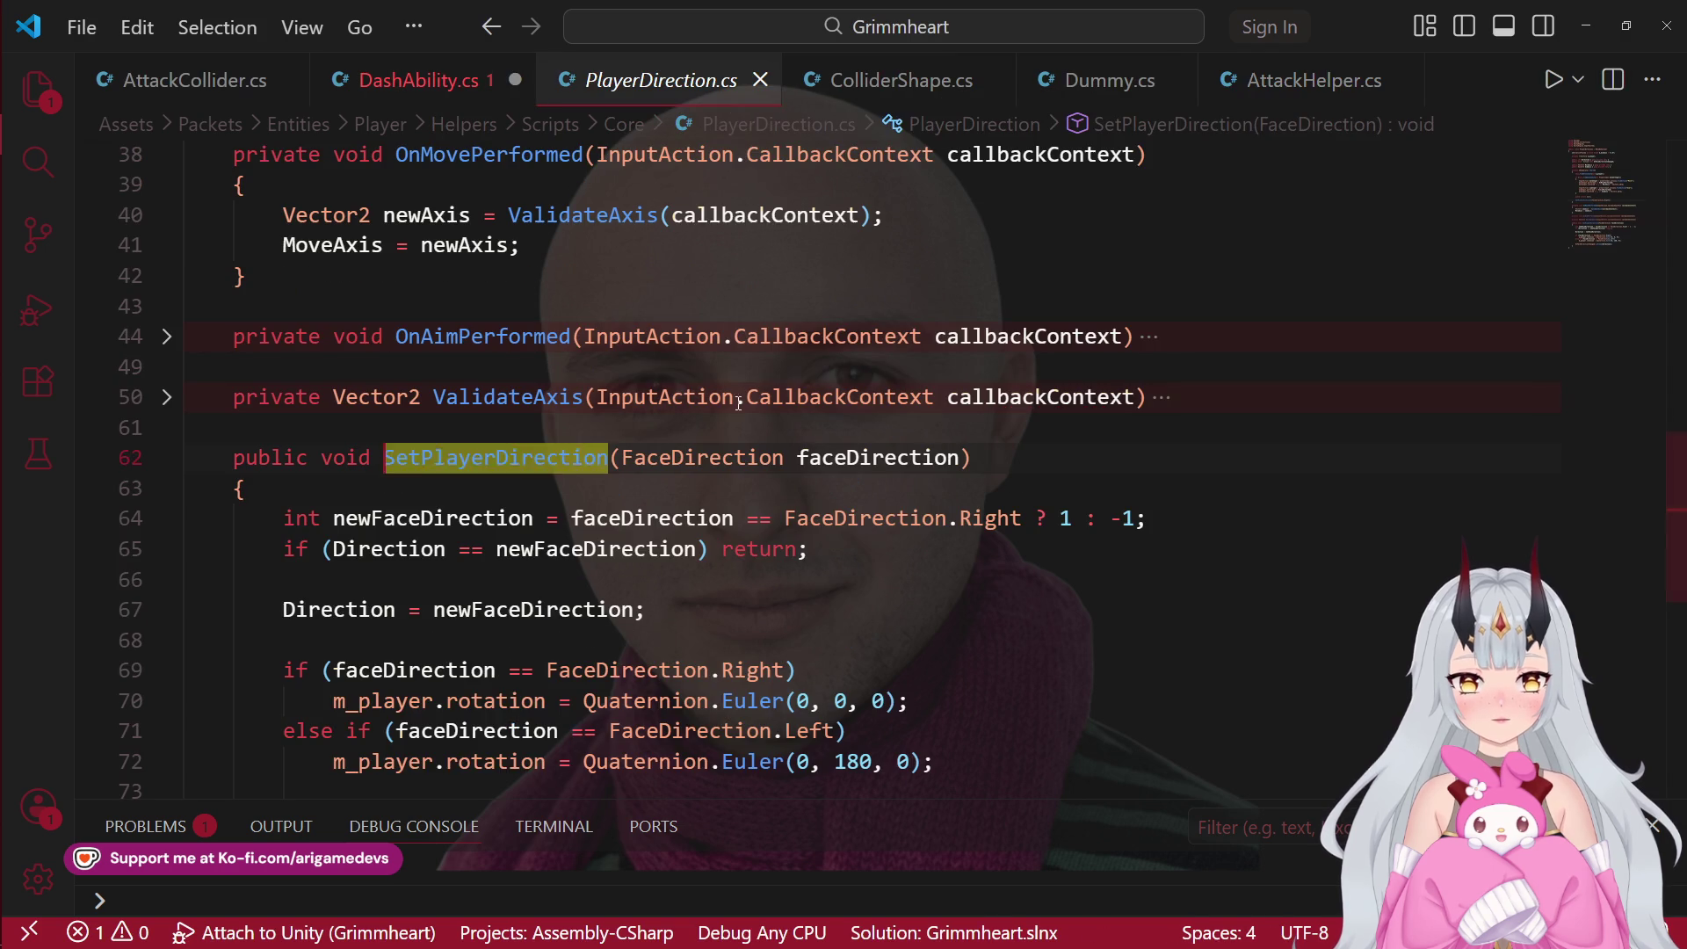
Step: Write an empty 'public void SetPlayerDirection(int faceDirection) { }' method above the existing one
scroll(504, 450, down, 2)
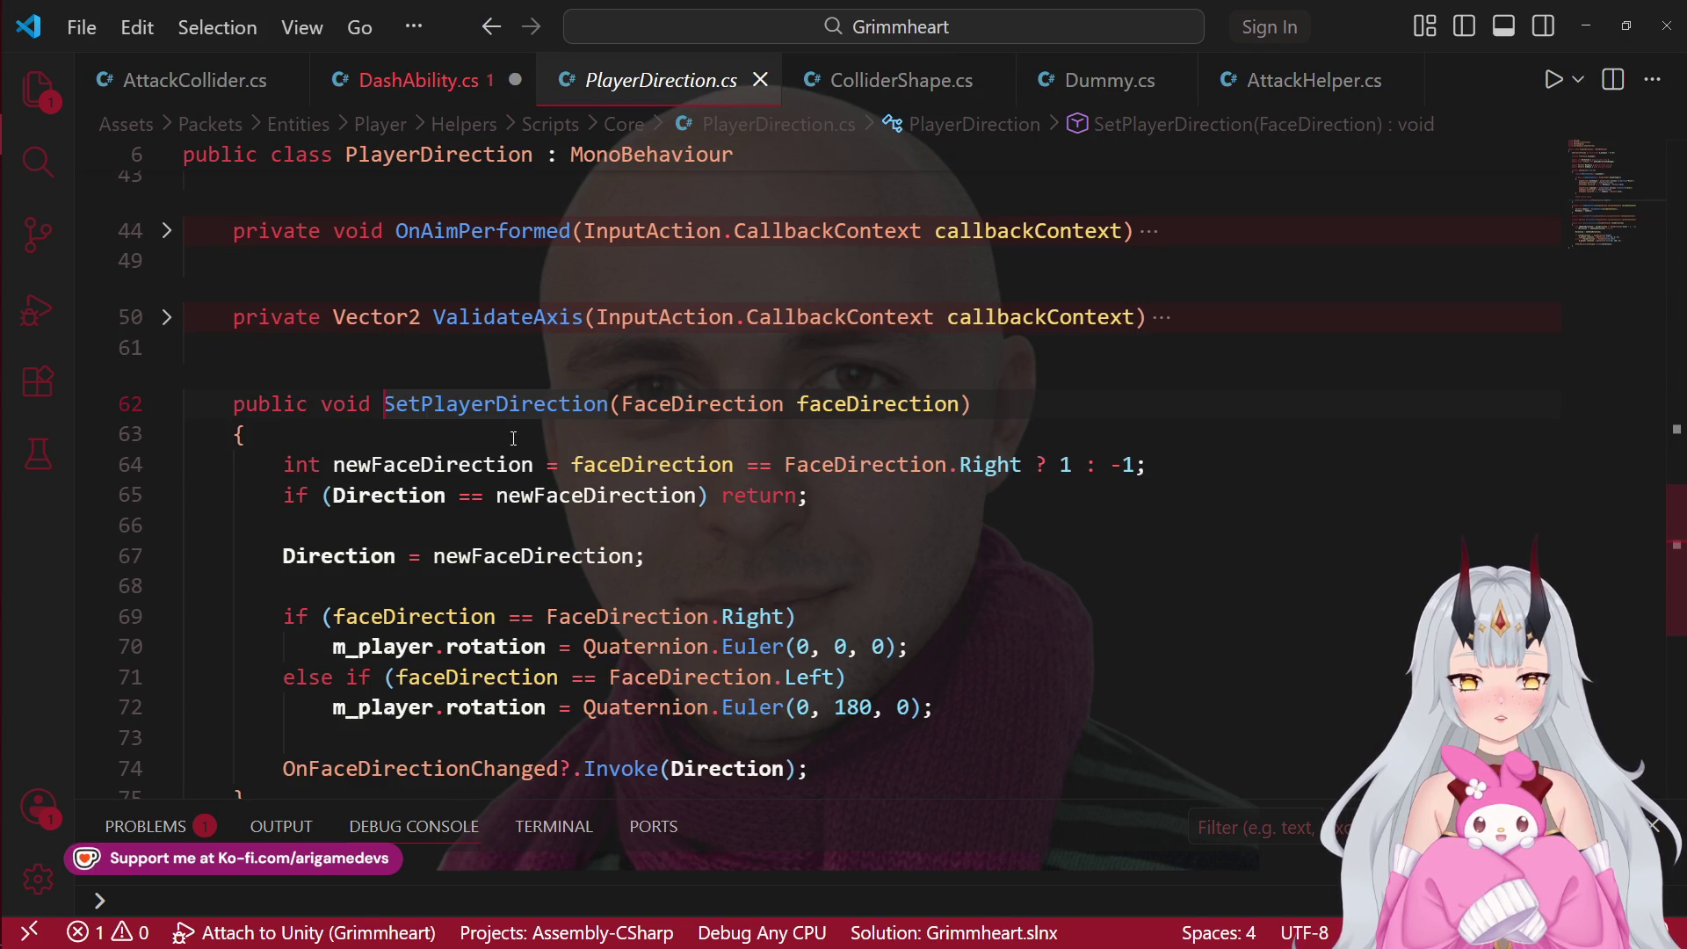
click(343, 377)
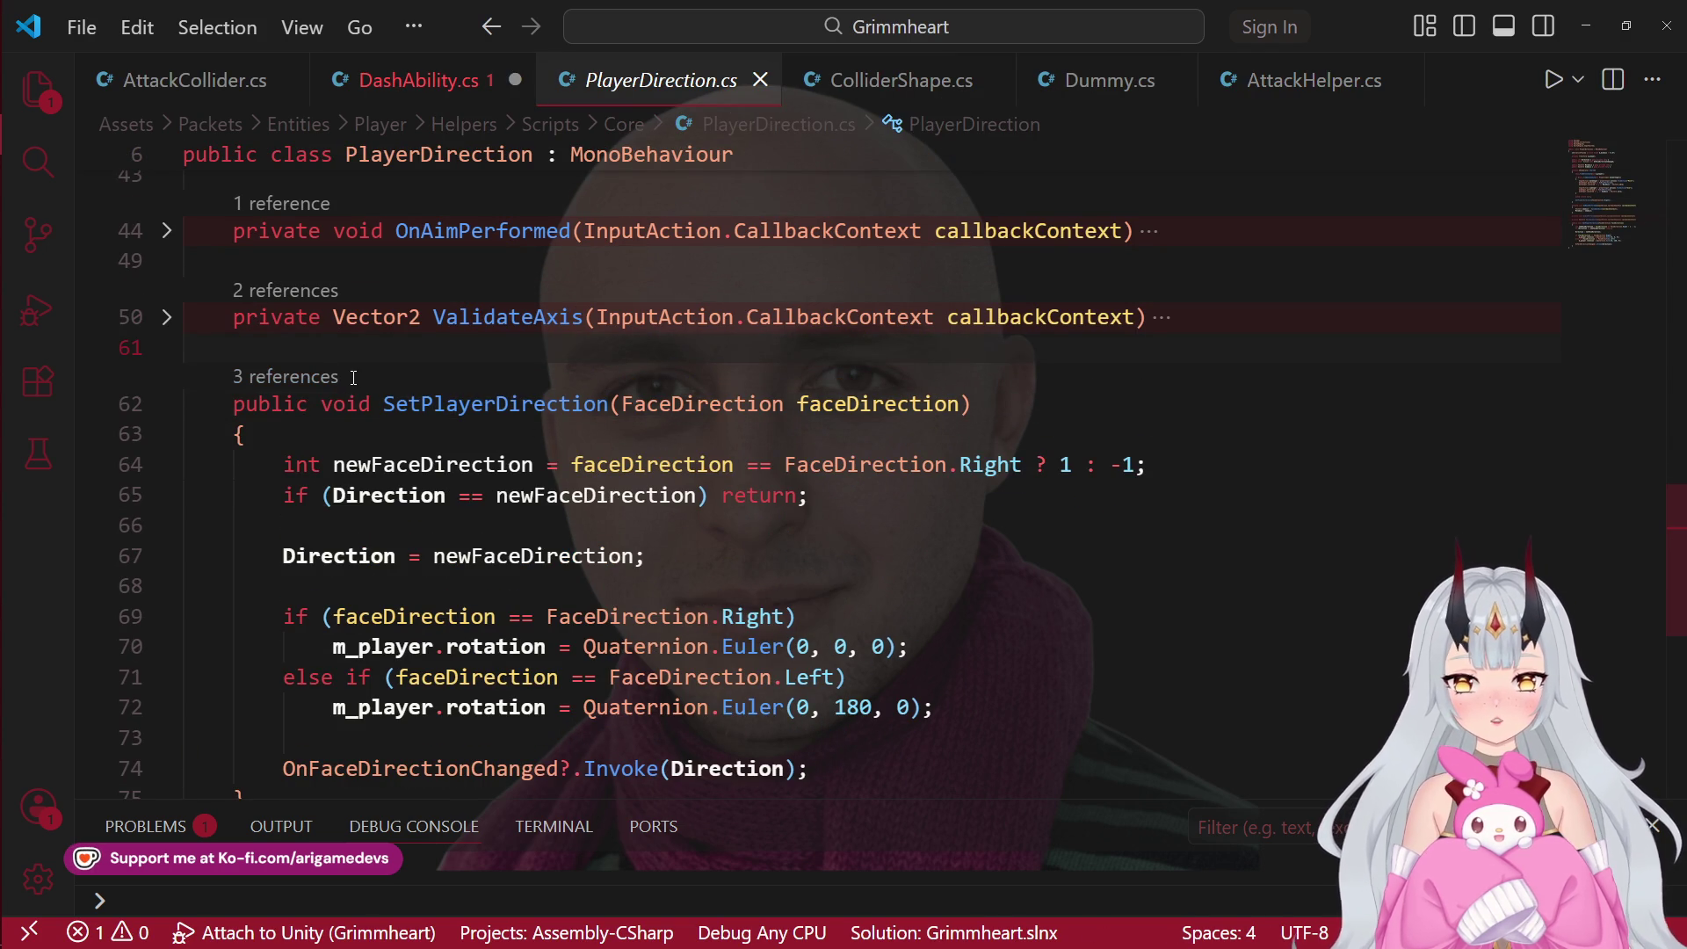
key(Return)
key(Return)
key(Up)
text(pub)
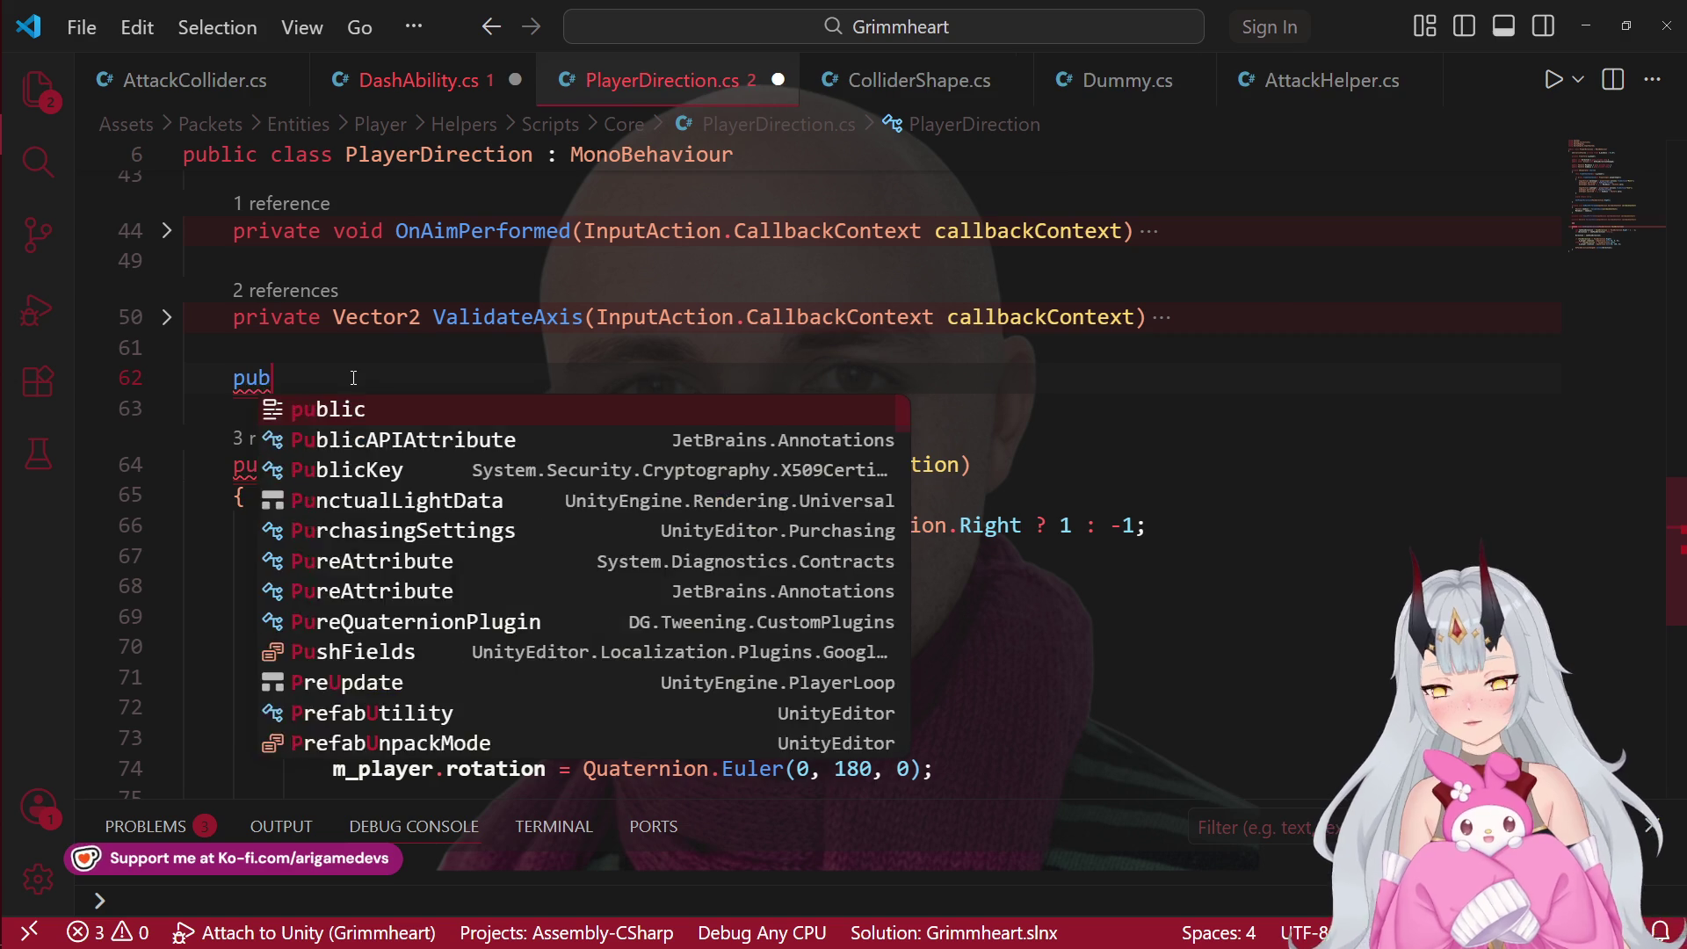
text(lic void SetP)
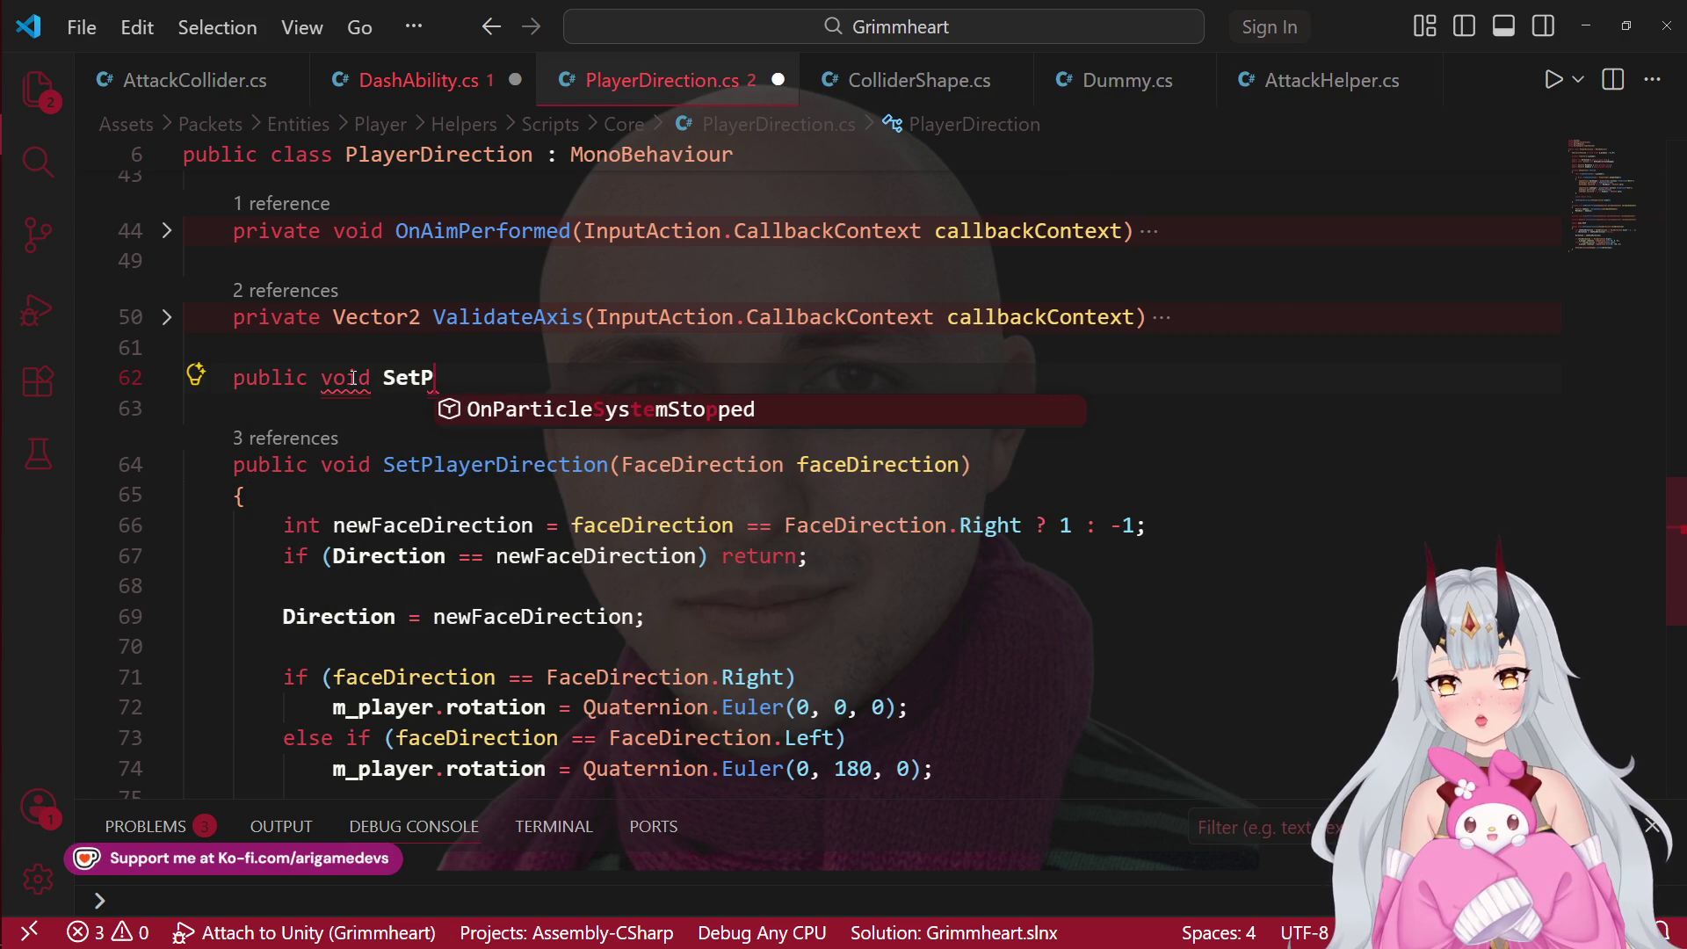
key(BackSpace)
text(Plñayer)
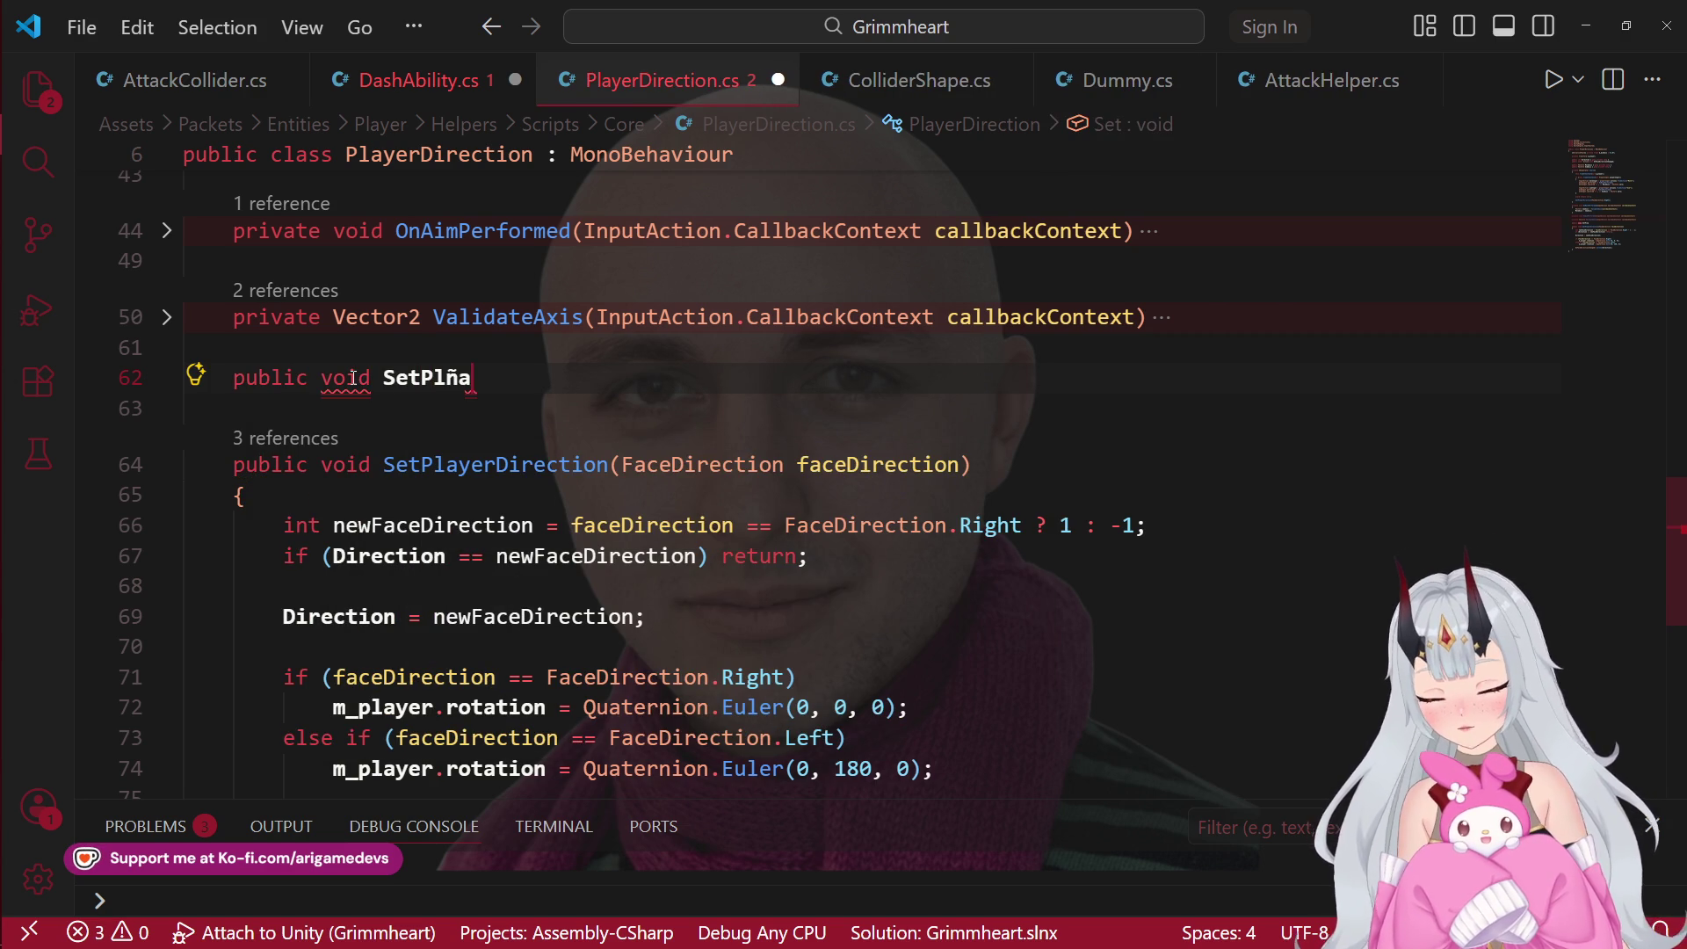
key(BackSpace)
key(BackSpace)
key(BackSpace)
text(ayer)
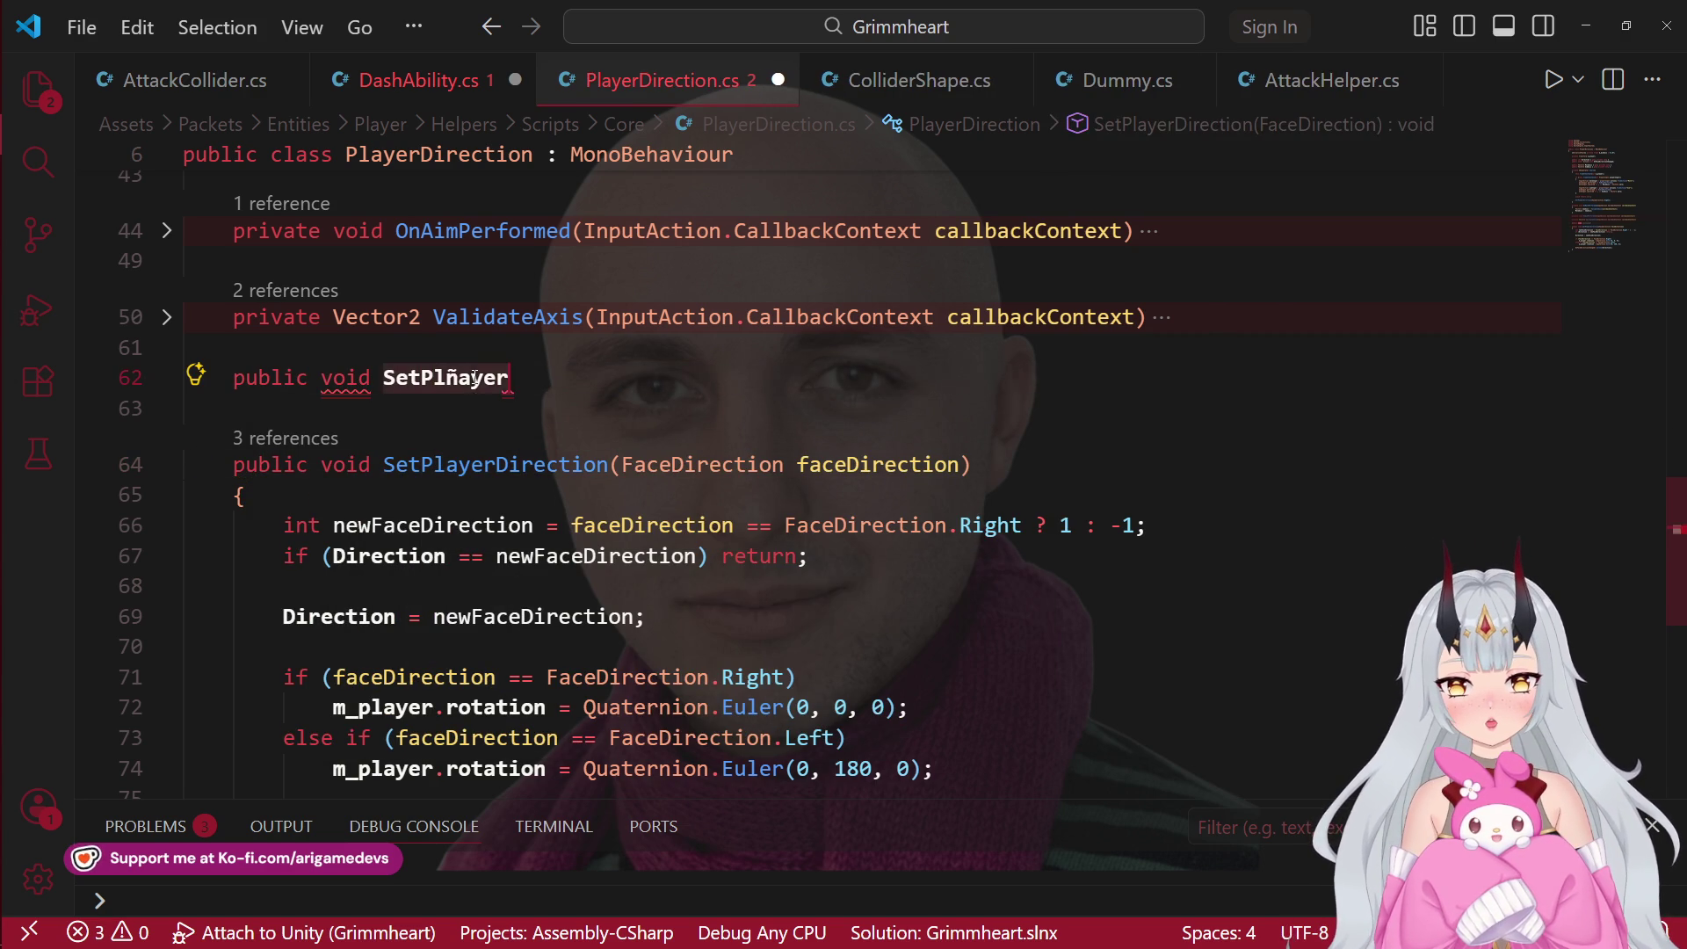
text(Direction() {)
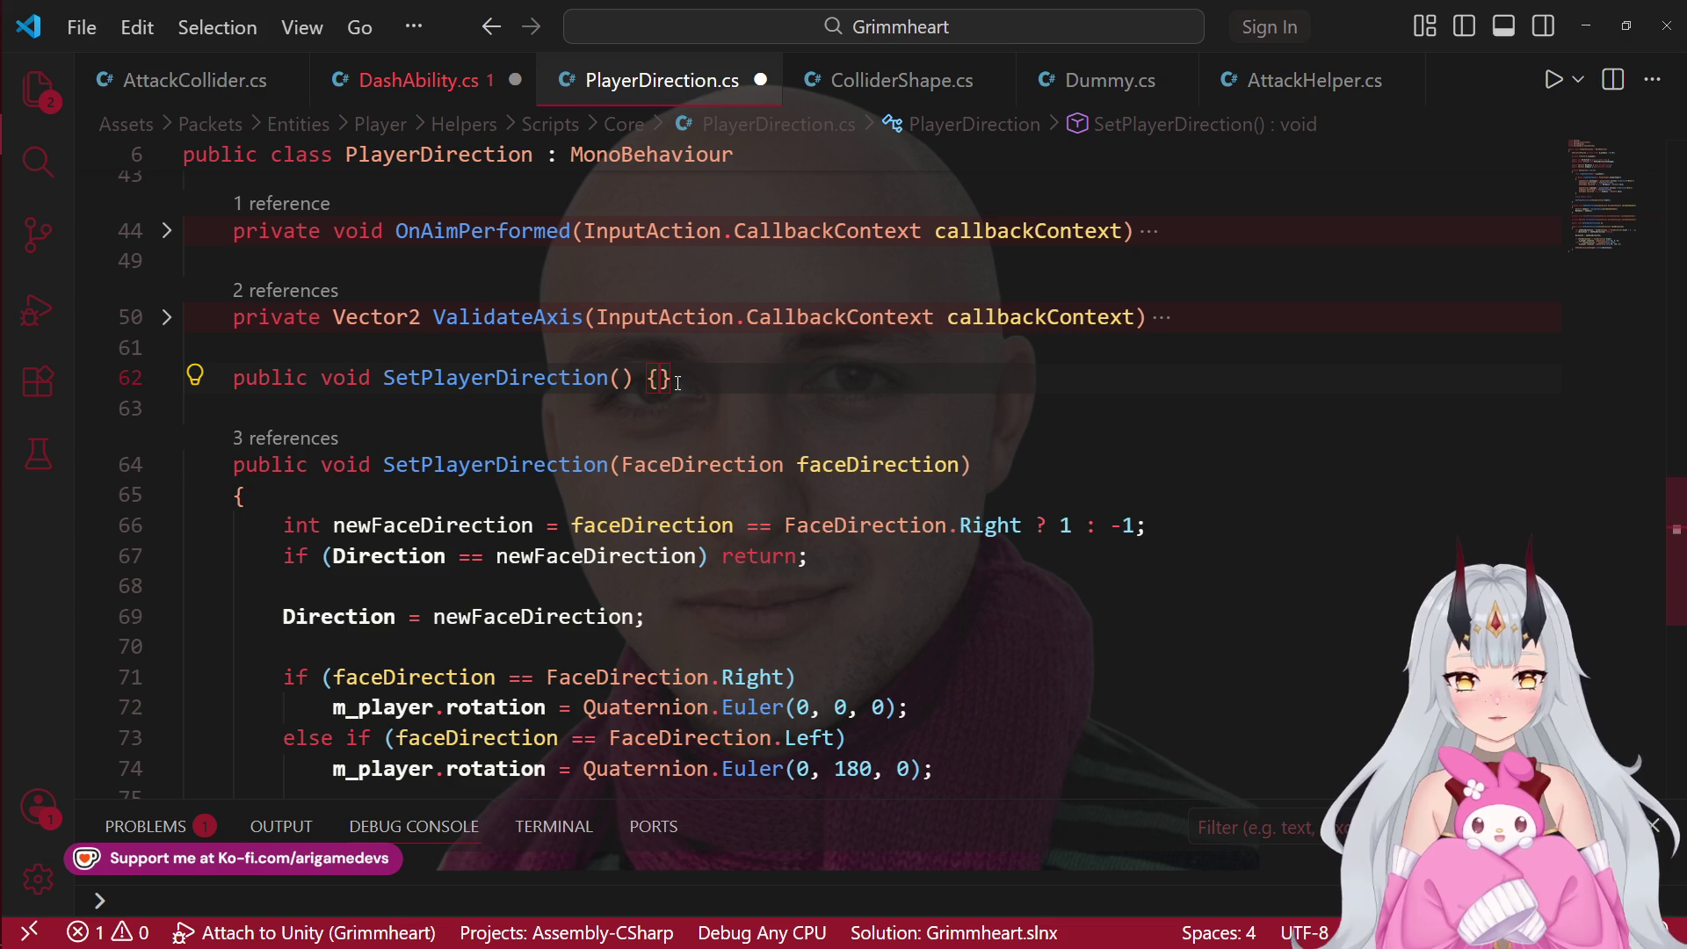
key(Return)
click(624, 378)
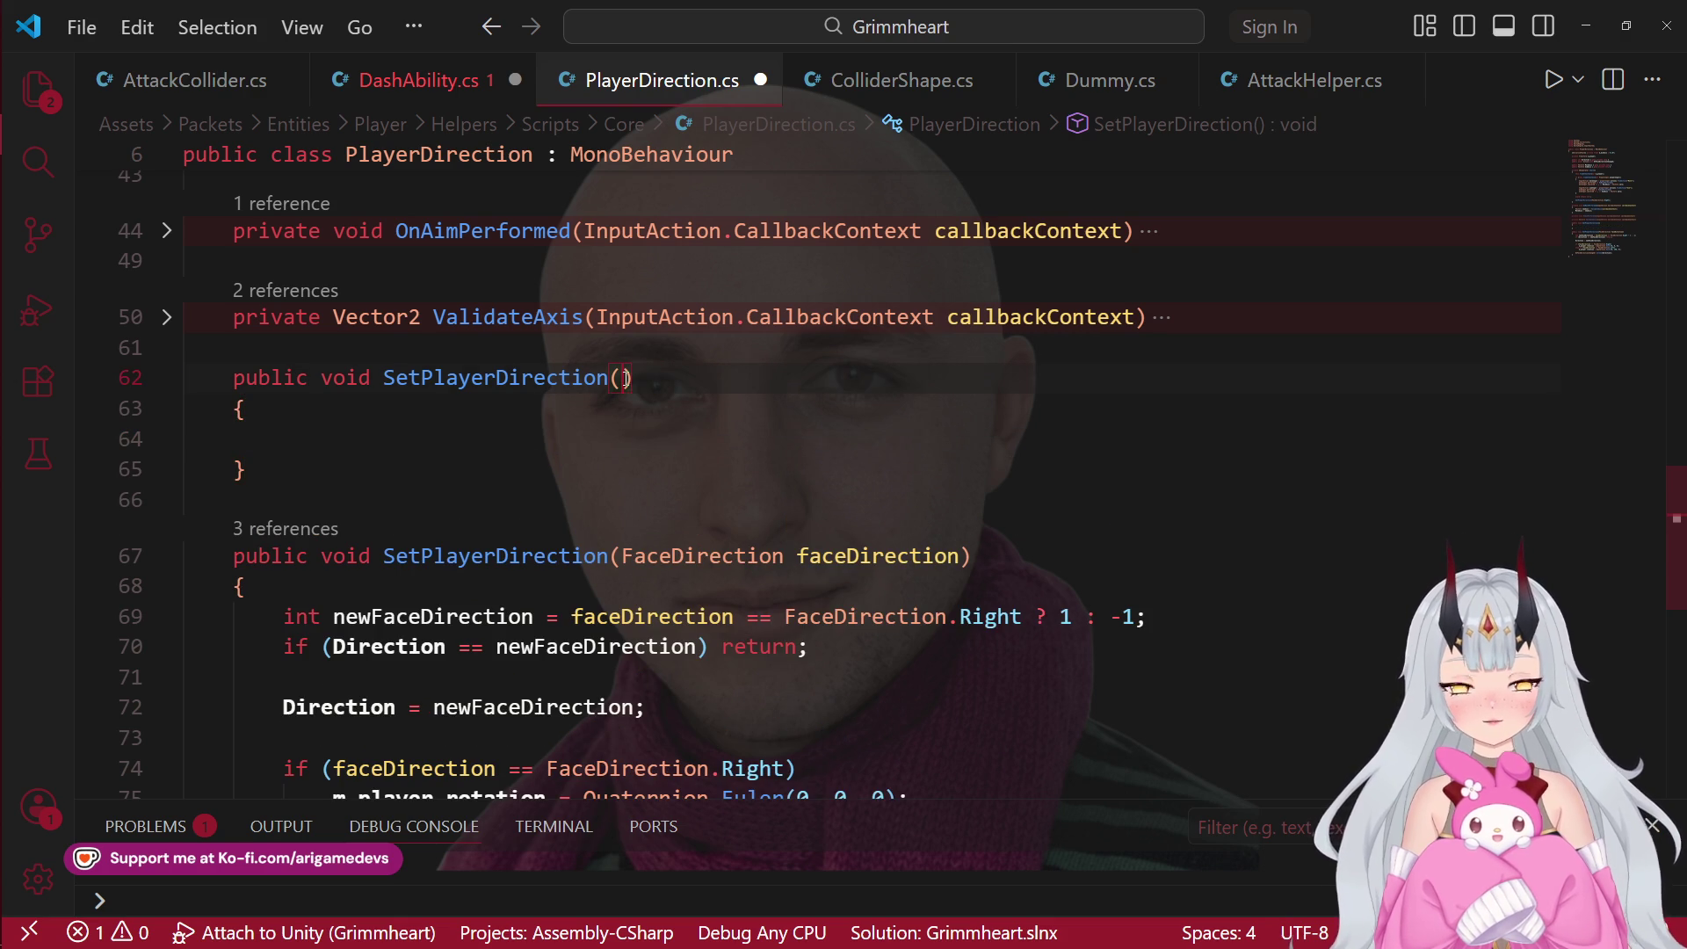
text(int)
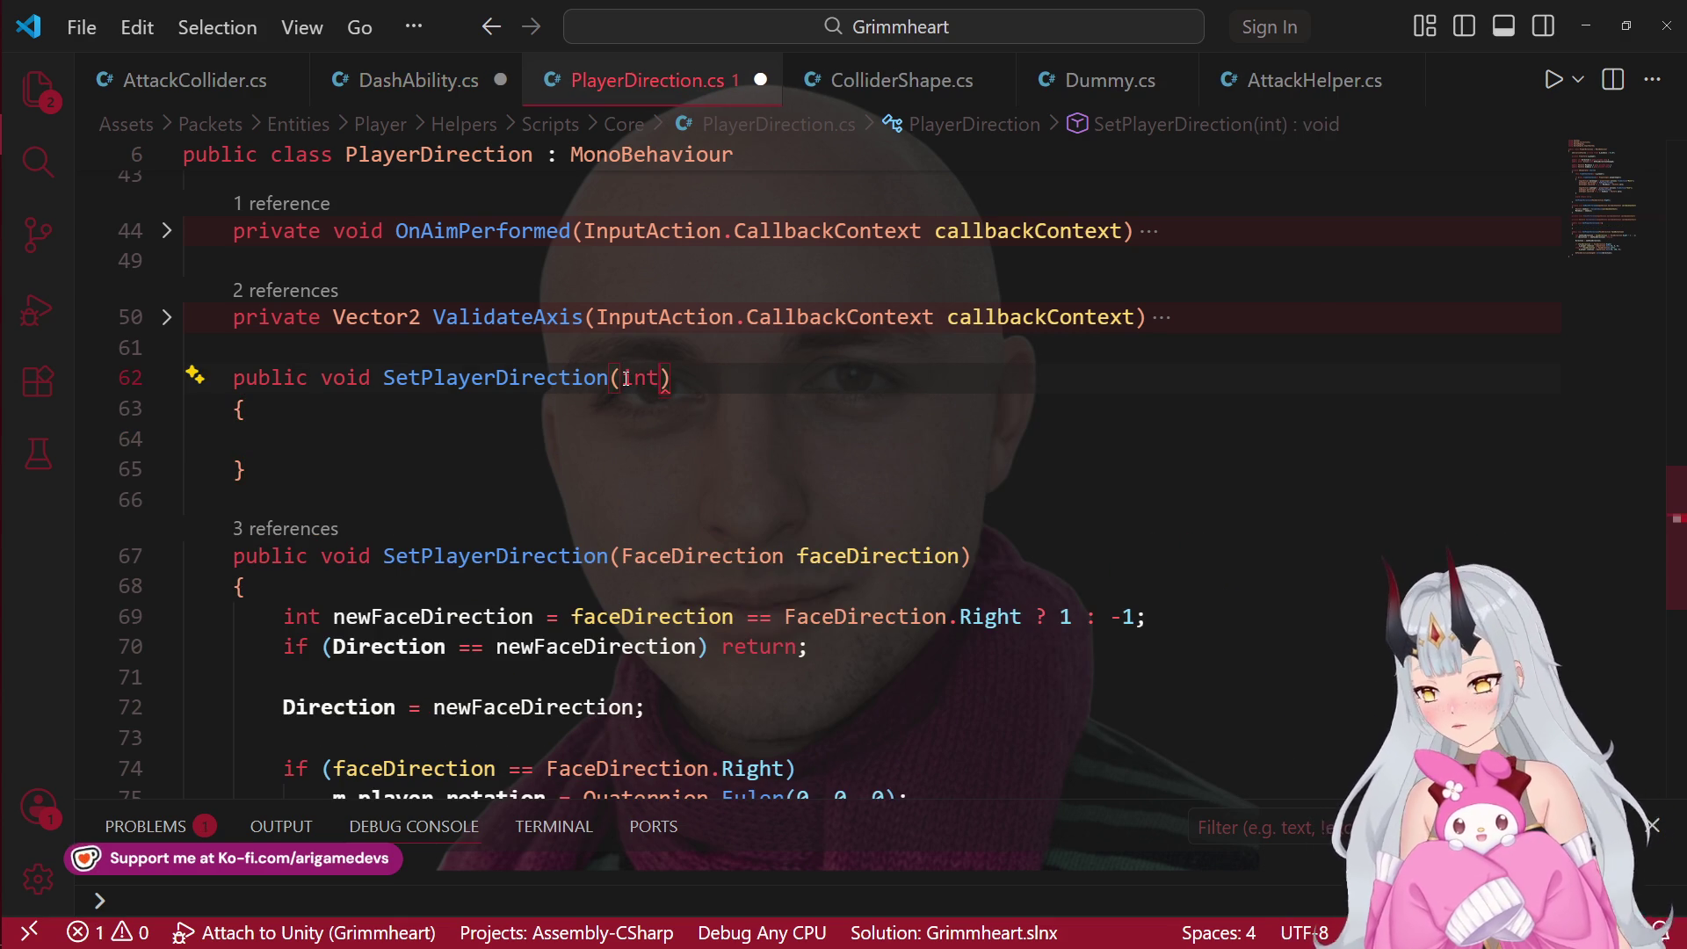
text( faceDirection)
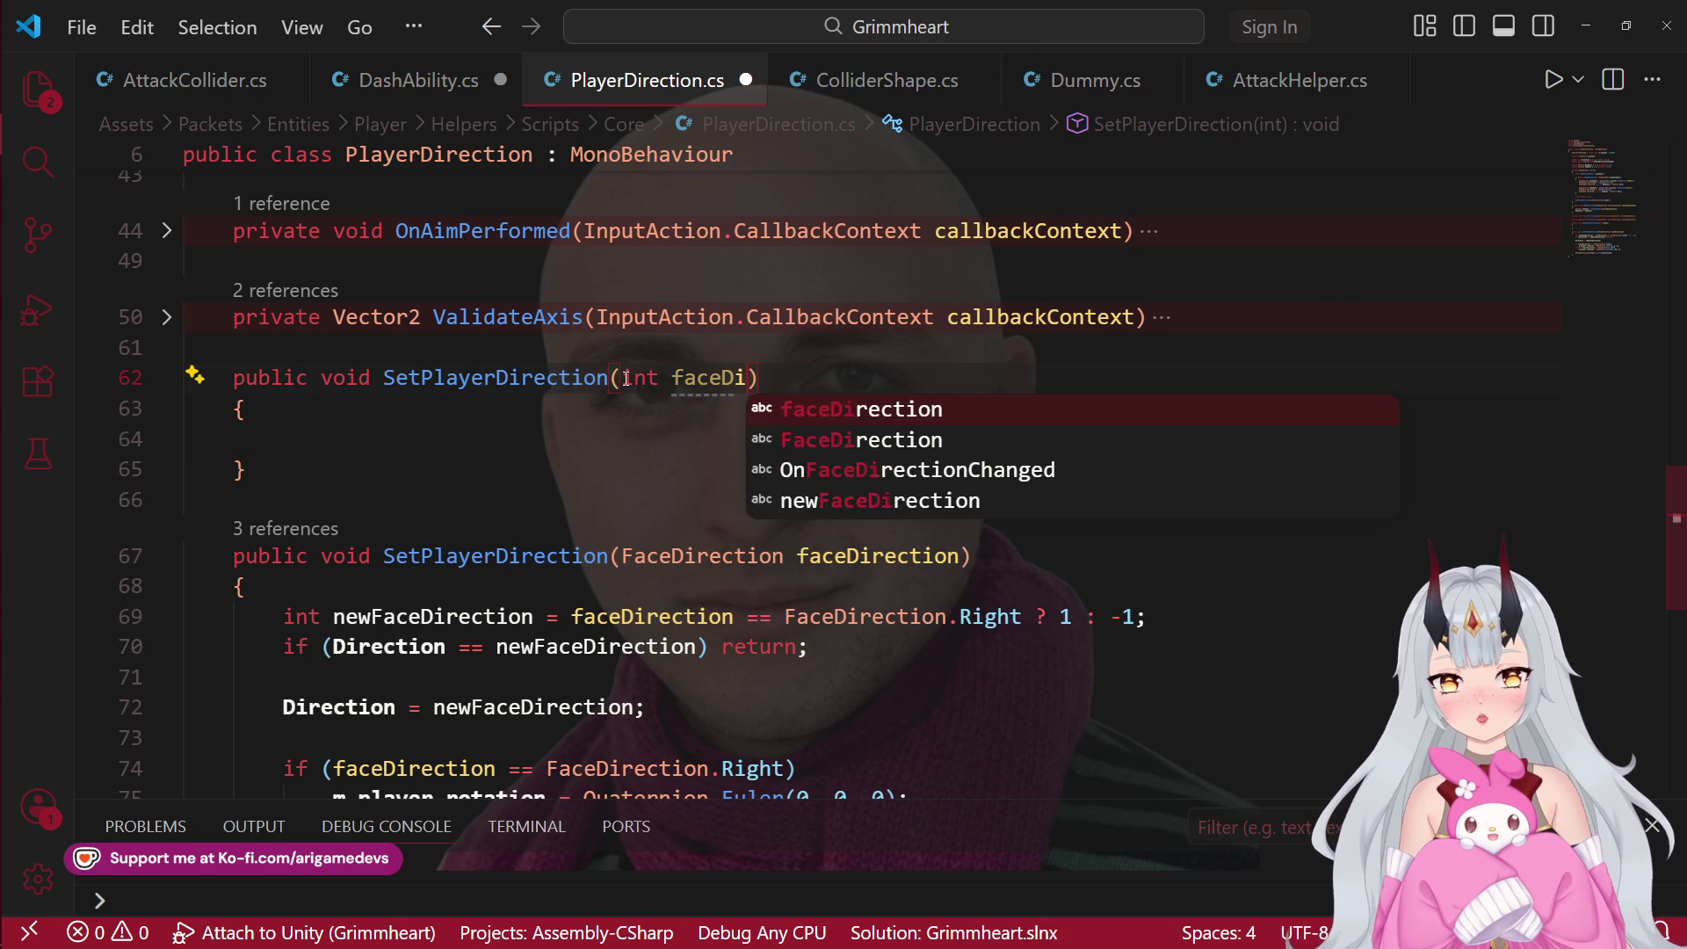
click(377, 428)
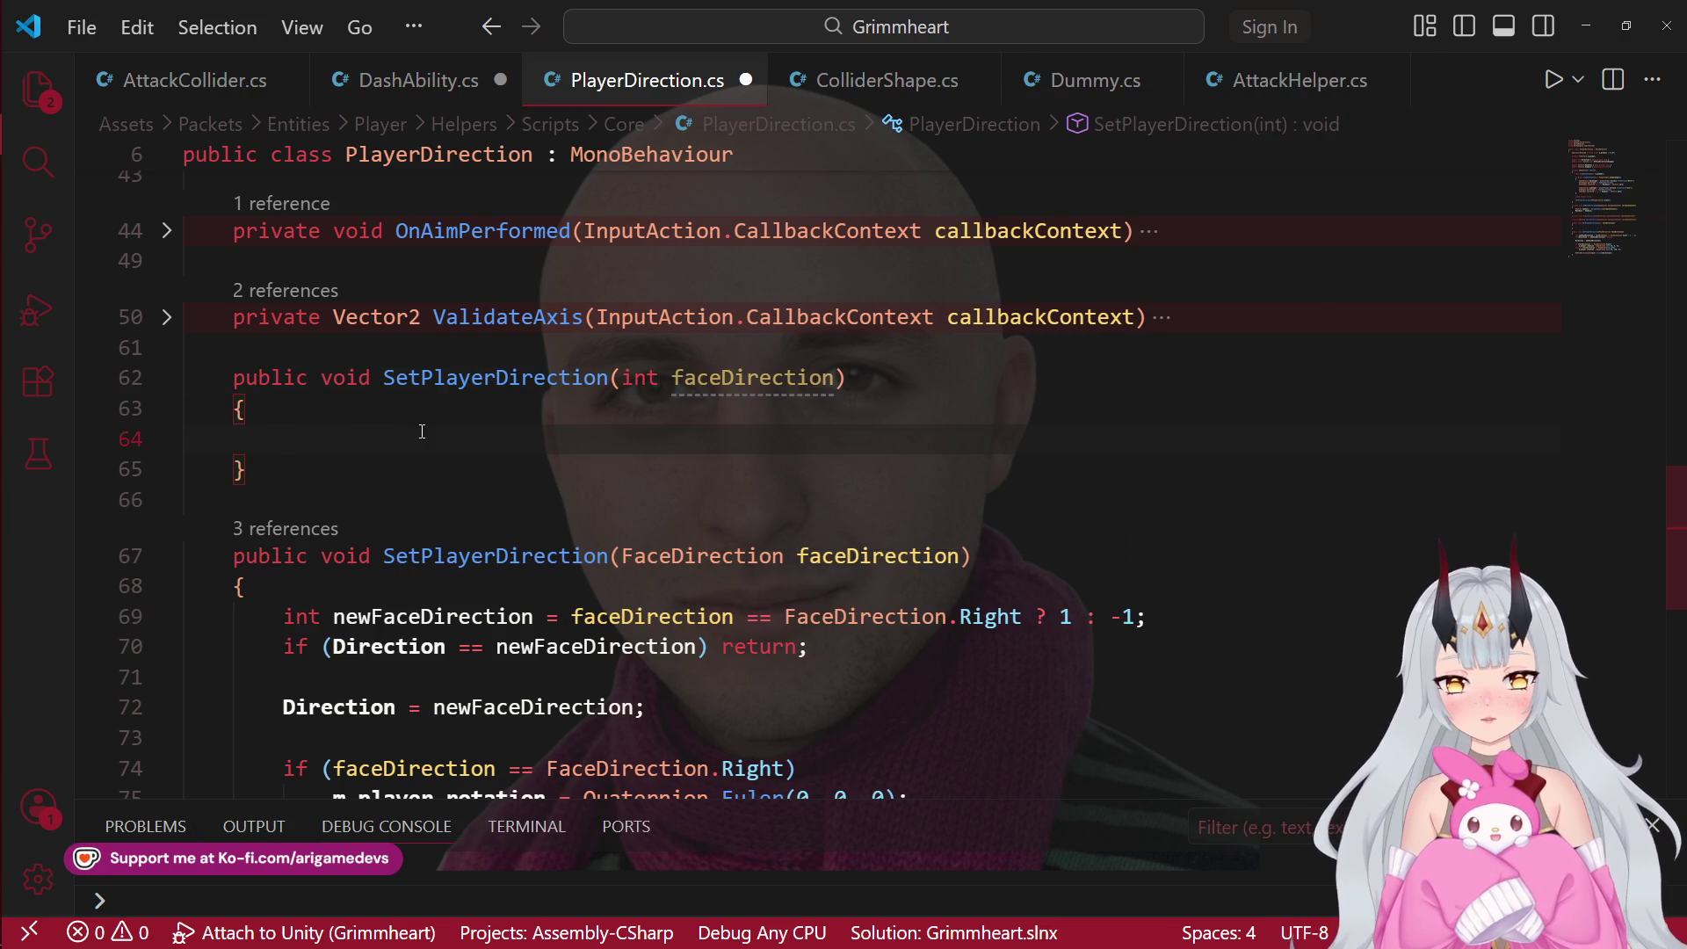
Step: Copy the existing method's facing logic, from the early return to the event call
scroll(431, 397, down, 1)
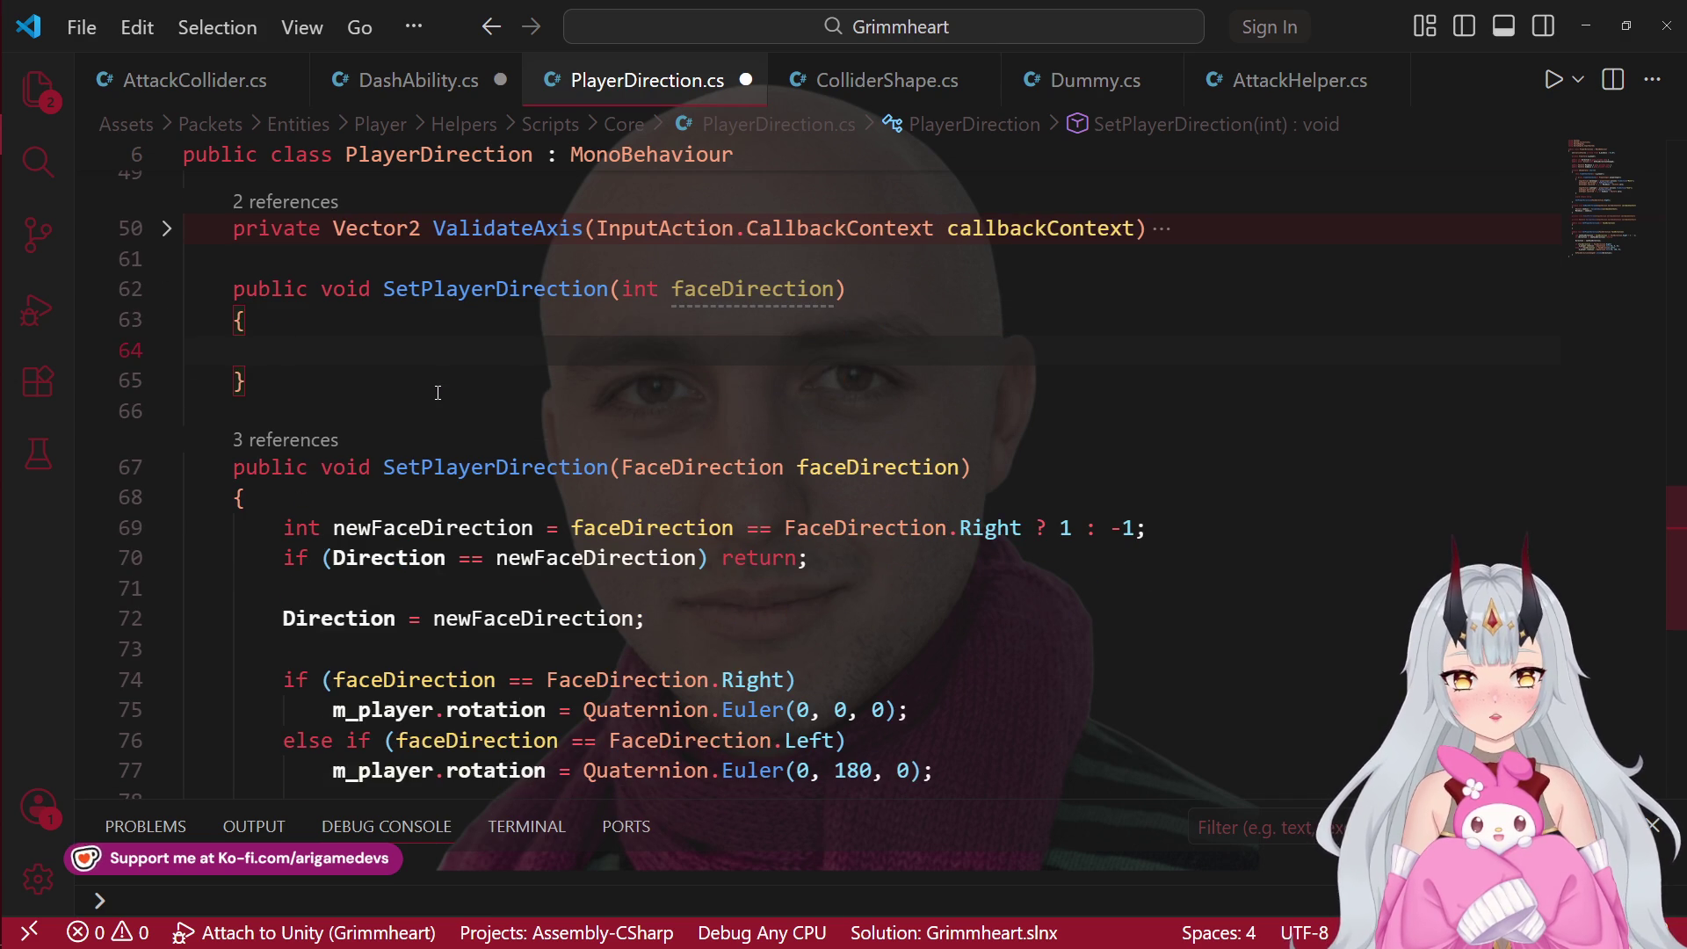
scroll(286, 545, down, 1)
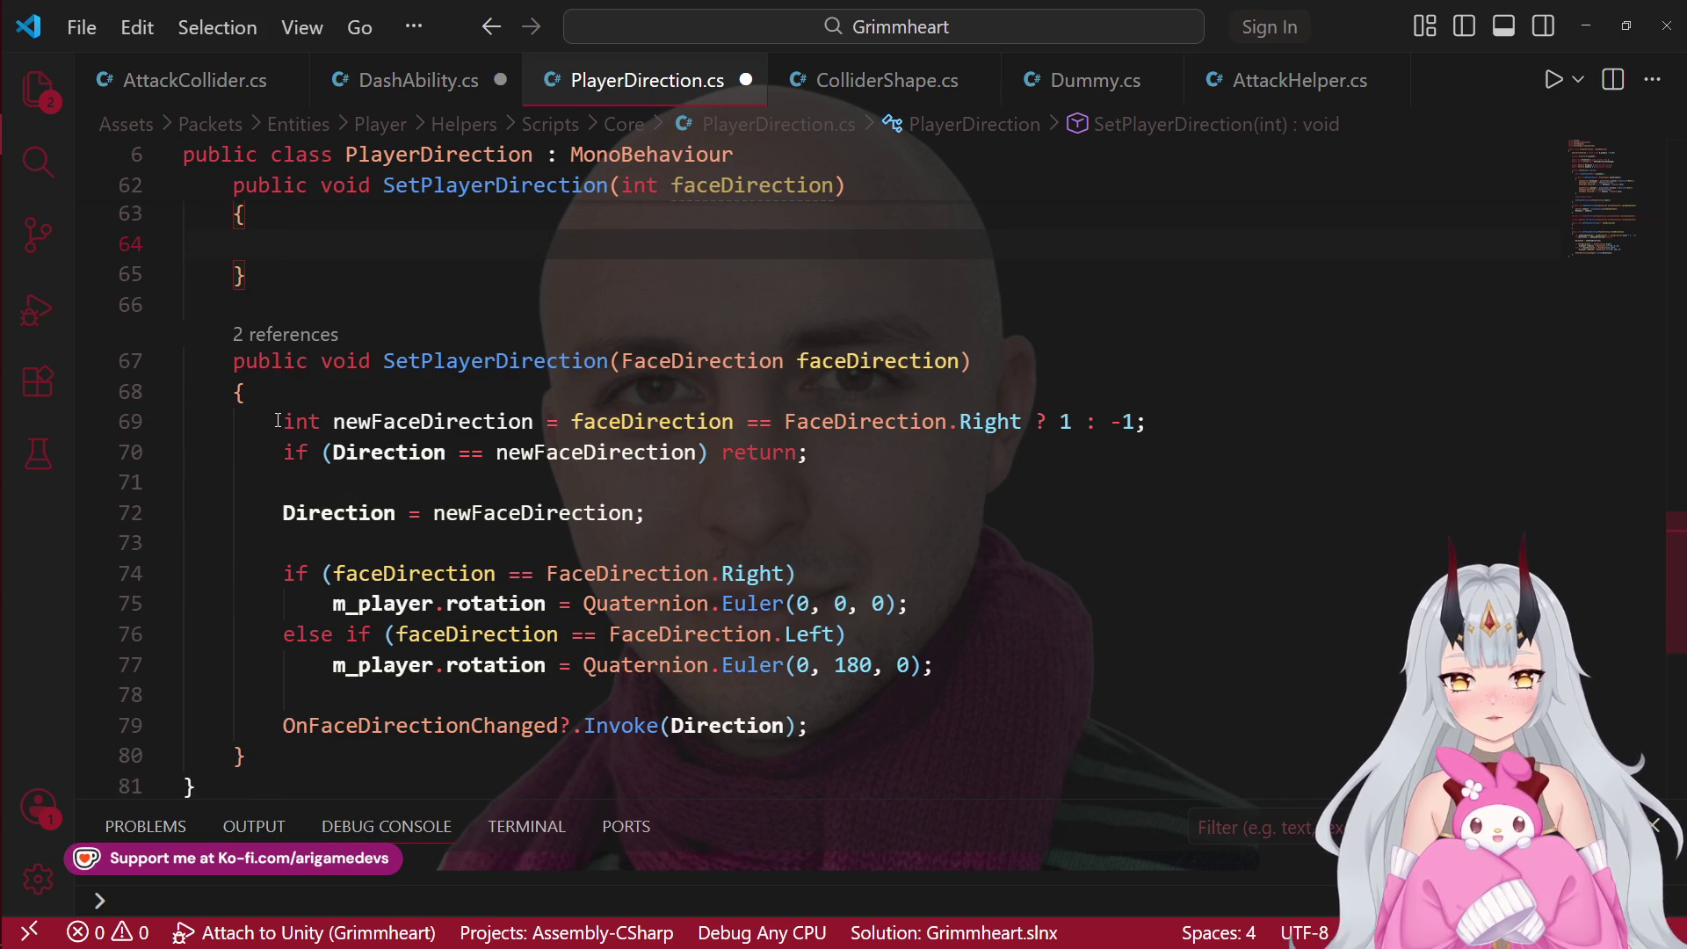
mouse_move(284, 422)
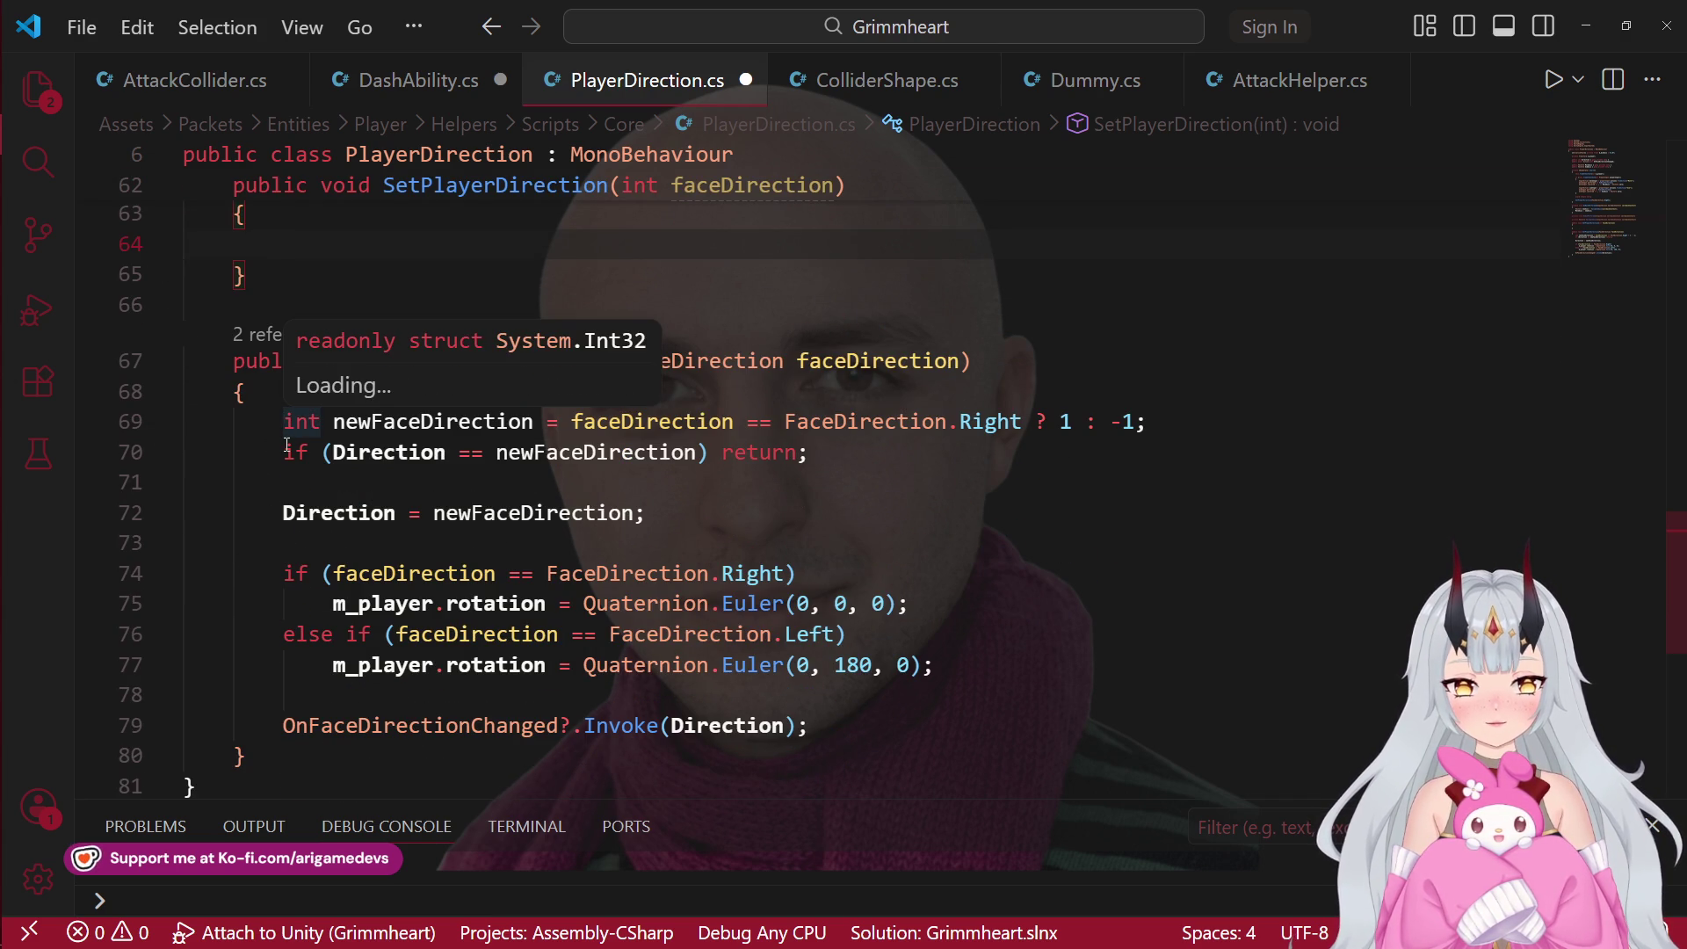
mouse_move(284, 450)
mouse_down()
mouse_move(940, 668)
mouse_move(993, 736)
mouse_up()
key(ctrl+c)
click(294, 240)
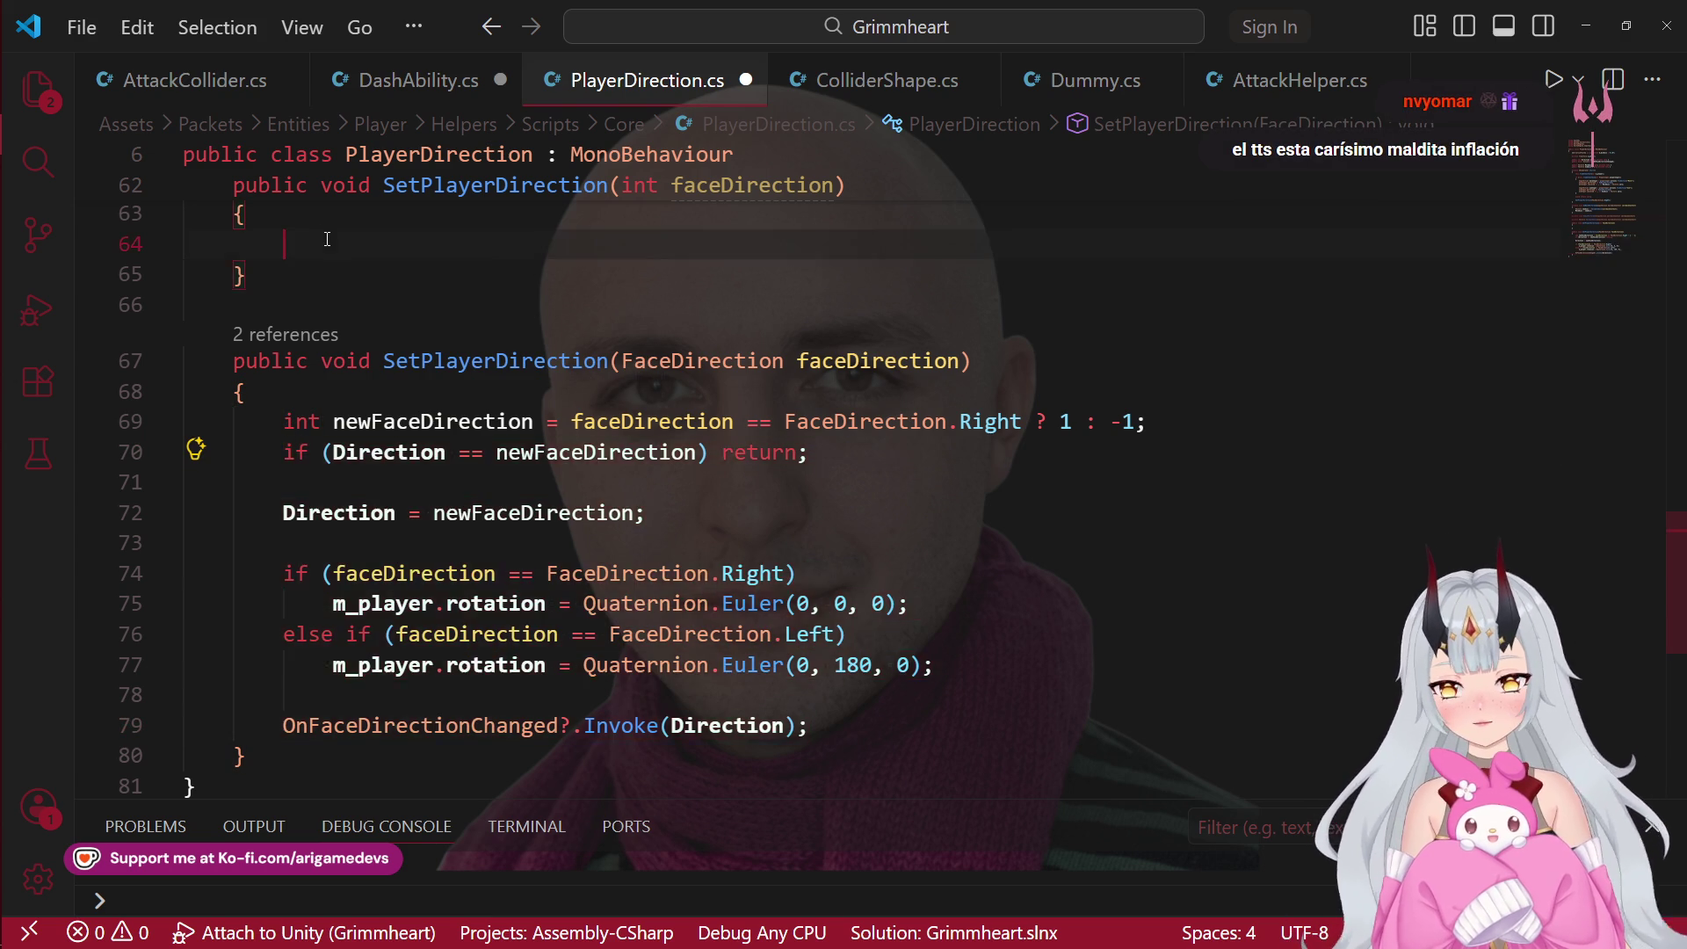
Step: Paste the facing logic into the int overload and rename its parameter to newFaceDirection
key(ctrl+v)
scroll(566, 424, down, 2)
scroll(566, 424, down, 1)
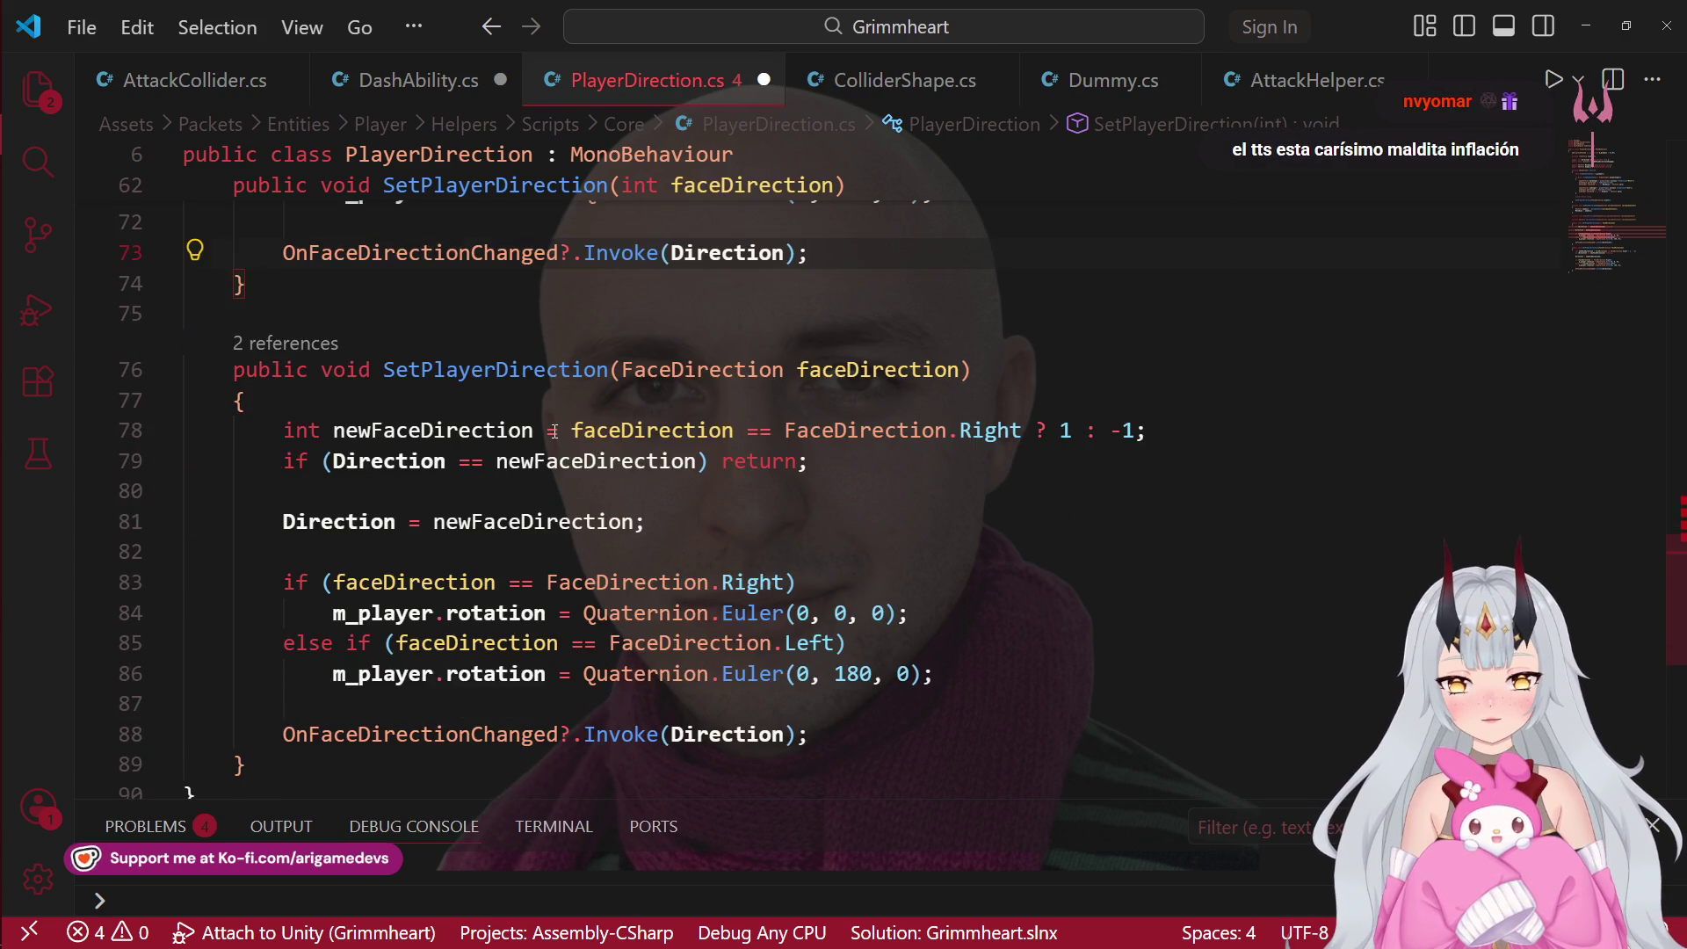
scroll(555, 430, up, 3)
click(769, 225)
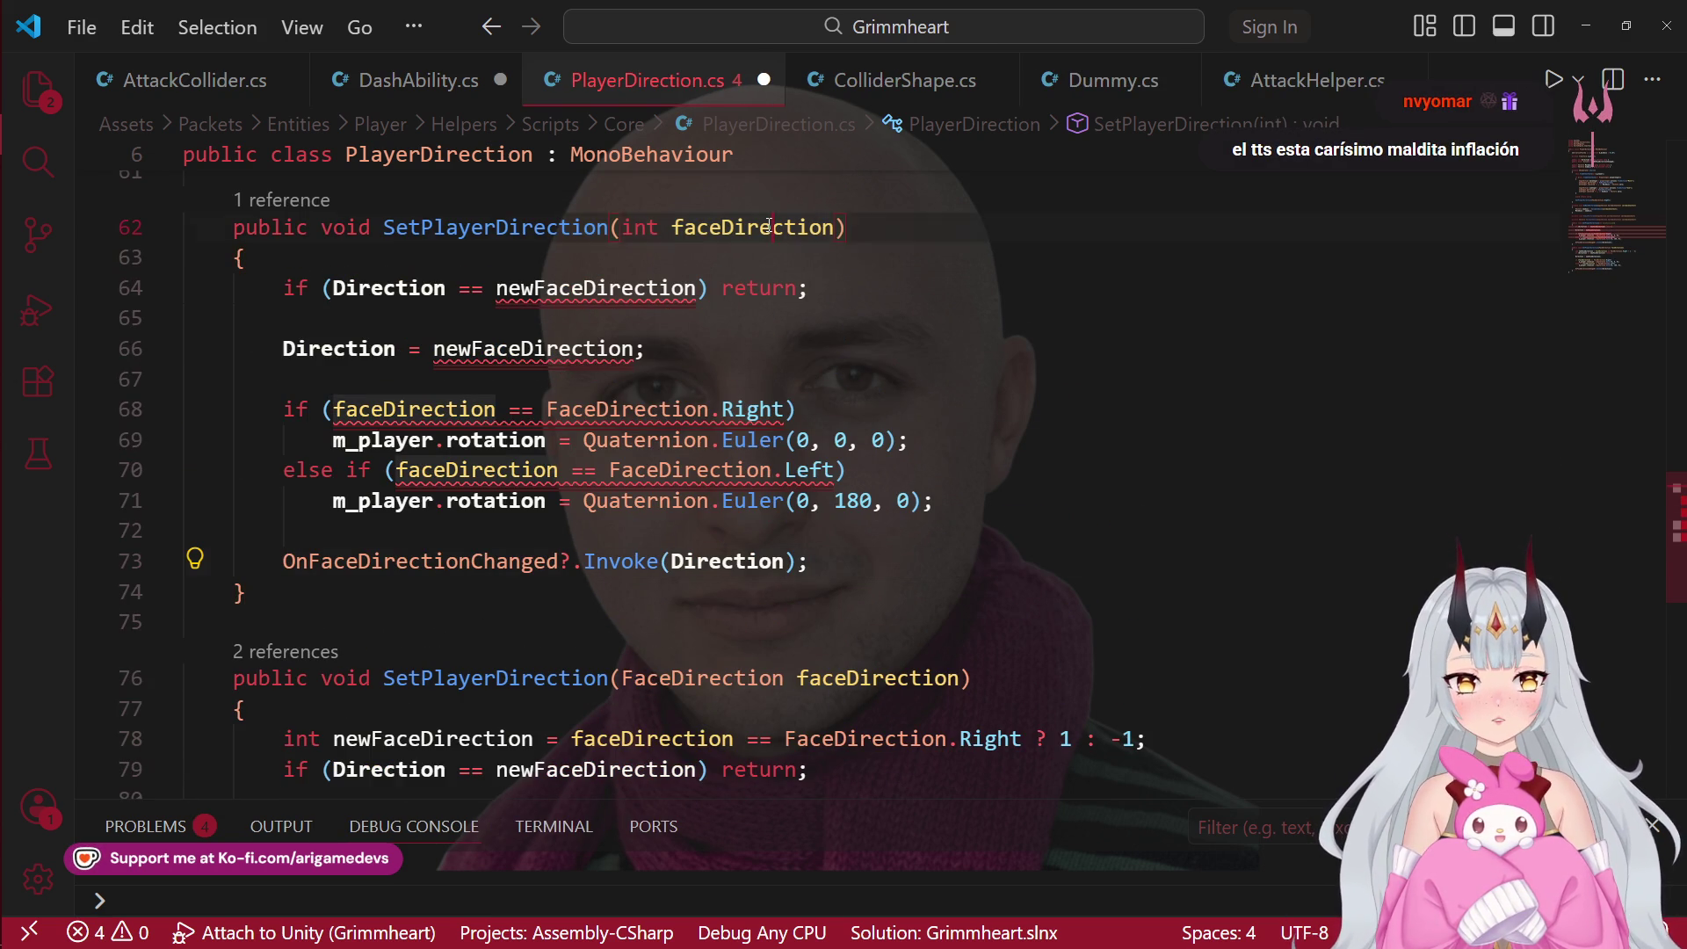
double_click(769, 226)
text(ne)
scroll(769, 226, up, 1)
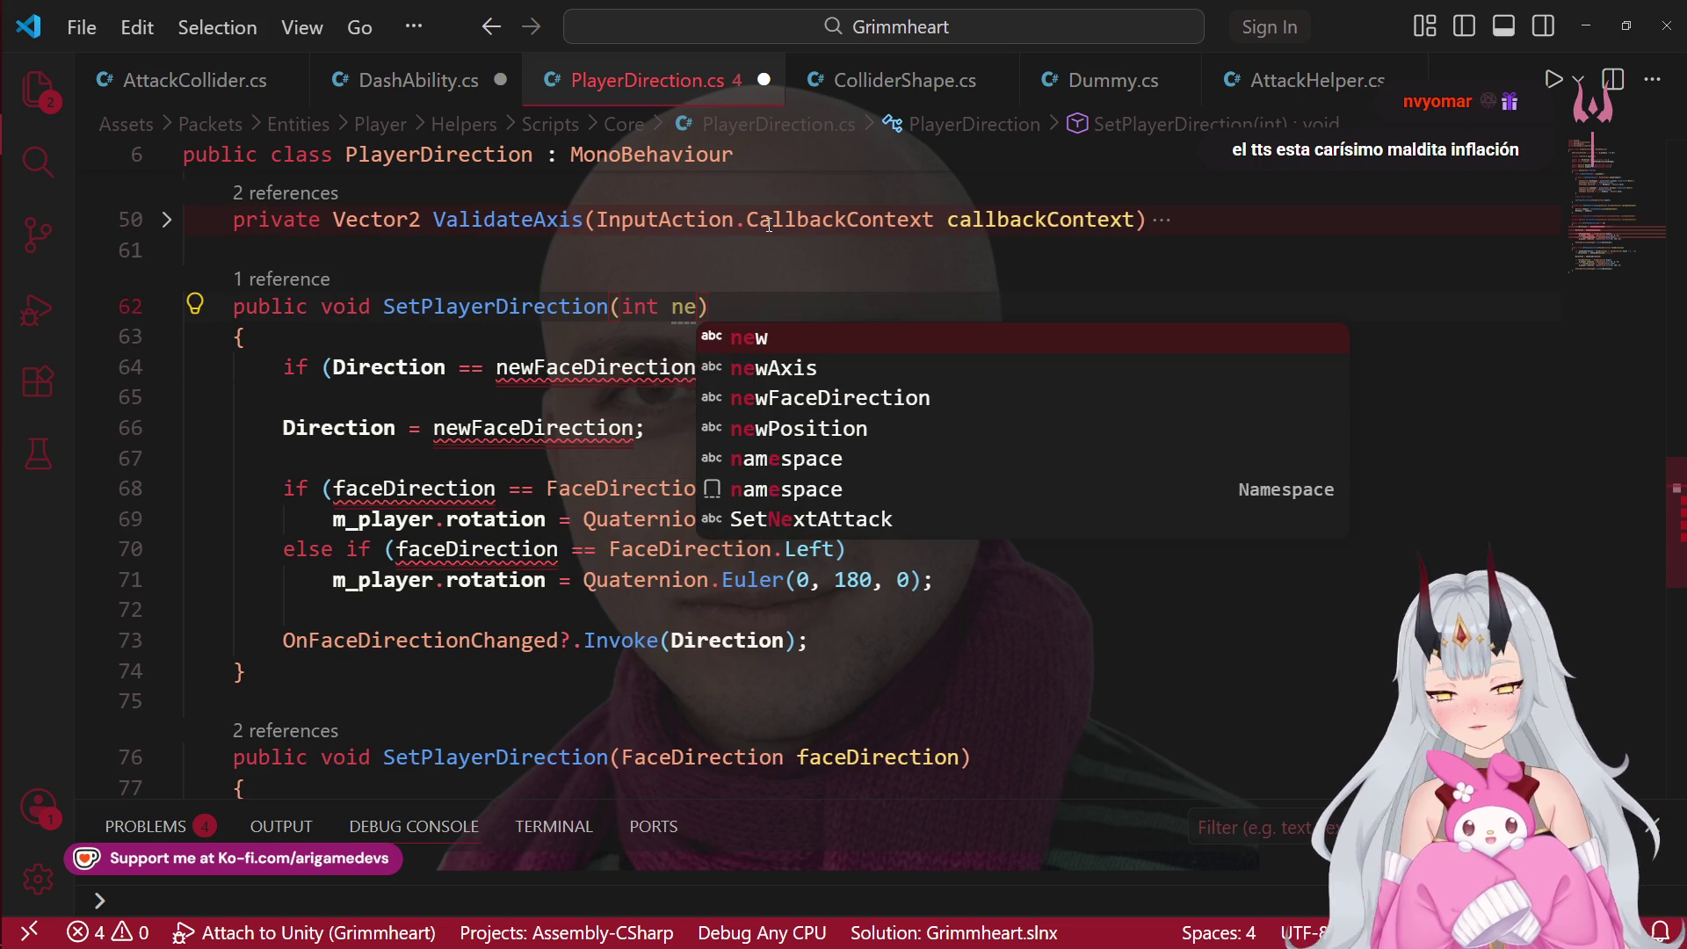
key(Escape)
key(Down)
key(Down)
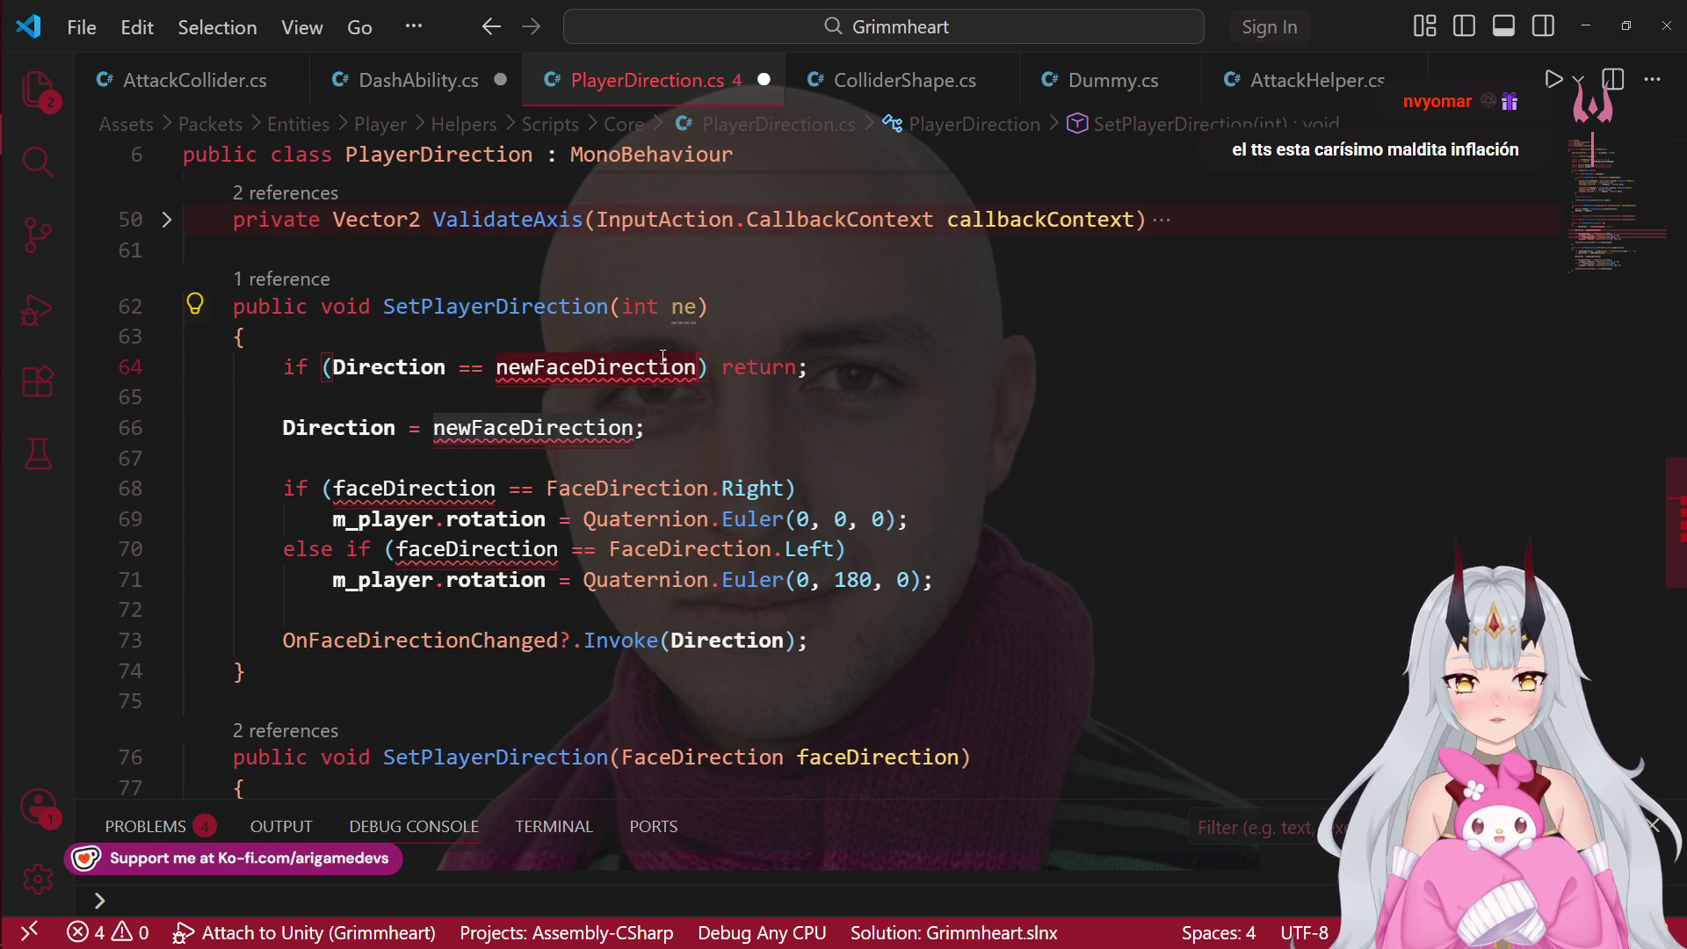
text(wFaceDirection)
scroll(911, 620, down, 5)
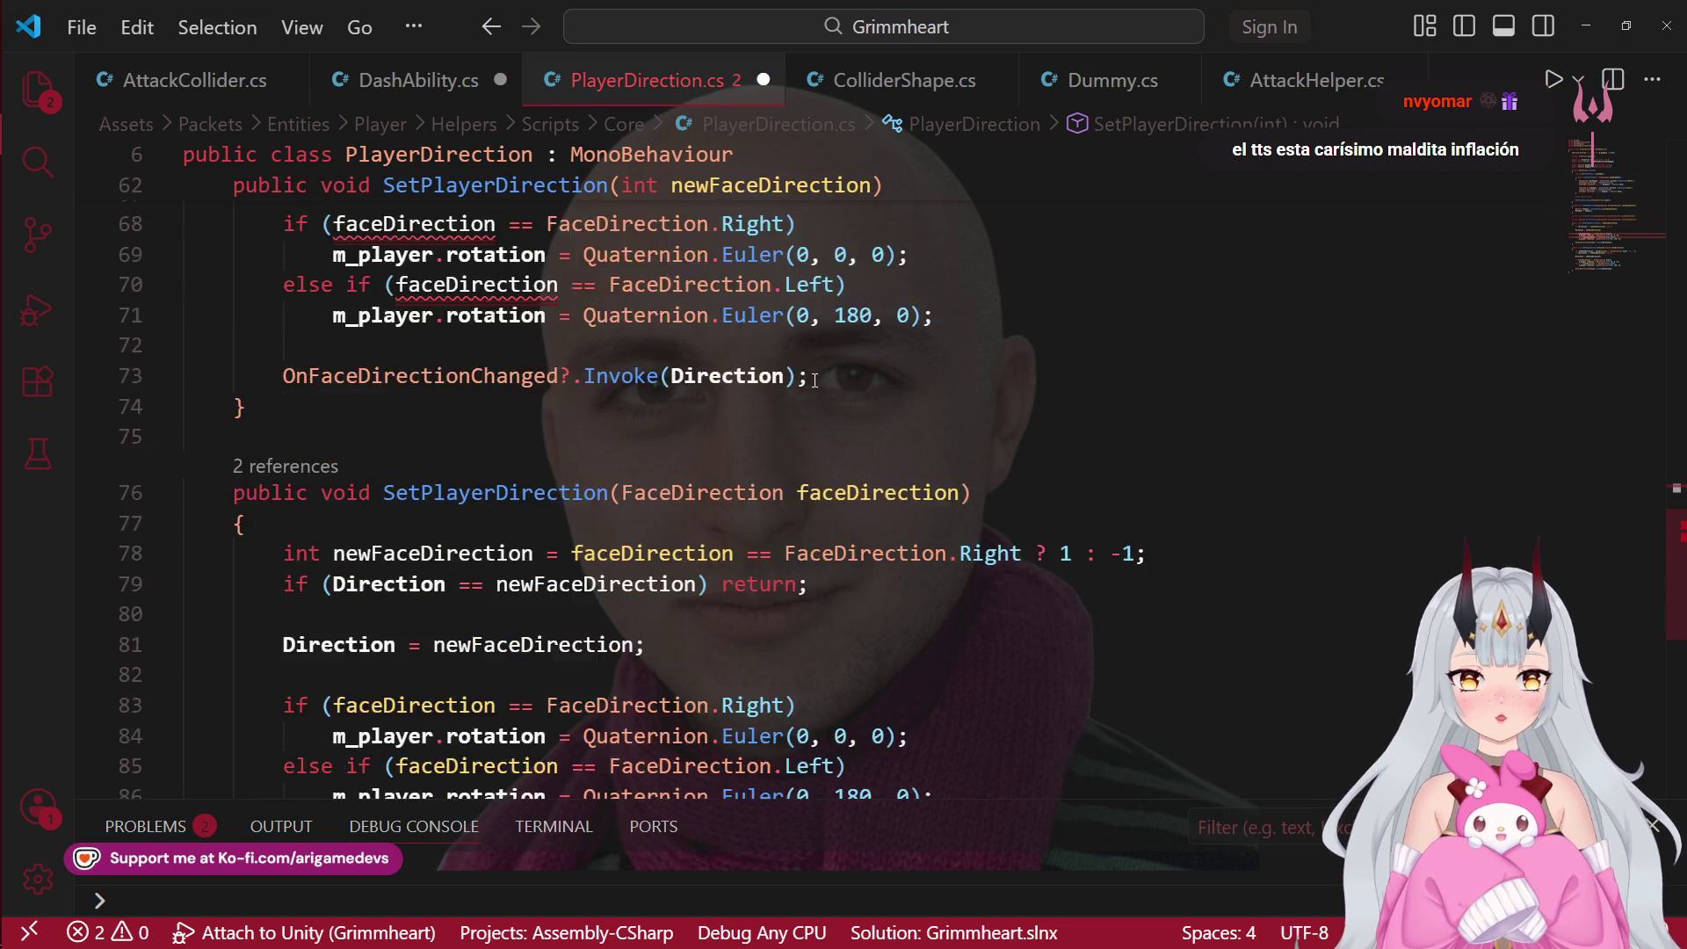
scroll(868, 624, up, 3)
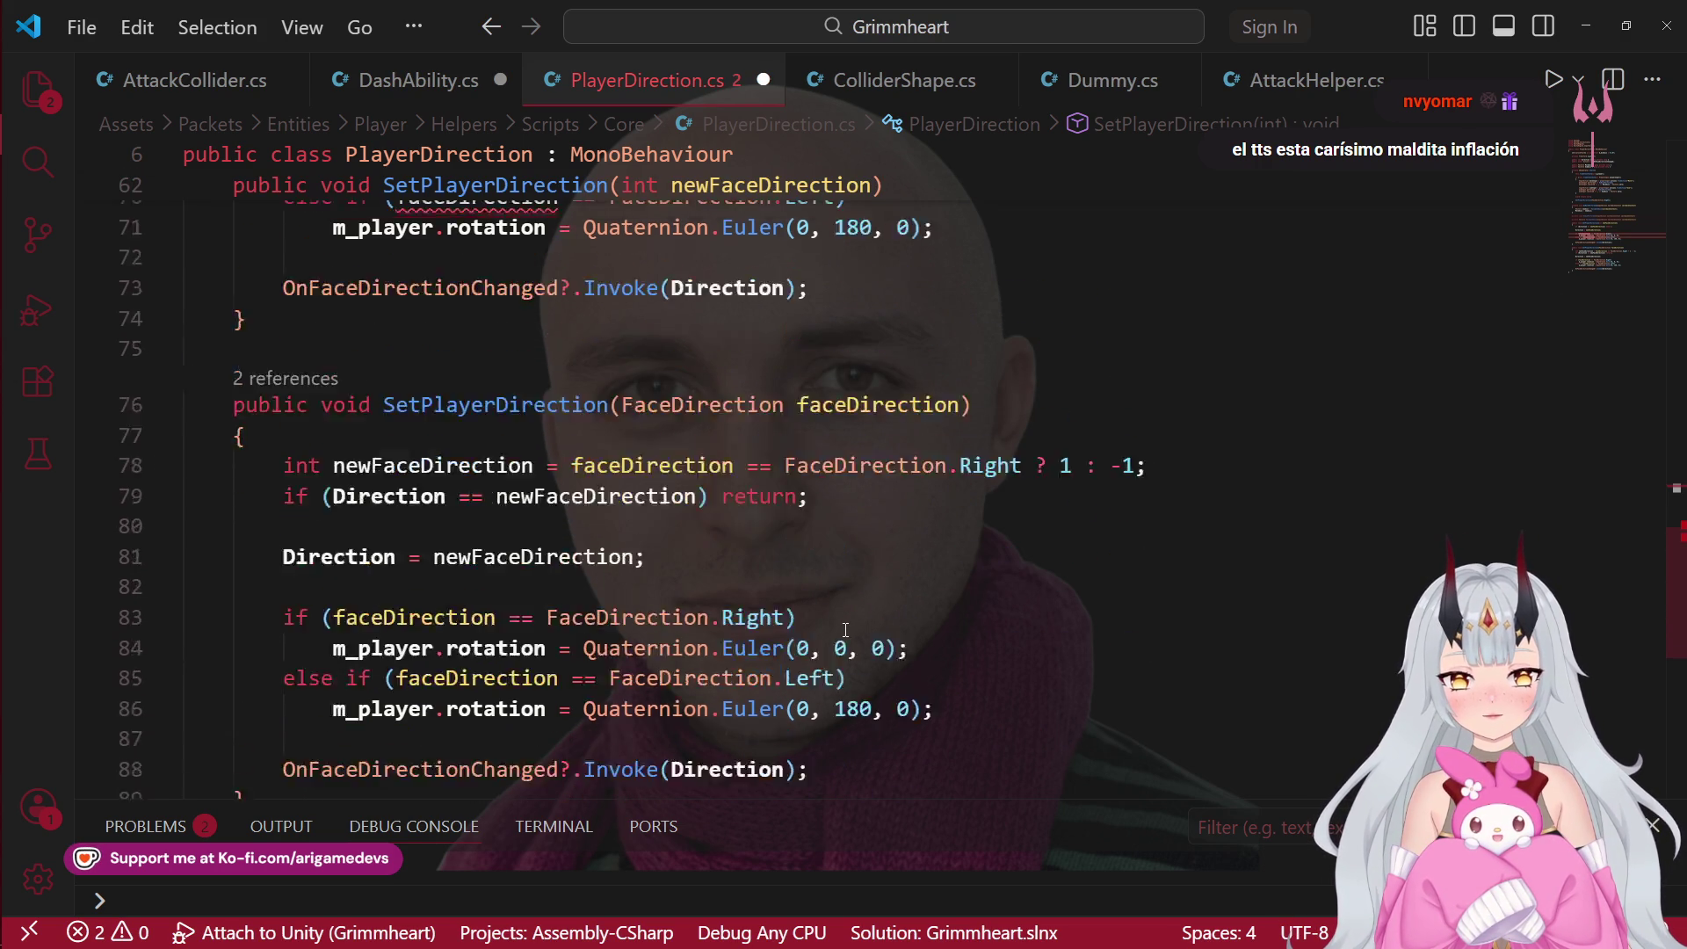
scroll(779, 562, up, 3)
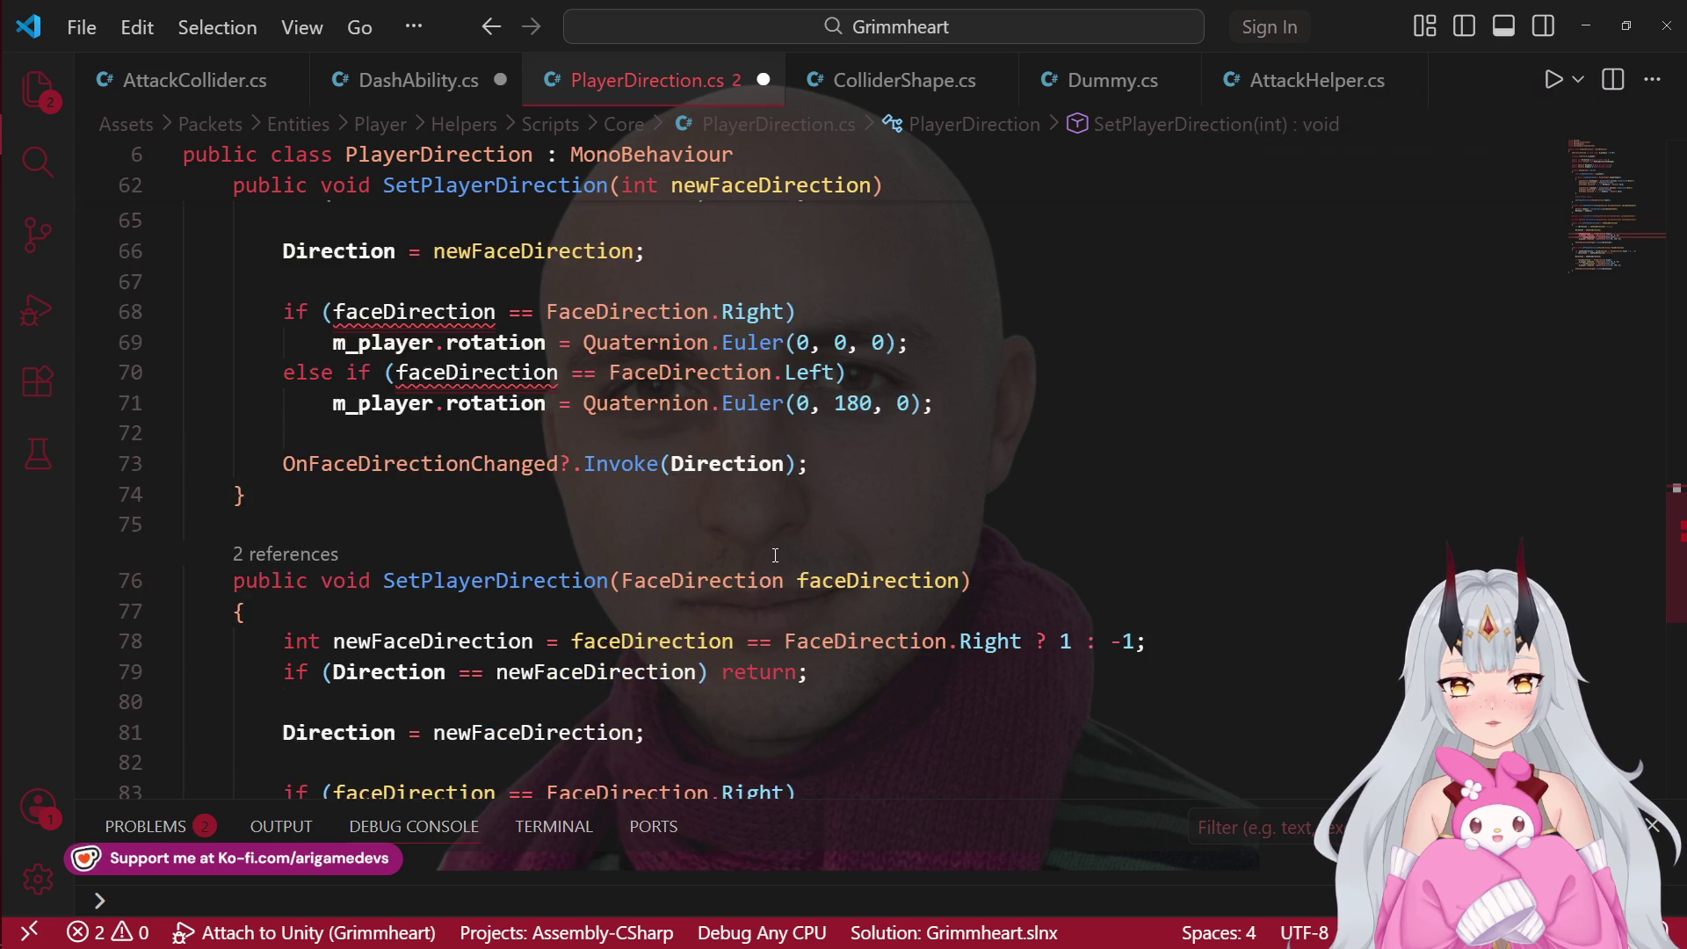
scroll(486, 405, down, 4)
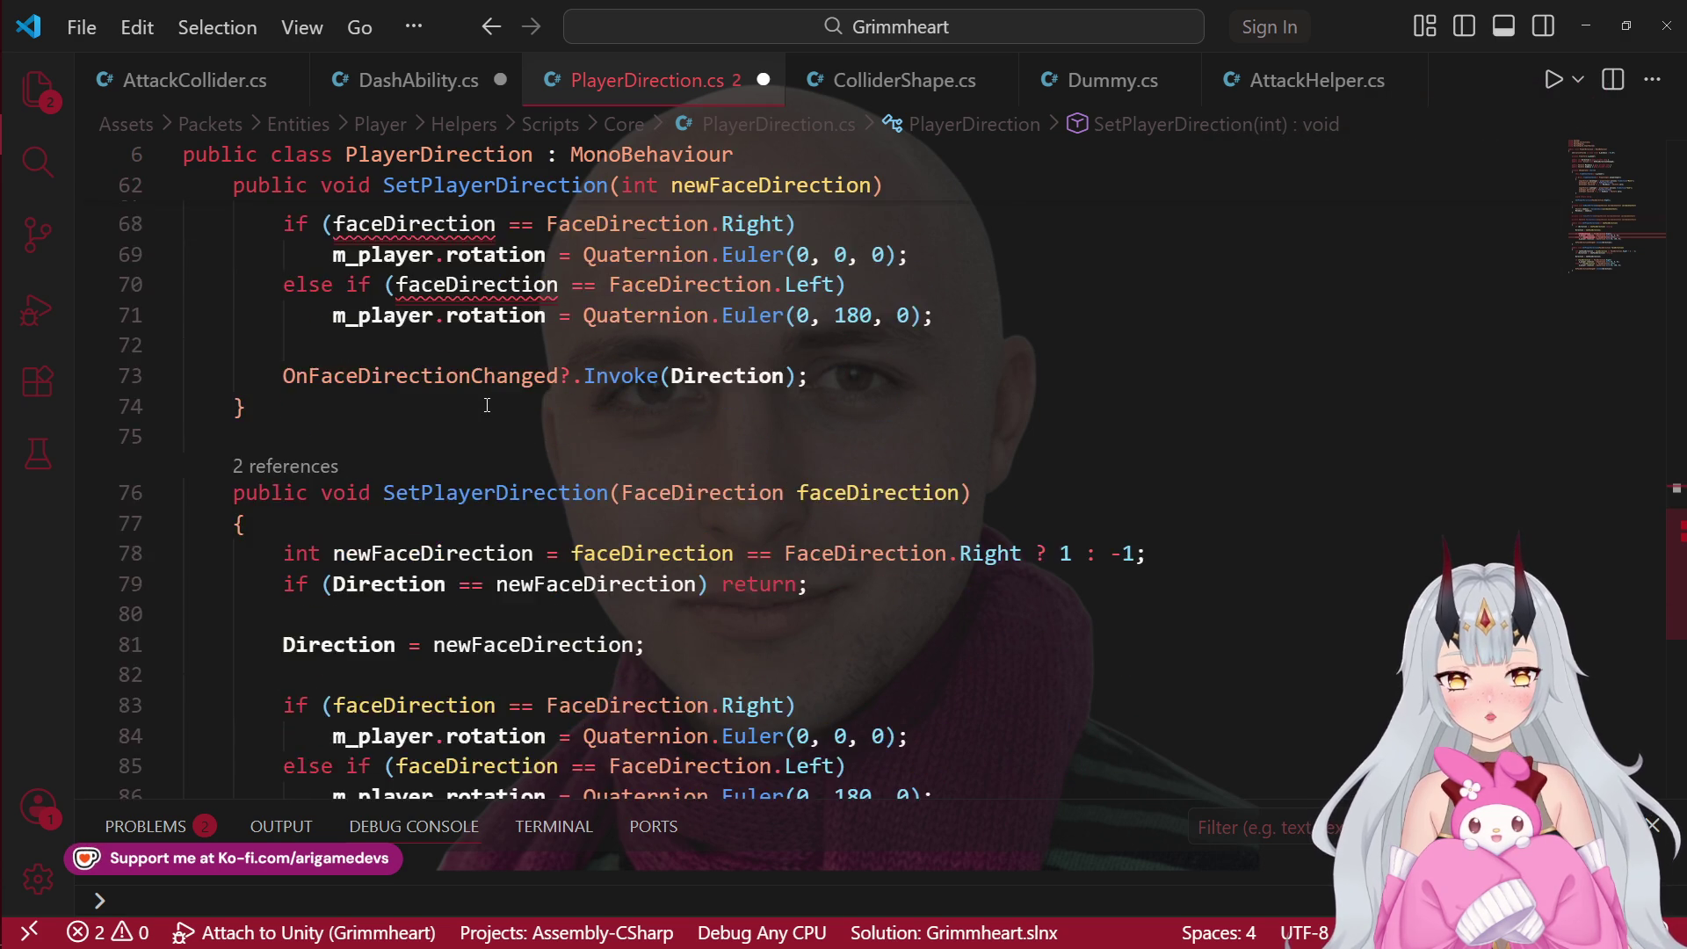
scroll(487, 405, up, 1)
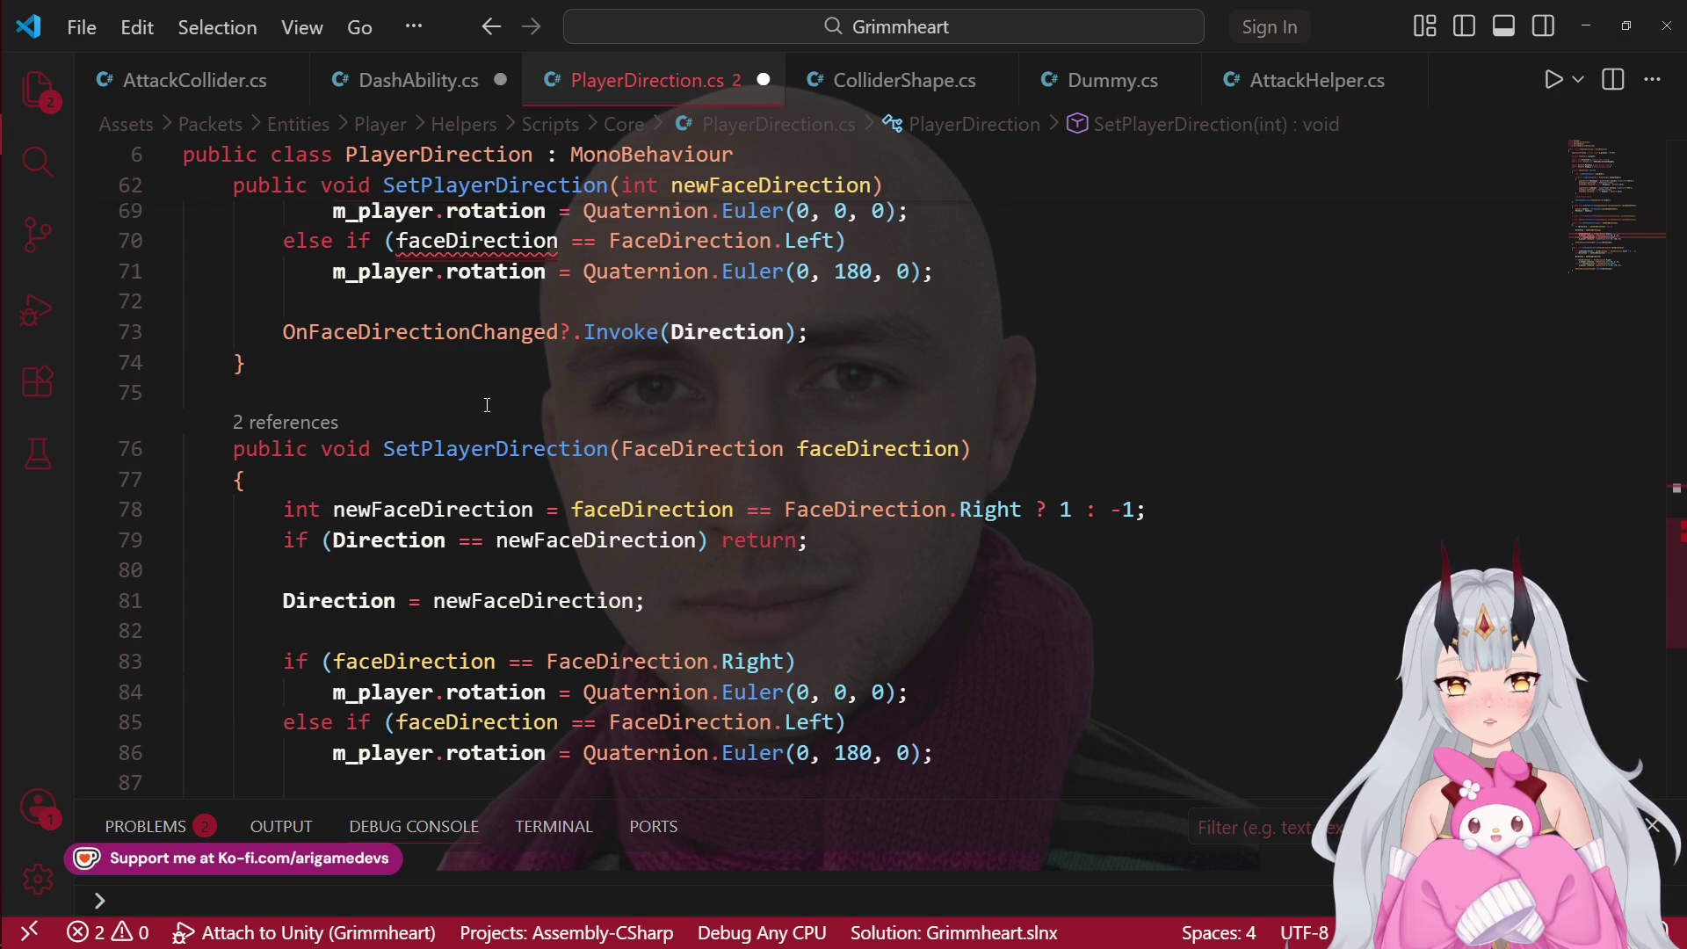
scroll(487, 405, up, 4)
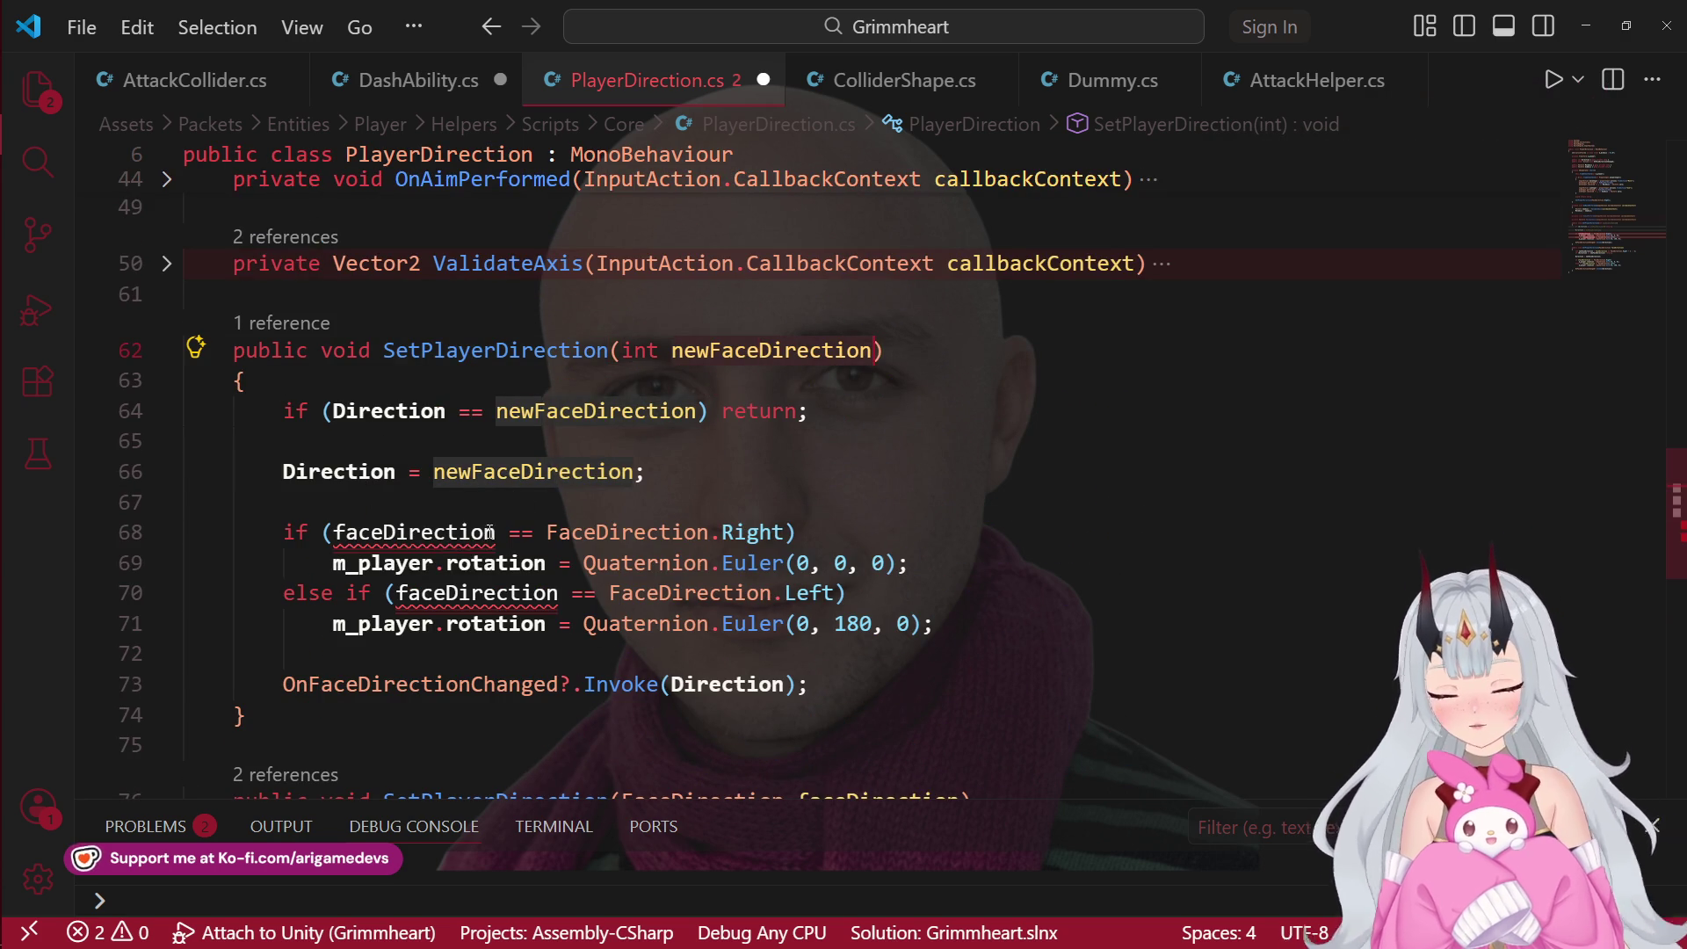
Step: Change the condition to newFaceDirection > 0 and reduce the else-if Left check to a plain else
click(437, 532)
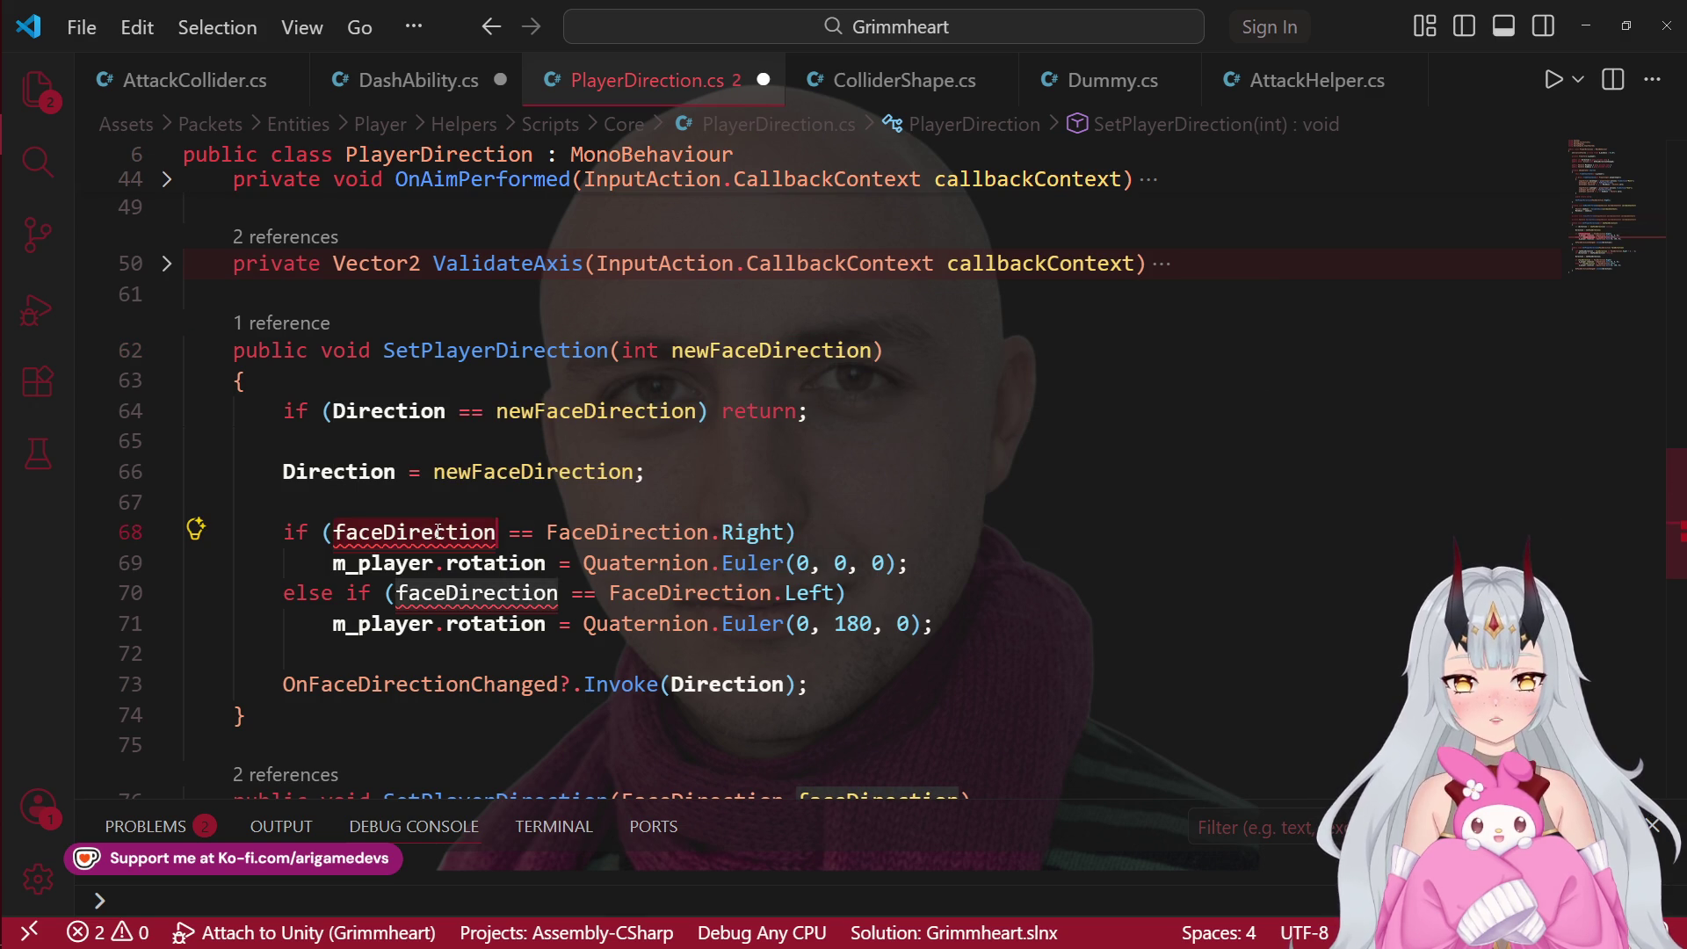
scroll(438, 532, down, 5)
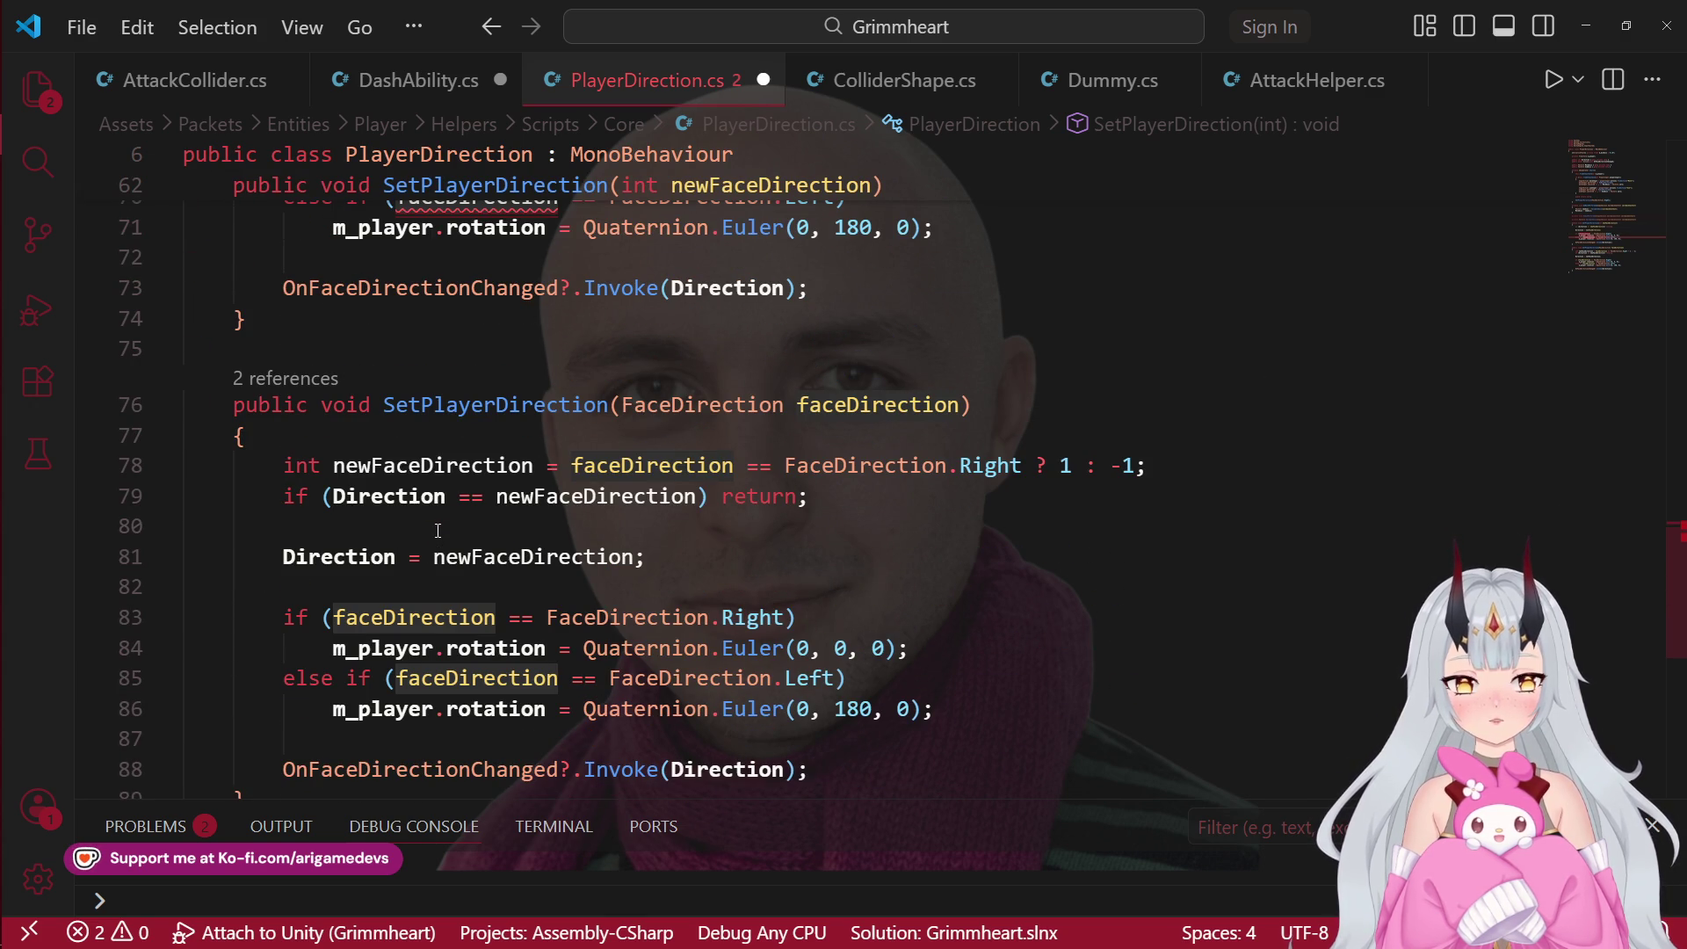
double_click(470, 466)
key(ctrl+c)
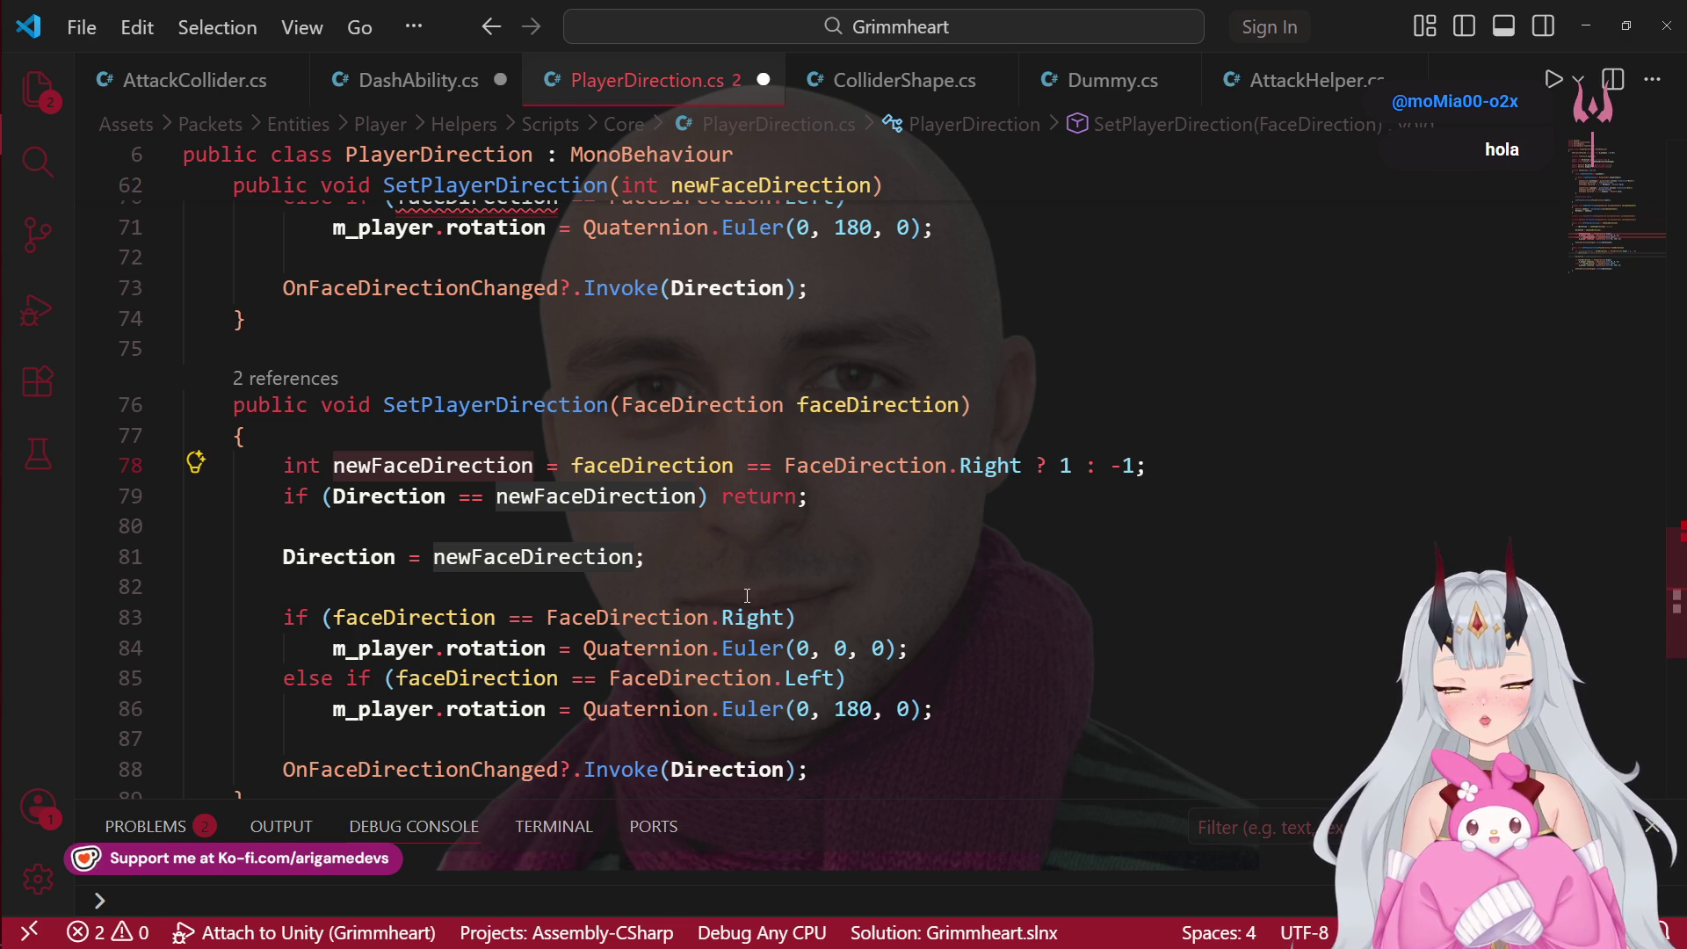
scroll(720, 561, up, 2)
scroll(649, 299, up, 1)
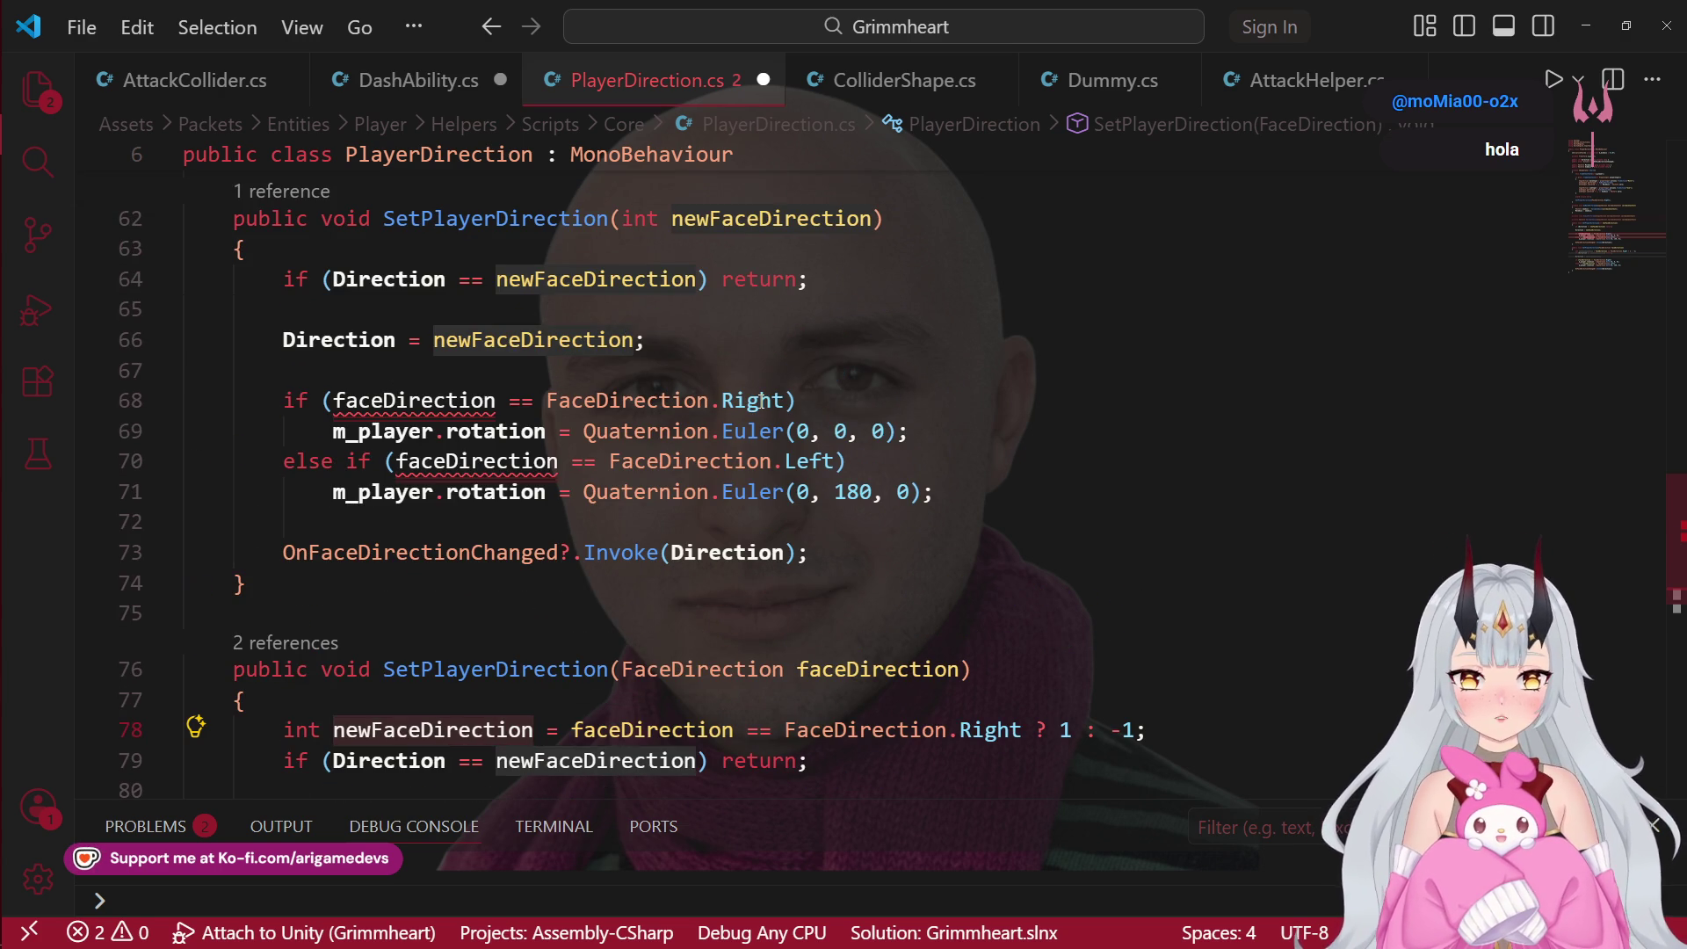
click(537, 401)
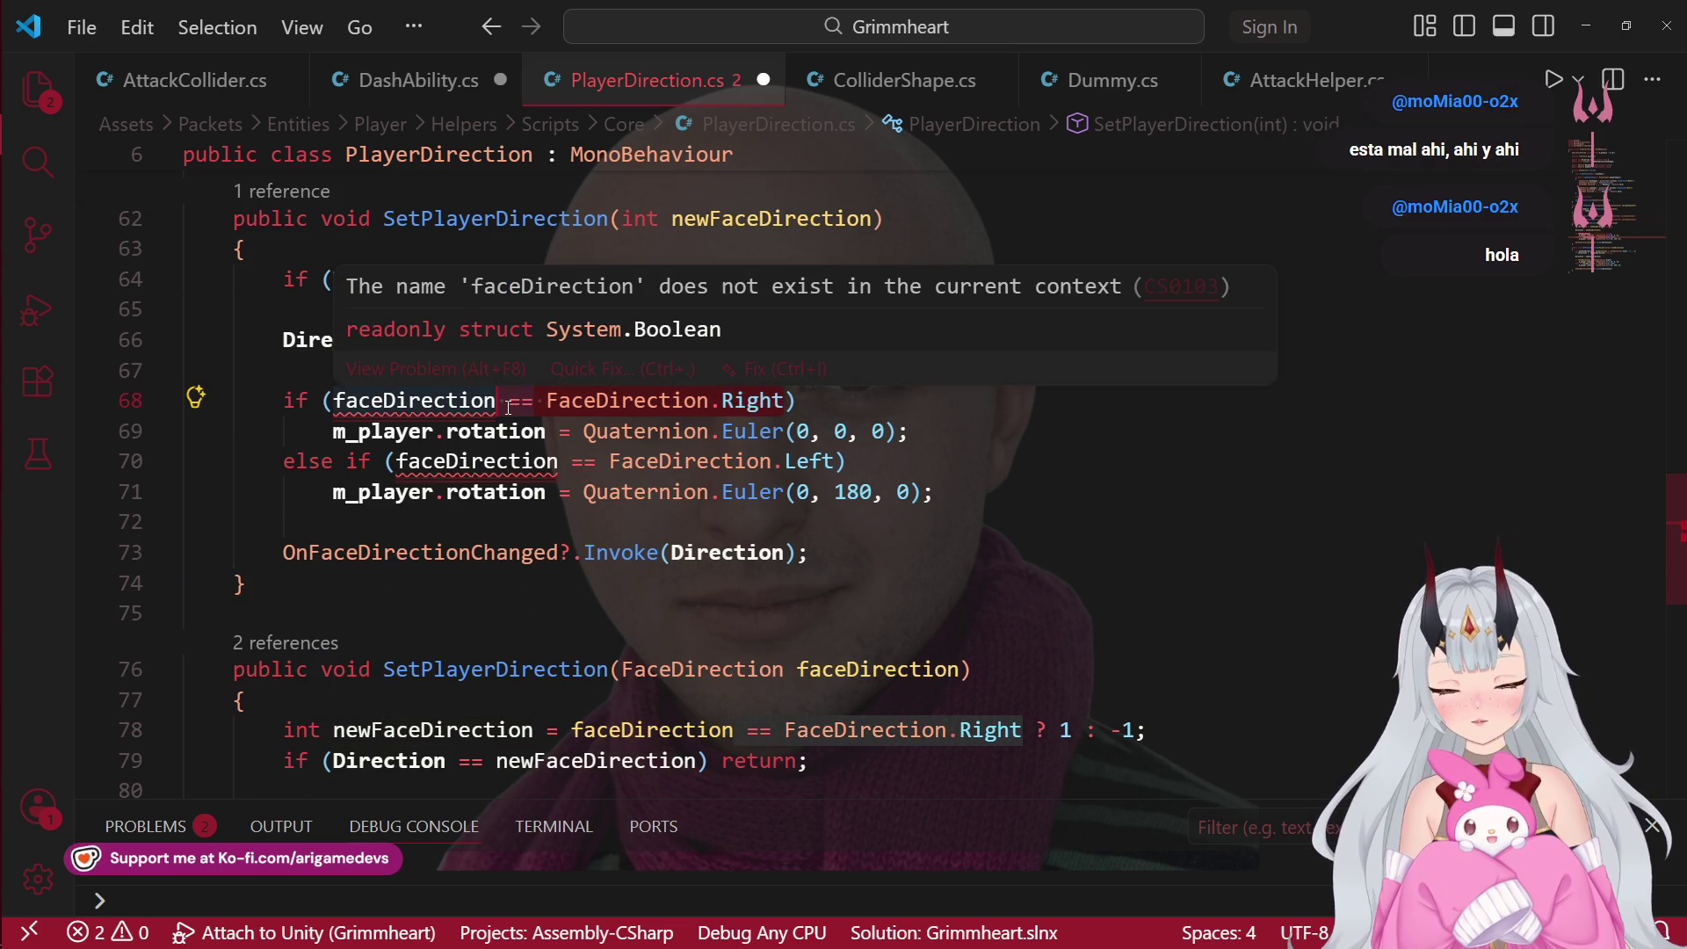
drag(795, 401, 497, 401)
key(BackSpace)
key(ctrl+BackSpace)
text(FaceDirection >)
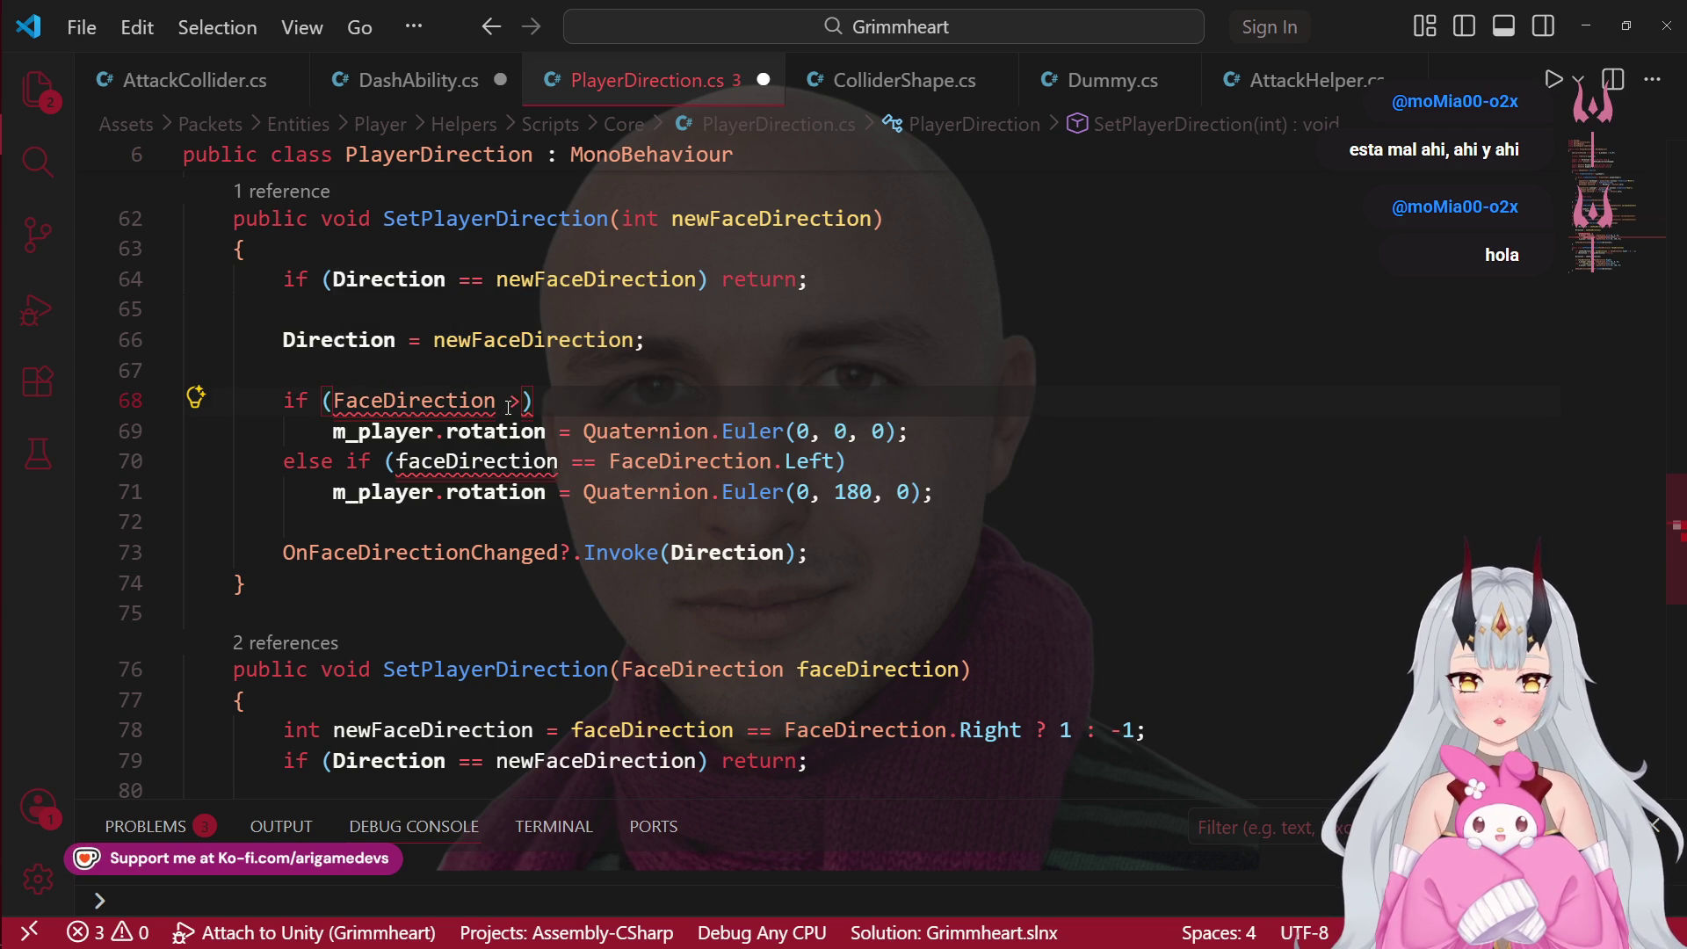
text( 0)
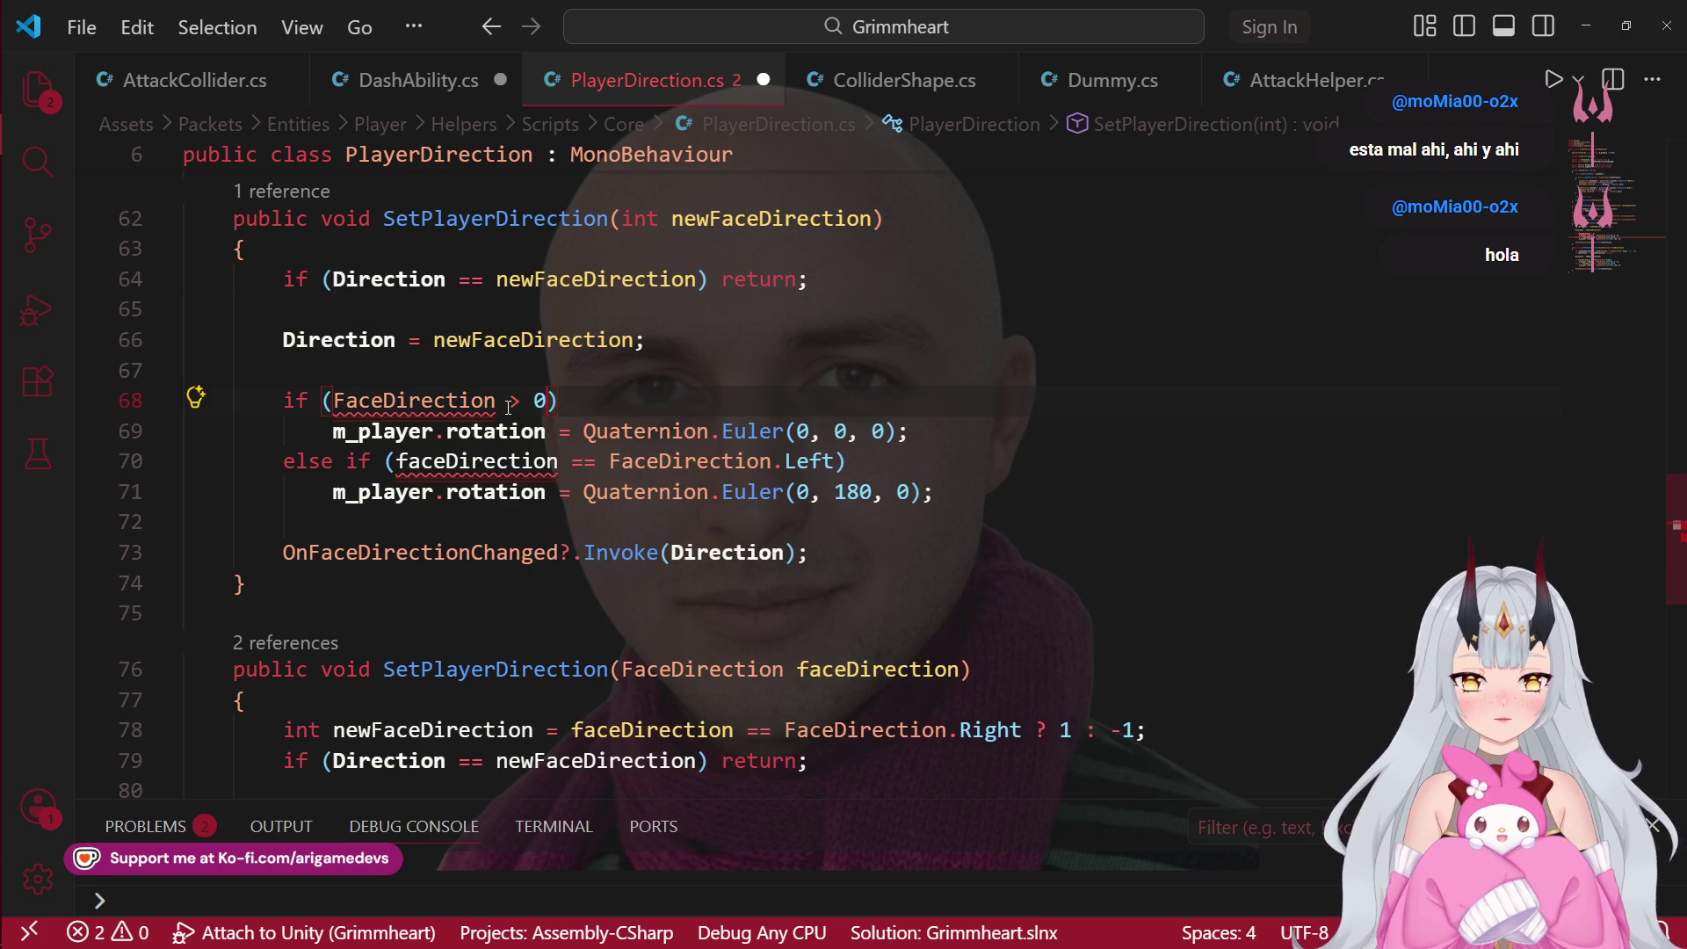
click(746, 221)
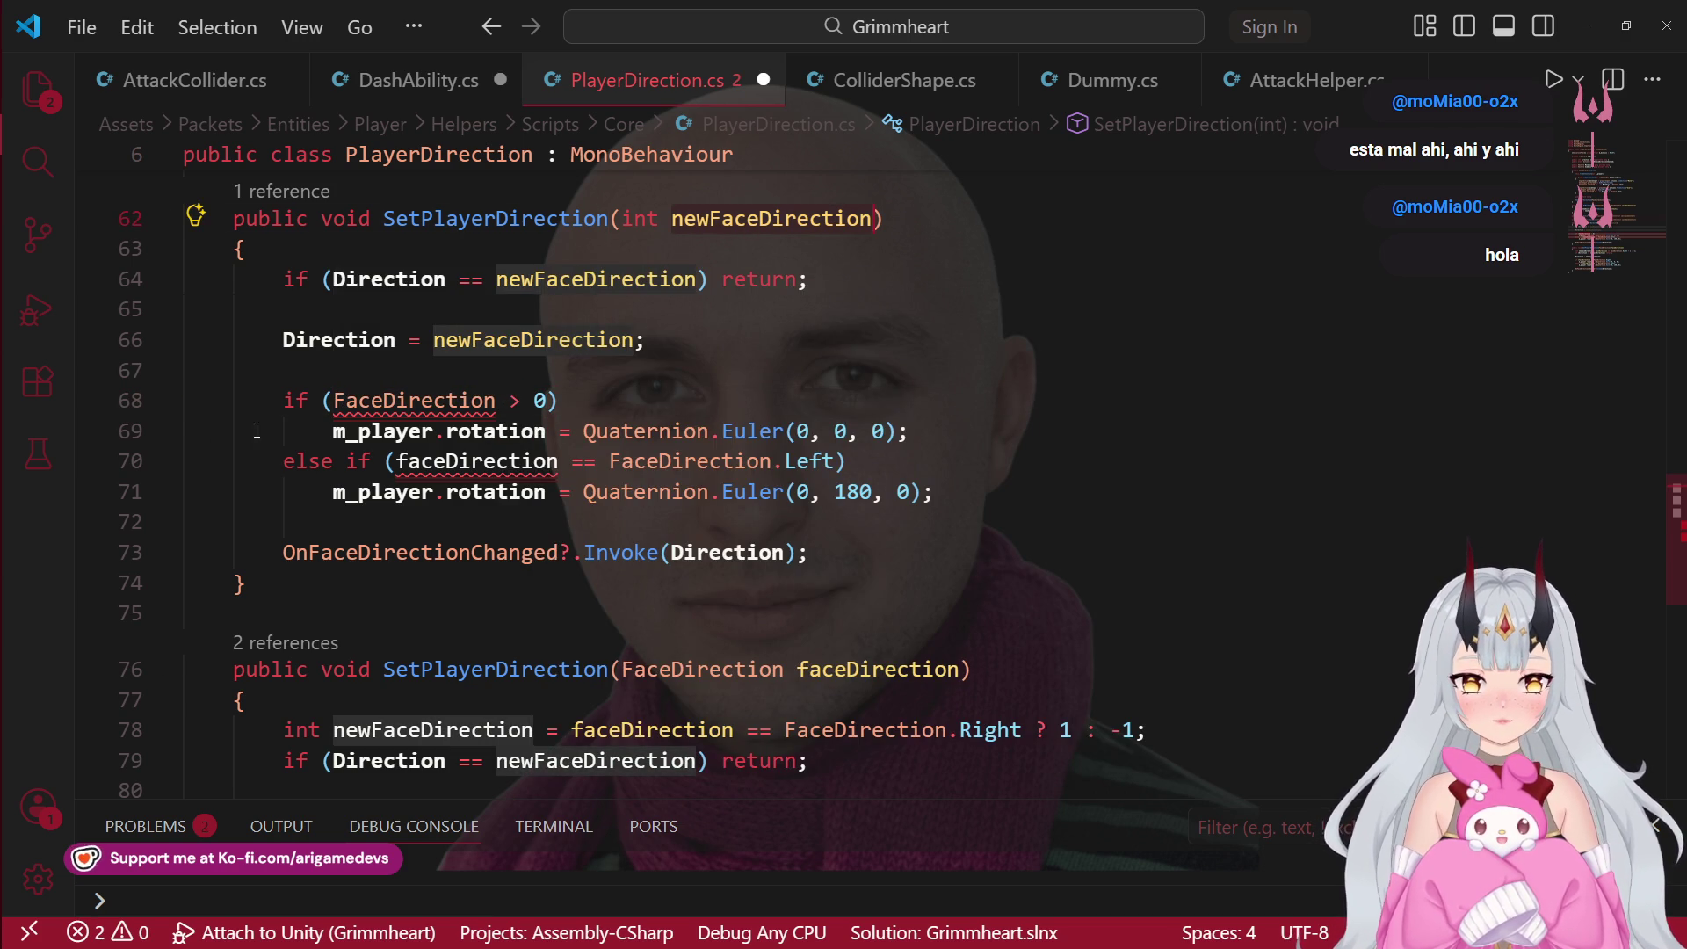
click(406, 407)
key(ctrl+v)
click(911, 432)
drag(844, 463, 335, 462)
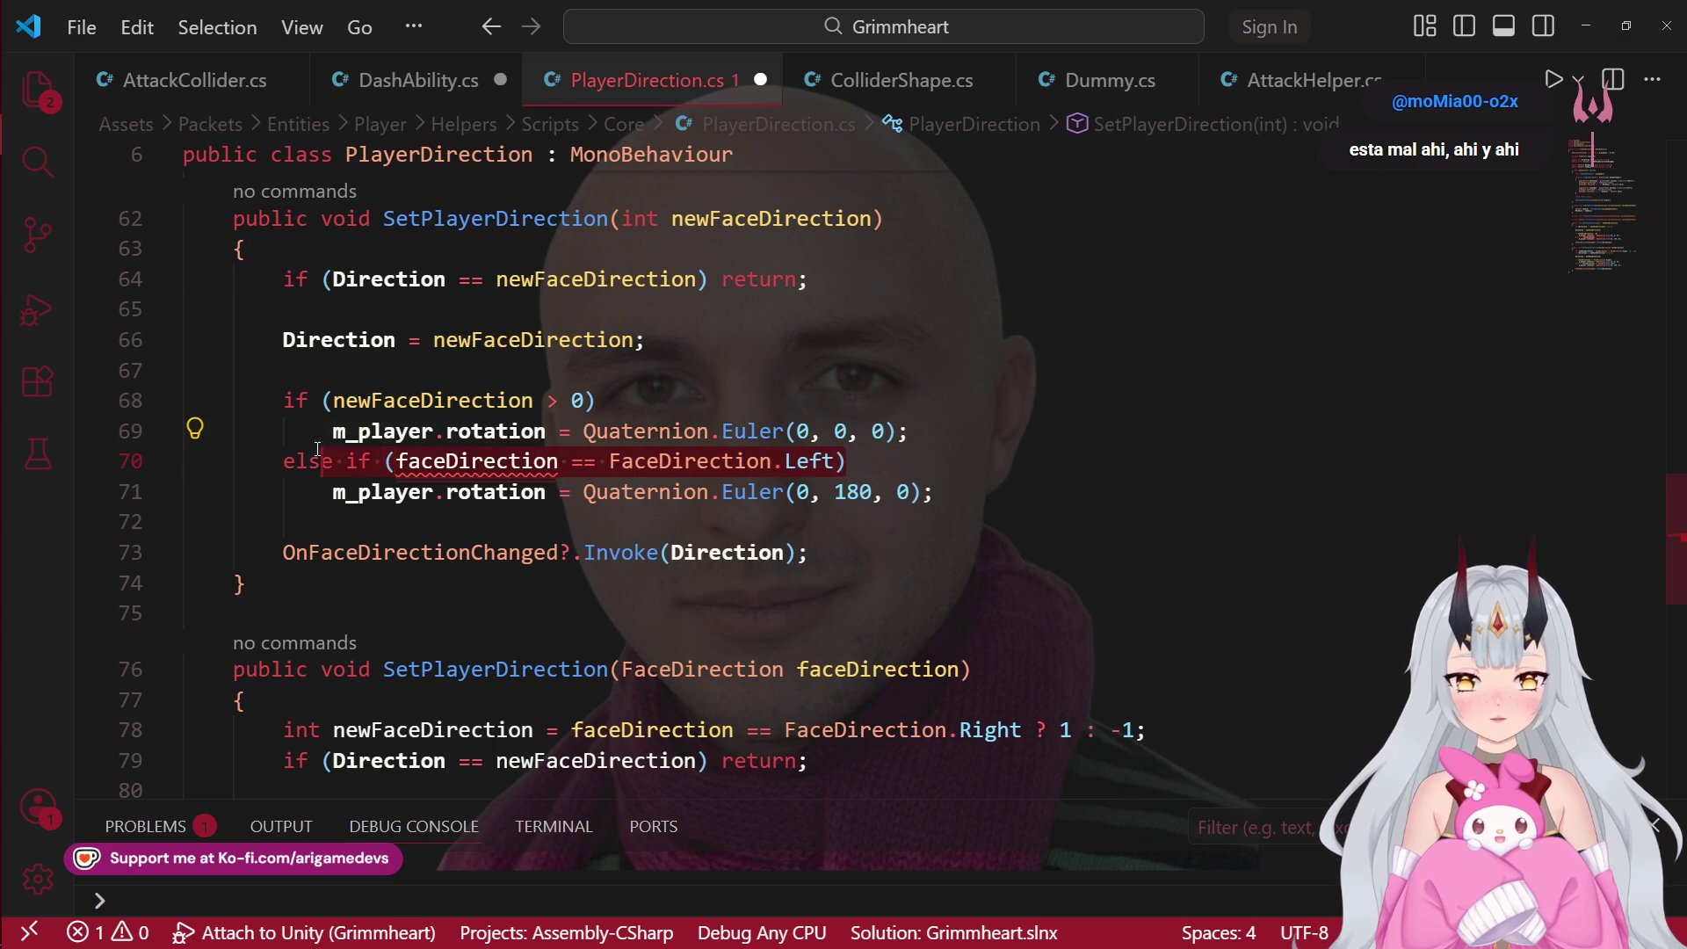
key(BackSpace)
key(Escape)
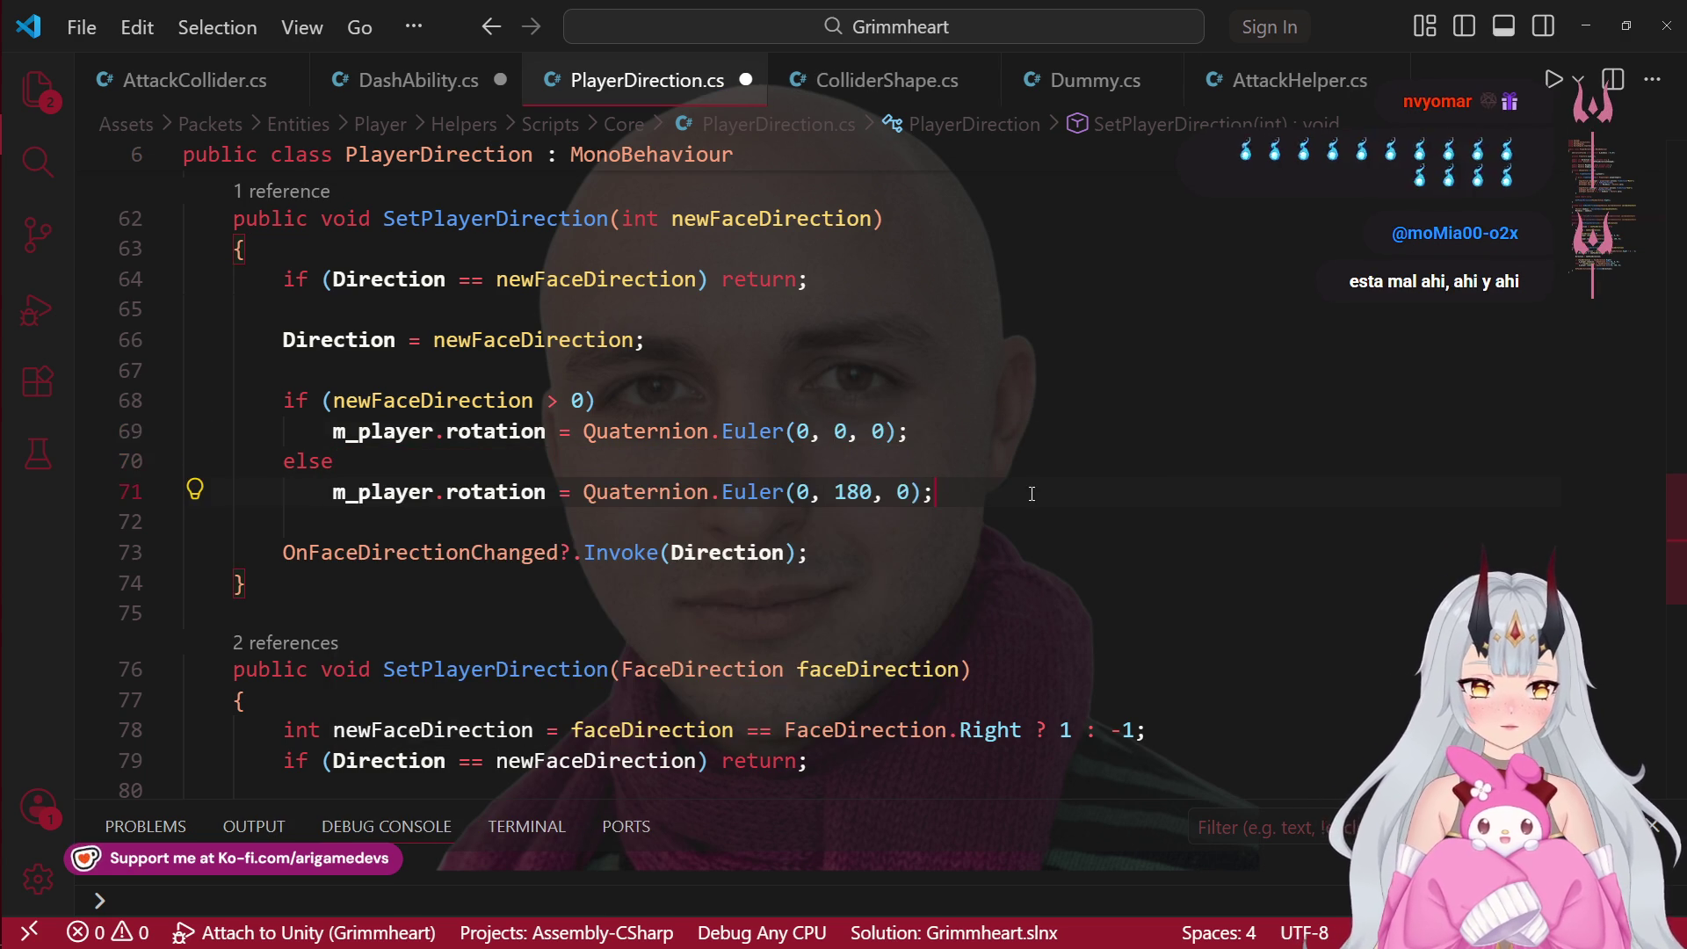
Step: Replace the FaceDirection overload's body with SetPlayerDirection(newFaceDirection); and save PlayerDirection.cs
drag(187, 461, 934, 493)
scroll(671, 653, down, 2)
scroll(672, 653, down, 3)
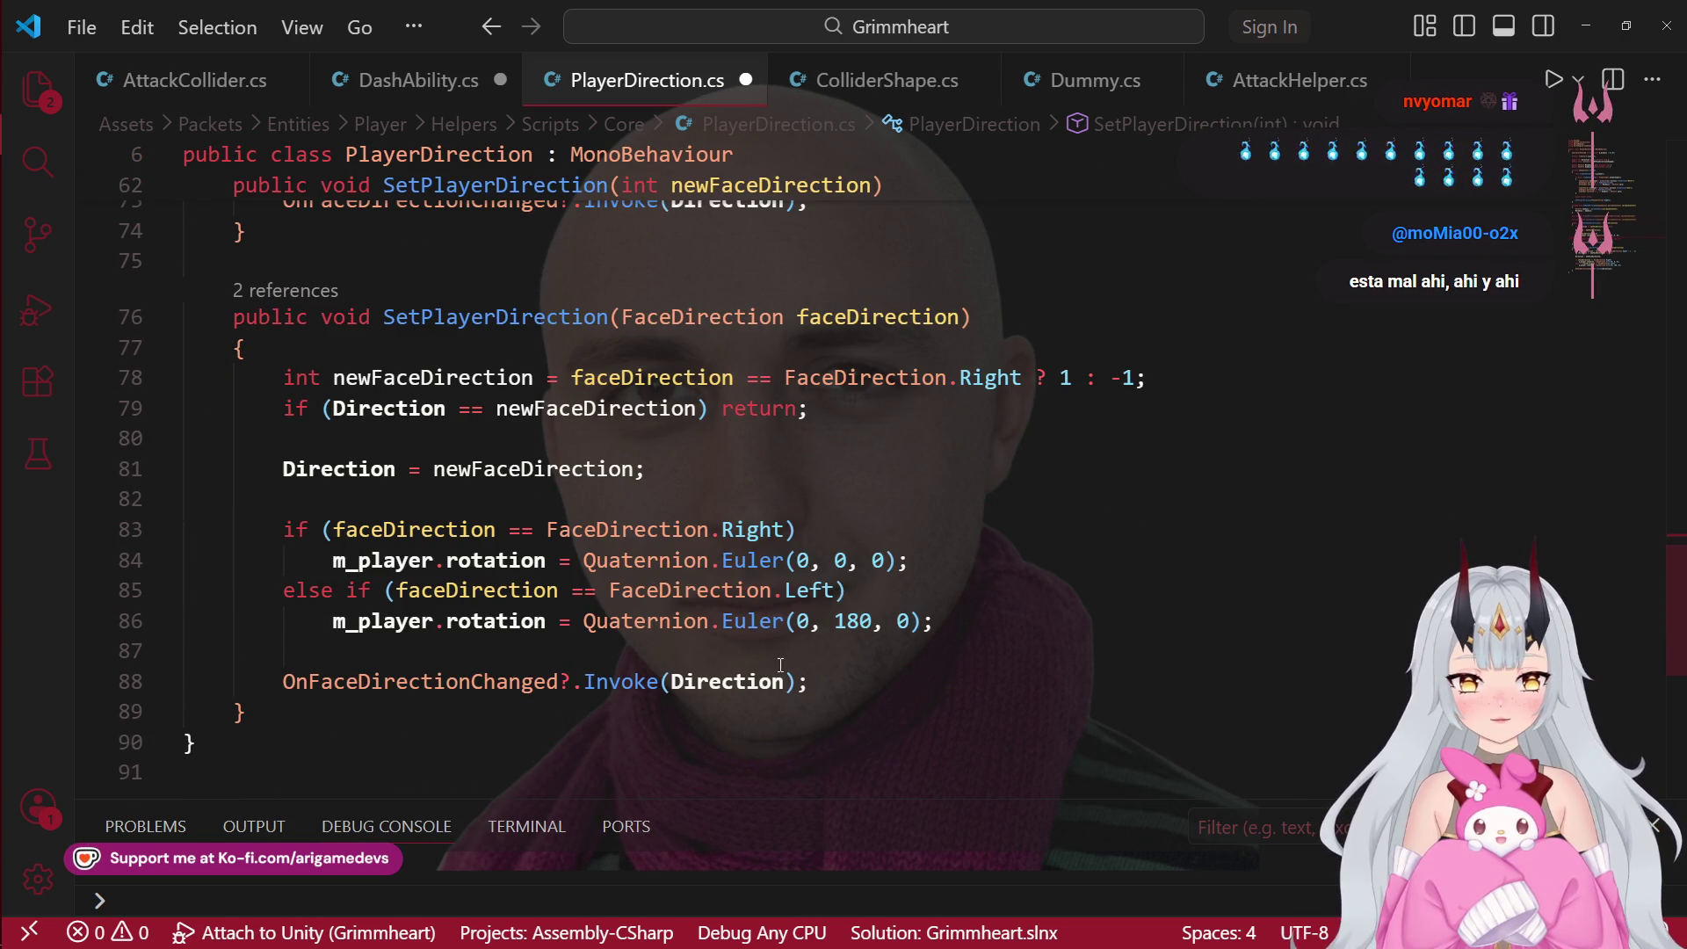
drag(807, 682, 283, 409)
key(BackSpace)
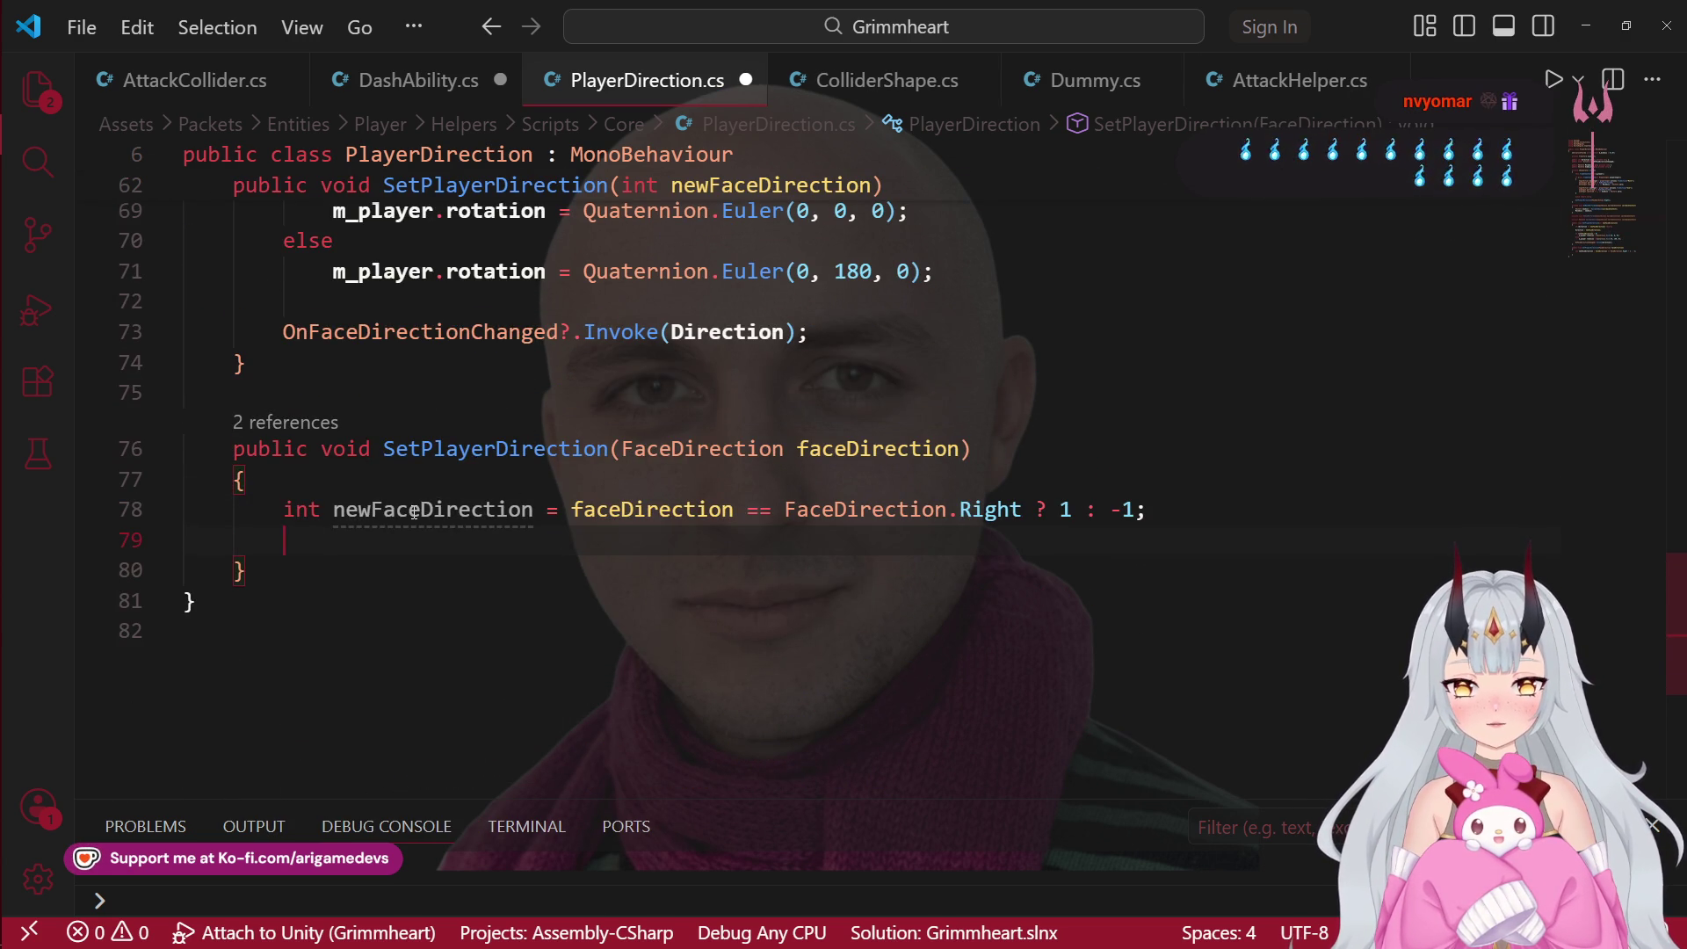
scroll(470, 481, up, 5)
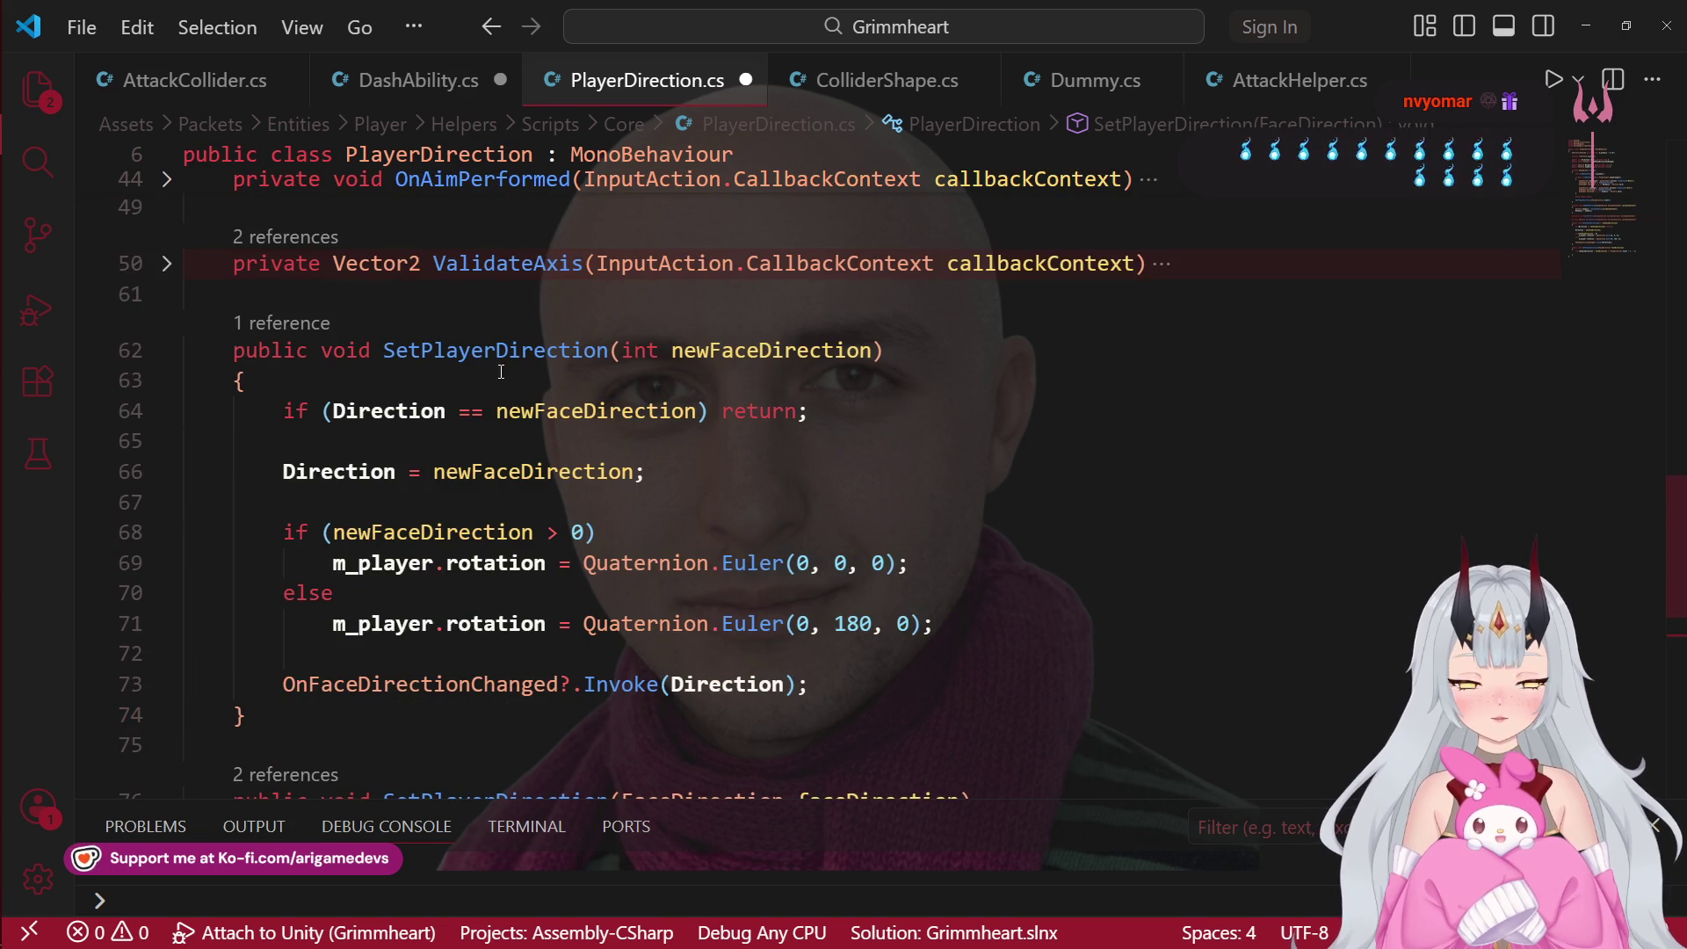
click(499, 352)
scroll(500, 359, down, 5)
click(586, 584)
text(SetPlayerDirection)
text(()
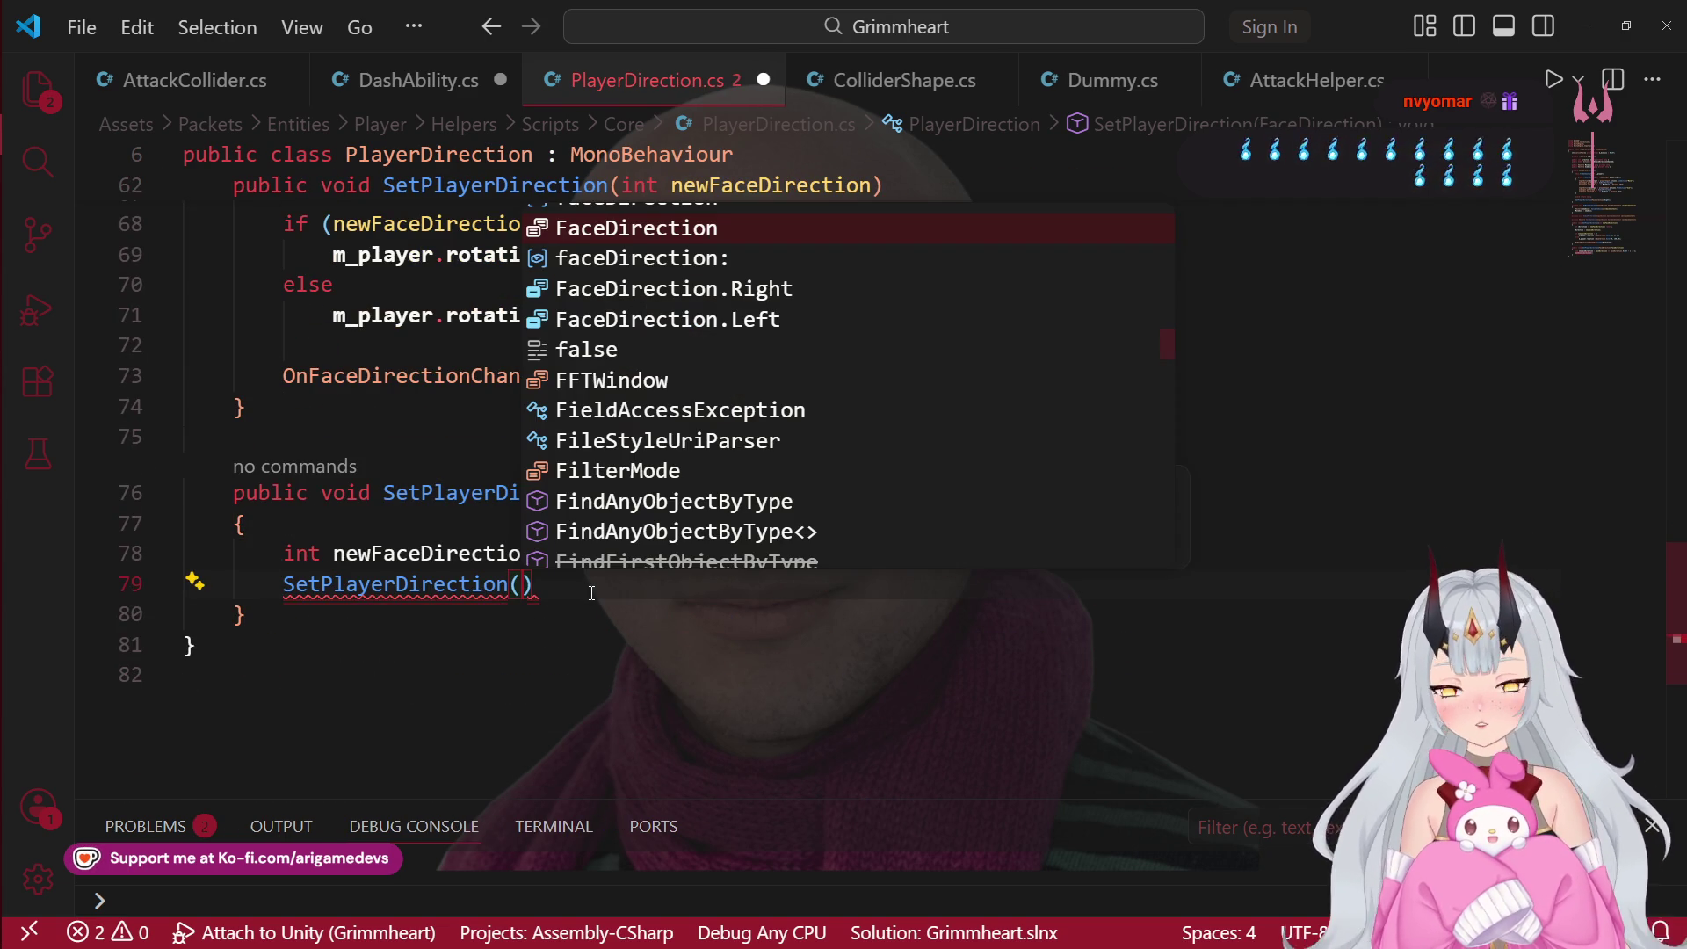
text(new)
key(Tab)
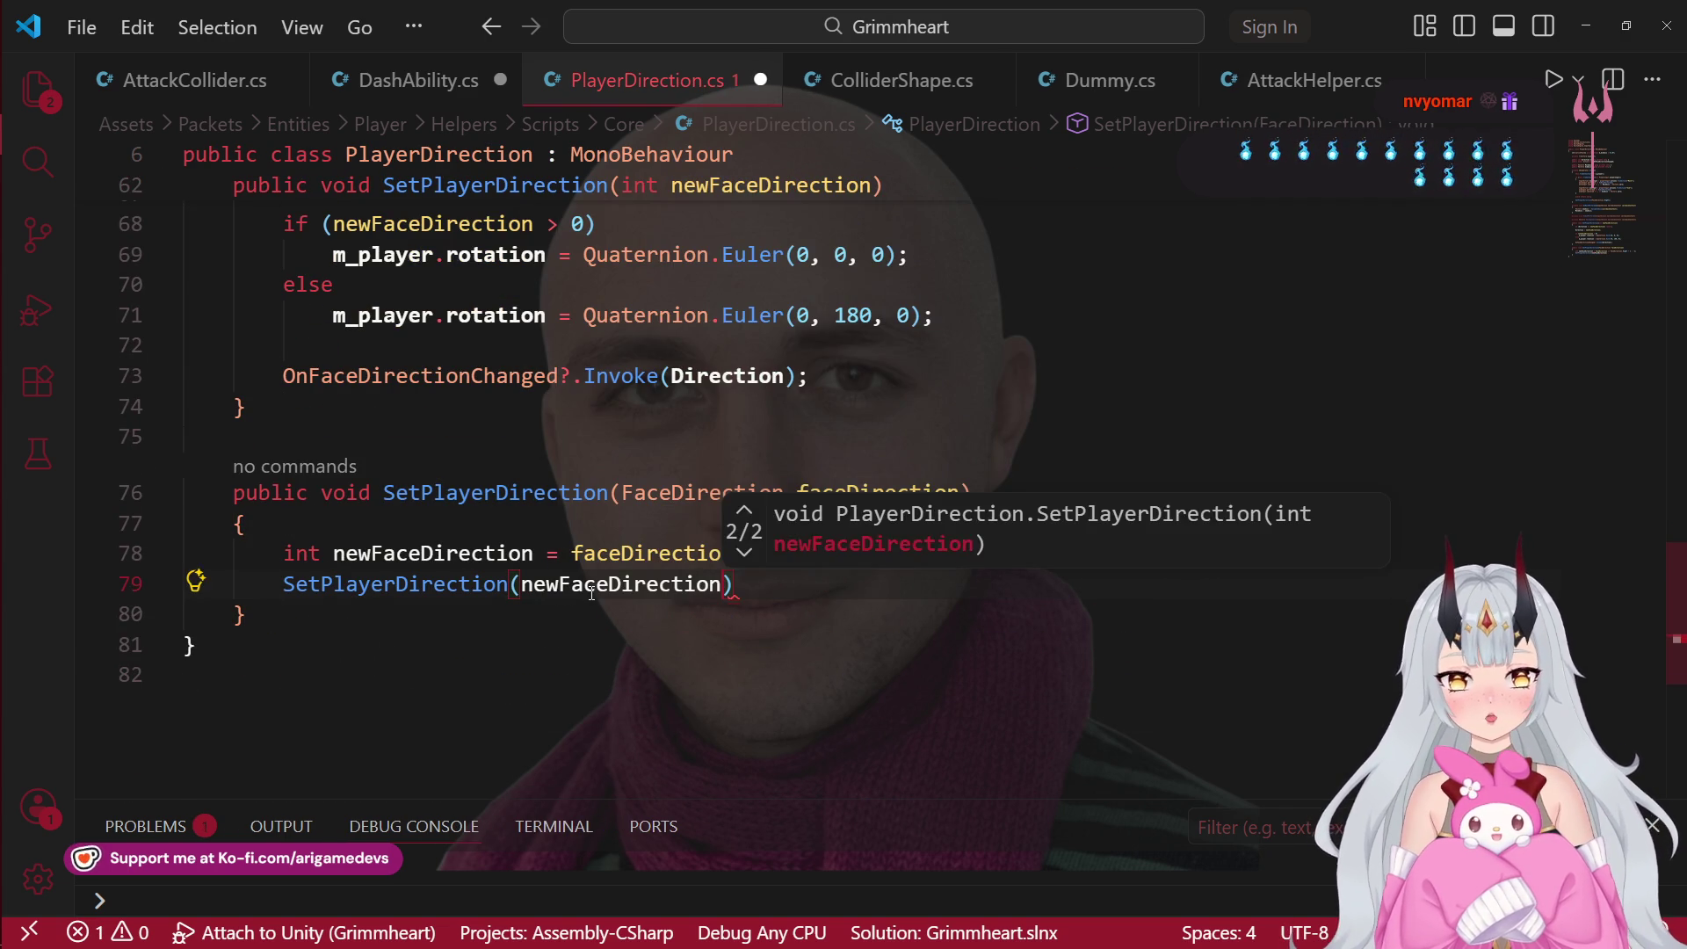
text(;)
key(ctrl+s)
scroll(336, 151, up, 3)
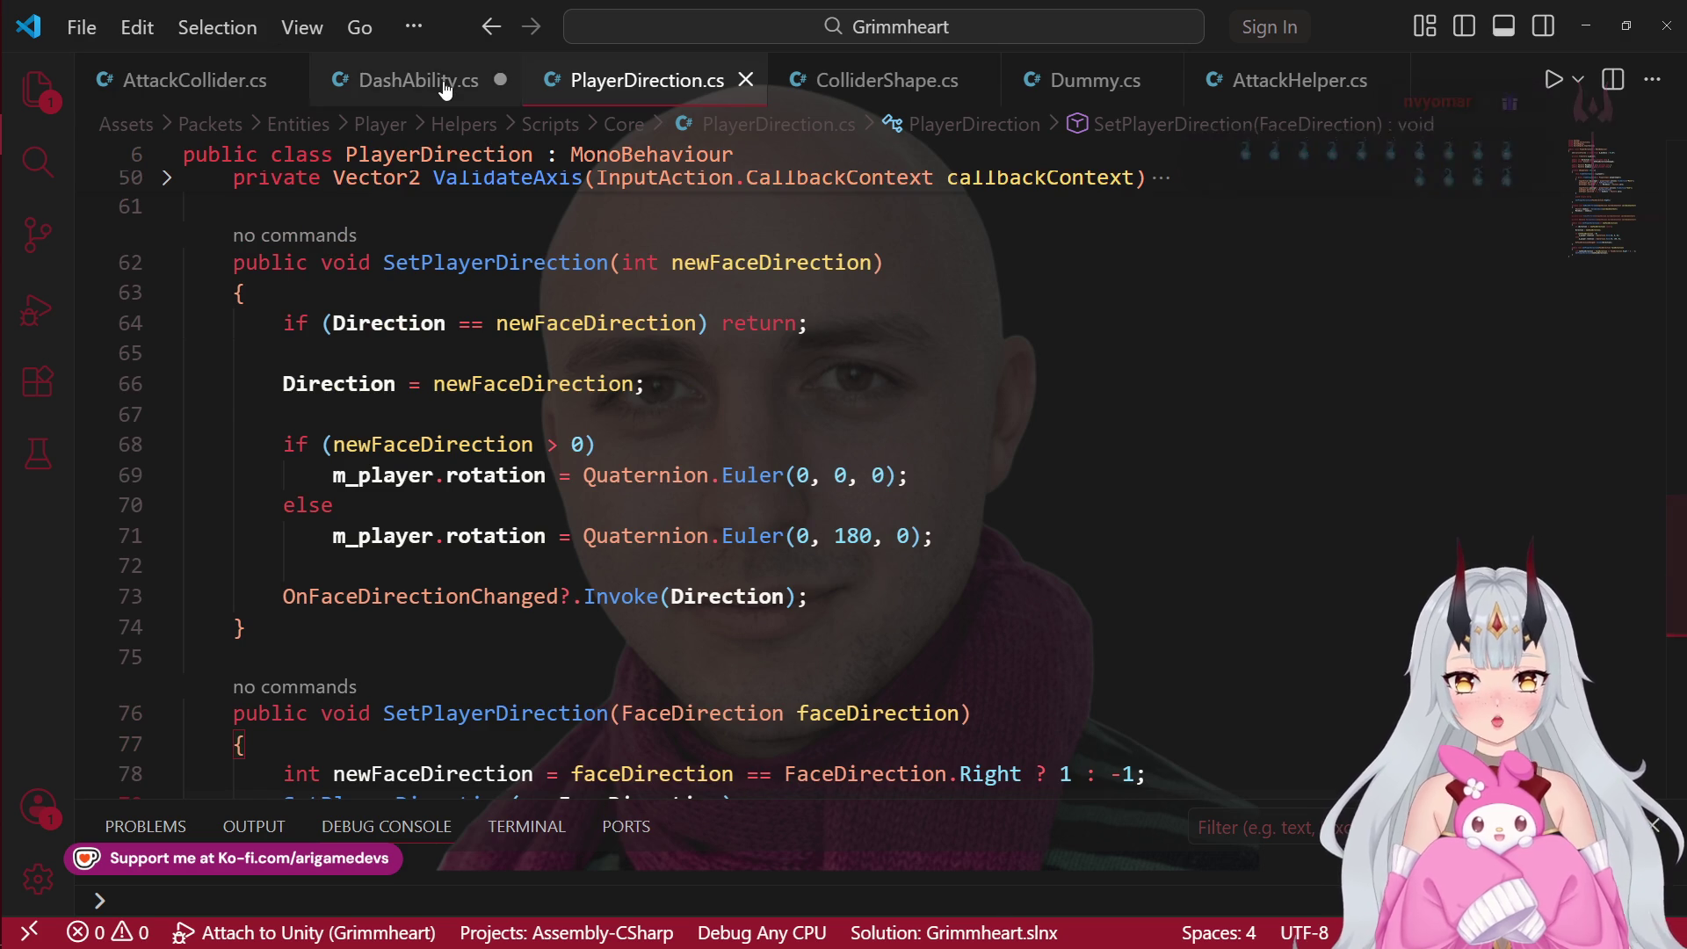
Step: In DashAbility.cs, try removing the (int) cast on line 66, then undo it
click(444, 80)
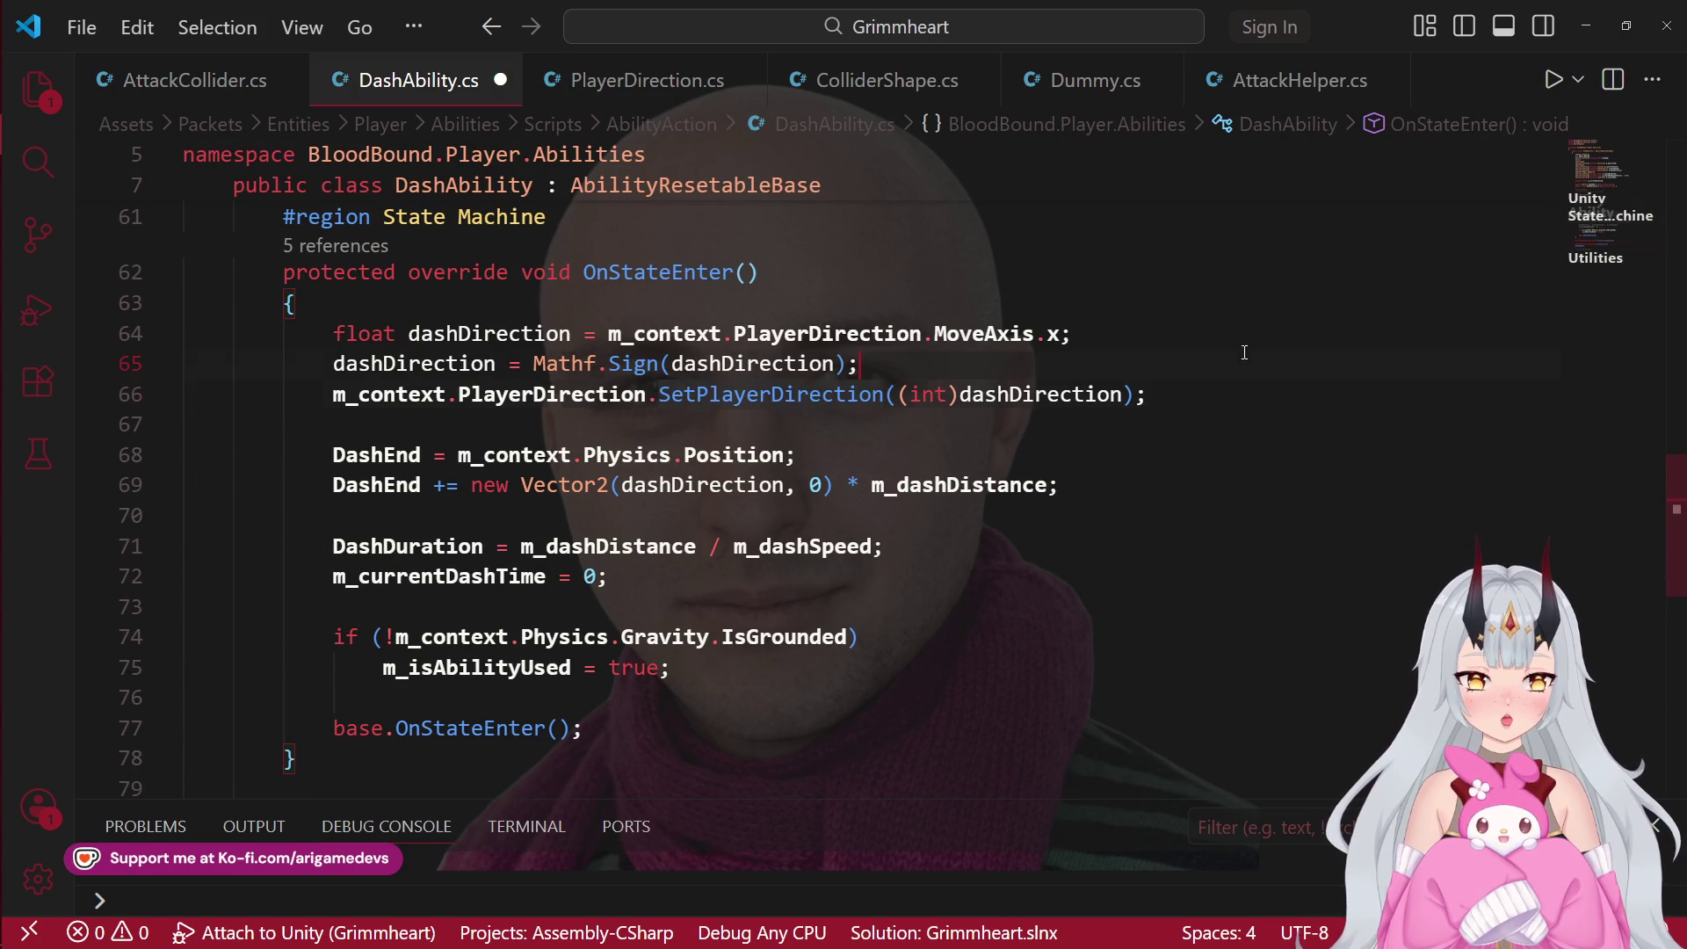
drag(960, 394, 890, 394)
key(BackSpace)
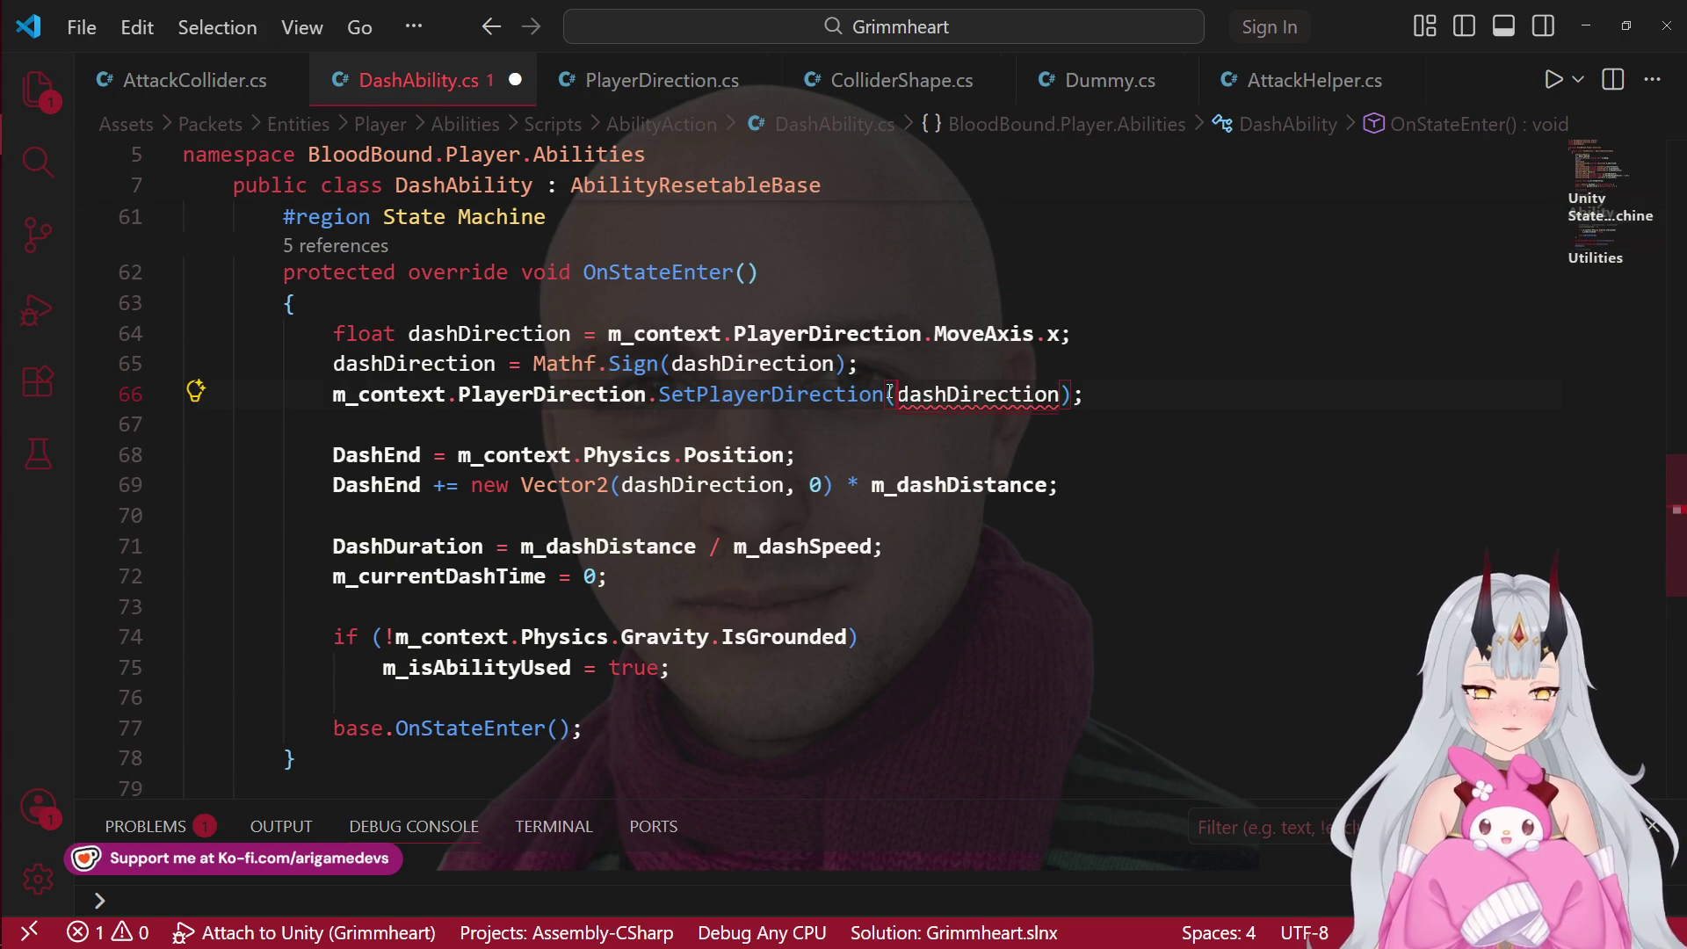
key(ctrl+z)
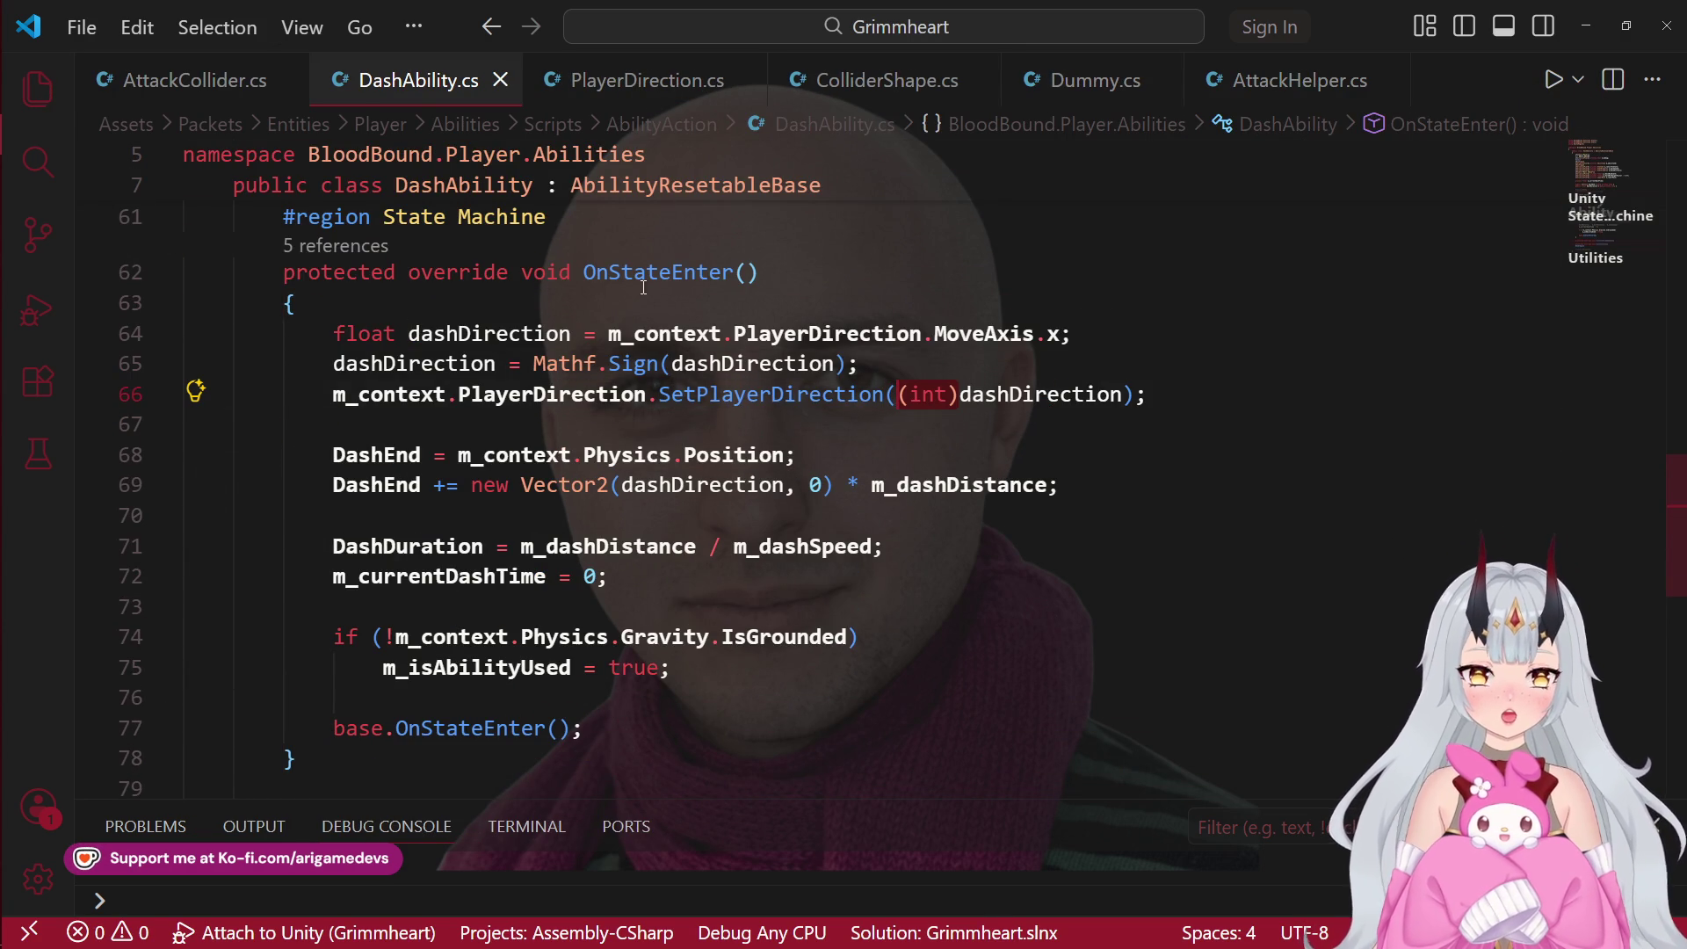
Step: Try inserting Mathf on line 64, undo it, save DashAbility.cs and select lines 64–66
mouse_move(627, 370)
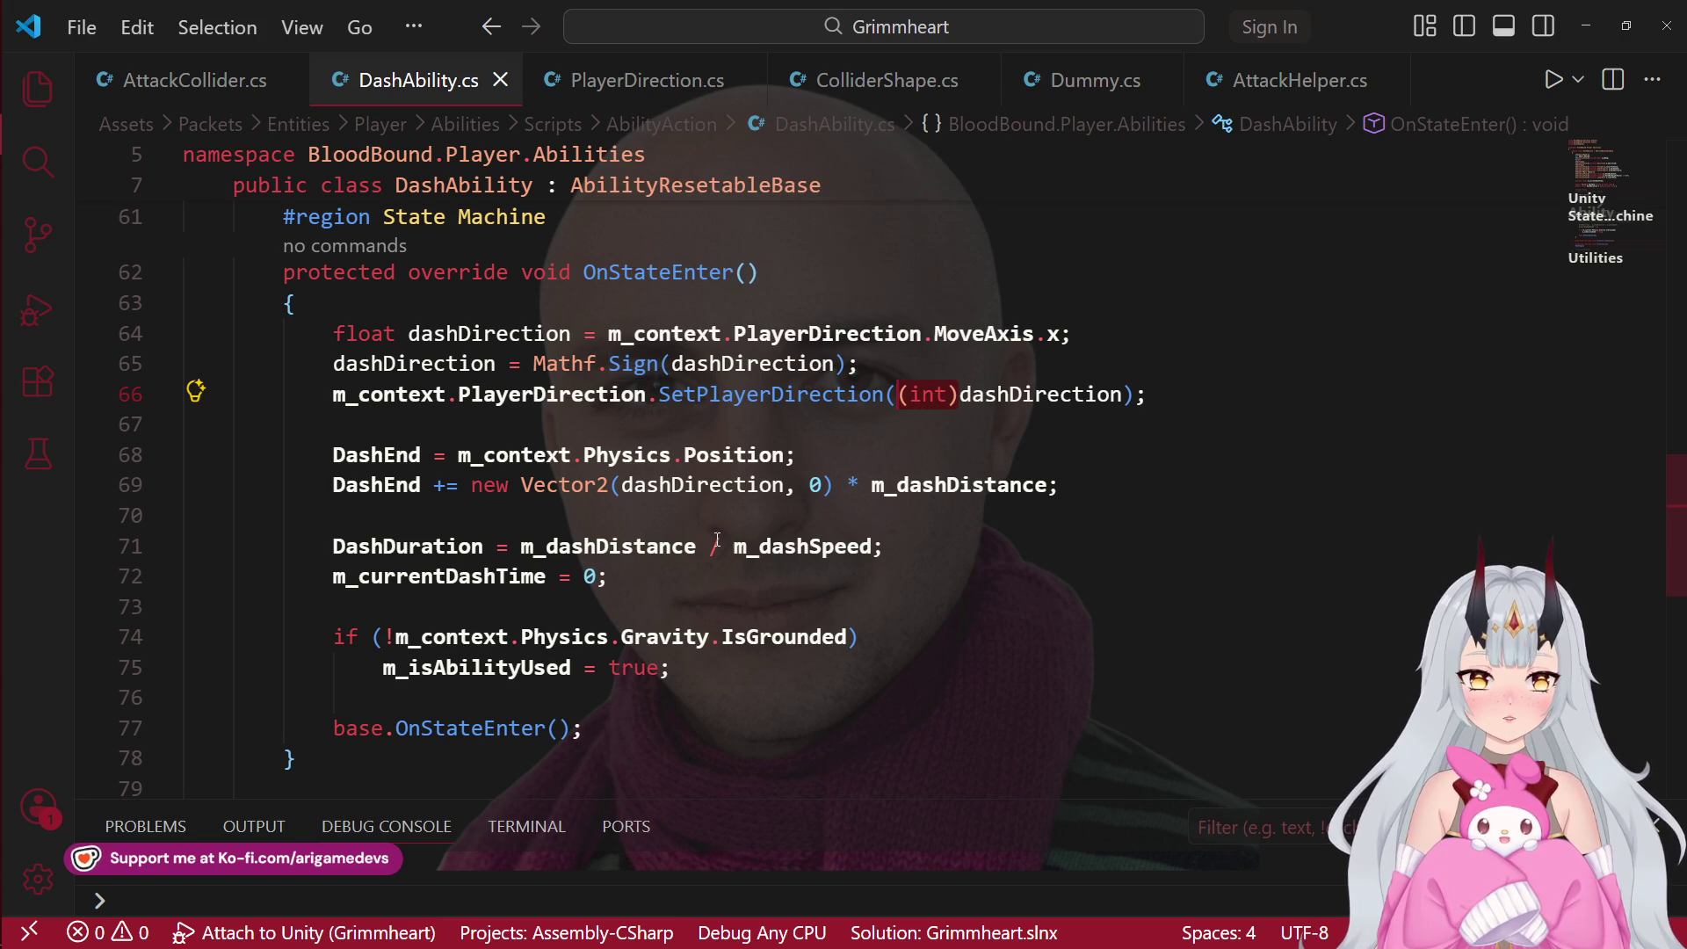
click(599, 335)
text(Math)
key(Down)
key(Down)
key(Down)
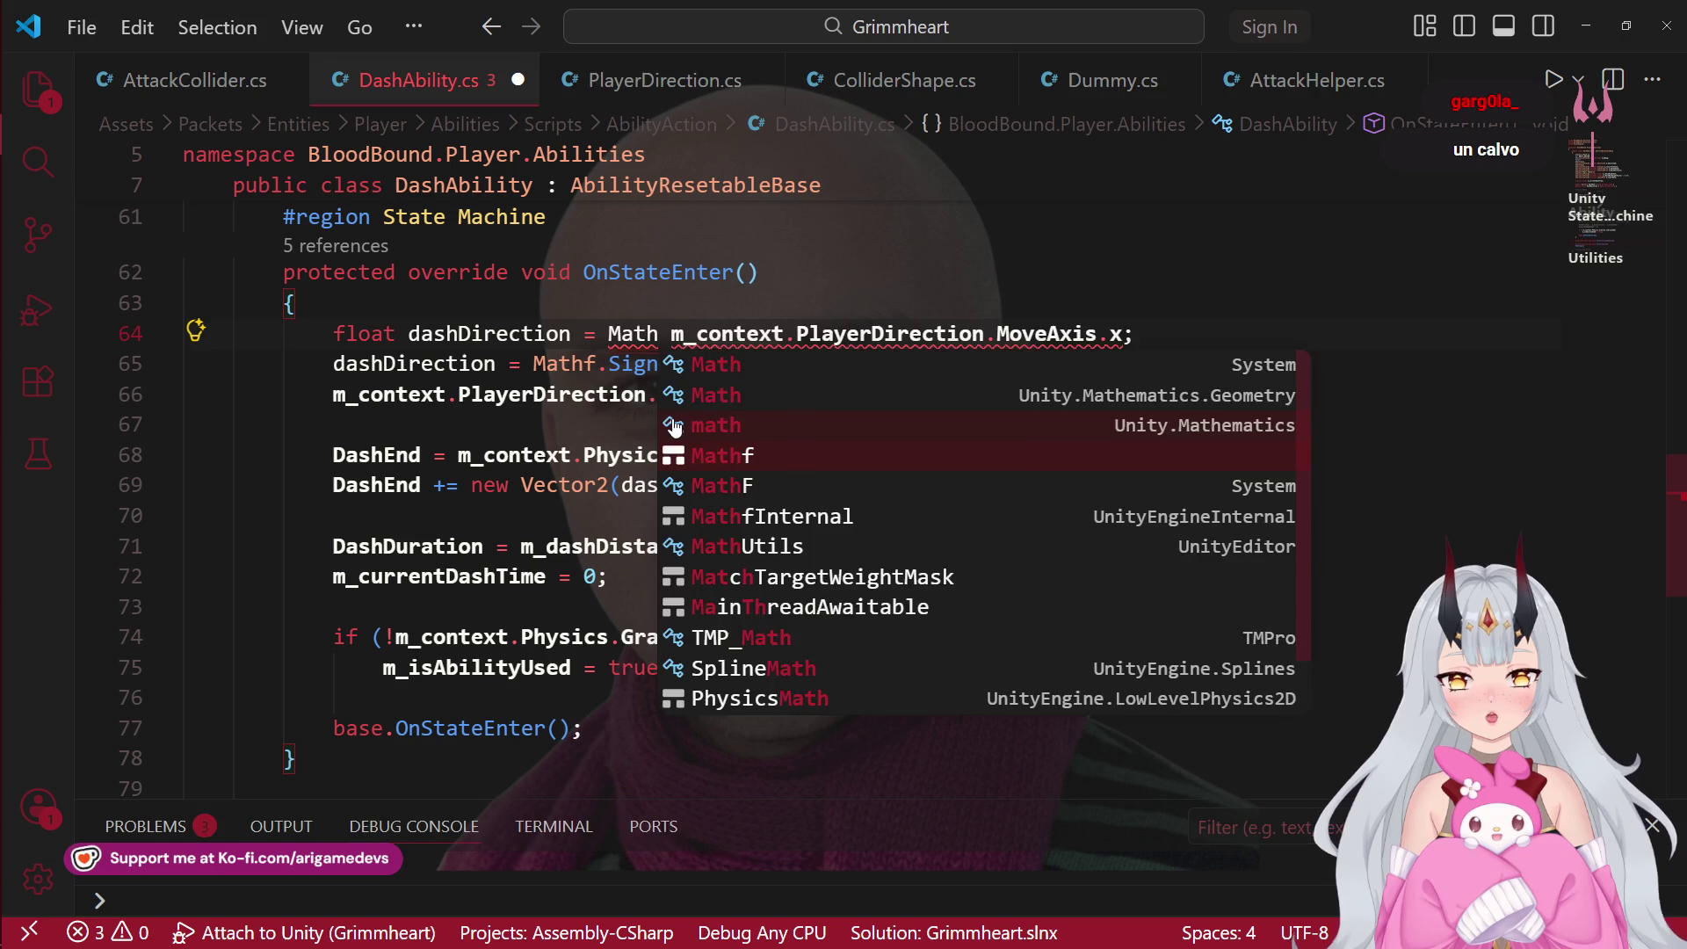
key(ctrl+z)
key(ctrl+s)
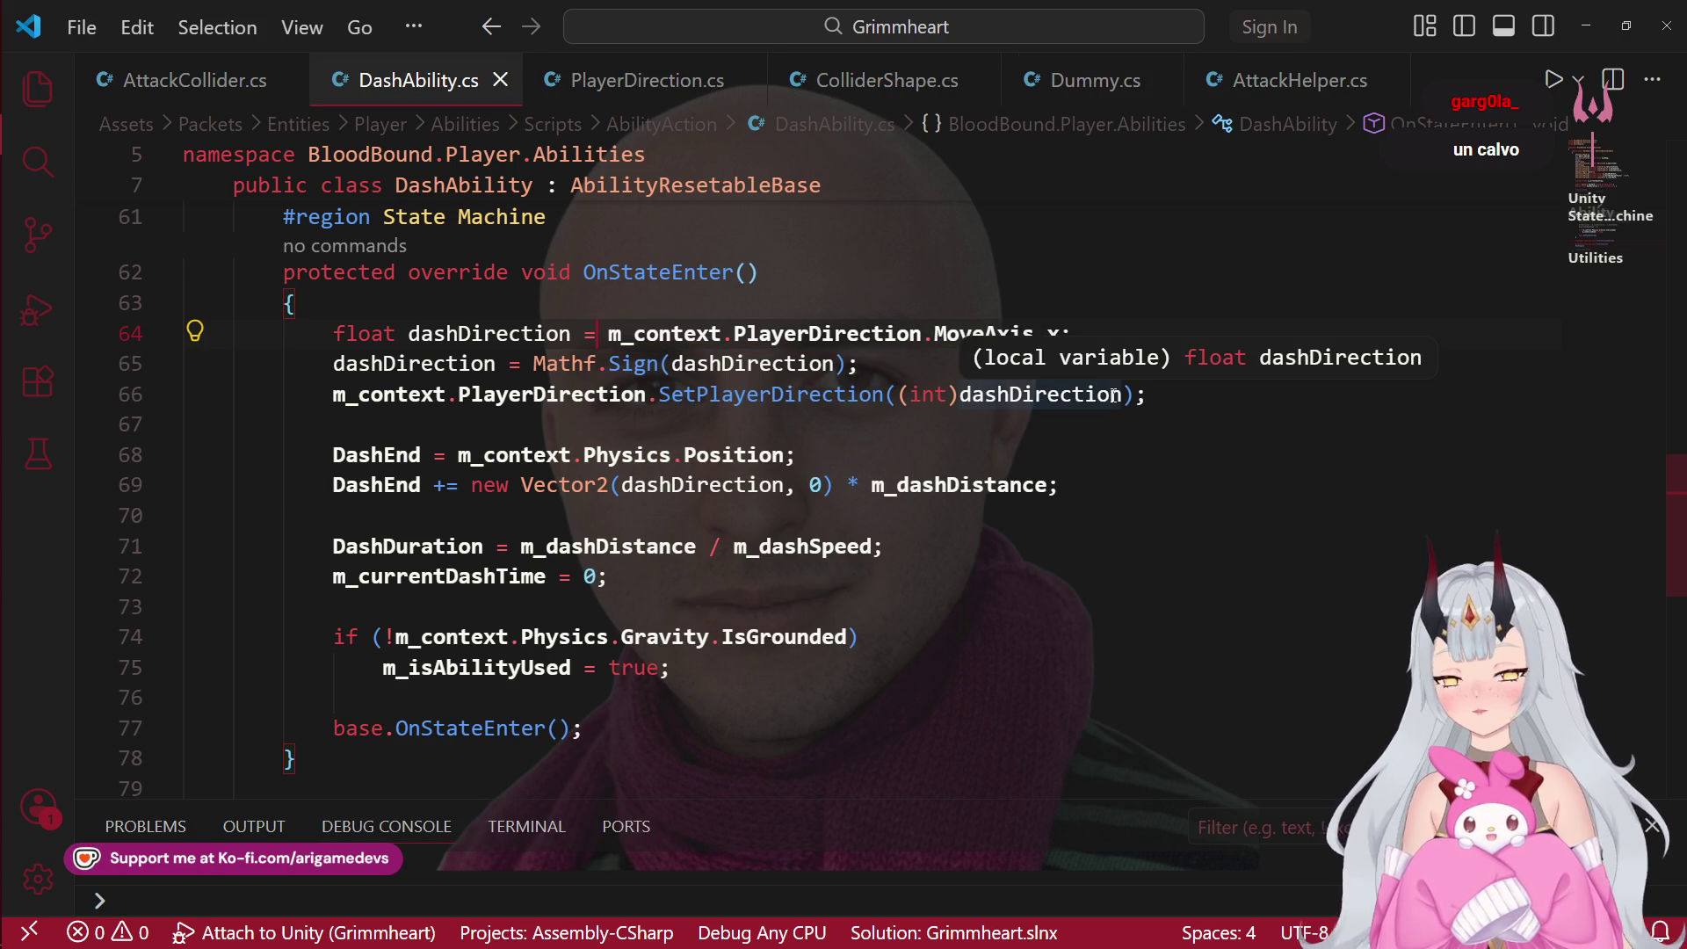
drag(1147, 394, 146, 327)
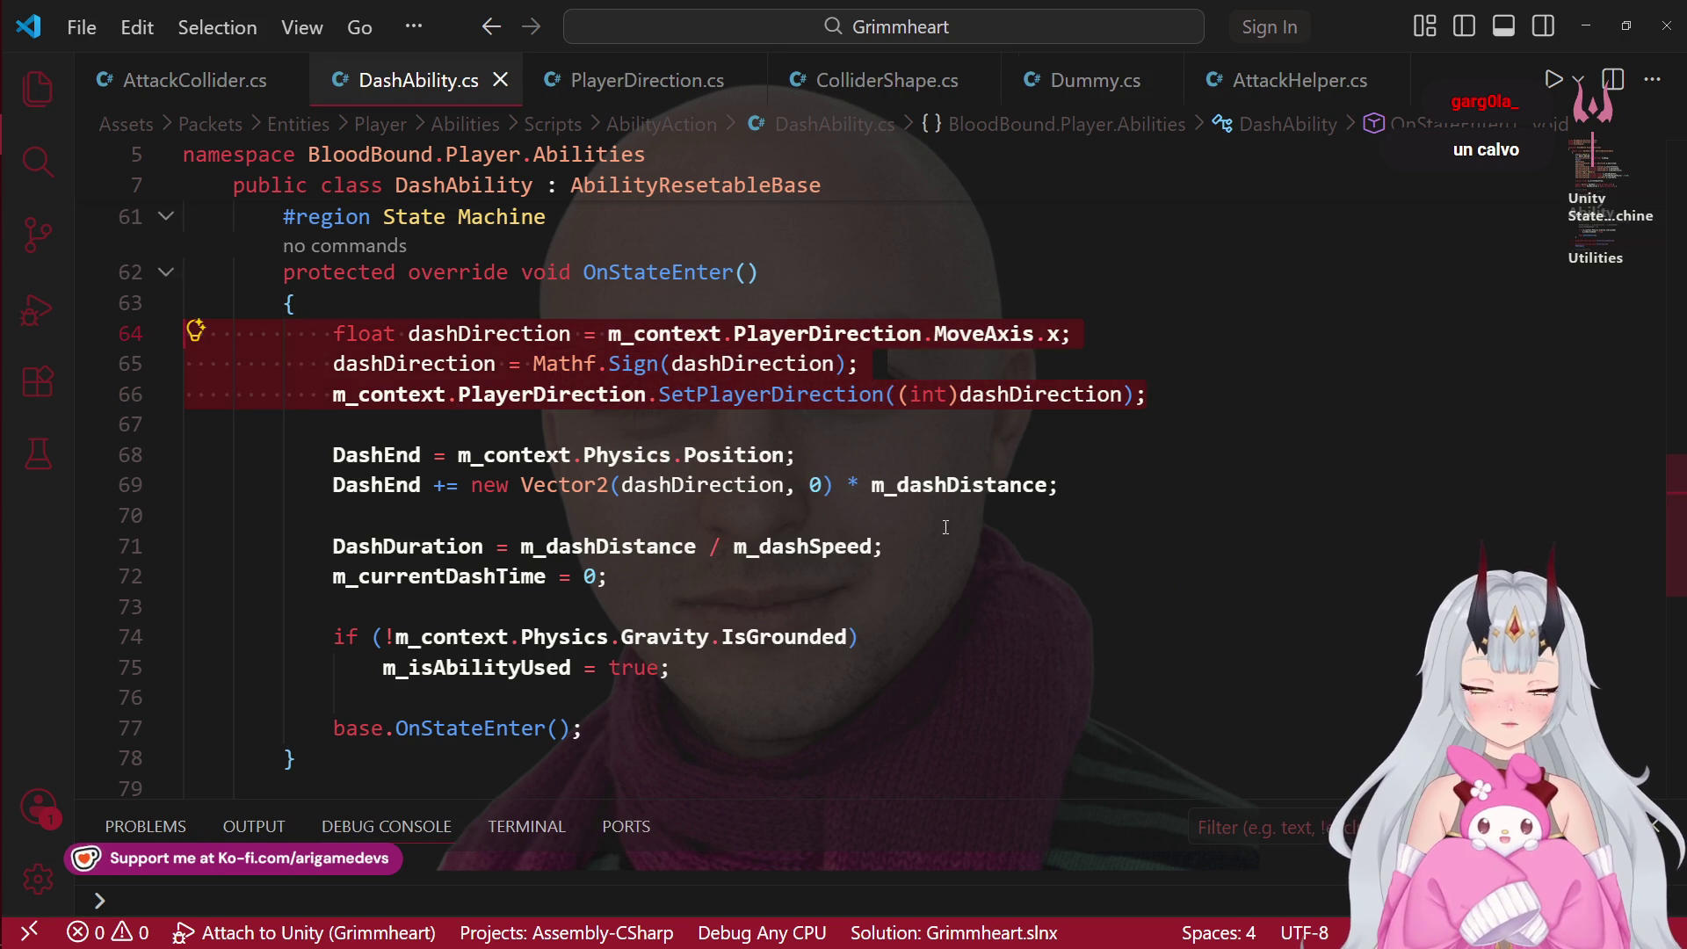
scroll(146, 327, down, 2)
scroll(146, 327, up, 4)
mouse_move(8, 173)
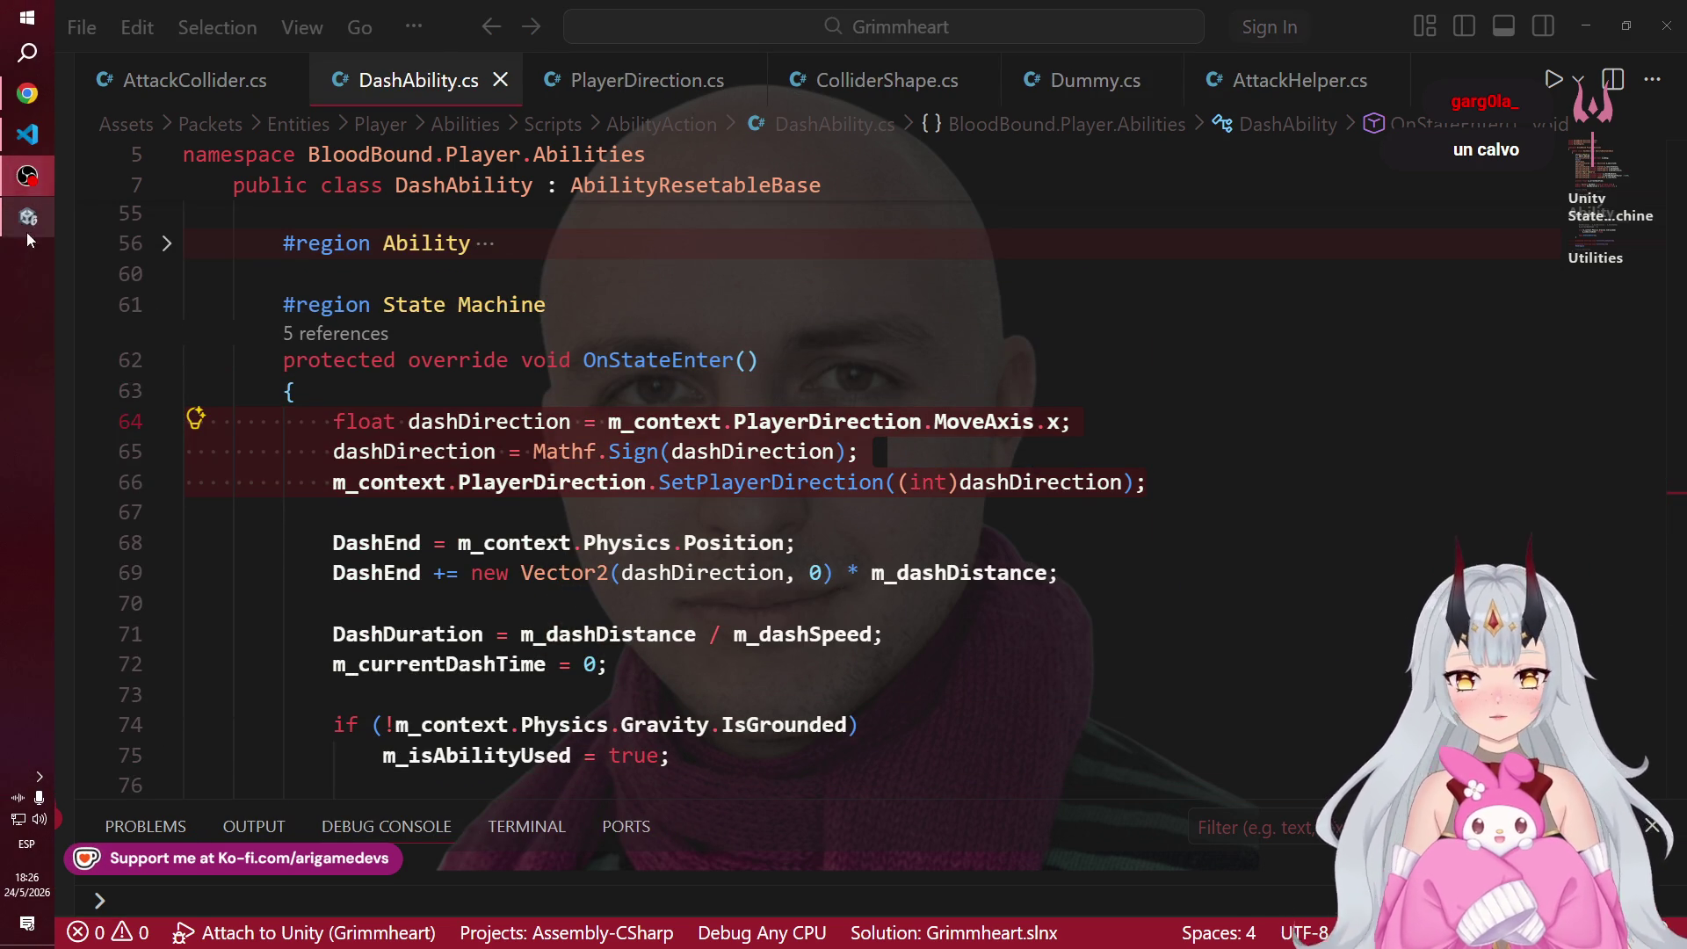
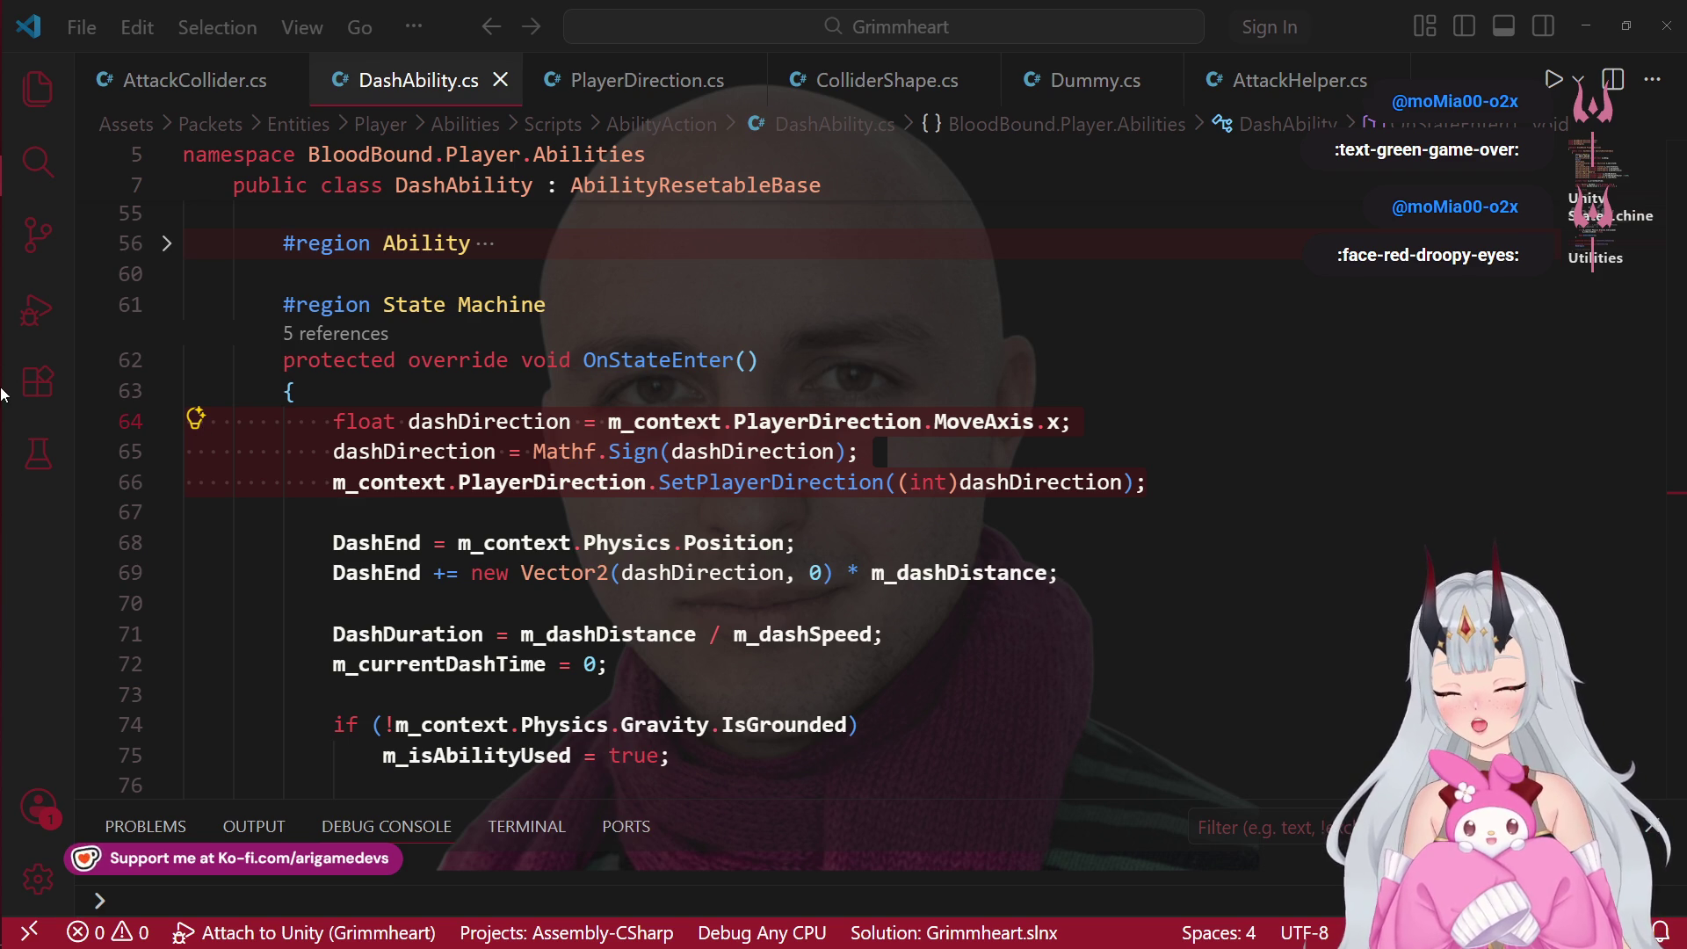
Step: Switch from VS Code to the Unity editor so the updated DashAbility script recompiles
click(26, 181)
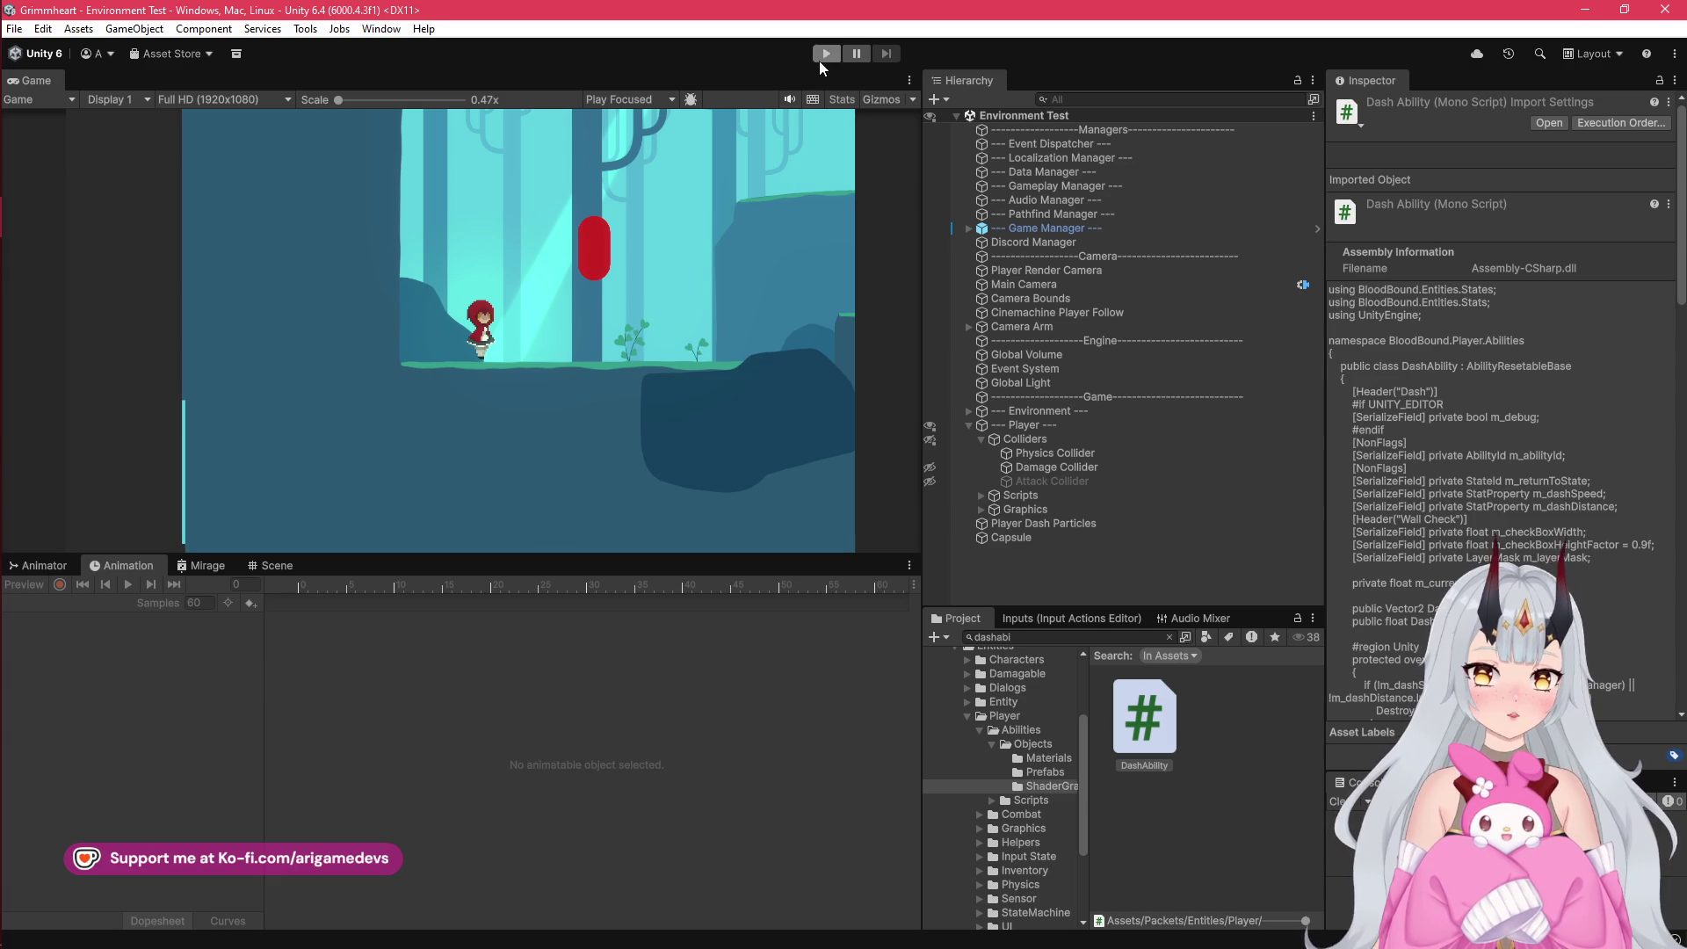
click(819, 59)
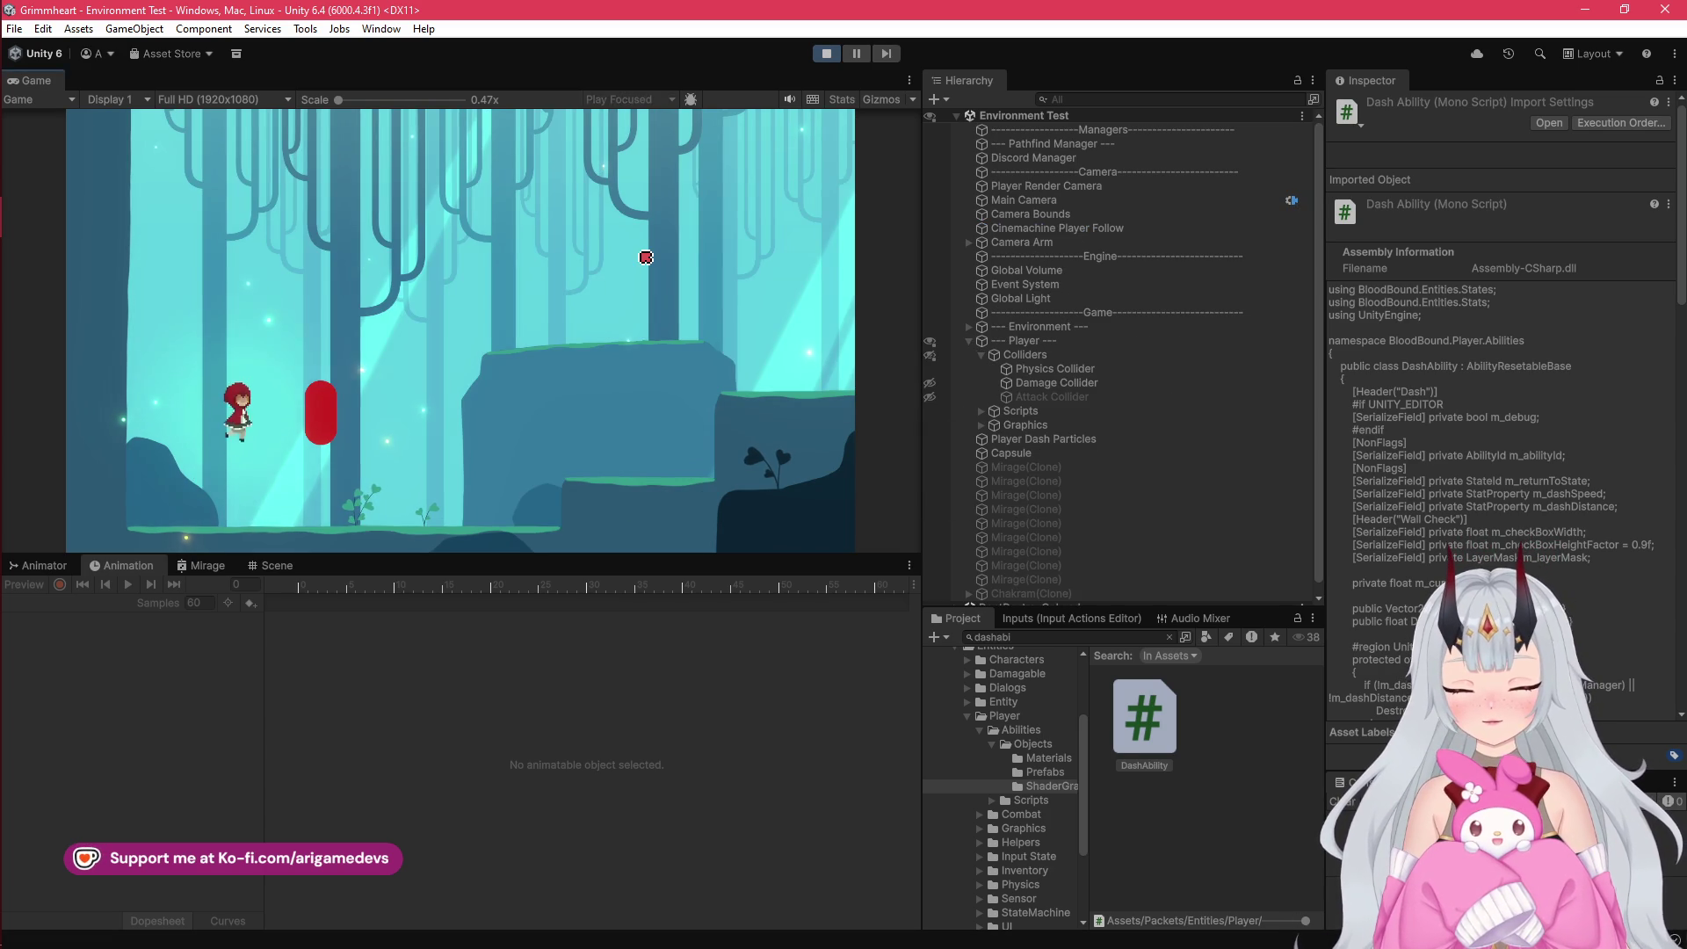
key(d)
key(shift)
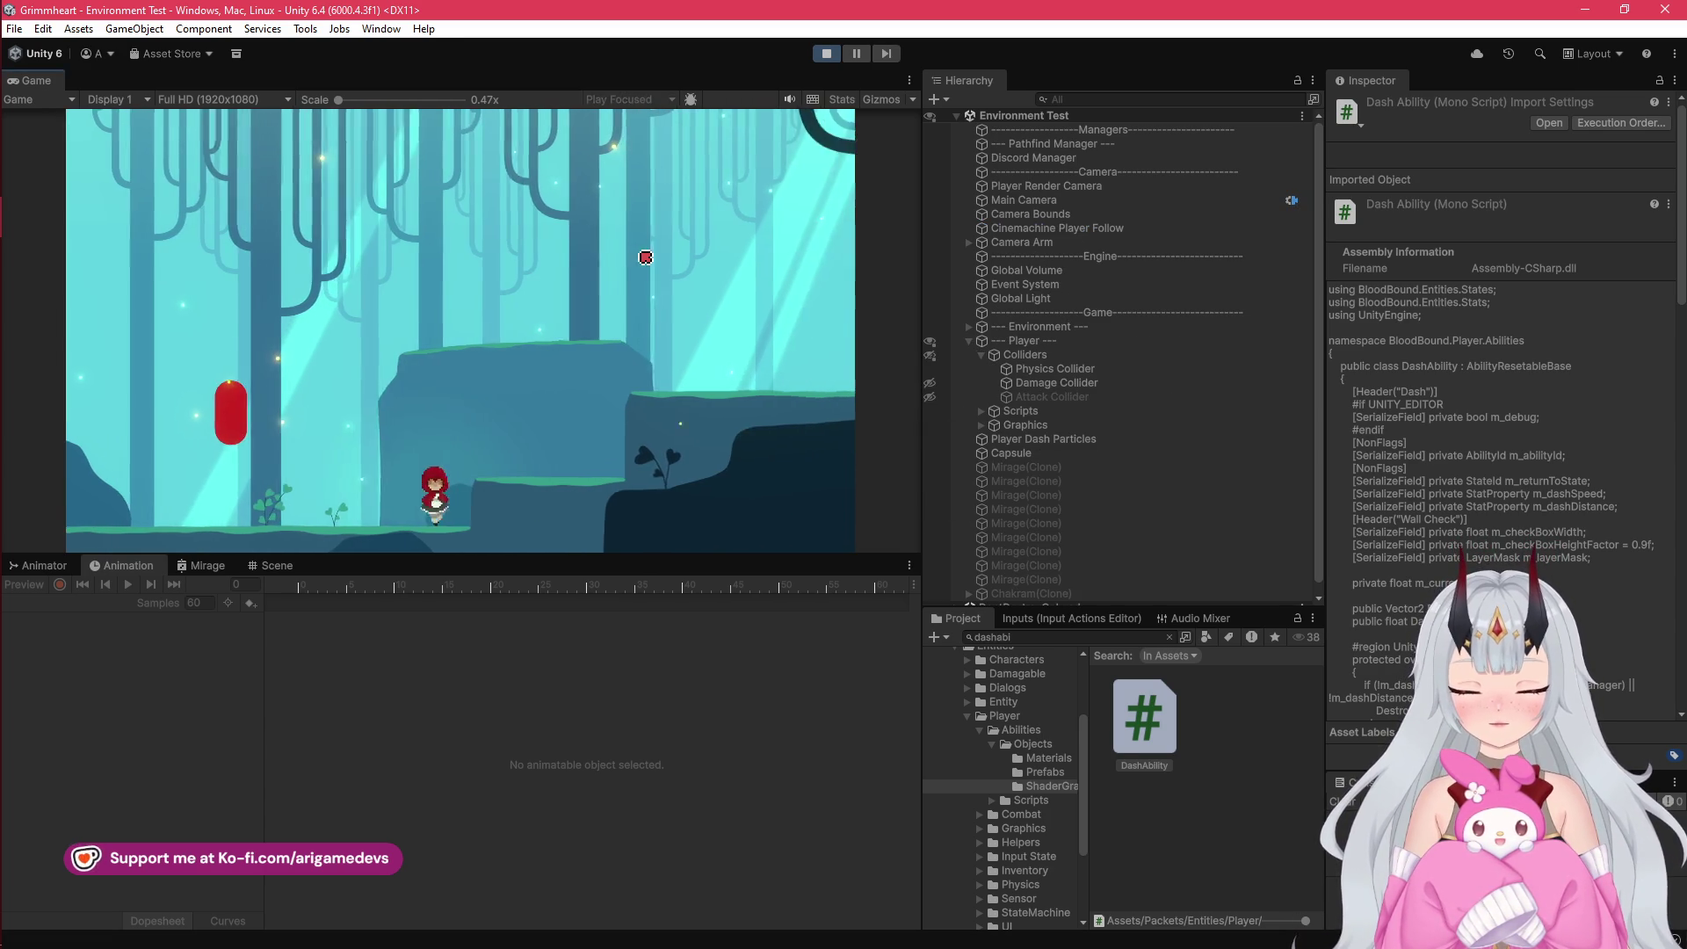
key(a)
key(d)
key(a)
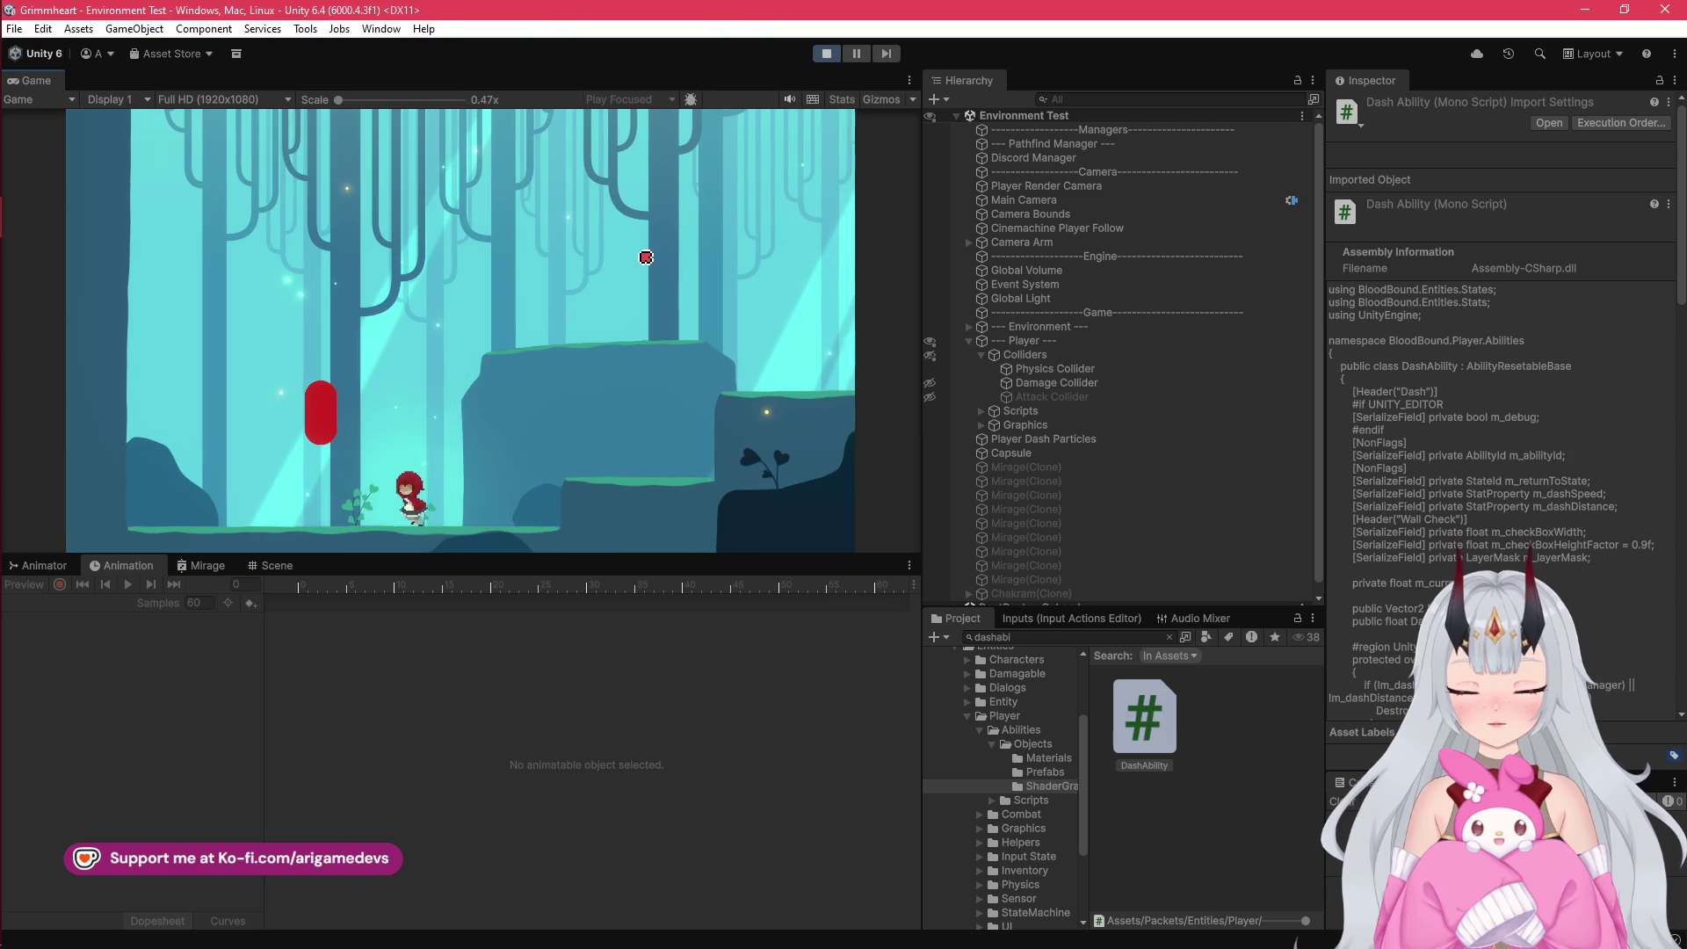
key(d)
key(shift)
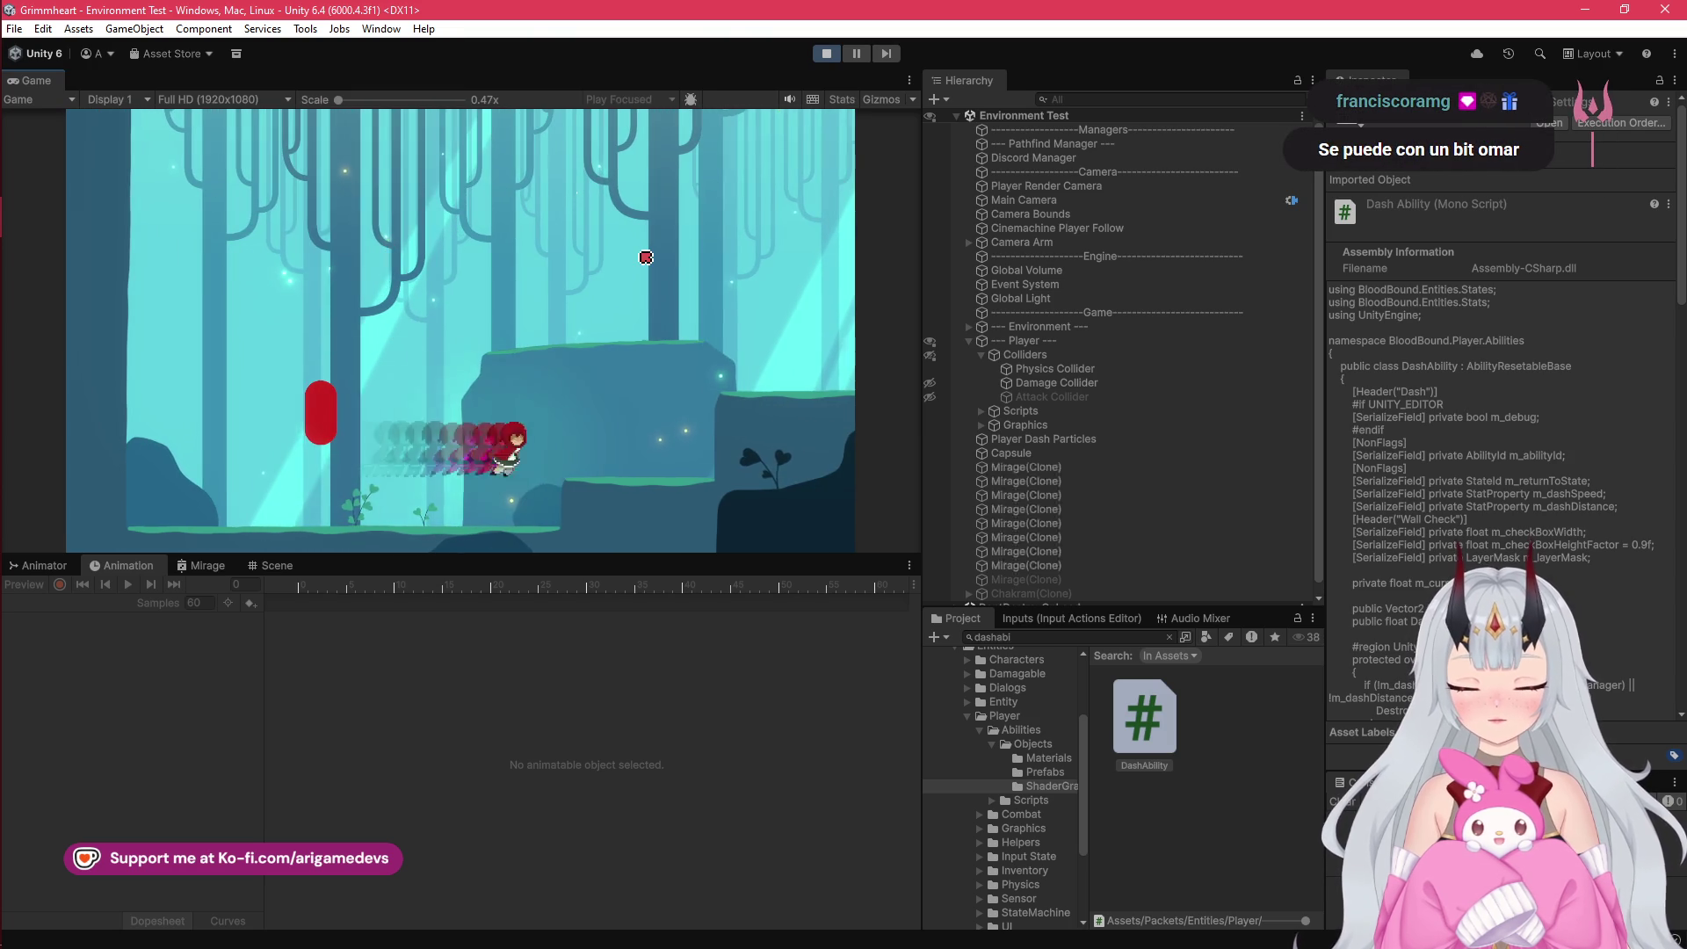
key(a)
key(d)
key(shift)
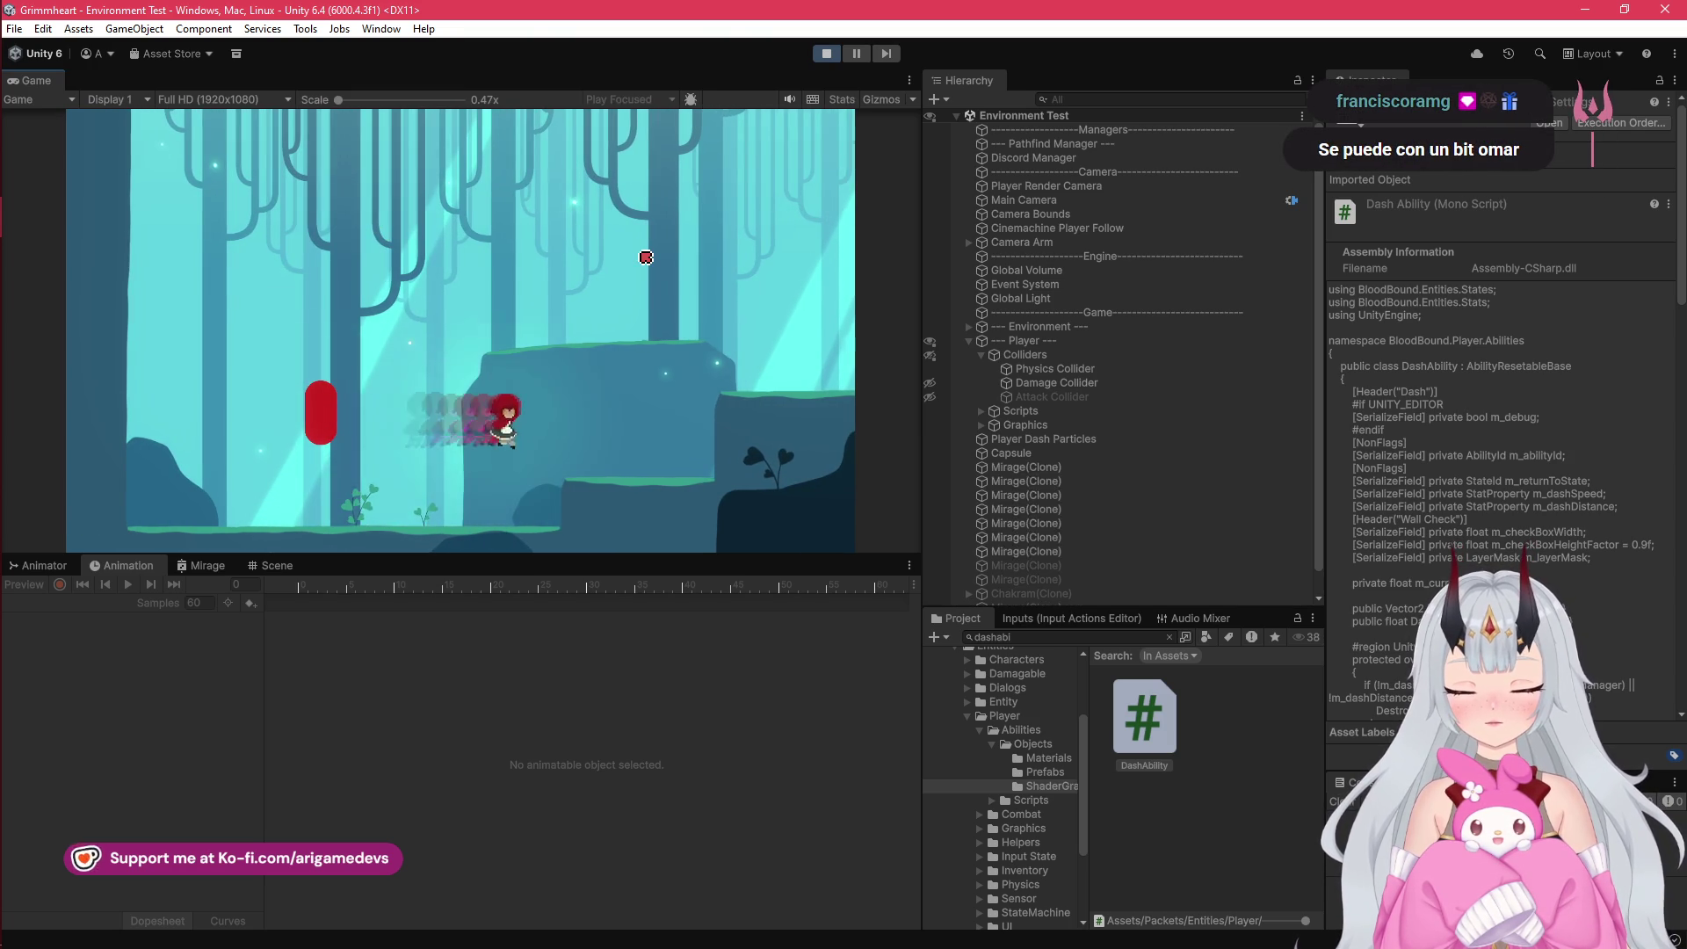
key(a)
key(d)
key(shift)
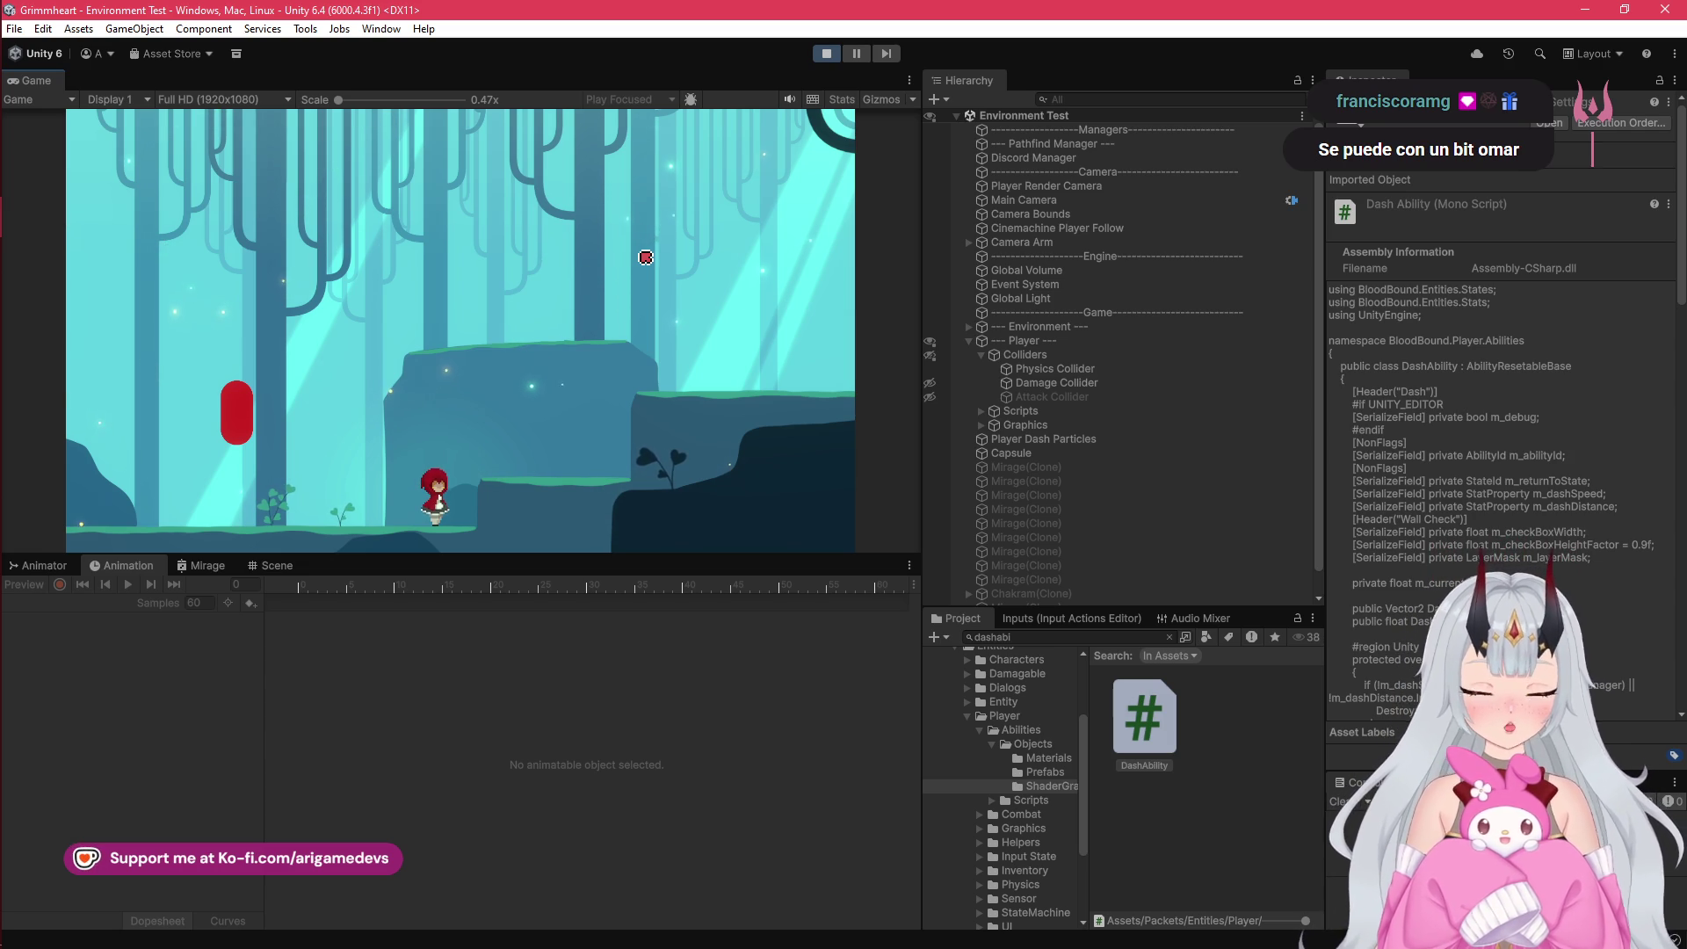
key(ctrl+p)
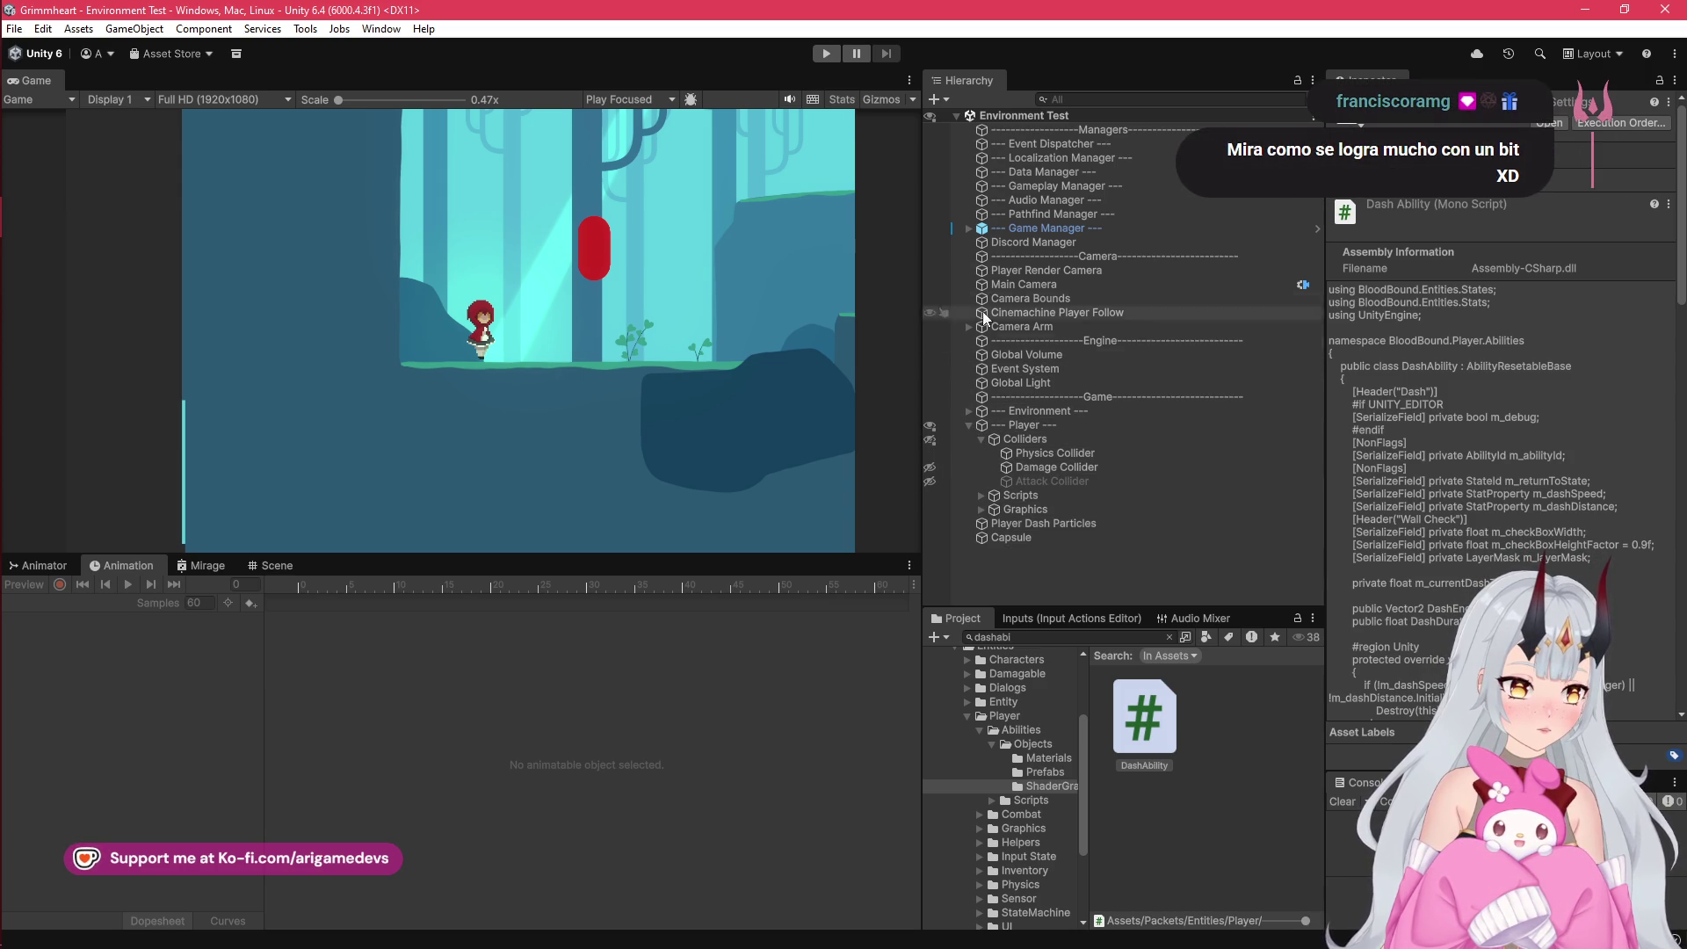
Step: Set the Player Render Camera's culling mask to the Render layer only, dropping Entity
click(1071, 269)
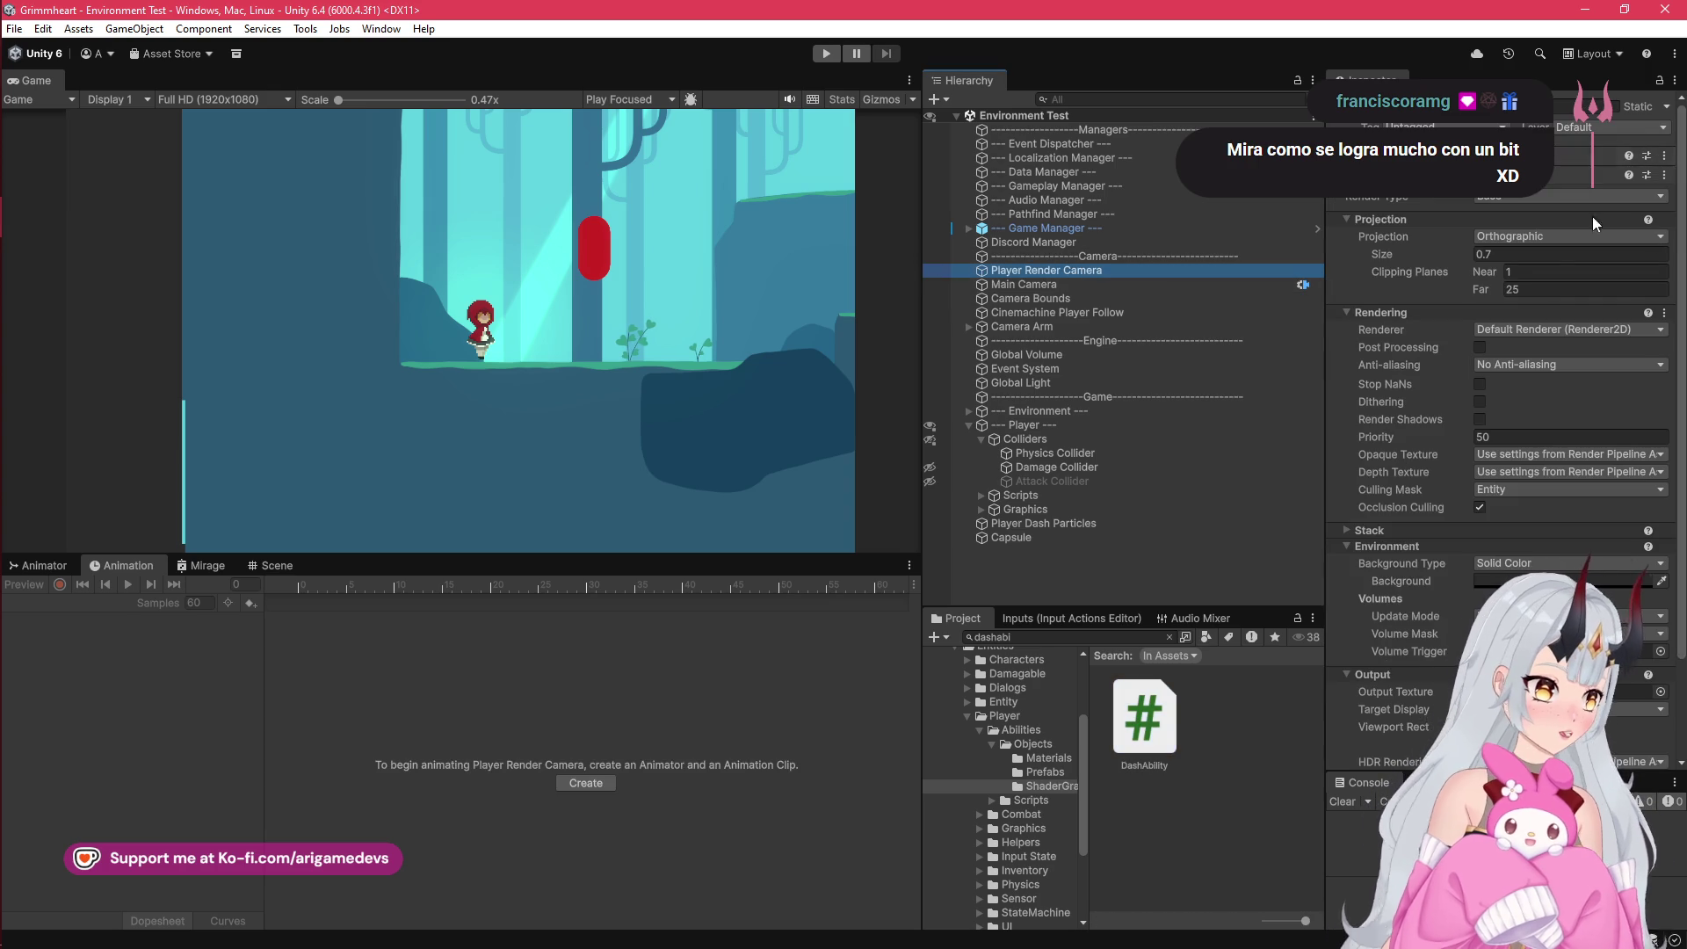
scroll(1625, 690, down, 3)
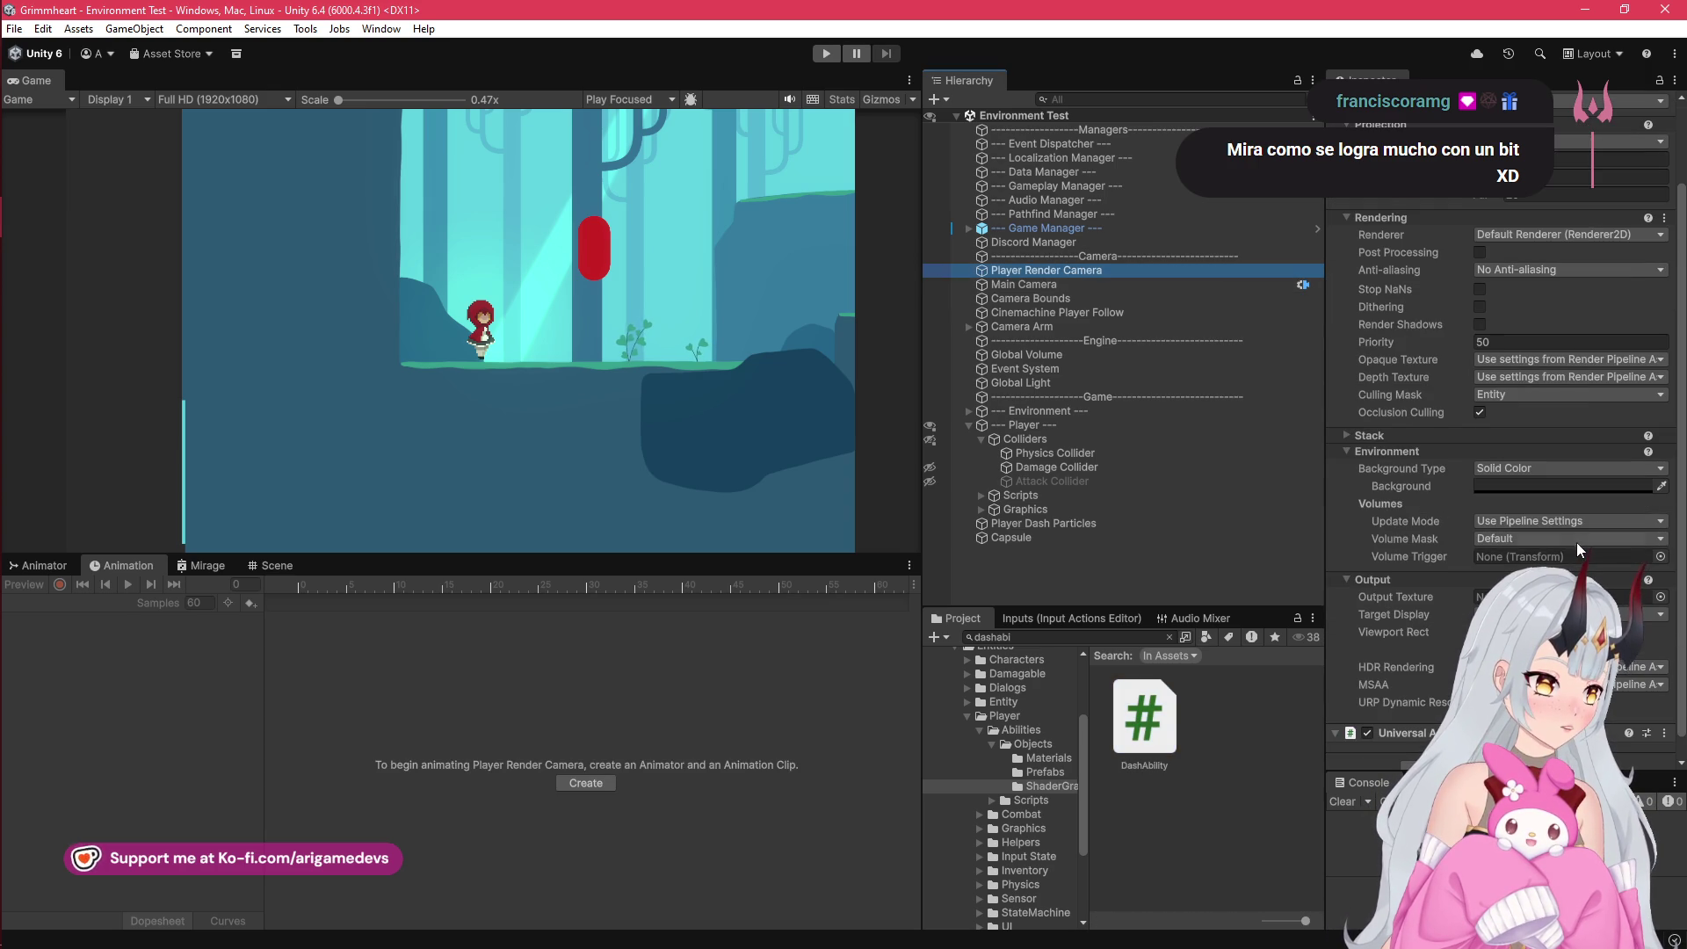
scroll(1579, 549, down, 1)
scroll(1417, 580, up, 2)
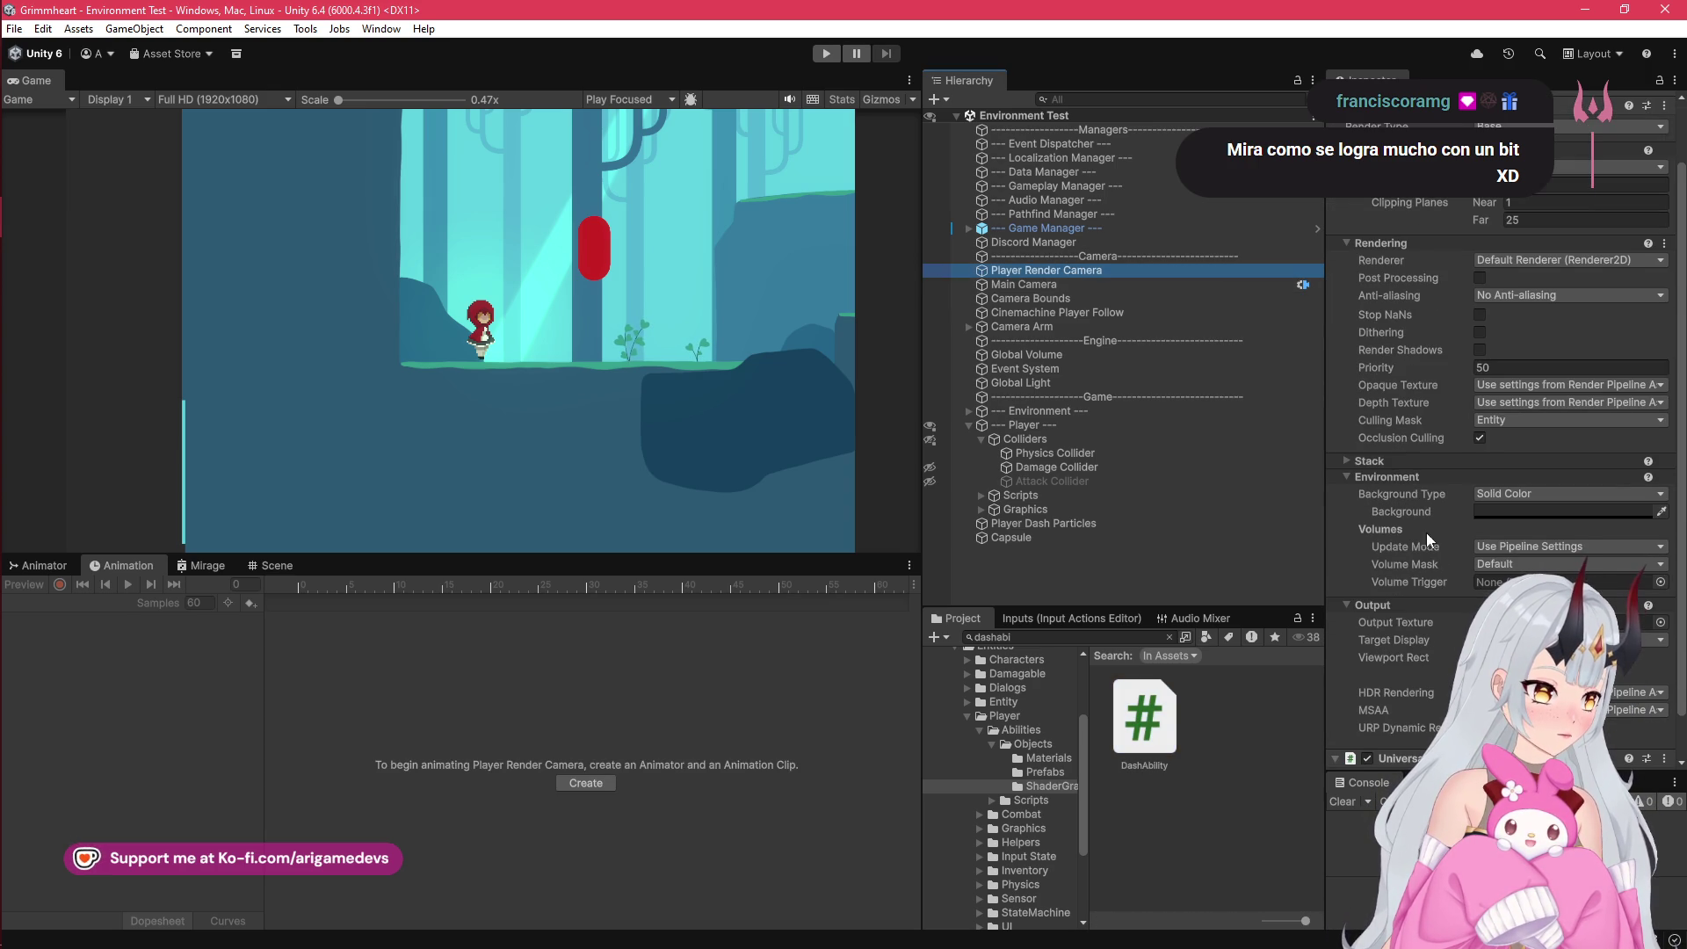
click(1500, 421)
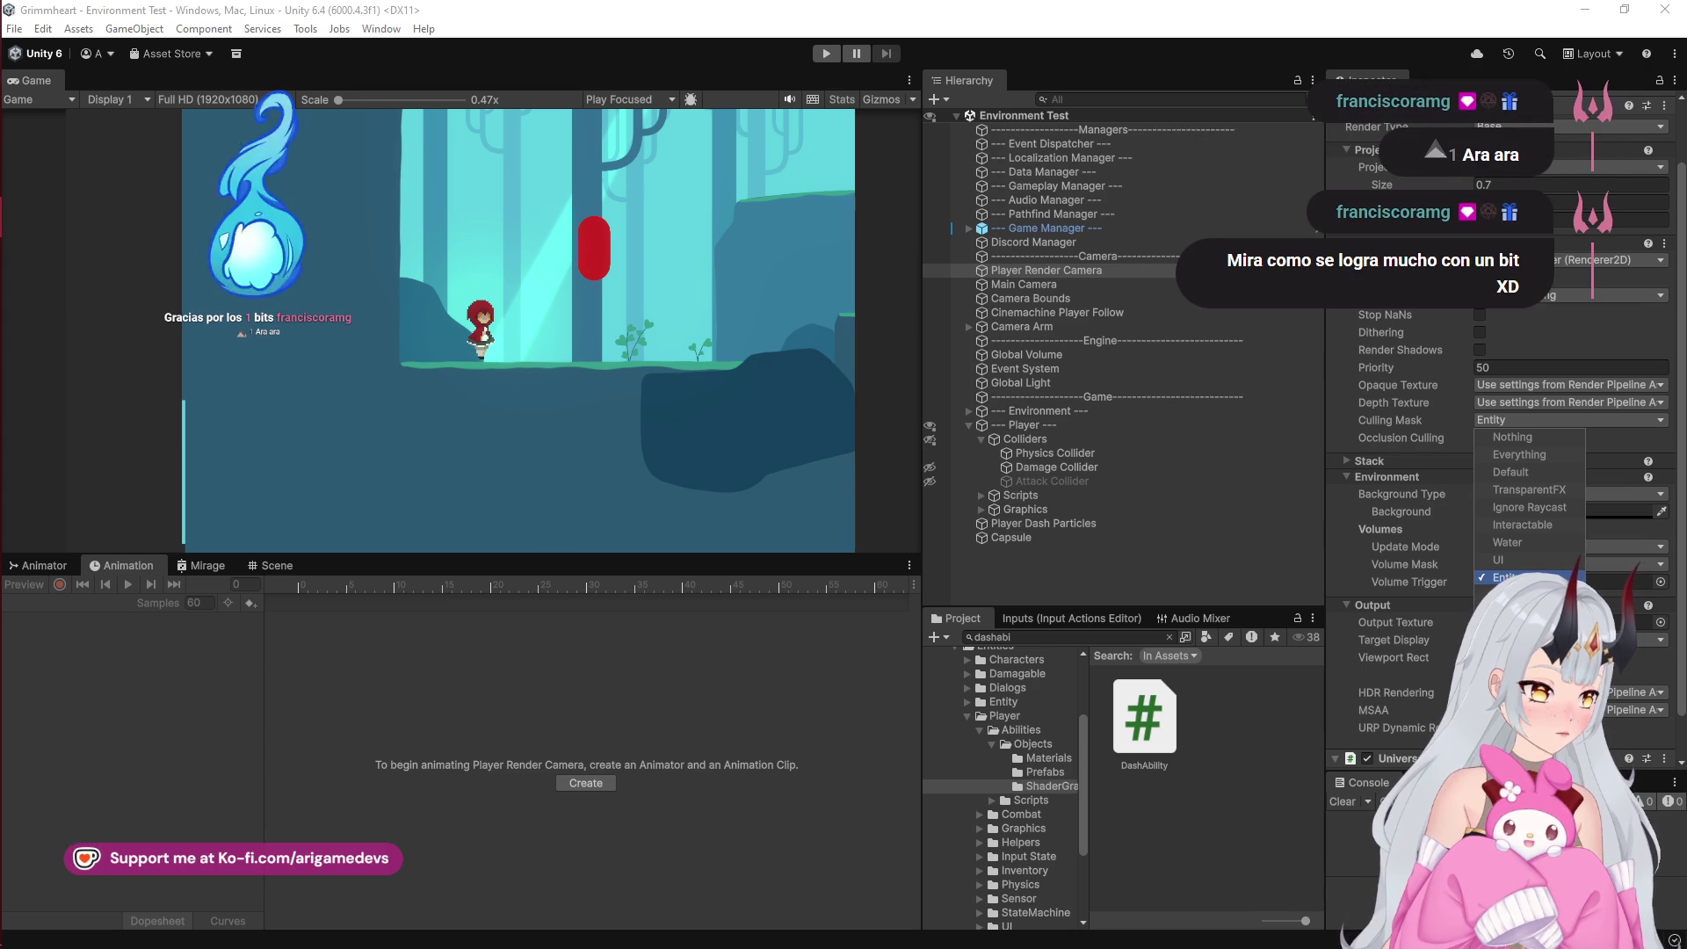
click(1520, 594)
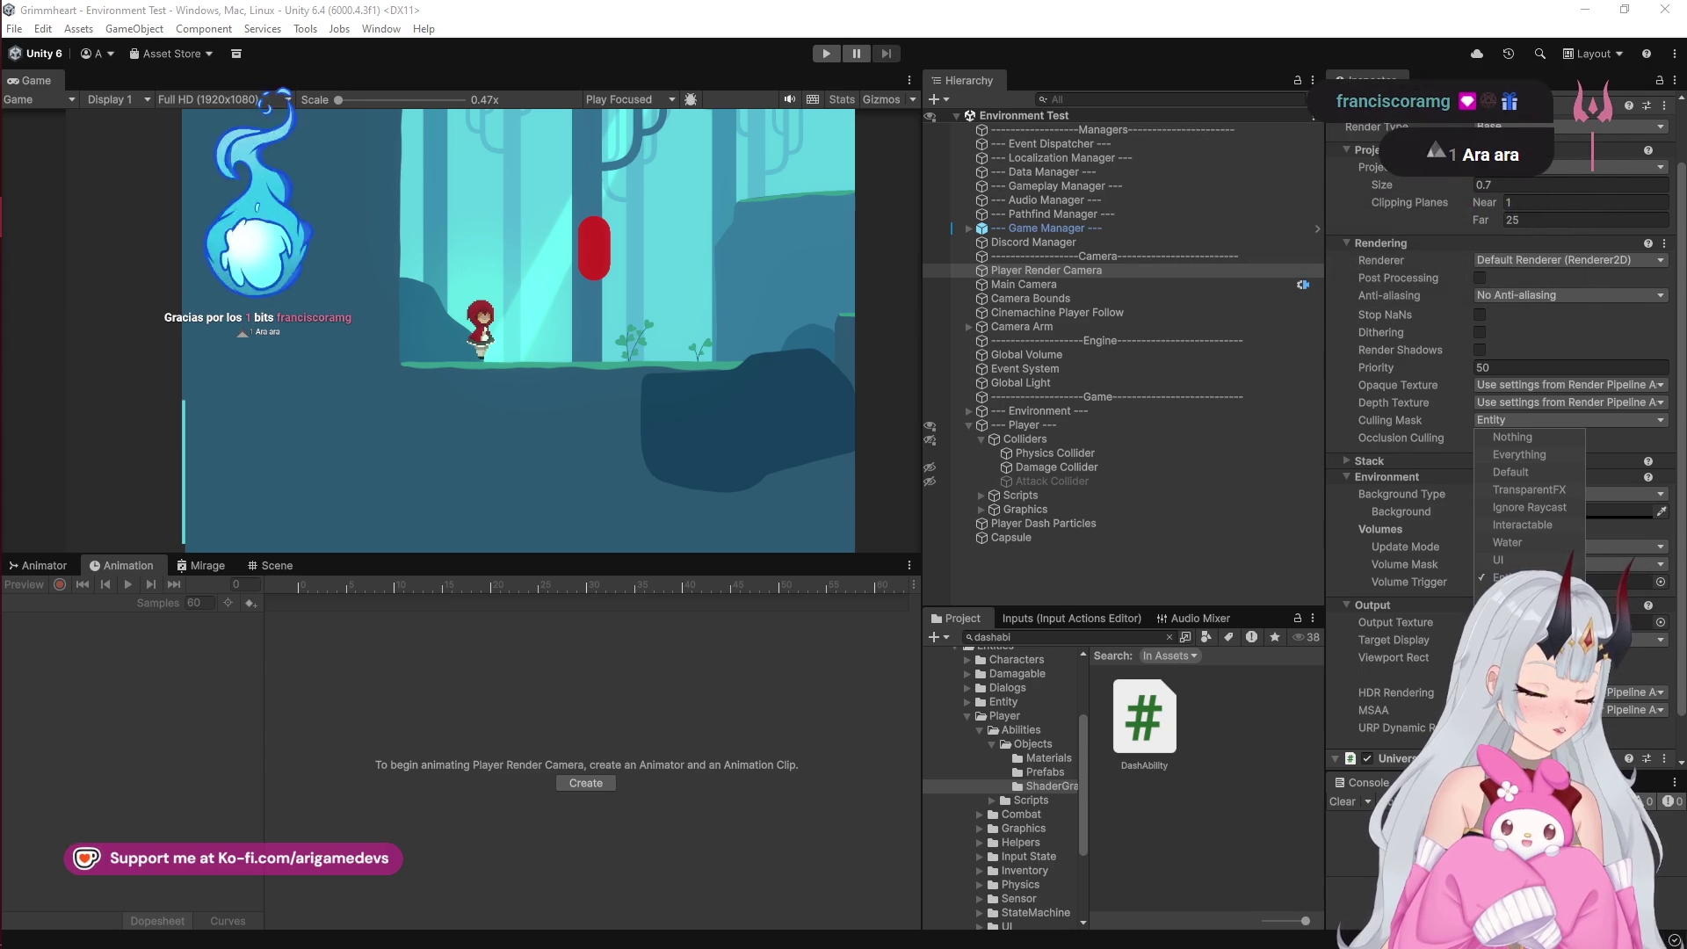
click(1512, 577)
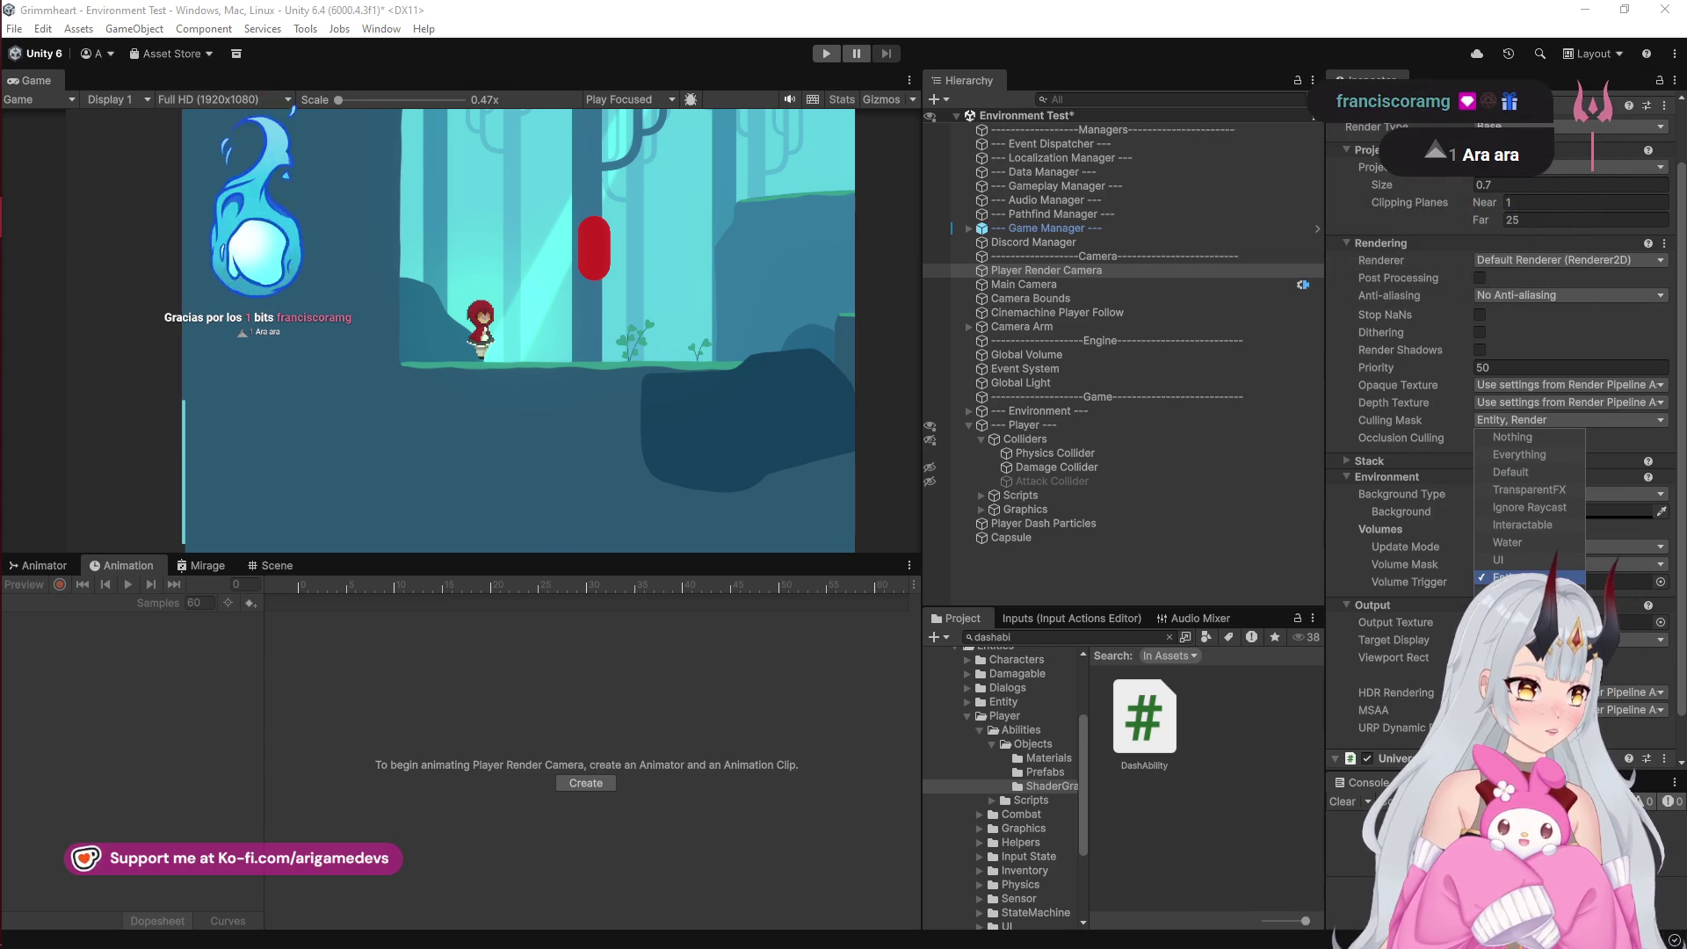
mouse_move(8, 182)
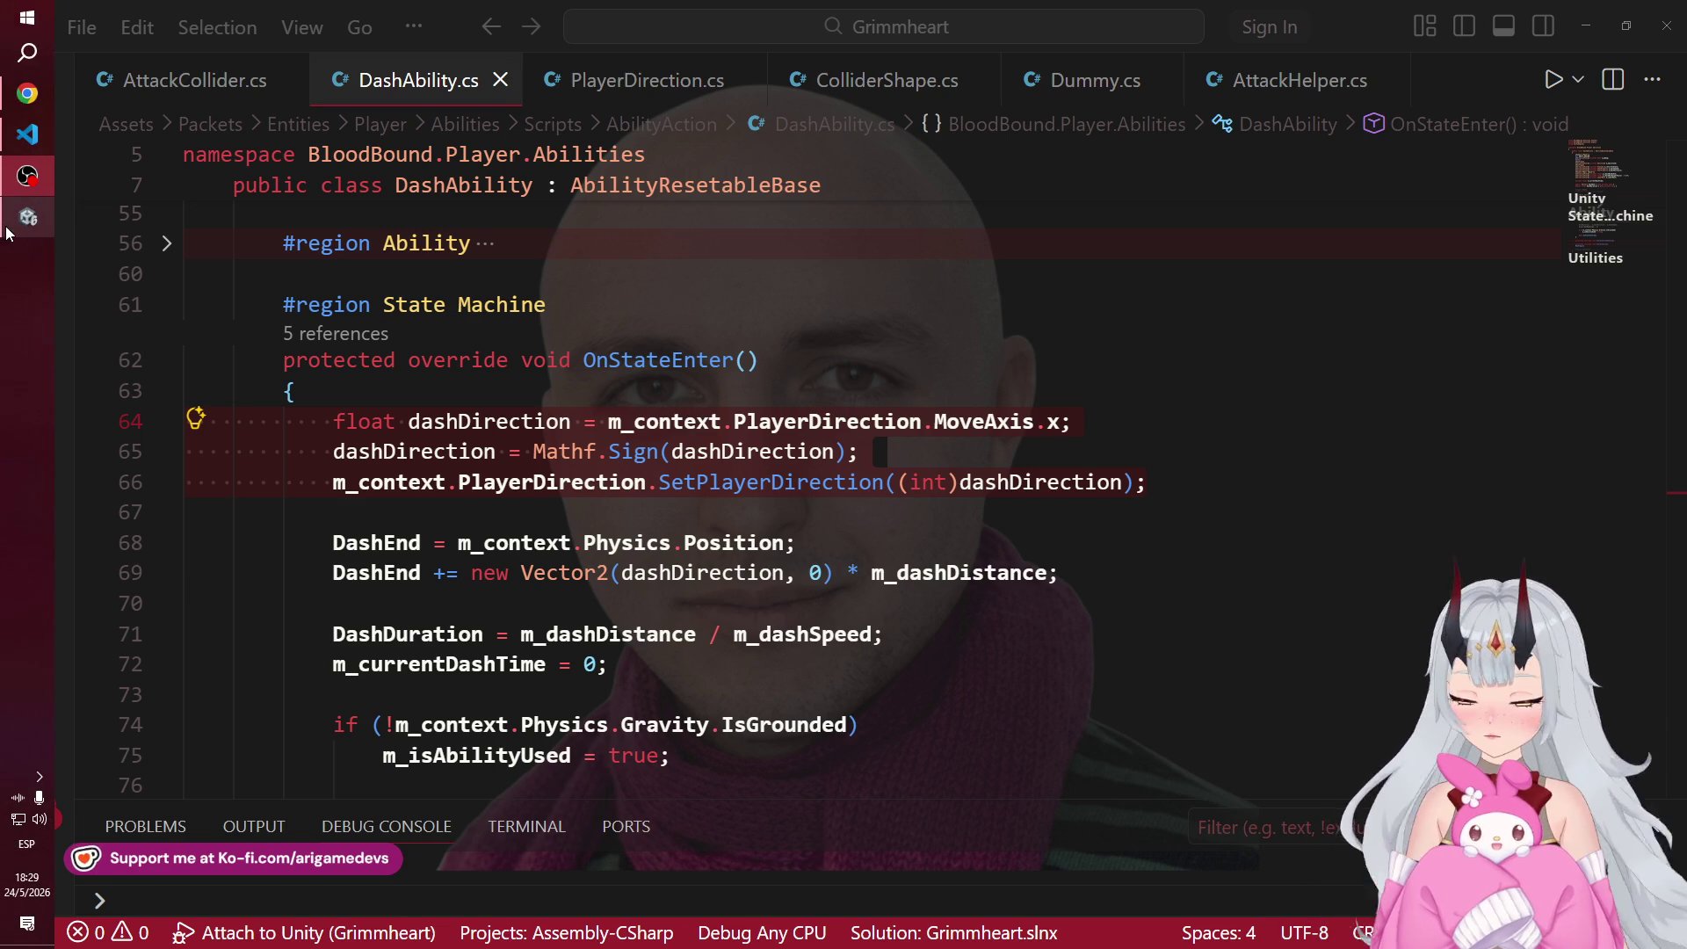
click(33, 178)
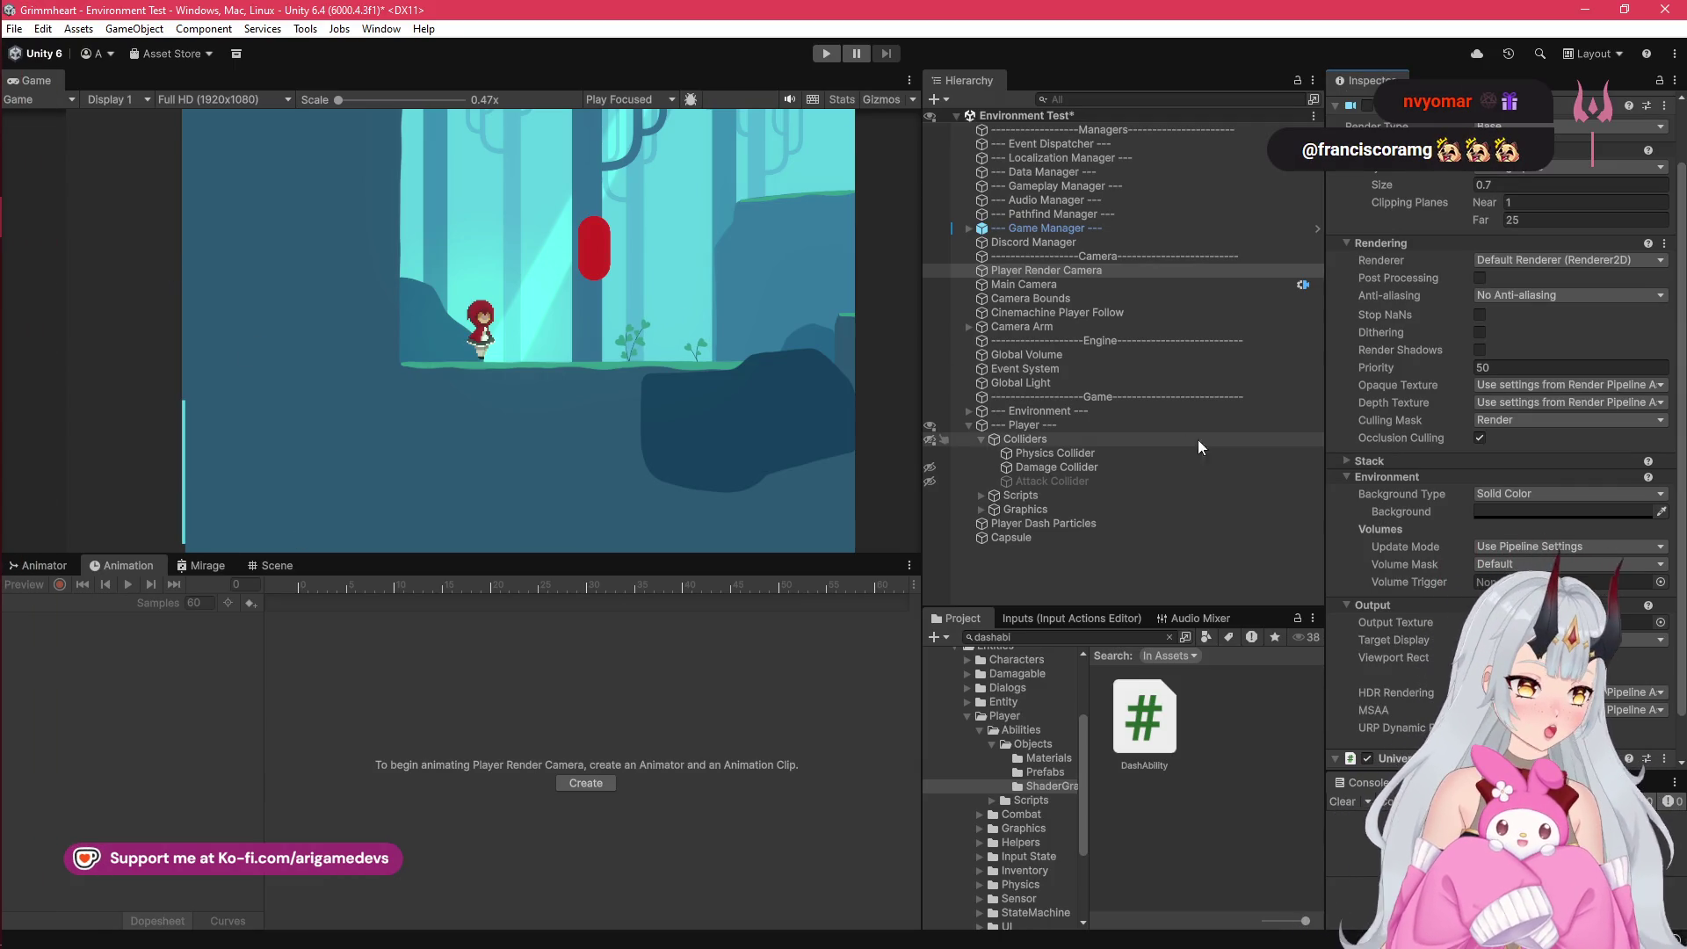
click(1524, 418)
click(1613, 436)
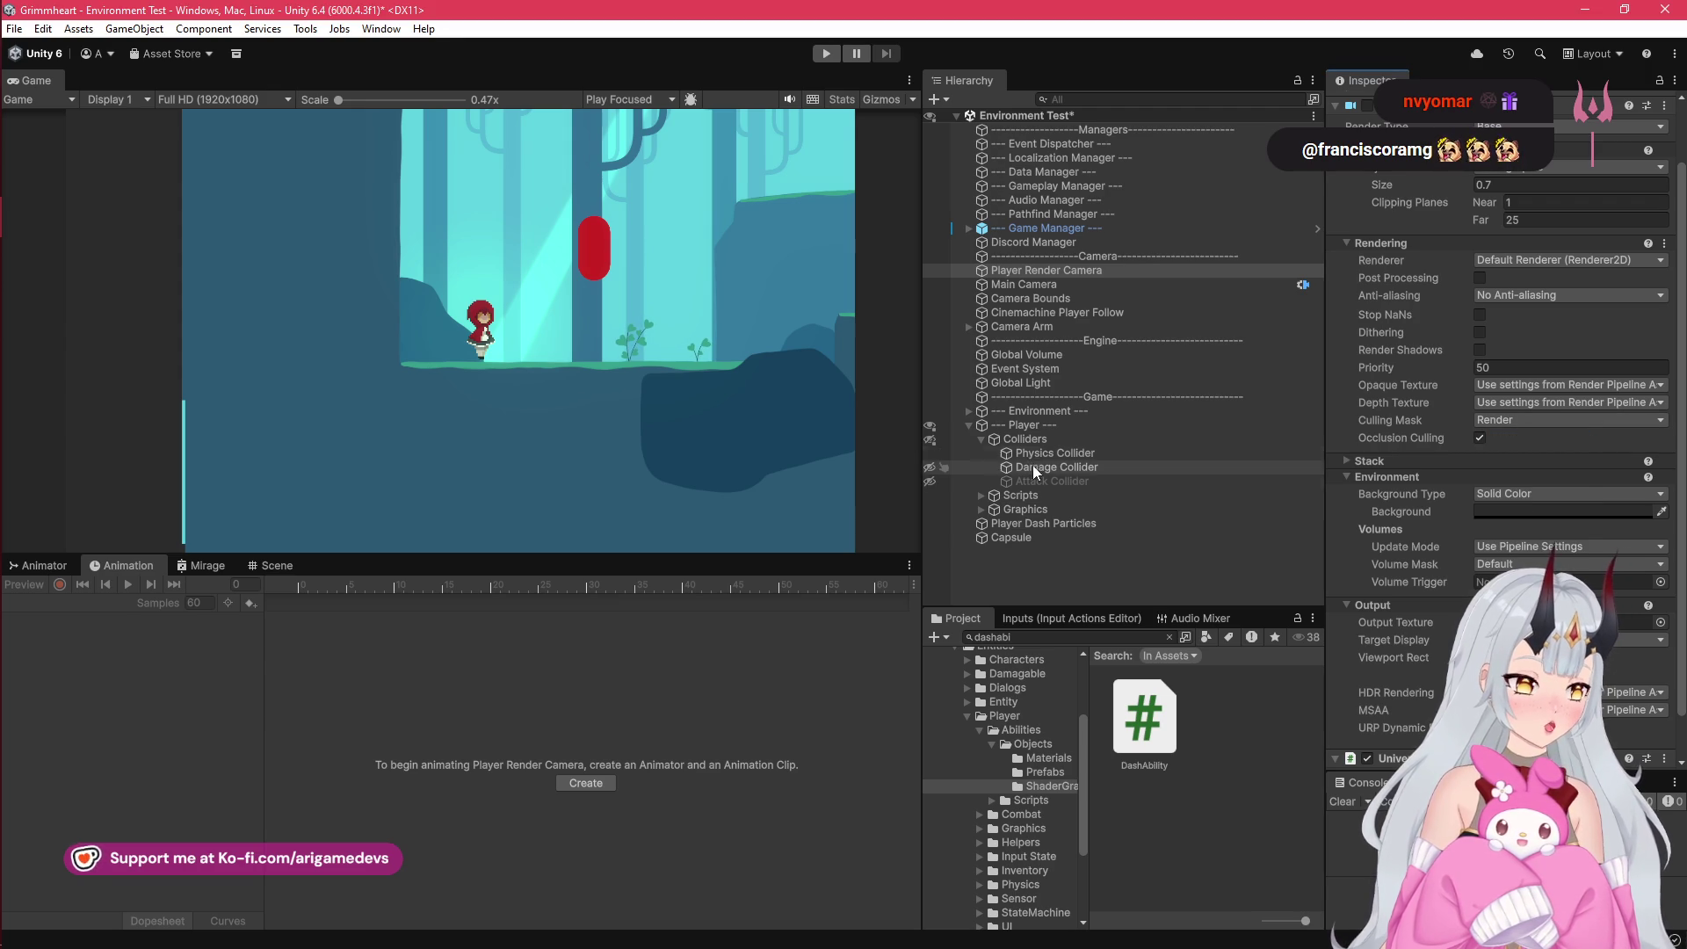
Step: Put the character's Body object under Graphics > Character on the Render layer
click(981, 509)
click(994, 551)
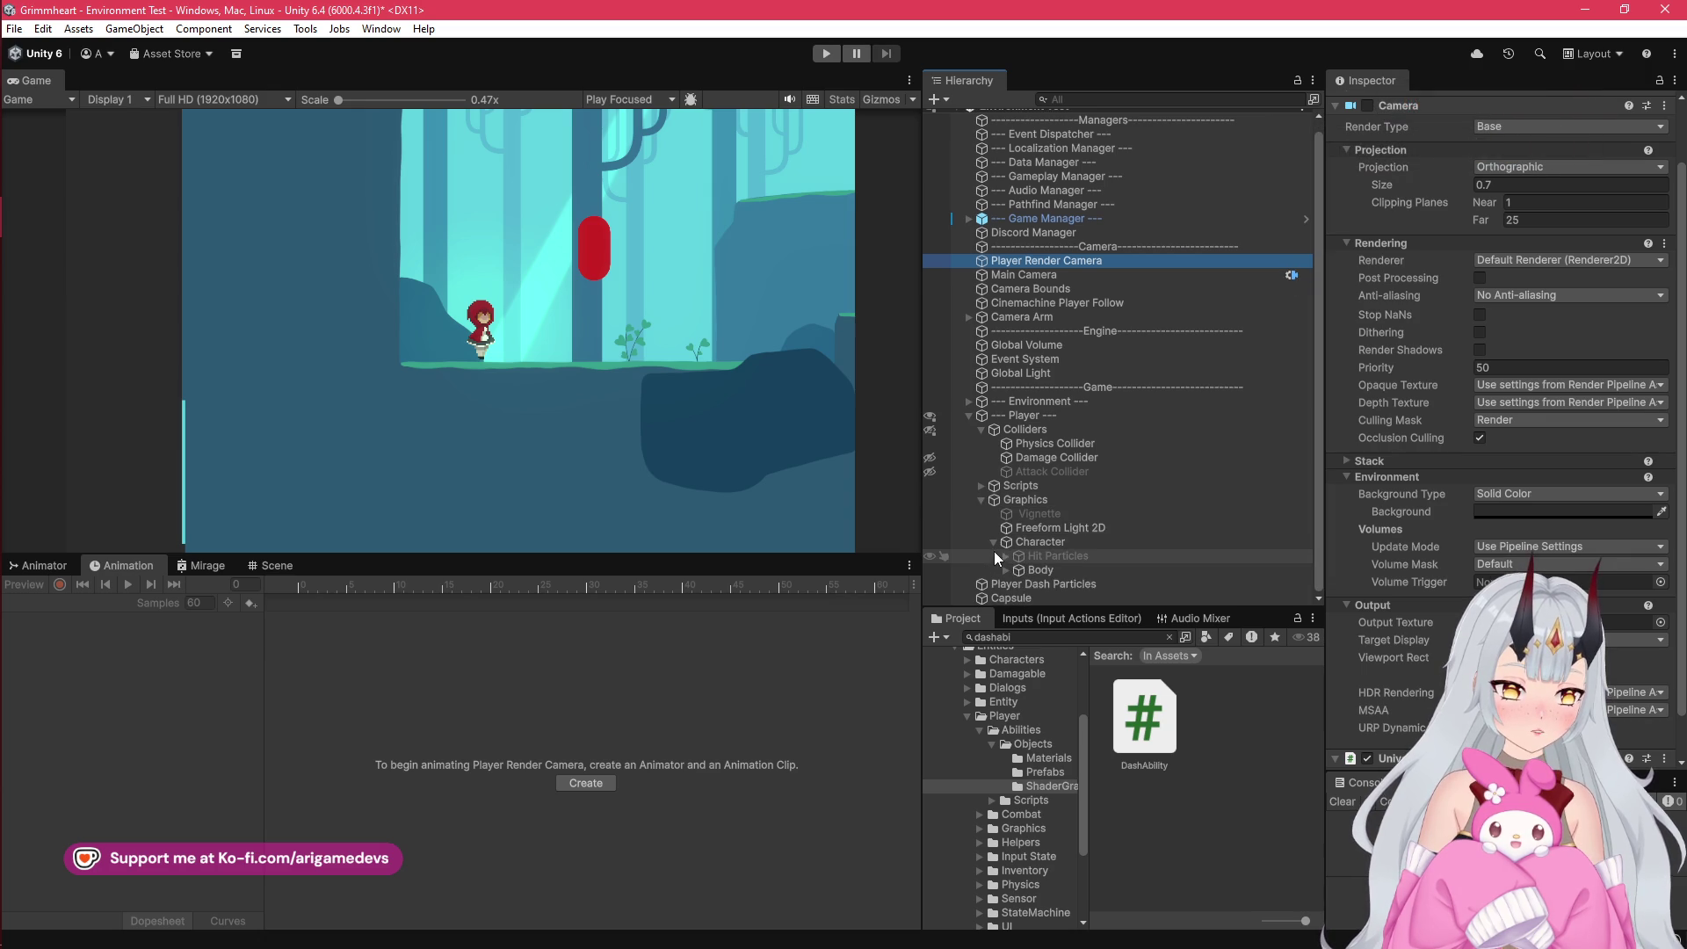
click(1040, 570)
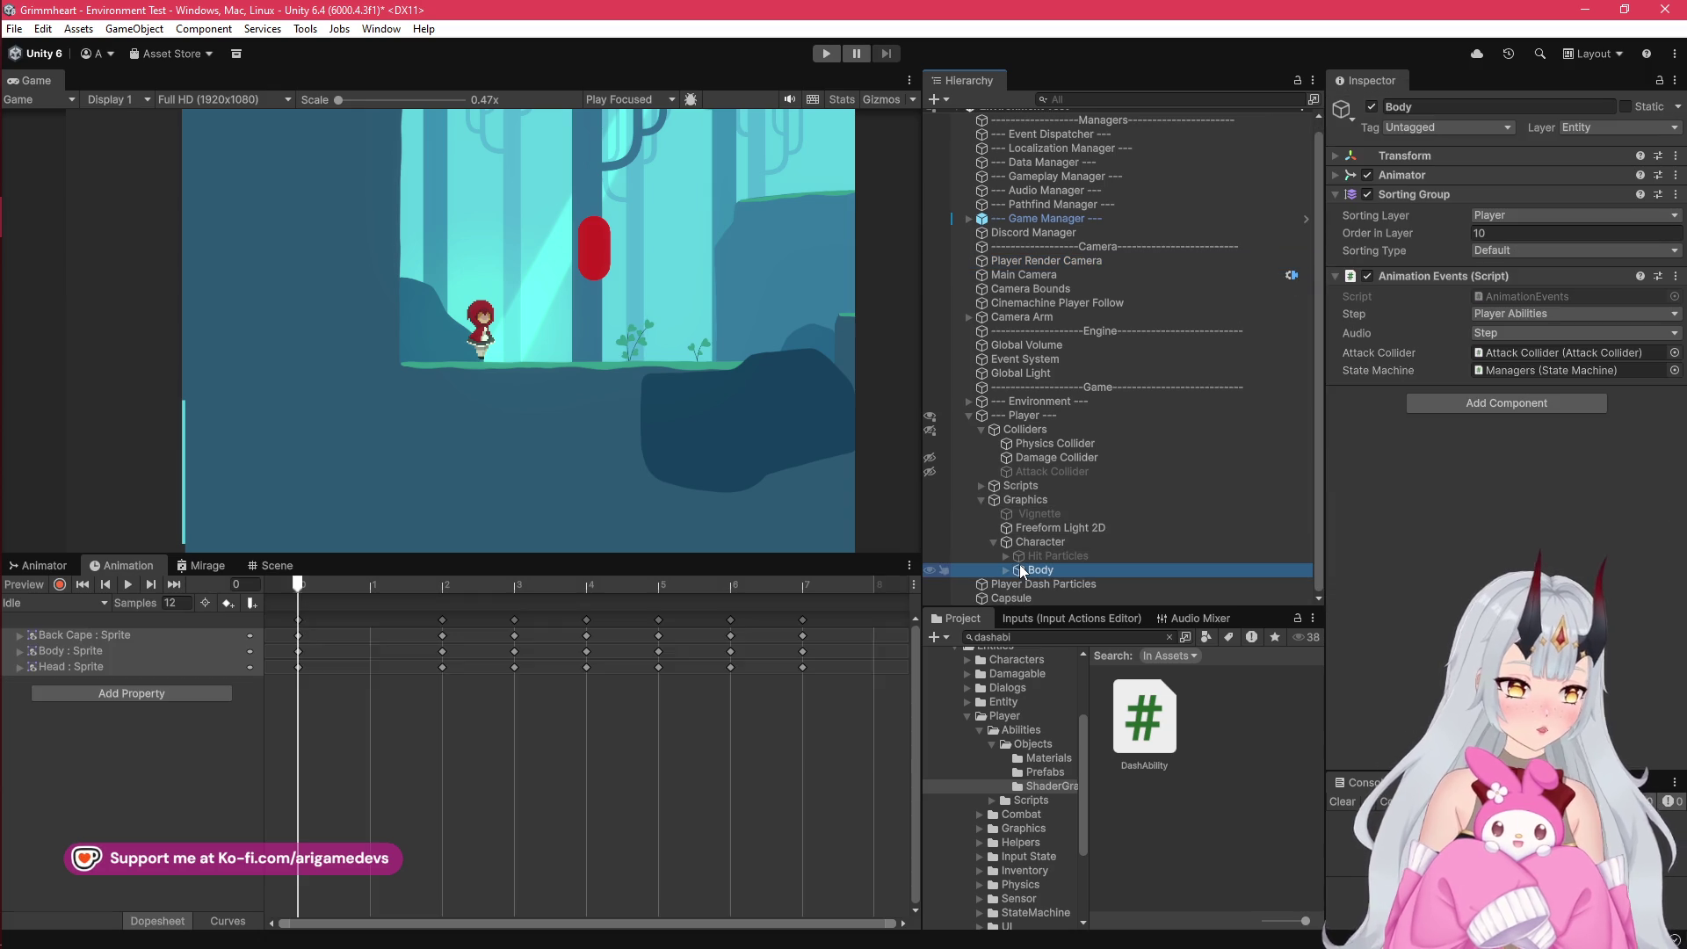
click(1607, 127)
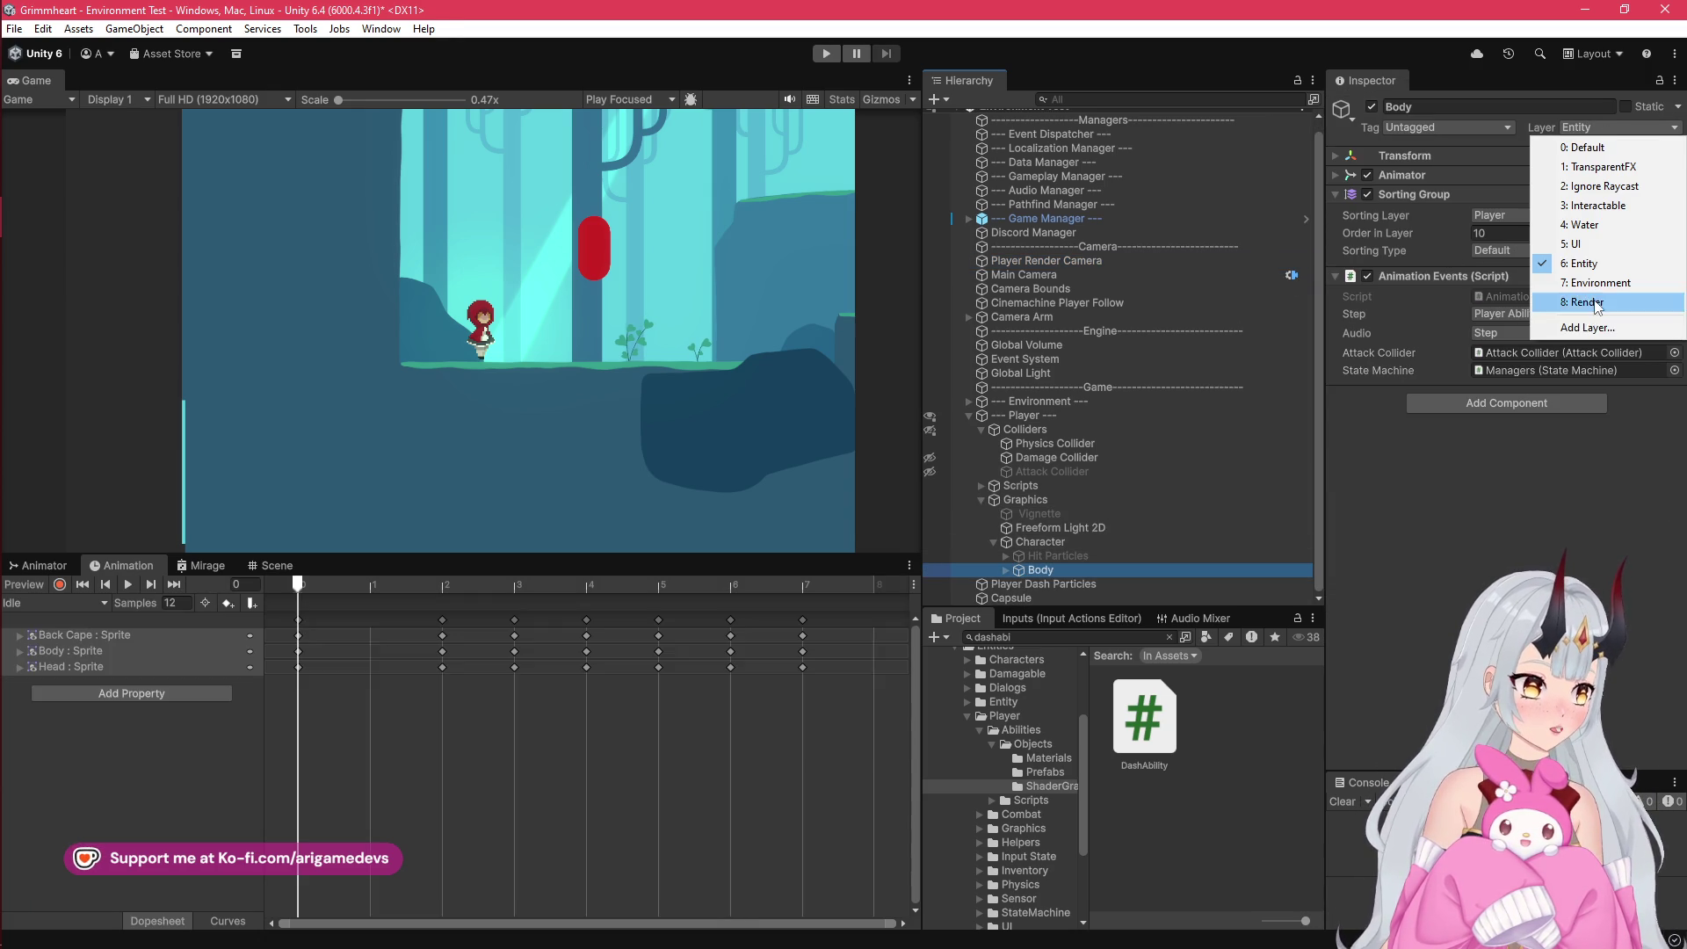
click(1582, 313)
click(778, 510)
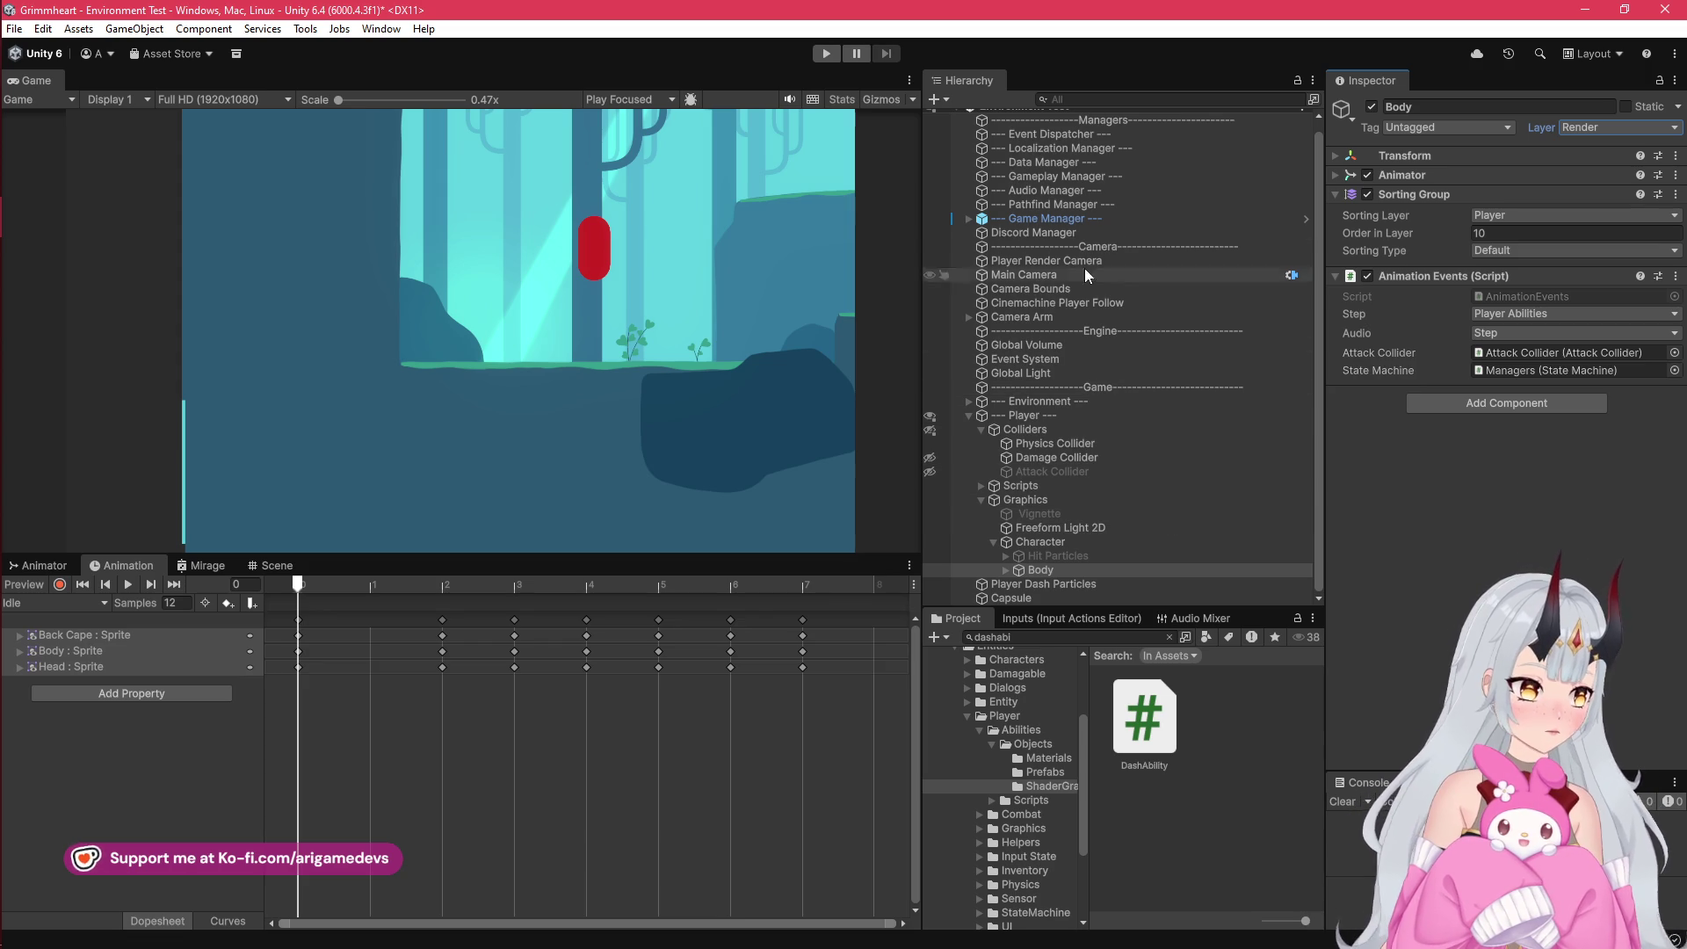
Step: Check the Main Camera's culling mask, save the scene, and start play mode
scroll(1079, 230, up, 1)
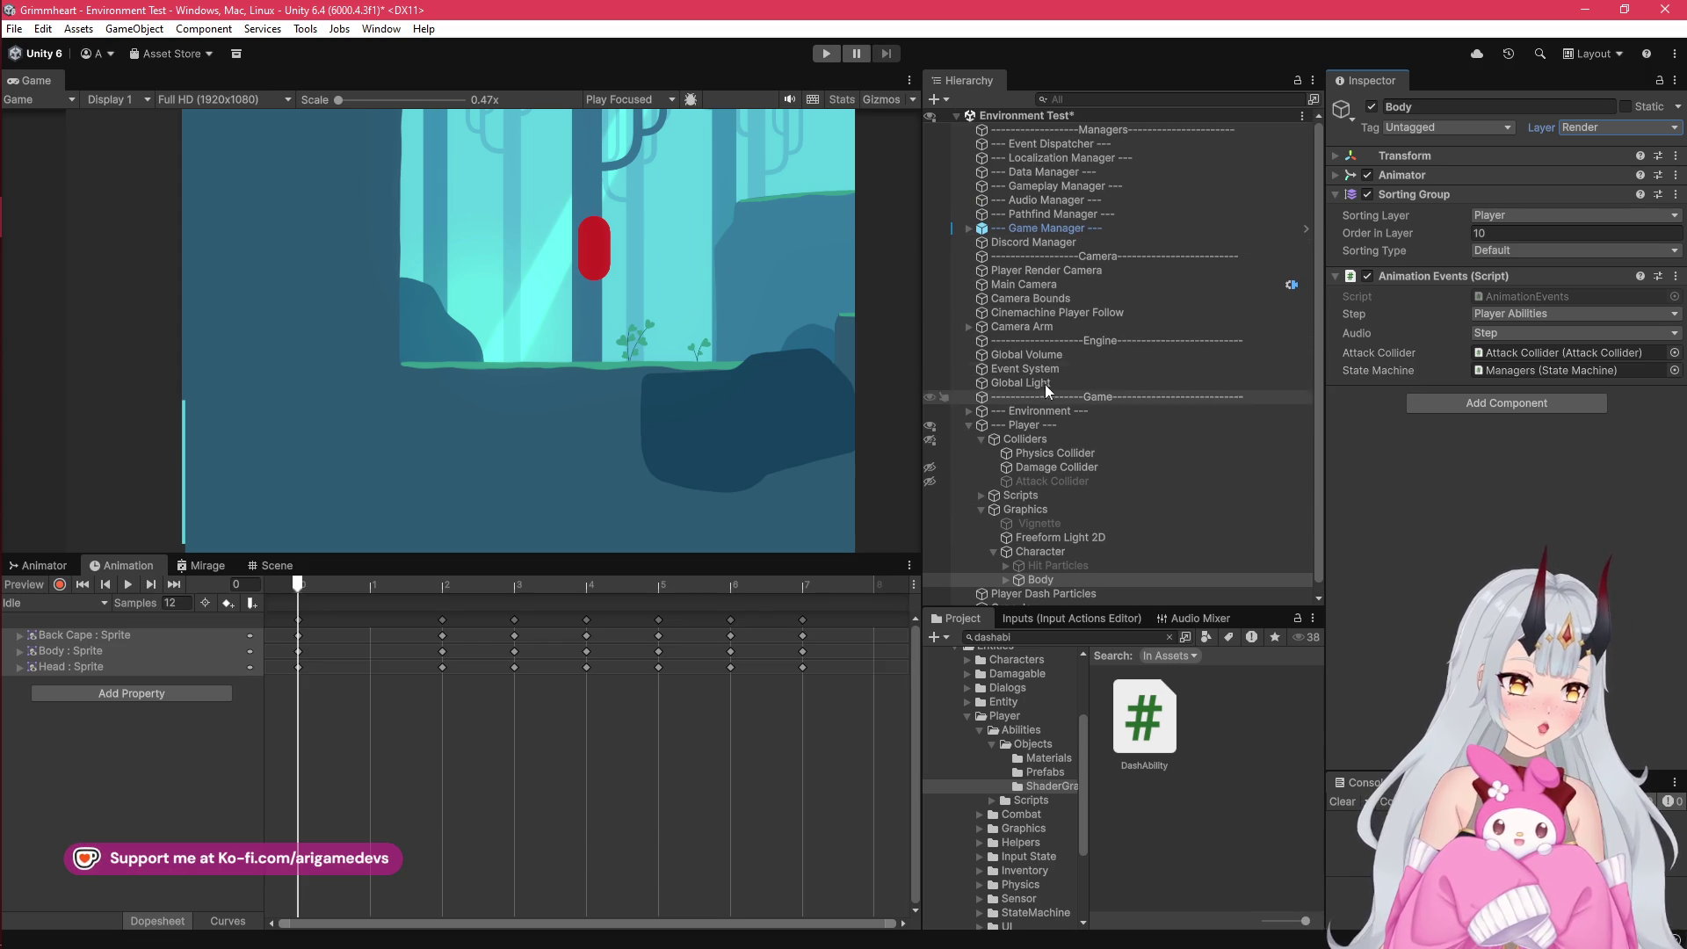
click(1065, 285)
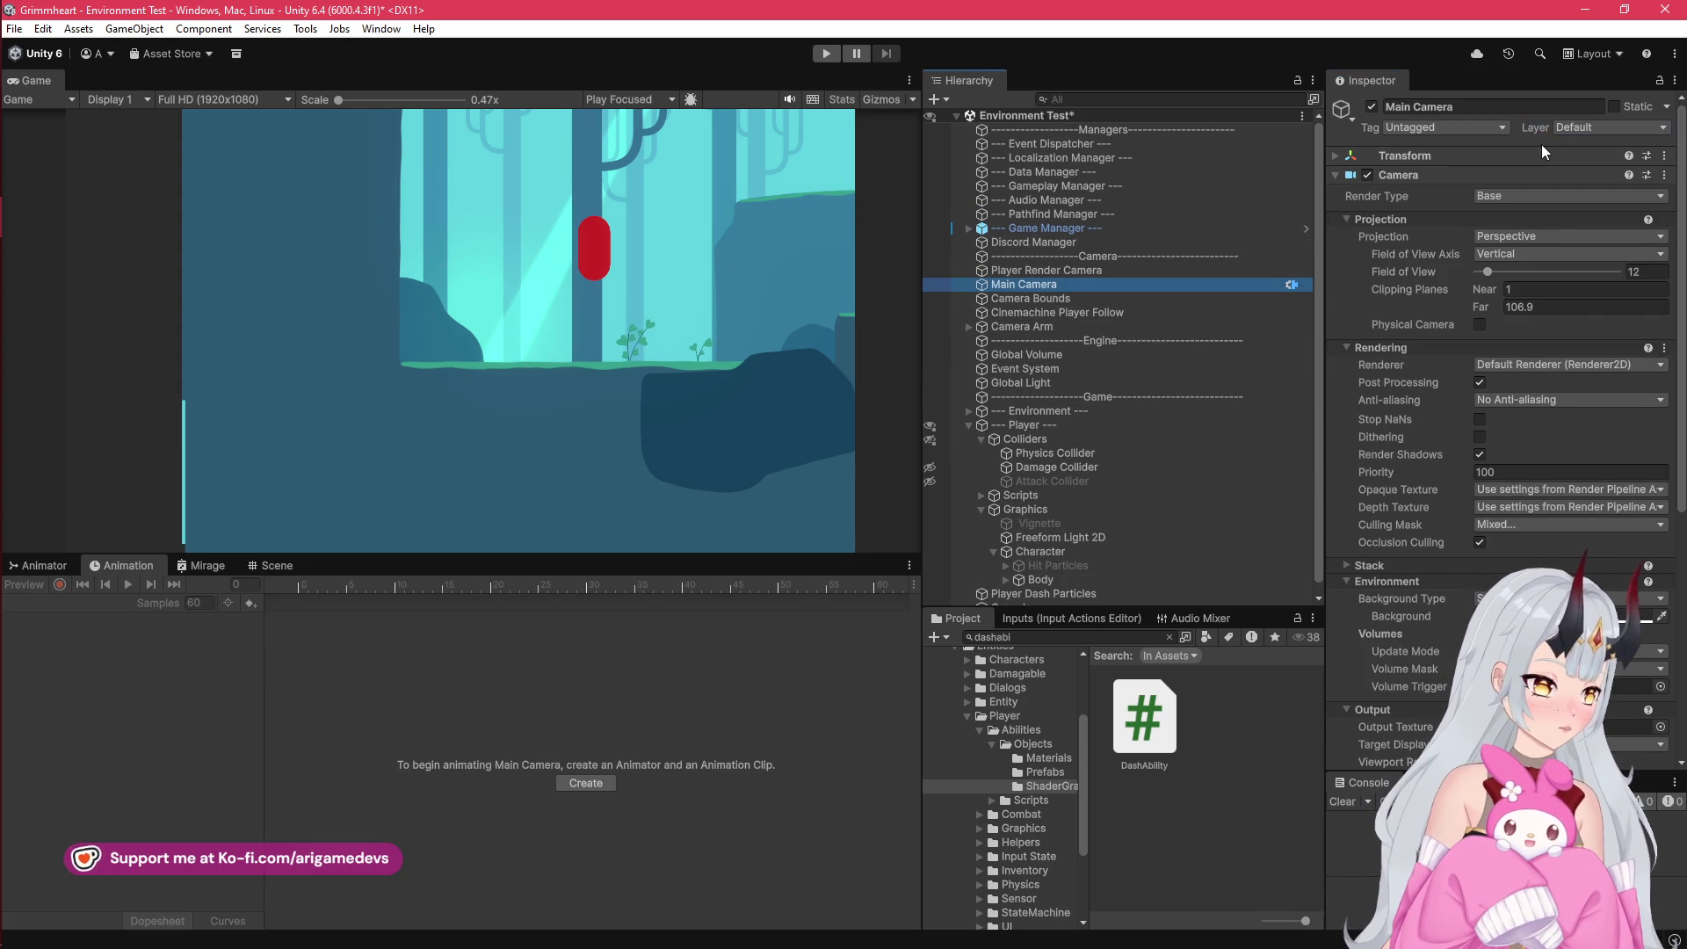
click(1515, 528)
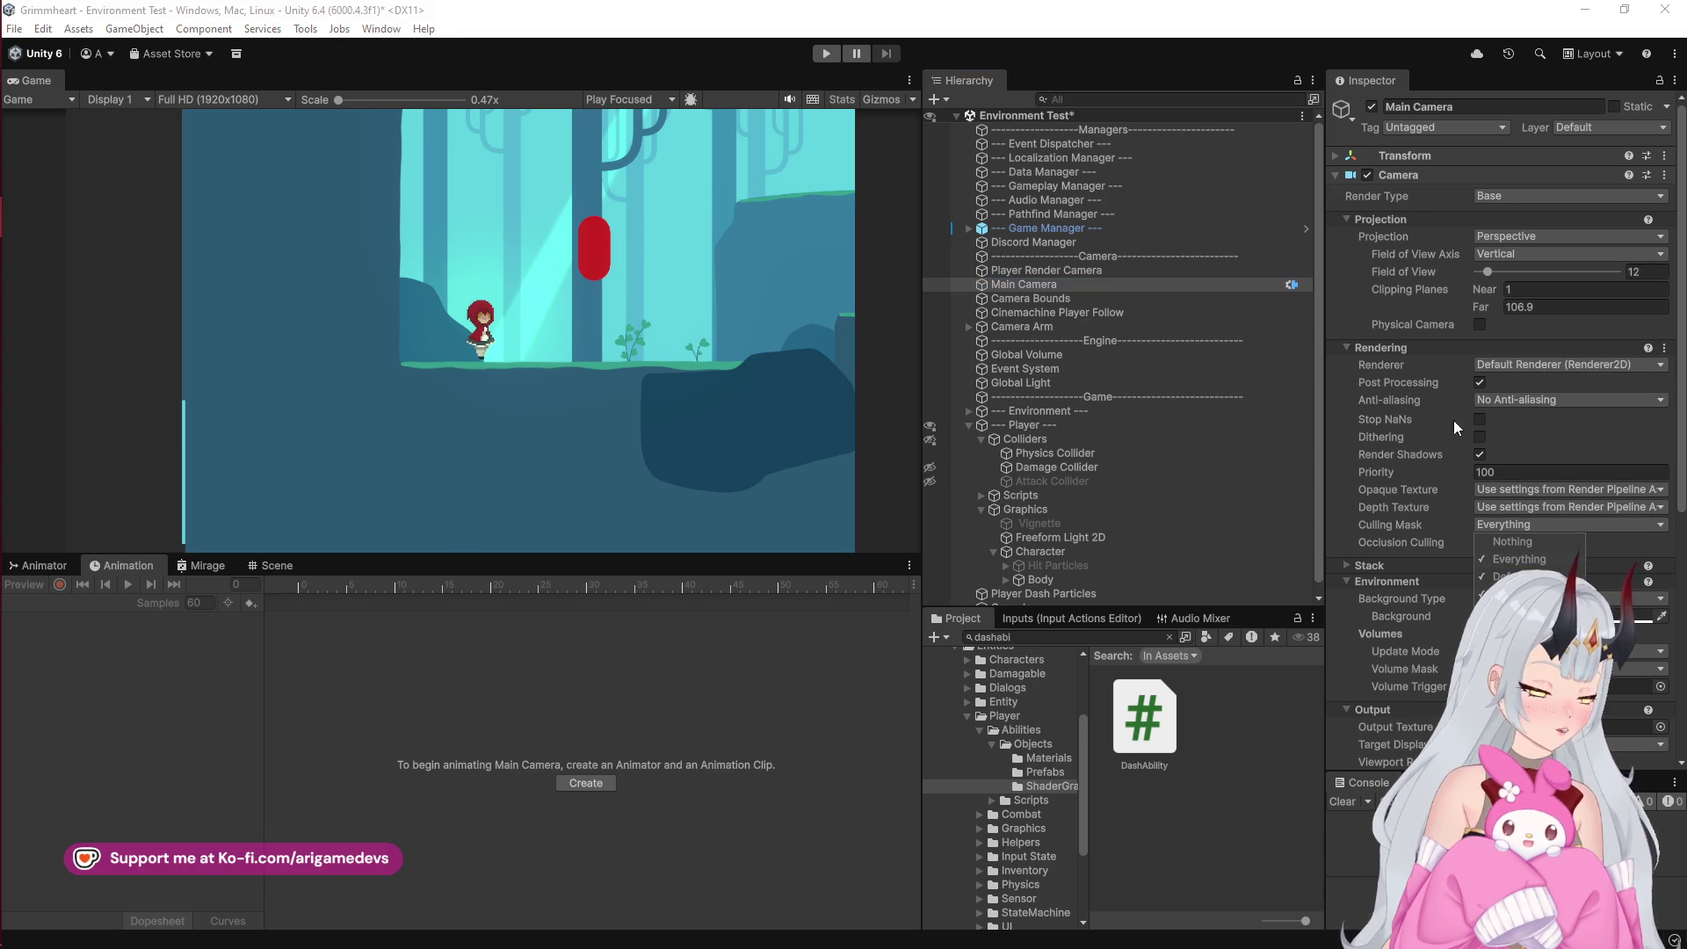
key(ctrl+s)
click(826, 53)
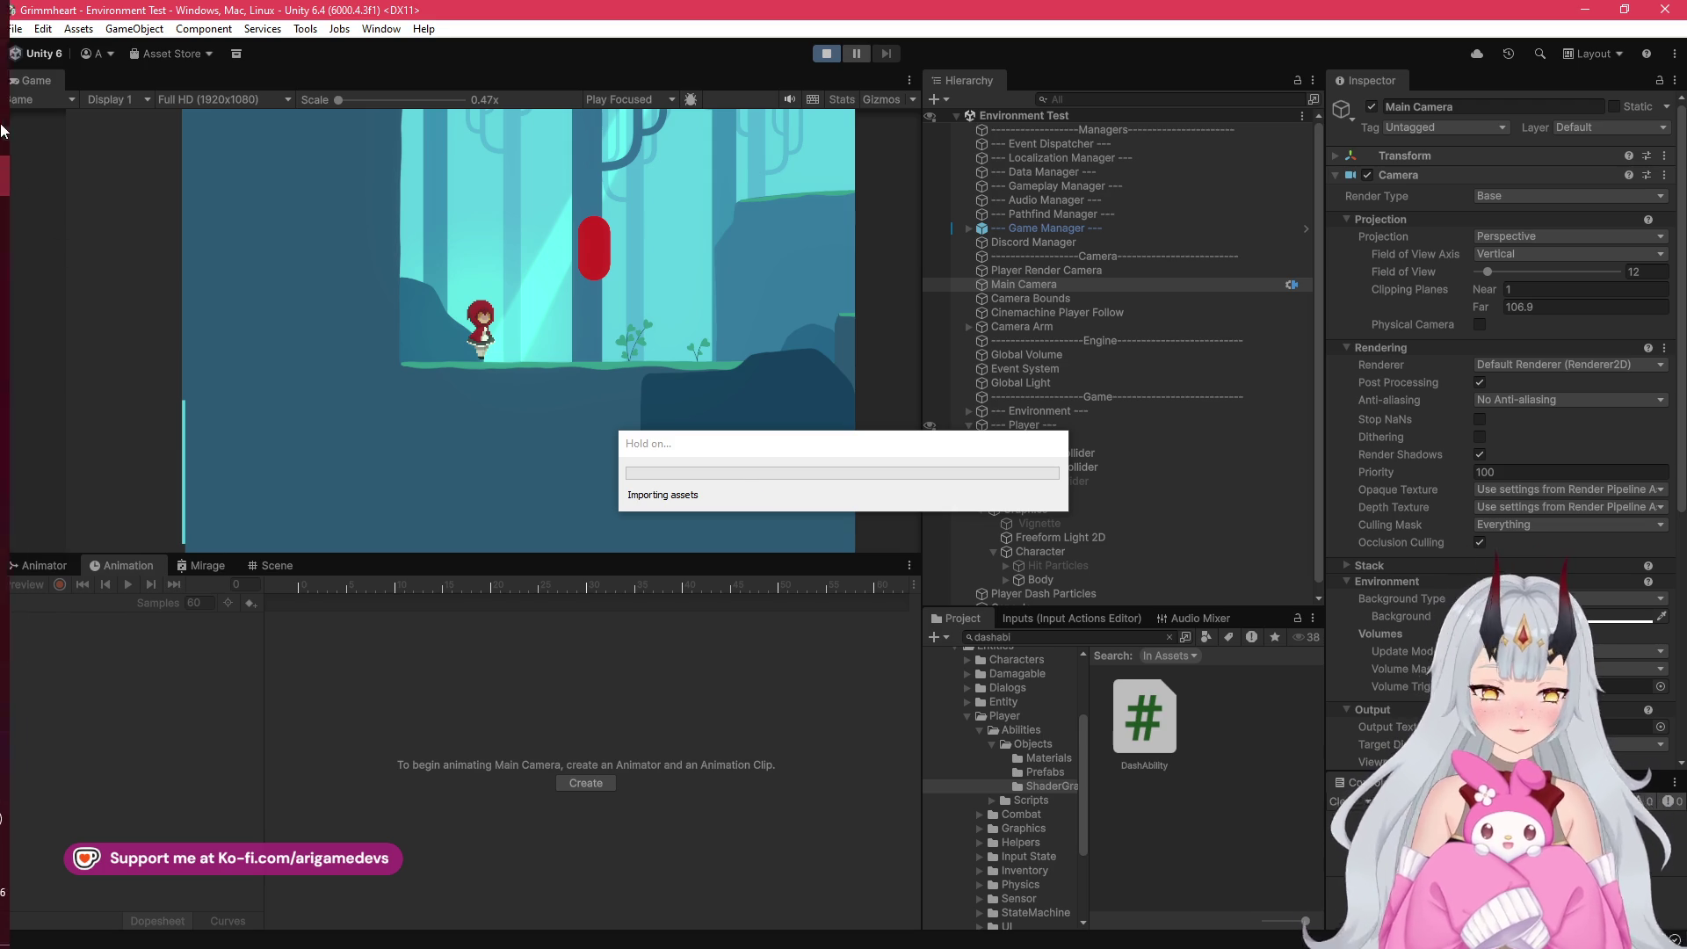
Step: Walk, jump and dash the player on the ground and mid-air to check the mirage afterimages
mouse_move(27, 217)
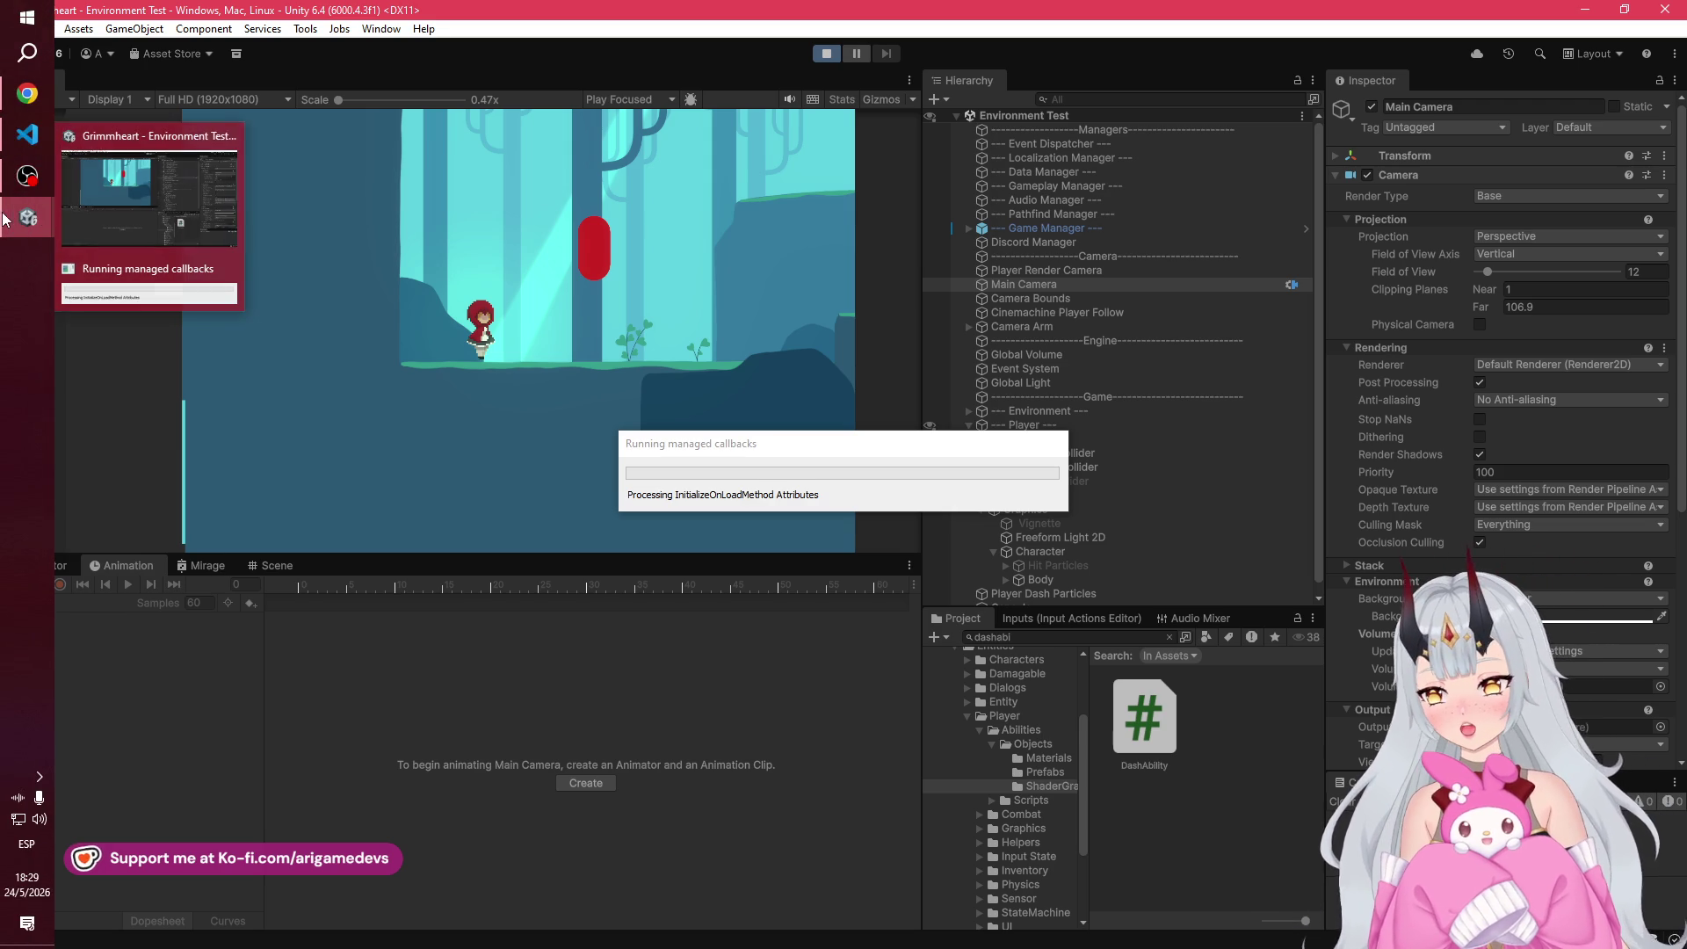
click(170, 224)
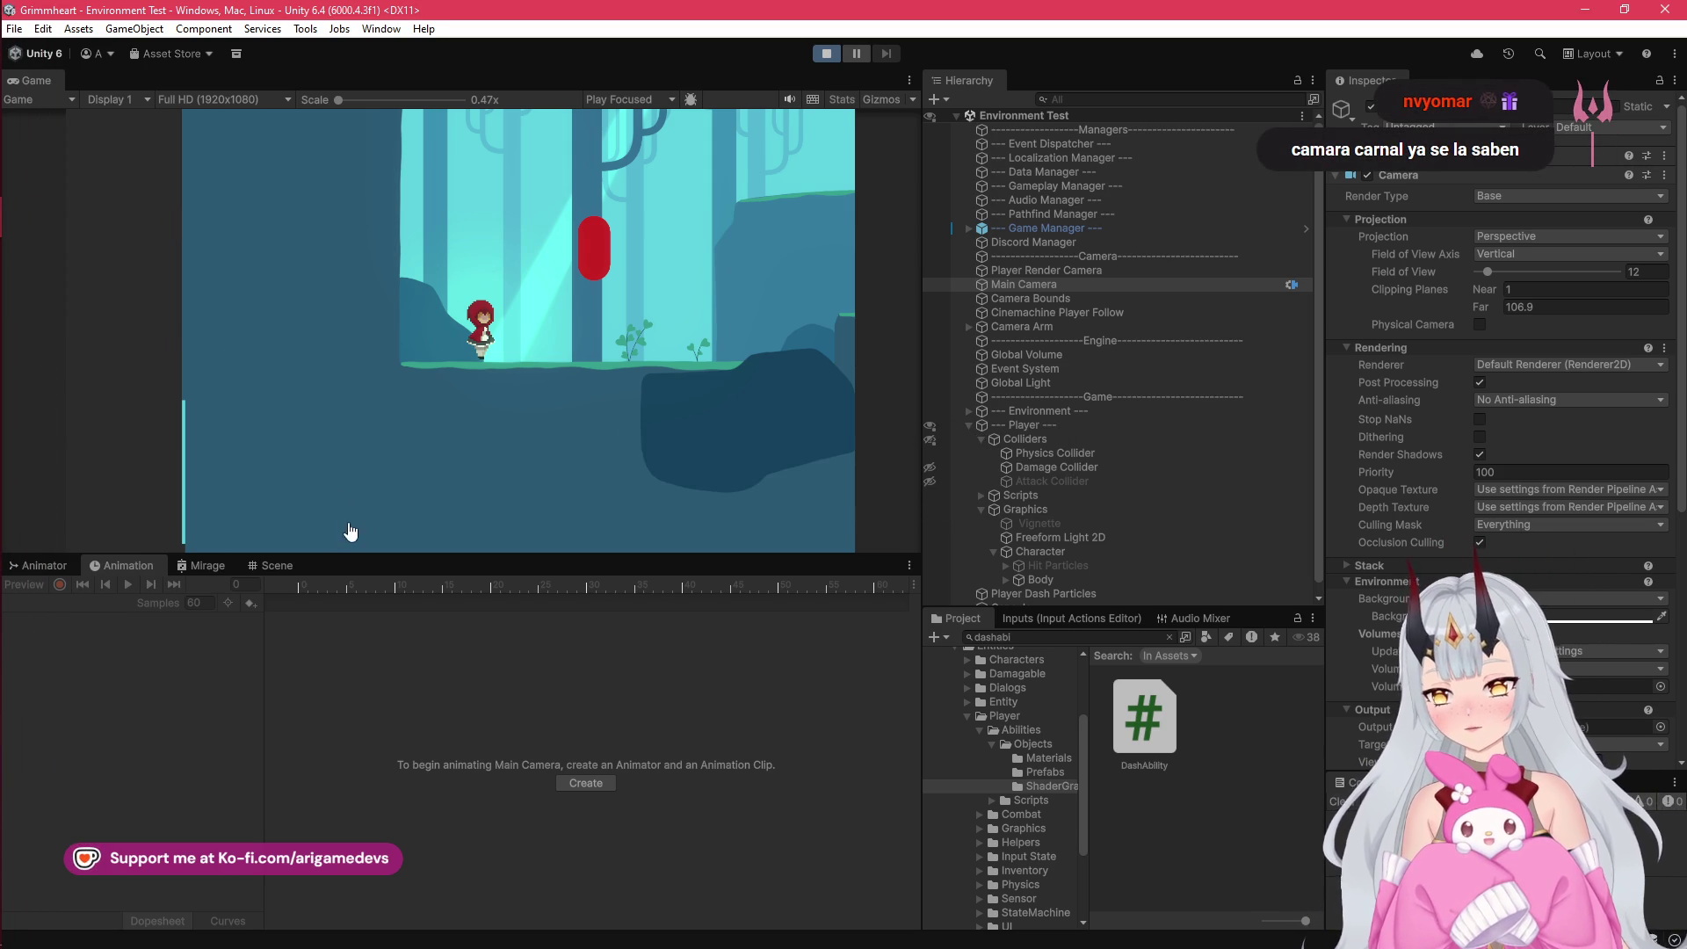
mouse_move(13, 257)
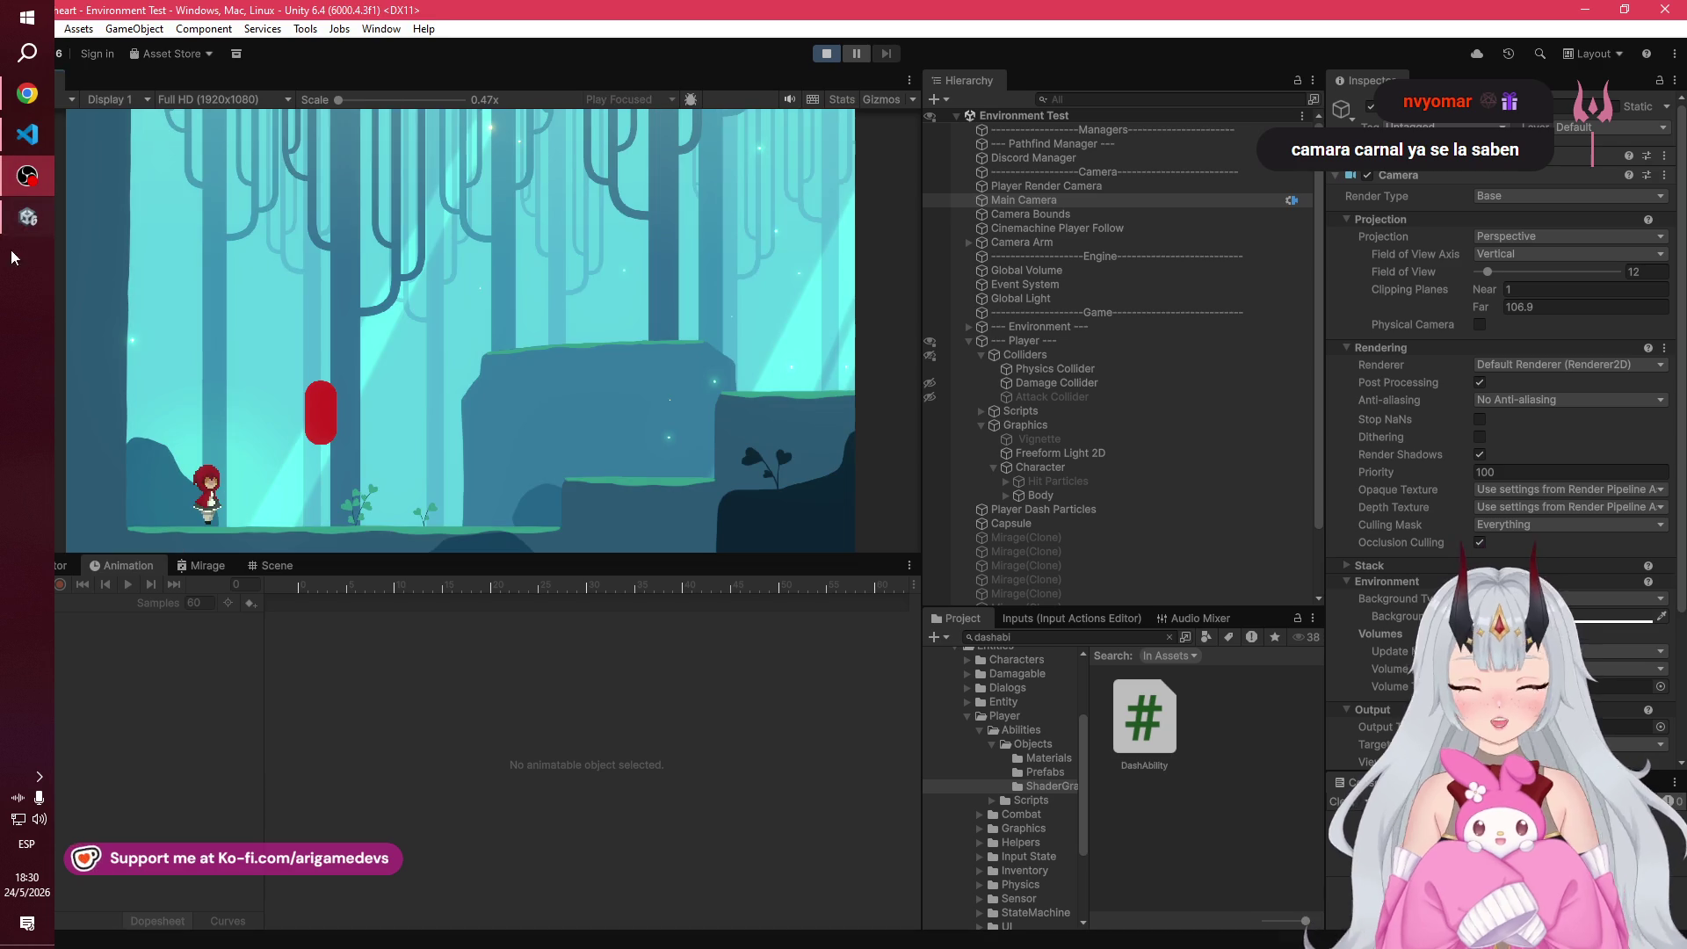
key(d)
key(space)
key(a)
key(space)
key(shift)
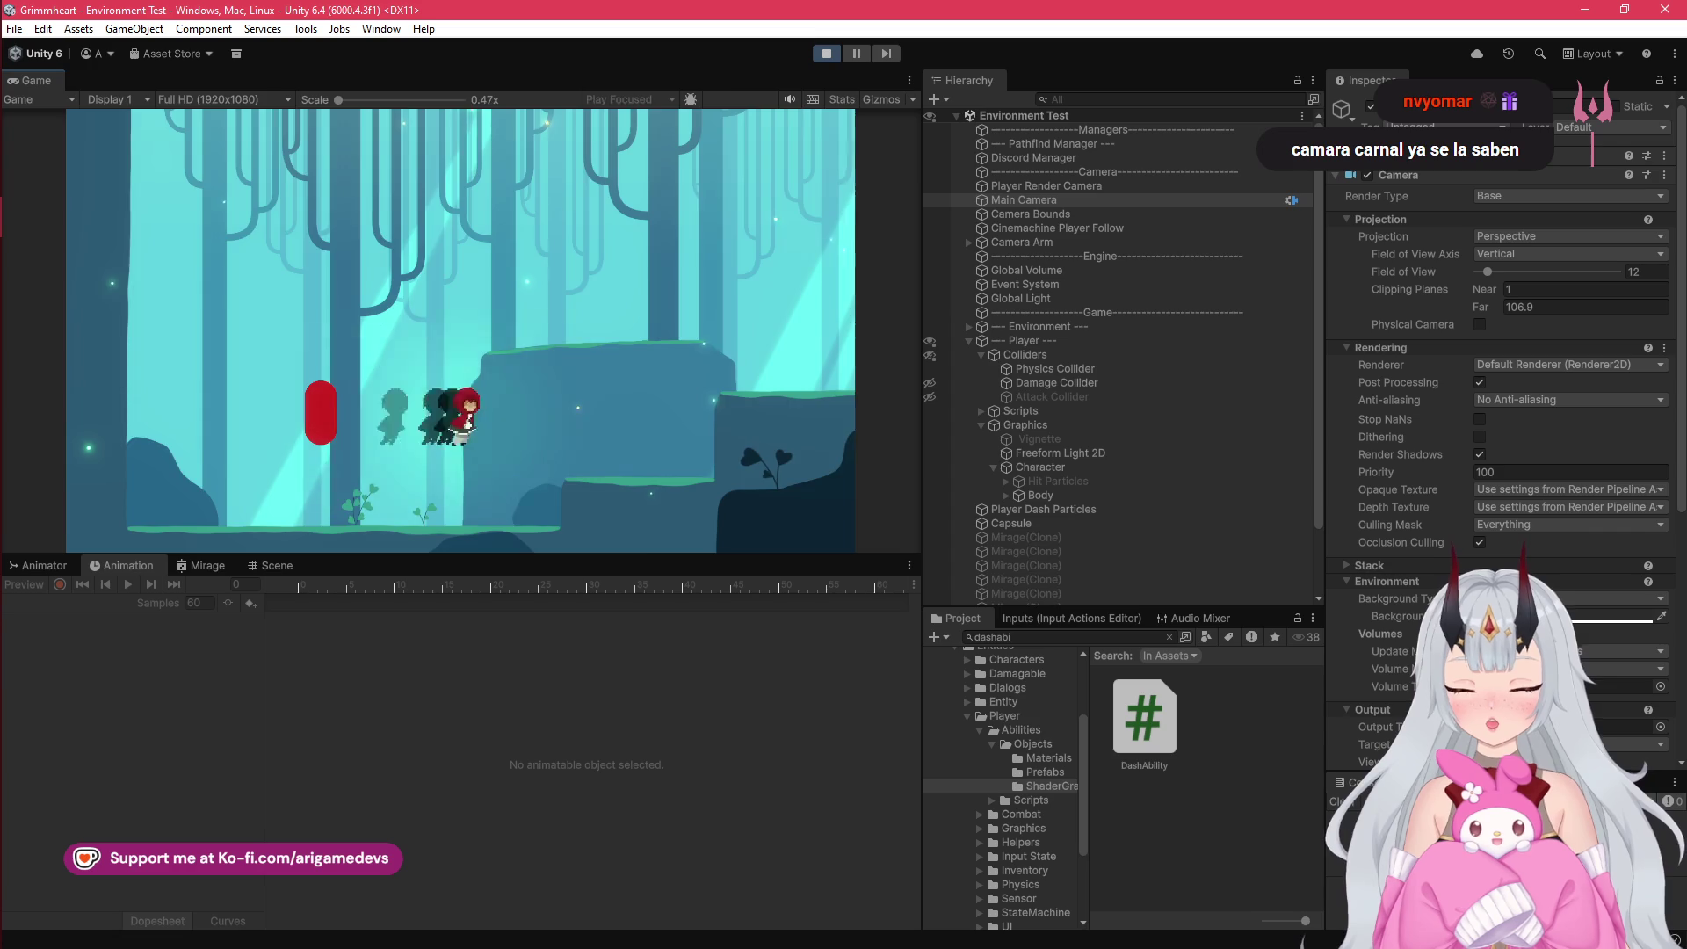
key(a)
key(d)
key(a)
key(d)
key(shift)
key(a)
key(space)
key(shift)
key(a)
key(space)
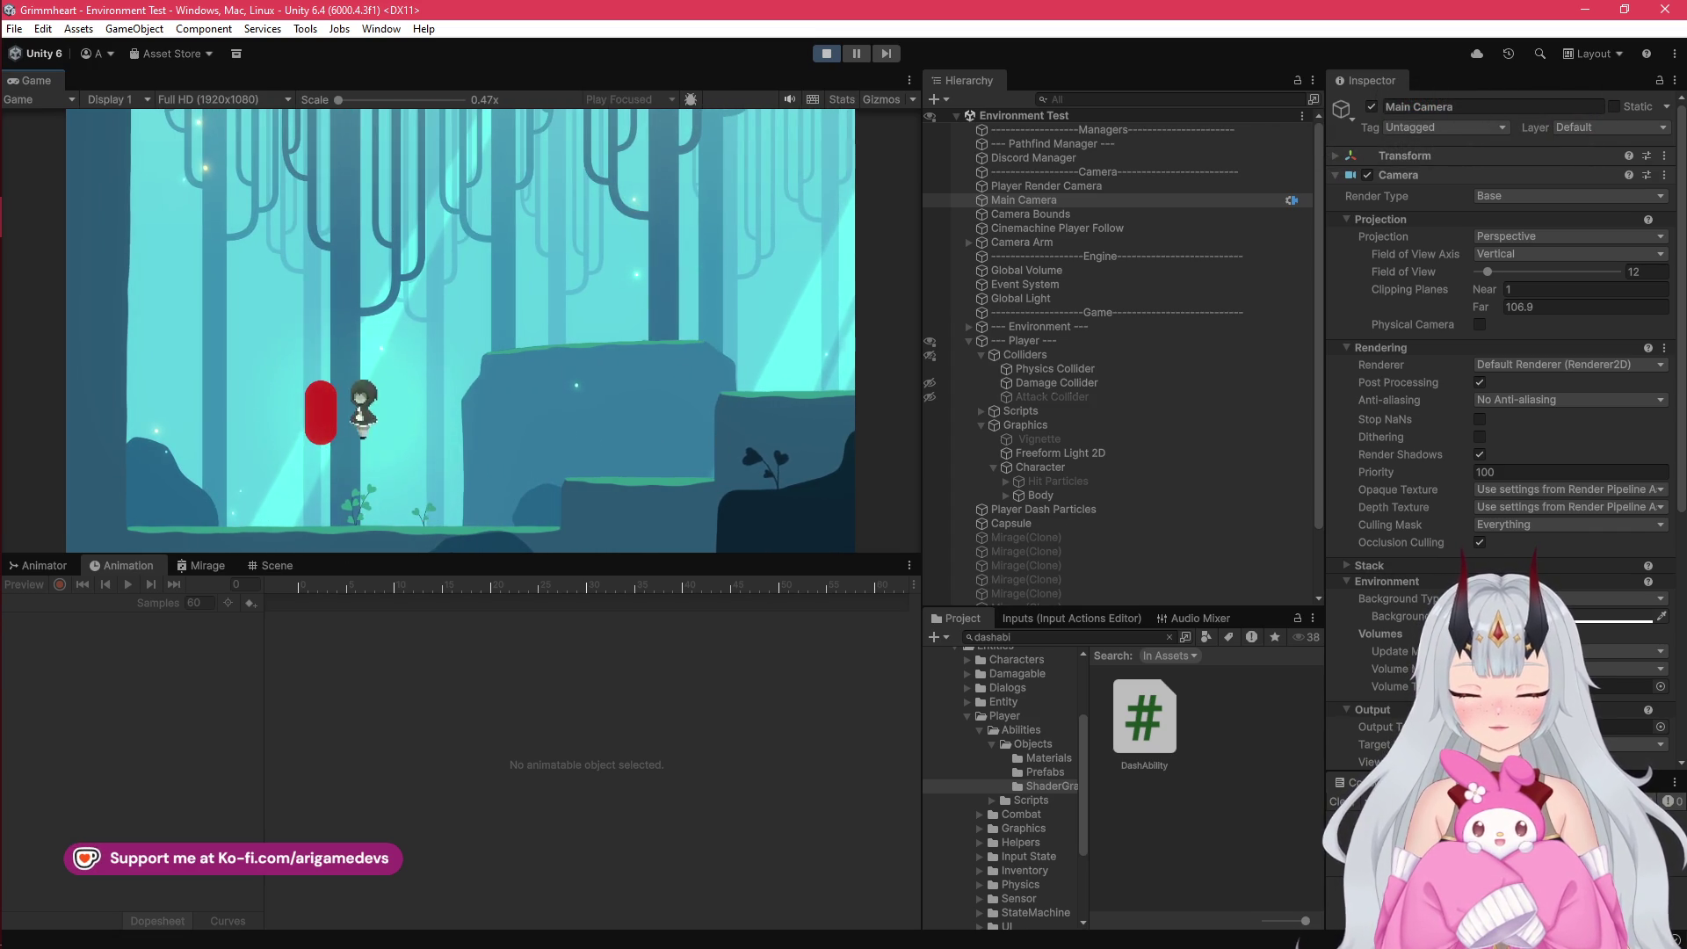
key(d)
key(shift)
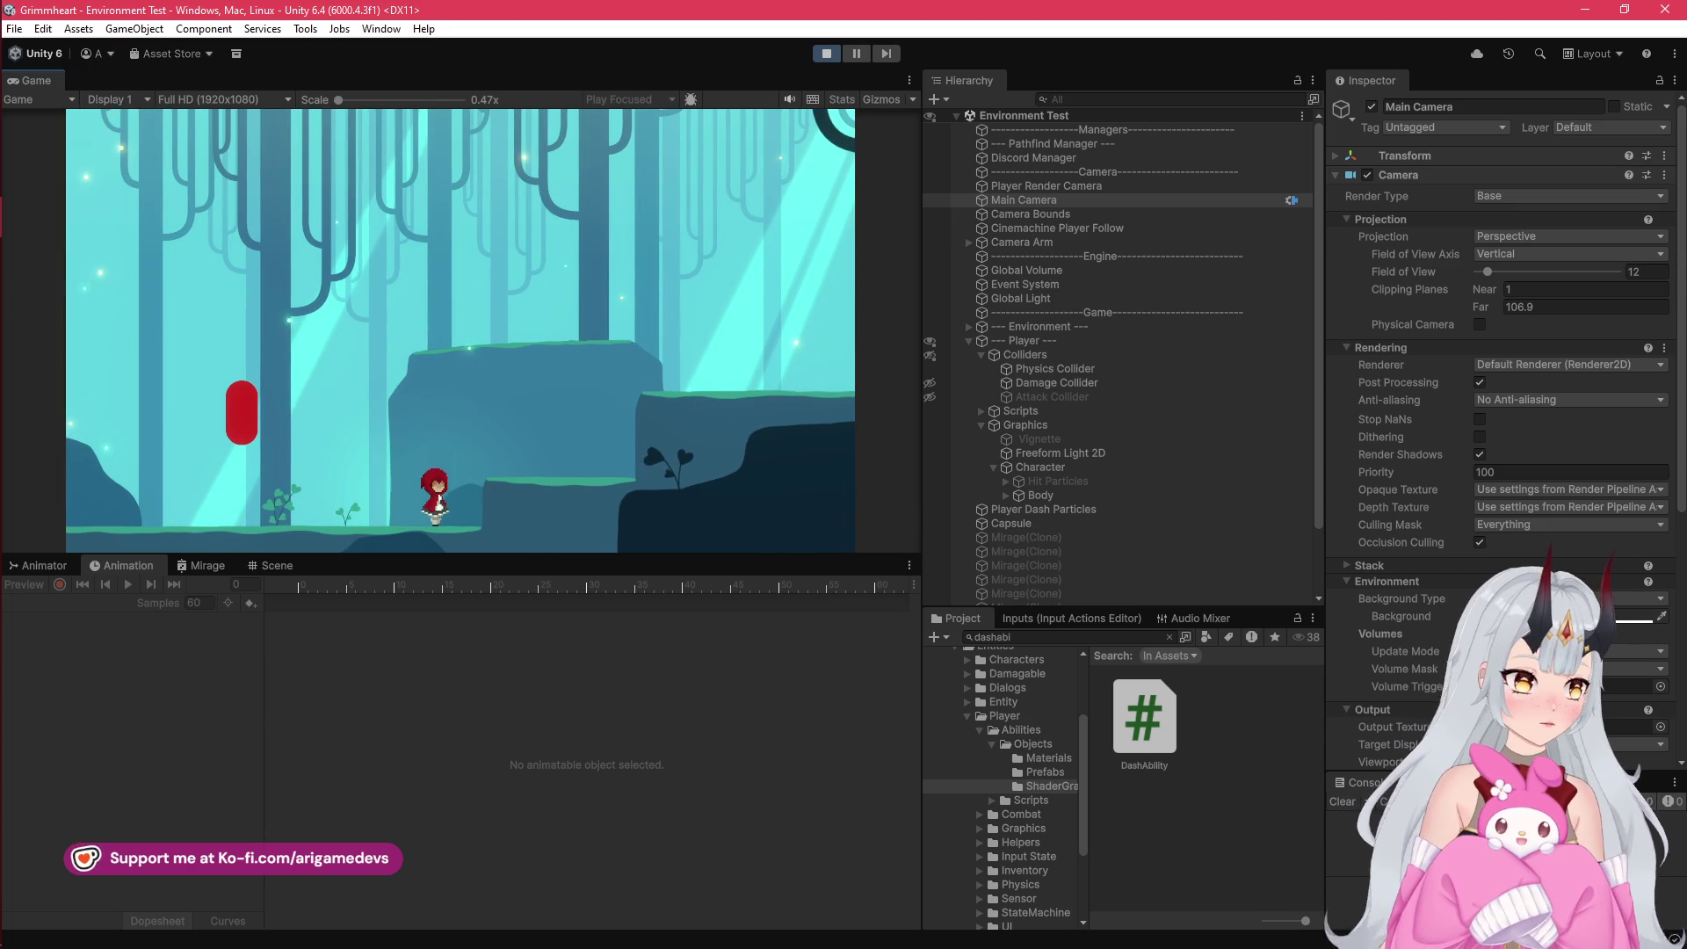
Step: Enlarge the Game view and dash back and forth onto the ledge to recheck the trail
drag(325, 561, 325, 715)
key(a)
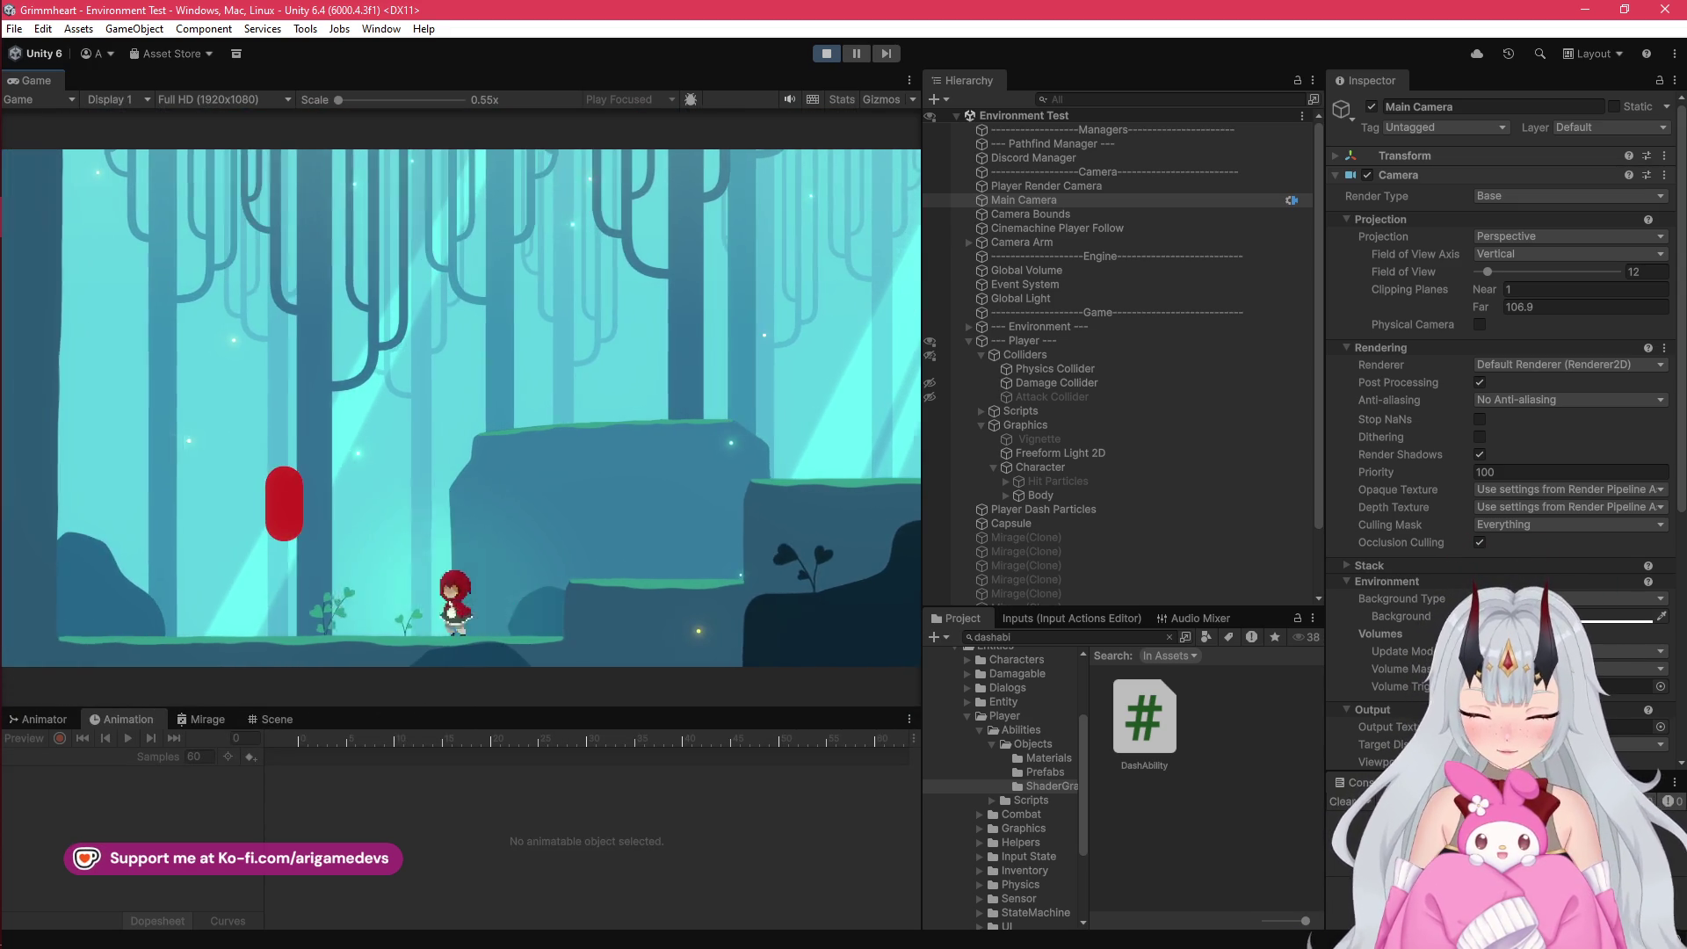
key(d)
key(shift)
key(a)
key(shift)
key(a)
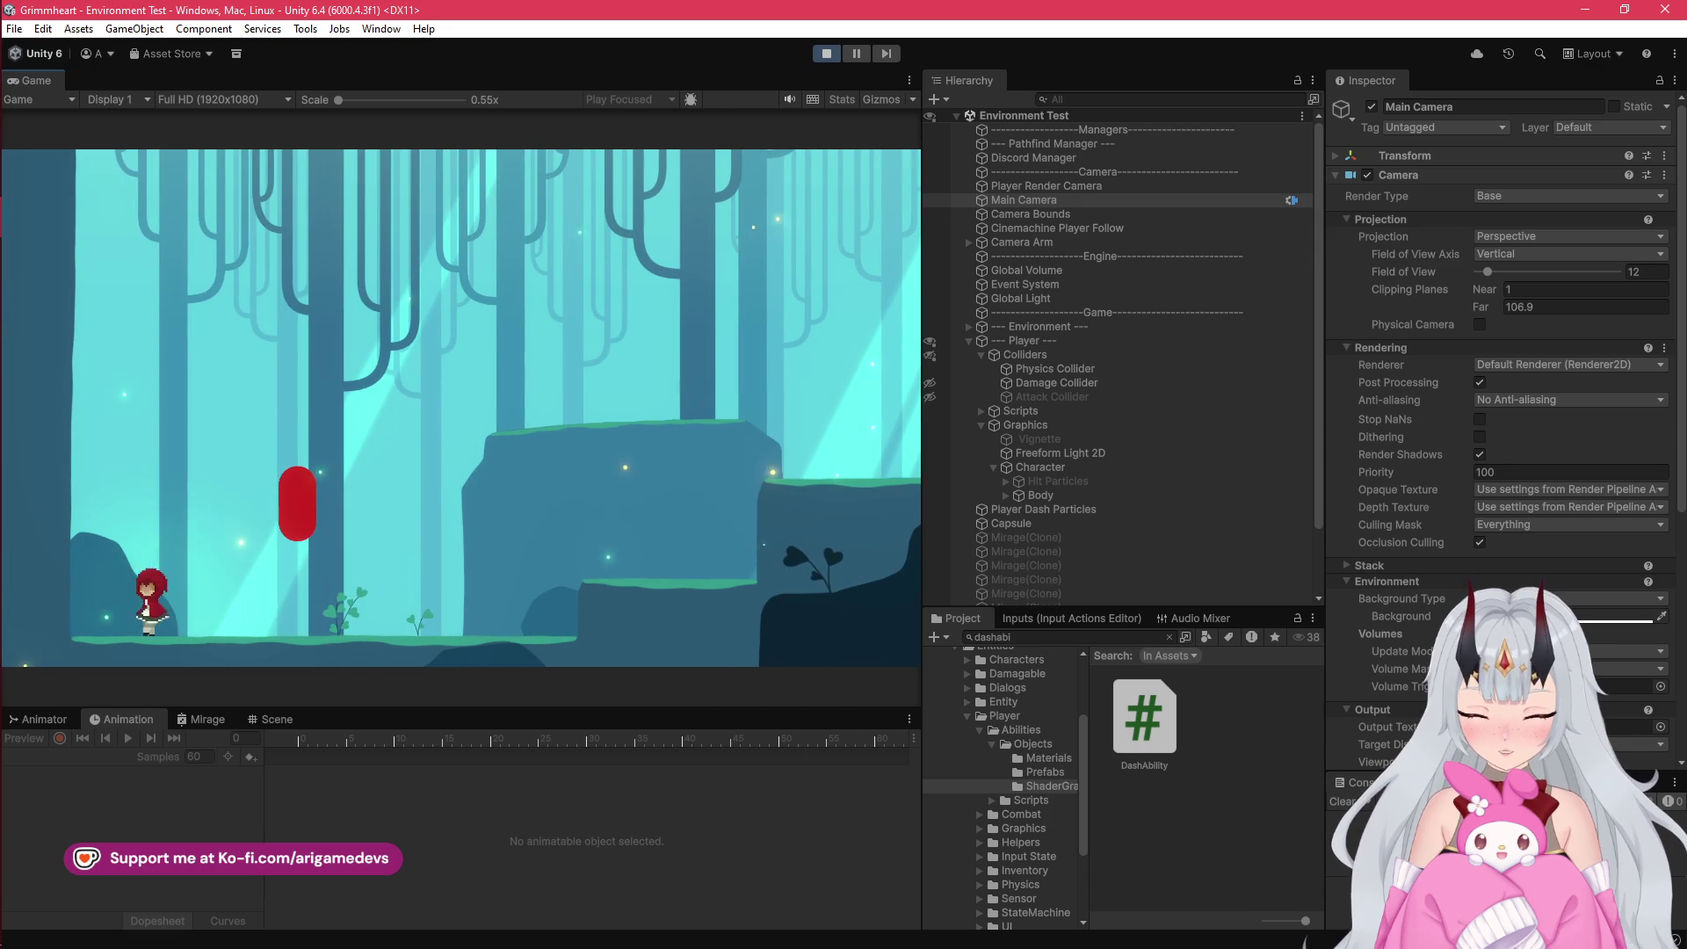
key(d)
key(shift)
key(a)
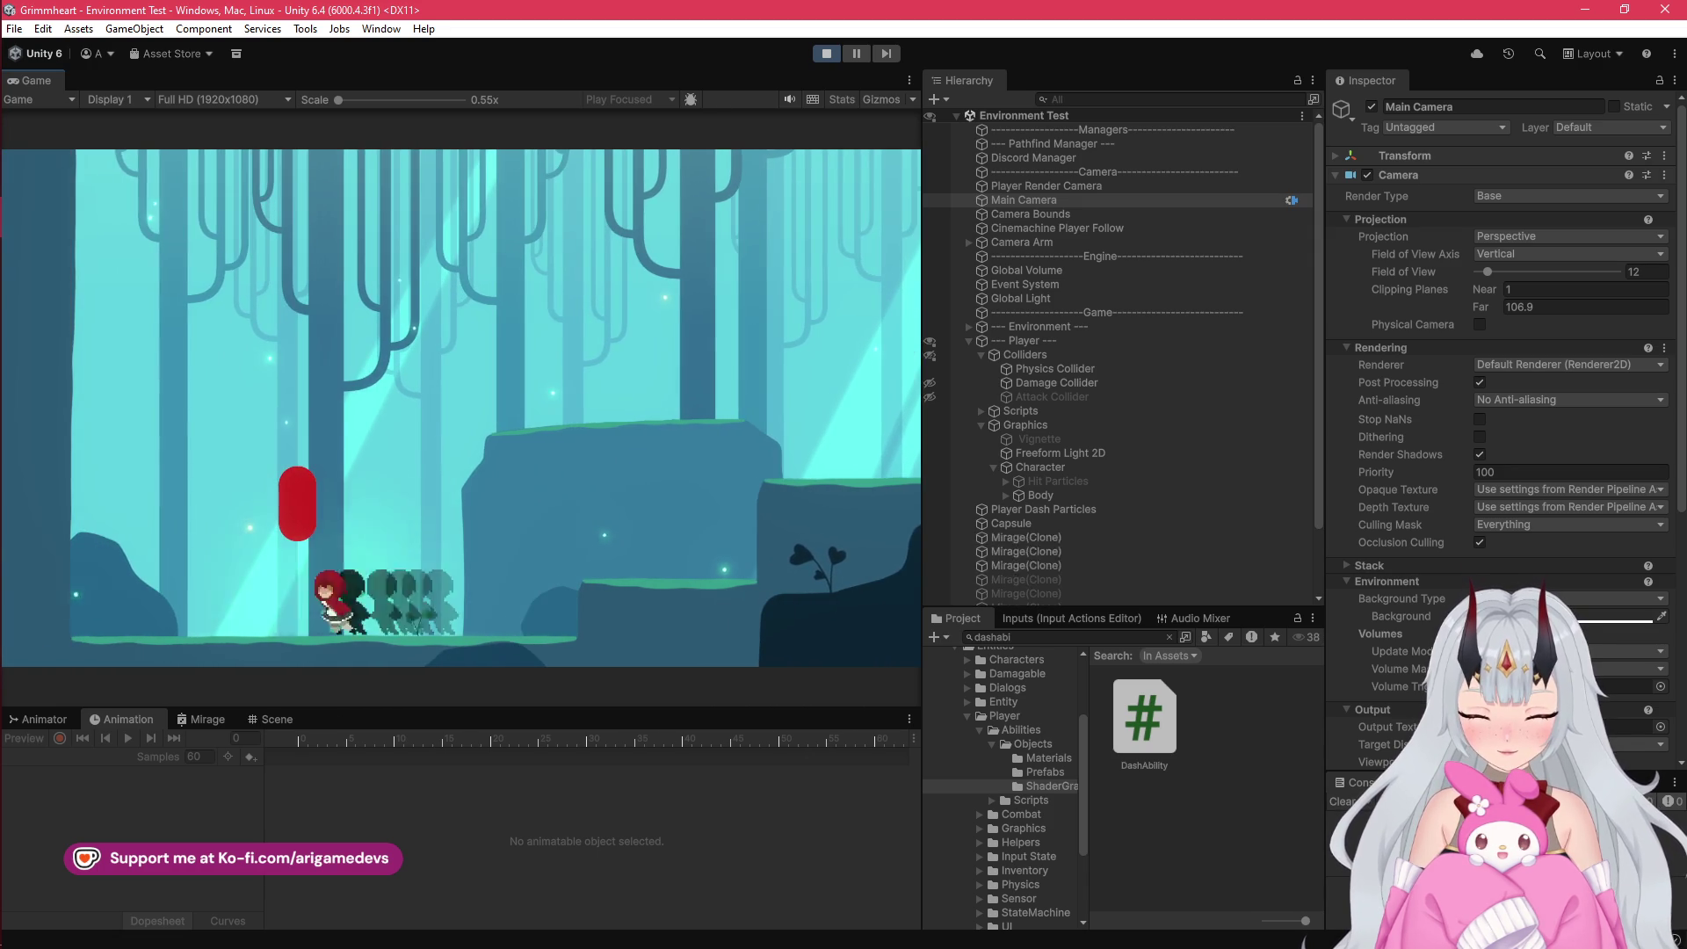
key(d)
key(a)
key(d)
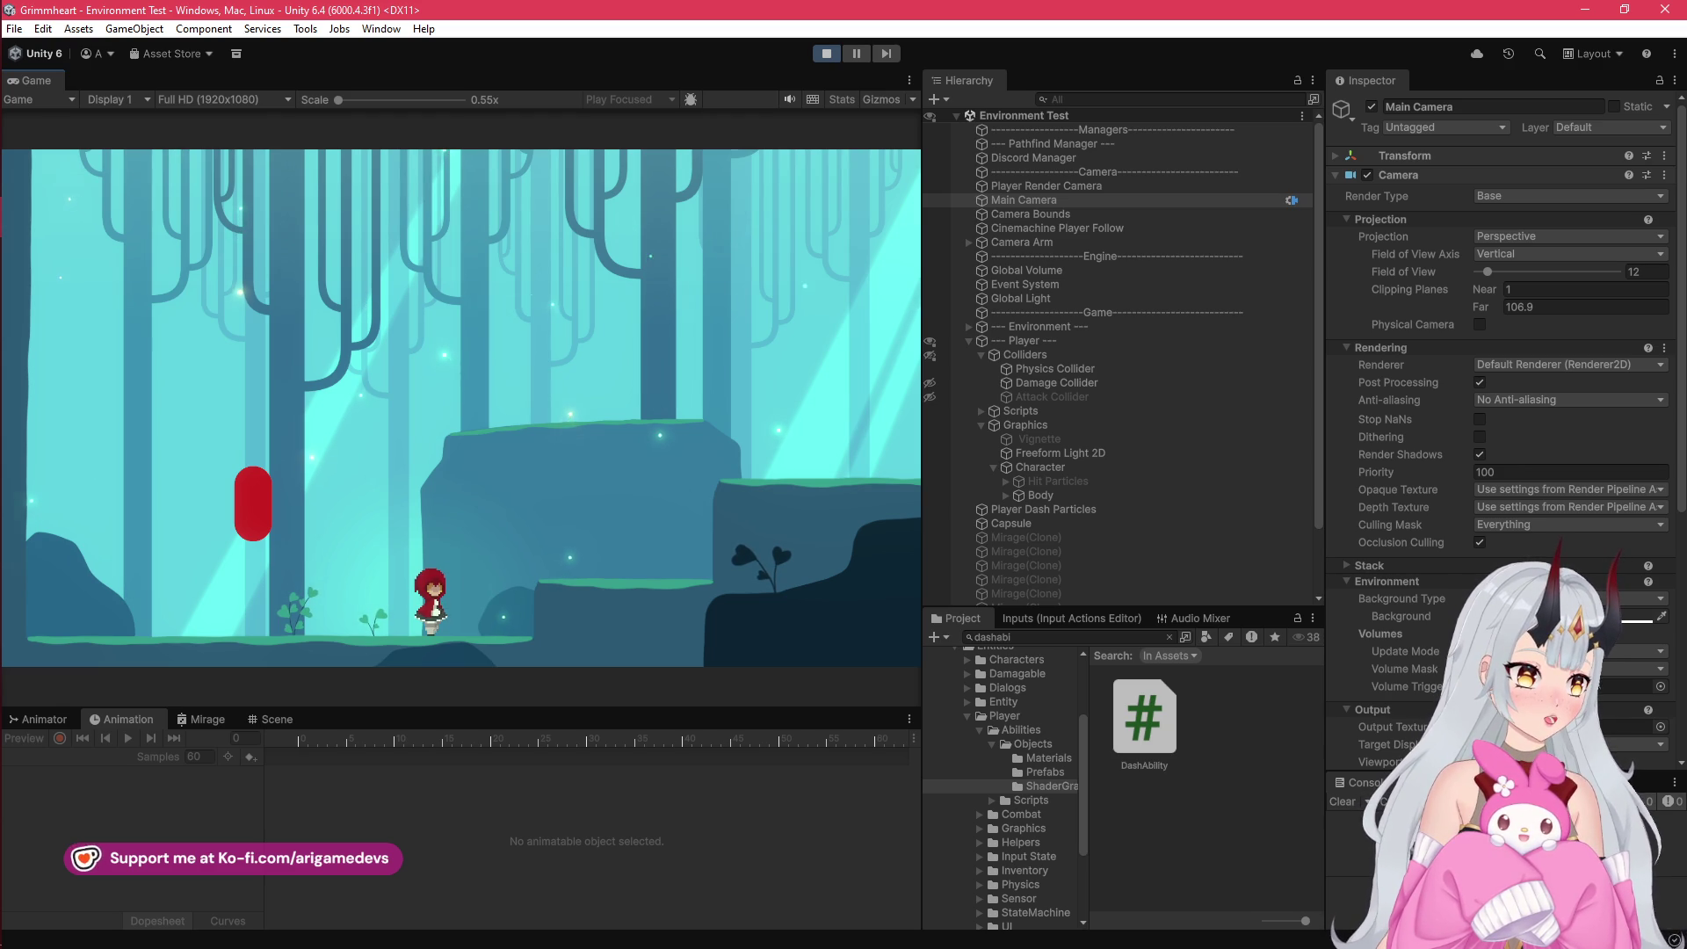
Step: Collapse the Main Camera's Cinemachine Brain settings, stop play mode, and return to DashAbility.cs
scroll(1143, 528, down, 2)
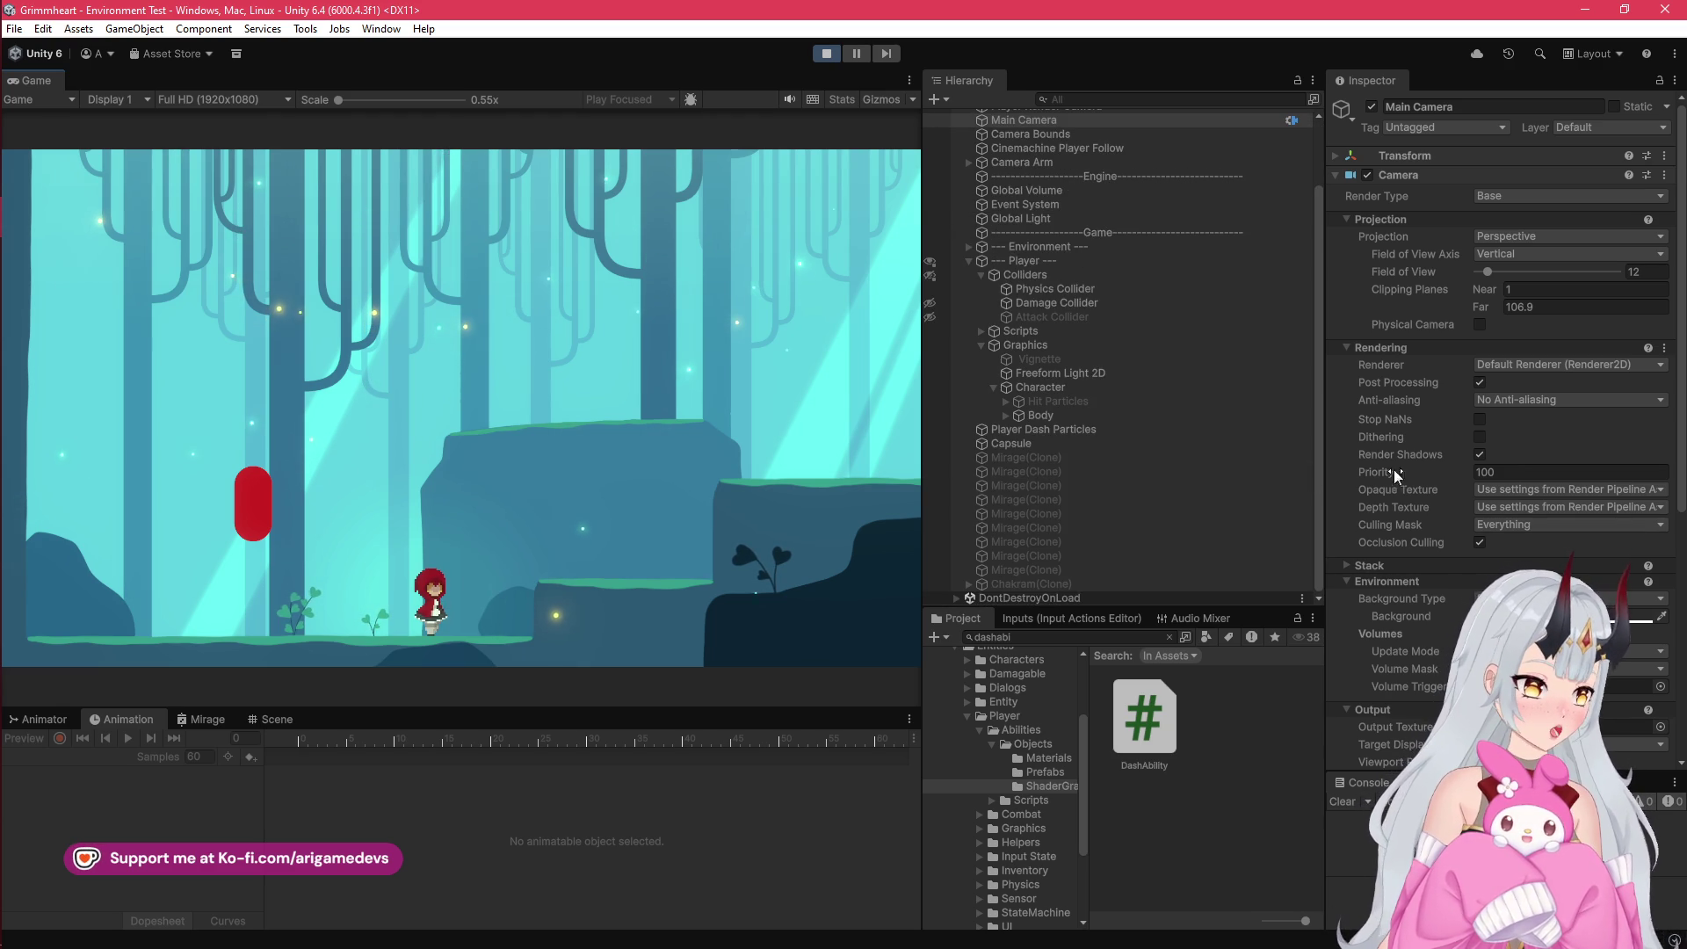
scroll(1463, 432, down, 10)
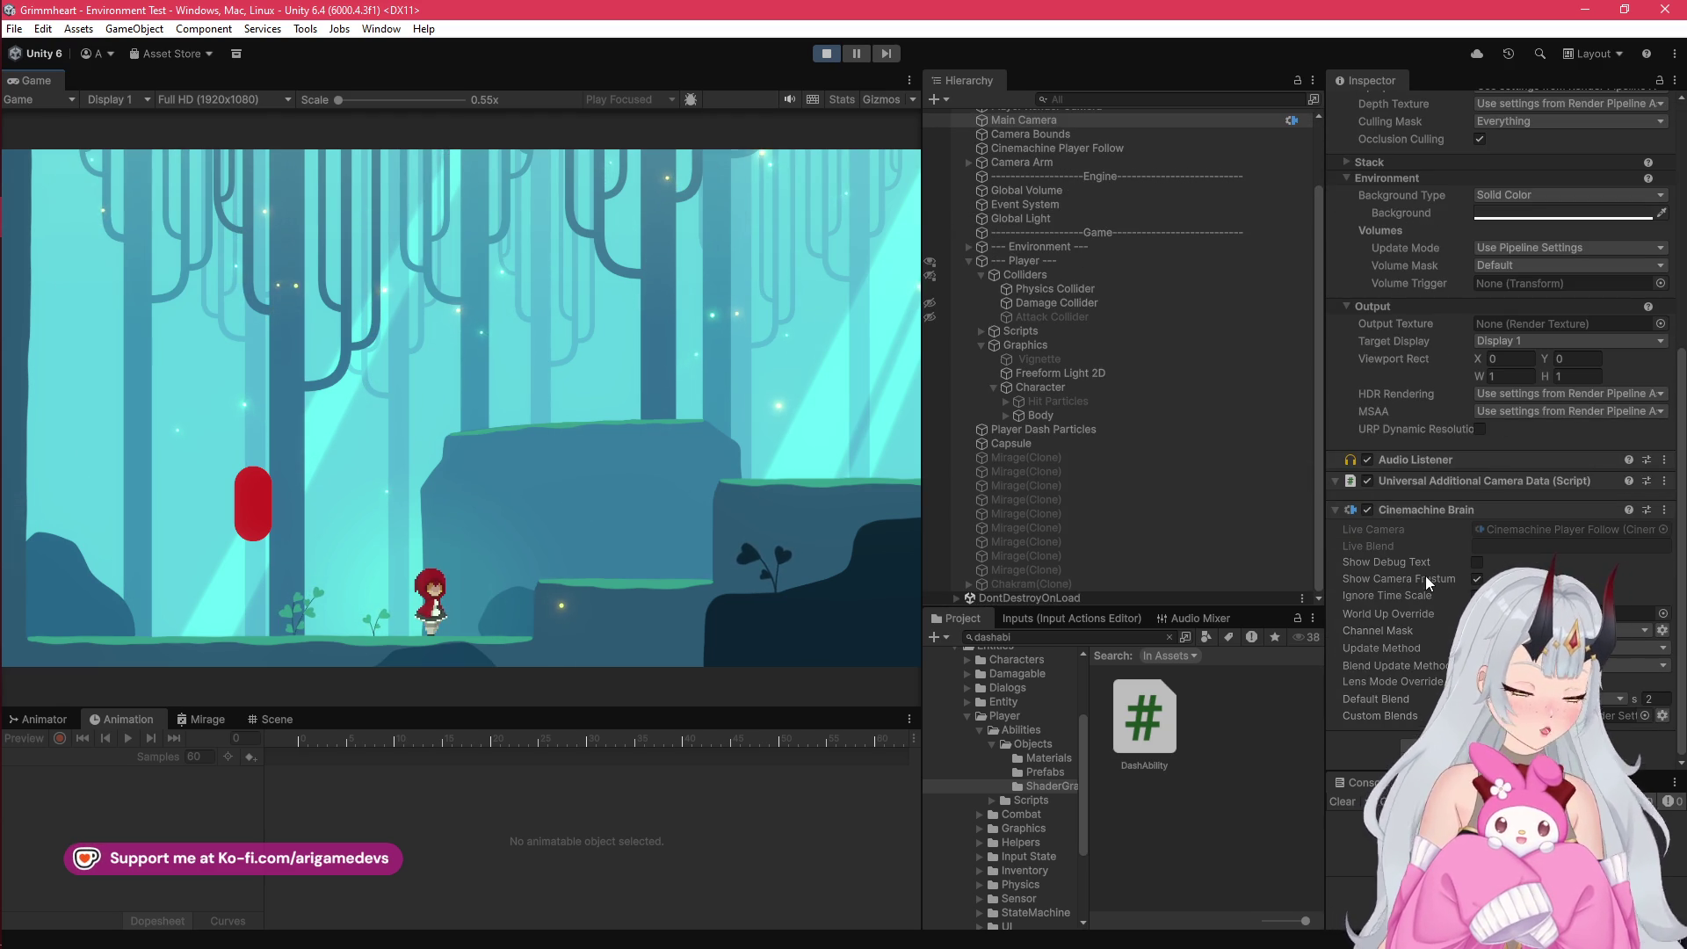
click(1337, 513)
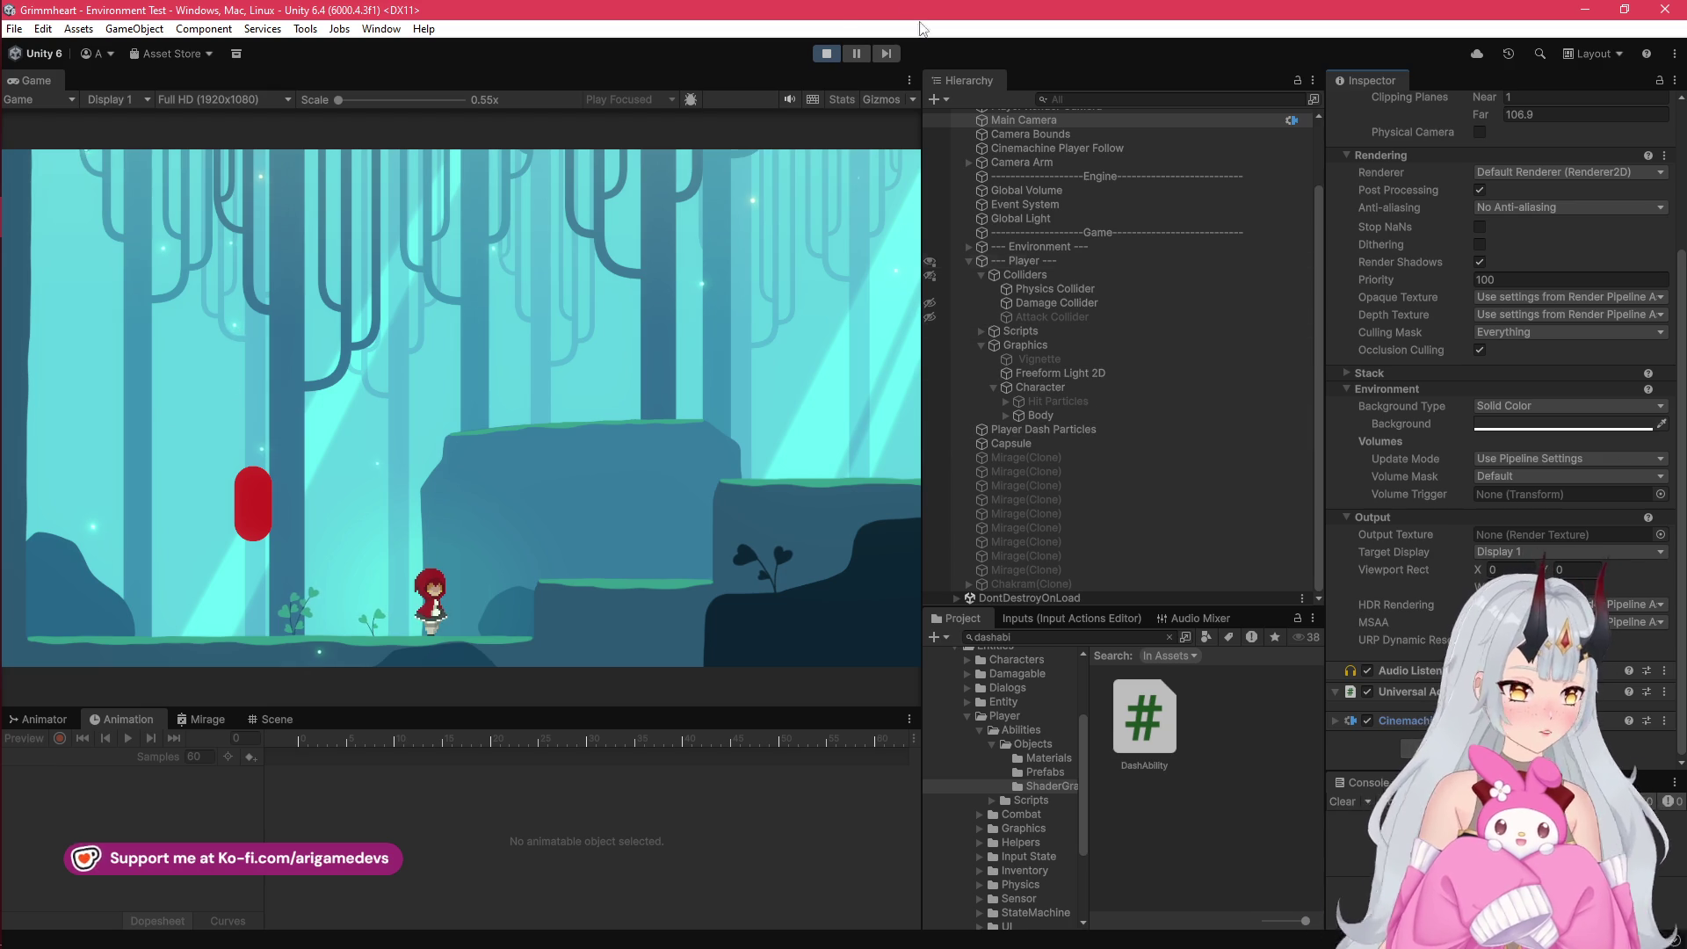
click(826, 53)
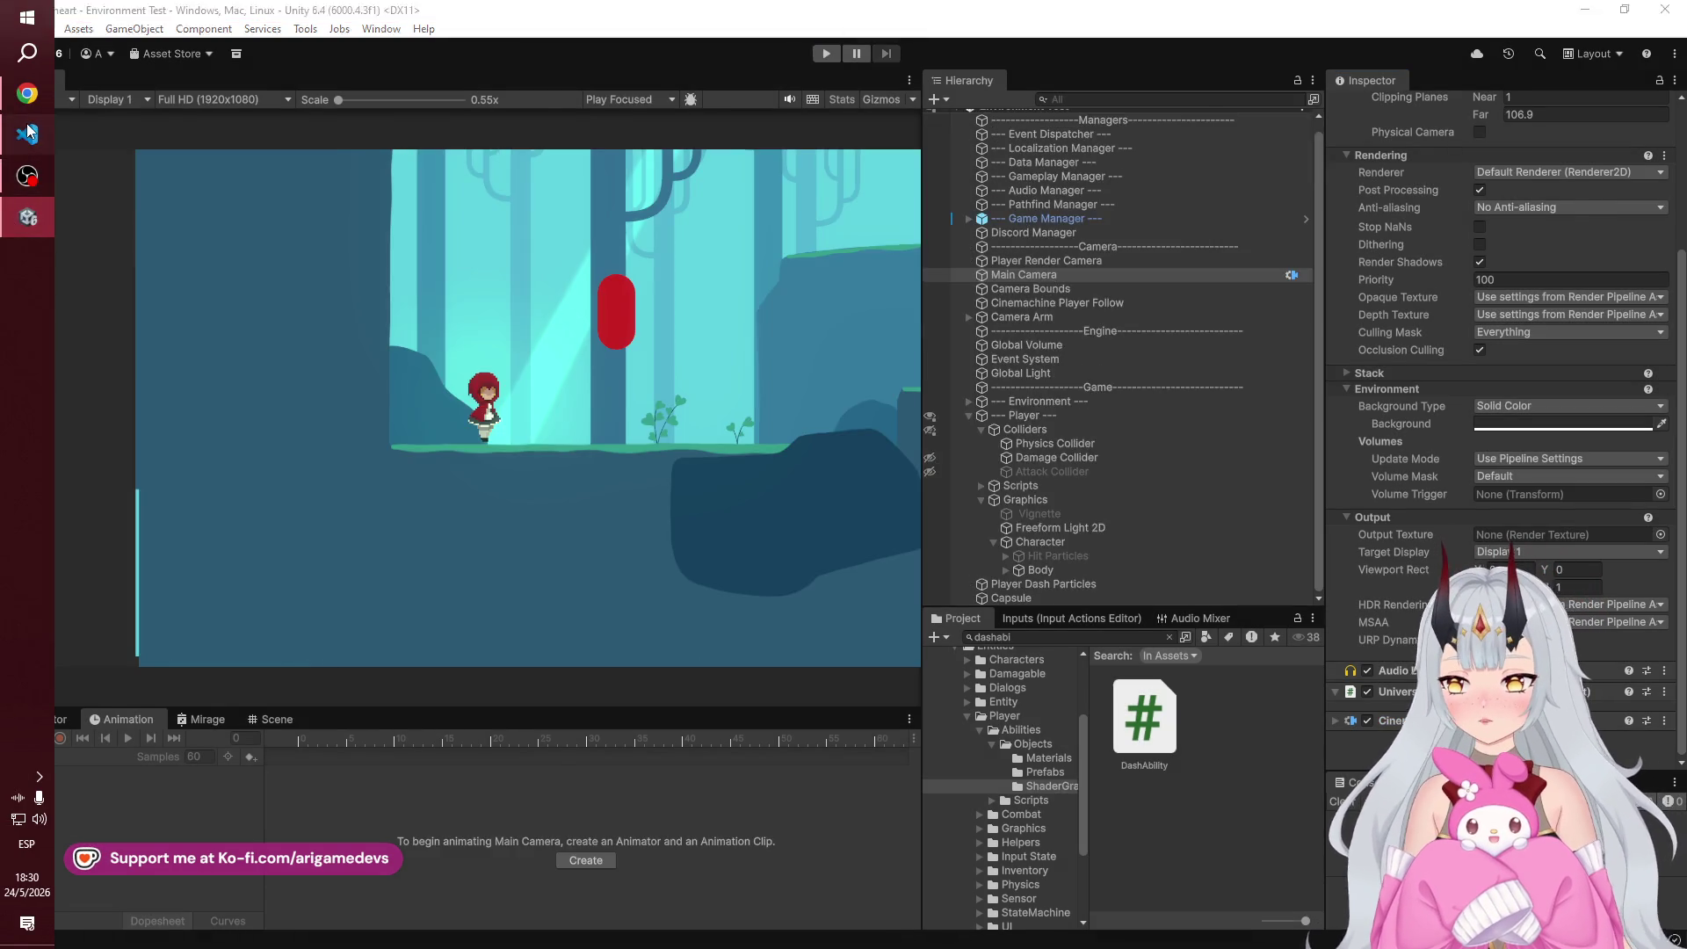
click(28, 133)
click(978, 450)
Step: Insert 'if (dashDirection == 0)' above the Mathf.Sign line in OnStateEnter
click(1121, 433)
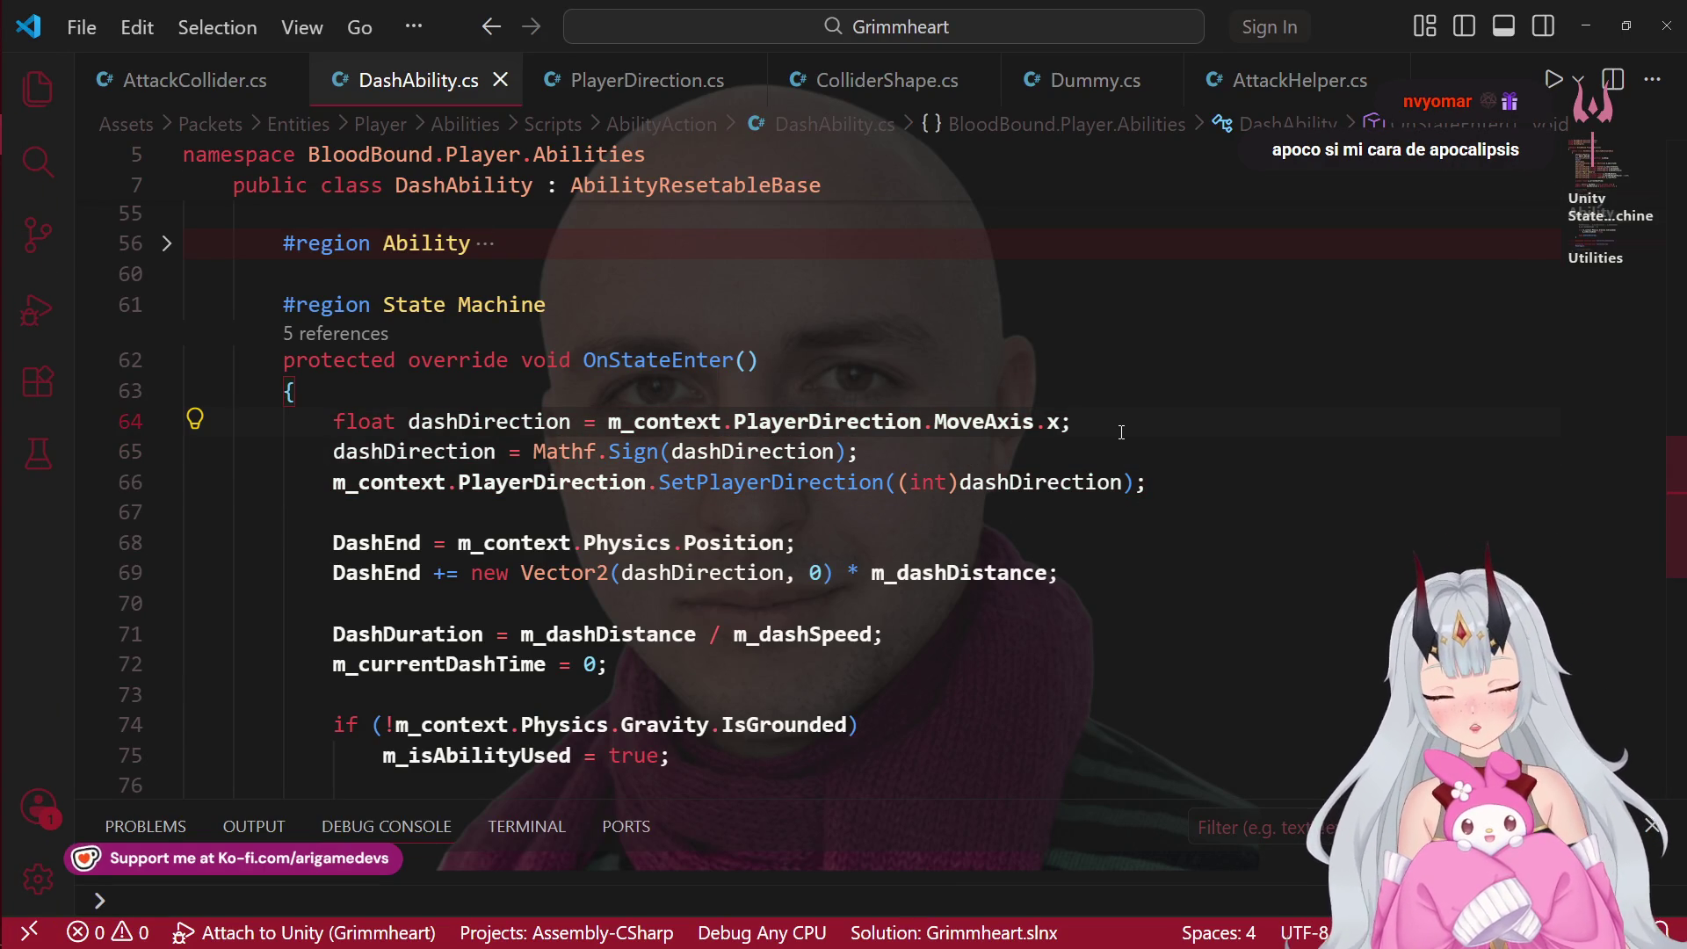
key(Return)
key(Return)
key(Up)
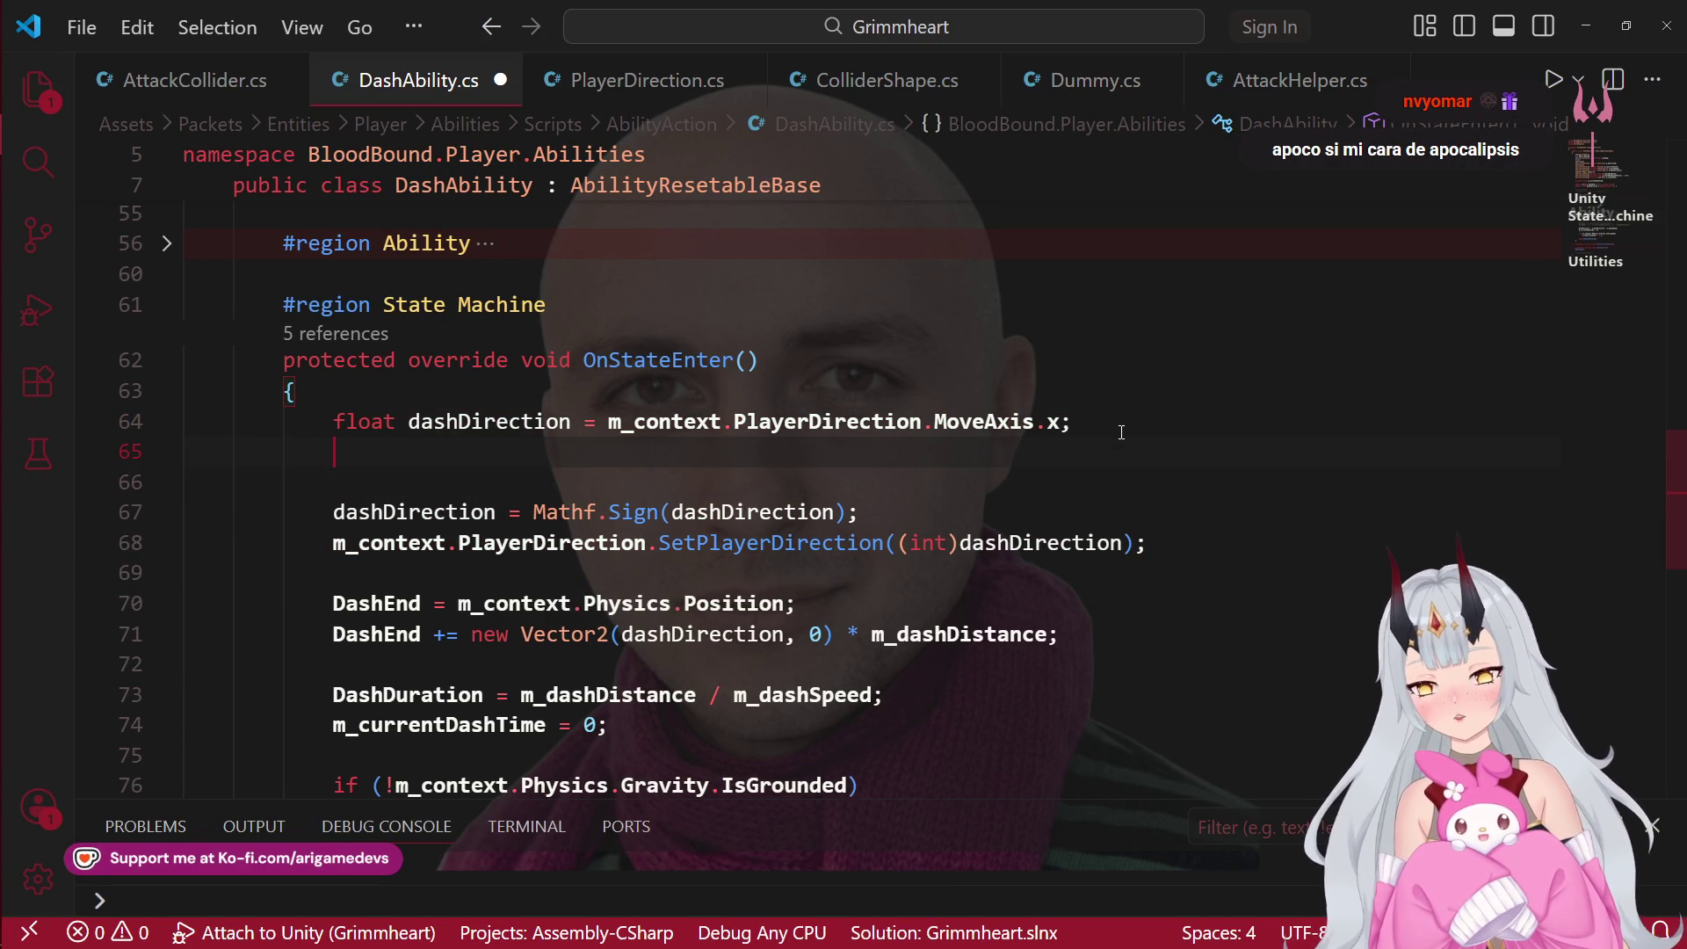
text(if (da)
key(Tab)
text(== 0)
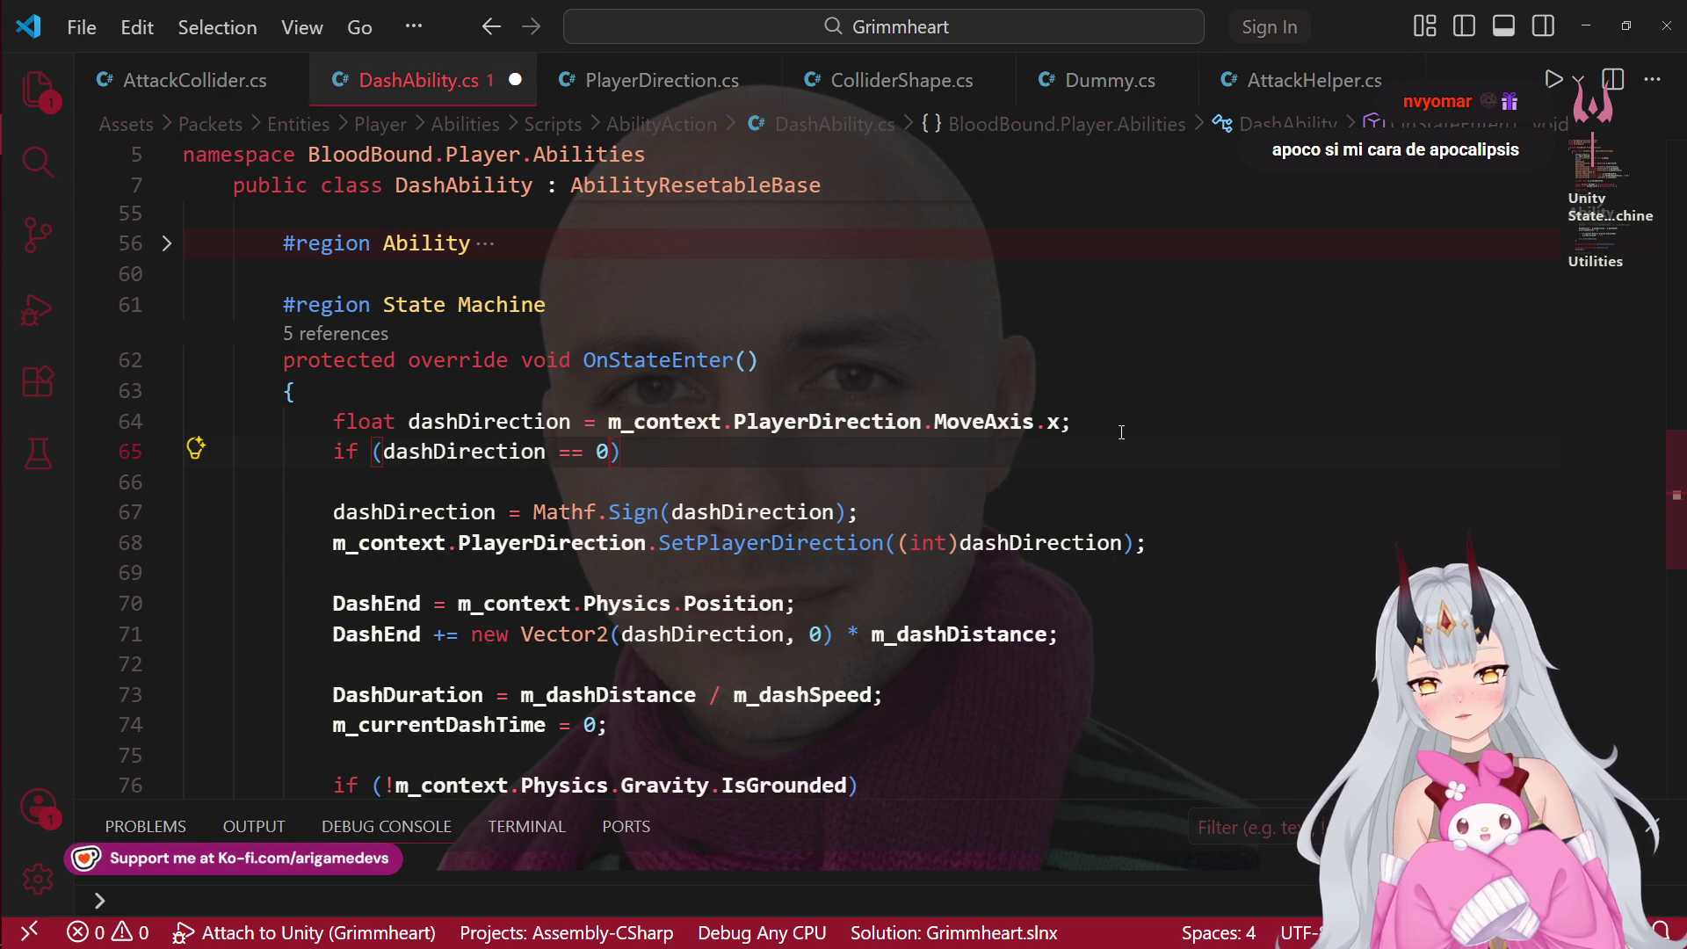
text())
Step: Give the if body 'dashDirection = m_context.PlayerDirection.Direction;'
key(Return)
text(dashDirection)
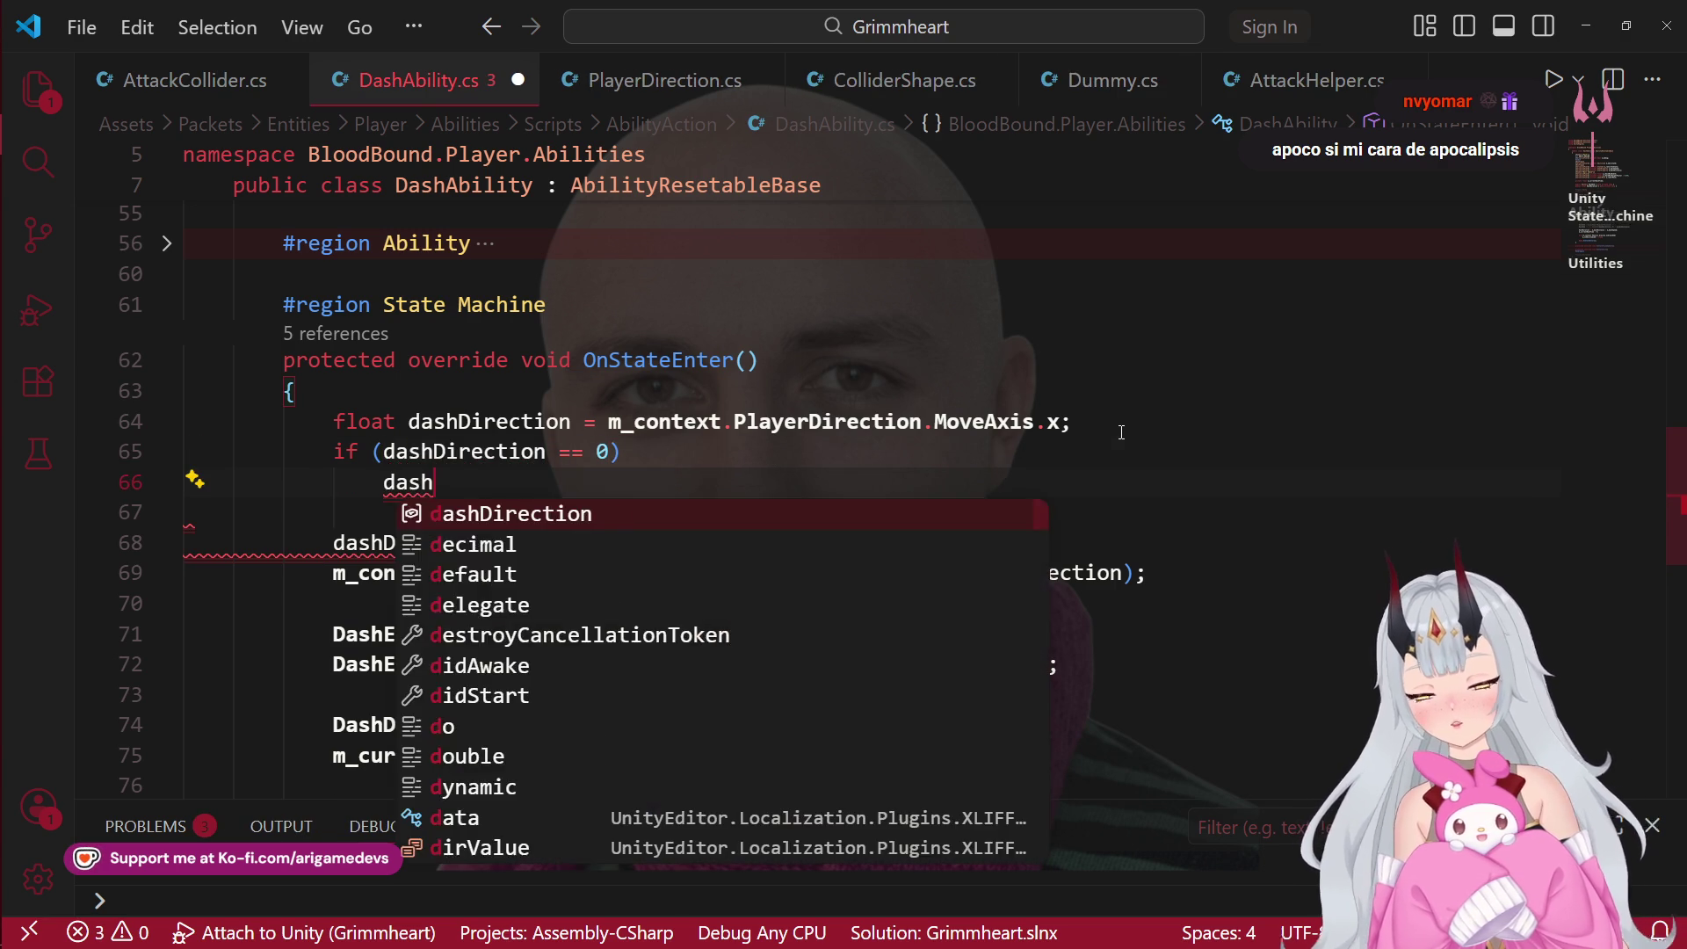
key(Tab)
key(shift+F10)
key(Escape)
text( = m_conte)
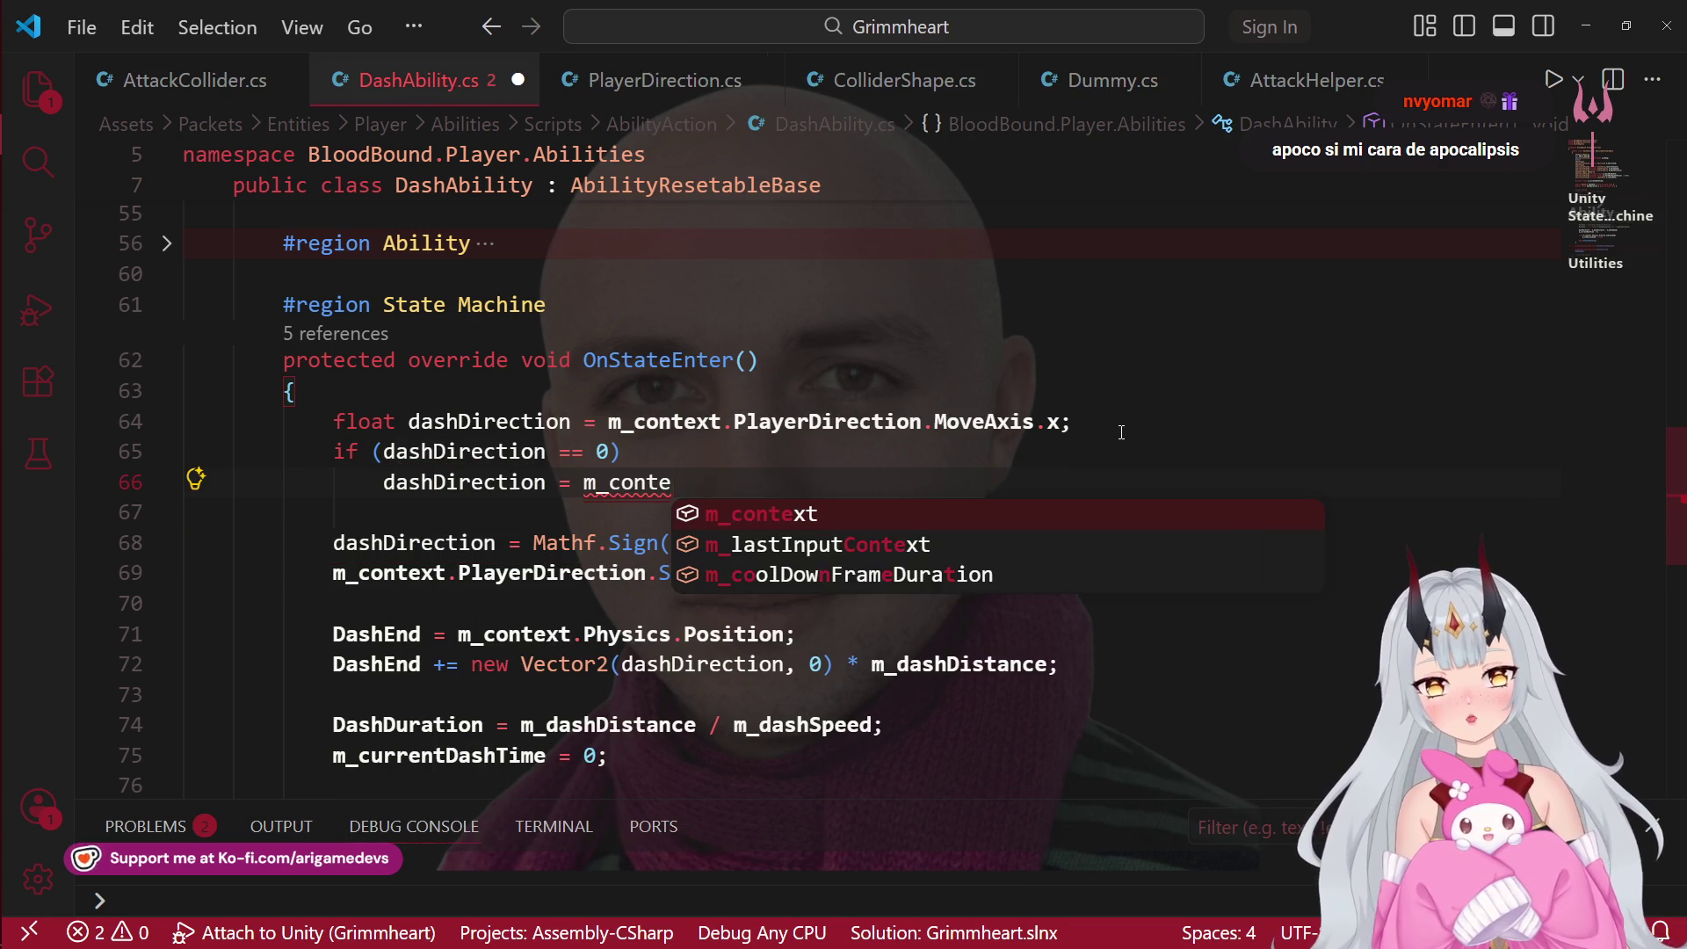
key(Tab)
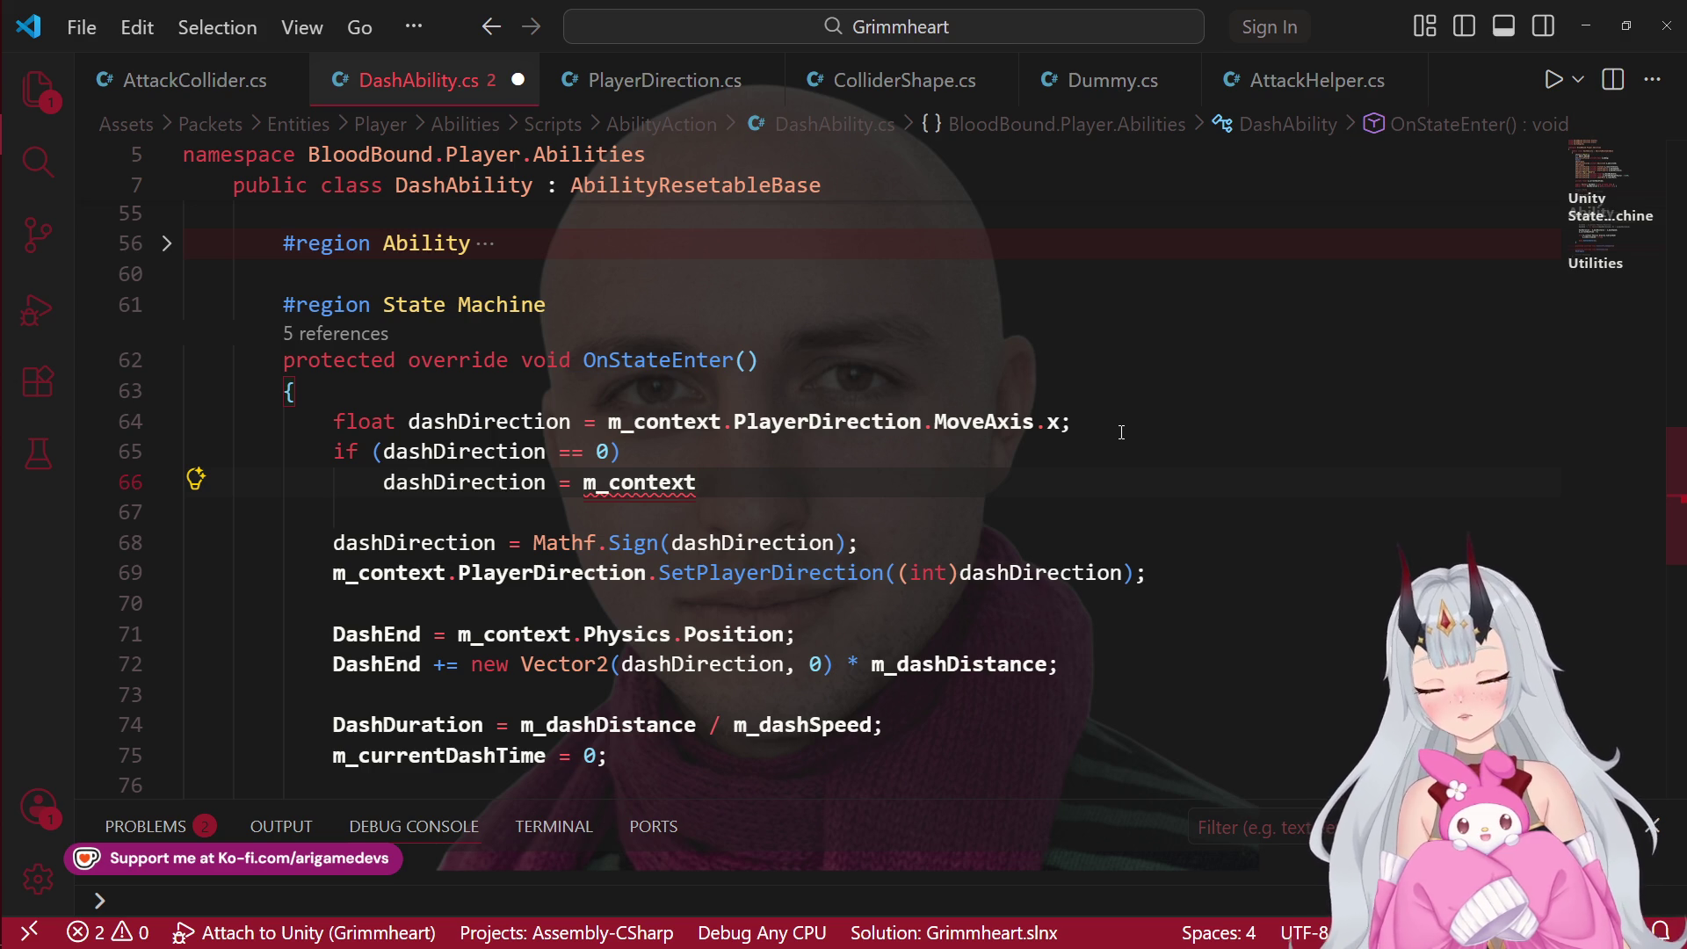
text(.Pla)
key(Tab)
text(.dir)
key(Tab)
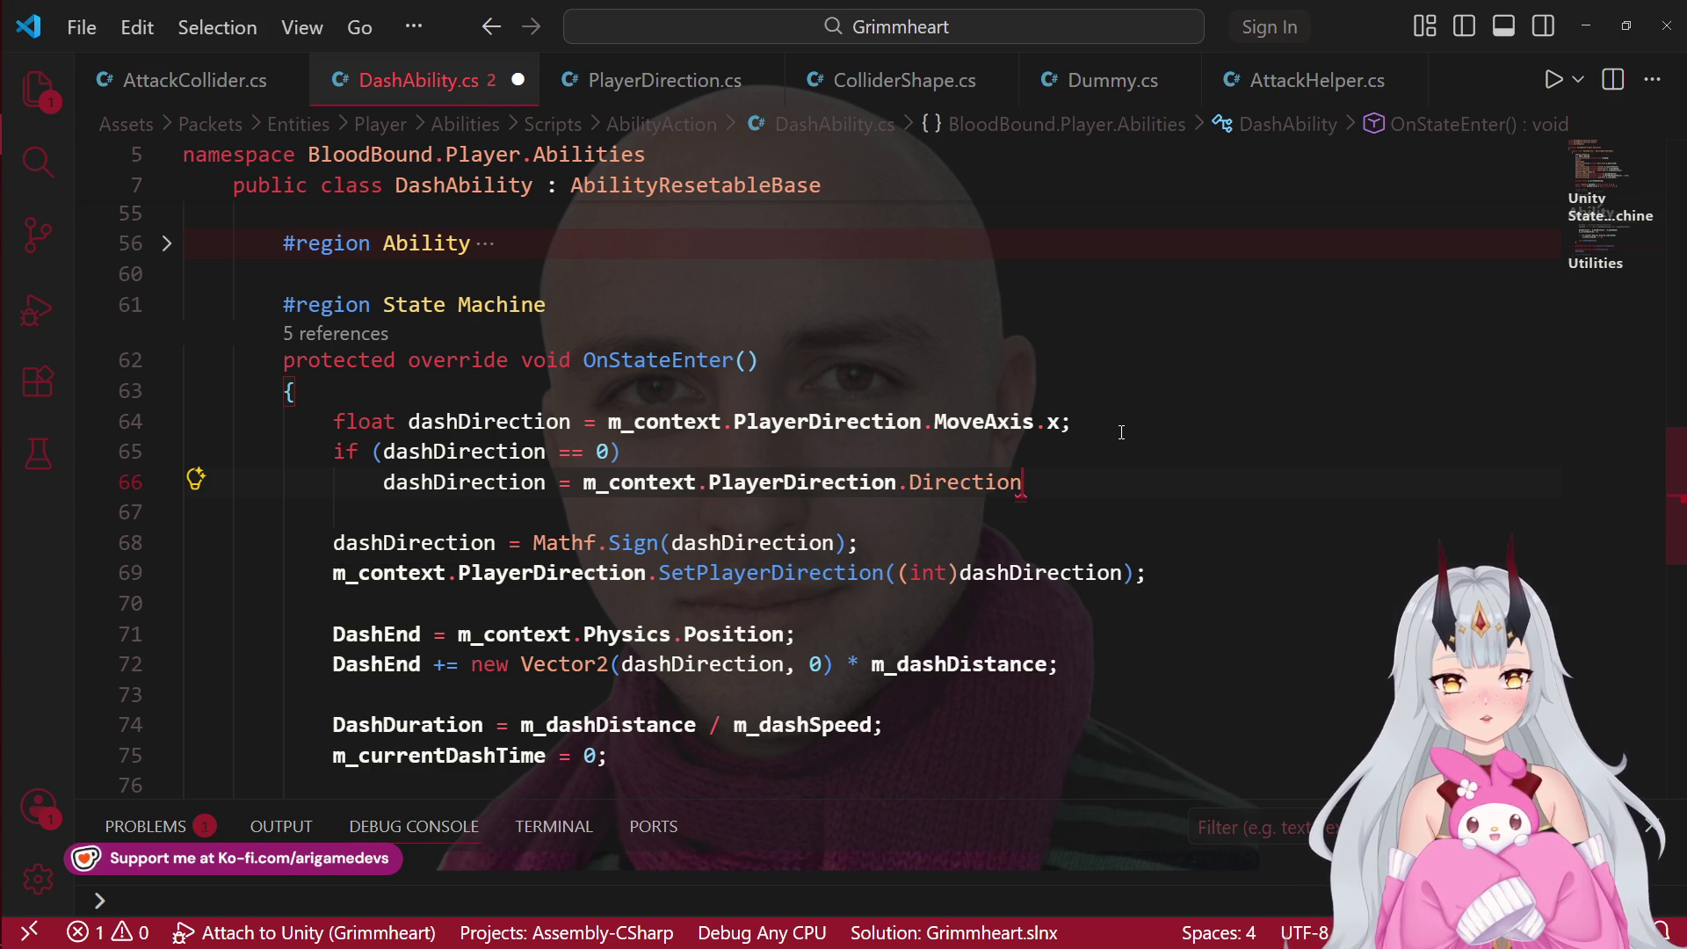
text(;)
Step: Add an else that wraps the indented Mathf.Sign assignment, with a blank line after it
click(474, 516)
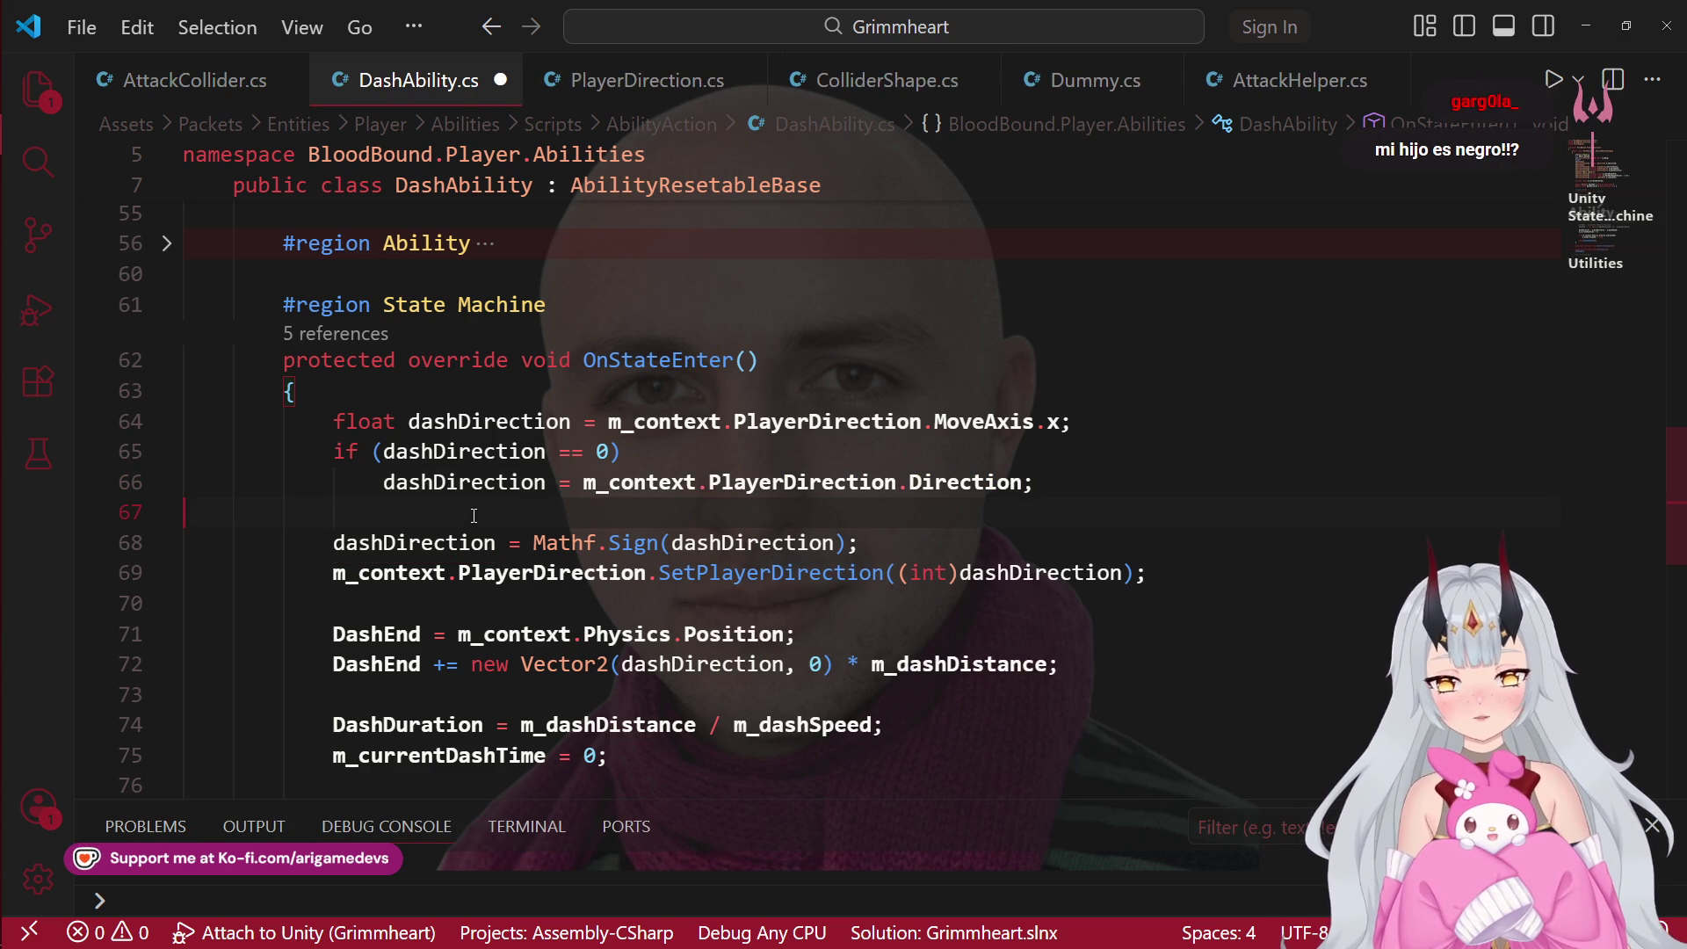
text(else)
key(Down)
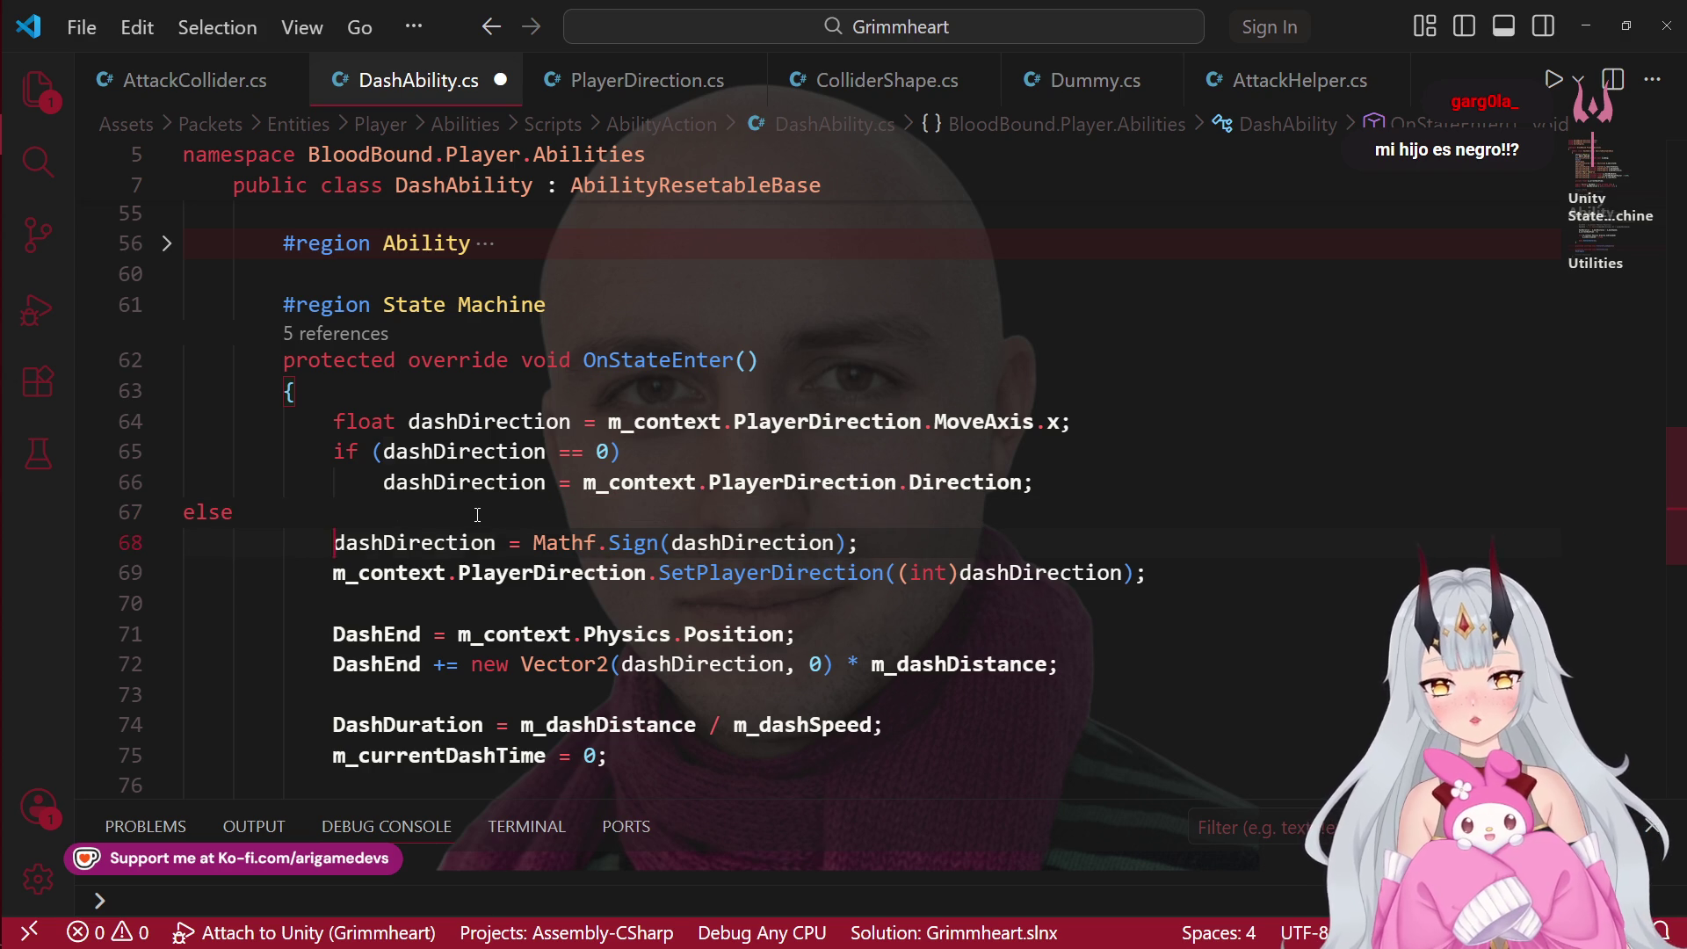
key(Tab)
key(Up)
key(Home)
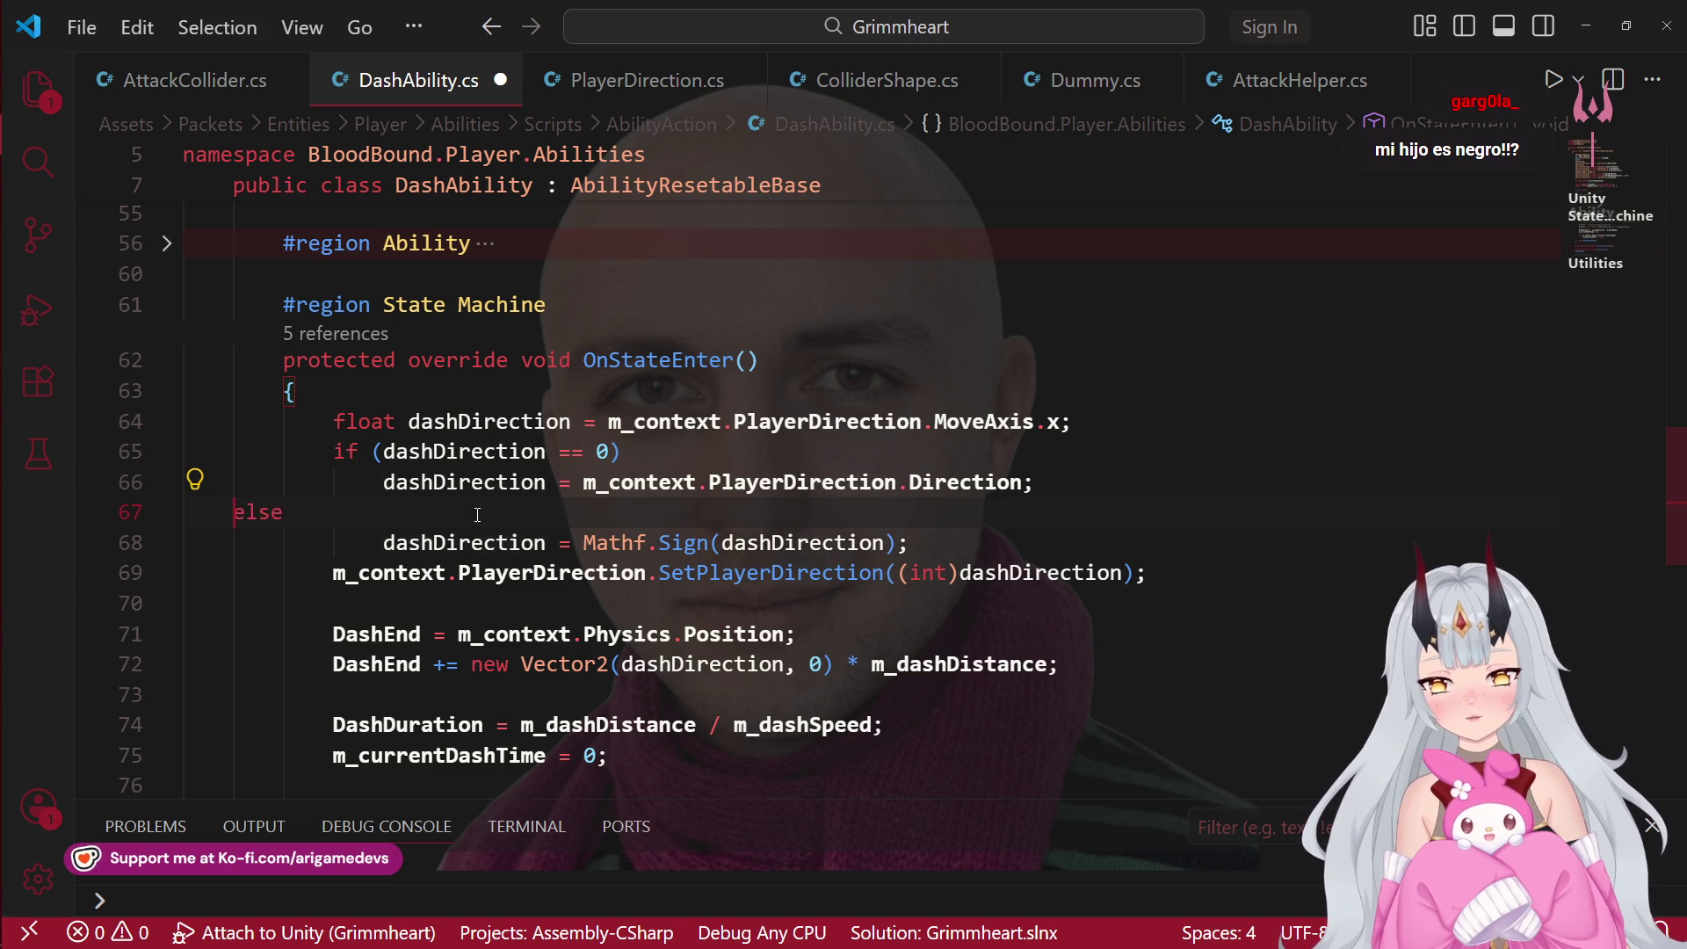
click(956, 550)
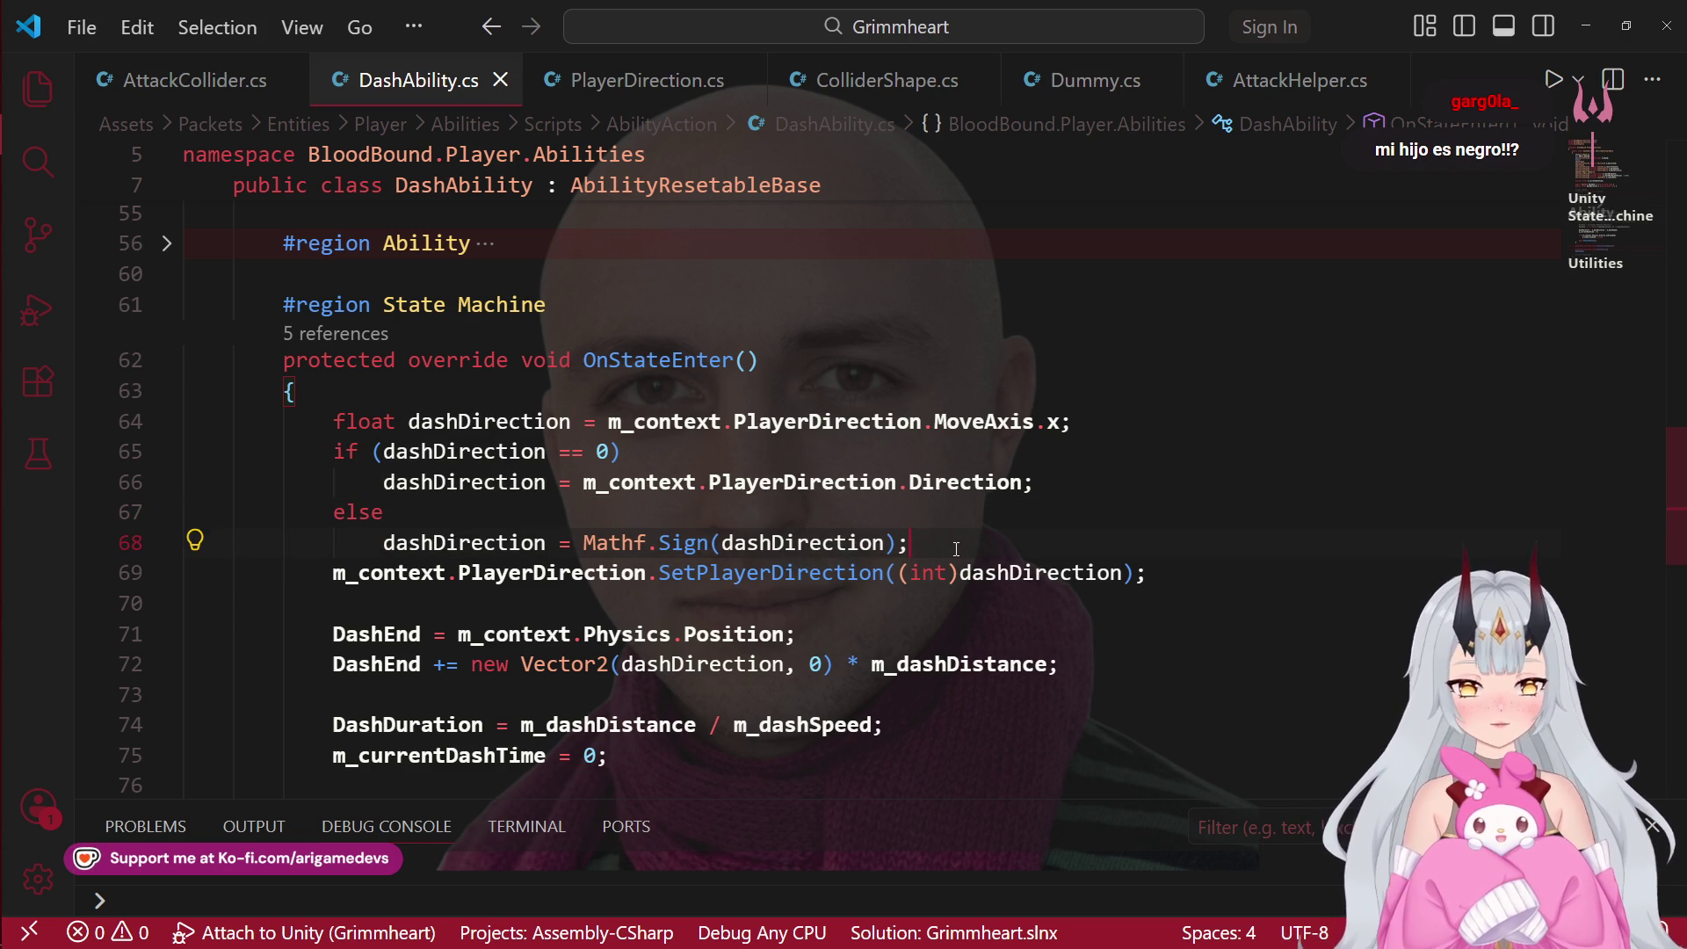
key(Return)
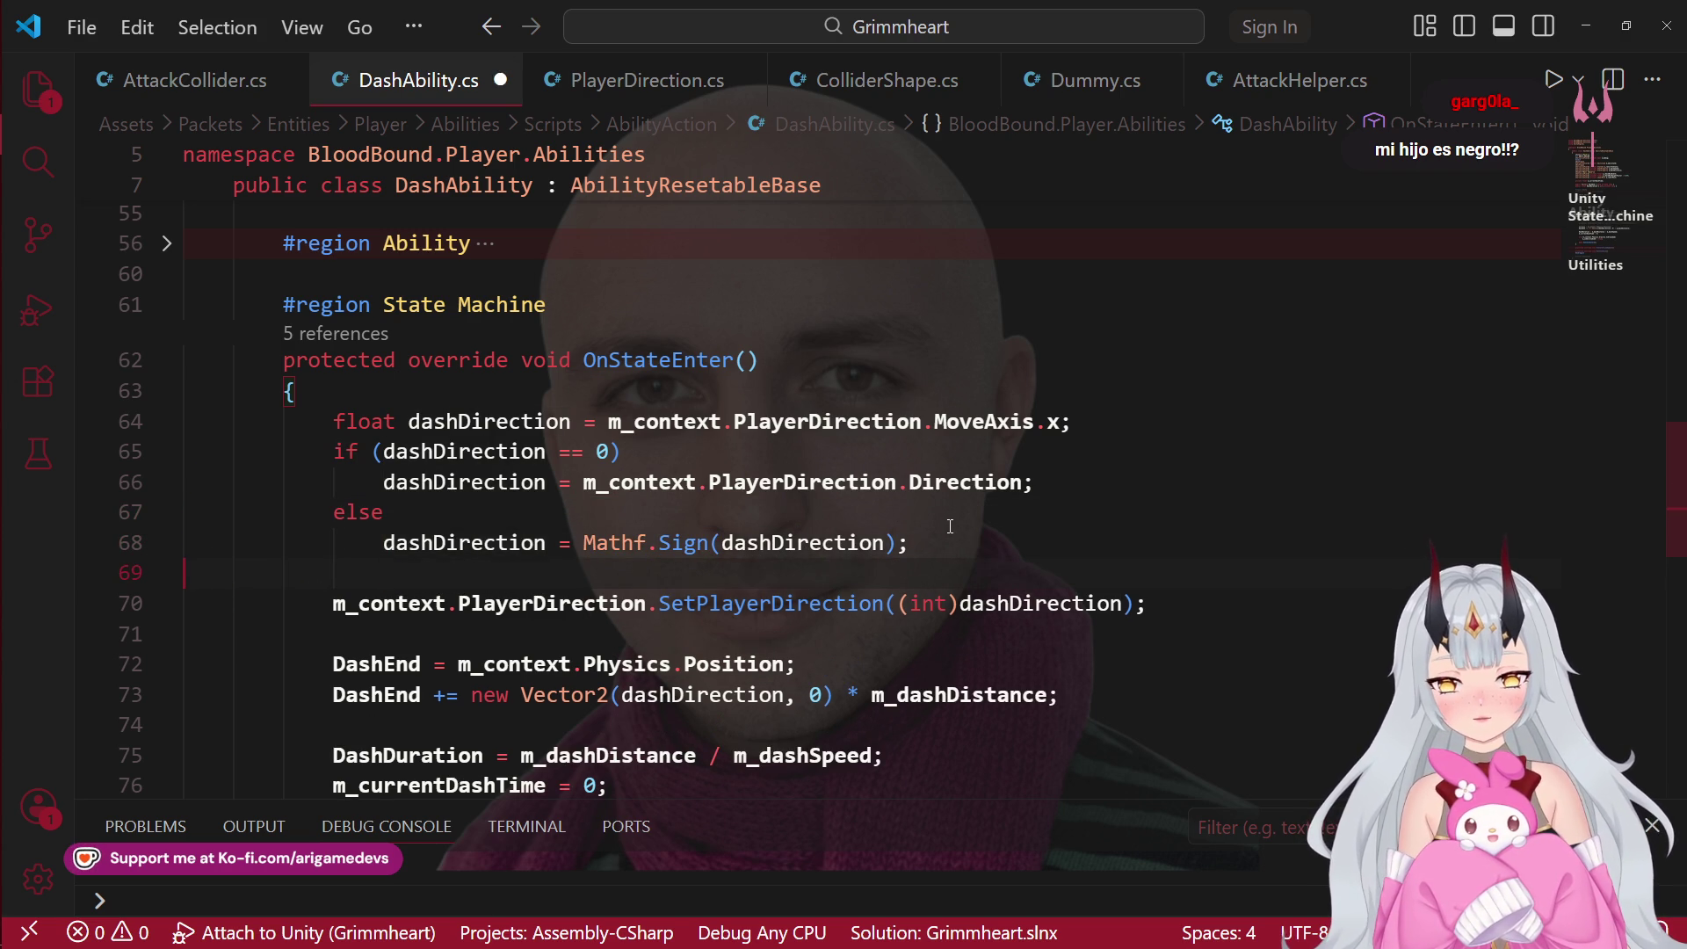
Step: Insert blank line 65 and drag dashDirection from line 67 up onto it
click(894, 452)
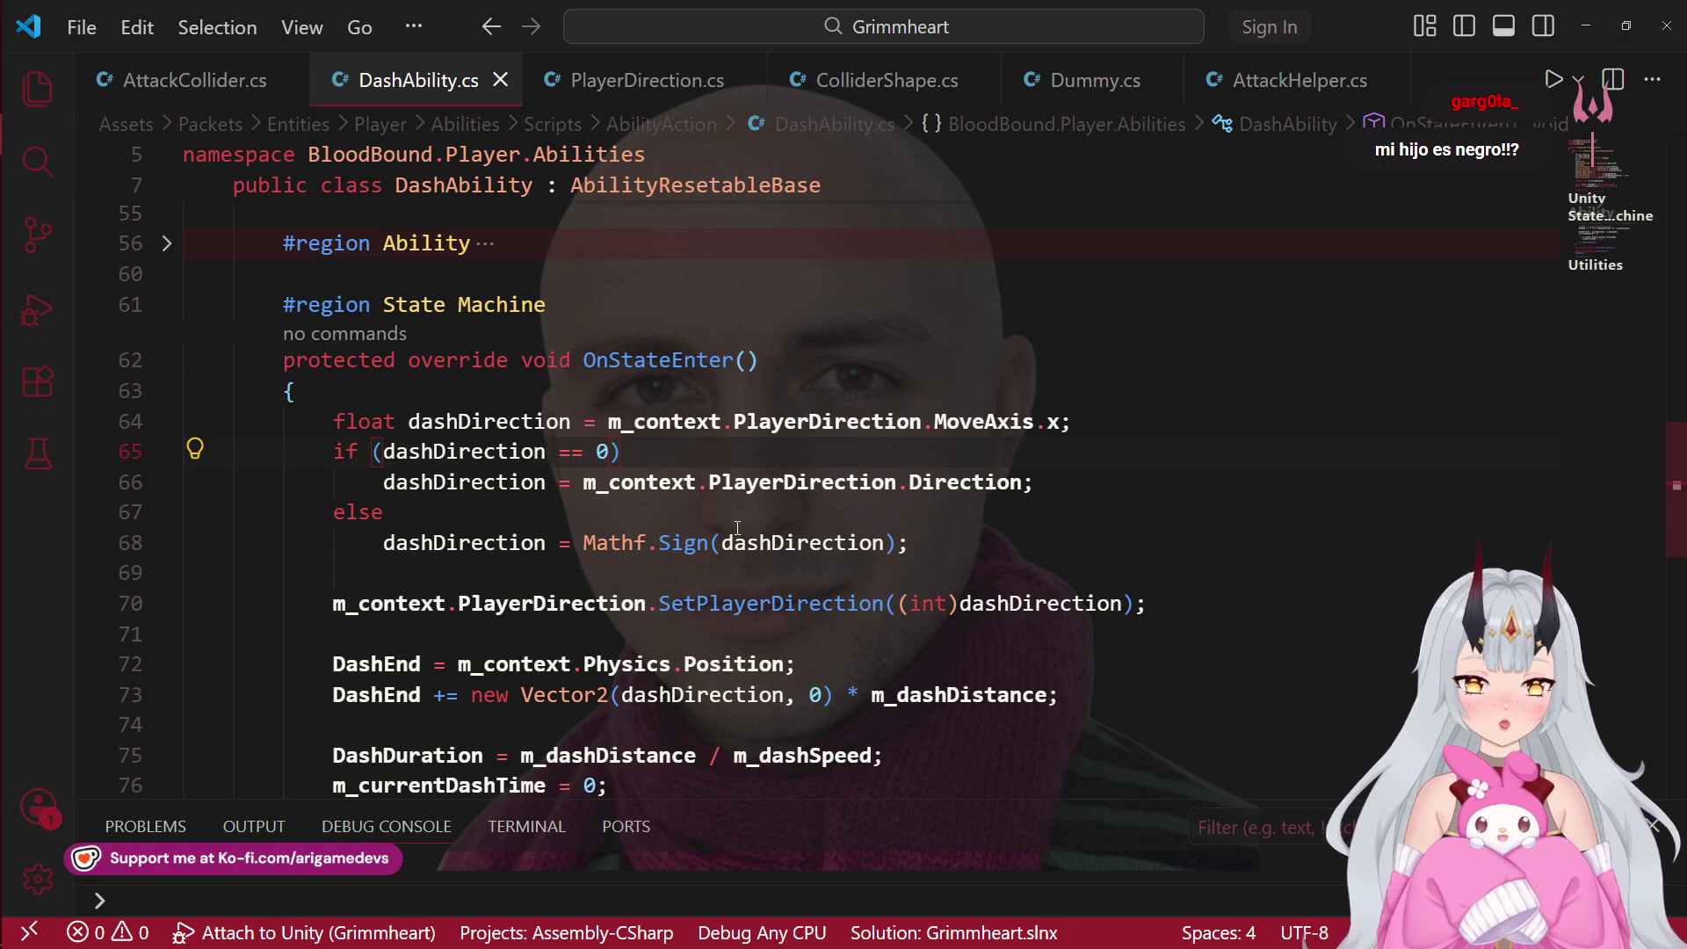
click(1075, 423)
key(Return)
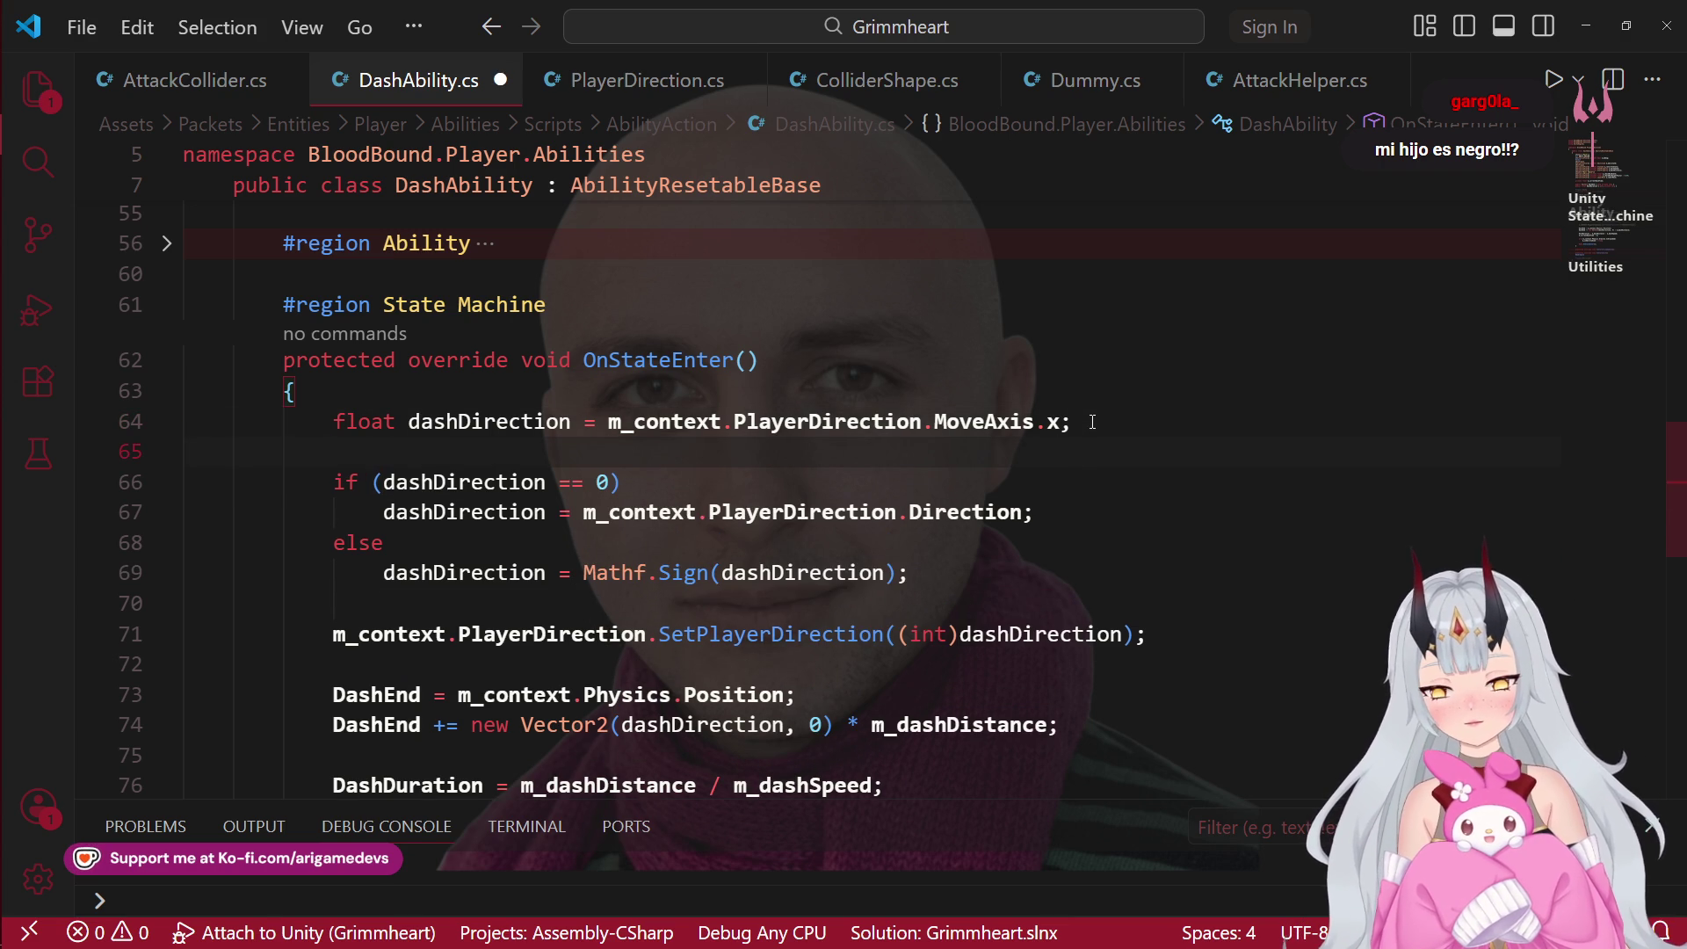
click(384, 513)
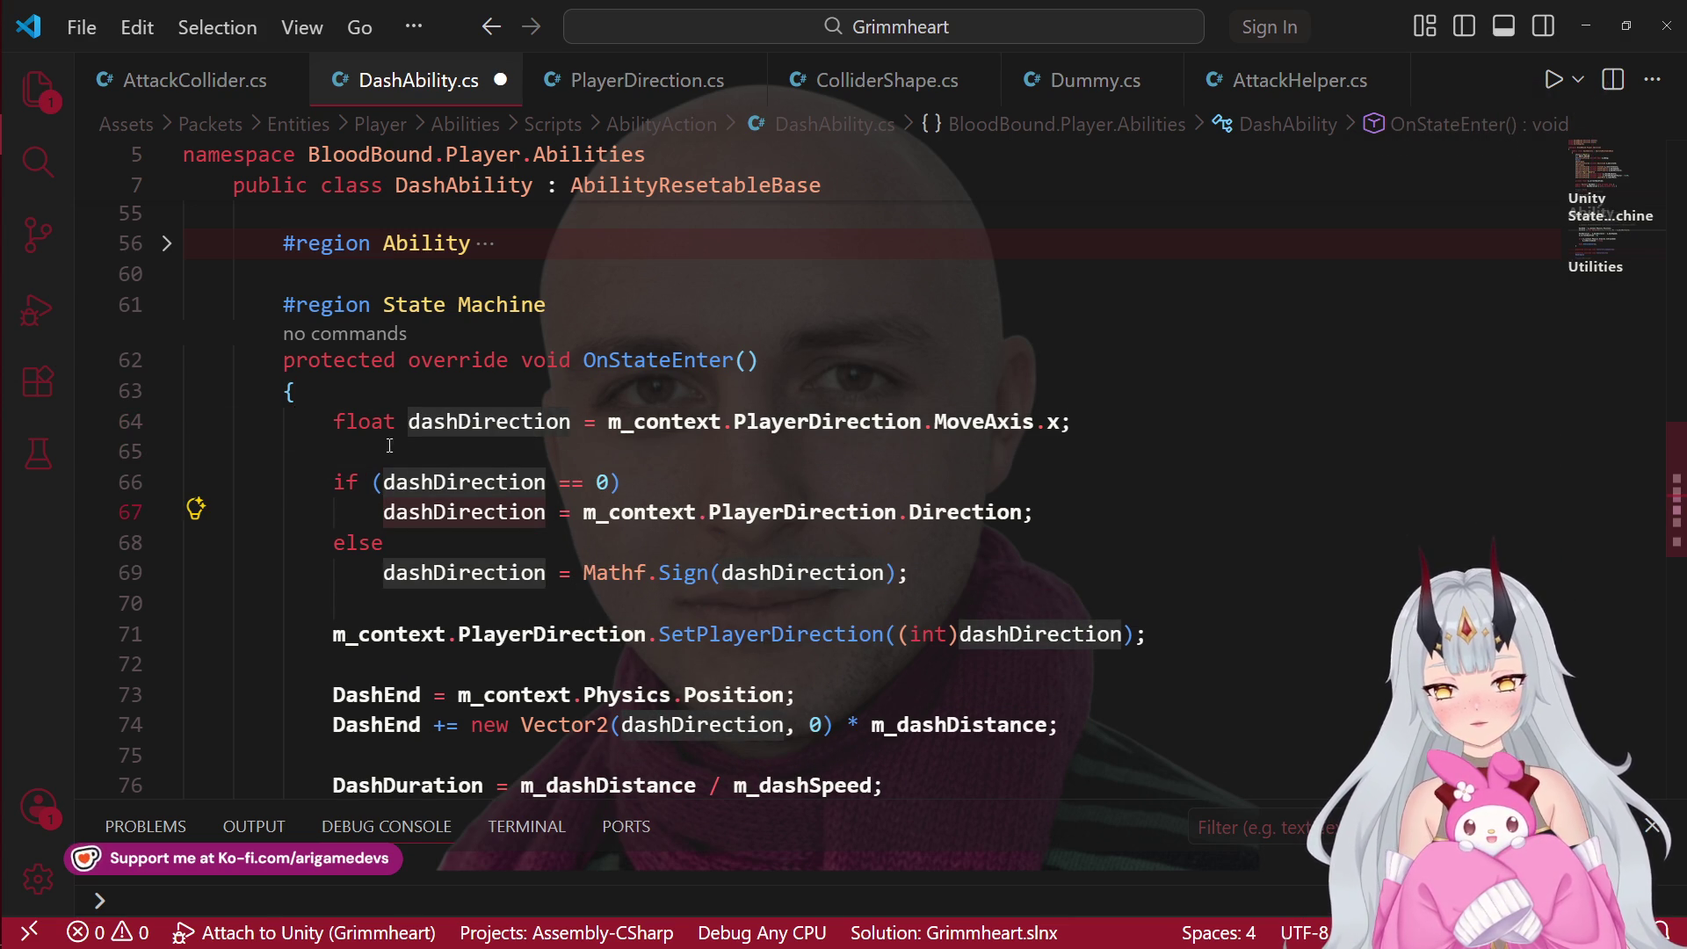
double_click(464, 512)
drag(464, 513, 210, 451)
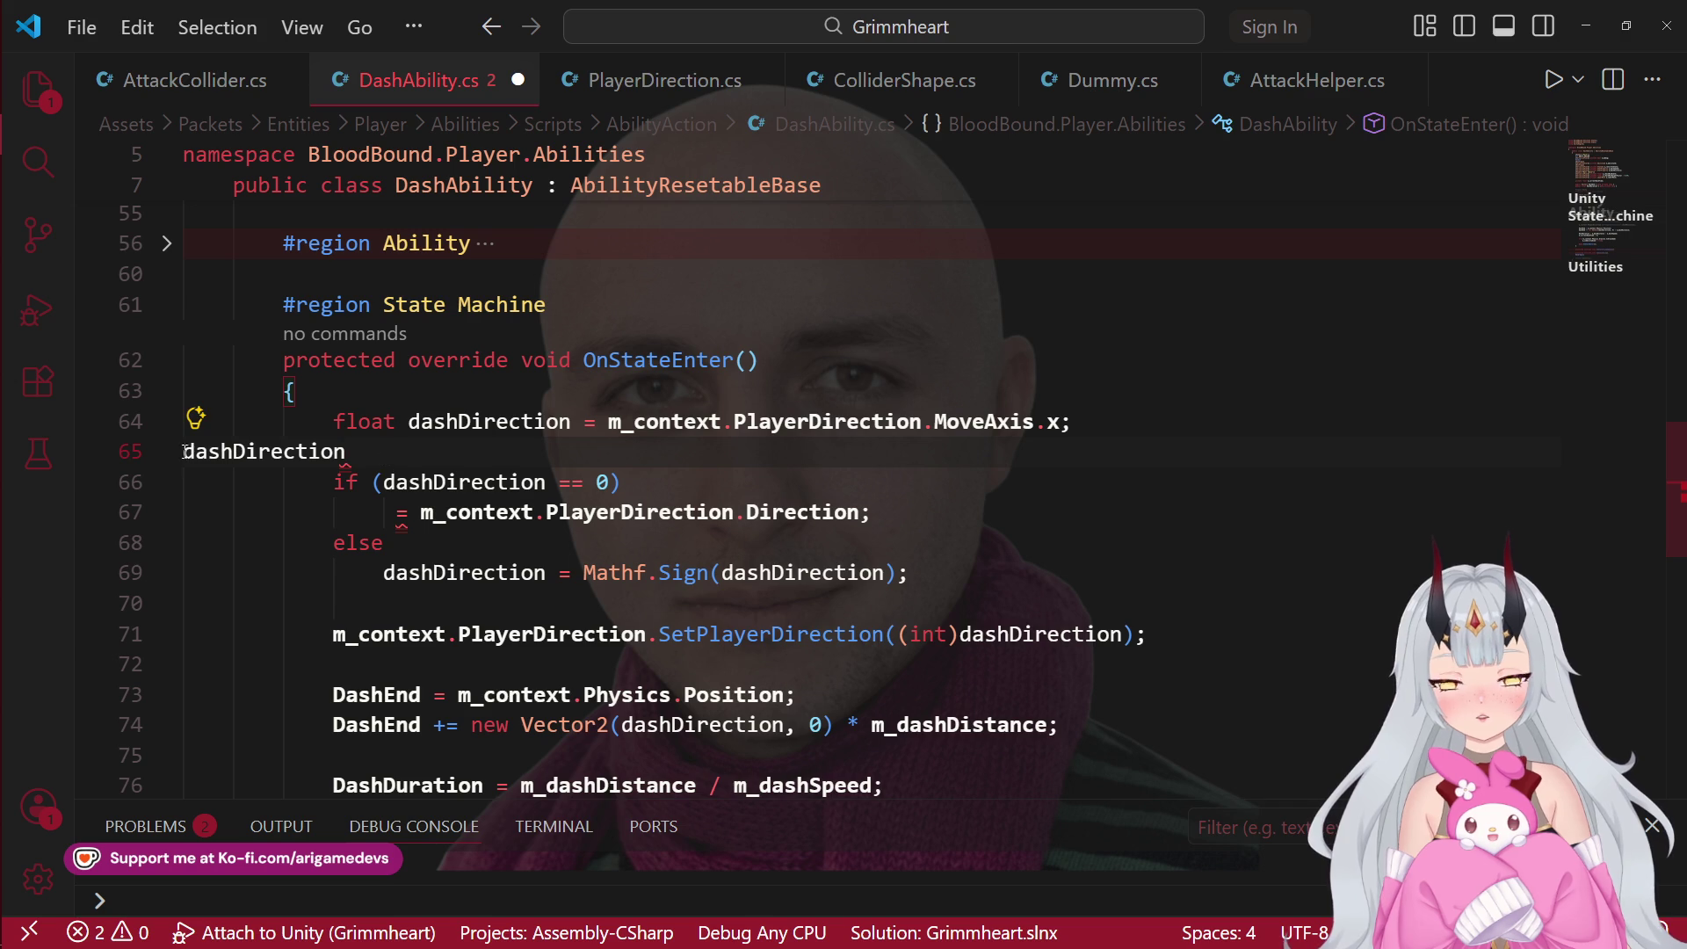
Step: Build a ternary on line 65: condition dashDirection == 0, true branch m_context.PlayerDirection.Direction
click(538, 449)
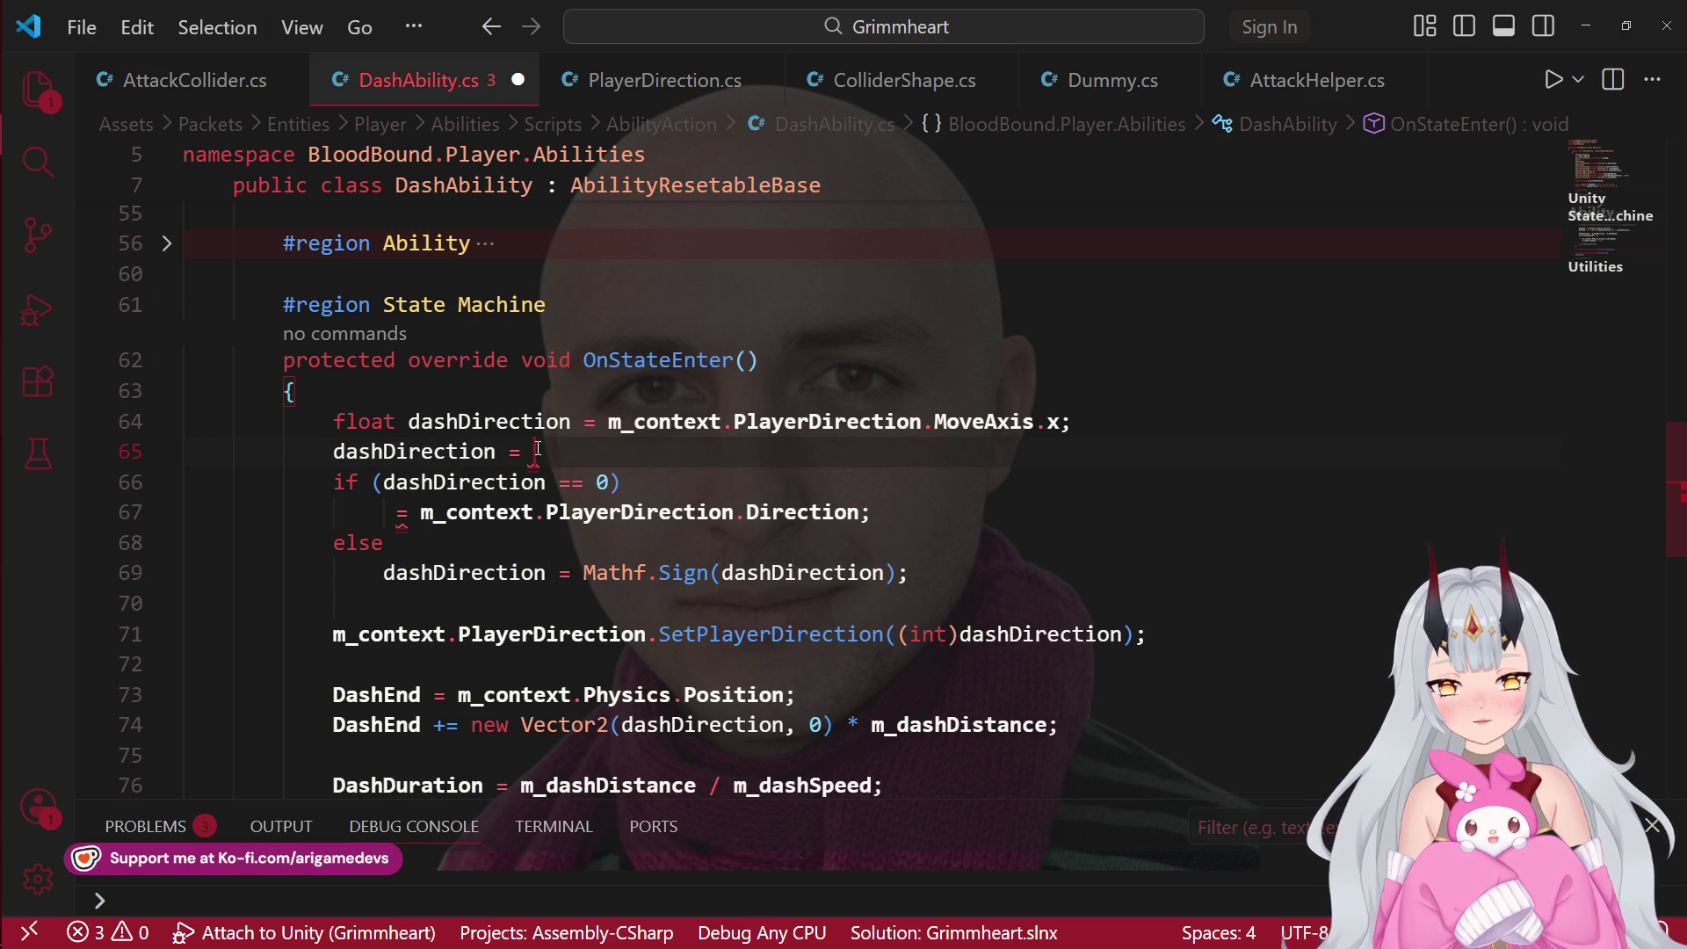
drag(611, 489, 364, 487)
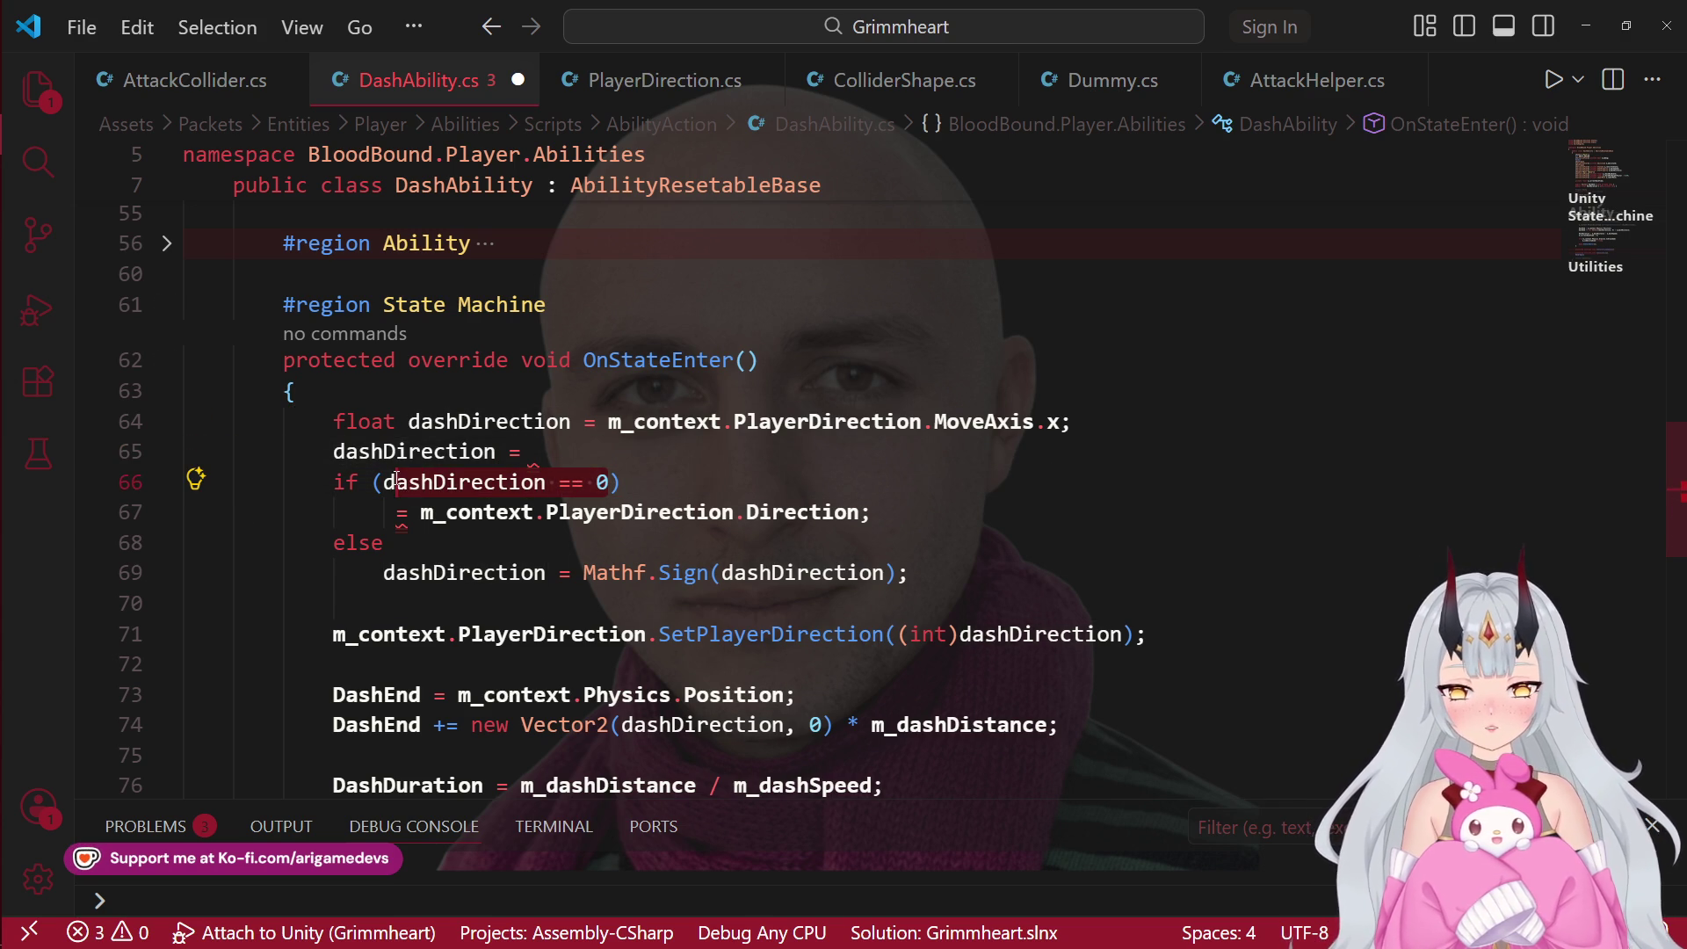
key(ctrl+x)
click(664, 453)
text(dashDirection == 0 ?)
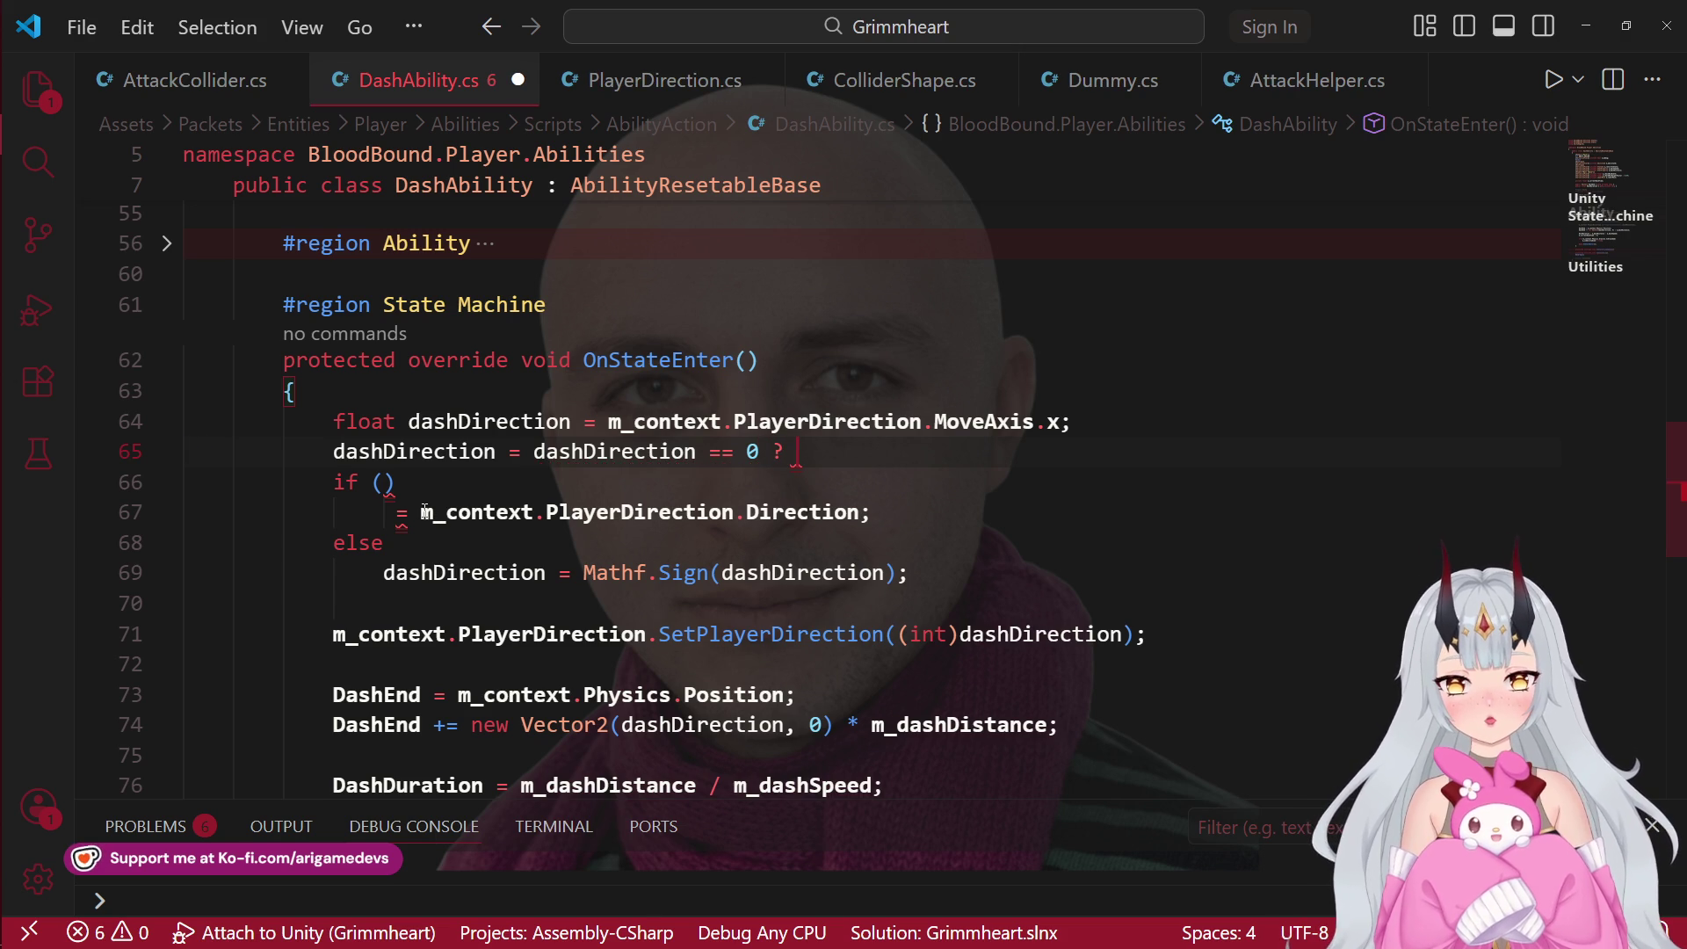
text(?)
drag(422, 511, 864, 509)
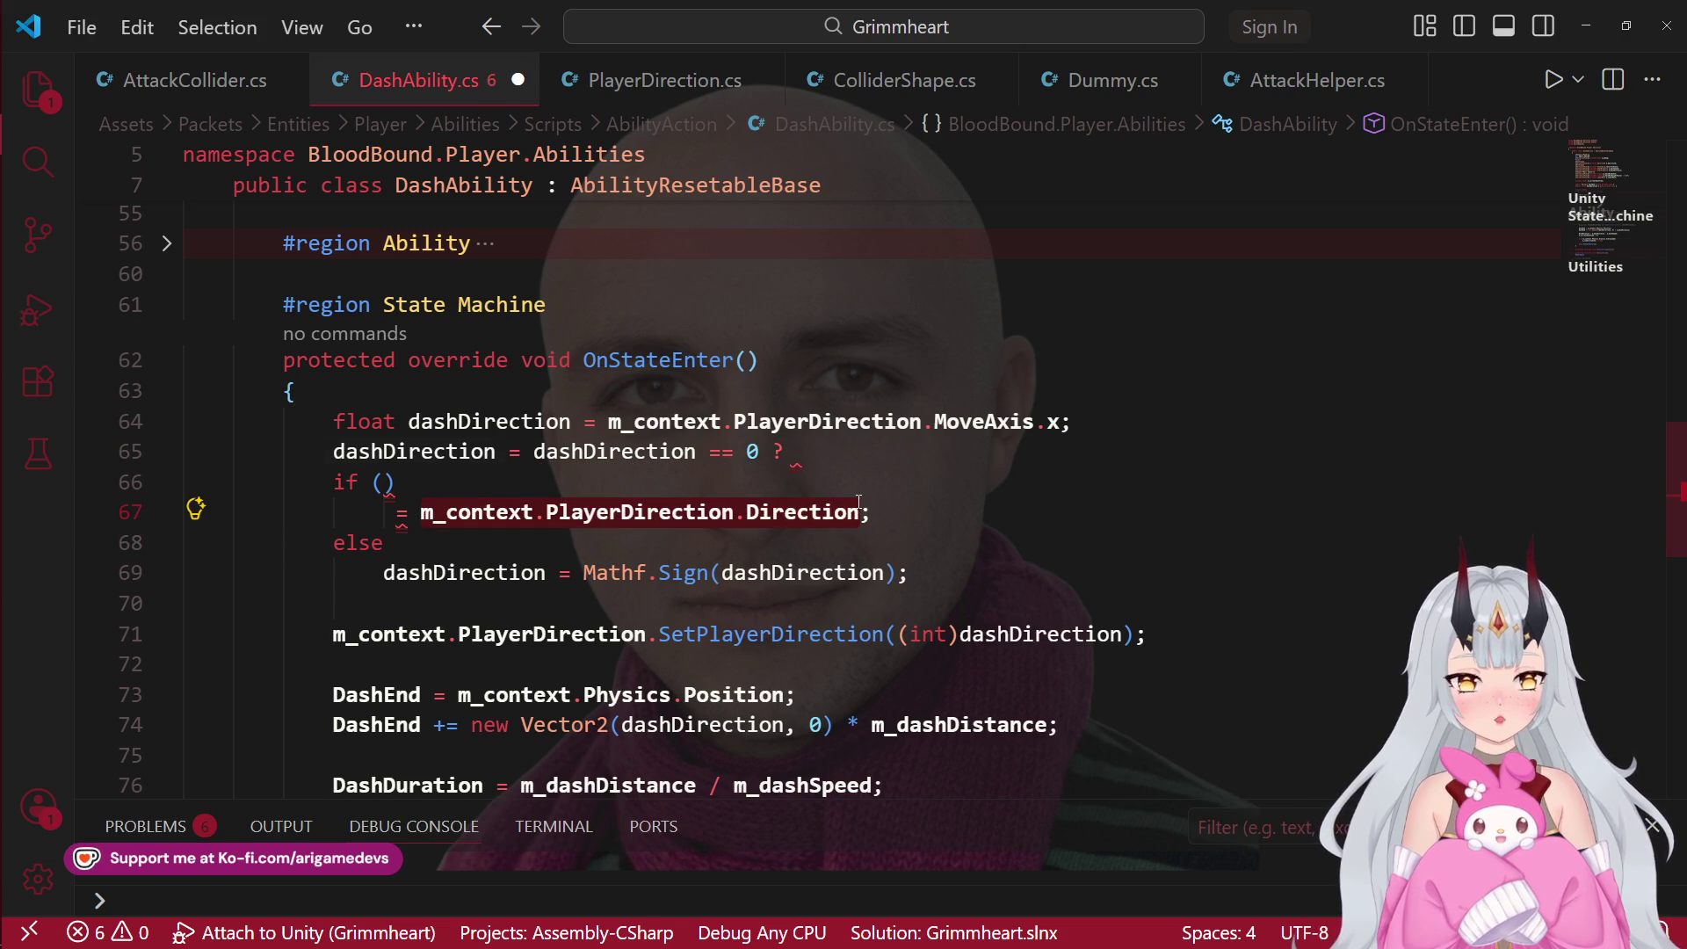
key(ctrl+x)
click(839, 451)
key(ctrl+v)
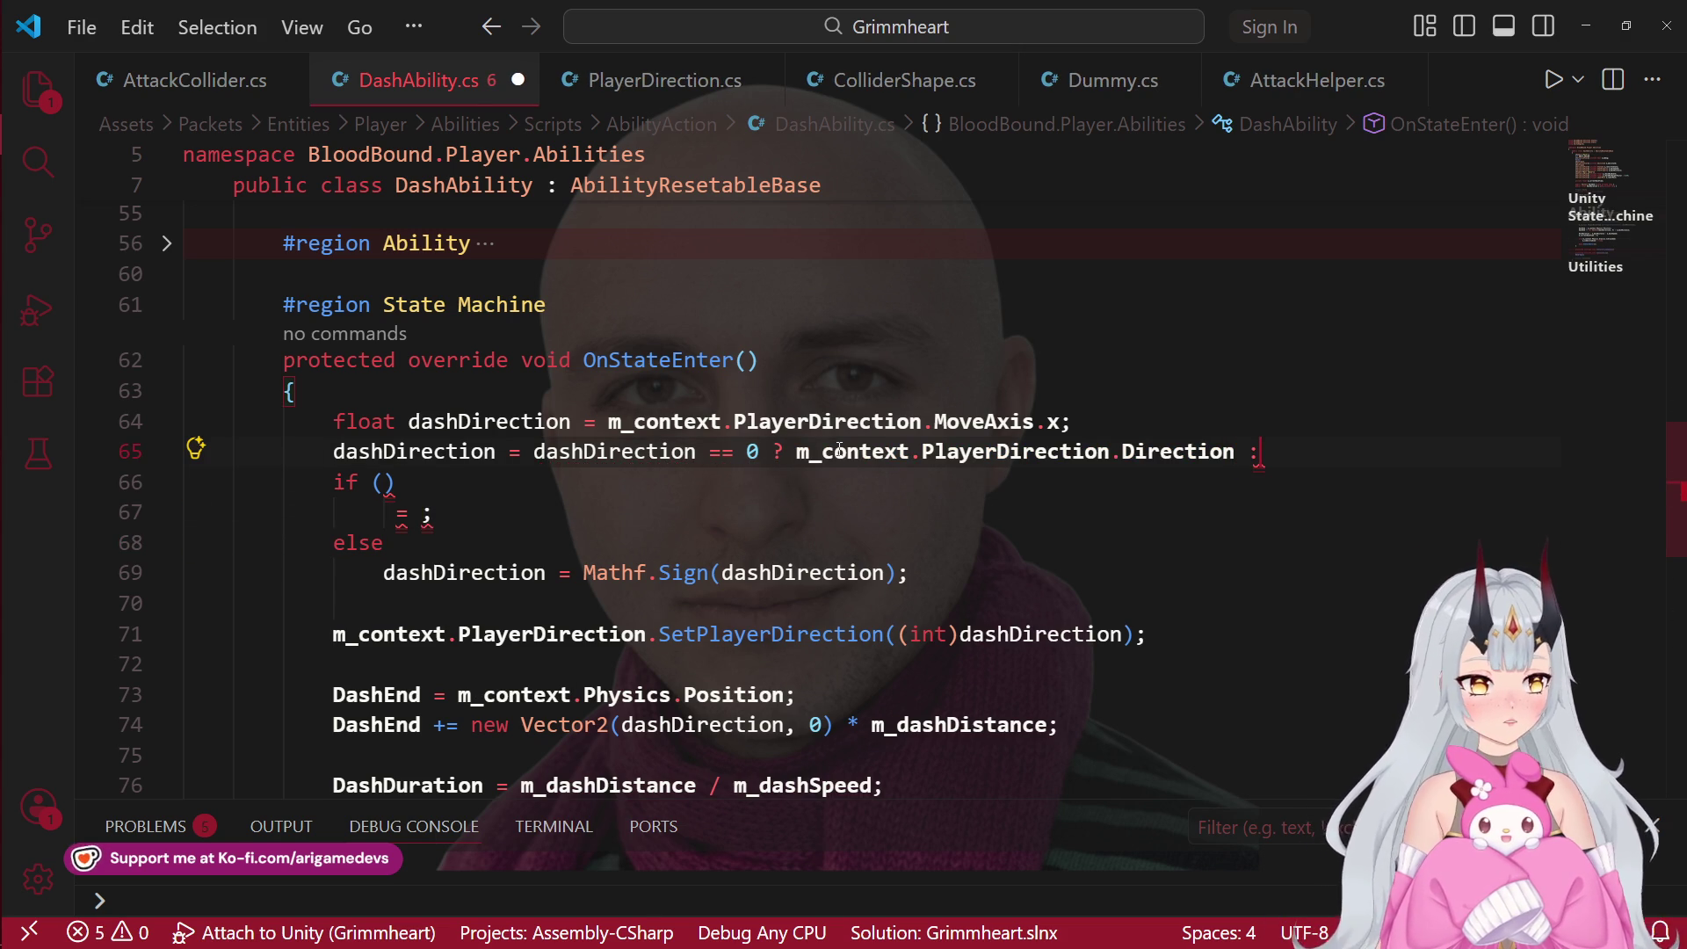
Step: Move the Mathf.Sign expression into the ternary's false branch after the colon
drag(387, 572, 898, 573)
key(ctrl+x)
click(1298, 451)
key(ctrl+v)
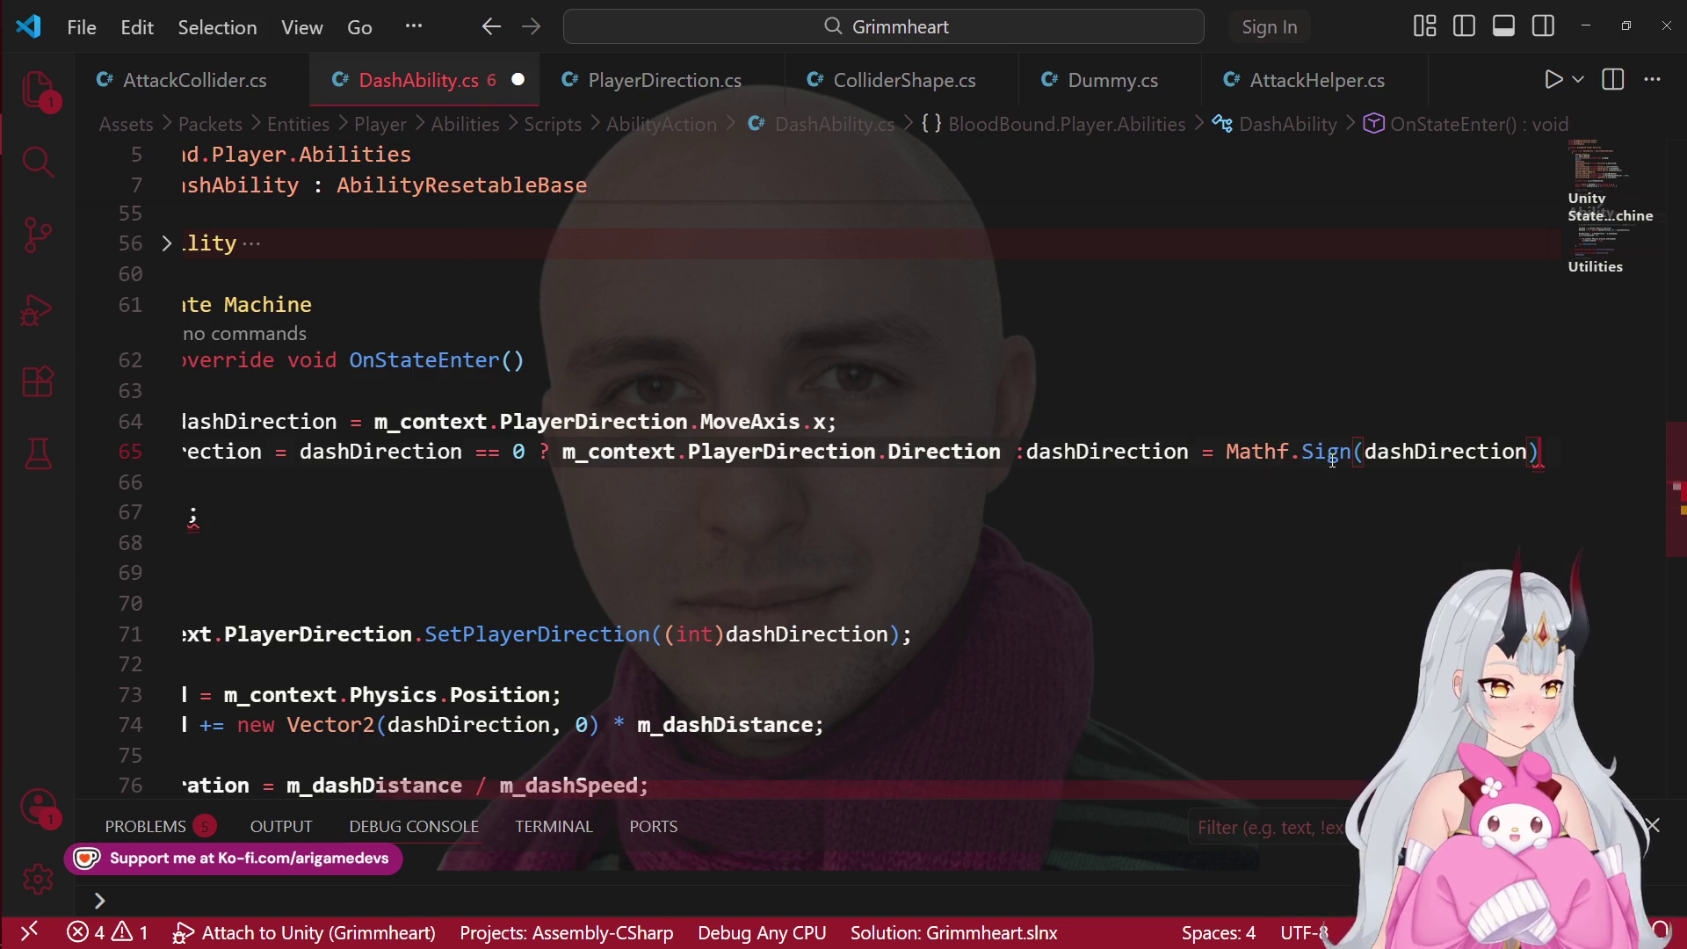
text(;;)
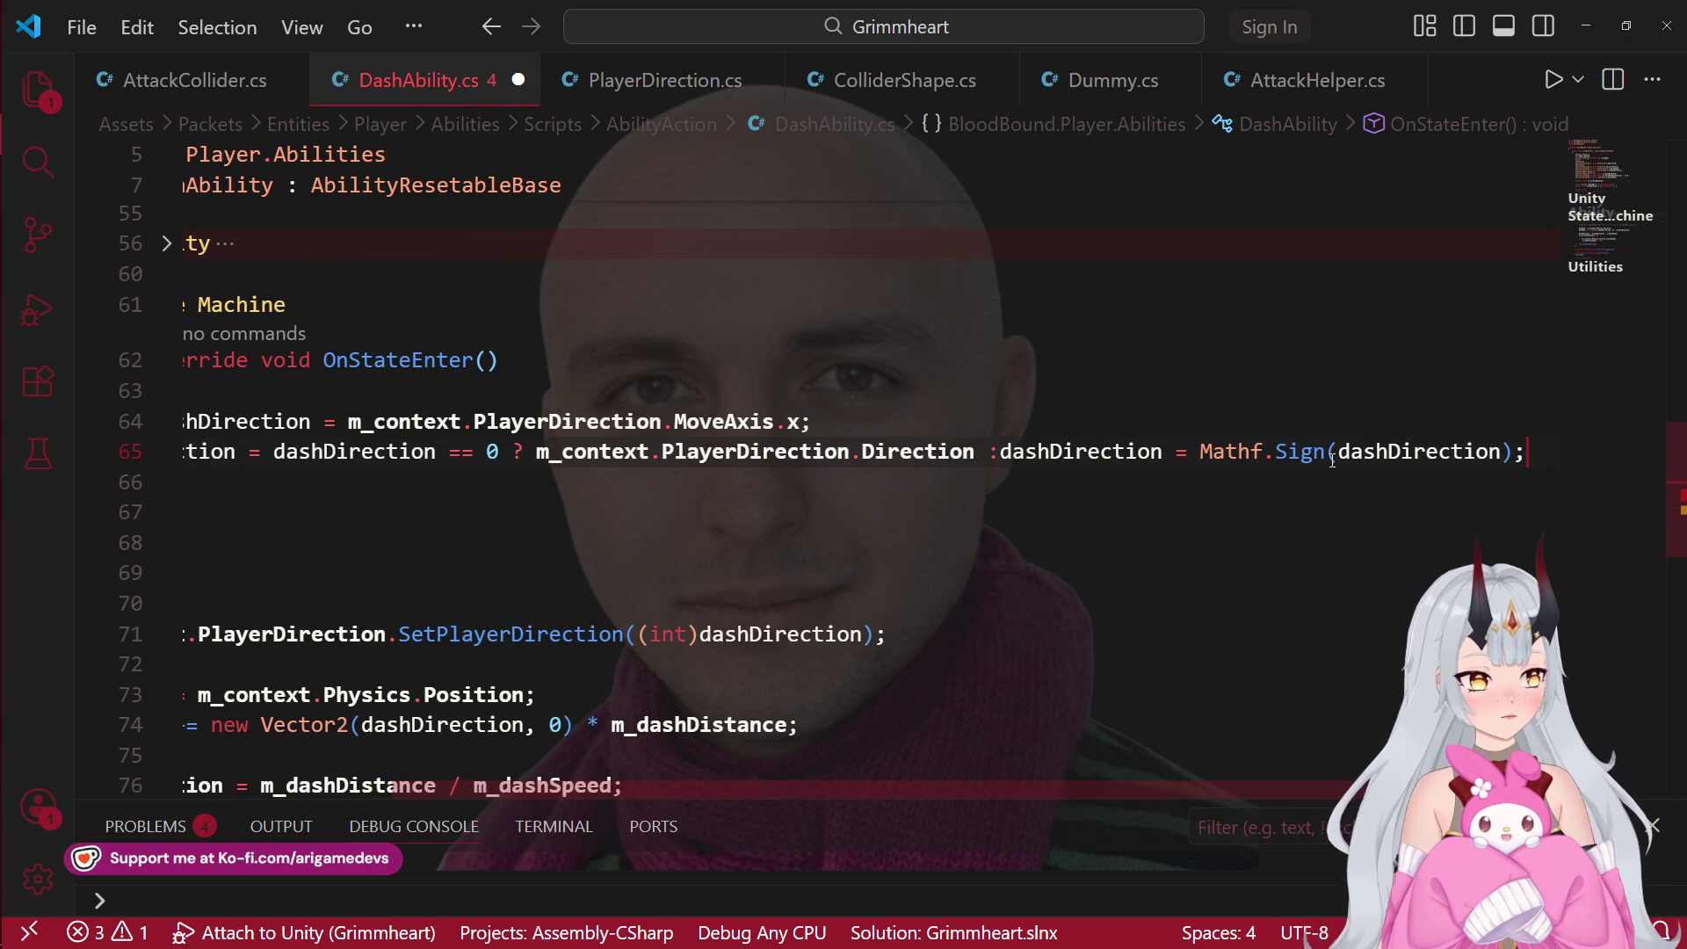
Step: Break the ternary onto a second, indented line before the fallback direction
drag(713, 785, 725, 774)
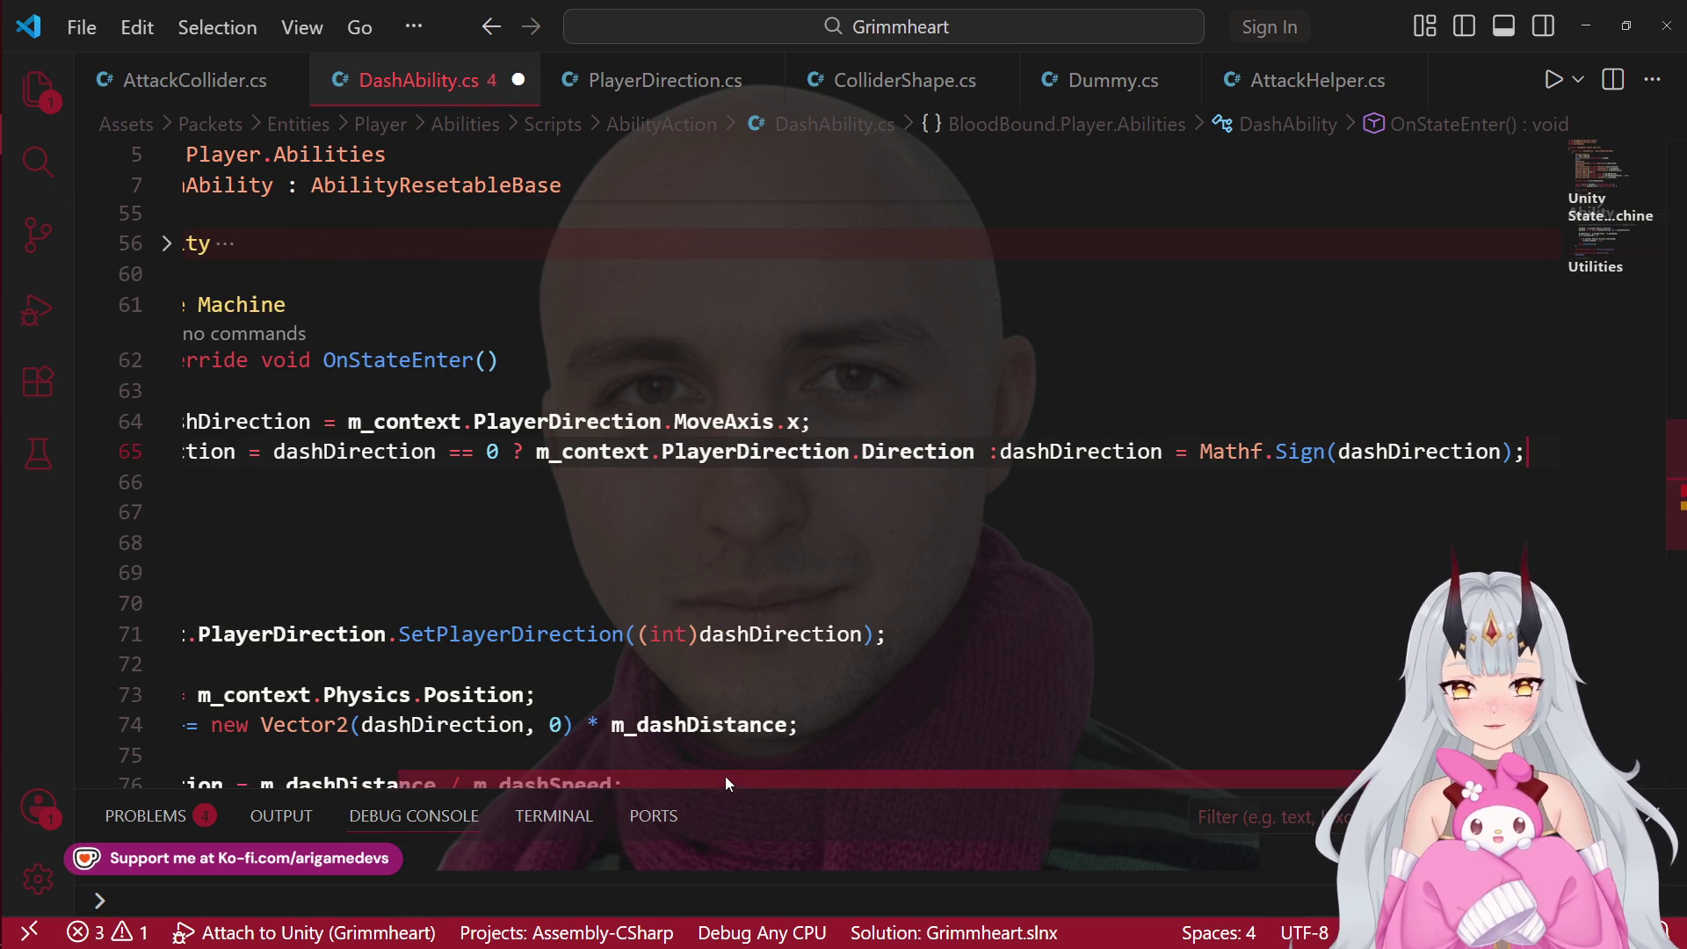
scroll(534, 785, left, 5)
click(767, 451)
key(Return)
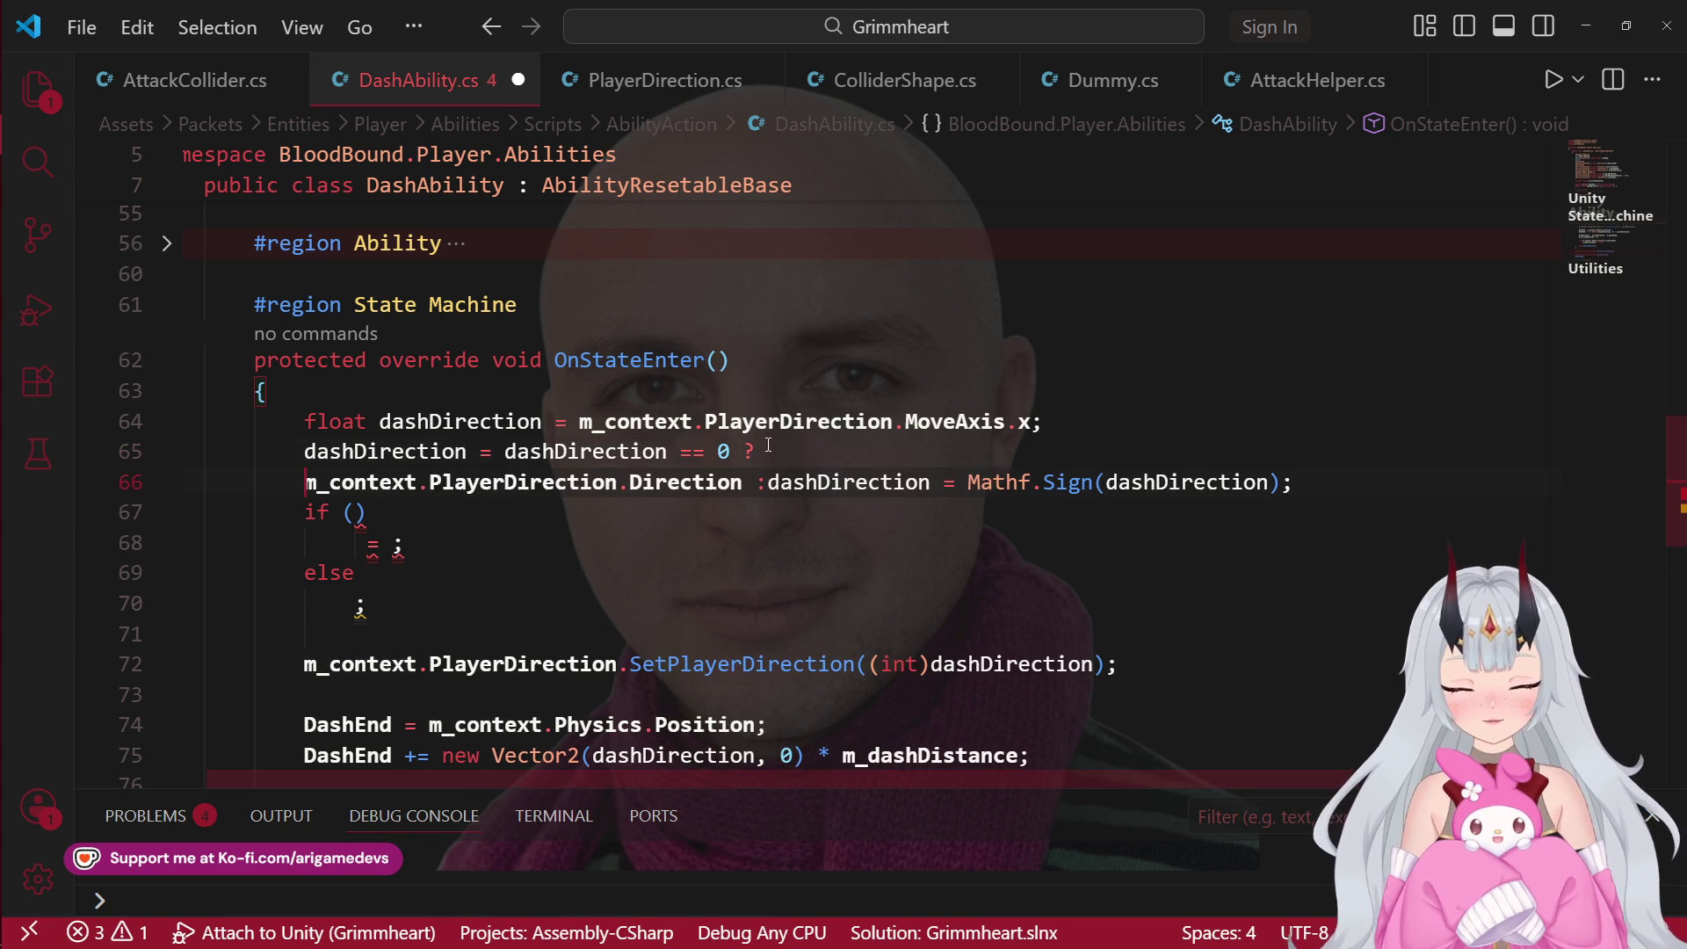
key(Tab)
key(Down)
key(Down)
key(Down)
key(End)
Step: Delete the leftover if/else and stray 'dashDirection =', save, and switch back to Unity
drag(305, 513, 363, 583)
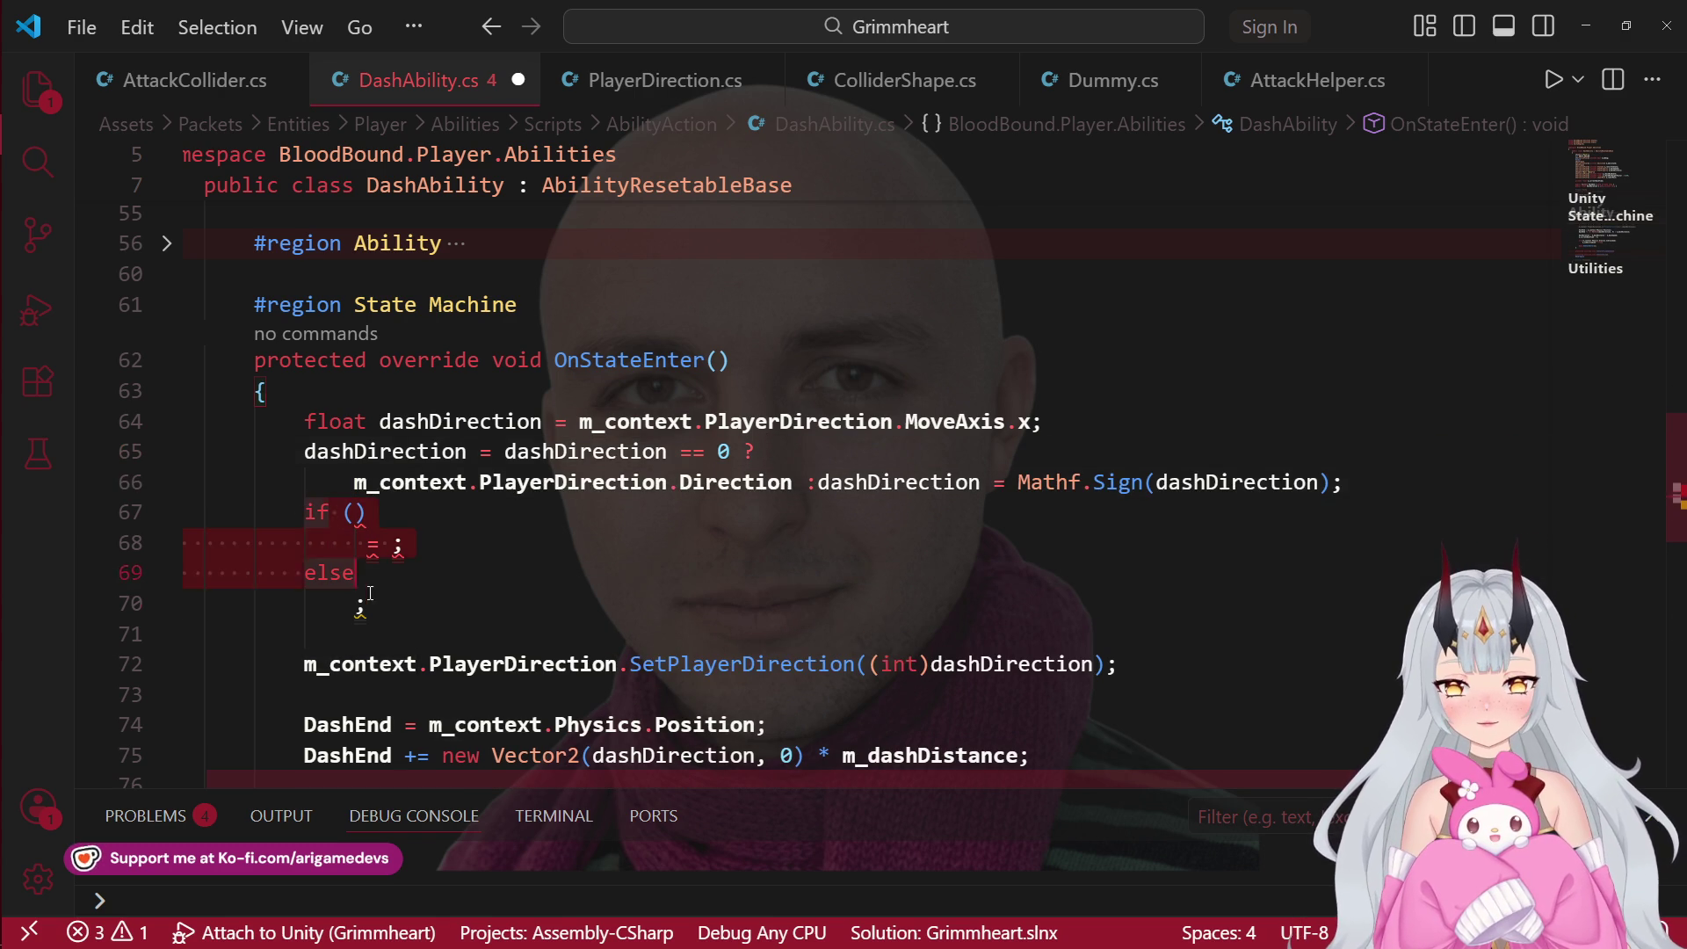
key(Delete)
click(794, 485)
scroll(768, 527, left, 1)
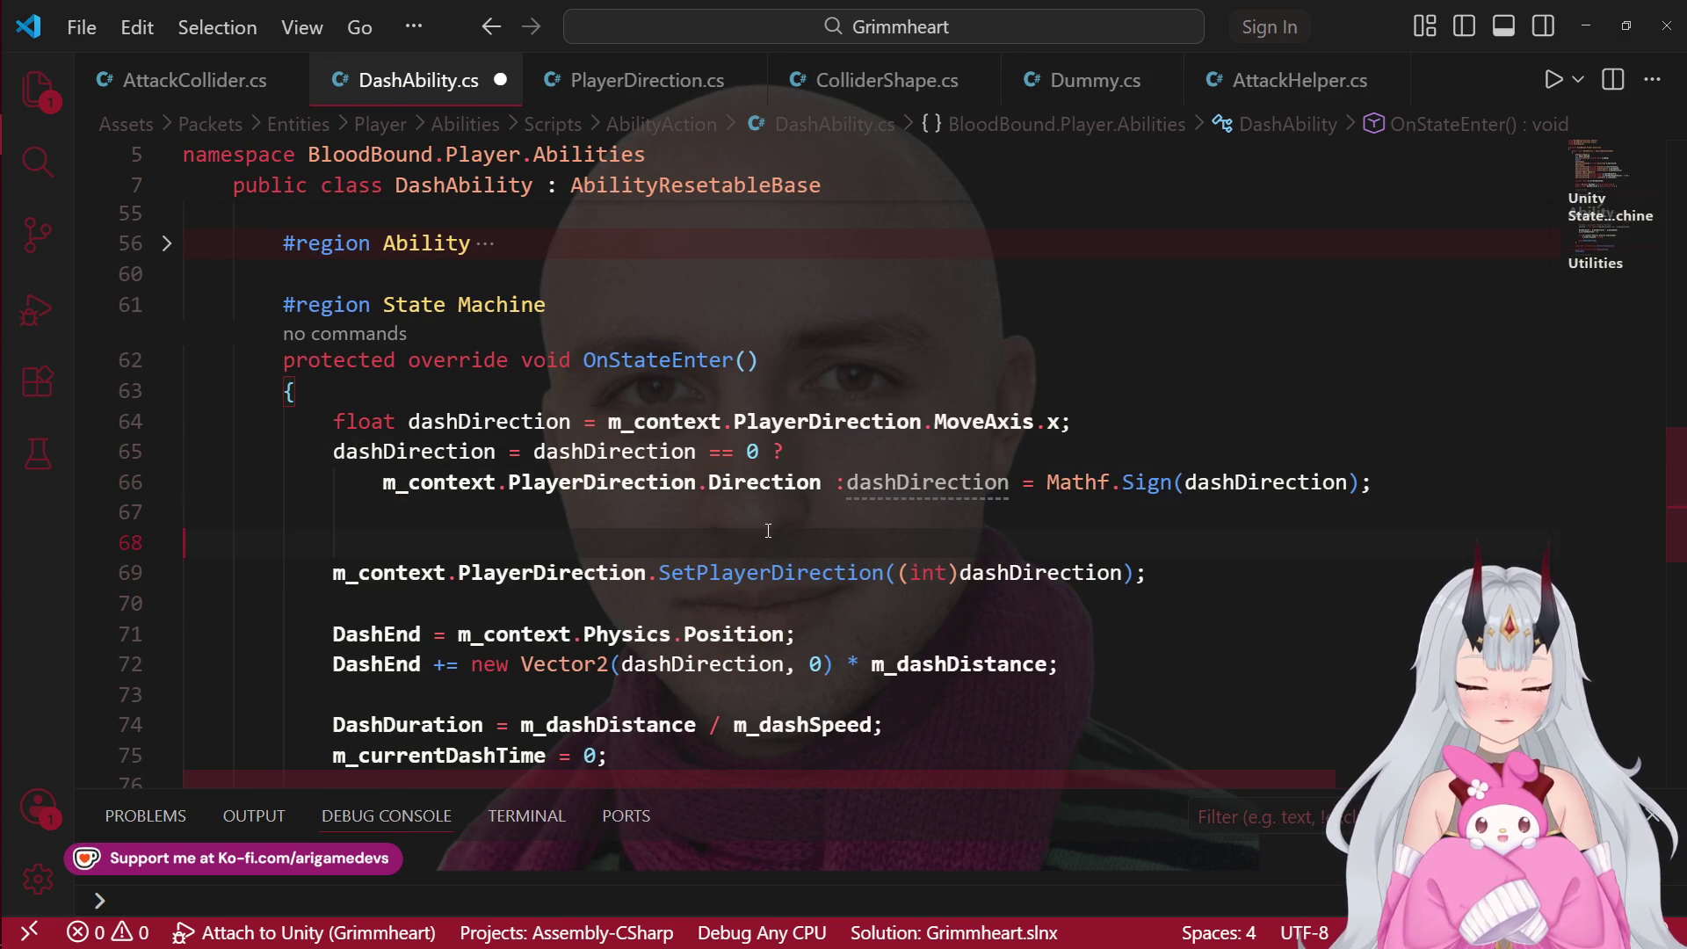
double_click(934, 482)
key(Delete)
key(Delete)
key(Delete)
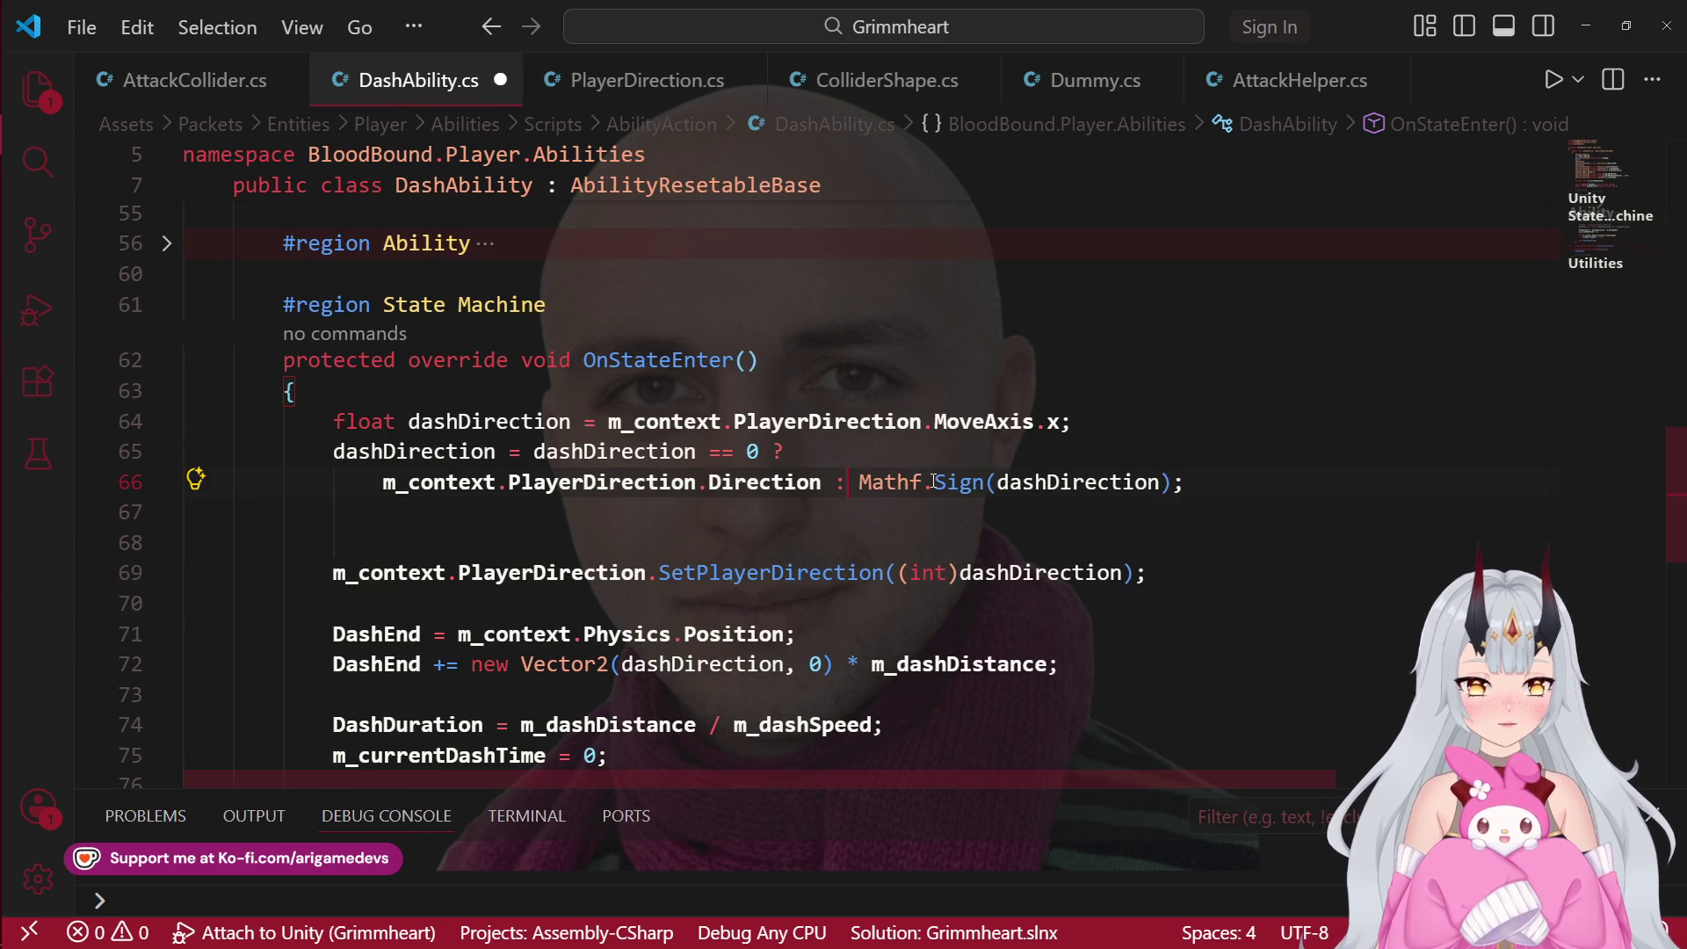
key(ctrl+s)
click(700, 542)
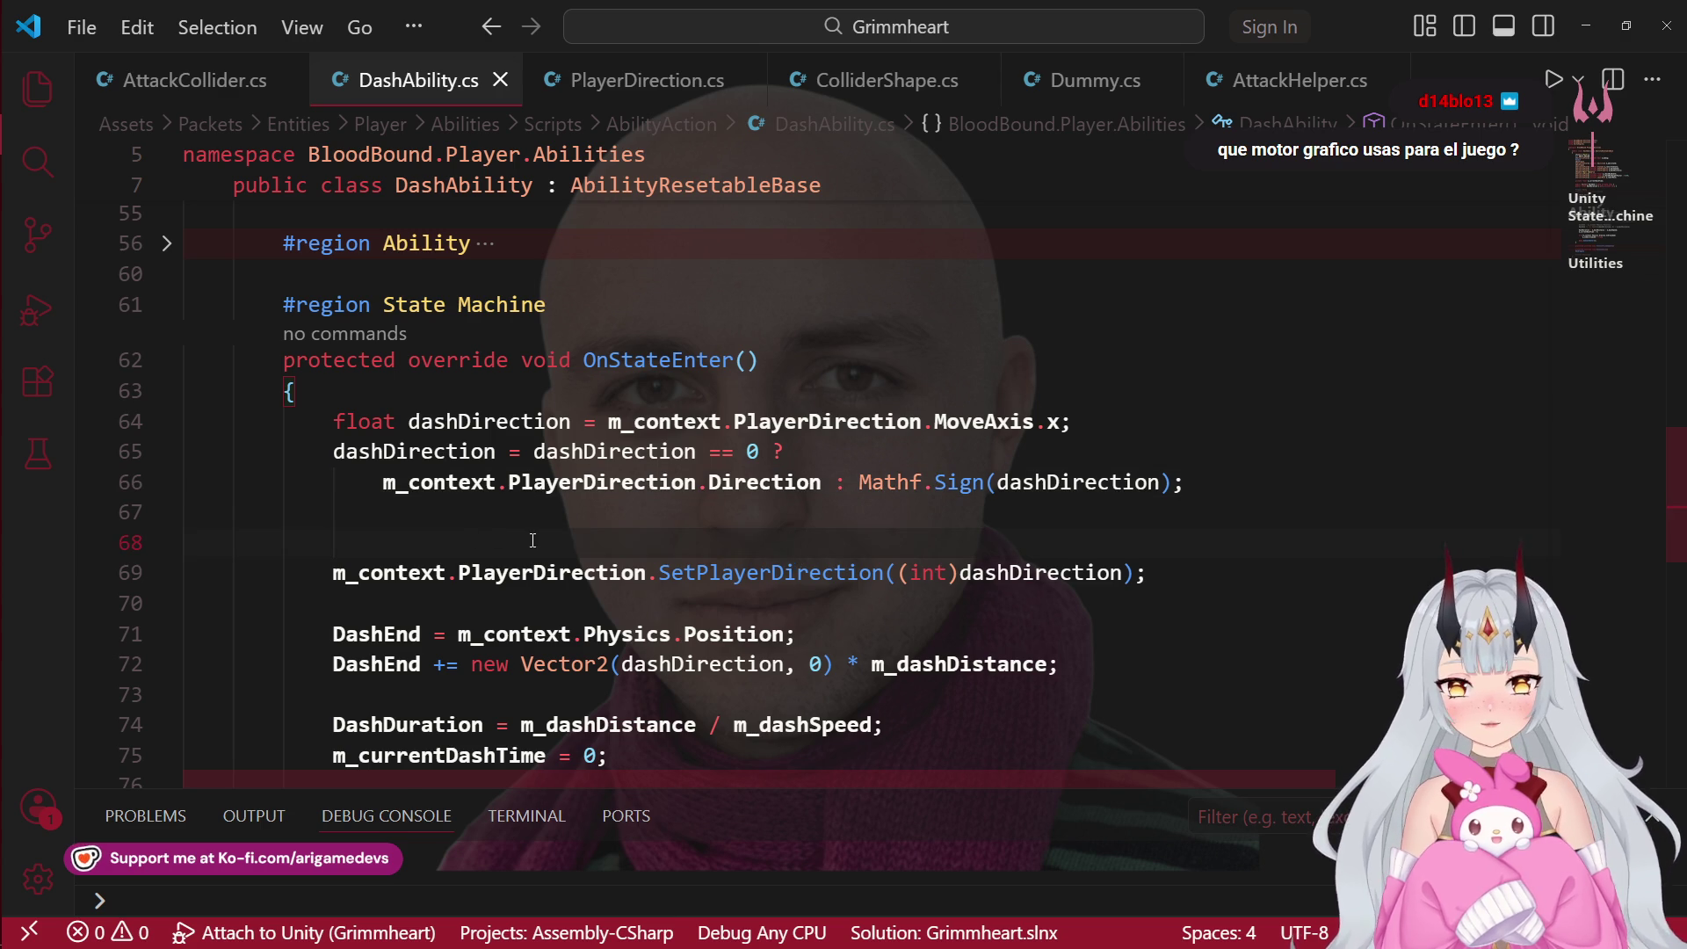
key(BackSpace)
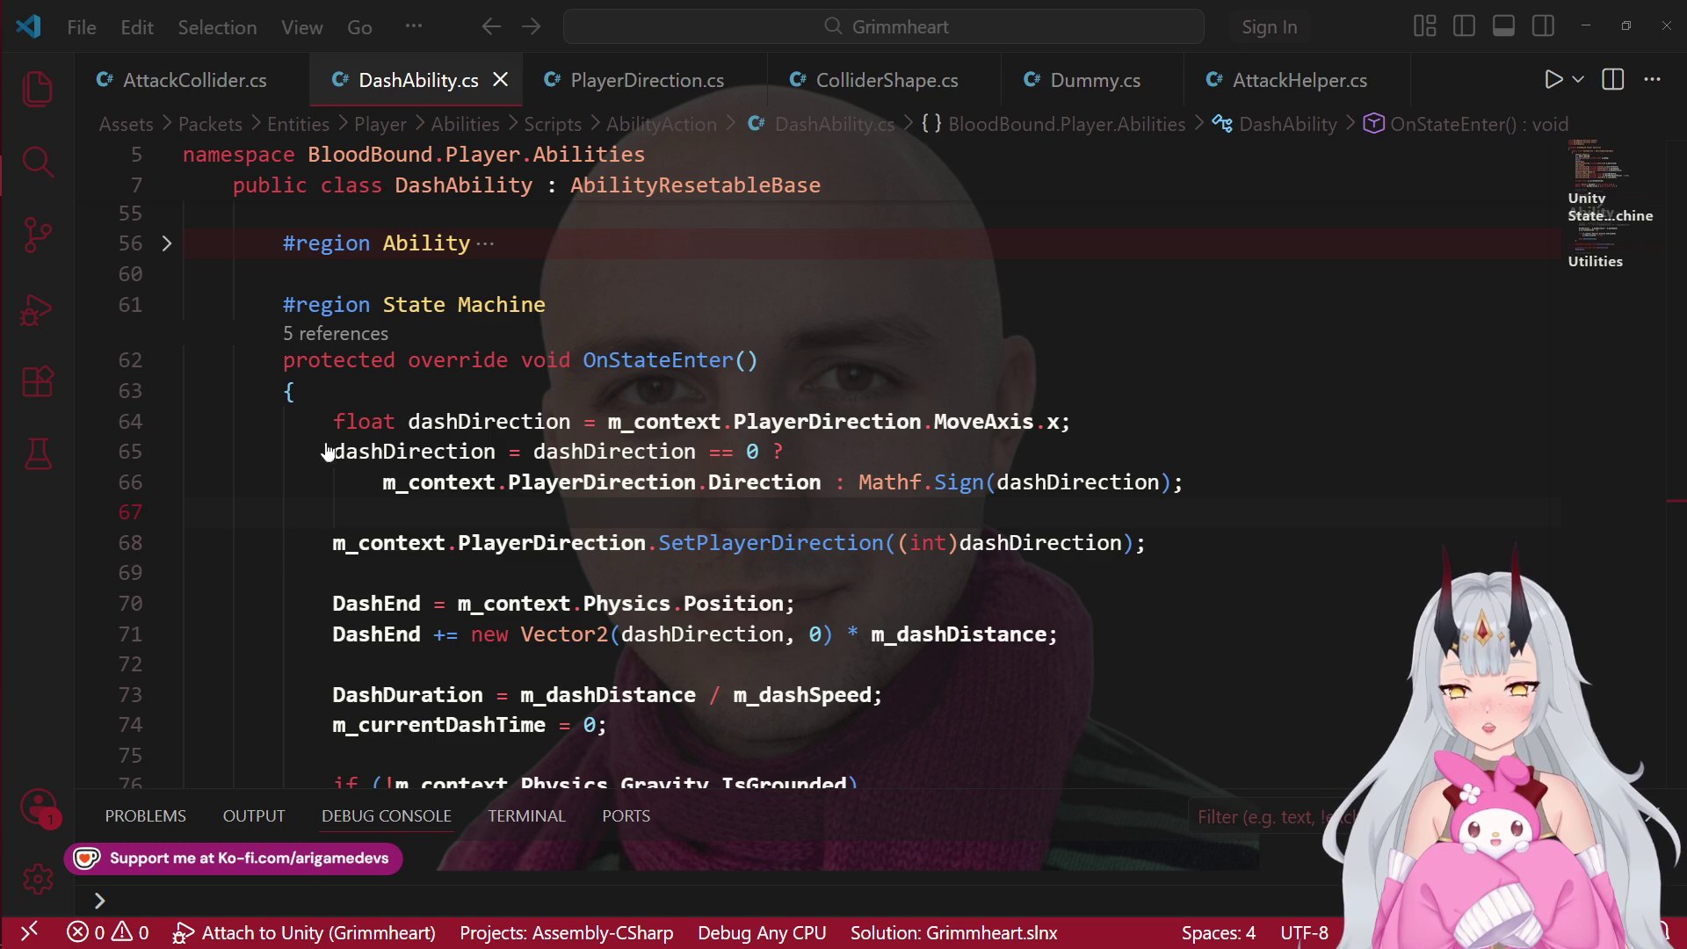
click(26, 215)
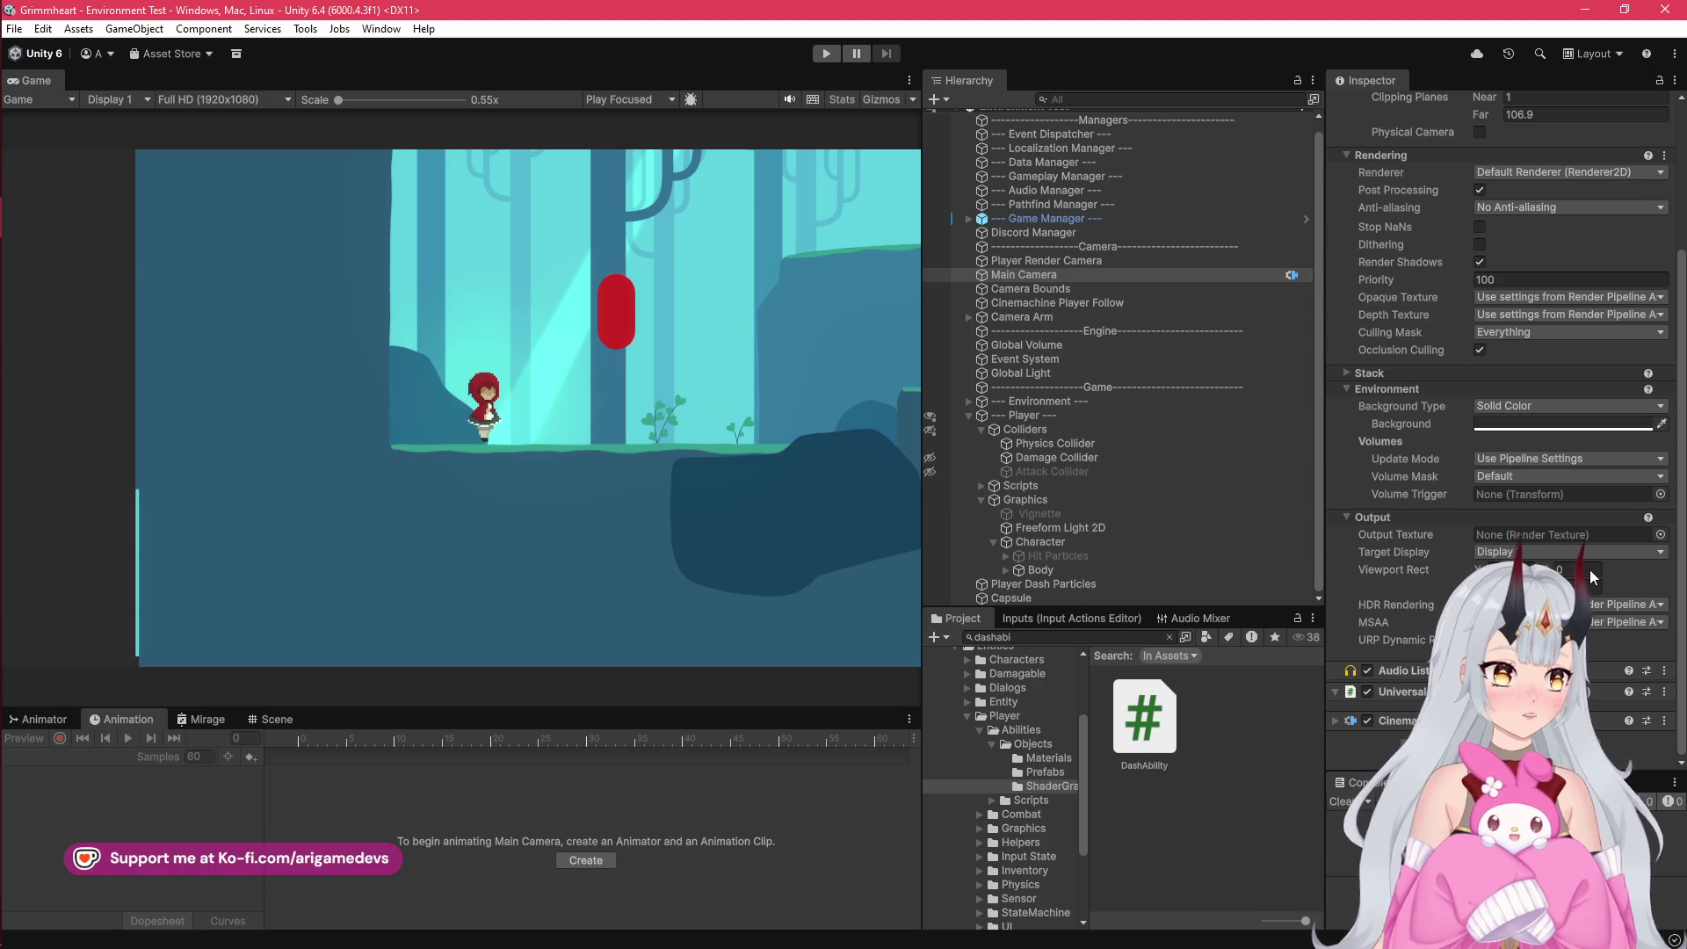
Step: Select Global Light in the Hierarchy to view its Light 2D settings
scroll(1590, 570, up, 4)
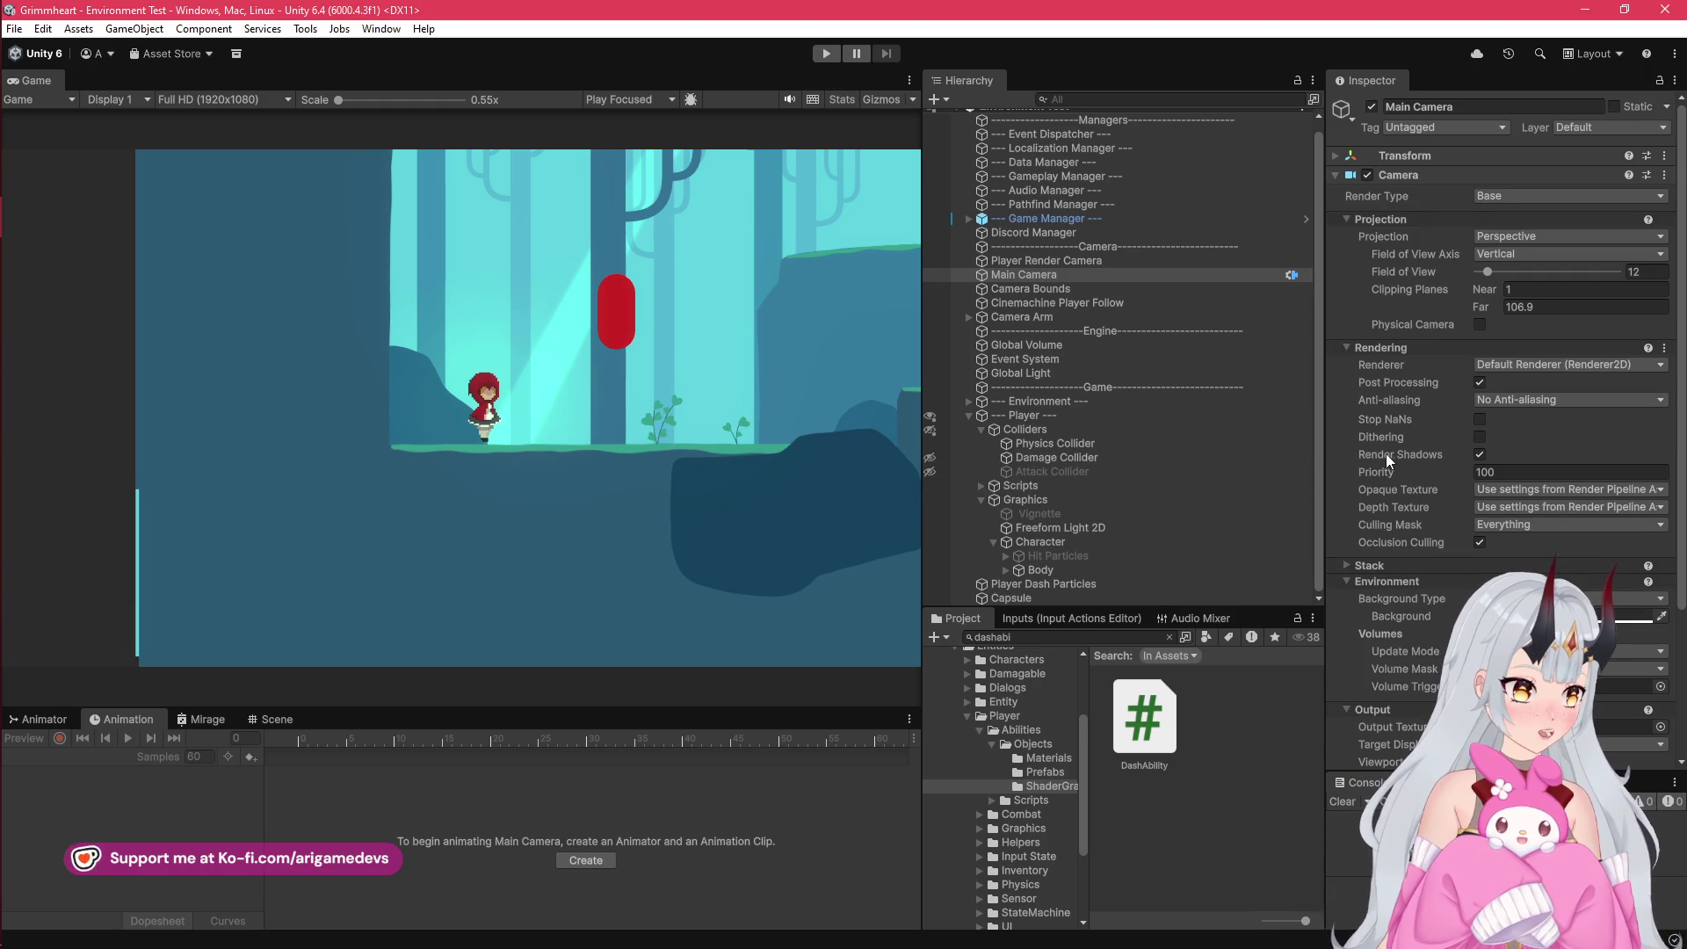
scroll(1390, 457, down, 1)
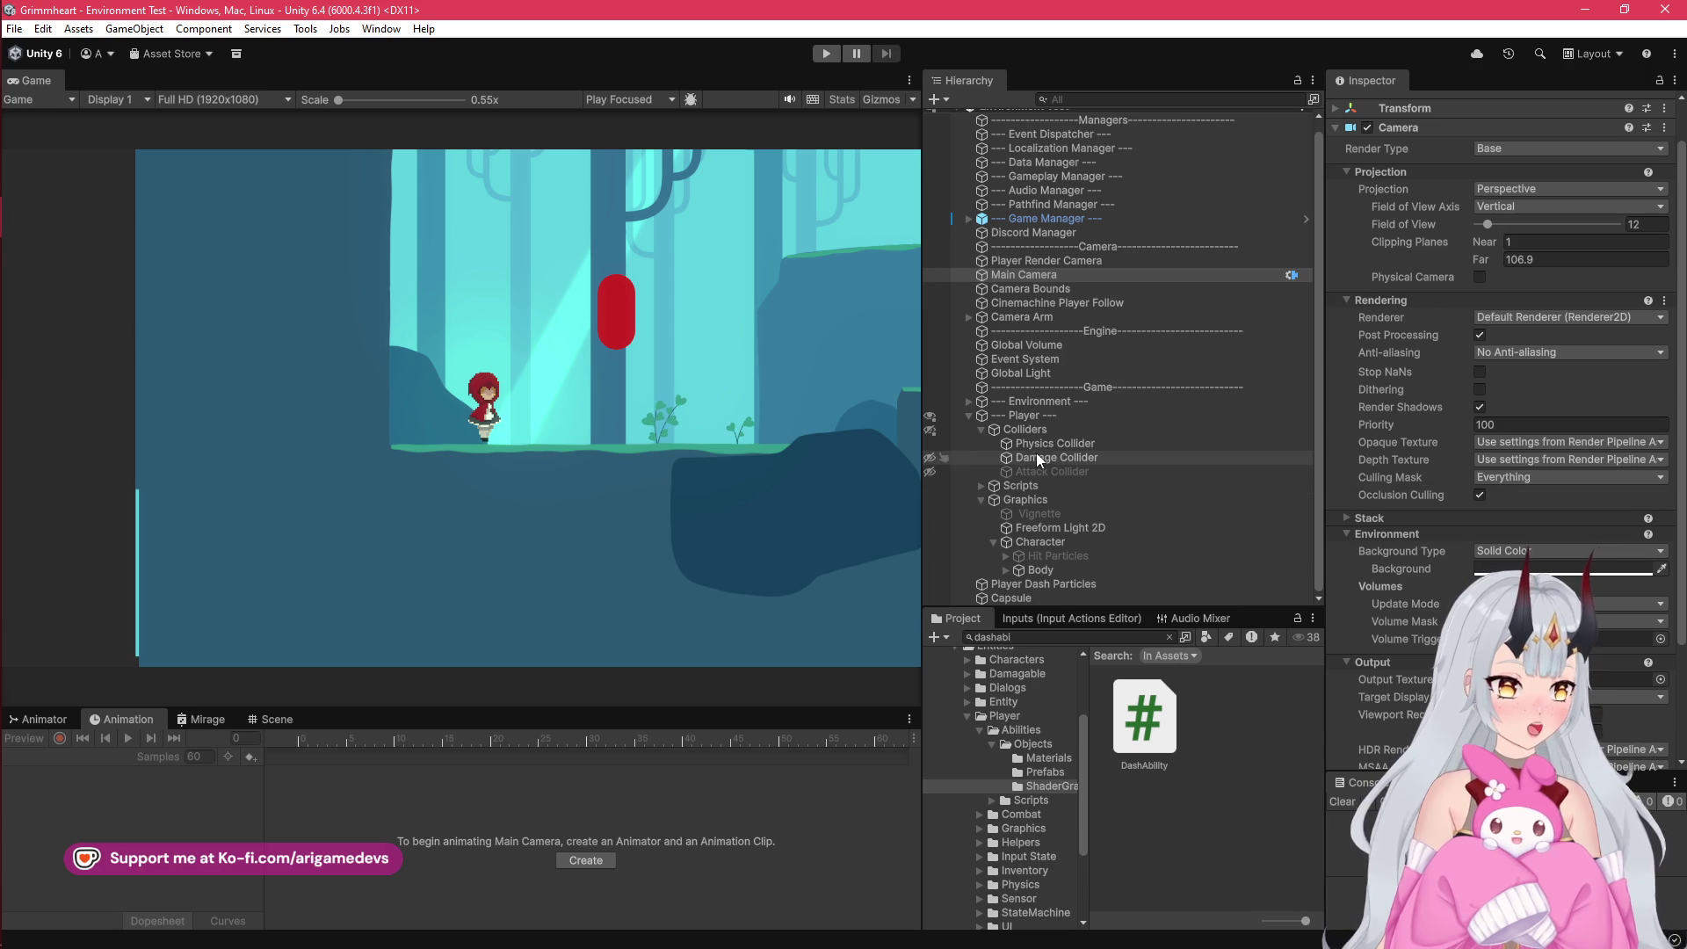
scroll(984, 422, up, 1)
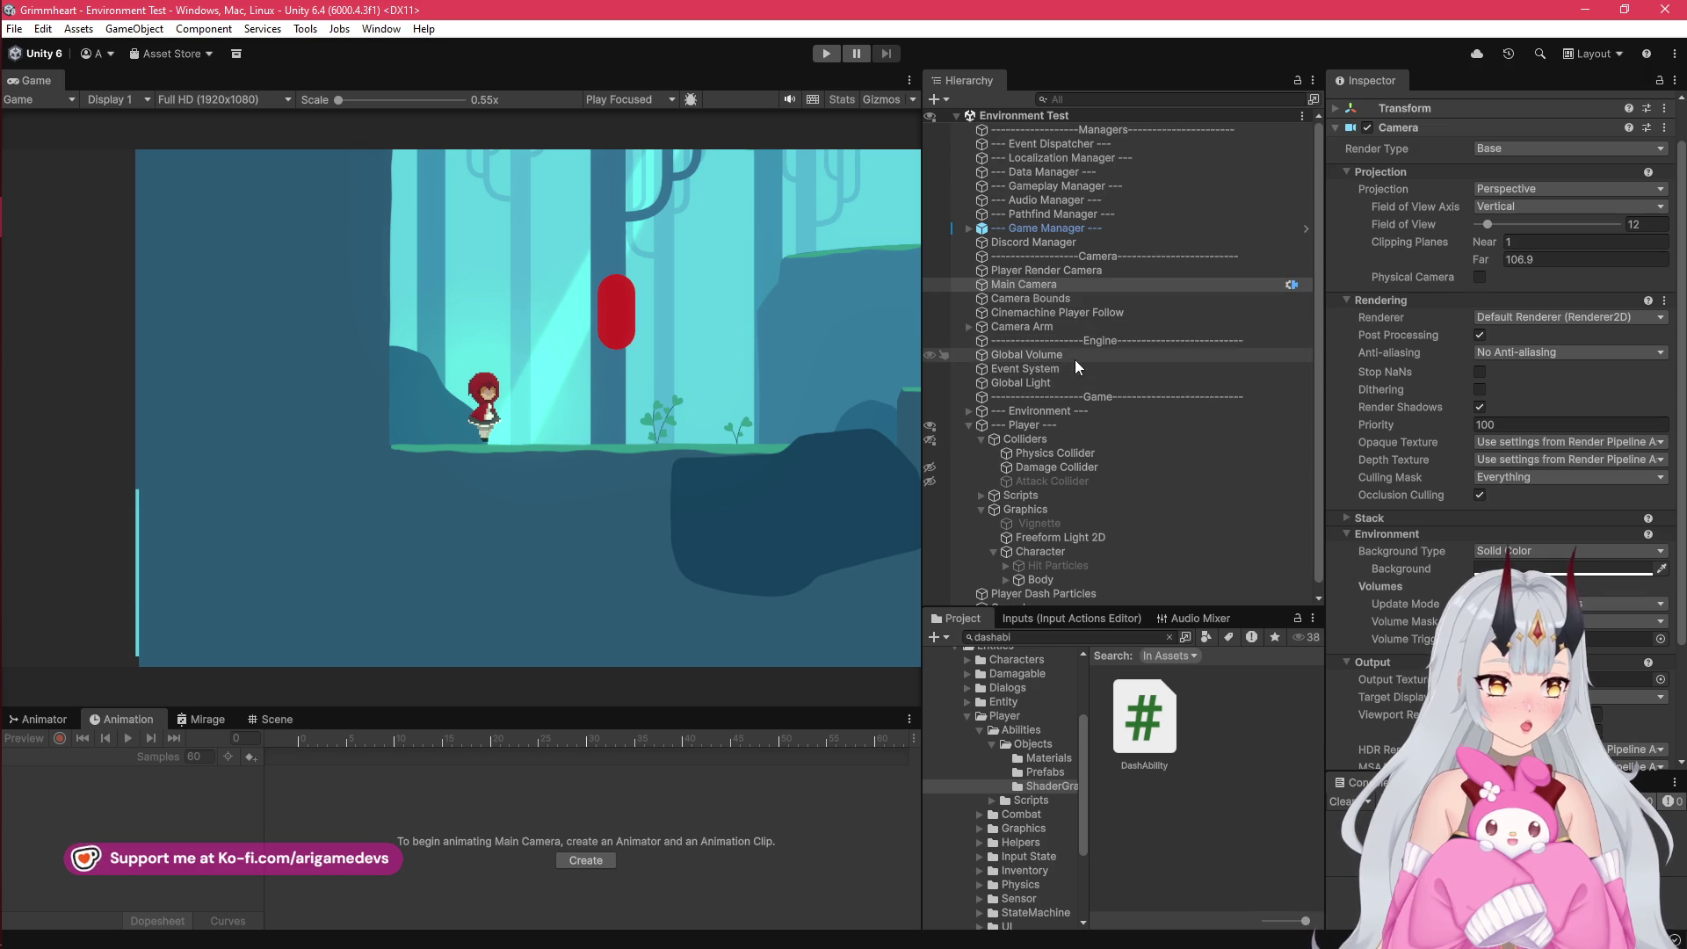
click(1061, 384)
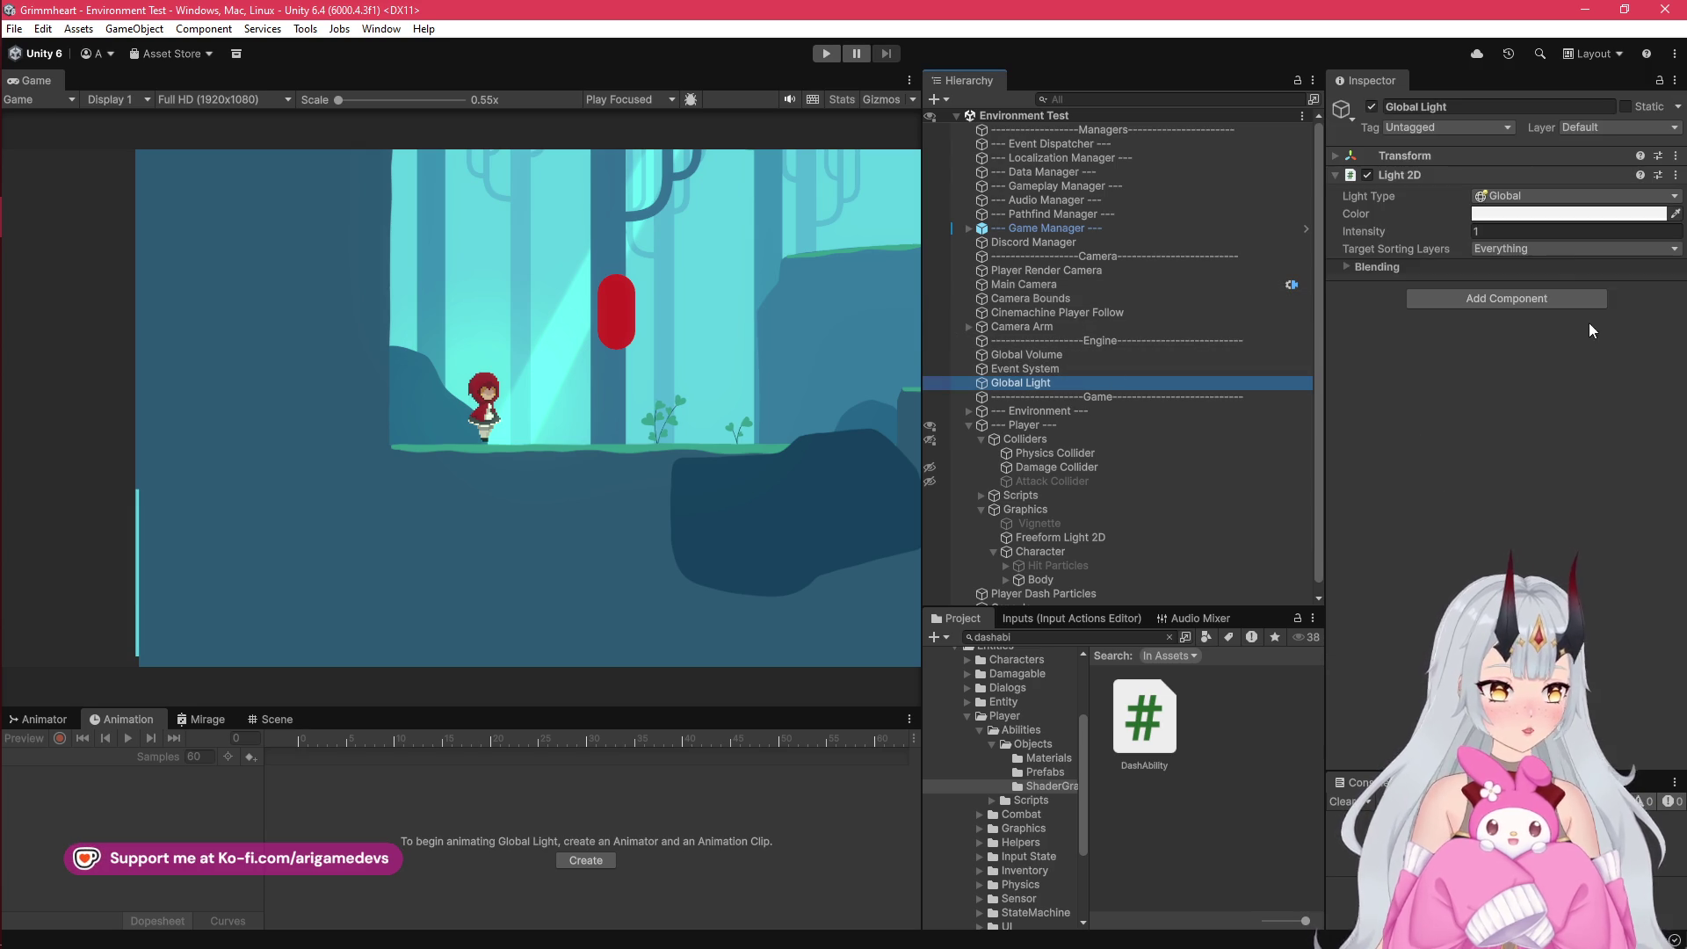
Step: Review the Global Light's target sorting layers and Blending settings
click(1511, 250)
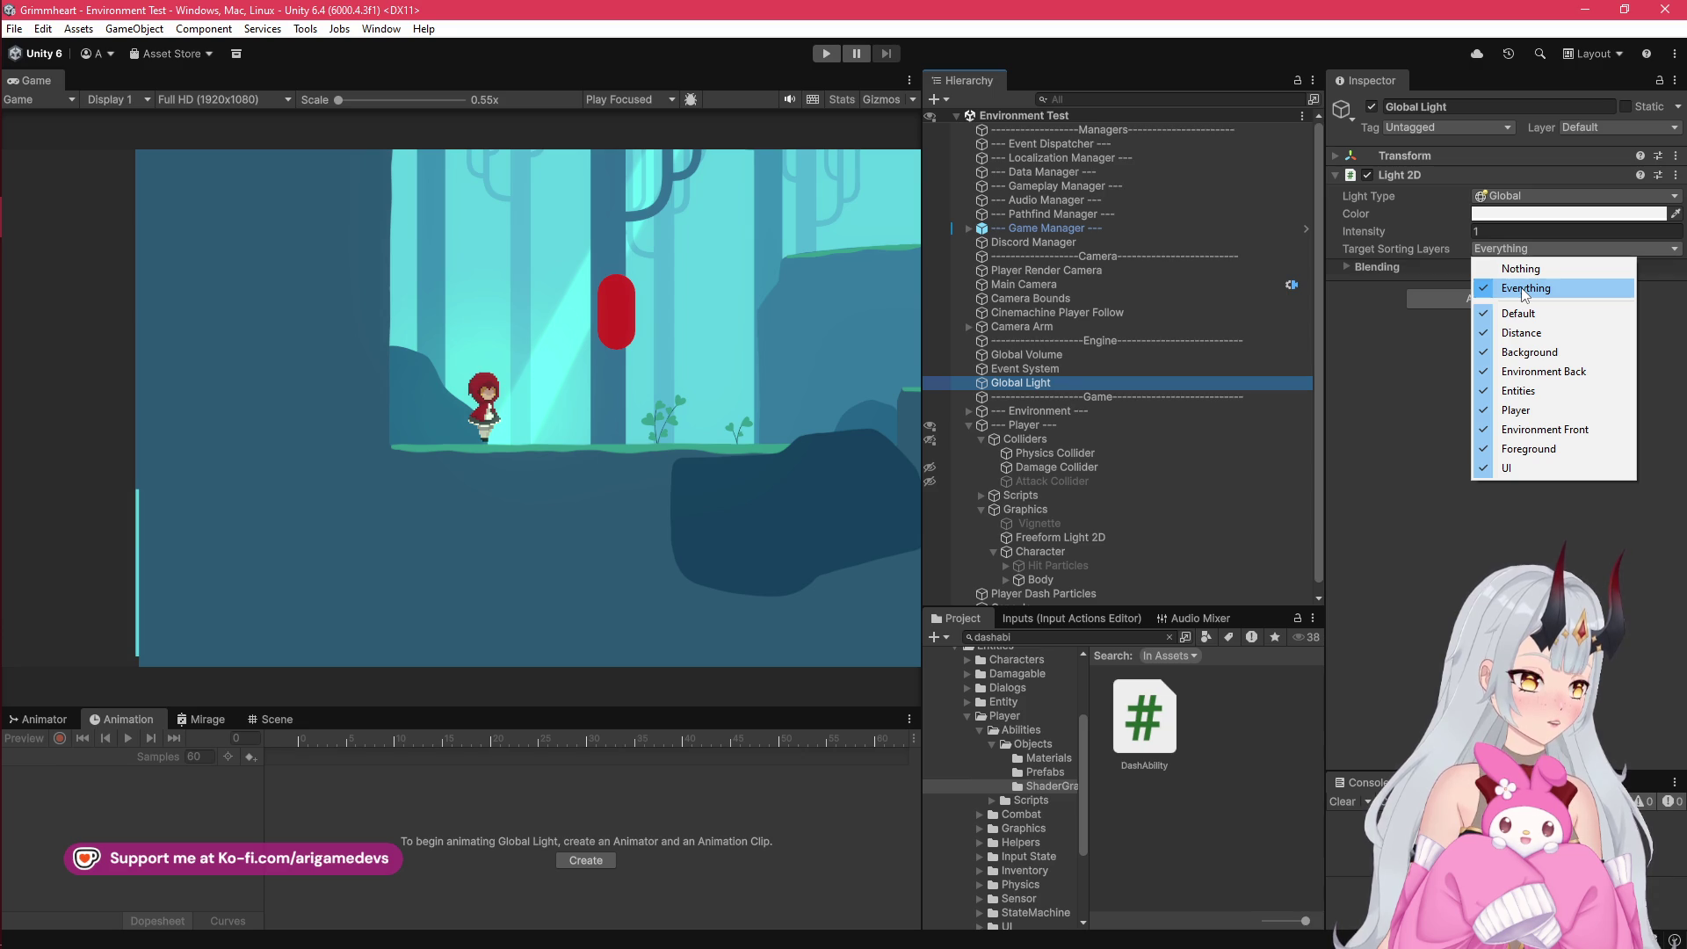
click(1396, 330)
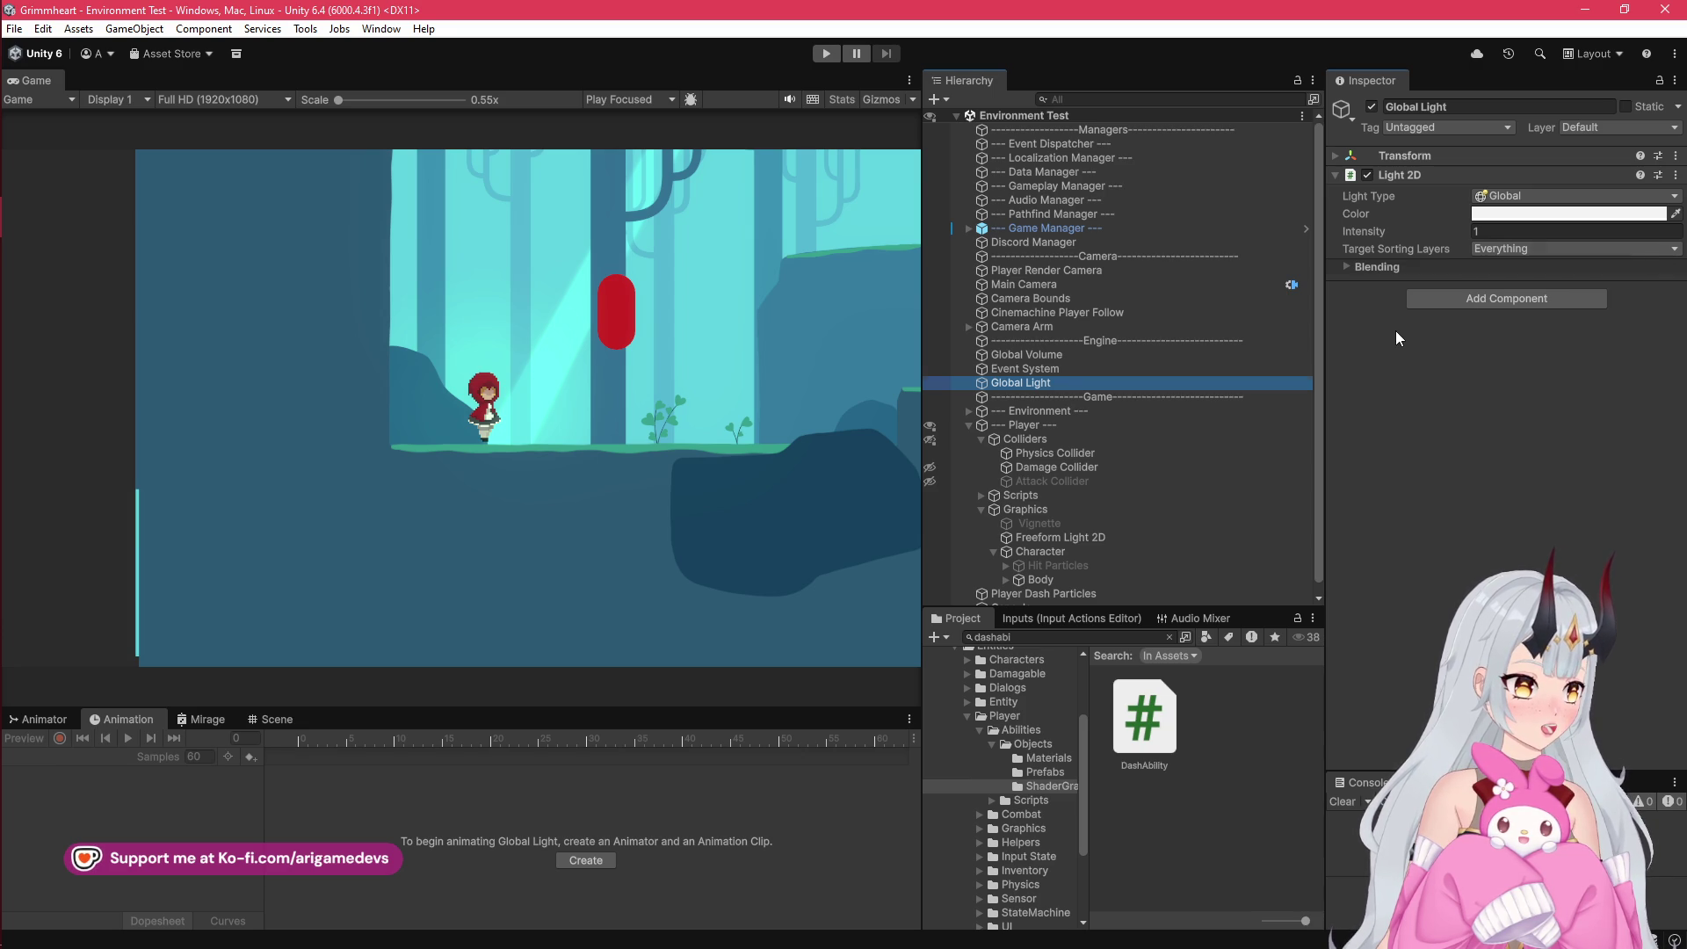
click(1347, 264)
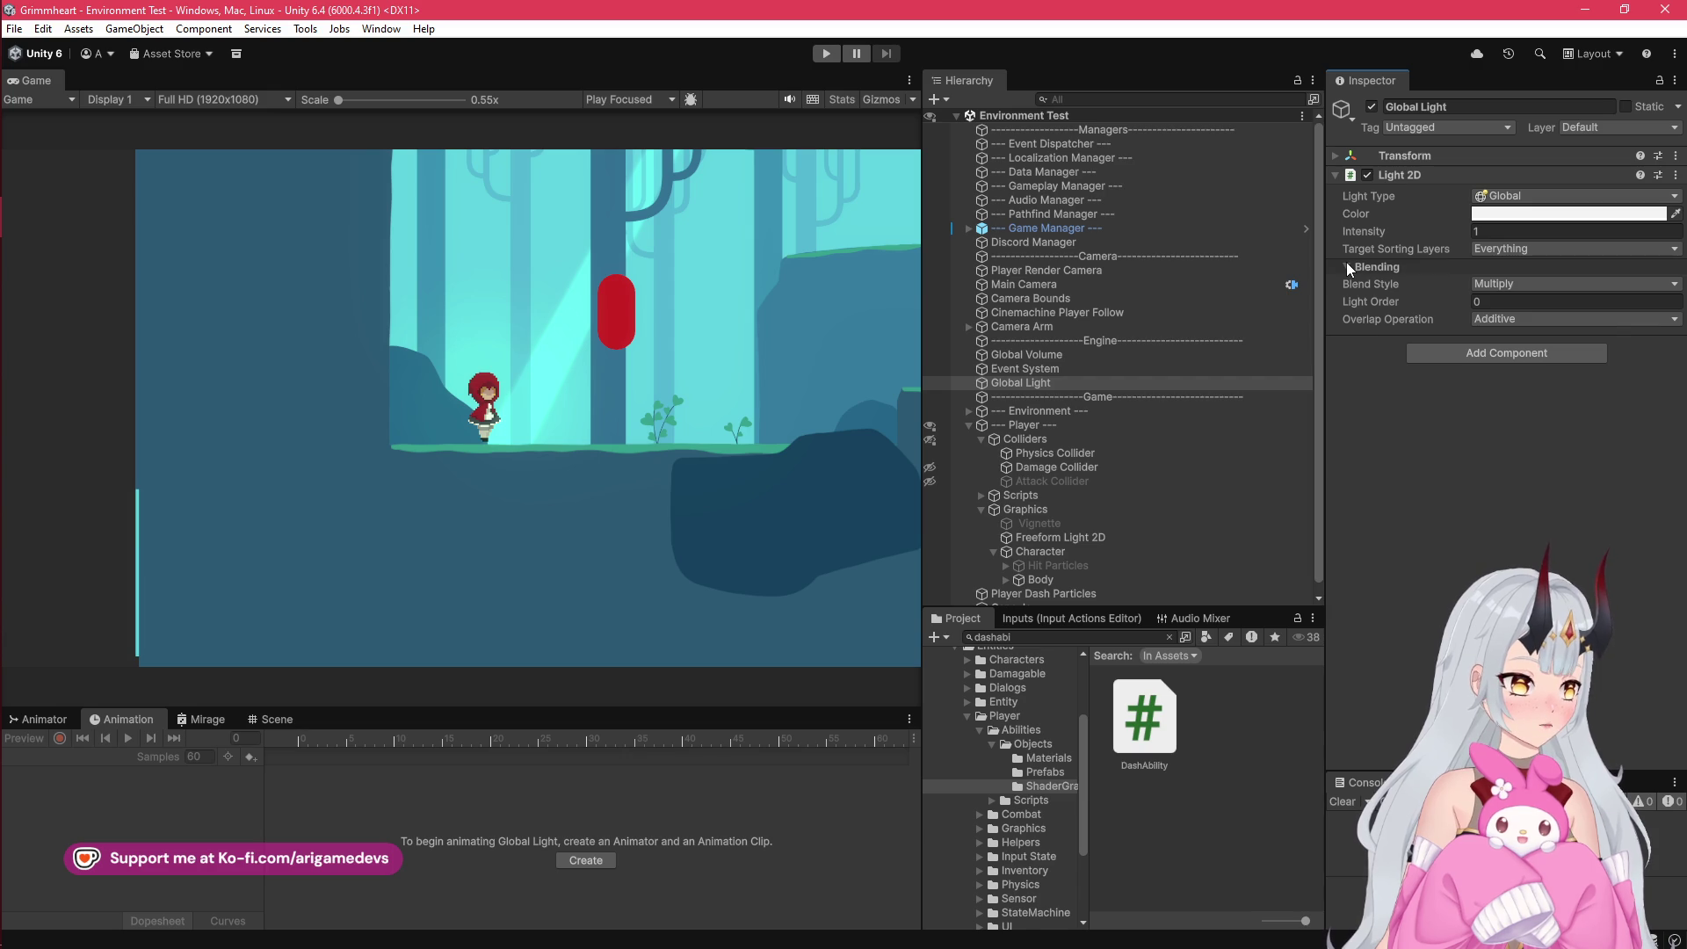
click(1346, 265)
click(1055, 383)
Step: Inspect the Event System, Global Volume, Body and Character objects in the Hierarchy
click(1063, 368)
click(1065, 352)
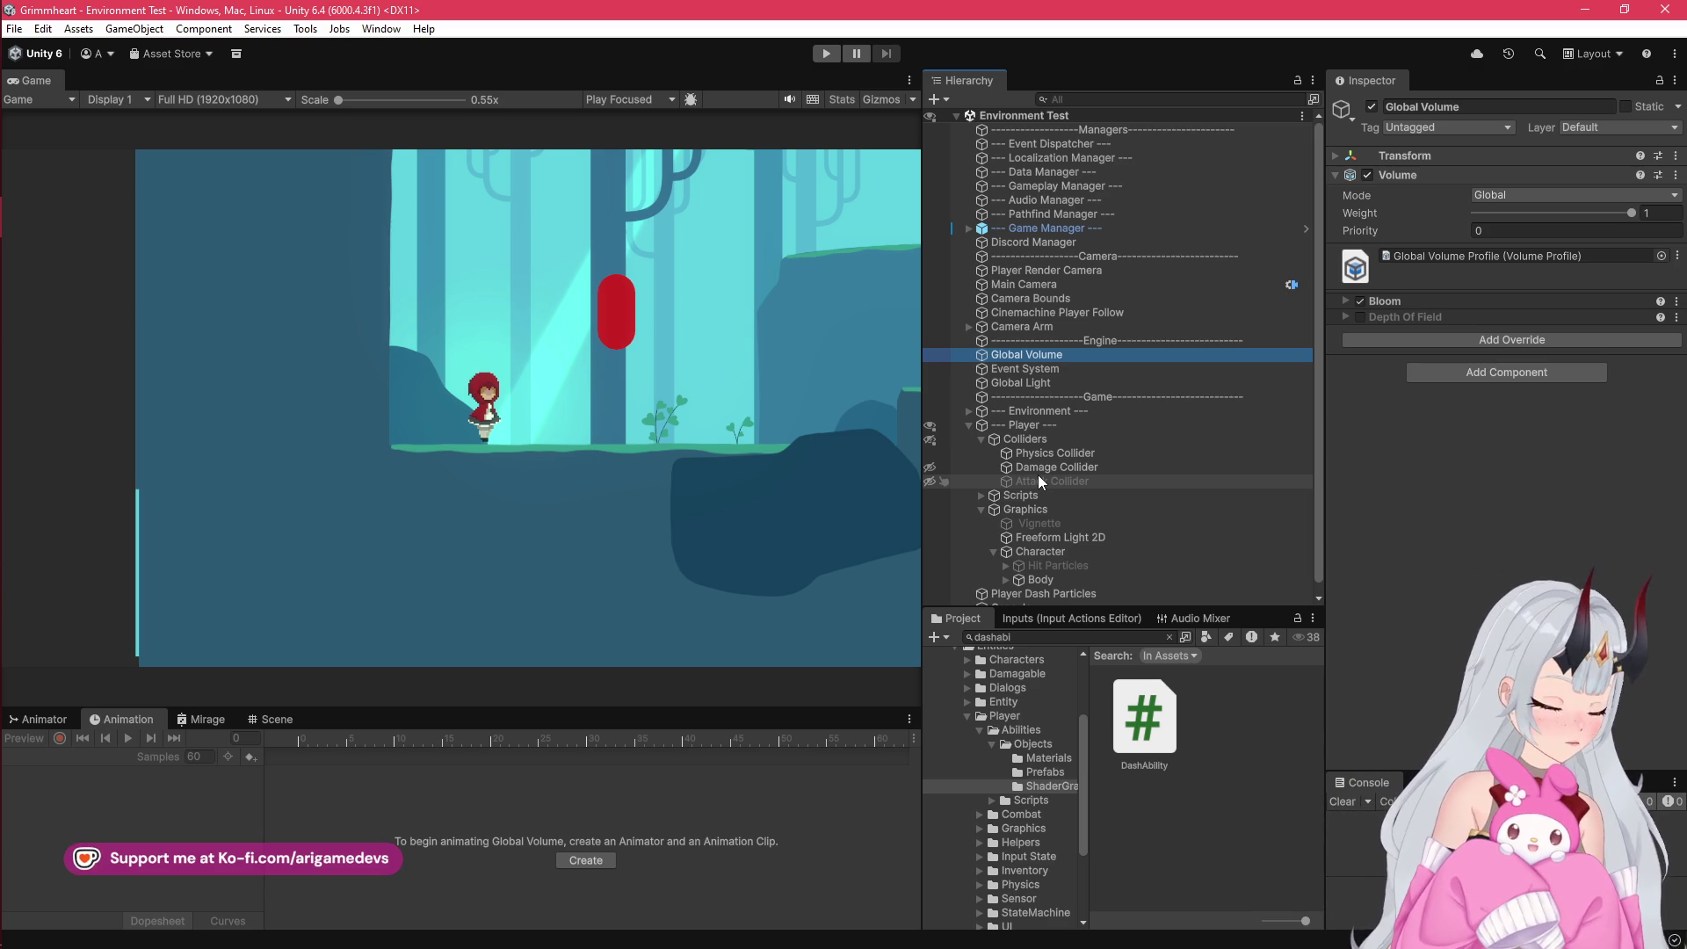
scroll(1045, 466, down, 1)
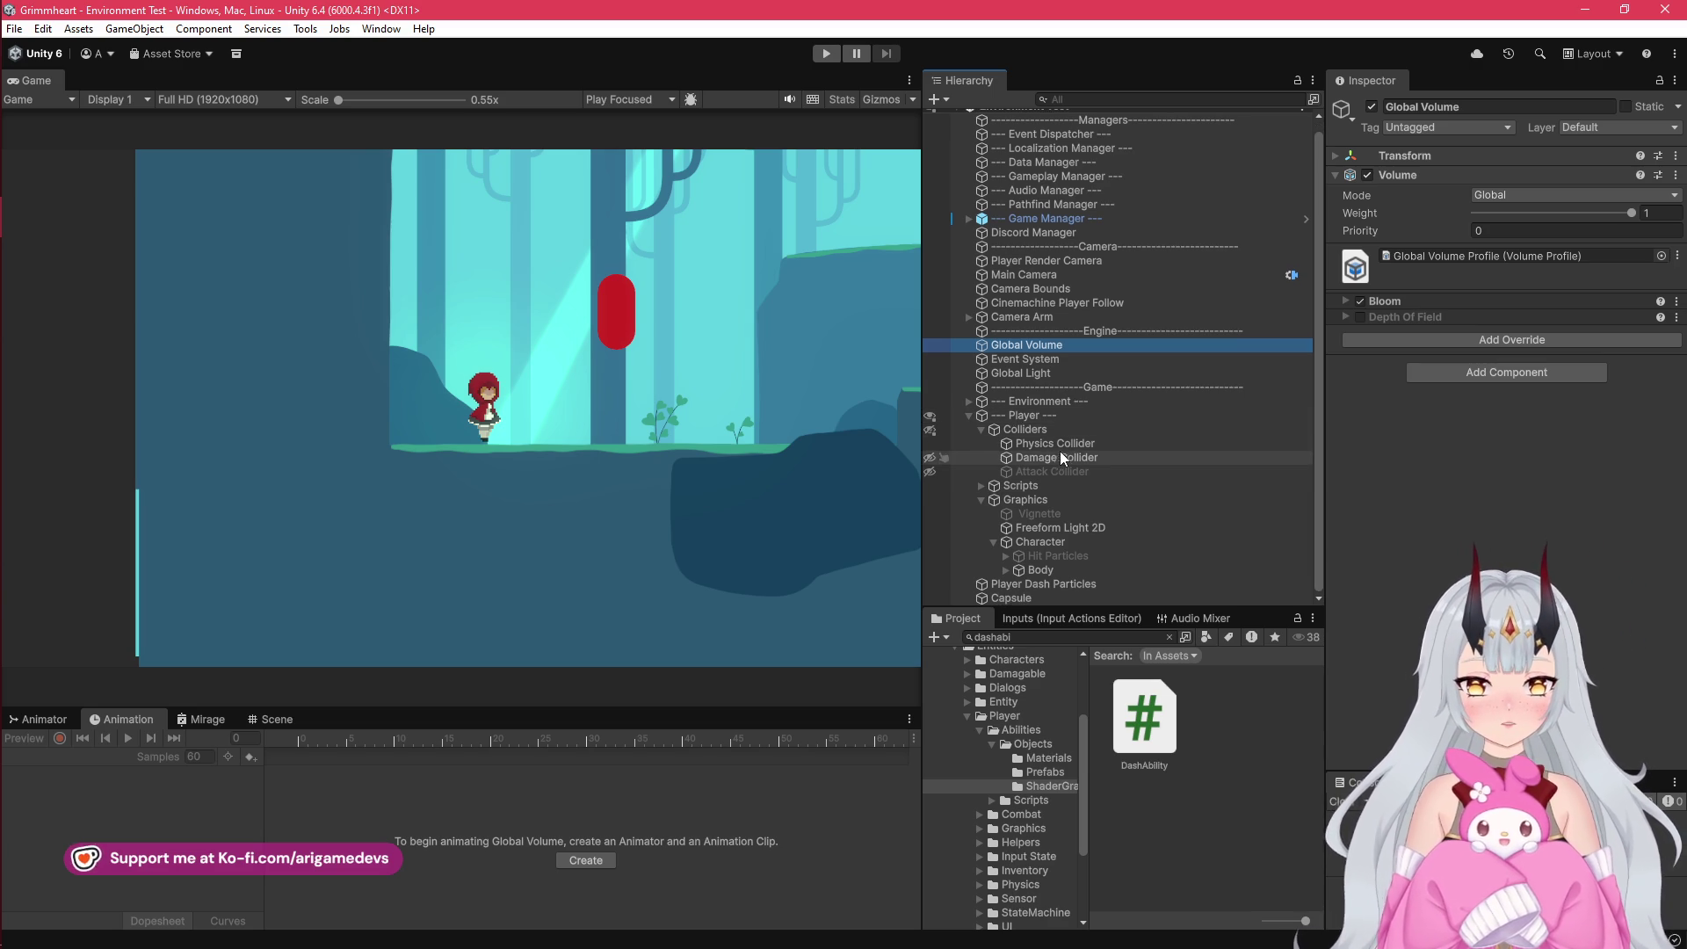
click(1005, 570)
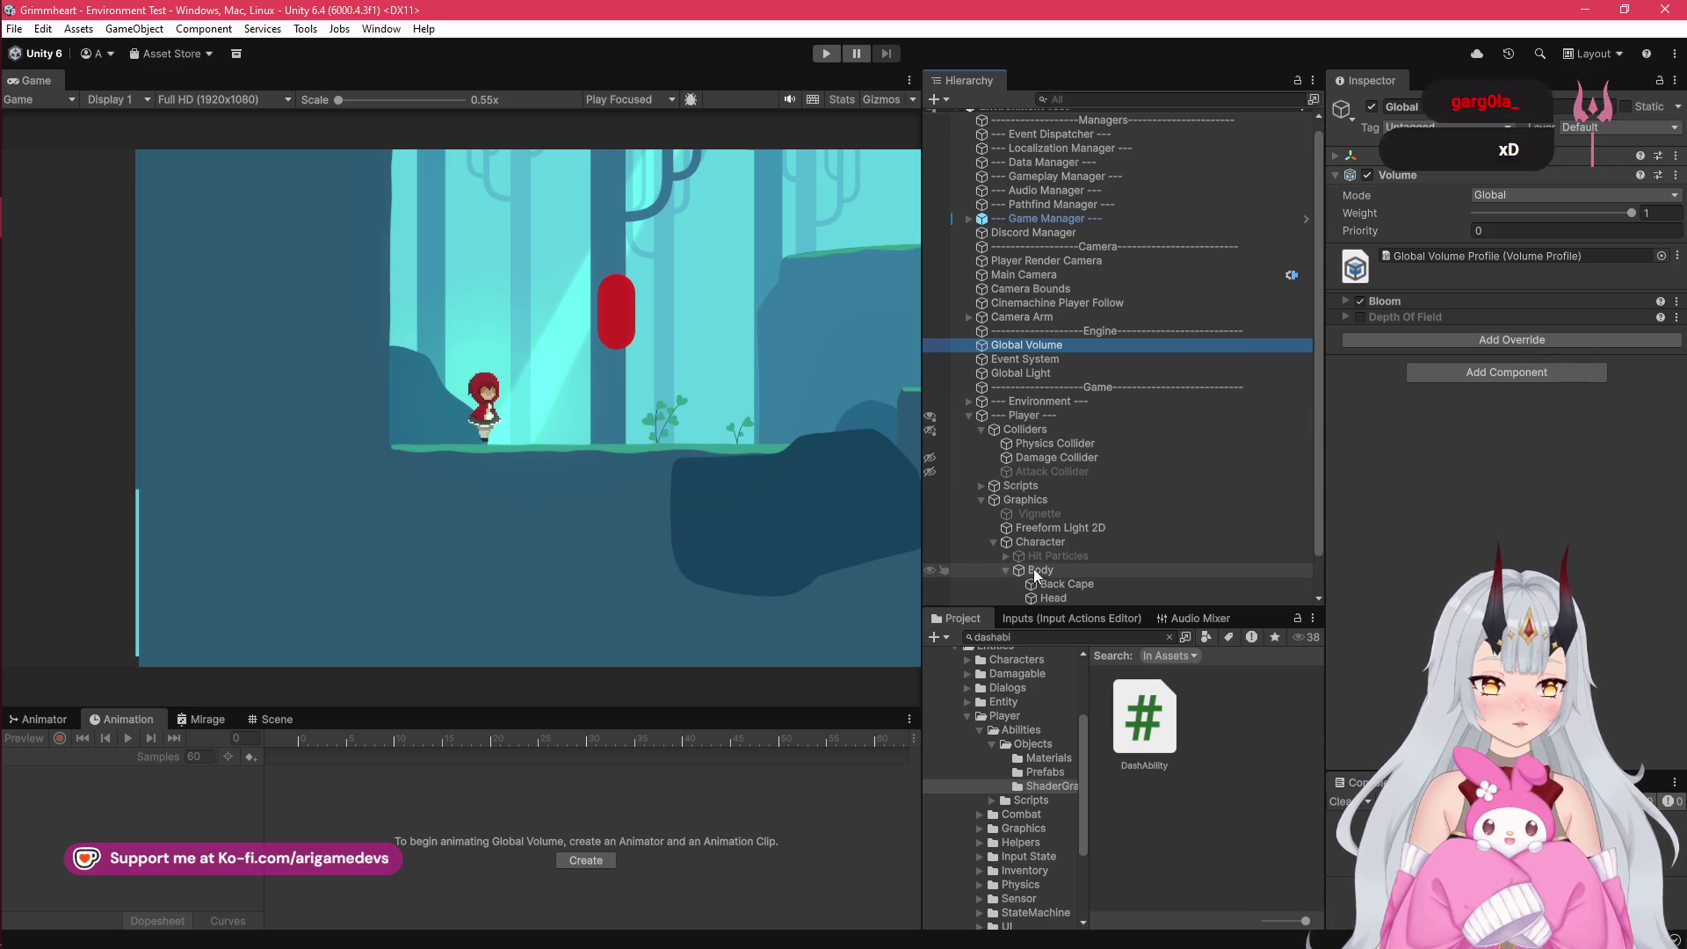
click(1033, 570)
click(1068, 543)
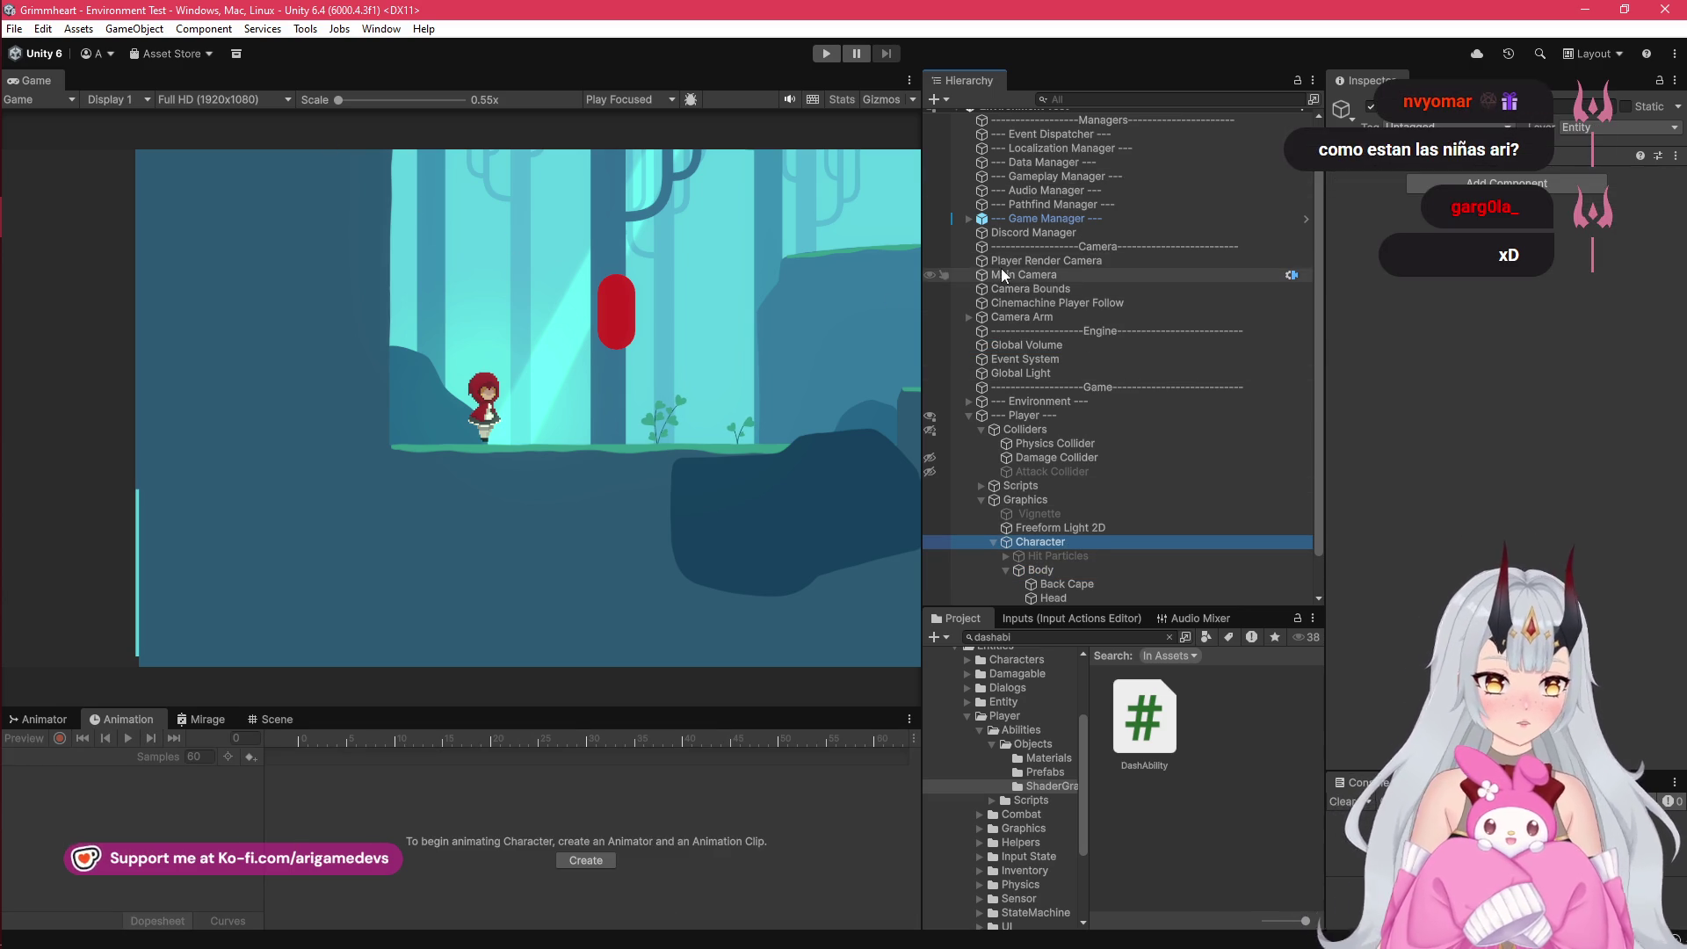
Step: Disable the Main Camera object in the Inspector
scroll(1002, 273, up, 1)
click(1062, 284)
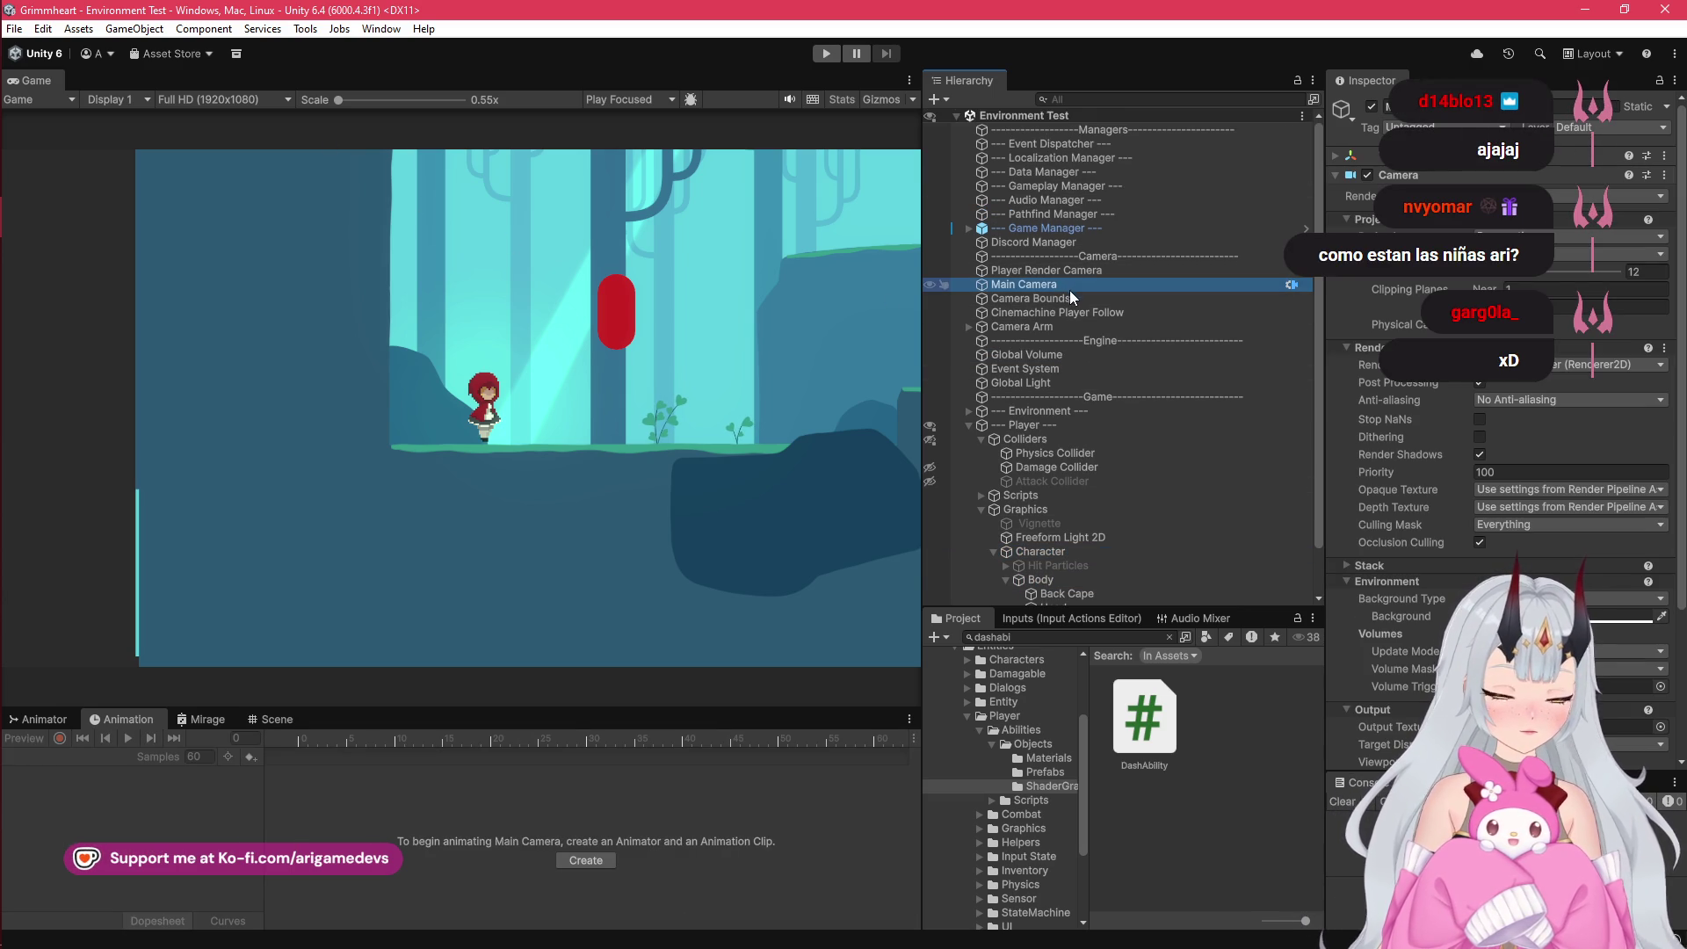
click(1372, 106)
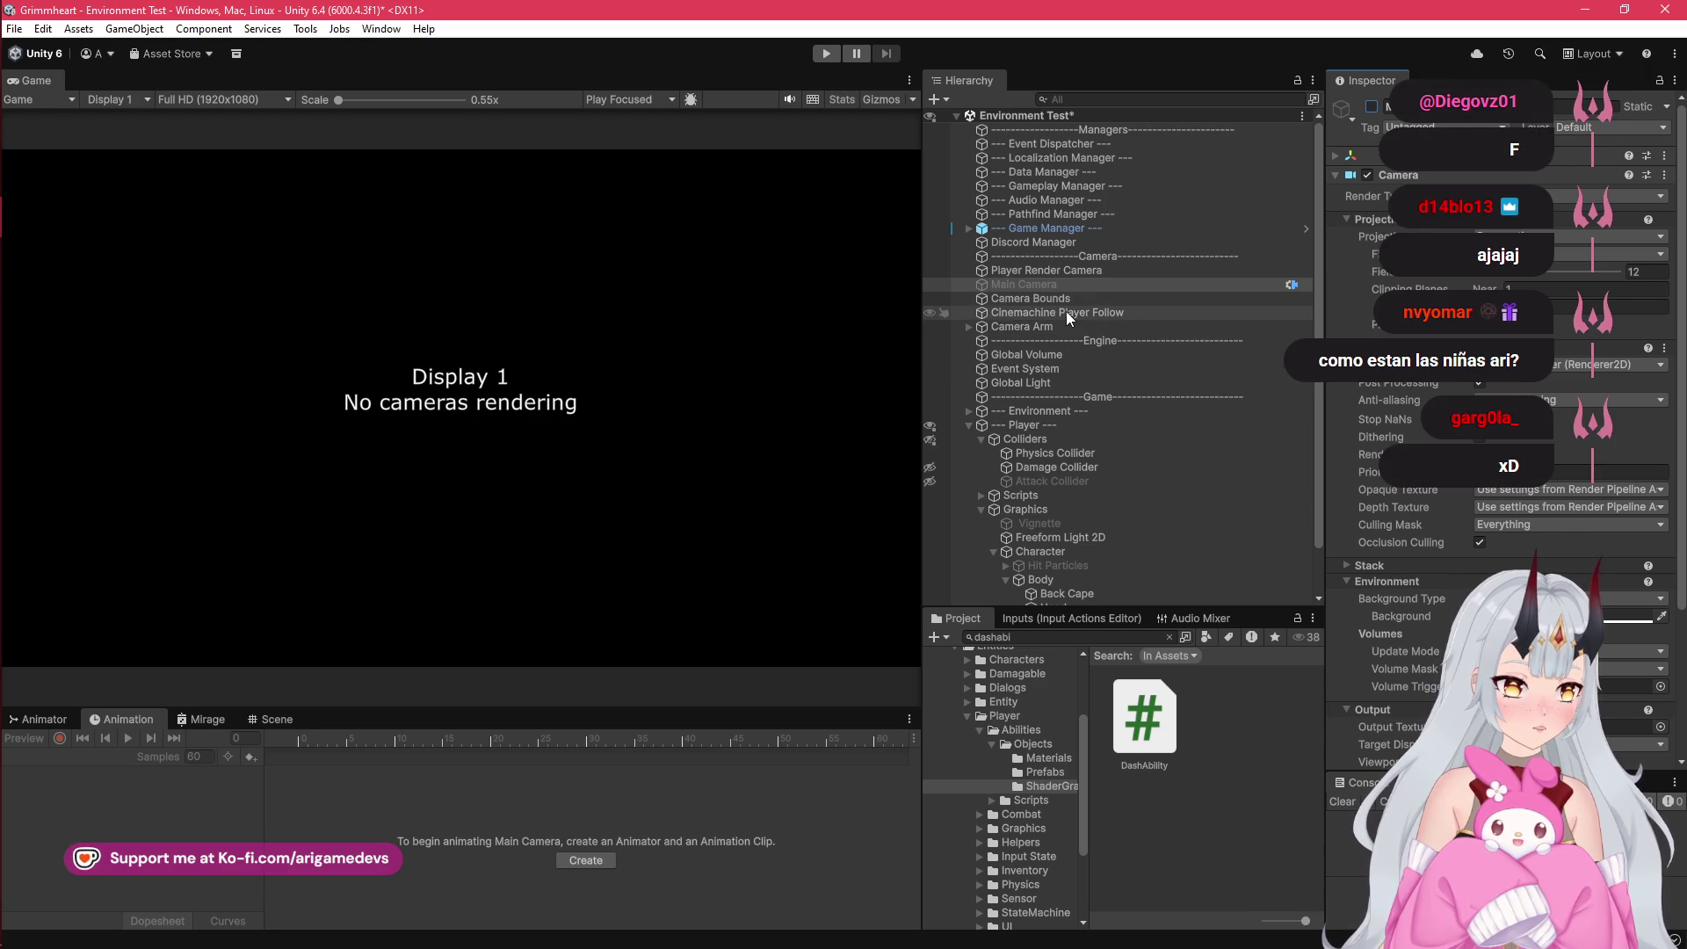
Step: Enable the Player Render Camera's Camera component with Post Processing turned on
click(1095, 272)
click(1368, 175)
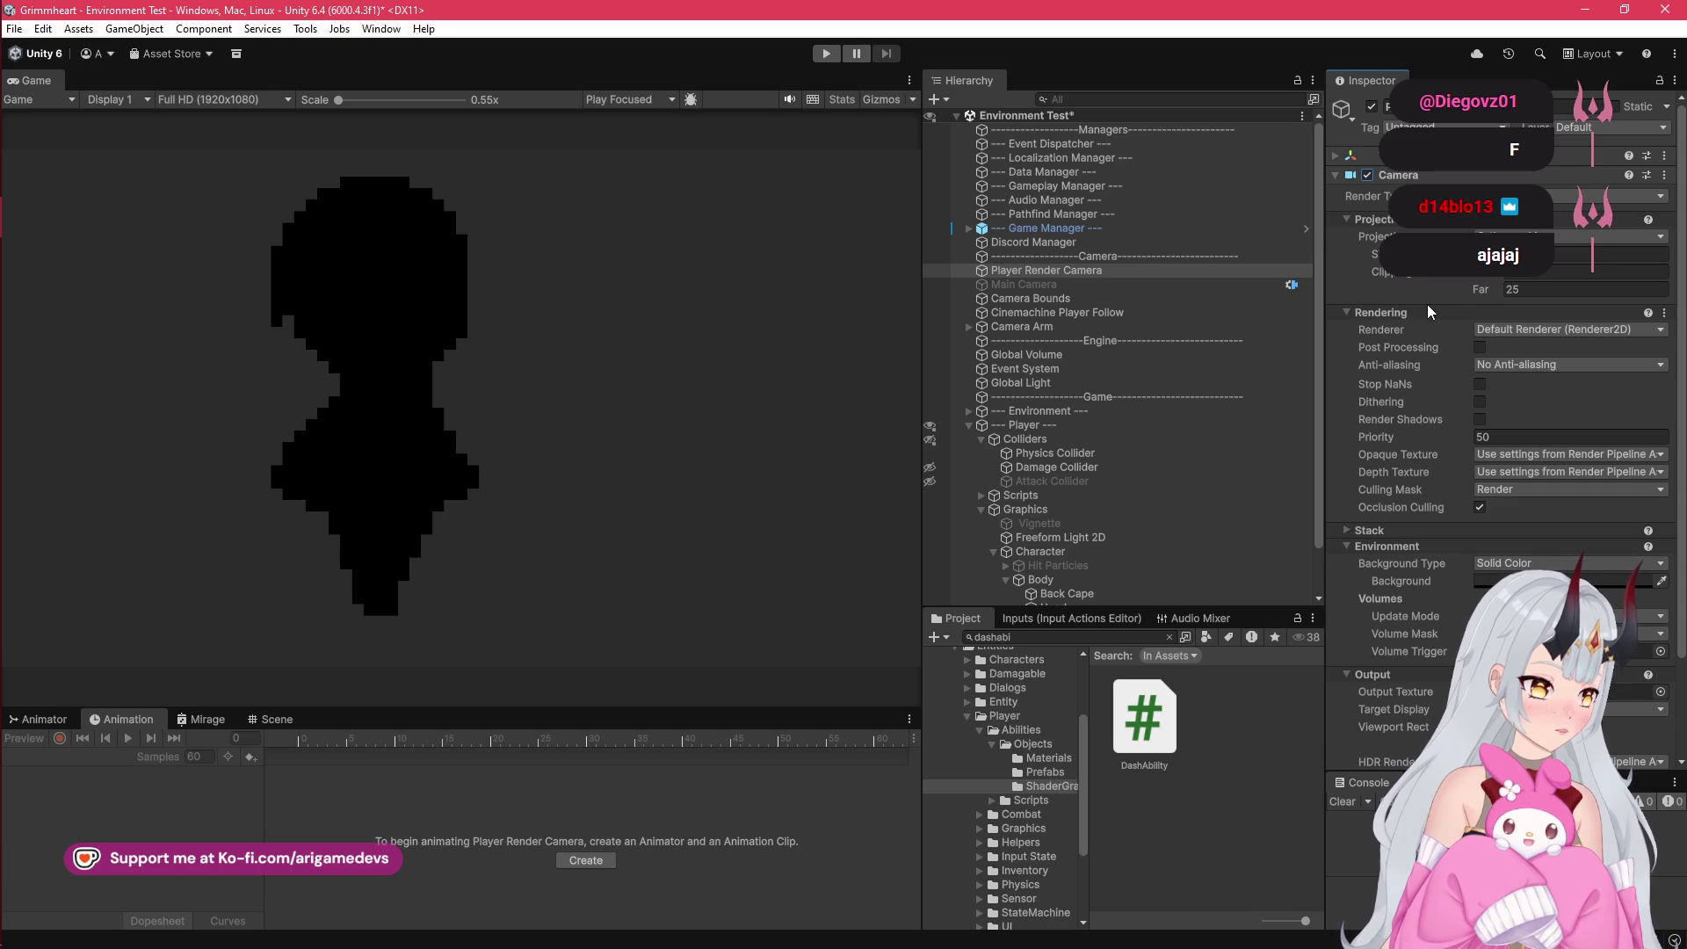
scroll(1426, 307, down, 1)
click(1479, 301)
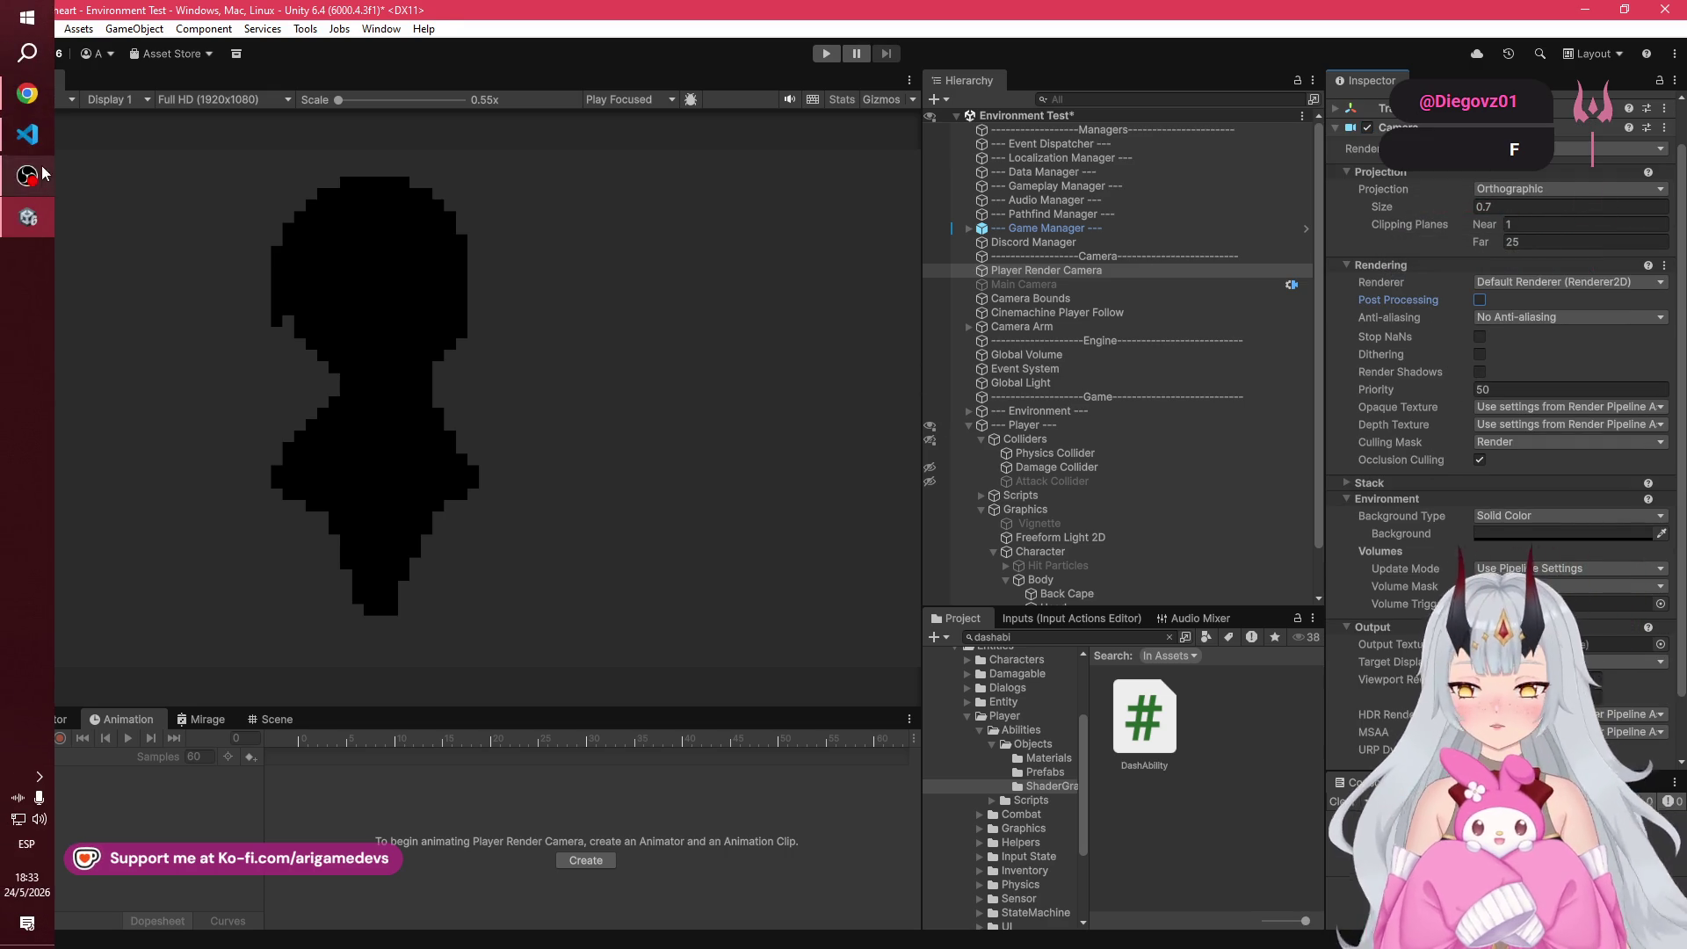
Step: Check the camera's Culling Mask without changes and expand its Stack settings
click(40, 165)
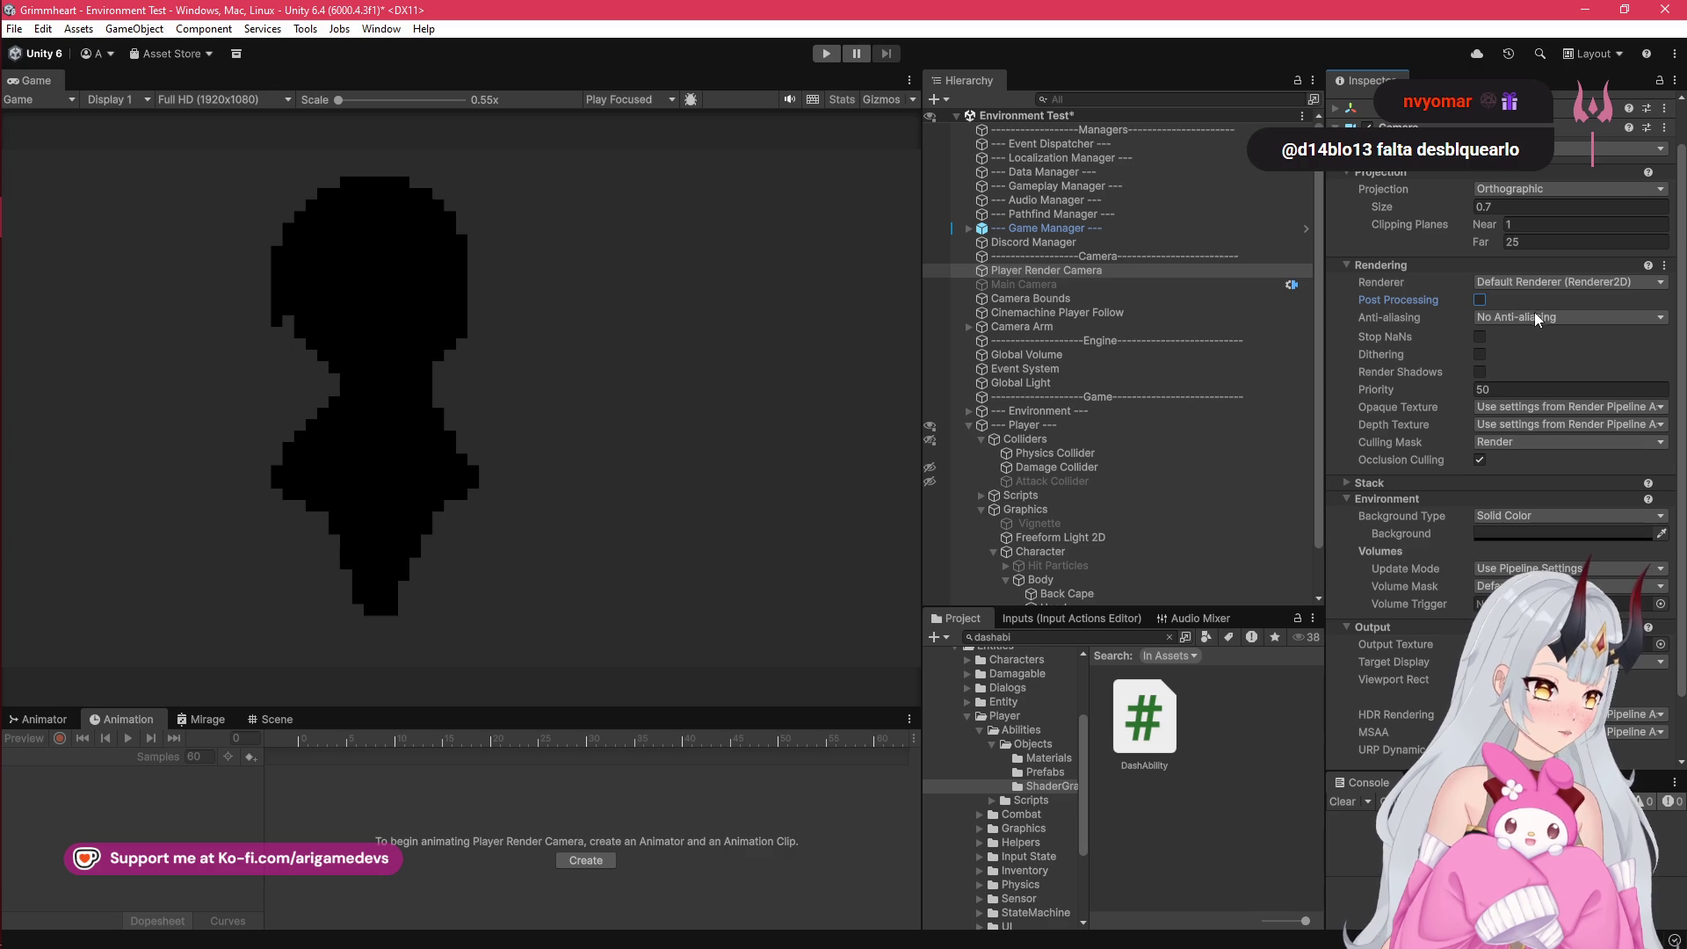
click(1513, 441)
click(1513, 441)
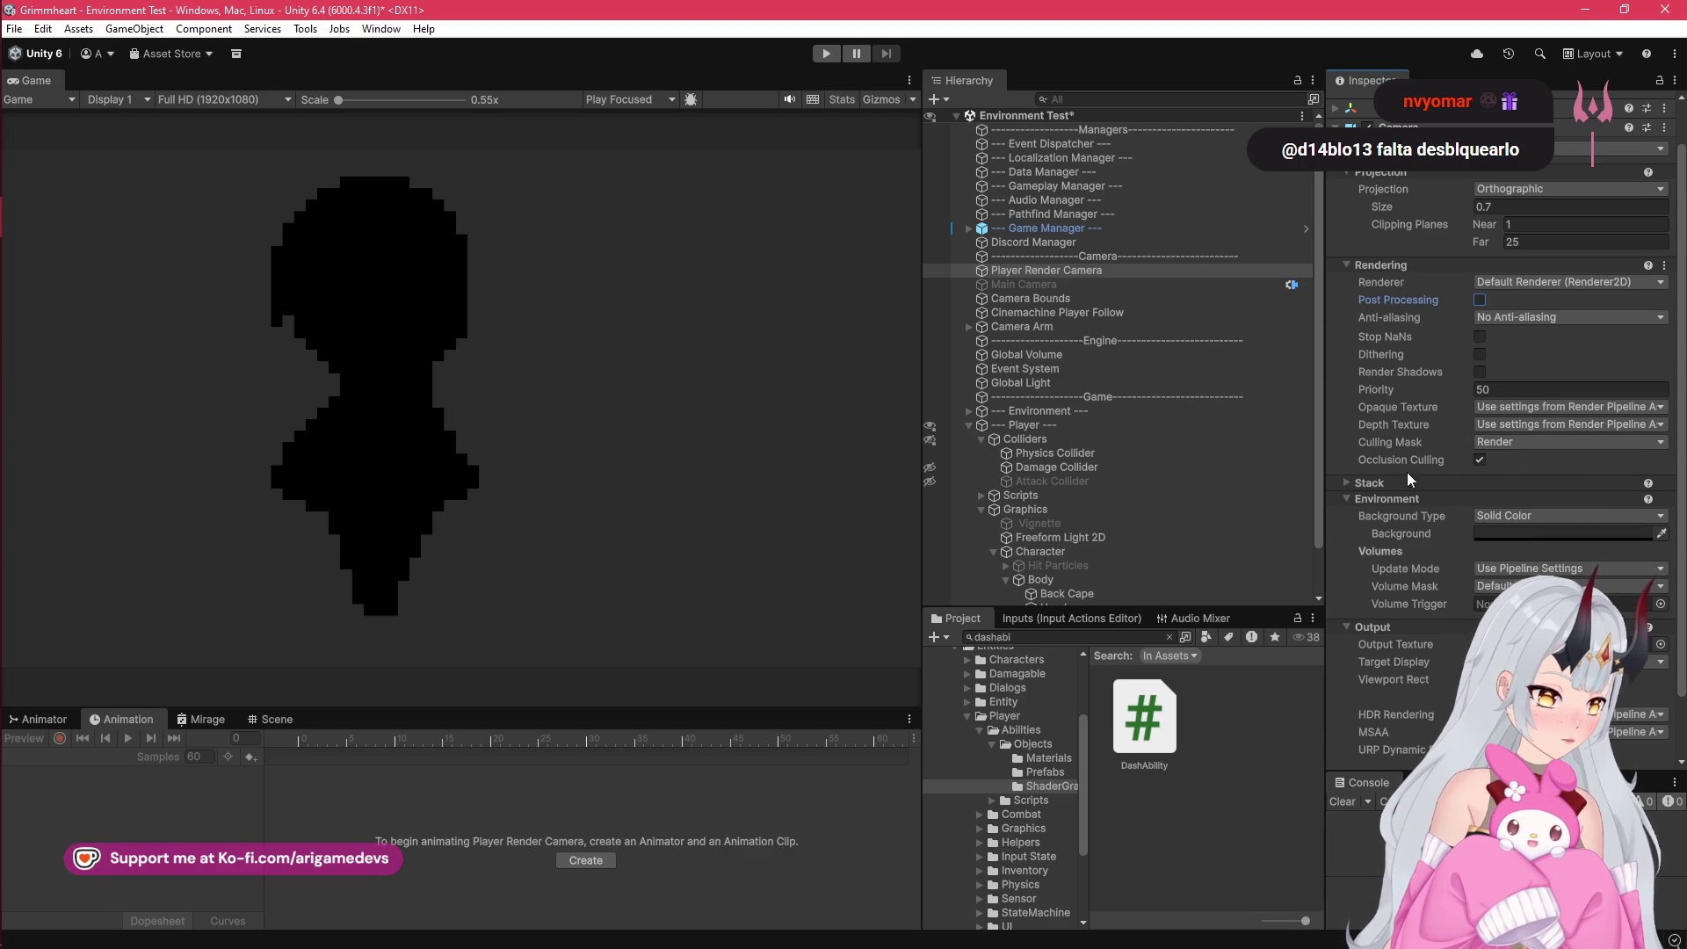
click(1476, 459)
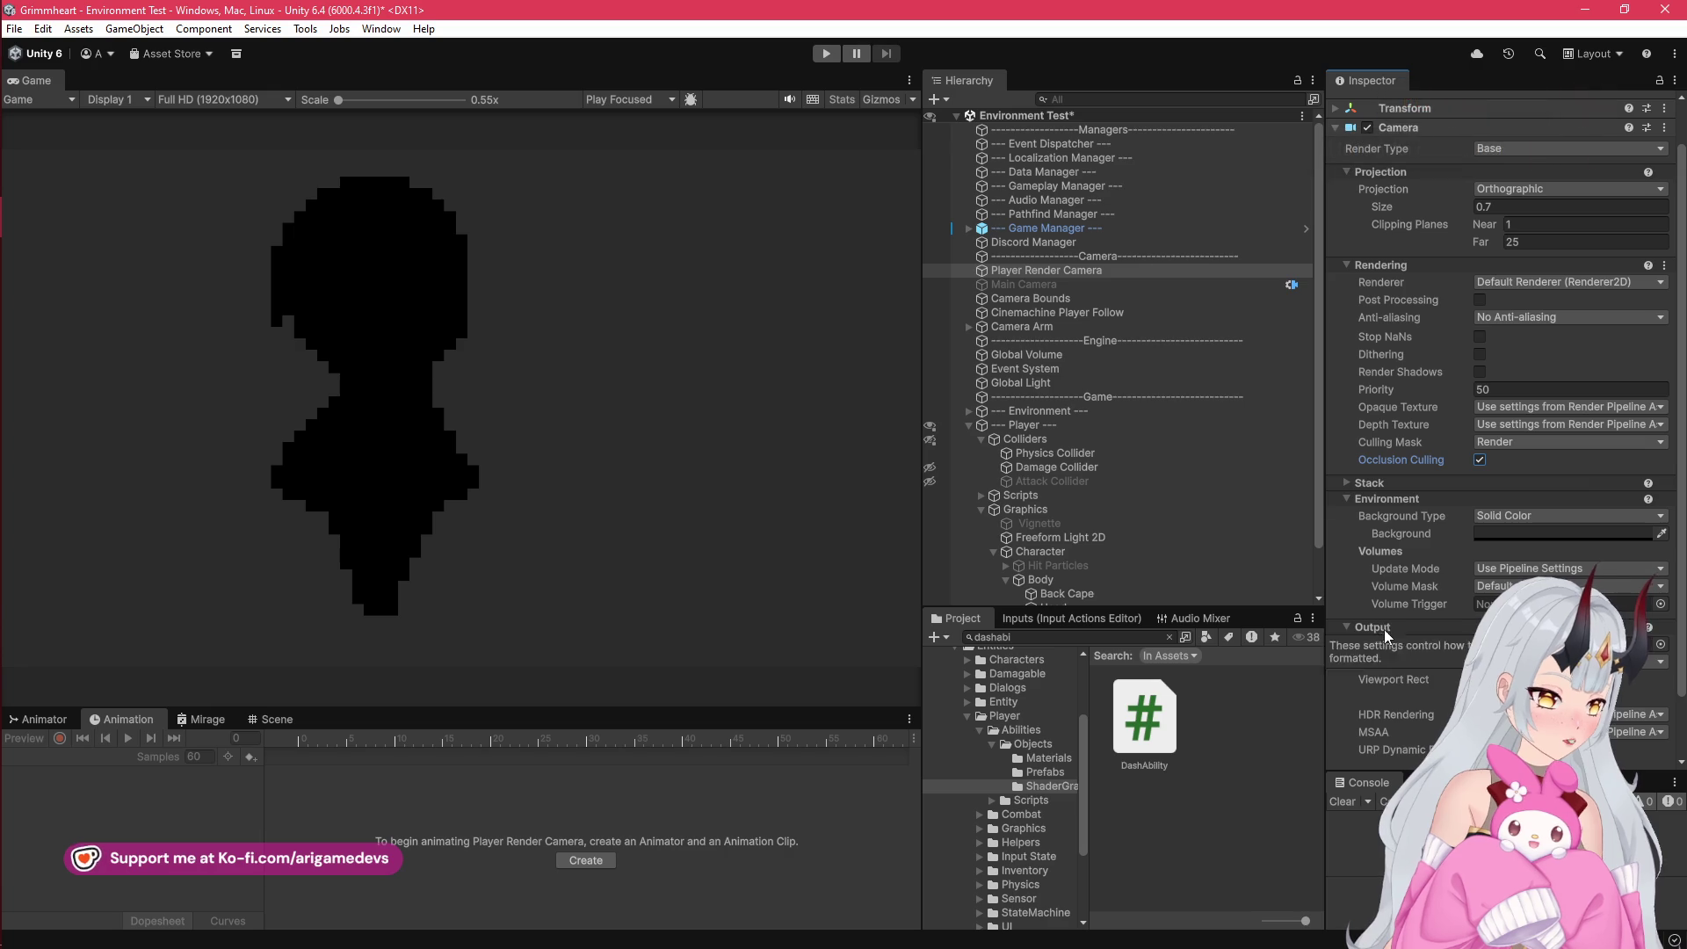
scroll(1392, 633, down, 1)
scroll(1392, 633, down, 1)
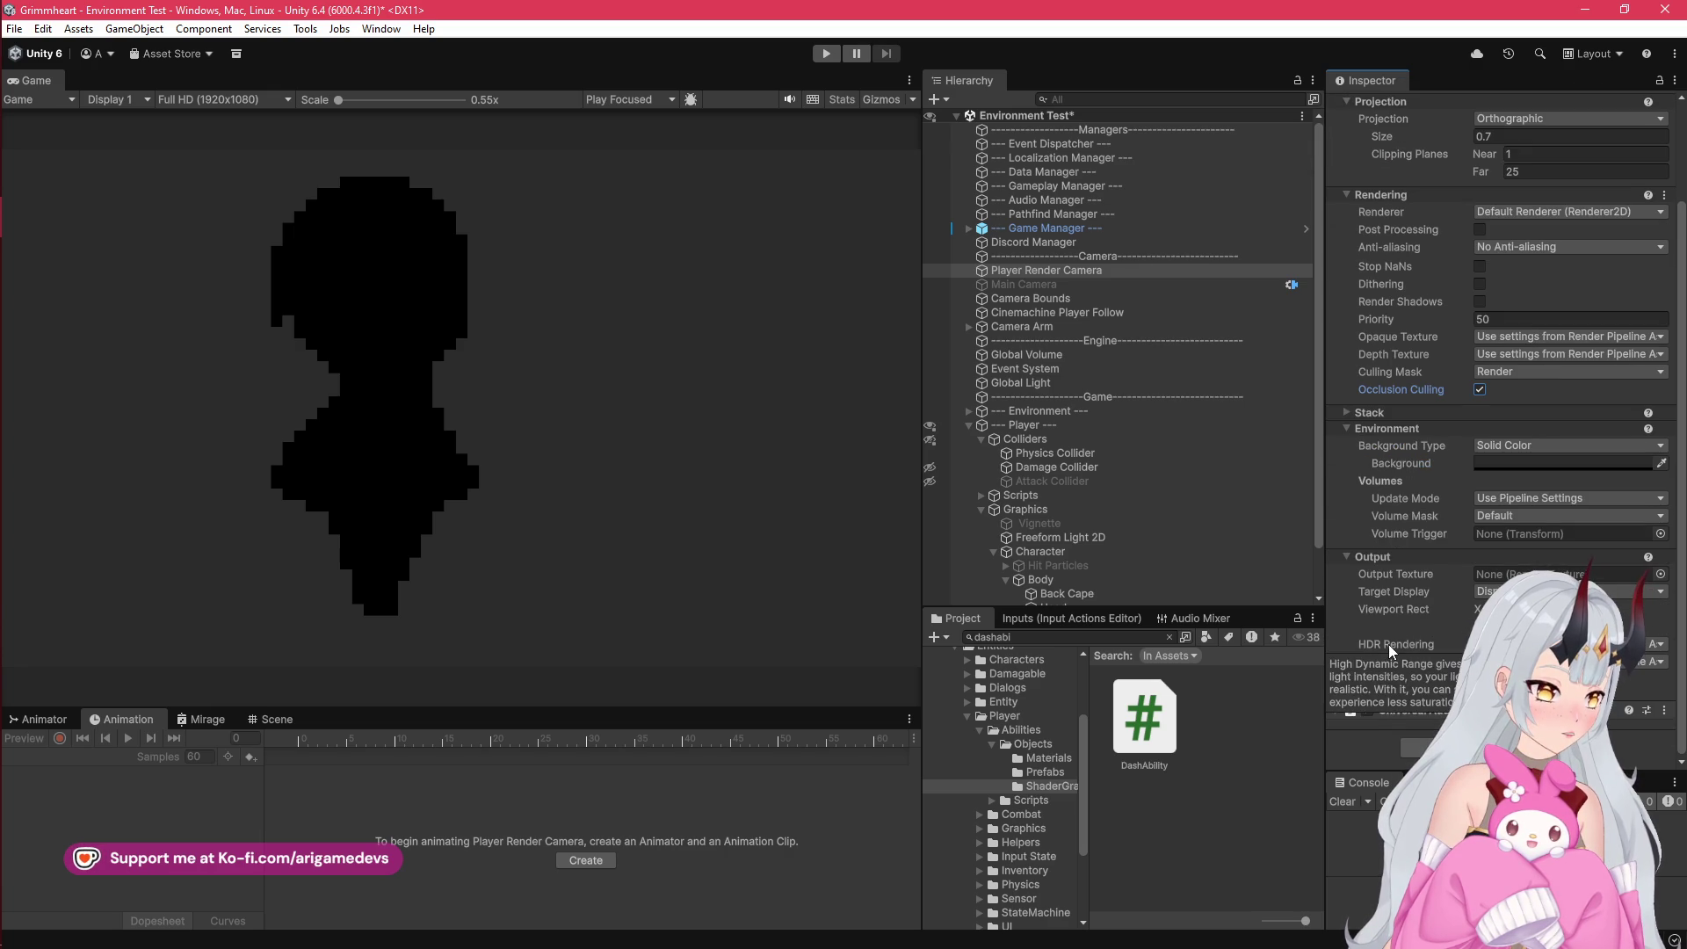
click(1348, 413)
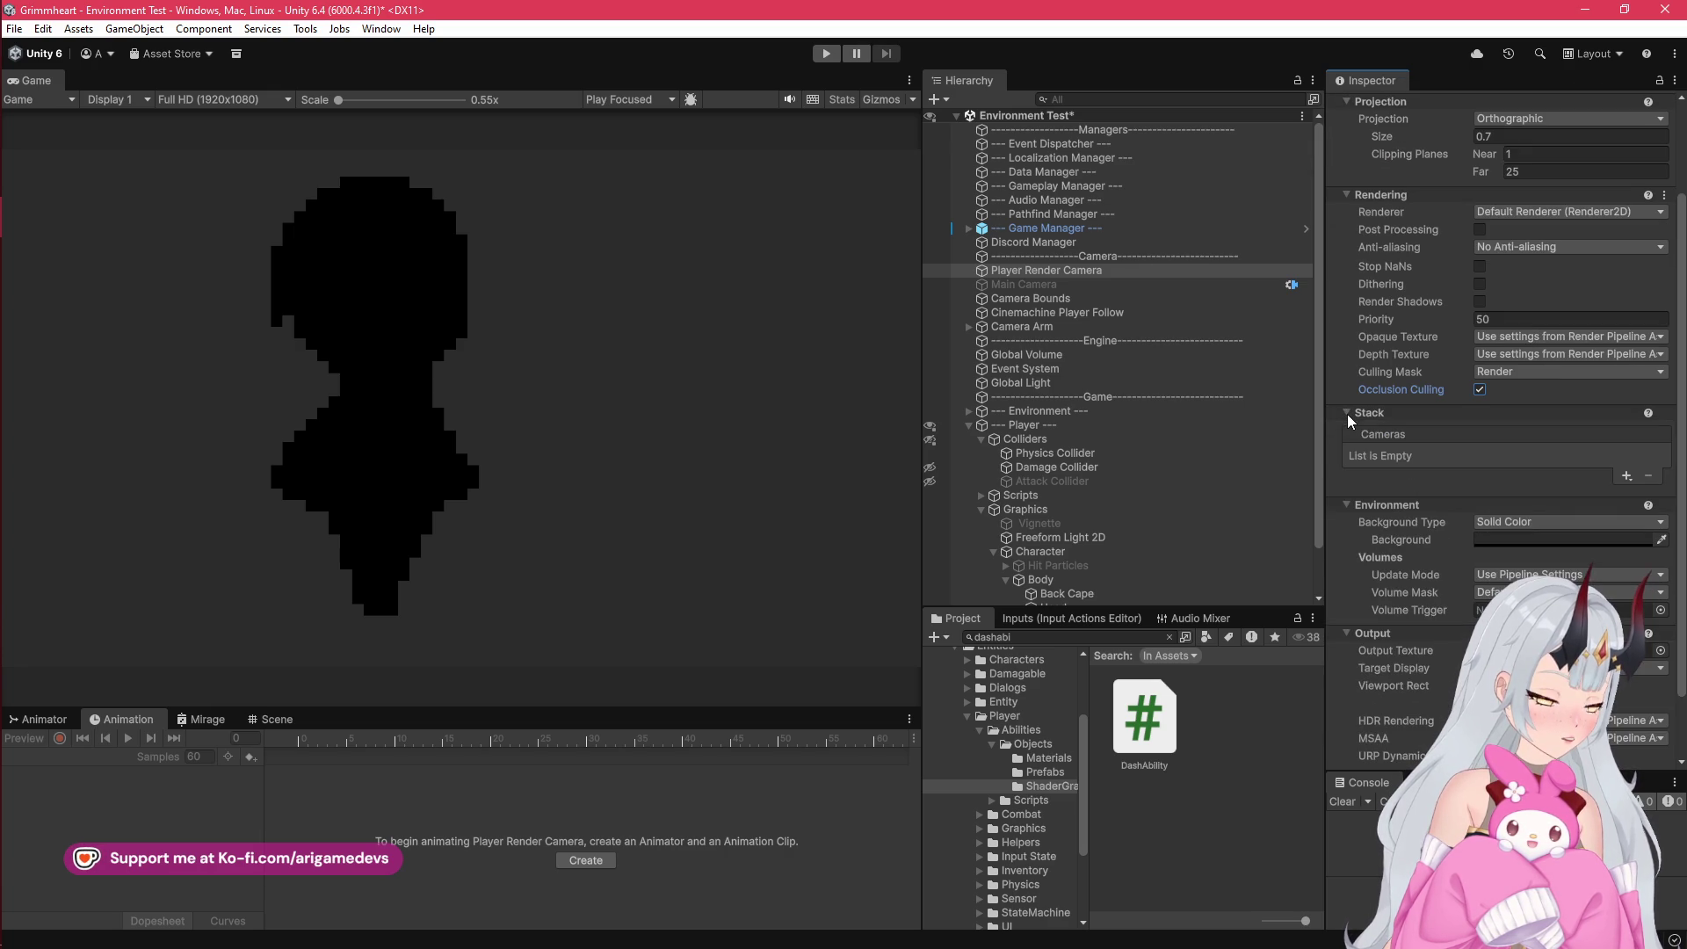